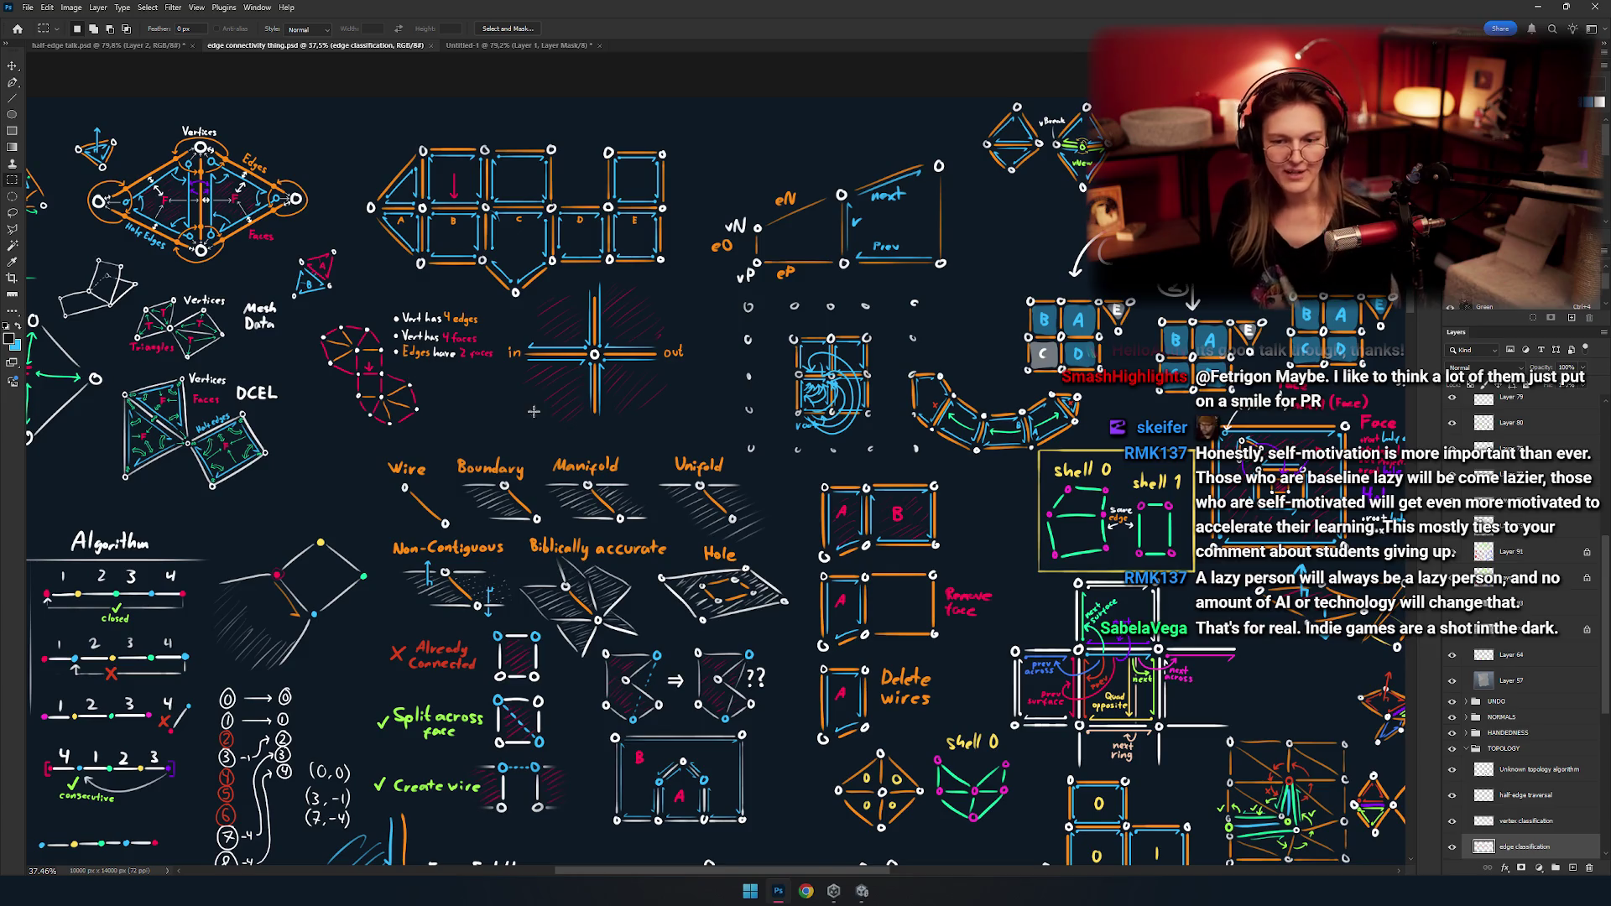
# Pan across the board to review the diagrams, from the in/out cross to Algorithm and Face Splitting.
pyautogui.moveTo(428, 455)
pyautogui.mouseDown()
pyautogui.moveTo(691, 563)
pyautogui.moveTo(534, 404)
pyautogui.mouseUp()
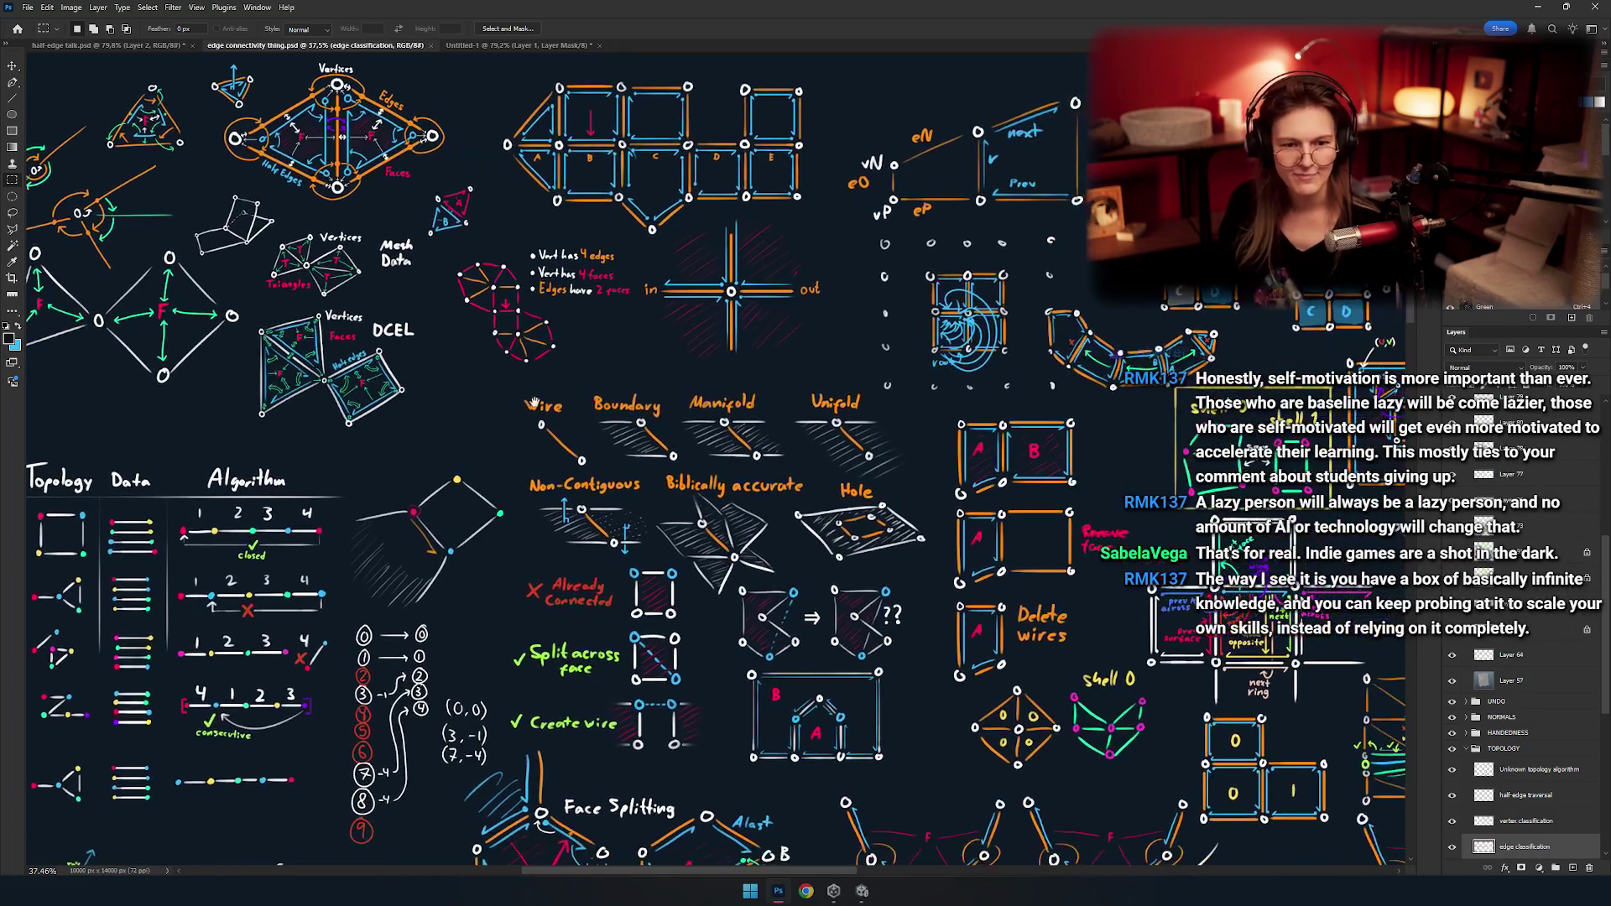
pyautogui.scroll(5, 776, 354)
pyautogui.moveTo(680, 277)
pyautogui.mouseDown()
pyautogui.moveTo(741, 657)
pyautogui.moveTo(698, 510)
pyautogui.mouseUp()
pyautogui.moveTo(671, 755); pyautogui.dragTo(735, 466)
pyautogui.moveTo(755, 638); pyautogui.dragTo(450, 620)
pyautogui.moveTo(665, 611); pyautogui.dragTo(807, 453)
pyautogui.scroll(-5, 807, 453)
pyautogui.scroll(2, 807, 419)
pyautogui.scroll(-1, 808, 386)
pyautogui.moveTo(808, 385); pyautogui.dragTo(1003, 794)
pyautogui.moveTo(1223, 787)
pyautogui.mouseDown()
pyautogui.moveTo(640, 489)
pyautogui.moveTo(319, 826)
pyautogui.mouseUp()
pyautogui.moveTo(436, 696)
pyautogui.mouseDown()
pyautogui.moveTo(263, 697)
pyautogui.moveTo(850, 618)
pyautogui.moveTo(1171, 602)
pyautogui.mouseUp()
pyautogui.moveTo(641, 696)
pyautogui.mouseDown()
pyautogui.moveTo(766, 355)
pyautogui.moveTo(547, 542)
pyautogui.mouseUp()
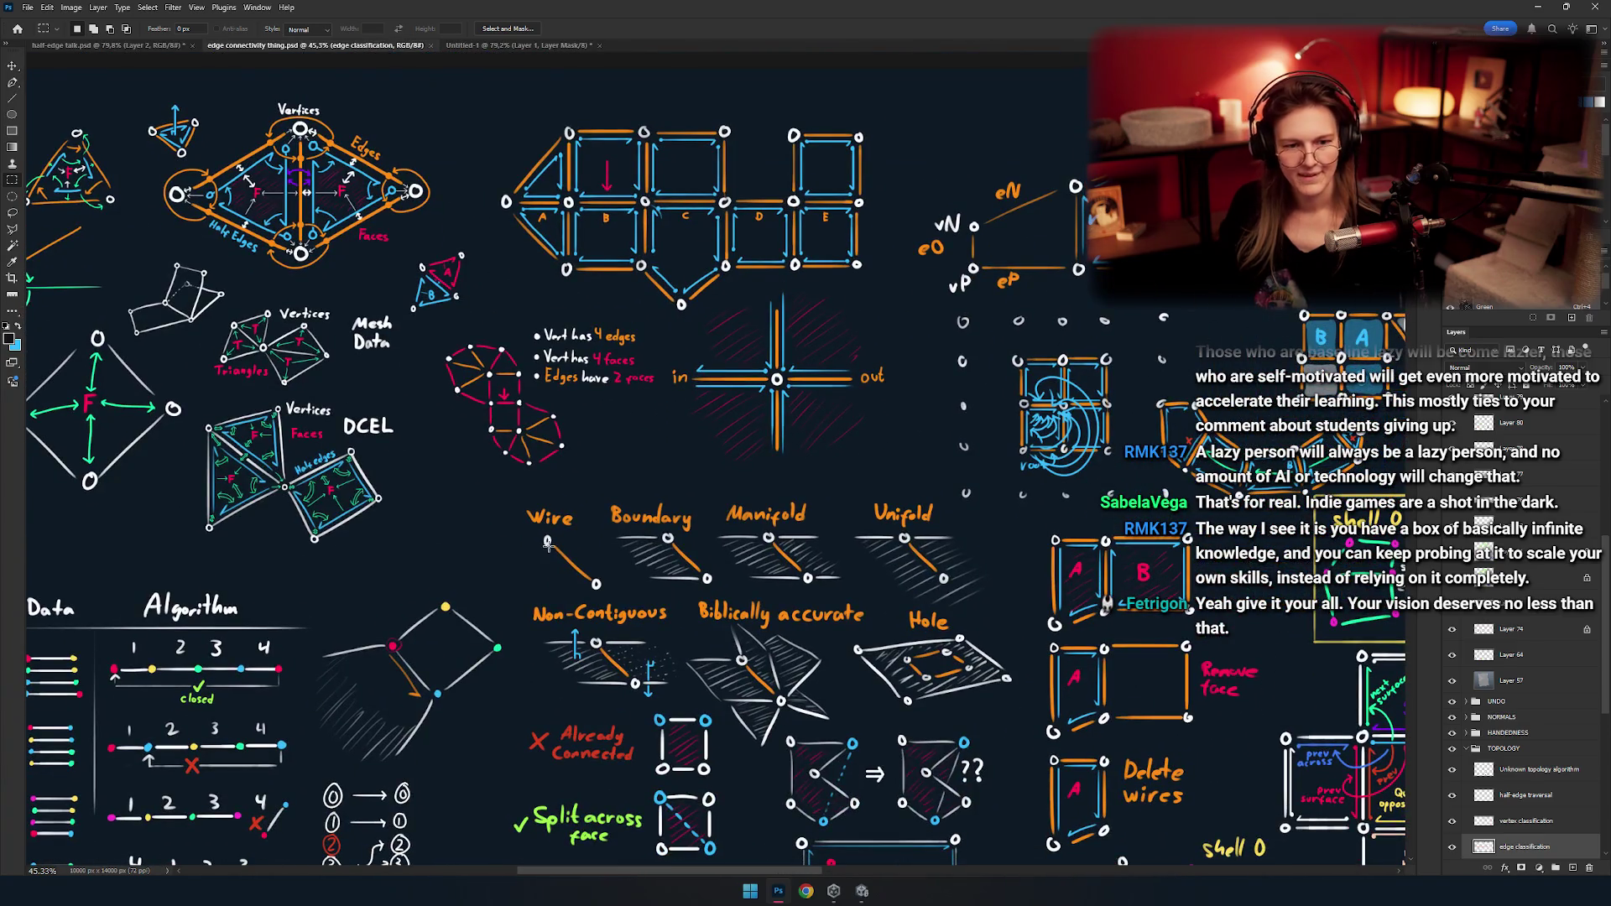
# Cycle between Photoshop and the Unity project, ending back on Photoshop.
pyautogui.hotkey('alt', 'Tab')
pyautogui.hotkey('alt', 'shift', 'Tab')
pyautogui.hotkey('alt', 'shift', 'Tab')
pyautogui.hotkey('alt', 'Tab')
pyautogui.hotkey('alt', 'Tab')
pyautogui.hotkey('alt', 'shift', 'Tab')
pyautogui.hotkey('alt', 'Tab')
pyautogui.hotkey('alt', 'shift', 'Tab')
pyautogui.hotkey('alt', 'Tab')
pyautogui.hotkey('alt', 'shift', 'Tab')
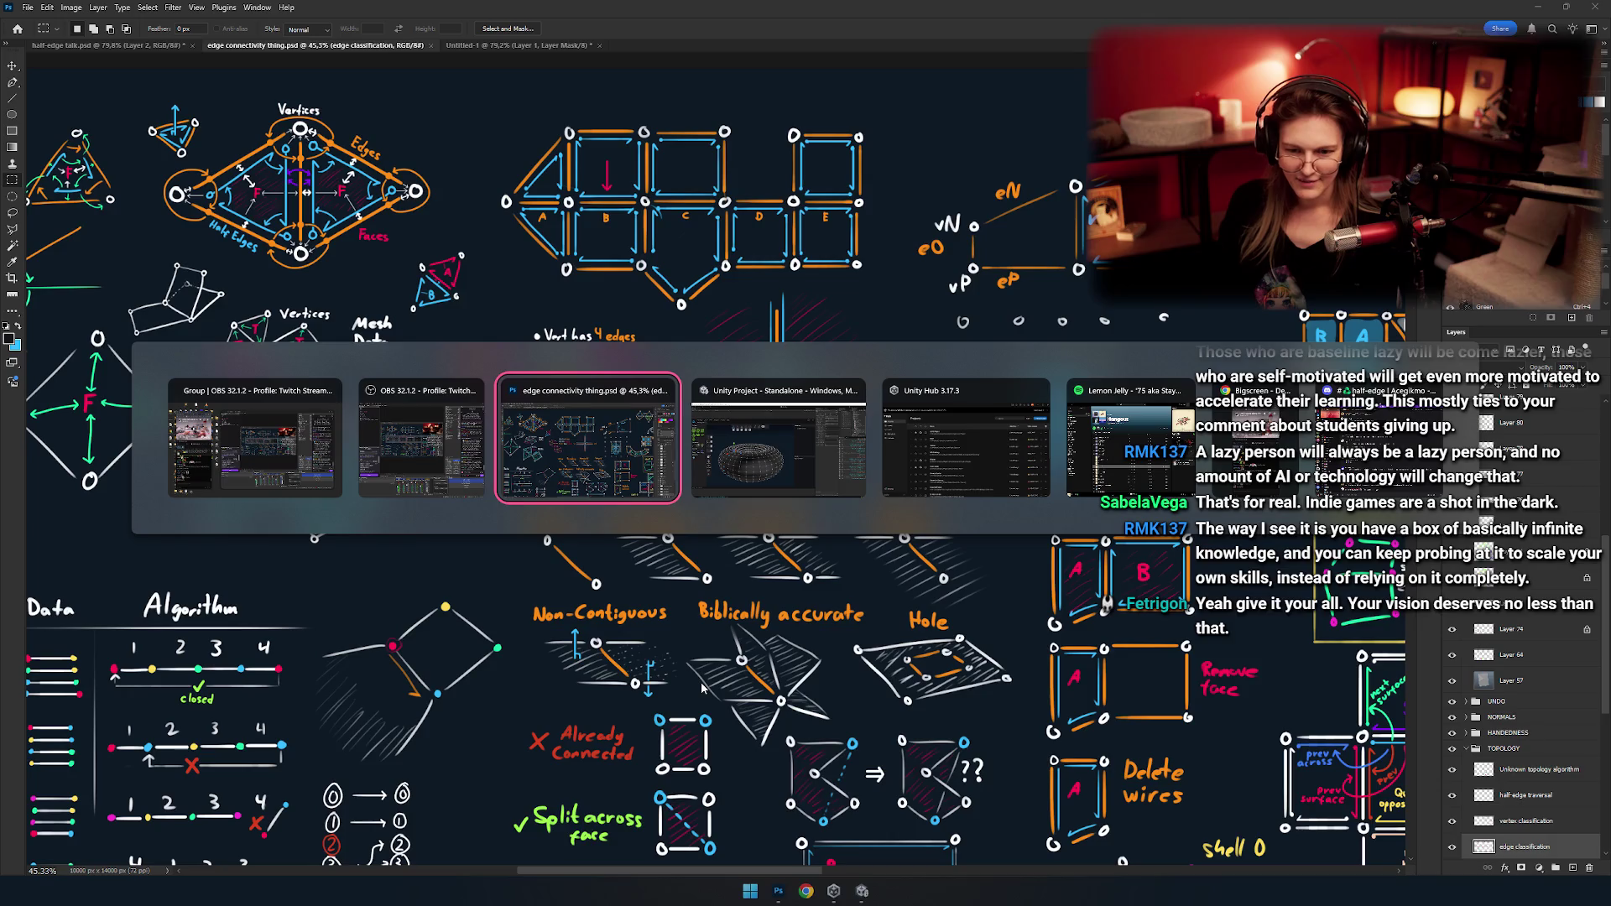
pyautogui.hotkey('alt', 'Tab')
pyautogui.hotkey('alt', 'Tab')
pyautogui.hotkey('alt', 'shift', 'Tab')
pyautogui.hotkey('alt', 'shift', 'Tab')
pyautogui.hotkey('alt', 'Tab')
pyautogui.hotkey('alt', 'shift', 'Tab')
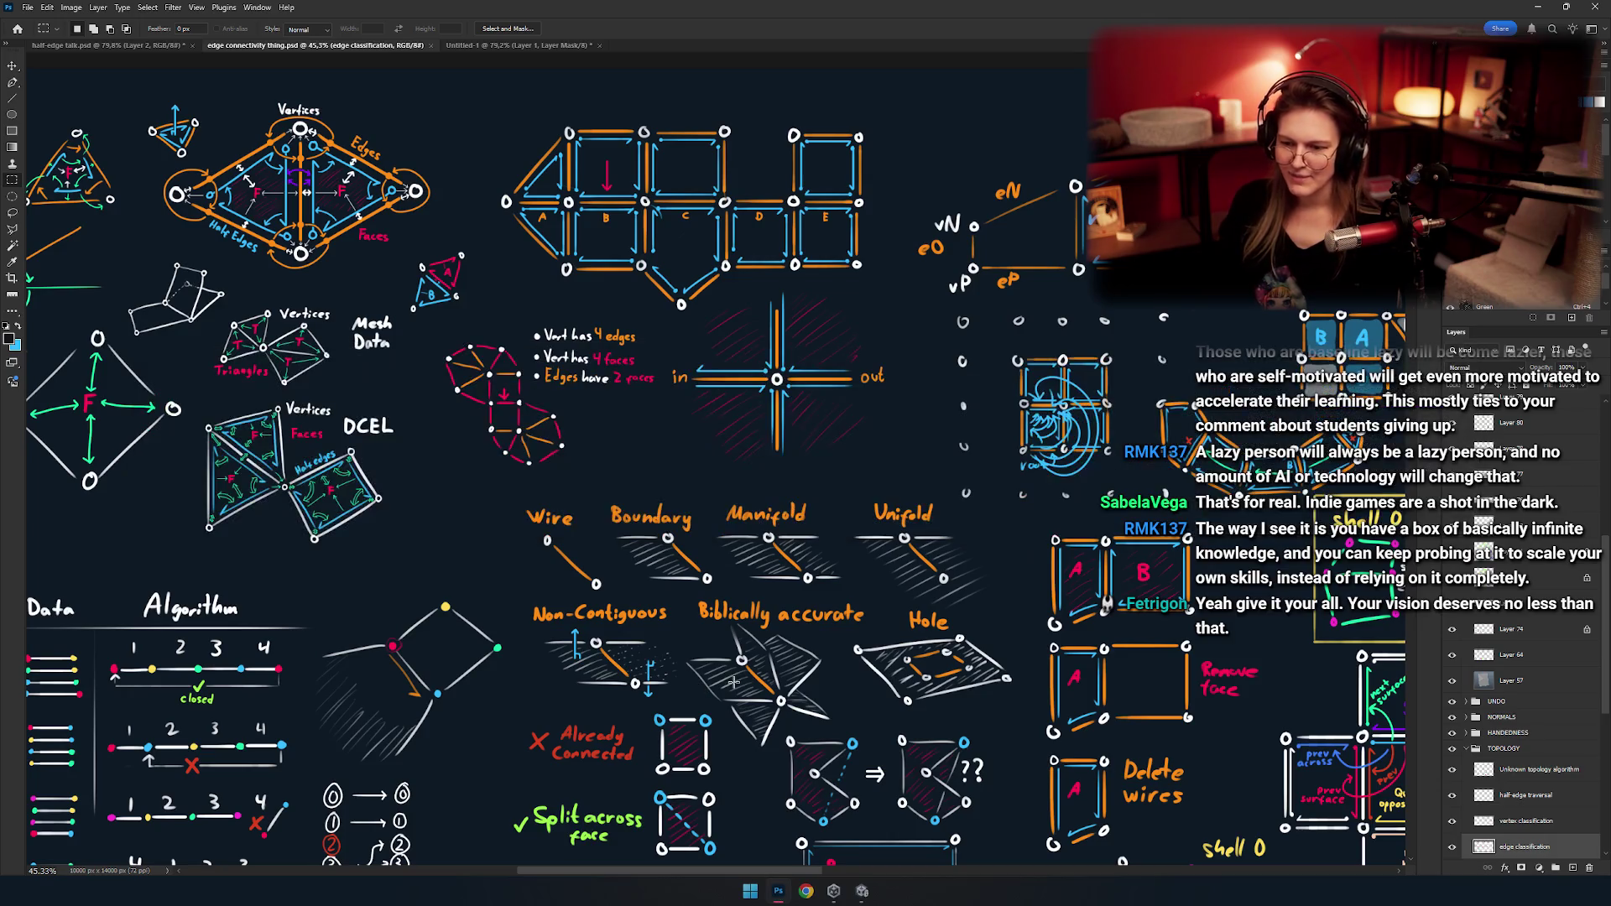
# Switch to the half-edge talk document and toggle the Data Structure and torus artwork visibility.
pyautogui.click(107, 45)
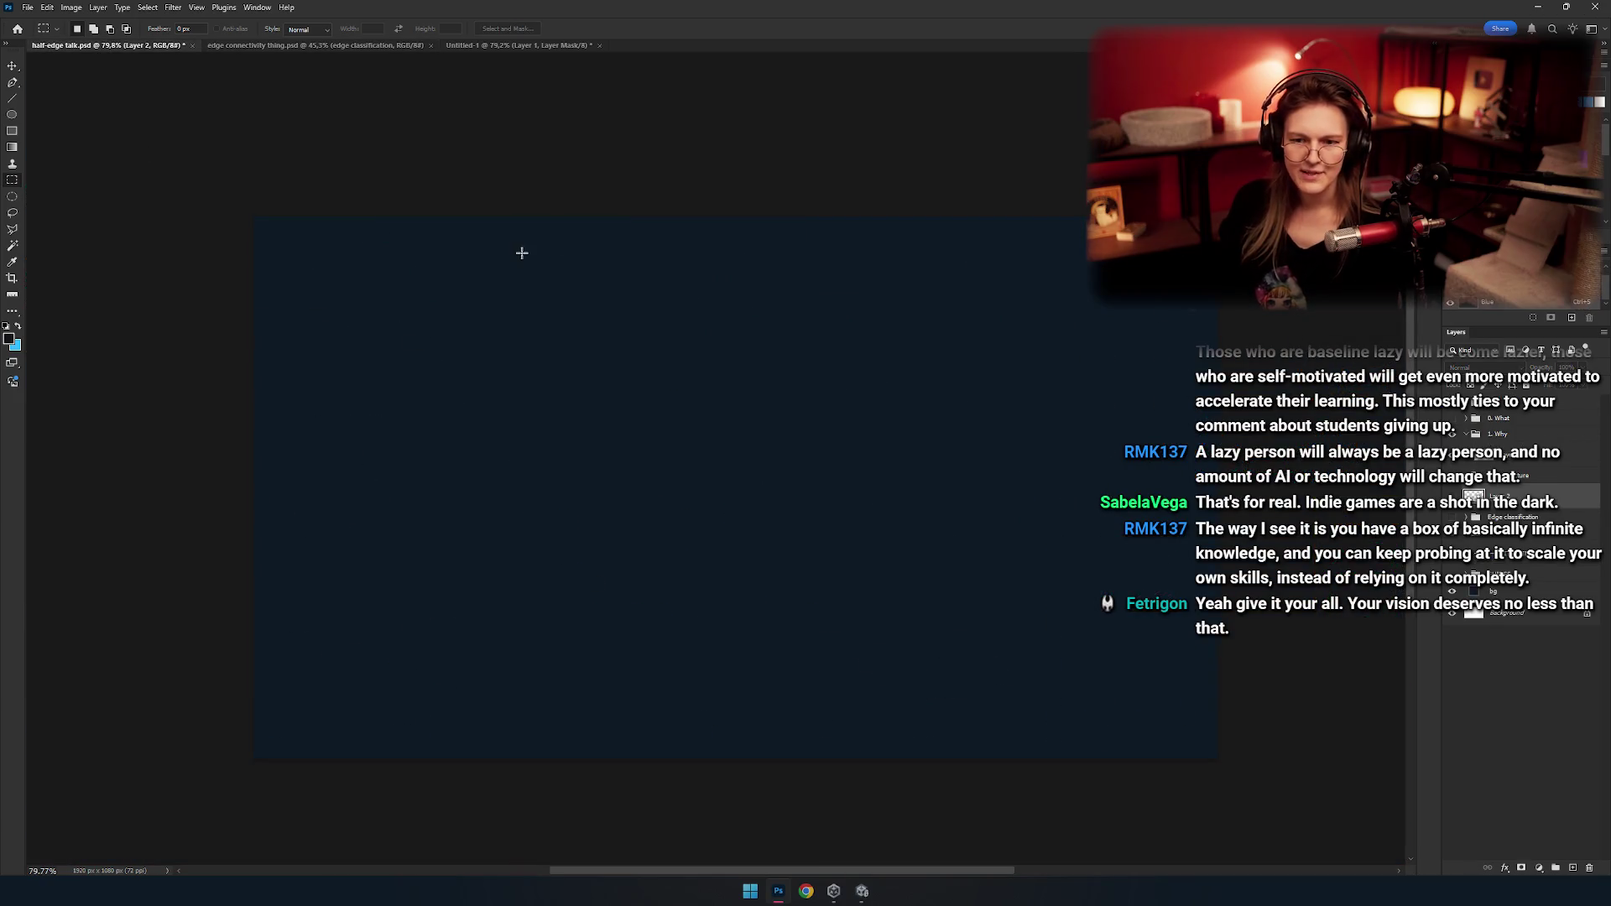
pyautogui.click(1517, 477)
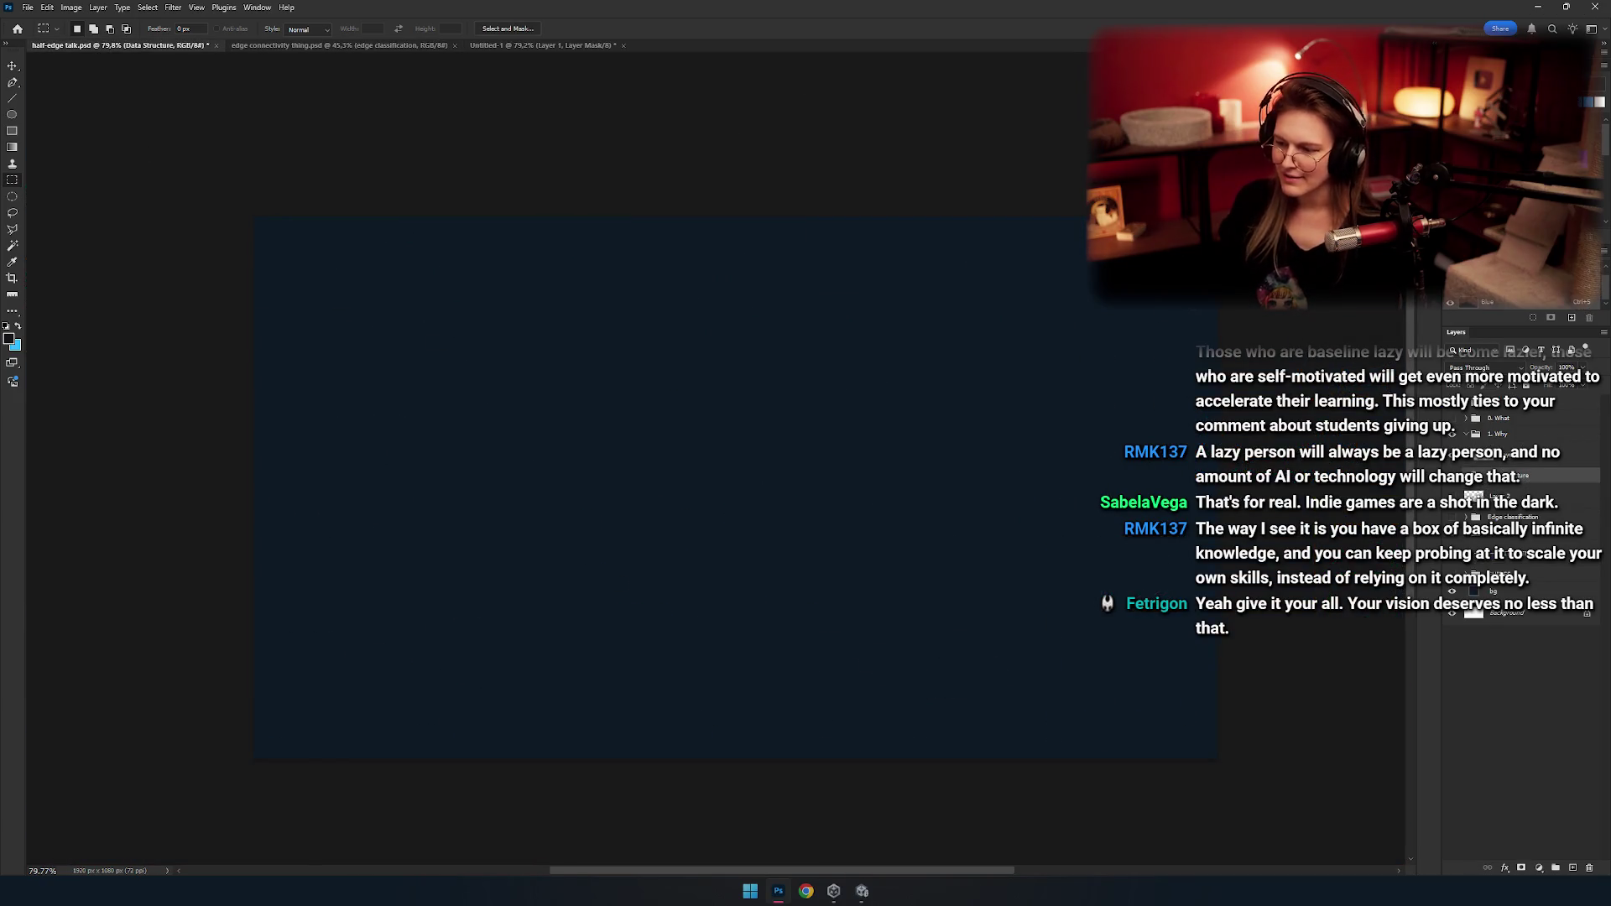
pyautogui.click(1451, 419)
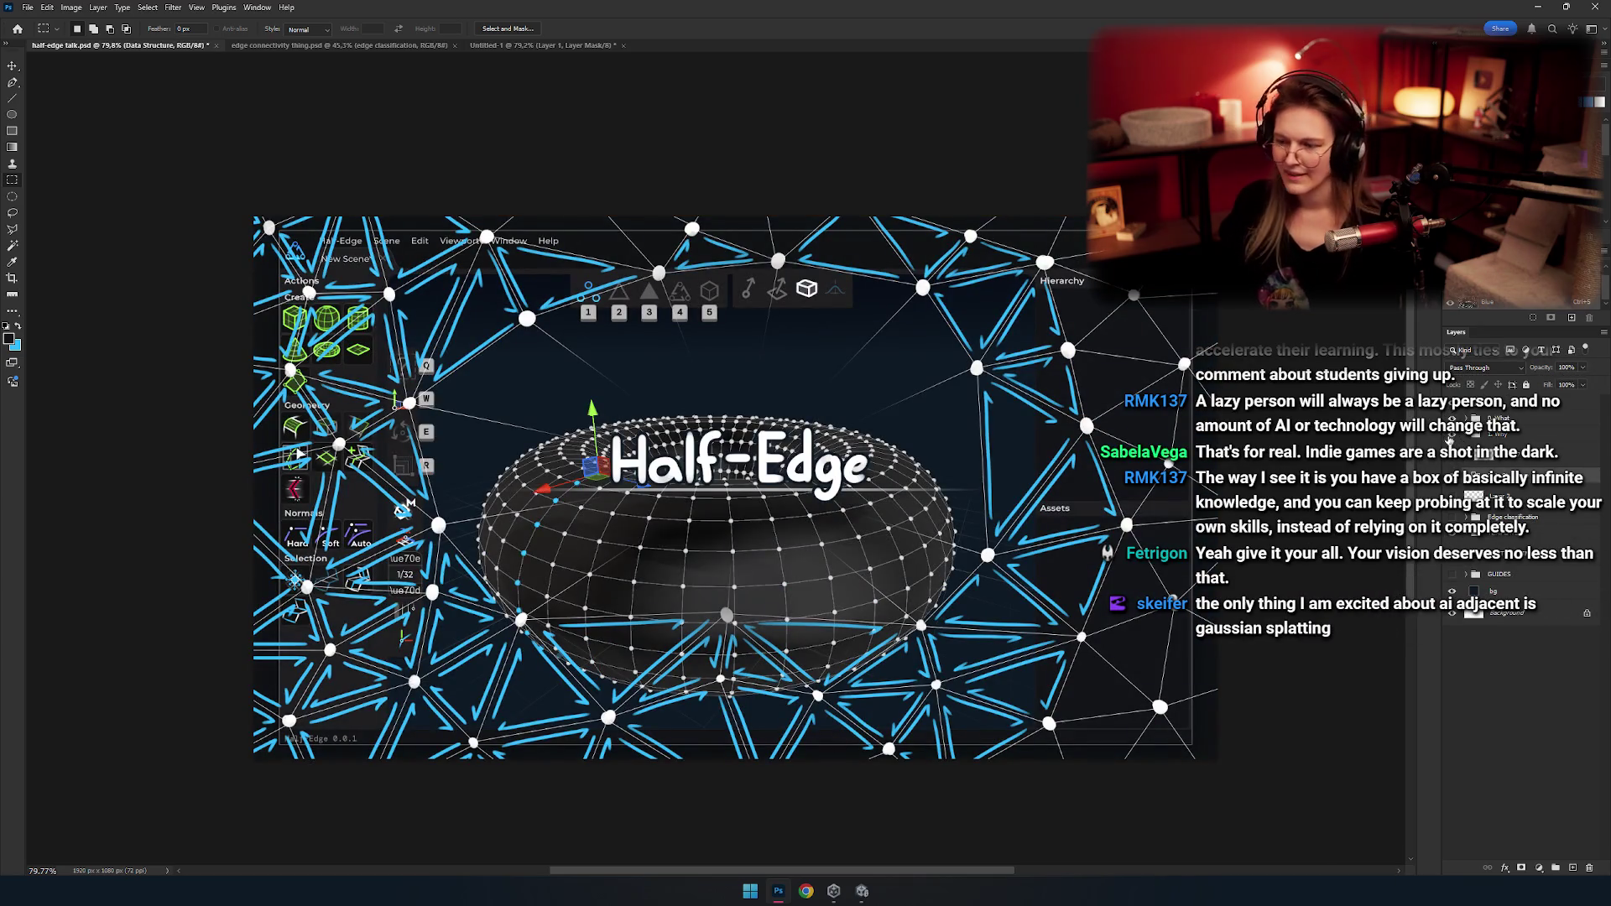
pyautogui.click(1453, 404)
pyautogui.click(1452, 419)
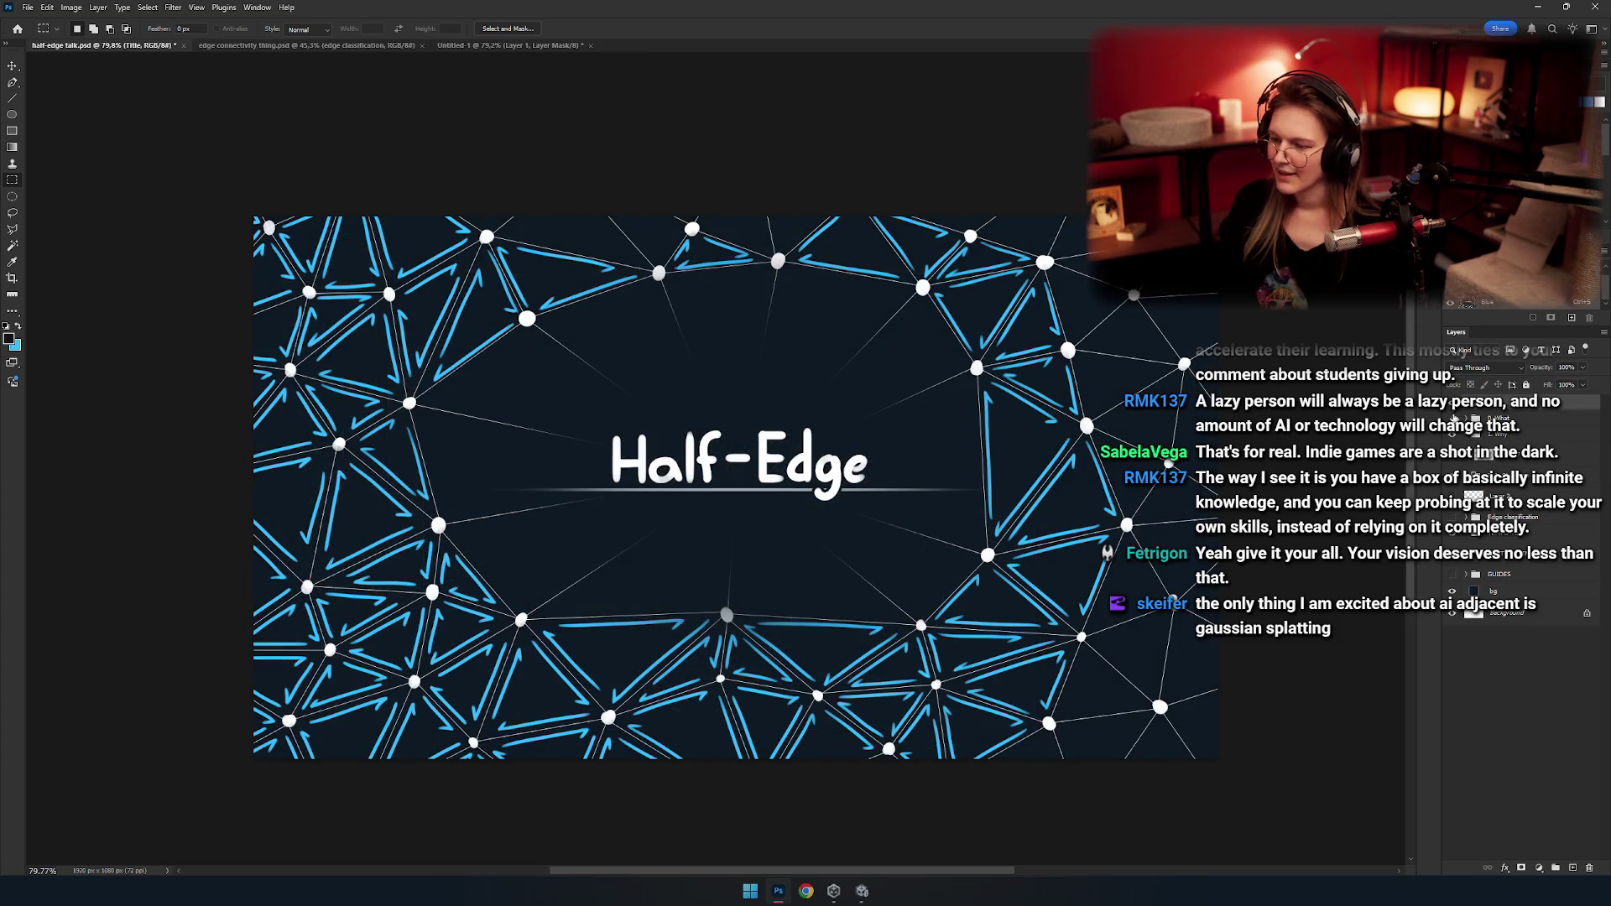
# Hide the Half-Edge title slide and leave the Data Structure group selected.
pyautogui.click(1452, 404)
pyautogui.click(1453, 404)
pyautogui.click(1452, 405)
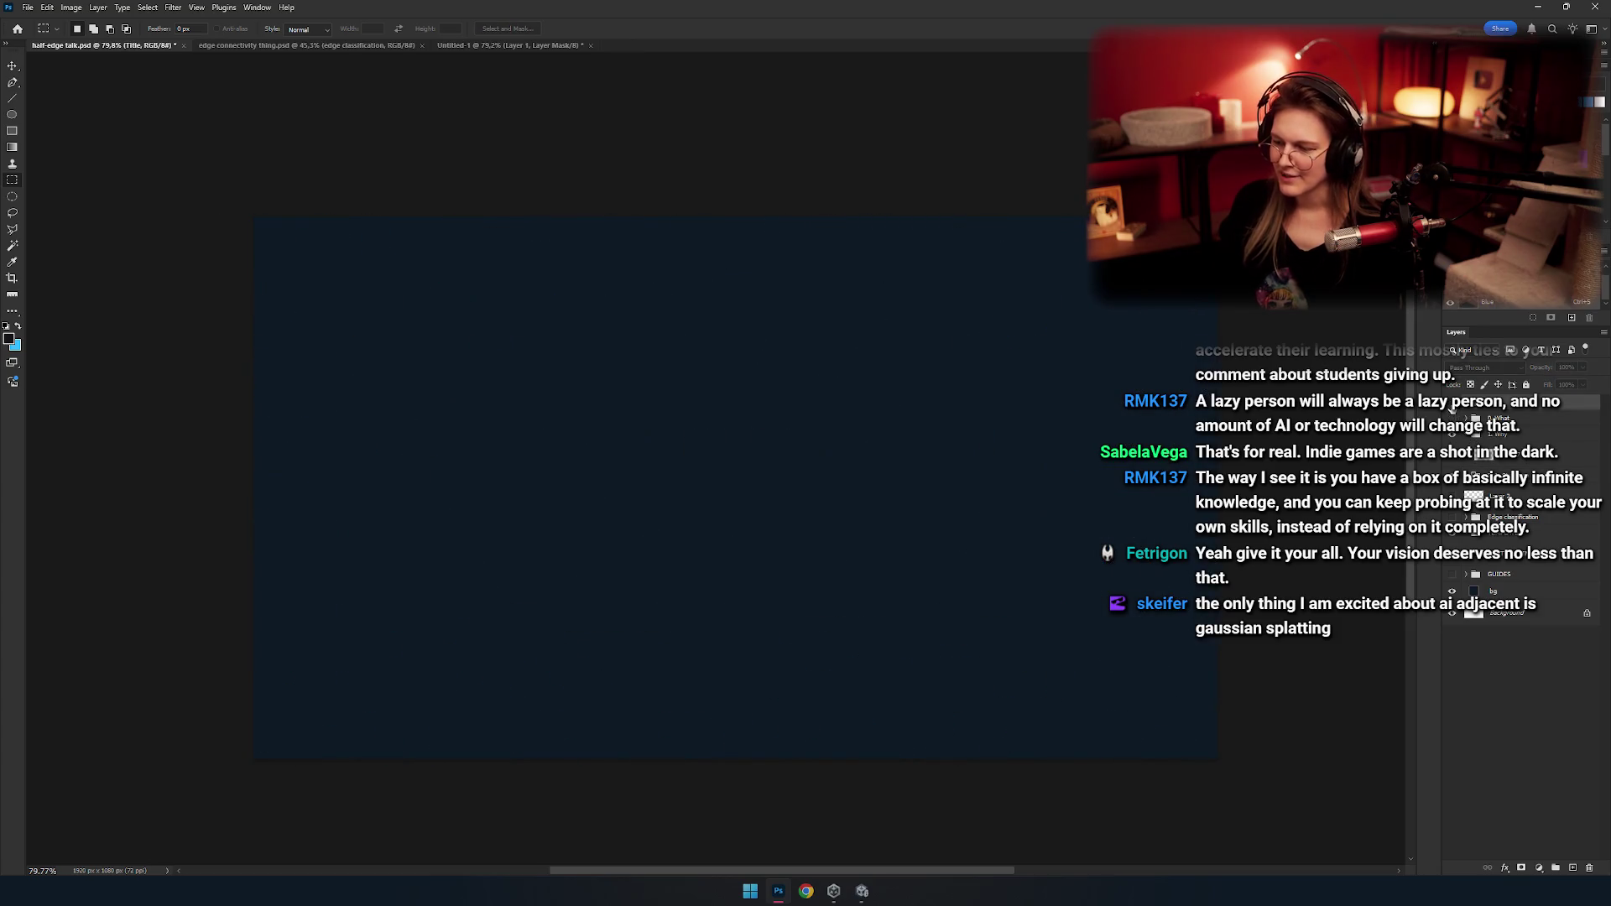
pyautogui.click(1452, 404)
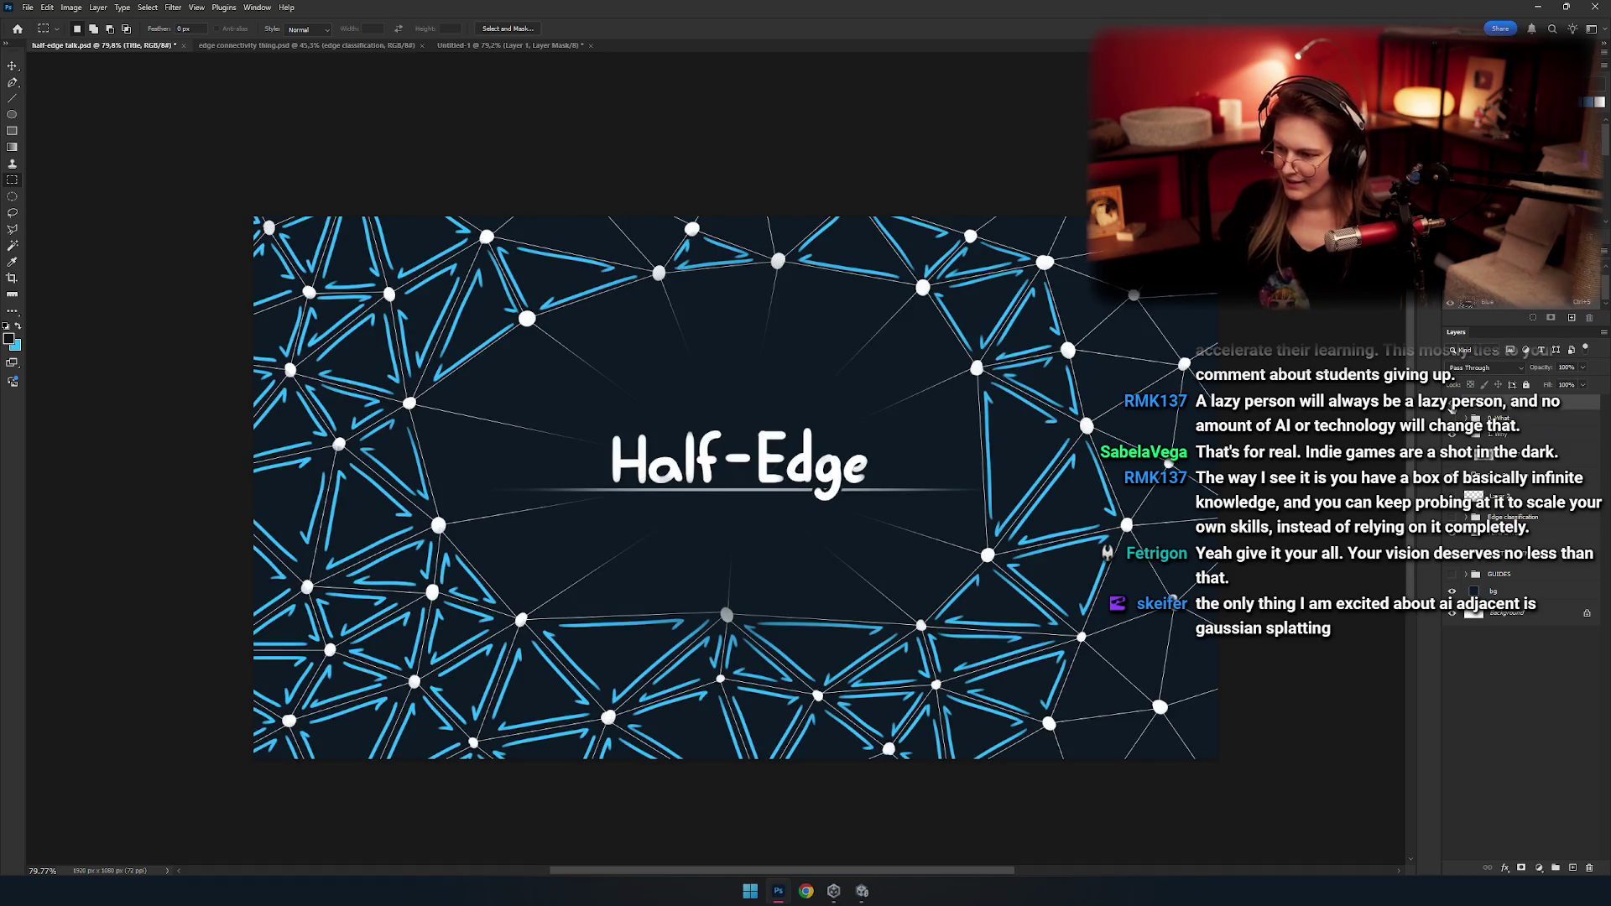
pyautogui.click(1453, 406)
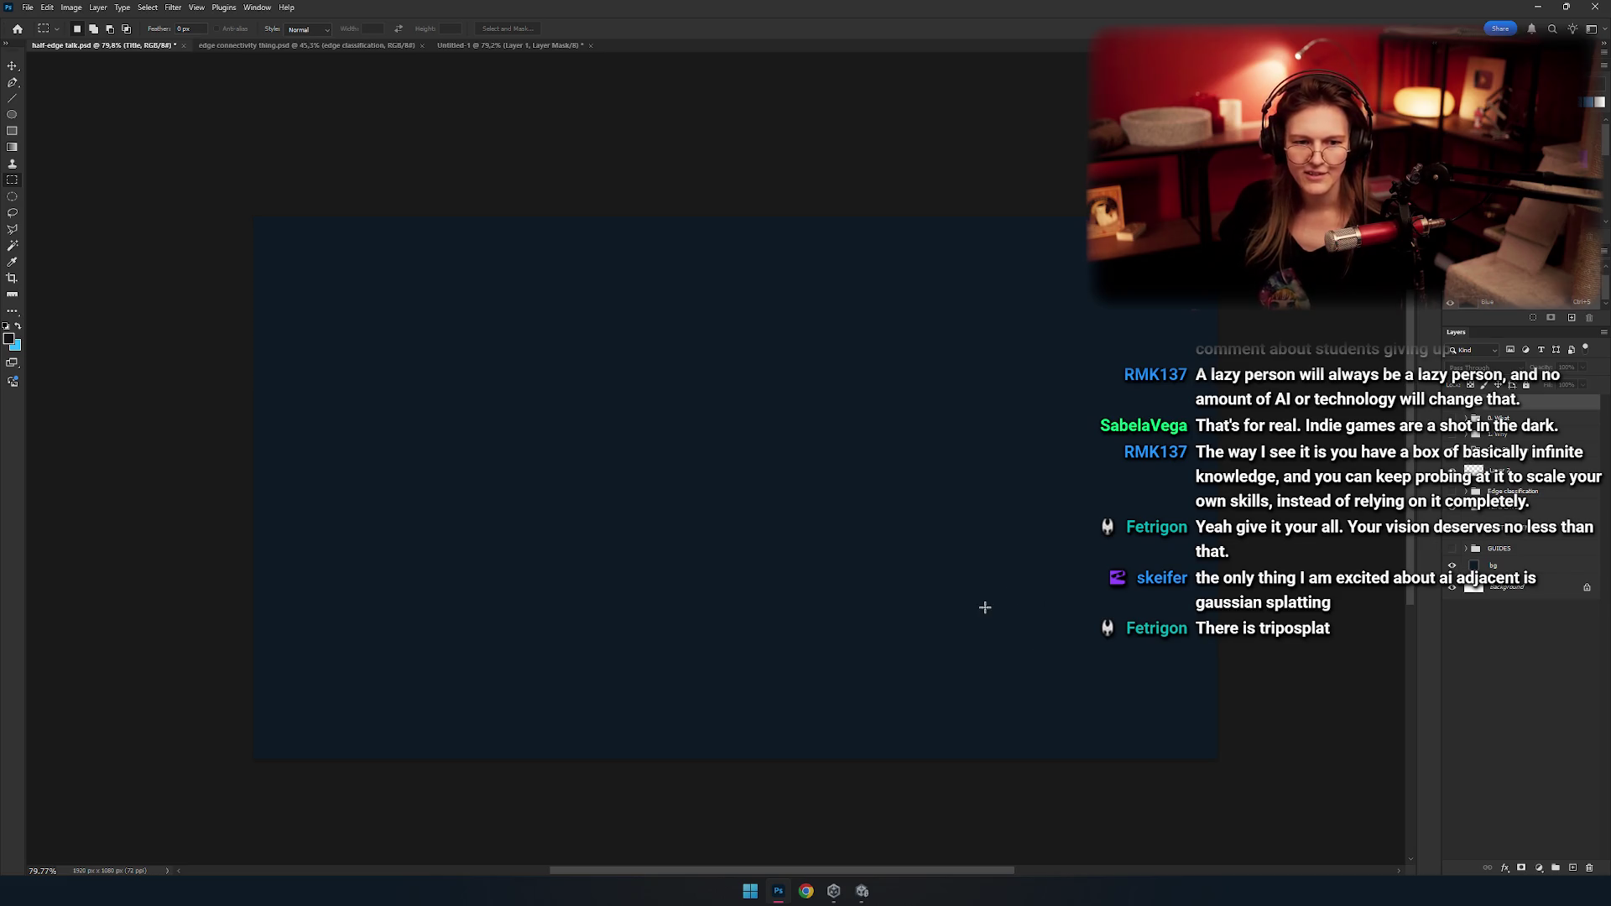
pyautogui.click(1518, 453)
pyautogui.click(1543, 470)
pyautogui.click(1537, 453)
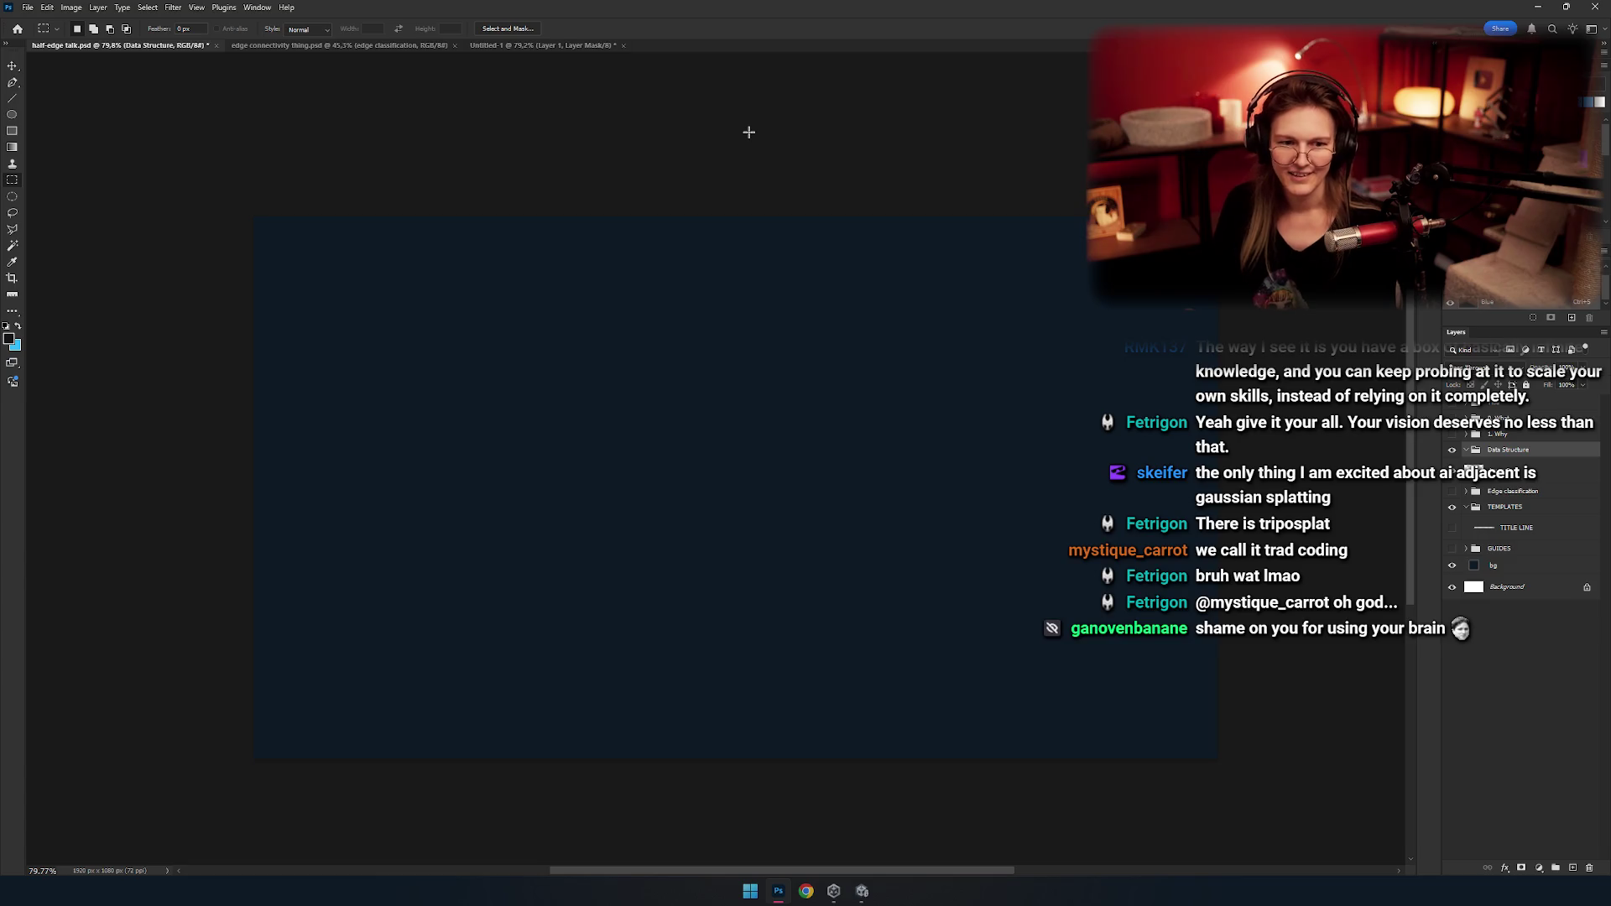
# Add an empty Layer 2 to the Data Structure group, stop Unity's Play mode, and return to Photoshop.
pyautogui.hotkey('ctrl', 'shift', 'alt', 'n')
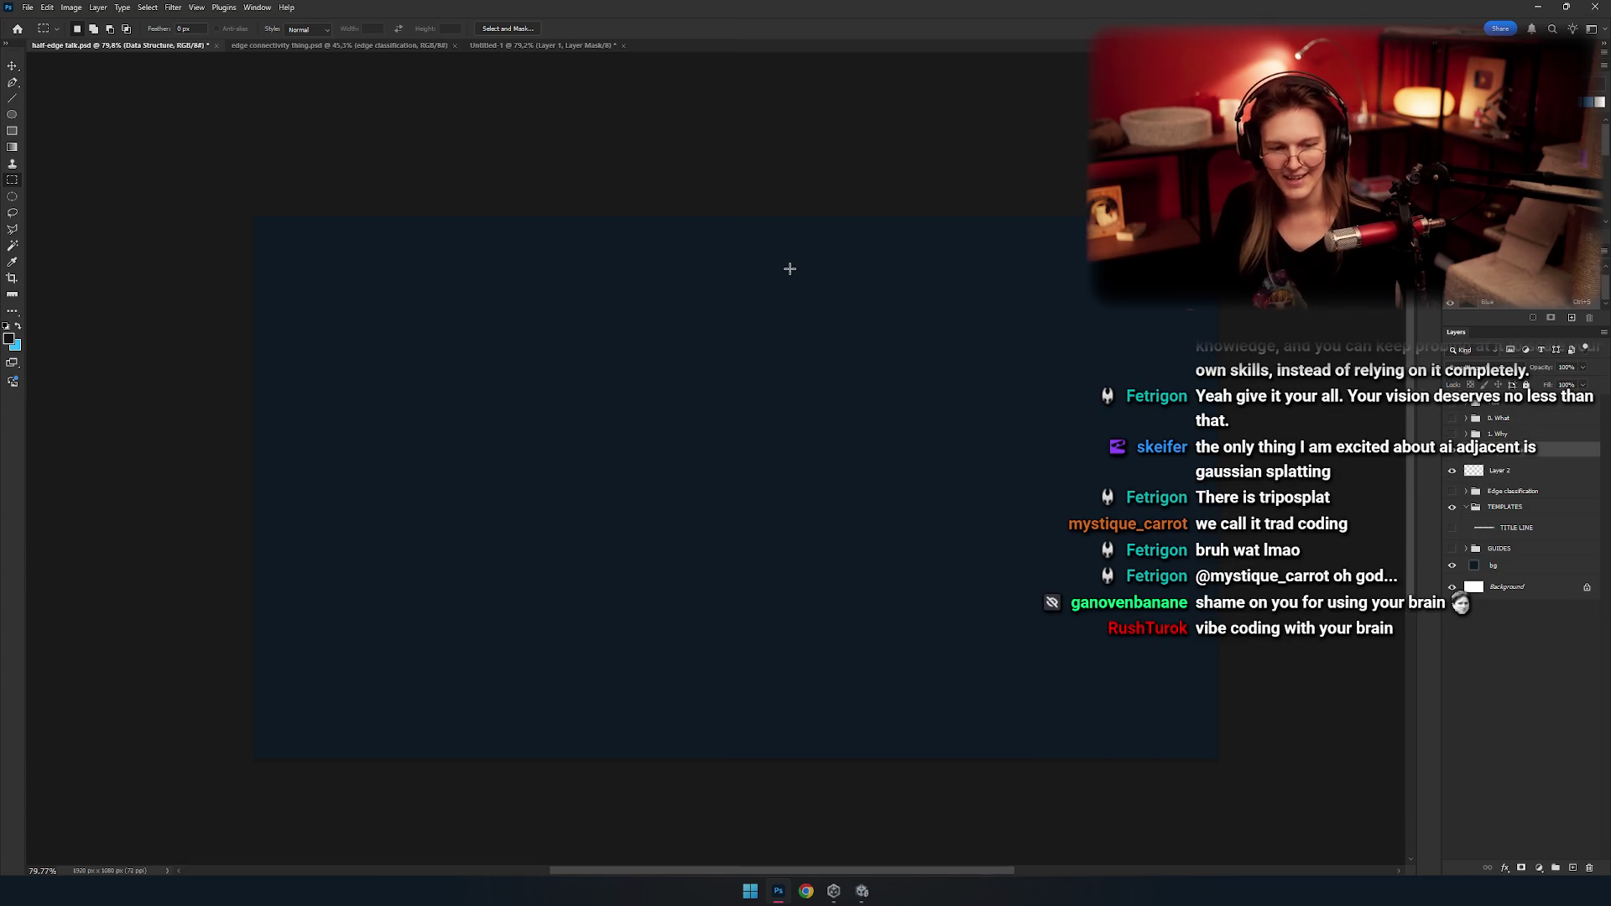
pyautogui.hotkey('alt', 'Tab')
pyautogui.hotkey('alt', 'Tab')
pyautogui.hotkey('alt', 'shift', 'Tab')
pyautogui.hotkey('alt', 'Tab')
pyautogui.hotkey('alt', 'Tab')
pyautogui.hotkey('alt', 'Tab')
pyautogui.hotkey('alt', 'Tab')
pyautogui.hotkey('alt', 'shift', 'Tab')
pyautogui.hotkey('alt', 'shift', 'Tab')
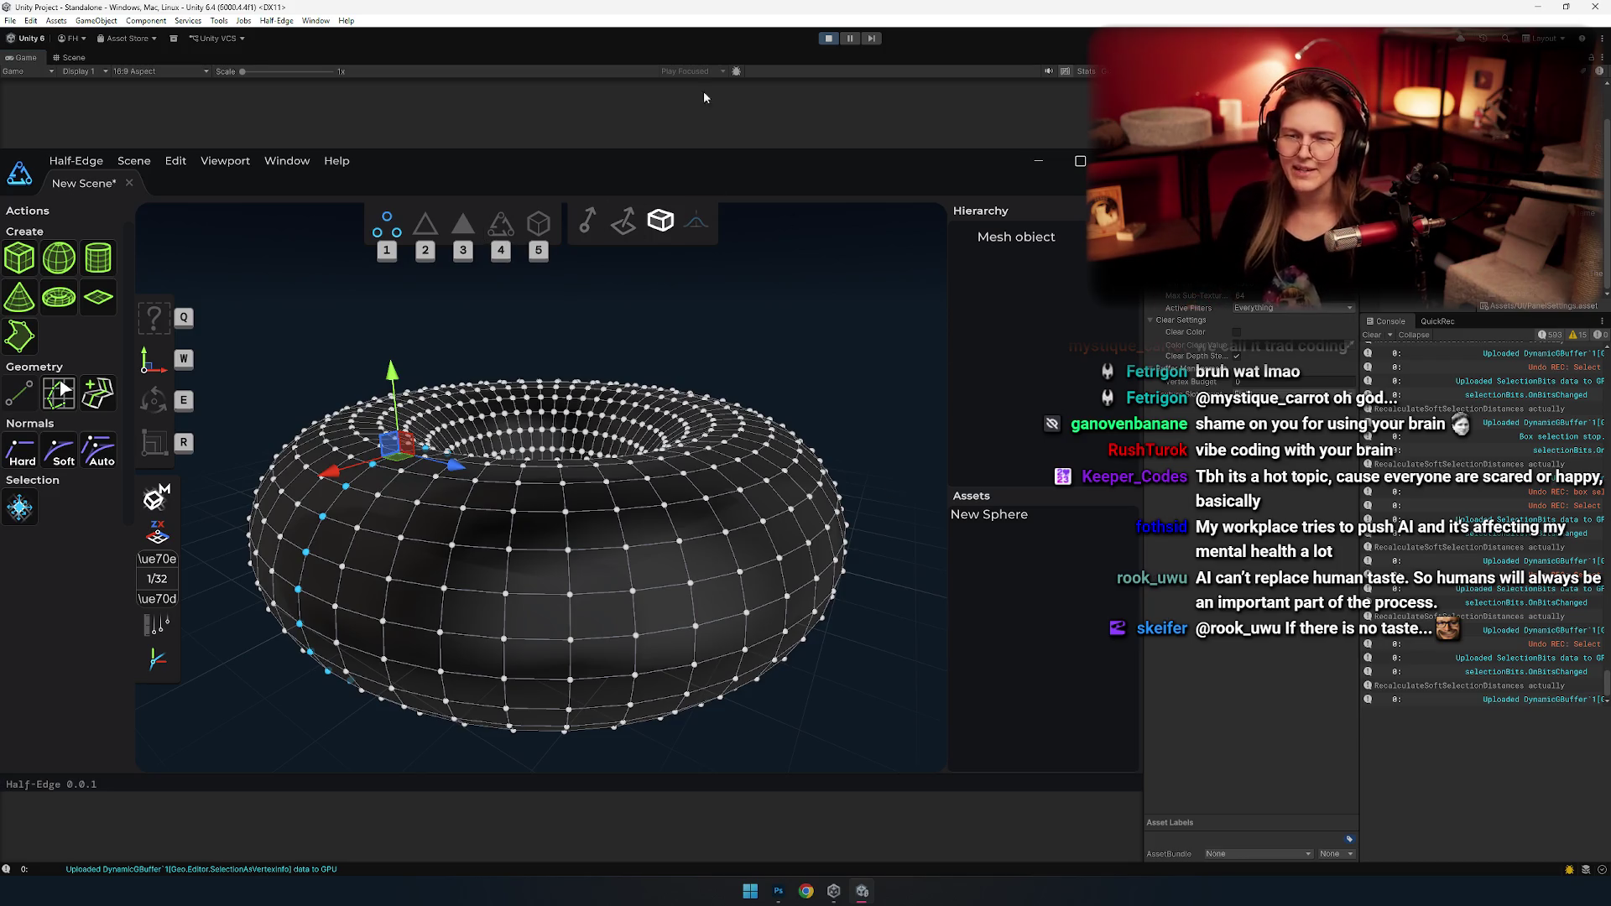
pyautogui.click(828, 38)
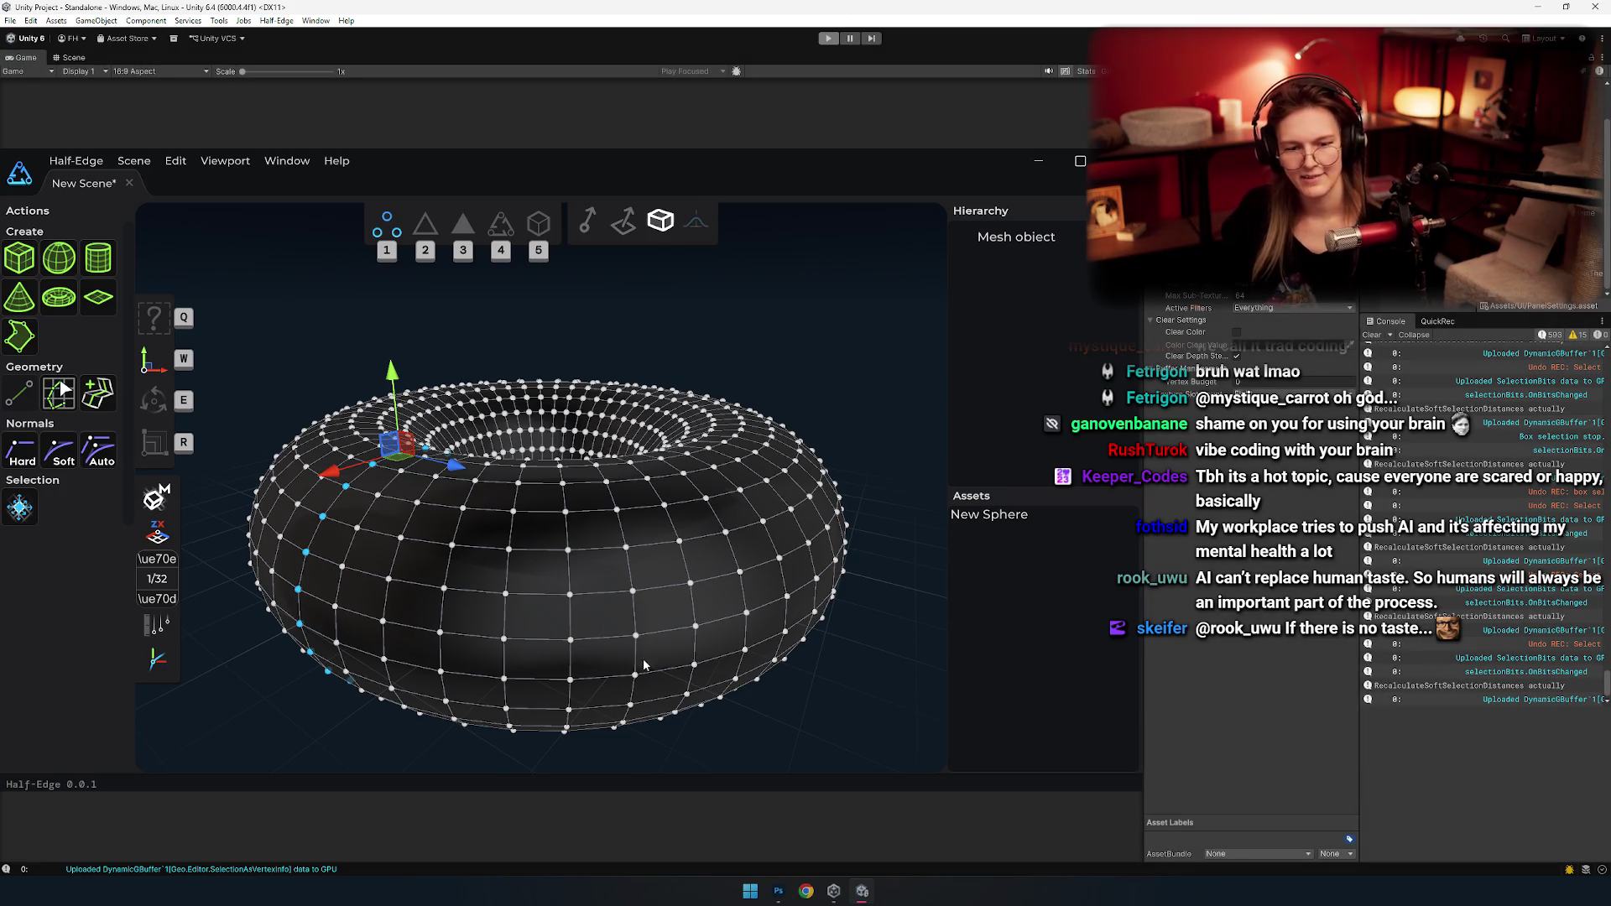
pyautogui.hotkey('alt', 'Tab')
pyautogui.hotkey('alt', 'shift', 'Tab')
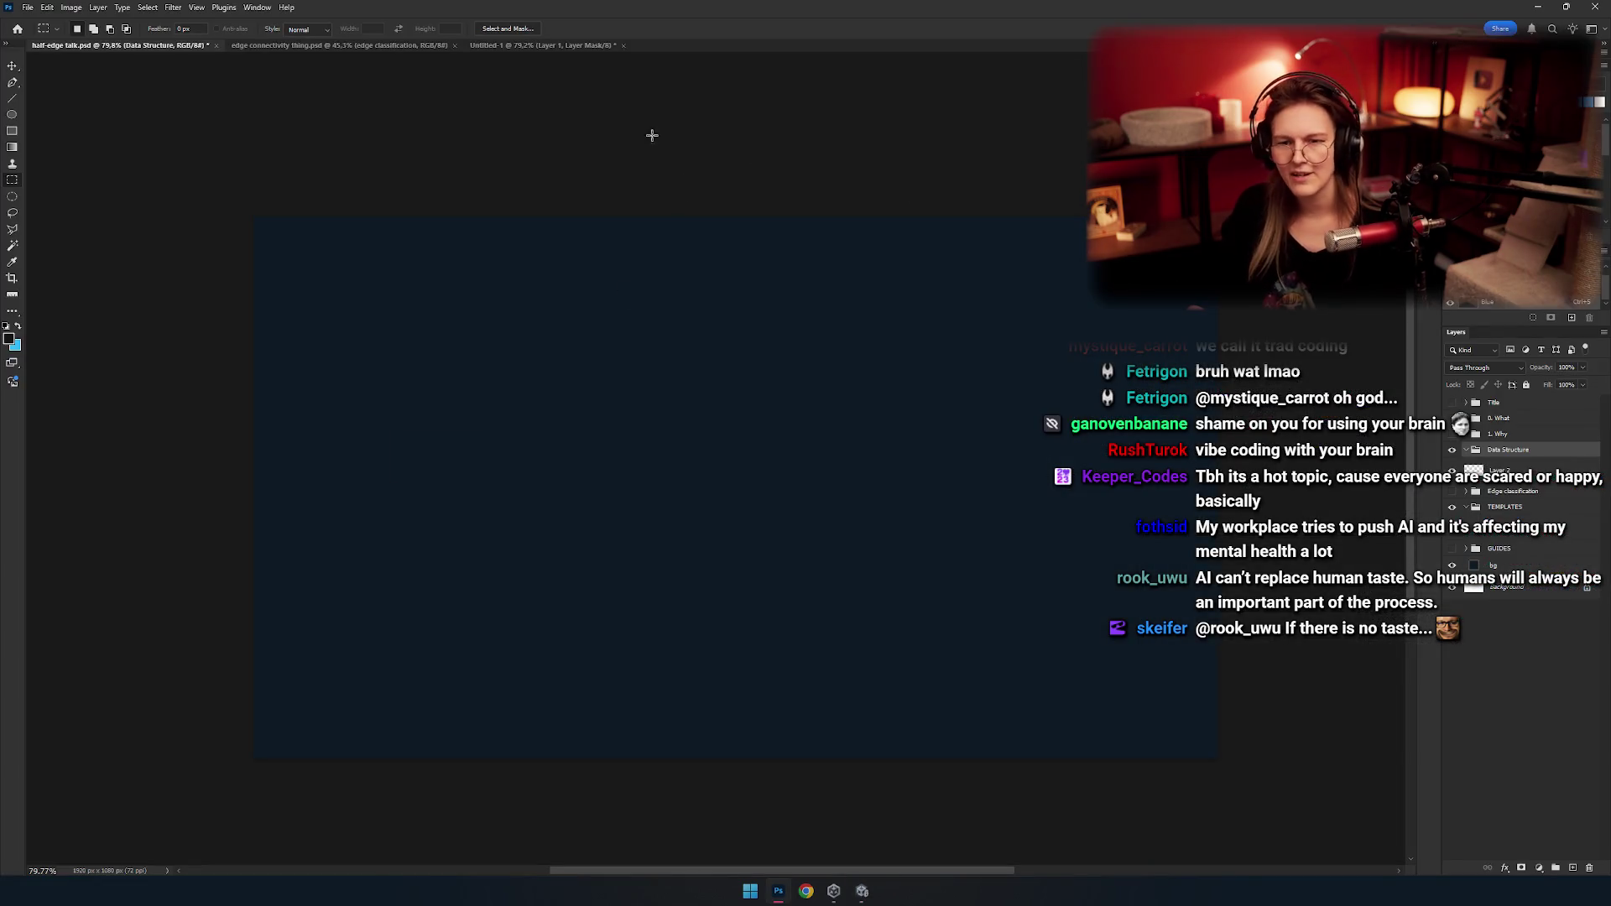
pyautogui.click(1502, 433)
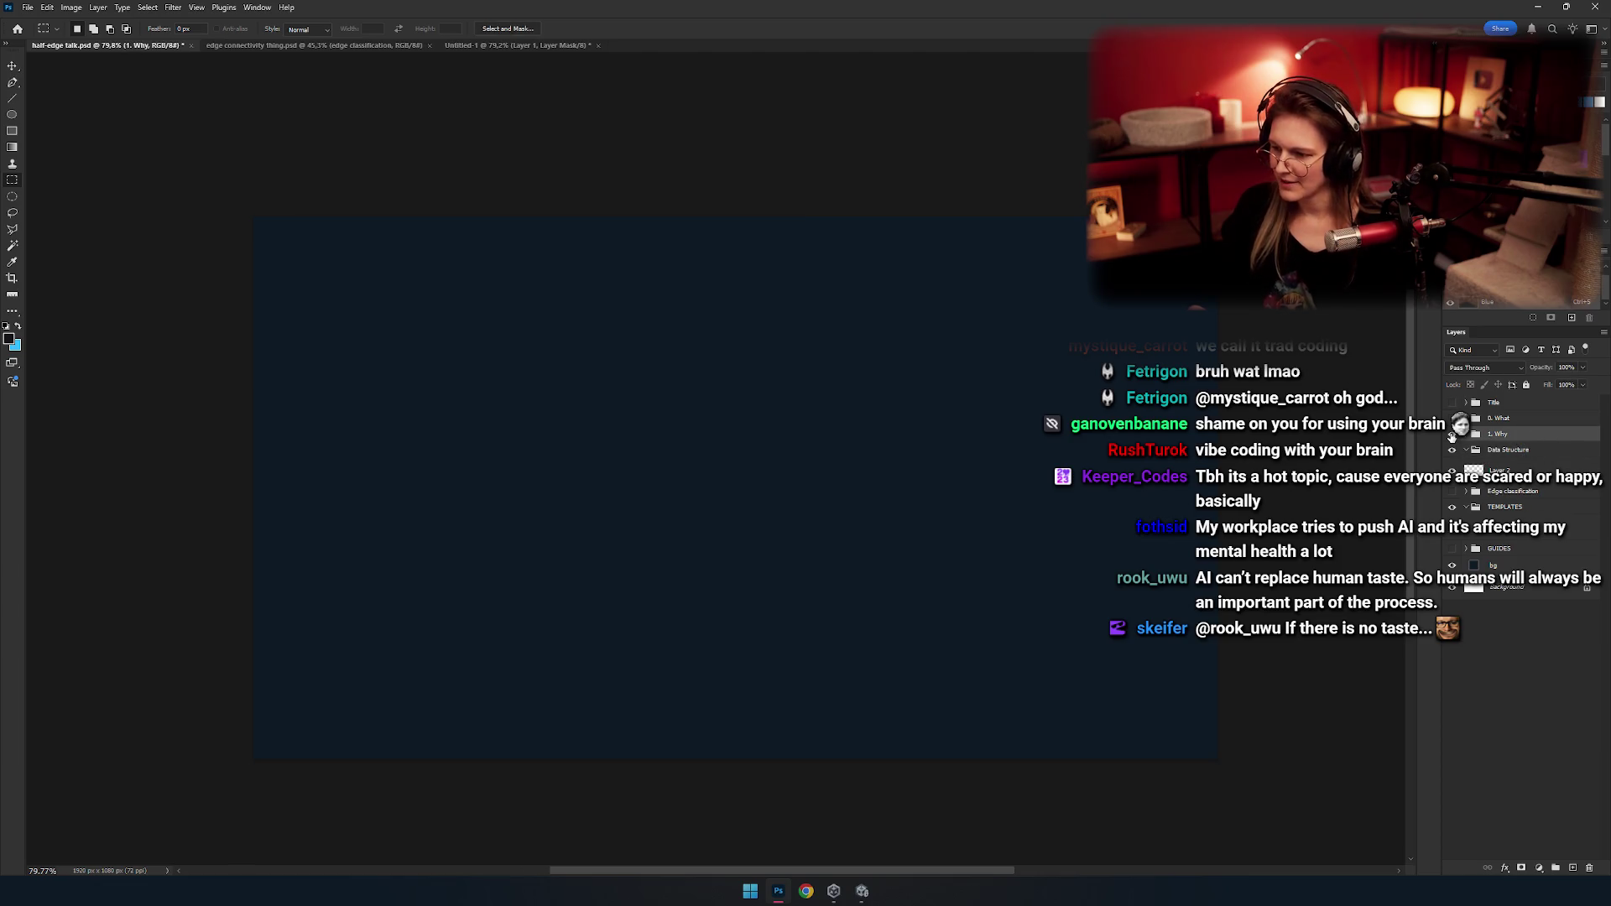
pyautogui.click(1453, 434)
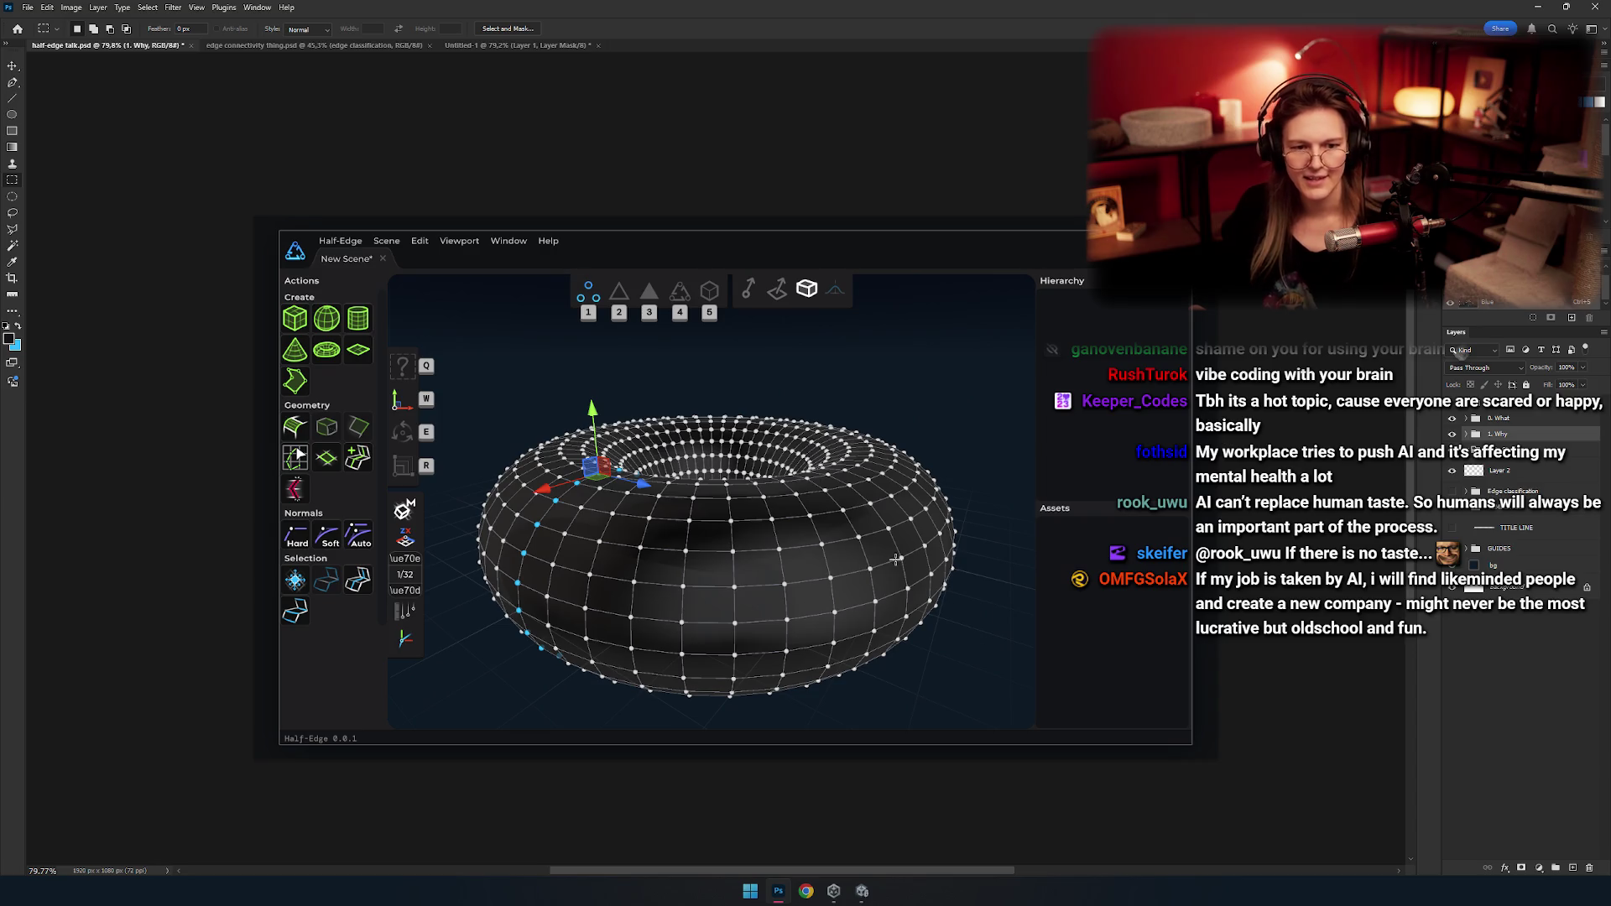
pyautogui.click(1452, 433)
pyautogui.click(1453, 434)
pyautogui.click(1453, 434)
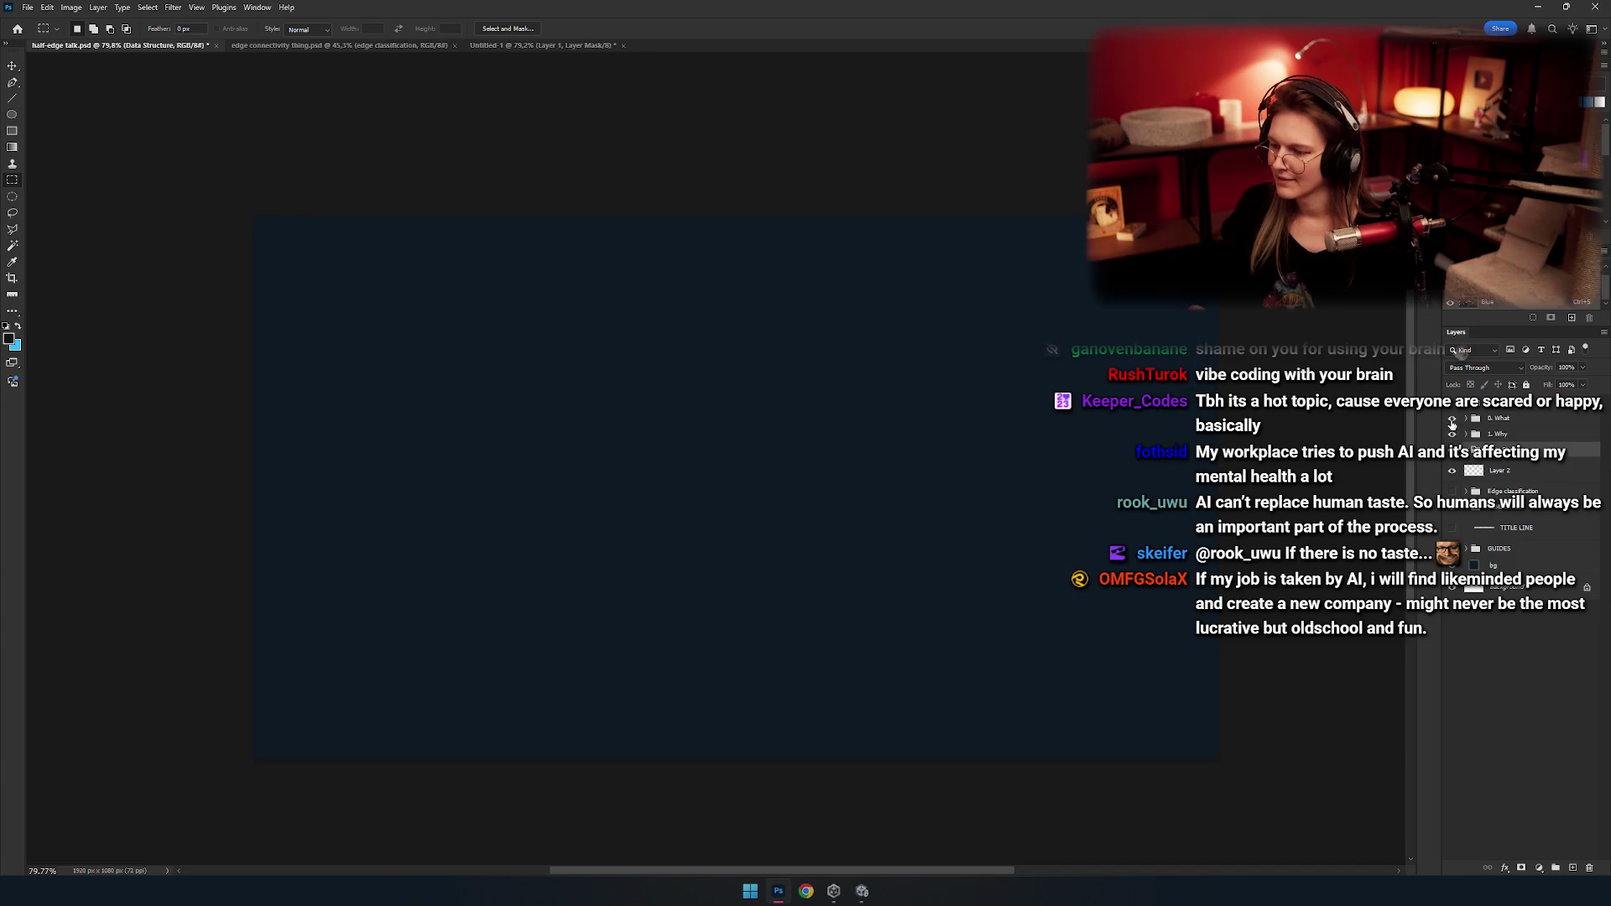
pyautogui.click(1452, 428)
pyautogui.click(1454, 417)
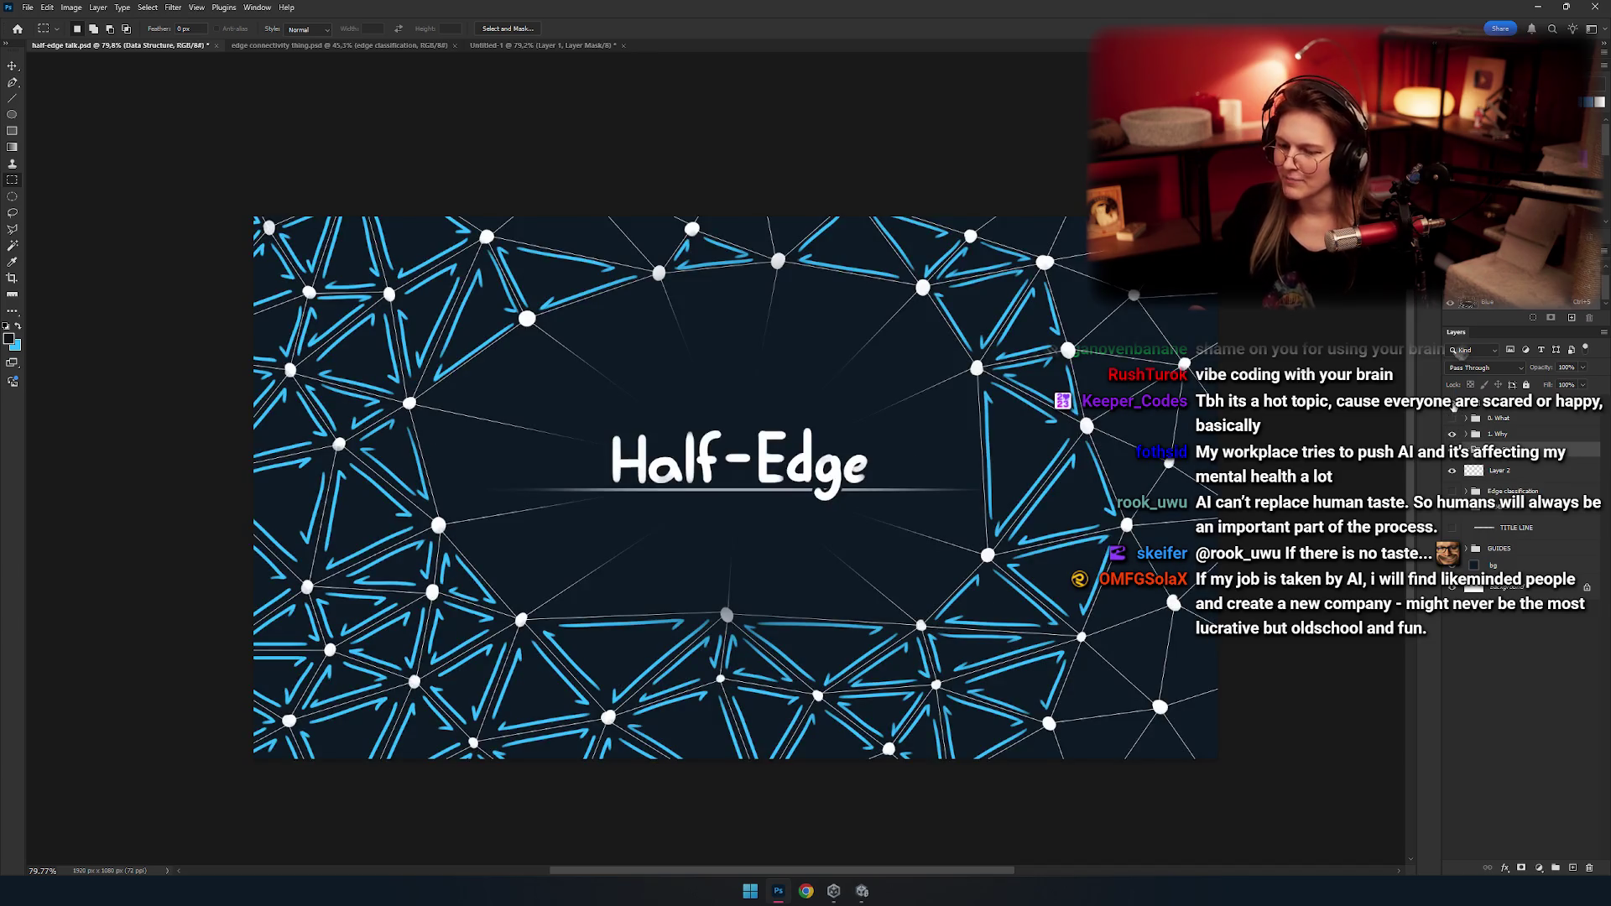
pyautogui.click(1452, 419)
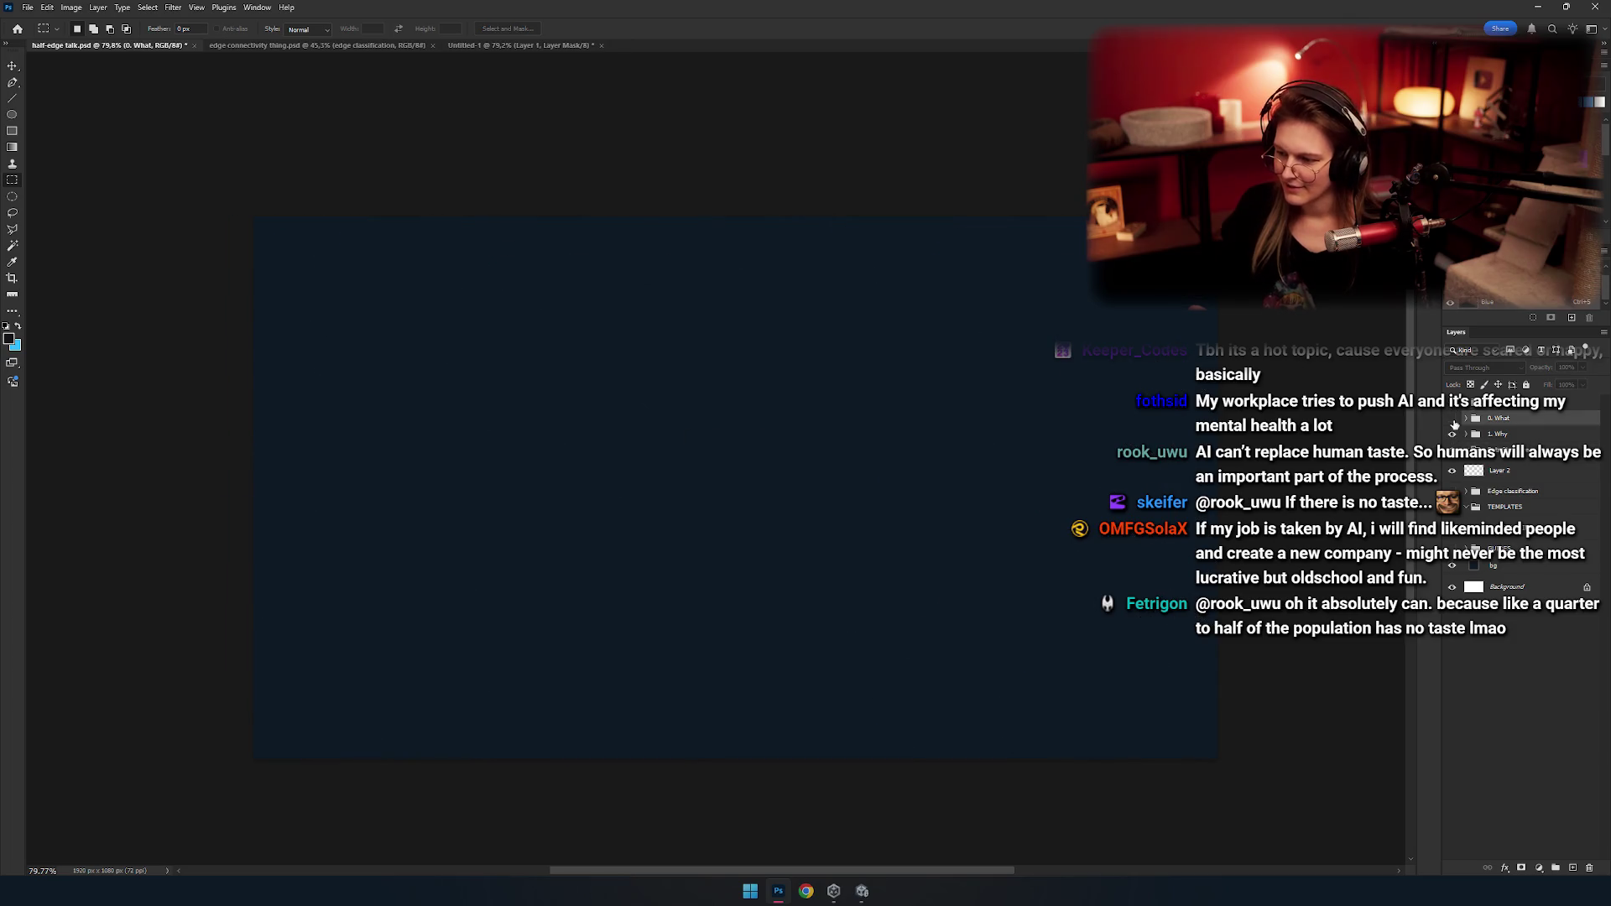
pyautogui.click(1452, 431)
pyautogui.click(1452, 431)
pyautogui.click(1454, 434)
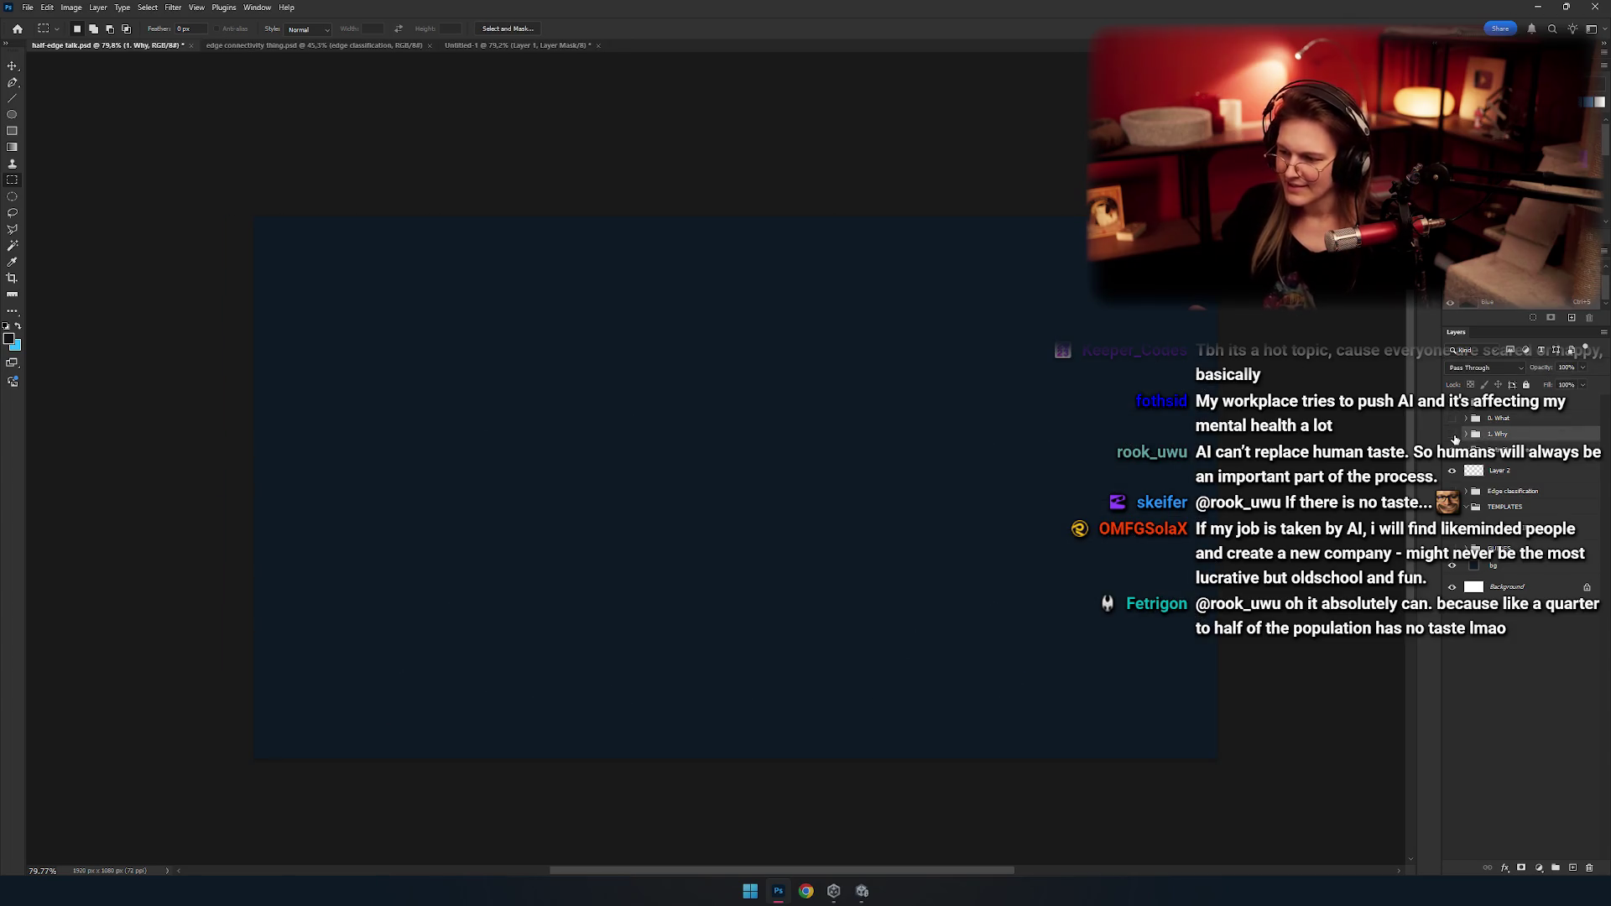
pyautogui.click(1496, 420)
pyautogui.click(1488, 433)
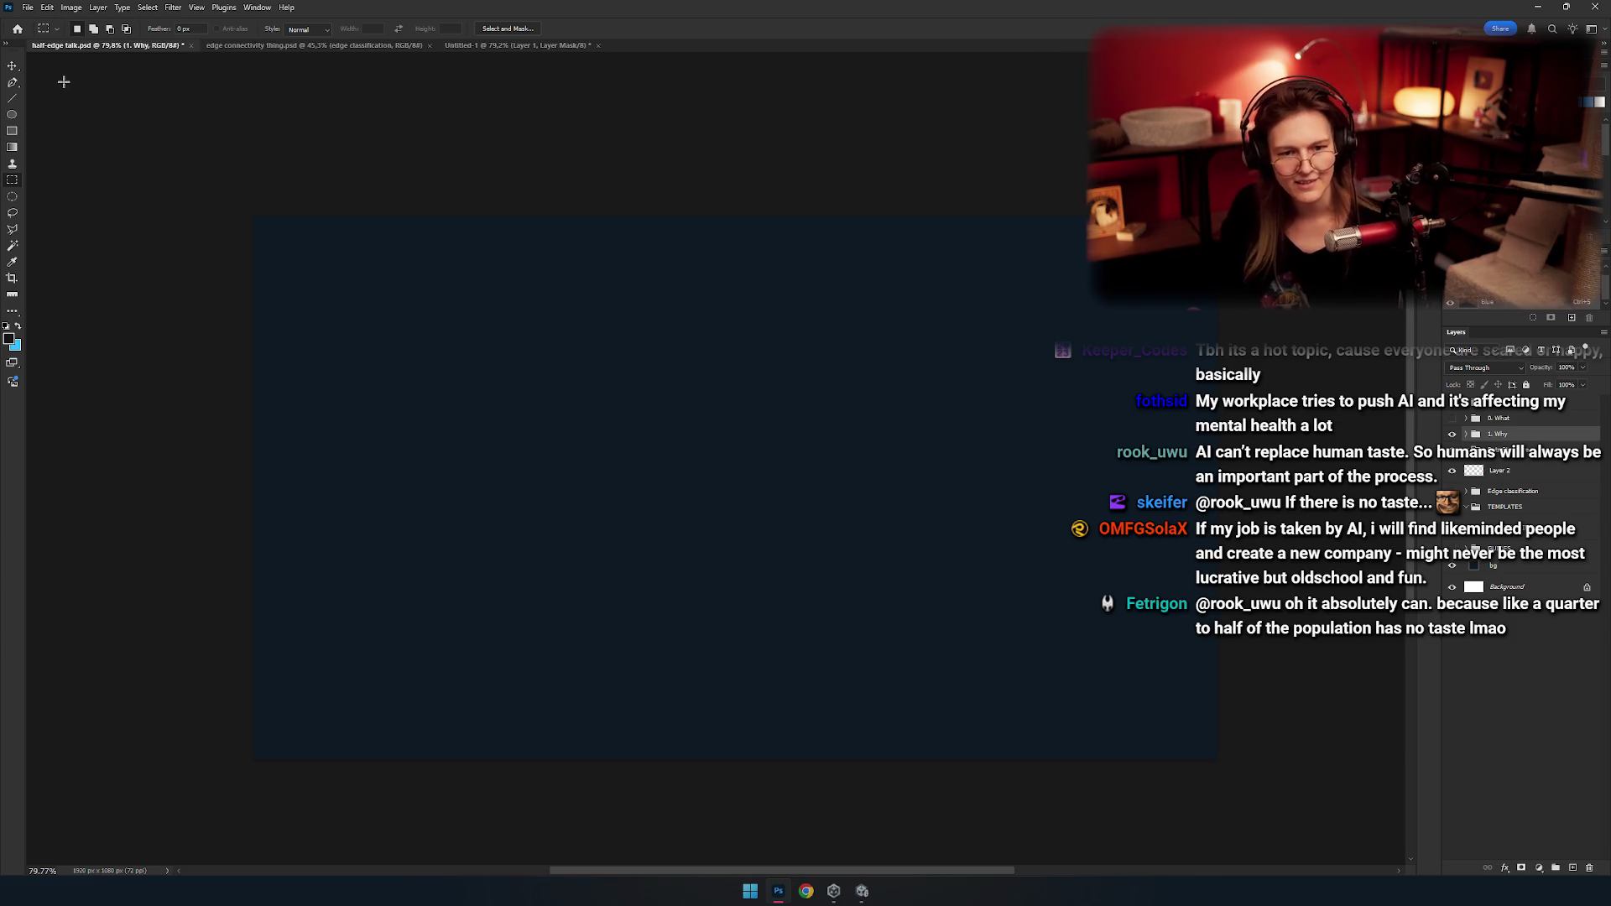
pyautogui.moveTo(425, 274); pyautogui.dragTo(676, 453)
pyautogui.moveTo(729, 514); pyautogui.dragTo(749, 517)
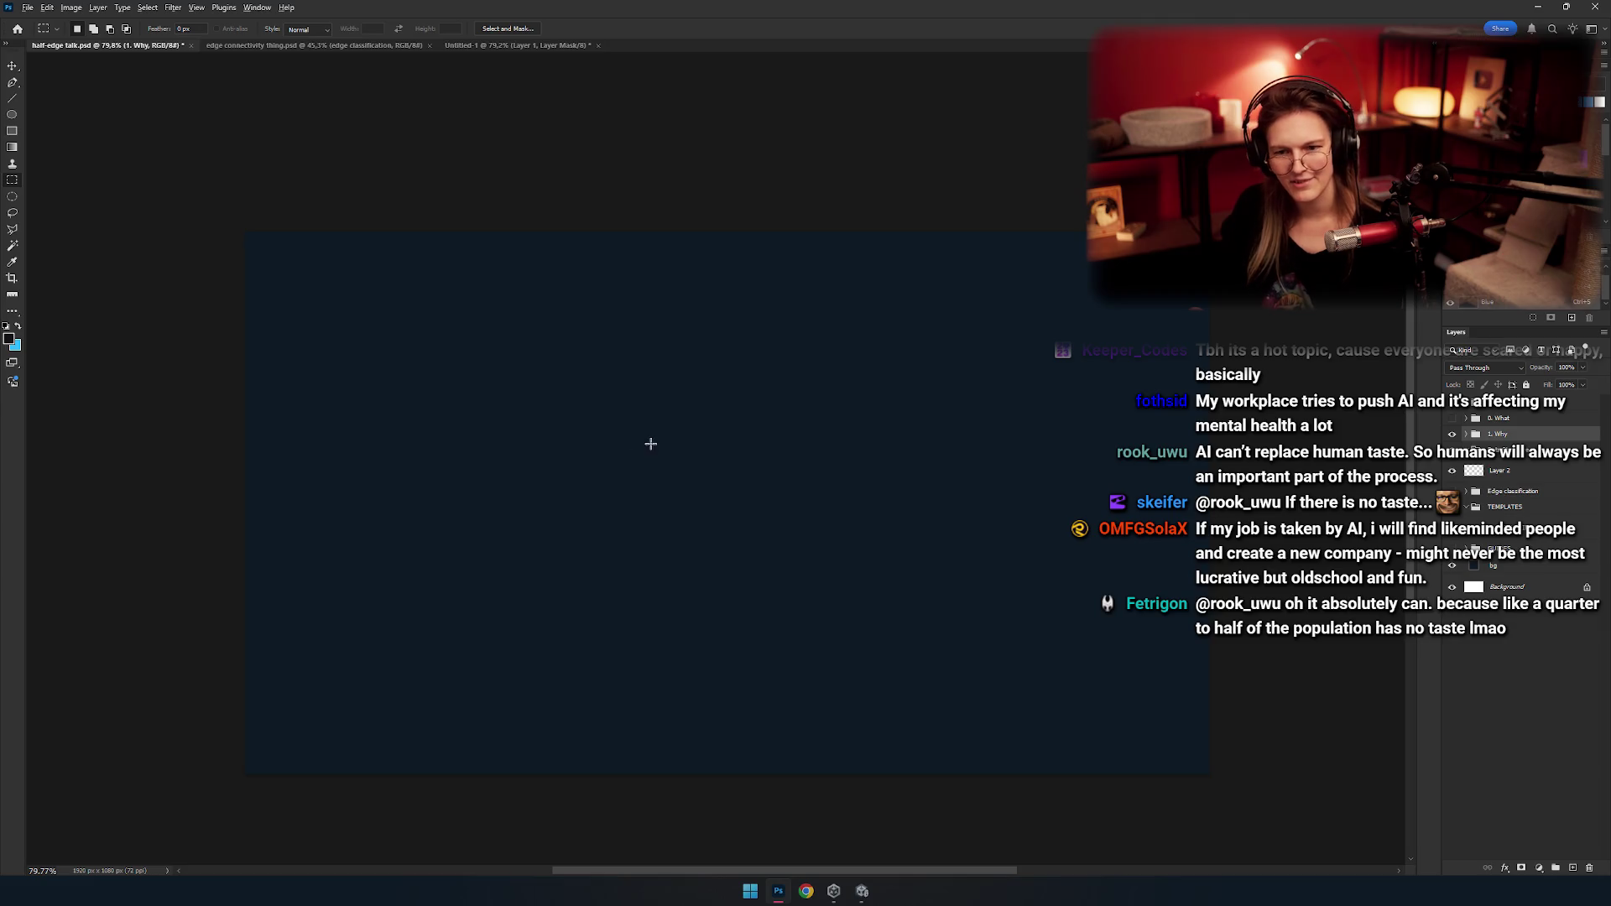
pyautogui.click(1499, 468)
pyautogui.click(1464, 457)
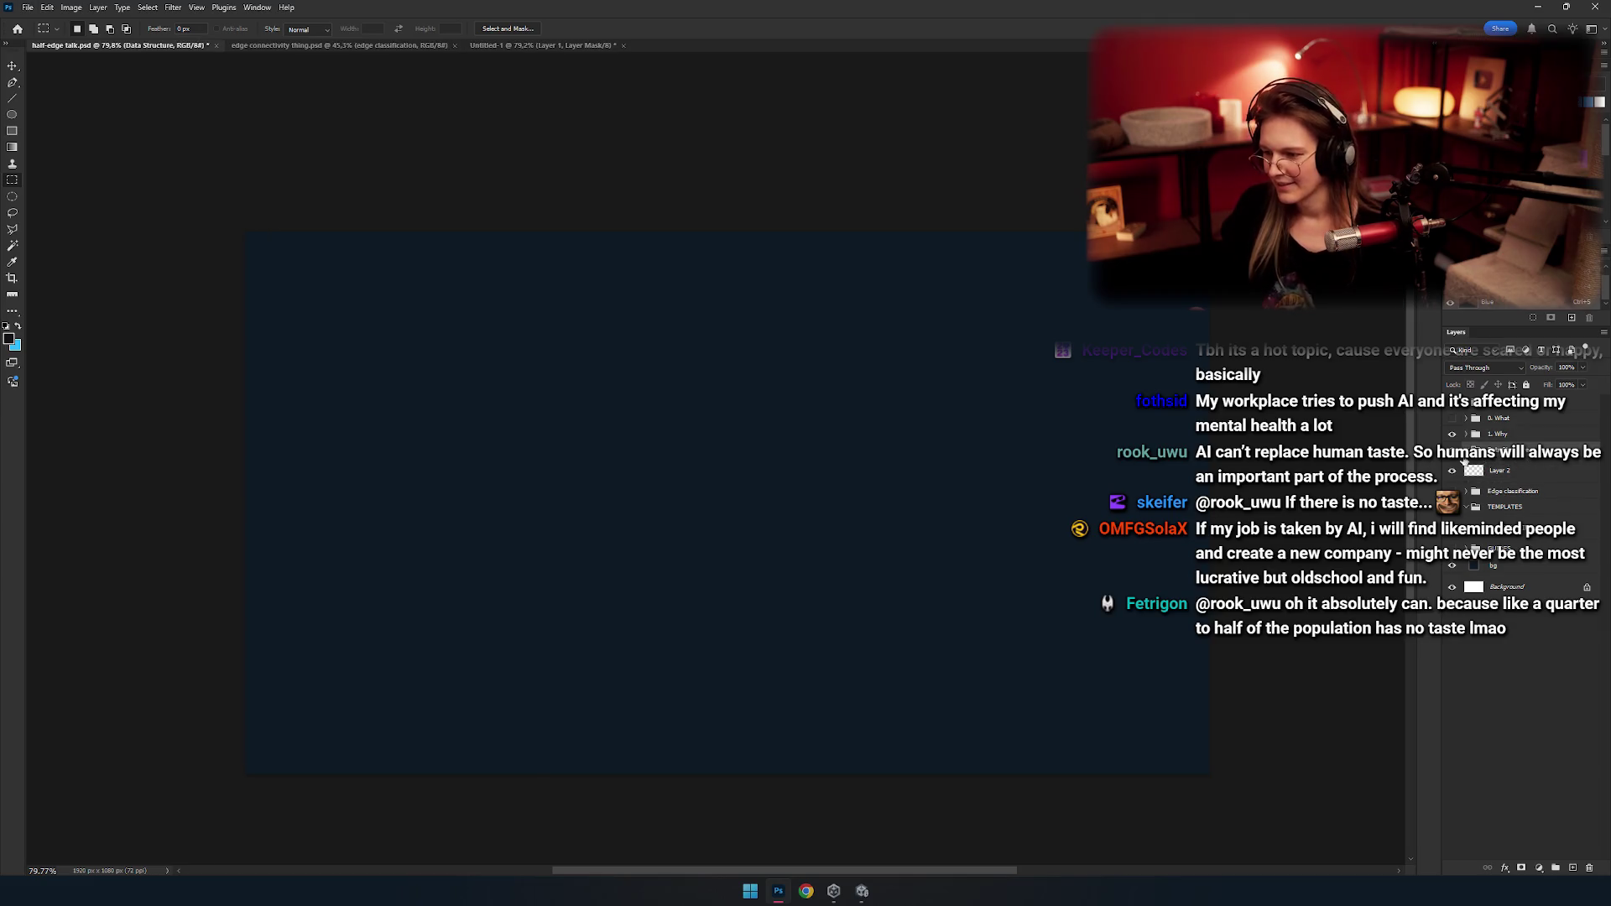
pyautogui.click(1523, 472)
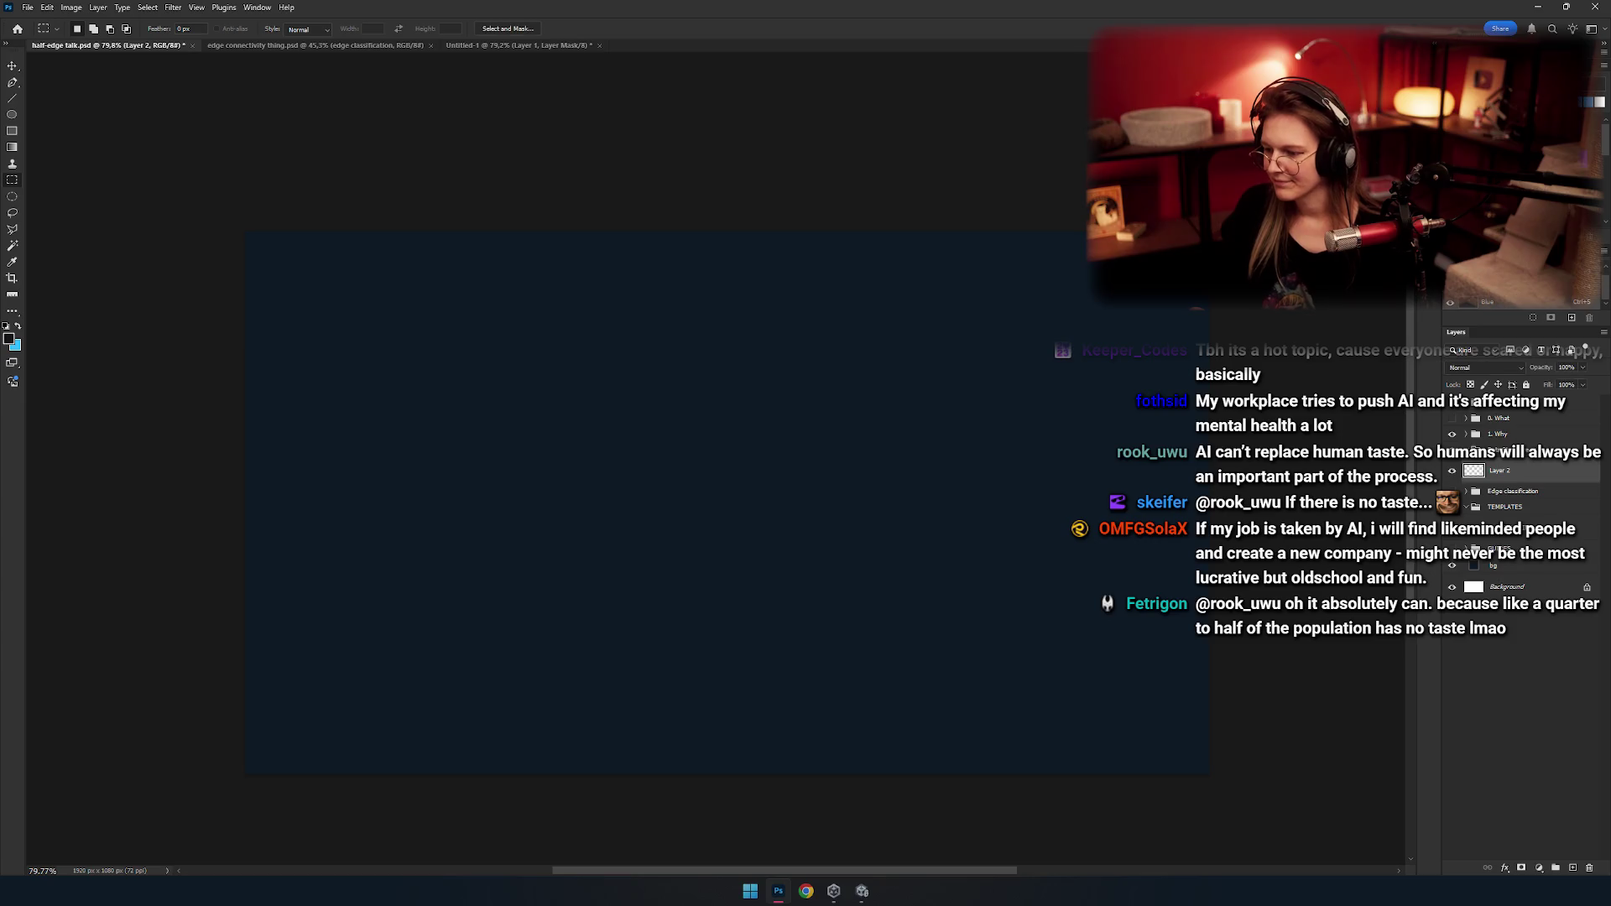
pyautogui.scroll(3, 534, 542)
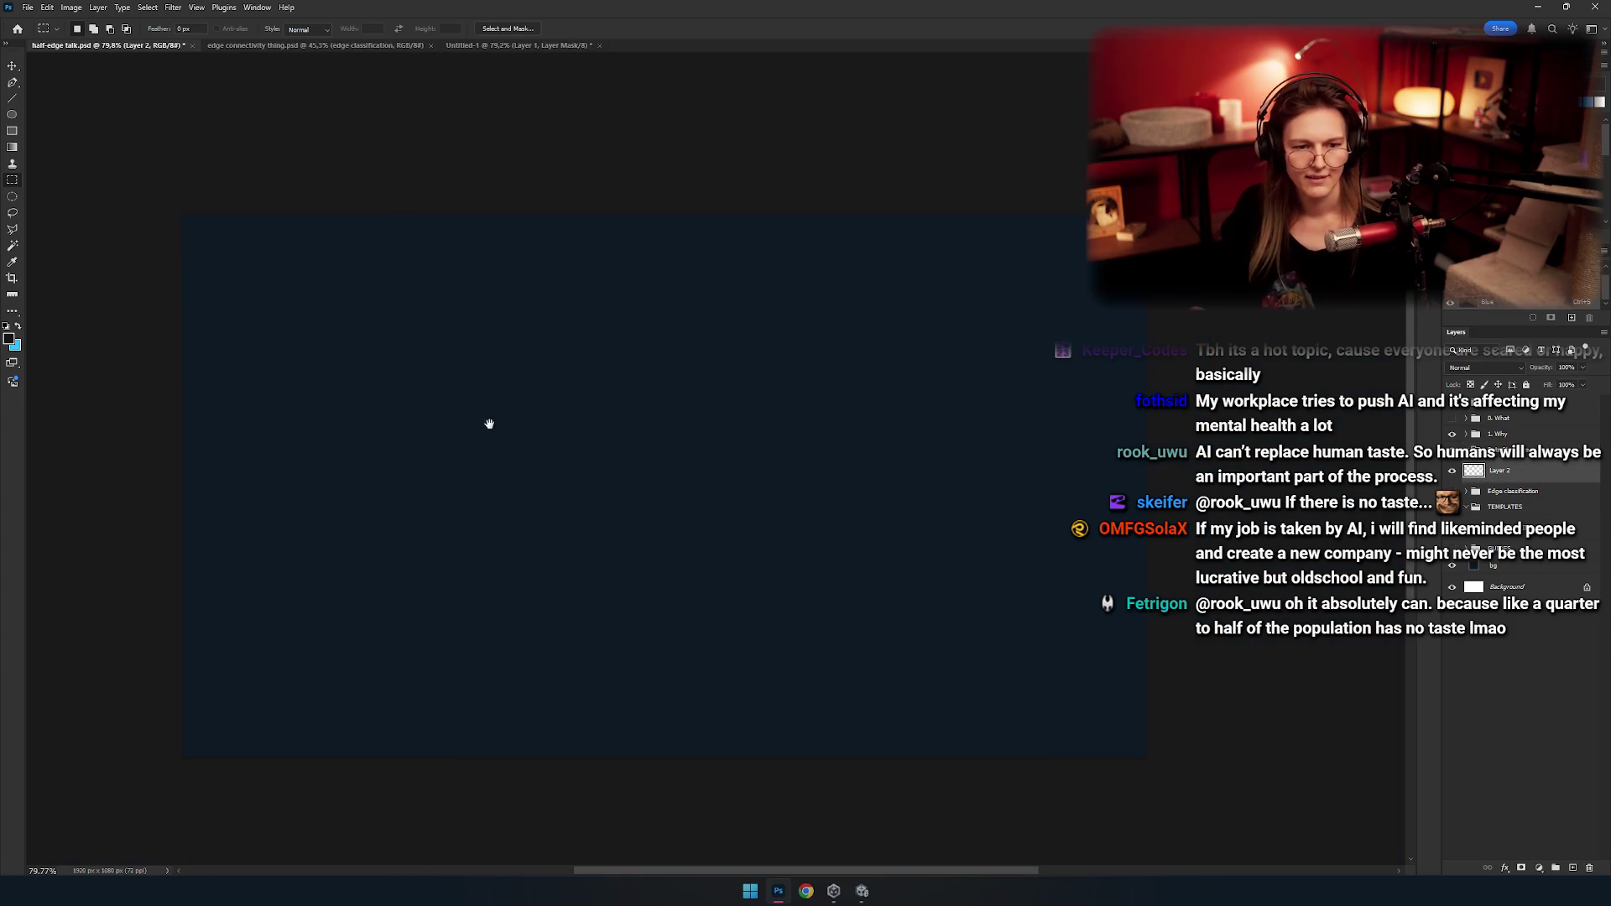
pyautogui.moveTo(706, 372)
pyautogui.mouseDown()
pyautogui.moveTo(787, 364)
pyautogui.moveTo(736, 419)
pyautogui.mouseUp()
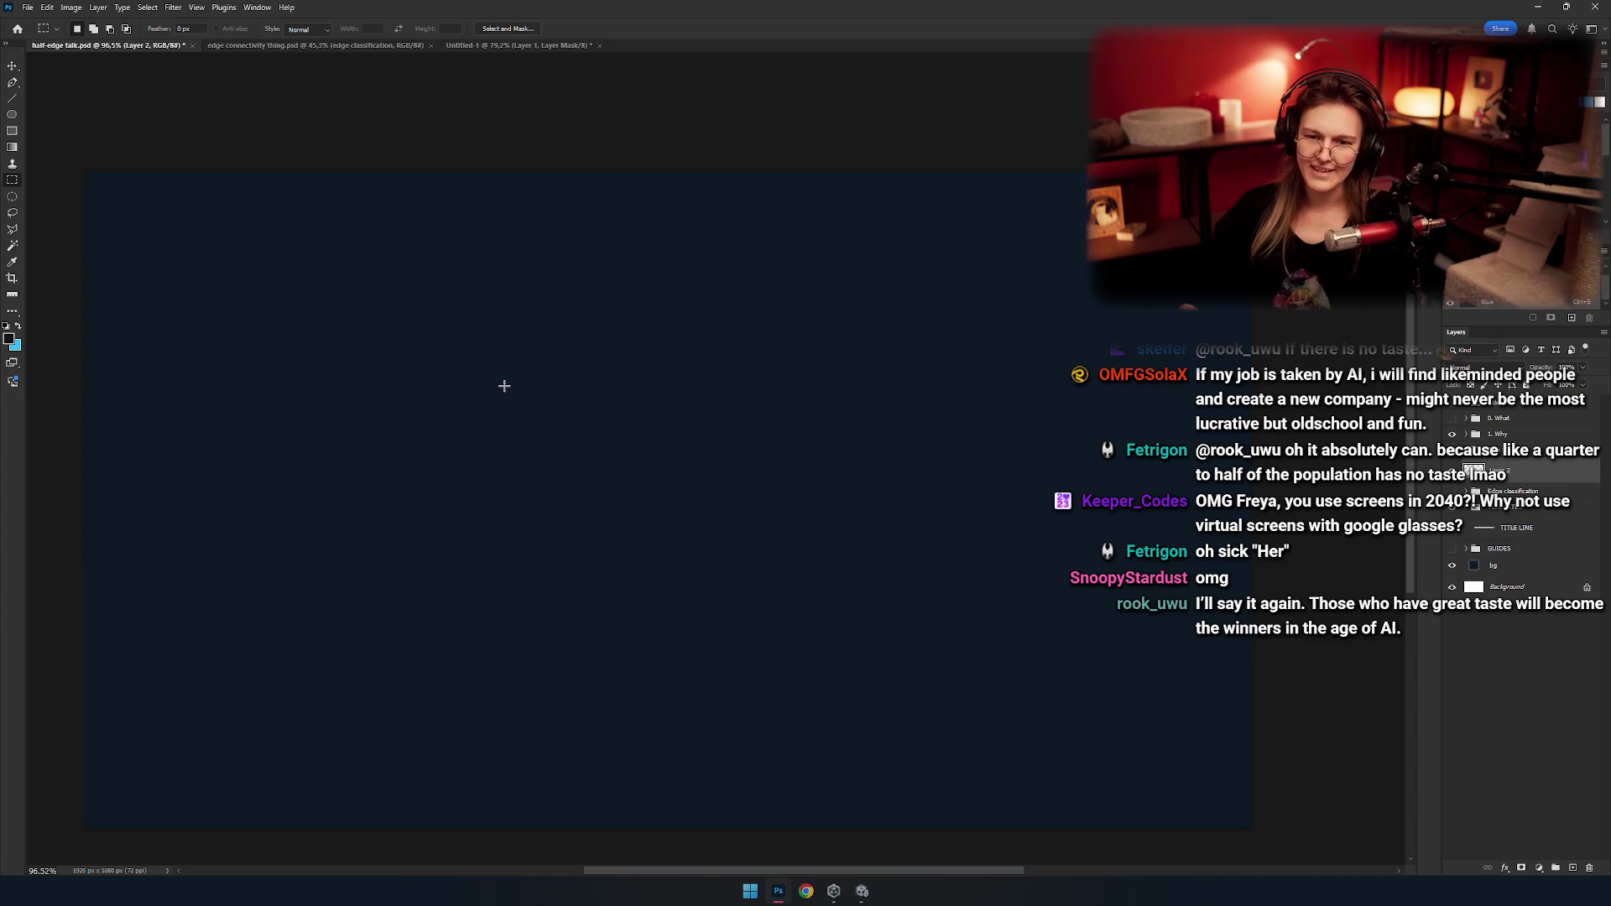
pyautogui.click(1515, 490)
pyautogui.click(1515, 471)
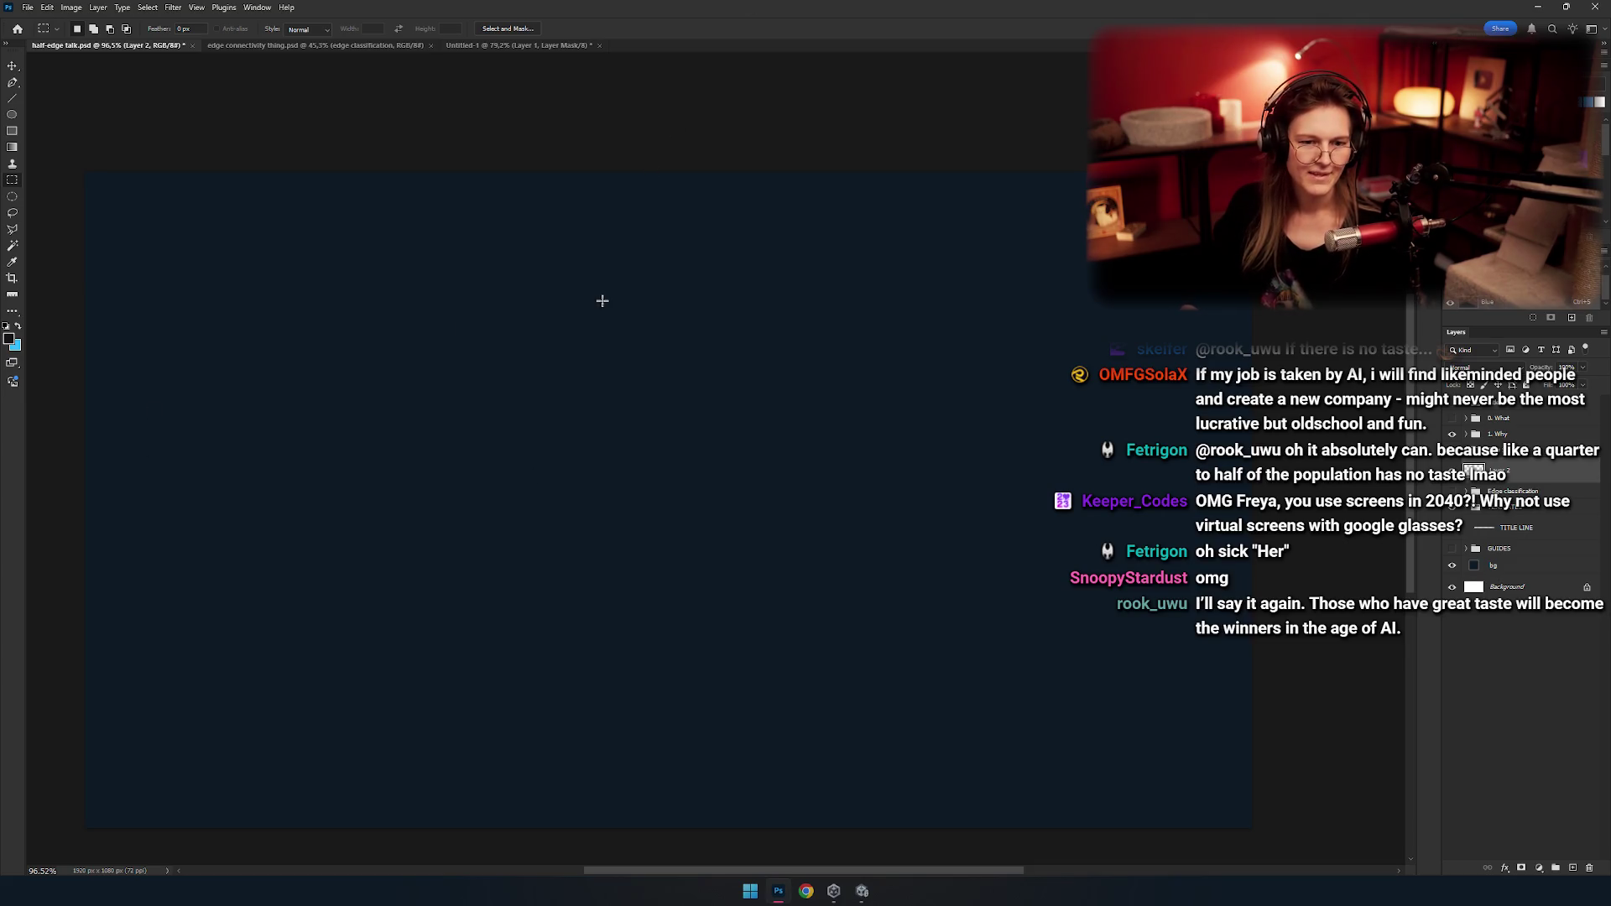
pyautogui.moveTo(578, 361); pyautogui.dragTo(593, 383)
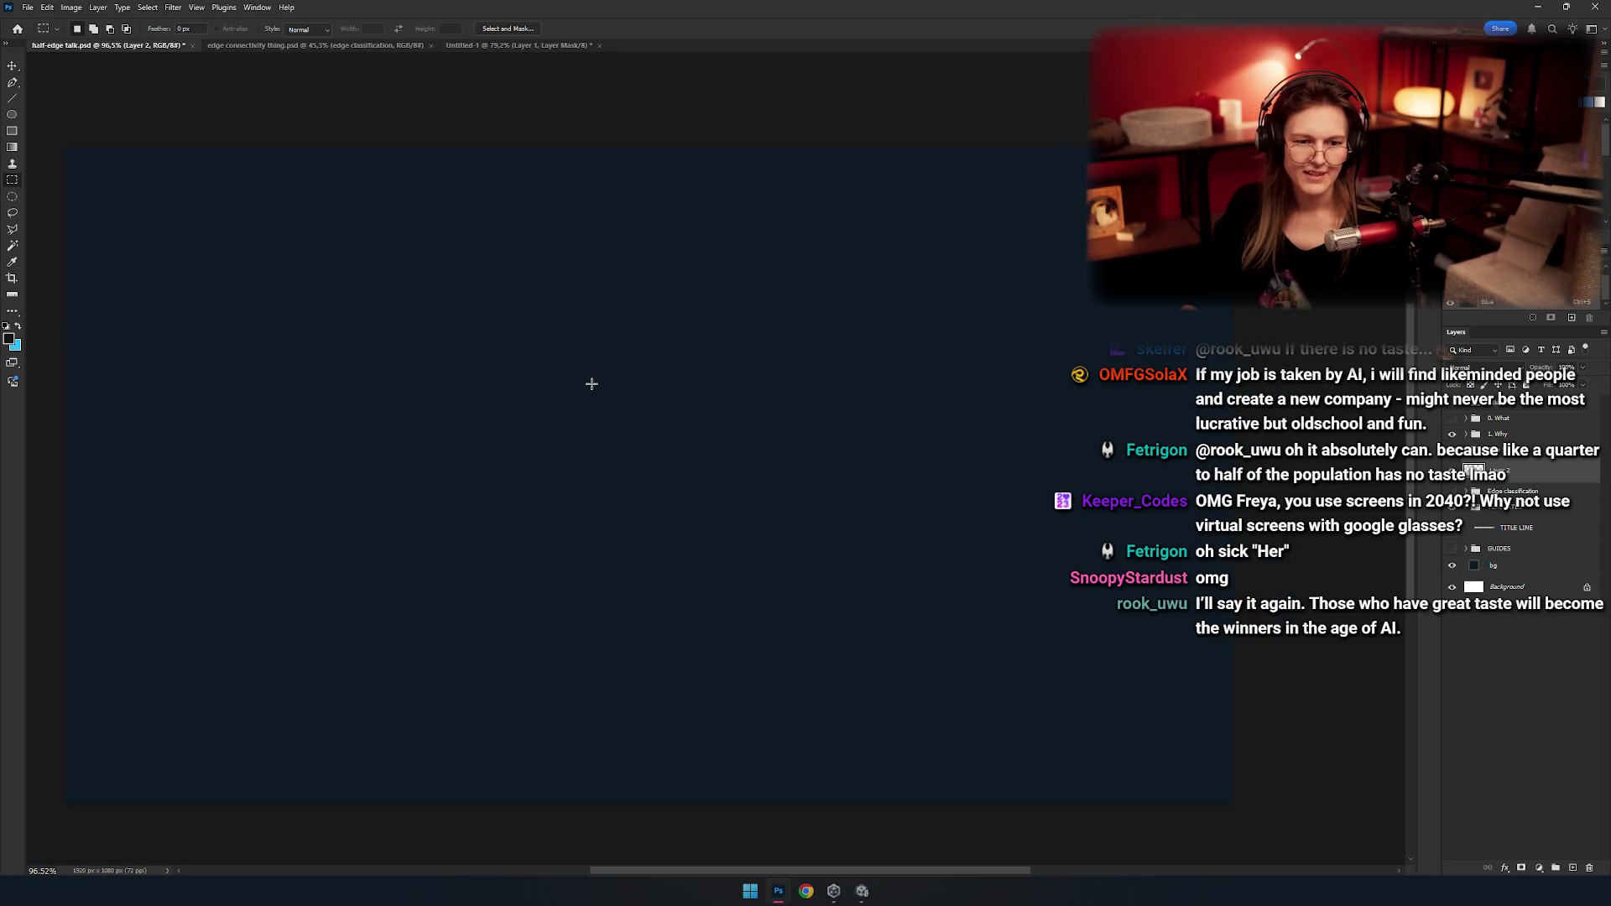
pyautogui.moveTo(675, 405); pyautogui.dragTo(590, 349)
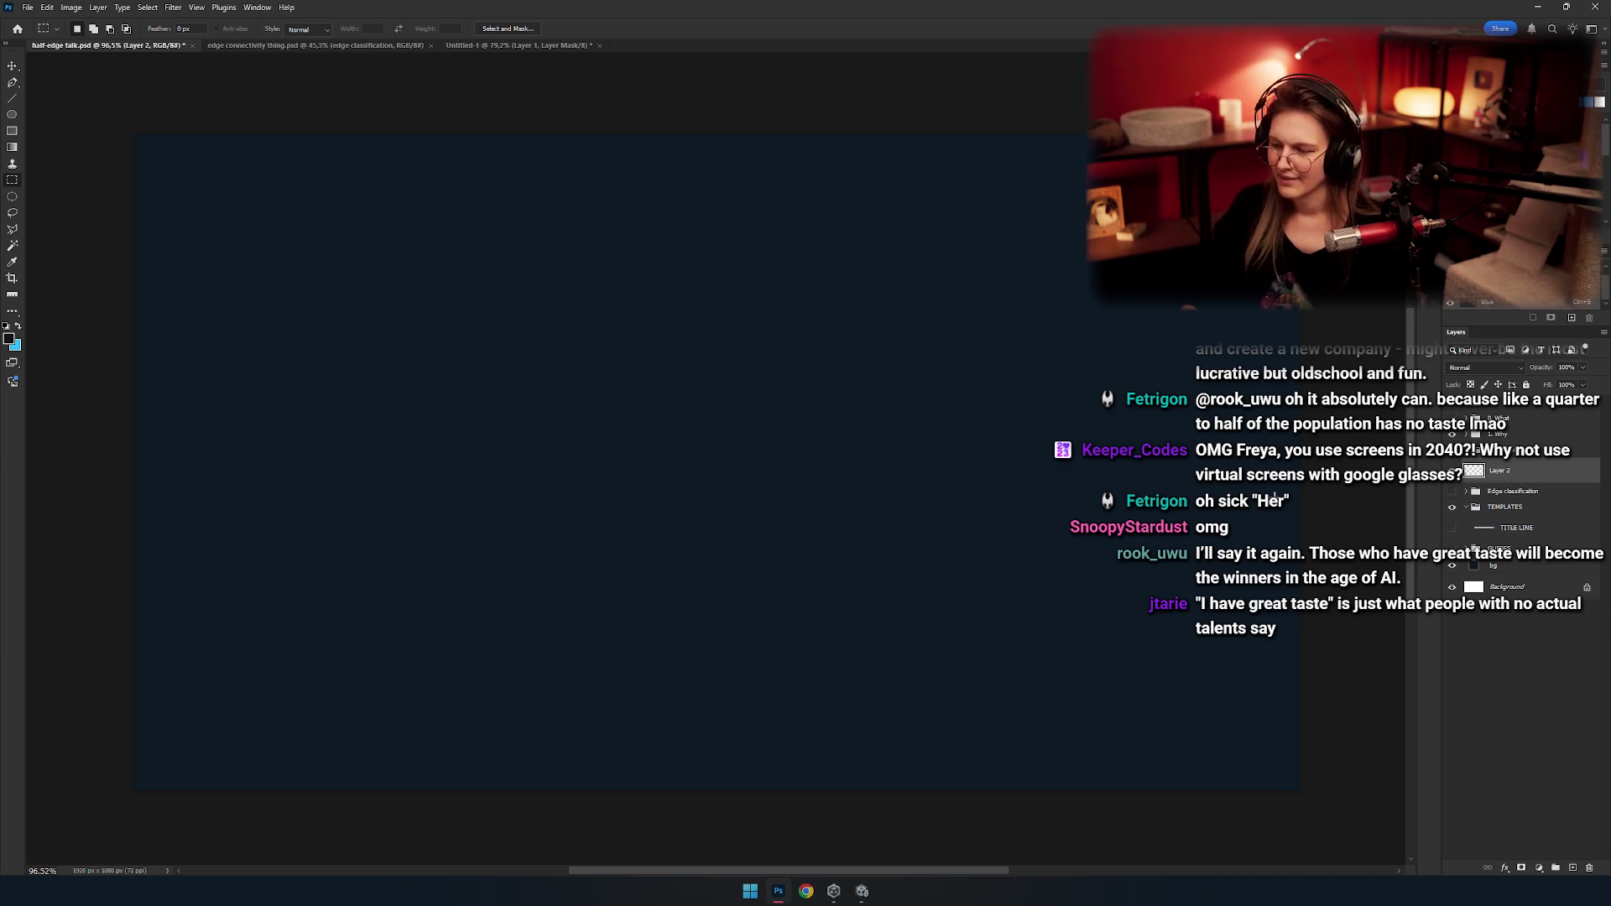
pyautogui.click(1496, 529)
pyautogui.click(1514, 472)
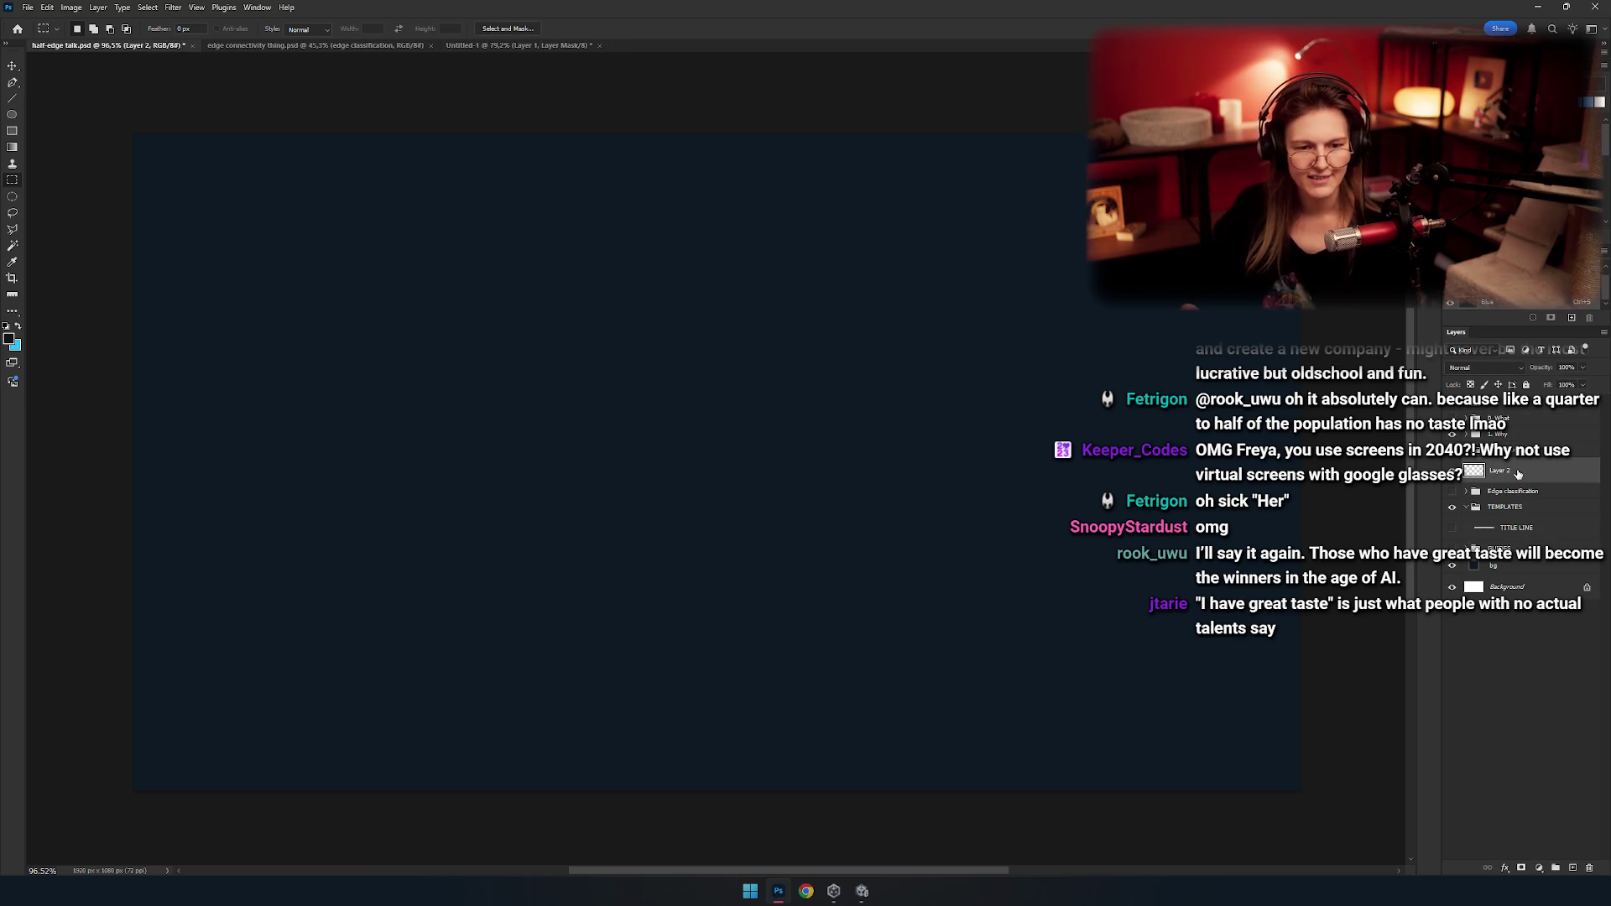
pyautogui.moveTo(1500, 470)
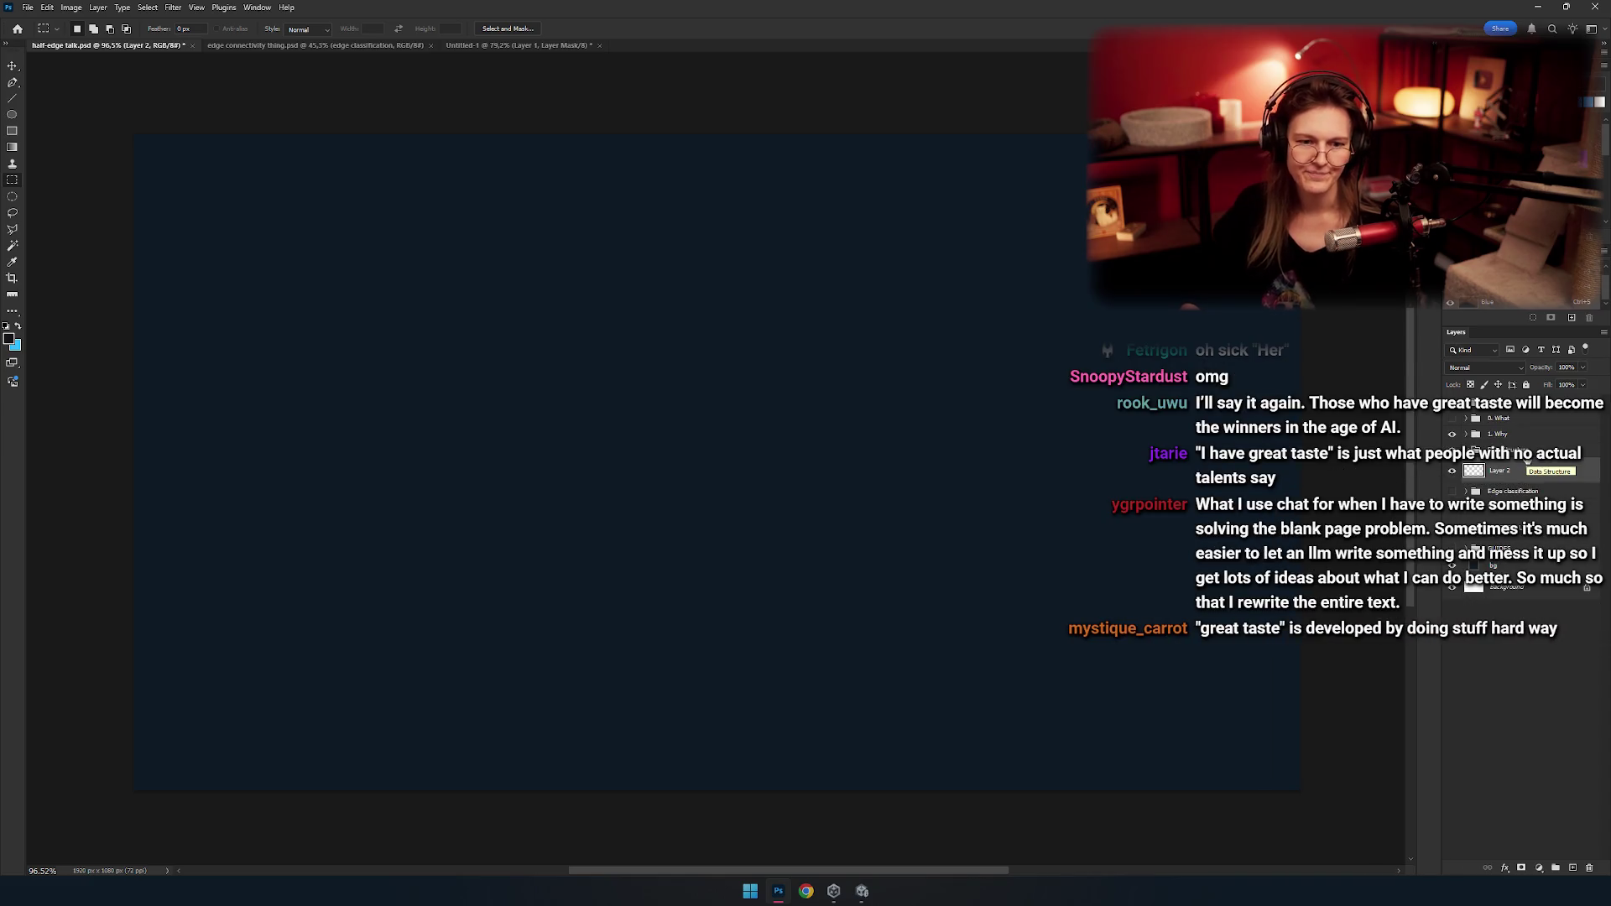
pyautogui.moveTo(513, 382); pyautogui.dragTo(454, 339)
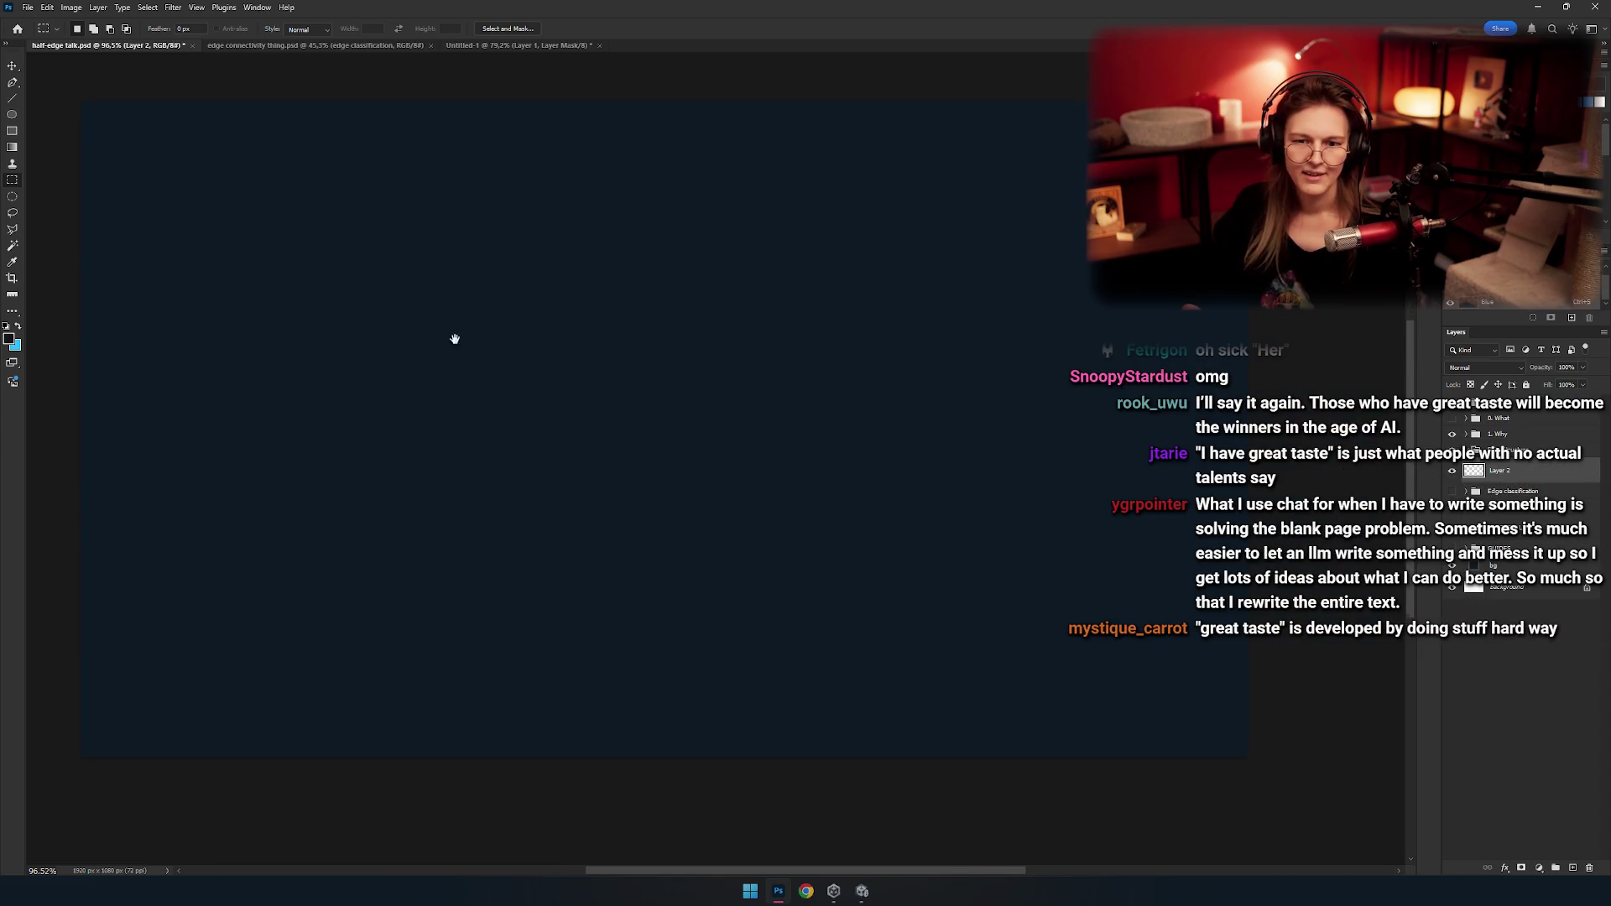
pyautogui.click(342, 45)
pyautogui.hotkey('ctrl', 'shift', 'Tab')
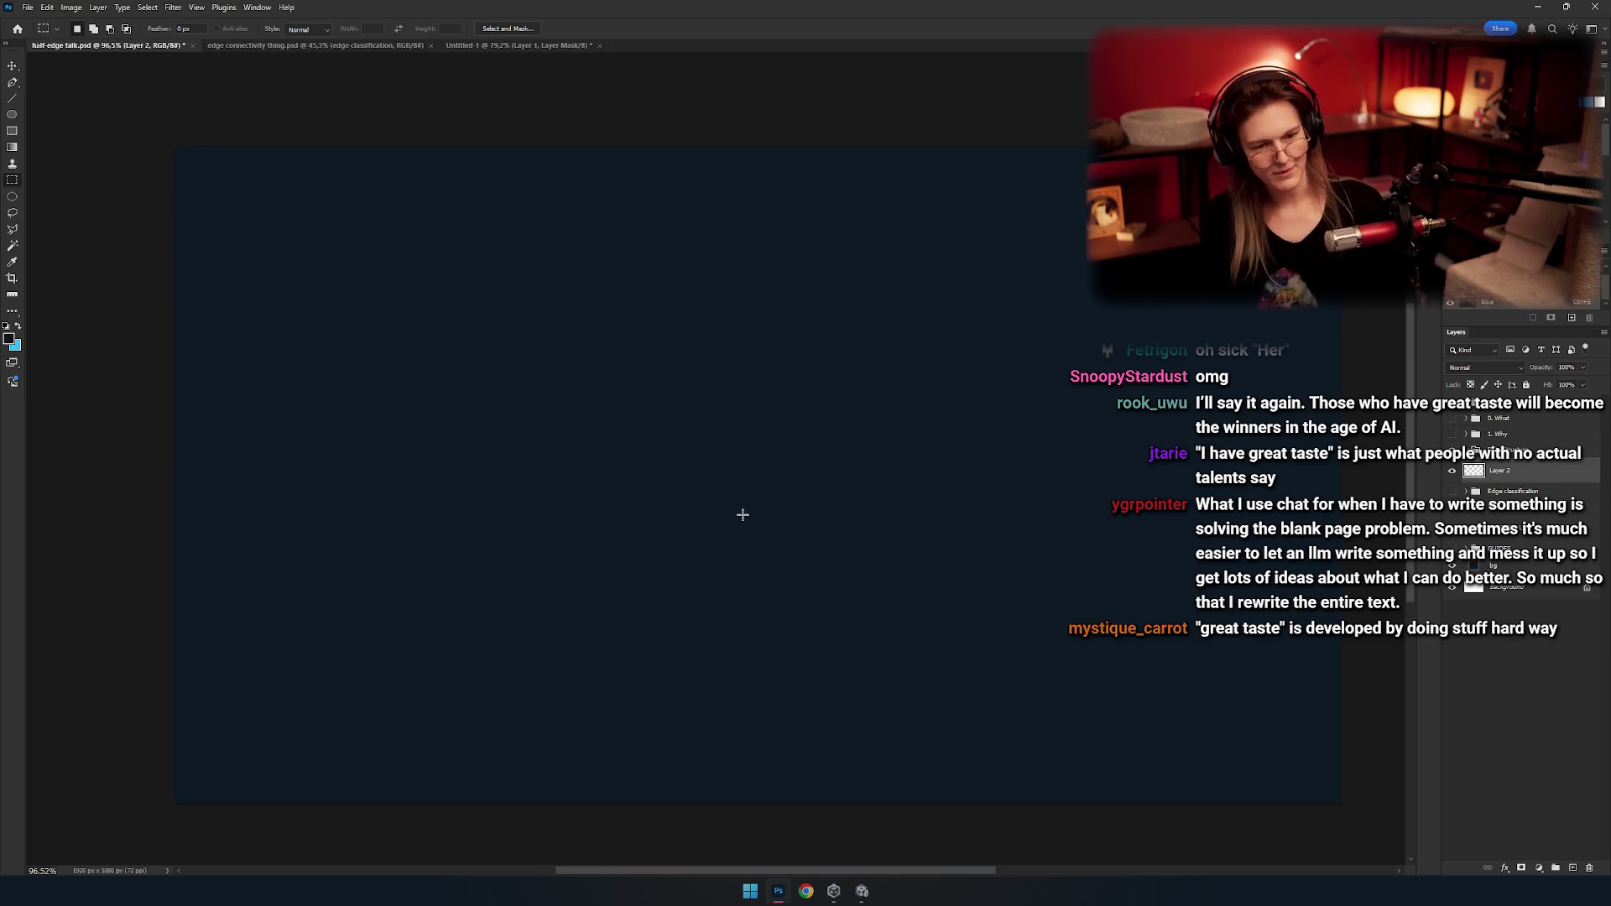
pyautogui.press('b')
pyautogui.moveTo(555, 514); pyautogui.dragTo(530, 423)
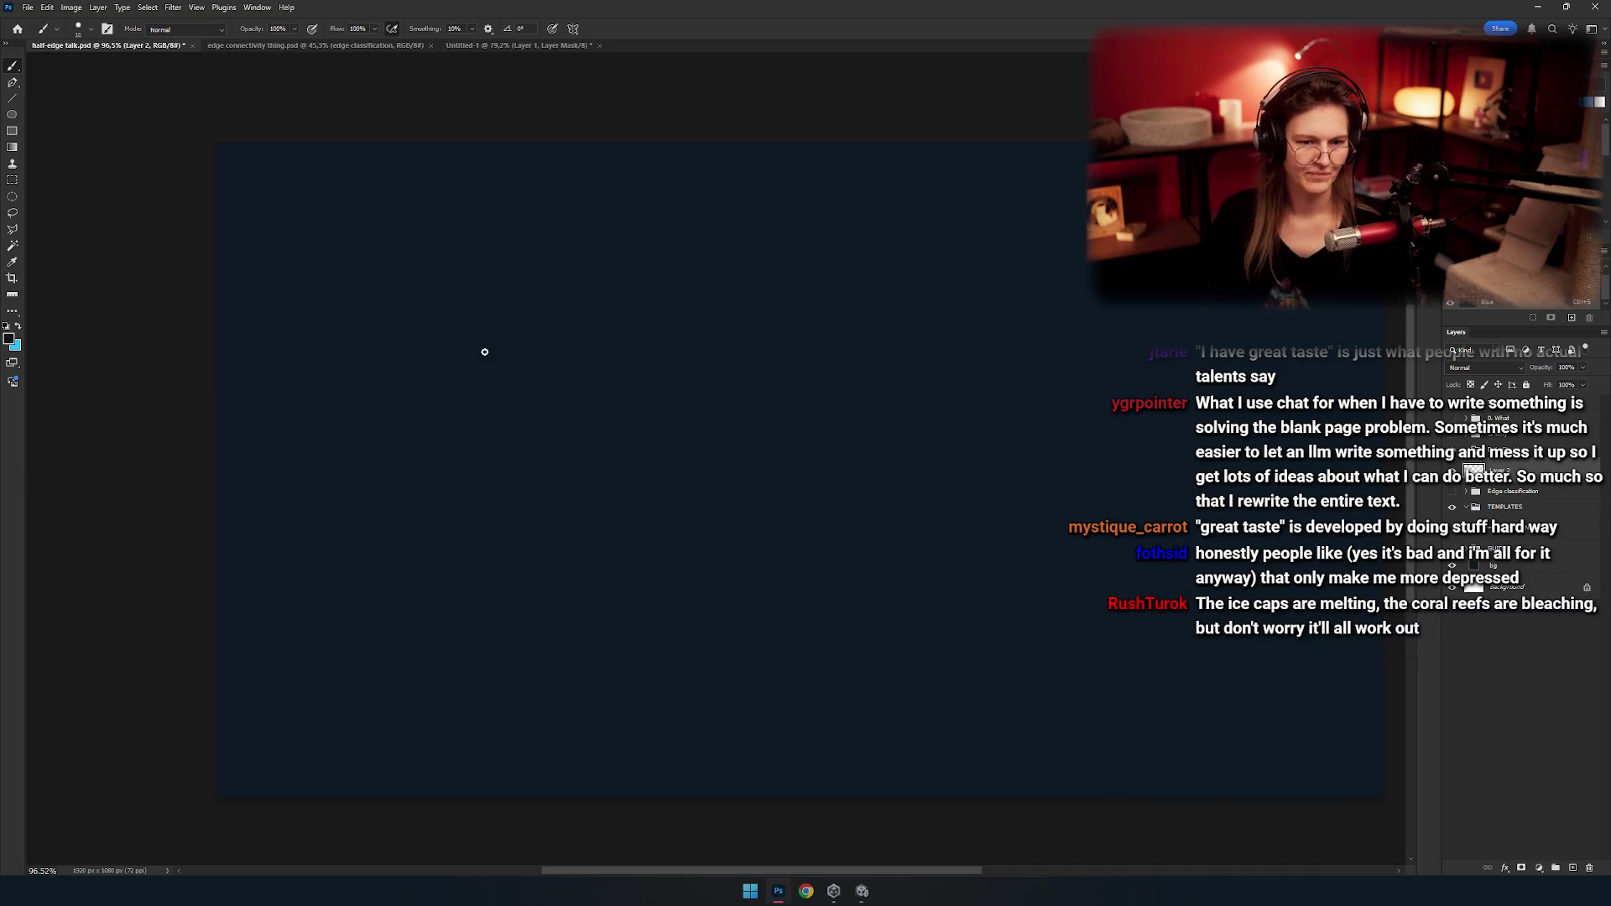
# Make white the foreground colour and test a couple of brush strokes, undoing them.
pyautogui.press('x')
pyautogui.moveTo(456, 367); pyautogui.dragTo(953, 651)
pyautogui.hotkey('ctrl', 'z')
pyautogui.moveTo(607, 534); pyautogui.dragTo(608, 358)
pyautogui.moveTo(665, 455)
pyautogui.mouseDown()
pyautogui.moveTo(632, 453)
pyautogui.moveTo(605, 521)
pyautogui.mouseUp()
pyautogui.moveTo(636, 461); pyautogui.dragTo(715, 463)
pyautogui.moveTo(507, 365); pyautogui.dragTo(911, 521)
pyautogui.hotkey('ctrl', 'z')
pyautogui.moveTo(694, 495); pyautogui.dragTo(739, 526)
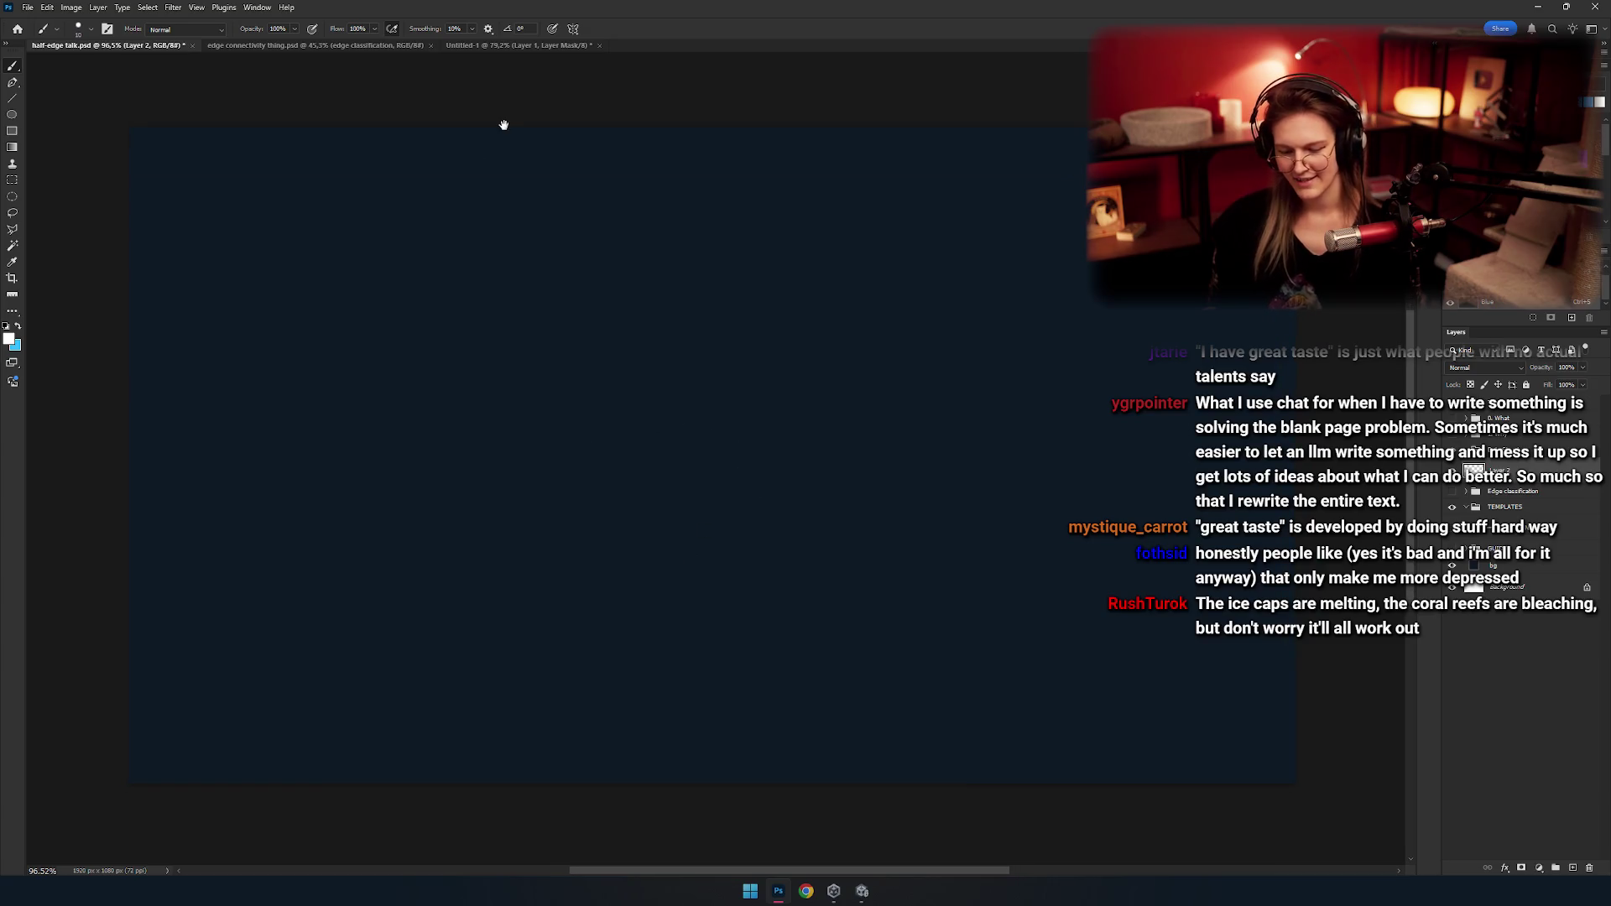
# At 100% zoom, try sketching a small white vertex circle on the left of the slide.
pyautogui.hotkey('ctrl', '1')
pyautogui.moveTo(600, 382)
pyautogui.mouseDown()
pyautogui.moveTo(646, 431)
pyautogui.moveTo(493, 415)
pyautogui.mouseUp()
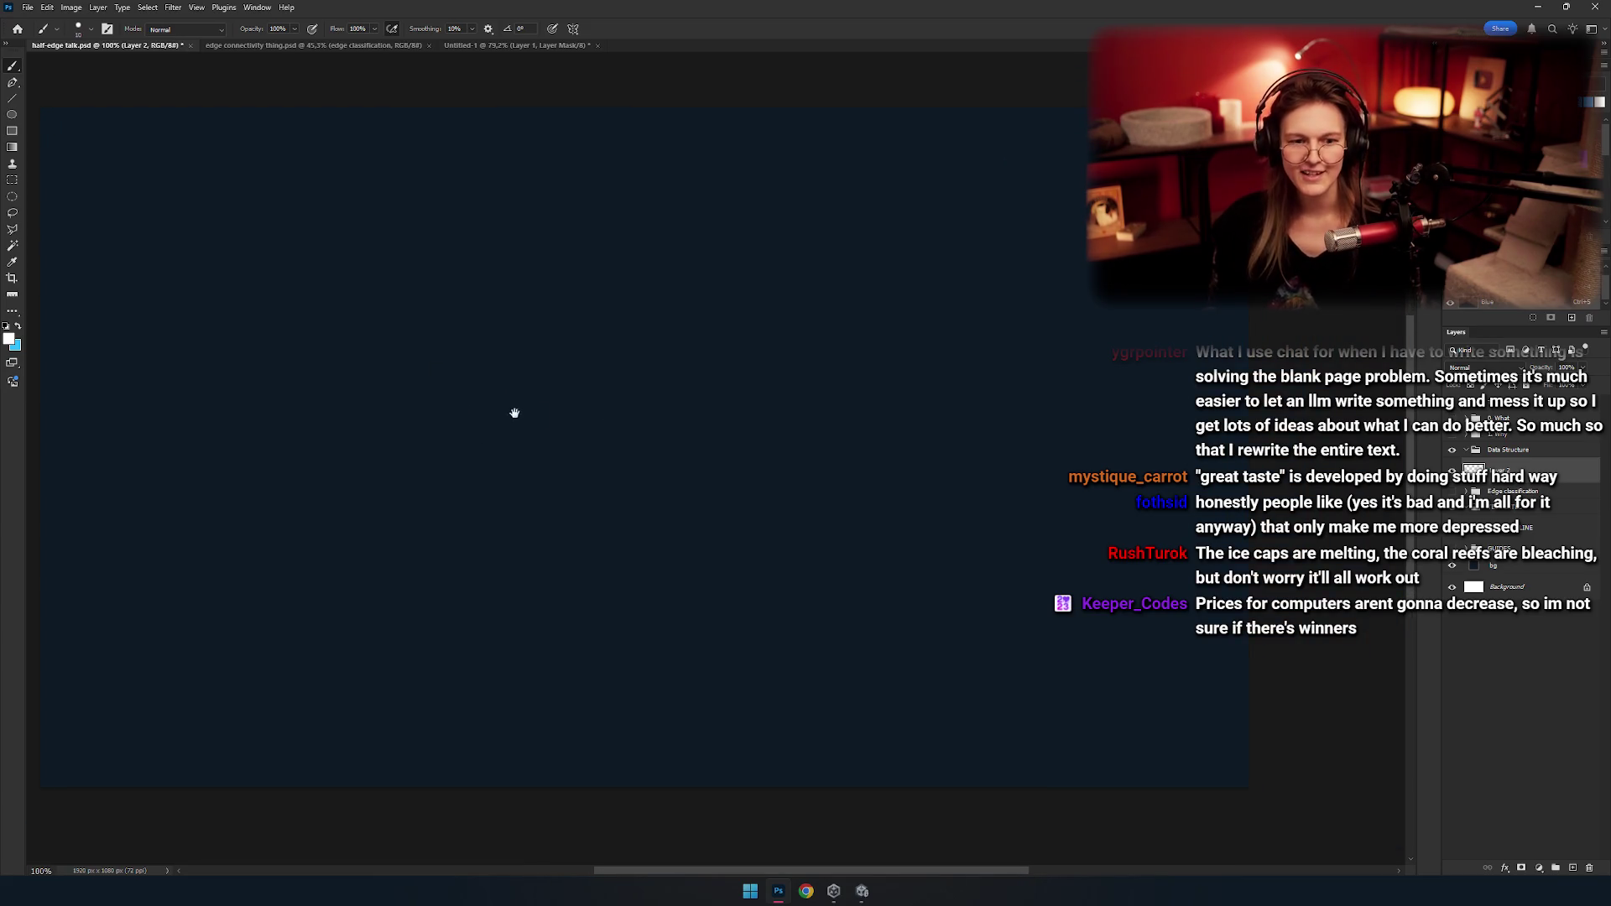
pyautogui.moveTo(501, 372); pyautogui.dragTo(585, 431)
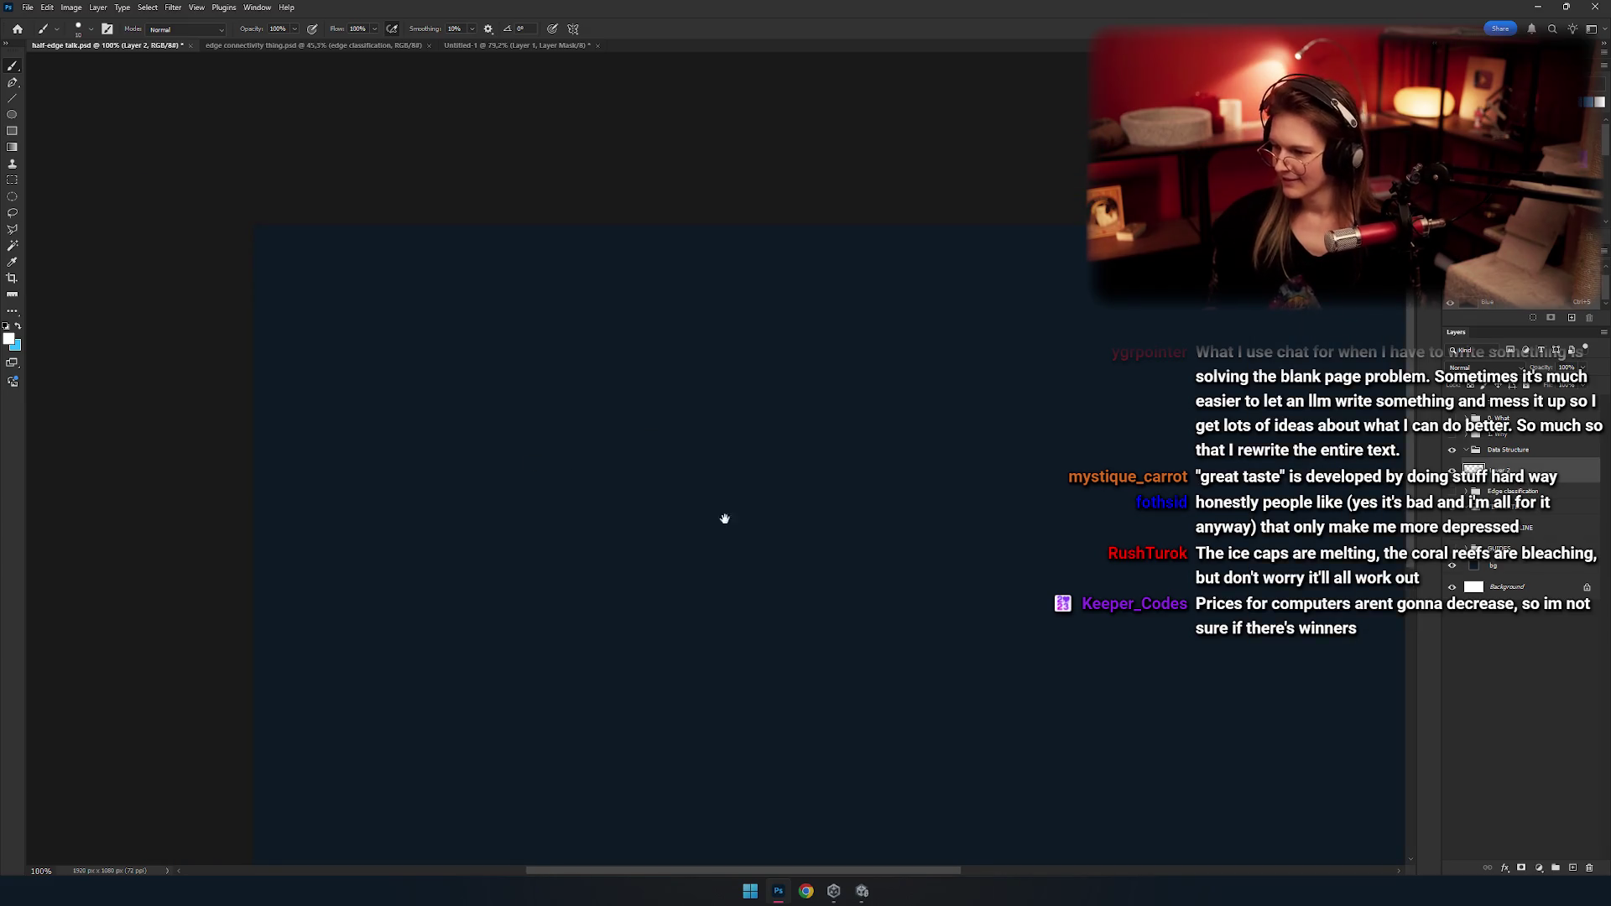
pyautogui.moveTo(486, 547); pyautogui.dragTo(422, 478)
pyautogui.moveTo(641, 540)
pyautogui.mouseDown()
pyautogui.moveTo(482, 454)
pyautogui.moveTo(501, 448)
pyautogui.mouseUp()
pyautogui.moveTo(274, 515); pyautogui.dragTo(460, 500)
pyautogui.hotkey('ctrl', 'z')
pyautogui.hotkey('ctrl', 'z')
pyautogui.moveTo(292, 436)
pyautogui.mouseDown()
pyautogui.moveTo(250, 405)
pyautogui.moveTo(478, 315)
pyautogui.mouseUp()
pyautogui.hotkey('ctrl', 'z')
pyautogui.hotkey('ctrl', 'z')
pyautogui.hotkey('ctrl', 'z')
pyautogui.hotkey('ctrl', 'z')
pyautogui.hotkey('ctrl', 'z')
# Draw the long white edge rising to the right, testing and undoing curves near it.
pyautogui.moveTo(272, 411); pyautogui.dragTo(534, 290)
pyautogui.hotkey('ctrl', 'z')
pyautogui.hotkey('ctrl', 'z')
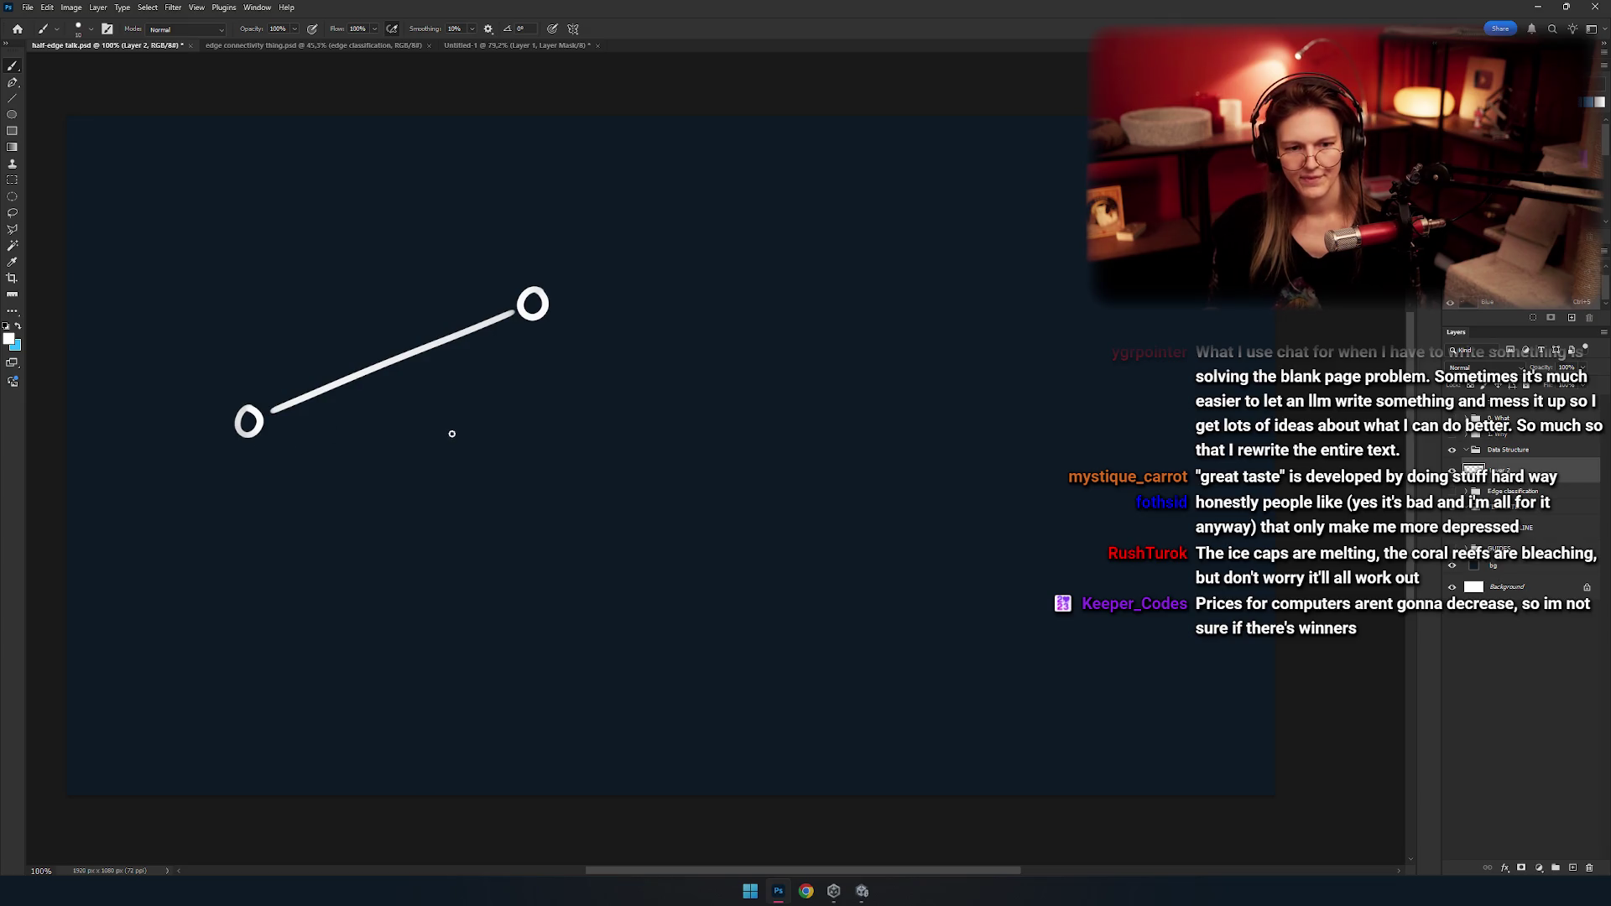
pyautogui.hotkey('ctrl', 'z')
pyautogui.moveTo(277, 441)
pyautogui.mouseDown()
pyautogui.moveTo(462, 478)
pyautogui.moveTo(533, 460)
pyautogui.moveTo(498, 492)
pyautogui.mouseUp()
pyautogui.hotkey('ctrl', 'z')
pyautogui.hotkey('ctrl', 'z')
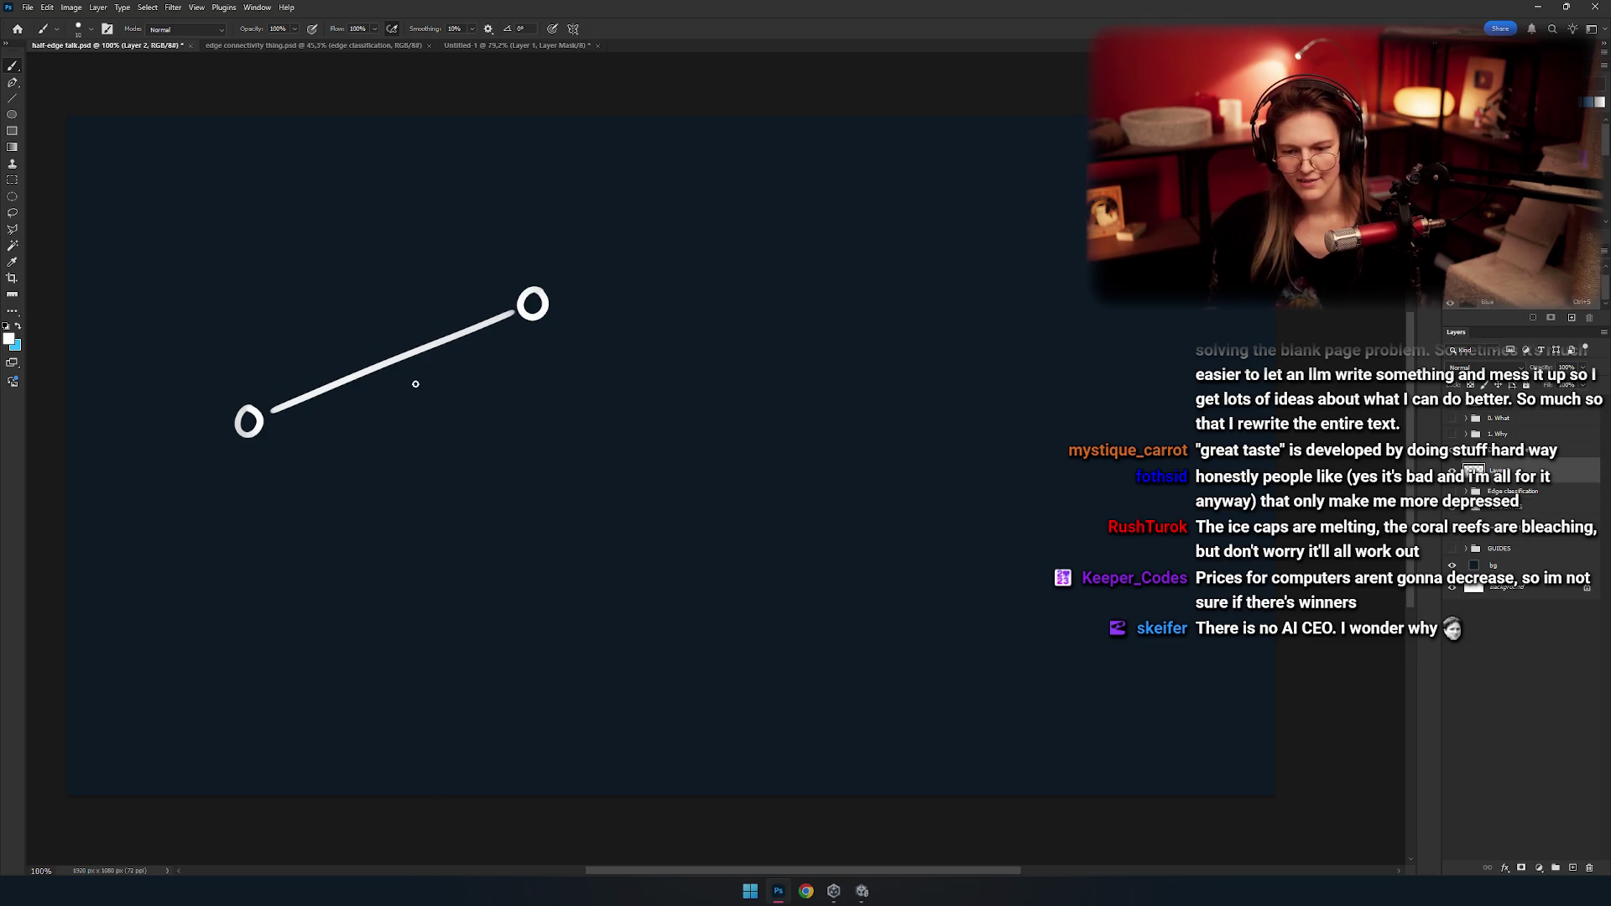
pyautogui.moveTo(295, 370); pyautogui.dragTo(434, 442)
pyautogui.moveTo(654, 351); pyautogui.dragTo(438, 320)
pyautogui.hotkey('ctrl', 'z')
# Redraw the top-left vertex circle and draw vertical edges down from the top vertices.
pyautogui.hotkey('ctrl', 'z')
pyautogui.moveTo(638, 359); pyautogui.dragTo(419, 333)
pyautogui.hotkey('ctrl', 'z')
pyautogui.moveTo(400, 433); pyautogui.dragTo(420, 354)
pyautogui.hotkey('ctrl', 'z')
pyautogui.moveTo(395, 459)
pyautogui.mouseDown()
pyautogui.moveTo(418, 359)
pyautogui.moveTo(391, 466)
pyautogui.moveTo(396, 370)
pyautogui.mouseUp()
pyautogui.hotkey('ctrl', 'z')
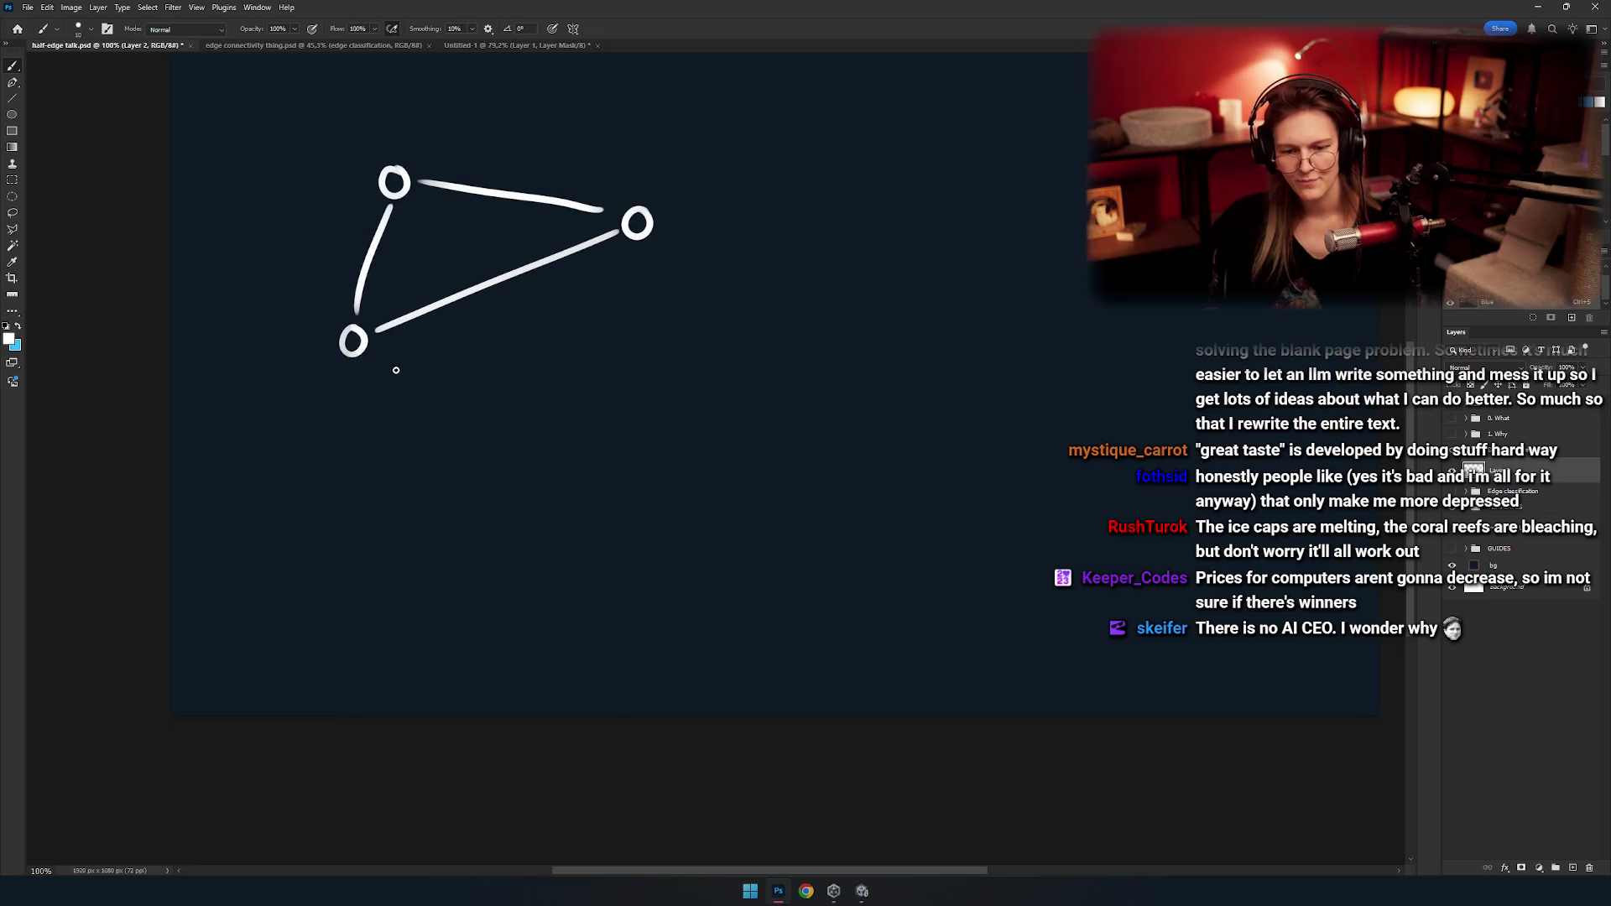
pyautogui.moveTo(594, 338); pyautogui.dragTo(590, 388)
pyautogui.moveTo(635, 304)
pyautogui.mouseDown()
pyautogui.moveTo(639, 457)
pyautogui.moveTo(438, 558)
pyautogui.mouseUp()
pyautogui.hotkey('ctrl', 'z')
# Draw the lower diagonal edge down-left from the right vertex, redrawing it several times.
pyautogui.moveTo(615, 483); pyautogui.dragTo(422, 569)
pyautogui.hotkey('ctrl', 'z')
pyautogui.moveTo(597, 485)
pyautogui.mouseDown()
pyautogui.moveTo(408, 578)
pyautogui.moveTo(467, 585)
pyautogui.mouseUp()
pyautogui.hotkey('ctrl', 'z')
pyautogui.hotkey('ctrl', 'z')
pyautogui.moveTo(693, 498); pyautogui.dragTo(436, 613)
pyautogui.hotkey('ctrl', 'z')
pyautogui.moveTo(693, 495); pyautogui.dragTo(447, 613)
# Add a vertical edge below the left vertex and join the bottom-left vertex to the lower-right one.
pyautogui.hotkey('ctrl', 'z')
pyautogui.moveTo(684, 494)
pyautogui.mouseDown()
pyautogui.moveTo(466, 600)
pyautogui.moveTo(438, 588)
pyautogui.mouseUp()
pyautogui.moveTo(428, 430); pyautogui.dragTo(430, 556)
pyautogui.hotkey('ctrl', 'z')
pyautogui.hotkey('ctrl', 'z')
pyautogui.hotkey('ctrl', 'z')
pyautogui.moveTo(428, 431); pyautogui.dragTo(428, 575)
pyautogui.hotkey('ctrl', 'z')
pyautogui.moveTo(693, 496)
pyautogui.mouseDown()
pyautogui.moveTo(469, 624)
pyautogui.moveTo(441, 604)
pyautogui.moveTo(707, 479)
pyautogui.mouseUp()
pyautogui.hotkey('ctrl', 'z')
pyautogui.hotkey('ctrl', 'z')
pyautogui.hotkey('ctrl', 'z')
pyautogui.hotkey('ctrl', 'z')
pyautogui.moveTo(458, 601); pyautogui.dragTo(673, 508)
pyautogui.hotkey('ctrl', 'z')
pyautogui.hotkey('ctrl', 'z')
pyautogui.moveTo(459, 597); pyautogui.dragTo(673, 508)
pyautogui.hotkey('ctrl', 'z')
pyautogui.moveTo(468, 593); pyautogui.dragTo(678, 500)
# Draw a thin curved middle edge from the left vertex to the lower-right vertex.
pyautogui.moveTo(511, 532)
pyautogui.mouseDown()
pyautogui.moveTo(632, 541)
pyautogui.moveTo(606, 461)
pyautogui.moveTo(540, 479)
pyautogui.mouseUp()
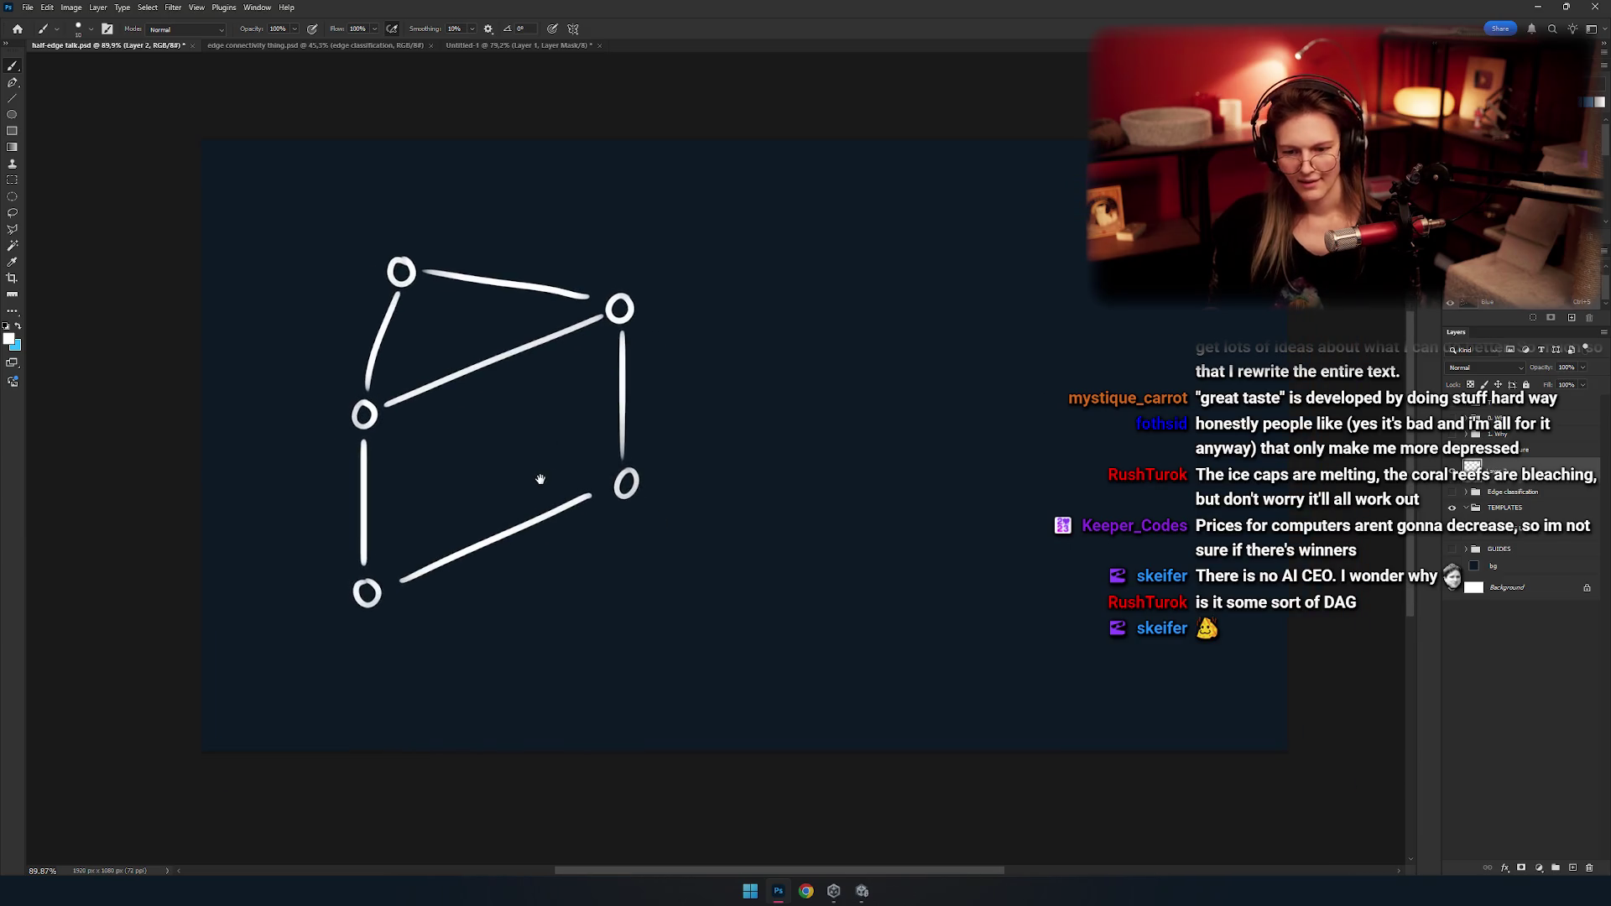
pyautogui.moveTo(540, 479); pyautogui.dragTo(568, 495)
pyautogui.moveTo(501, 442); pyautogui.dragTo(478, 478)
pyautogui.moveTo(395, 448)
pyautogui.mouseDown()
pyautogui.moveTo(765, 476)
pyautogui.moveTo(767, 520)
pyautogui.mouseUp()
pyautogui.hotkey('ctrl', 'z')
pyautogui.hotkey('ctrl', 'z')
pyautogui.hotkey('ctrl', 'z')
pyautogui.moveTo(375, 453)
pyautogui.mouseDown()
pyautogui.moveTo(712, 546)
pyautogui.moveTo(752, 534)
pyautogui.mouseUp()
pyautogui.hotkey('ctrl', 'z')
# Finish the curved middle edge and marquee-select the whole graph.
pyautogui.moveTo(365, 458); pyautogui.dragTo(755, 541)
pyautogui.moveTo(607, 439)
pyautogui.mouseDown()
pyautogui.moveTo(608, 474)
pyautogui.moveTo(496, 468)
pyautogui.mouseUp()
pyautogui.press('m')
pyautogui.moveTo(678, 239); pyautogui.dragTo(286, 668)
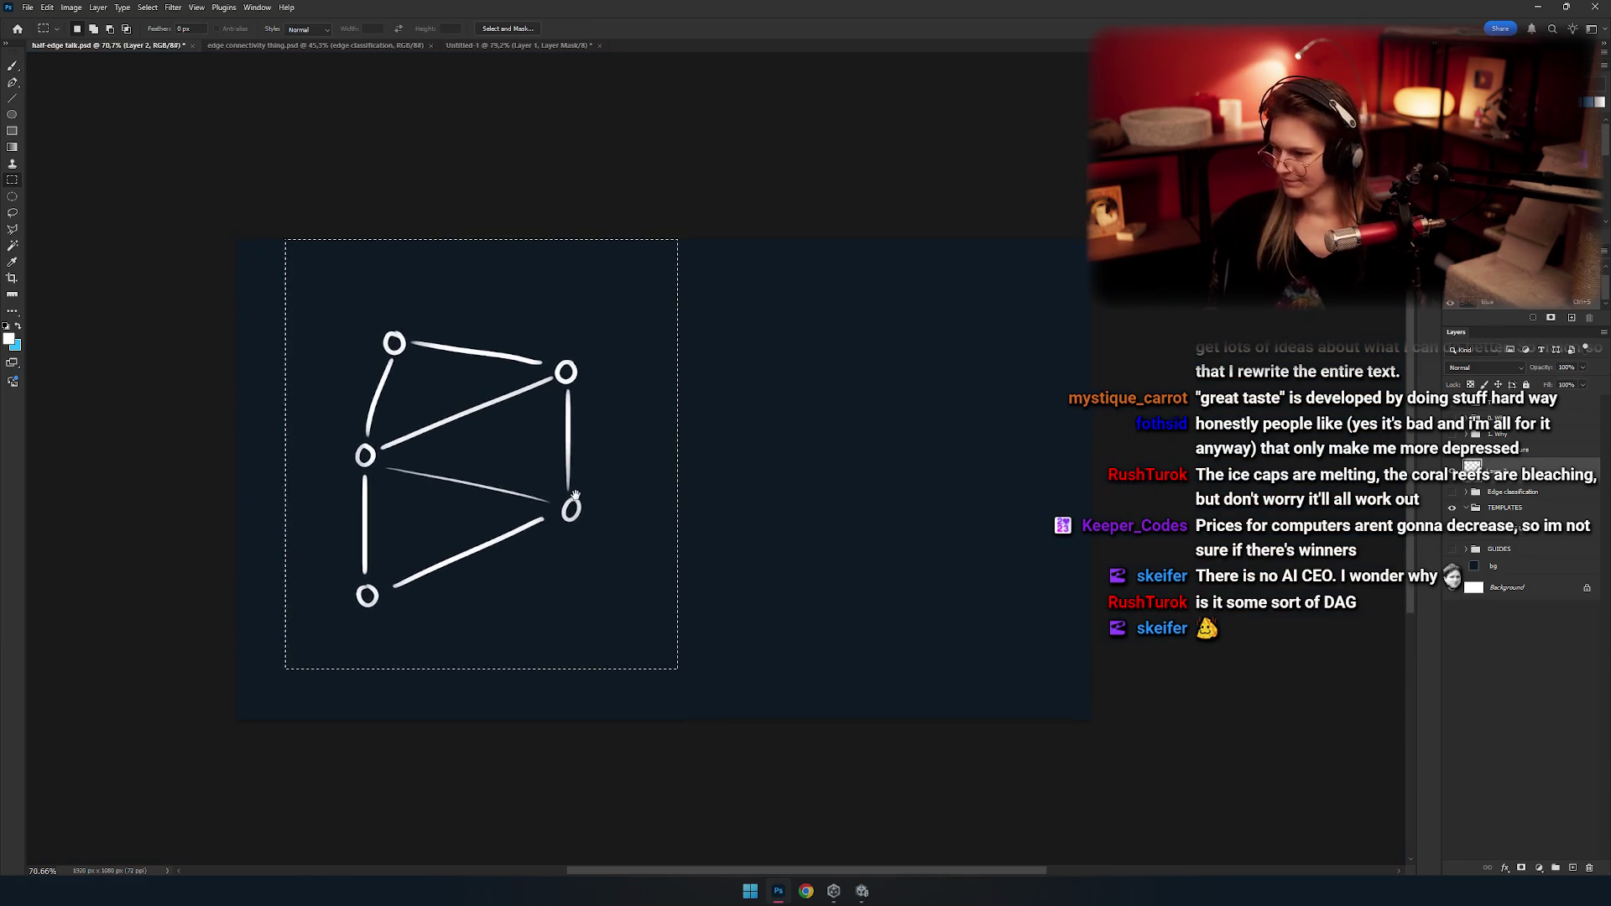
pyautogui.moveTo(574, 495); pyautogui.dragTo(530, 495)
# Copy the selected graph to a new layer and move it to the right of the slide.
pyautogui.hotkey('ctrl', 'j')
pyautogui.press('v')
pyautogui.moveTo(422, 482)
pyautogui.mouseDown()
pyautogui.moveTo(847, 482)
pyautogui.moveTo(762, 508)
pyautogui.mouseUp()
pyautogui.moveTo(646, 495); pyautogui.dragTo(761, 508)
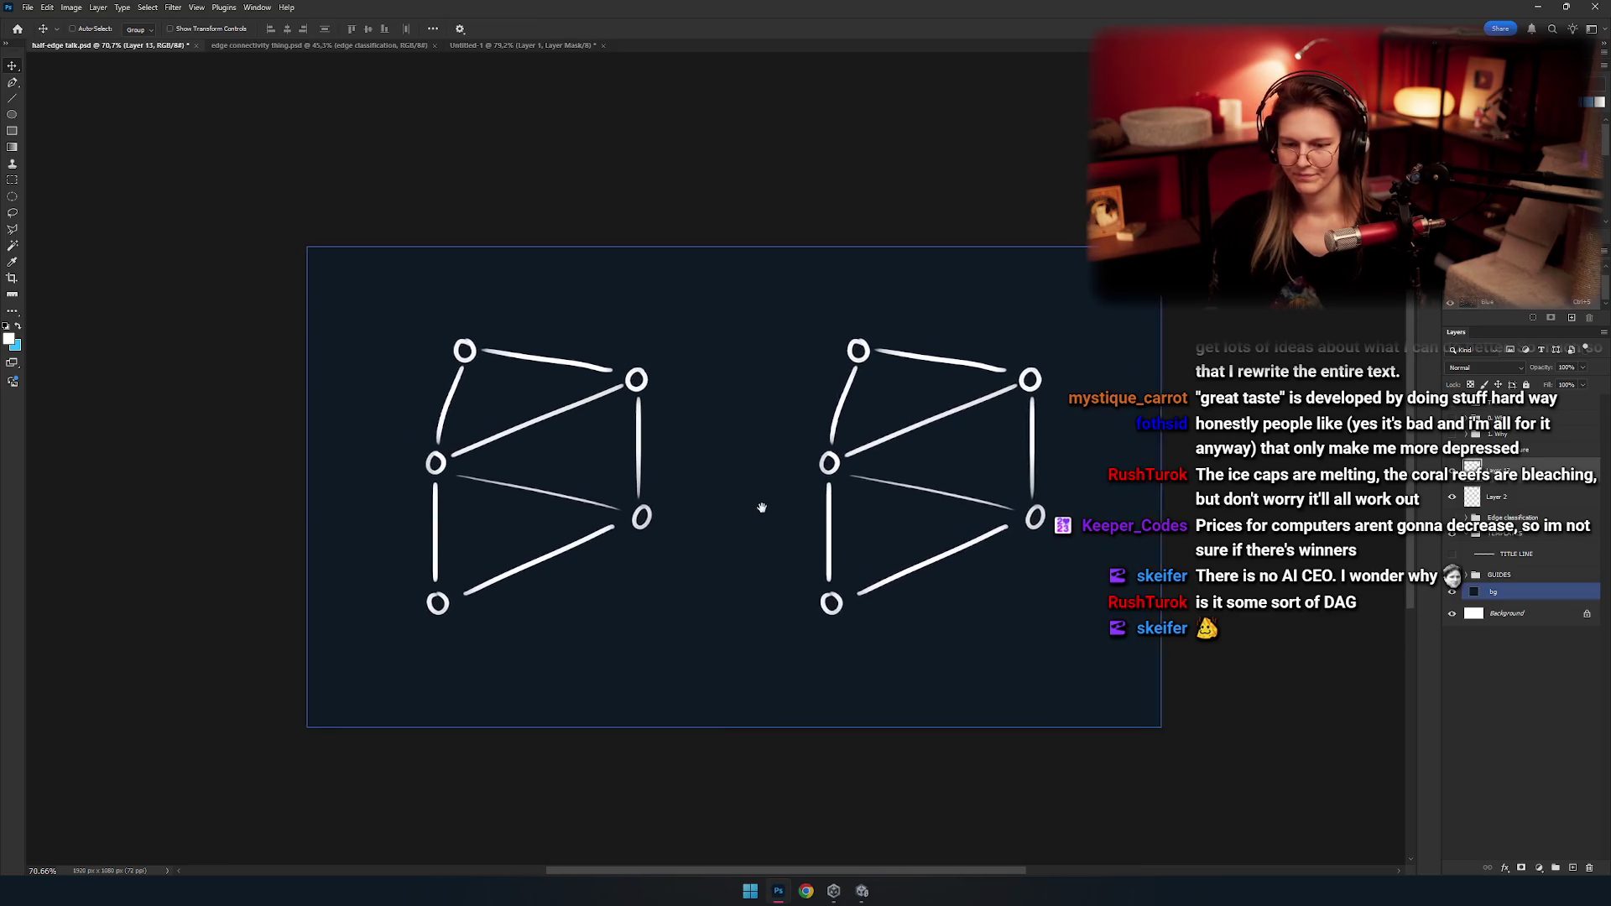
pyautogui.moveTo(801, 453); pyautogui.dragTo(781, 453)
# Hide both the left and right graph layers, then paste another copy of the graph.
pyautogui.keyDown('ctrl'); pyautogui.click(503, 425); pyautogui.keyUp('ctrl')
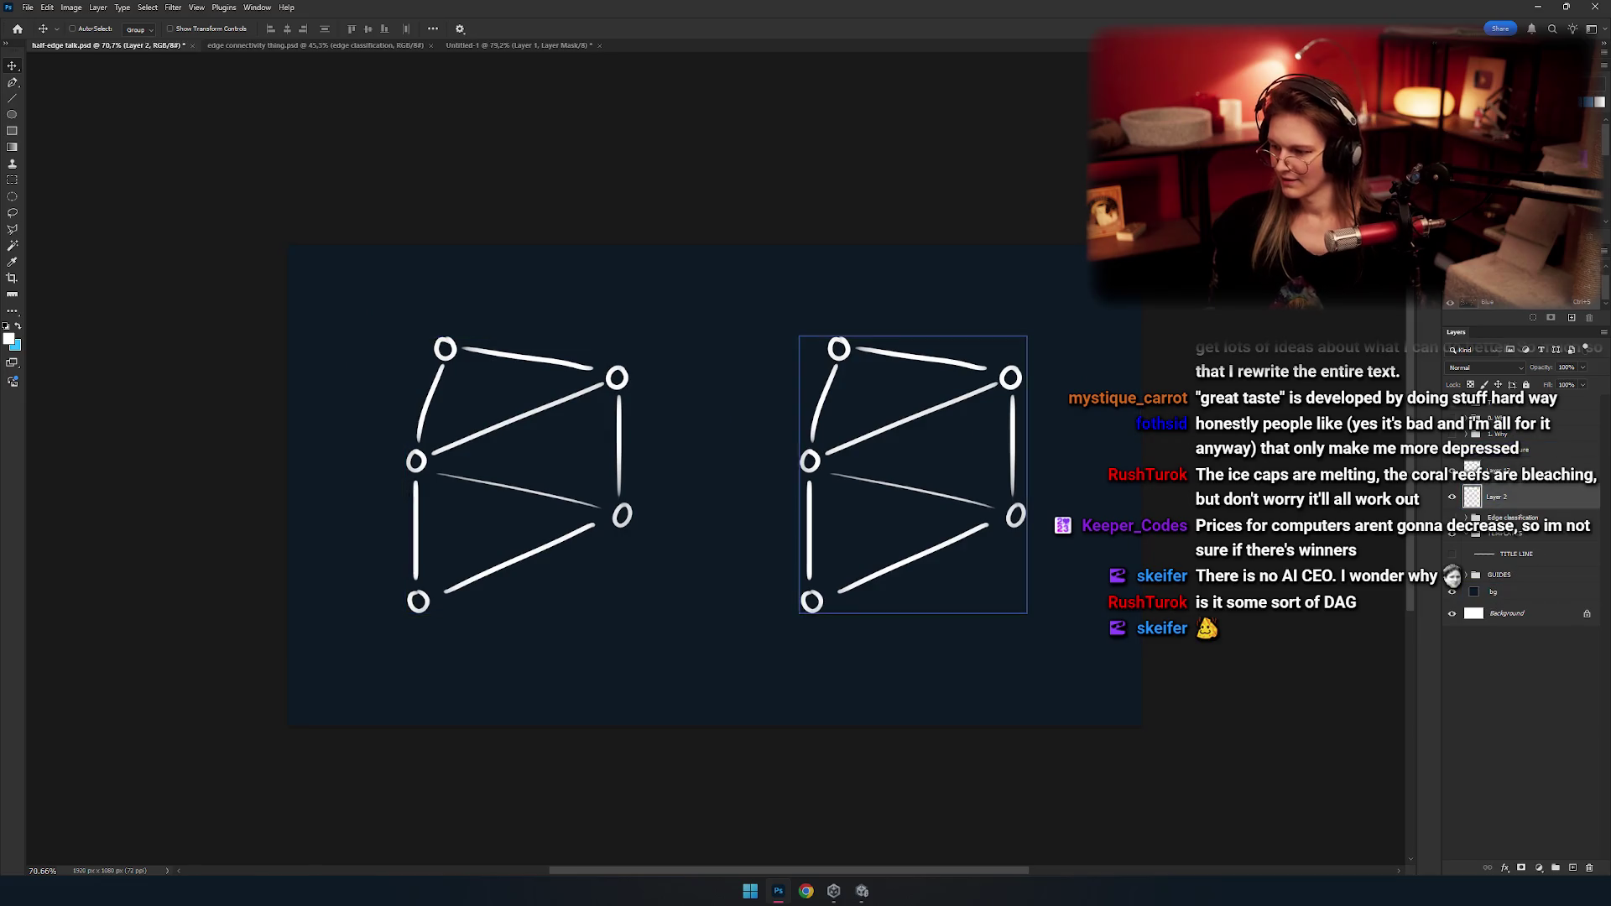
pyautogui.click(1452, 497)
pyautogui.click(1452, 476)
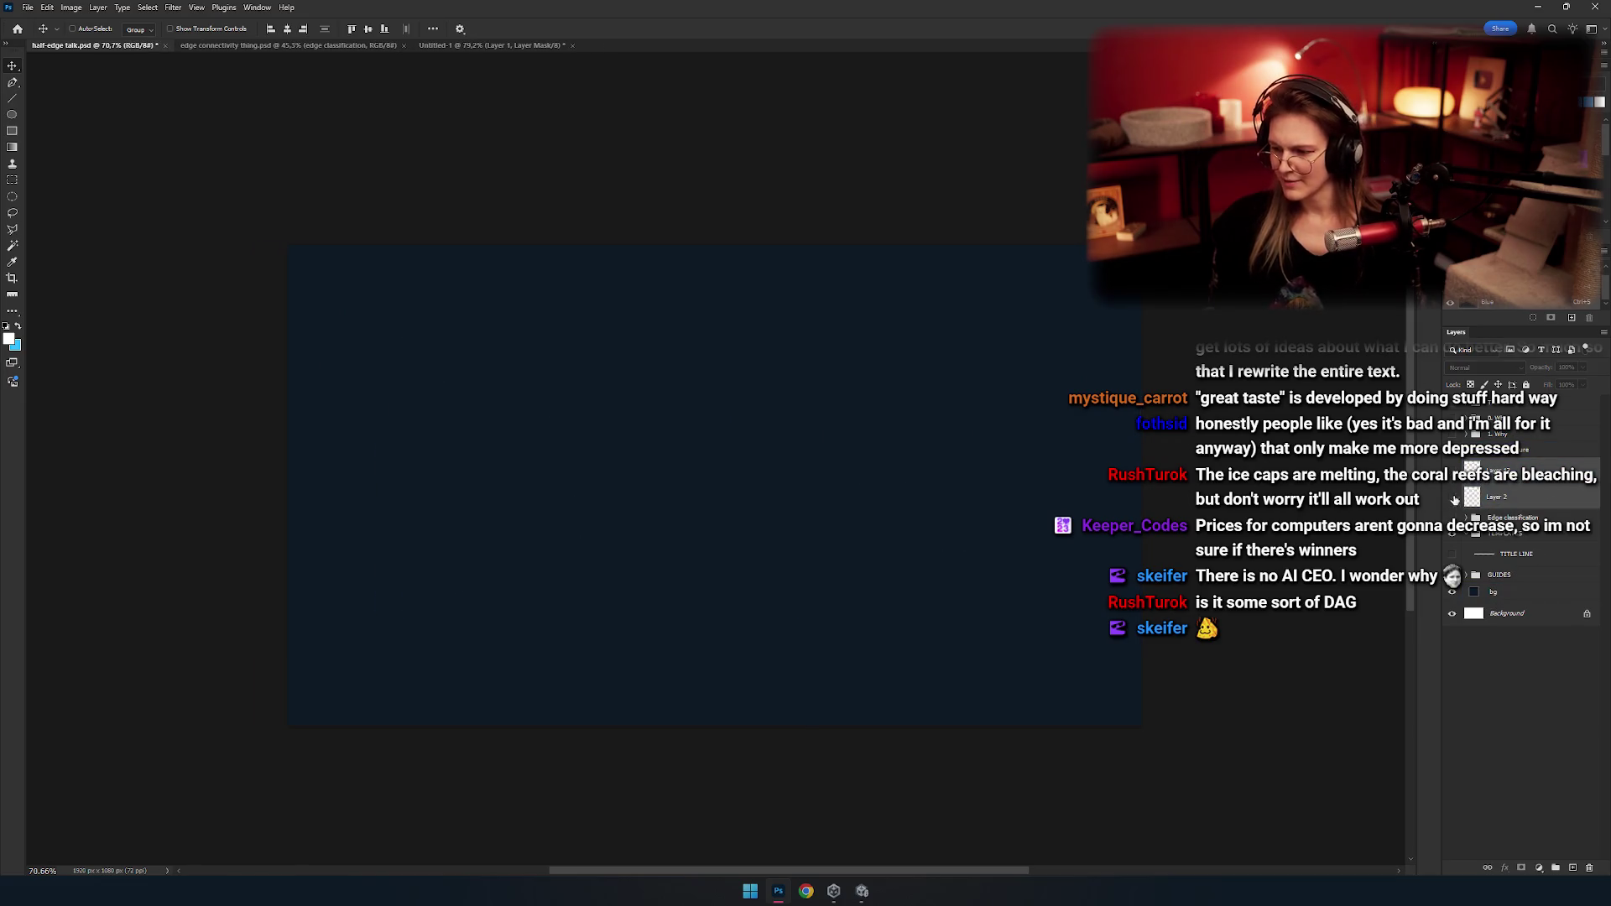
pyautogui.hotkey('ctrl', 'v')
# Shift the freshly pasted white graph to the left.
pyautogui.moveTo(936, 515)
pyautogui.mouseDown()
pyautogui.moveTo(558, 555)
pyautogui.moveTo(635, 524)
pyautogui.mouseUp()
pyautogui.keyDown('ctrl'); pyautogui.click(571, 537); pyautogui.keyUp('ctrl')
pyautogui.keyDown('alt'); pyautogui.scroll(8, 587, 503); pyautogui.keyUp('alt')
pyautogui.press('w')
# Switch to the orange Brush and undo a stray squiggly trial stroke.
pyautogui.press('b')
pyautogui.keyDown('alt'); pyautogui.scroll(-2, 525, 472); pyautogui.keyUp('alt')
pyautogui.keyDown('alt'); pyautogui.scroll(-2, 547, 457); pyautogui.keyUp('alt')
pyautogui.keyDown('alt'); pyautogui.scroll(2, 547, 427); pyautogui.keyUp('alt')
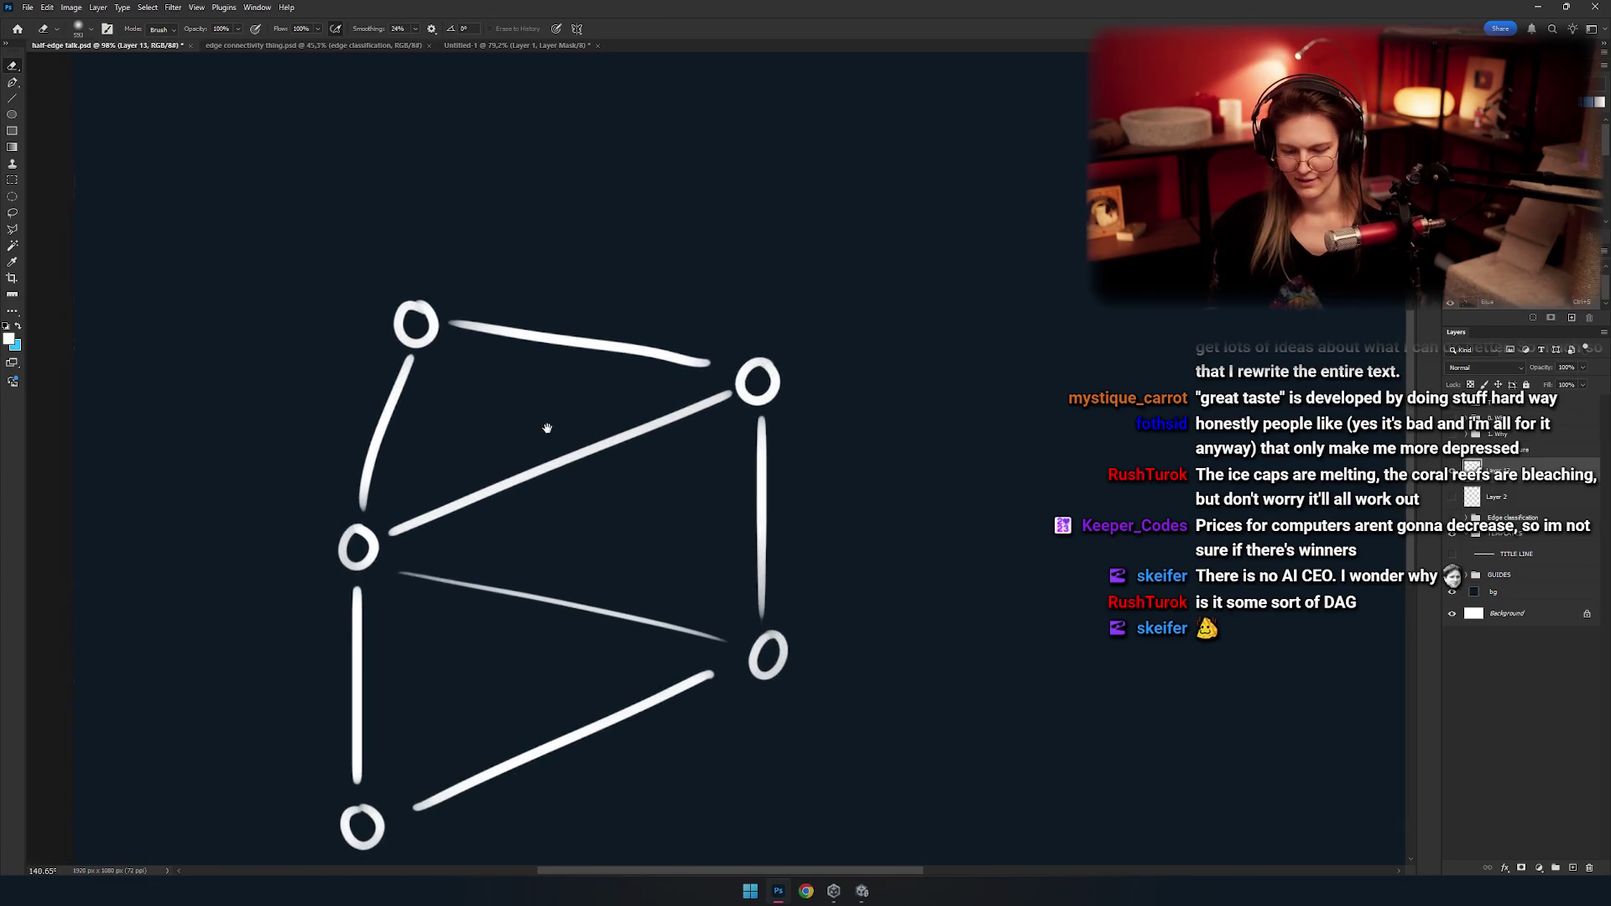
pyautogui.moveTo(521, 437); pyautogui.dragTo(1016, 647)
pyautogui.hotkey('ctrl', 'z')
# Try circles and a stroke near the top vertex, undoing each attempt.
pyautogui.moveTo(696, 554)
pyautogui.mouseDown()
pyautogui.moveTo(620, 494)
pyautogui.moveTo(569, 558)
pyautogui.moveTo(462, 267)
pyautogui.moveTo(516, 274)
pyautogui.mouseUp()
pyautogui.hotkey('ctrl', 'z')
pyautogui.hotkey('ctrl', 'z')
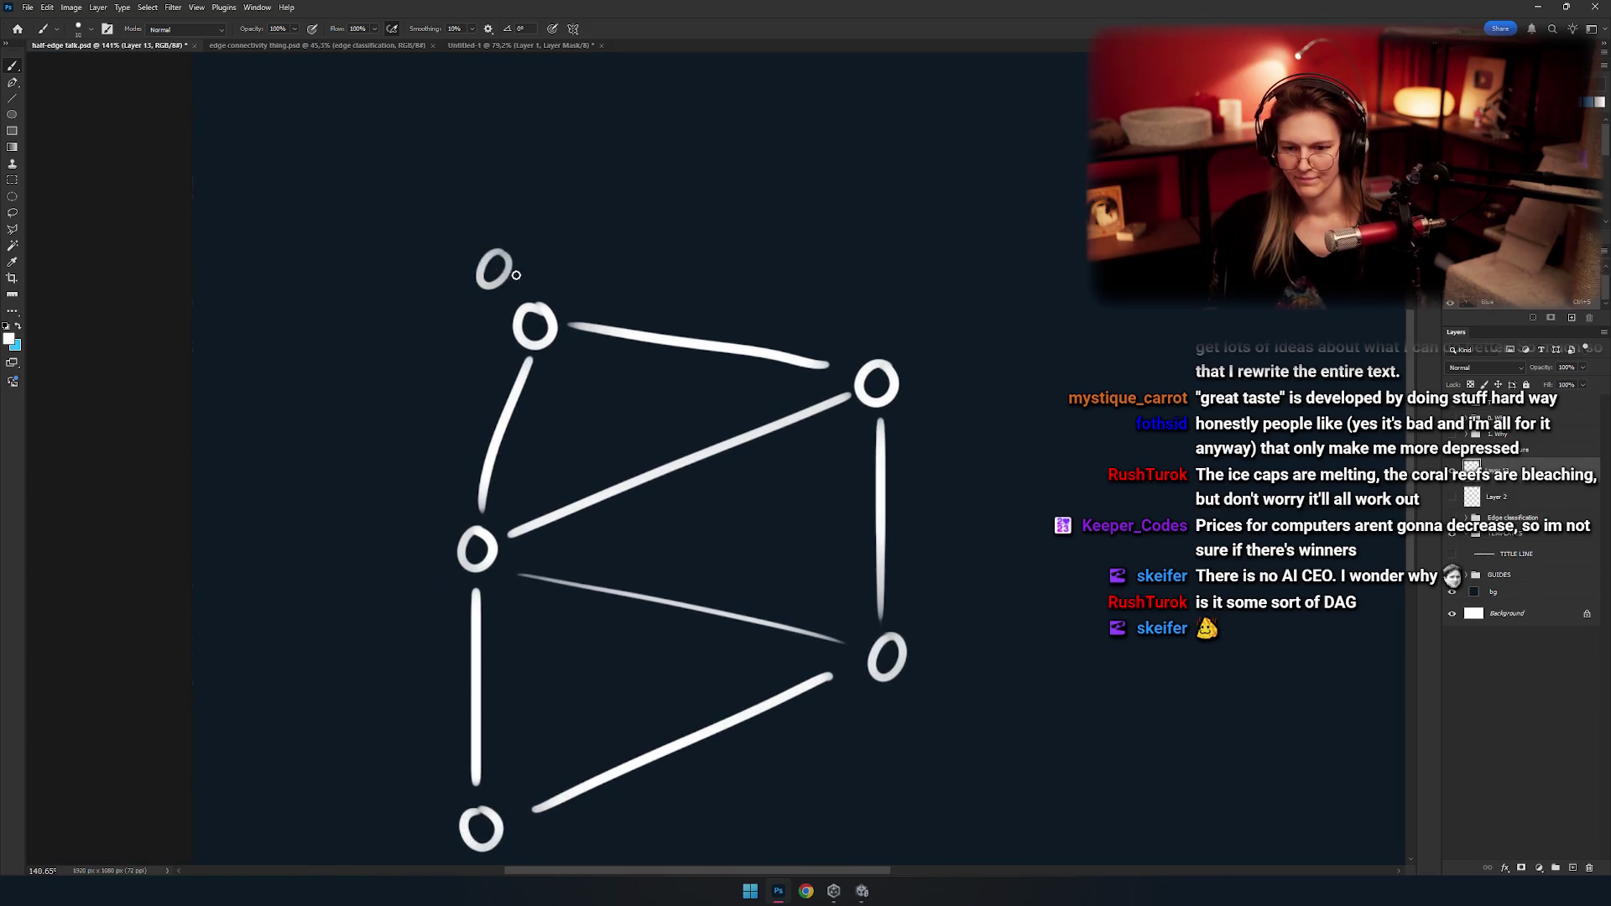
pyautogui.moveTo(518, 335); pyautogui.dragTo(478, 343)
pyautogui.hotkey('ctrl', 'z')
pyautogui.moveTo(465, 262)
pyautogui.mouseDown()
pyautogui.moveTo(457, 290)
pyautogui.moveTo(420, 306)
pyautogui.mouseUp()
pyautogui.hotkey('ctrl', 'z')
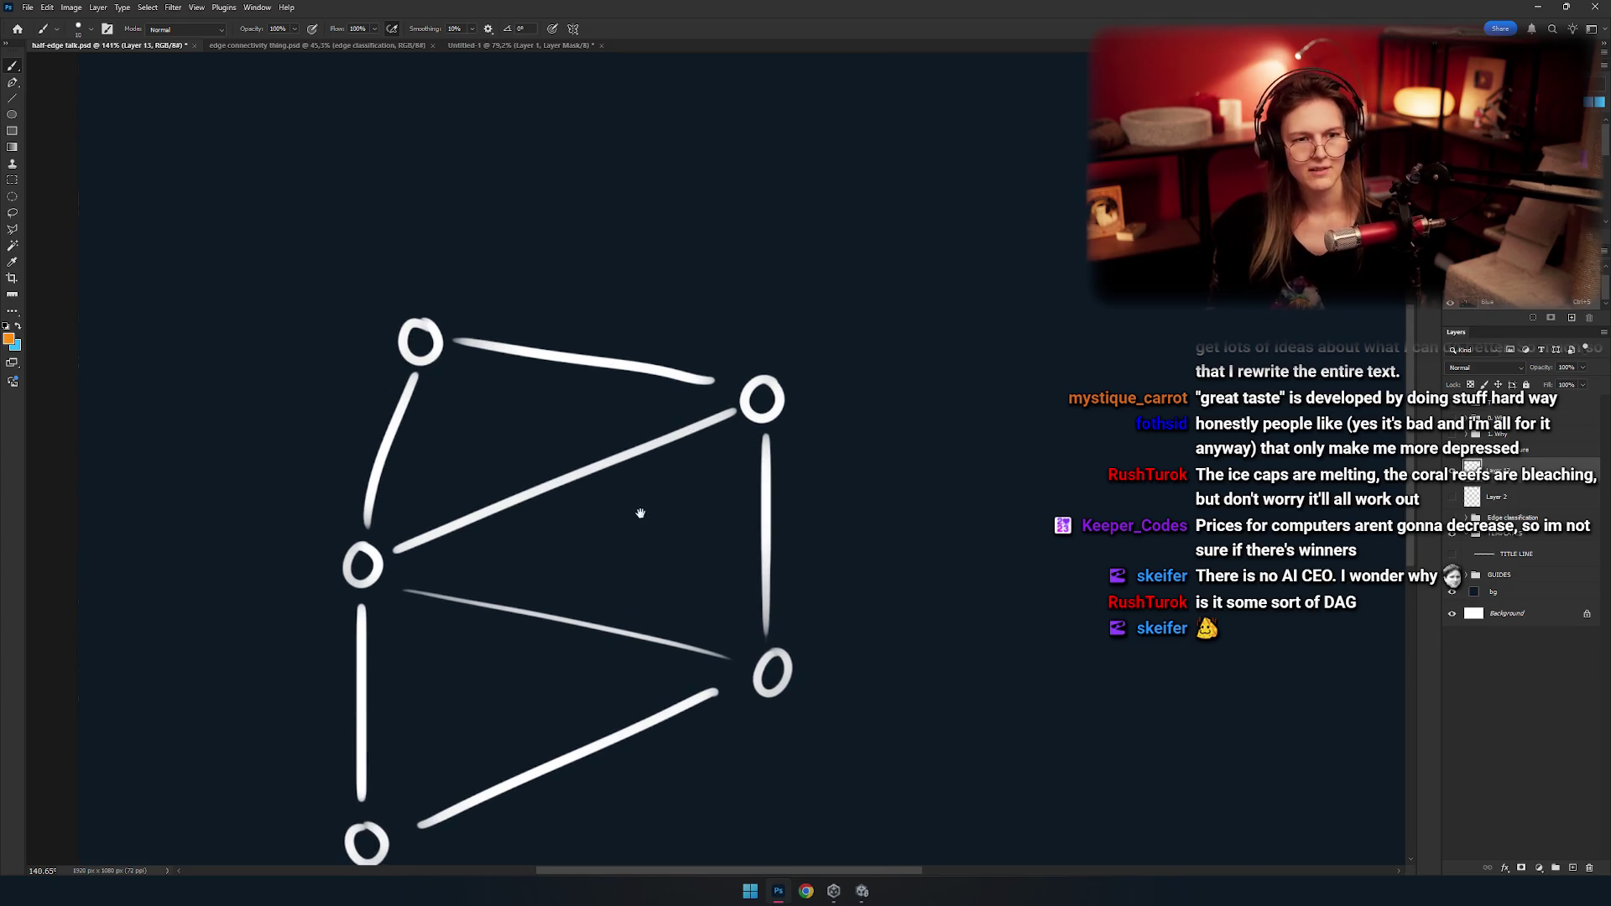
pyautogui.moveTo(630, 277); pyautogui.dragTo(360, 702)
pyautogui.hotkey('ctrl', 'z')
# Enlarge the brush and paint the graph's top edge orange.
pyautogui.moveTo(554, 452); pyautogui.dragTo(617, 427)
pyautogui.press(']')
pyautogui.press(']')
pyautogui.press(']')
pyautogui.moveTo(671, 338)
pyautogui.mouseDown()
pyautogui.moveTo(532, 329)
pyautogui.moveTo(429, 500)
pyautogui.moveTo(690, 430)
pyautogui.mouseUp()
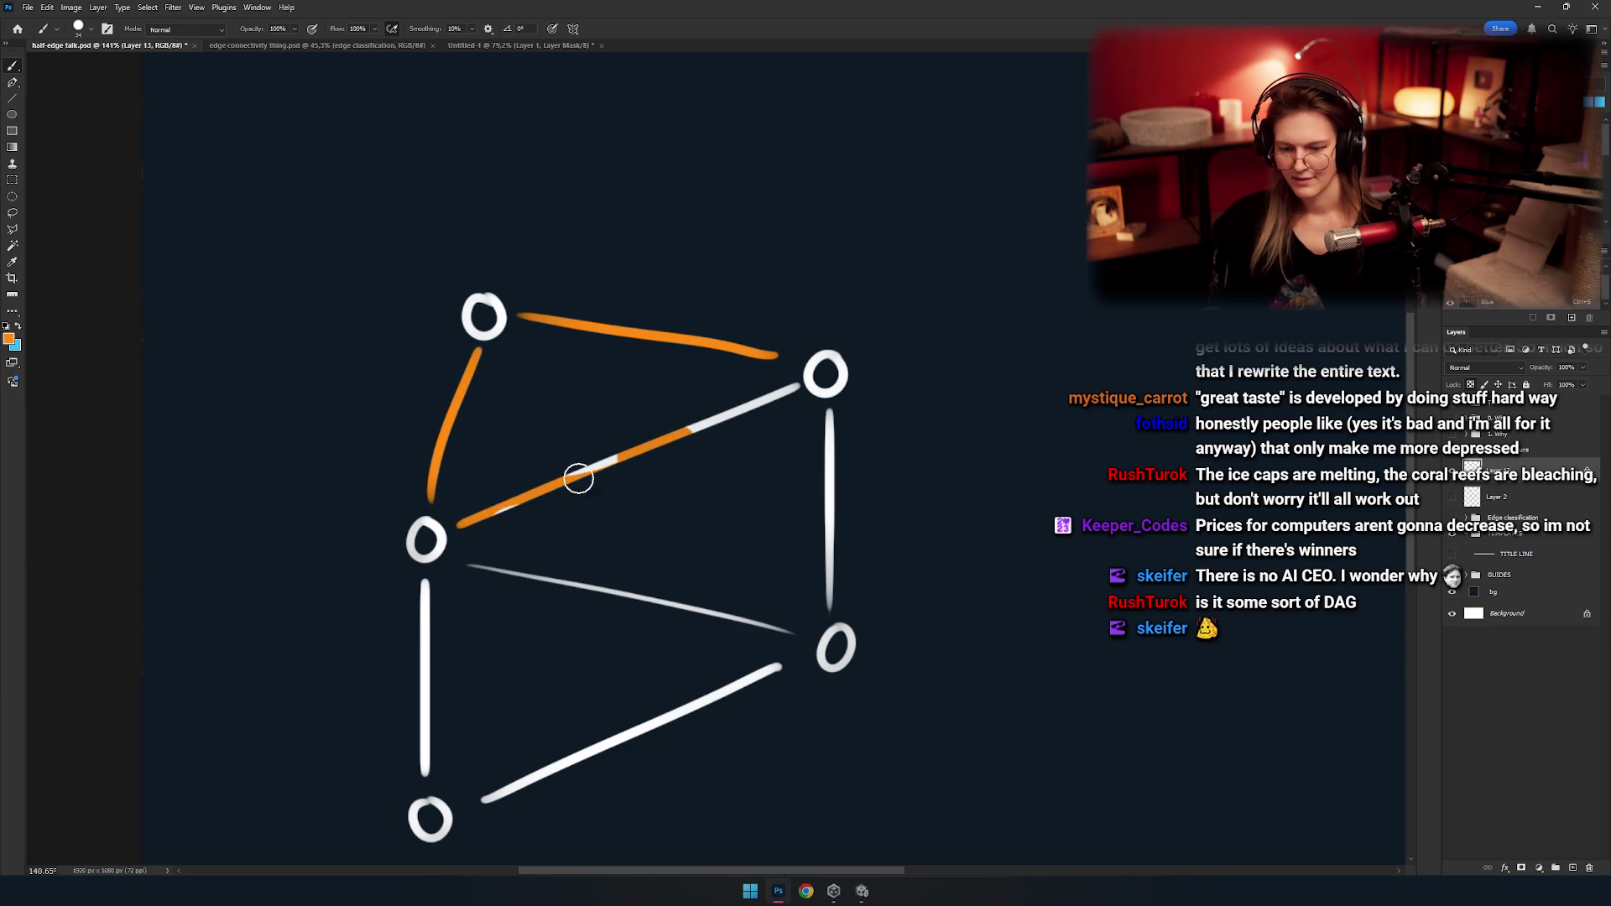
# Paint the long diagonal and right vertical edges orange over the white lines.
pyautogui.moveTo(578, 479); pyautogui.dragTo(785, 387)
pyautogui.moveTo(796, 445)
pyautogui.mouseDown()
pyautogui.moveTo(698, 344)
pyautogui.moveTo(730, 328)
pyautogui.moveTo(730, 503)
pyautogui.moveTo(874, 441)
pyautogui.moveTo(838, 479)
pyautogui.mouseUp()
pyautogui.moveTo(791, 529)
pyautogui.mouseDown()
pyautogui.moveTo(823, 513)
pyautogui.moveTo(528, 644)
pyautogui.moveTo(468, 638)
pyautogui.moveTo(480, 429)
pyautogui.moveTo(528, 414)
pyautogui.moveTo(640, 444)
pyautogui.mouseUp()
pyautogui.moveTo(804, 472)
pyautogui.mouseDown()
pyautogui.moveTo(630, 443)
pyautogui.moveTo(512, 491)
pyautogui.moveTo(568, 442)
pyautogui.moveTo(544, 417)
pyautogui.mouseUp()
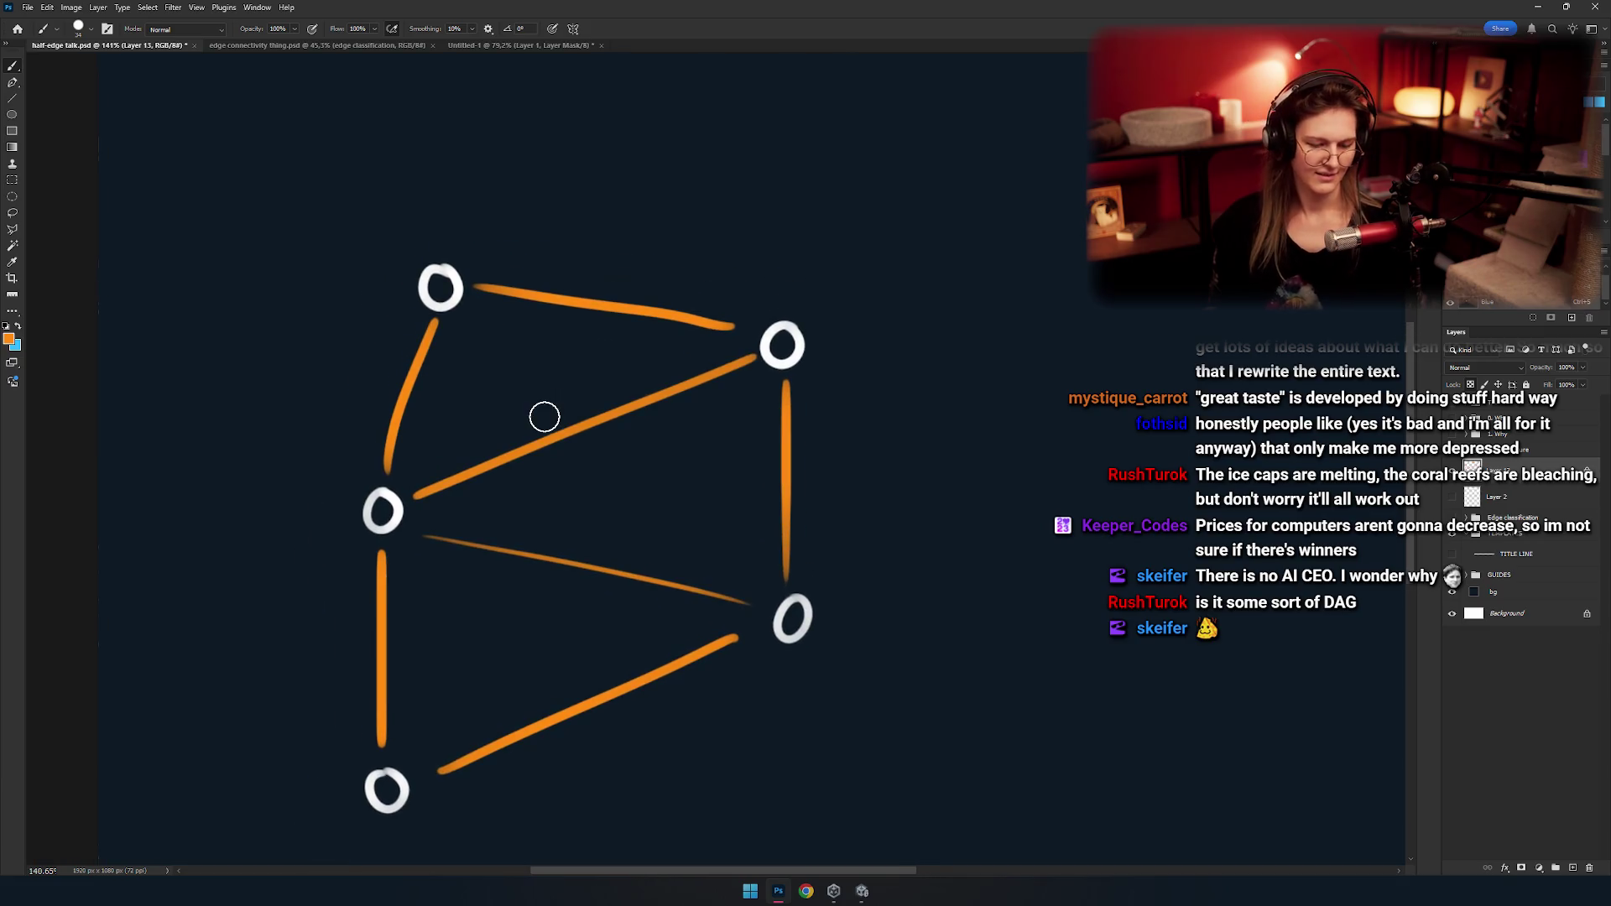
pyautogui.scroll(-5, 520, 397)
pyautogui.scroll(3, 557, 485)
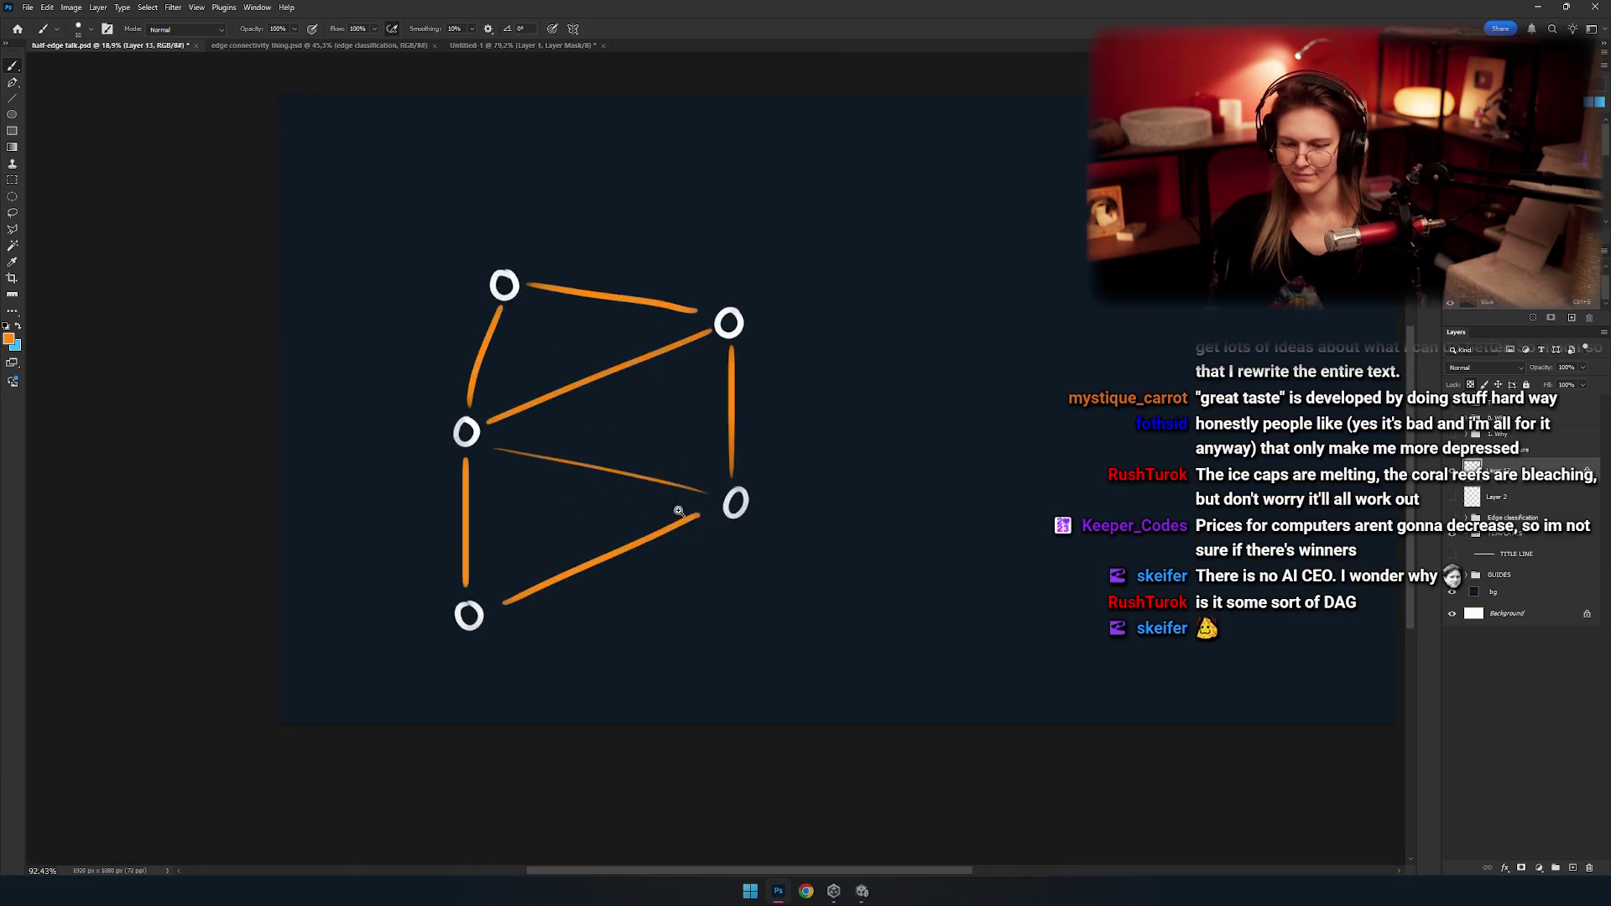
# Undo the stray white stroke near the top vertex.
pyautogui.moveTo(623, 369)
pyautogui.mouseDown()
pyautogui.moveTo(536, 367)
pyautogui.moveTo(565, 434)
pyautogui.moveTo(522, 478)
pyautogui.mouseUp()
pyautogui.scroll(-5, 564, 433)
pyautogui.scroll(3, 591, 470)
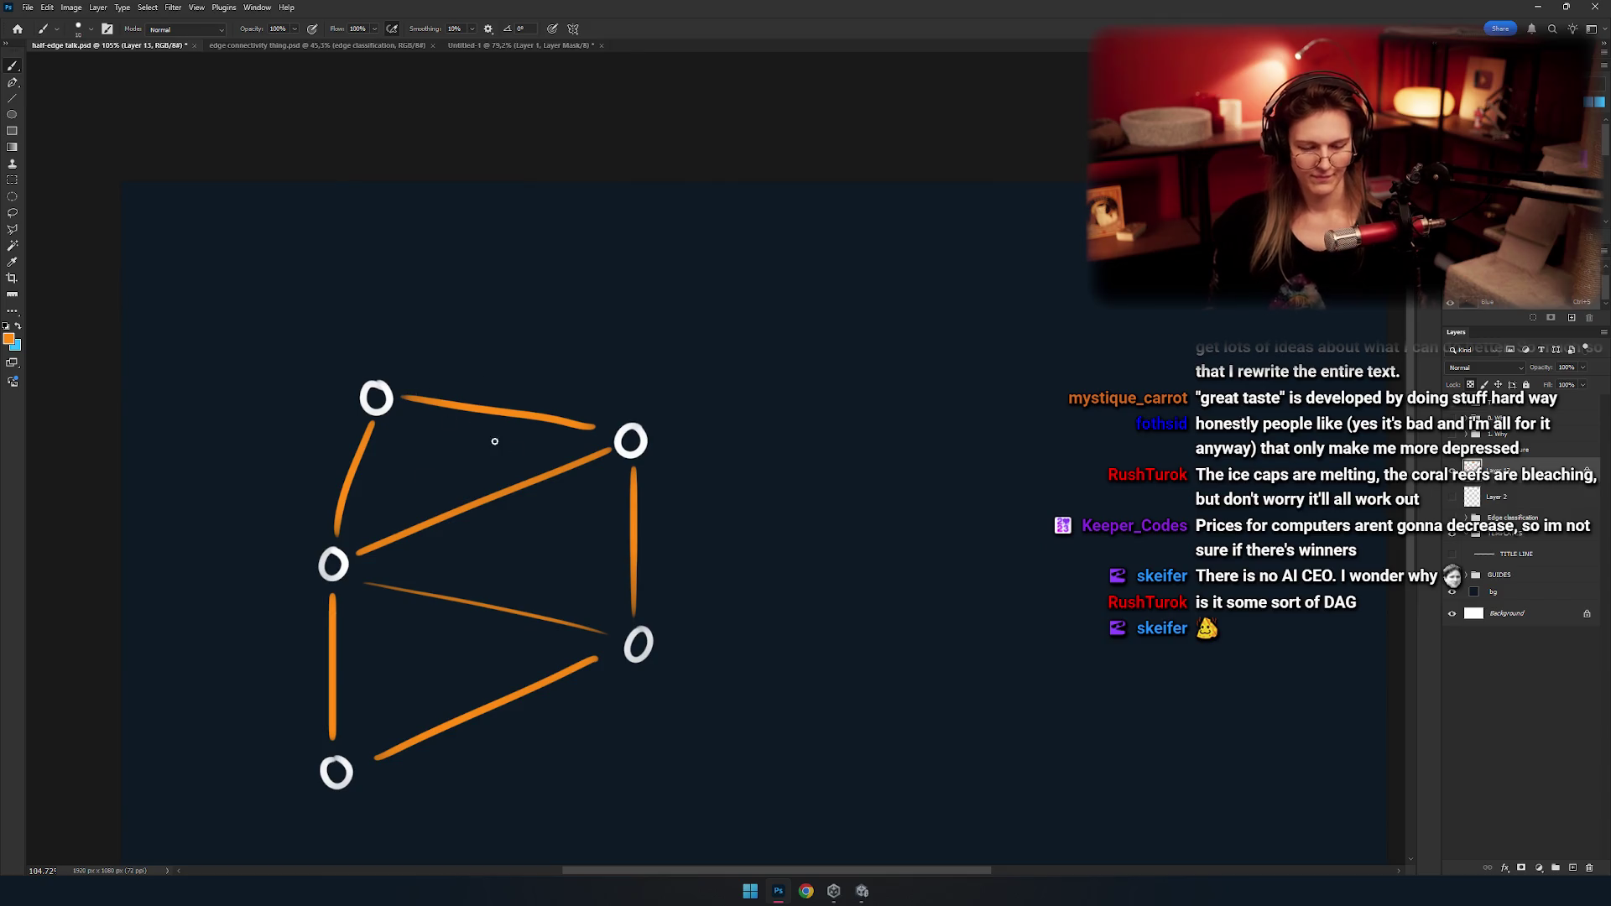
pyautogui.moveTo(526, 407); pyautogui.dragTo(602, 428)
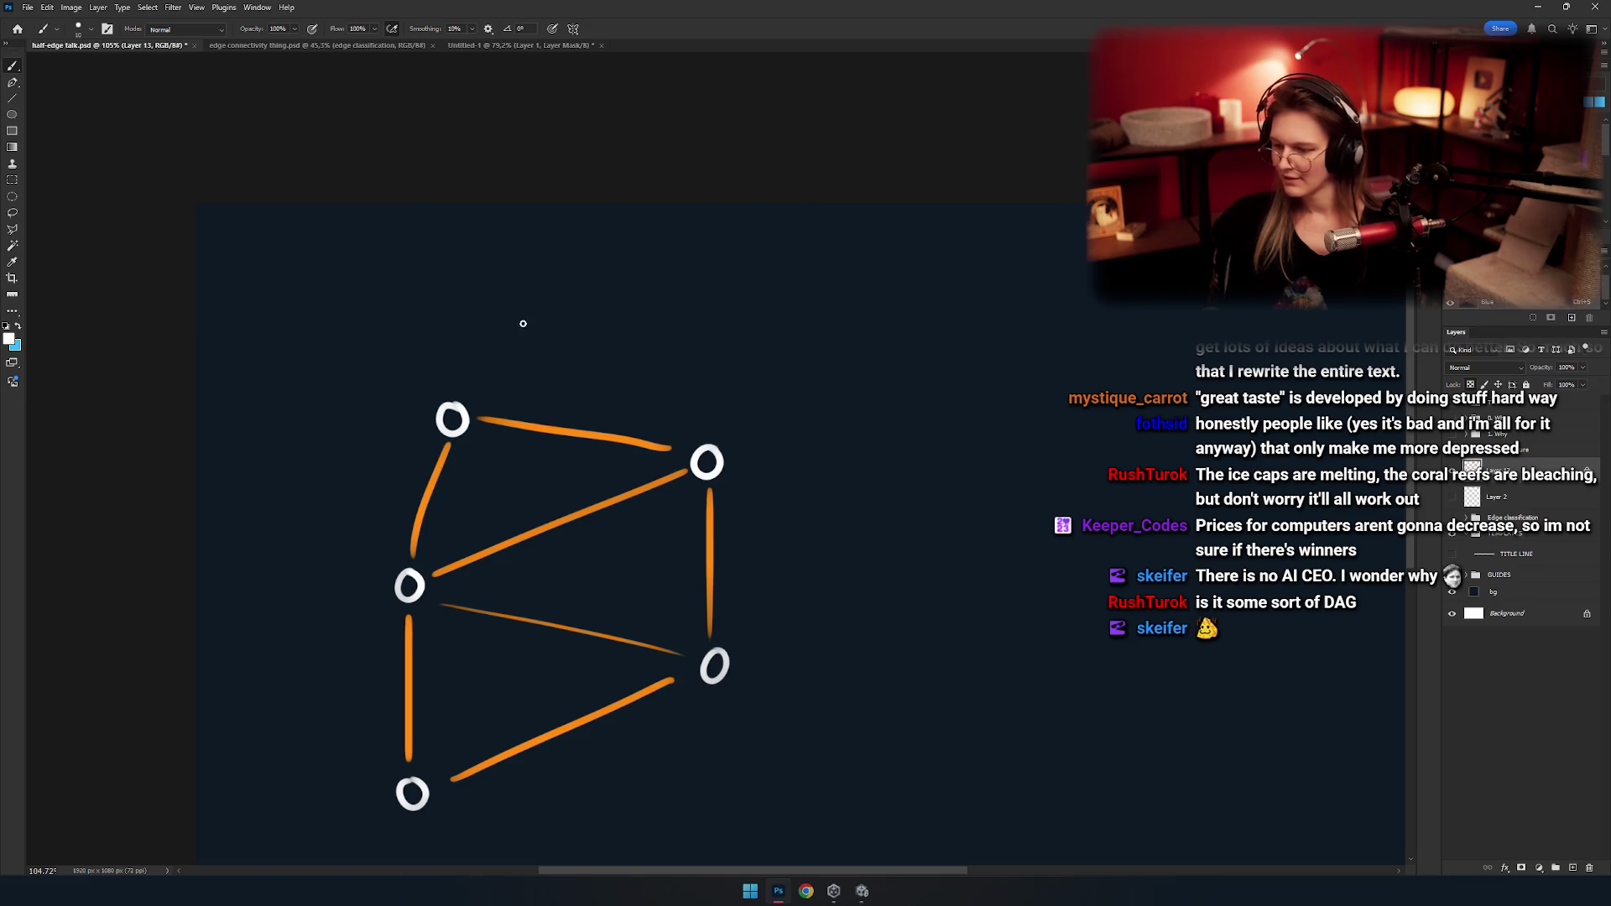
pyautogui.hotkey('ctrl', 'z')
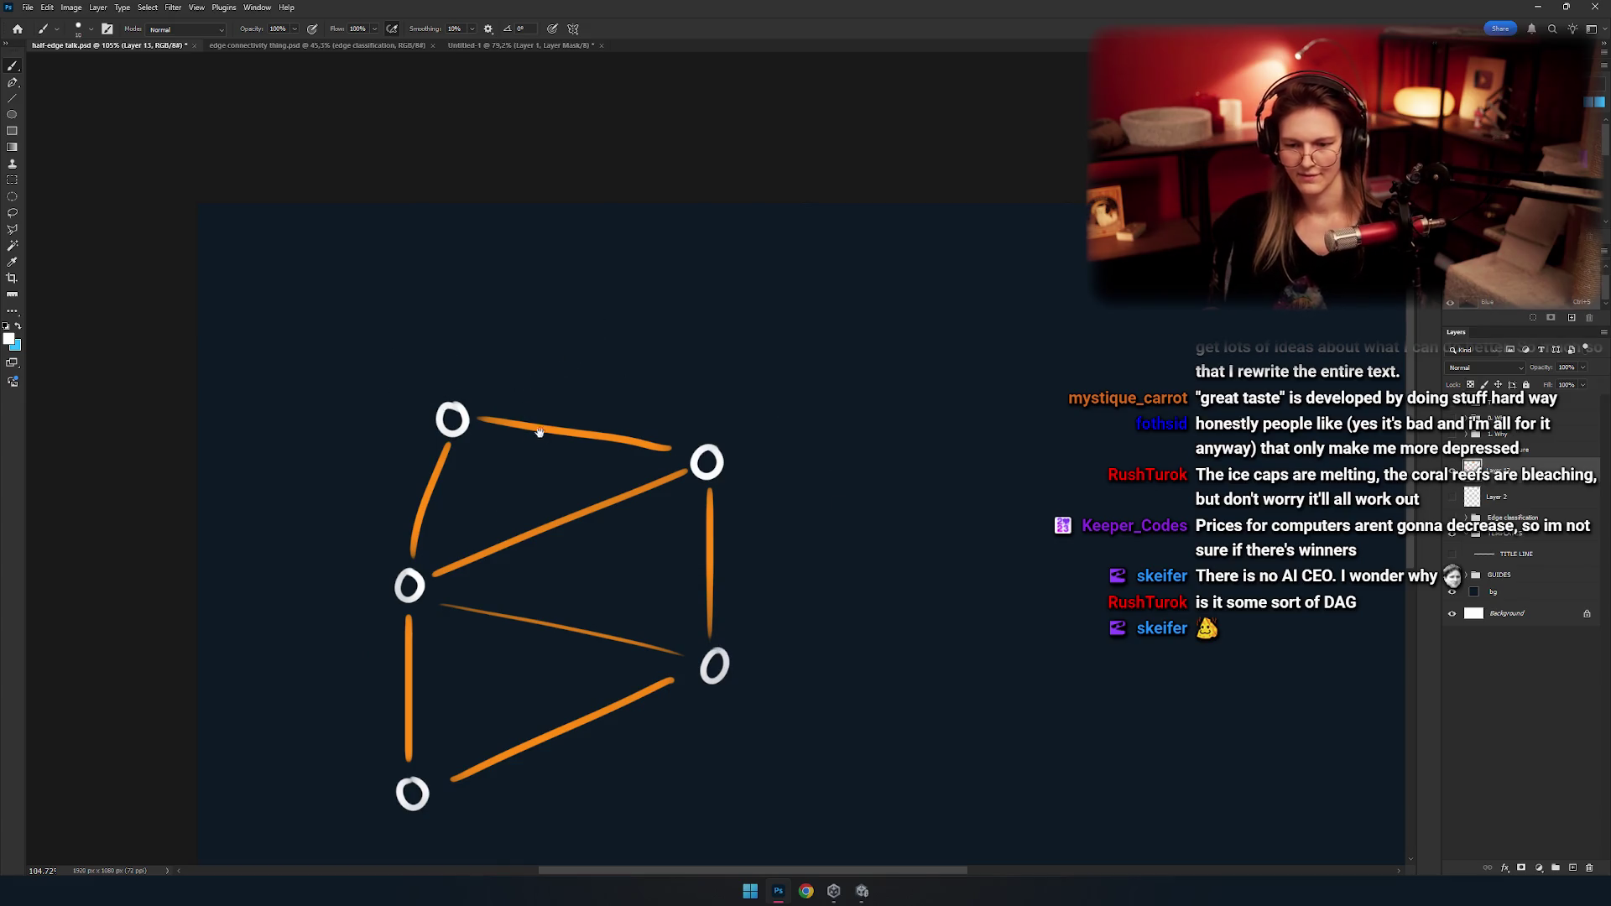
pyautogui.scroll(5, 537, 426)
pyautogui.scroll(1, 503, 403)
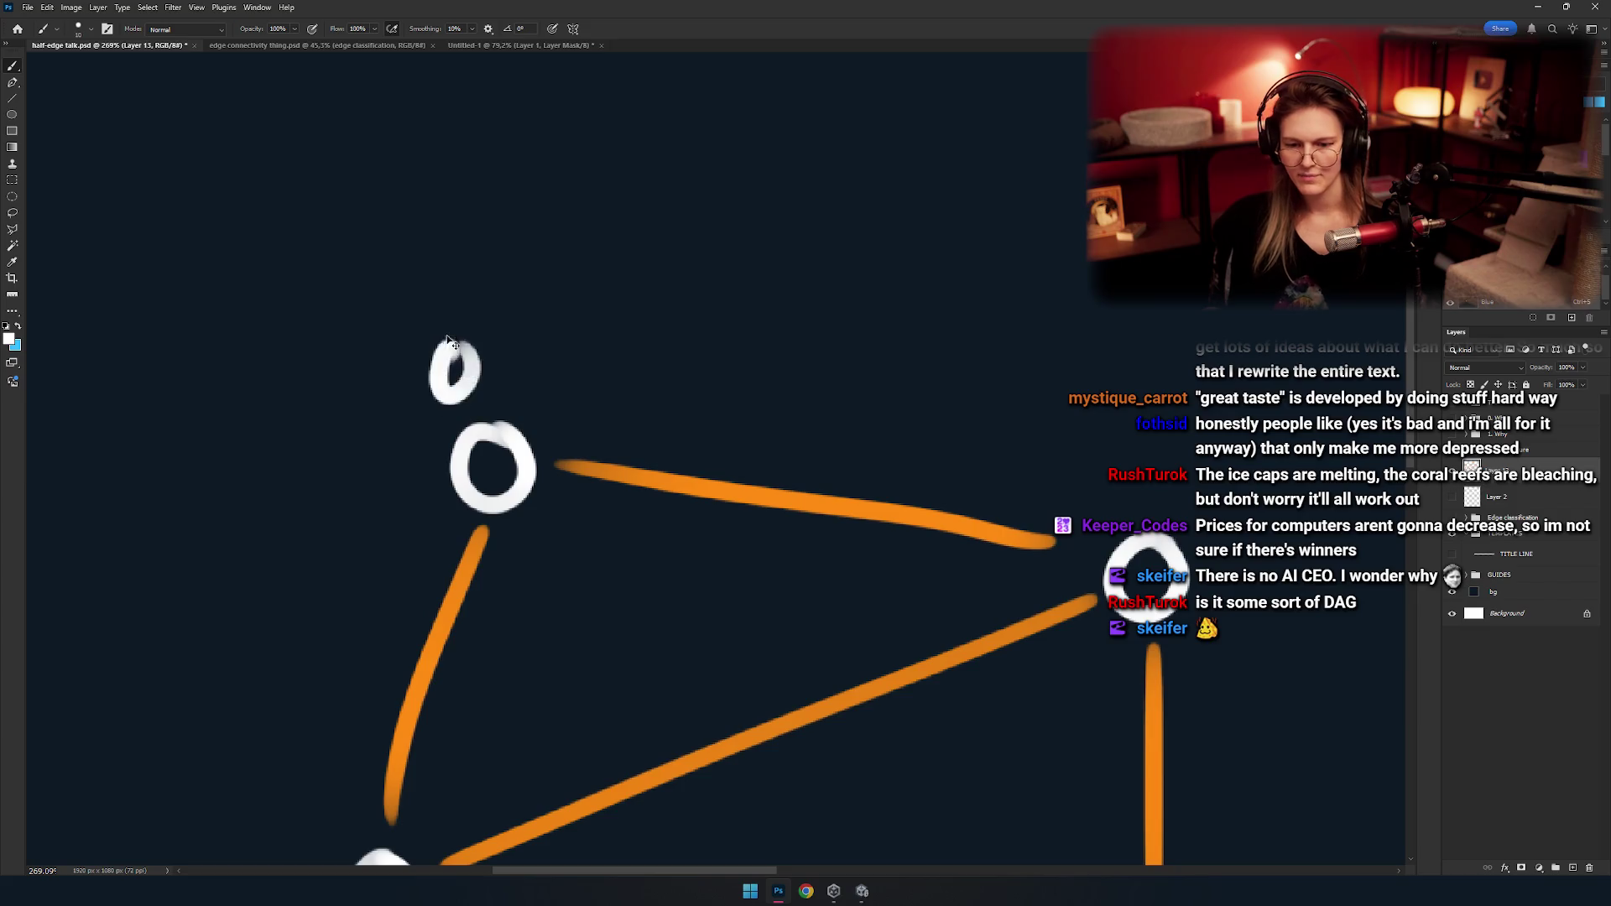
pyautogui.scroll(-6, 453, 361)
pyautogui.scroll(1, 478, 396)
pyautogui.scroll(1, 495, 399)
pyautogui.scroll(4, 553, 424)
pyautogui.scroll(-3, 558, 411)
pyautogui.scroll(2, 570, 378)
pyautogui.scroll(2, 572, 370)
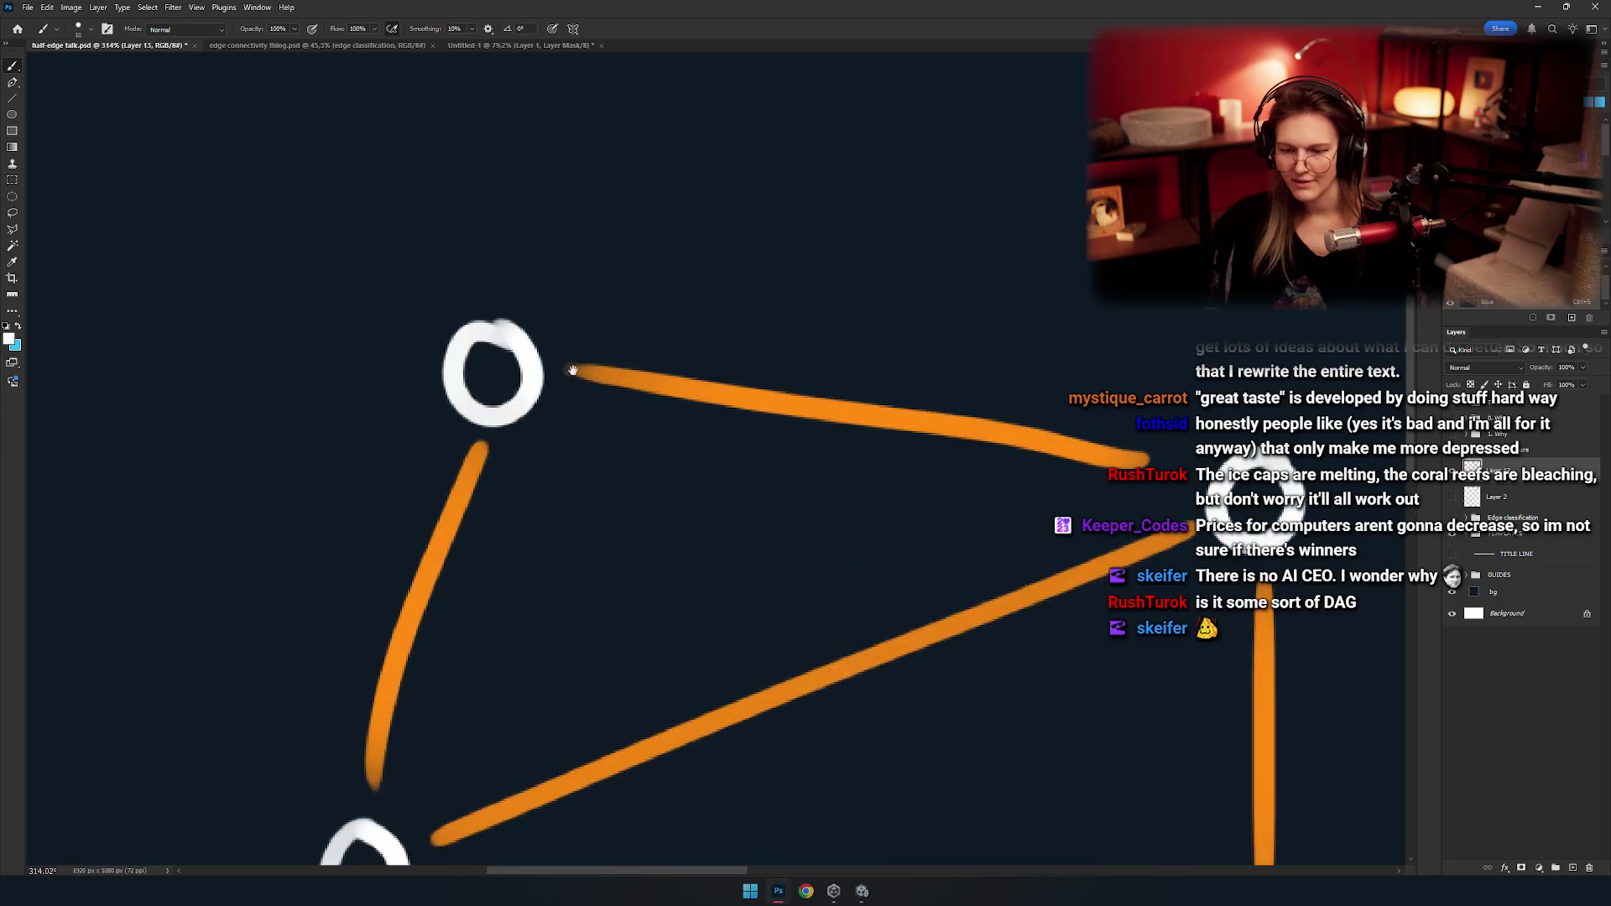
pyautogui.scroll(-1, 565, 403)
pyautogui.scroll(-2, 620, 461)
pyautogui.scroll(2, 738, 436)
# Erase the misdrawn upper-left-to-right and top-to-lower-left lines with a 36 px eraser.
pyautogui.press('e')
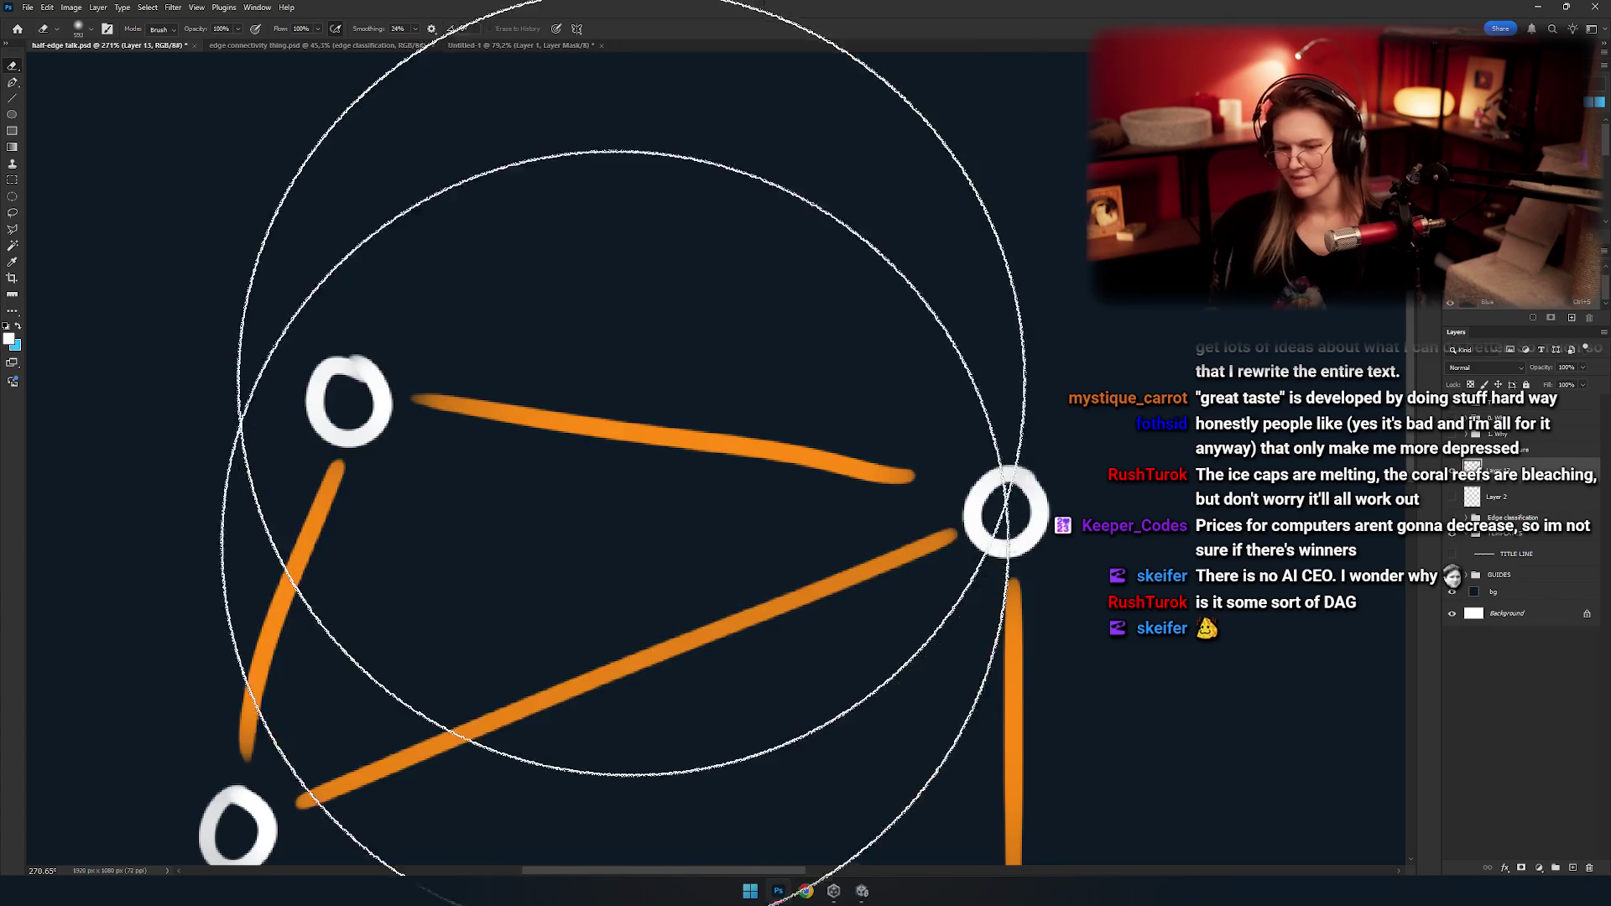
pyautogui.moveTo(501, 480); pyautogui.dragTo(394, 487)
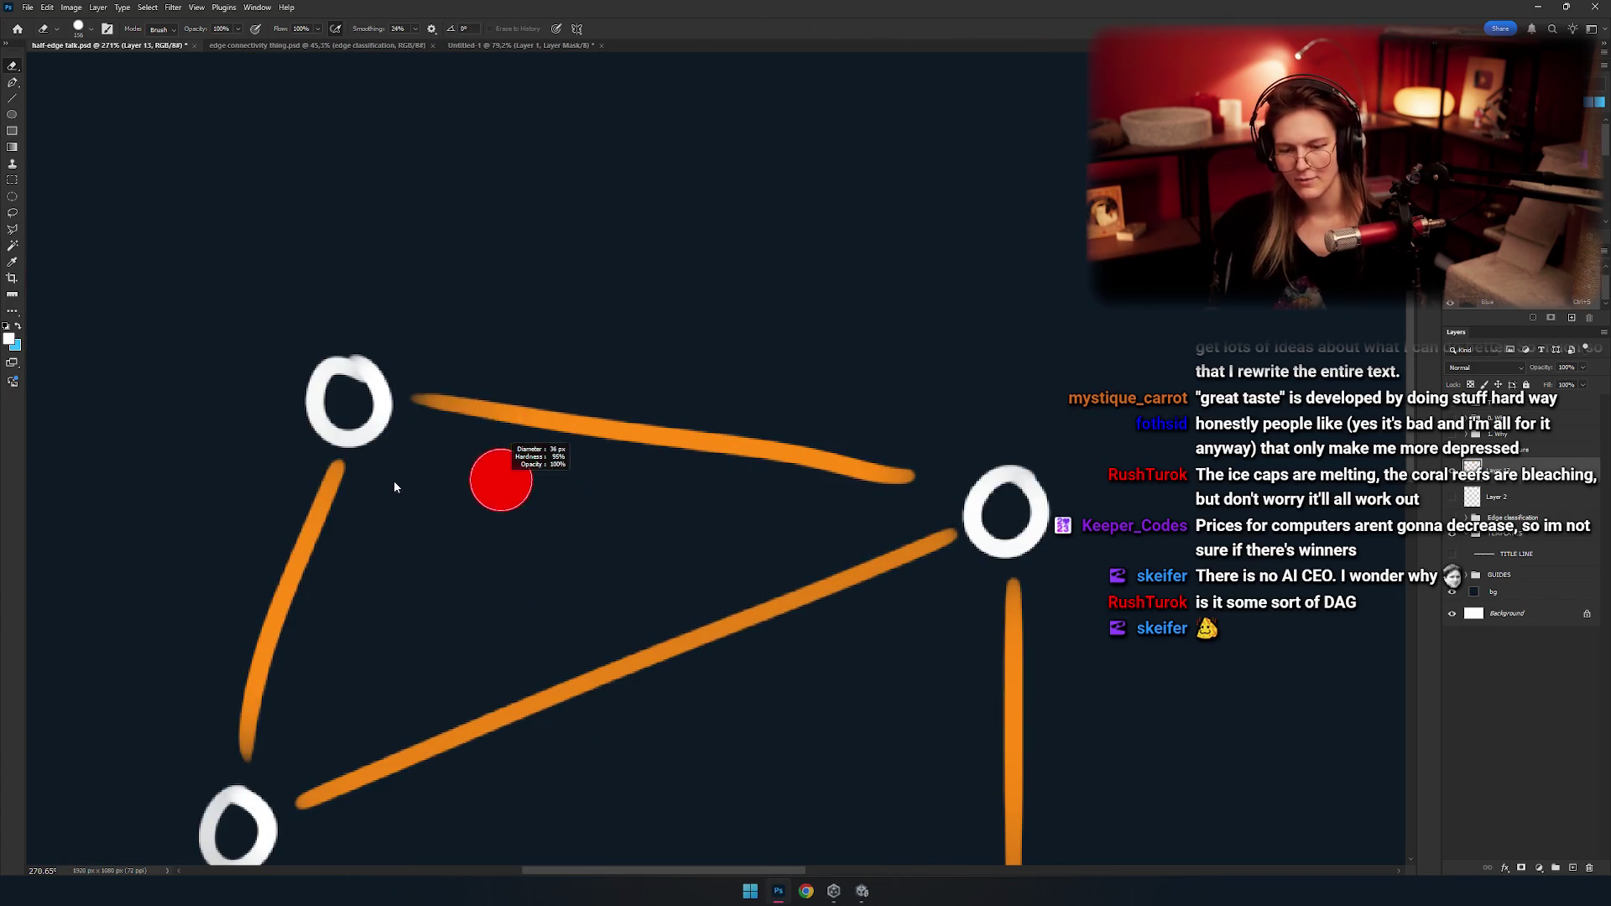
pyautogui.moveTo(995, 431); pyautogui.dragTo(550, 363)
pyautogui.moveTo(562, 497)
pyautogui.mouseDown()
pyautogui.moveTo(529, 600)
pyautogui.moveTo(633, 346)
pyautogui.mouseUp()
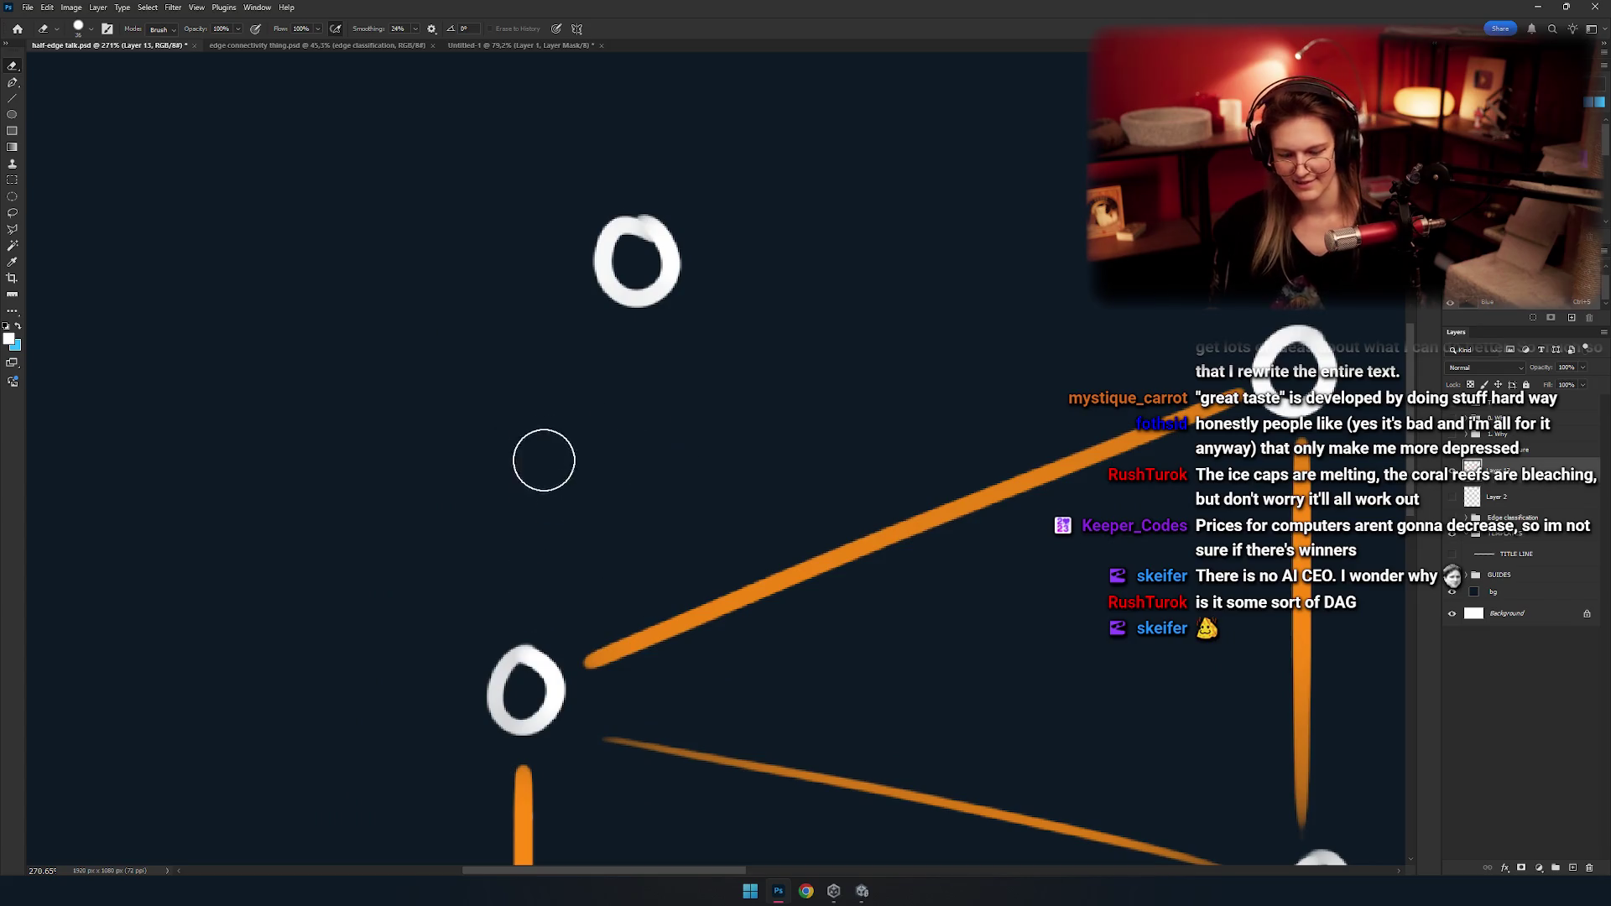
# Rotate the canvas and draw the left-to-top vertex edge in orange, undoing failed strokes.
pyautogui.press('b')
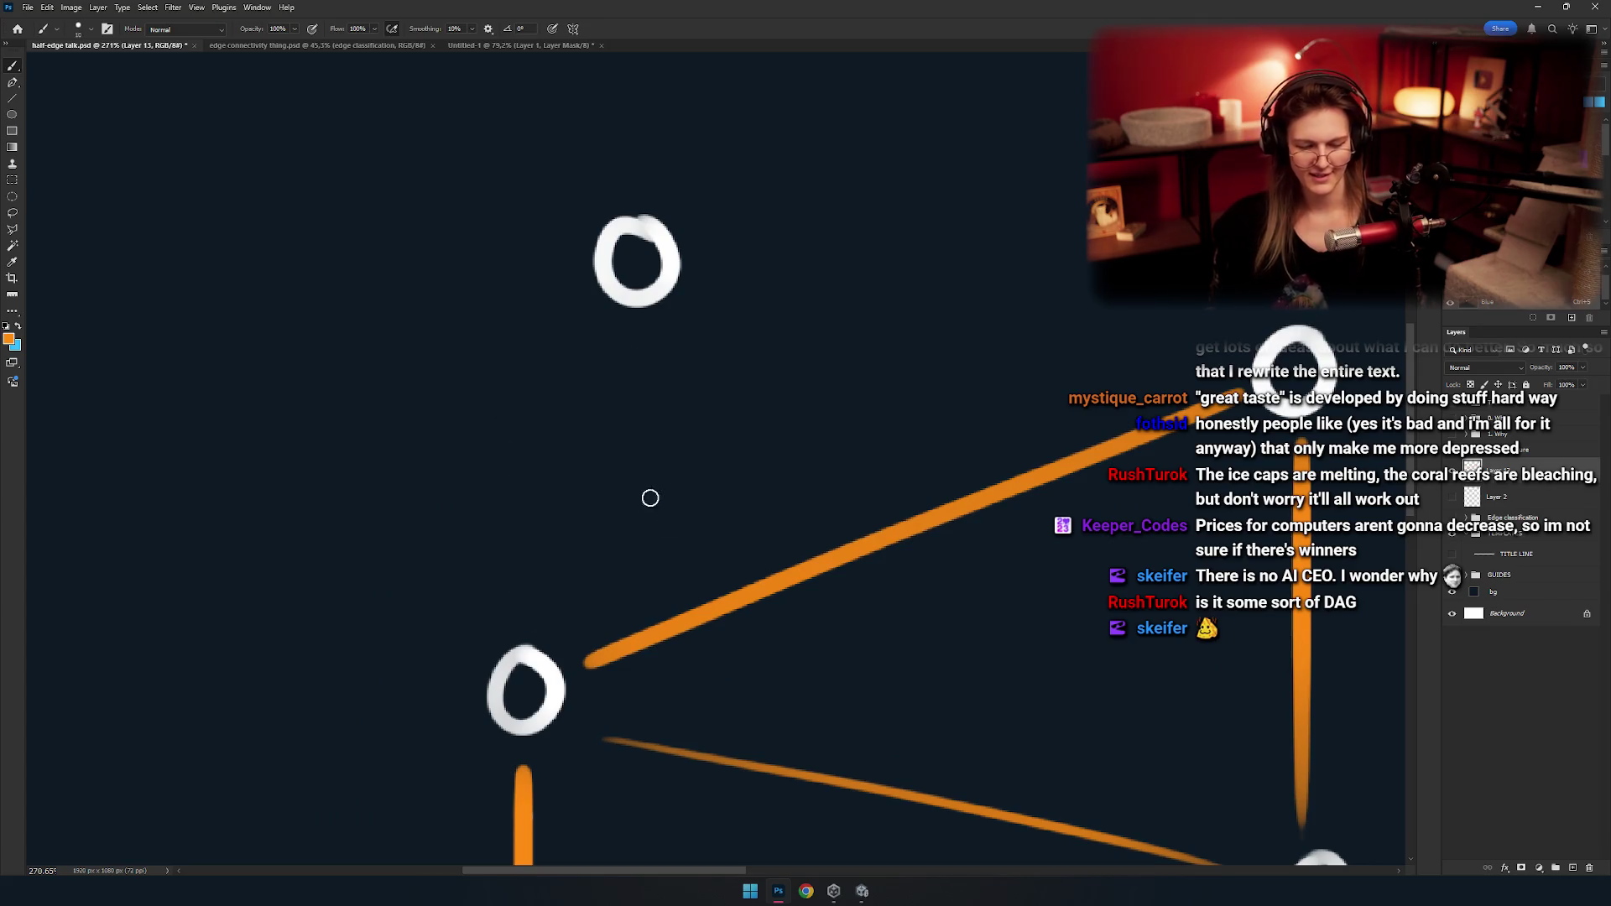
pyautogui.moveTo(536, 541); pyautogui.dragTo(1043, 657)
pyautogui.hotkey('ctrl', 'z')
pyautogui.press('r')
pyautogui.moveTo(827, 310)
pyautogui.mouseDown()
pyautogui.moveTo(420, 391)
pyautogui.moveTo(691, 158)
pyautogui.mouseUp()
pyautogui.press('b')
pyautogui.scroll(2, 784, 460)
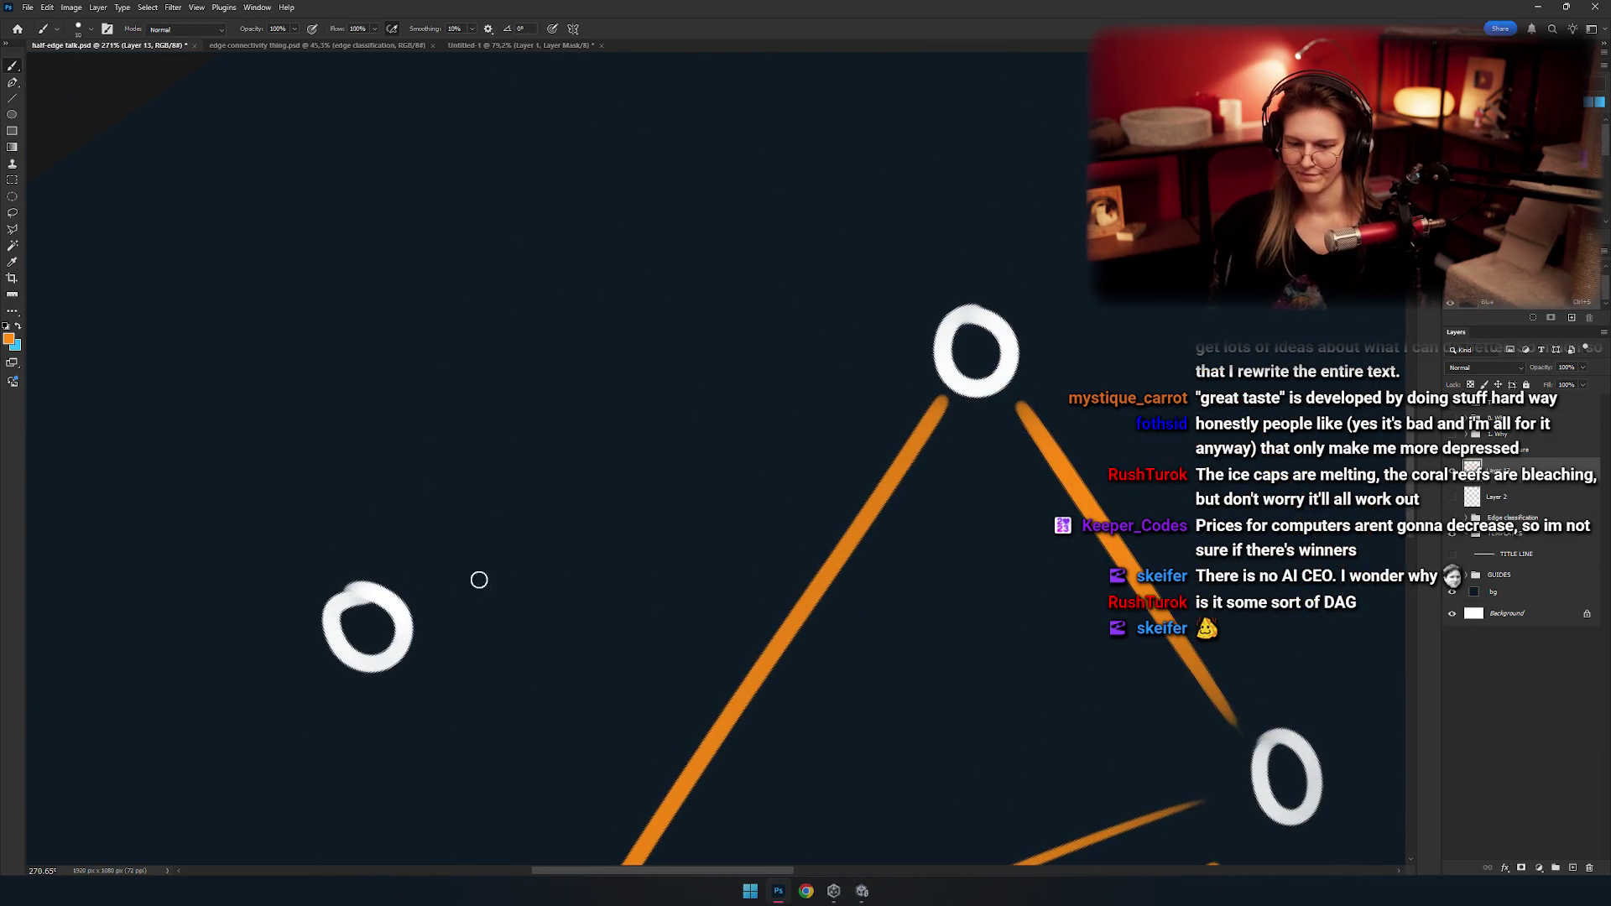
pyautogui.moveTo(441, 587)
pyautogui.mouseDown()
pyautogui.moveTo(899, 361)
pyautogui.moveTo(899, 375)
pyautogui.mouseUp()
pyautogui.hotkey('ctrl', 'z')
pyautogui.hotkey('ctrl', 'z')
pyautogui.moveTo(430, 592); pyautogui.dragTo(922, 357)
# Rotate the view further and redraw the left-to-top edge several more times.
pyautogui.hotkey('ctrl', 'z')
pyautogui.moveTo(428, 587); pyautogui.dragTo(898, 361)
pyautogui.moveTo(630, 568)
pyautogui.mouseDown()
pyautogui.moveTo(701, 449)
pyautogui.moveTo(755, 415)
pyautogui.moveTo(824, 296)
pyautogui.moveTo(676, 306)
pyautogui.mouseUp()
pyautogui.press('r')
pyautogui.moveTo(511, 518); pyautogui.dragTo(774, 396)
pyautogui.hotkey('ctrl', 'z')
pyautogui.click(507, 497)
pyautogui.moveTo(513, 501); pyautogui.dragTo(780, 371)
pyautogui.hotkey('ctrl', 'z')
# Rotate the canvas to 45° and draw the final left-to-top edge.
pyautogui.hotkey('ctrl', 'z')
pyautogui.moveTo(495, 510); pyautogui.dragTo(759, 375)
pyautogui.hotkey('ctrl', 'z')
pyautogui.hotkey('ctrl', 'z')
pyautogui.moveTo(486, 507); pyautogui.dragTo(759, 375)
pyautogui.press('r')
pyautogui.moveTo(669, 532); pyautogui.dragTo(632, 512)
pyautogui.press('r')
pyautogui.moveTo(612, 395)
pyautogui.mouseDown()
pyautogui.moveTo(663, 350)
pyautogui.moveTo(617, 425)
pyautogui.mouseUp()
pyautogui.moveTo(487, 570)
pyautogui.mouseDown()
pyautogui.moveTo(755, 398)
pyautogui.moveTo(721, 408)
pyautogui.mouseUp()
pyautogui.hotkey('ctrl', 'z')
pyautogui.hotkey('ctrl', 'z')
pyautogui.moveTo(475, 577)
pyautogui.mouseDown()
pyautogui.moveTo(730, 411)
pyautogui.moveTo(604, 501)
pyautogui.mouseUp()
pyautogui.hotkey('ctrl', 'z')
pyautogui.hotkey('ctrl', 'z')
# Pan and zoom around to review the repaired mesh.
pyautogui.moveTo(729, 481)
pyautogui.mouseDown()
pyautogui.moveTo(556, 535)
pyautogui.moveTo(701, 402)
pyautogui.mouseUp()
pyautogui.scroll(-5, 700, 402)
pyautogui.moveTo(526, 440)
pyautogui.mouseDown()
pyautogui.moveTo(611, 439)
pyautogui.moveTo(662, 349)
pyautogui.moveTo(666, 457)
pyautogui.moveTo(553, 748)
pyautogui.mouseUp()
pyautogui.scroll(5, 658, 460)
pyautogui.moveTo(604, 509)
pyautogui.mouseDown()
pyautogui.moveTo(501, 541)
pyautogui.moveTo(593, 532)
pyautogui.moveTo(683, 549)
pyautogui.mouseUp()
pyautogui.moveTo(639, 461); pyautogui.dragTo(511, 356)
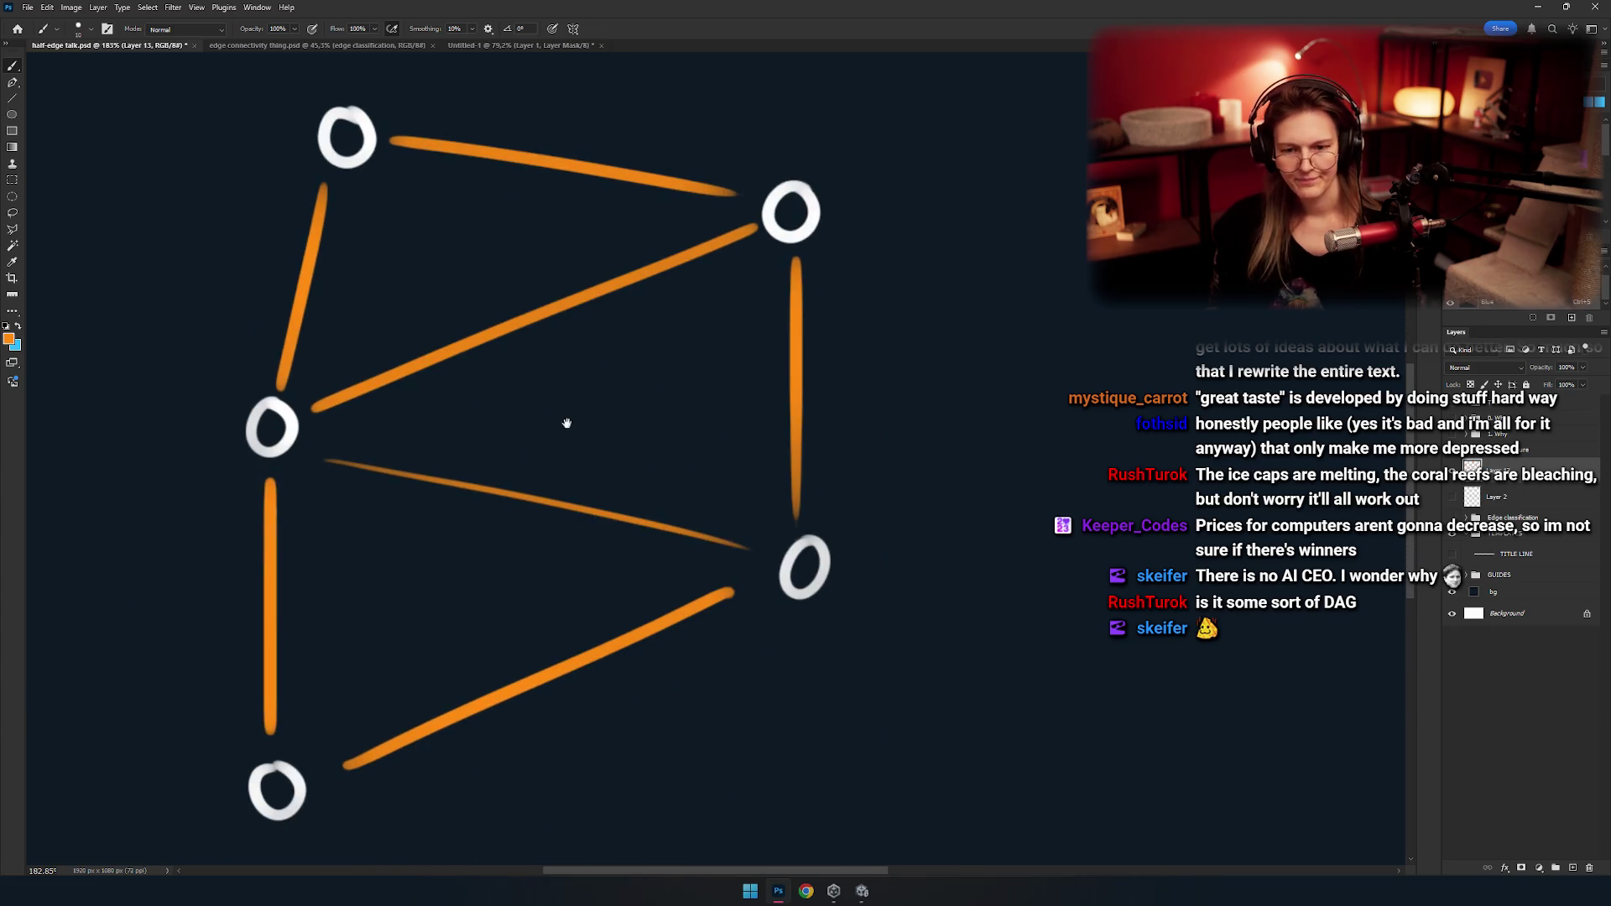
# Rotate the canvas view about 72° to line up the edge.
pyautogui.moveTo(586, 447); pyautogui.dragTo(798, 557)
pyautogui.moveTo(657, 511); pyautogui.dragTo(783, 601)
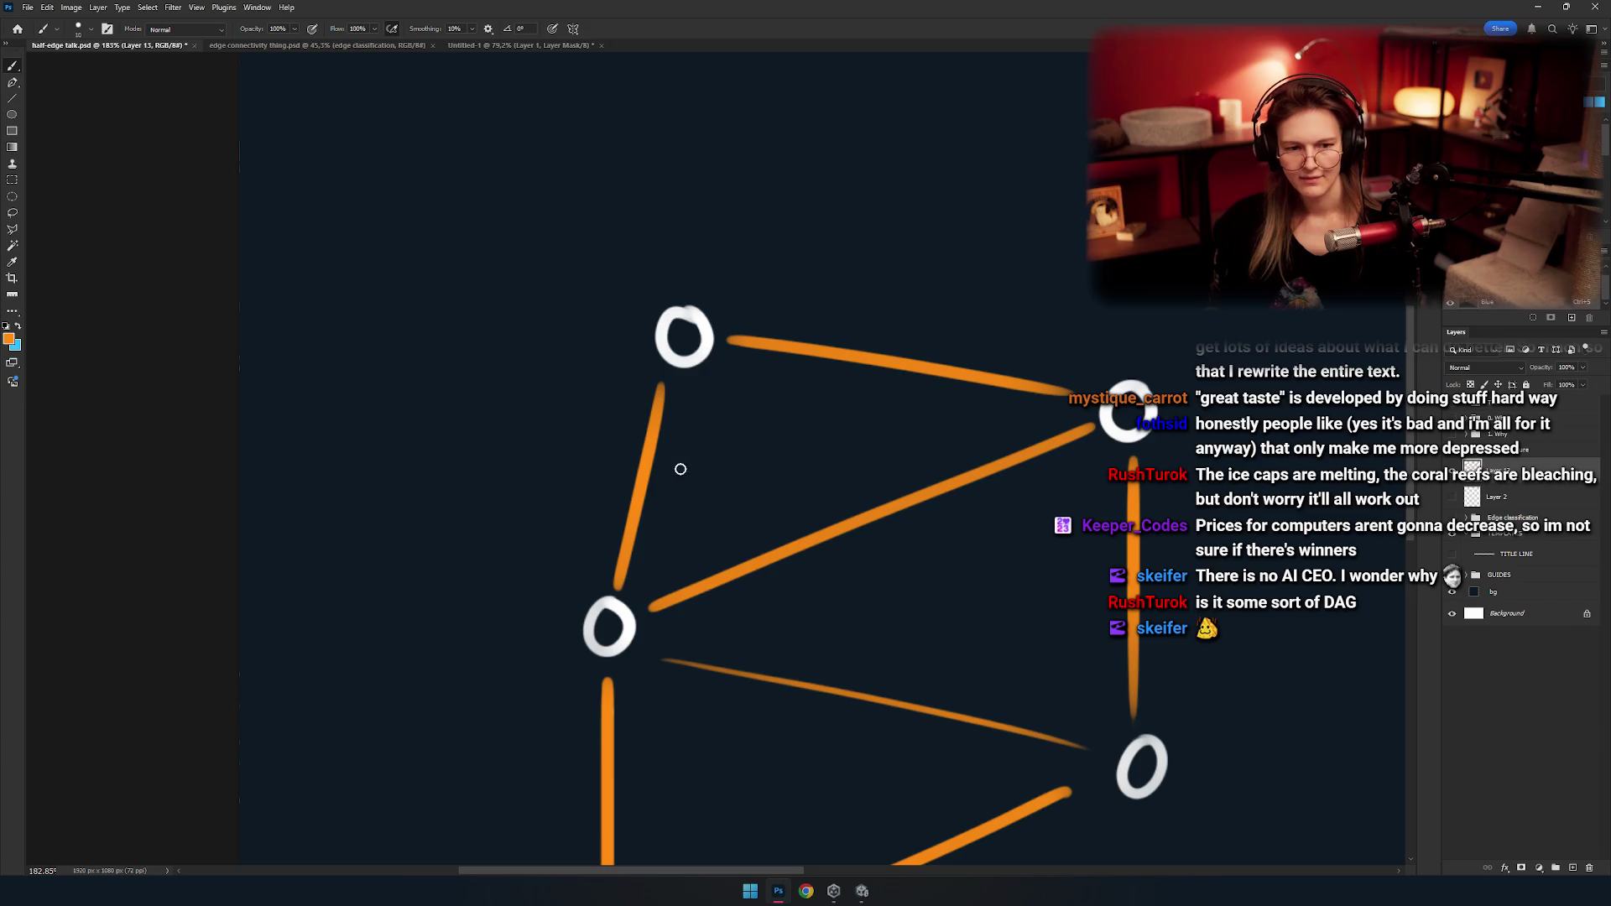
pyautogui.press('r')
pyautogui.moveTo(679, 464); pyautogui.dragTo(744, 405)
pyautogui.press('e')
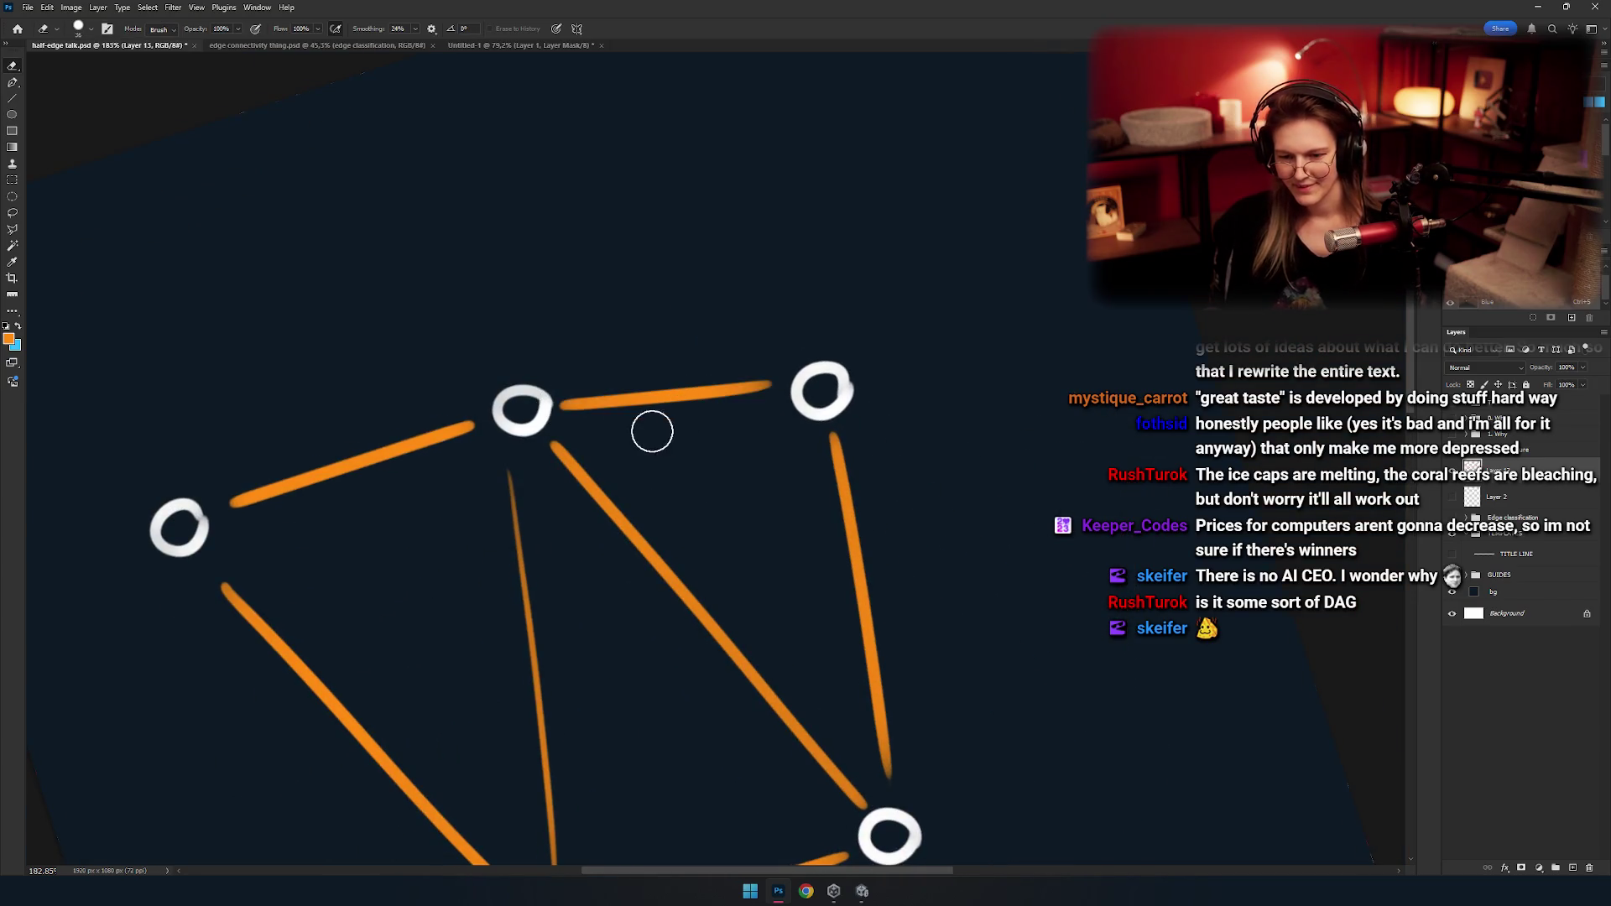
pyautogui.press('r')
pyautogui.moveTo(644, 366); pyautogui.dragTo(571, 320)
# Draw a straight orange edge ending exactly at its vertex.
pyautogui.press('b')
pyautogui.scroll(5, 499, 507)
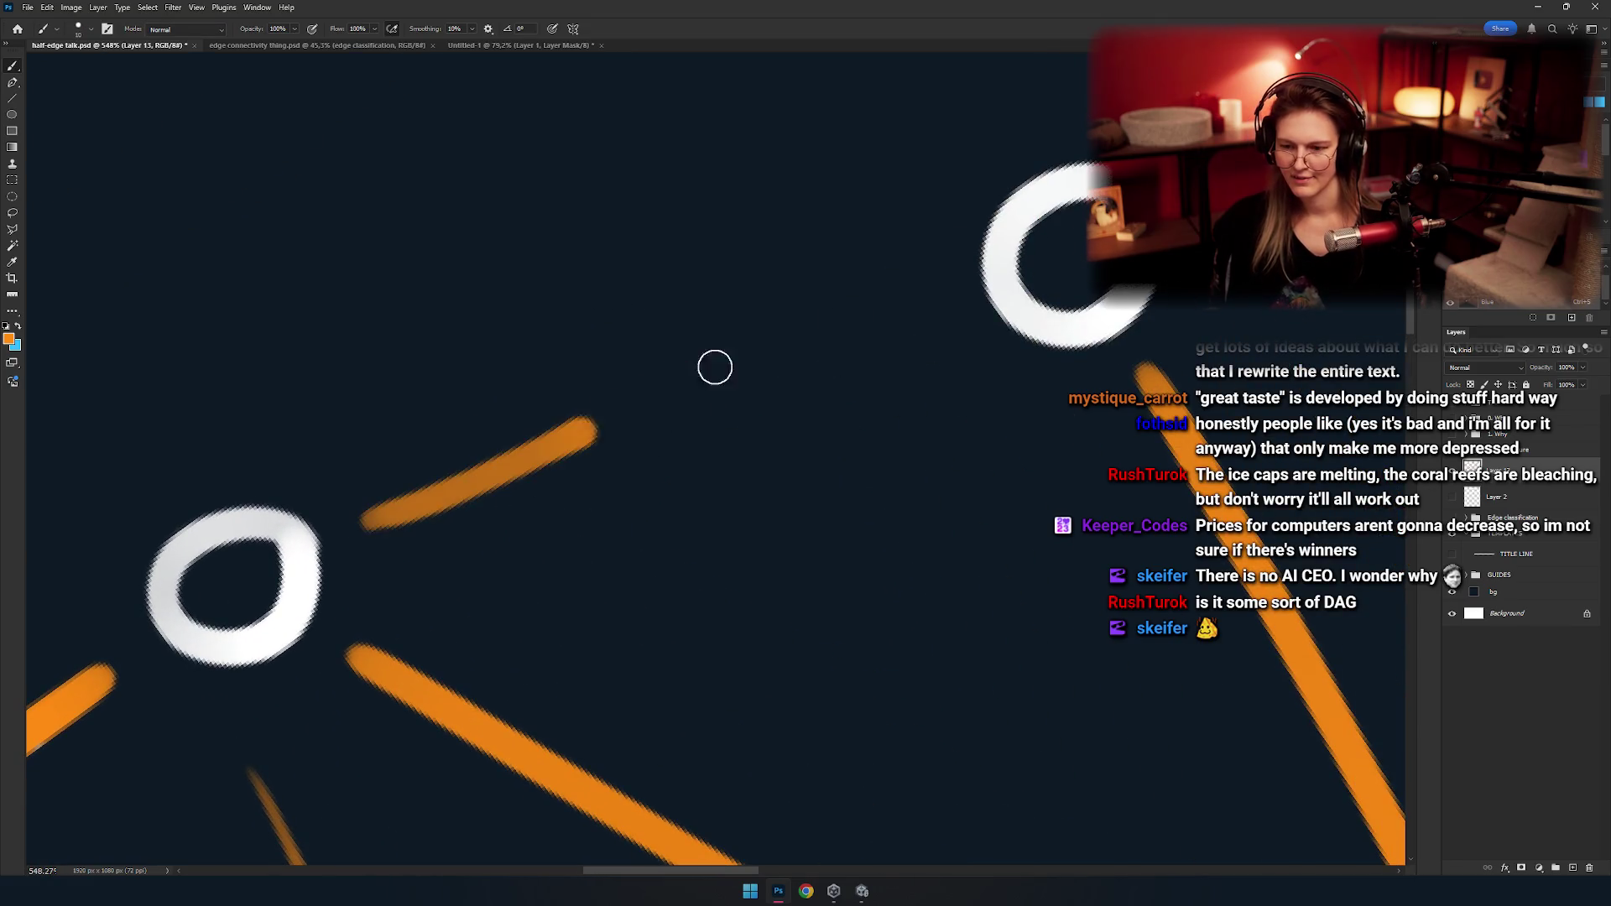
pyautogui.click(363, 532)
pyautogui.keyDown('shift'); pyautogui.click(931, 298); pyautogui.keyUp('shift')
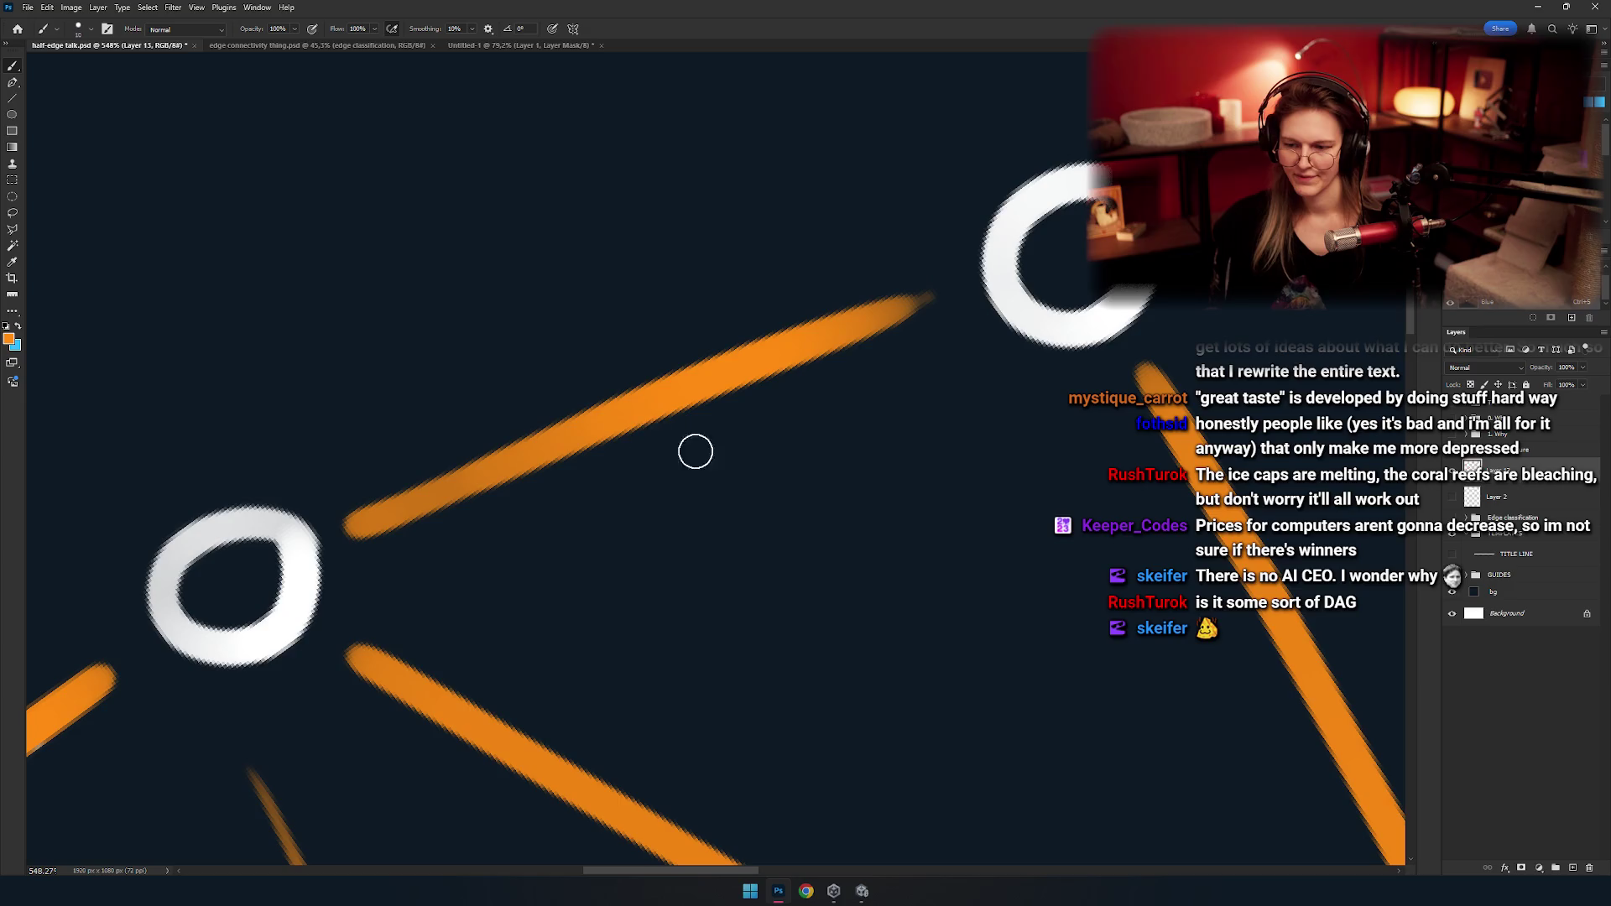
pyautogui.press('e')
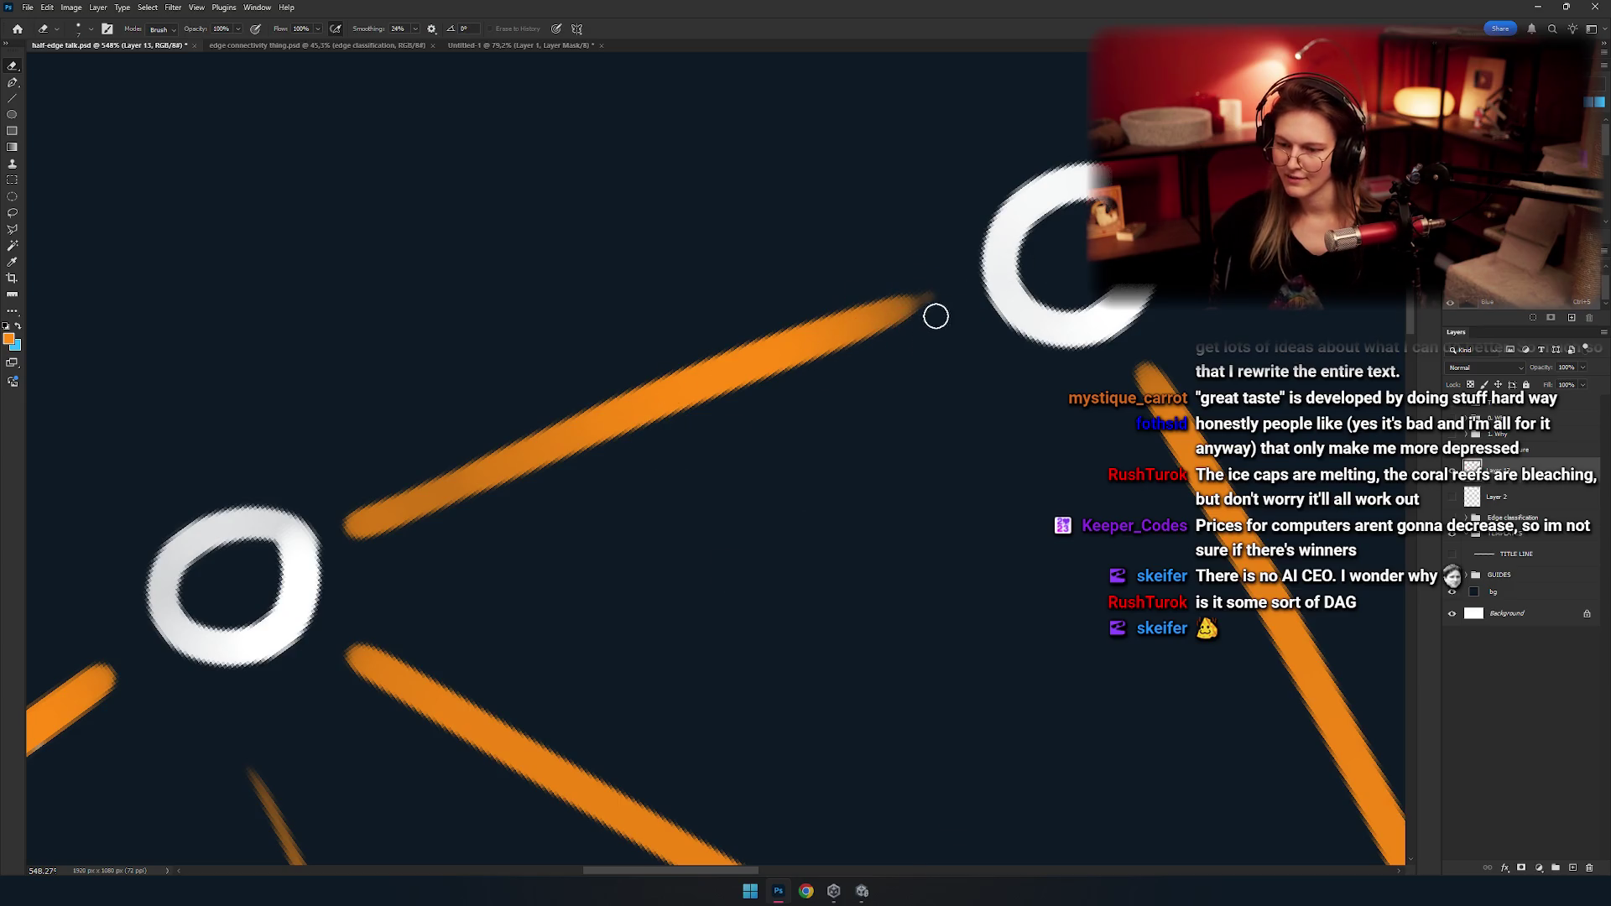
pyautogui.press('b')
# Select the thin diagonal with Rectangular Marquee, nudge it with Move, and deselect.
pyautogui.scroll(-2, 640, 503)
pyautogui.scroll(-5, 640, 510)
pyautogui.moveTo(544, 526); pyautogui.dragTo(641, 465)
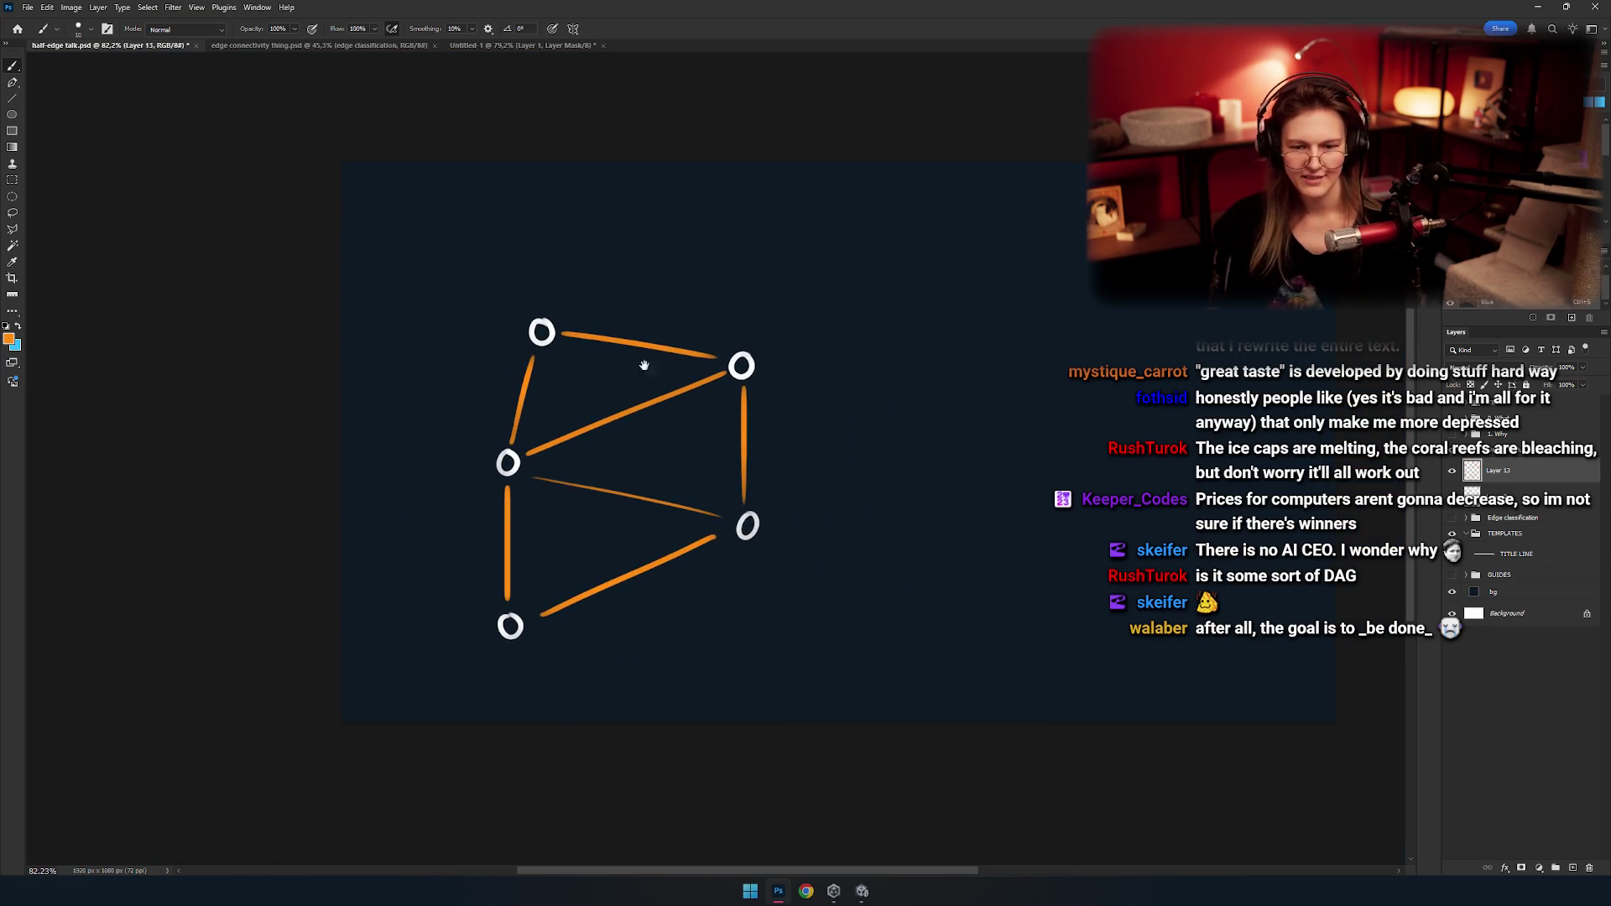
pyautogui.scroll(3, 643, 365)
pyautogui.moveTo(630, 442); pyautogui.dragTo(629, 386)
pyautogui.scroll(2, 629, 435)
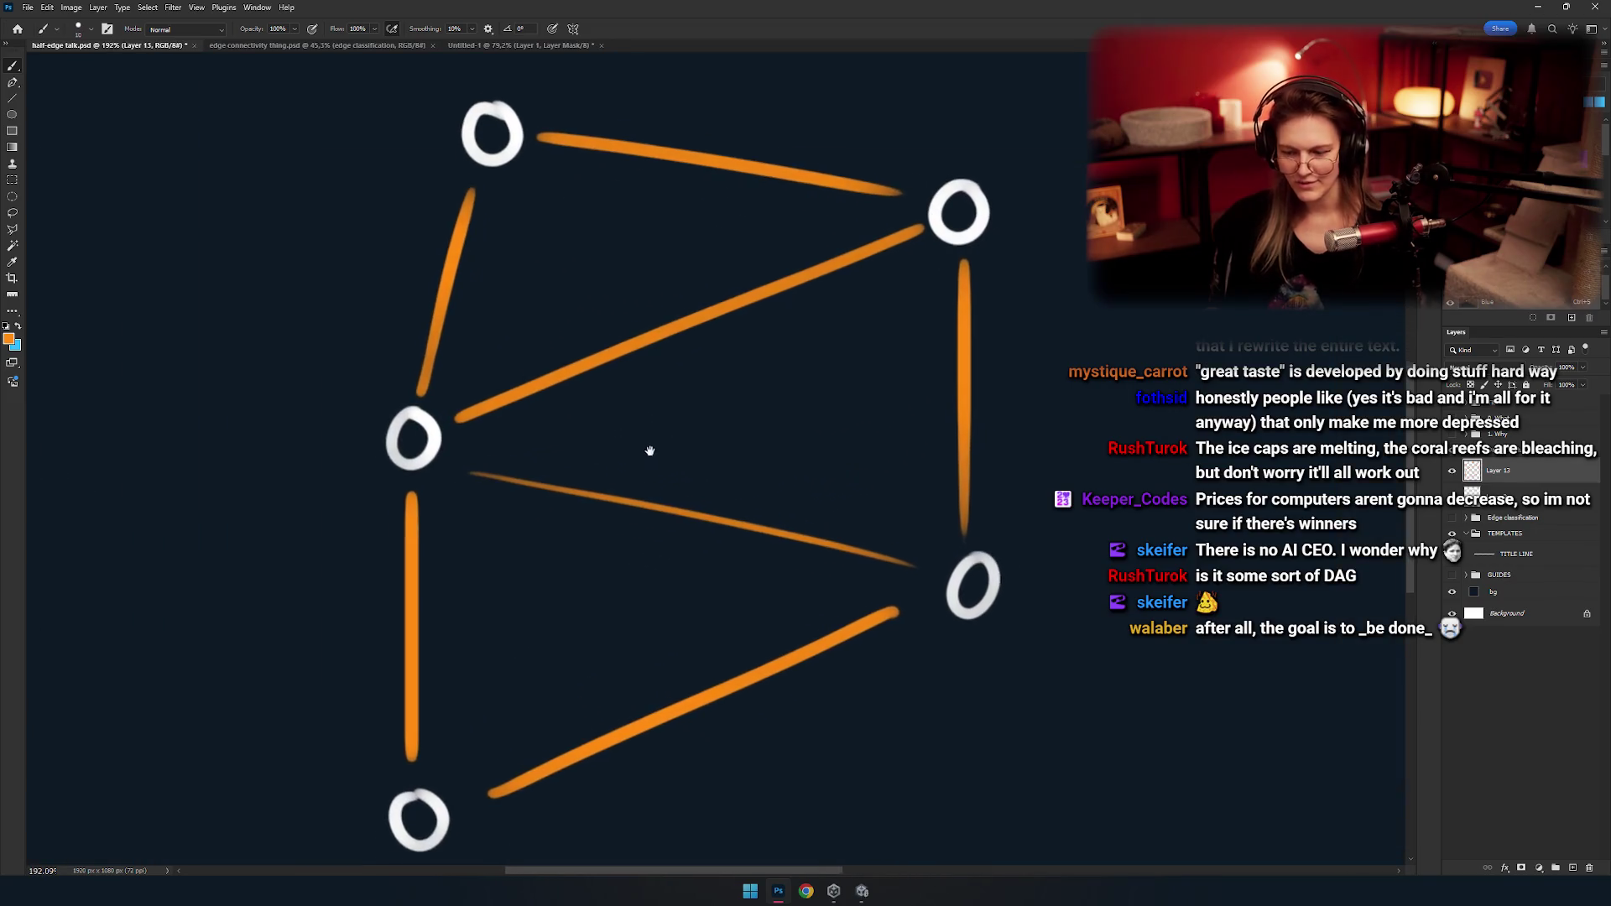
pyautogui.moveTo(649, 451); pyautogui.dragTo(675, 448)
pyautogui.press('m')
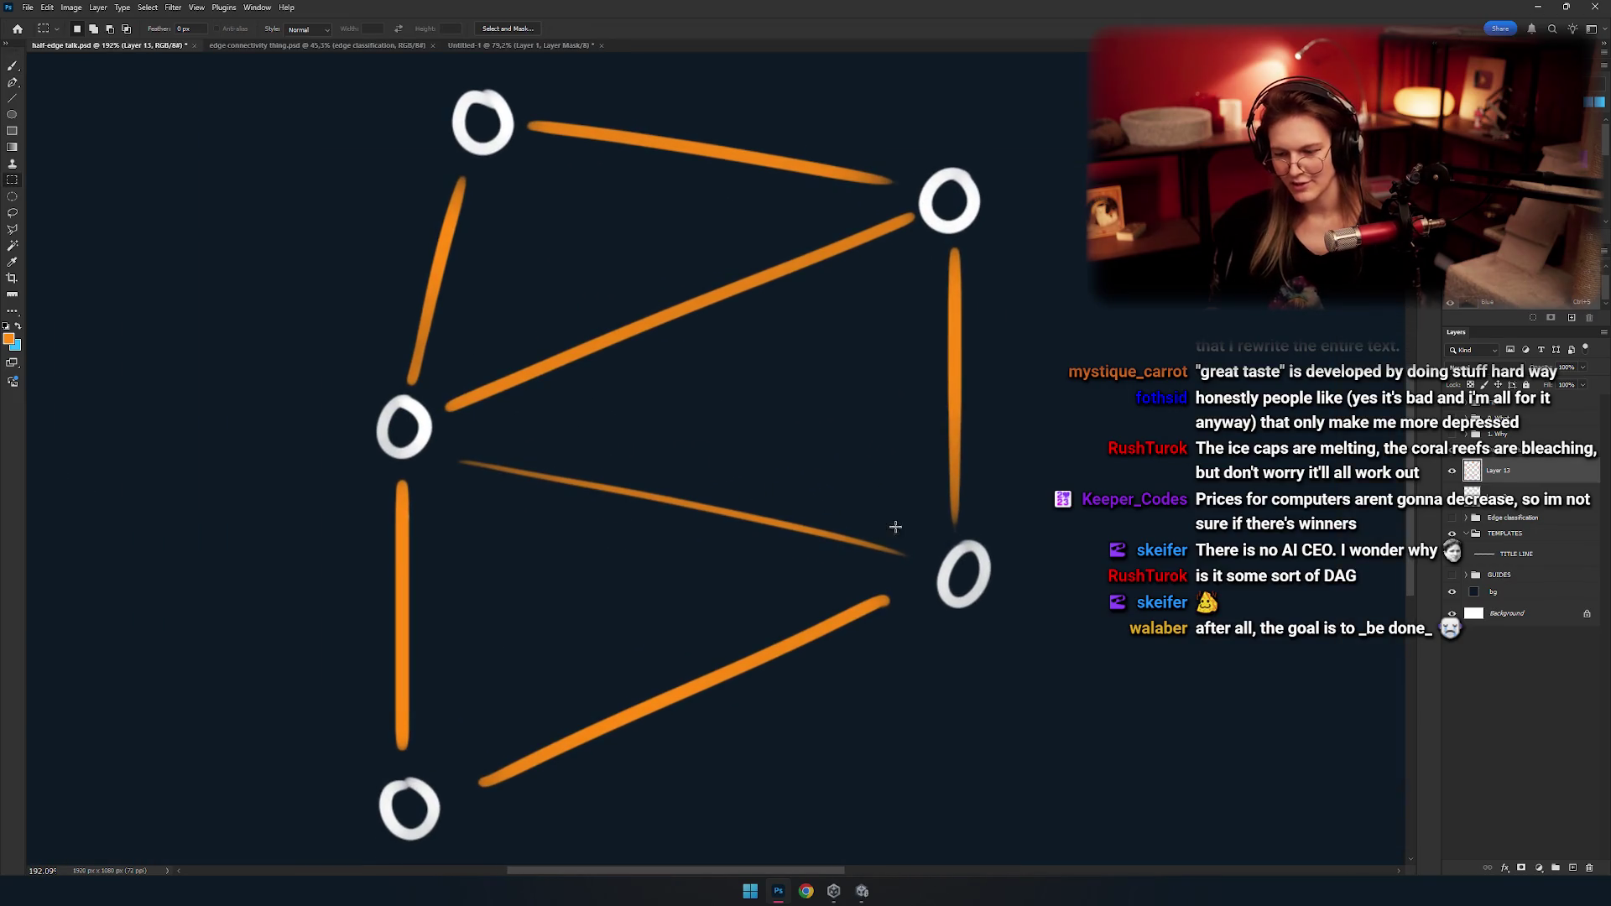
pyautogui.moveTo(529, 474); pyautogui.dragTo(467, 501)
pyautogui.press('v')
pyautogui.hotkey('ctrl', 'd')
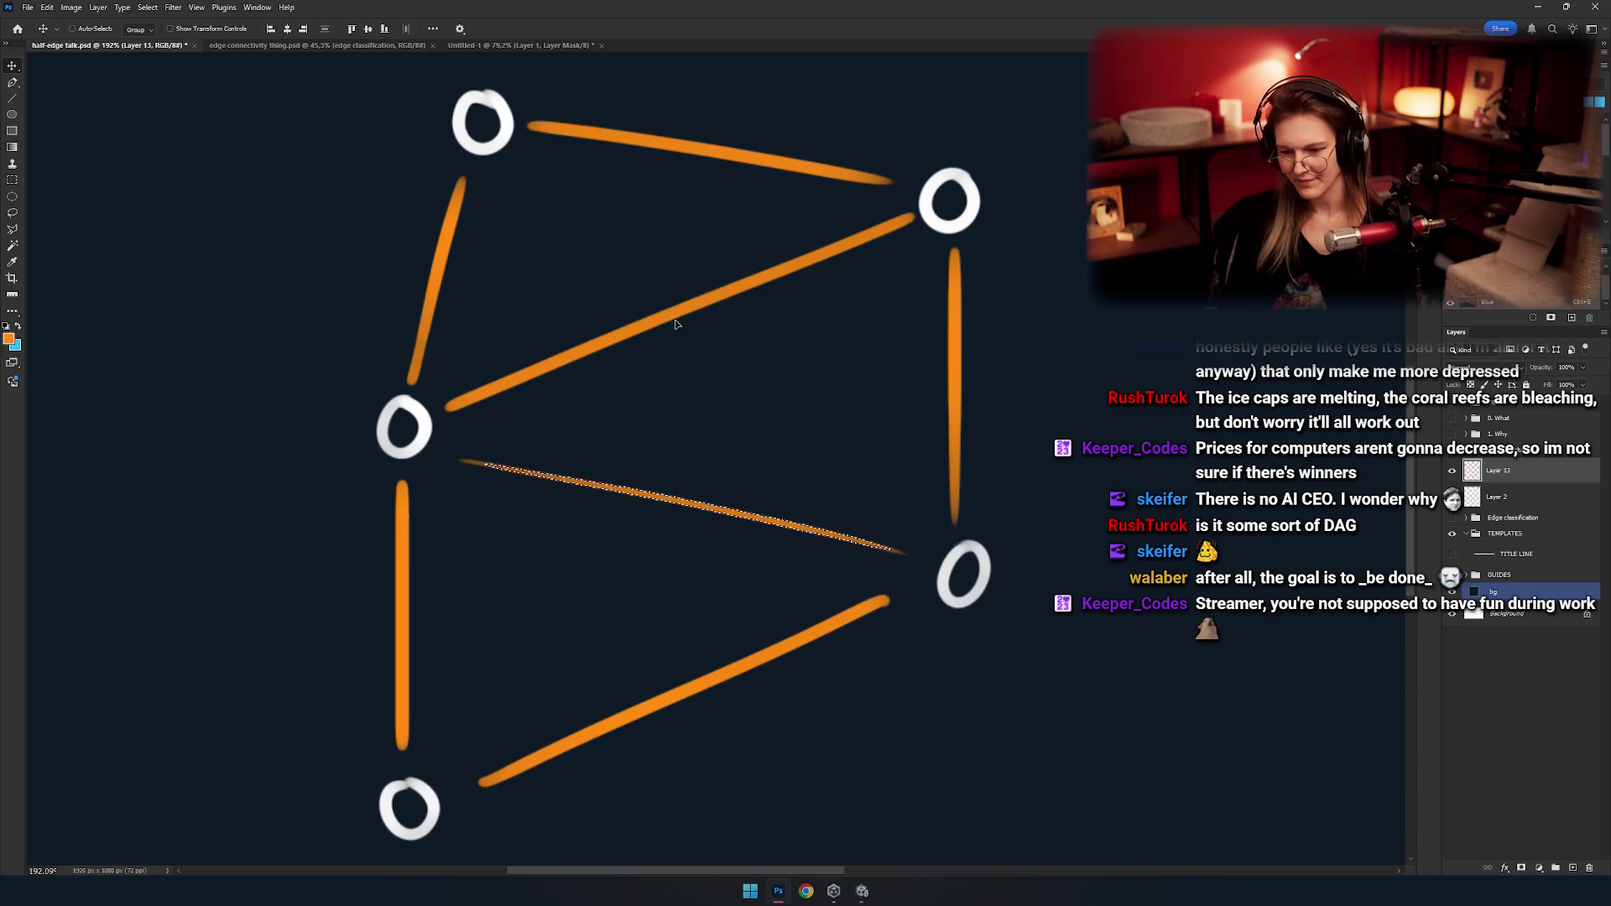
# Pan and zoom around the mesh to check the nudged diagonal.
pyautogui.scroll(-1, 652, 436)
pyautogui.scroll(-2, 653, 436)
pyautogui.moveTo(639, 531)
pyautogui.mouseDown()
pyautogui.moveTo(548, 538)
pyautogui.moveTo(467, 604)
pyautogui.moveTo(478, 478)
pyautogui.moveTo(475, 561)
pyautogui.moveTo(484, 552)
pyautogui.mouseUp()
pyautogui.press('b')
pyautogui.scroll(-2, 484, 551)
pyautogui.scroll(-2, 521, 529)
pyautogui.scroll(1, 558, 540)
pyautogui.scroll(3, 594, 504)
pyautogui.scroll(-2, 530, 432)
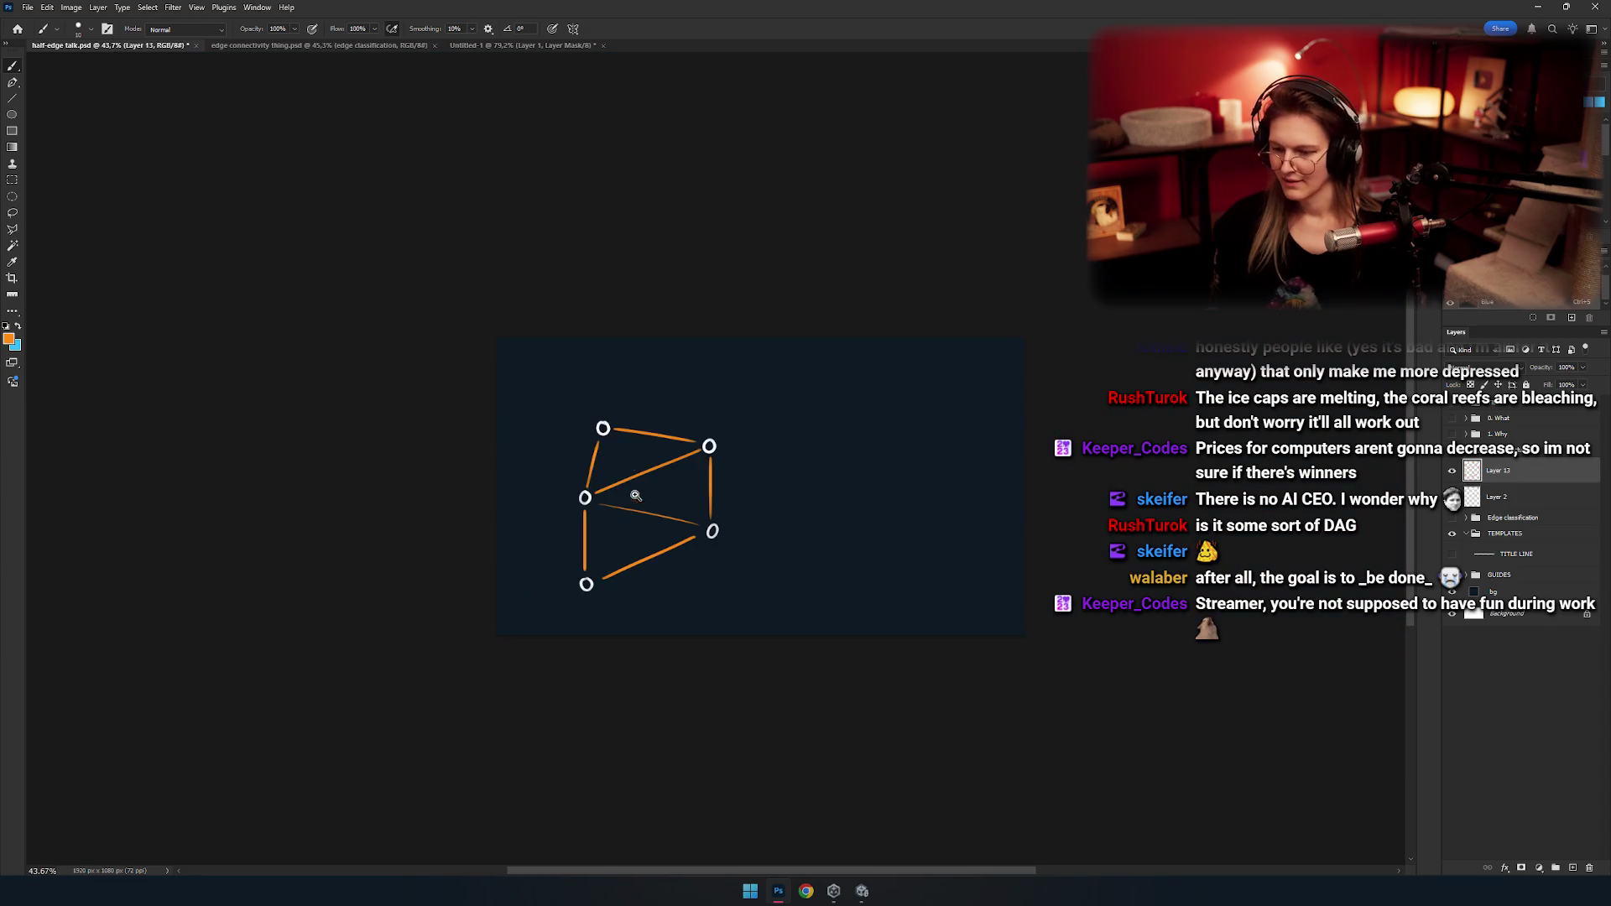
pyautogui.scroll(2, 635, 495)
pyautogui.moveTo(599, 495)
pyautogui.mouseDown()
pyautogui.moveTo(586, 540)
pyautogui.moveTo(571, 469)
pyautogui.moveTo(575, 532)
pyautogui.moveTo(619, 424)
pyautogui.moveTo(597, 417)
pyautogui.mouseUp()
pyautogui.scroll(1, 630, 474)
pyautogui.scroll(2, 630, 474)
pyautogui.moveTo(602, 537); pyautogui.dragTo(627, 418)
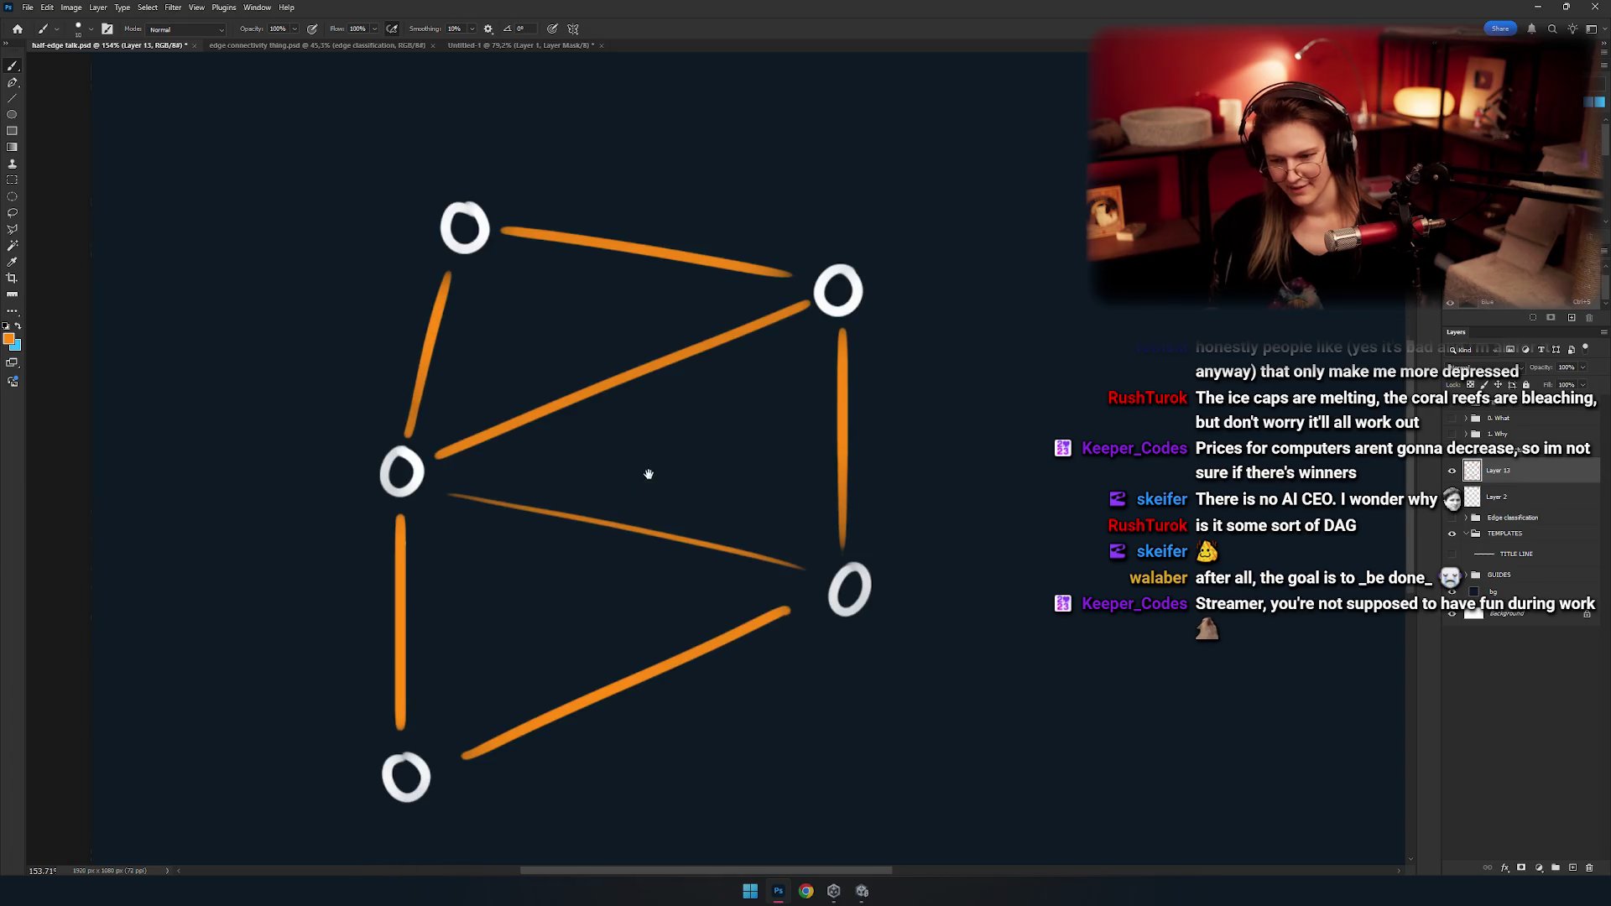
pyautogui.moveTo(511, 307); pyautogui.dragTo(487, 465)
pyautogui.moveTo(561, 564)
pyautogui.mouseDown()
pyautogui.moveTo(625, 437)
pyautogui.moveTo(755, 546)
pyautogui.moveTo(730, 545)
pyautogui.moveTo(835, 593)
pyautogui.mouseUp()
pyautogui.press('e')
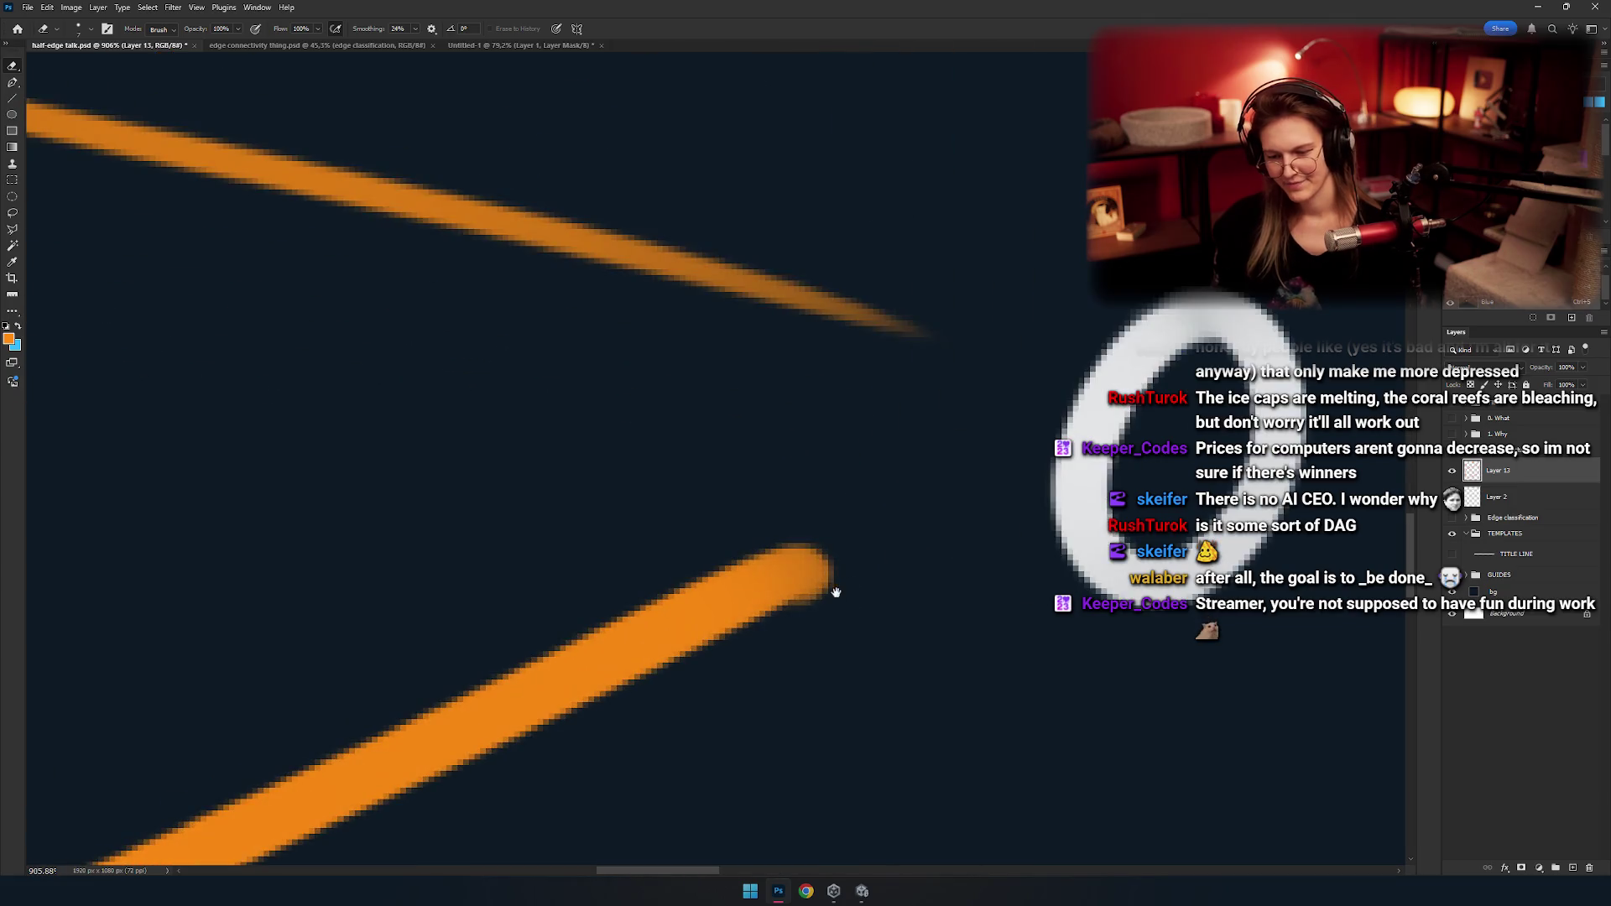
pyautogui.moveTo(700, 517)
pyautogui.mouseDown()
pyautogui.moveTo(676, 496)
pyautogui.moveTo(886, 609)
pyautogui.mouseUp()
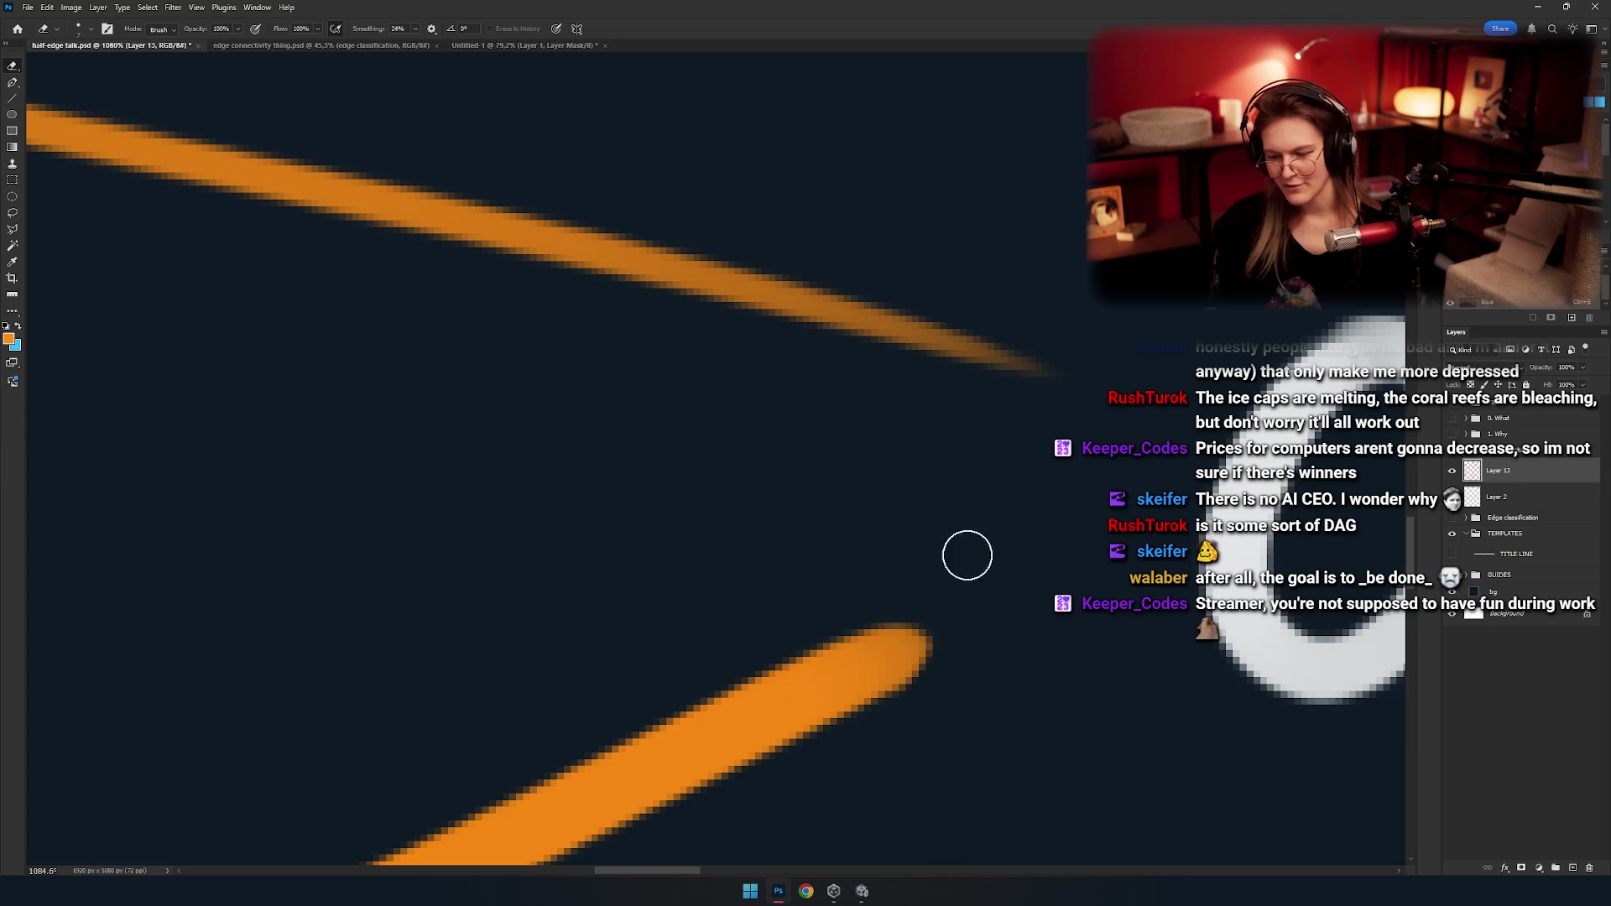
pyautogui.moveTo(661, 548); pyautogui.dragTo(552, 515)
pyautogui.press('b')
pyautogui.moveTo(627, 422)
pyautogui.mouseDown()
pyautogui.moveTo(615, 680)
pyautogui.moveTo(550, 525)
pyautogui.moveTo(619, 536)
pyautogui.moveTo(661, 580)
pyautogui.moveTo(617, 519)
pyautogui.moveTo(594, 521)
pyautogui.moveTo(679, 539)
pyautogui.mouseUp()
pyautogui.moveTo(494, 472)
pyautogui.mouseDown()
pyautogui.moveTo(551, 467)
pyautogui.moveTo(612, 503)
pyautogui.moveTo(658, 500)
pyautogui.moveTo(600, 469)
pyautogui.moveTo(622, 453)
pyautogui.moveTo(626, 492)
pyautogui.moveTo(593, 456)
pyautogui.moveTo(592, 476)
pyautogui.moveTo(615, 403)
pyautogui.mouseUp()
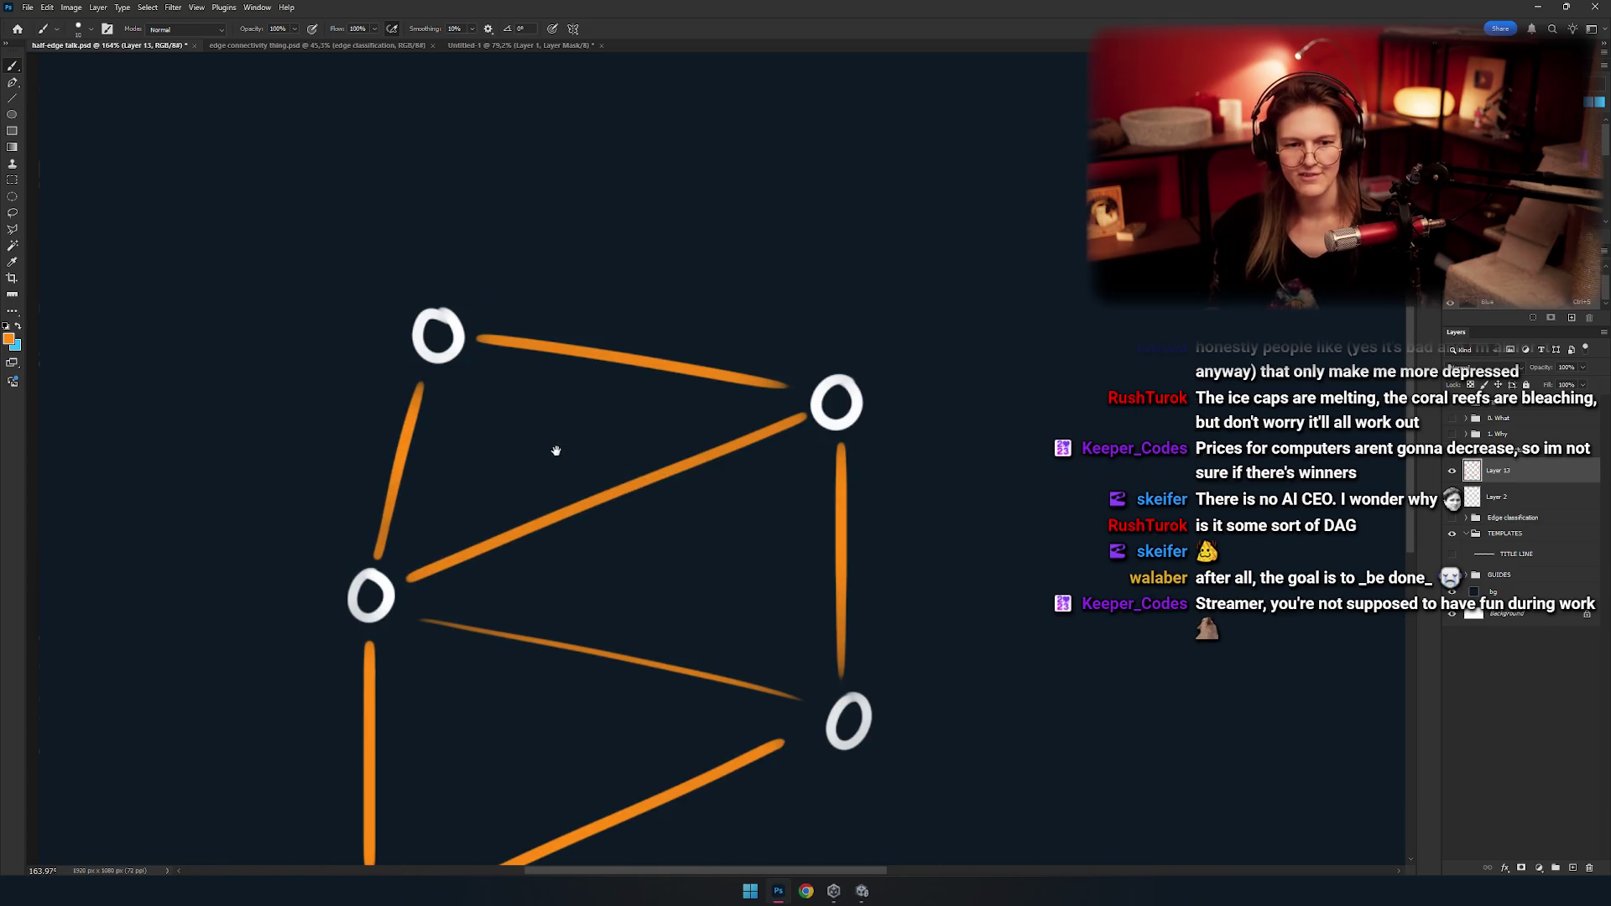
pyautogui.moveTo(562, 469)
pyautogui.mouseDown()
pyautogui.moveTo(612, 525)
pyautogui.moveTo(598, 372)
pyautogui.mouseUp()
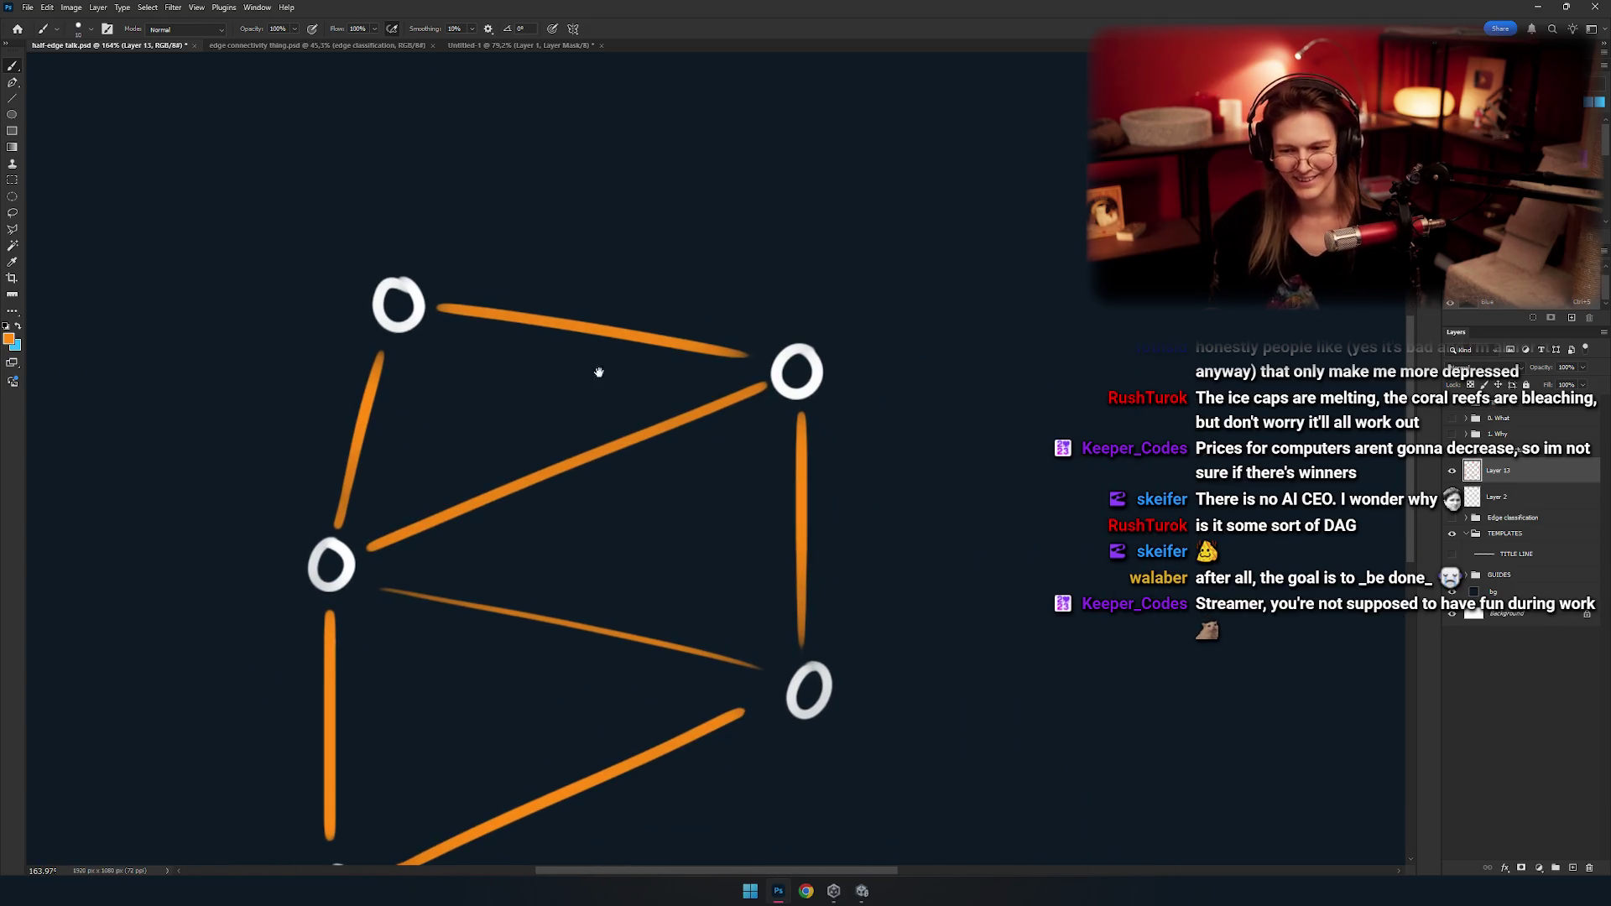
pyautogui.moveTo(620, 510)
pyautogui.mouseDown()
pyautogui.moveTo(598, 471)
pyautogui.moveTo(542, 519)
pyautogui.moveTo(500, 496)
pyautogui.mouseUp()
pyautogui.scroll(3, 553, 299)
pyautogui.scroll(-3, 632, 484)
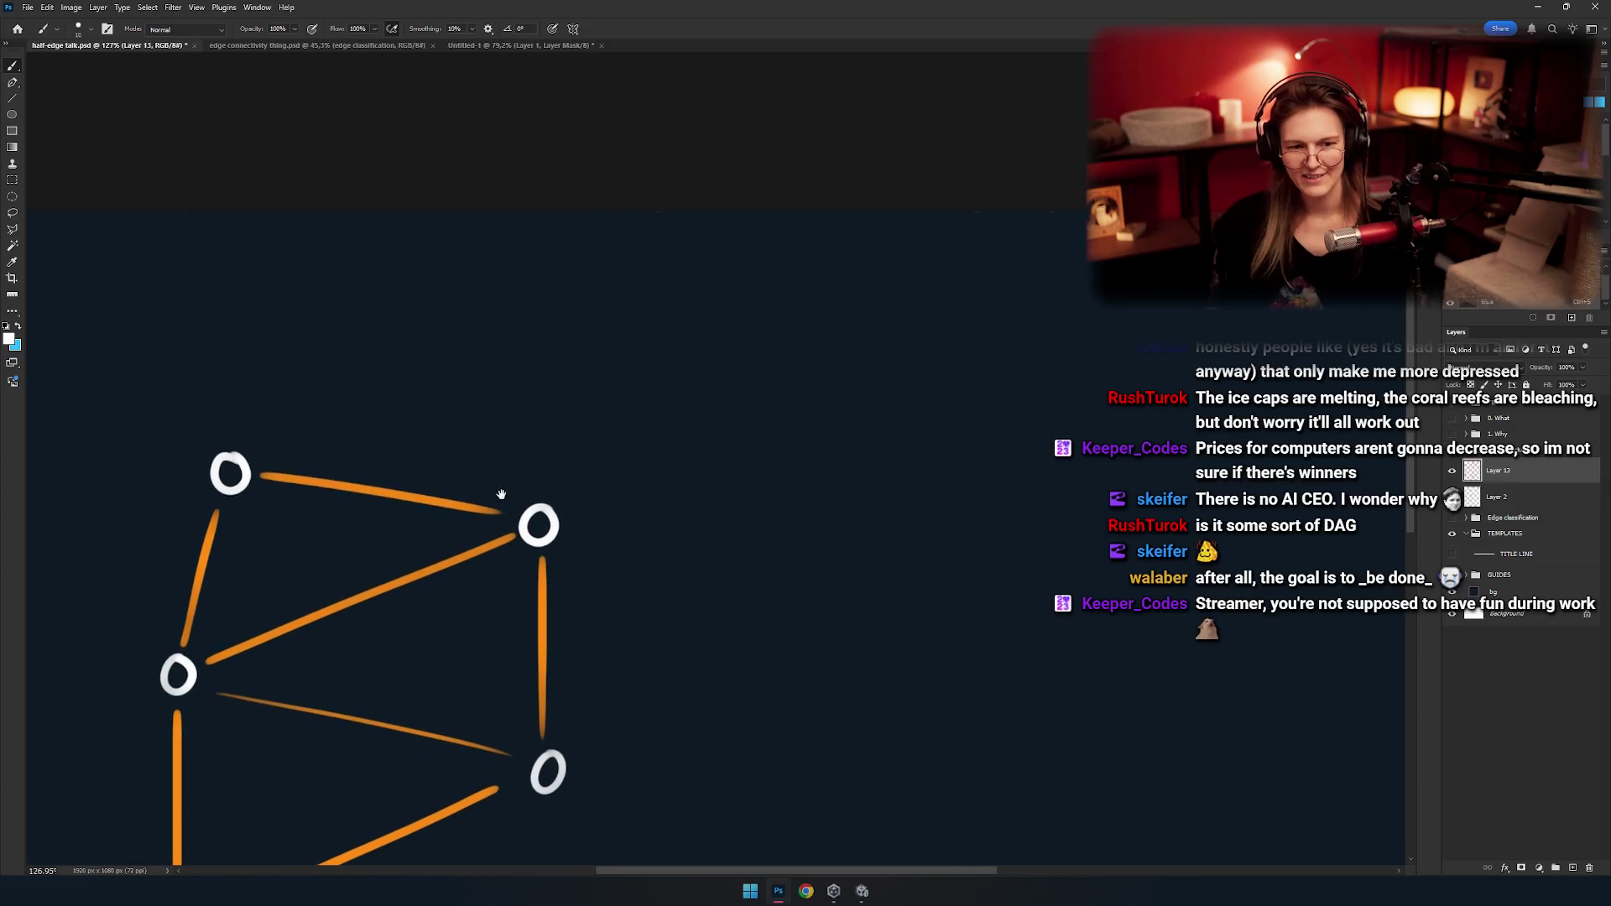
pyautogui.scroll(1, 539, 459)
pyautogui.moveTo(555, 430); pyautogui.dragTo(624, 450)
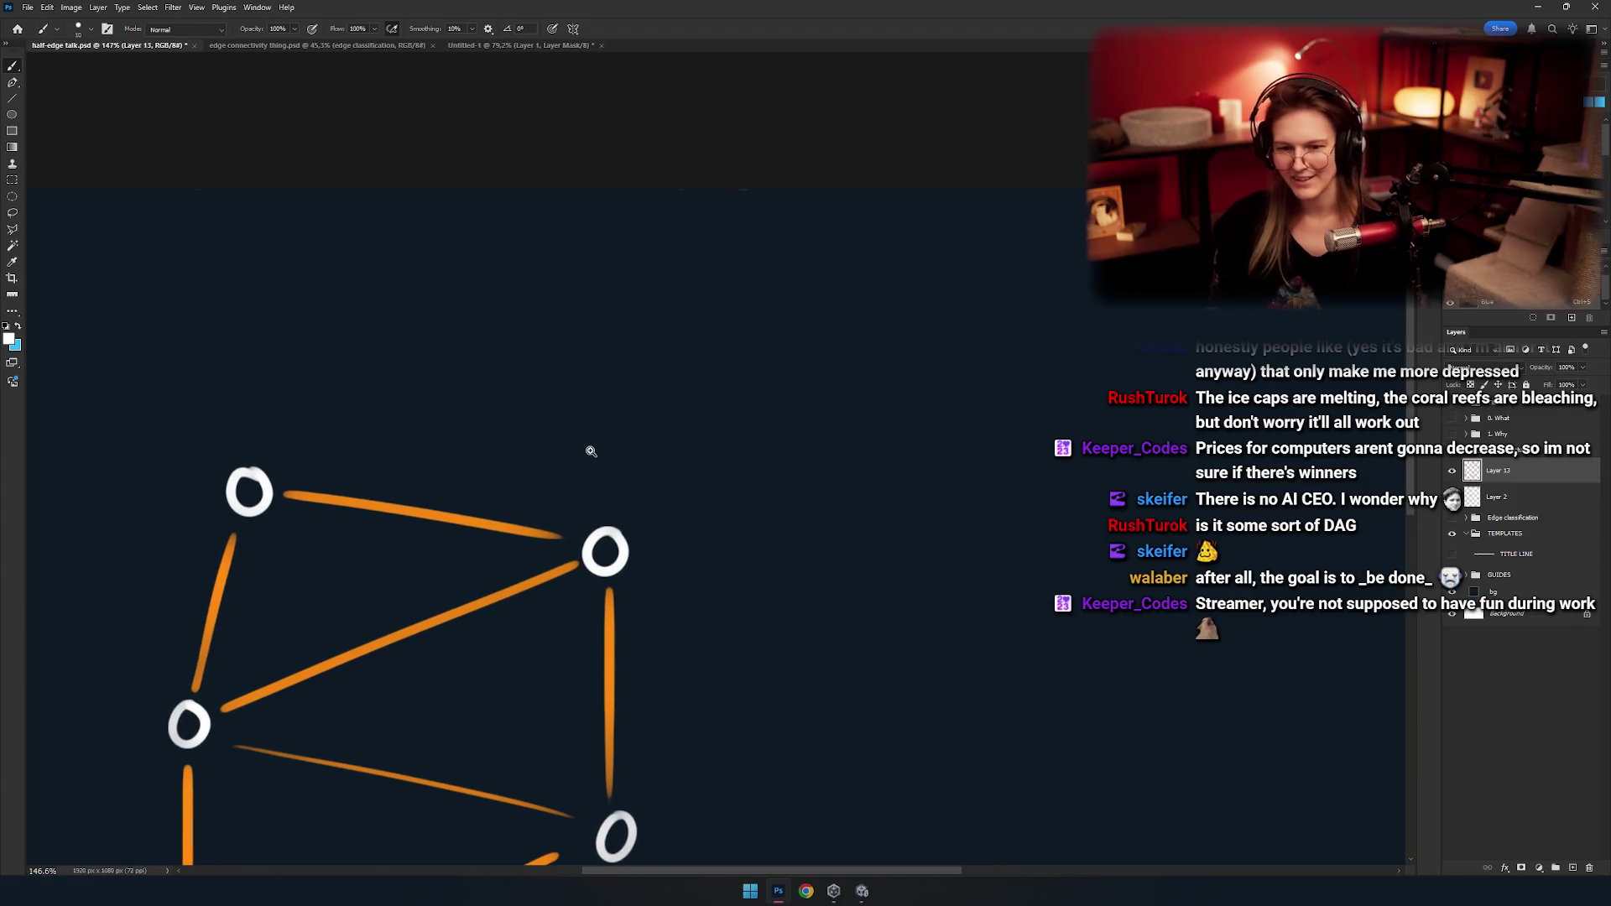
# Undo the stray white squiggle while panning and zooming around the mesh.
pyautogui.moveTo(528, 305); pyautogui.dragTo(729, 364)
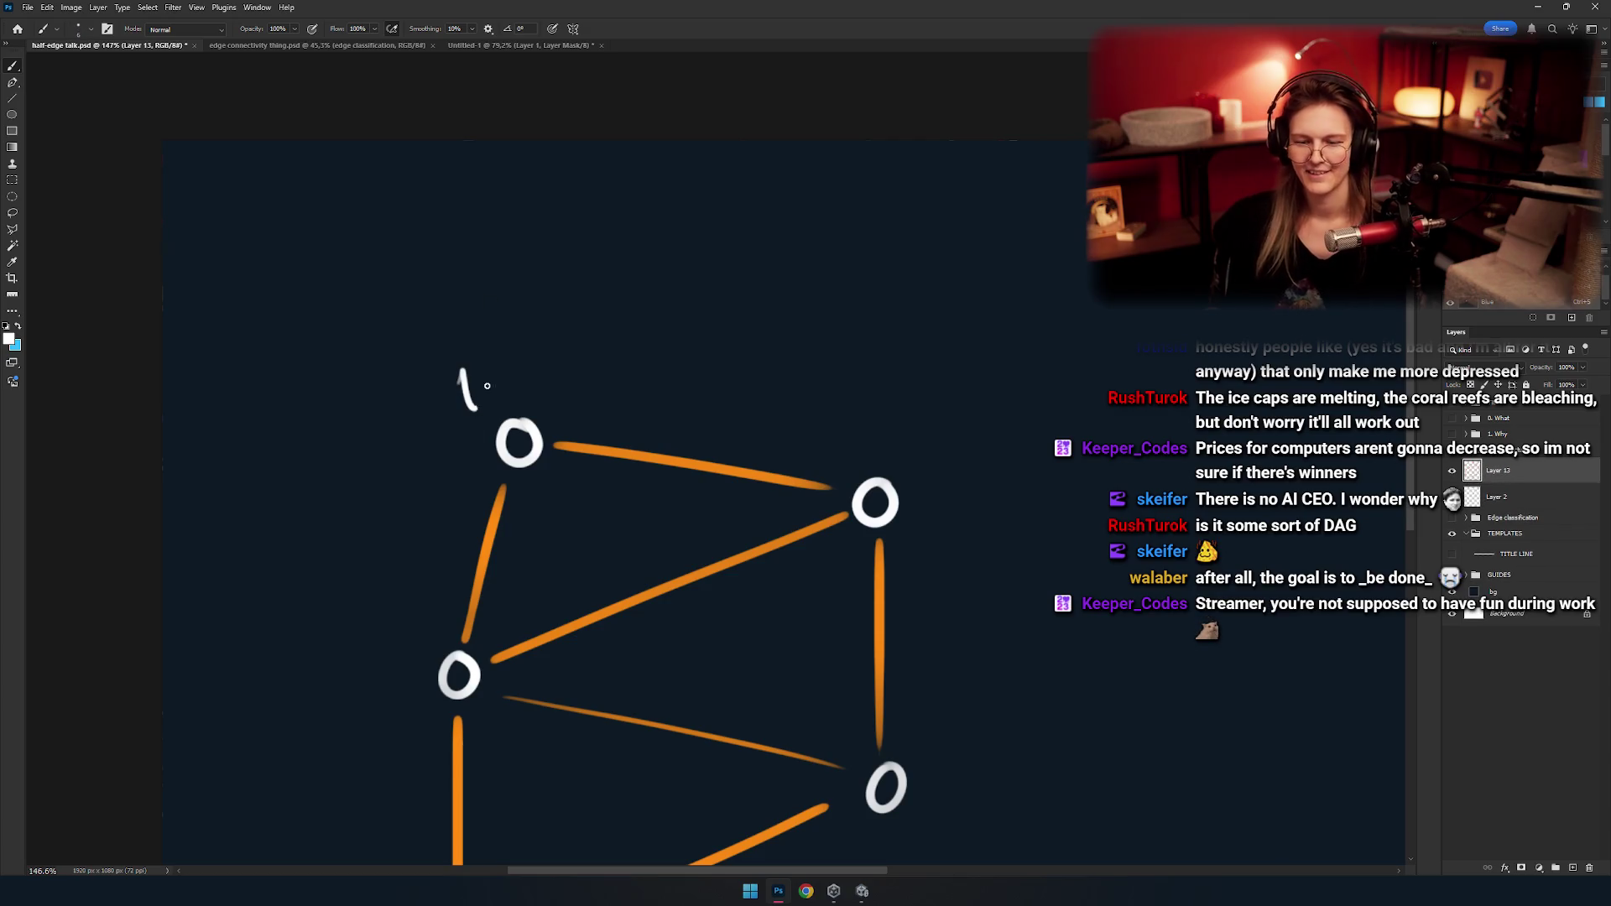
pyautogui.scroll(-5, 461, 386)
pyautogui.scroll(1, 504, 413)
pyautogui.scroll(1, 512, 420)
pyautogui.scroll(2, 542, 432)
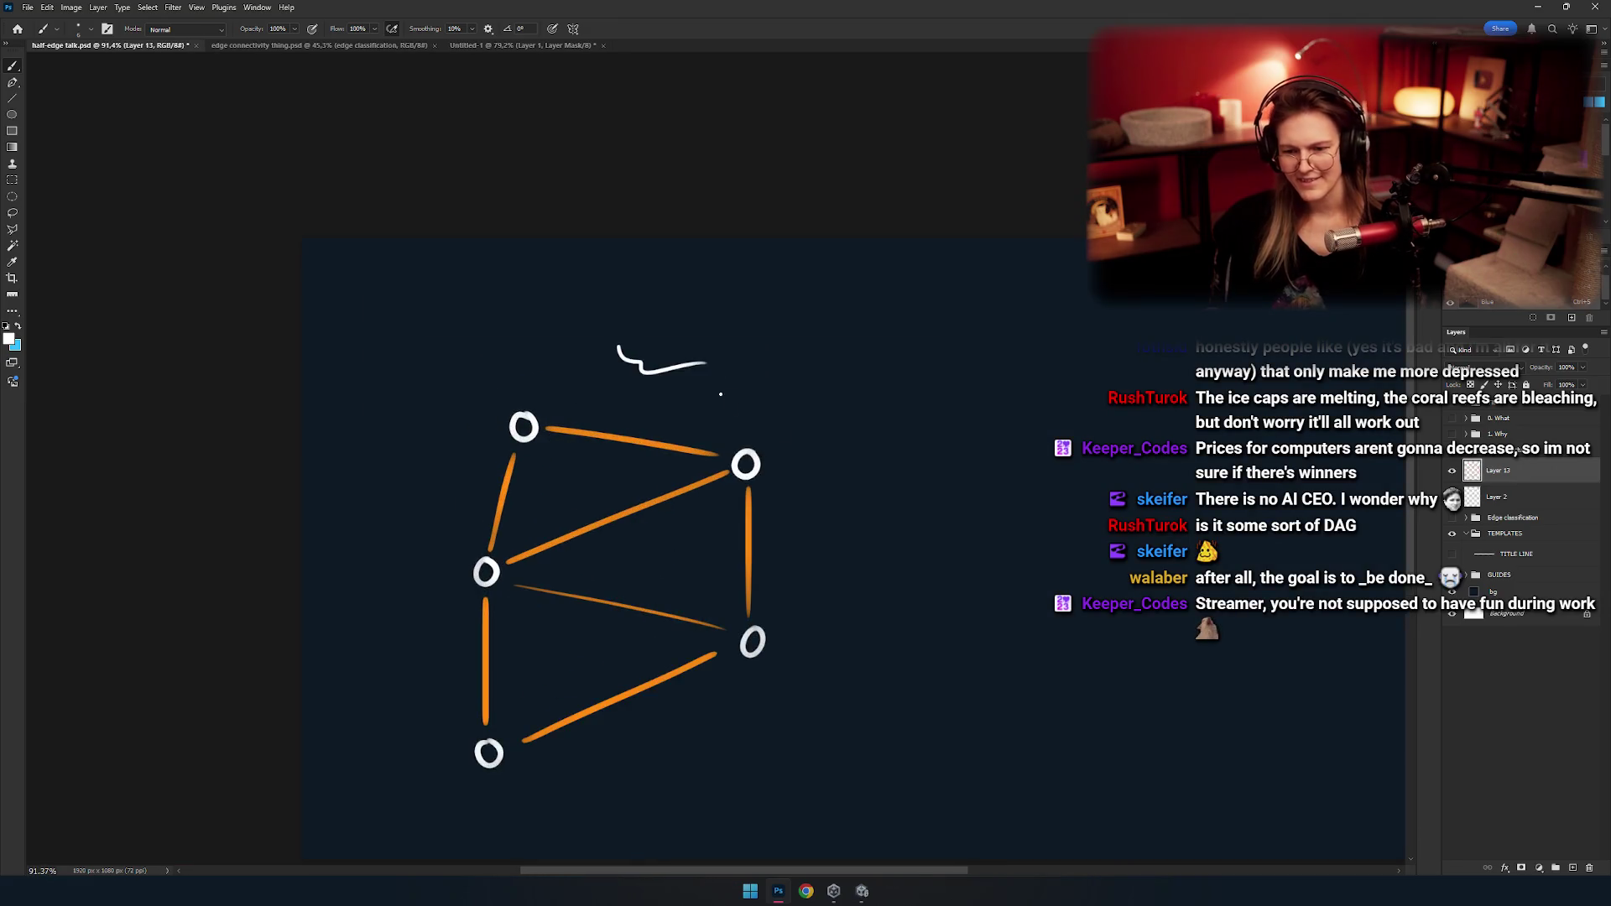
pyautogui.scroll(1, 581, 354)
pyautogui.scroll(-4, 588, 495)
pyautogui.scroll(4, 620, 521)
pyautogui.scroll(-2, 629, 521)
pyautogui.scroll(-1, 598, 495)
pyautogui.scroll(1, 604, 495)
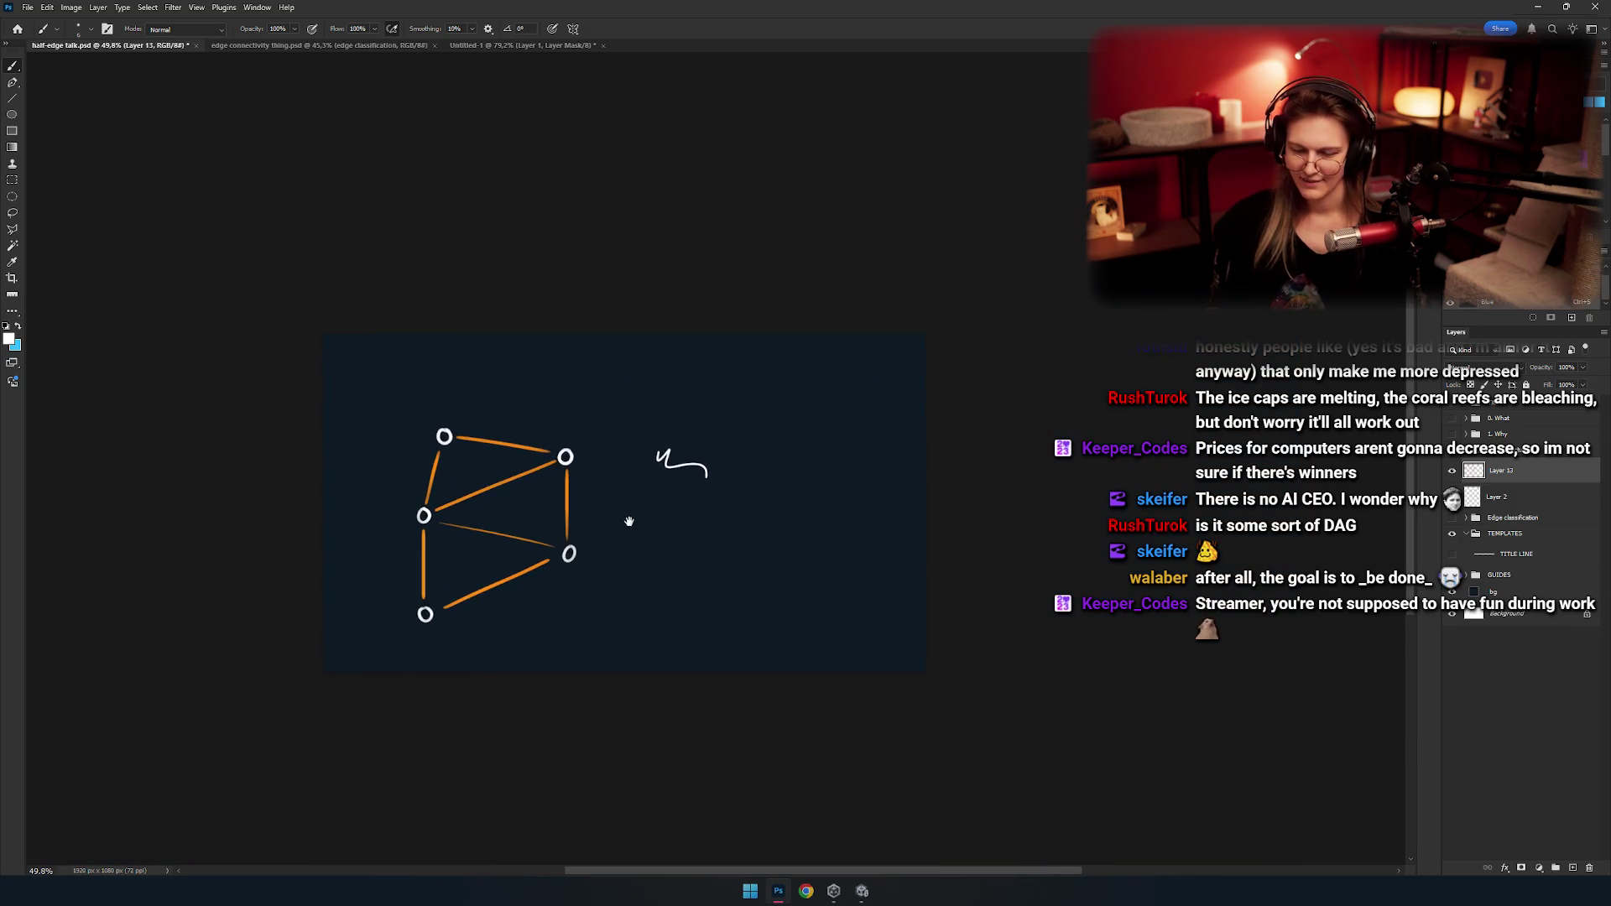
pyautogui.scroll(-1, 629, 487)
pyautogui.hotkey('ctrl', 'z')
pyautogui.scroll(2, 646, 514)
pyautogui.scroll(4, 600, 390)
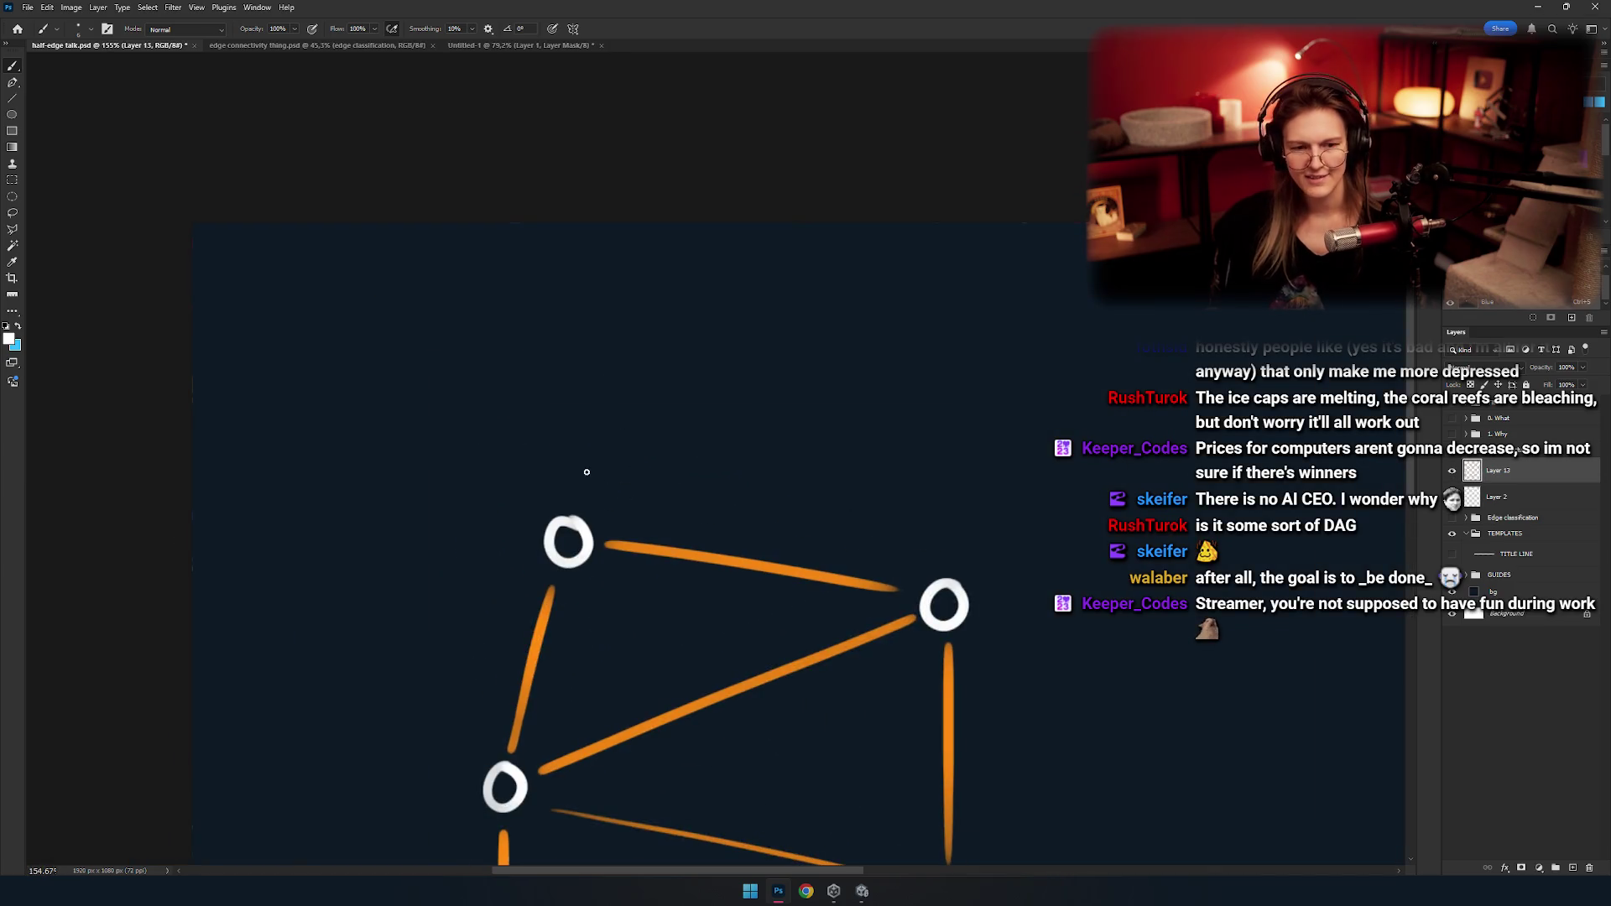
pyautogui.scroll(3, 596, 482)
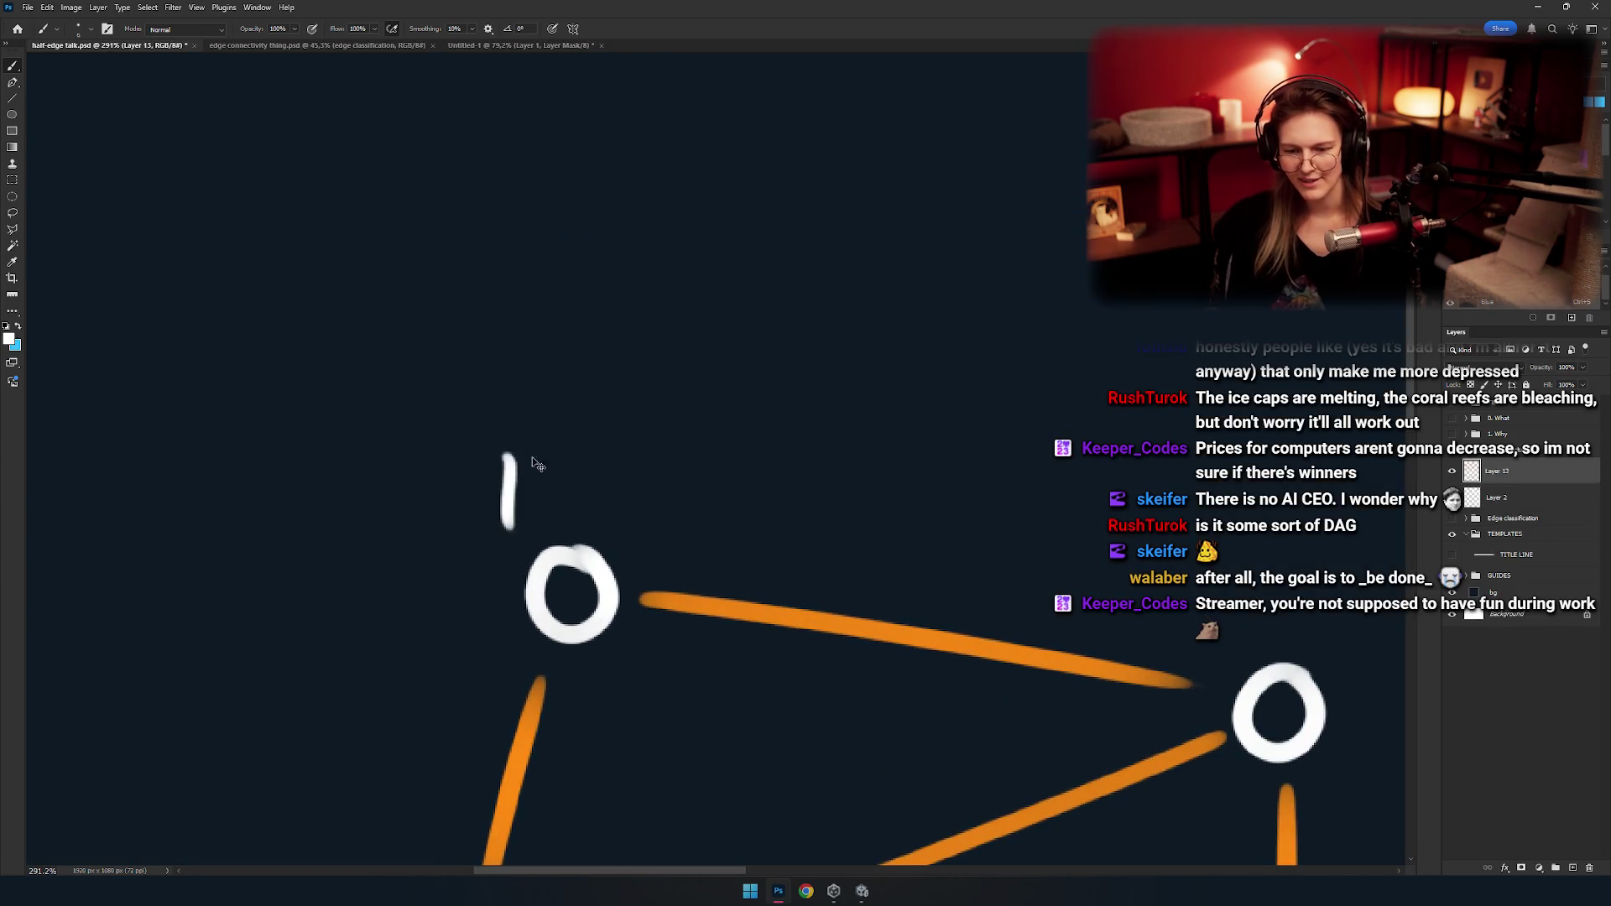
# Add a new empty layer above Layer 13 and finish the white vertex circle outline.
pyautogui.moveTo(529, 451); pyautogui.dragTo(173, 324)
pyautogui.scroll(-2, 570, 467)
pyautogui.moveTo(601, 554); pyautogui.dragTo(698, 484)
pyautogui.scroll(-3, 655, 443)
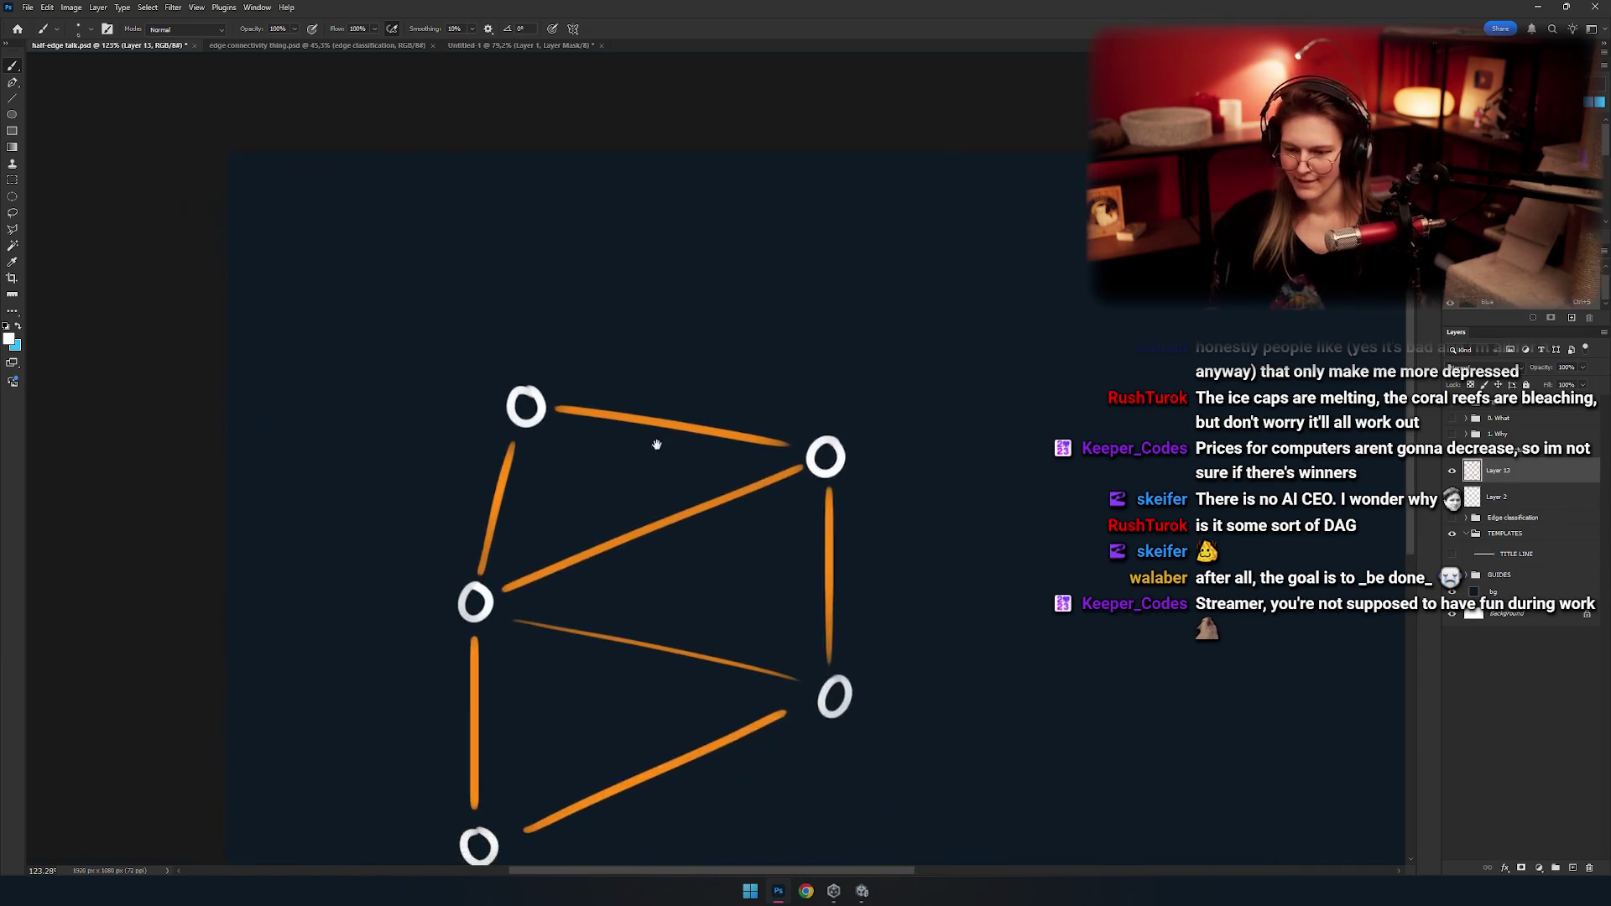
pyautogui.click(1572, 867)
pyautogui.moveTo(641, 450); pyautogui.dragTo(479, 369)
pyautogui.moveTo(1041, 466)
pyautogui.mouseDown()
pyautogui.moveTo(823, 388)
pyautogui.moveTo(1277, 182)
pyautogui.mouseUp()
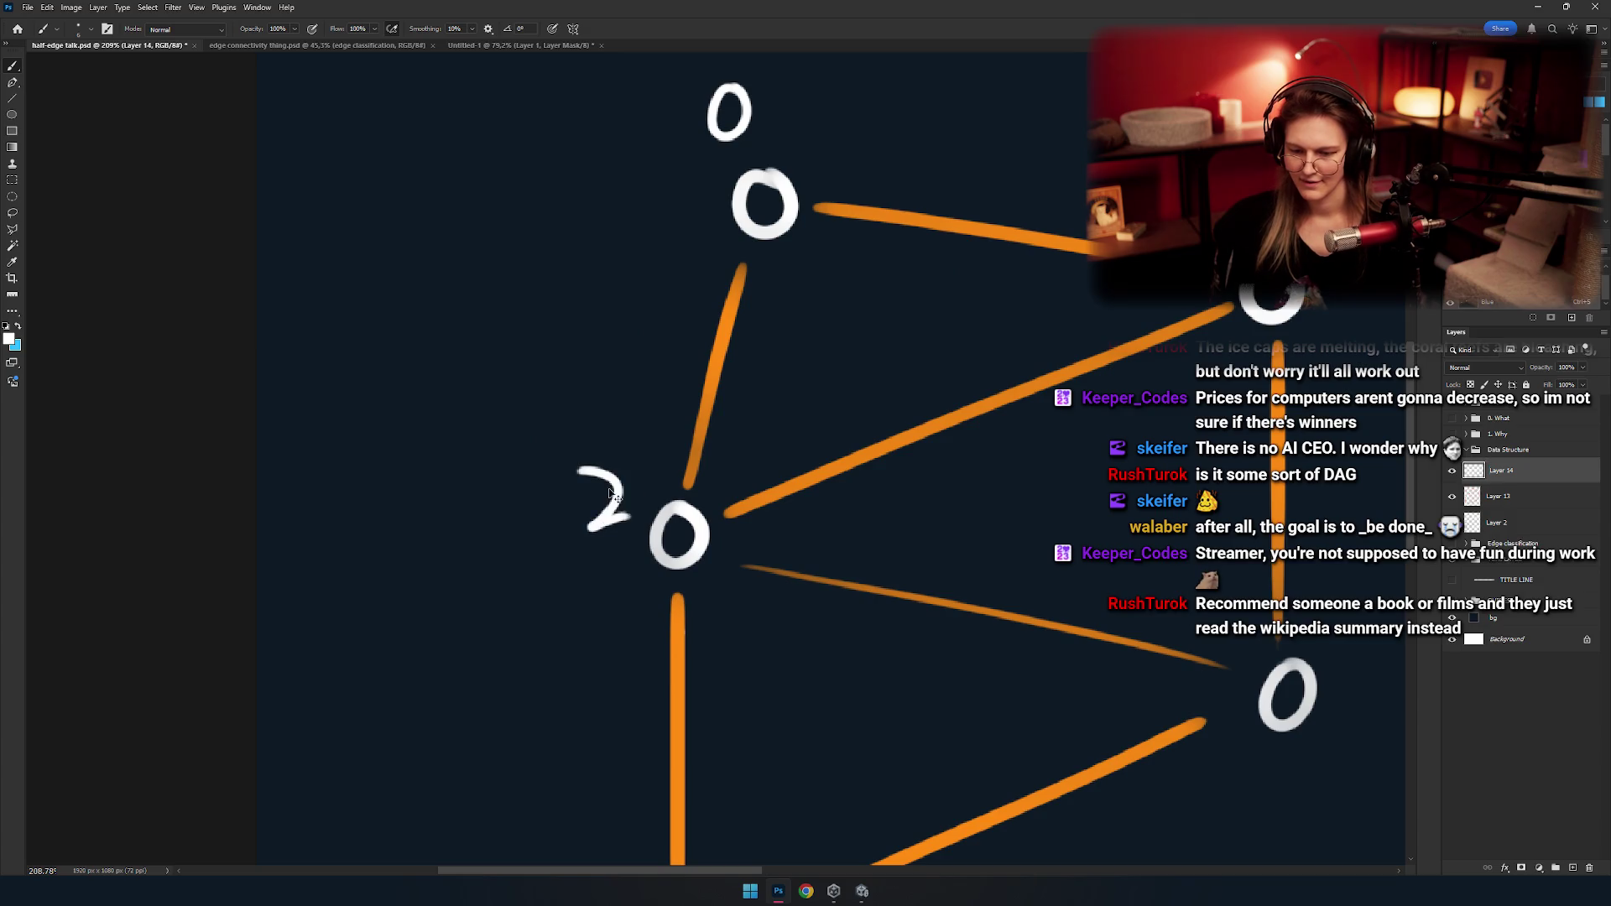
# Zoom in on the bottom-left vertex and write a white 3 beside it, redrawing it after undoing.
pyautogui.scroll(-5, 598, 491)
pyautogui.scroll(-2, 608, 533)
pyautogui.scroll(-4, 634, 507)
pyautogui.scroll(6, 637, 504)
pyautogui.scroll(-3, 626, 549)
pyautogui.scroll(-2, 586, 539)
pyautogui.scroll(3, 550, 461)
pyautogui.scroll(-3, 596, 369)
pyautogui.hscroll(3, 665, 457)
pyautogui.hscroll(2, 719, 521)
pyautogui.hscroll(-4, 709, 490)
pyautogui.scroll(-2, 709, 490)
pyautogui.scroll(3, 481, 563)
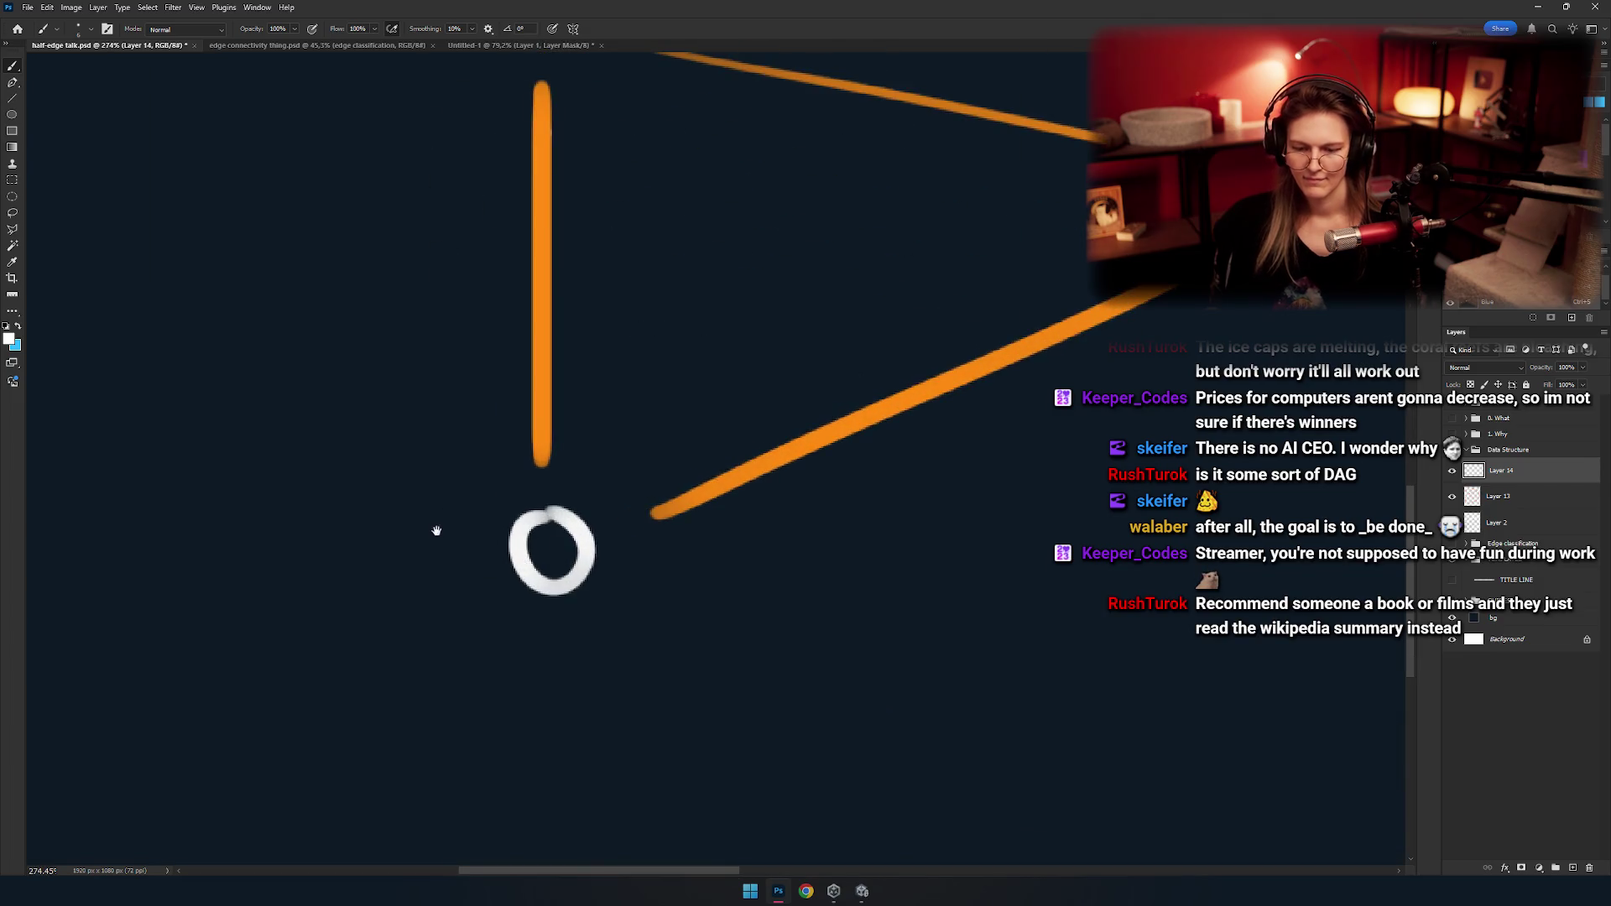
pyautogui.hscroll(-2, 436, 530)
pyautogui.hscroll(-2, 514, 521)
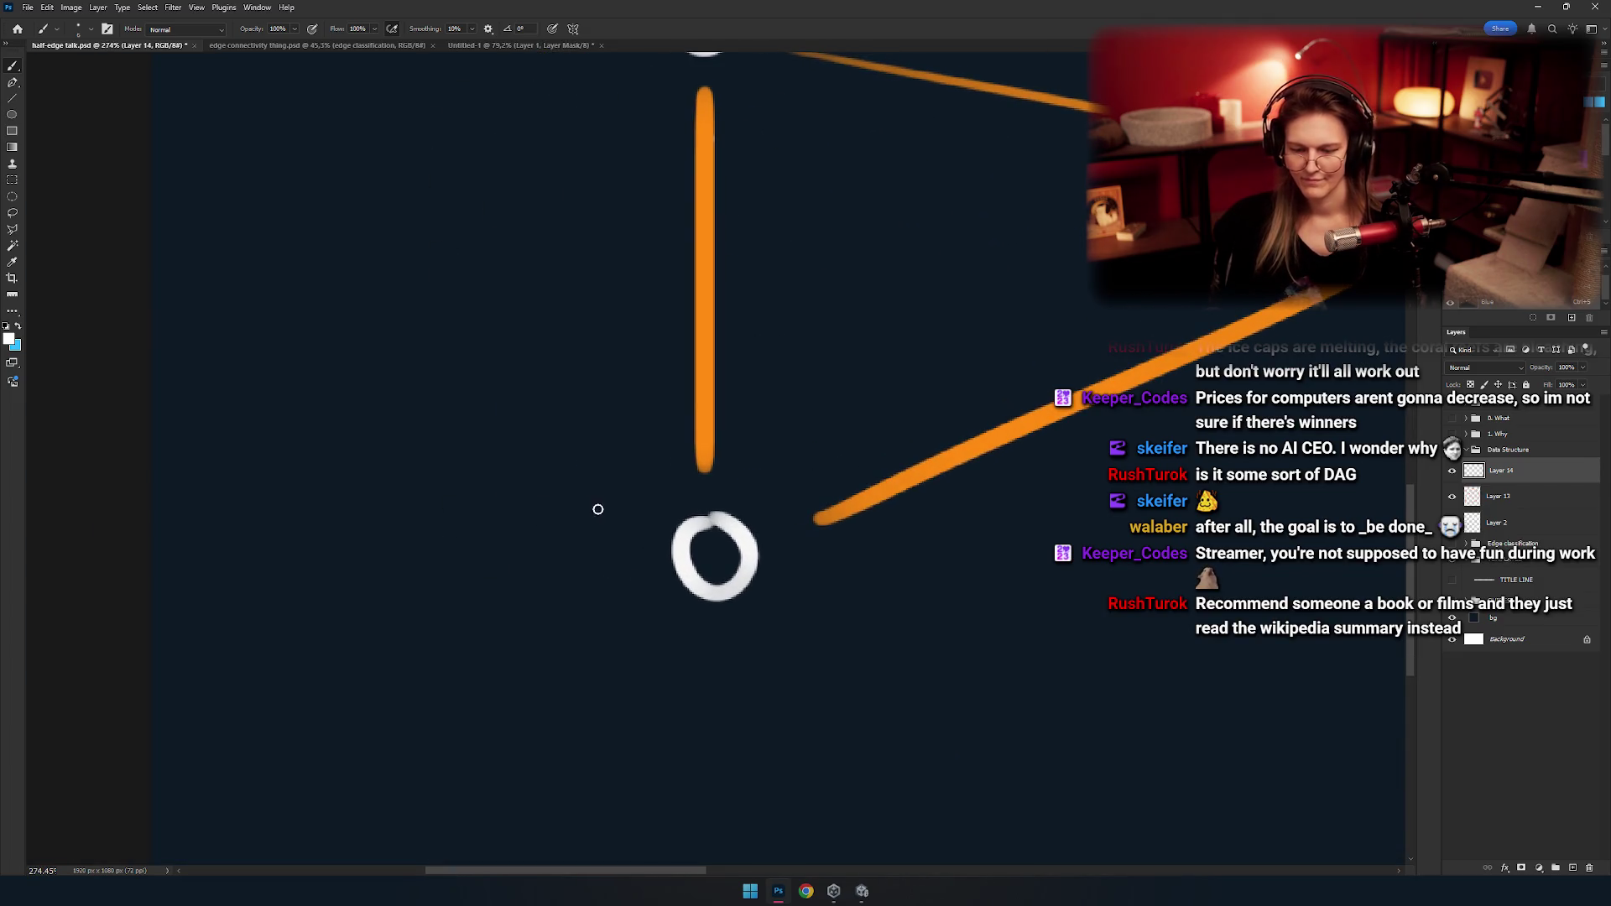
pyautogui.moveTo(573, 523); pyautogui.dragTo(645, 539)
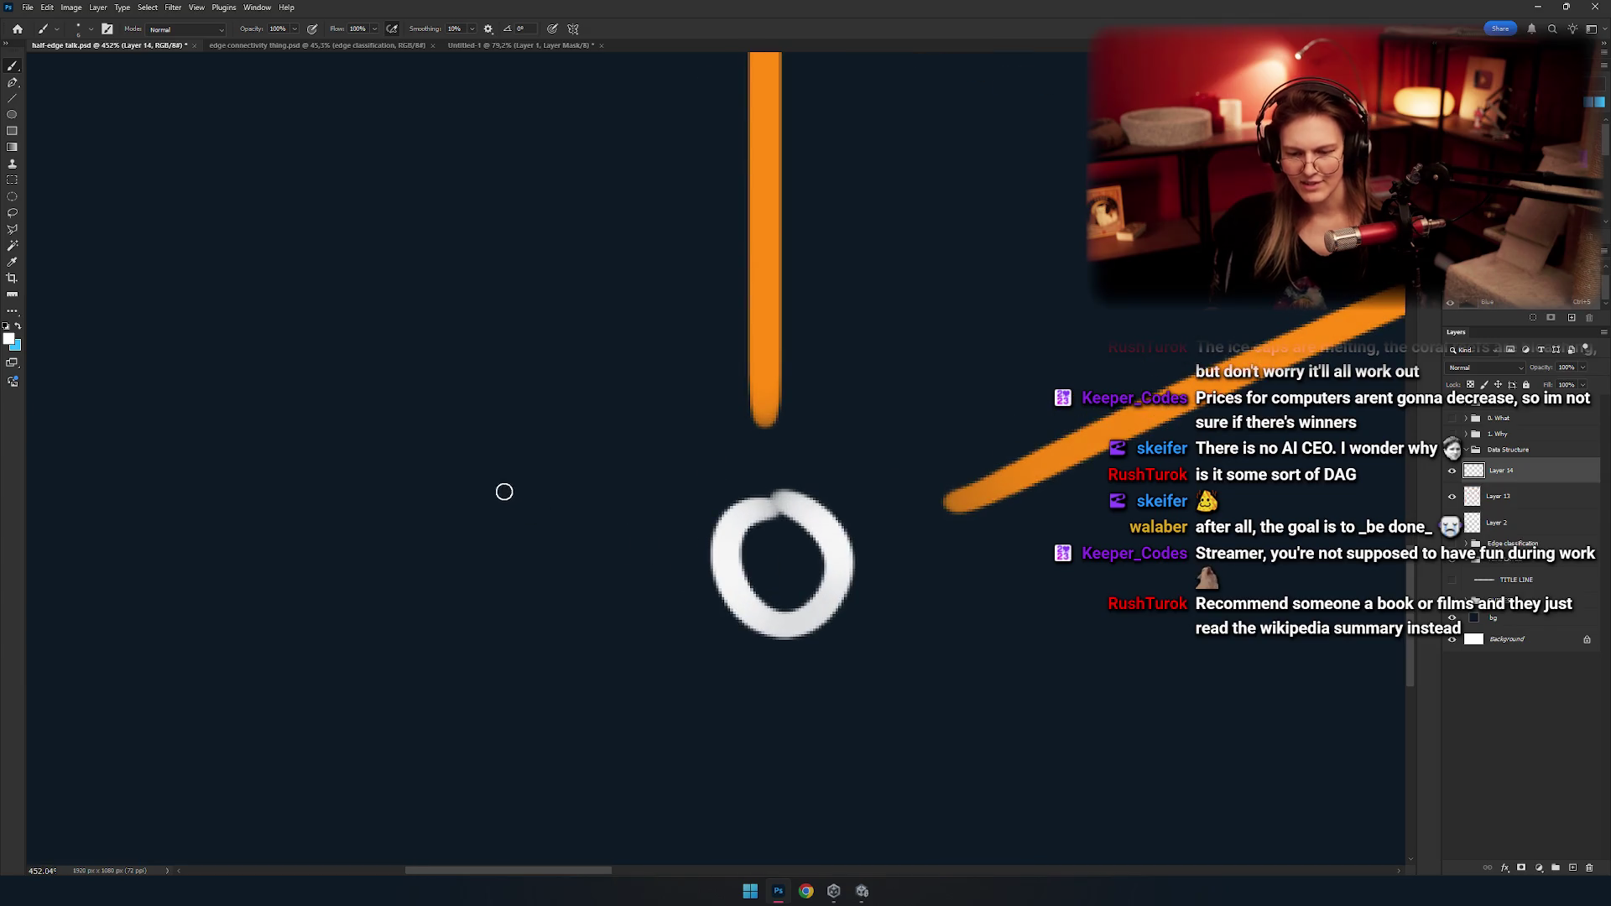
pyautogui.moveTo(510, 523); pyautogui.dragTo(487, 577)
pyautogui.hscroll(-2, 537, 486)
pyautogui.hotkey('ctrl', 'z')
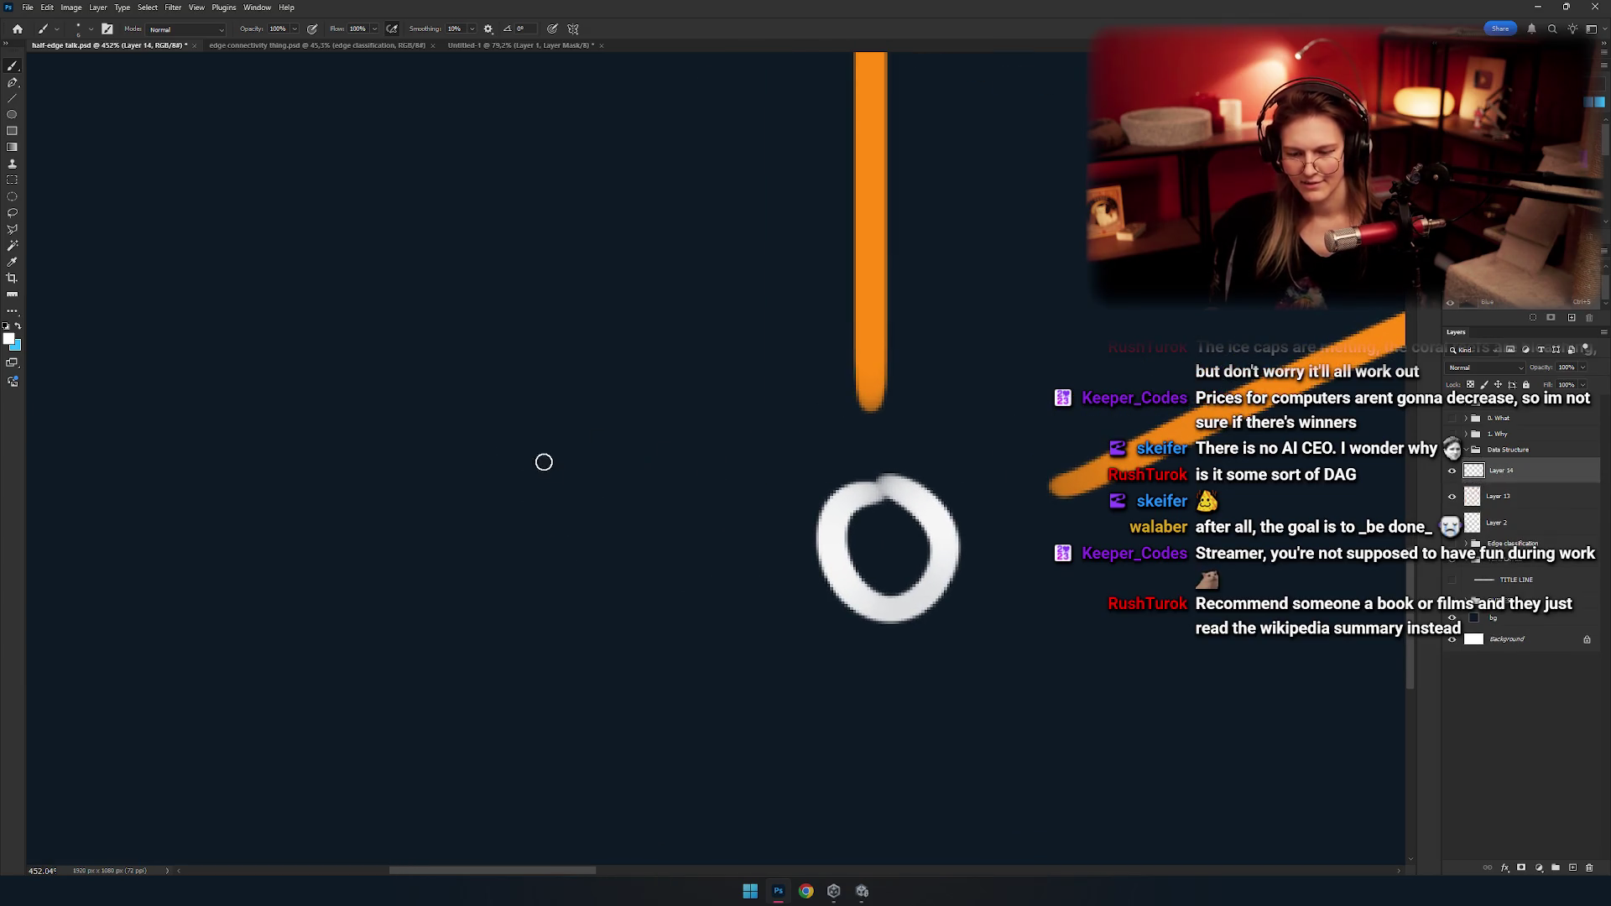
pyautogui.hotkey('ctrl', 'z')
pyautogui.moveTo(493, 438); pyautogui.dragTo(486, 530)
# Try extra strokes near the 3, a loop, a 5 and an 8, undoing each.
pyautogui.hscroll(2, 503, 503)
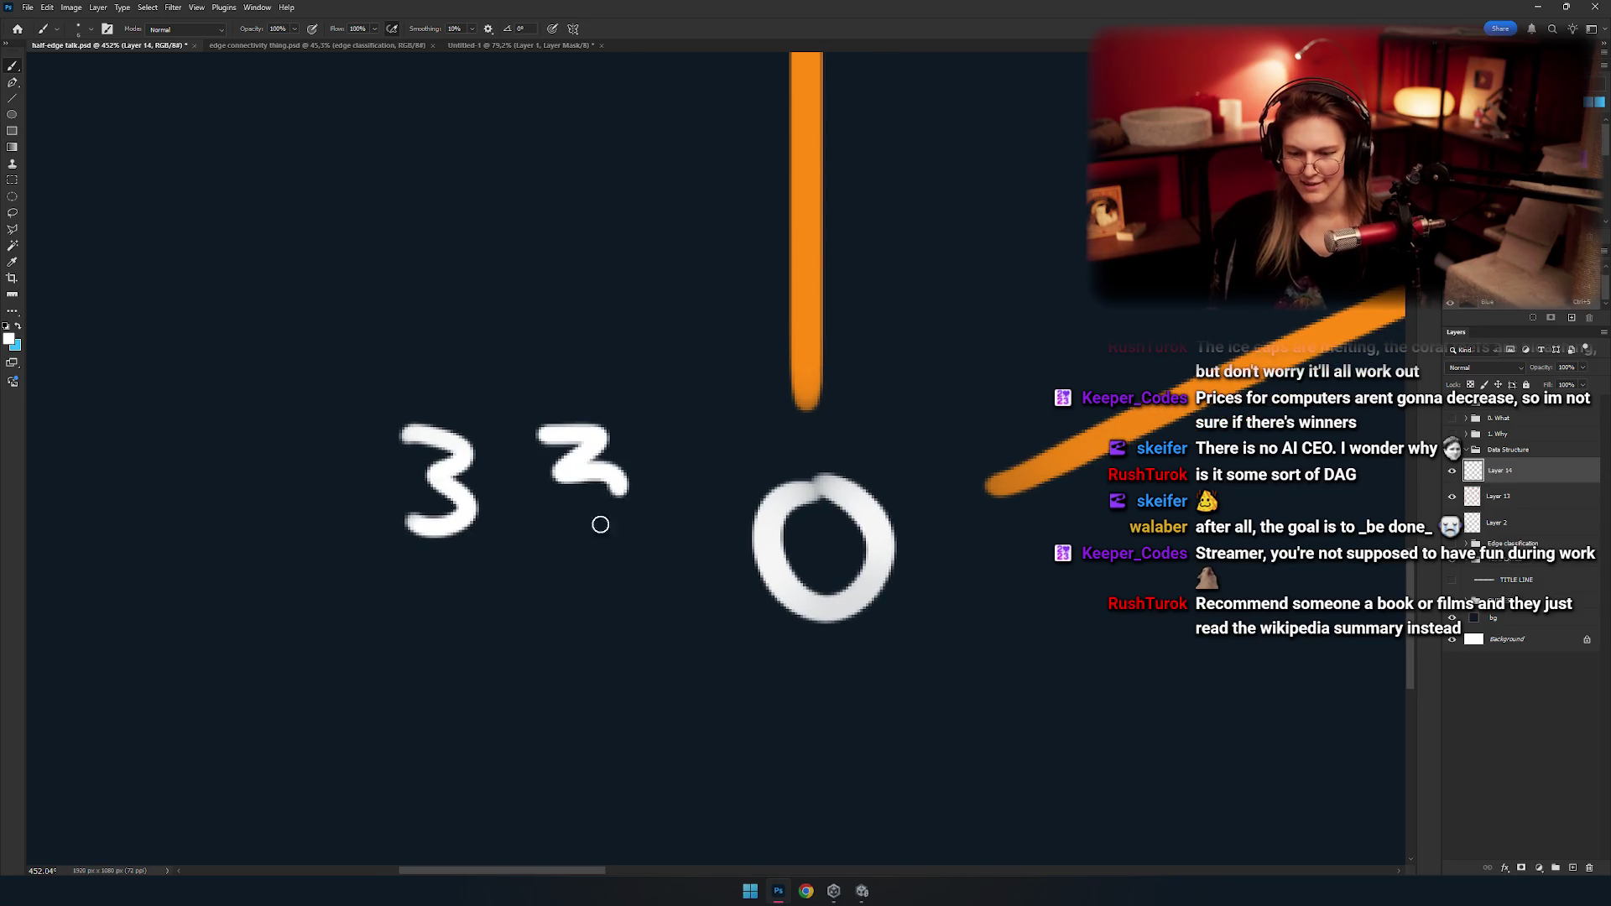
pyautogui.hscroll(2, 601, 587)
pyautogui.scroll(-2, 615, 503)
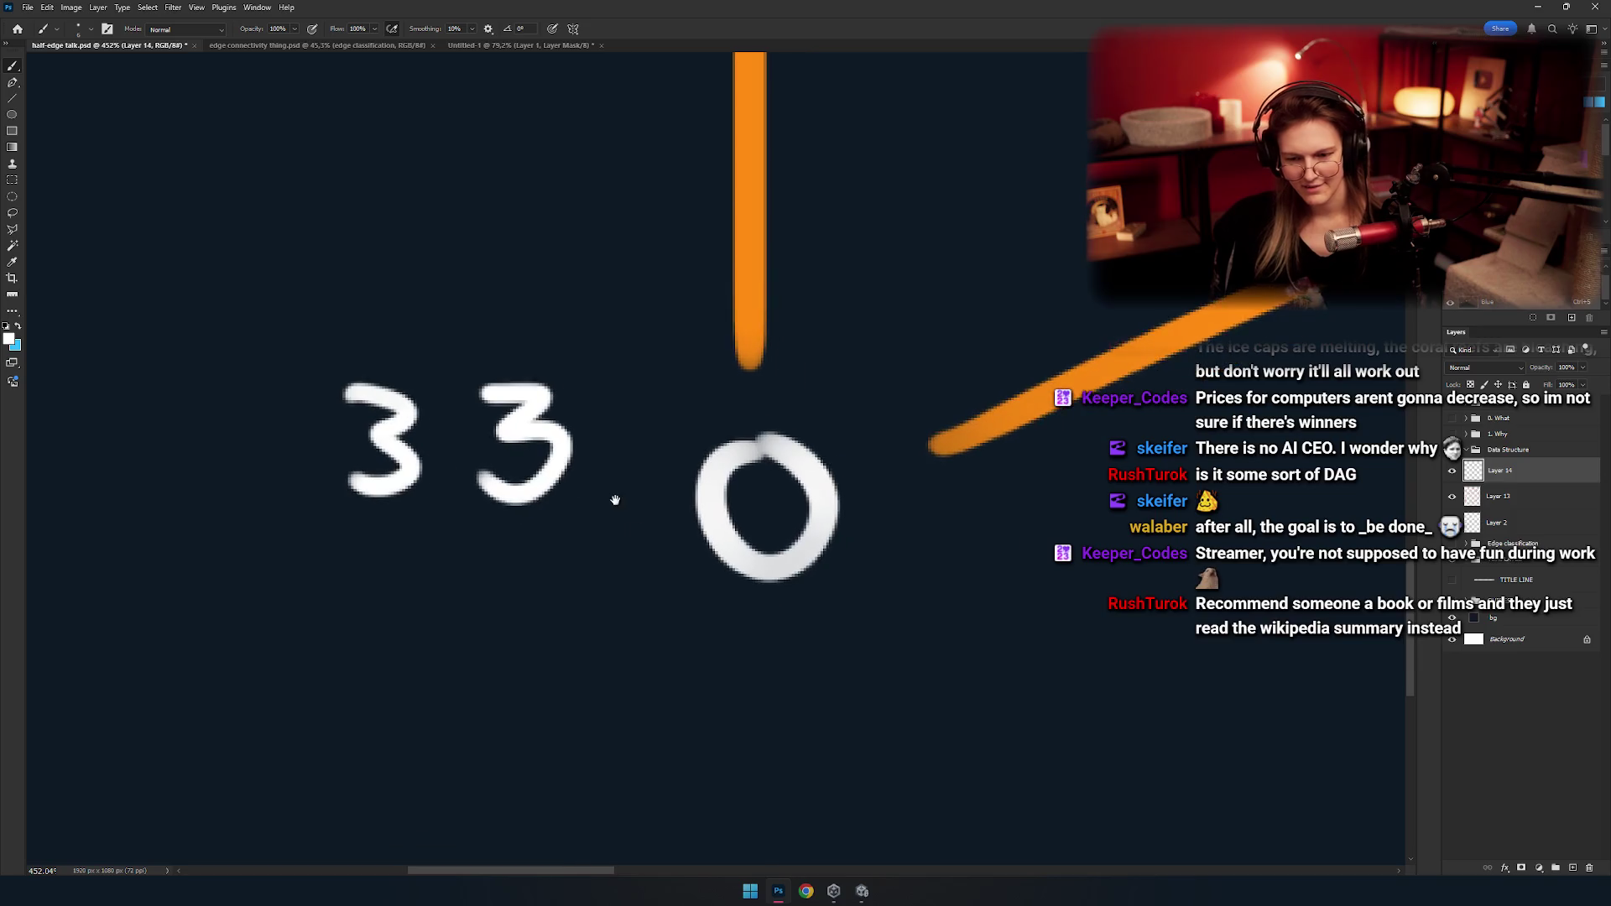
pyautogui.moveTo(622, 512); pyautogui.dragTo(604, 544)
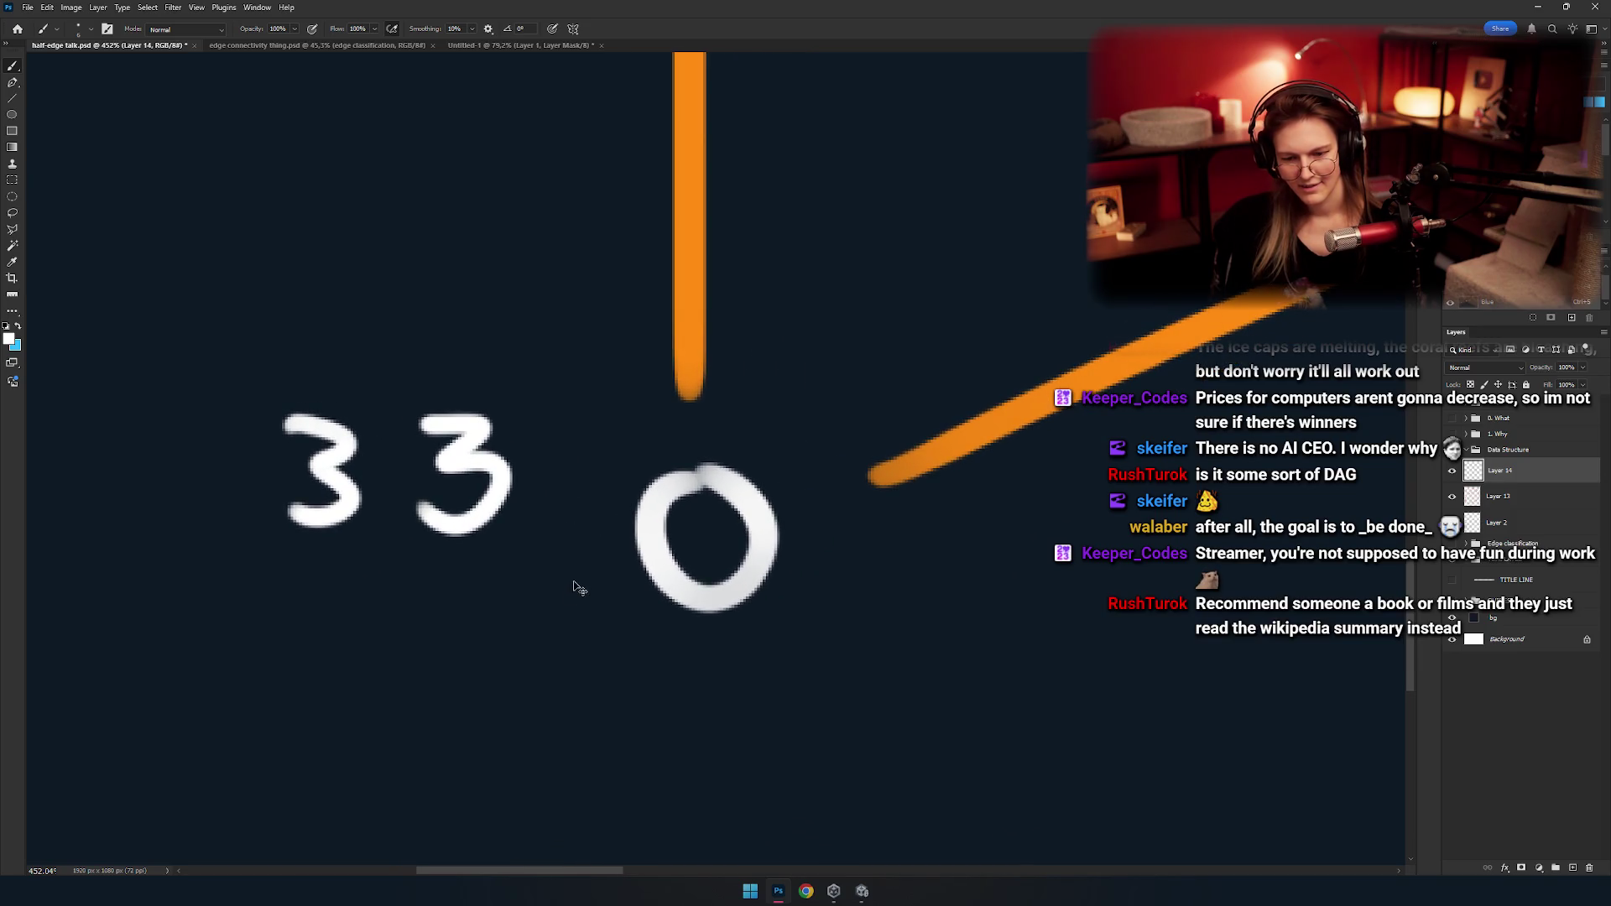
pyautogui.hscroll(-2, 587, 570)
pyautogui.moveTo(525, 362)
pyautogui.mouseDown()
pyautogui.moveTo(439, 557)
pyautogui.moveTo(507, 362)
pyautogui.mouseUp()
pyautogui.hotkey('ctrl', 'z')
pyautogui.moveTo(468, 260)
pyautogui.mouseDown()
pyautogui.moveTo(541, 259)
pyautogui.moveTo(470, 348)
pyautogui.moveTo(565, 290)
pyautogui.mouseUp()
pyautogui.hotkey('ctrl', 'z')
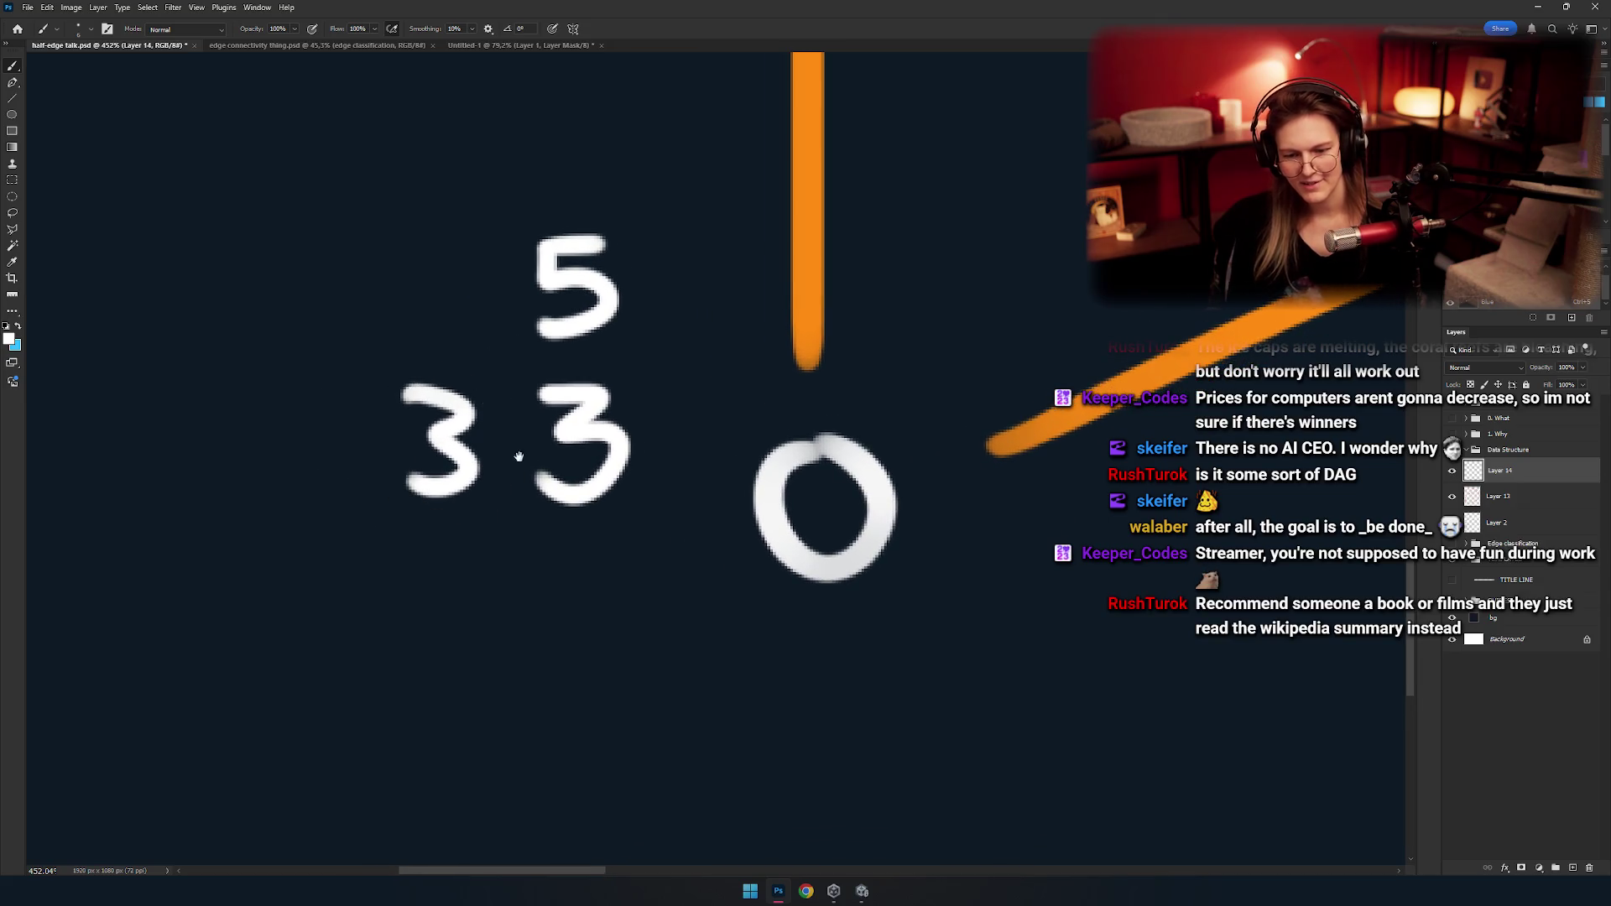
pyautogui.moveTo(518, 455); pyautogui.dragTo(552, 431)
pyautogui.moveTo(485, 300); pyautogui.dragTo(497, 387)
pyautogui.moveTo(467, 312); pyautogui.dragTo(498, 385)
pyautogui.hotkey('ctrl', 'z')
# Cross out the trial digits, then undo the crossing-out and all remaining trial digits.
pyautogui.moveTo(577, 318); pyautogui.dragTo(511, 330)
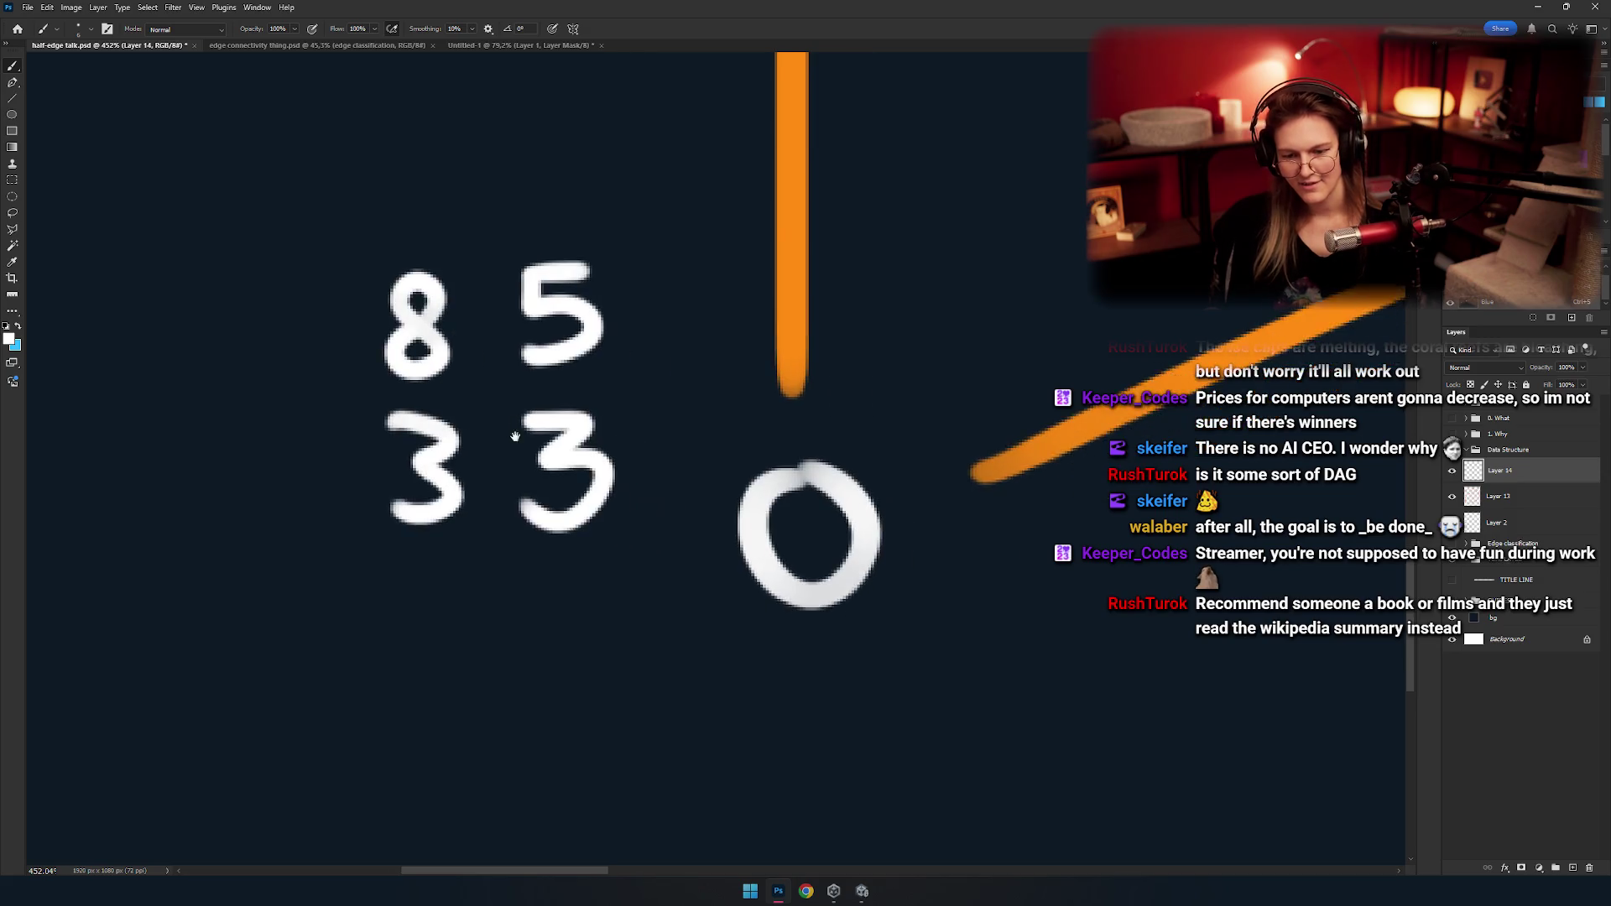
pyautogui.moveTo(401, 305); pyautogui.dragTo(378, 408)
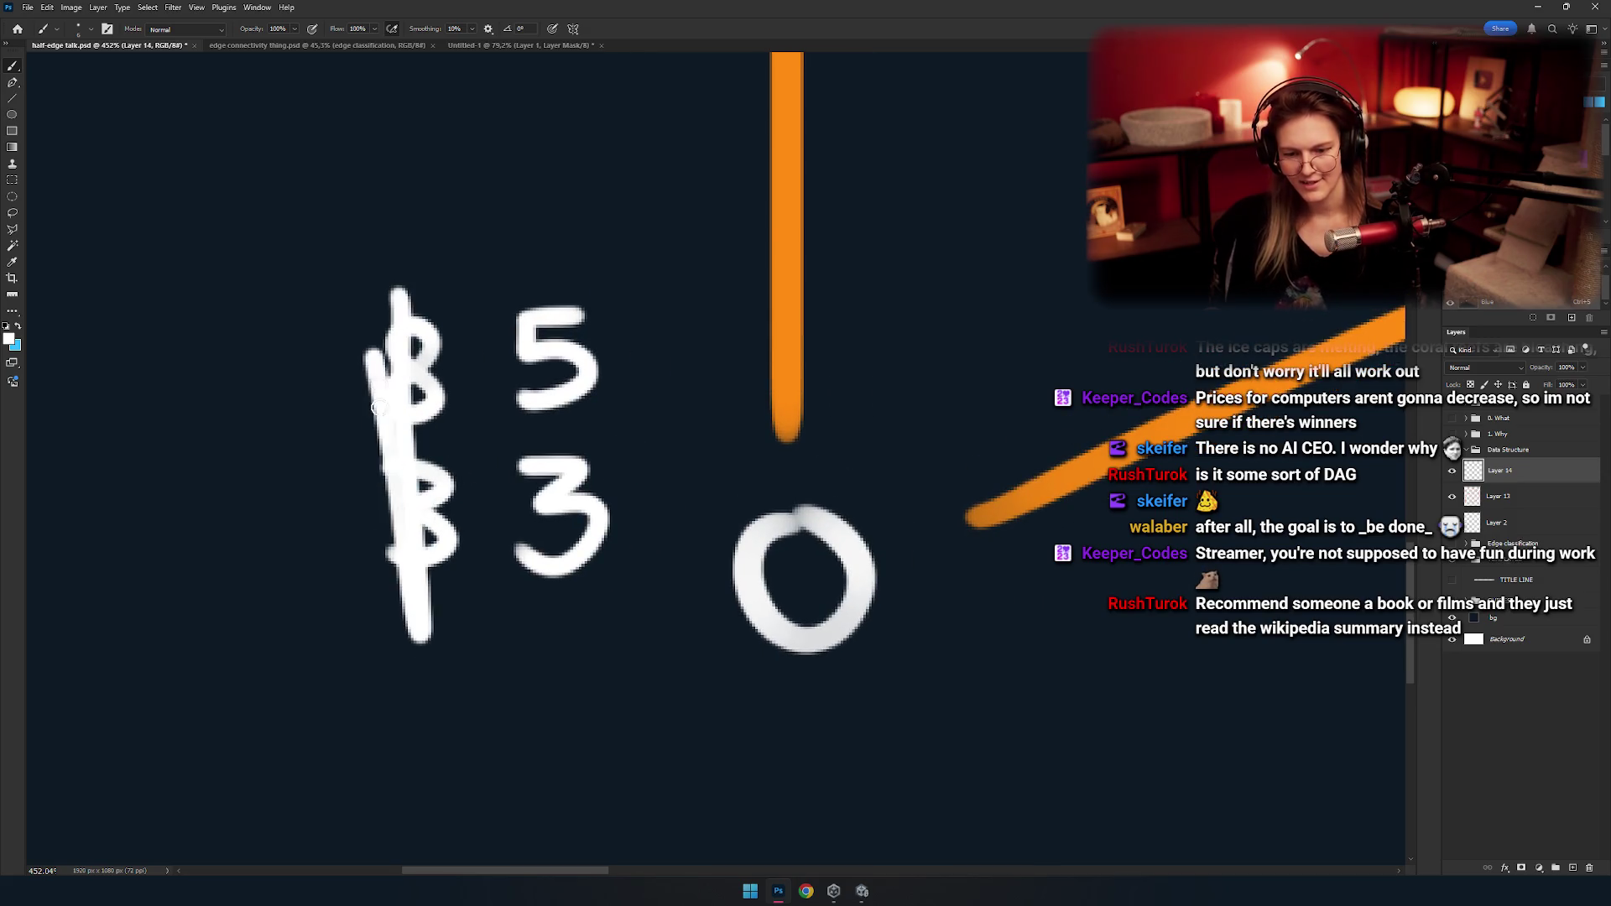
pyautogui.moveTo(382, 529); pyautogui.dragTo(386, 587)
pyautogui.moveTo(477, 510); pyautogui.dragTo(431, 528)
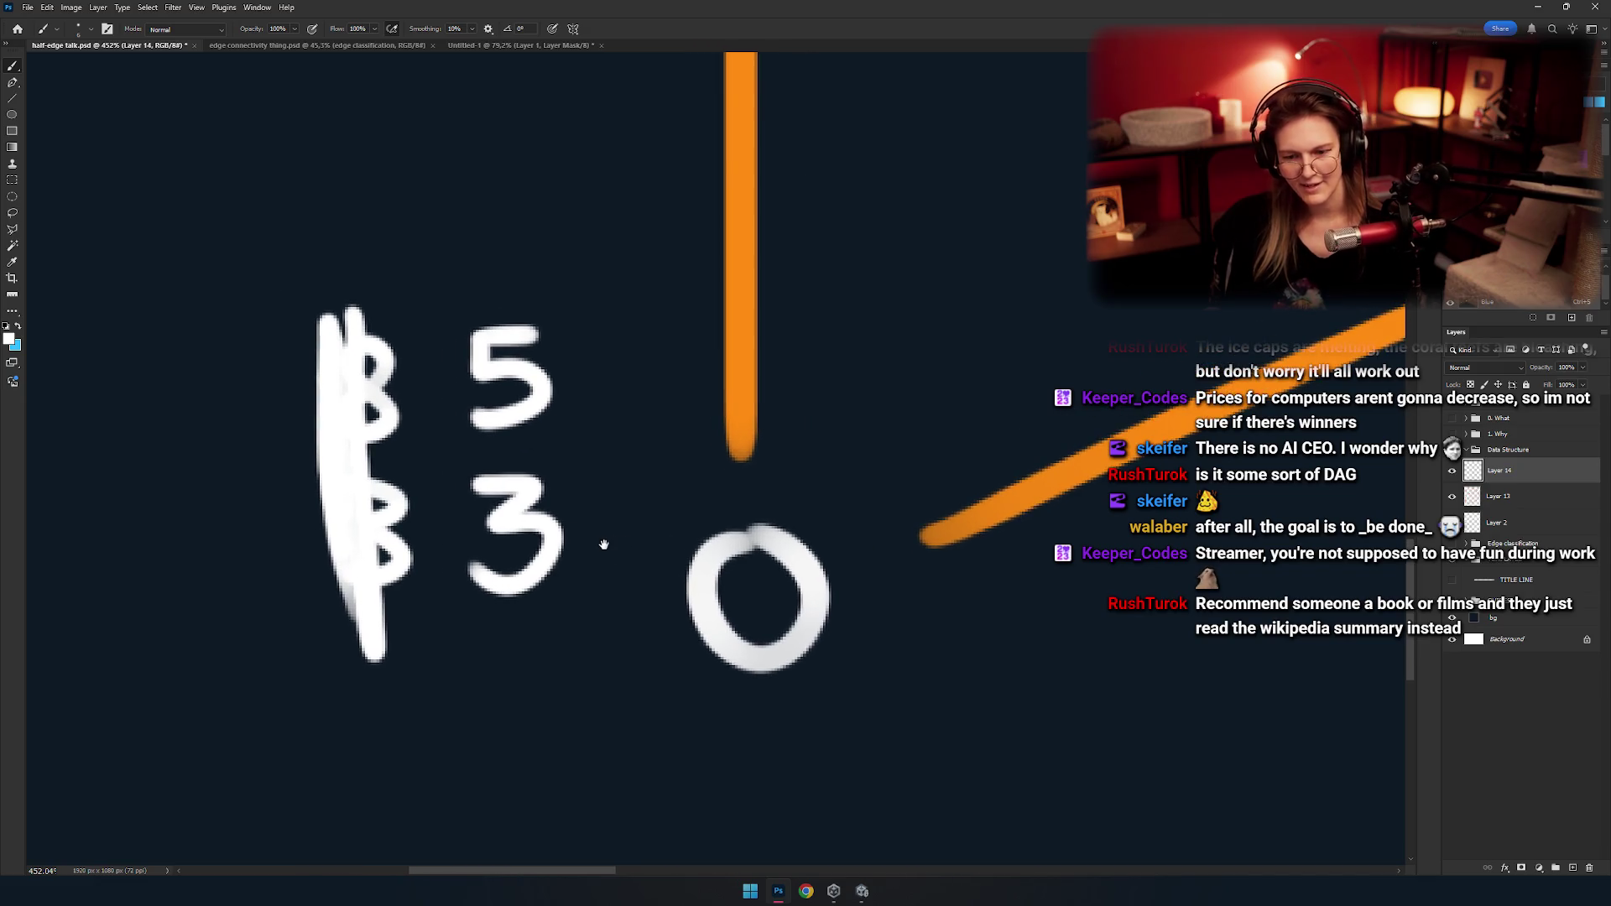
pyautogui.moveTo(587, 438); pyautogui.dragTo(568, 464)
pyautogui.hotkey('ctrl', 'z')
pyautogui.hotkey('ctrl', 'z')
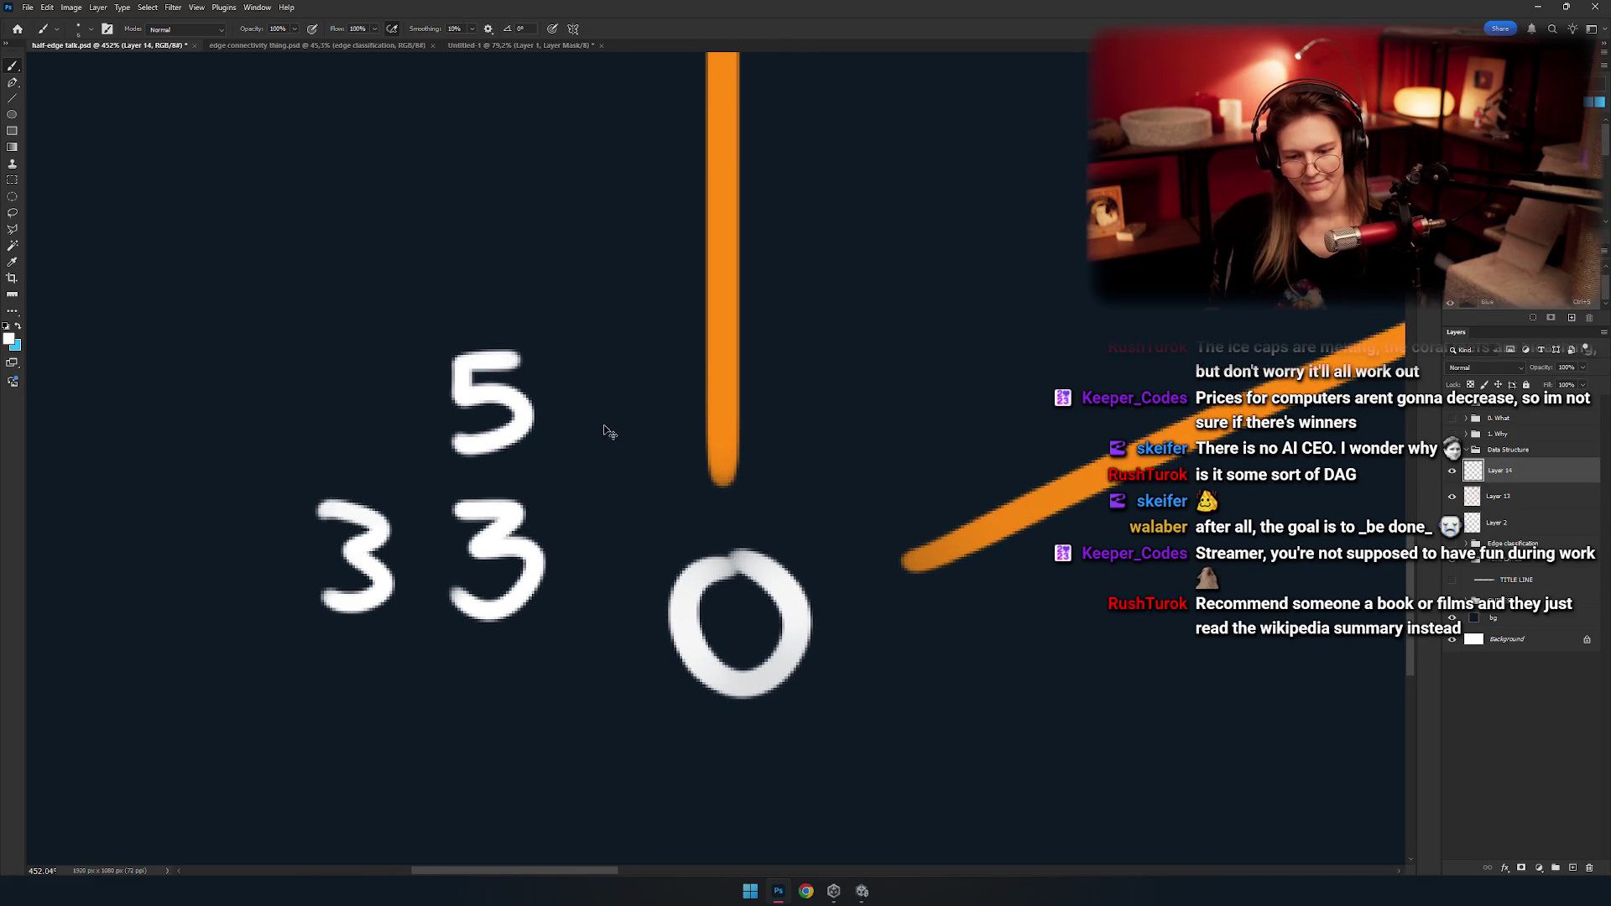
pyautogui.hotkey('ctrl', 'z')
pyautogui.hotkey('ctrl', 'z')
pyautogui.hotkey('ctrl', 'z')
pyautogui.moveTo(580, 570)
pyautogui.mouseDown()
pyautogui.moveTo(483, 490)
pyautogui.moveTo(493, 446)
pyautogui.moveTo(503, 529)
pyautogui.mouseUp()
# Write the final white 3 to the left of the bottom-left vertex.
pyautogui.hotkey('ctrl', 'z')
pyautogui.moveTo(469, 475); pyautogui.dragTo(495, 525)
pyautogui.hotkey('ctrl', 'z')
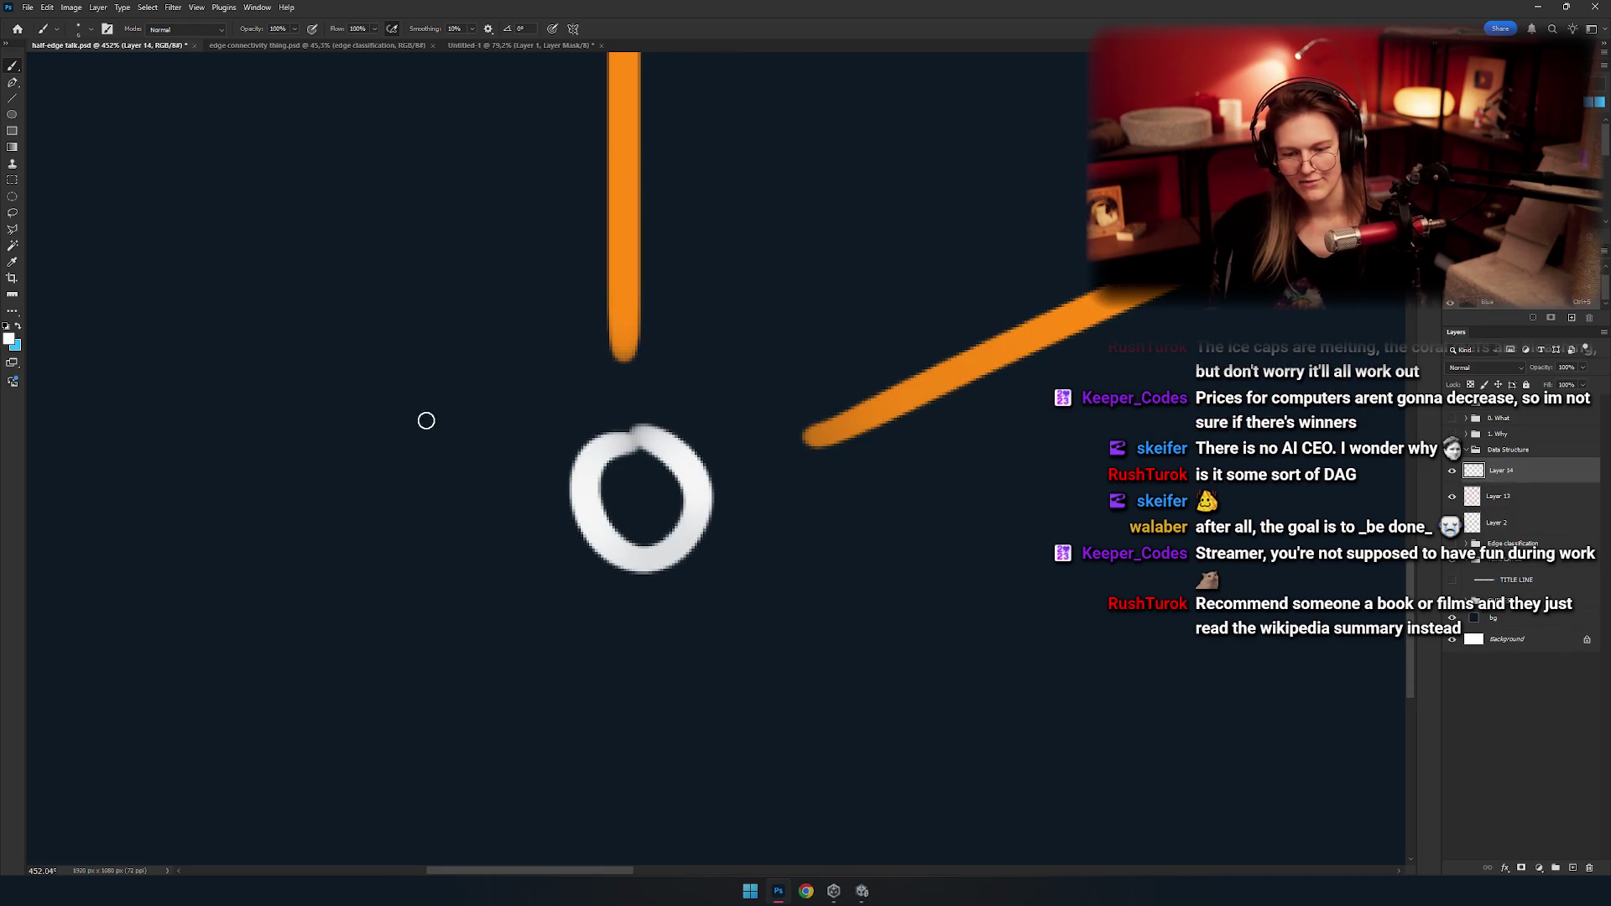
pyautogui.moveTo(465, 458); pyautogui.dragTo(500, 533)
pyautogui.hotkey('ctrl', 'z')
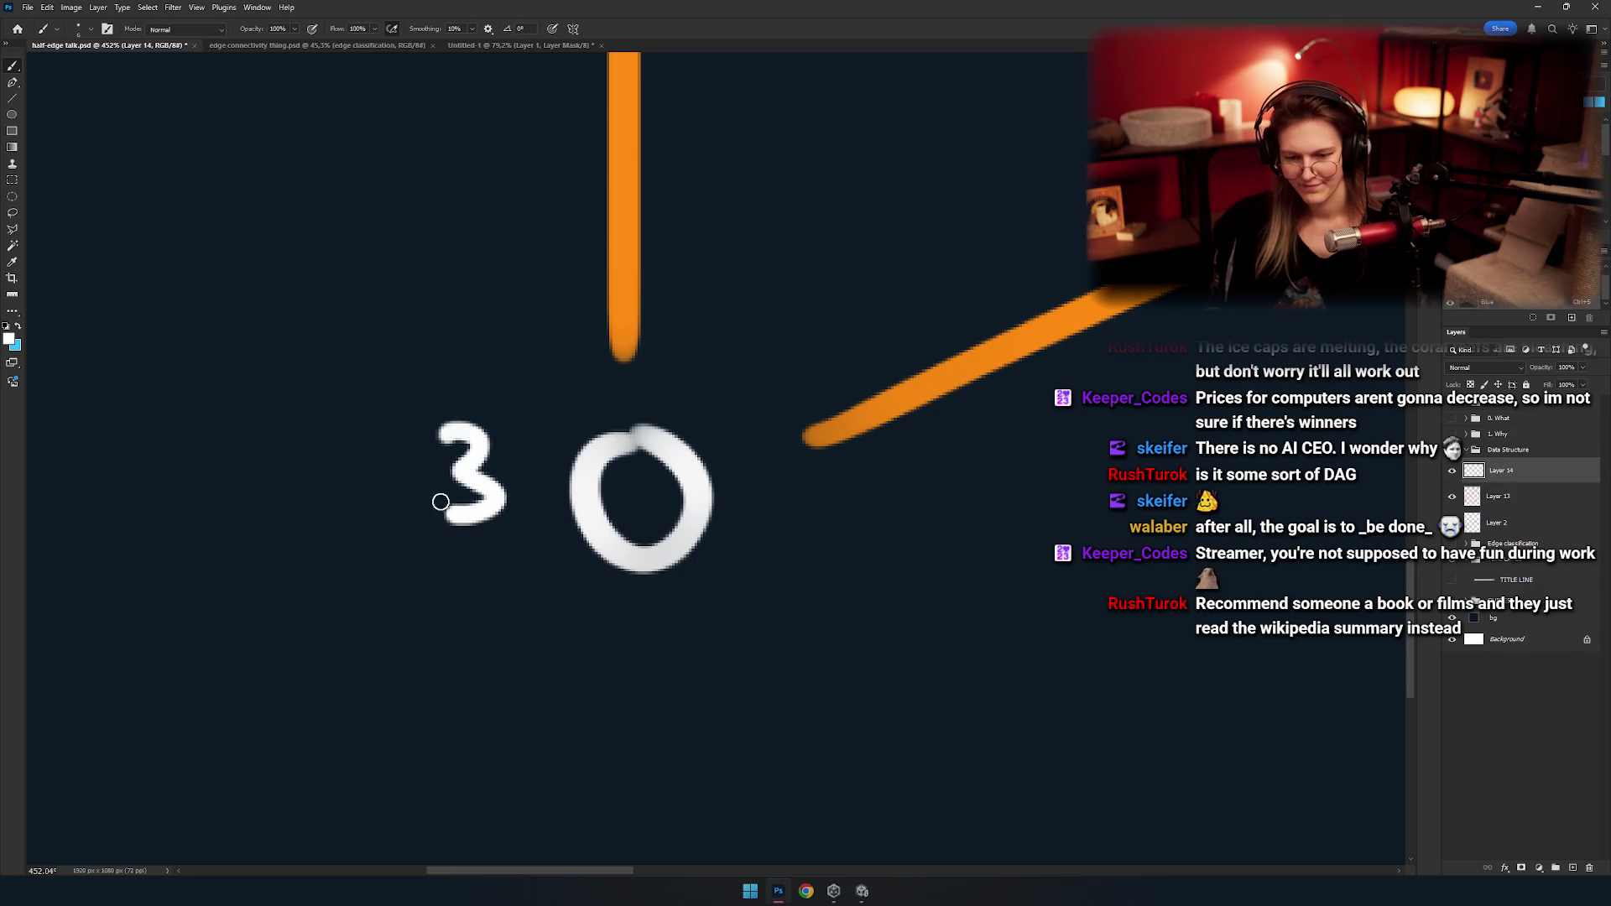
pyautogui.scroll(-5, 441, 502)
pyautogui.scroll(6, 618, 535)
# Redraw the 3 beside its vertex and bring the whole mesh into view.
pyautogui.hotkey('ctrl', 'z')
pyautogui.moveTo(442, 450); pyautogui.dragTo(453, 579)
pyautogui.scroll(-5, 557, 500)
pyautogui.moveTo(601, 511); pyautogui.dragTo(484, 593)
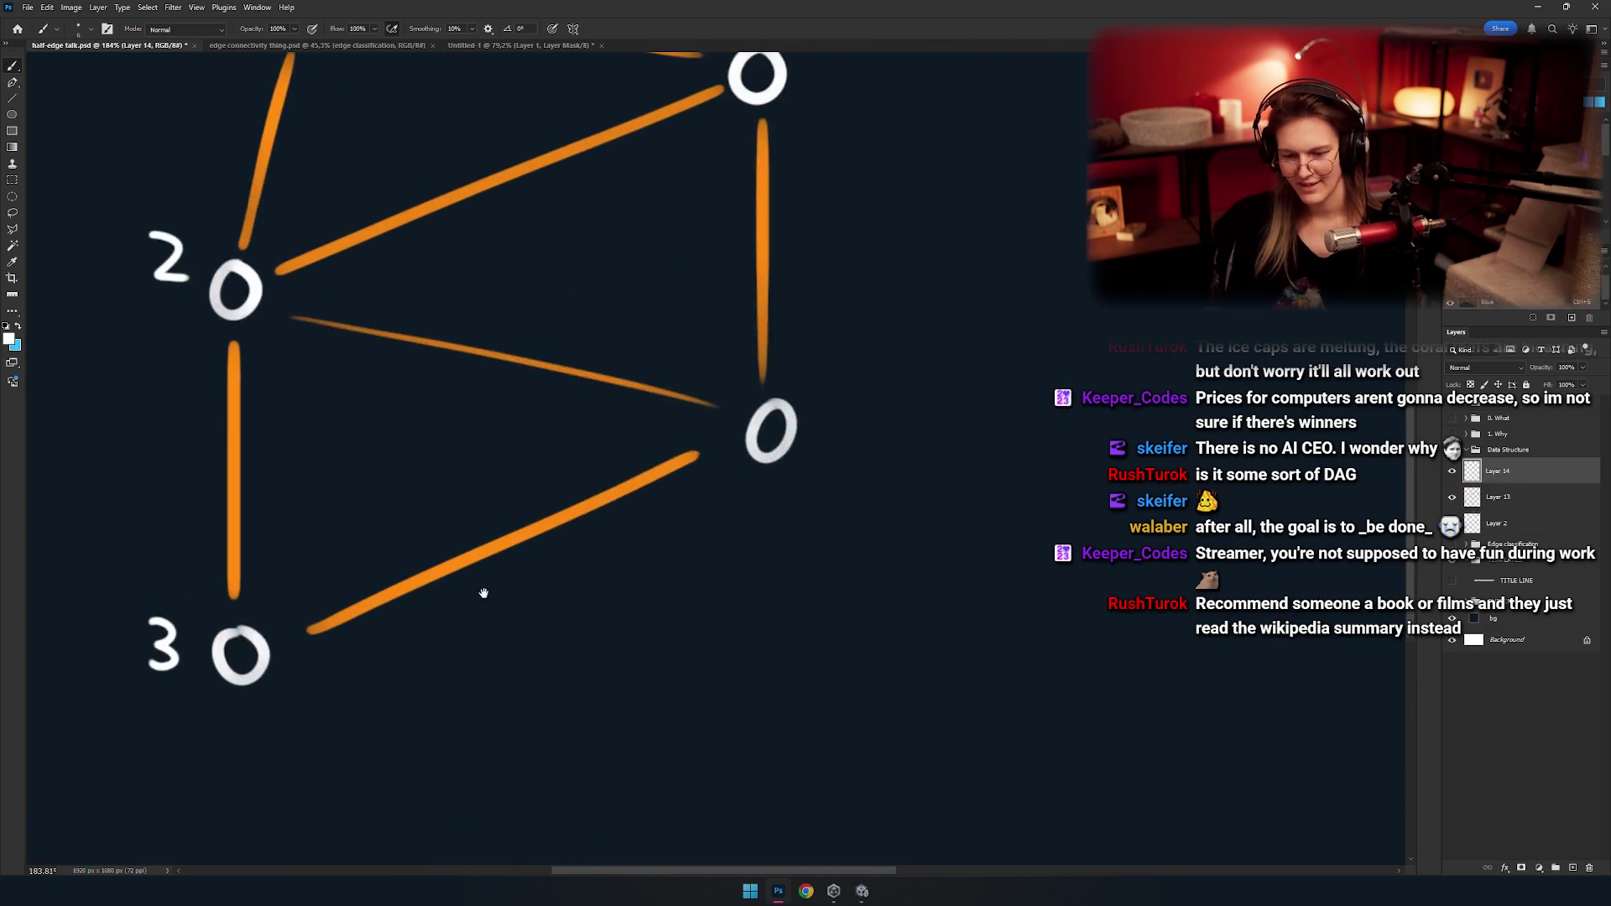
pyautogui.scroll(6, 750, 406)
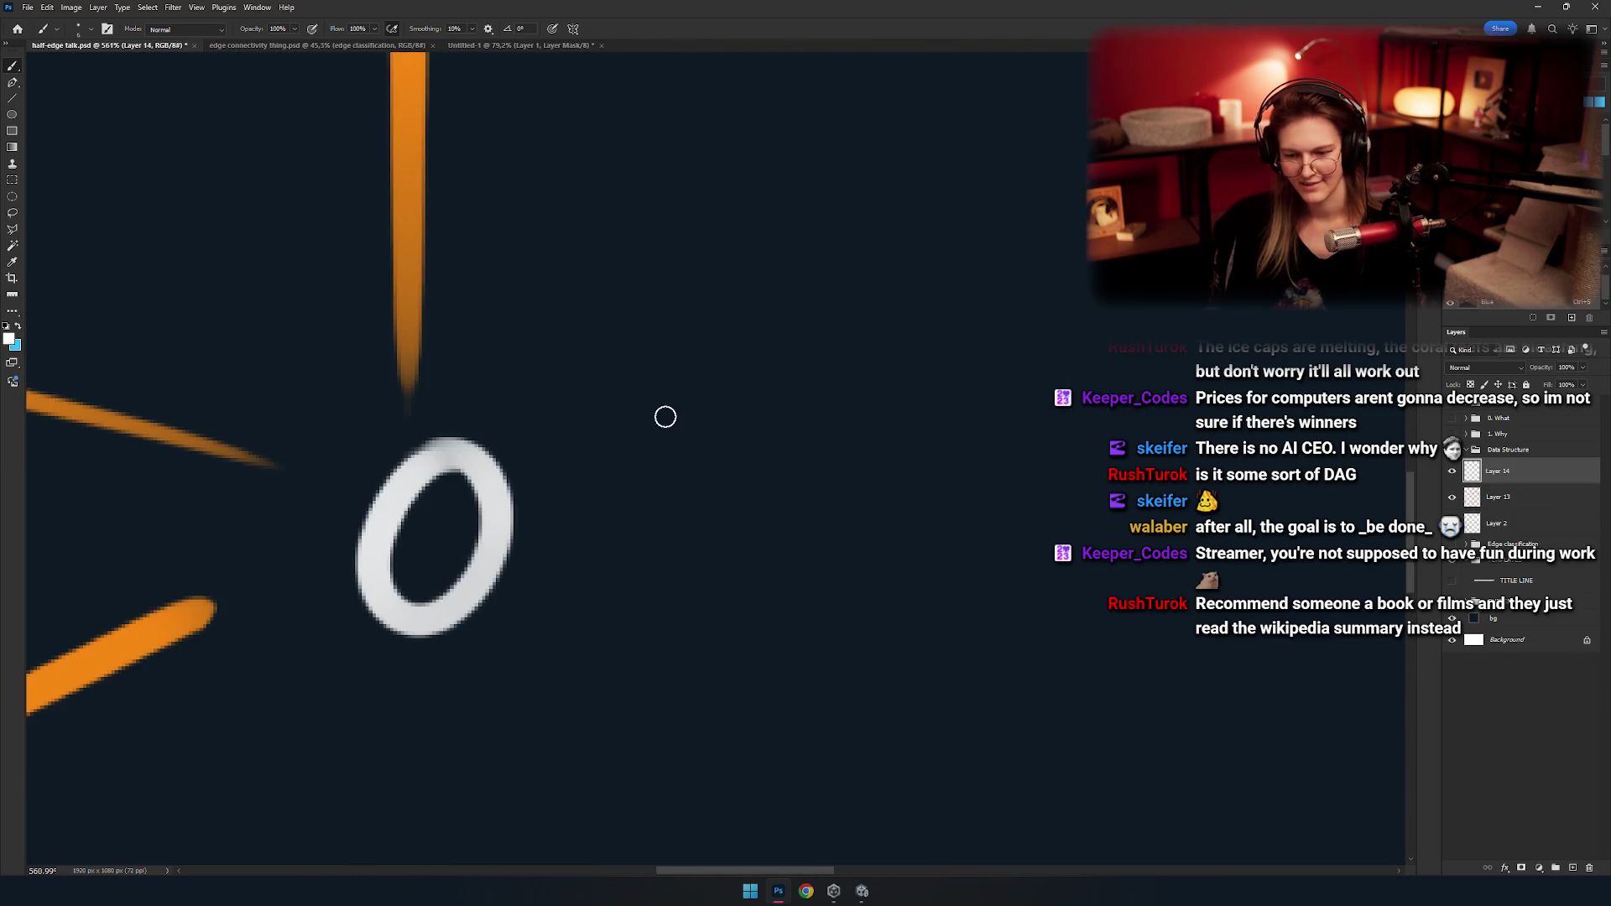
# Write a first white 4 beside the right vertex, undoing its angled stroke.
pyautogui.moveTo(659, 415); pyautogui.dragTo(671, 550)
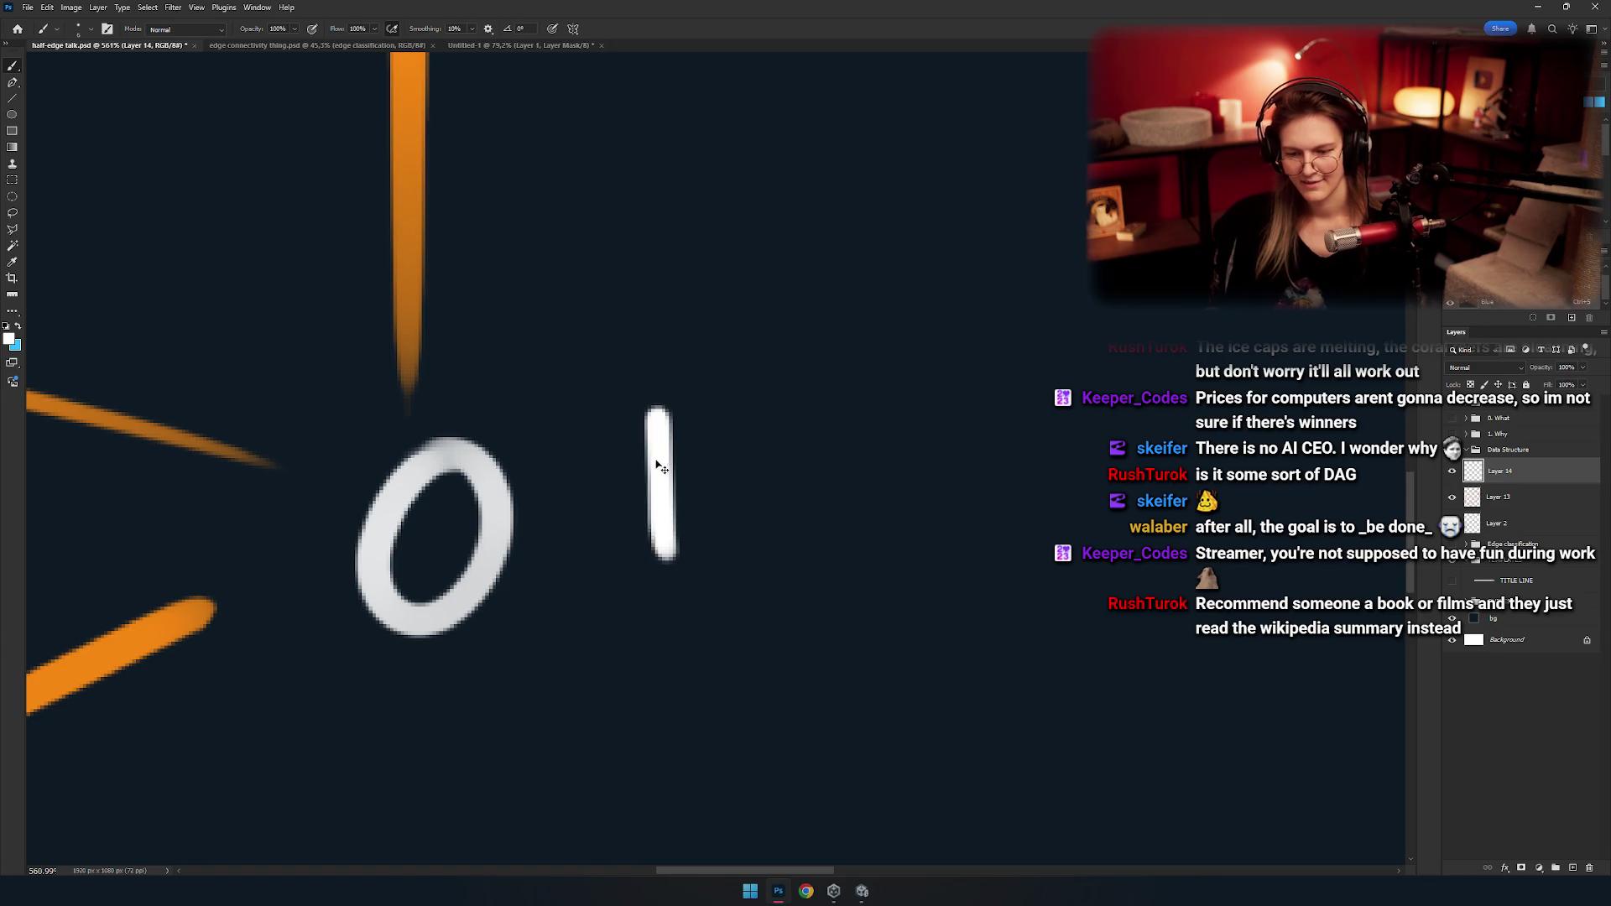
pyautogui.hotkey('ctrl', 'z')
pyautogui.moveTo(656, 398); pyautogui.dragTo(652, 537)
pyautogui.moveTo(591, 411)
pyautogui.mouseDown()
pyautogui.moveTo(660, 465)
pyautogui.moveTo(596, 474)
pyautogui.mouseUp()
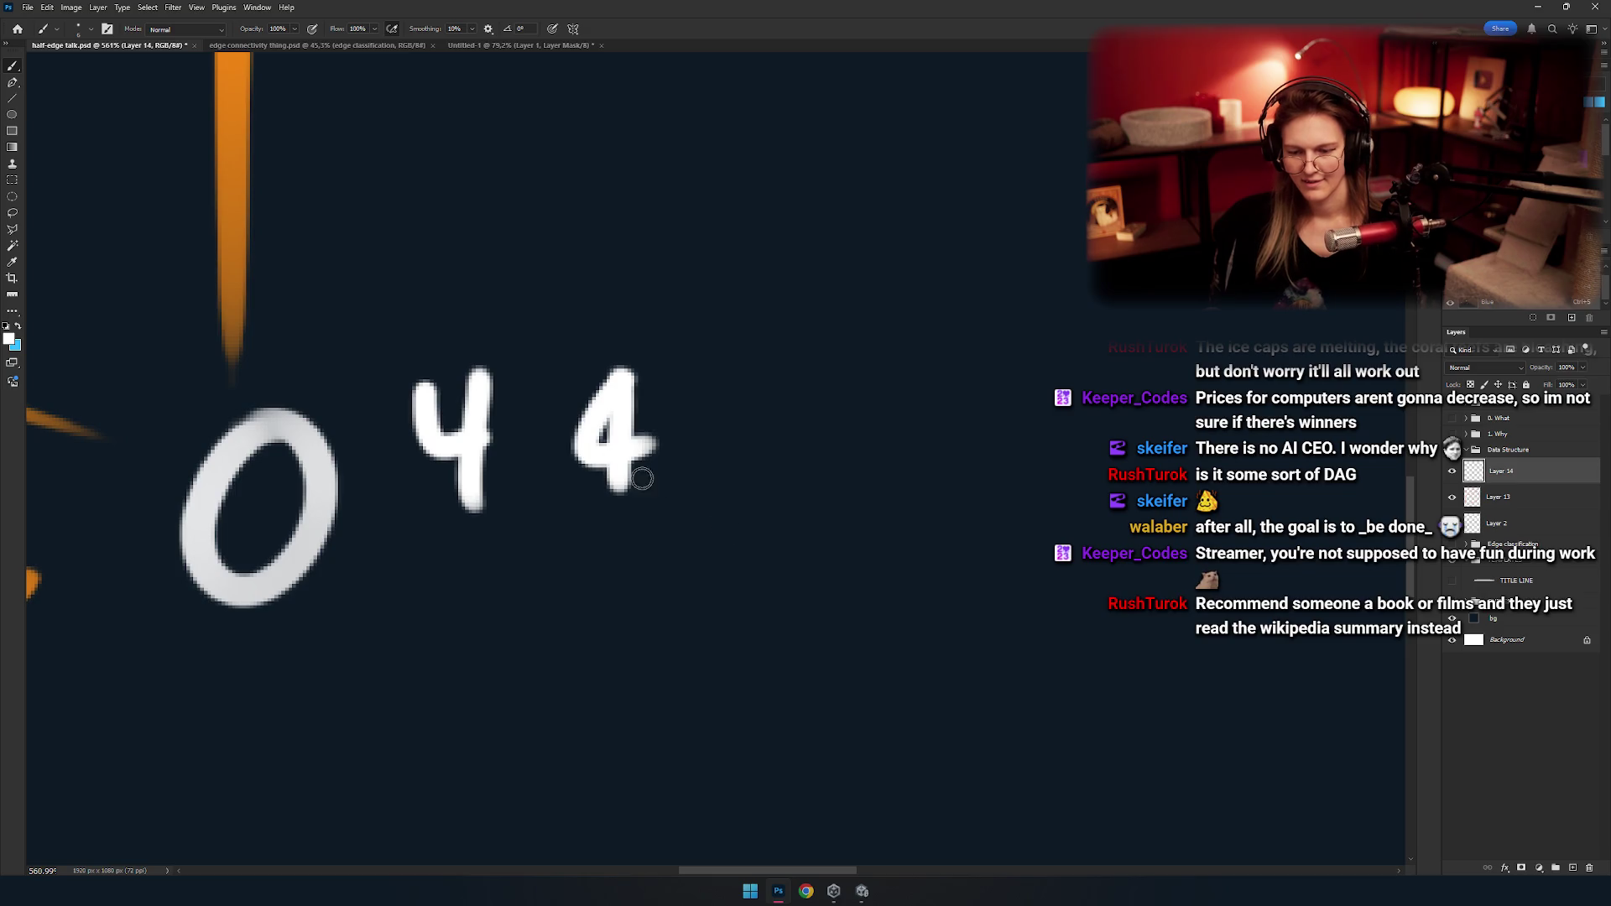
pyautogui.hscroll(-3, 641, 478)
pyautogui.hotkey('ctrl', 'z')
pyautogui.hotkey('ctrl', '0')
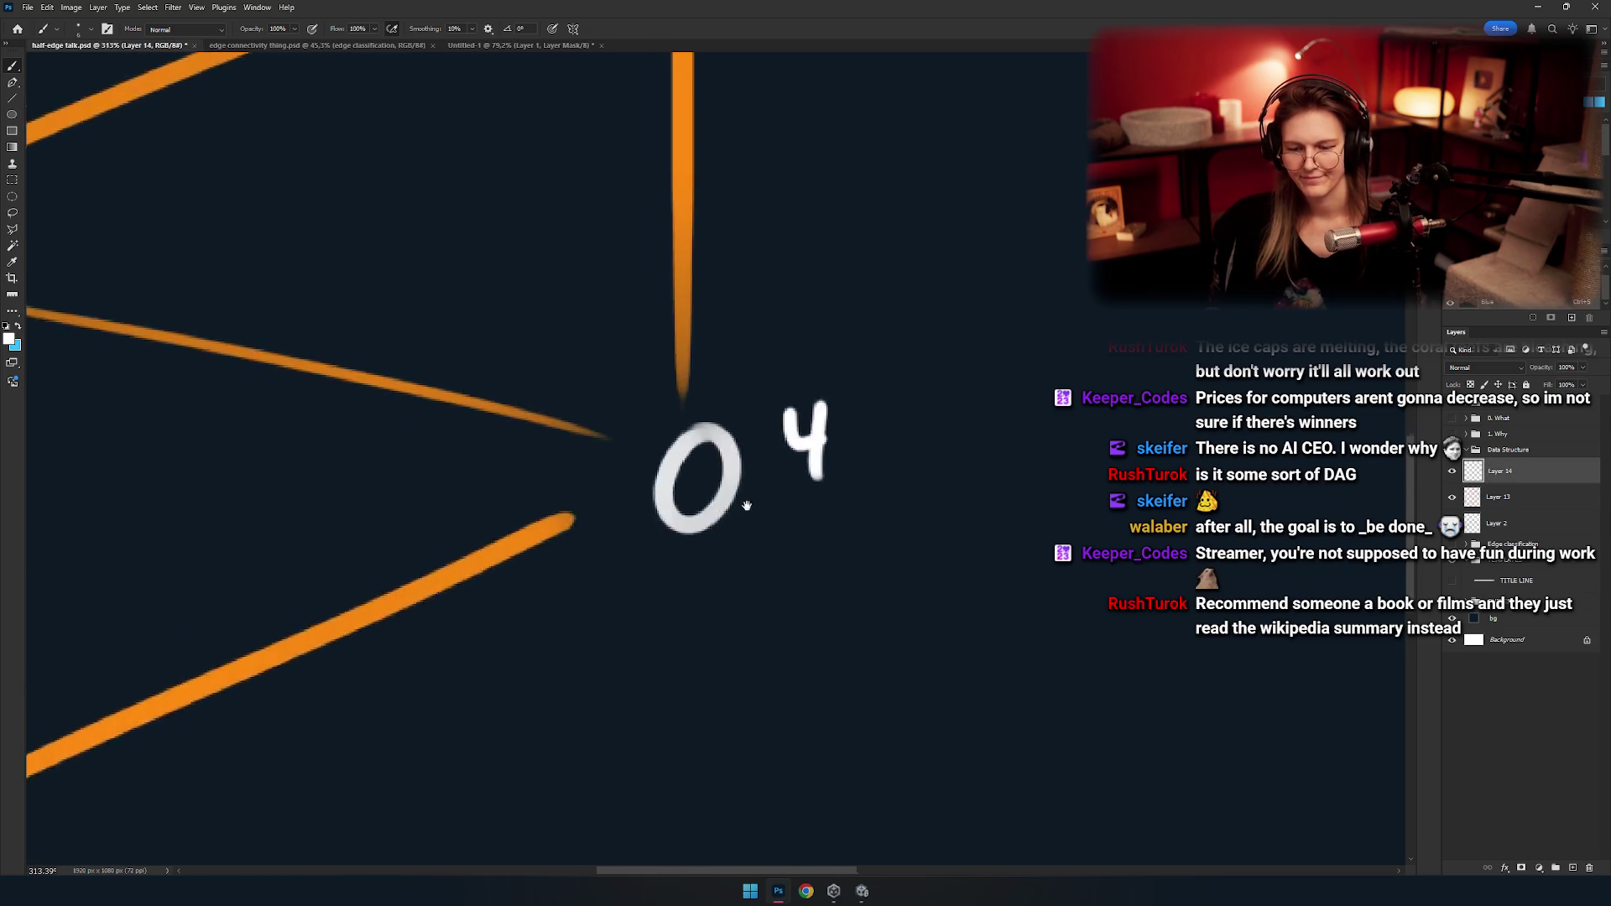
pyautogui.moveTo(603, 519); pyautogui.dragTo(533, 474)
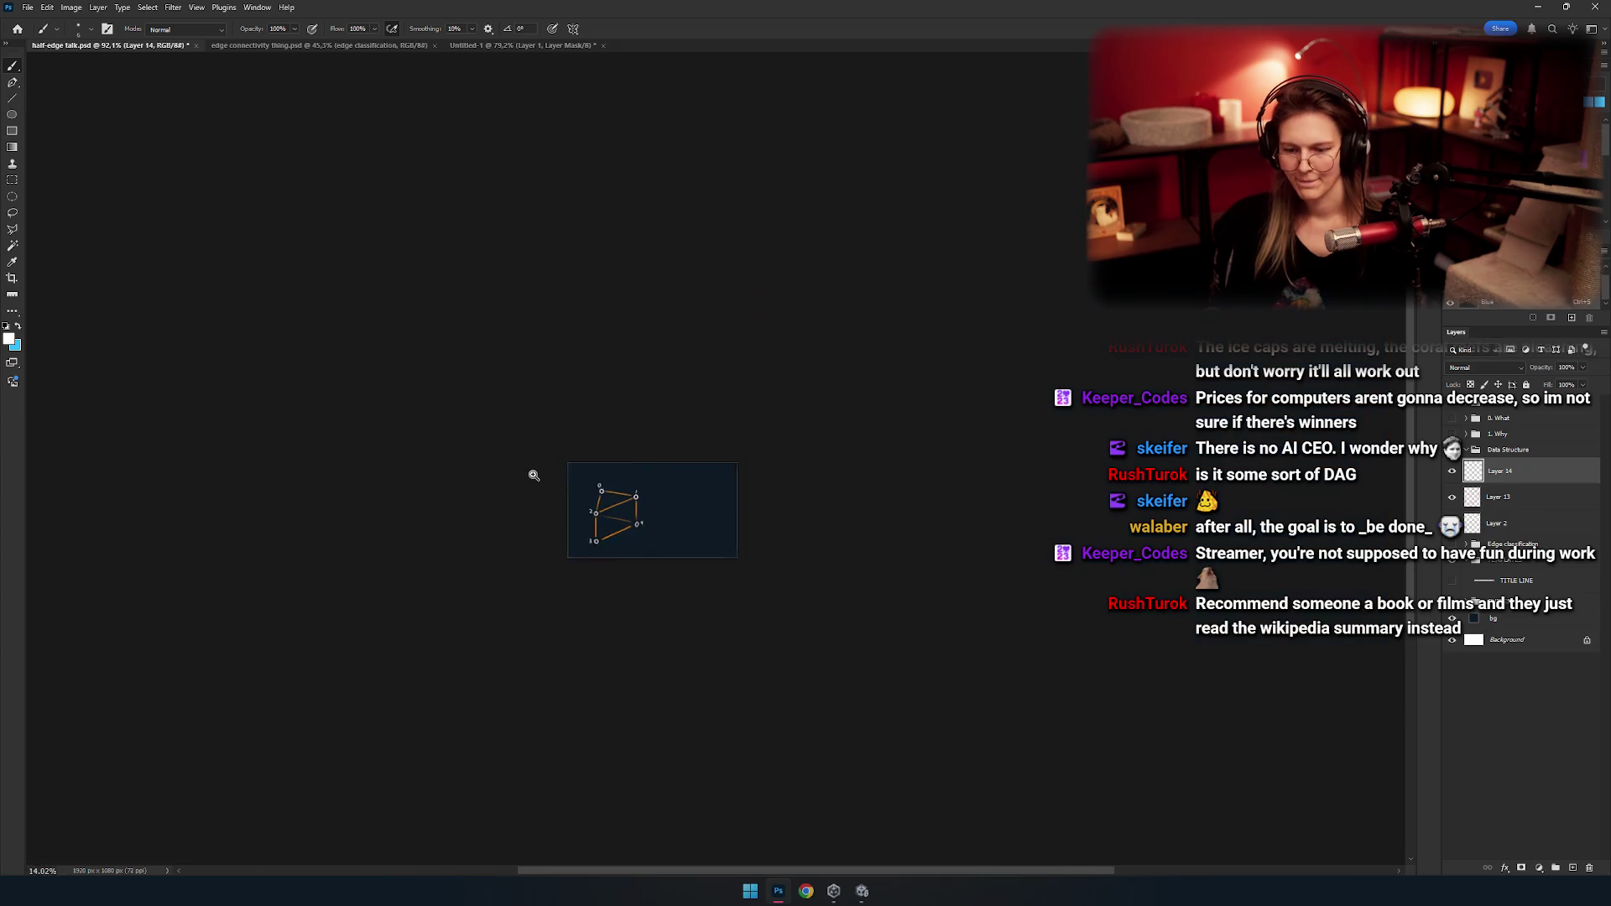
pyautogui.moveTo(658, 515); pyautogui.dragTo(721, 518)
# Erase the unsatisfactory 4 beside the right vertex and return to the Brush.
pyautogui.press('e')
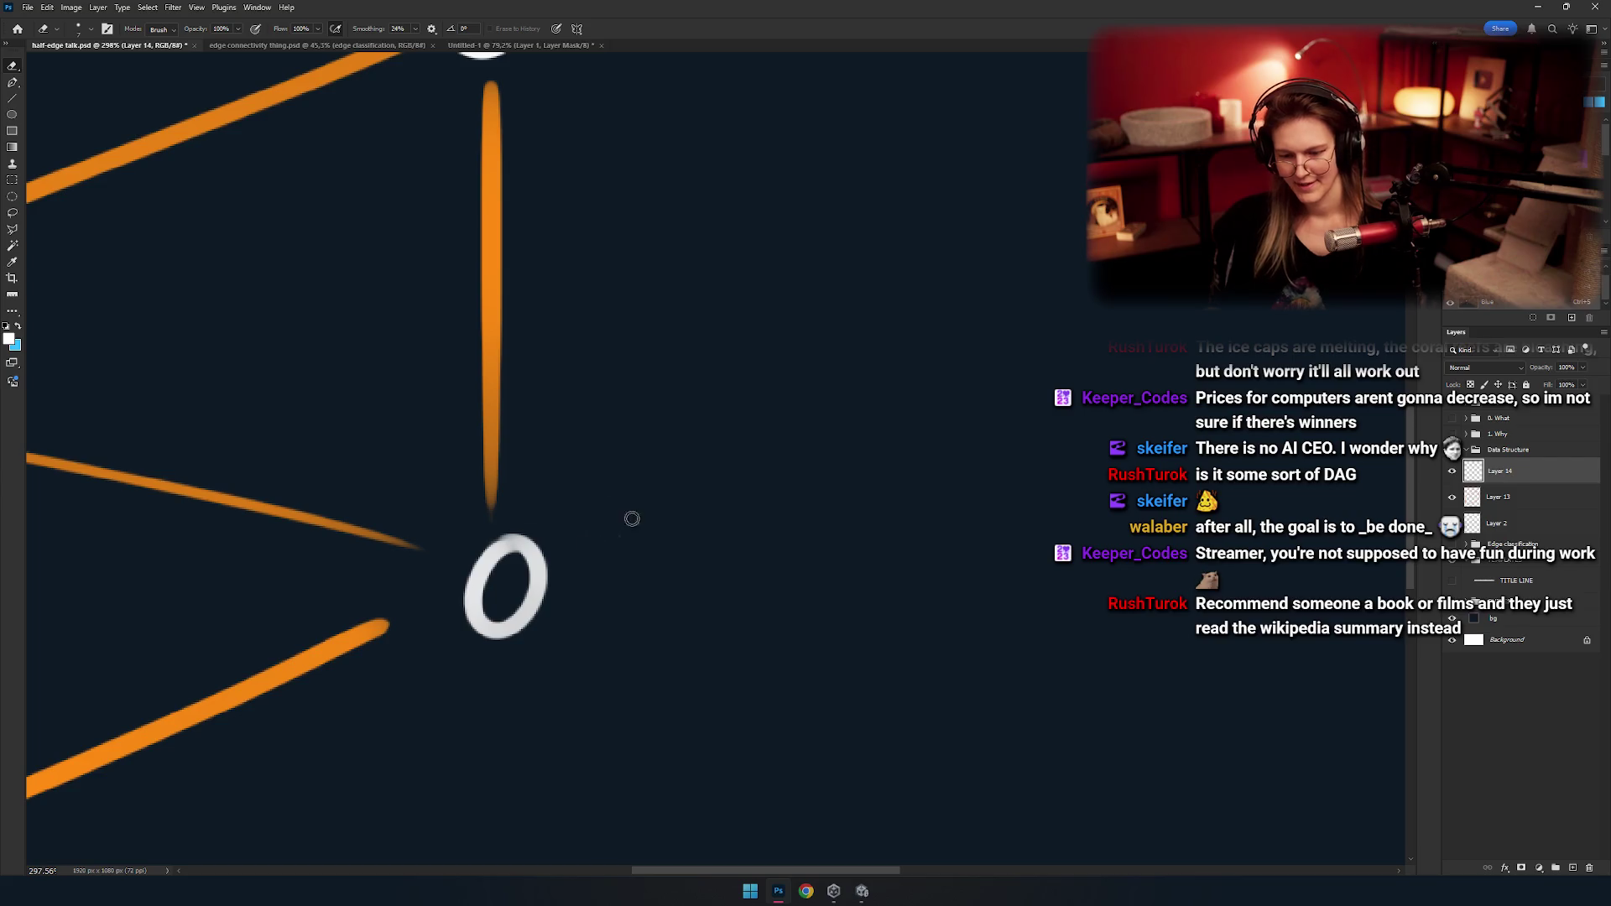
pyautogui.moveTo(597, 583); pyautogui.dragTo(576, 474)
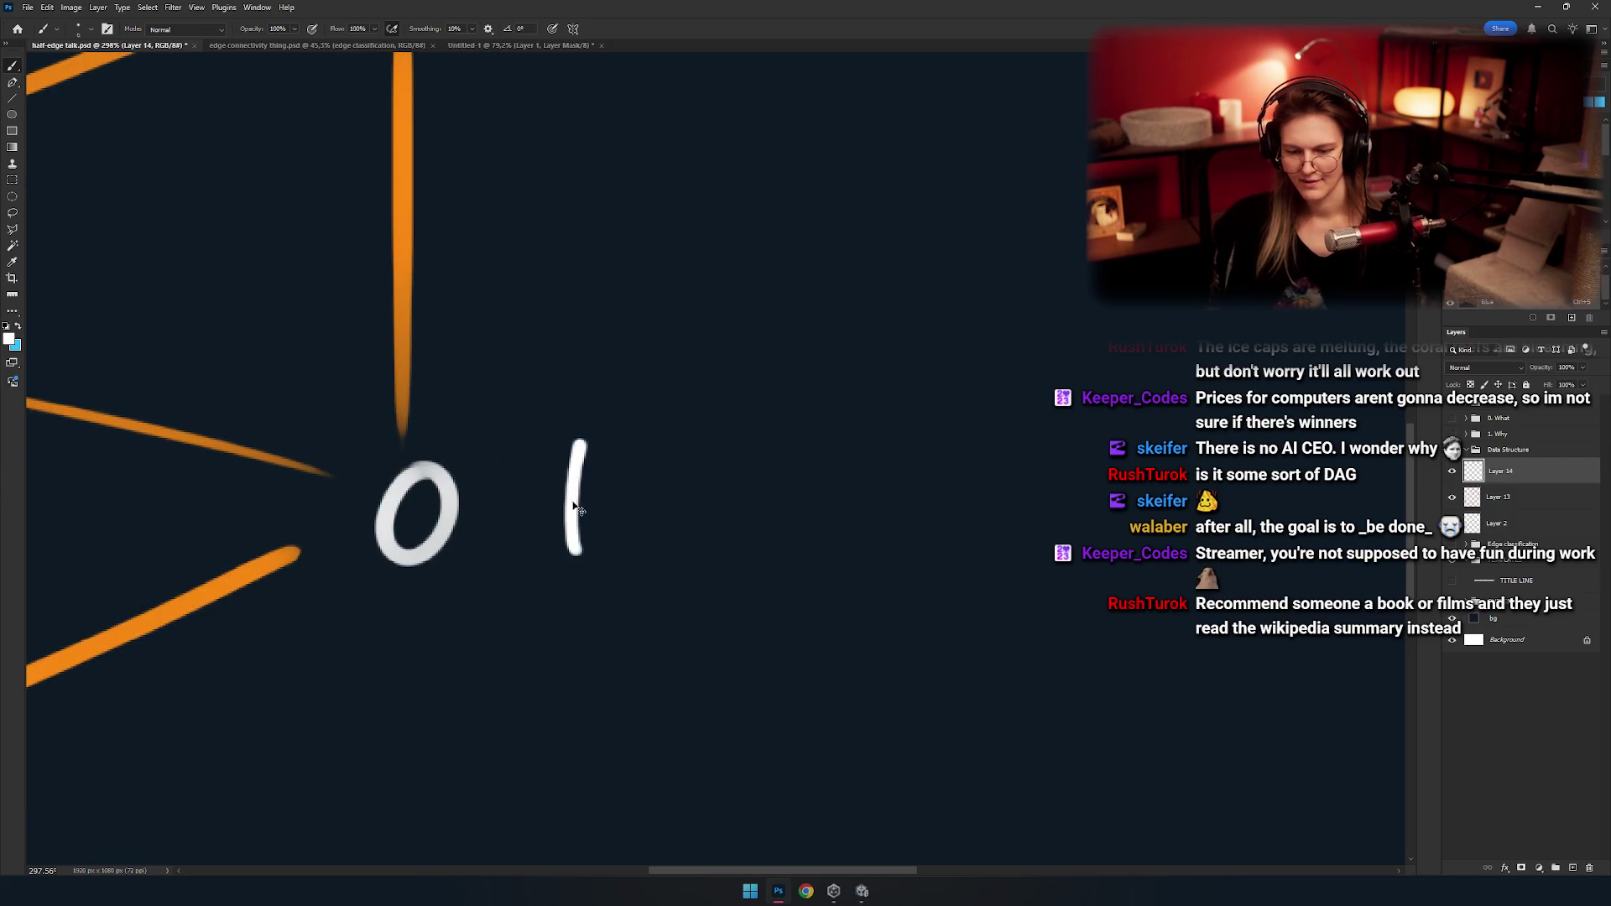
pyautogui.moveTo(524, 484); pyautogui.dragTo(535, 432)
pyautogui.moveTo(665, 485)
pyautogui.mouseDown()
pyautogui.moveTo(695, 467)
pyautogui.moveTo(640, 539)
pyautogui.moveTo(605, 409)
pyautogui.moveTo(667, 475)
pyautogui.moveTo(489, 475)
pyautogui.moveTo(852, 493)
pyautogui.moveTo(709, 482)
pyautogui.mouseUp()
pyautogui.press('e')
pyautogui.moveTo(765, 404); pyautogui.dragTo(694, 376)
pyautogui.press('b')
# Draw a new 4 beside the right vertex, undoing its misplaced strokes.
pyautogui.moveTo(719, 564)
pyautogui.mouseDown()
pyautogui.moveTo(629, 422)
pyautogui.moveTo(650, 639)
pyautogui.mouseUp()
pyautogui.hotkey('ctrl', 'z')
pyautogui.moveTo(683, 390); pyautogui.dragTo(679, 629)
pyautogui.moveTo(541, 377); pyautogui.dragTo(720, 503)
pyautogui.moveTo(575, 489)
pyautogui.mouseDown()
pyautogui.moveTo(527, 601)
pyautogui.moveTo(770, 509)
pyautogui.moveTo(565, 538)
pyautogui.mouseUp()
pyautogui.hotkey('ctrl', 'z')
pyautogui.hotkey('ctrl', 'z')
pyautogui.moveTo(665, 514); pyautogui.dragTo(730, 528)
pyautogui.hotkey('ctrl', 'z')
# Draw a complete fresh white 4 beside the right vertex.
pyautogui.moveTo(645, 394); pyautogui.dragTo(635, 621)
pyautogui.moveTo(625, 488); pyautogui.dragTo(545, 403)
pyautogui.scroll(-5, 541, 520)
pyautogui.scroll(1, 669, 507)
pyautogui.scroll(3, 546, 561)
pyautogui.moveTo(484, 435)
pyautogui.mouseDown()
pyautogui.moveTo(432, 407)
pyautogui.moveTo(454, 446)
pyautogui.mouseUp()
# Select the stray 3 below the 4 with the Rectangular Marquee.
pyautogui.press('b')
pyautogui.scroll(-5, 489, 561)
pyautogui.scroll(3, 617, 520)
pyautogui.moveTo(818, 470)
pyautogui.mouseDown()
pyautogui.moveTo(790, 434)
pyautogui.moveTo(773, 482)
pyautogui.mouseUp()
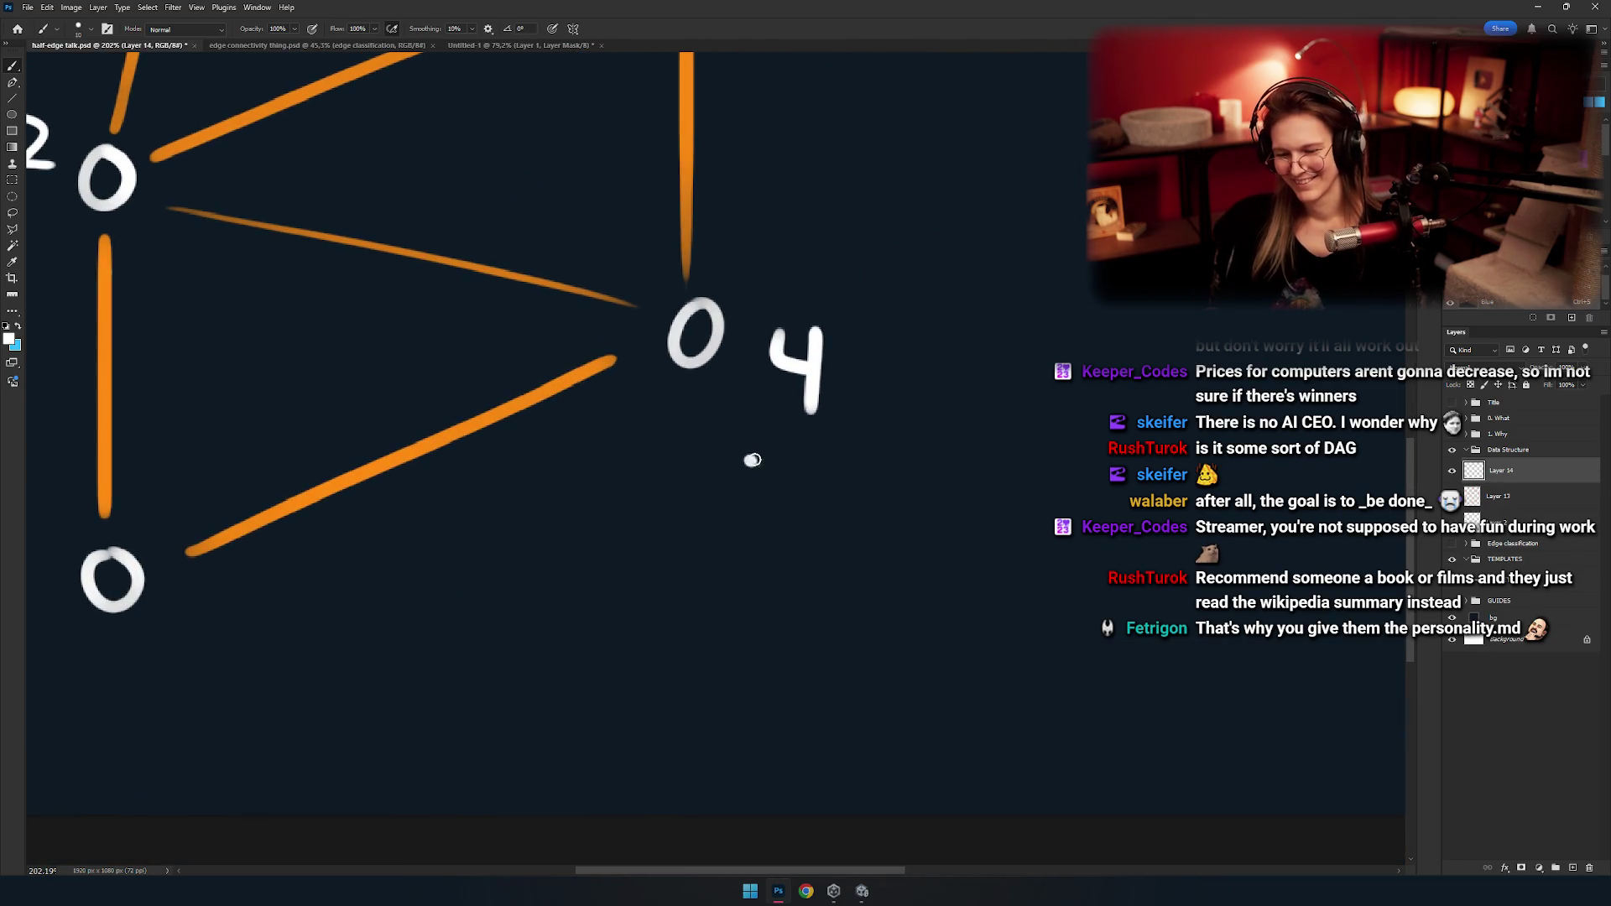
pyautogui.press('m')
pyautogui.moveTo(727, 547)
pyautogui.mouseDown()
pyautogui.moveTo(693, 529)
pyautogui.moveTo(614, 555)
pyautogui.mouseUp()
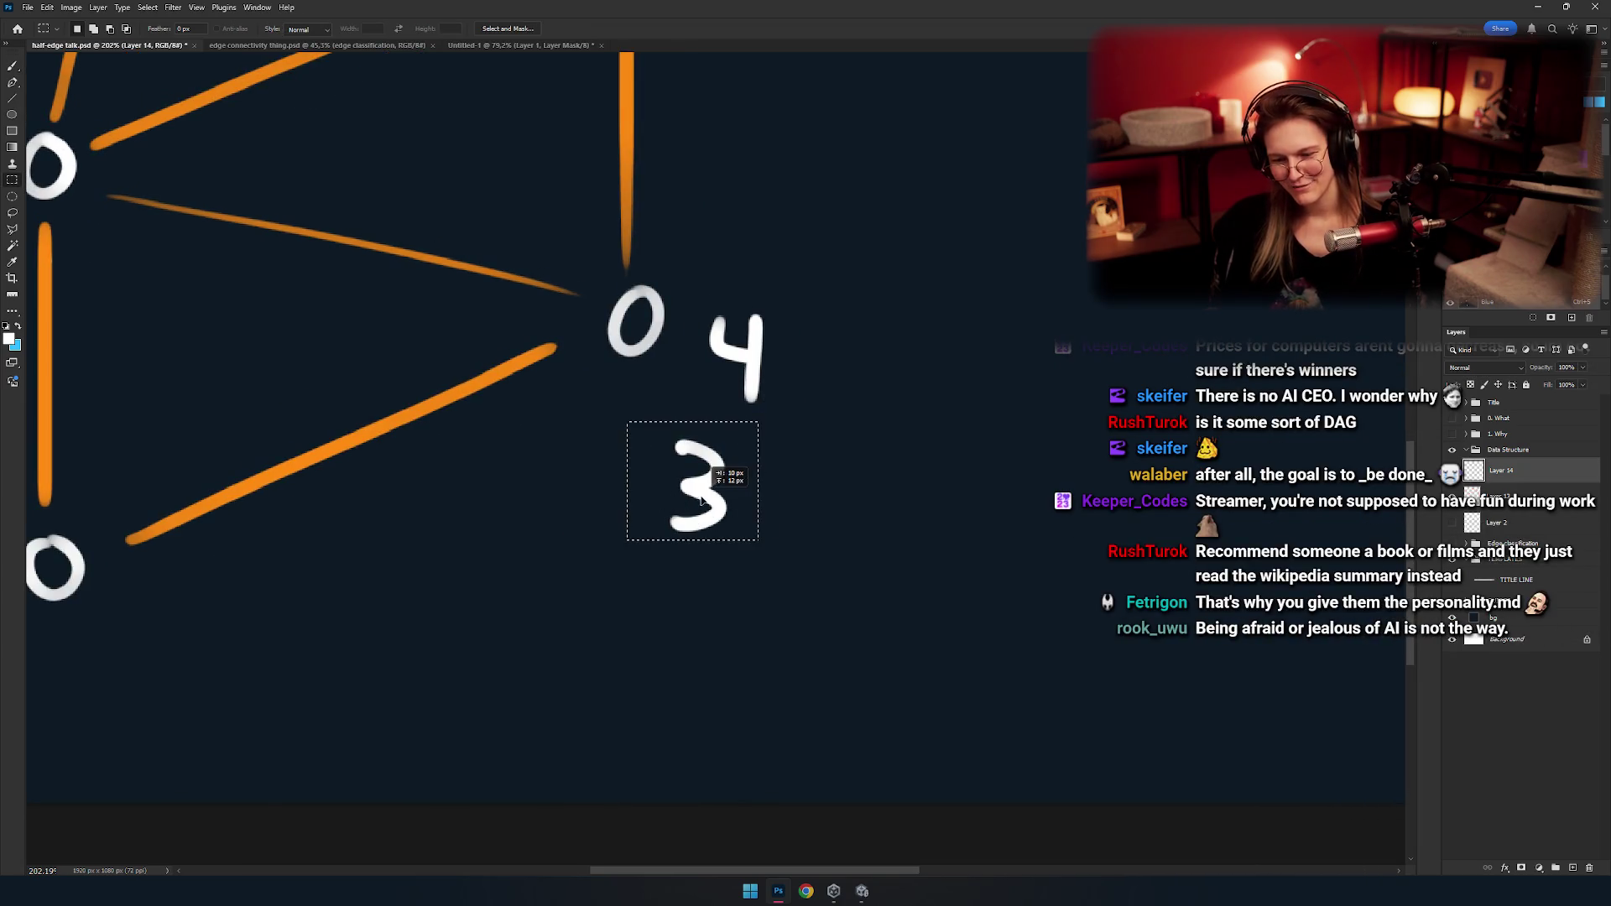
# Move the 3 label to sit beside the bottom-left vertex.
pyautogui.press('v')
pyautogui.scroll(-5, 839, 478)
pyautogui.scroll(5, 806, 492)
pyautogui.moveTo(1009, 418)
pyautogui.mouseDown()
pyautogui.moveTo(148, 640)
pyautogui.moveTo(205, 541)
pyautogui.mouseUp()
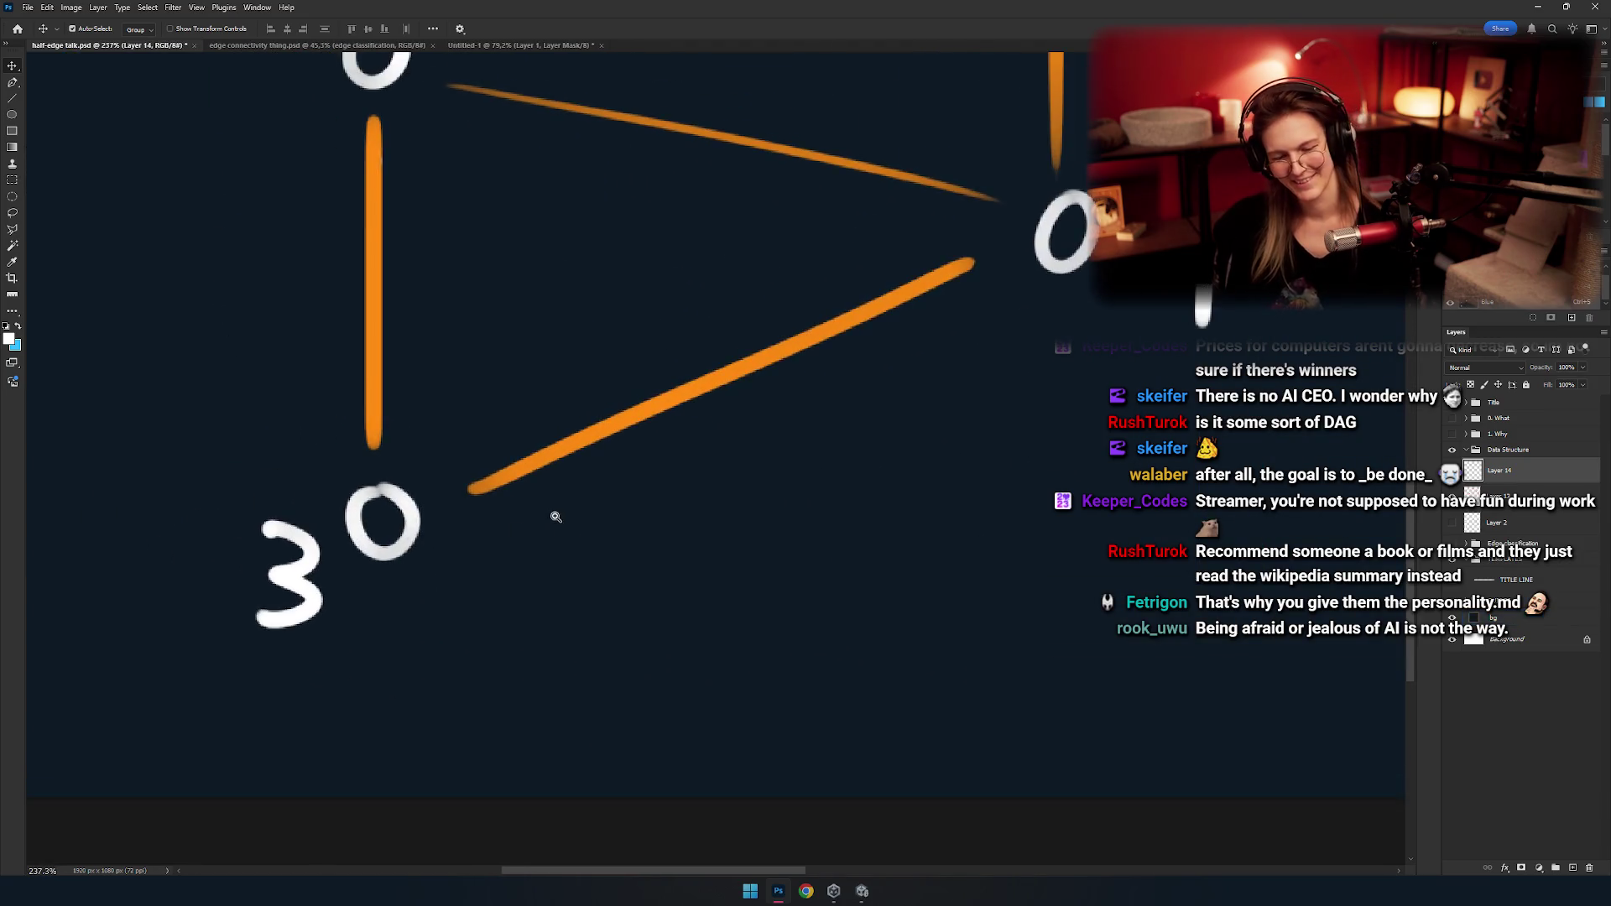
pyautogui.scroll(-5, 550, 514)
pyautogui.scroll(5, 557, 513)
# Erase the stray 2 beside the upper-left vertex and its leftover speck.
pyautogui.press('e')
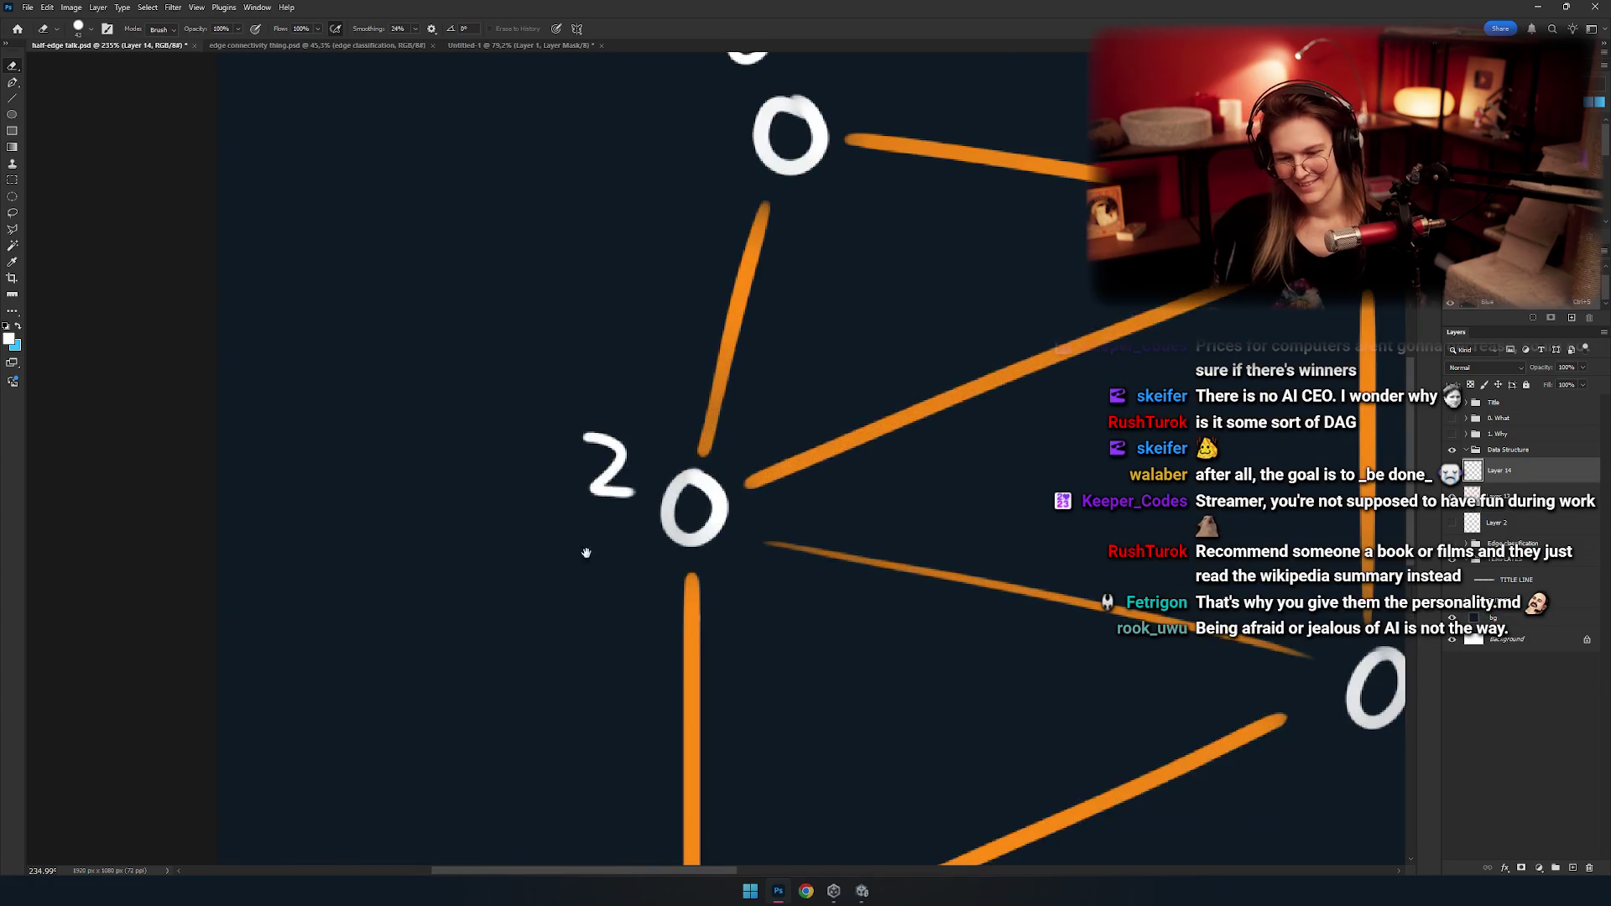
pyautogui.scroll(5, 559, 511)
pyautogui.moveTo(638, 470); pyautogui.dragTo(685, 345)
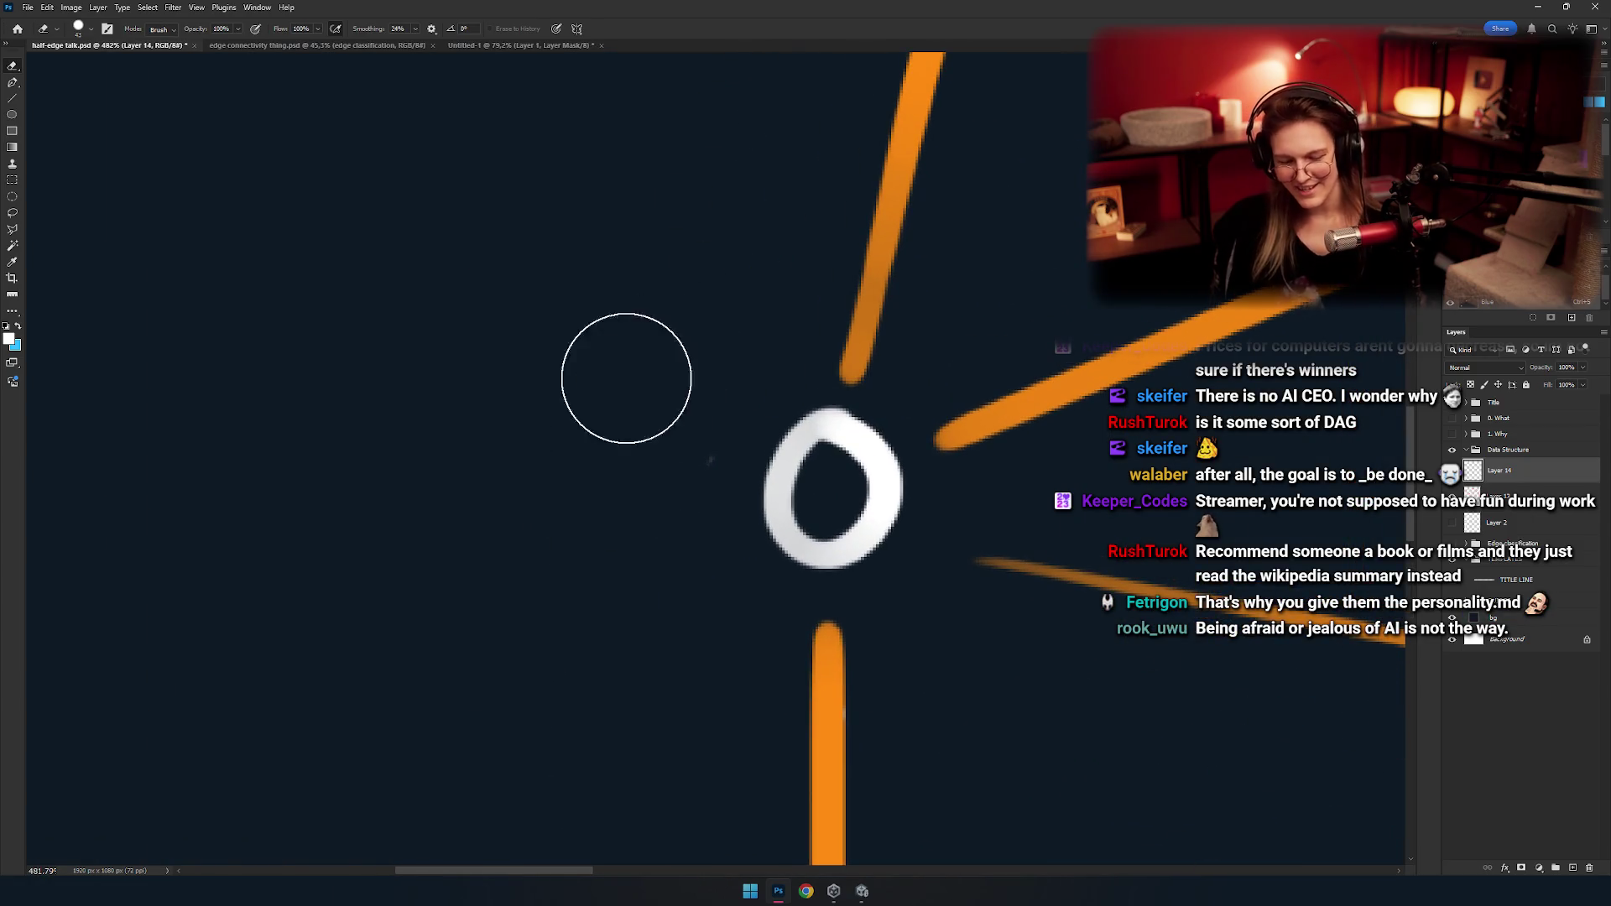
pyautogui.click(709, 449)
# Brush a white 2 left of the left vertex, redrawing it several times.
pyautogui.press('b')
pyautogui.moveTo(662, 414); pyautogui.dragTo(563, 403)
pyautogui.moveTo(419, 391); pyautogui.dragTo(560, 546)
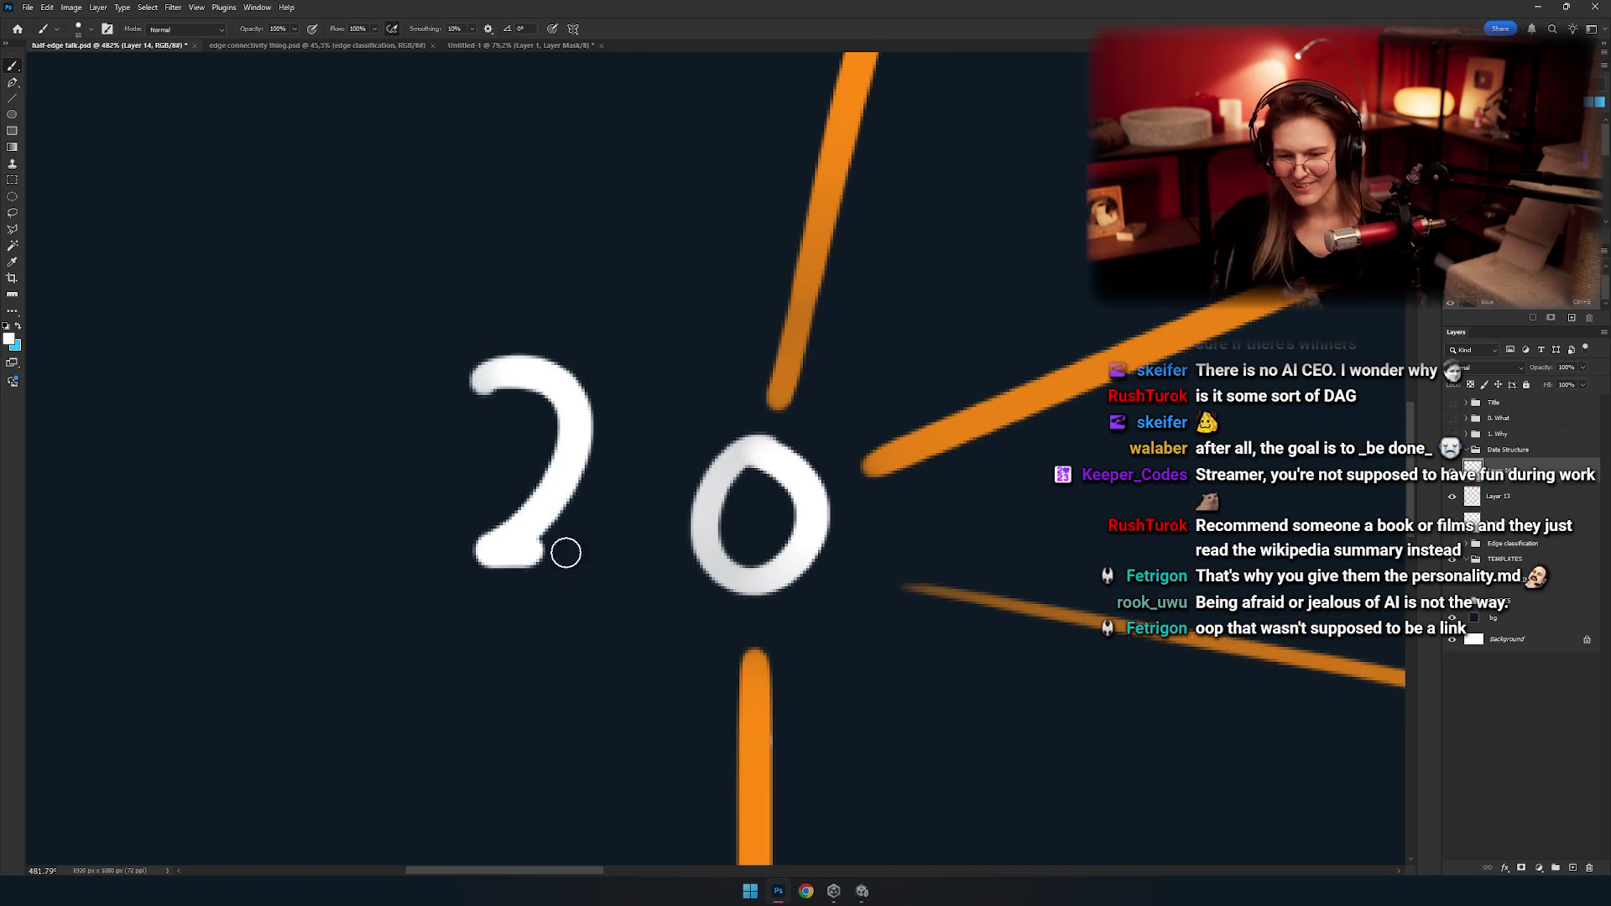
pyautogui.hotkey('ctrl', 'z')
pyautogui.moveTo(419, 390)
pyautogui.mouseDown()
pyautogui.moveTo(591, 566)
pyautogui.moveTo(529, 564)
pyautogui.moveTo(587, 587)
pyautogui.moveTo(562, 579)
pyautogui.mouseUp()
pyautogui.hotkey('ctrl', 'z')
pyautogui.hotkey('ctrl', 'z')
pyautogui.hotkey('ctrl', 'z')
pyautogui.moveTo(395, 363); pyautogui.dragTo(590, 547)
# Undo the last attempt and paint the final 2 beside the left vertex.
pyautogui.hotkey('ctrl', 'z')
pyautogui.moveTo(369, 357); pyautogui.dragTo(539, 528)
pyautogui.hotkey('ctrl', 'z')
pyautogui.moveTo(360, 356); pyautogui.dragTo(551, 541)
pyautogui.scroll(-10, 551, 541)
pyautogui.scroll(2, 552, 418)
pyautogui.scroll(2, 551, 419)
pyautogui.scroll(3, 551, 419)
pyautogui.hotkey('ctrl', 'z')
pyautogui.scroll(2, 551, 419)
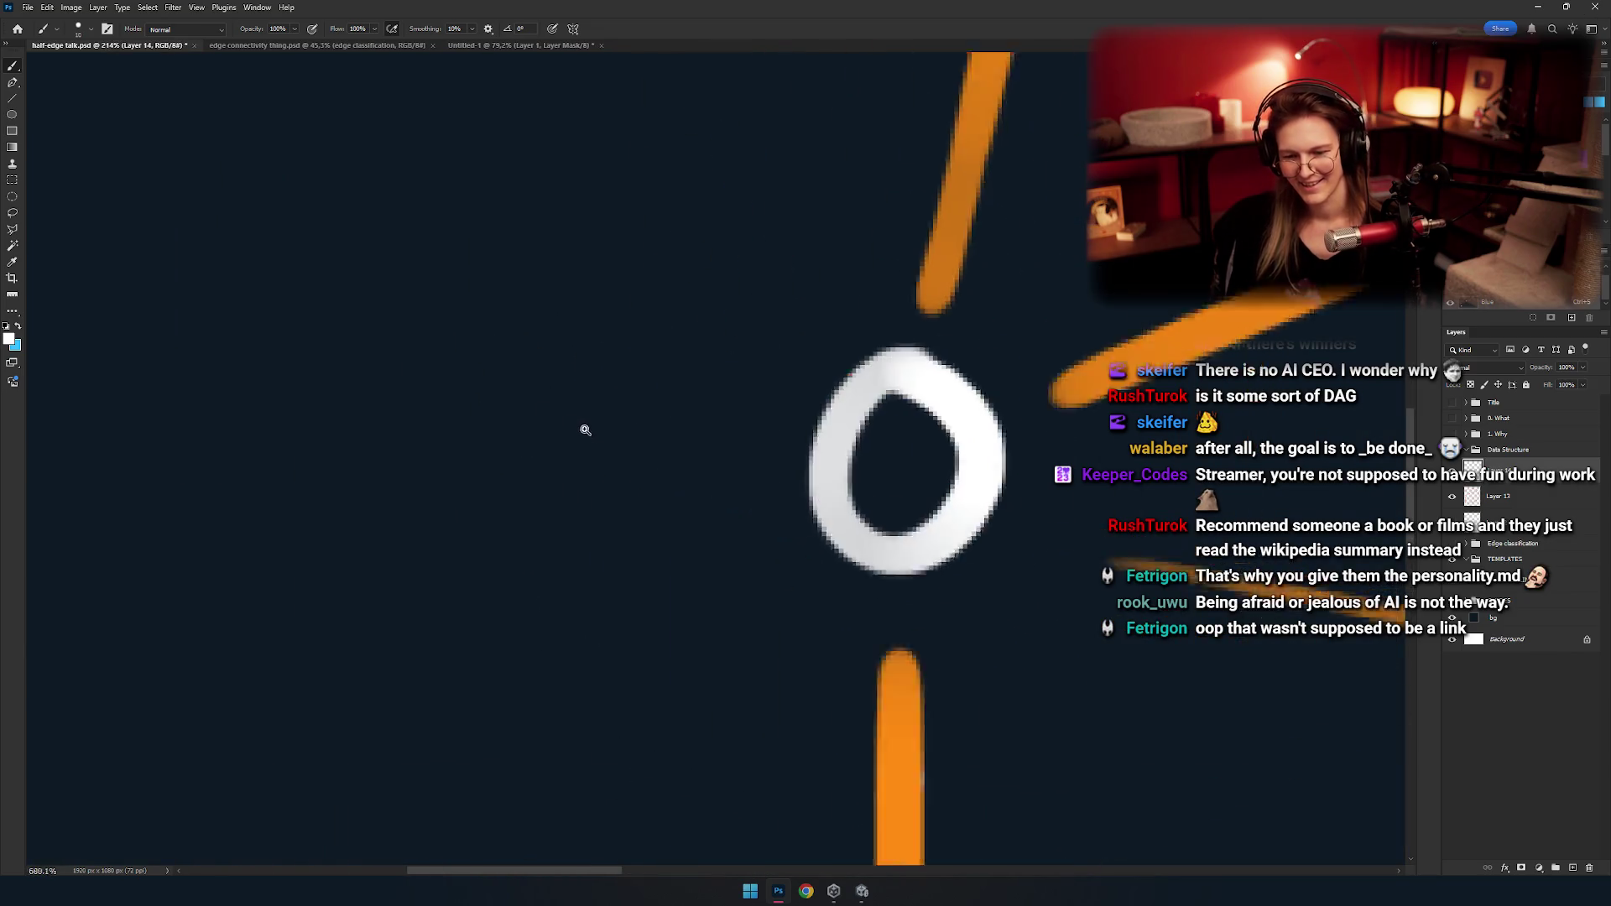
pyautogui.scroll(1, 536, 394)
pyautogui.moveTo(482, 356)
pyautogui.mouseDown()
pyautogui.moveTo(663, 592)
pyautogui.moveTo(565, 363)
pyautogui.moveTo(658, 327)
pyautogui.moveTo(629, 445)
pyautogui.moveTo(635, 408)
pyautogui.moveTo(413, 682)
pyautogui.mouseUp()
pyautogui.scroll(-3, 683, 478)
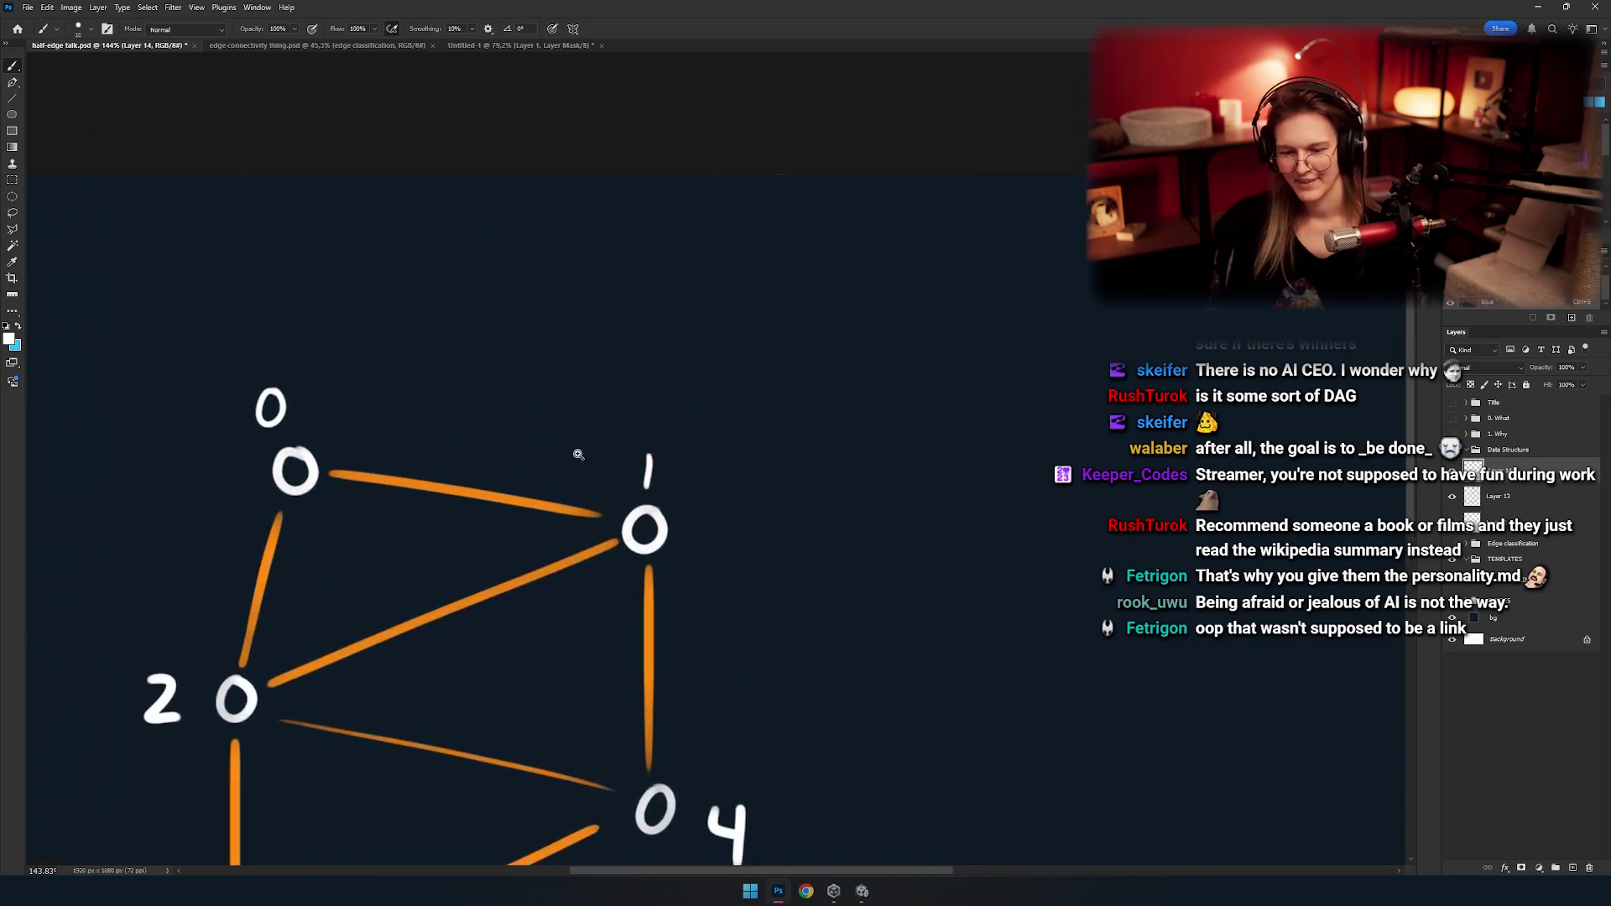
# Try painting a label numeral above the top vertex, then centre the mesh.
pyautogui.scroll(2, 654, 476)
pyautogui.press('e')
pyautogui.scroll(1, 663, 466)
pyautogui.scroll(3, 713, 503)
pyautogui.press('b')
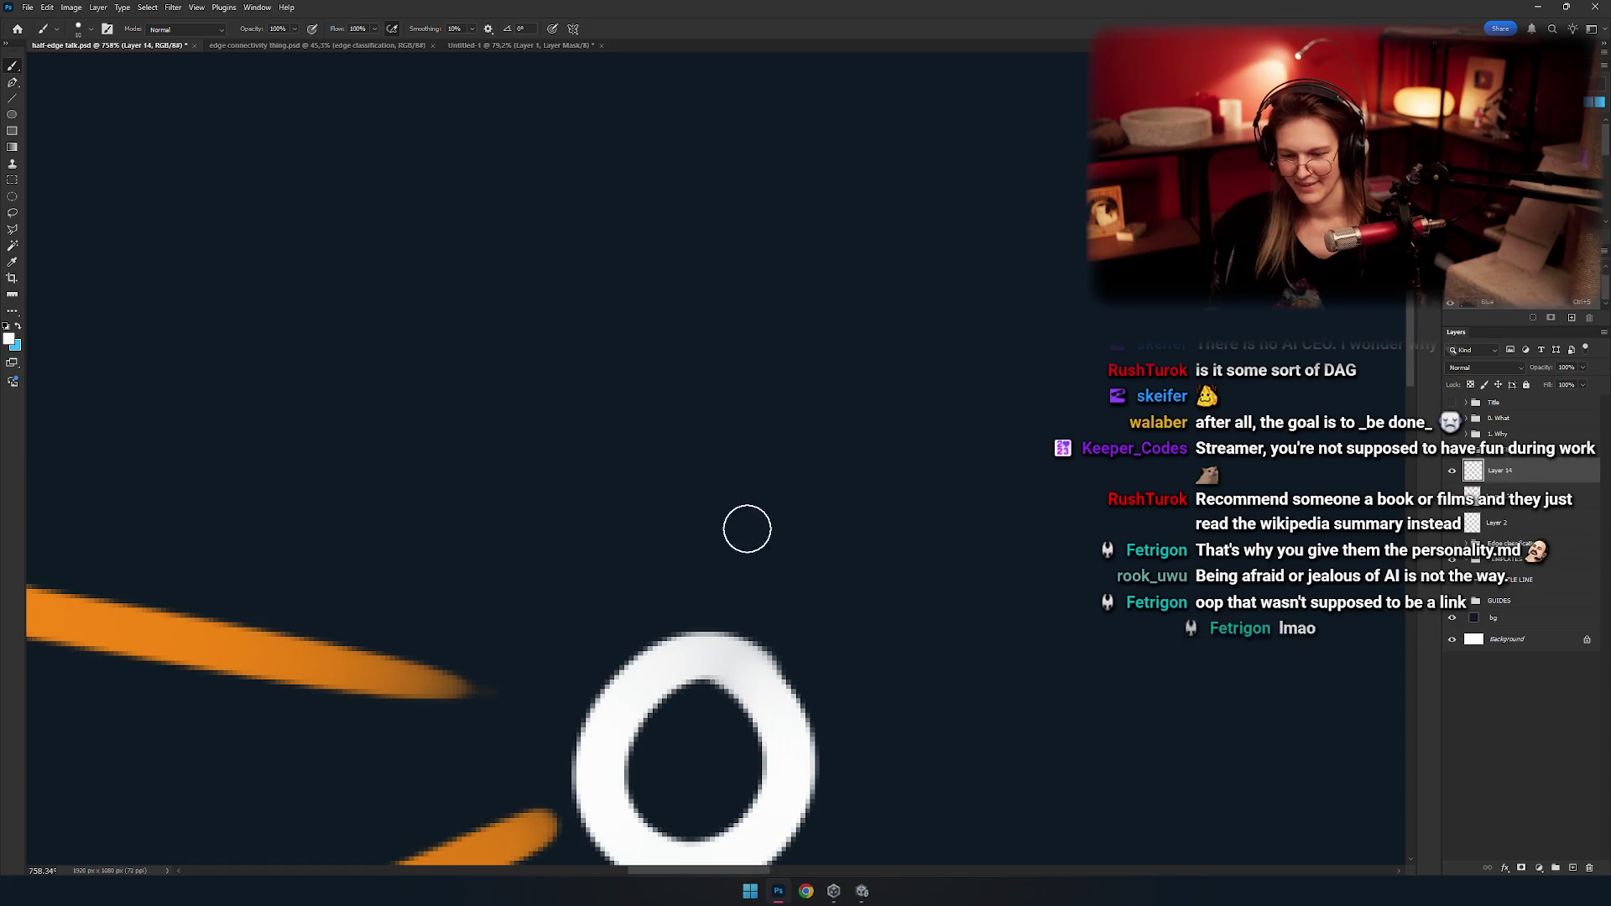
pyautogui.moveTo(863, 563); pyautogui.dragTo(833, 310)
pyautogui.hotkey('ctrl', 'z')
# Replace the small 0 with a larger, neater 0 above the top vertex.
pyautogui.hotkey('ctrl', 'z')
pyautogui.moveTo(859, 568); pyautogui.dragTo(765, 385)
pyautogui.scroll(-5, 764, 385)
pyautogui.scroll(-2, 764, 385)
pyautogui.moveTo(448, 268); pyautogui.dragTo(660, 371)
pyautogui.scroll(5, 660, 371)
pyautogui.hotkey('ctrl', 'z')
pyautogui.moveTo(651, 256); pyautogui.dragTo(714, 308)
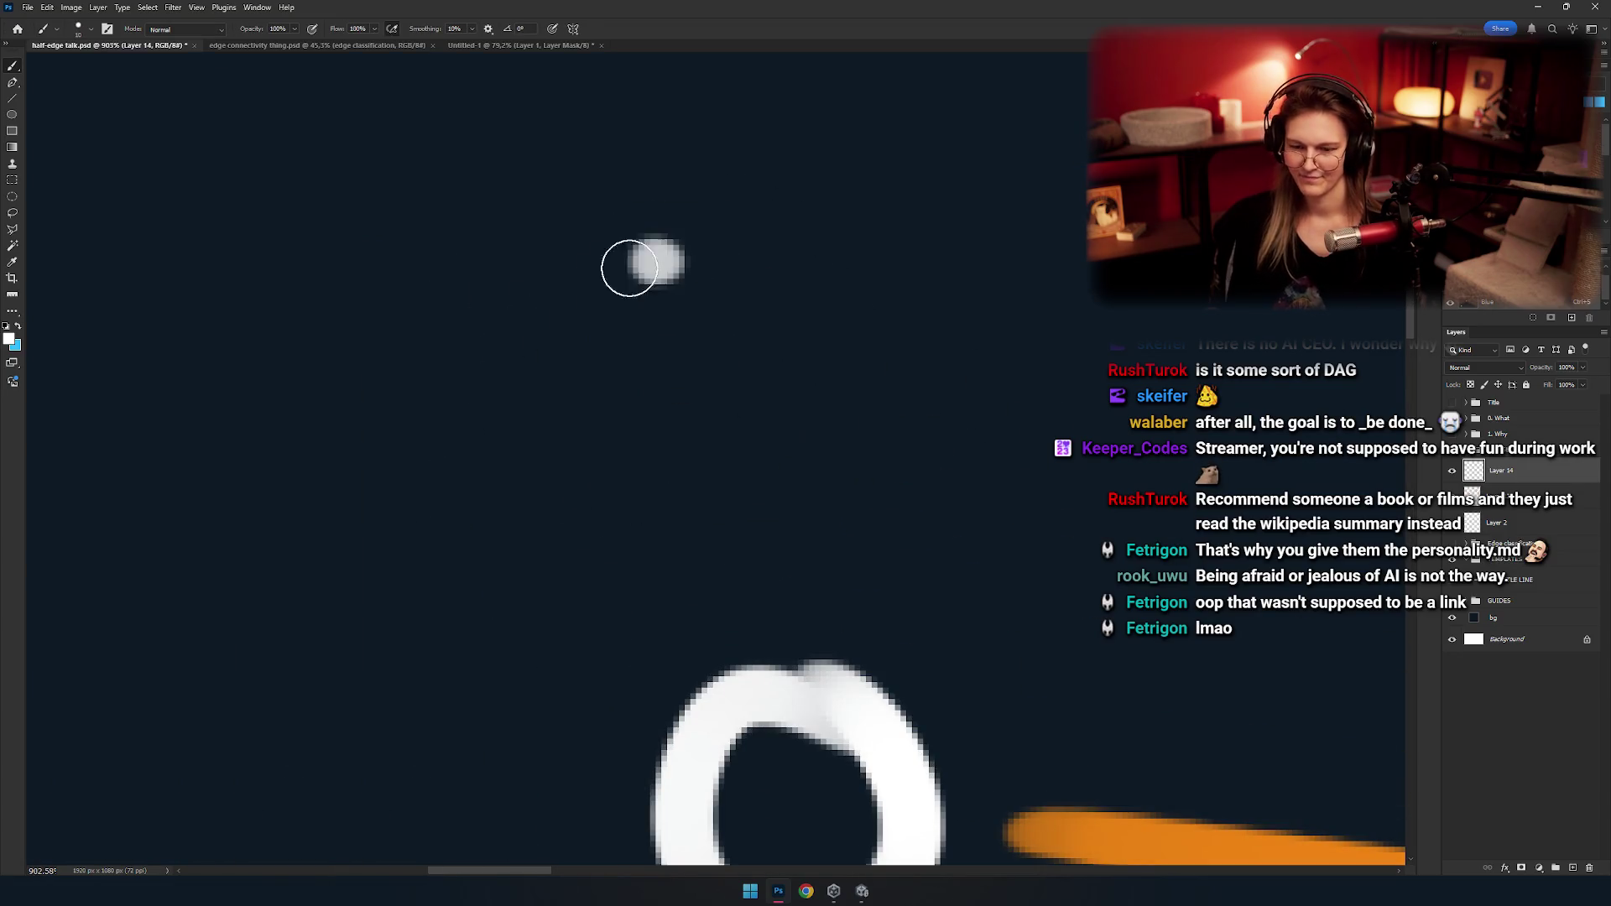
pyautogui.hotkey('ctrl', 'z')
pyautogui.moveTo(663, 247); pyautogui.dragTo(648, 269)
pyautogui.scroll(-5, 587, 335)
pyautogui.scroll(-3, 587, 385)
pyautogui.scroll(-3, 660, 392)
pyautogui.scroll(3, 659, 393)
pyautogui.moveTo(651, 370)
pyautogui.mouseDown()
pyautogui.moveTo(651, 400)
pyautogui.moveTo(712, 420)
pyautogui.moveTo(608, 416)
pyautogui.moveTo(666, 468)
pyautogui.mouseUp()
# Try a bar across the 0 label and undo it.
pyautogui.scroll(2, 711, 425)
pyautogui.scroll(3, 824, 485)
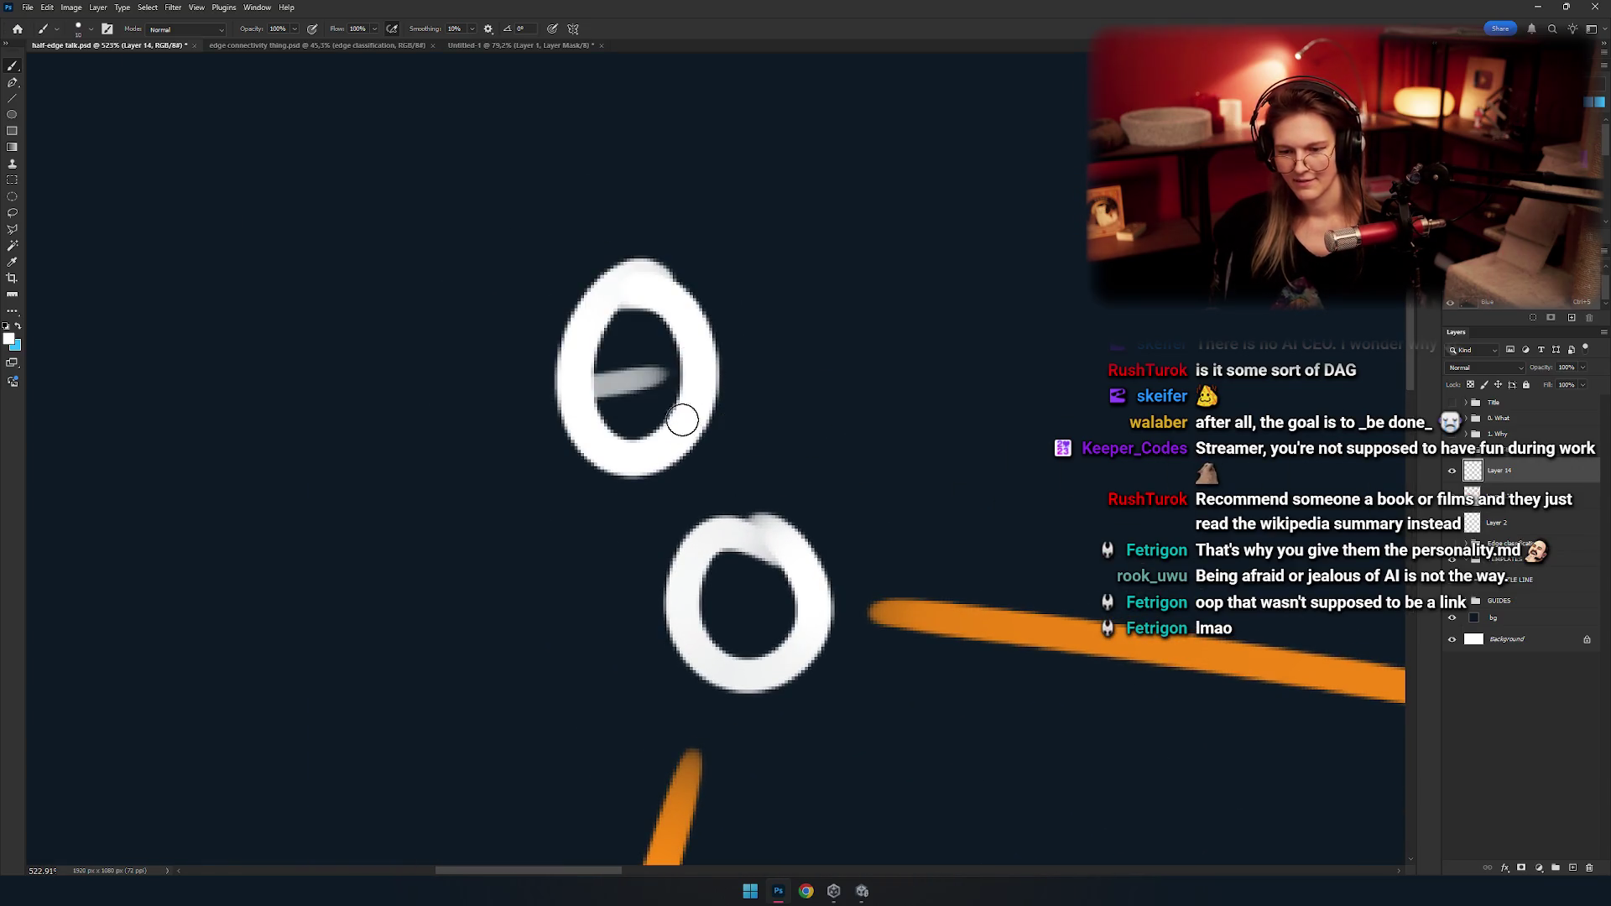
pyautogui.scroll(-2, 603, 386)
pyautogui.scroll(-1, 638, 403)
pyautogui.scroll(3, 658, 417)
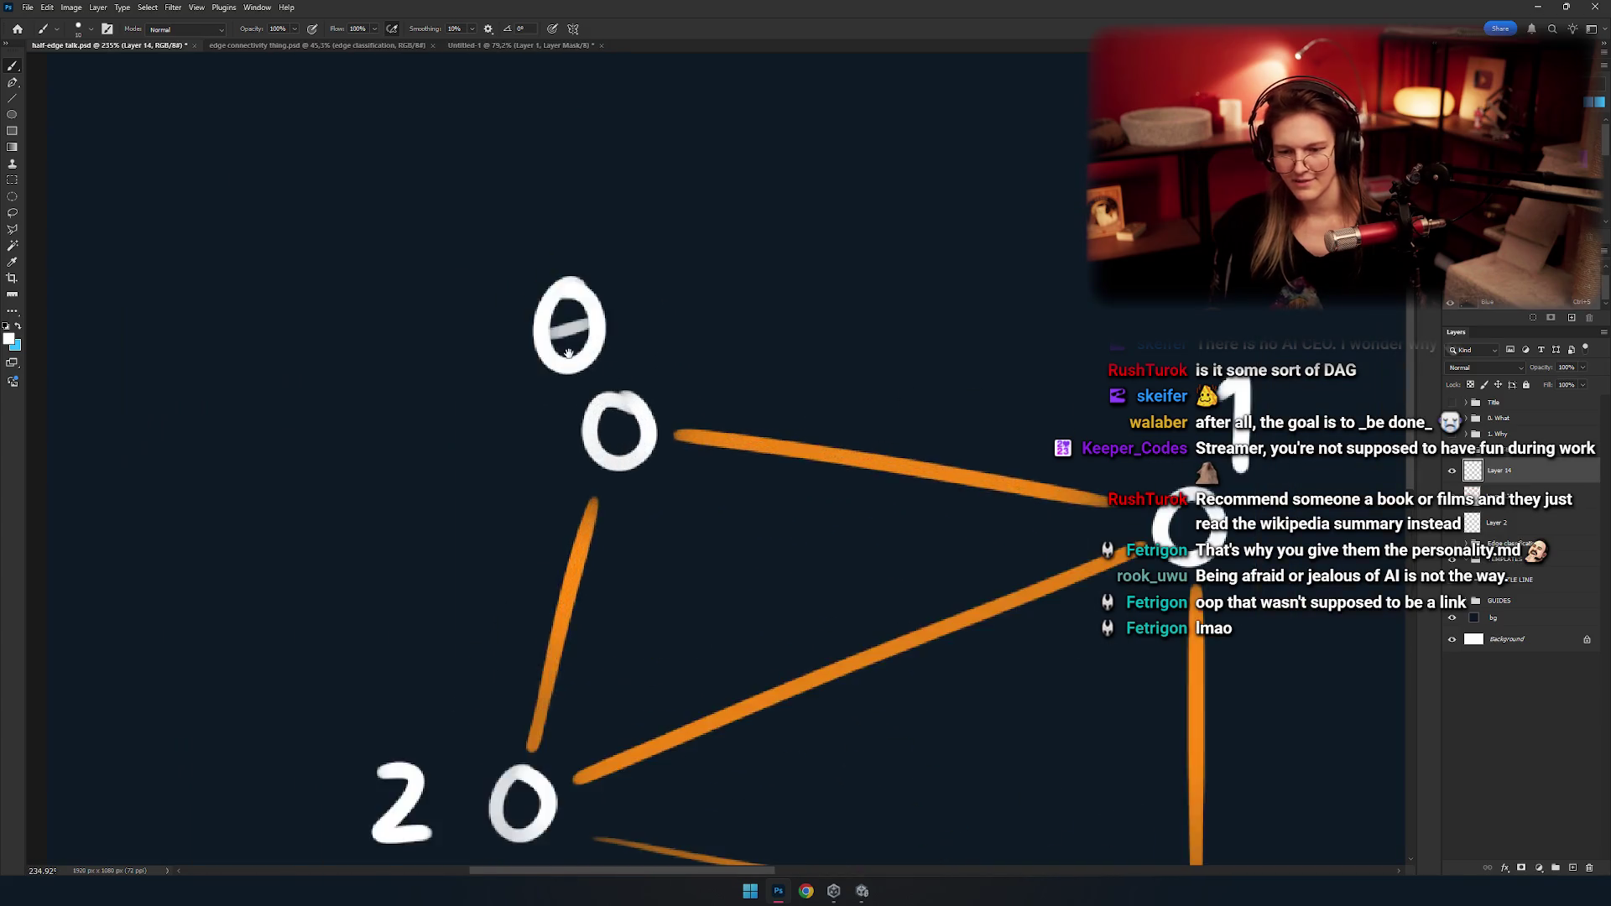
pyautogui.scroll(2, 785, 420)
pyautogui.hotkey('ctrl', 'z')
pyautogui.moveTo(856, 402)
pyautogui.mouseDown()
pyautogui.moveTo(621, 461)
pyautogui.moveTo(902, 395)
pyautogui.moveTo(684, 442)
pyautogui.moveTo(932, 414)
pyautogui.moveTo(386, 460)
pyautogui.moveTo(579, 448)
pyautogui.mouseUp()
pyautogui.hotkey('ctrl', 'z')
# Try a diagonal slash through the 0, undo it, and zoom out.
pyautogui.hotkey('ctrl', 'z')
pyautogui.hotkey('ctrl', 'z')
pyautogui.hotkey('ctrl', 'z')
pyautogui.hotkey('ctrl', 'z')
pyautogui.hotkey('ctrl', 'z')
pyautogui.moveTo(381, 500); pyautogui.dragTo(558, 396)
pyautogui.hotkey('ctrl', 'z')
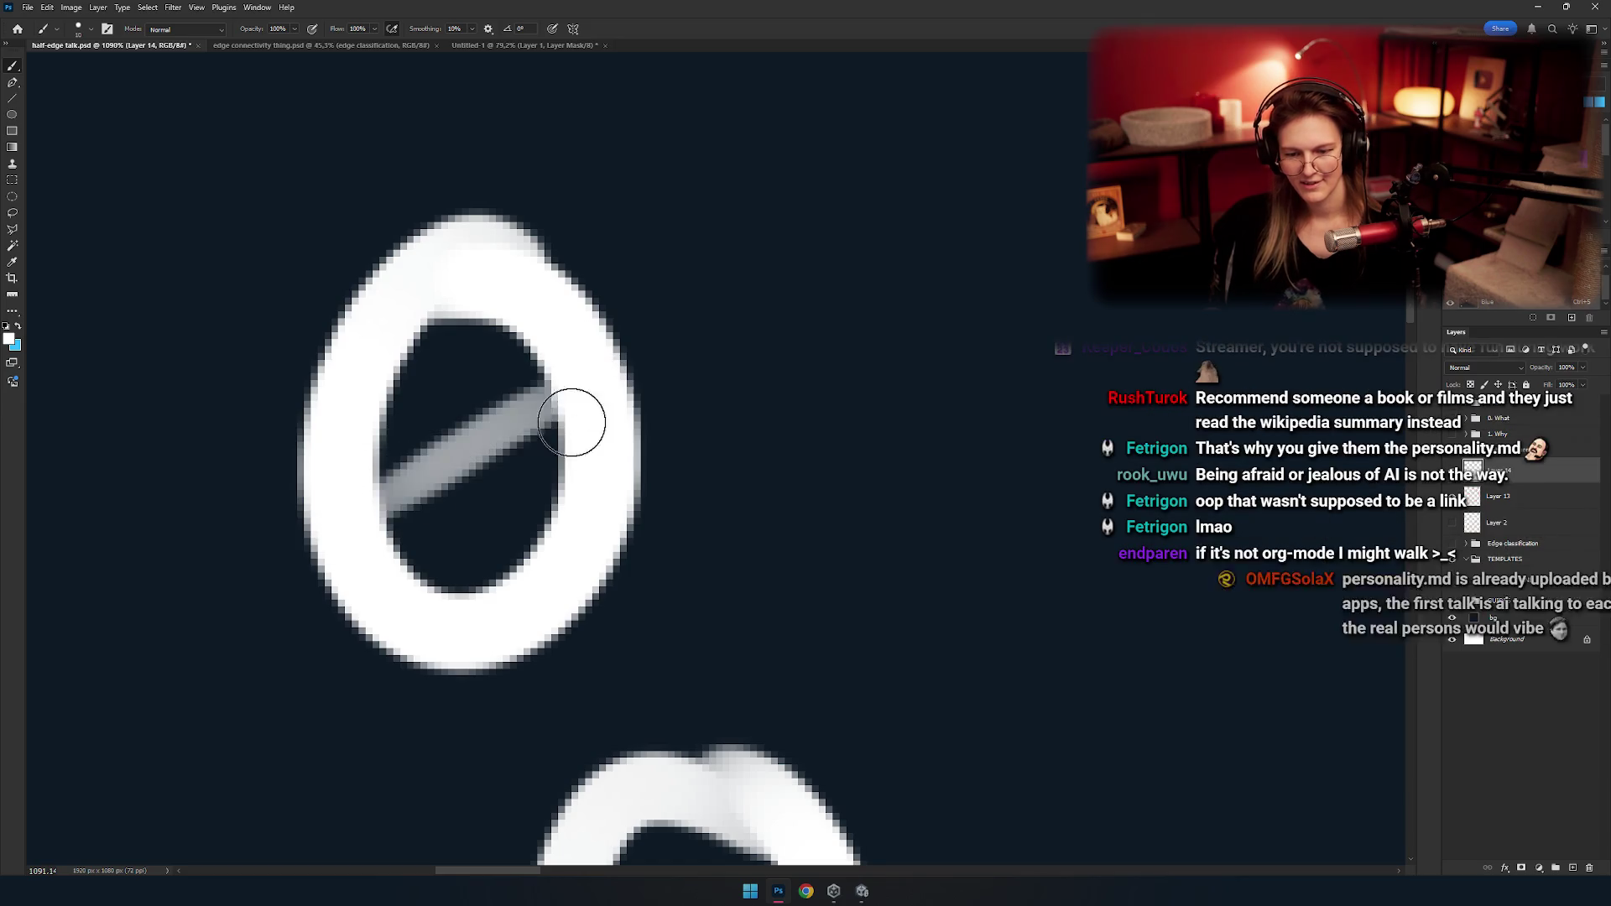
pyautogui.hotkey('ctrl', 'z')
pyautogui.scroll(-10, 600, 462)
pyautogui.scroll(-5, 607, 449)
pyautogui.scroll(-2, 621, 432)
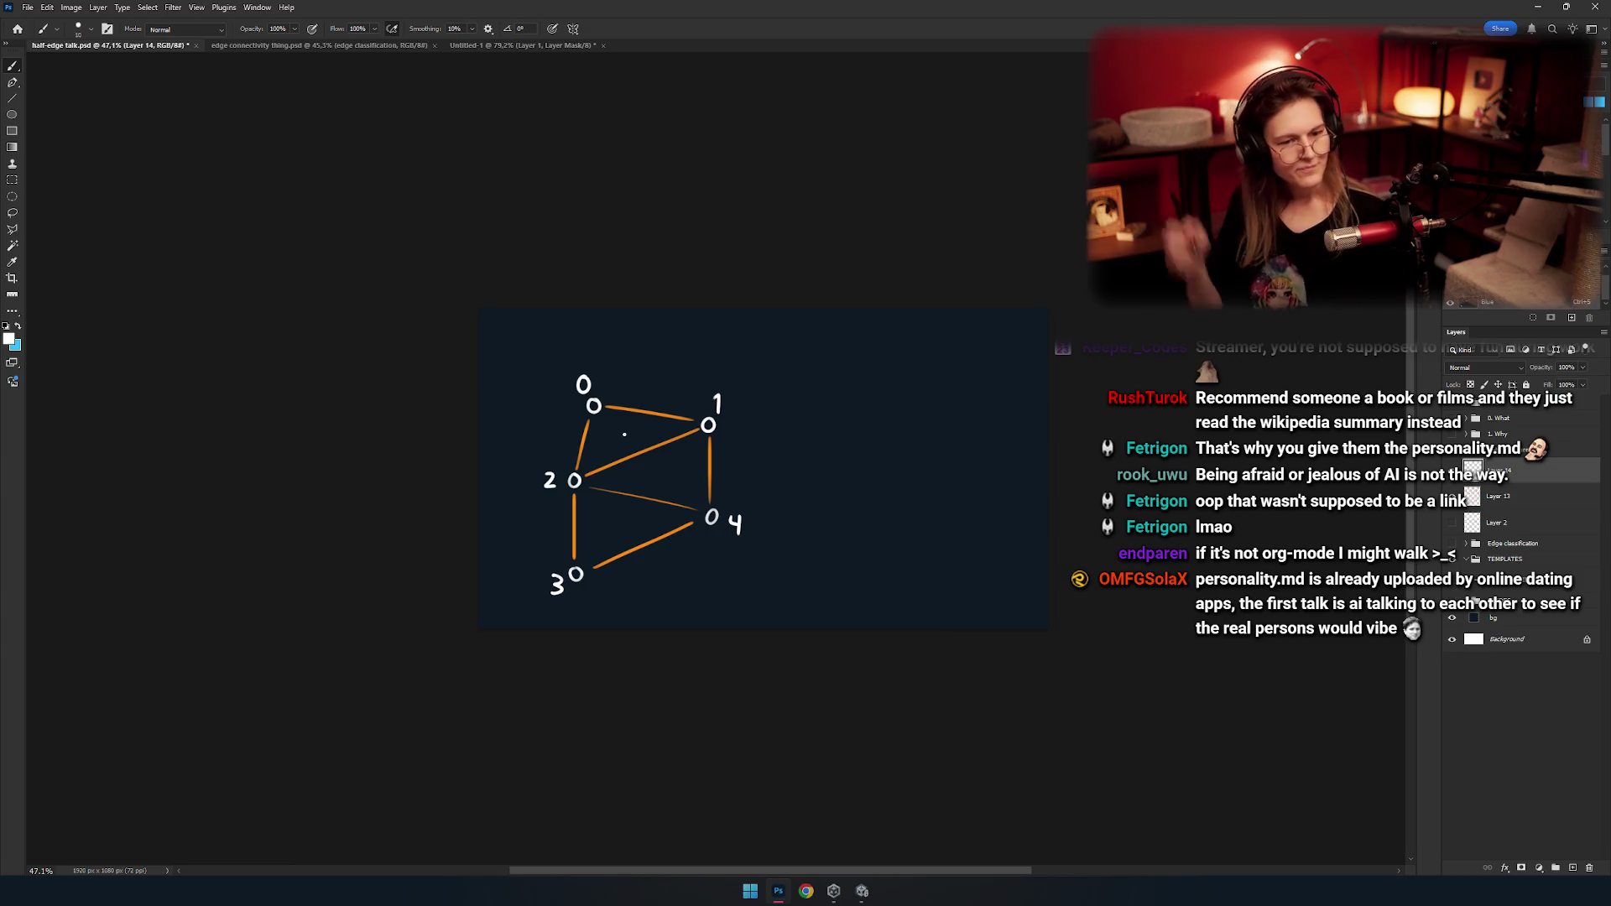
# Select the 3 label and shift it left and down beside its vertex.
pyautogui.scroll(5, 624, 434)
pyautogui.scroll(-2, 646, 526)
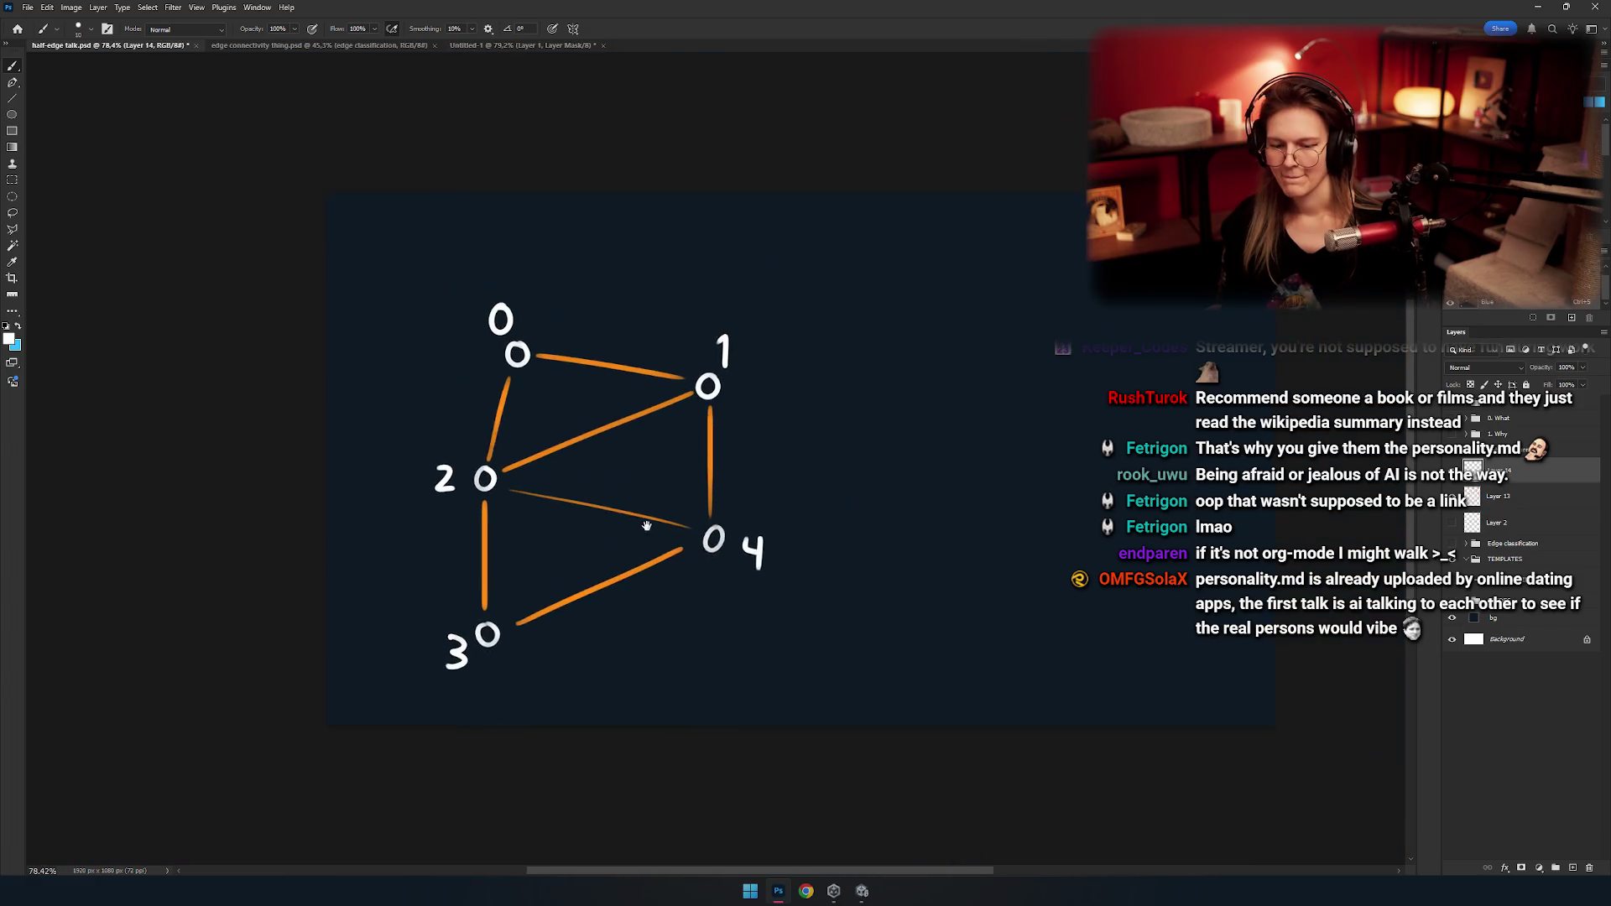
pyautogui.hscroll(3, 642, 524)
pyautogui.hscroll(-4, 536, 521)
pyautogui.scroll(-2, 498, 557)
pyautogui.moveTo(370, 475); pyautogui.dragTo(594, 647)
pyautogui.moveTo(521, 557); pyautogui.dragTo(495, 570)
# Select the 0 label and nudge it up and left above the top vertex.
pyautogui.scroll(3, 499, 562)
pyautogui.hscroll(4, 503, 575)
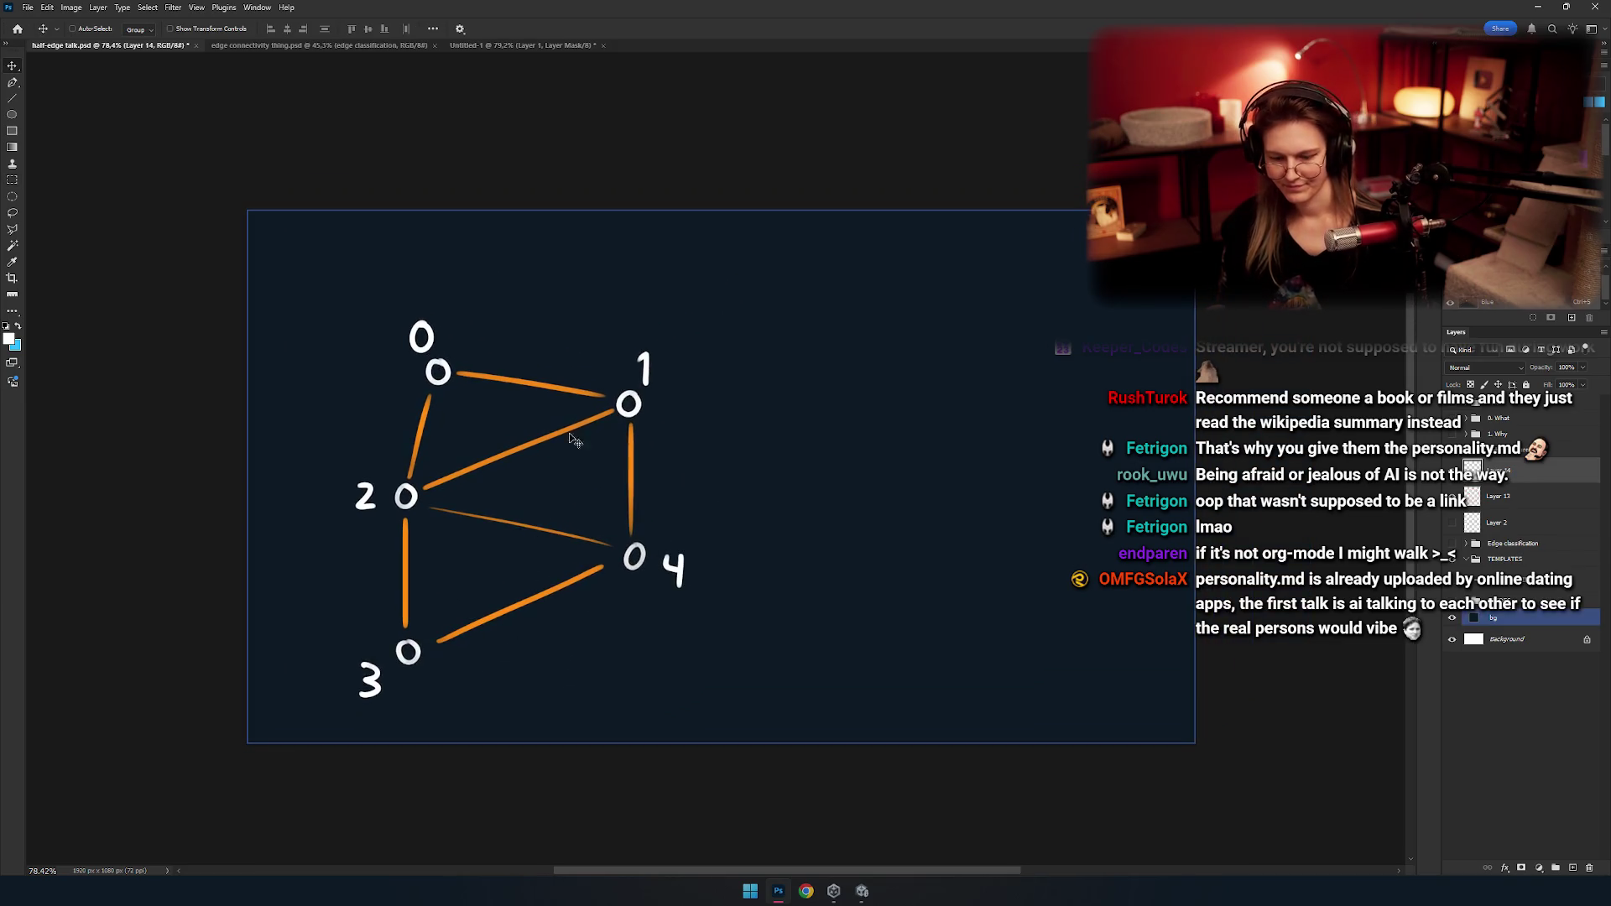
pyautogui.moveTo(688, 317)
pyautogui.mouseDown()
pyautogui.moveTo(575, 422)
pyautogui.moveTo(613, 436)
pyautogui.mouseUp()
pyautogui.moveTo(370, 277); pyautogui.dragTo(526, 398)
pyautogui.moveTo(451, 329); pyautogui.dragTo(436, 321)
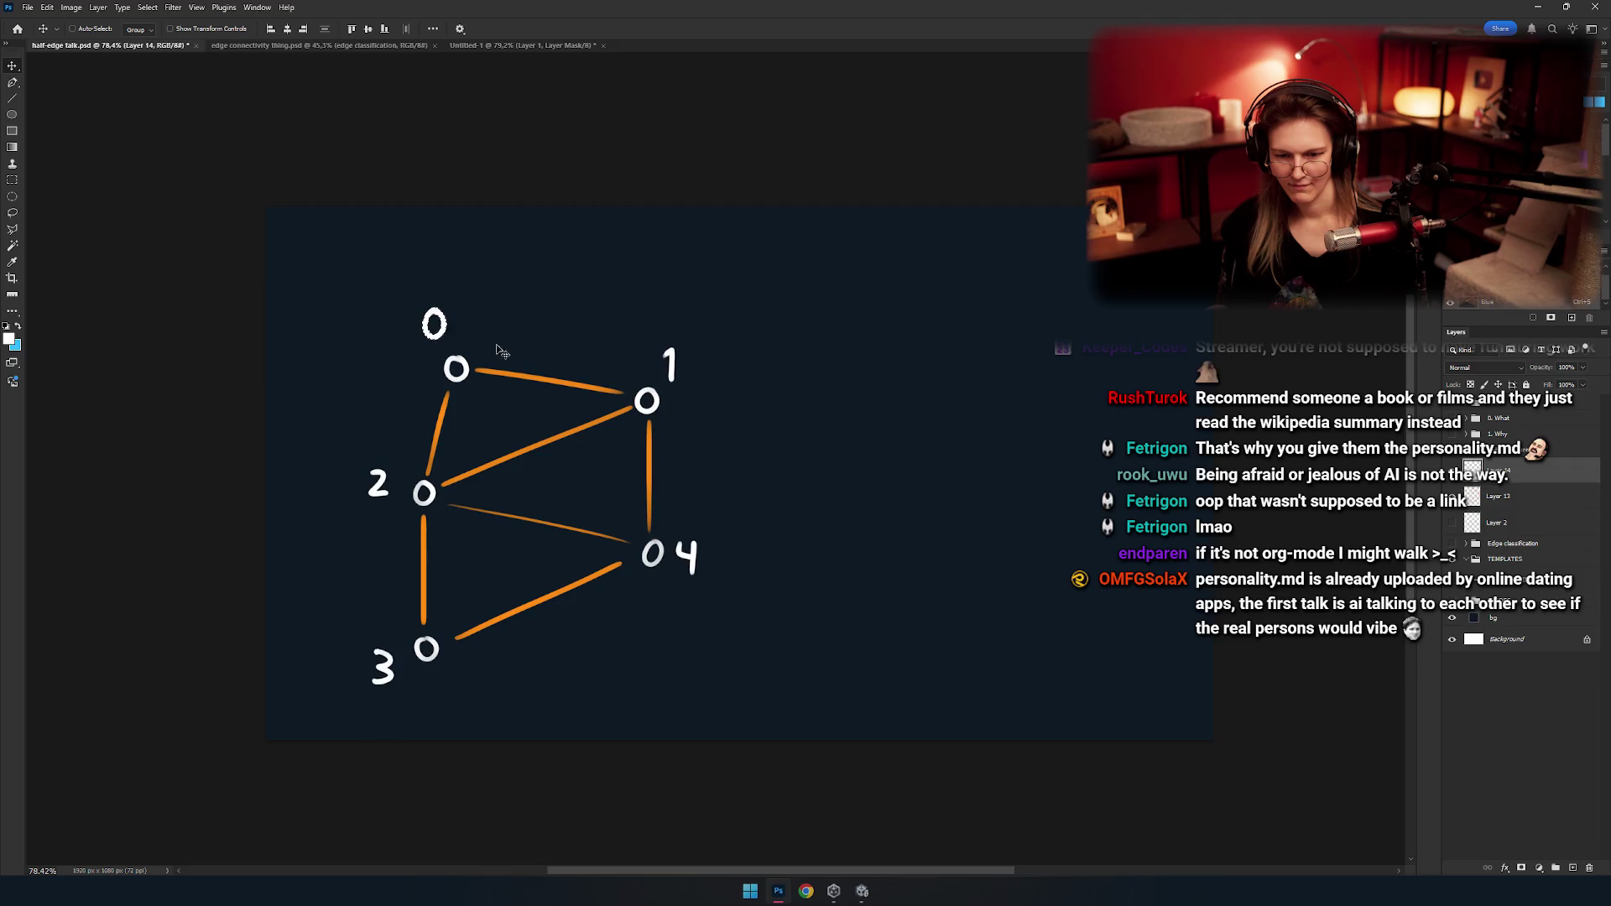
pyautogui.moveTo(453, 331); pyautogui.dragTo(444, 324)
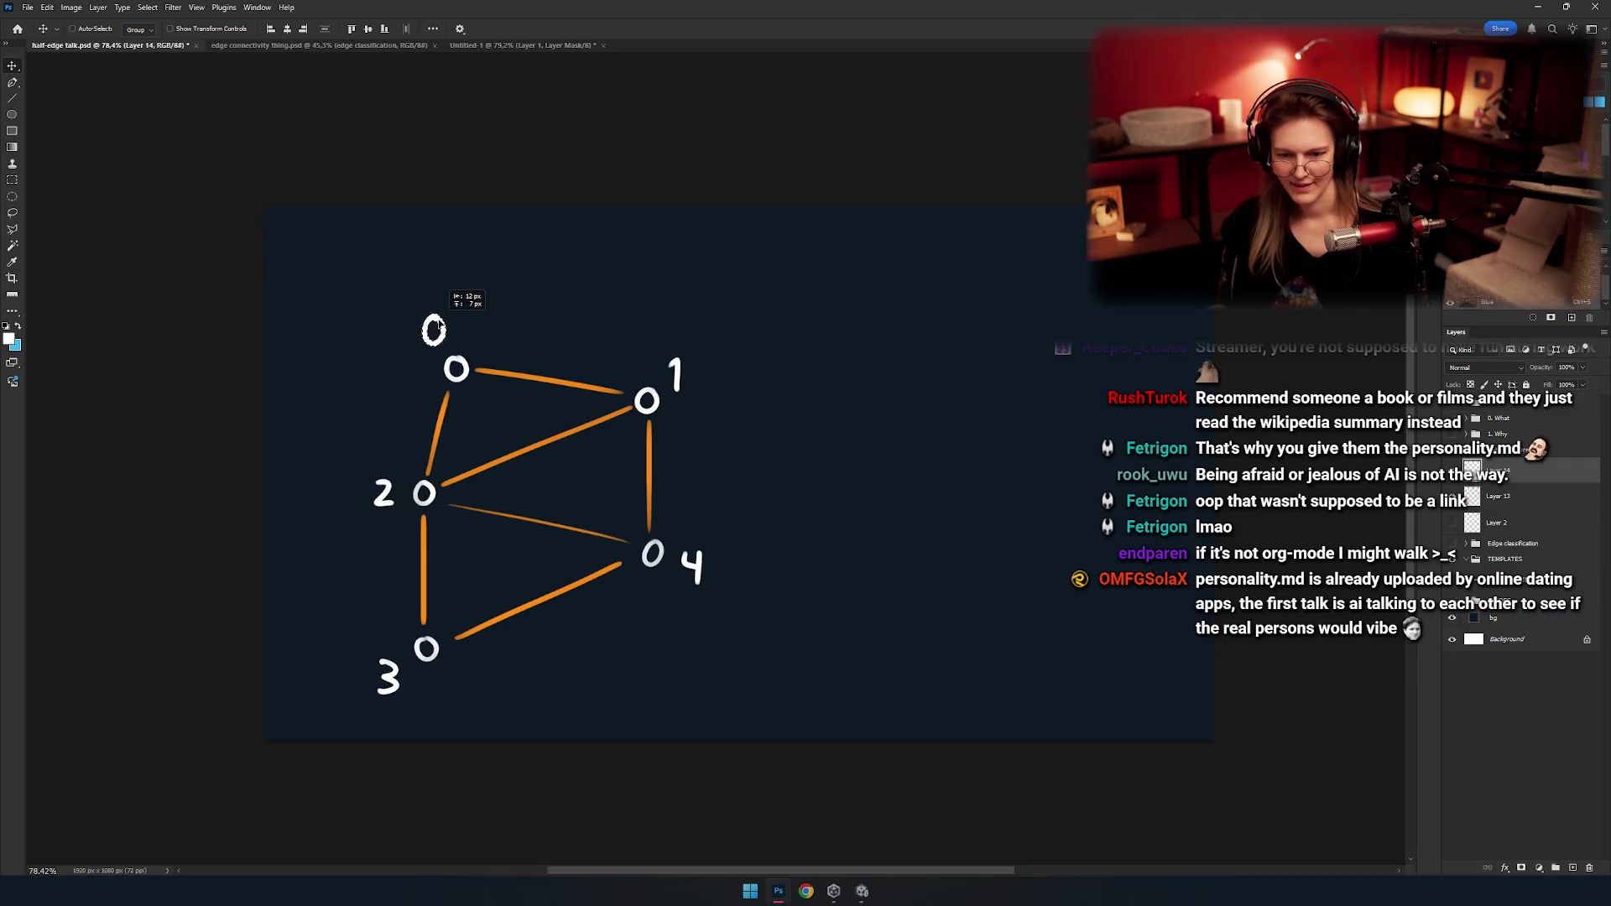
pyautogui.scroll(-2, 598, 464)
pyautogui.scroll(1, 598, 465)
pyautogui.scroll(1, 565, 436)
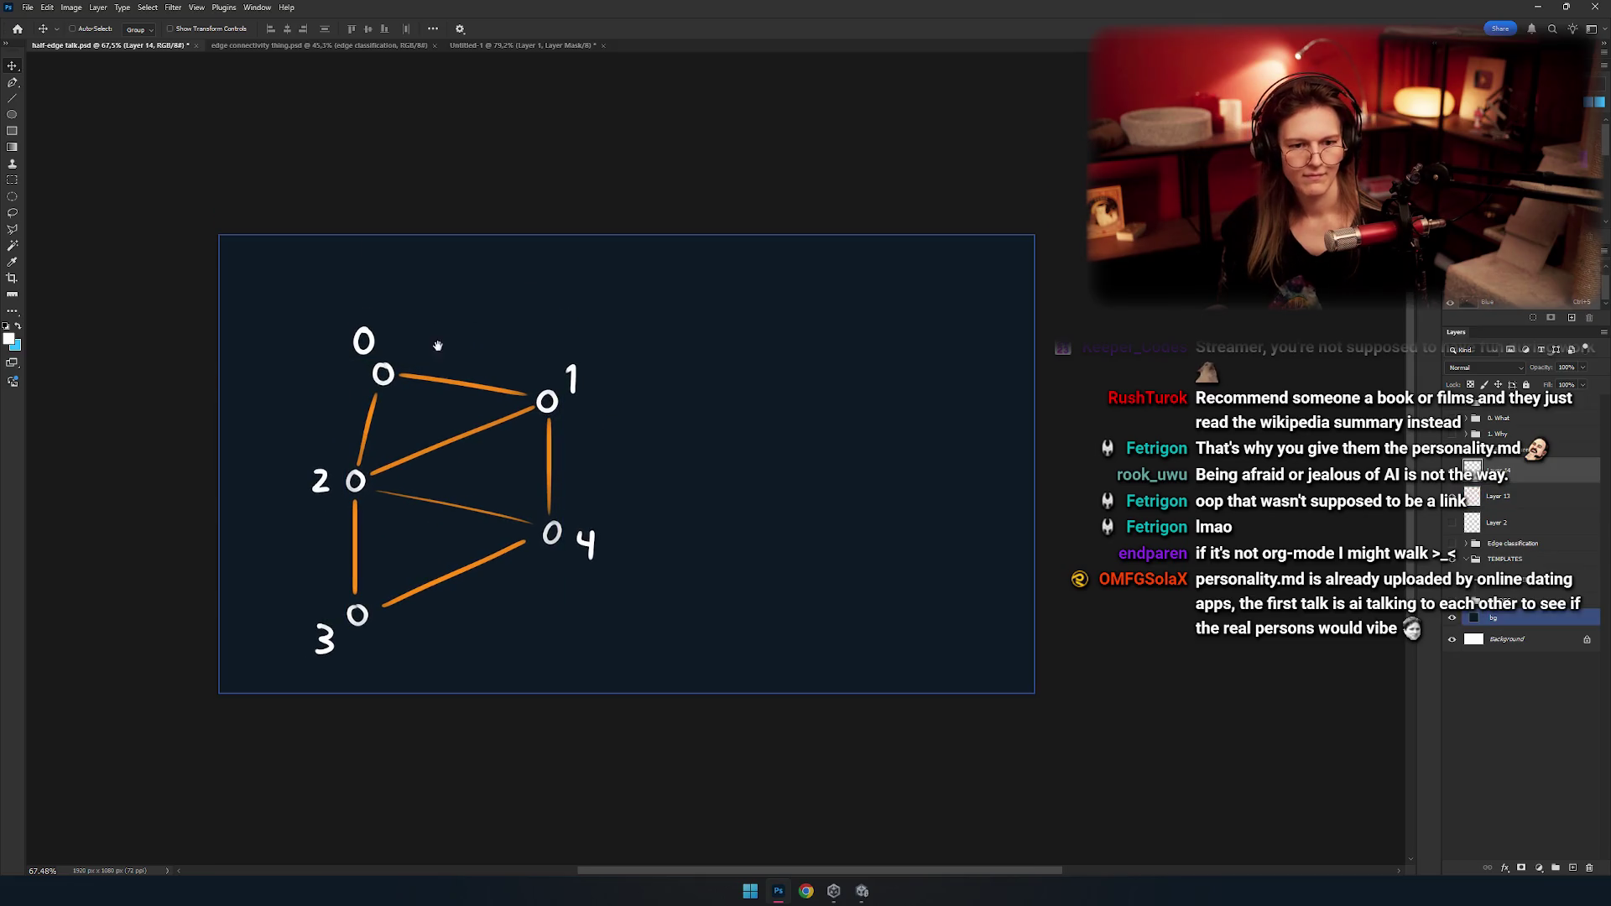
pyautogui.hscroll(1, 590, 486)
pyautogui.hscroll(1, 557, 457)
pyautogui.scroll(1, 504, 428)
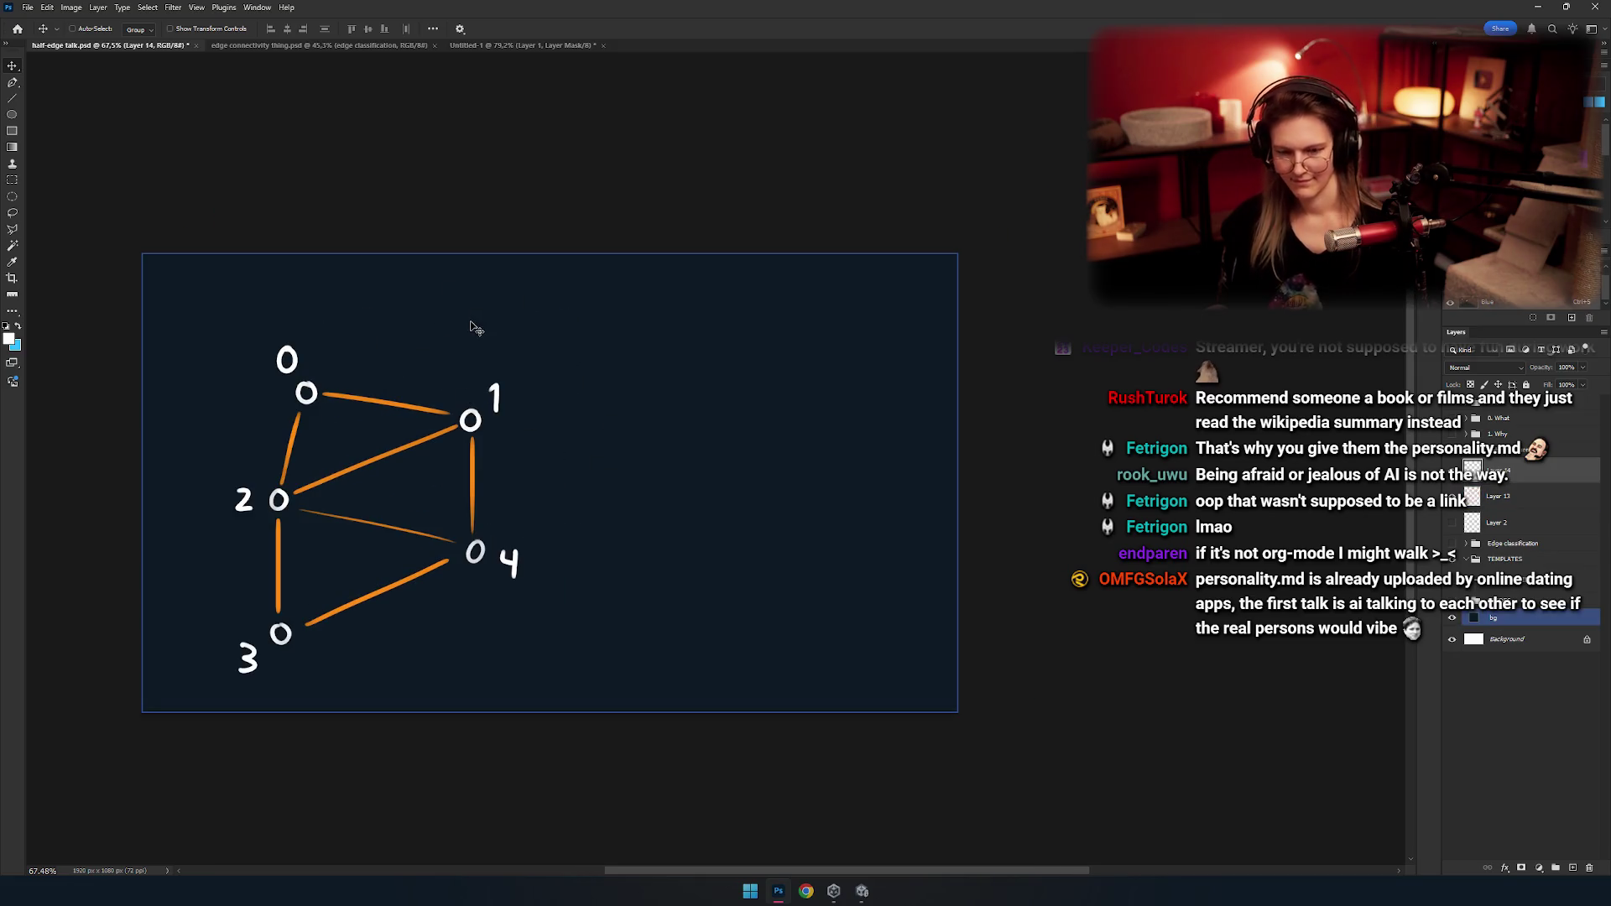
pyautogui.scroll(1, 565, 443)
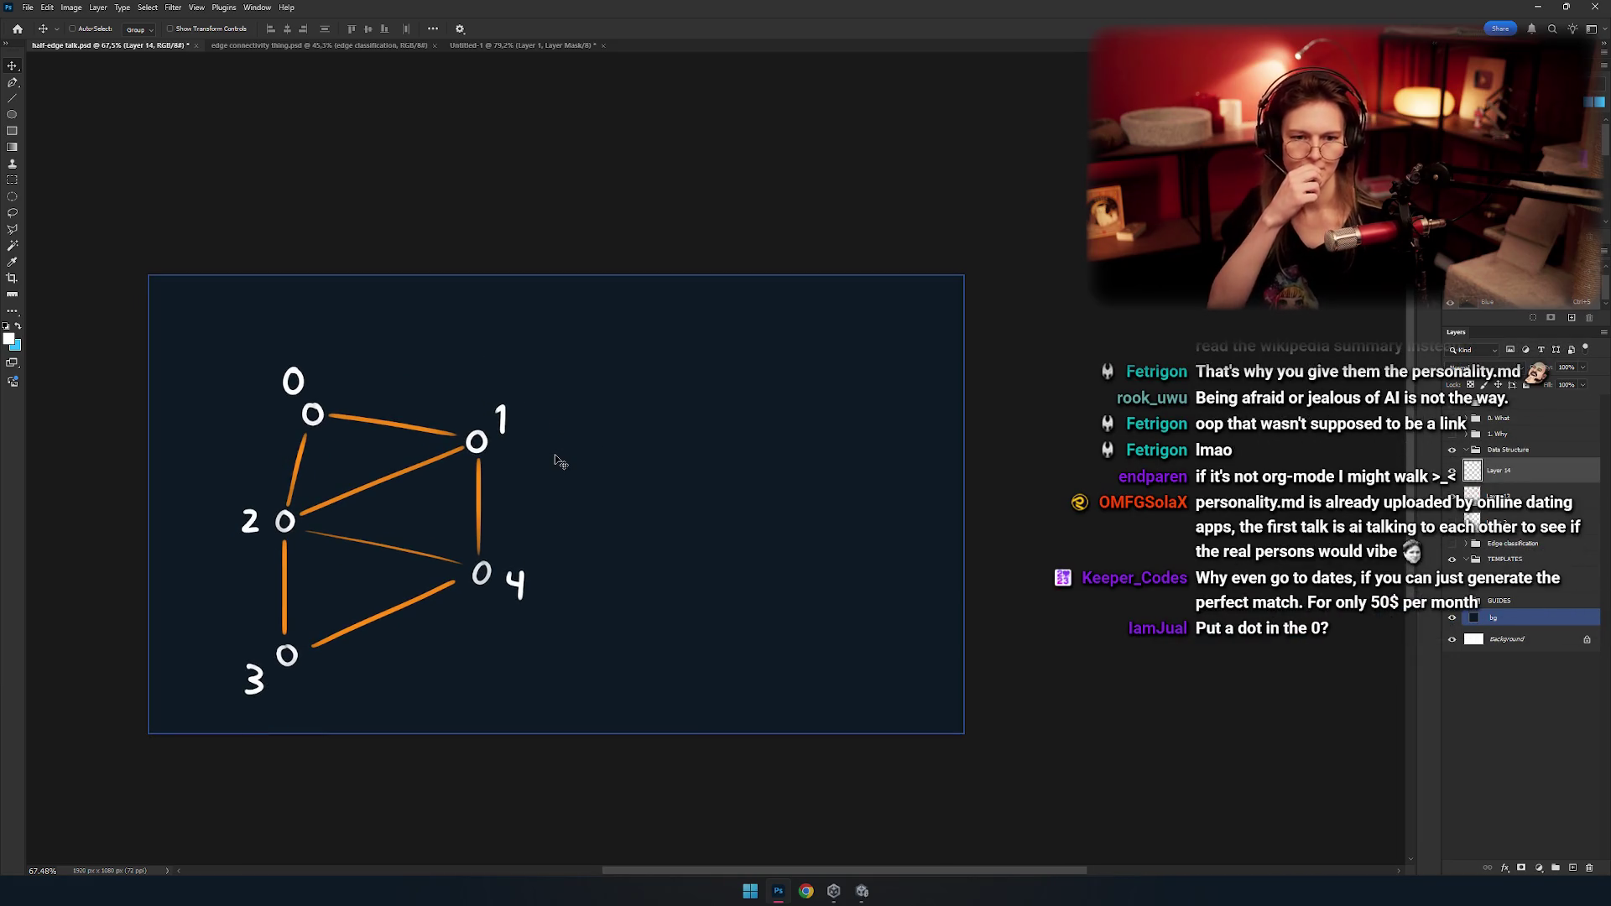
pyautogui.hscroll(-2, 464, 461)
pyautogui.scroll(1, 550, 453)
pyautogui.scroll(3, 610, 428)
pyautogui.press('b')
pyautogui.scroll(4, 532, 424)
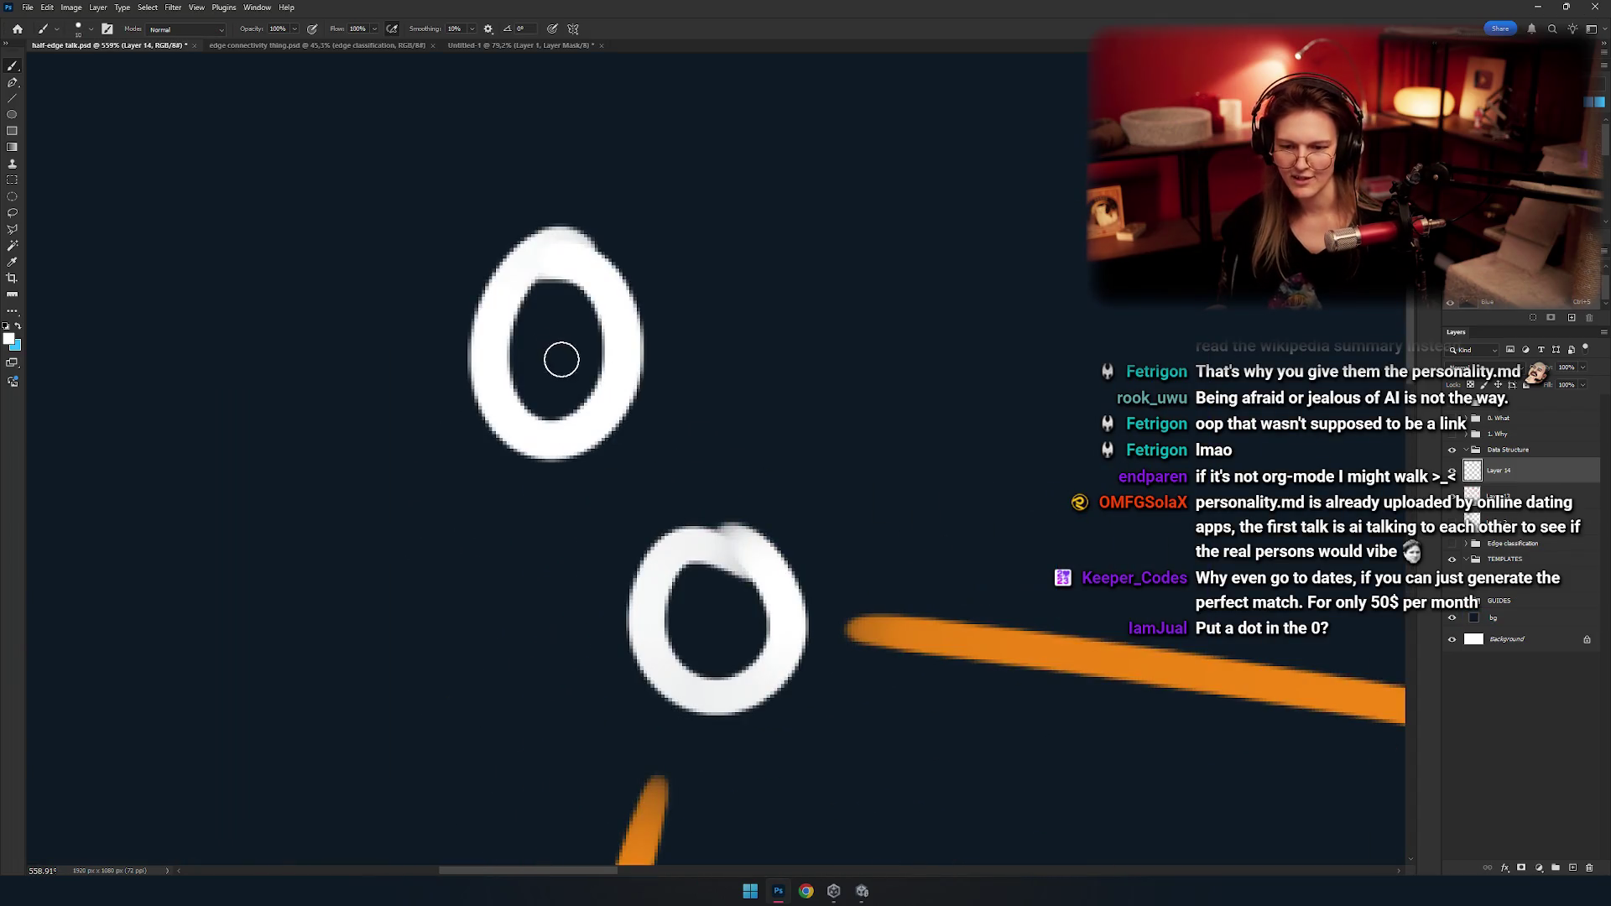
pyautogui.scroll(-4, 539, 470)
pyautogui.scroll(-2, 514, 476)
pyautogui.moveTo(514, 475); pyautogui.dragTo(461, 470)
pyautogui.scroll(2, 629, 476)
pyautogui.moveTo(628, 476); pyautogui.dragTo(511, 402)
pyautogui.hscroll(1, 635, 335)
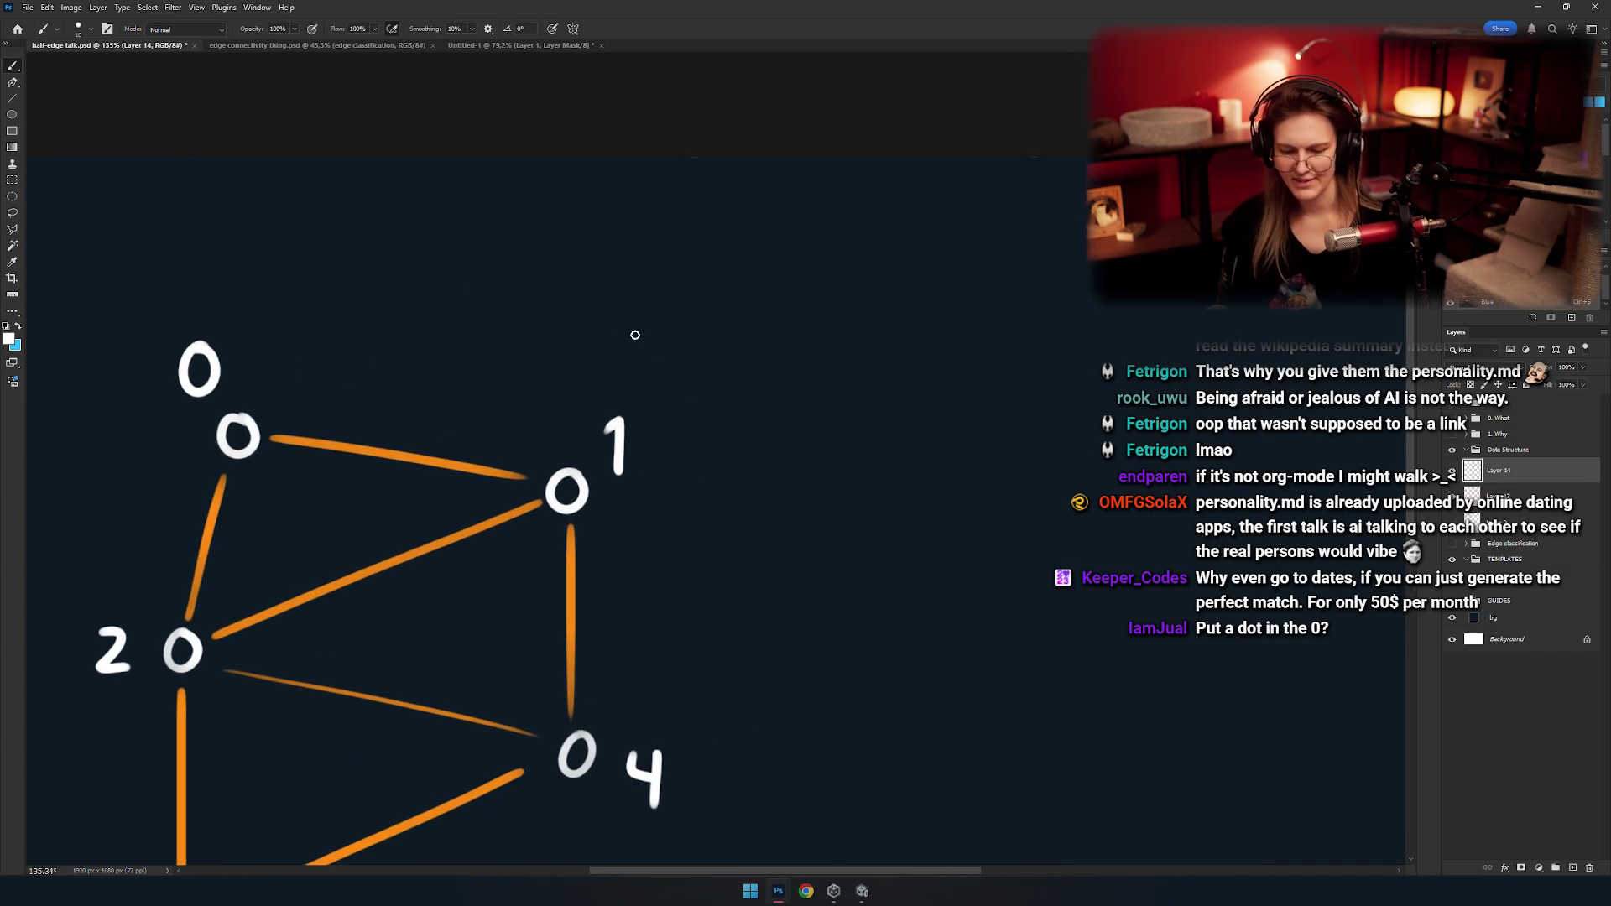
pyautogui.hscroll(1, 679, 419)
pyautogui.hscroll(-2, 561, 302)
pyautogui.scroll(-2, 634, 335)
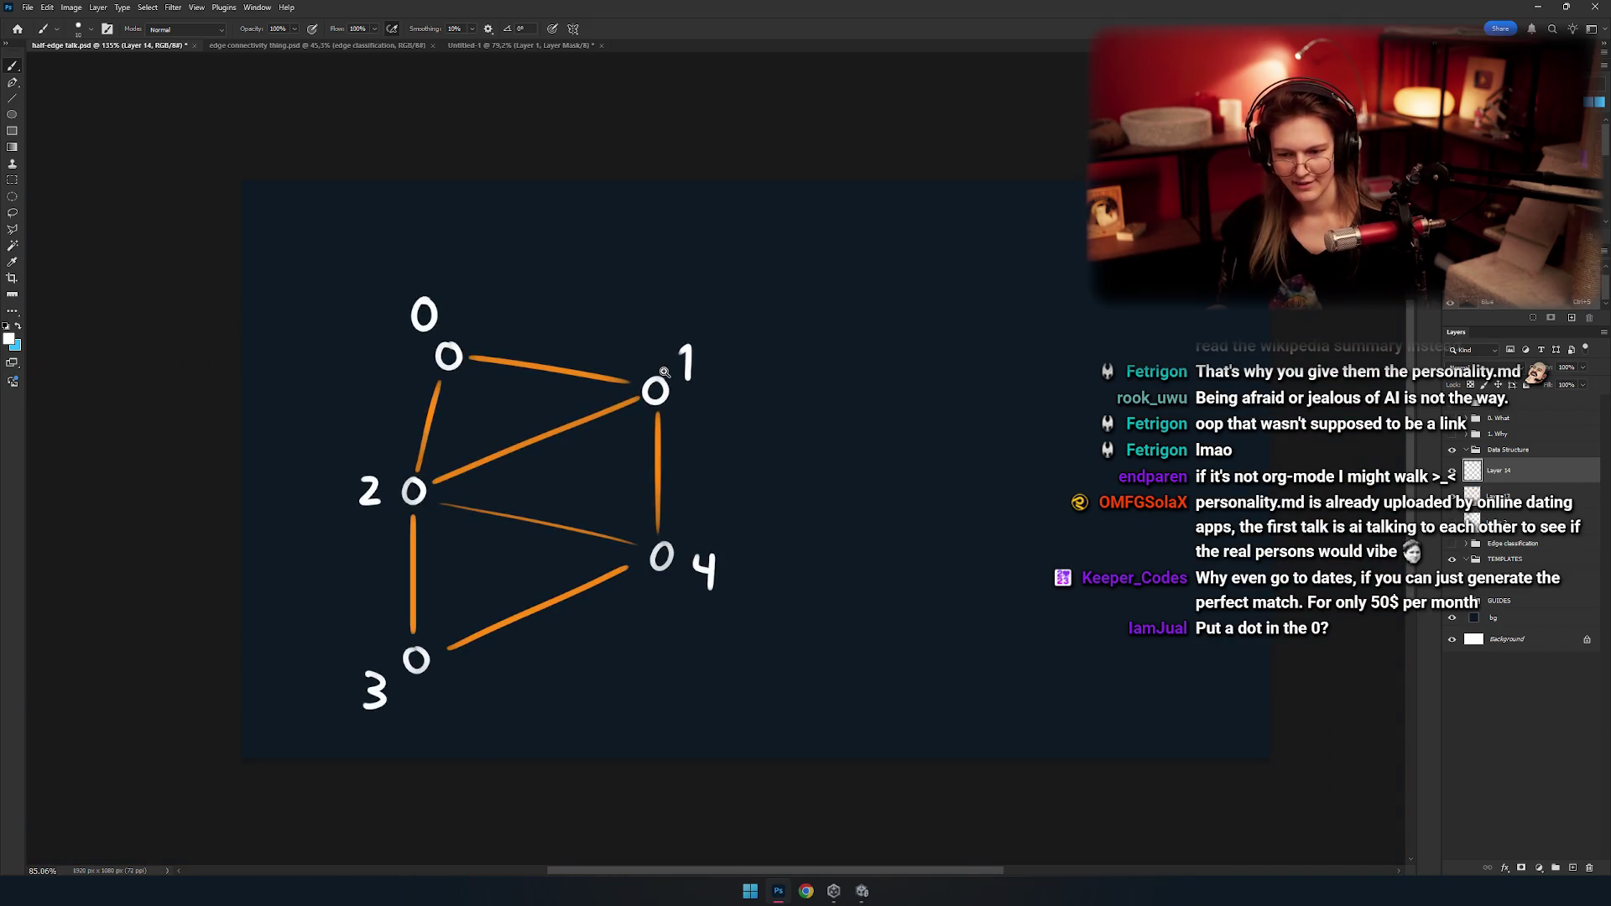
pyautogui.moveTo(545, 479)
pyautogui.mouseDown()
pyautogui.moveTo(604, 406)
pyautogui.moveTo(618, 414)
pyautogui.moveTo(586, 475)
pyautogui.moveTo(525, 532)
pyautogui.moveTo(597, 471)
pyautogui.moveTo(636, 474)
pyautogui.moveTo(562, 484)
pyautogui.moveTo(548, 383)
pyautogui.moveTo(579, 435)
pyautogui.moveTo(680, 356)
pyautogui.mouseUp()
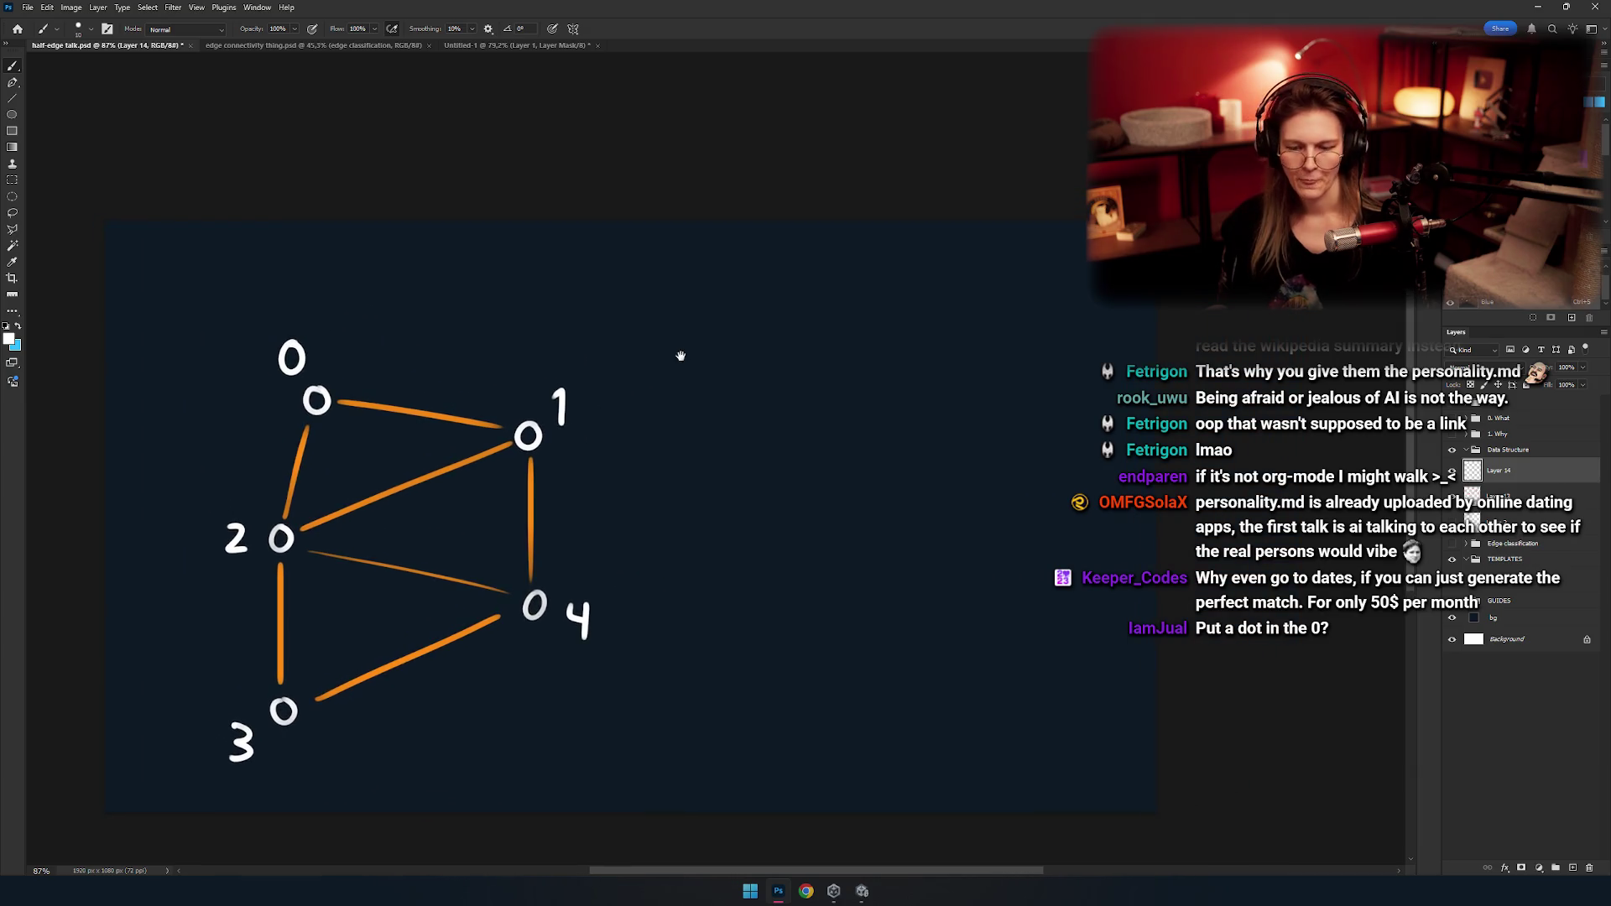
pyautogui.click(634, 304)
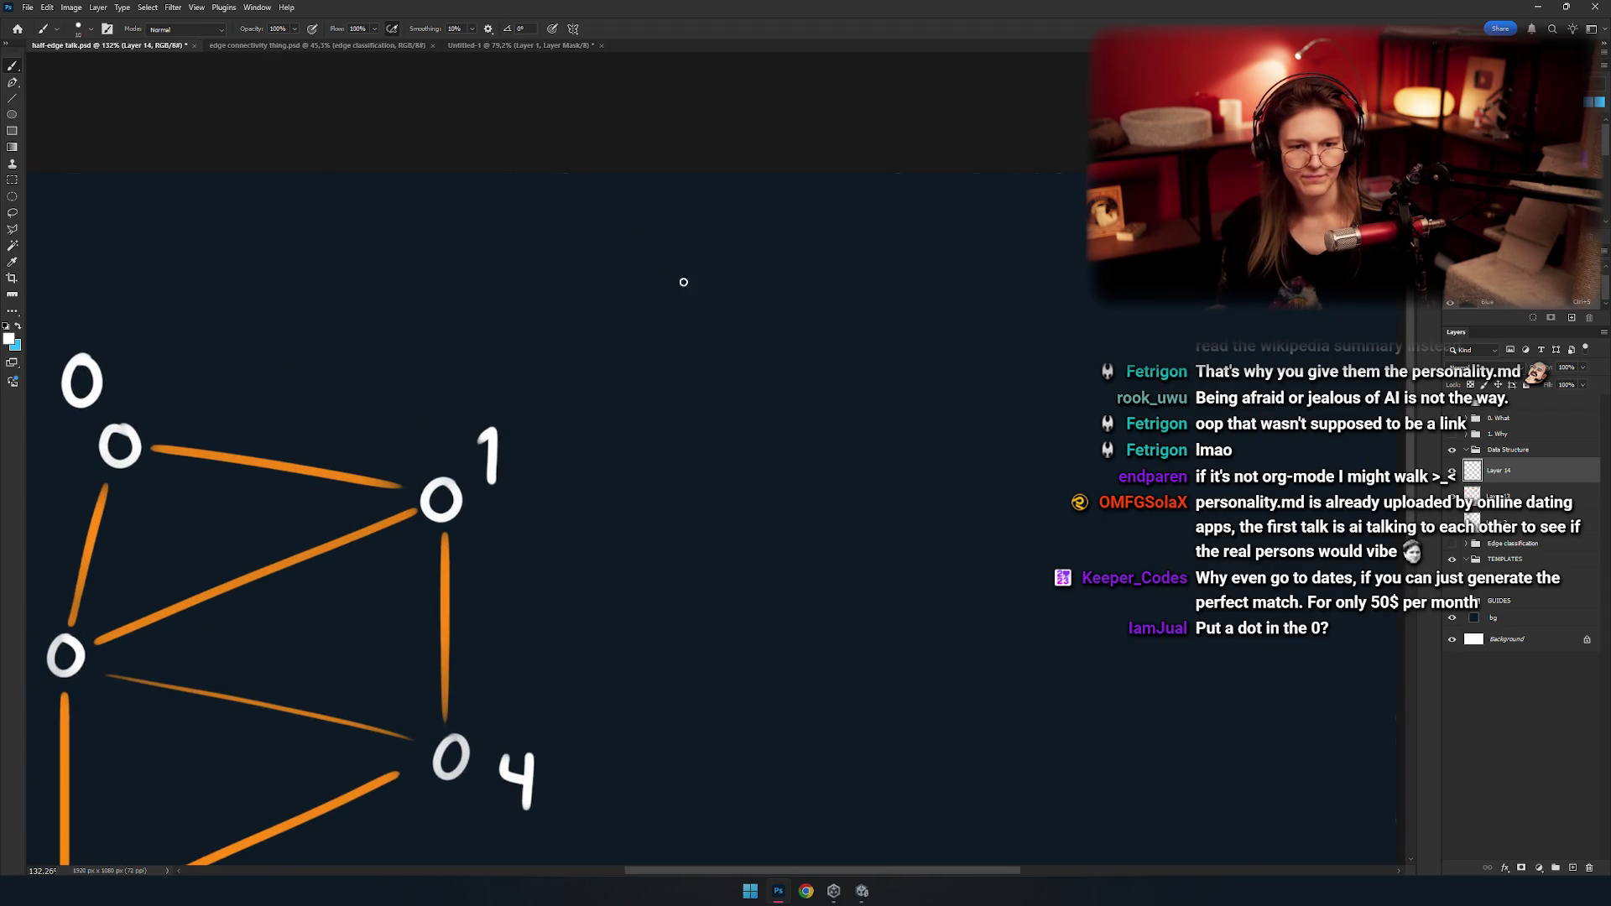
pyautogui.moveTo(687, 311); pyautogui.dragTo(721, 260)
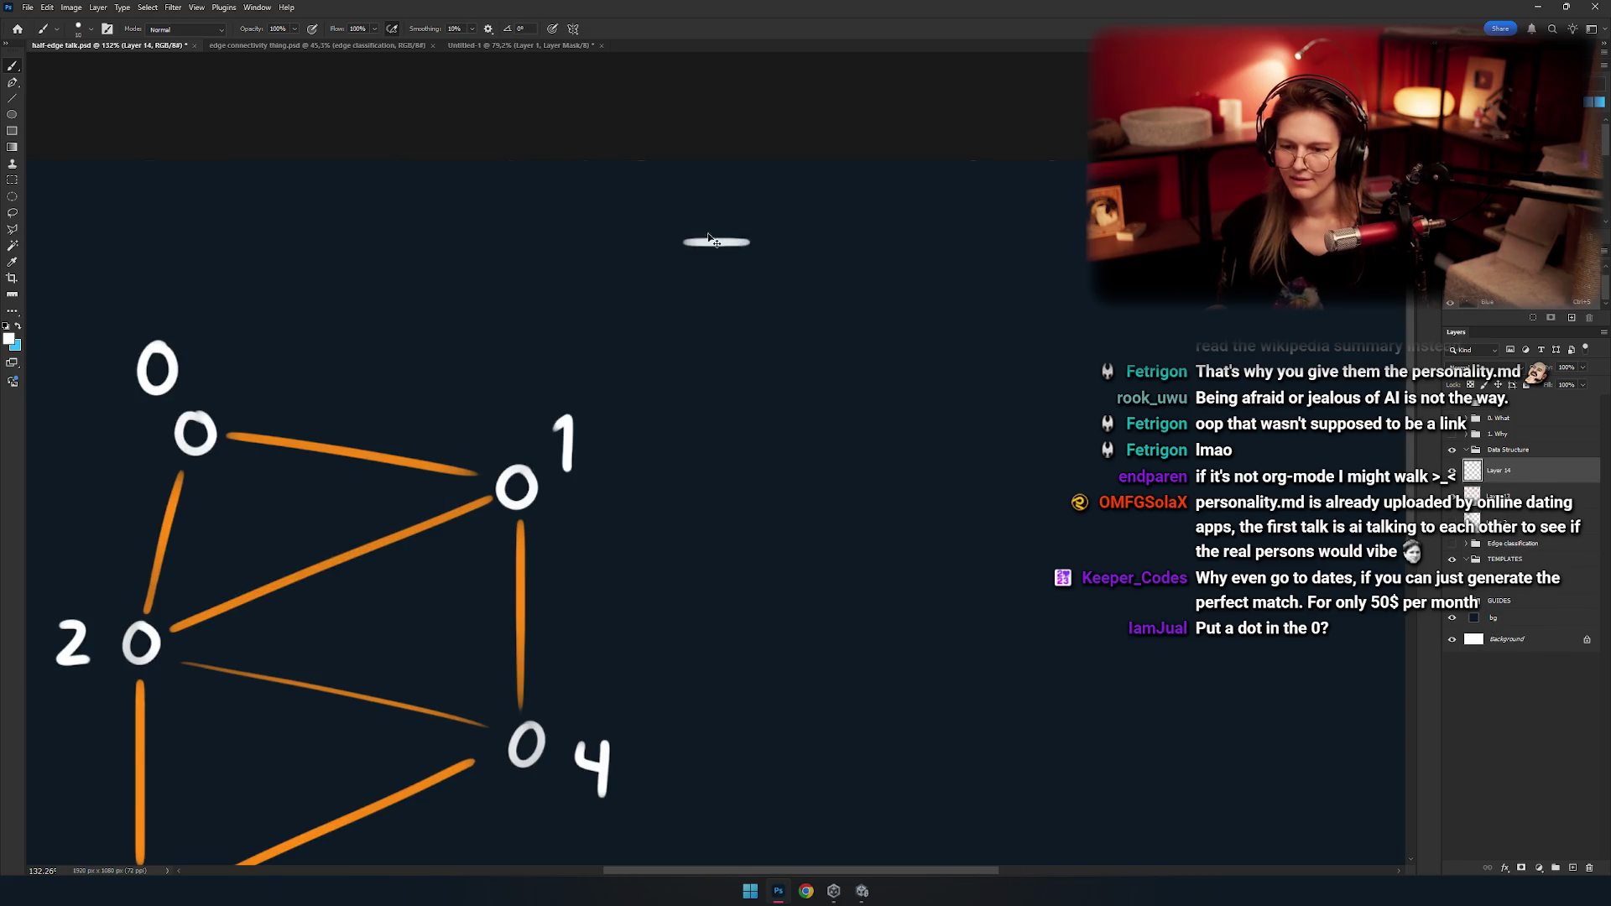
pyautogui.scroll(5, 598, 342)
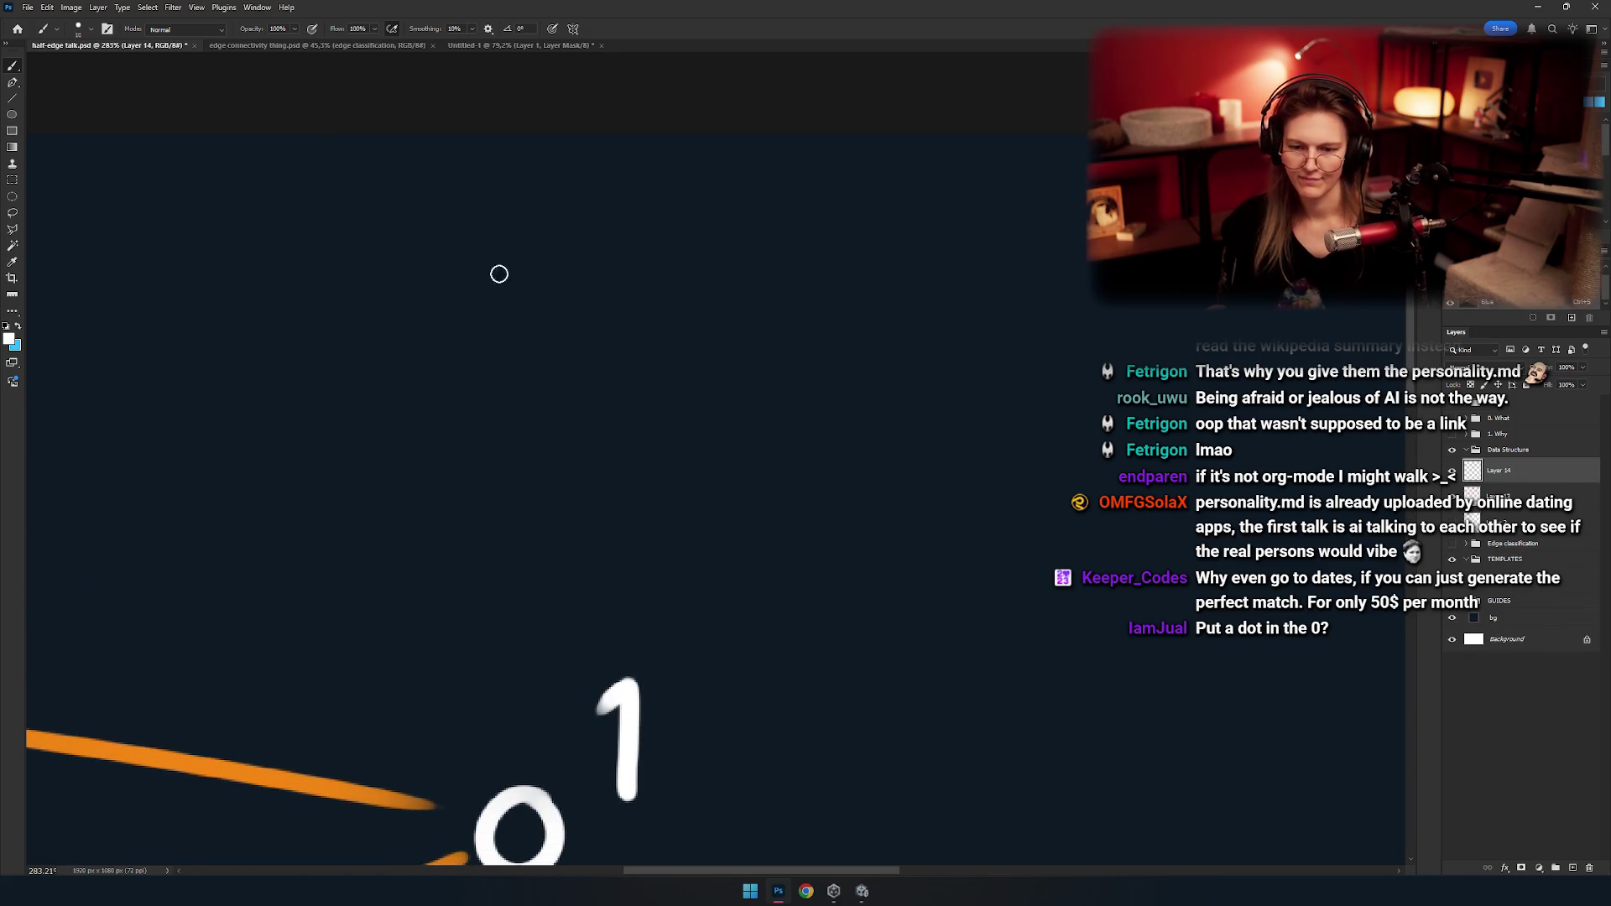
pyautogui.moveTo(535, 250)
pyautogui.mouseDown()
pyautogui.moveTo(597, 245)
pyautogui.moveTo(629, 319)
pyautogui.mouseUp()
# Redo the opening 'Ve' strokes of the Vec3 heading above the graph.
pyautogui.hotkey('ctrl', 'z')
pyautogui.hotkey('ctrl', 'z')
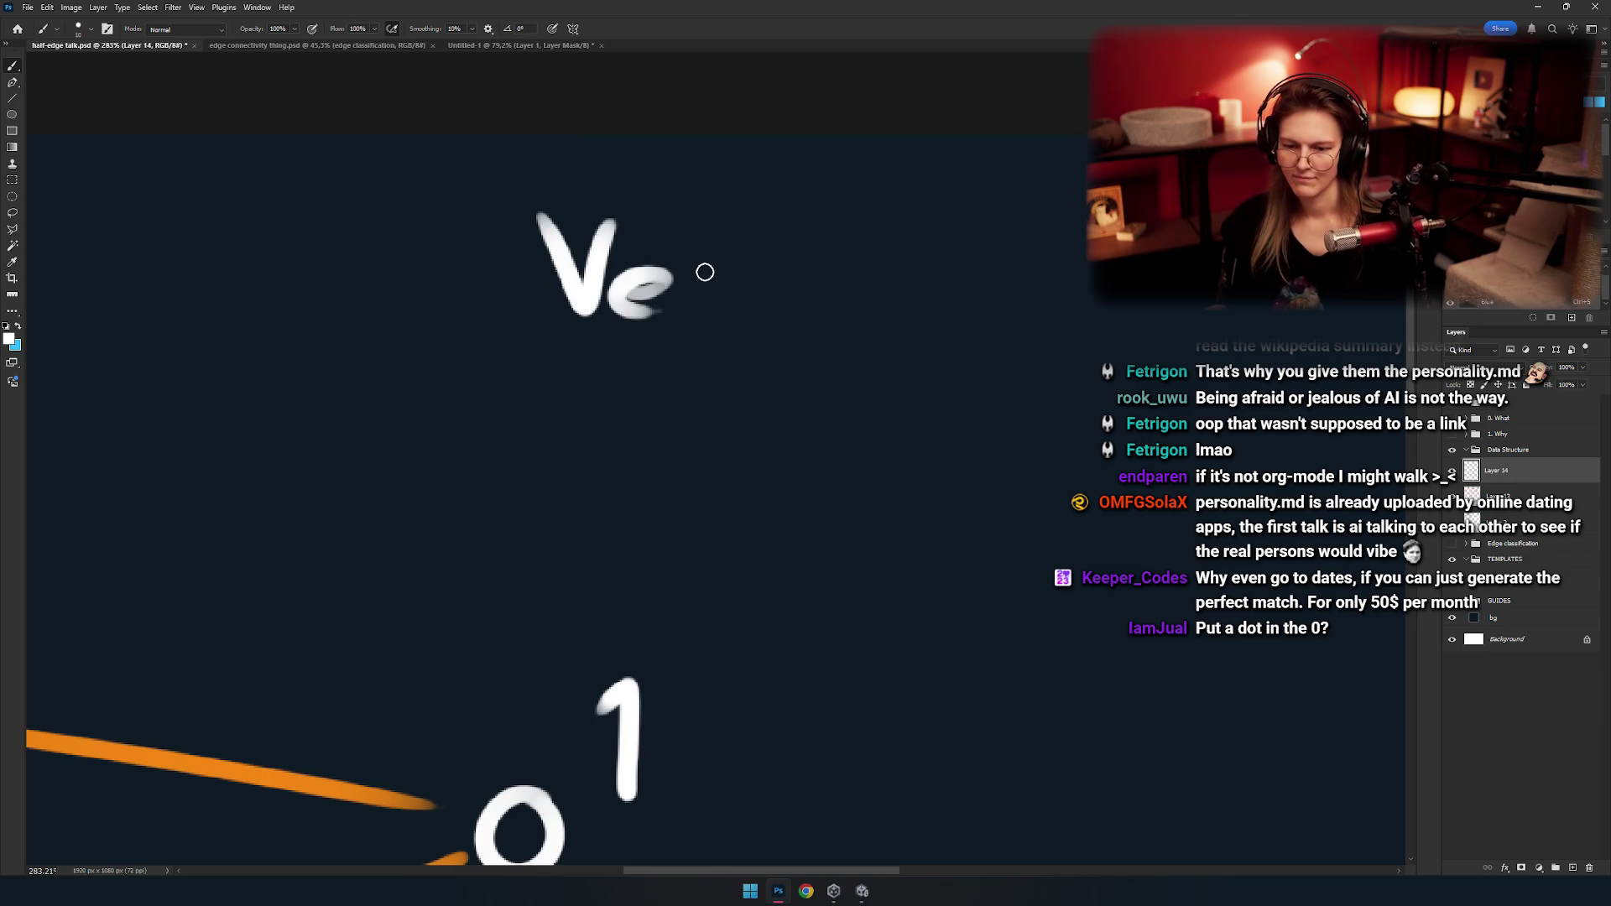
pyautogui.hotkey('ctrl', 'z')
pyautogui.hotkey('ctrl', 'z')
pyautogui.moveTo(634, 317); pyautogui.dragTo(558, 354)
pyautogui.moveTo(419, 251); pyautogui.dragTo(450, 316)
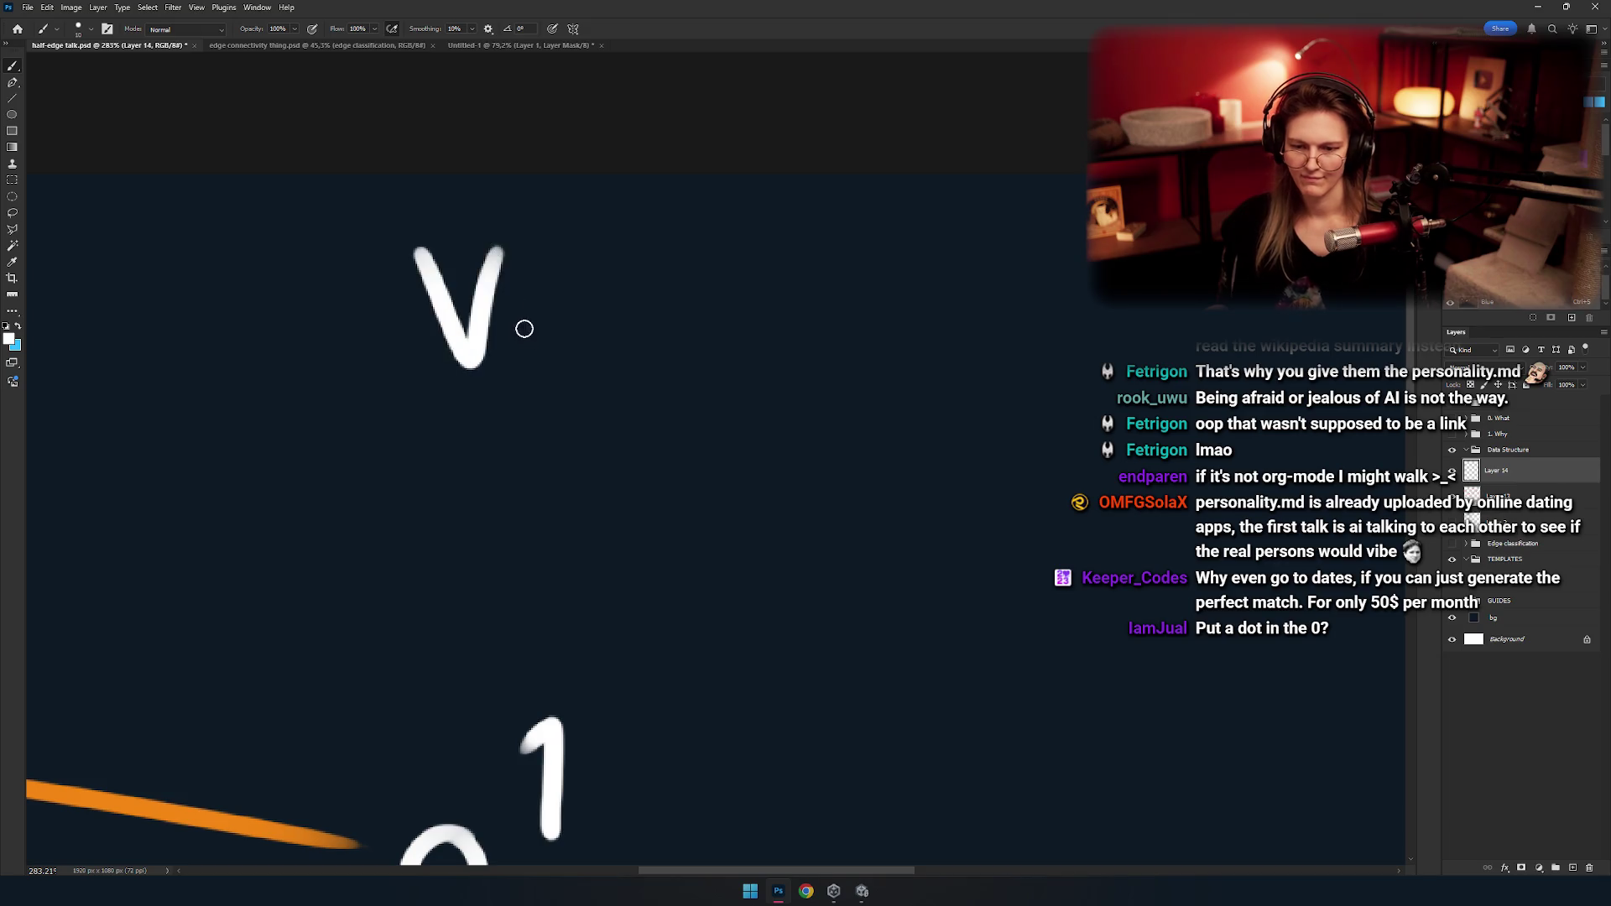
pyautogui.hotkey('ctrl', 'z')
pyautogui.hotkey('ctrl', 'z')
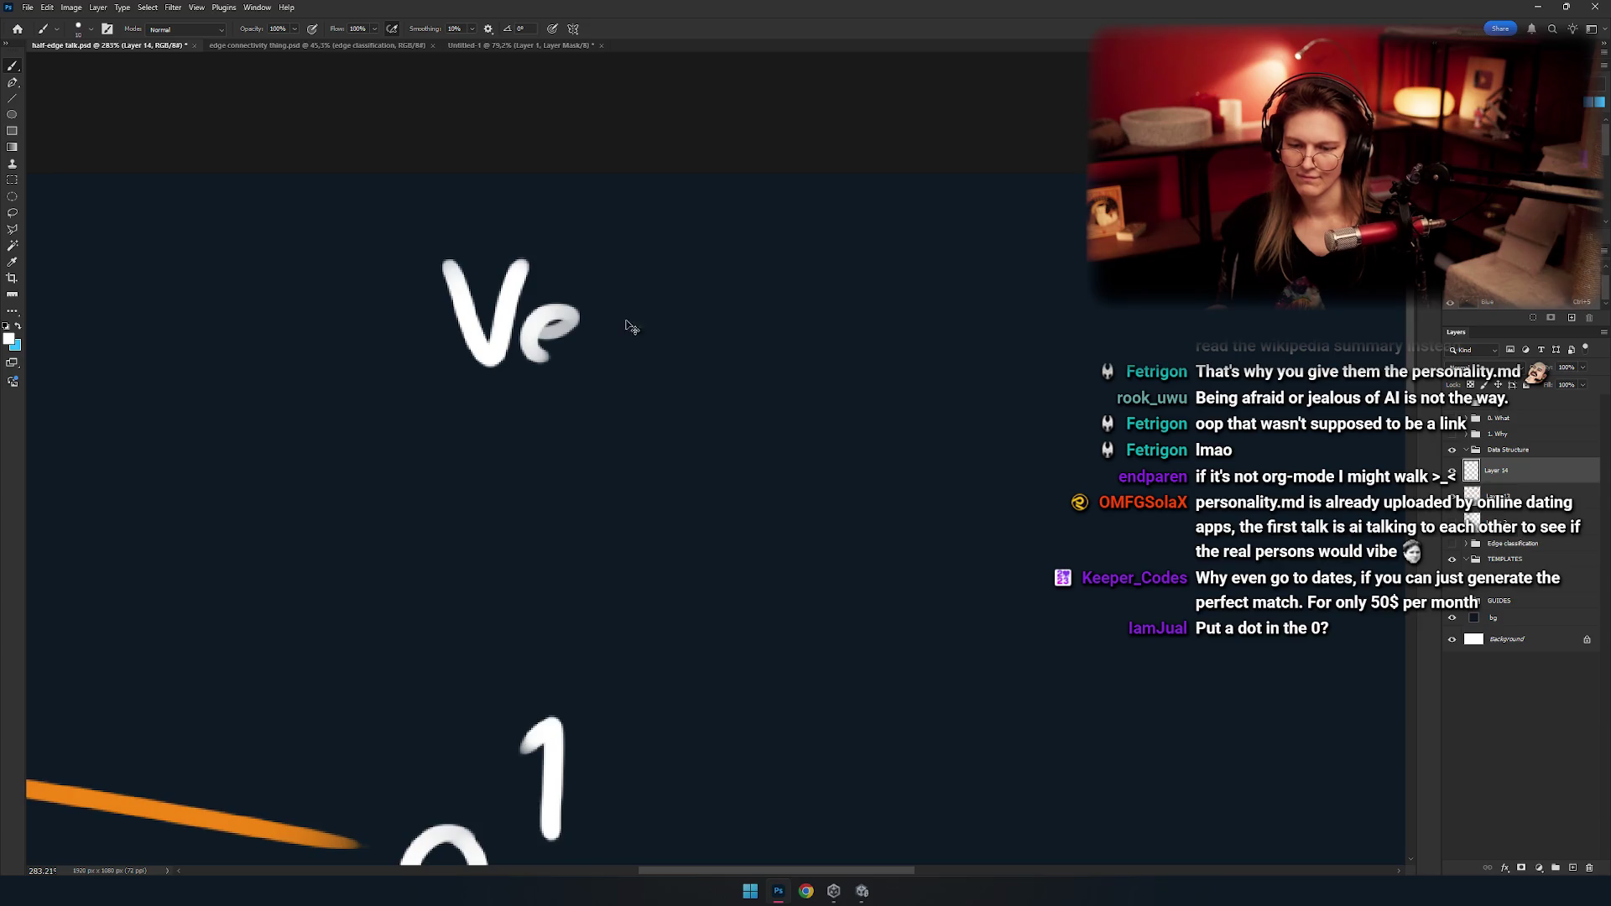
pyautogui.moveTo(655, 336)
pyautogui.mouseDown()
pyautogui.moveTo(509, 339)
pyautogui.moveTo(495, 312)
pyautogui.mouseUp()
pyautogui.moveTo(550, 360); pyautogui.dragTo(543, 335)
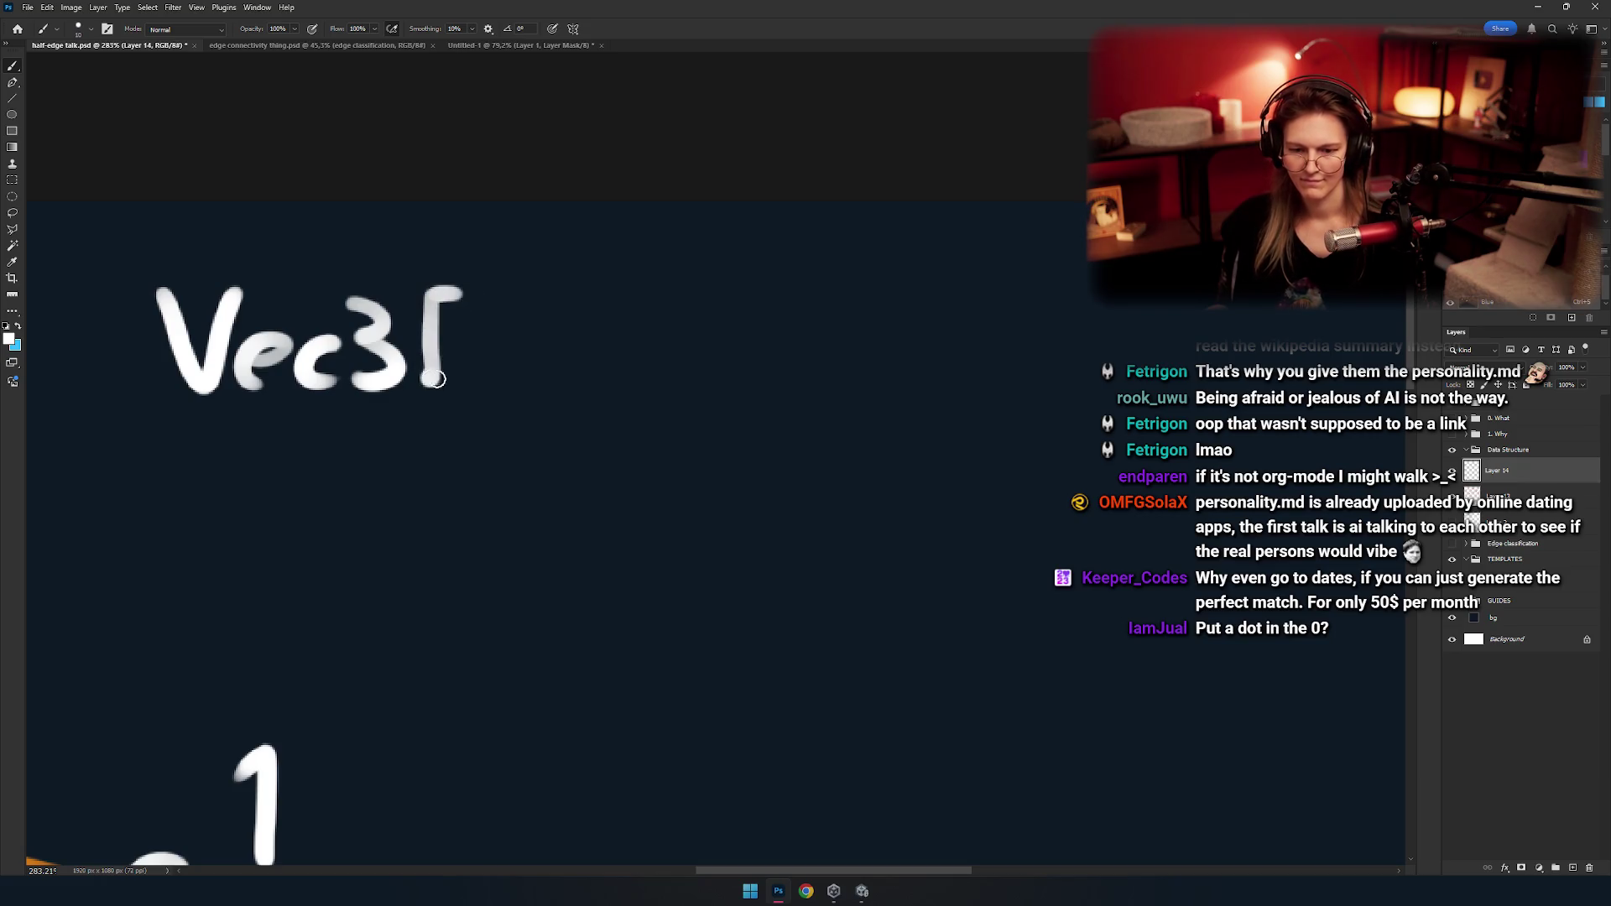
pyautogui.scroll(3, 537, 397)
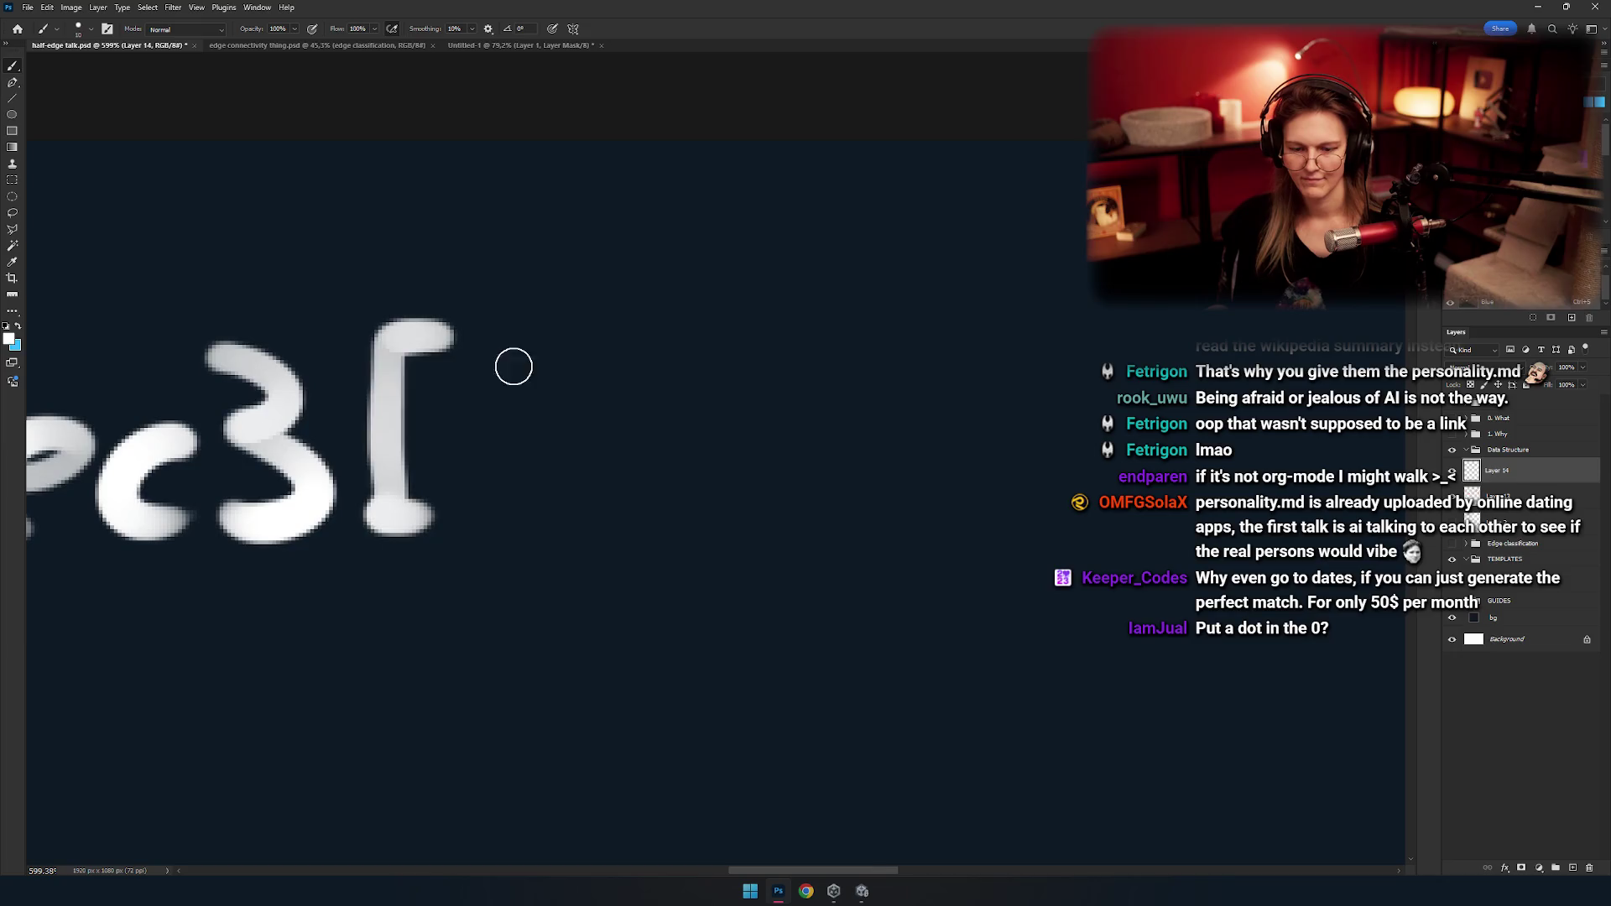
# Paint the square brackets '[]' after Vec3.
pyautogui.hotkey('ctrl', 'z')
pyautogui.moveTo(542, 312)
pyautogui.mouseDown()
pyautogui.moveTo(467, 318)
pyautogui.moveTo(467, 495)
pyautogui.moveTo(545, 495)
pyautogui.mouseUp()
pyautogui.moveTo(614, 479)
pyautogui.mouseDown()
pyautogui.moveTo(495, 459)
pyautogui.moveTo(528, 477)
pyautogui.moveTo(539, 309)
pyautogui.mouseUp()
pyautogui.hotkey('ctrl', 'z')
pyautogui.moveTo(529, 476)
pyautogui.mouseDown()
pyautogui.moveTo(534, 292)
pyautogui.moveTo(476, 292)
pyautogui.mouseUp()
pyautogui.scroll(-3, 558, 363)
pyautogui.scroll(-1, 536, 367)
pyautogui.scroll(2, 507, 316)
# Try writing 'Po' after Vec3[], then undo the o.
pyautogui.moveTo(509, 334); pyautogui.dragTo(500, 426)
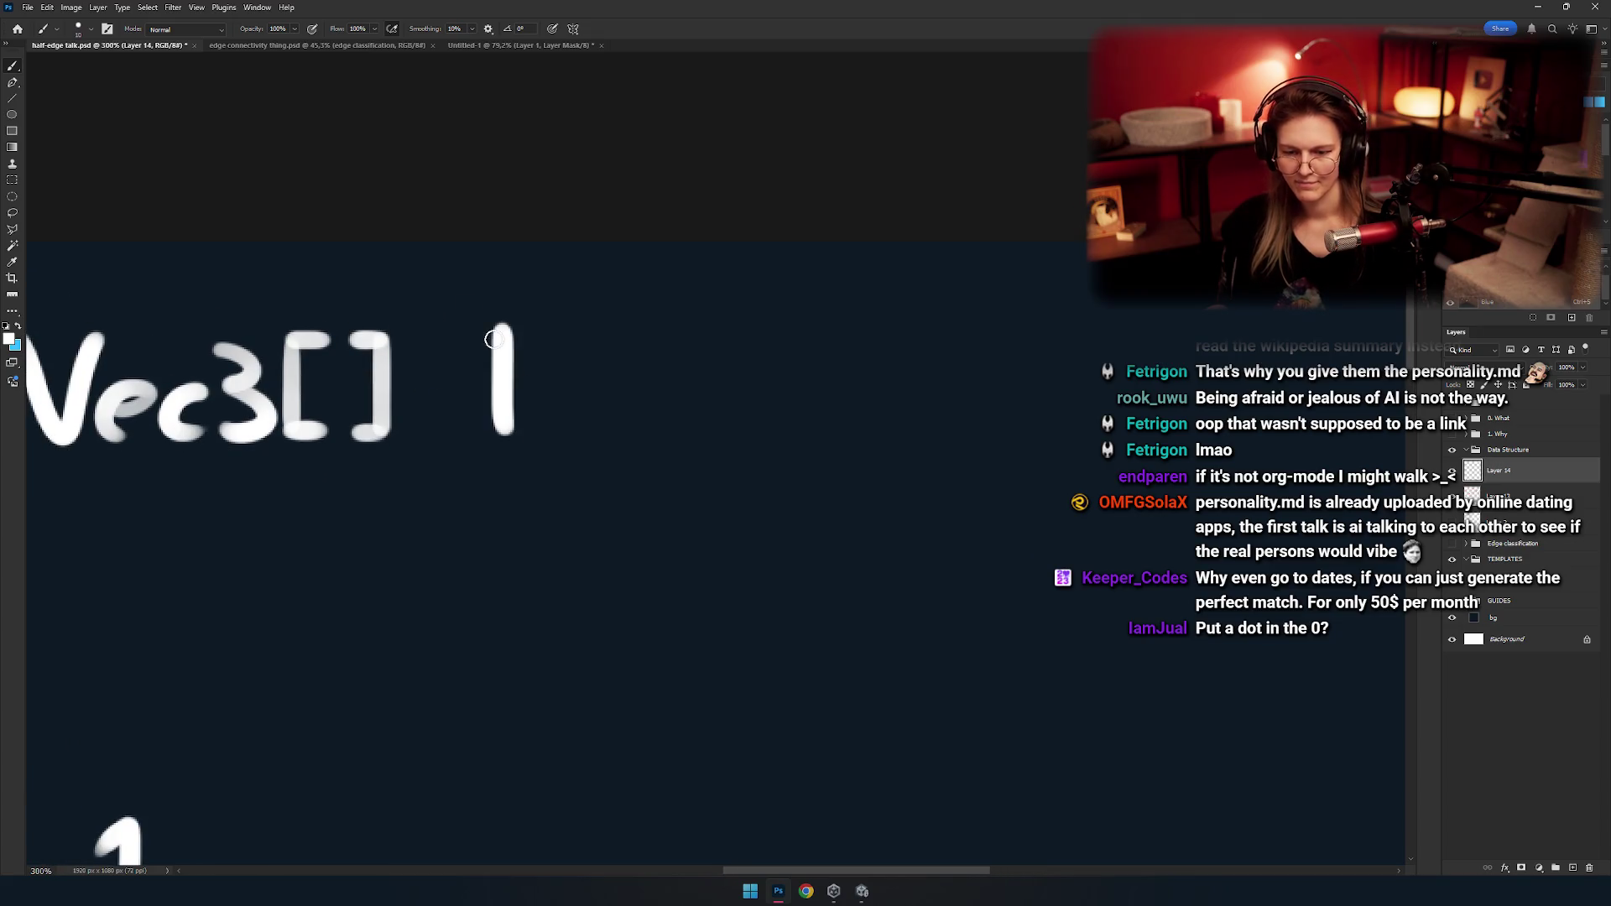
pyautogui.moveTo(508, 332); pyautogui.dragTo(508, 394)
pyautogui.scroll(-3, 520, 386)
pyautogui.scroll(-2, 565, 414)
pyautogui.scroll(1, 606, 419)
pyautogui.scroll(3, 536, 394)
pyautogui.scroll(2, 527, 406)
pyautogui.moveTo(523, 410)
pyautogui.mouseDown()
pyautogui.moveTo(502, 416)
pyautogui.moveTo(582, 416)
pyautogui.mouseUp()
pyautogui.hotkey('ctrl', 'z')
pyautogui.hotkey('ctrl', 'z')
# Try another letter after Vec3[] and undo the stray strokes.
pyautogui.hotkey('ctrl', 'z')
pyautogui.moveTo(446, 401)
pyautogui.mouseDown()
pyautogui.moveTo(478, 406)
pyautogui.moveTo(453, 369)
pyautogui.moveTo(471, 462)
pyautogui.mouseUp()
pyautogui.hotkey('ctrl', 'z')
pyautogui.hotkey('ctrl', 'z')
pyautogui.hotkey('ctrl', 'z')
pyautogui.hotkey('ctrl', 'shift', 'z')
pyautogui.hotkey('ctrl', 'z')
pyautogui.hotkey('ctrl', 'z')
pyautogui.moveTo(470, 402)
pyautogui.mouseDown()
pyautogui.moveTo(478, 383)
pyautogui.moveTo(780, 349)
pyautogui.moveTo(561, 355)
pyautogui.moveTo(510, 375)
pyautogui.mouseUp()
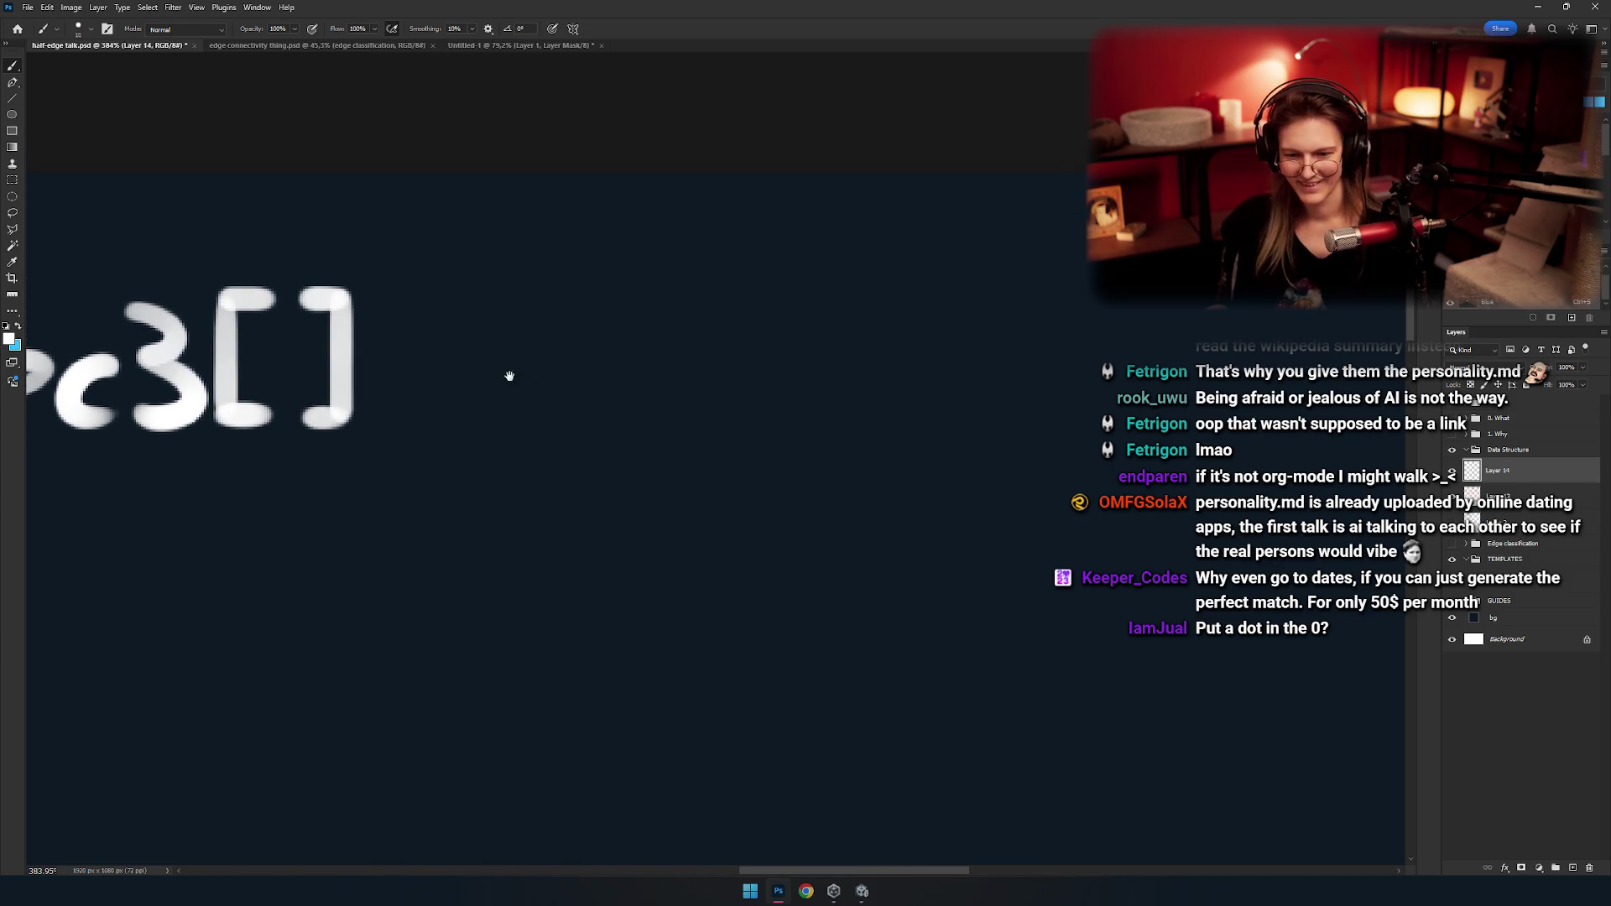
pyautogui.hotkey('ctrl', 'shift', 'z')
pyautogui.hotkey('ctrl', 'shift', 'z')
pyautogui.hotkey('ctrl', 'z')
# Paint a lowercase p after 'Vec3[]', redrawing it until it sits right.
pyautogui.hotkey('ctrl', 'z')
pyautogui.moveTo(521, 363)
pyautogui.mouseDown()
pyautogui.moveTo(528, 415)
pyautogui.moveTo(561, 402)
pyautogui.moveTo(520, 395)
pyautogui.mouseUp()
pyautogui.hotkey('ctrl', 'z')
pyautogui.moveTo(403, 369); pyautogui.dragTo(385, 446)
pyautogui.hotkey('ctrl', 'z')
pyautogui.moveTo(382, 370); pyautogui.dragTo(390, 462)
pyautogui.hotkey('ctrl', 'z')
pyautogui.moveTo(378, 385); pyautogui.dragTo(382, 466)
pyautogui.moveTo(514, 452); pyautogui.dragTo(547, 420)
pyautogui.moveTo(310, 397); pyautogui.dragTo(780, 398)
pyautogui.hotkey('ctrl', 'z')
pyautogui.moveTo(500, 399)
pyautogui.mouseDown()
pyautogui.moveTo(453, 363)
pyautogui.moveTo(525, 380)
pyautogui.moveTo(532, 320)
pyautogui.moveTo(562, 363)
pyautogui.moveTo(500, 413)
pyautogui.moveTo(593, 388)
pyautogui.moveTo(510, 288)
pyautogui.moveTo(532, 323)
pyautogui.moveTo(469, 460)
pyautogui.mouseUp()
# Brush the letter following 'p' after Vec3[], undoing and repainting misplaced strokes.
pyautogui.moveTo(434, 386); pyautogui.dragTo(502, 389)
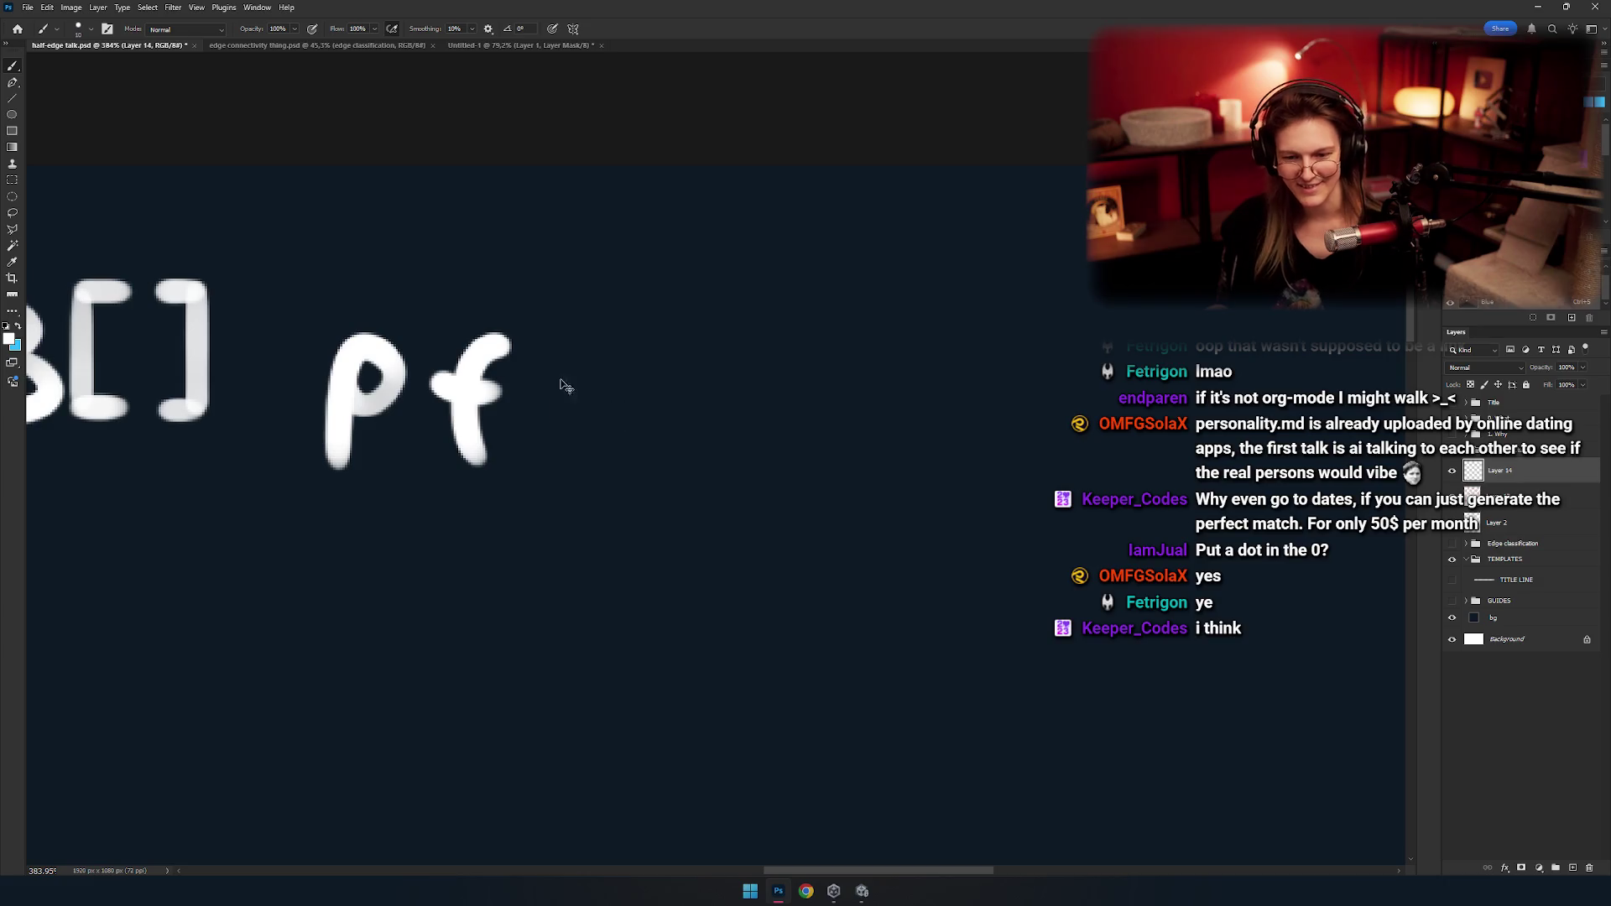
pyautogui.hotkey('ctrl', 'z')
pyautogui.hotkey('ctrl', 'z')
pyautogui.moveTo(512, 294)
pyautogui.mouseDown()
pyautogui.moveTo(467, 408)
pyautogui.moveTo(514, 347)
pyautogui.mouseUp()
pyautogui.moveTo(578, 427)
pyautogui.mouseDown()
pyautogui.moveTo(633, 448)
pyautogui.moveTo(598, 425)
pyautogui.moveTo(657, 370)
pyautogui.mouseUp()
pyautogui.hotkey('ctrl', 'z')
pyautogui.hotkey('ctrl', 'z')
pyautogui.moveTo(583, 421)
pyautogui.mouseDown()
pyautogui.moveTo(658, 428)
pyautogui.moveTo(527, 318)
pyautogui.moveTo(490, 419)
pyautogui.mouseUp()
pyautogui.moveTo(453, 361); pyautogui.dragTo(530, 369)
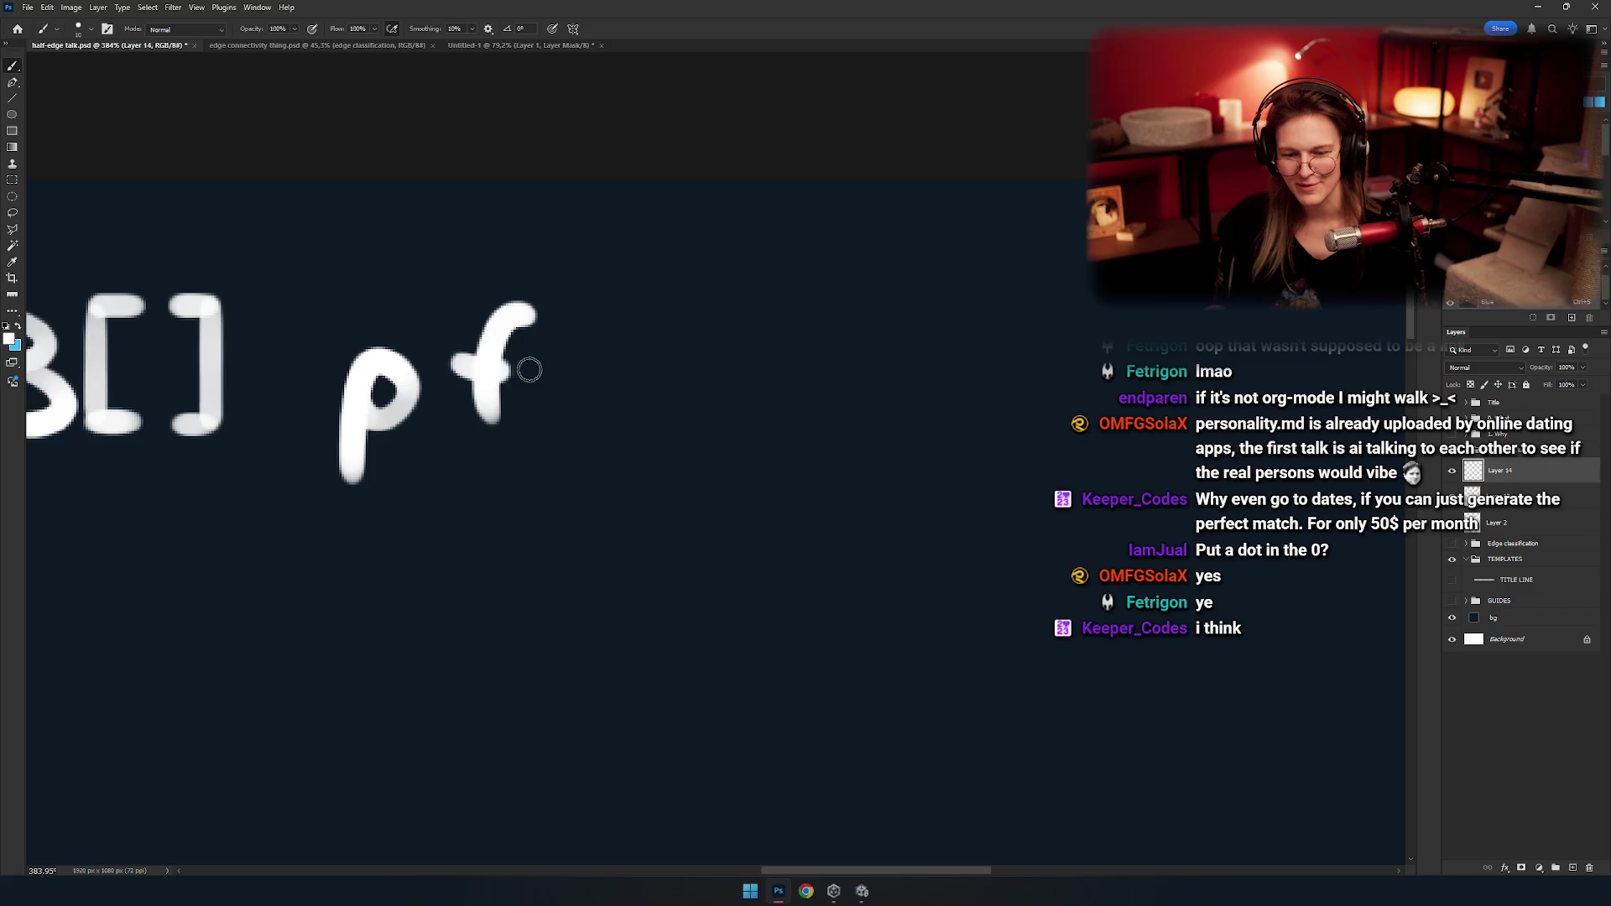
pyautogui.moveTo(566, 457)
pyautogui.mouseDown()
pyautogui.moveTo(604, 489)
pyautogui.moveTo(566, 447)
pyautogui.mouseUp()
pyautogui.hotkey('ctrl', 'z')
pyautogui.hotkey('ctrl', 'z')
pyautogui.moveTo(532, 329); pyautogui.dragTo(487, 463)
pyautogui.hotkey('ctrl', 'z')
pyautogui.moveTo(513, 348); pyautogui.dragTo(463, 478)
pyautogui.hotkey('ctrl', 'z')
pyautogui.hotkey('ctrl', 'z')
pyautogui.moveTo(438, 408); pyautogui.dragTo(496, 405)
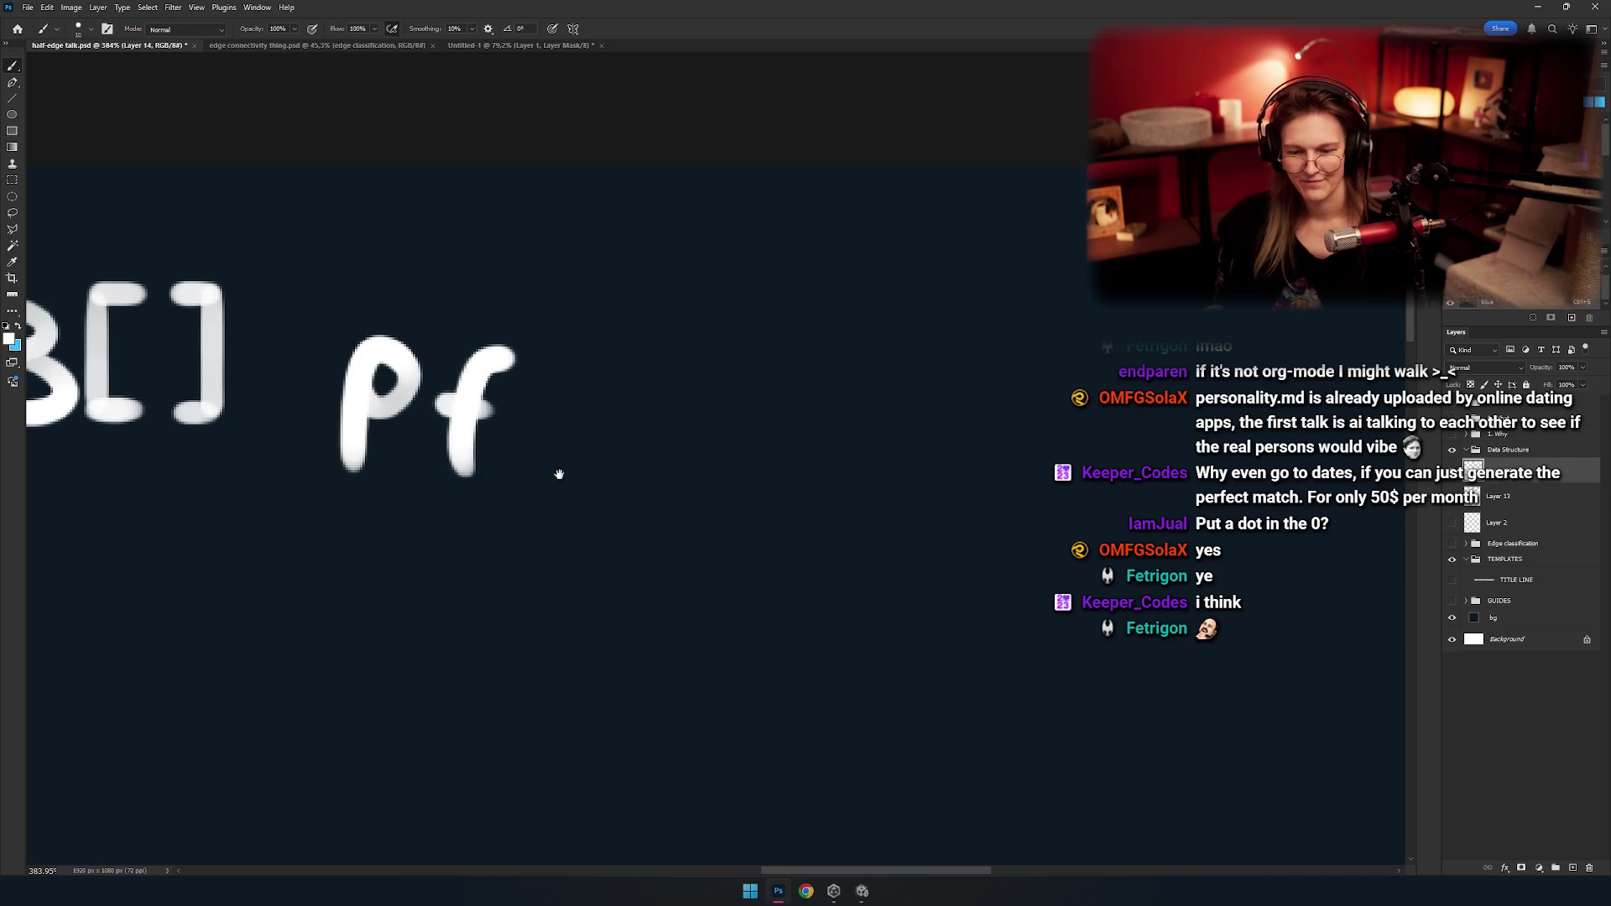
pyautogui.moveTo(559, 474); pyautogui.dragTo(568, 461)
# Paint 'o' and 's' so the word reads 'pos', redoing bad strokes.
pyautogui.hotkey('ctrl', 'z')
pyautogui.hotkey('ctrl', 'z')
pyautogui.hotkey('ctrl', 'z')
pyautogui.hotkey('ctrl', 'shift', 'z')
pyautogui.moveTo(468, 456)
pyautogui.mouseDown()
pyautogui.moveTo(630, 440)
pyautogui.moveTo(520, 415)
pyautogui.moveTo(555, 450)
pyautogui.moveTo(541, 406)
pyautogui.mouseUp()
pyautogui.moveTo(571, 403)
pyautogui.mouseDown()
pyautogui.moveTo(439, 410)
pyautogui.moveTo(457, 392)
pyautogui.moveTo(361, 429)
pyautogui.mouseUp()
pyautogui.hotkey('ctrl', 'z')
pyautogui.hotkey('ctrl', 'z')
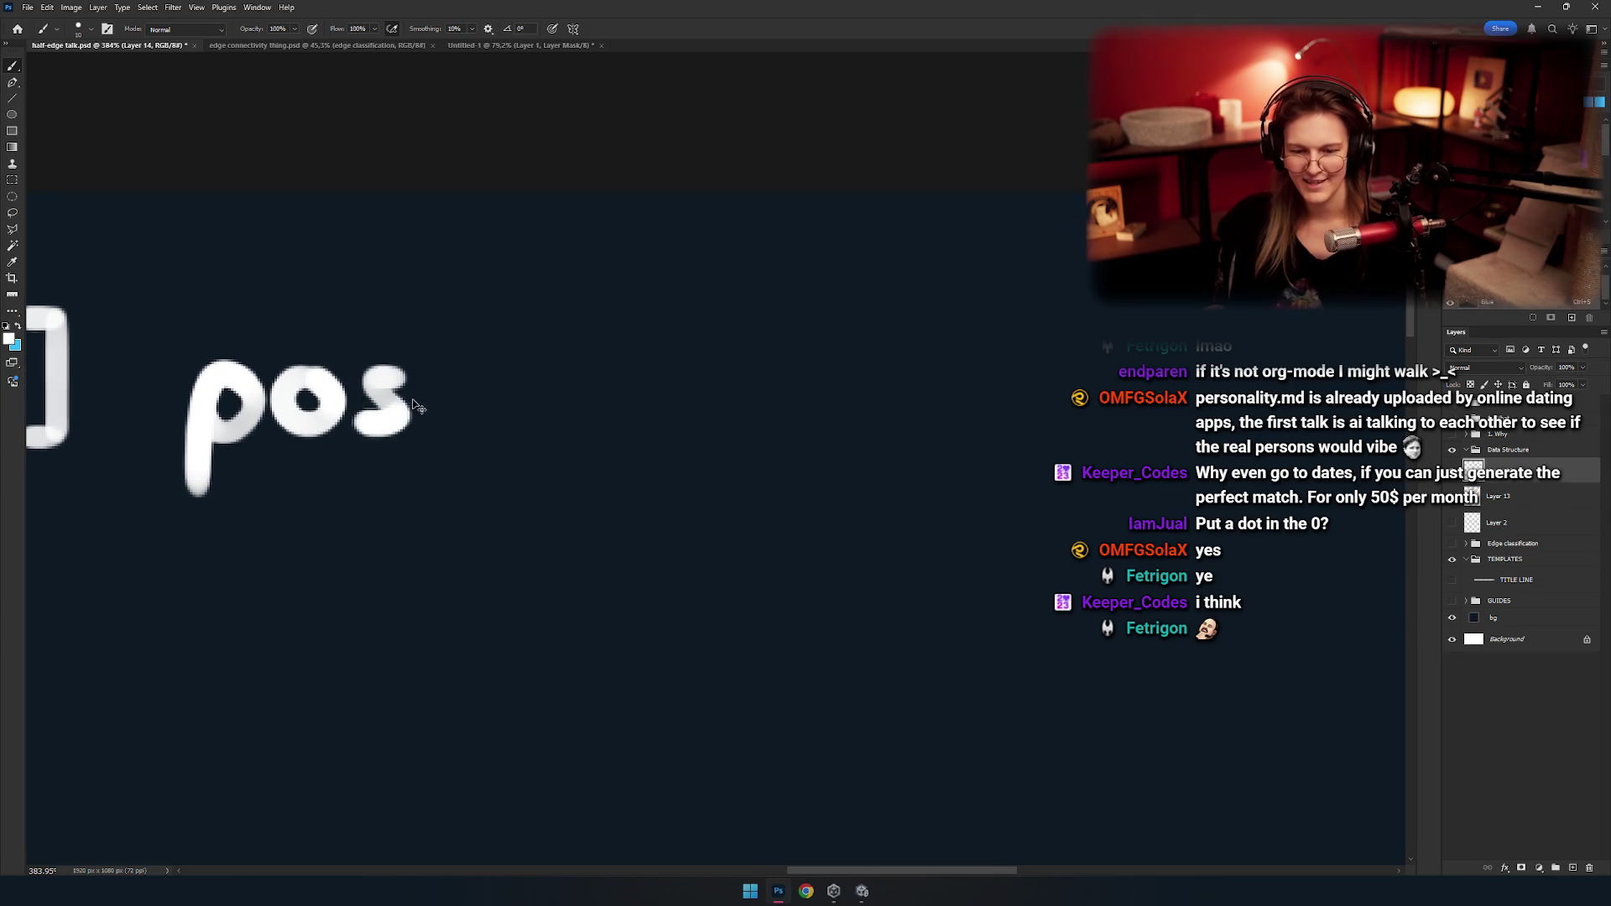
pyautogui.hotkey('ctrl', 'z')
pyautogui.moveTo(401, 374); pyautogui.dragTo(357, 429)
pyautogui.hotkey('ctrl', 'z')
pyautogui.moveTo(401, 373); pyautogui.dragTo(356, 429)
pyautogui.moveTo(450, 385); pyautogui.dragTo(404, 388)
pyautogui.moveTo(388, 395); pyautogui.dragTo(381, 428)
pyautogui.hotkey('ctrl', 'z')
pyautogui.click(383, 385)
# Letter 'i', 't', 'i' and 'o' so the heading reads 'Vec3[] positio'.
pyautogui.hotkey('ctrl', 'z')
pyautogui.moveTo(376, 350)
pyautogui.mouseDown()
pyautogui.moveTo(454, 355)
pyautogui.moveTo(531, 433)
pyautogui.mouseUp()
pyautogui.click(463, 361)
pyautogui.moveTo(535, 346); pyautogui.dragTo(560, 455)
pyautogui.moveTo(506, 409)
pyautogui.mouseDown()
pyautogui.moveTo(561, 407)
pyautogui.moveTo(588, 457)
pyautogui.moveTo(577, 424)
pyautogui.moveTo(461, 425)
pyautogui.moveTo(492, 441)
pyautogui.moveTo(453, 460)
pyautogui.moveTo(474, 415)
pyautogui.moveTo(436, 406)
pyautogui.moveTo(470, 411)
pyautogui.moveTo(429, 439)
pyautogui.moveTo(424, 407)
pyautogui.moveTo(460, 425)
pyautogui.moveTo(499, 385)
pyautogui.mouseUp()
pyautogui.hotkey('ctrl', 'z')
pyautogui.hotkey('ctrl', 'z')
pyautogui.hotkey('ctrl', 'shift', 'z')
pyautogui.hotkey('ctrl', 'shift', 'z')
pyautogui.click(589, 381)
pyautogui.hotkey('ctrl', 'z')
pyautogui.hotkey('ctrl', 'z')
pyautogui.hotkey('ctrl', 'z')
pyautogui.click(475, 414)
pyautogui.hotkey('ctrl', 'z')
pyautogui.hotkey('ctrl', 'z')
pyautogui.hotkey('ctrl', 'z')
pyautogui.hotkey('ctrl', 'z')
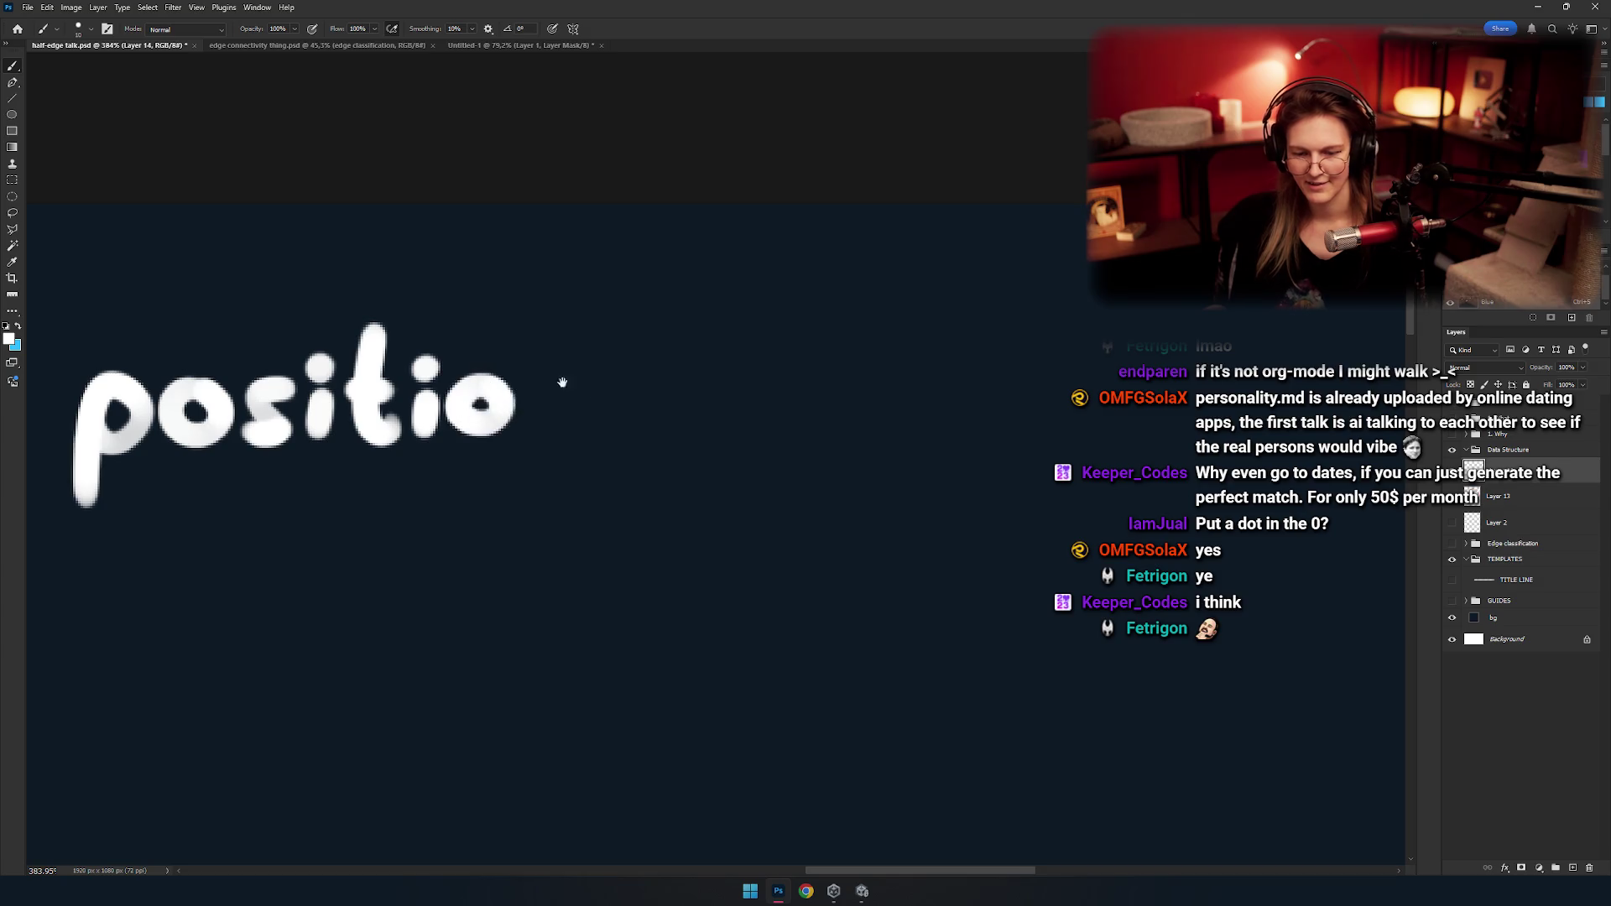
pyautogui.press('m')
pyautogui.moveTo(660, 255); pyautogui.dragTo(450, 497)
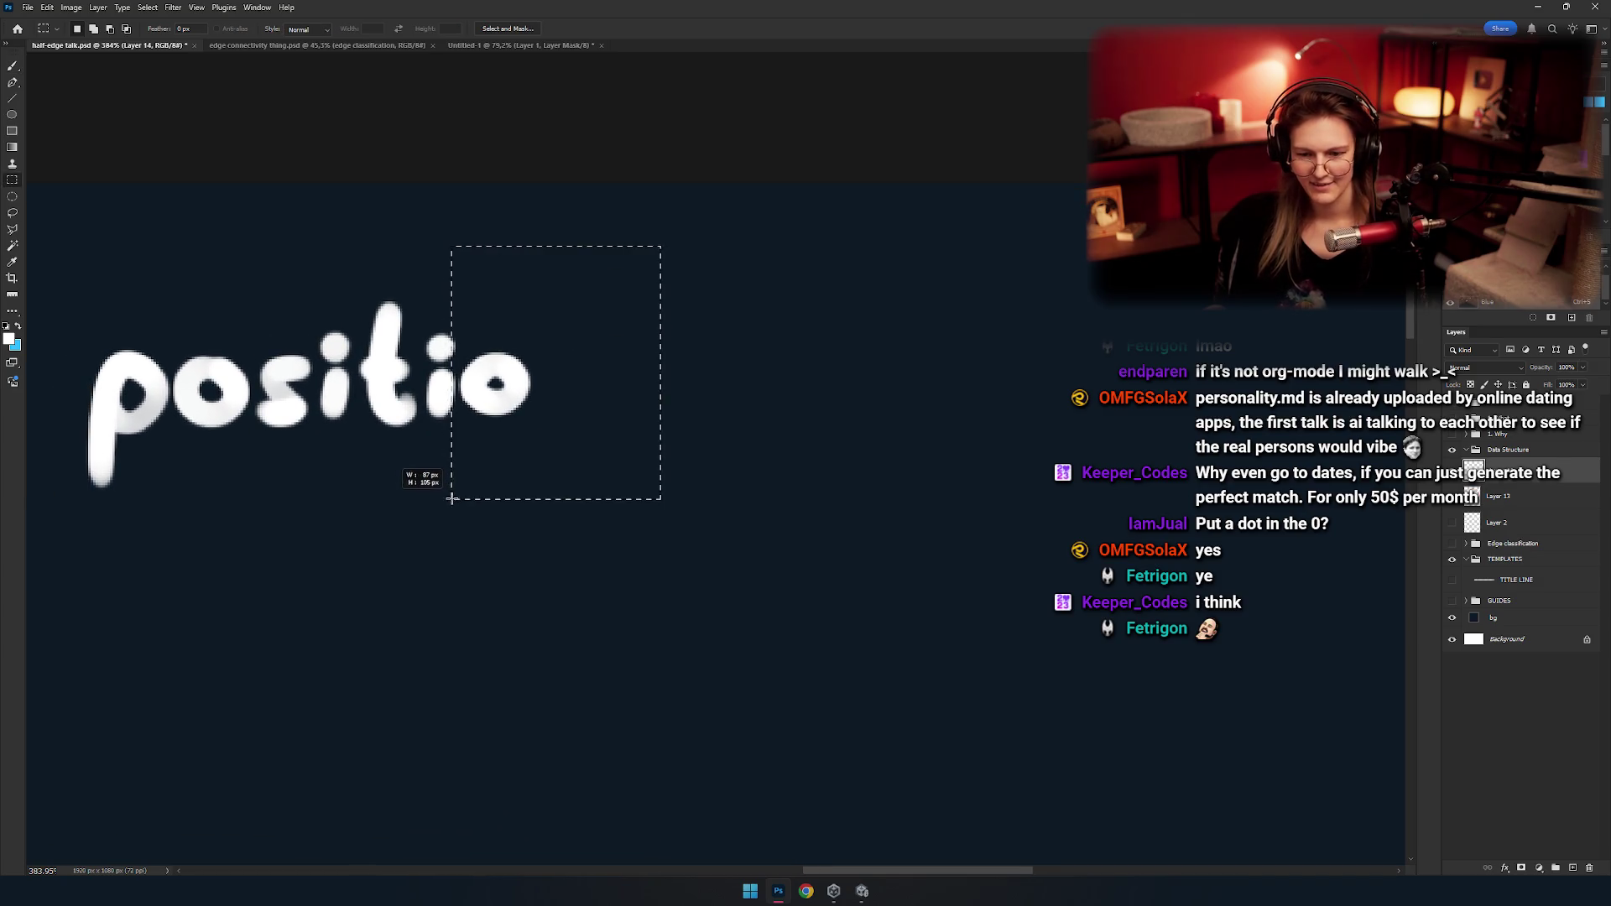
# Brush the final 'n' and 's' so the heading reads 'Vec3[] positions'.
pyautogui.keyDown('ctrl'); pyautogui.click(478, 486); pyautogui.keyUp('ctrl')
pyautogui.hotkey('ctrl', 'd')
pyautogui.moveTo(554, 430)
pyautogui.mouseDown()
pyautogui.moveTo(503, 432)
pyautogui.moveTo(551, 416)
pyautogui.mouseUp()
pyautogui.hotkey('ctrl', 'z')
pyautogui.press('b')
pyautogui.scroll(-4, 502, 436)
pyautogui.scroll(2, 505, 434)
pyautogui.scroll(2, 507, 433)
pyautogui.scroll(2, 510, 432)
pyautogui.moveTo(520, 411)
pyautogui.mouseDown()
pyautogui.moveTo(463, 487)
pyautogui.moveTo(570, 433)
pyautogui.mouseUp()
pyautogui.scroll(-1, 571, 434)
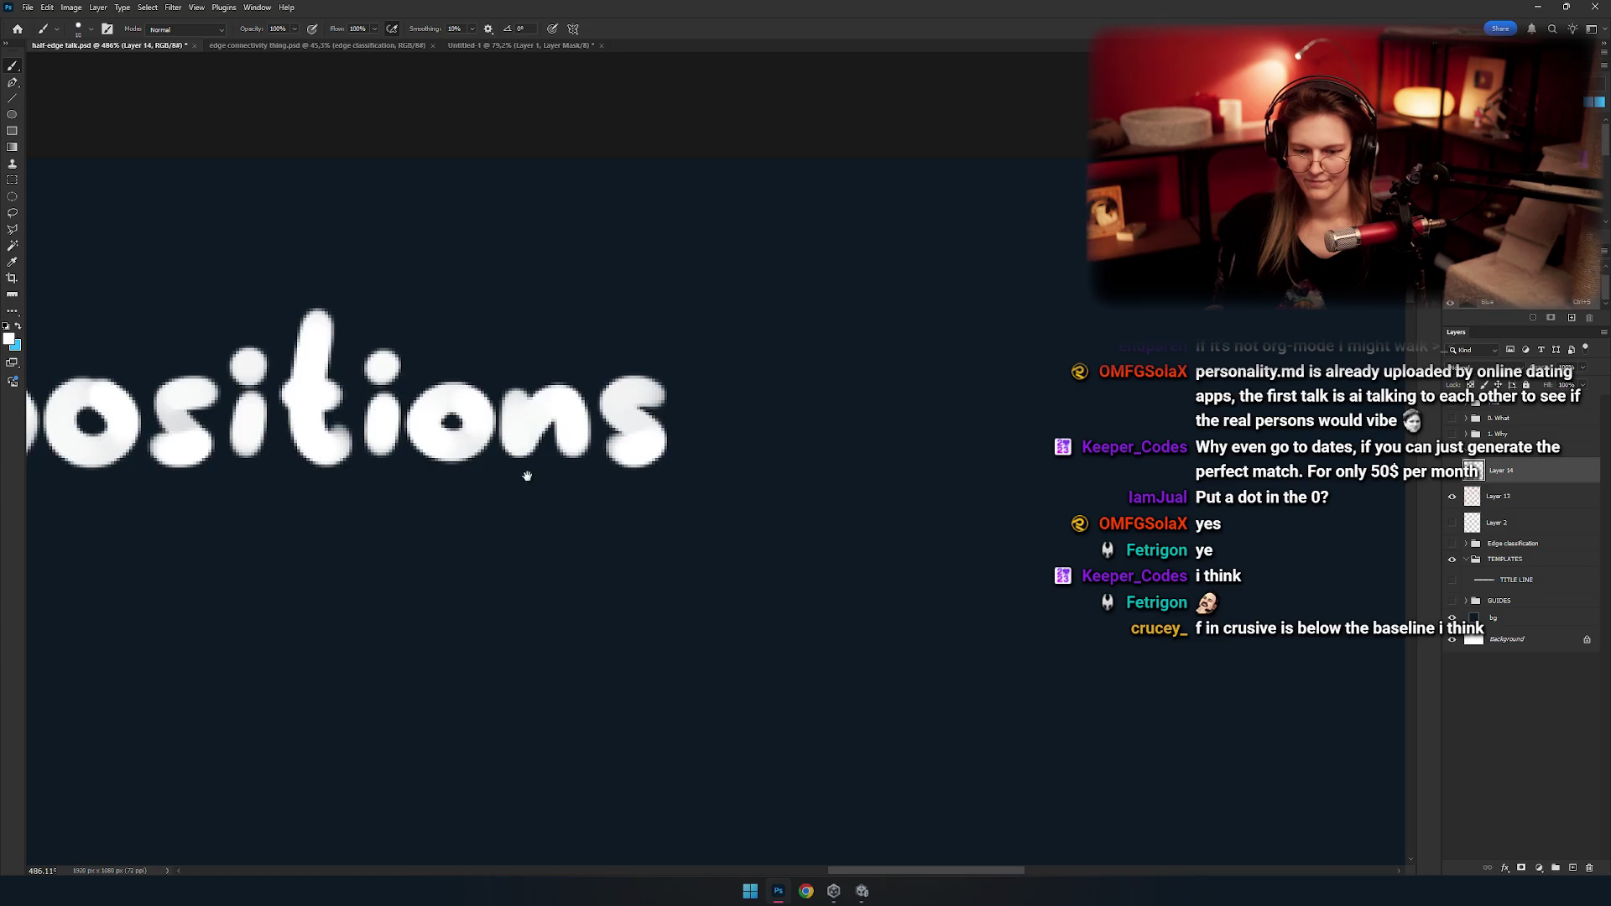
pyautogui.scroll(-3, 573, 429)
pyautogui.scroll(-2, 576, 423)
pyautogui.scroll(-1, 579, 419)
pyautogui.scroll(2, 580, 417)
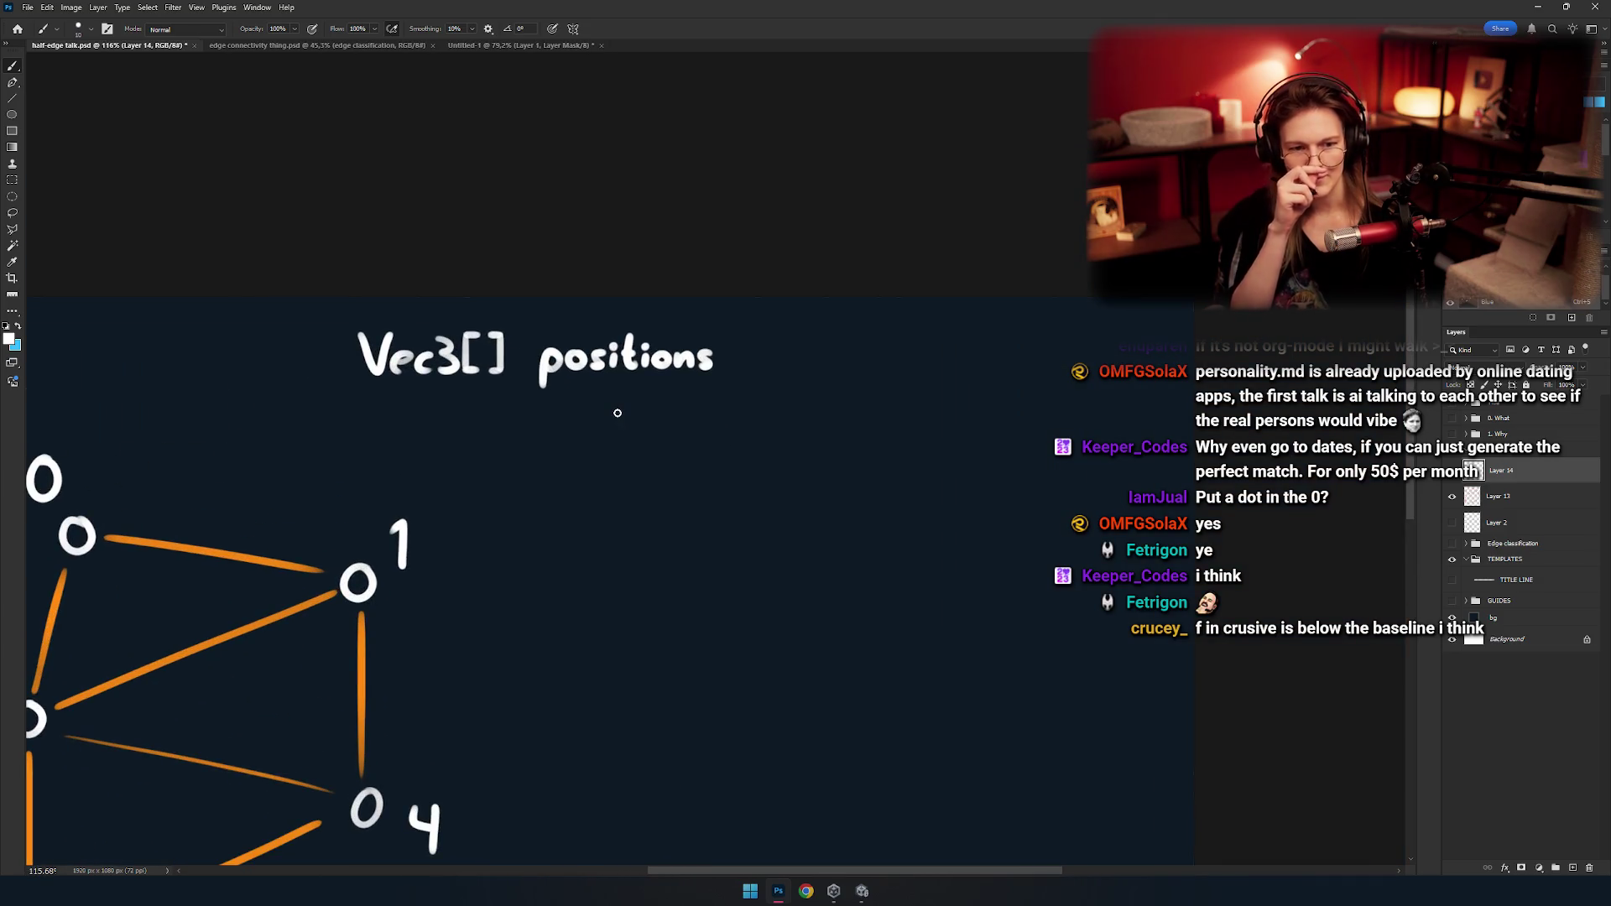
pyautogui.moveTo(612, 429); pyautogui.dragTo(658, 496)
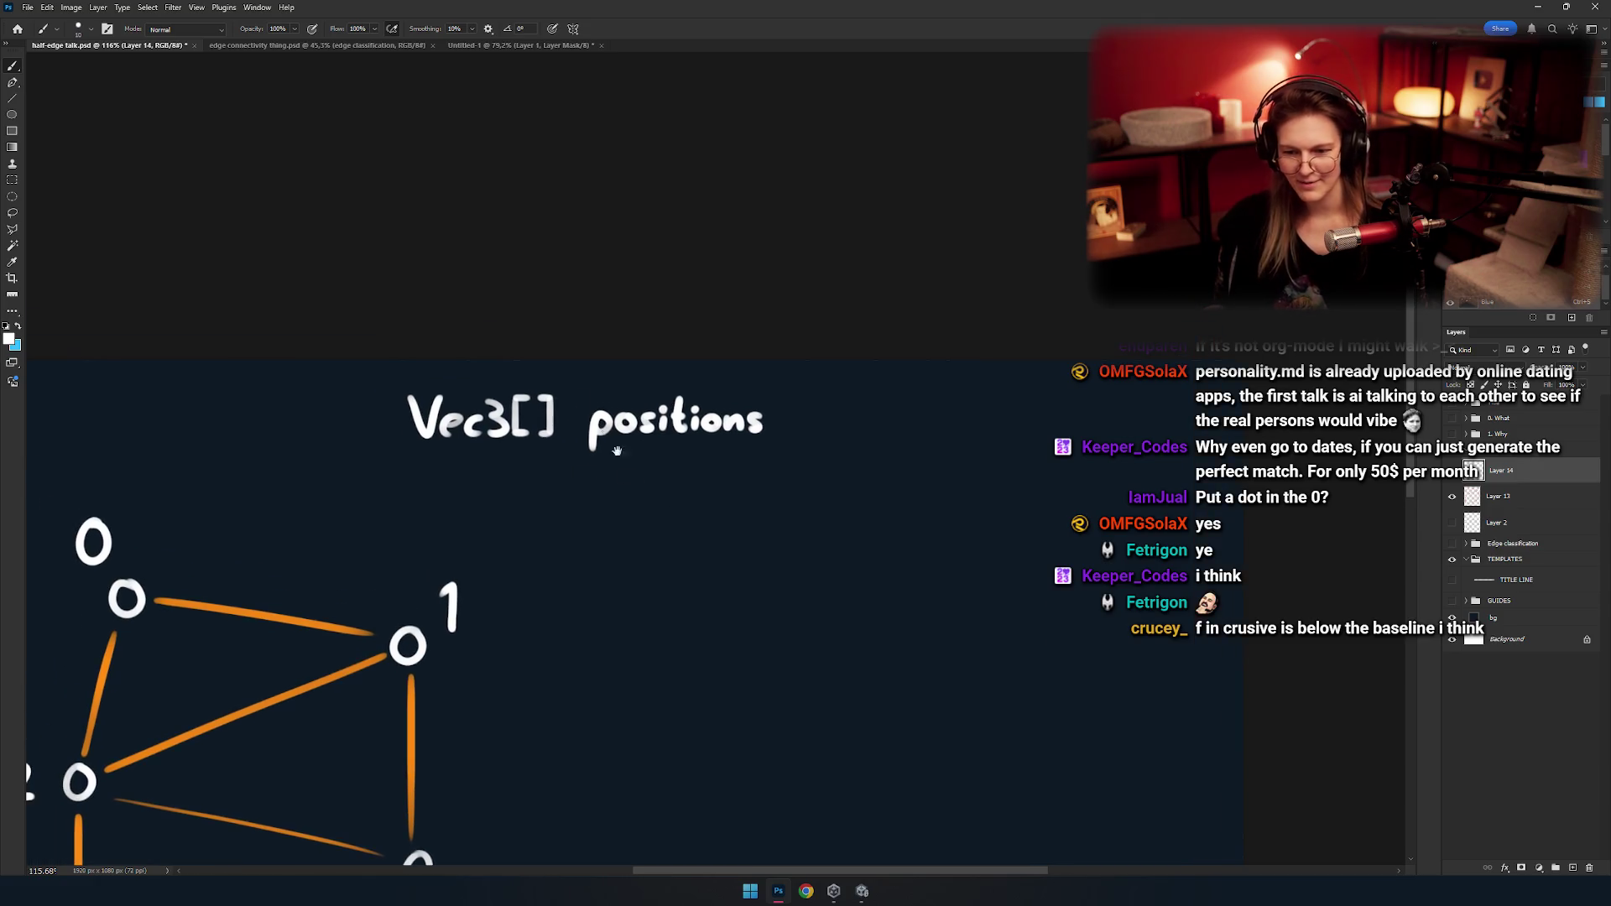
pyautogui.scroll(3, 675, 461)
pyautogui.scroll(-3, 613, 461)
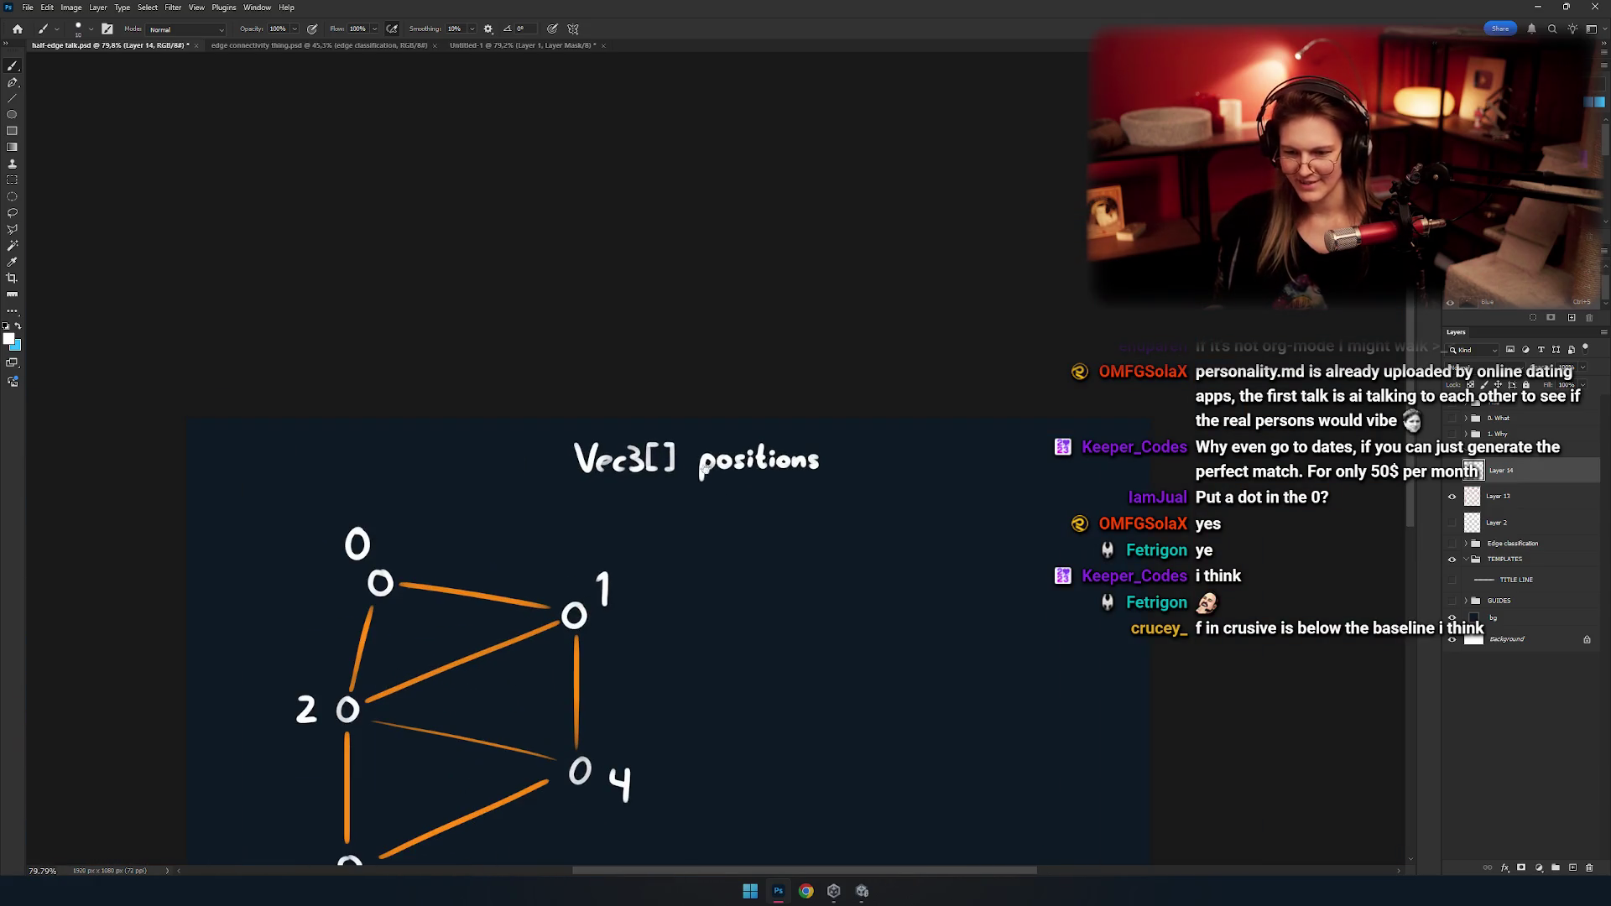
pyautogui.scroll(2, 693, 487)
pyautogui.moveTo(693, 486)
pyautogui.mouseDown()
pyautogui.moveTo(658, 461)
pyautogui.moveTo(591, 493)
pyautogui.mouseUp()
# Marquee-select the Vec3[] positions heading and move it to the left.
pyautogui.press('m')
pyautogui.moveTo(745, 461); pyautogui.dragTo(780, 495)
pyautogui.moveTo(1004, 372); pyautogui.dragTo(333, 551)
pyautogui.hotkey('ctrl', 'd')
pyautogui.moveTo(679, 426); pyautogui.dragTo(630, 390)
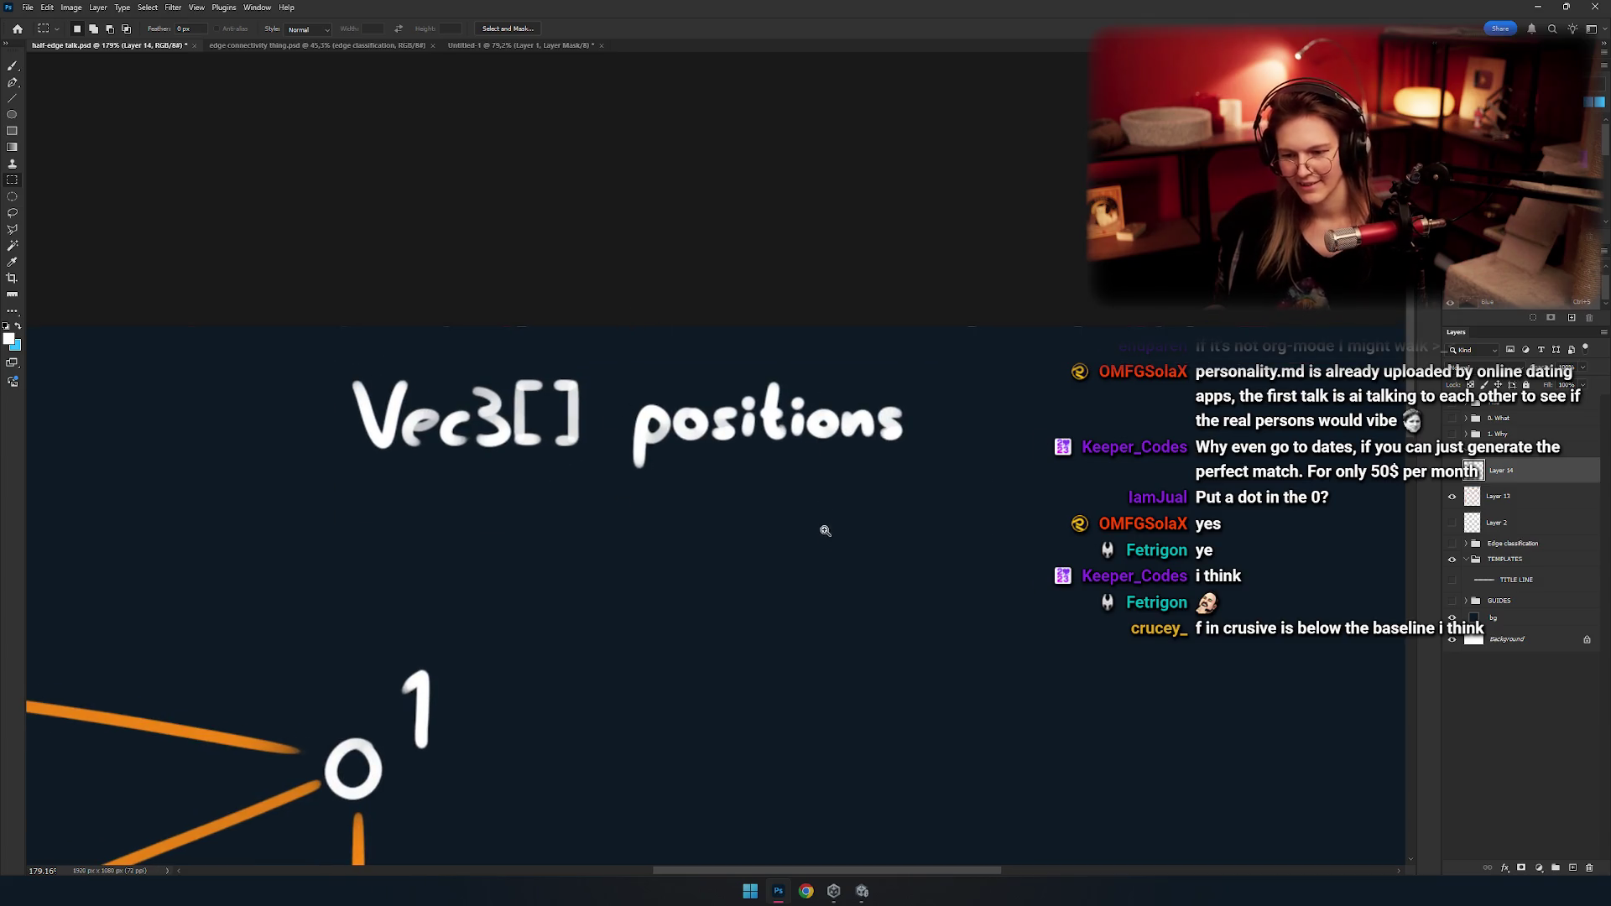
pyautogui.scroll(-3, 826, 532)
pyautogui.moveTo(730, 514)
pyautogui.mouseDown()
pyautogui.moveTo(730, 424)
pyautogui.moveTo(644, 417)
pyautogui.moveTo(717, 405)
pyautogui.mouseUp()
pyautogui.scroll(3, 639, 367)
pyautogui.moveTo(978, 451); pyautogui.dragTo(376, 300)
pyautogui.press('v')
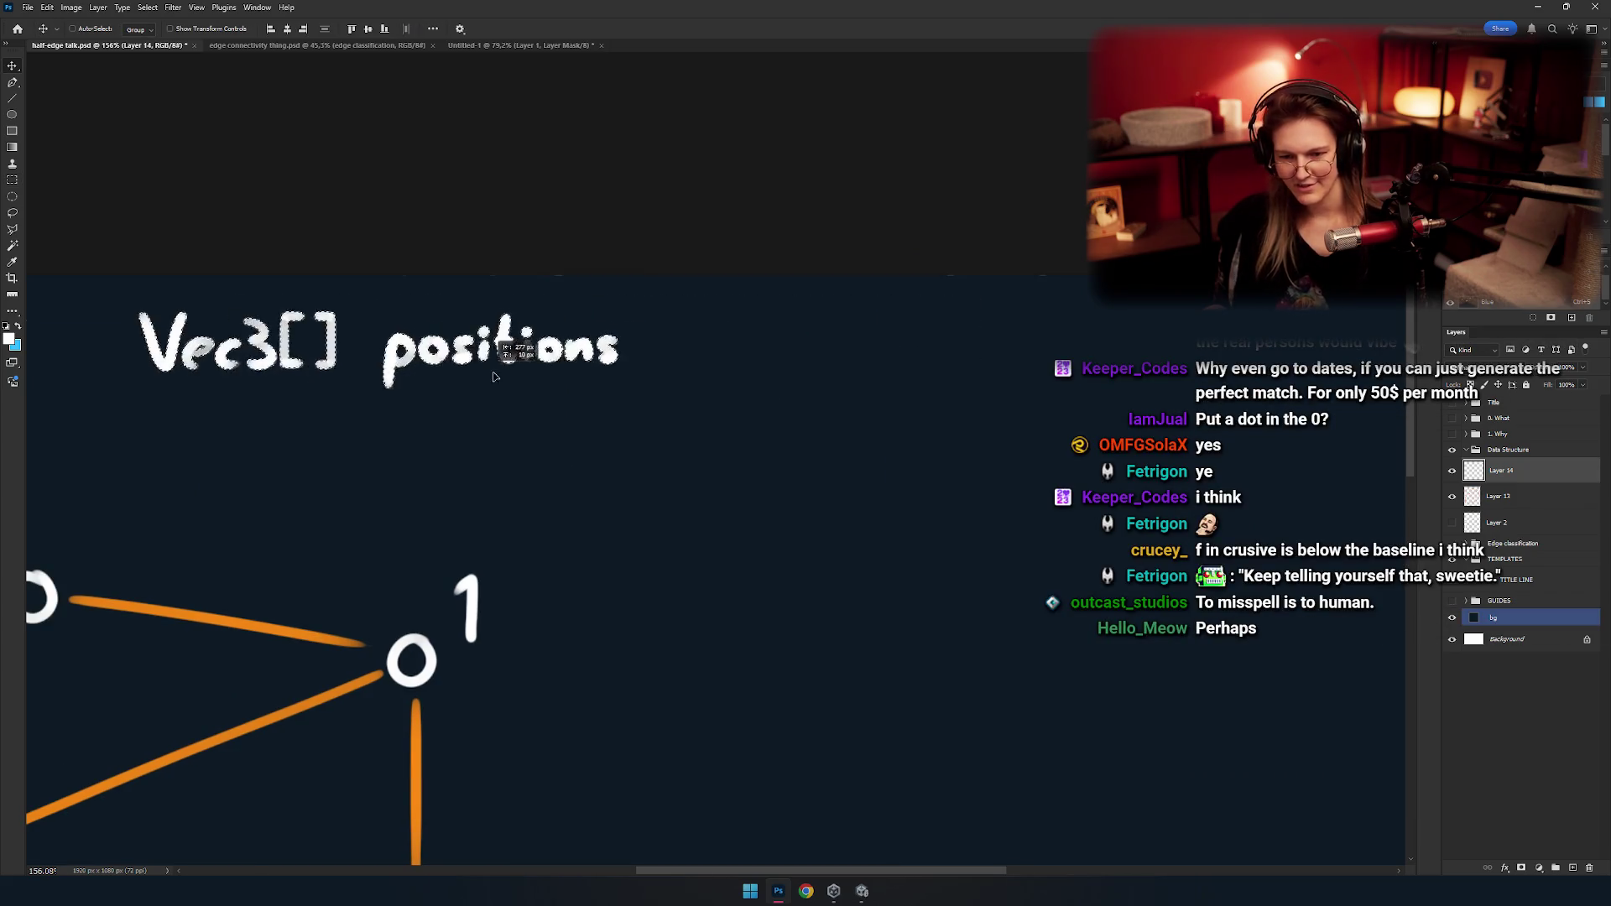
pyautogui.moveTo(801, 402)
pyautogui.mouseDown()
pyautogui.moveTo(601, 399)
pyautogui.moveTo(654, 390)
pyautogui.mouseUp()
# Try shifting the heading and labels left and down, then undo the move.
pyautogui.scroll(-2, 600, 398)
pyautogui.press('m')
pyautogui.moveTo(537, 336); pyautogui.dragTo(637, 340)
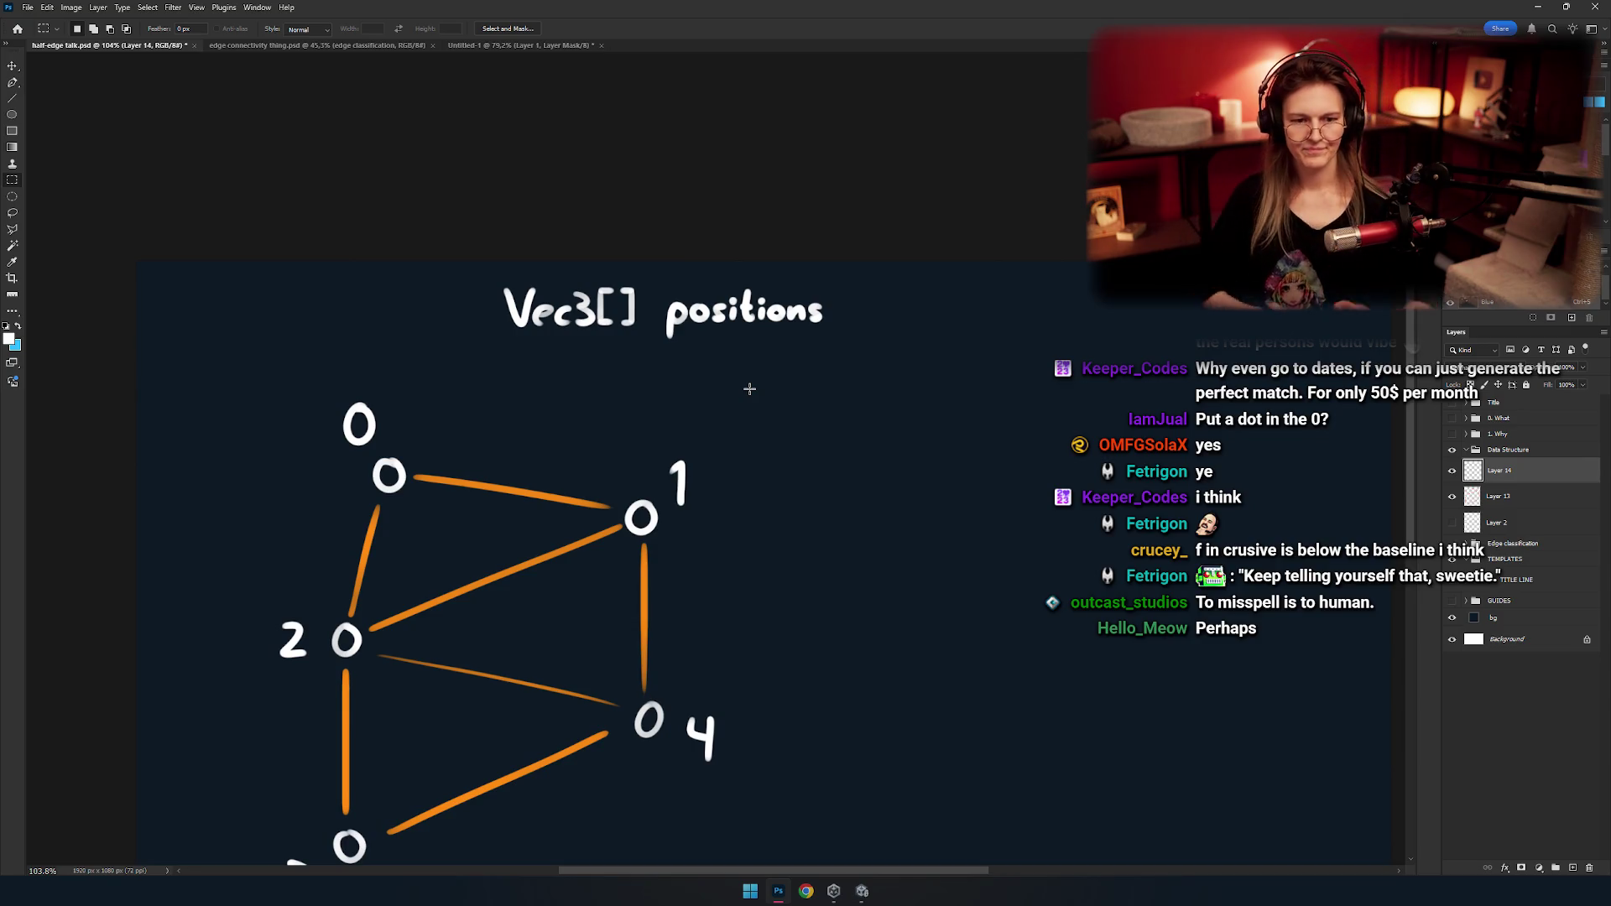
pyautogui.moveTo(749, 389); pyautogui.dragTo(642, 336)
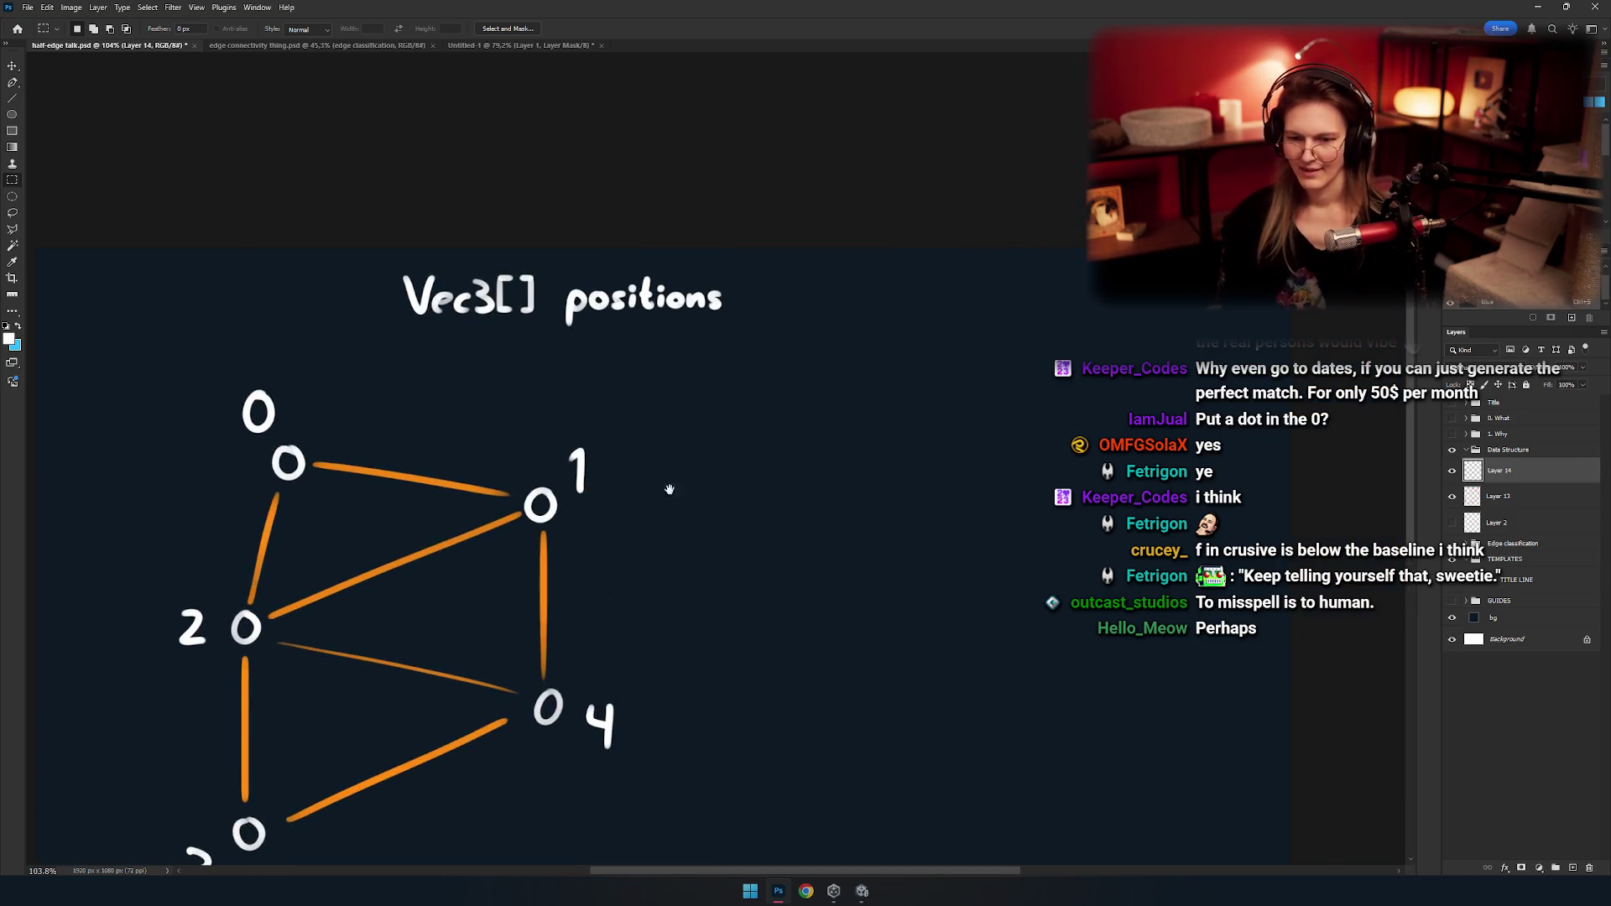
pyautogui.press('v')
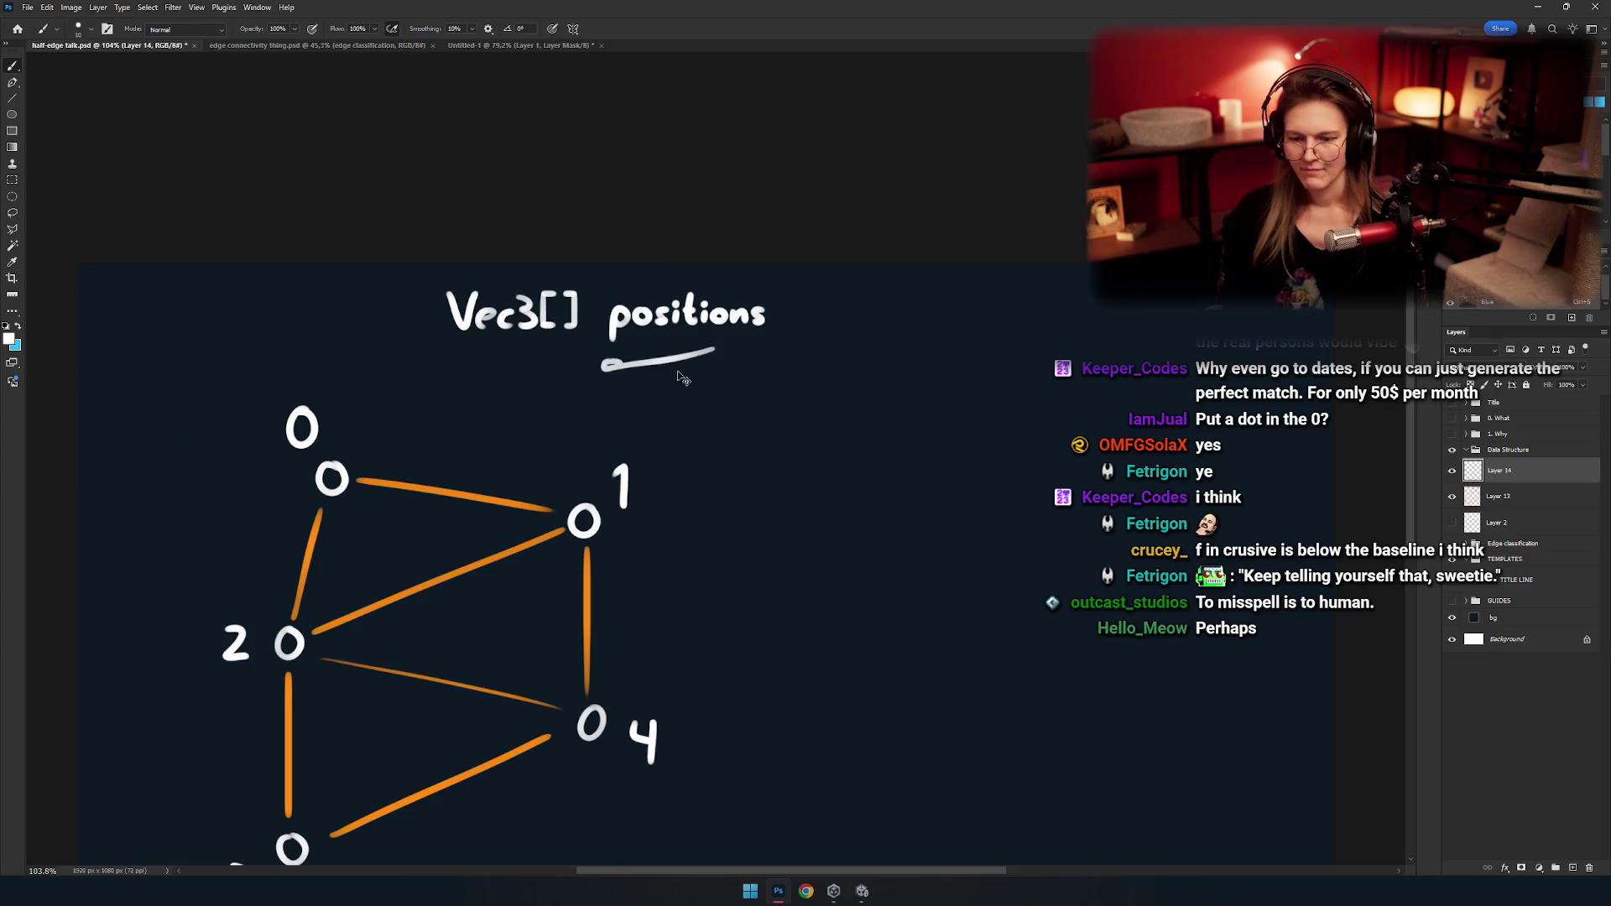
pyautogui.moveTo(732, 379); pyautogui.dragTo(663, 396)
pyautogui.hotkey('ctrl', 'z')
# Copy the heading region onto its own layer and nudge it down slightly.
pyautogui.press('m')
pyautogui.moveTo(414, 263); pyautogui.dragTo(922, 361)
pyautogui.hotkey('ctrl', 'j')
pyautogui.moveTo(703, 420); pyautogui.dragTo(676, 396)
pyautogui.press('v')
pyautogui.moveTo(646, 303); pyautogui.dragTo(629, 332)
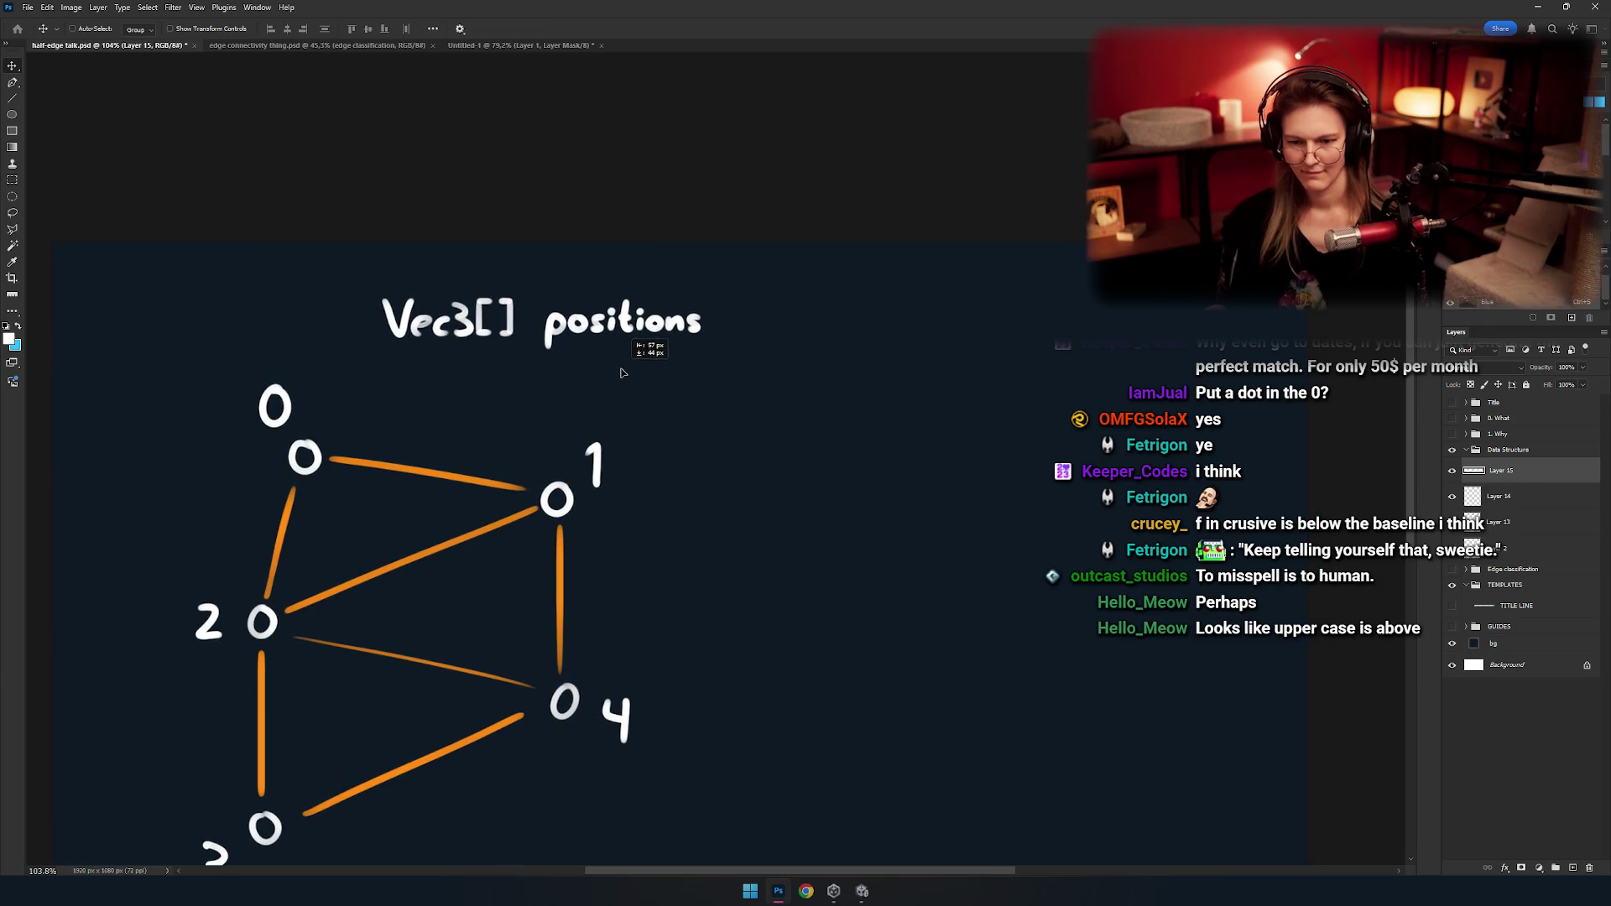
pyautogui.click(863, 890)
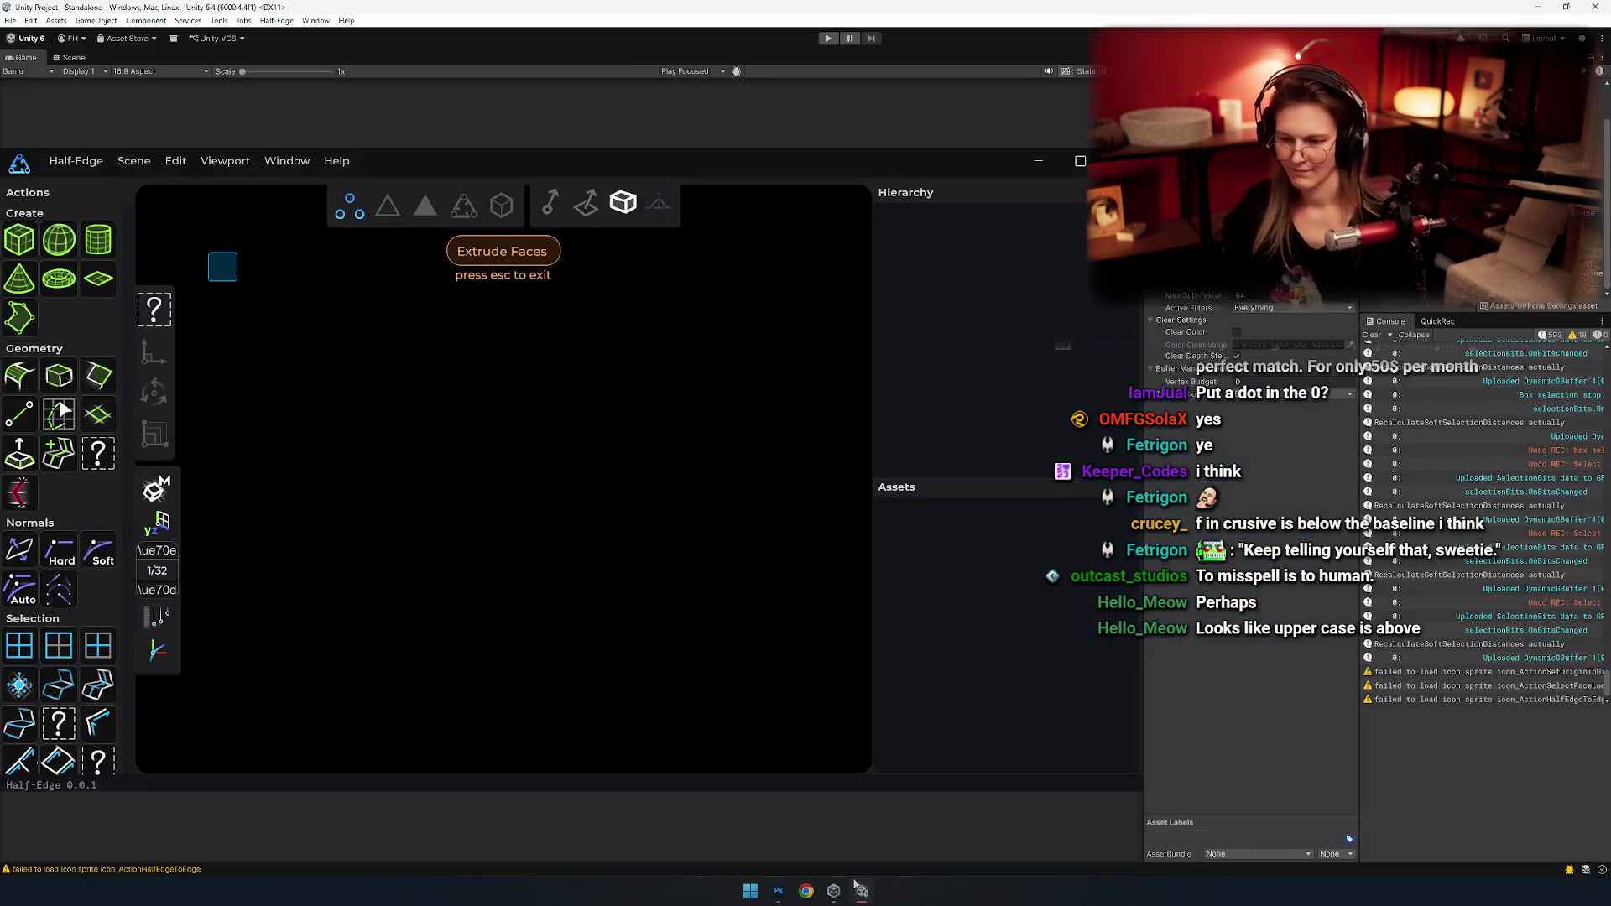
# View the selectionBits.OnBitsChanged stack trace in the Console, then switch to Rider.
pyautogui.click(1466, 357)
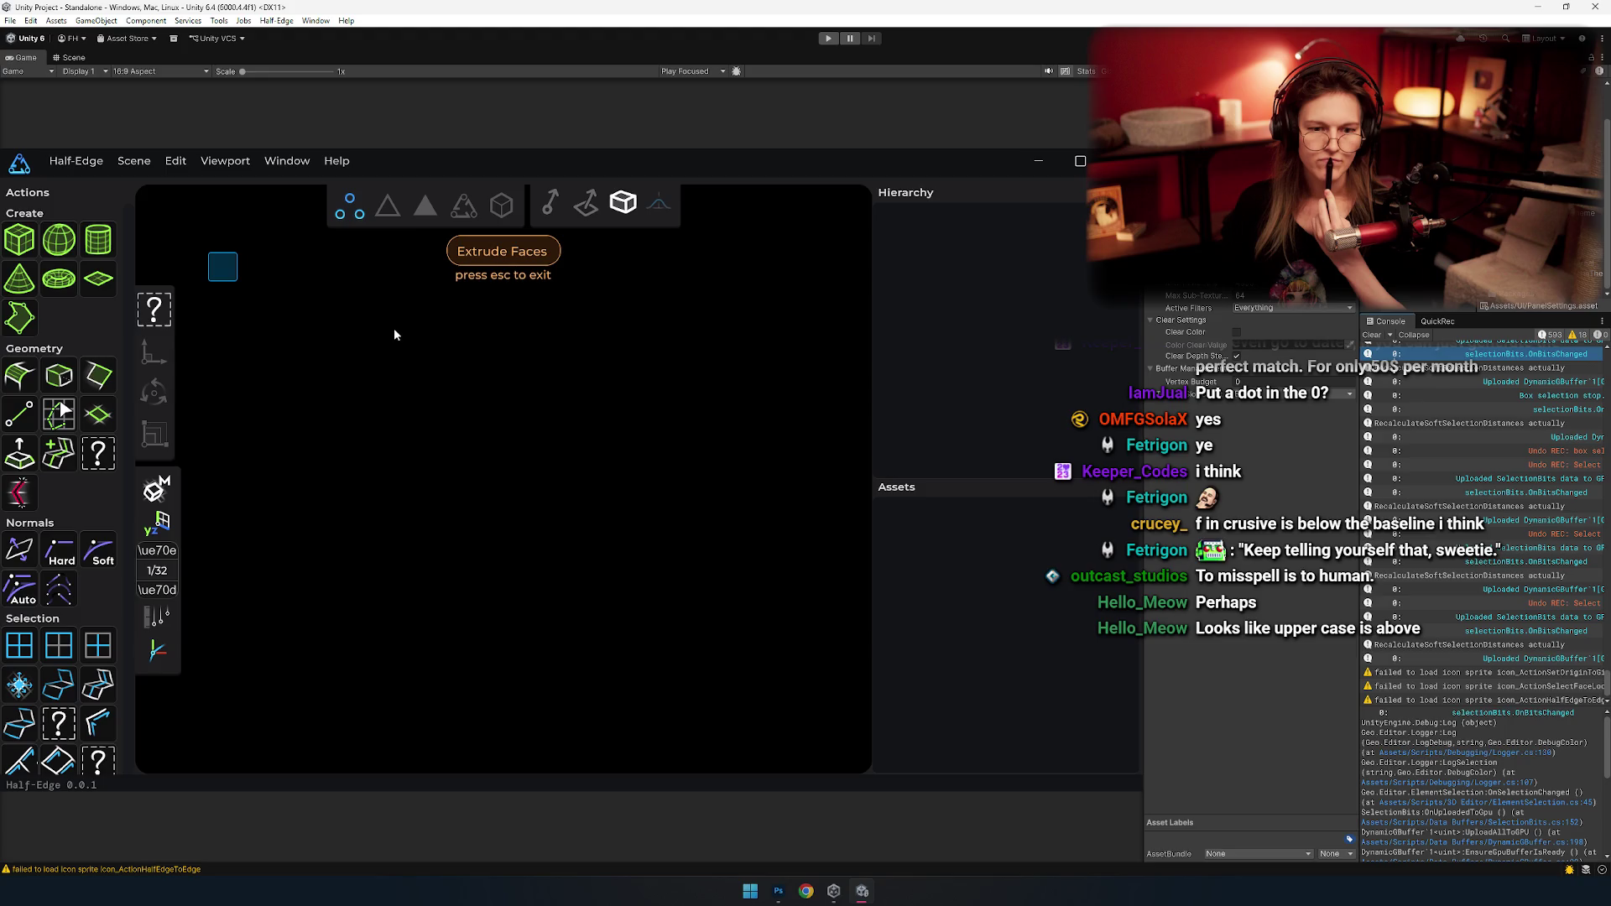
pyautogui.hotkey('alt', 'Tab')
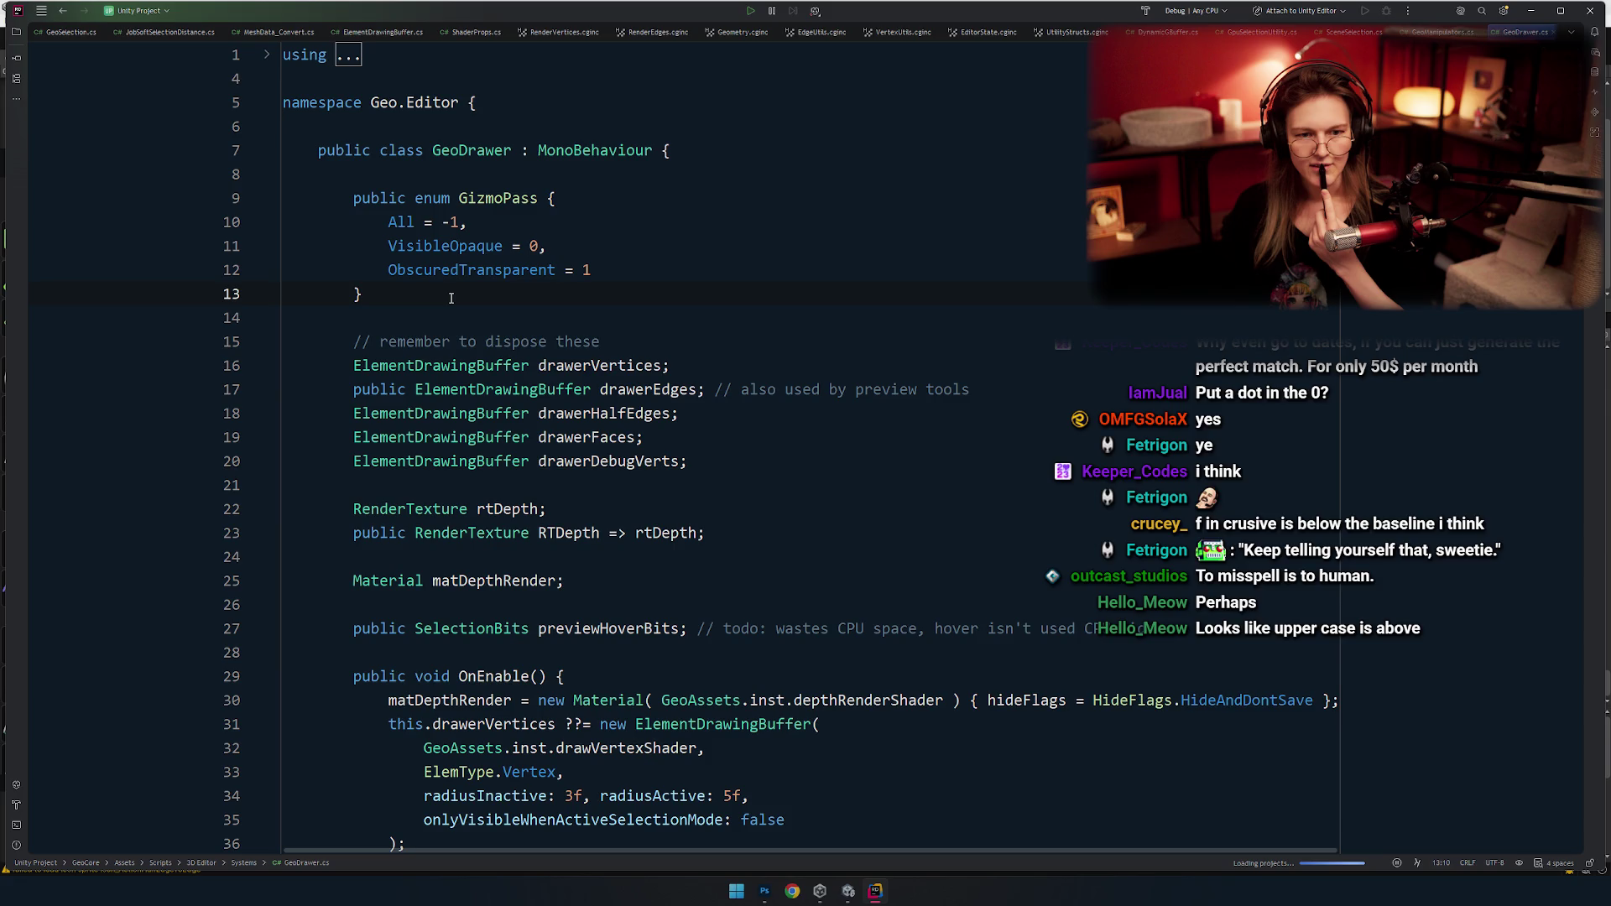
# Declare pos as a float3[] with a brace initializer containing new float3(1,2,3).
pyautogui.write('float3 pos = new float3')
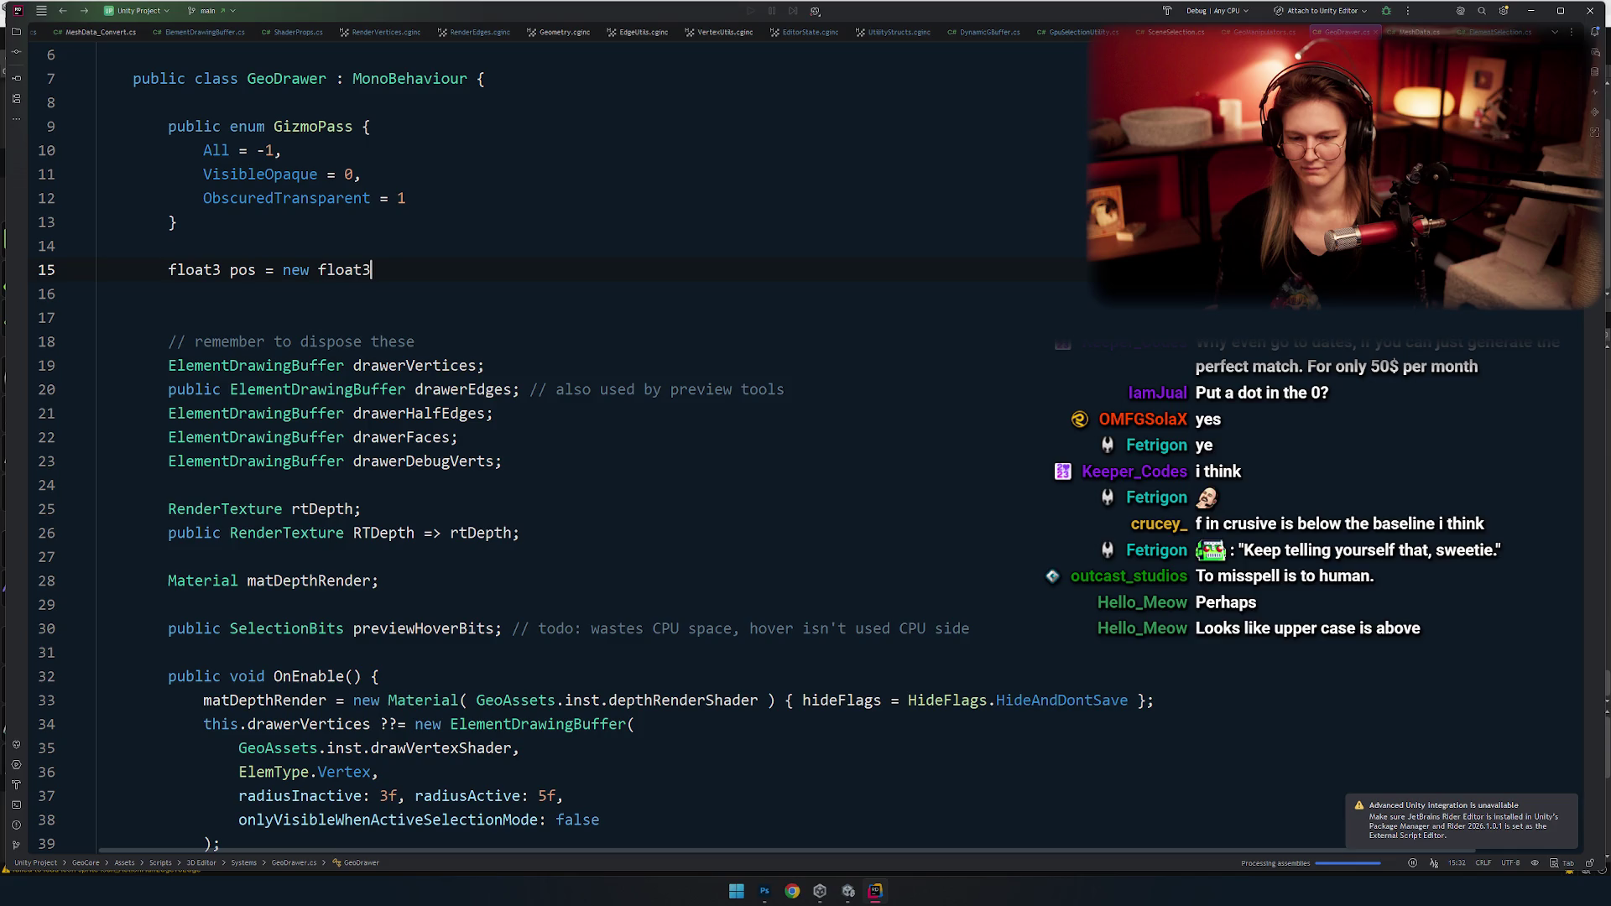
pyautogui.scroll(2, 415, 355)
pyautogui.hotkey('ctrl', 'shift', 'BackSpace')
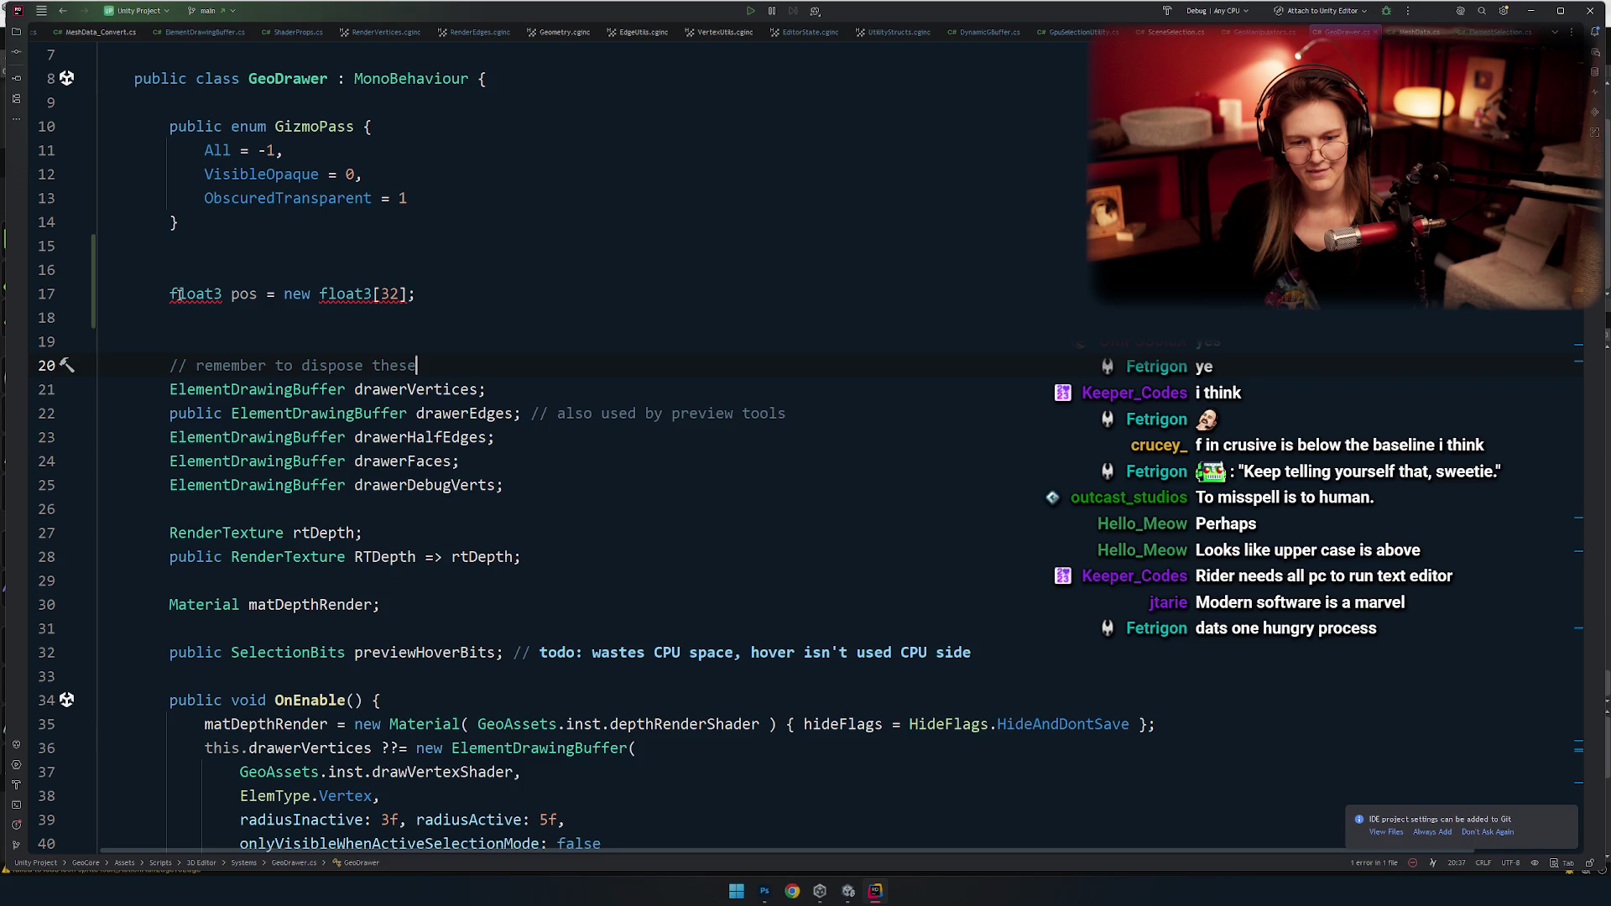
pyautogui.click(180, 296)
pyautogui.write('[]')
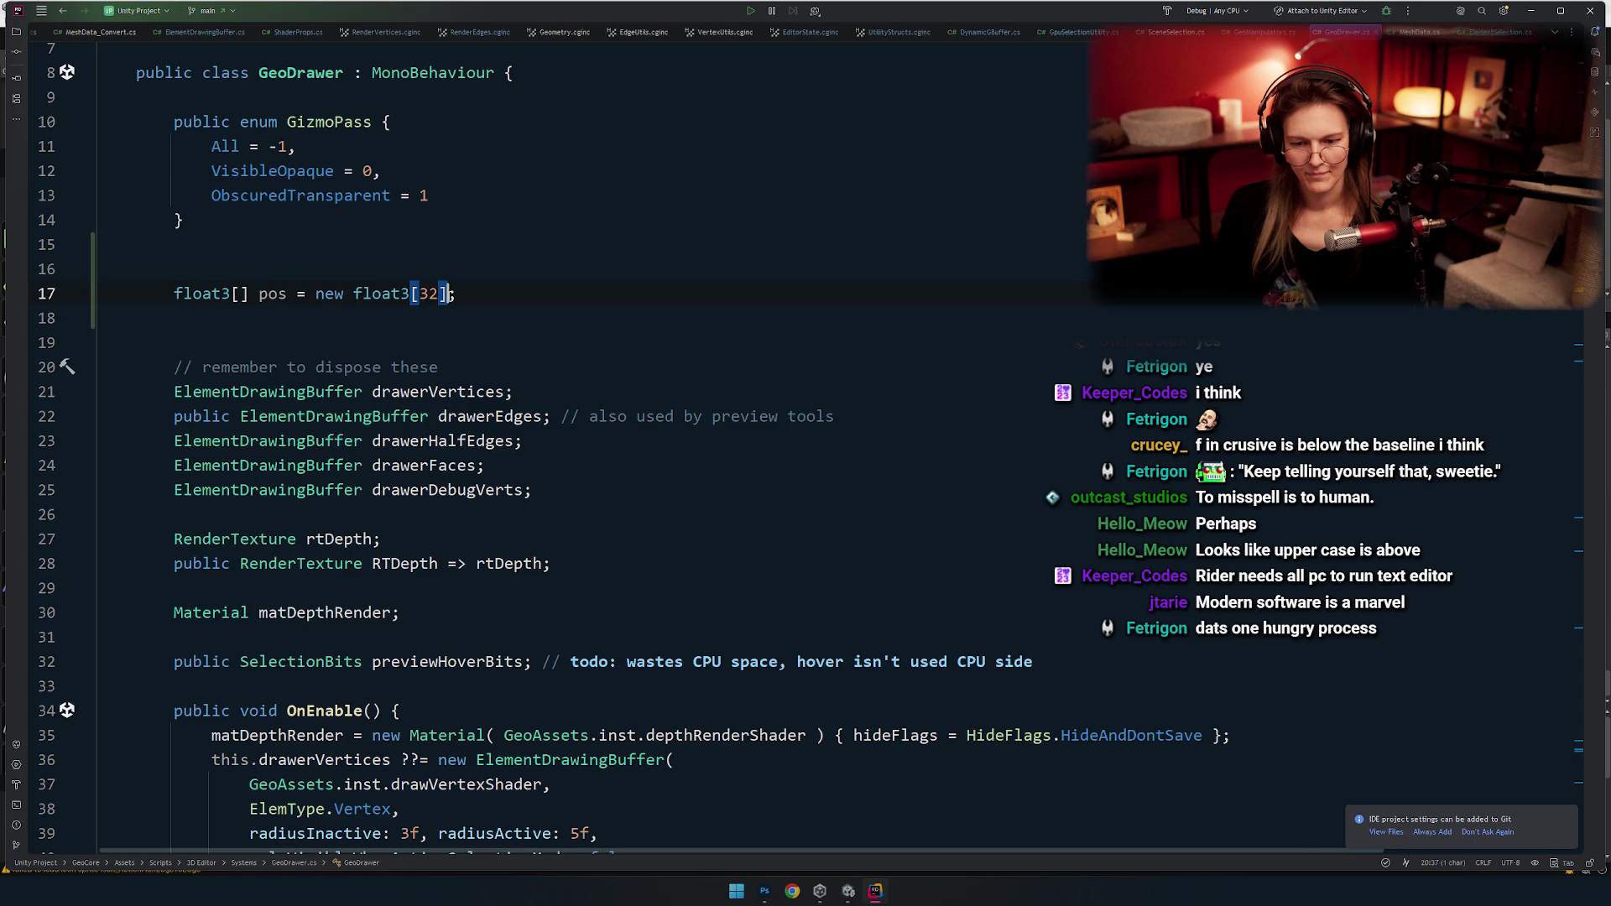
pyautogui.hotkey('ctrl', 'BackSpace')
pyautogui.hotkey('ctrl', 'BackSpace')
pyautogui.hotkey('ctrl', 'BackSpace')
pyautogui.write('{')
pyautogui.press('Return')
pyautogui.write('n')
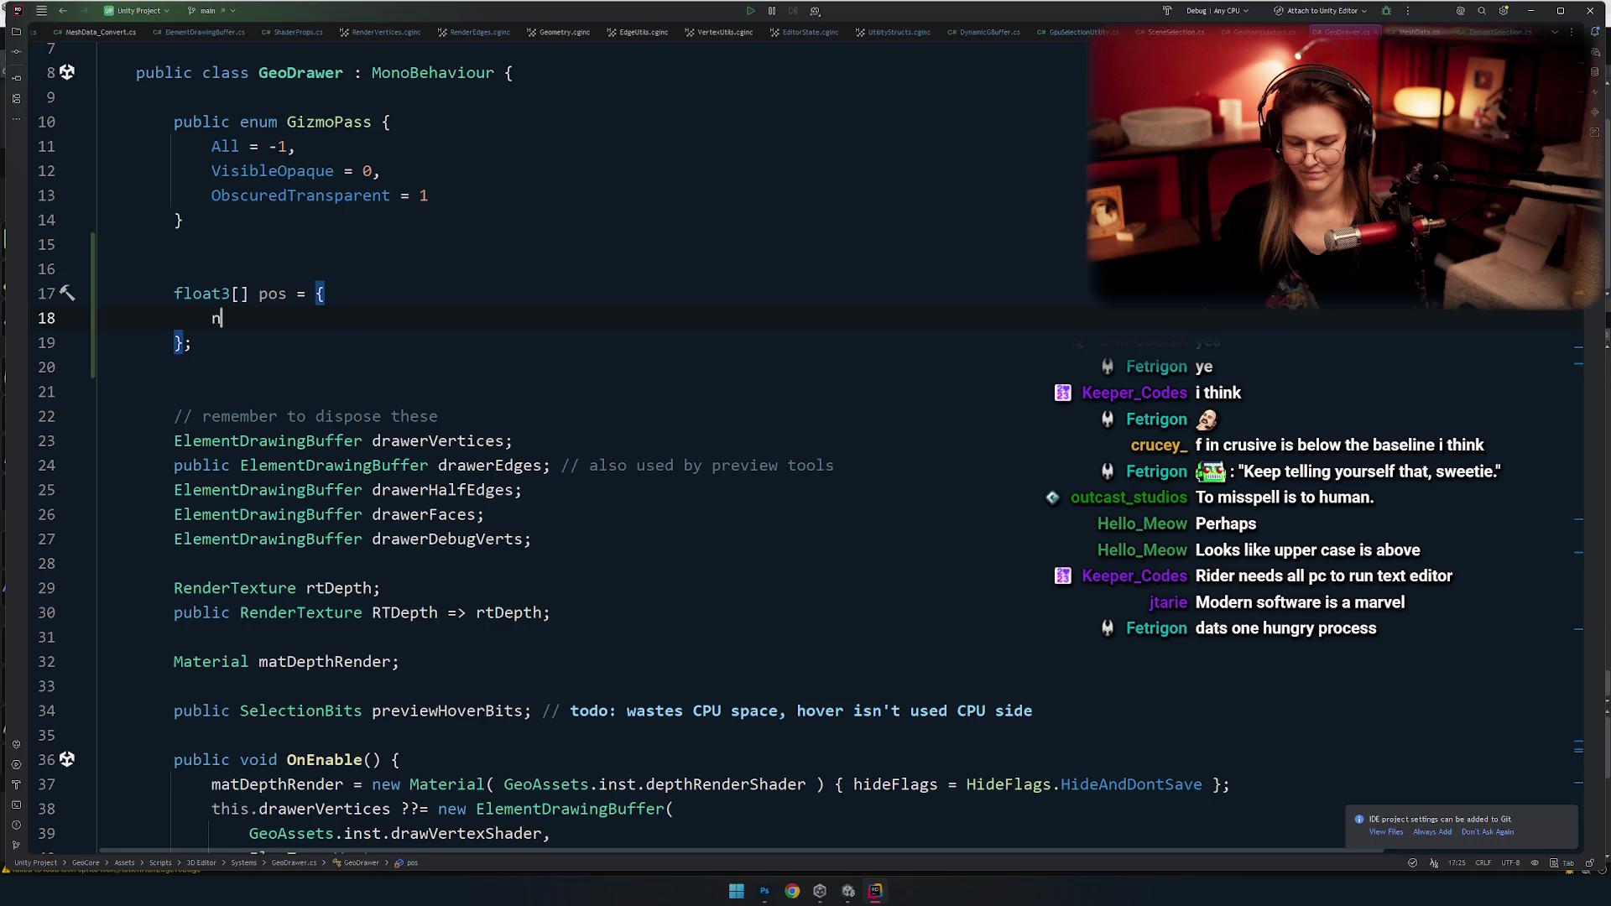
pyautogui.write('ew float3(1,2,3')
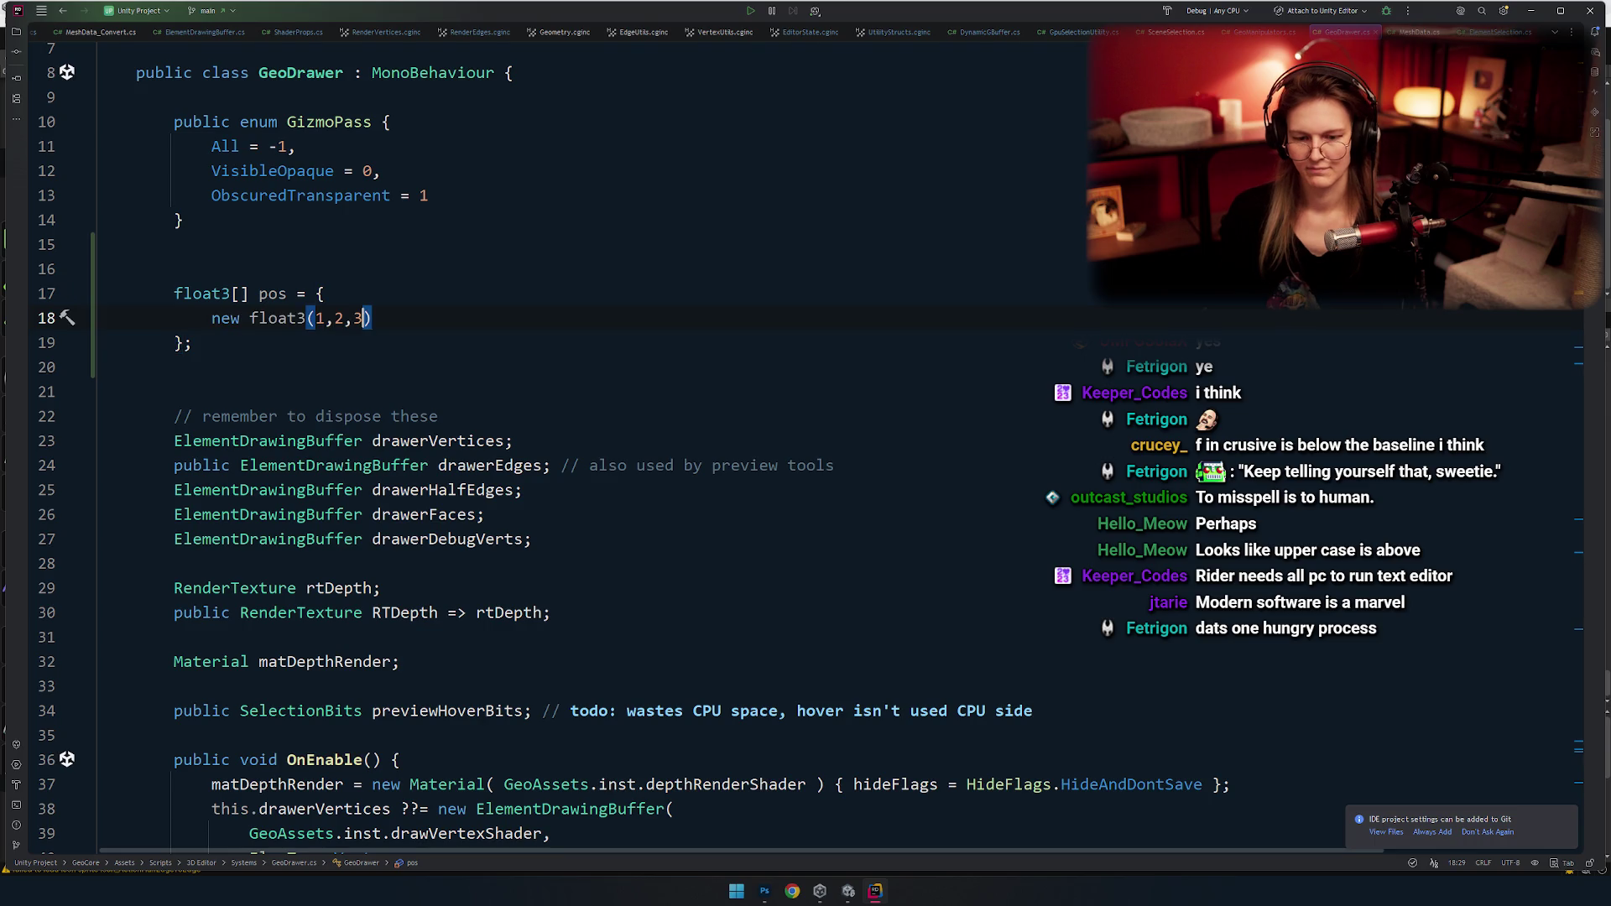
# Shorten the float3 constructor to the target-typed new(1, 2, 3).
pyautogui.click(413, 319)
pyautogui.keyDown('ctrl'); pyautogui.scroll(1, 413, 319); pyautogui.keyUp('ctrl')
pyautogui.click(314, 393)
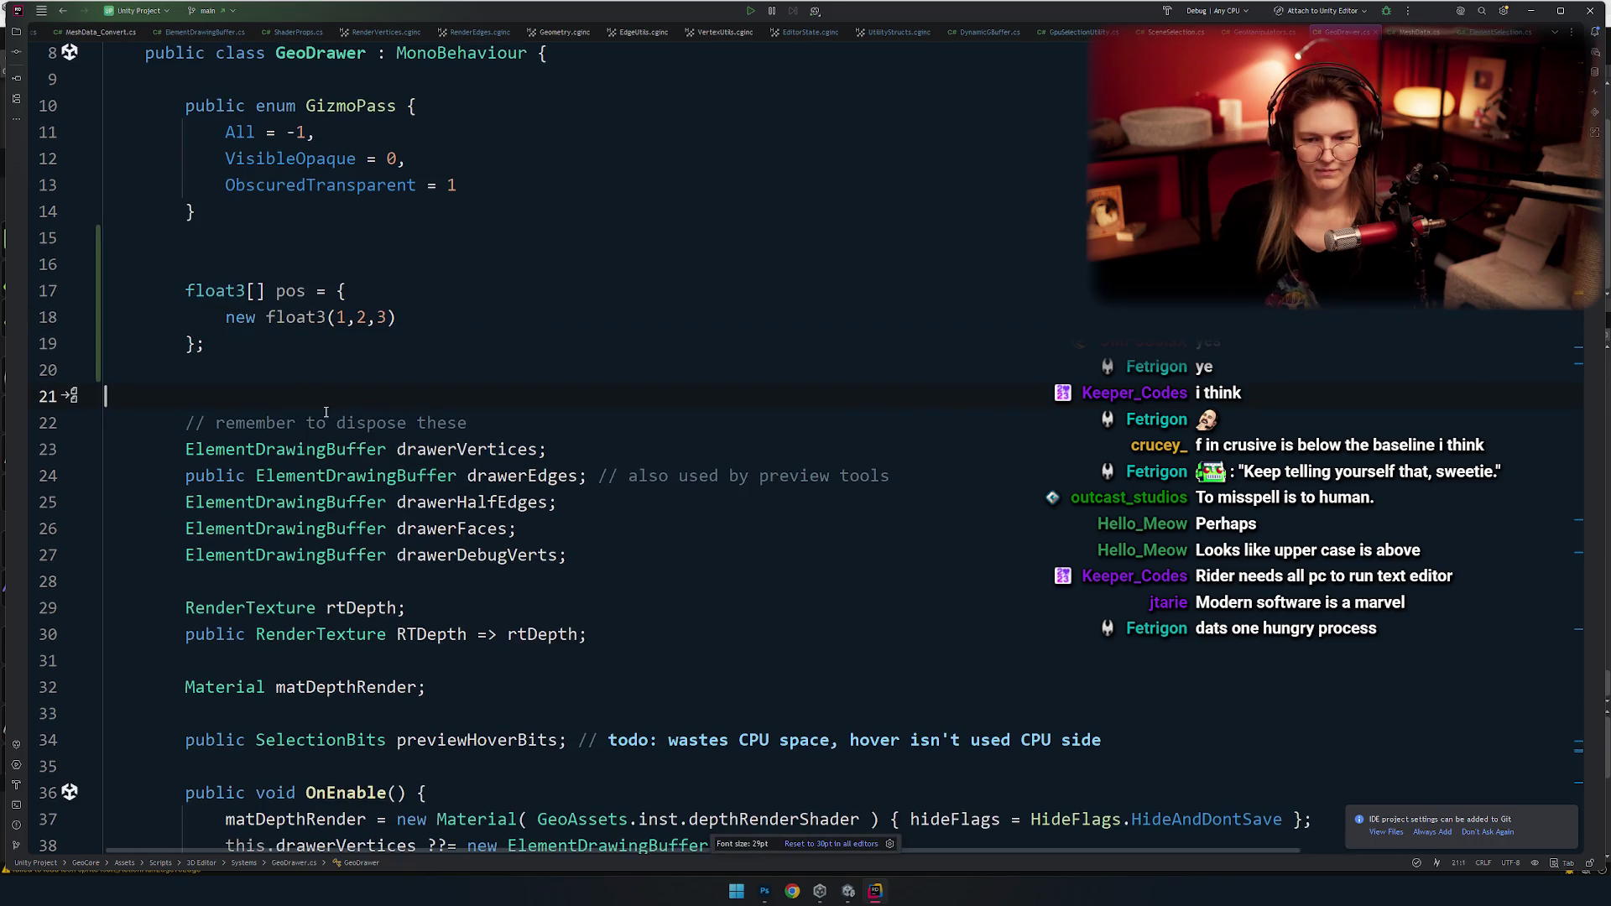
pyautogui.click(285, 317)
pyautogui.hotkey('alt', 'Return')
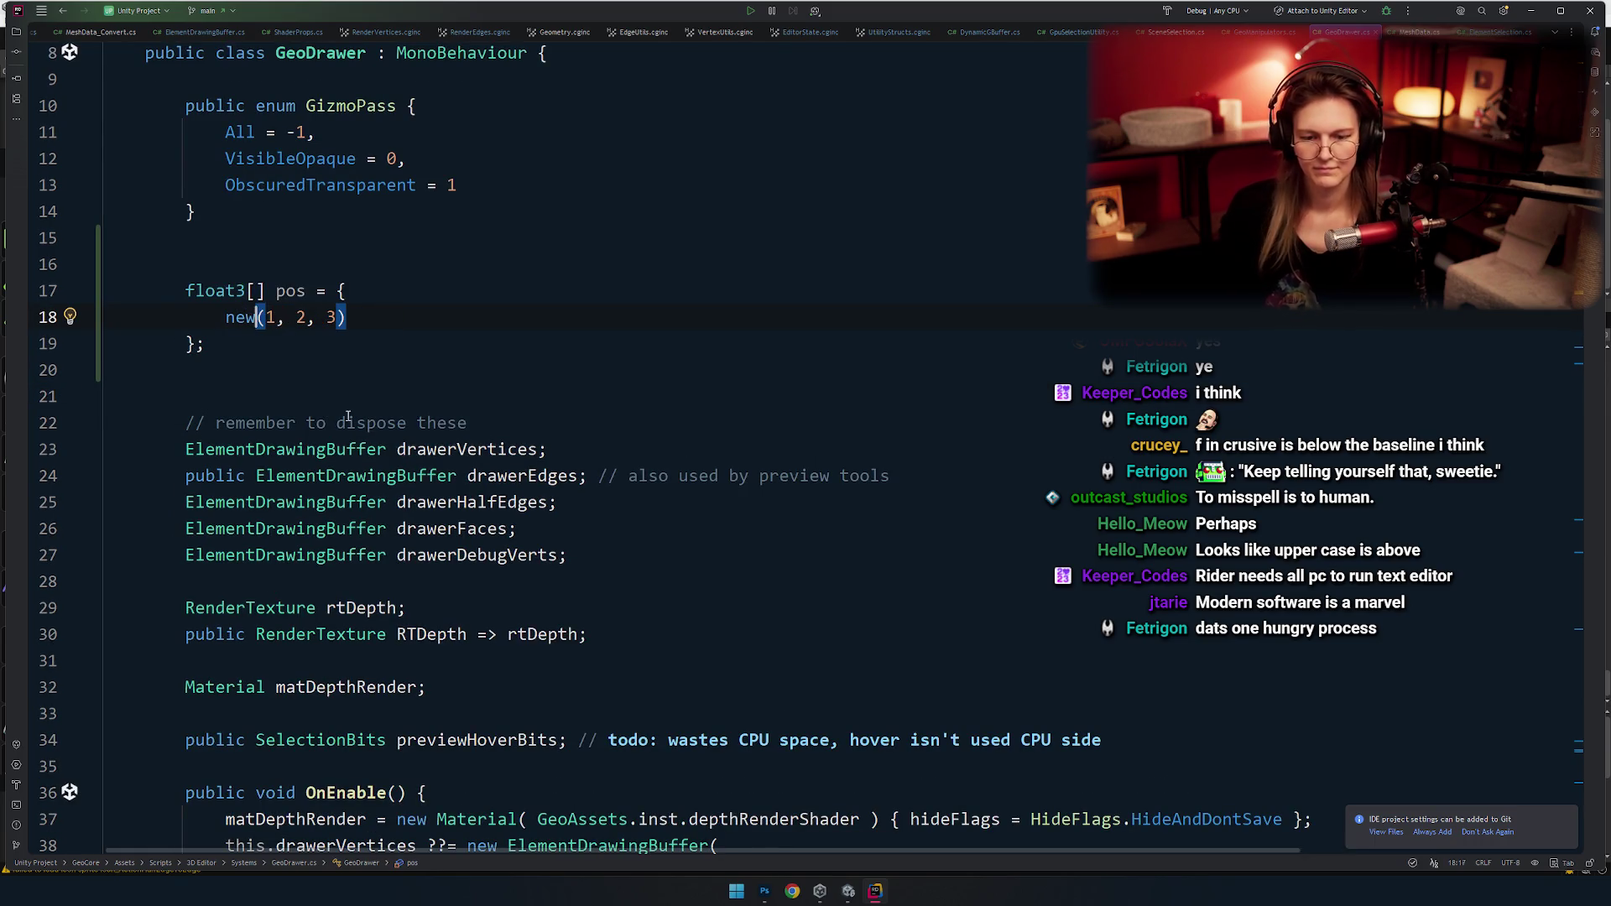
pyautogui.press('F2')
# Add a void thing() method whose body works with pos[0].x.
pyautogui.click(416, 385)
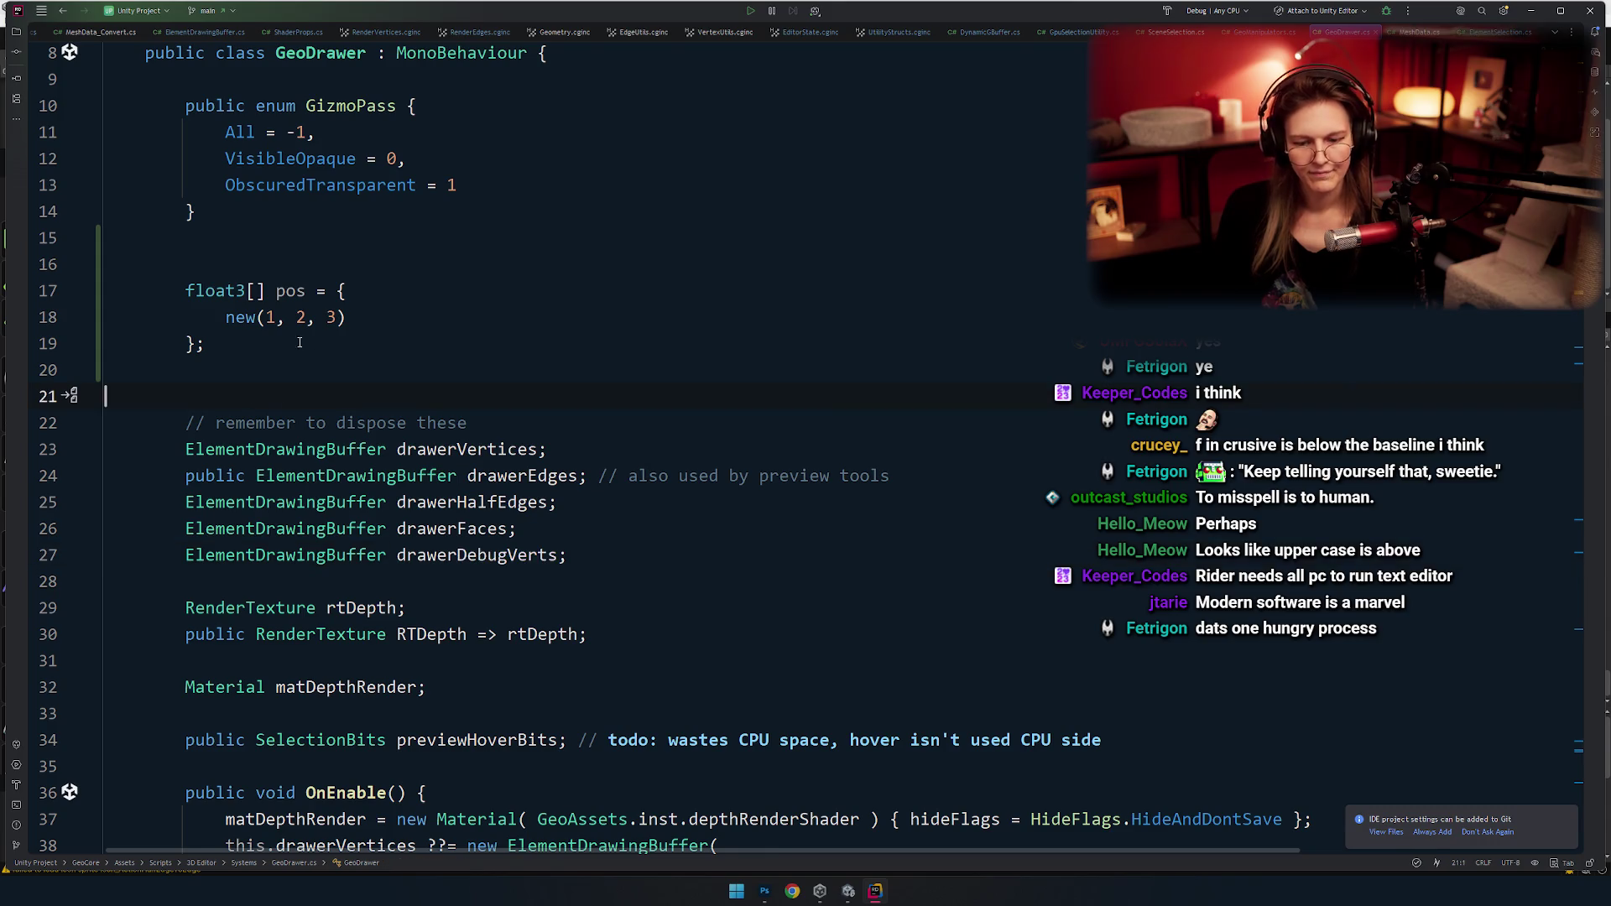
pyautogui.press('Return')
pyautogui.press('Return')
pyautogui.press('Up')
pyautogui.press('Up')
pyautogui.write('void thing() {')
pyautogui.press('Return')
pyautogui.write('pos')
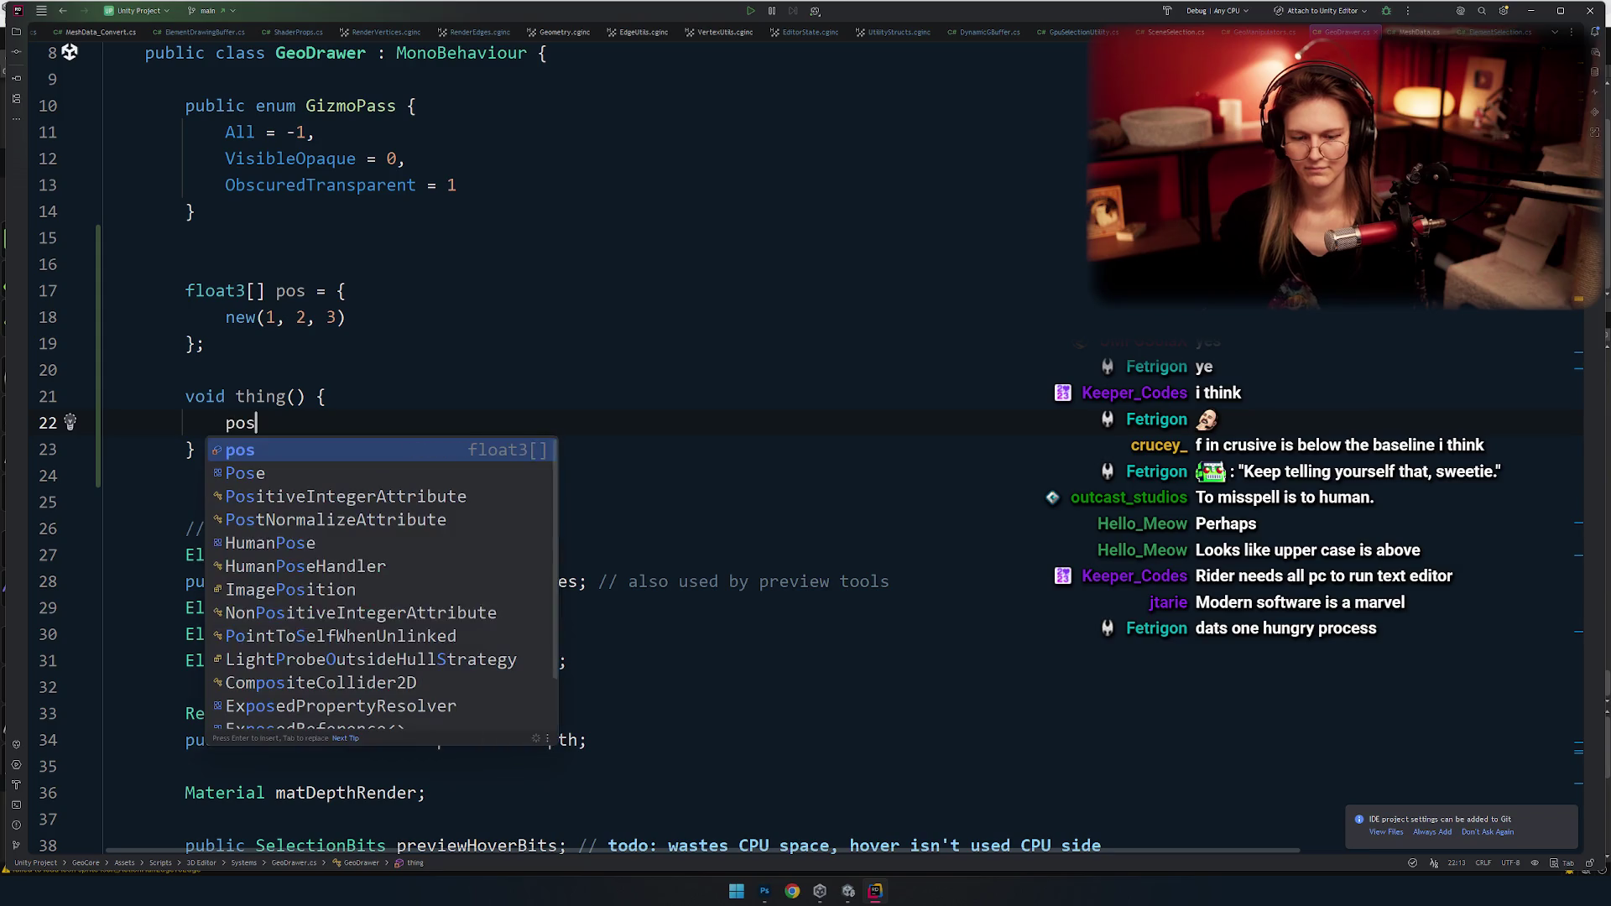
pyautogui.write('[0].x;')
pyautogui.press('BackSpace')
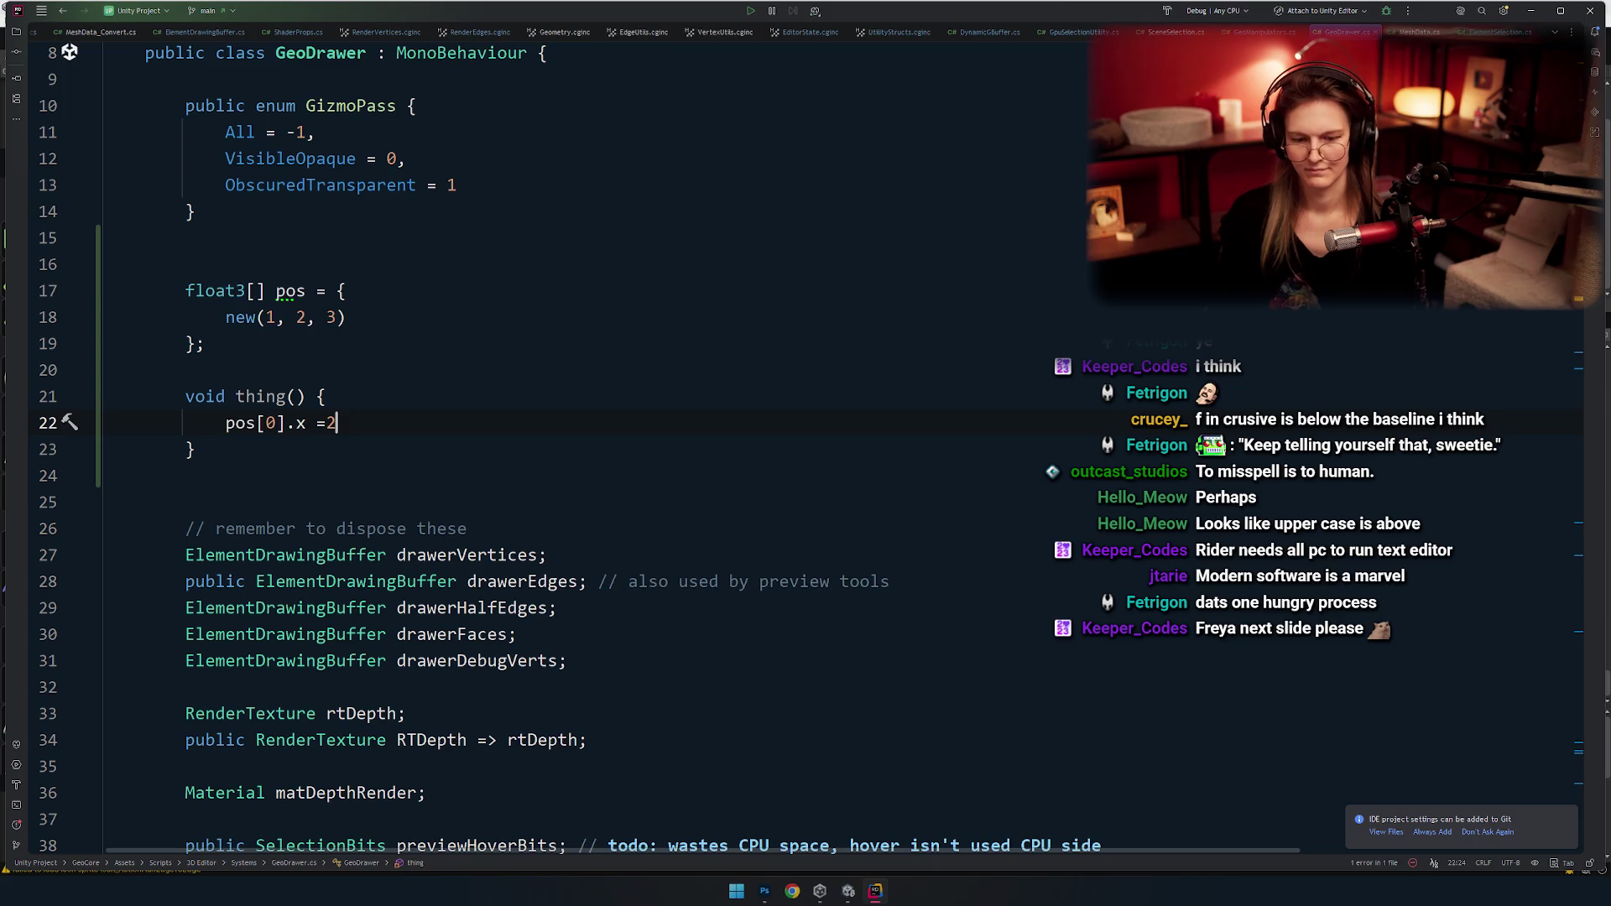
pyautogui.click(316, 464)
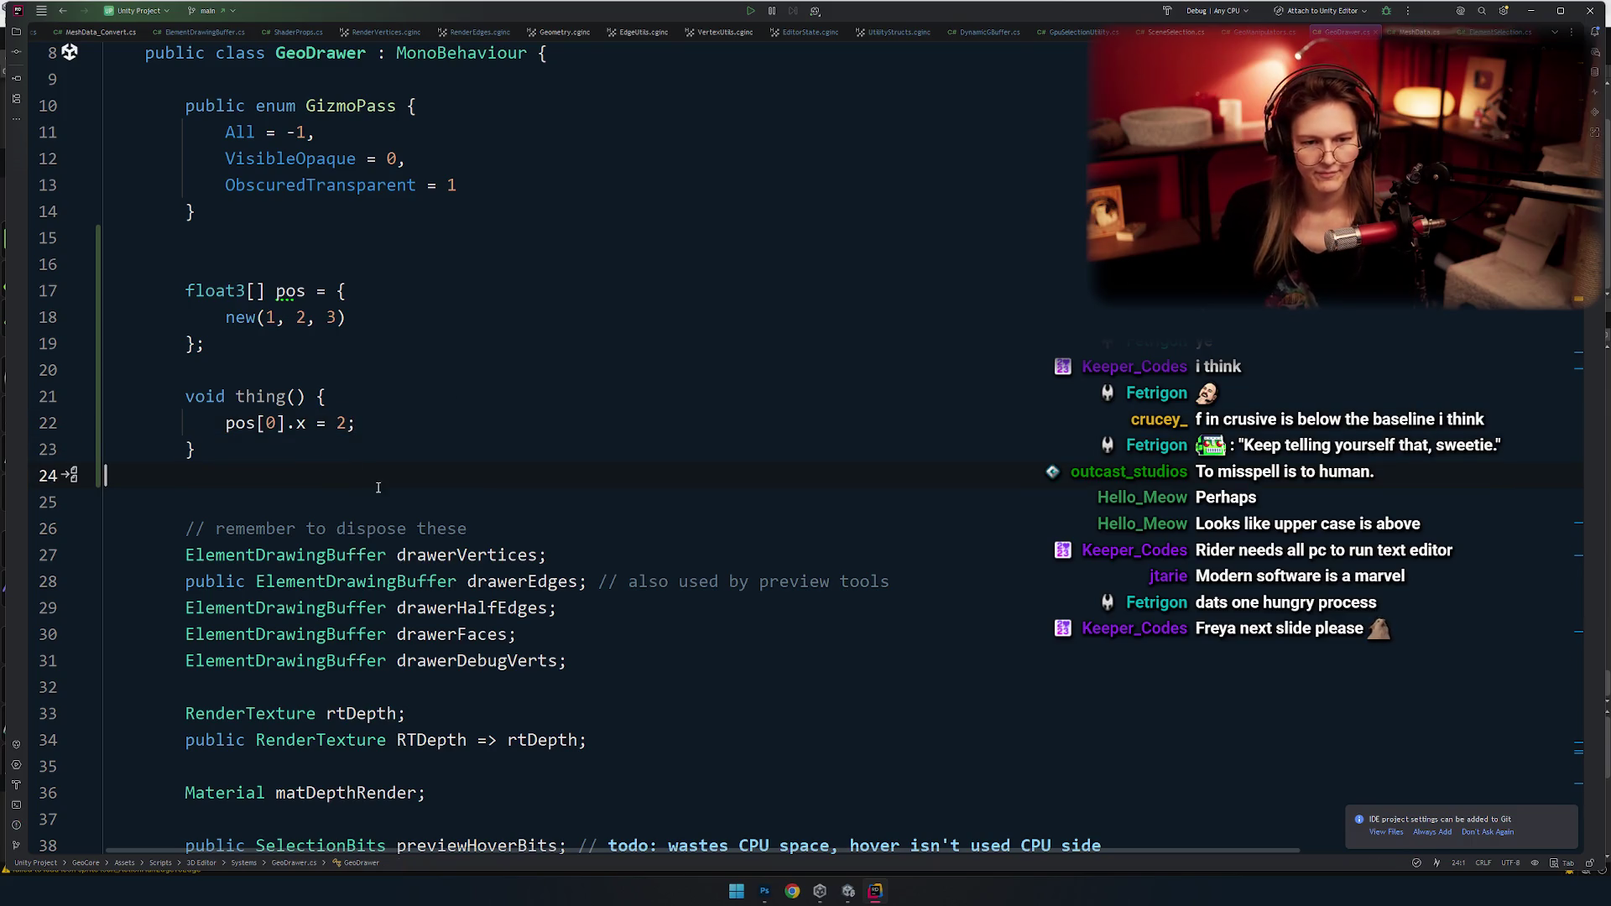
pyautogui.press('Return')
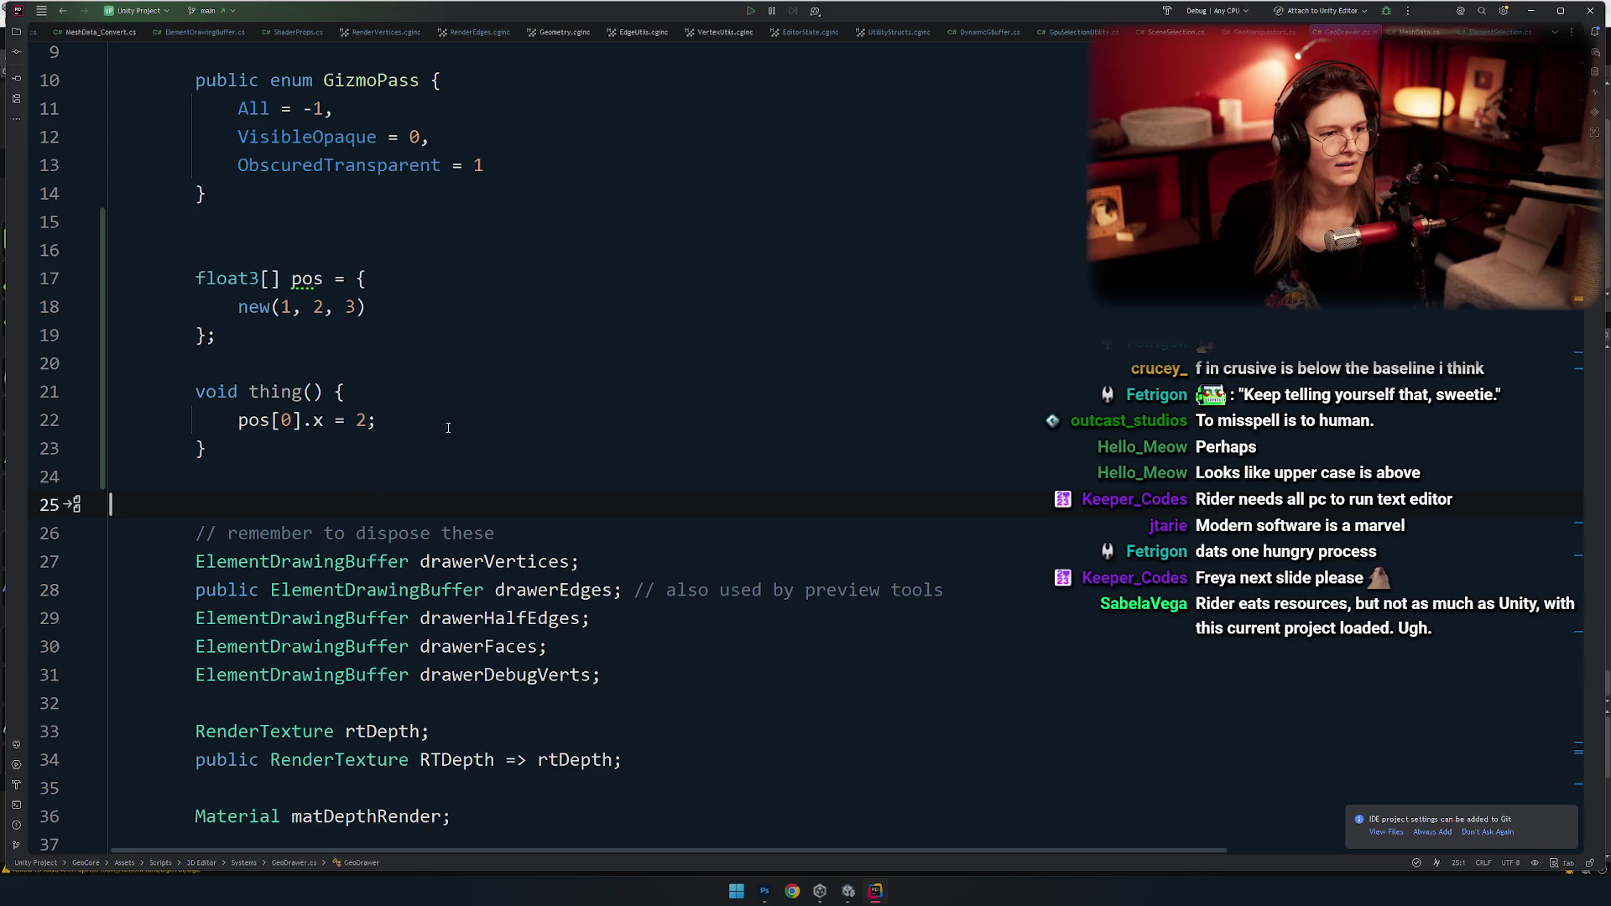
pyautogui.press('Up')
pyautogui.press('Up')
pyautogui.press('Up')
pyautogui.click(401, 478)
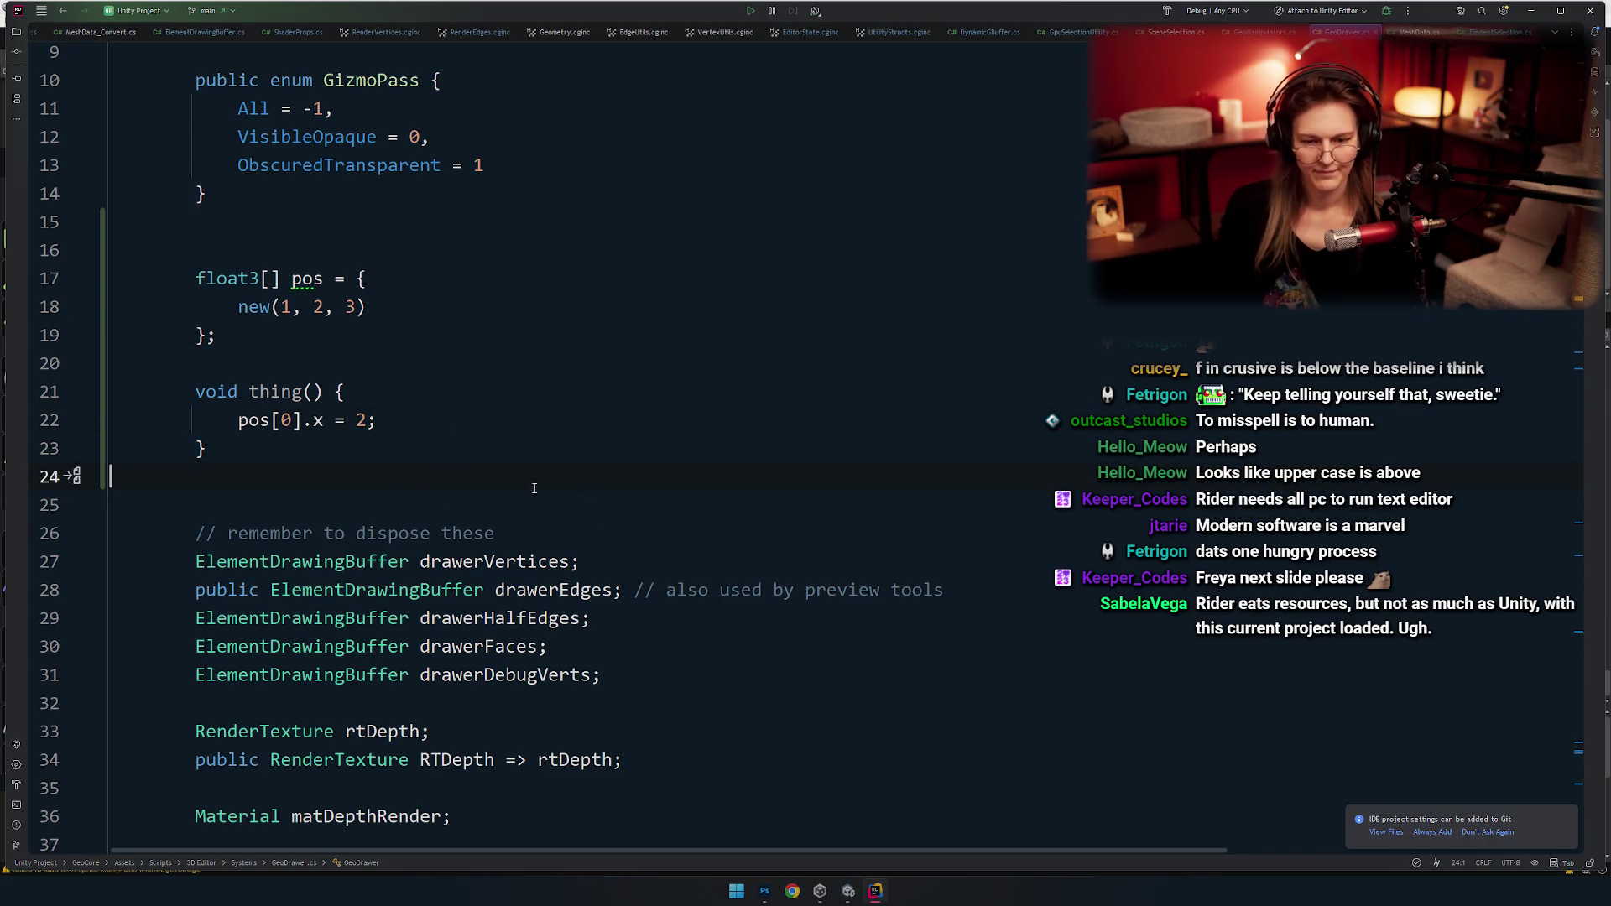
pyautogui.click(321, 340)
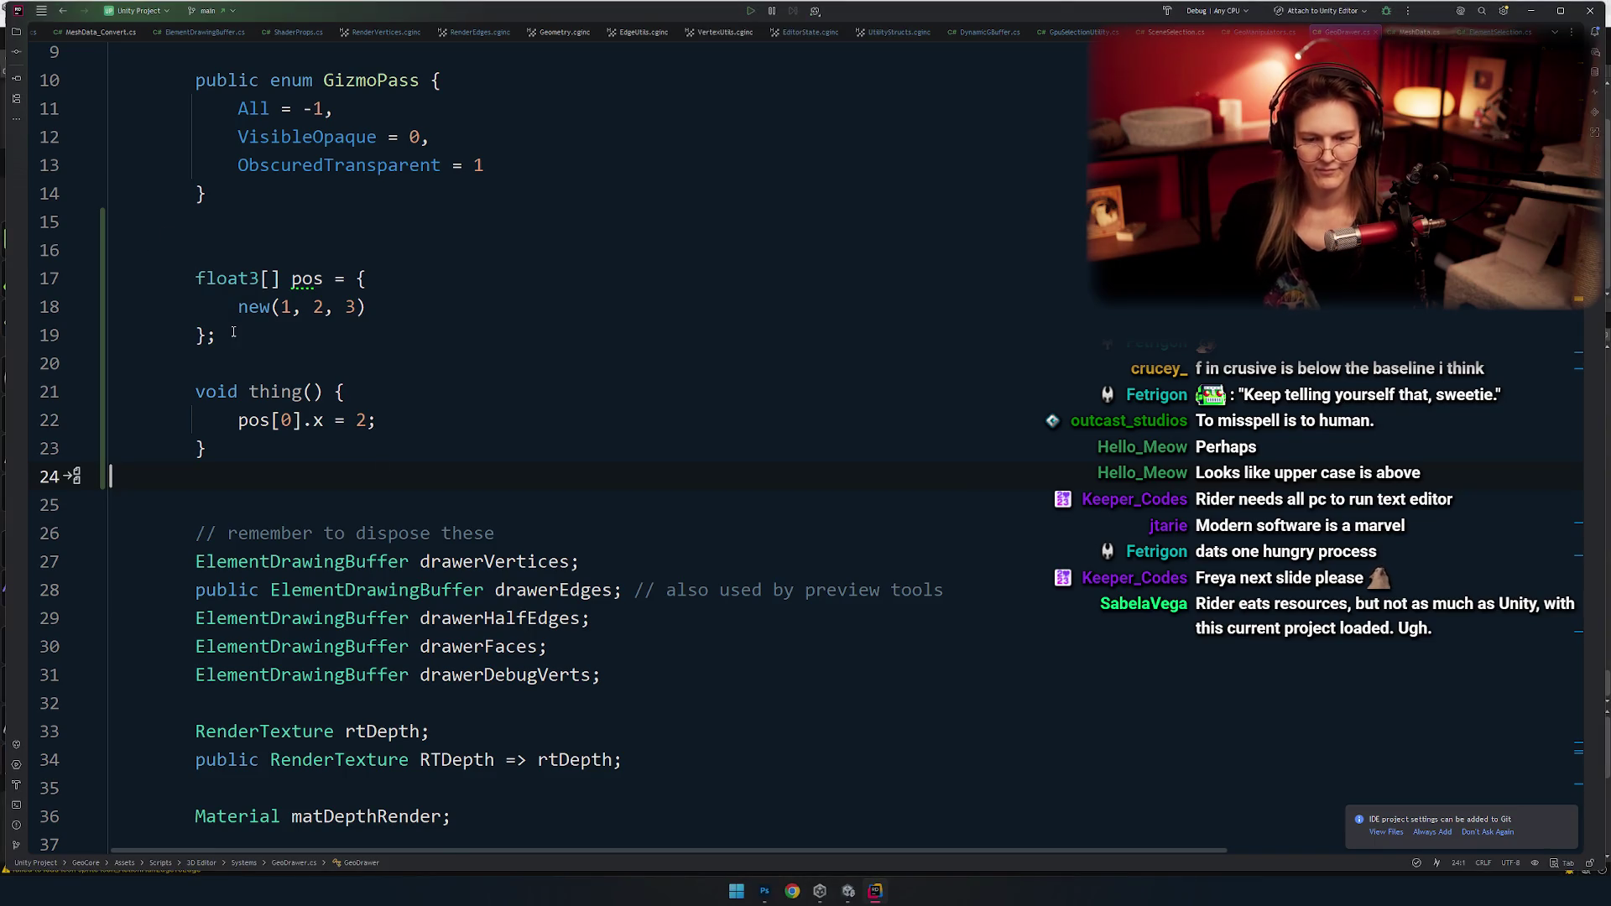
pyautogui.scroll(3, 321, 350)
pyautogui.press('Down')
pyautogui.press('Down')
pyautogui.press('Down')
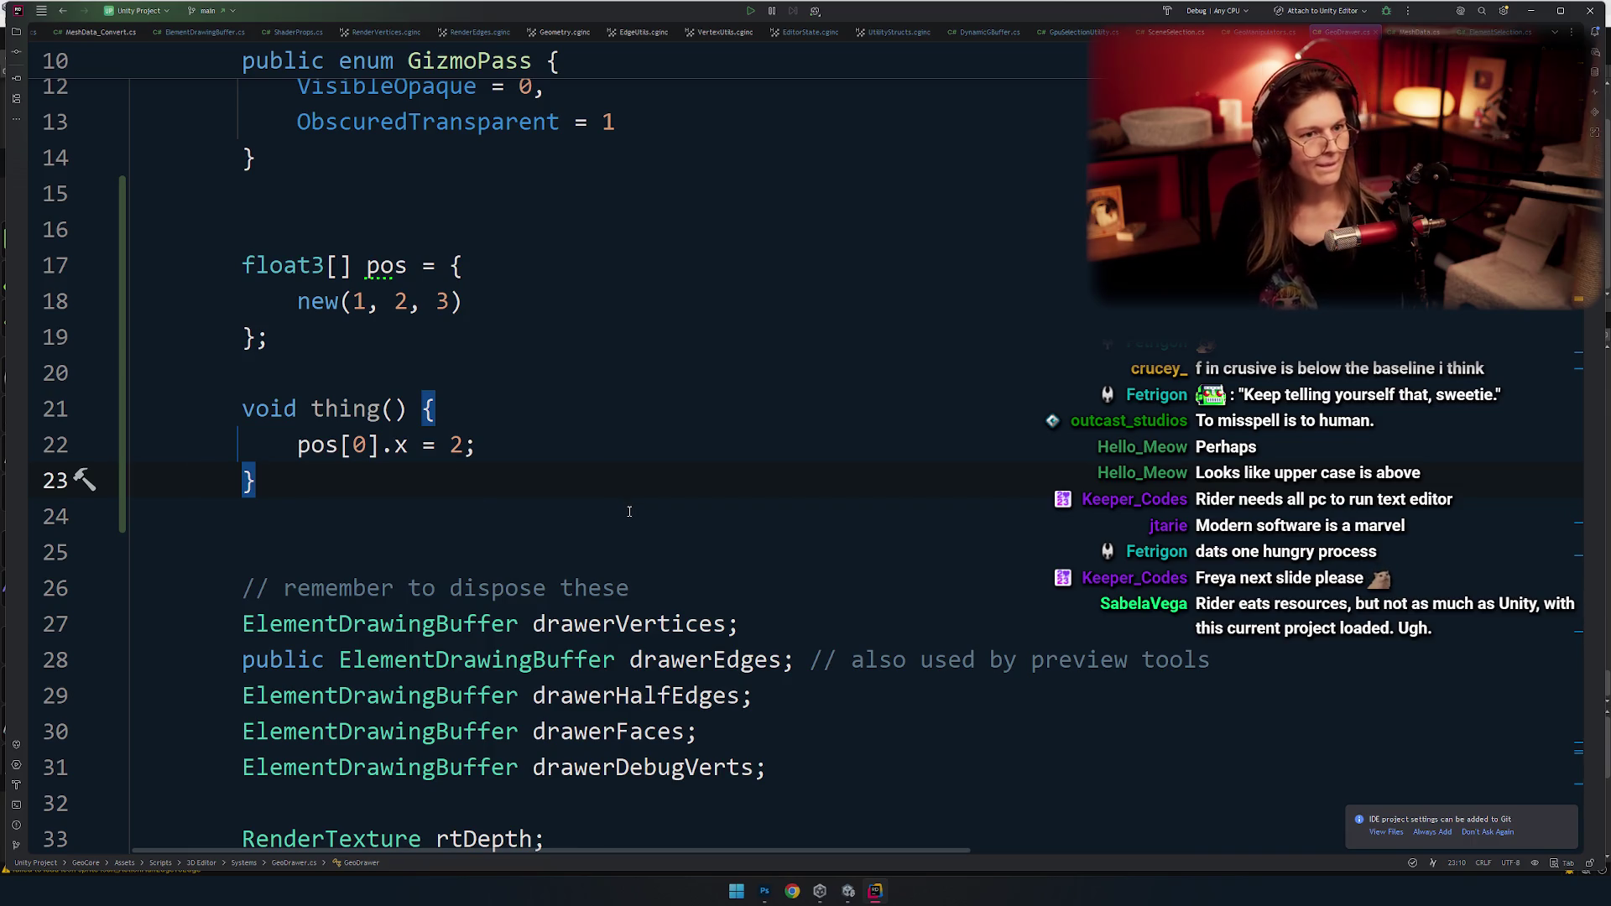
# Take a rectangular snip of the float3[] pos array on lines 17–19.
pyautogui.press('super')
pyautogui.press('super')
pyautogui.press('super')
pyautogui.press('super')
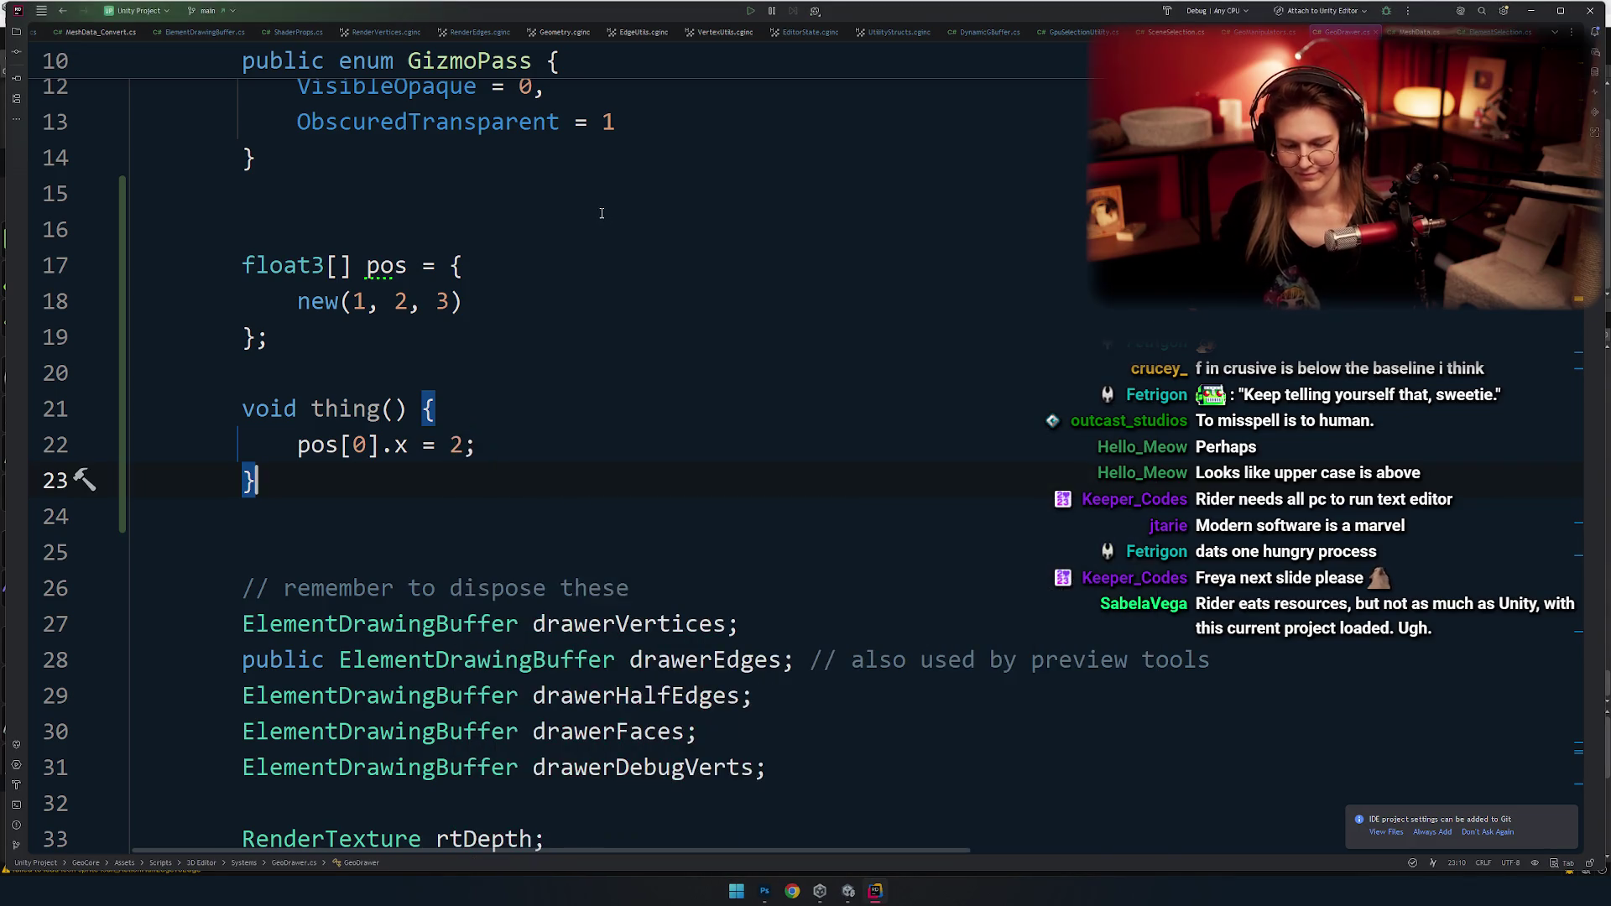
pyautogui.press('super+shift+s')
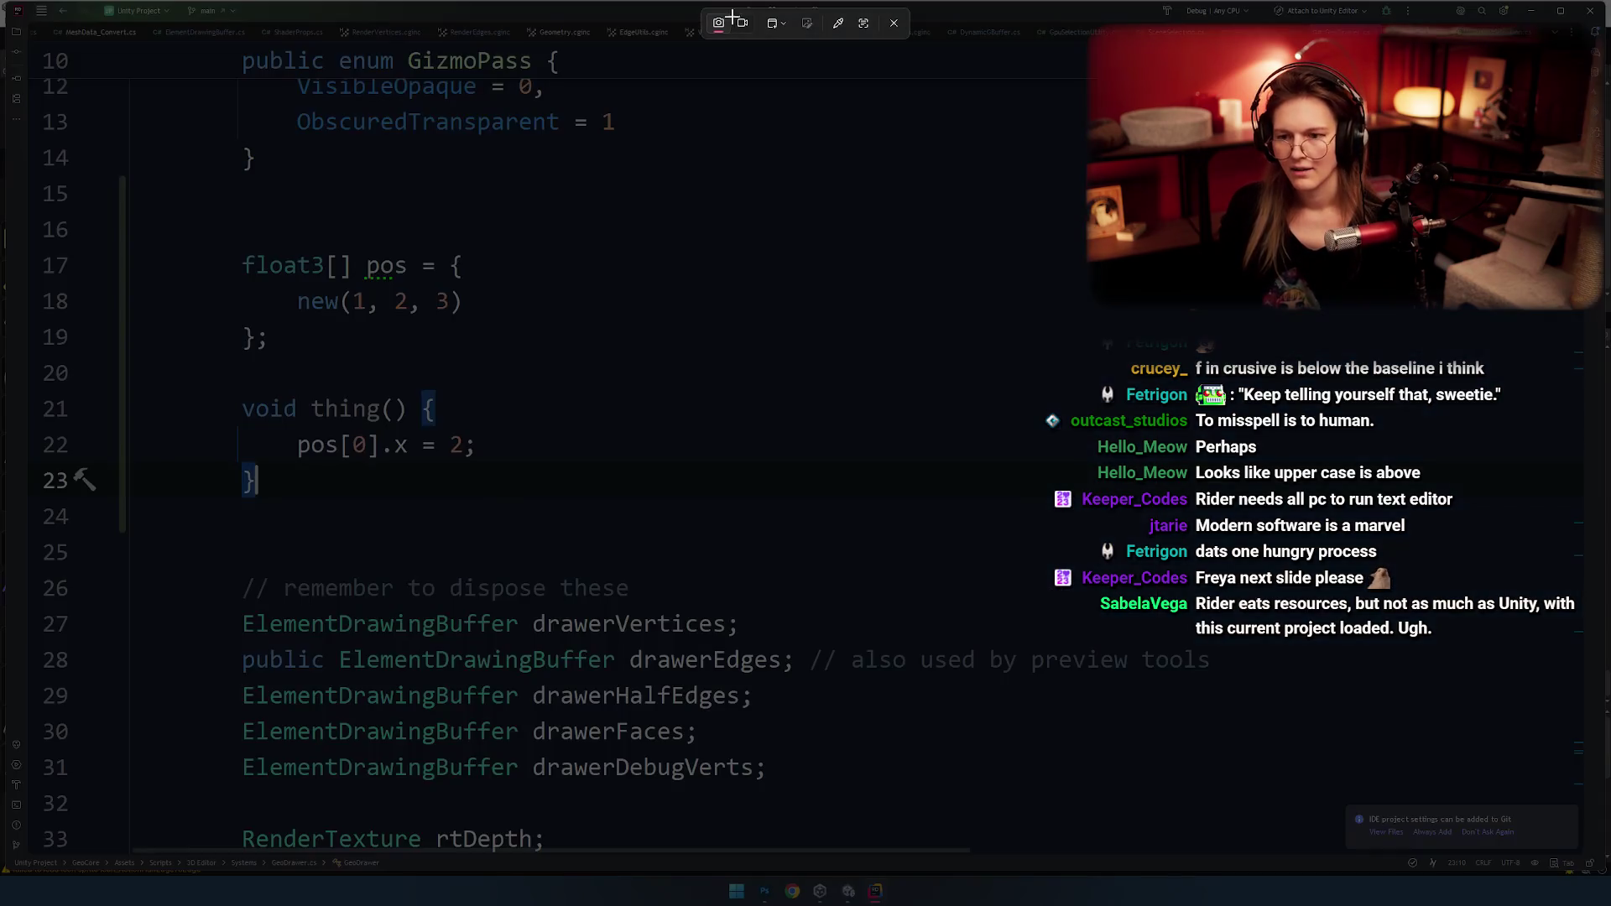
pyautogui.click(776, 24)
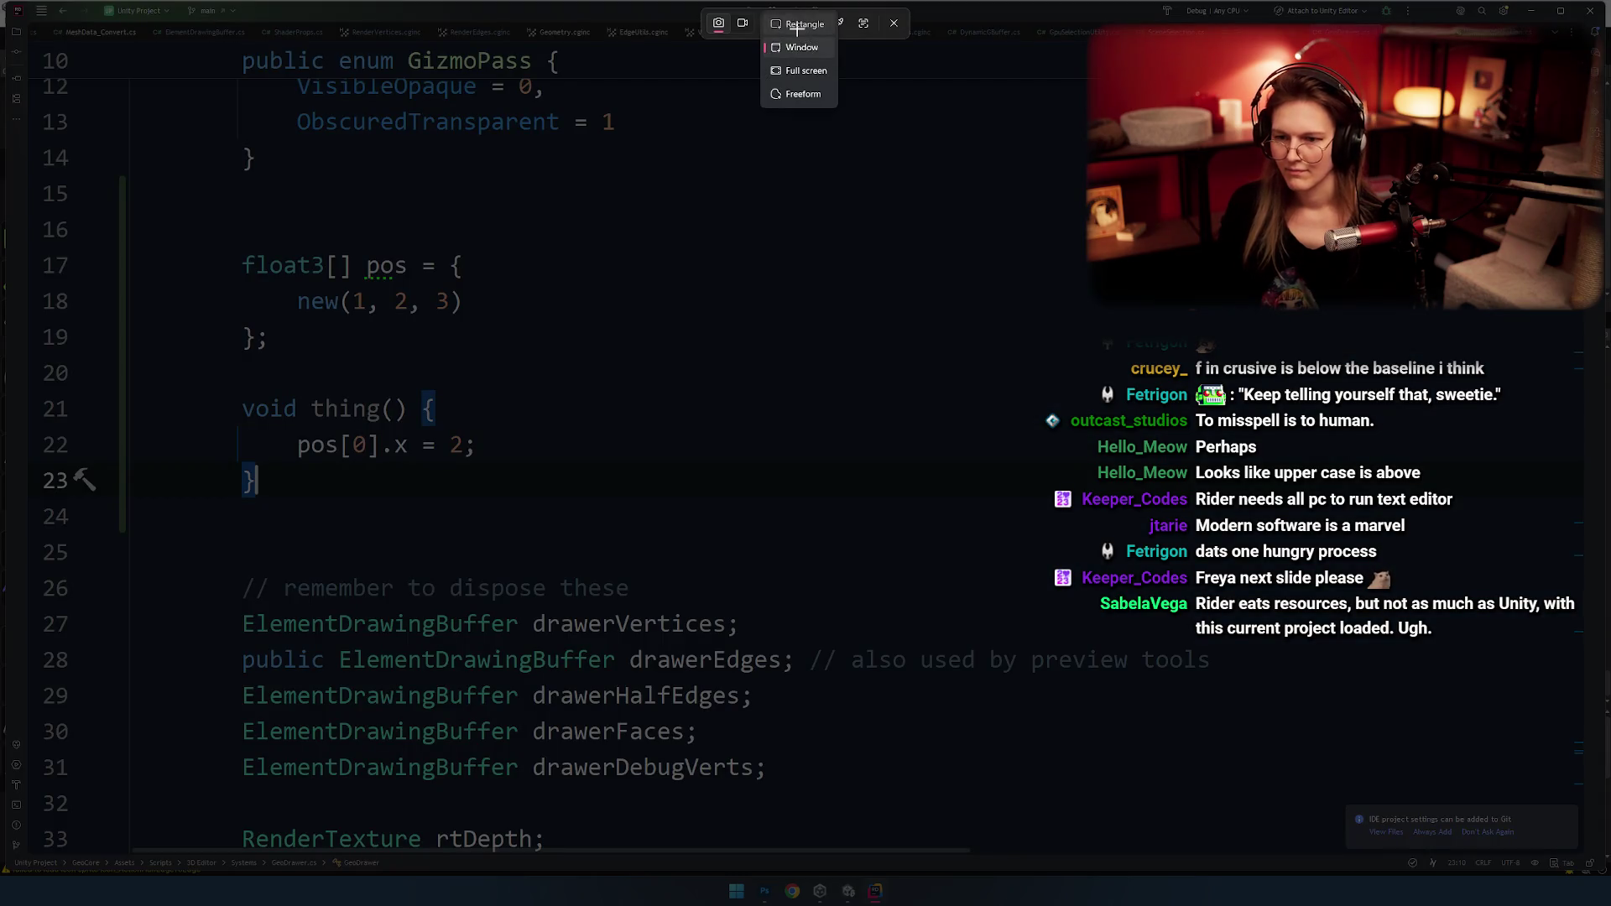
pyautogui.click(807, 43)
pyautogui.moveTo(207, 224); pyautogui.dragTo(510, 387)
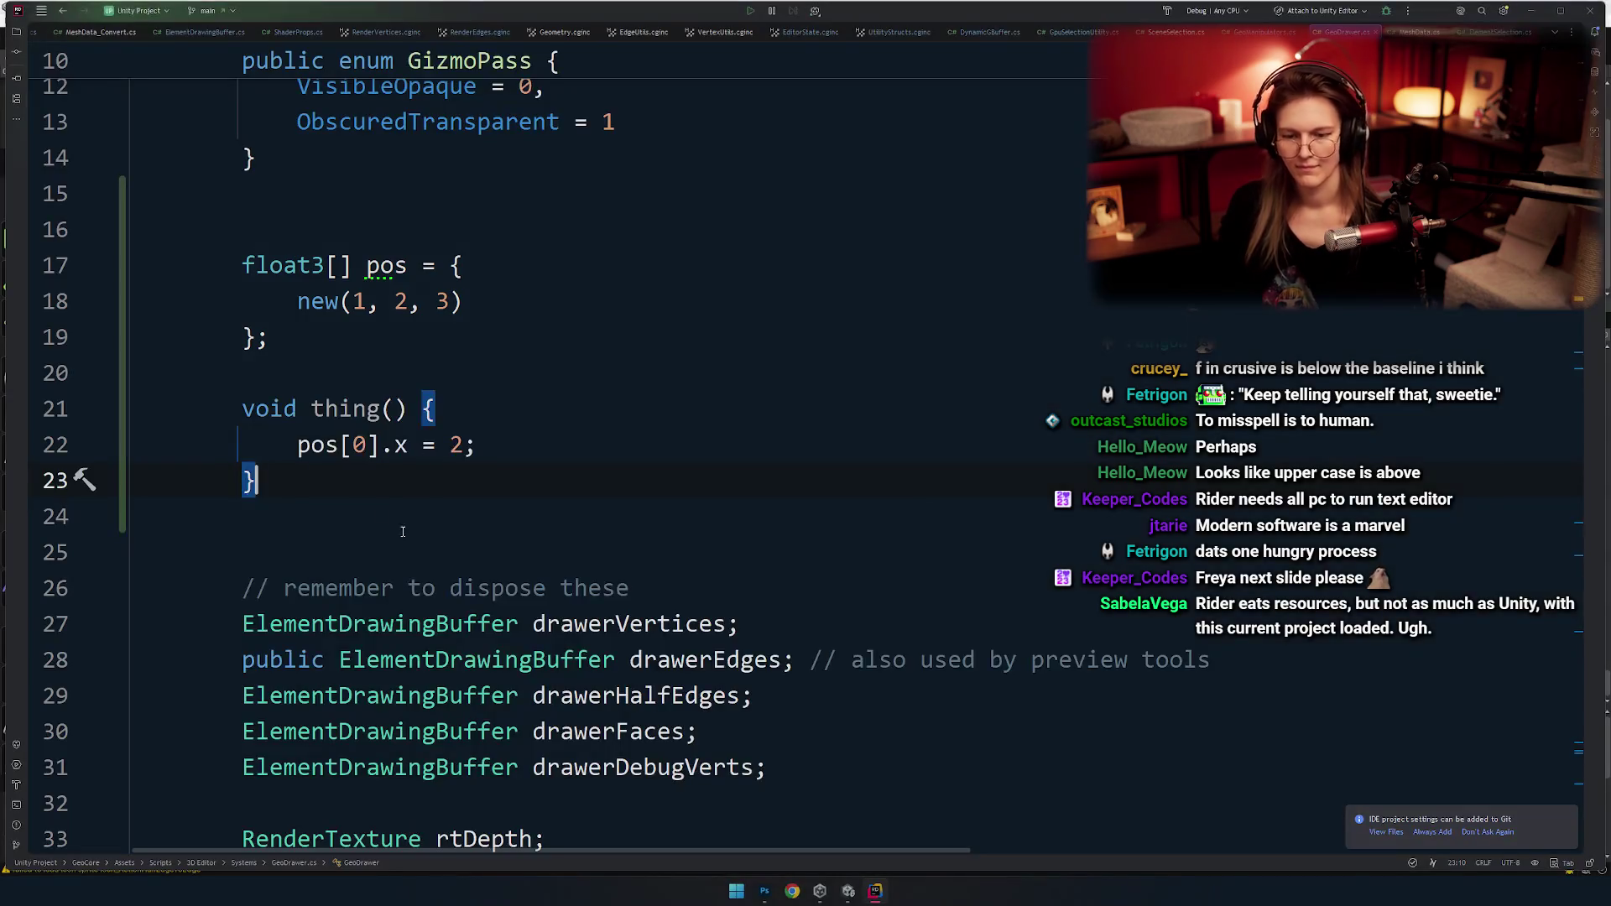
pyautogui.hotkey('alt', 'Tab')
pyautogui.press('Tab')
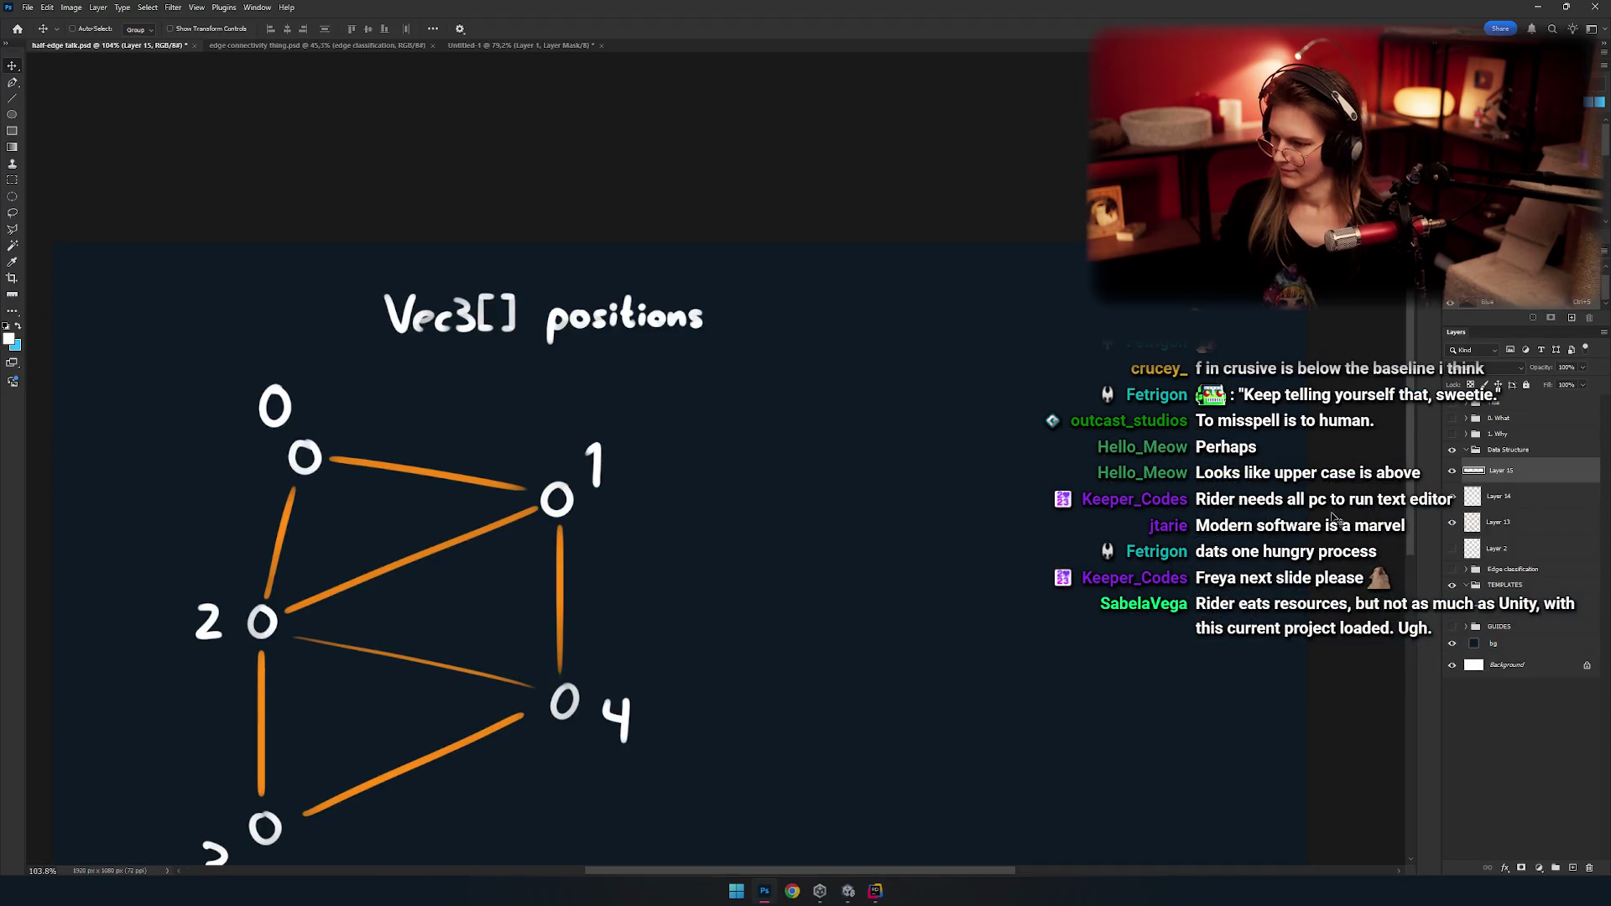
# Add a new top layer named CODE COLOR PALETTE and dismiss the empty-layer error.
pyautogui.click(1530, 410)
pyautogui.click(1568, 869)
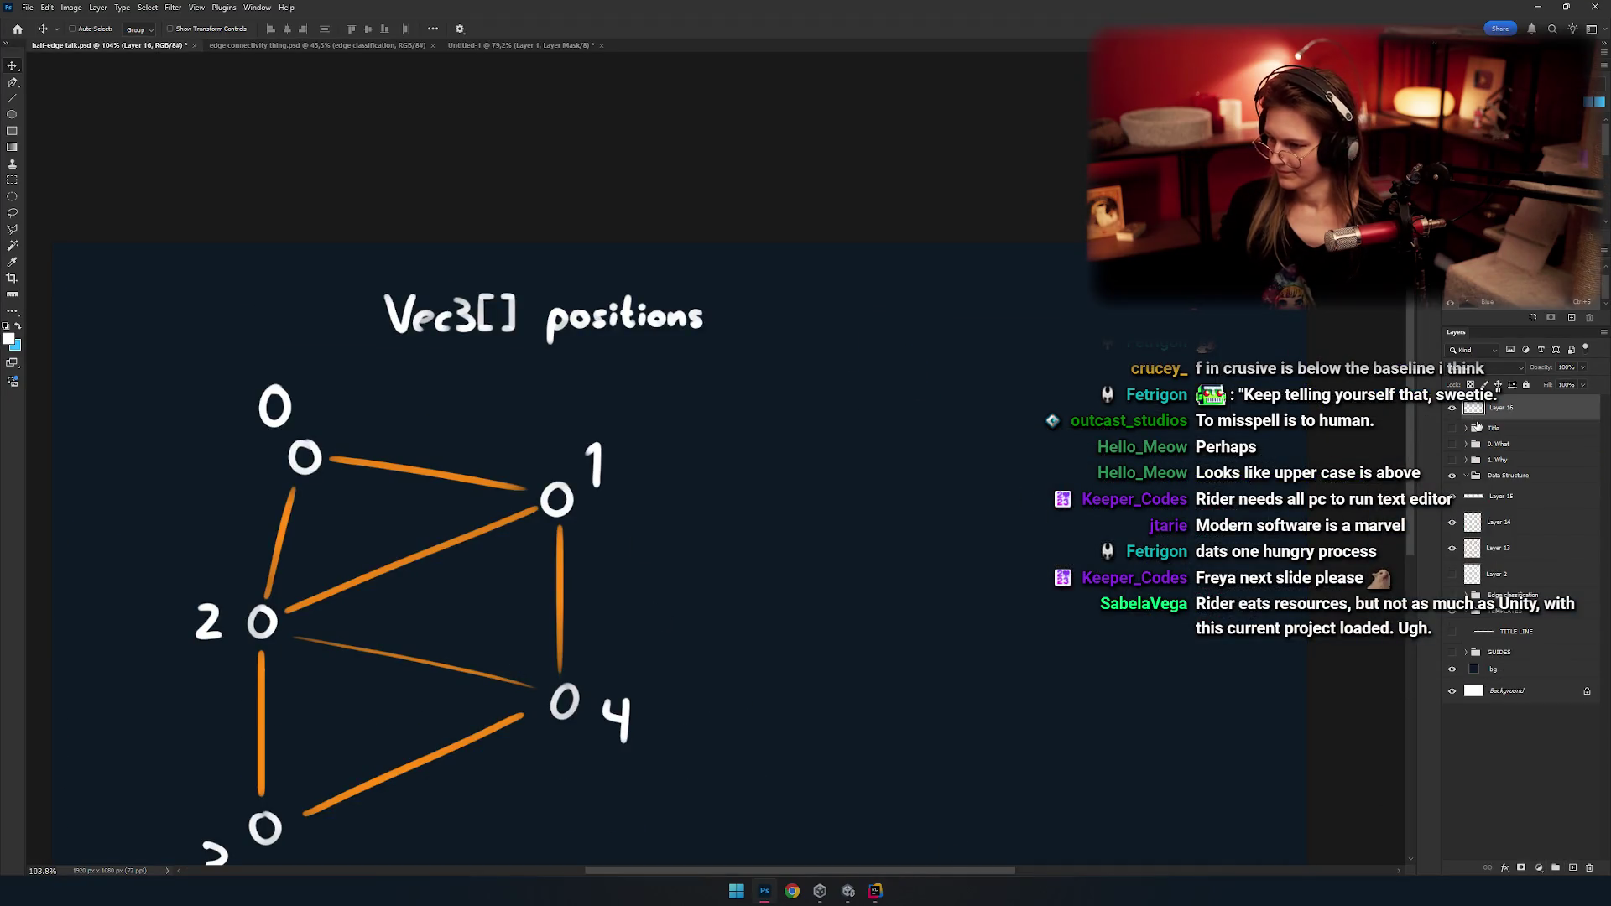
pyautogui.write('Co')
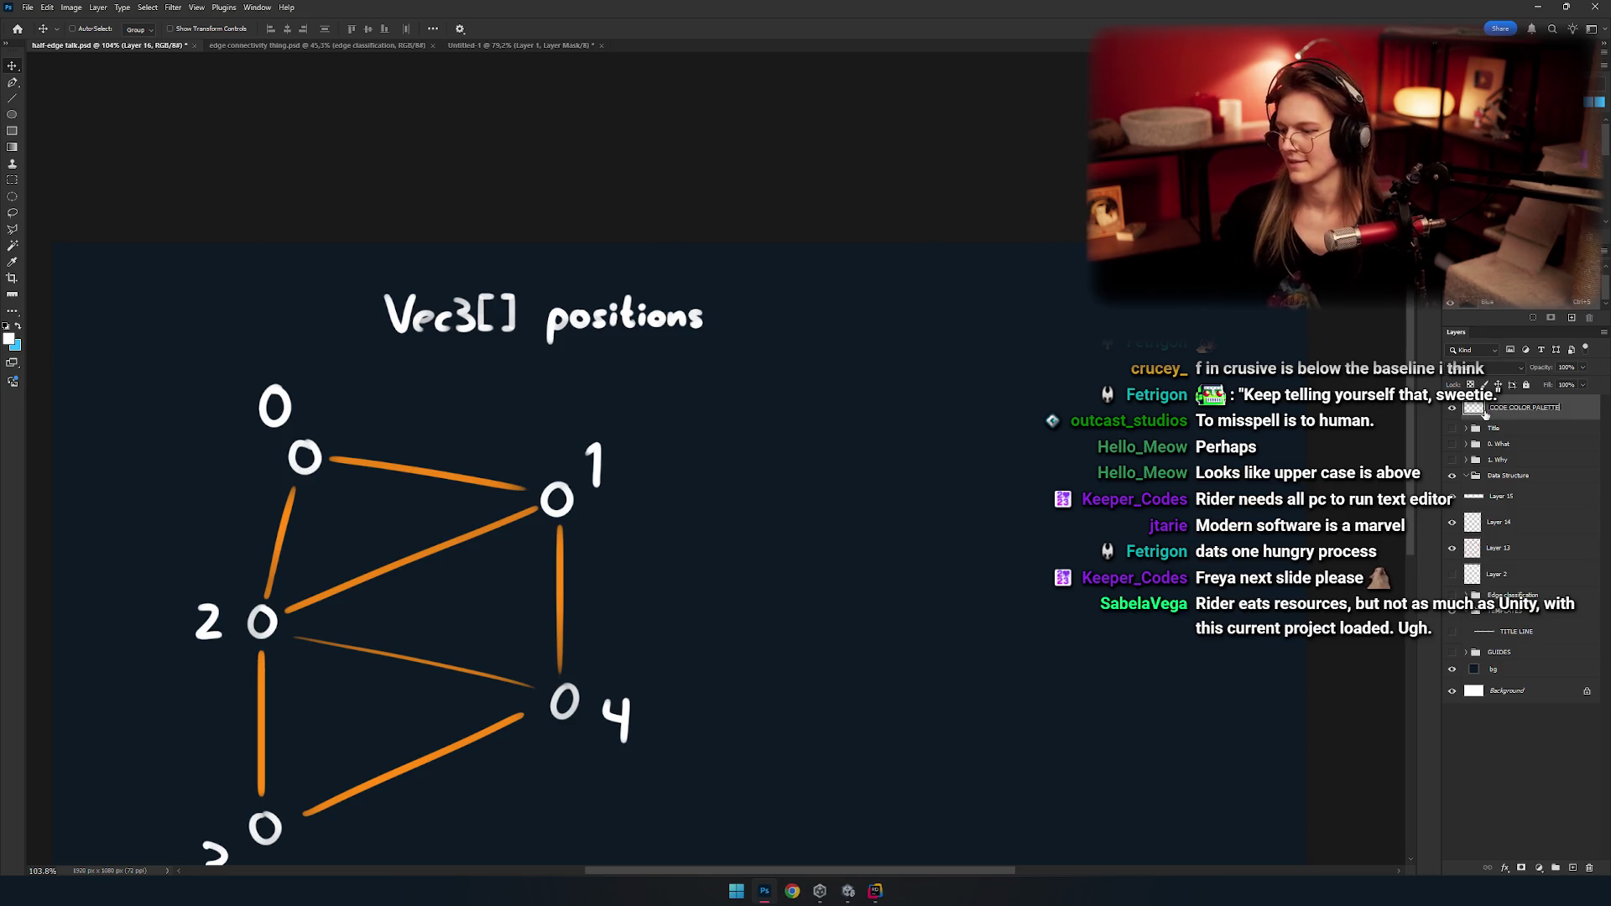
pyautogui.press('Return')
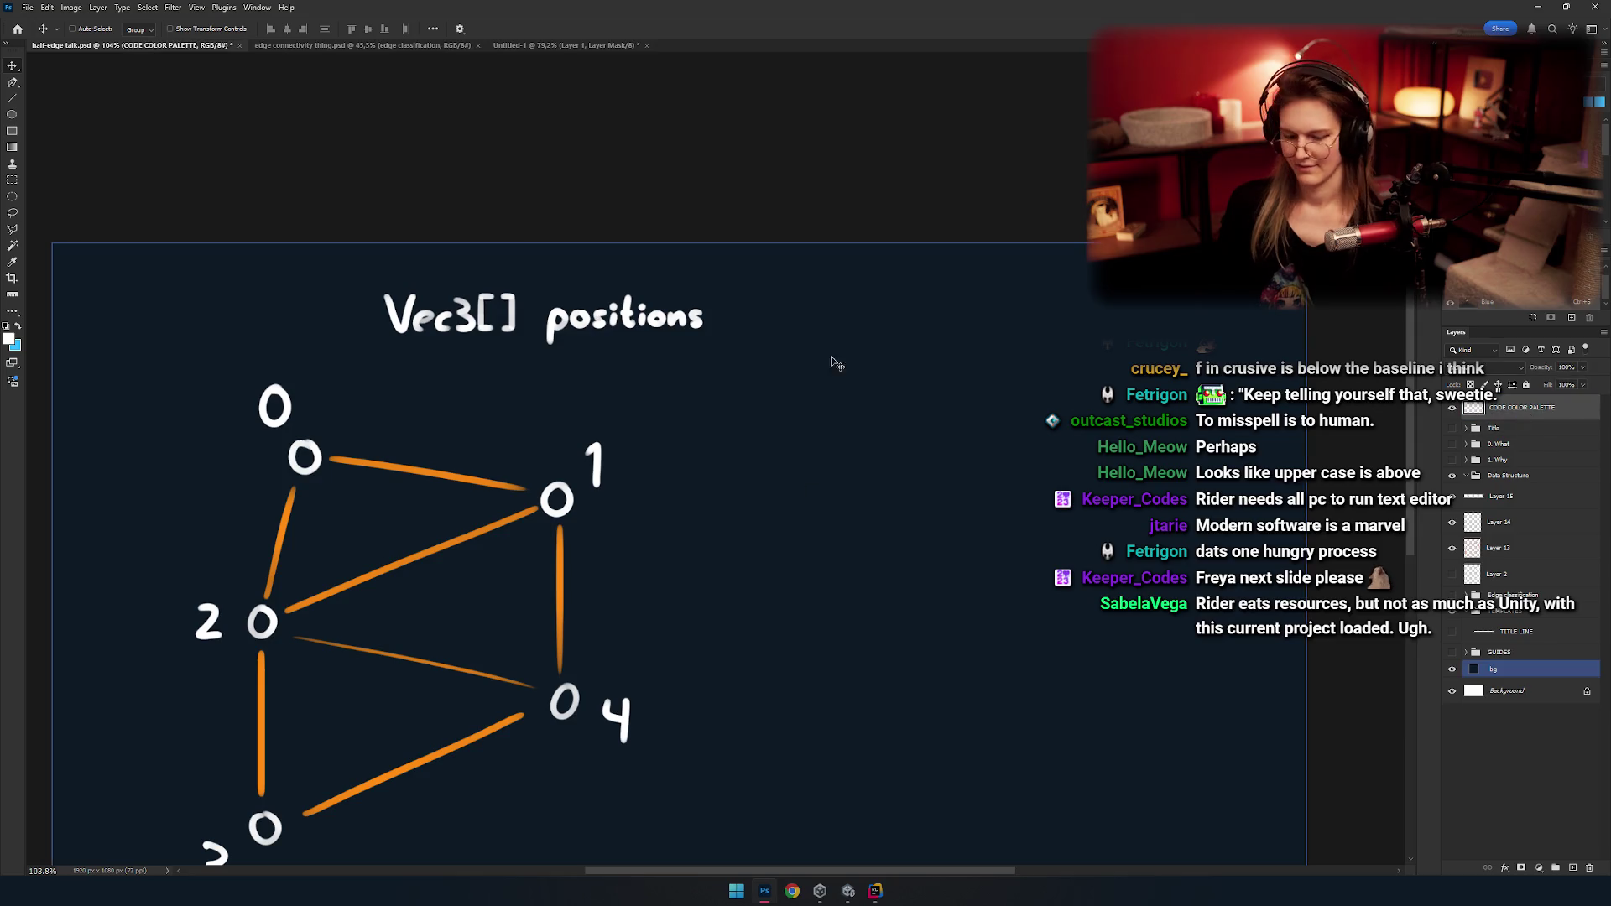
pyautogui.hotkey('ctrl', 'b')
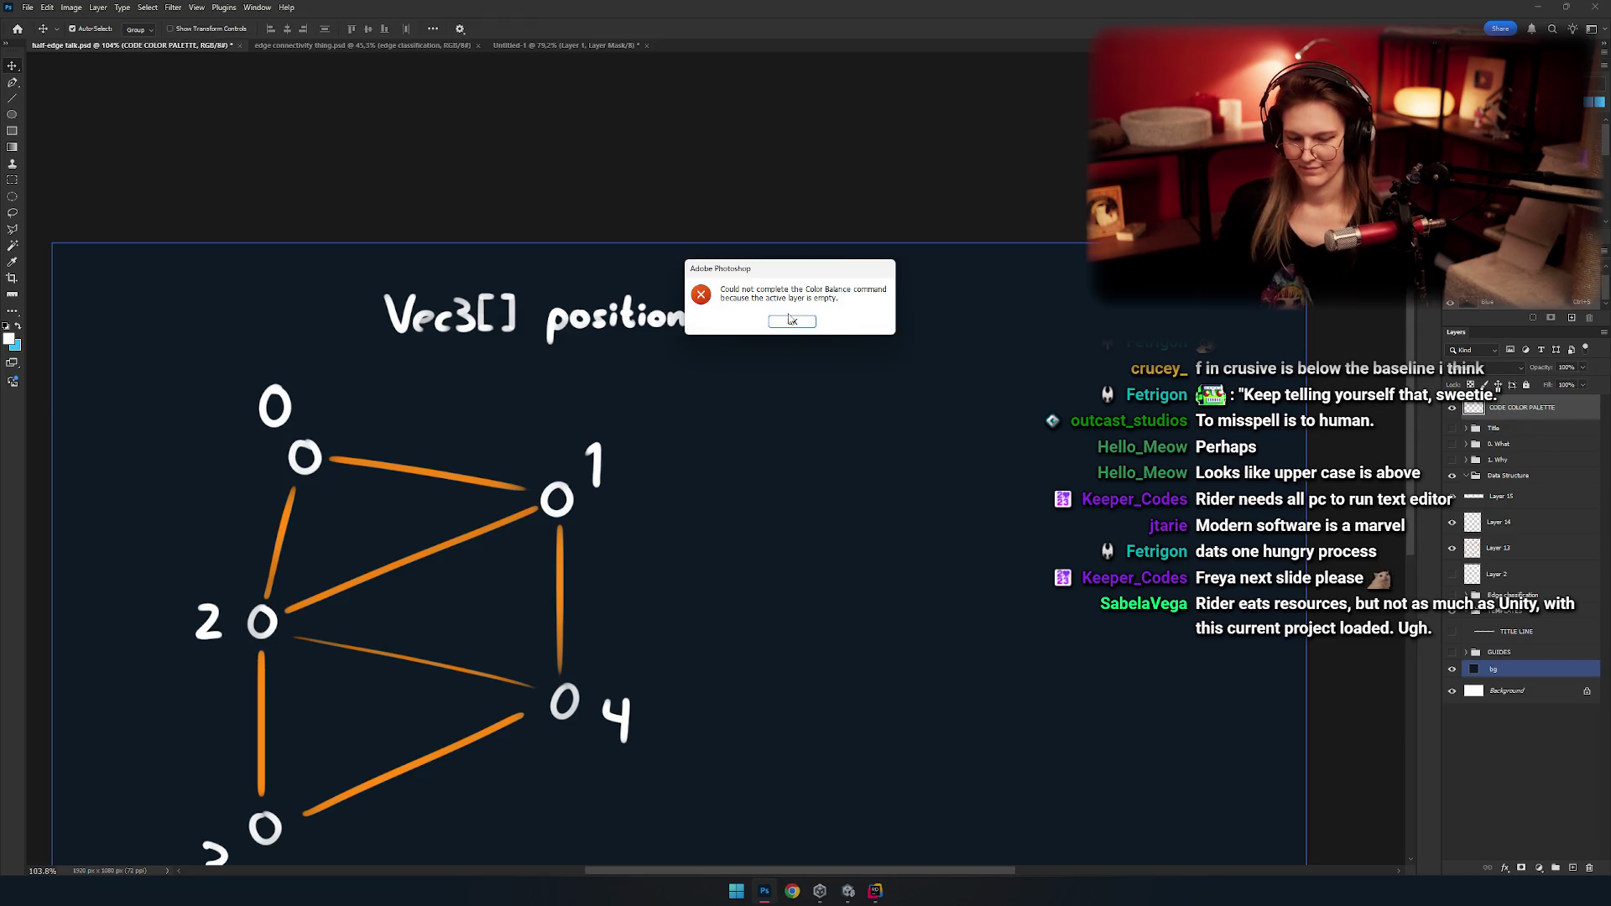
pyautogui.click(792, 321)
# Paste the float3[] pos code snippet and place it right of the mesh vertices.
pyautogui.hotkey('ctrl', 'v')
pyautogui.moveTo(824, 493); pyautogui.dragTo(637, 316)
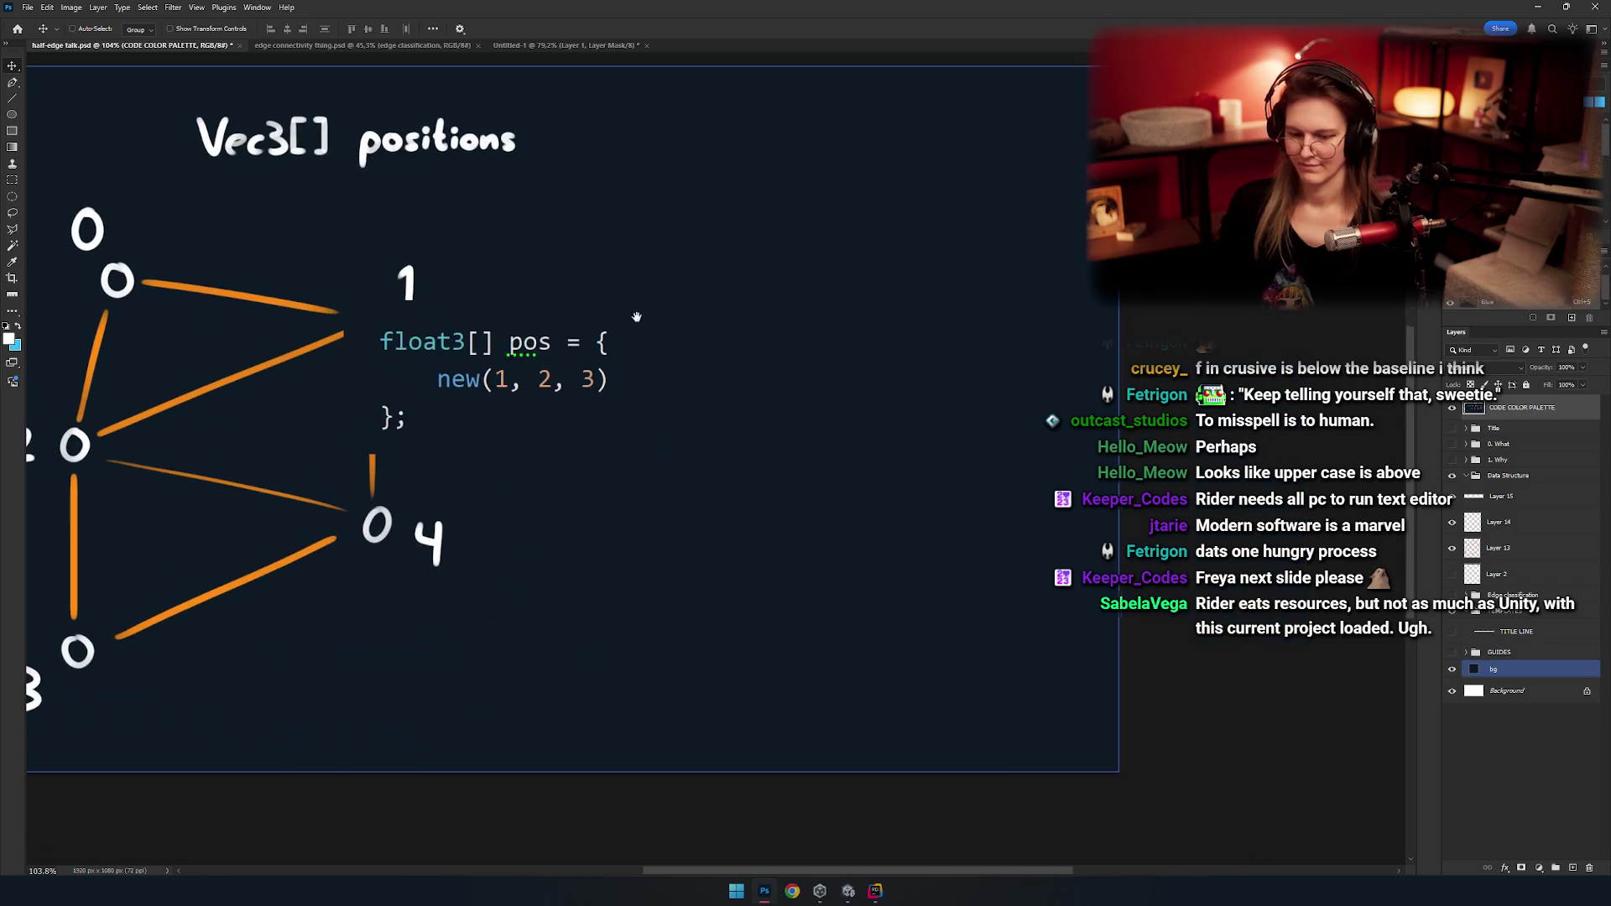
pyautogui.moveTo(551, 466); pyautogui.dragTo(762, 508)
pyautogui.press('b')
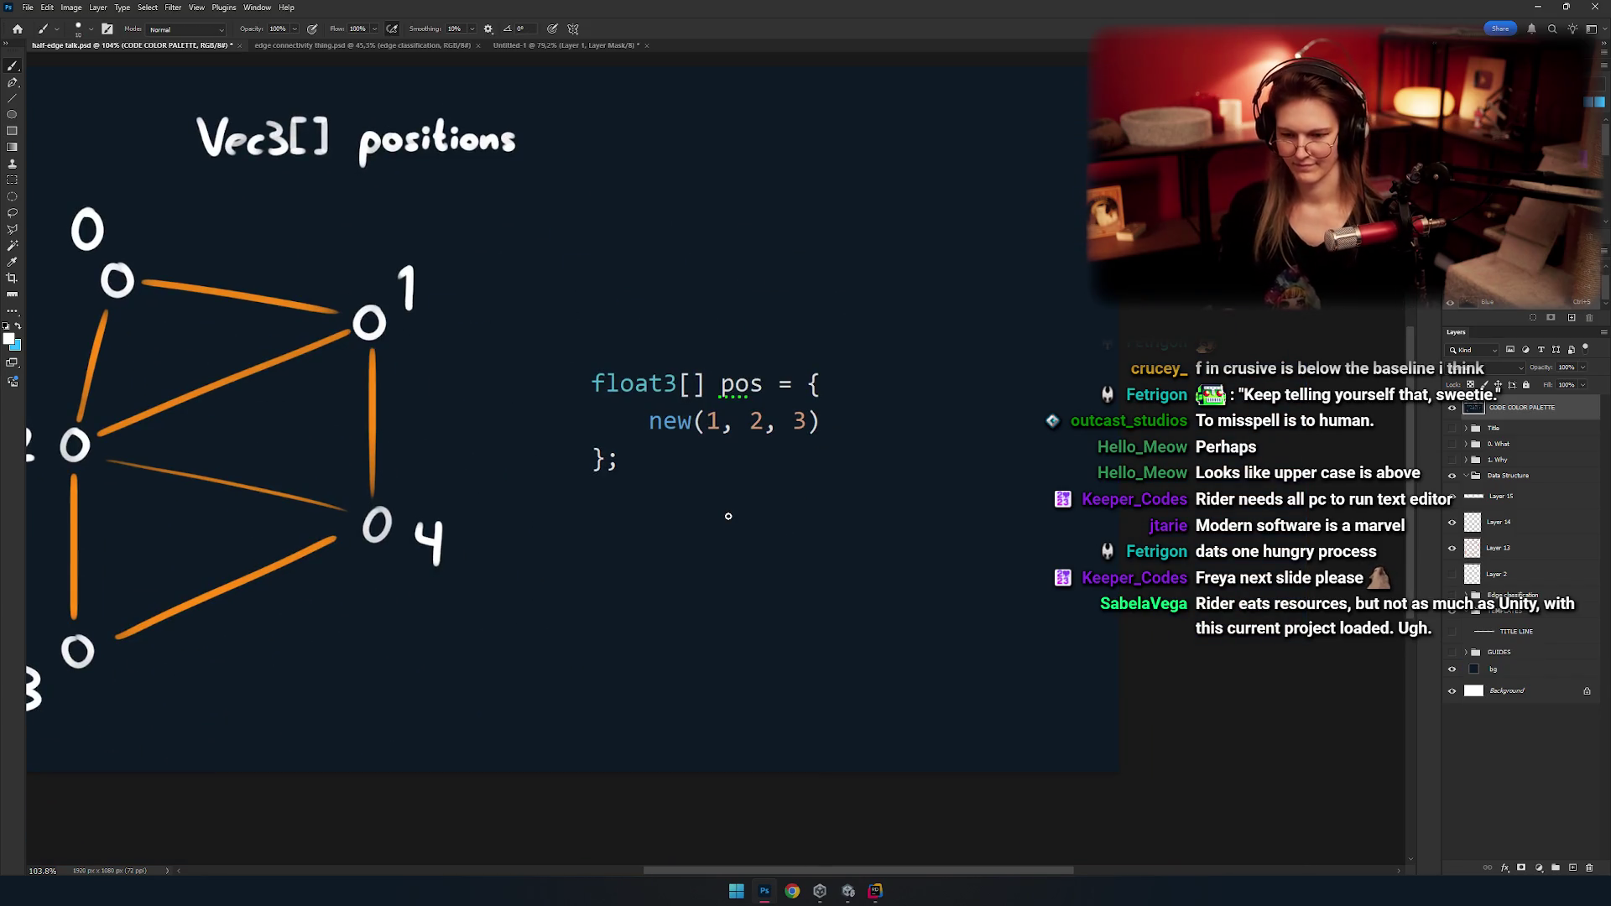
pyautogui.scroll(10, 596, 431)
pyautogui.scroll(3, 604, 532)
pyautogui.scroll(-5, 738, 349)
pyautogui.scroll(4, 648, 402)
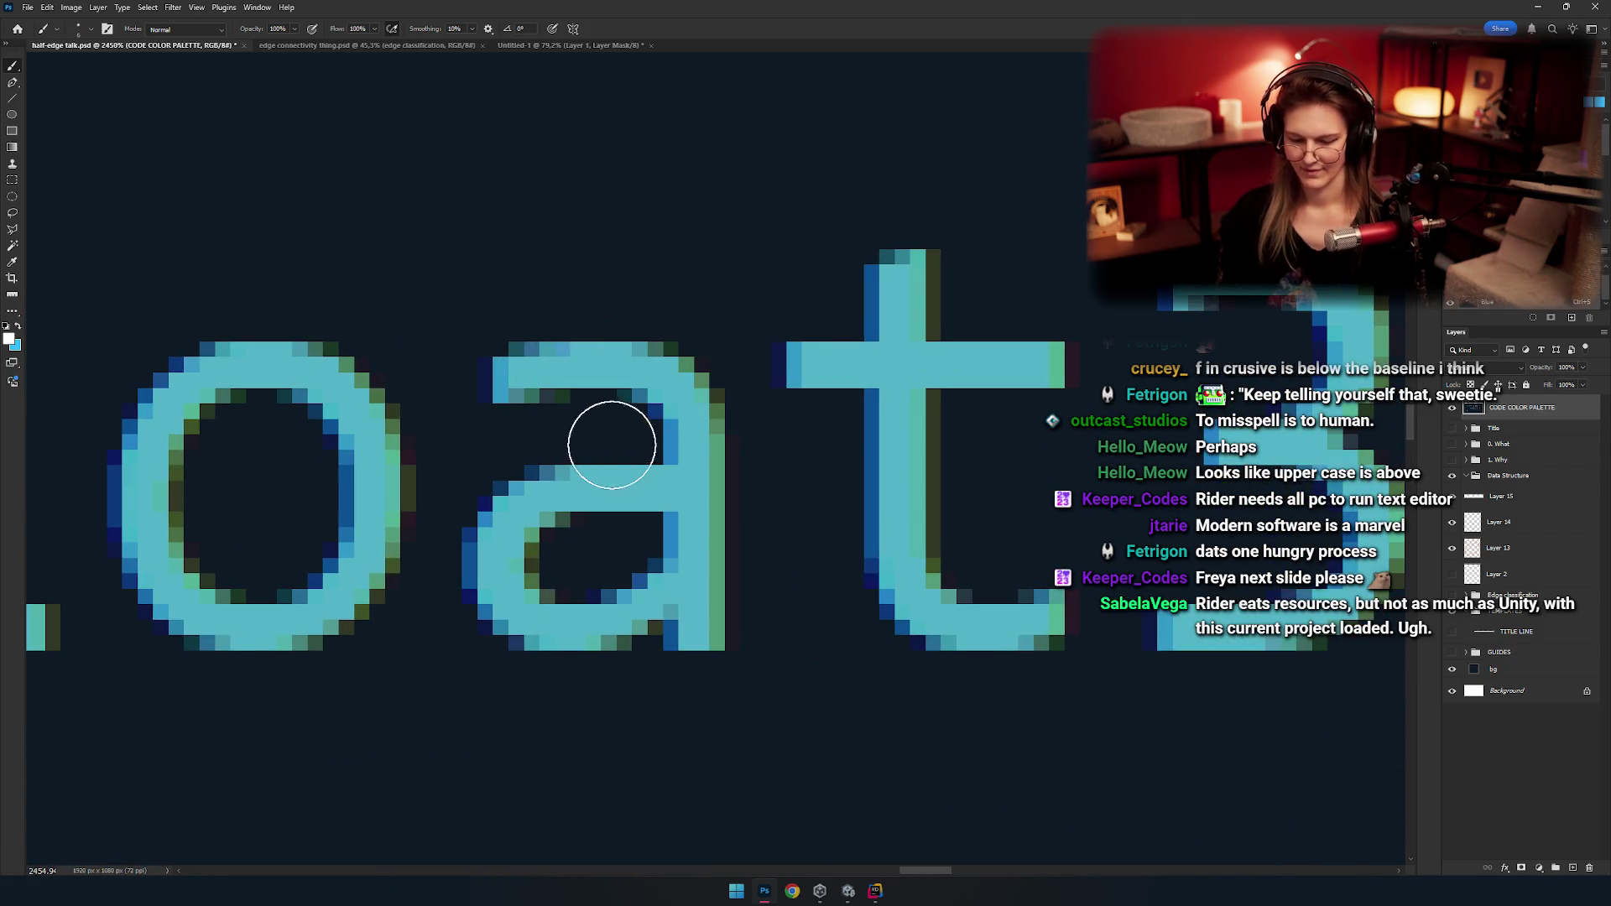
# Enlarge the brush and paint a teal swatch above the code, then a white swatch beside it.
pyautogui.scroll(-1, 671, 436)
pyautogui.moveTo(716, 424); pyautogui.dragTo(646, 420)
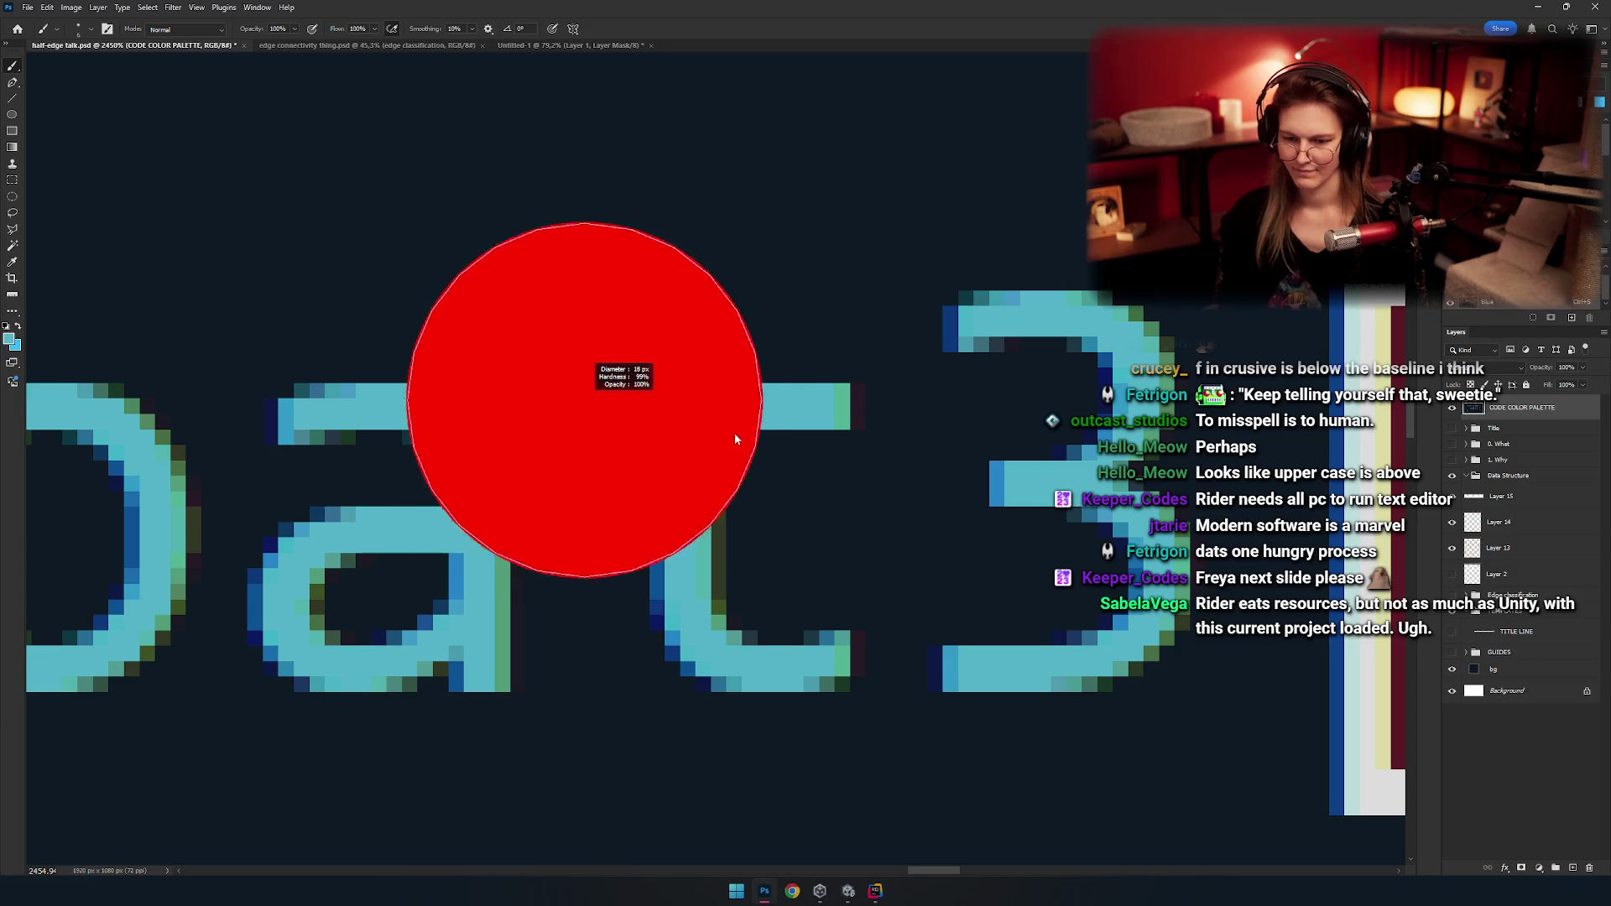
pyautogui.scroll(-3, 562, 418)
pyautogui.scroll(-4, 563, 418)
pyautogui.scroll(-8, 648, 414)
pyautogui.scroll(2, 587, 302)
pyautogui.moveTo(587, 310); pyautogui.dragTo(587, 270)
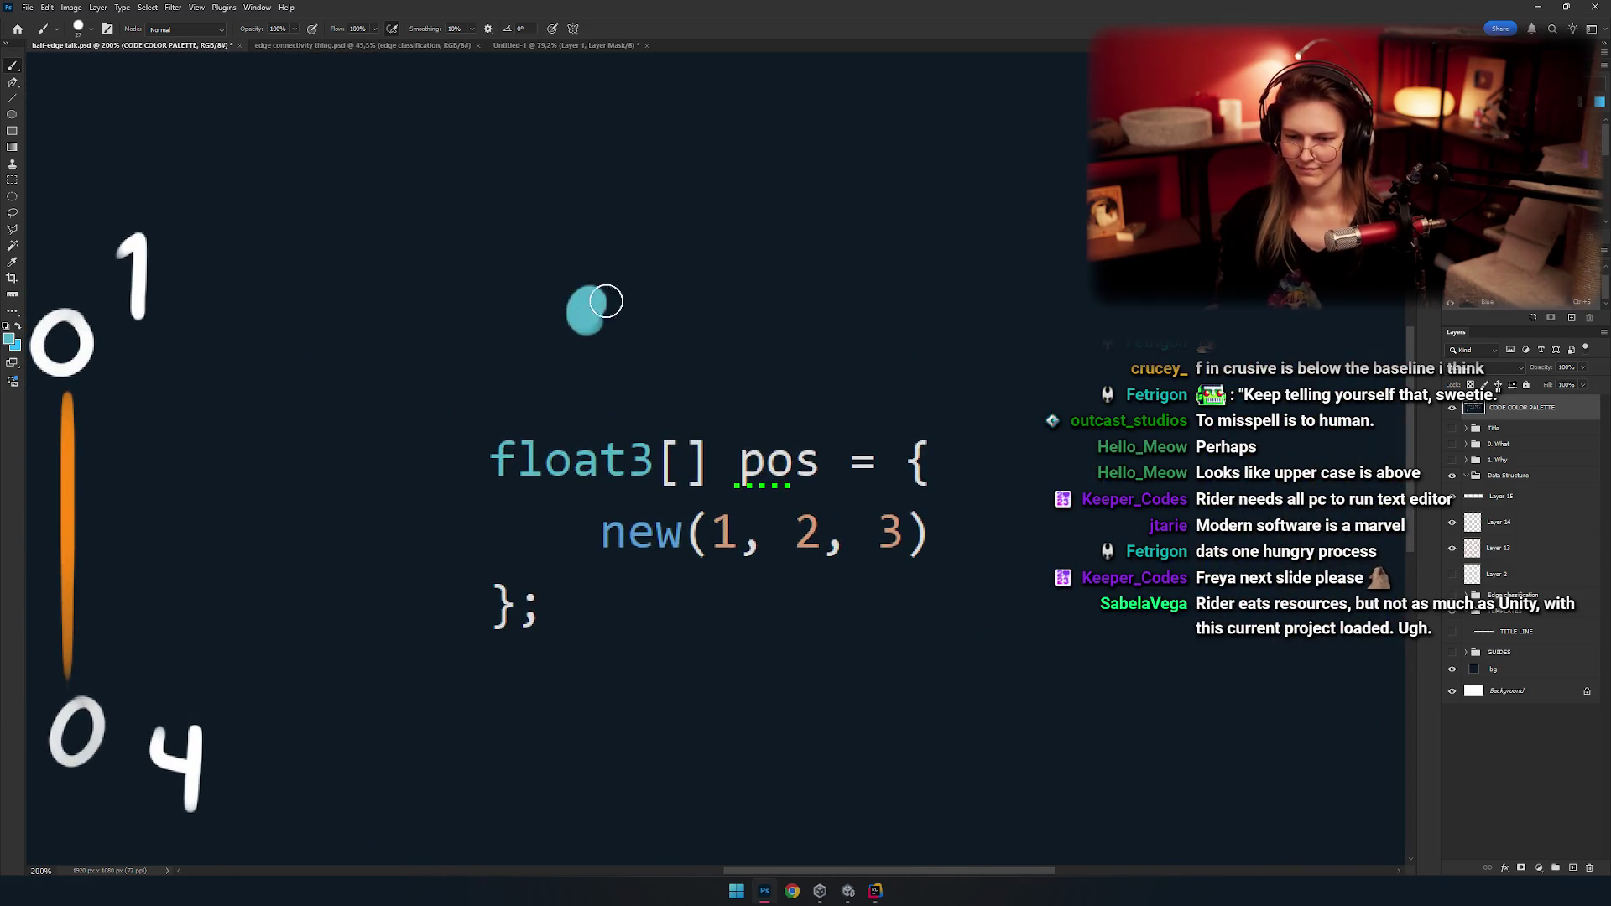
pyautogui.scroll(1, 588, 285)
pyautogui.scroll(6, 618, 353)
pyautogui.scroll(1, 618, 353)
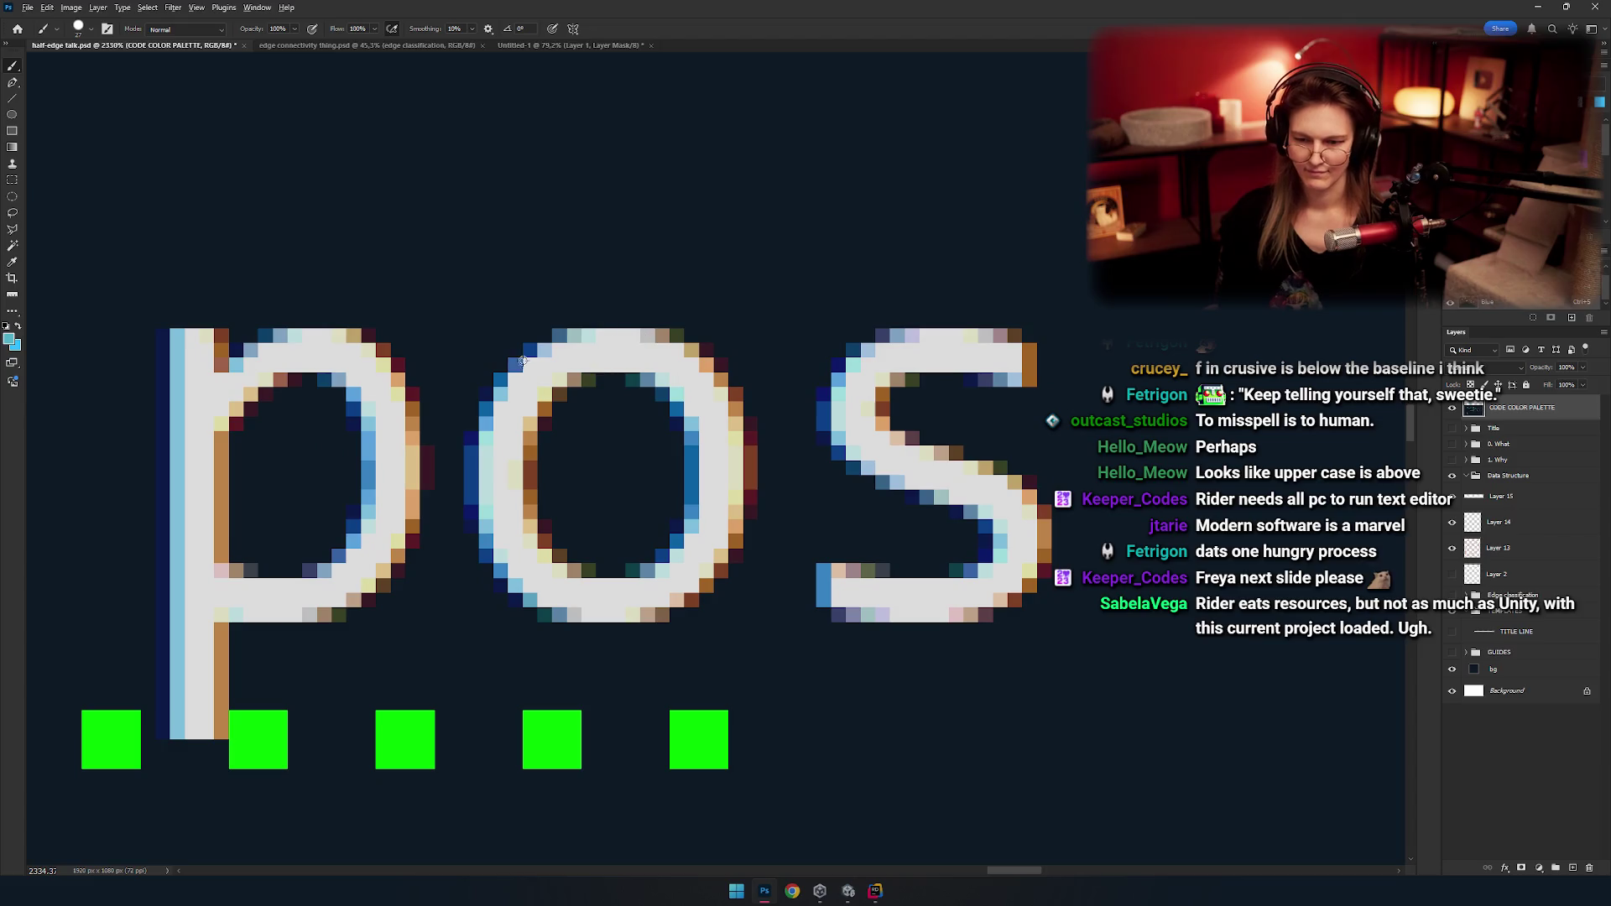
pyautogui.scroll(-4, 618, 353)
pyautogui.scroll(-6, 663, 346)
pyautogui.click(651, 297)
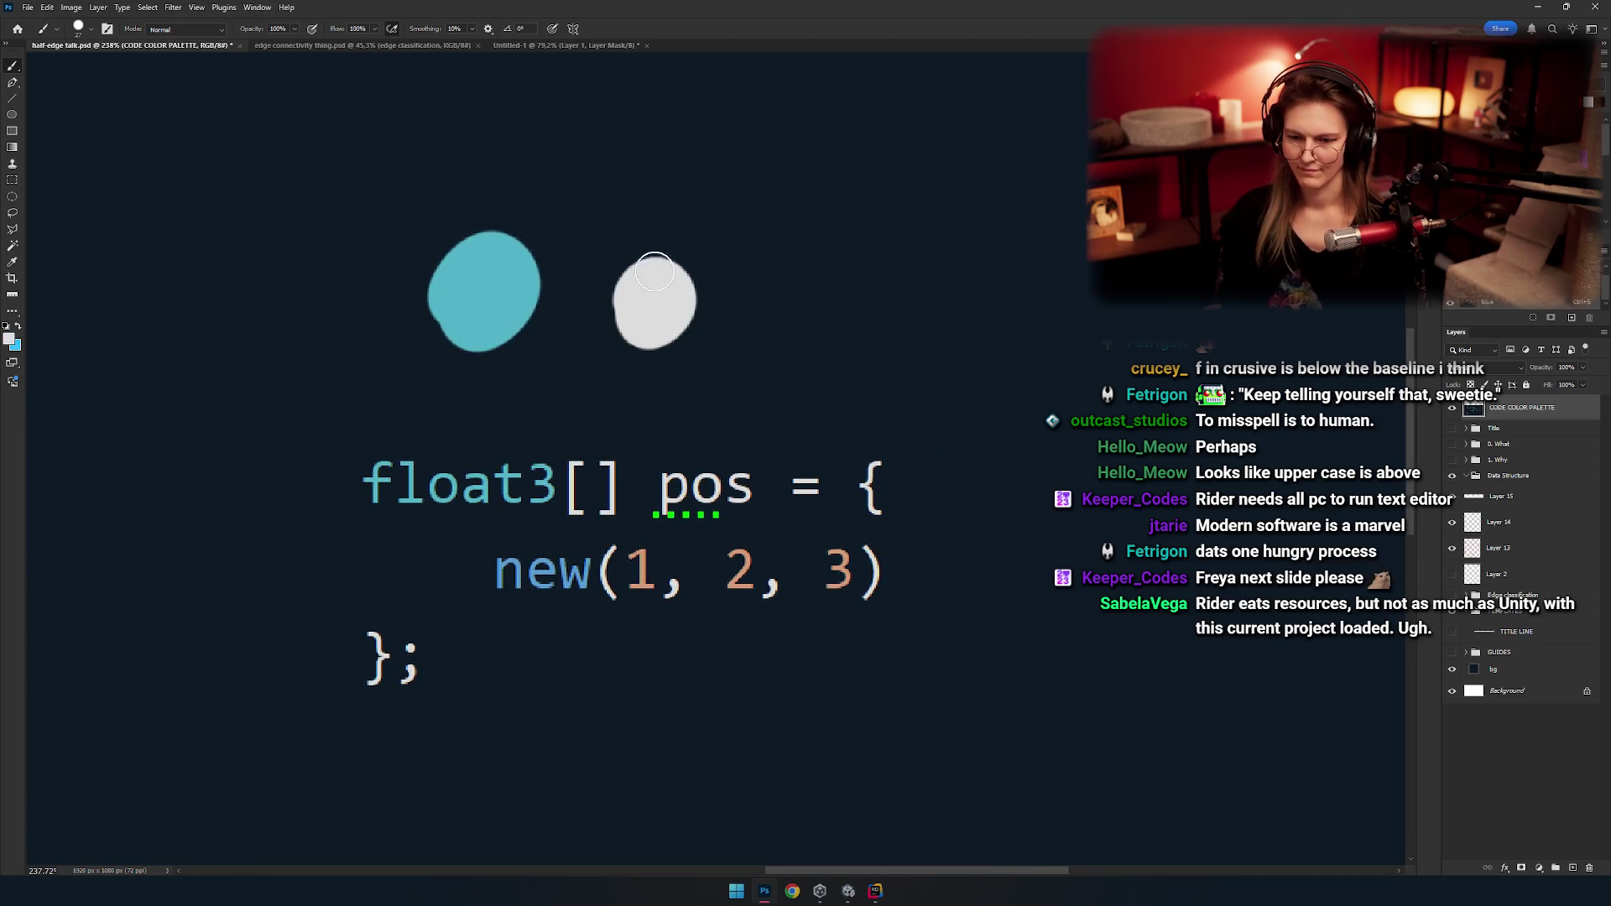
# Sample the peach colour of the number 2 and paint a peach swatch right of the white one.
pyautogui.scroll(3, 703, 496)
pyautogui.scroll(3, 703, 496)
pyautogui.scroll(3, 744, 384)
pyautogui.scroll(2, 789, 403)
pyautogui.keyDown('alt'); pyautogui.click(774, 324); pyautogui.keyUp('alt')
pyautogui.scroll(-8, 775, 323)
pyautogui.scroll(2, 830, 319)
pyautogui.scroll(1, 835, 313)
pyautogui.moveTo(830, 310); pyautogui.dragTo(906, 383)
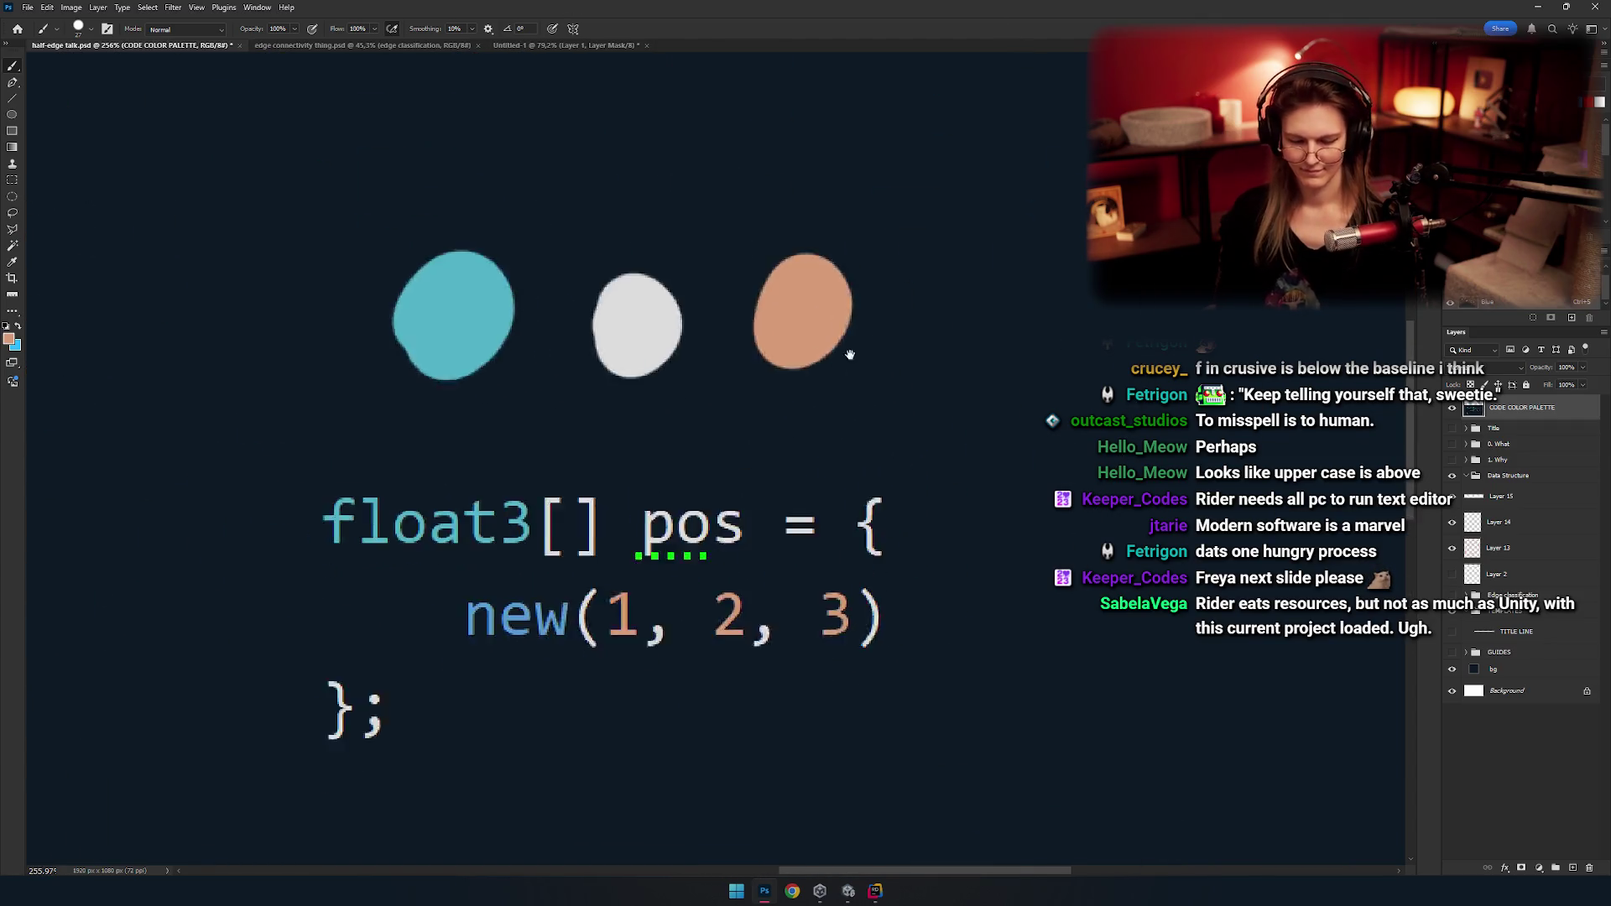
# Stack the swatches in a column: peach above teal, white below teal.
pyautogui.press('w')
pyautogui.moveTo(1044, 281); pyautogui.dragTo(793, 460)
pyautogui.press('v')
pyautogui.moveTo(892, 406); pyautogui.dragTo(545, 251)
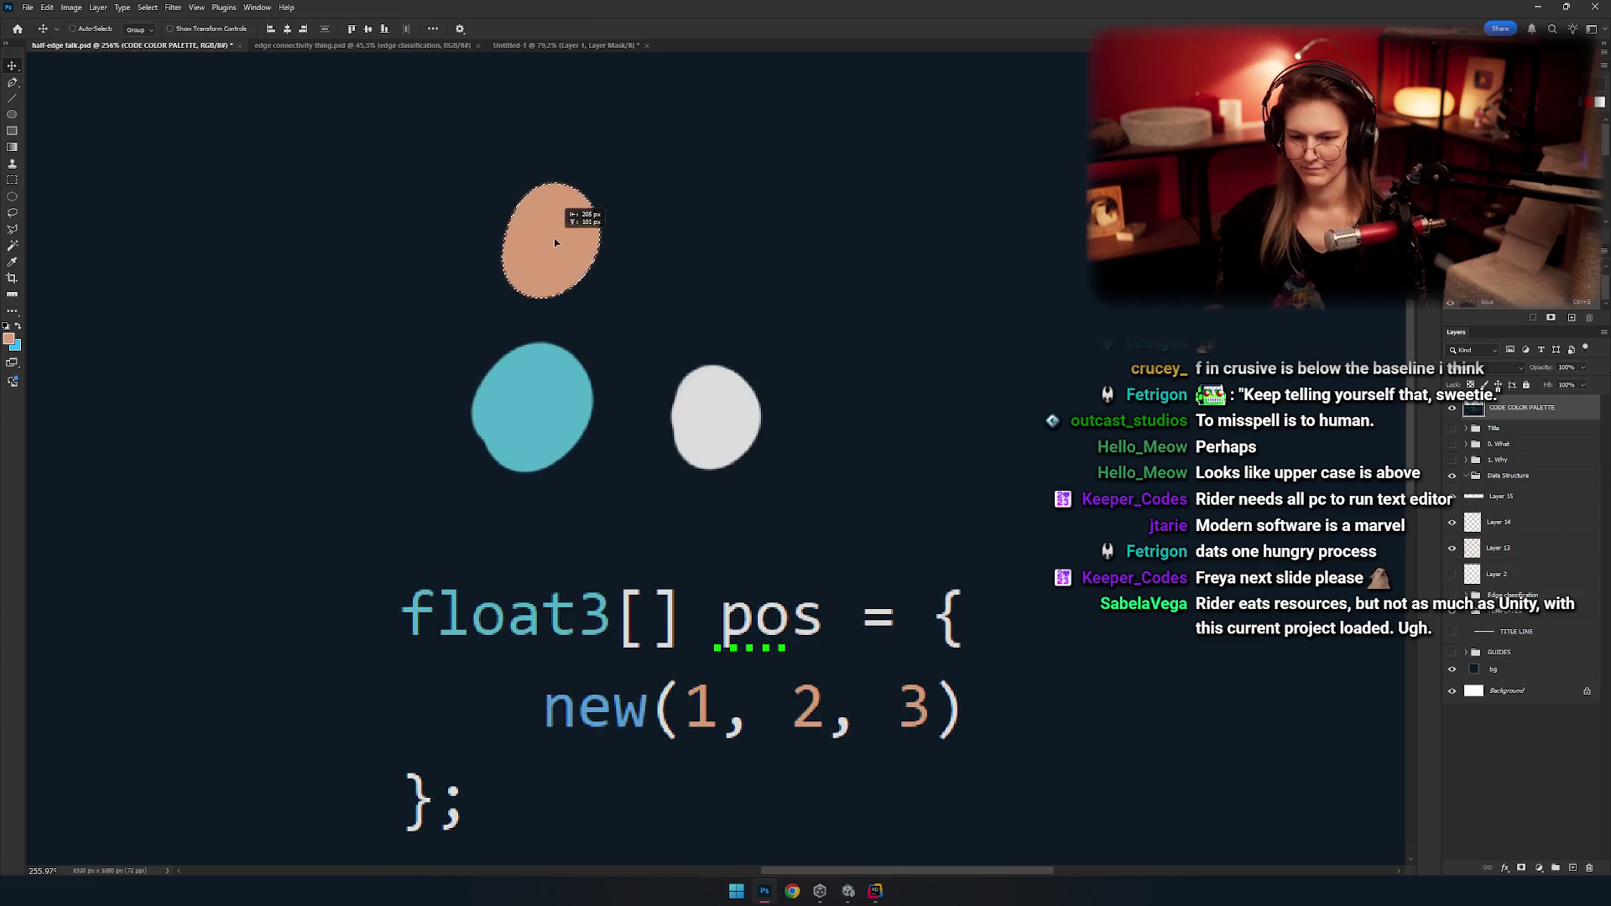
pyautogui.moveTo(887, 132)
pyautogui.mouseDown()
pyautogui.moveTo(651, 369)
pyautogui.moveTo(758, 371)
pyautogui.moveTo(574, 521)
pyautogui.mouseUp()
pyautogui.moveTo(759, 605)
pyautogui.mouseDown()
pyautogui.moveTo(759, 533)
pyautogui.moveTo(701, 370)
pyautogui.mouseUp()
# Sample the blue colour of the word 'new' from the code.
pyautogui.press('b')
pyautogui.scroll(2, 701, 370)
pyautogui.scroll(2, 755, 420)
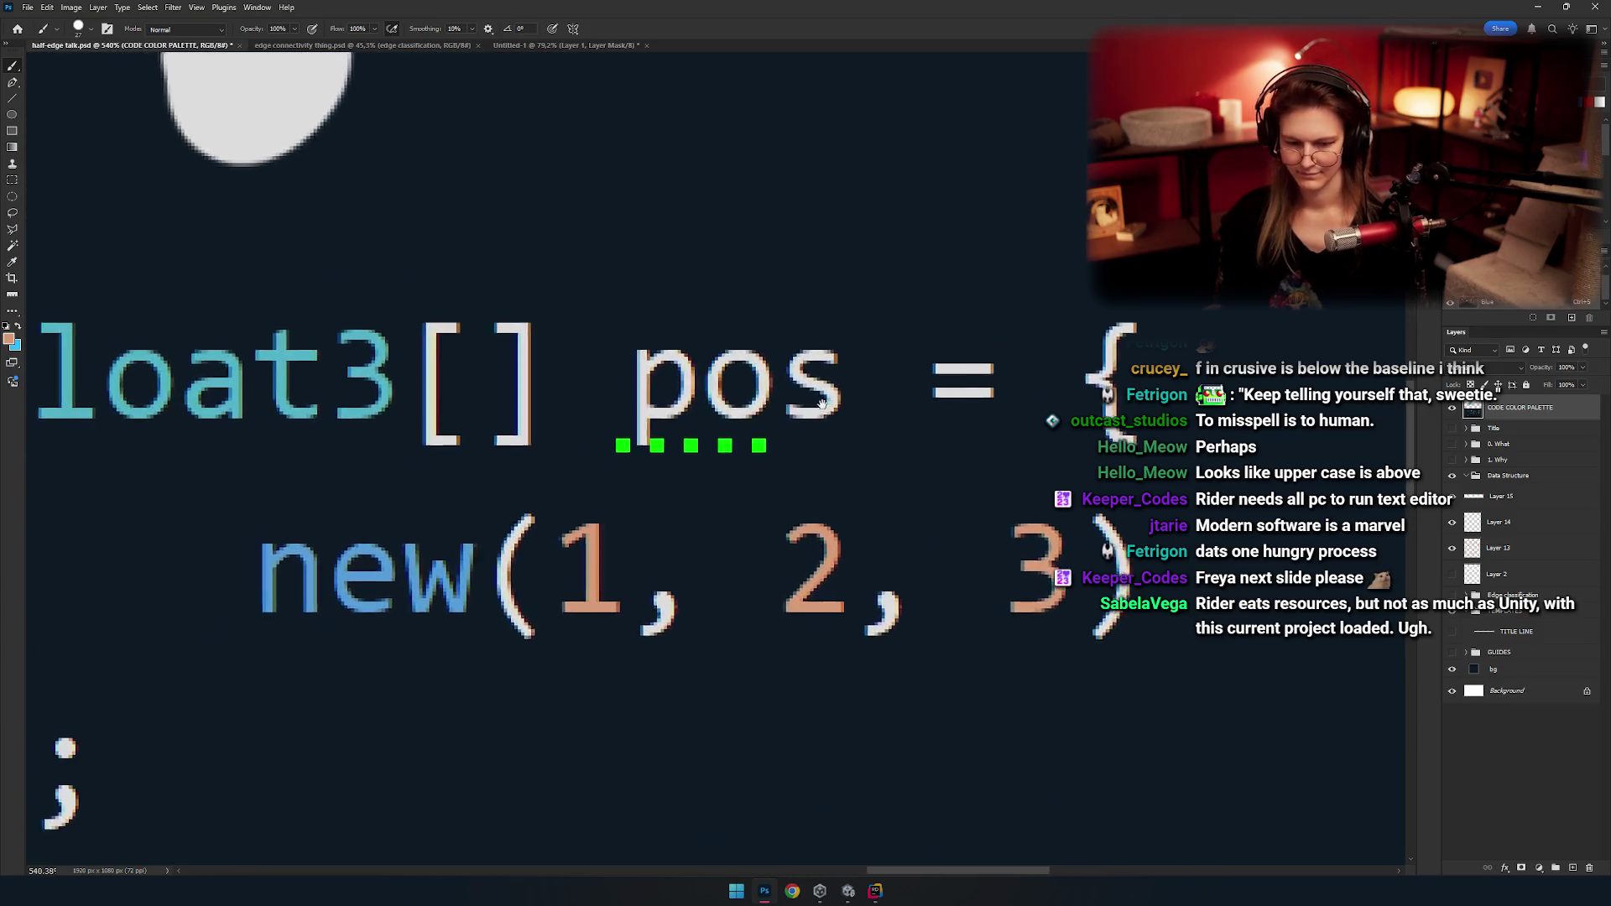
pyautogui.scroll(2, 853, 446)
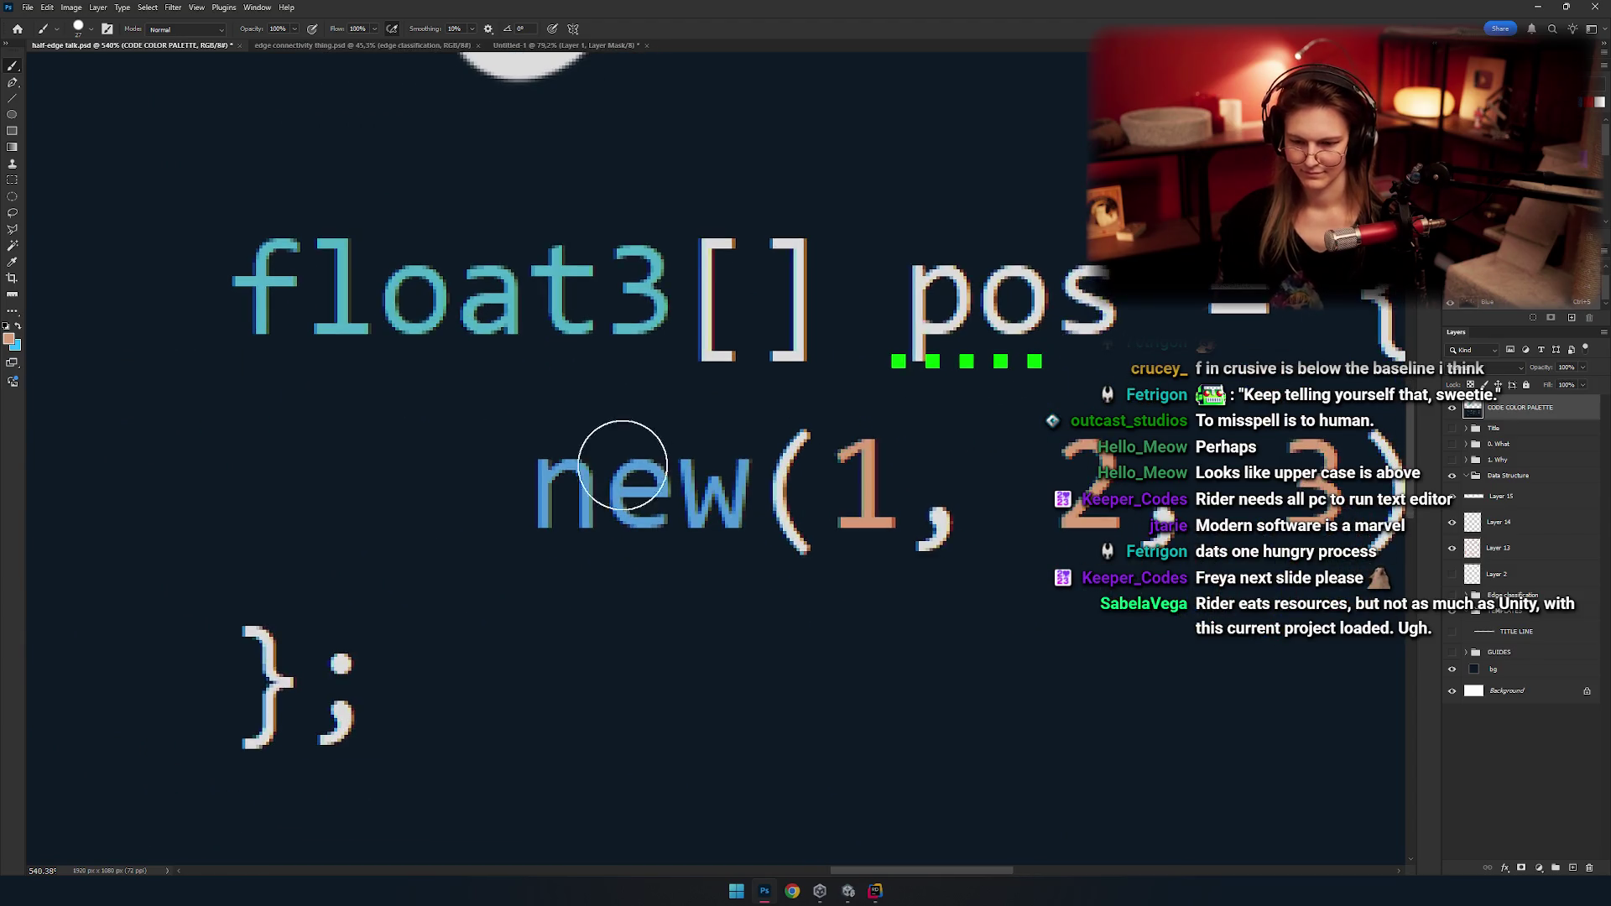
pyautogui.scroll(10, 748, 527)
pyautogui.keyDown('alt'); pyautogui.click(668, 505); pyautogui.keyUp('alt')
pyautogui.scroll(-6, 672, 504)
pyautogui.scroll(-4, 722, 503)
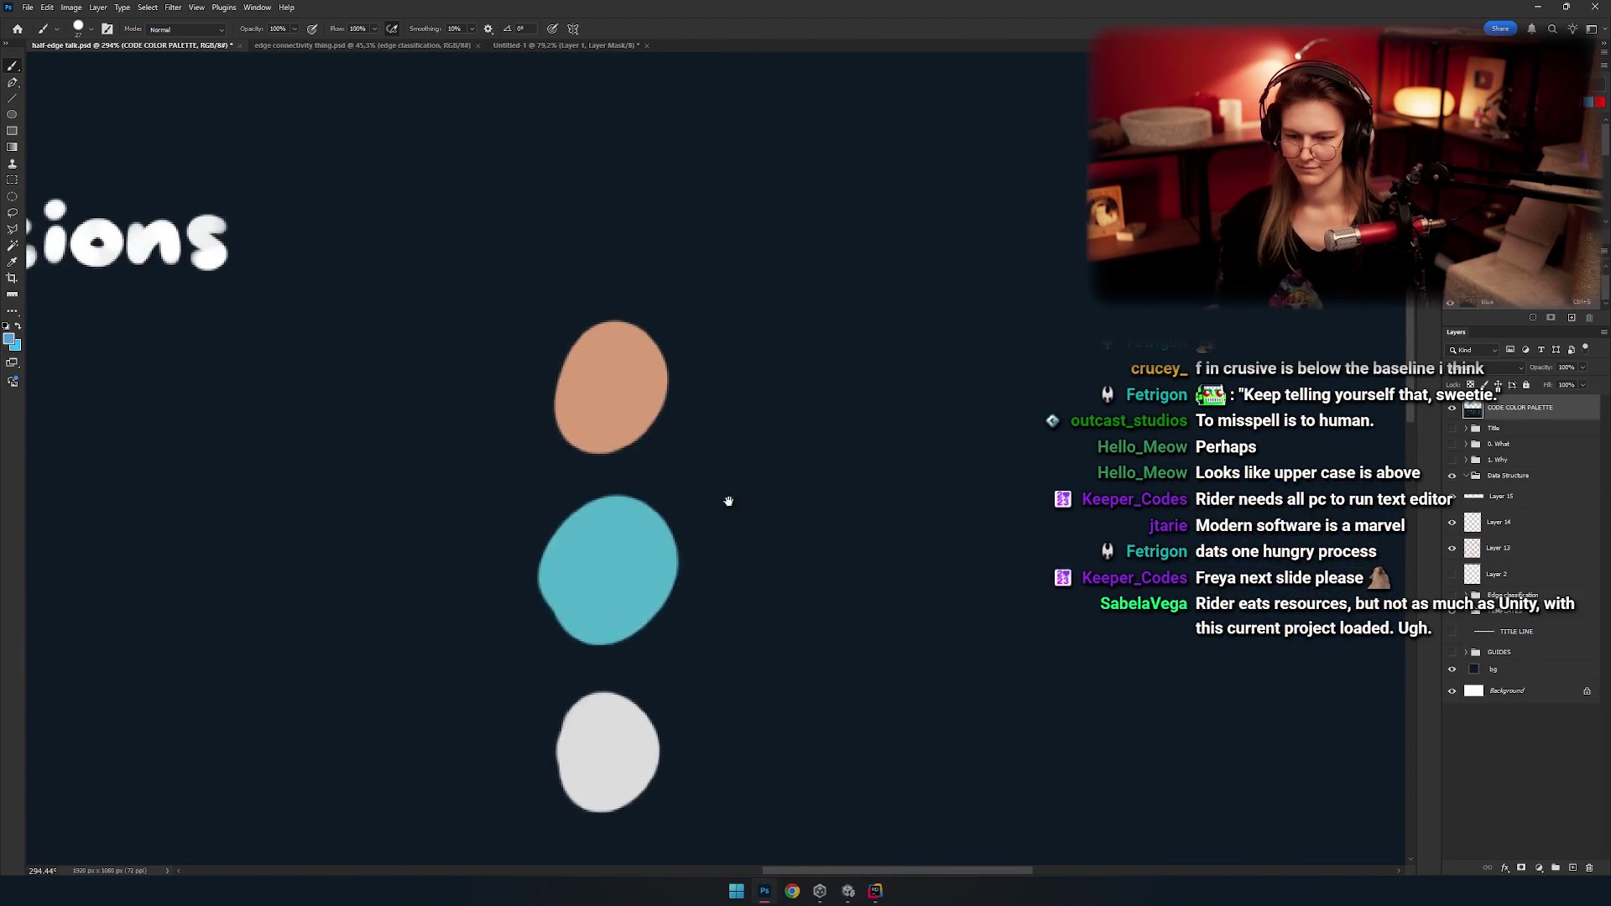
pyautogui.scroll(-1, 716, 385)
pyautogui.scroll(1, 813, 248)
# Raise the peach swatch to leave a gap and paint a blue swatch between peach and teal.
pyautogui.press('v')
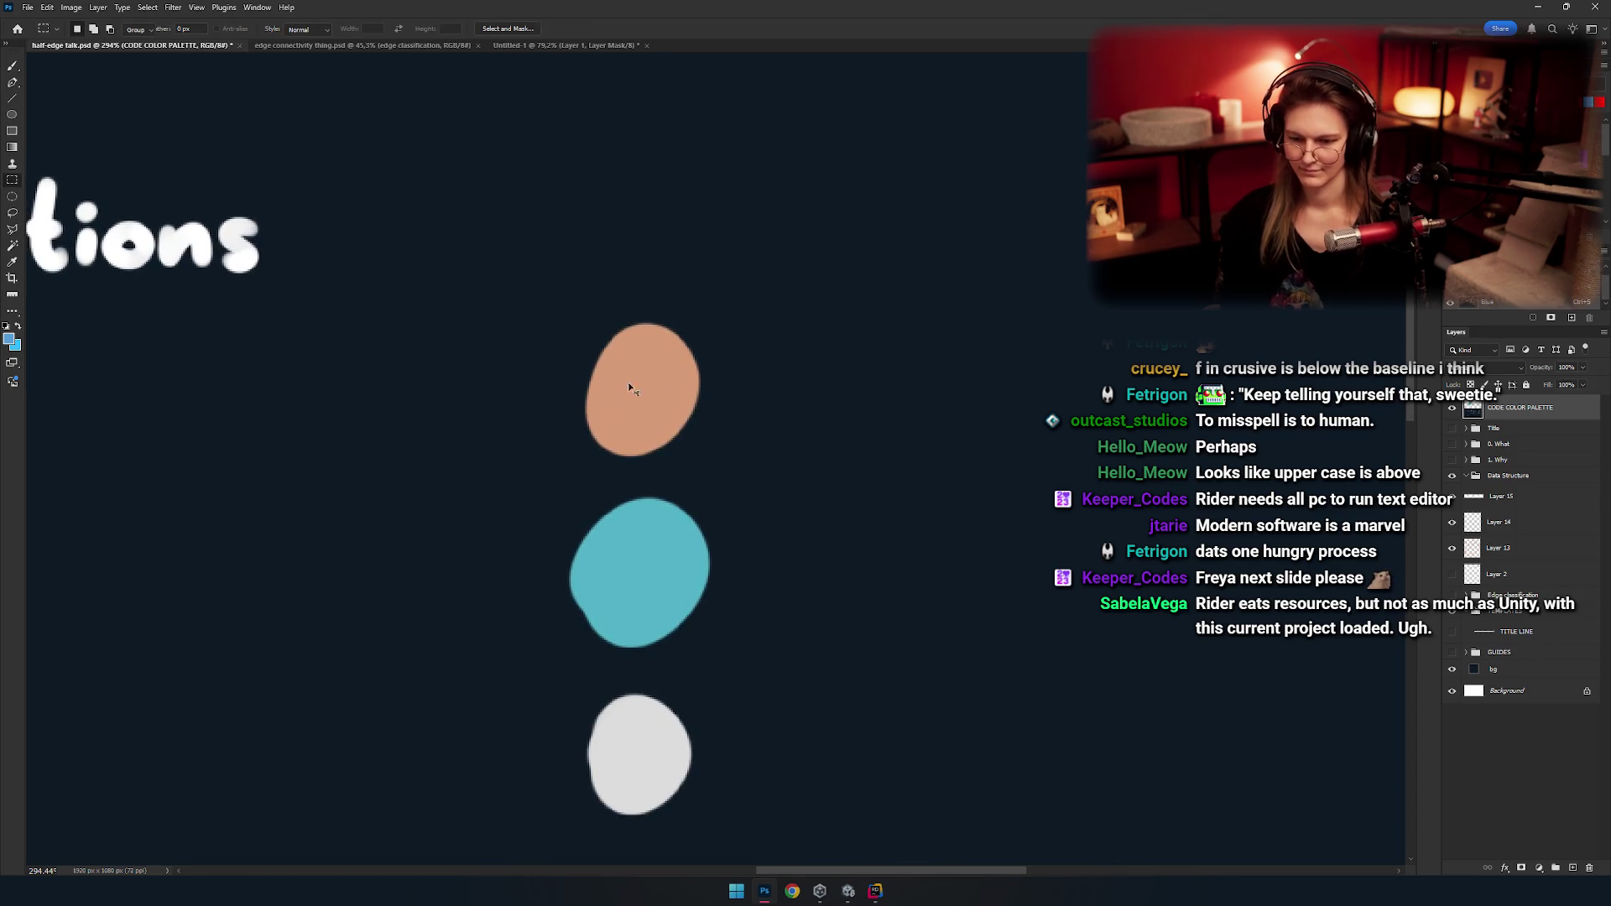
pyautogui.moveTo(629, 385); pyautogui.dragTo(665, 235)
pyautogui.hotkey('ctrl', 'd')
pyautogui.press('b')
pyautogui.moveTo(641, 425)
pyautogui.mouseDown()
pyautogui.moveTo(659, 396)
pyautogui.moveTo(663, 437)
pyautogui.moveTo(586, 343)
pyautogui.mouseUp()
pyautogui.moveTo(690, 439); pyautogui.dragTo(917, 600)
pyautogui.hotkey('ctrl', 'z')
pyautogui.moveTo(739, 507); pyautogui.dragTo(622, 460)
pyautogui.moveTo(546, 359)
pyautogui.mouseDown()
pyautogui.moveTo(568, 459)
pyautogui.moveTo(536, 332)
pyautogui.moveTo(525, 537)
pyautogui.mouseUp()
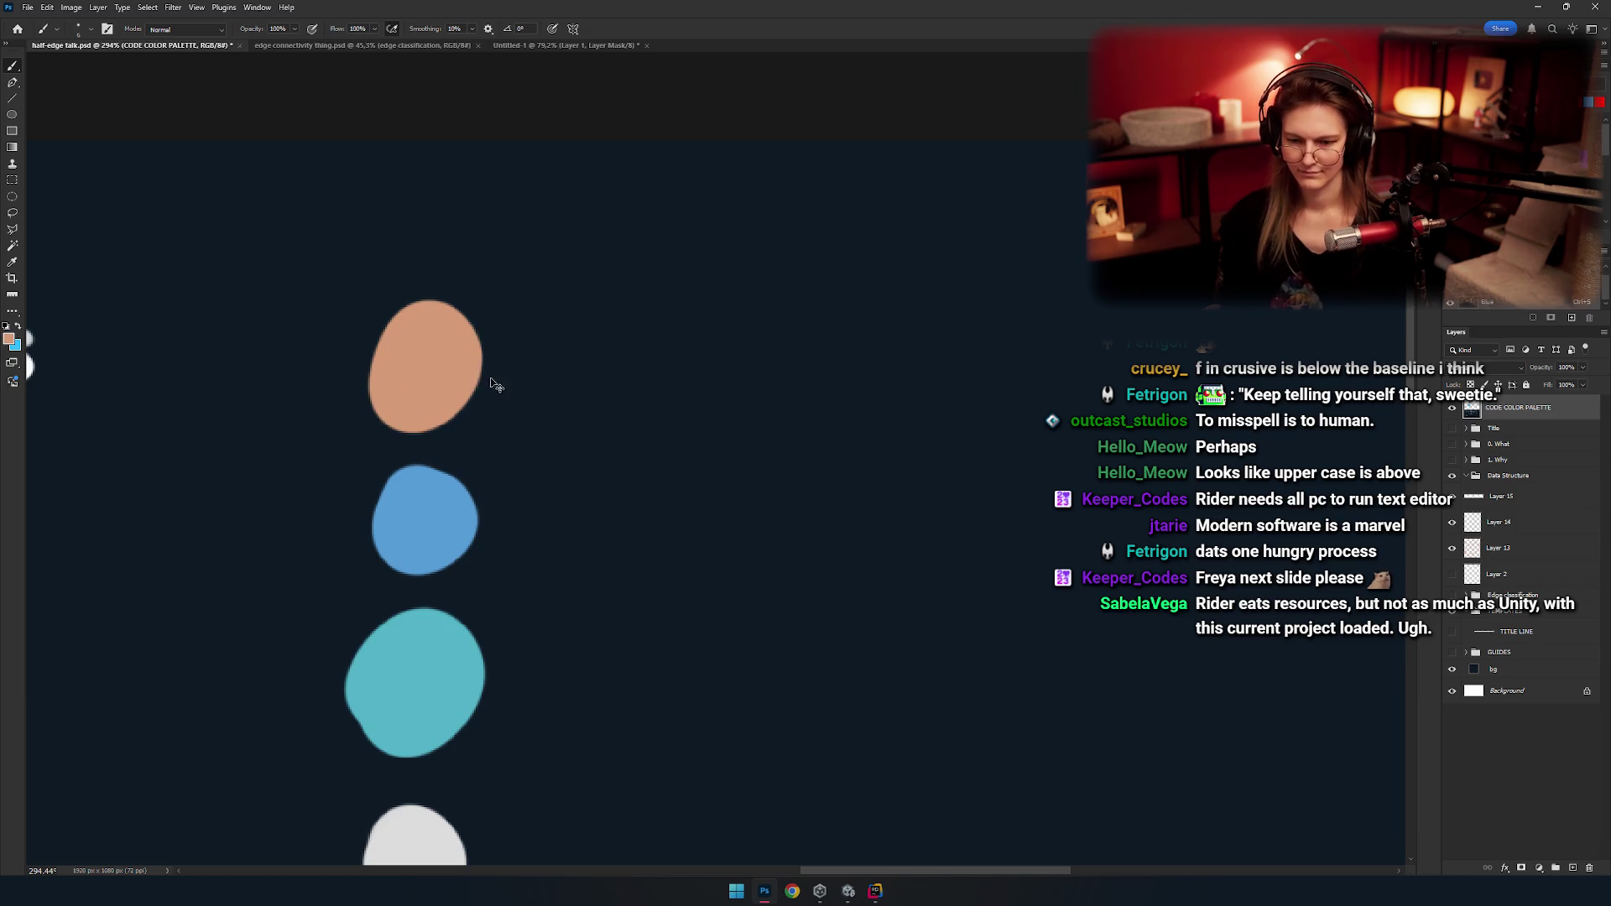
# Hand-letter the label 'Literals' beside the peach swatch.
pyautogui.moveTo(526, 316); pyautogui.dragTo(522, 384)
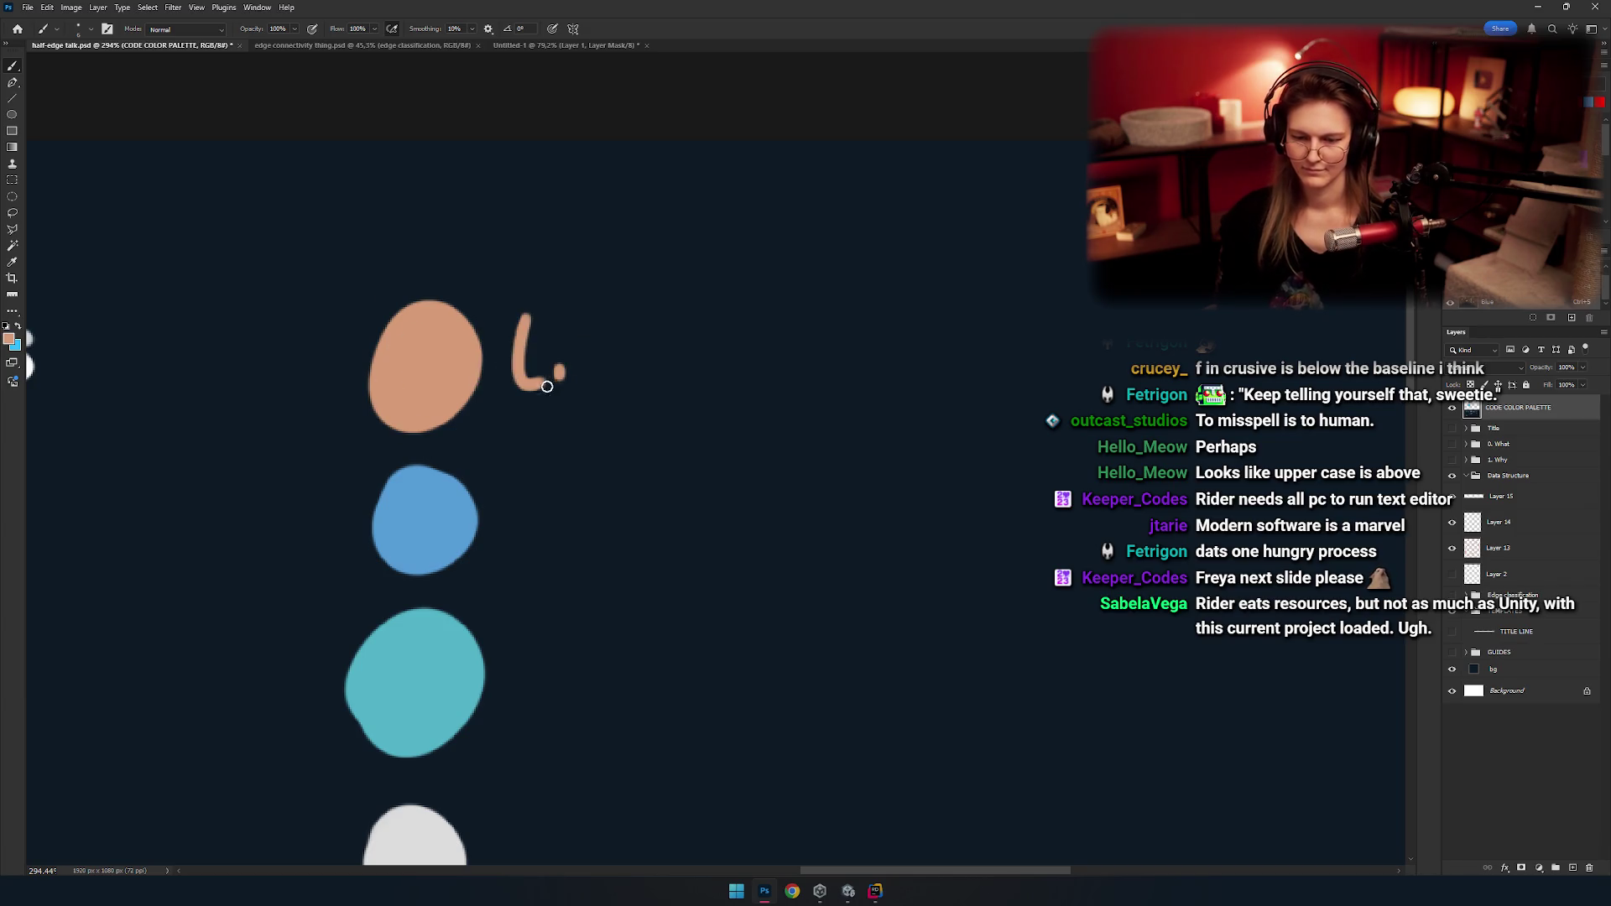
pyautogui.scroll(3, 579, 369)
pyautogui.click(537, 344)
pyautogui.moveTo(578, 293); pyautogui.dragTo(582, 409)
pyautogui.moveTo(553, 370)
pyautogui.mouseDown()
pyautogui.moveTo(641, 353)
pyautogui.moveTo(747, 394)
pyautogui.mouseUp()
pyautogui.moveTo(742, 302)
pyautogui.mouseDown()
pyautogui.moveTo(798, 367)
pyautogui.moveTo(784, 415)
pyautogui.mouseUp()
pyautogui.moveTo(432, 587)
pyautogui.mouseDown()
pyautogui.moveTo(554, 471)
pyautogui.moveTo(484, 413)
pyautogui.moveTo(502, 477)
pyautogui.mouseUp()
# Hand-letter 'Keywords' in blue beside the blue swatch.
pyautogui.press('x')
pyautogui.moveTo(555, 408)
pyautogui.mouseDown()
pyautogui.moveTo(554, 473)
pyautogui.moveTo(606, 470)
pyautogui.moveTo(618, 496)
pyautogui.mouseUp()
pyautogui.moveTo(679, 444)
pyautogui.mouseDown()
pyautogui.moveTo(781, 472)
pyautogui.moveTo(818, 460)
pyautogui.mouseUp()
pyautogui.moveTo(864, 394)
pyautogui.mouseDown()
pyautogui.moveTo(852, 453)
pyautogui.moveTo(784, 462)
pyautogui.mouseUp()
pyautogui.hotkey('ctrl', 'z')
pyautogui.hotkey('ctrl', 'z')
pyautogui.moveTo(792, 486); pyautogui.dragTo(885, 403)
pyautogui.moveTo(945, 451); pyautogui.dragTo(902, 495)
pyautogui.moveTo(420, 725); pyautogui.dragTo(485, 503)
# Hand-letter 'Structs' beside the teal swatch.
pyautogui.moveTo(641, 479)
pyautogui.mouseDown()
pyautogui.moveTo(511, 486)
pyautogui.moveTo(482, 406)
pyautogui.moveTo(453, 504)
pyautogui.mouseUp()
pyautogui.moveTo(537, 424); pyautogui.dragTo(554, 508)
pyautogui.moveTo(579, 461); pyautogui.dragTo(637, 462)
pyautogui.hotkey('ctrl', 'z')
pyautogui.hotkey('ctrl', 'z')
pyautogui.moveTo(637, 461); pyautogui.dragTo(707, 490)
pyautogui.moveTo(784, 424)
pyautogui.mouseDown()
pyautogui.moveTo(759, 507)
pyautogui.moveTo(797, 461)
pyautogui.moveTo(722, 513)
pyautogui.moveTo(780, 499)
pyautogui.mouseUp()
pyautogui.hotkey('ctrl', 'z')
pyautogui.hotkey('ctrl', 'z')
pyautogui.hotkey('ctrl', 'z')
pyautogui.moveTo(751, 460)
pyautogui.mouseDown()
pyautogui.moveTo(820, 457)
pyautogui.moveTo(806, 395)
pyautogui.mouseUp()
pyautogui.moveTo(965, 317)
pyautogui.mouseDown()
pyautogui.moveTo(924, 388)
pyautogui.moveTo(881, 385)
pyautogui.moveTo(933, 356)
pyautogui.moveTo(881, 413)
pyautogui.mouseUp()
pyautogui.hotkey('ctrl', 'z')
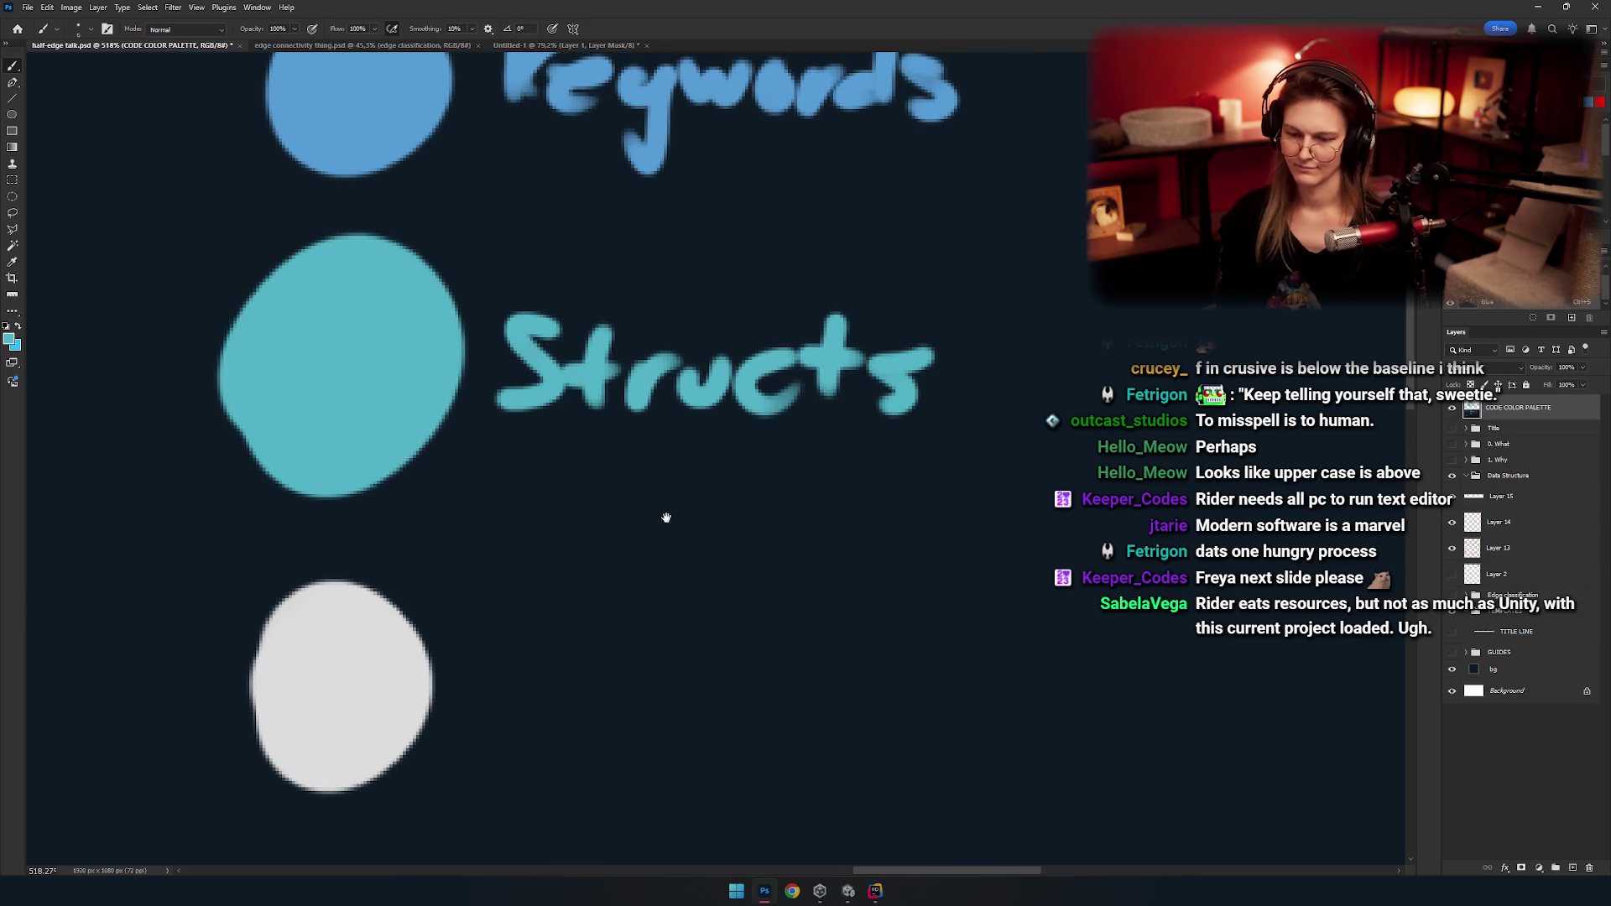
pyautogui.moveTo(650, 599); pyautogui.dragTo(550, 486)
# Paint the word 'Fields' beside the white dot.
pyautogui.moveTo(474, 432)
pyautogui.mouseDown()
pyautogui.moveTo(468, 537)
pyautogui.moveTo(514, 432)
pyautogui.mouseUp()
pyautogui.moveTo(487, 491); pyautogui.dragTo(519, 488)
pyautogui.hotkey('ctrl', 'z')
pyautogui.hotkey('ctrl', 'z')
pyautogui.hotkey('ctrl', 'z')
pyautogui.moveTo(470, 537)
pyautogui.mouseDown()
pyautogui.moveTo(522, 434)
pyautogui.moveTo(519, 472)
pyautogui.mouseUp()
pyautogui.moveTo(527, 503)
pyautogui.mouseDown()
pyautogui.moveTo(530, 535)
pyautogui.moveTo(597, 531)
pyautogui.mouseUp()
pyautogui.hotkey('ctrl', 'z')
pyautogui.click(543, 482)
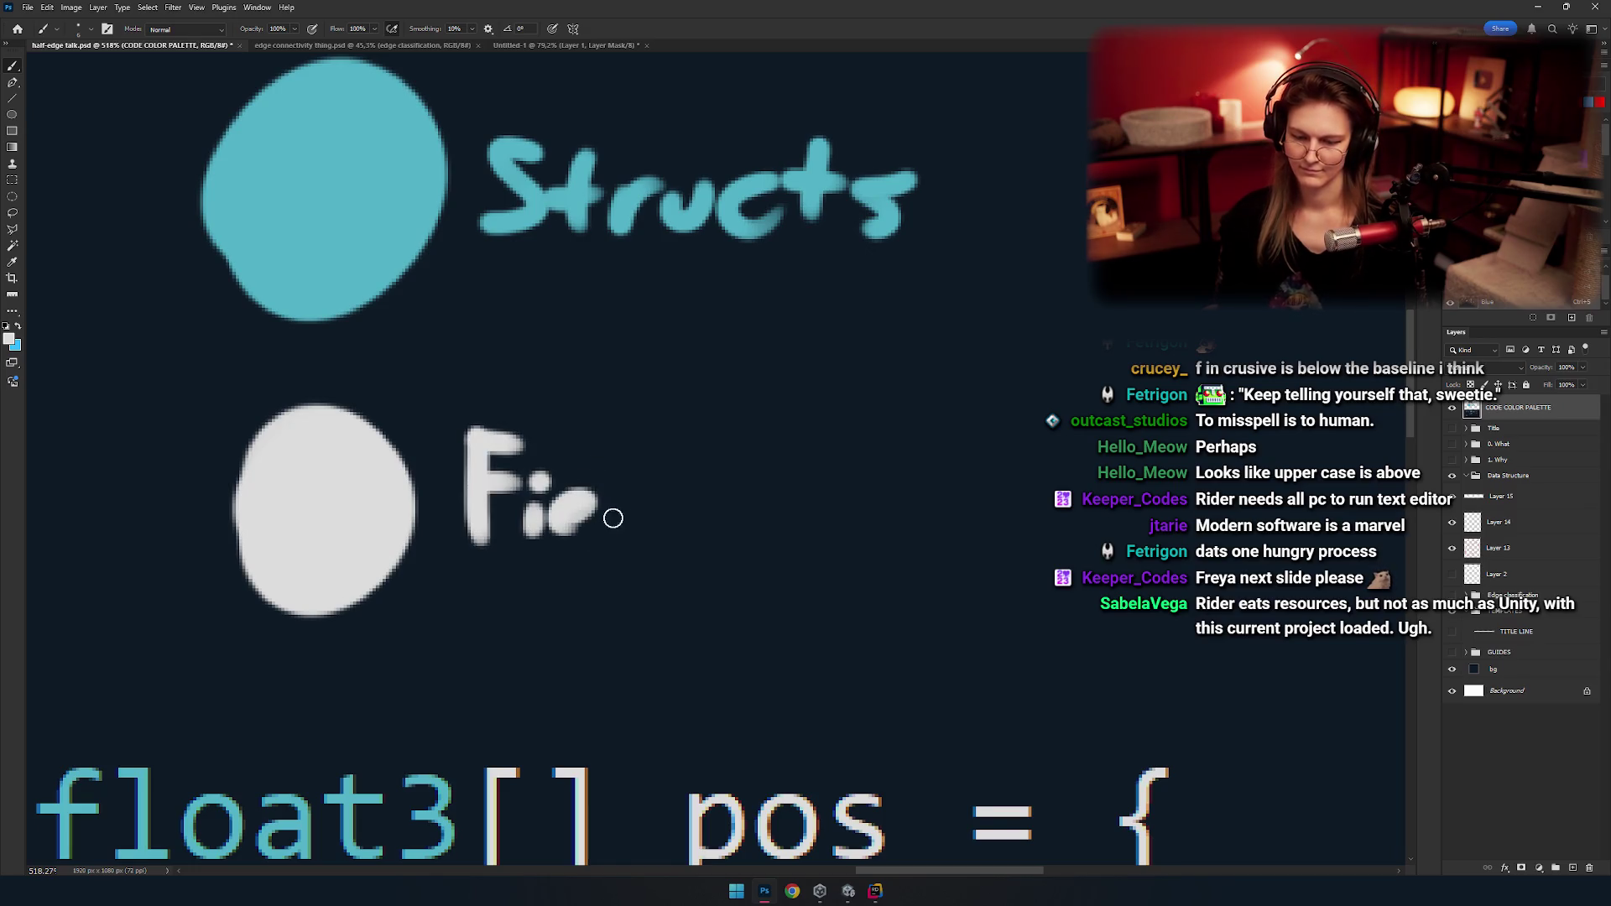
pyautogui.moveTo(617, 438); pyautogui.dragTo(615, 534)
pyautogui.moveTo(675, 453); pyautogui.dragTo(640, 518)
pyautogui.moveTo(722, 487); pyautogui.dragTo(683, 545)
# Select the old 'float3[] pos = {' code line and delete it.
pyautogui.scroll(-10, 638, 541)
pyautogui.scroll(5, 636, 532)
pyautogui.scroll(-2, 646, 419)
pyautogui.press('e')
pyautogui.moveTo(570, 491); pyautogui.dragTo(593, 426)
pyautogui.press('m')
pyautogui.moveTo(1072, 353); pyautogui.dragTo(262, 736)
pyautogui.press('Delete')
pyautogui.hotkey('ctrl', 'd')
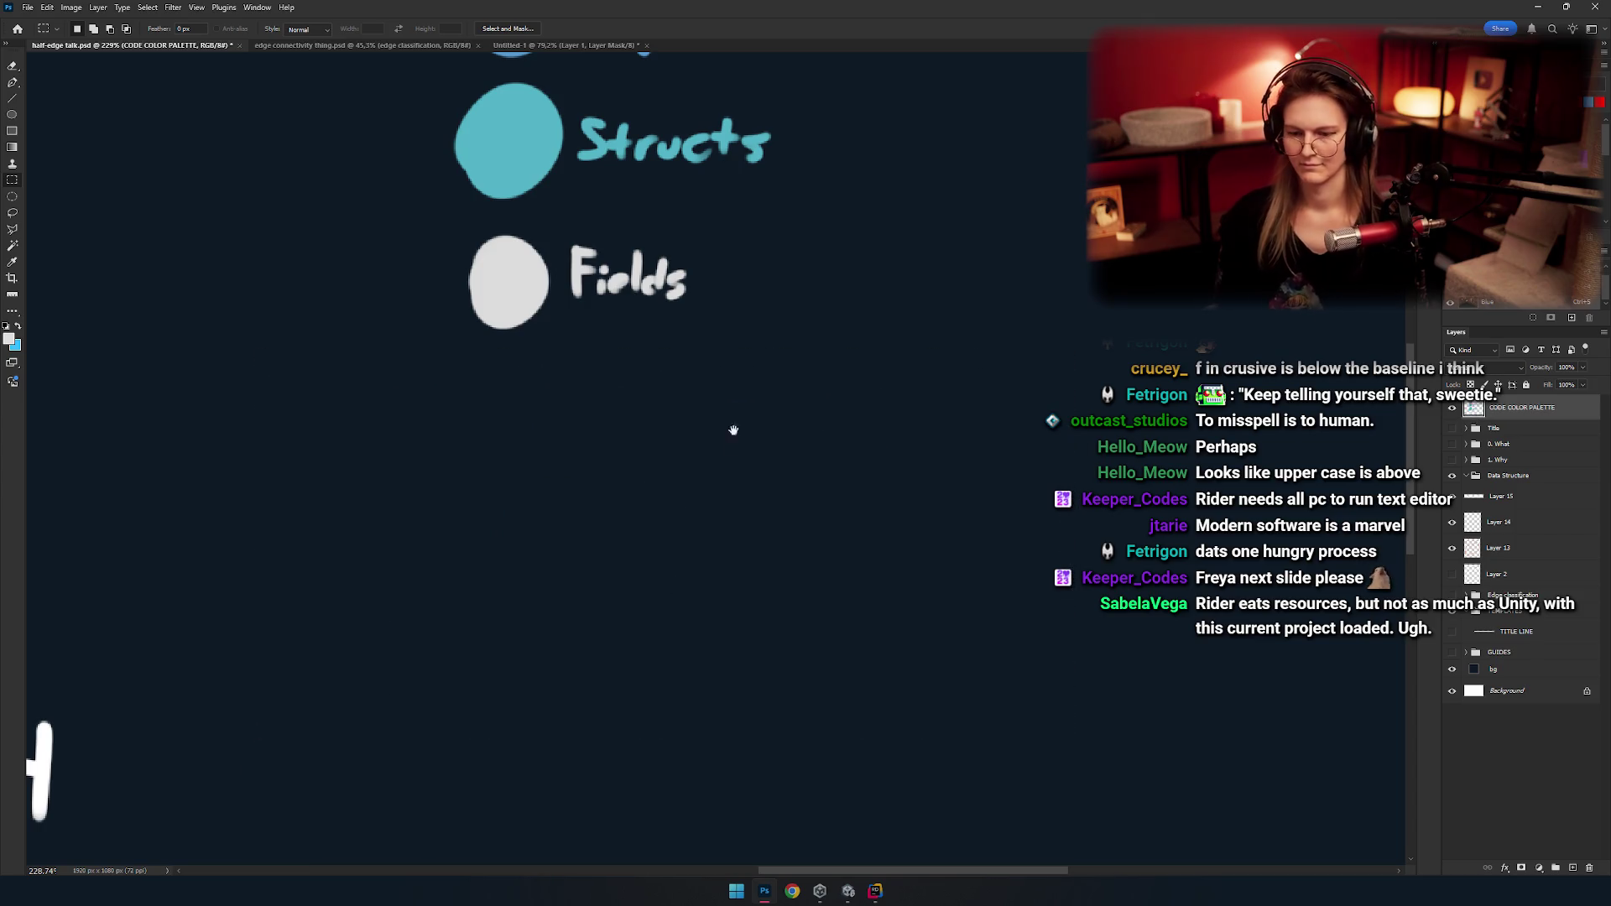
# Reframe the view to show the whole positions diagram and return to the brush.
pyautogui.scroll(-3, 663, 504)
pyautogui.scroll(-5, 736, 399)
pyautogui.scroll(2, 455, 586)
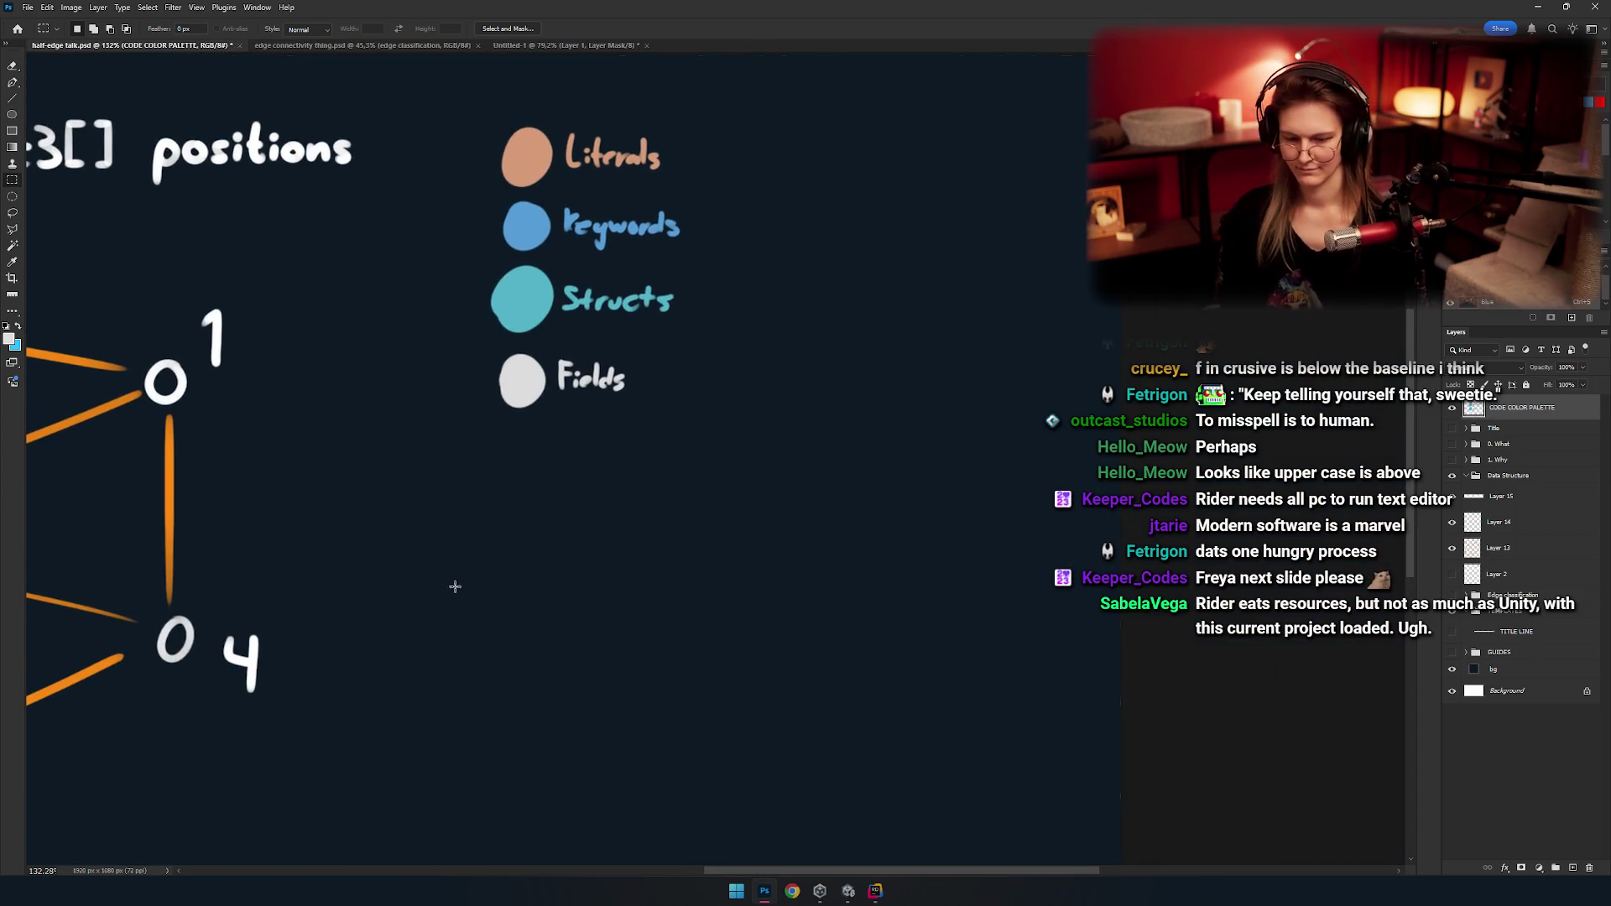
pyautogui.moveTo(803, 689); pyautogui.dragTo(1018, 844)
pyautogui.click(640, 551)
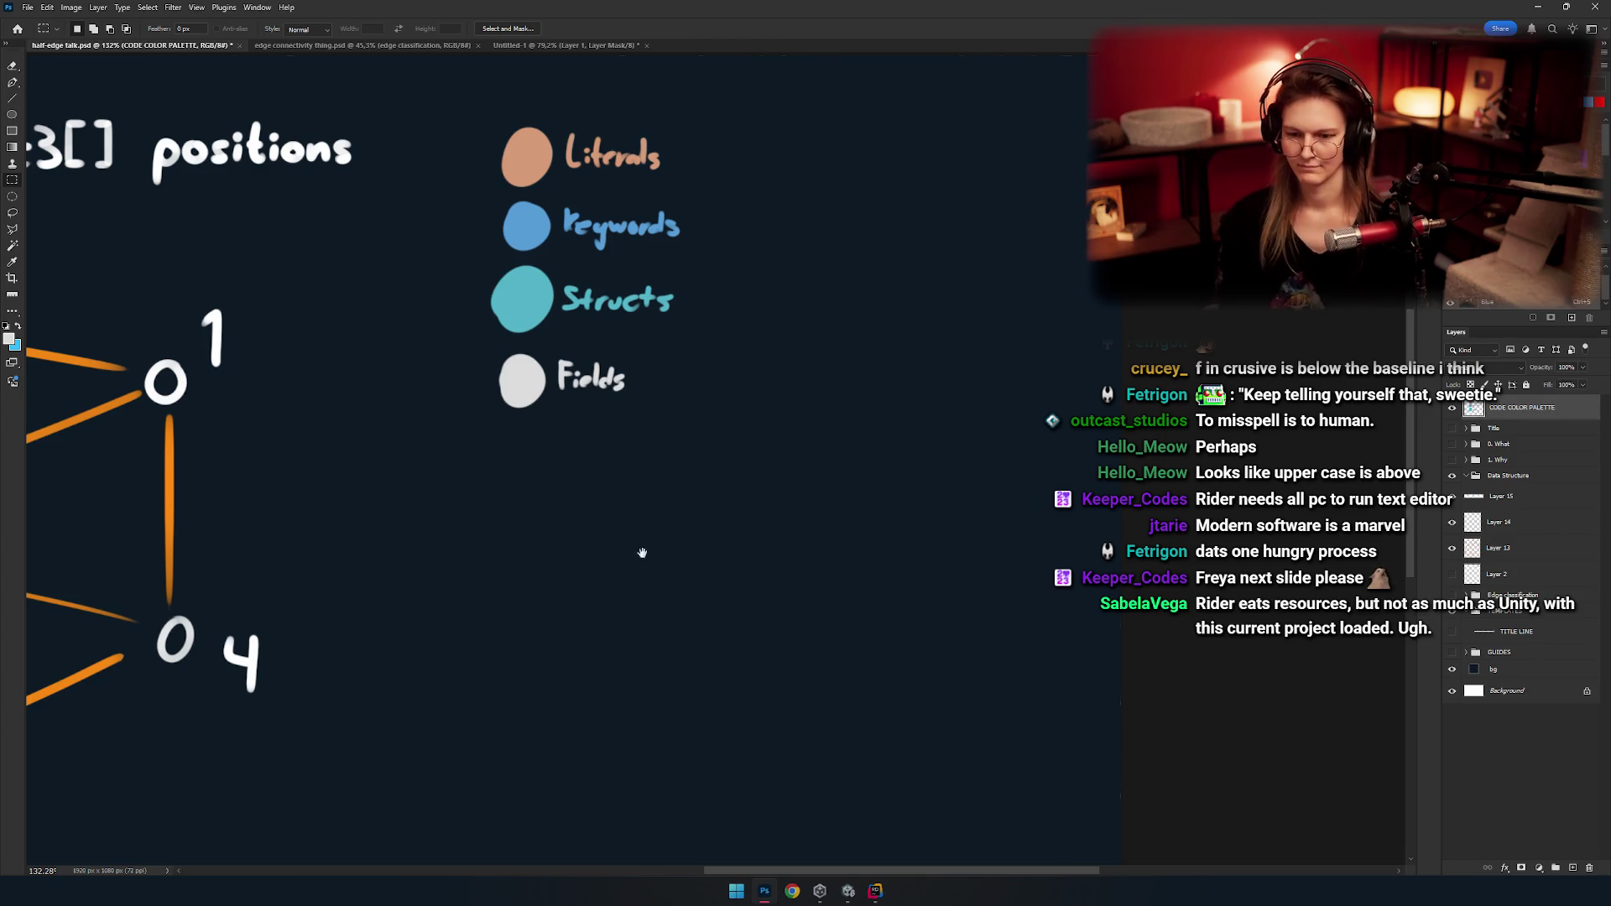
pyautogui.moveTo(311, 345); pyautogui.dragTo(709, 479)
pyautogui.press('b')
pyautogui.scroll(3, 1068, 547)
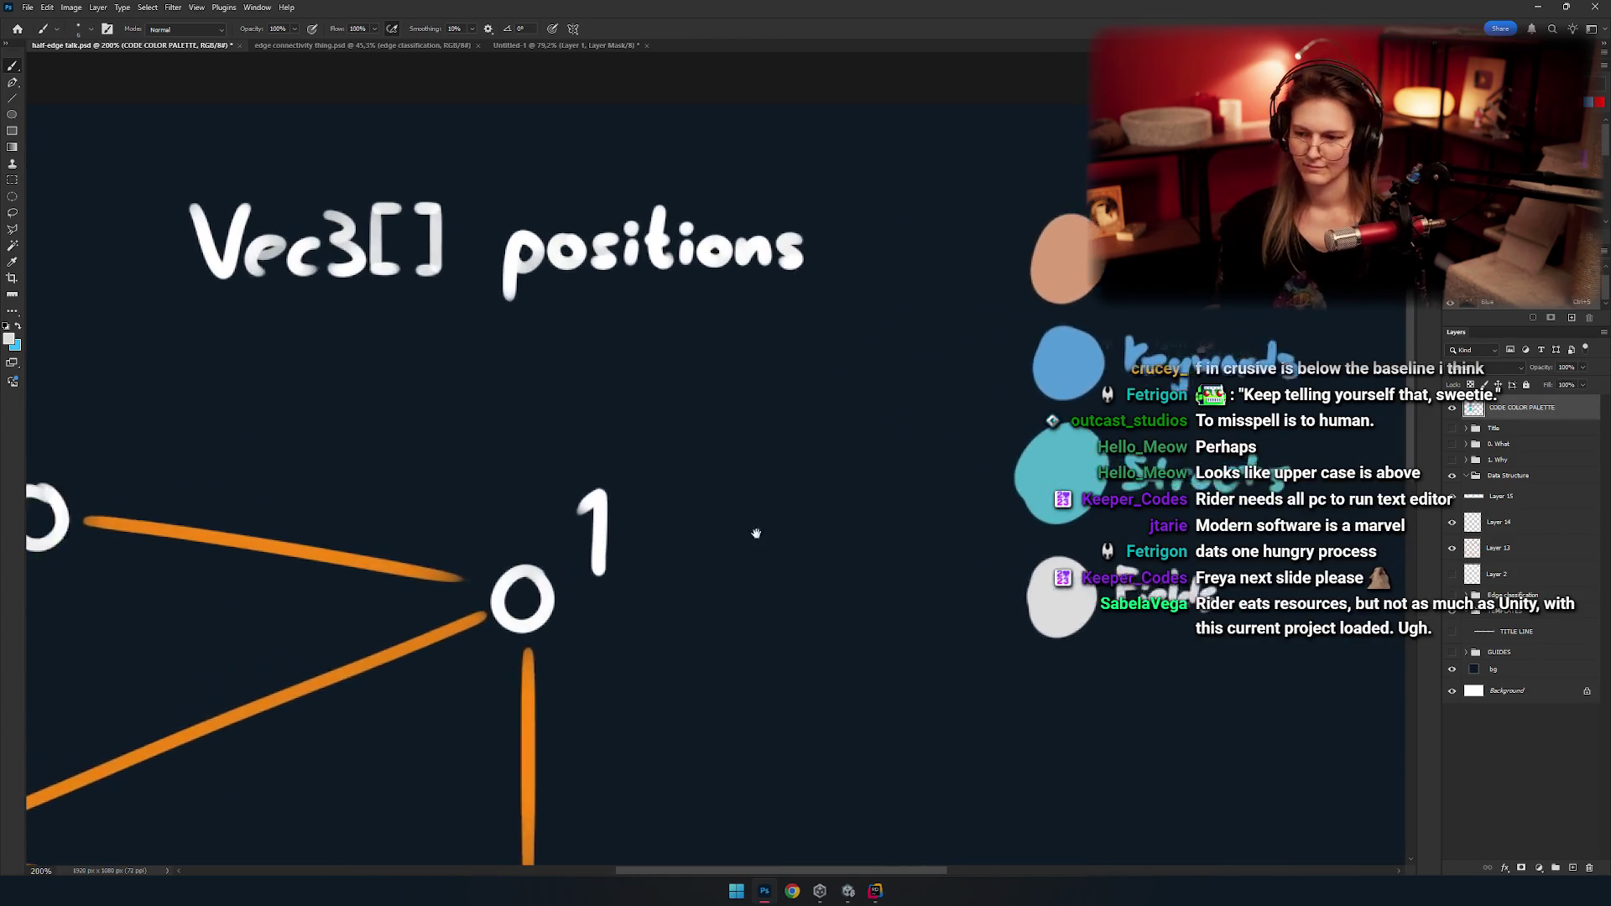
# Select the title's layer and check its contents by hiding and showing it.
pyautogui.moveTo(919, 549); pyautogui.dragTo(939, 625)
pyautogui.click(1573, 867)
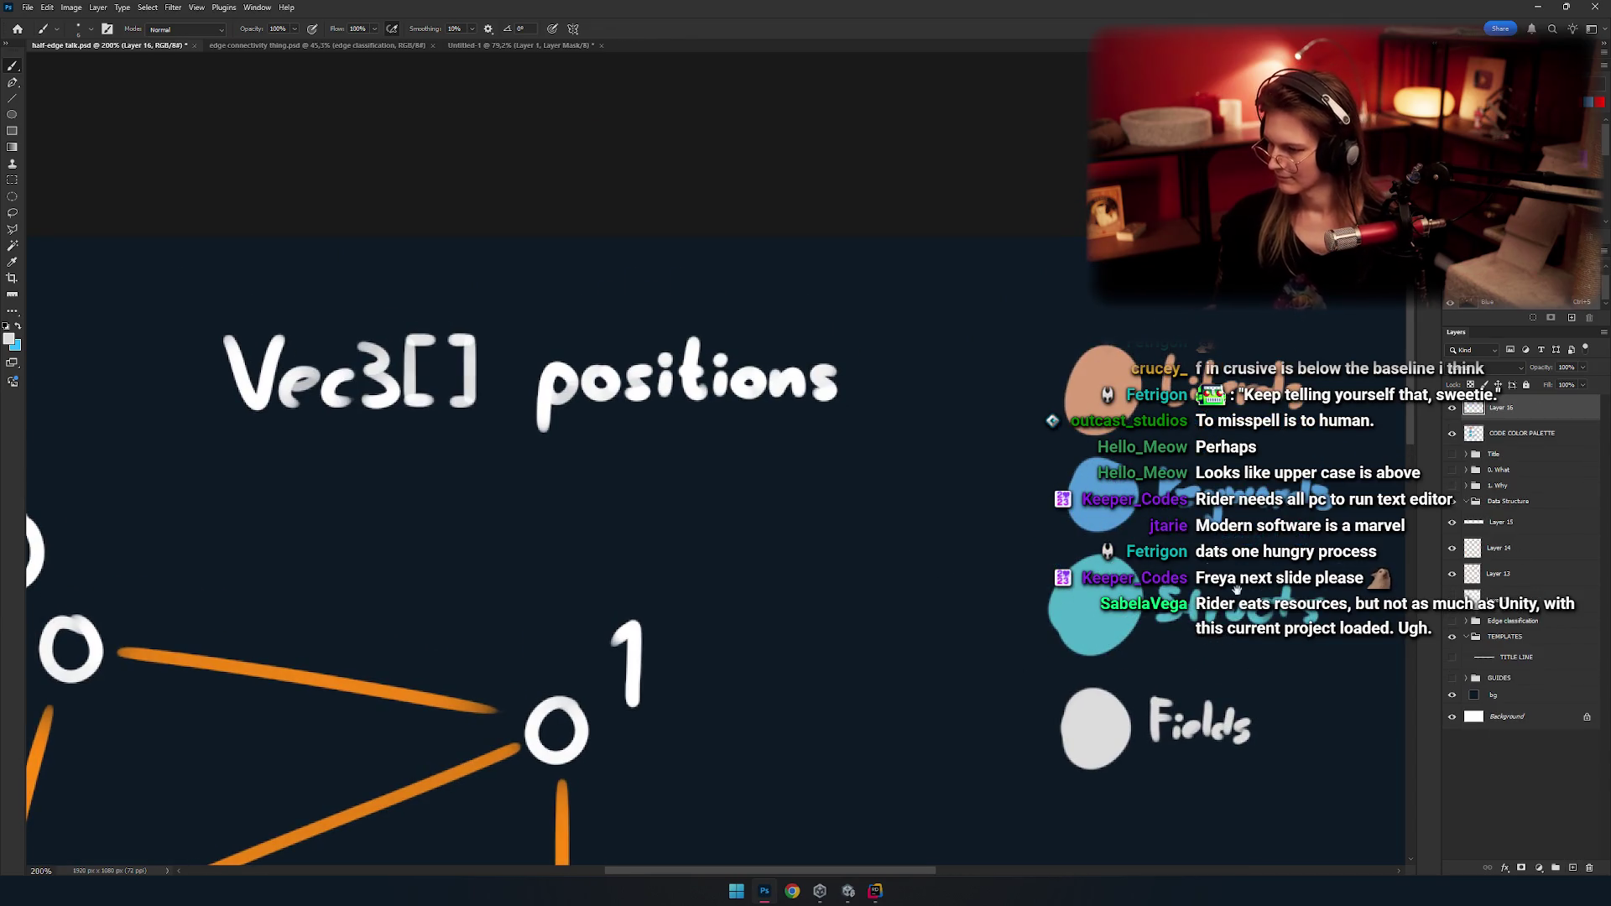
pyautogui.press('Delete')
pyautogui.click(1489, 496)
pyautogui.click(1451, 495)
pyautogui.moveTo(708, 542)
pyautogui.mouseDown()
pyautogui.moveTo(521, 513)
pyautogui.moveTo(741, 476)
pyautogui.moveTo(702, 370)
pyautogui.mouseUp()
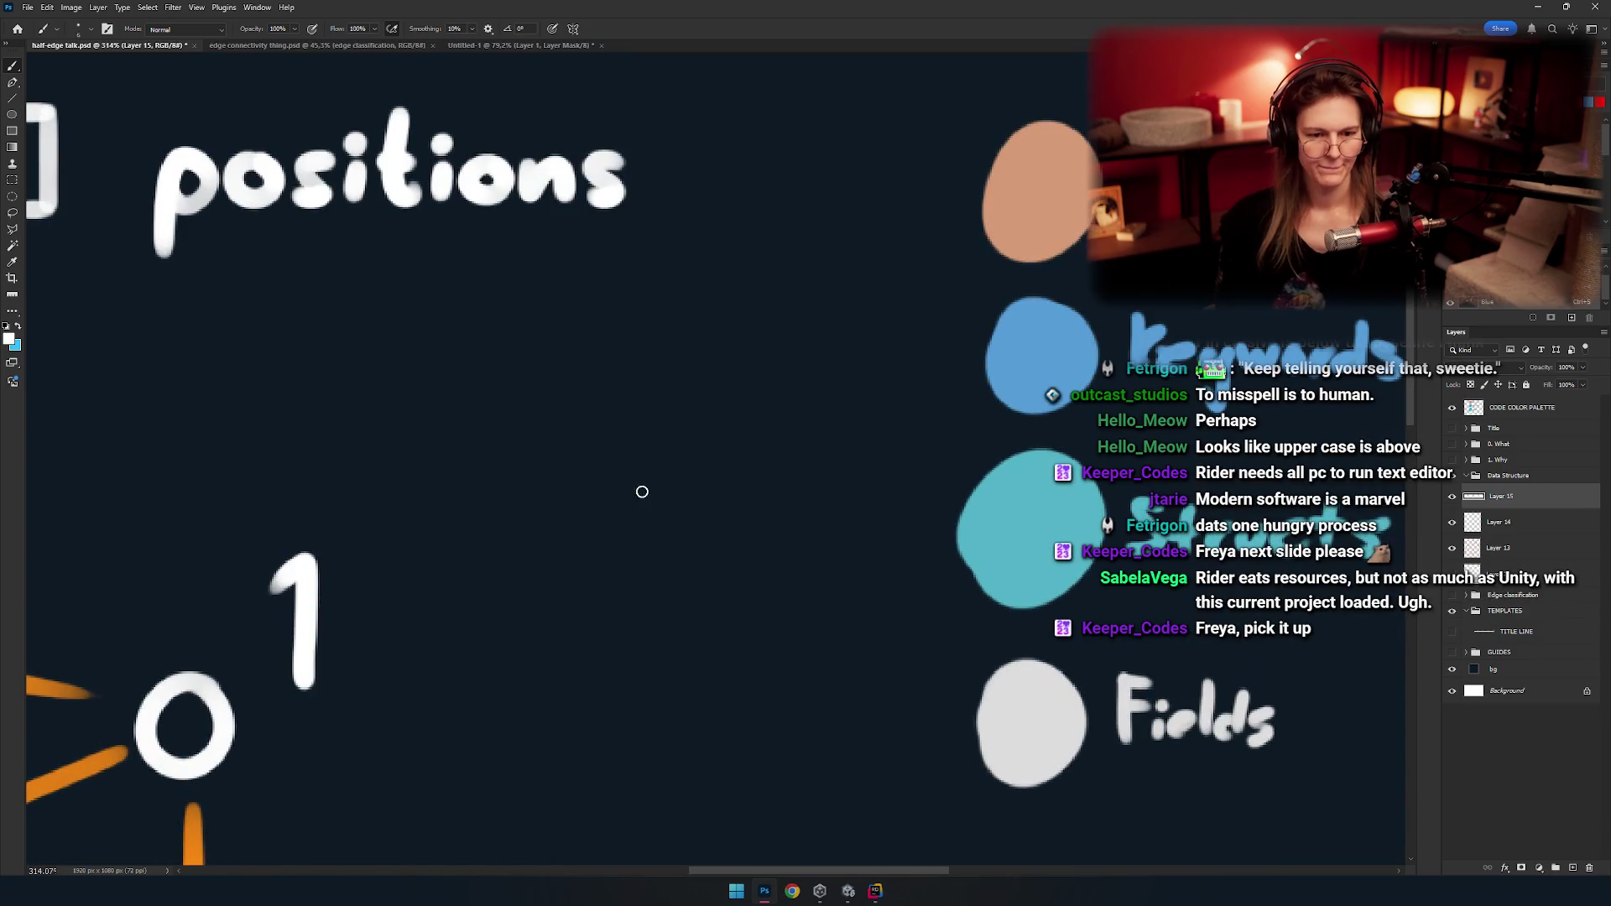
# Paint the '=' sign after 'positions' in the title, redoing the too-long dash.
pyautogui.press('v')
pyautogui.moveTo(618, 239); pyautogui.dragTo(628, 280)
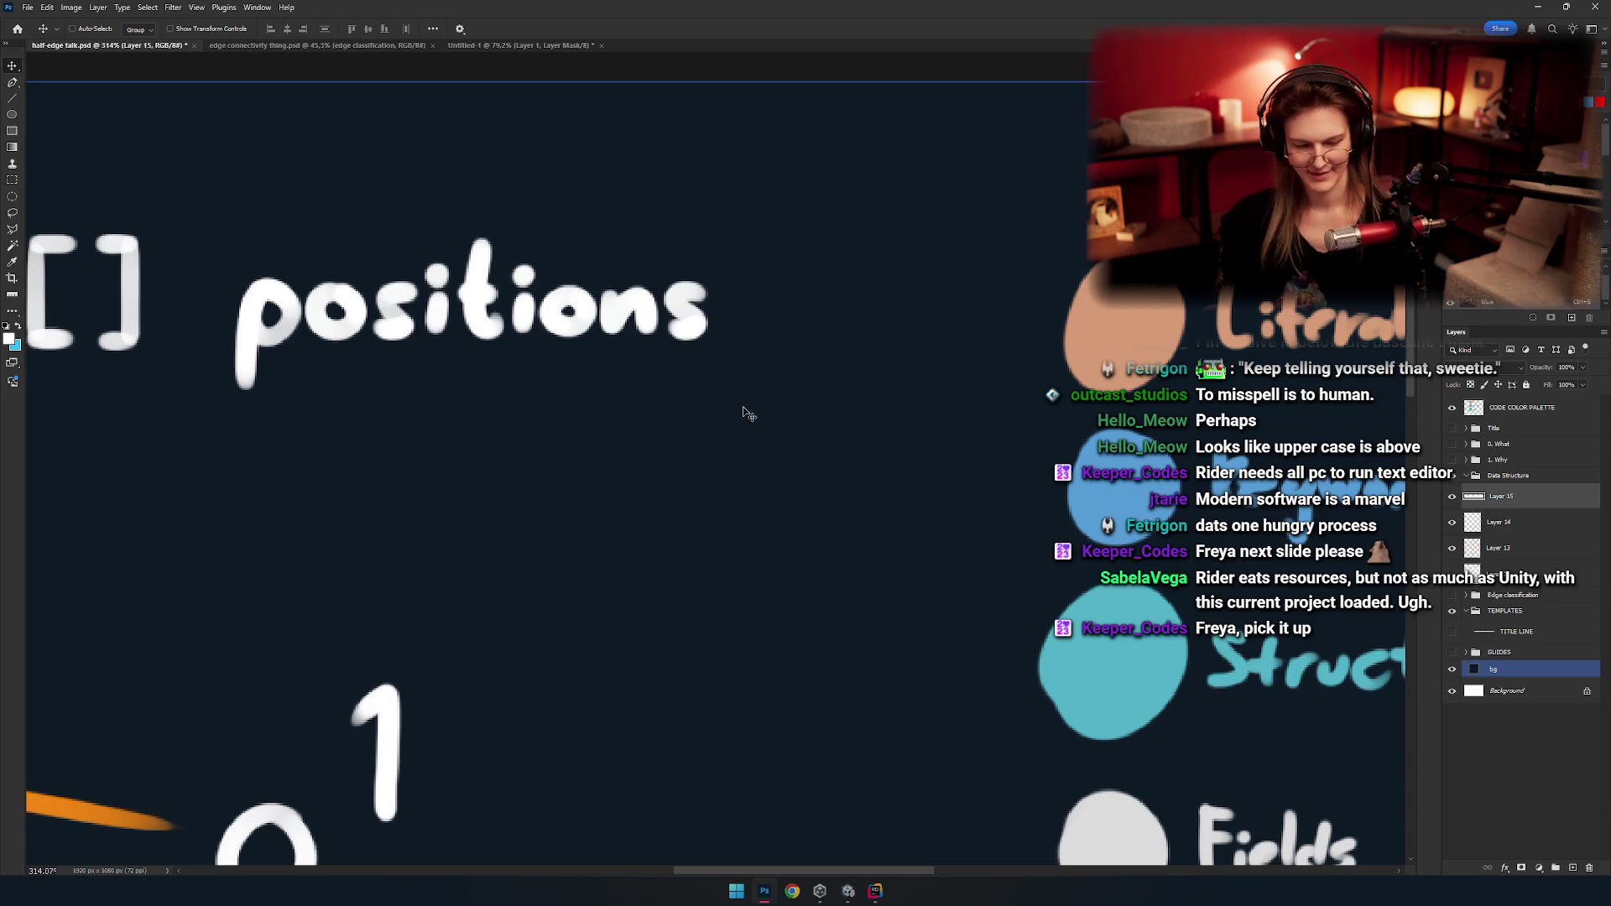
pyautogui.press('b')
pyautogui.moveTo(663, 352)
pyautogui.mouseDown()
pyautogui.moveTo(732, 352)
pyautogui.moveTo(716, 352)
pyautogui.mouseUp()
pyautogui.hotkey('ctrl', 'z')
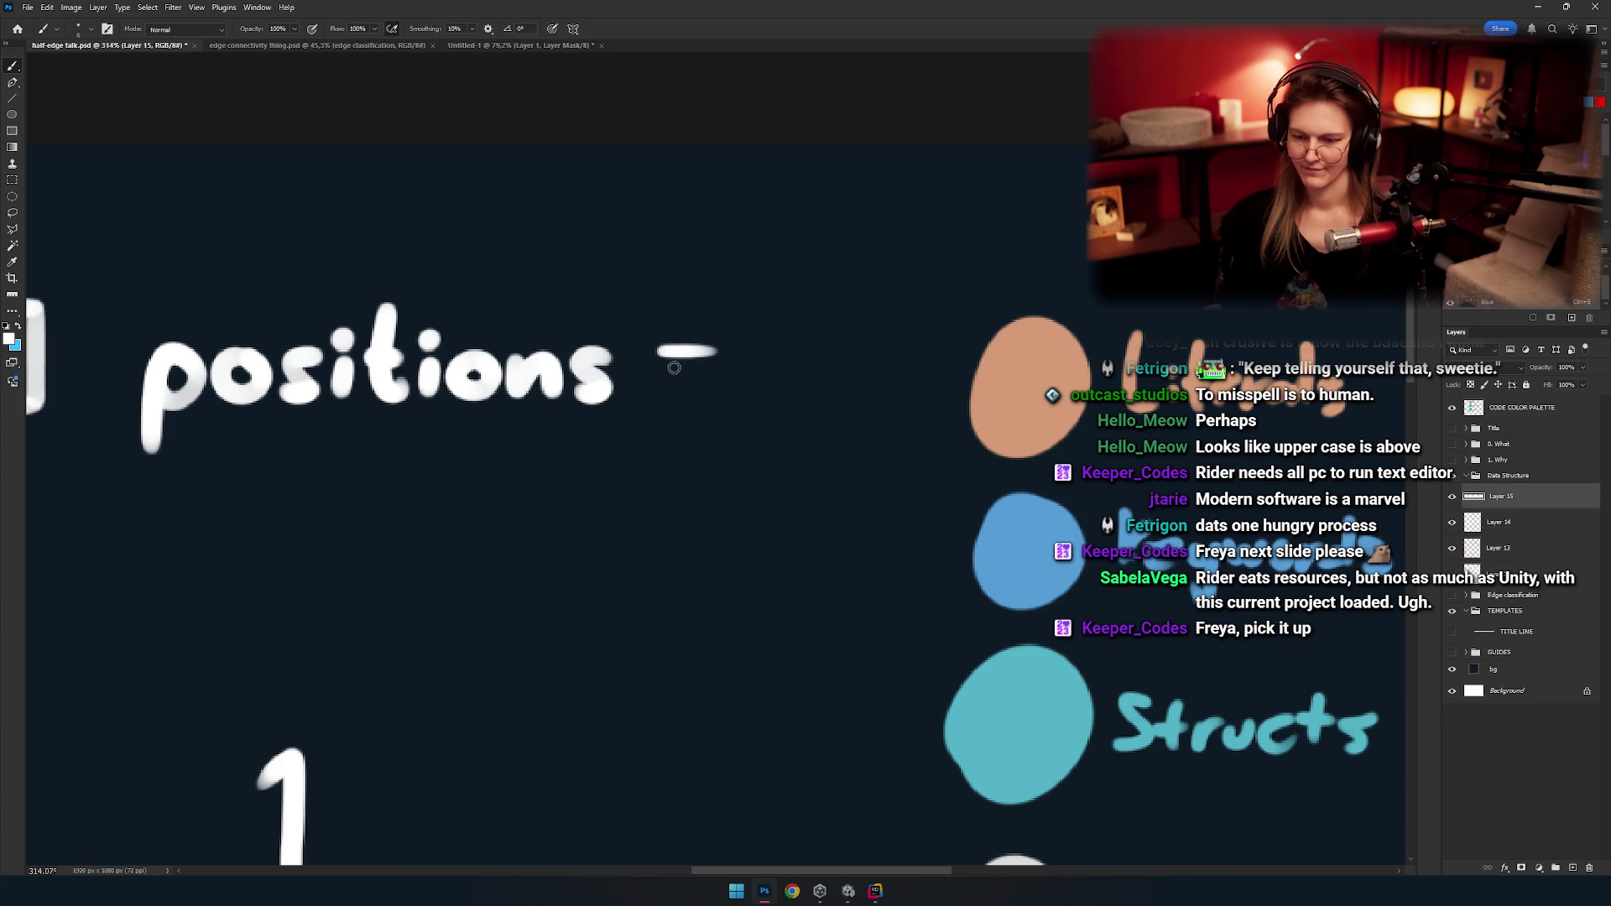
pyautogui.moveTo(719, 431)
pyautogui.mouseDown()
pyautogui.moveTo(638, 430)
pyautogui.moveTo(693, 424)
pyautogui.mouseUp()
# Paint a curly brace '{' after the equals sign, redrawing its upper and lower halves.
pyautogui.moveTo(756, 284)
pyautogui.mouseDown()
pyautogui.moveTo(708, 388)
pyautogui.moveTo(708, 475)
pyautogui.mouseUp()
pyautogui.hotkey('ctrl', 'z')
pyautogui.hotkey('ctrl', 'z')
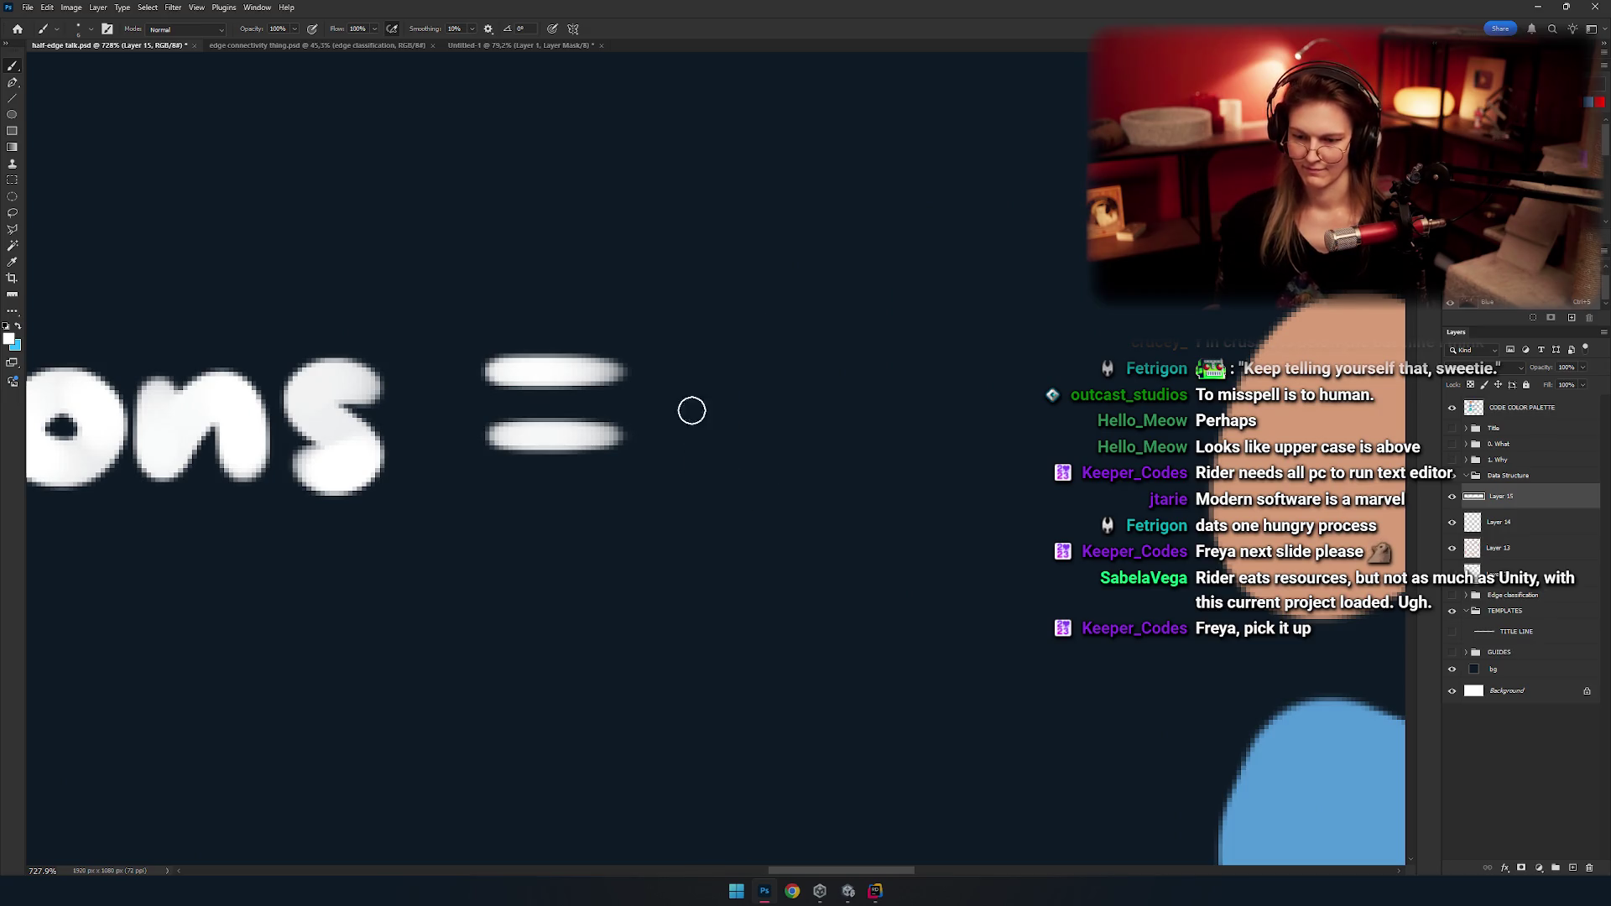
pyautogui.moveTo(743, 297)
pyautogui.mouseDown()
pyautogui.moveTo(694, 396)
pyautogui.moveTo(741, 507)
pyautogui.mouseUp()
pyautogui.moveTo(741, 420)
pyautogui.mouseDown()
pyautogui.moveTo(686, 418)
pyautogui.moveTo(734, 425)
pyautogui.moveTo(705, 334)
pyautogui.mouseUp()
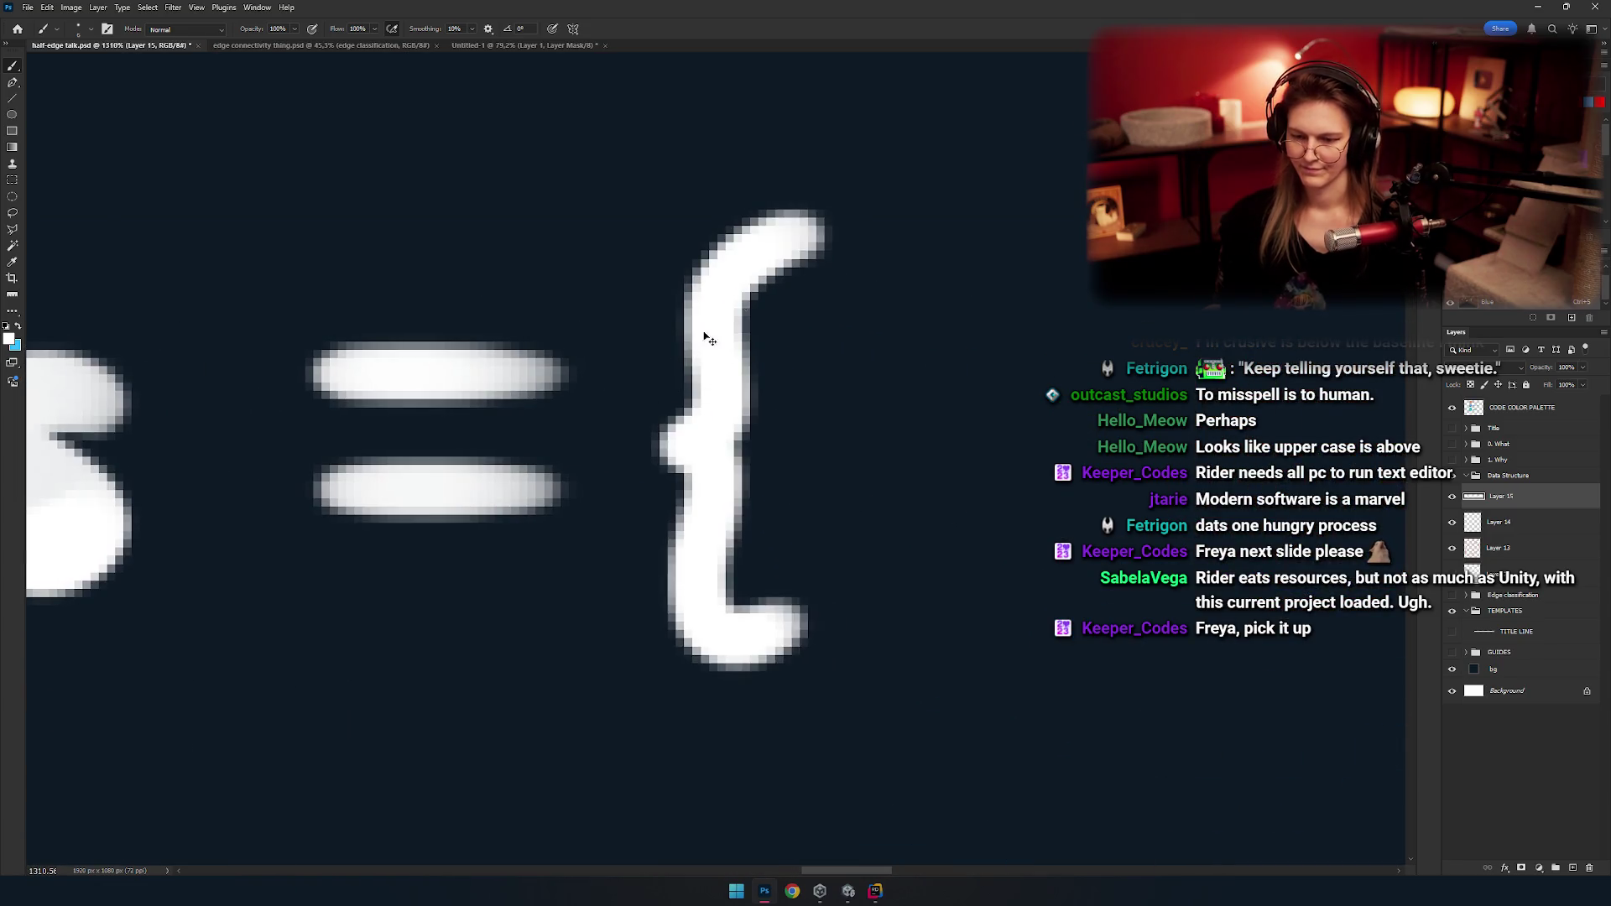
pyautogui.moveTo(809, 219); pyautogui.dragTo(719, 420)
pyautogui.hotkey('ctrl', 'z')
pyautogui.moveTo(813, 227)
pyautogui.mouseDown()
pyautogui.moveTo(700, 430)
pyautogui.moveTo(835, 595)
pyautogui.mouseUp()
pyautogui.hotkey('ctrl', 'z')
pyautogui.moveTo(715, 435)
pyautogui.mouseDown()
pyautogui.moveTo(748, 601)
pyautogui.moveTo(801, 641)
pyautogui.moveTo(742, 554)
pyautogui.moveTo(831, 604)
pyautogui.mouseUp()
pyautogui.hotkey('ctrl', 'z')
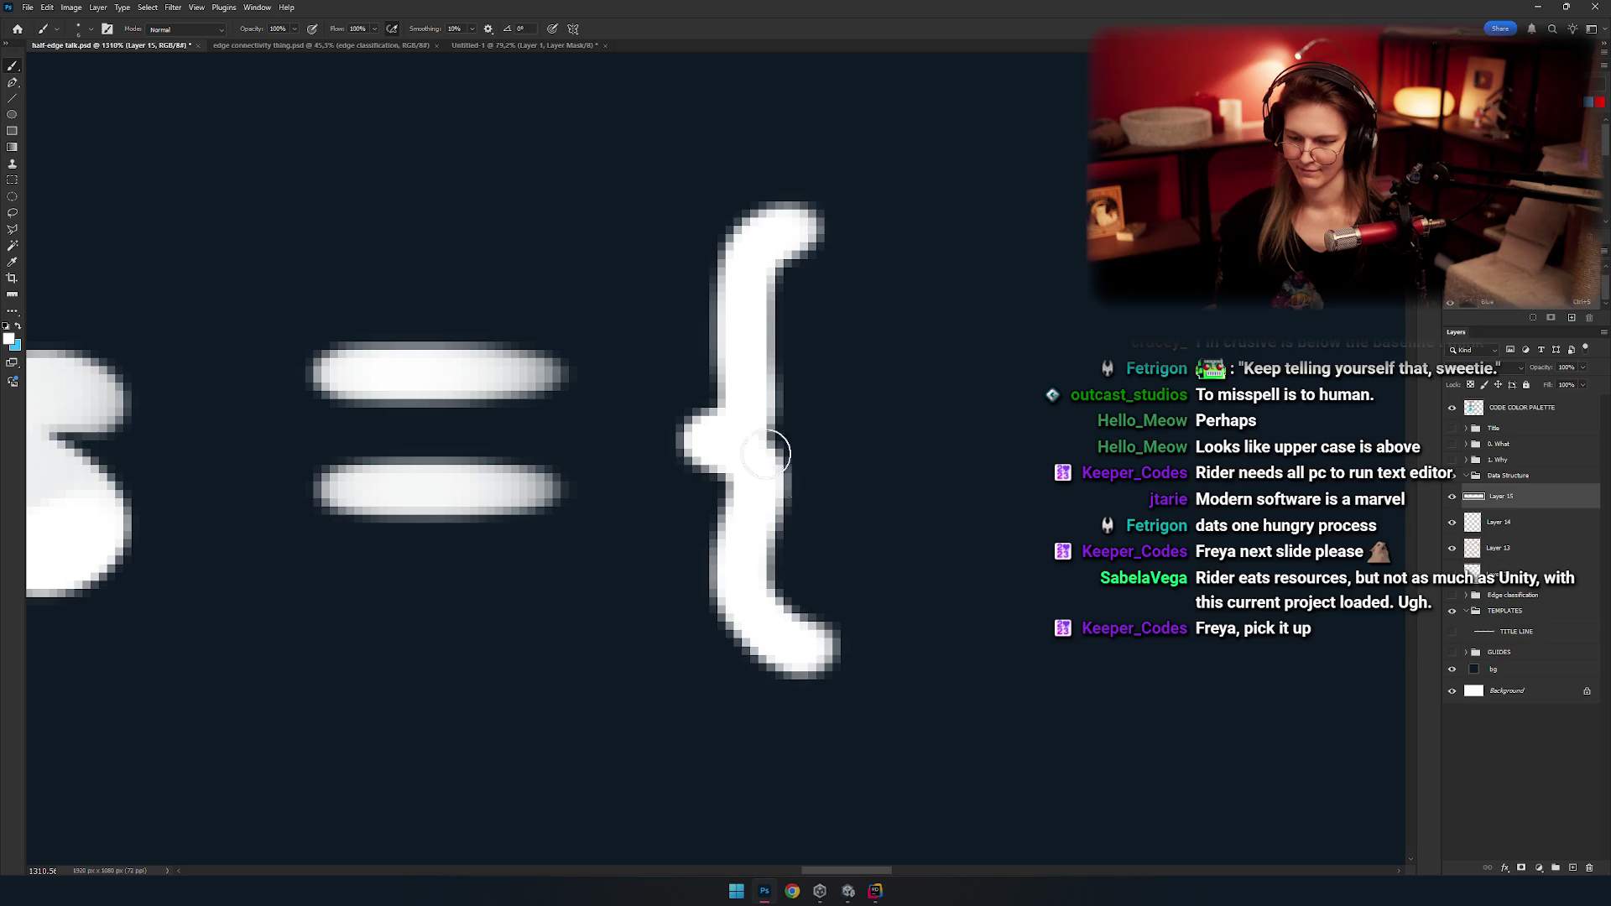
pyautogui.hotkey('ctrl', 'z')
pyautogui.moveTo(709, 438); pyautogui.dragTo(805, 620)
# Rework the brace's lower curl and move its top hook further right.
pyautogui.scroll(-2, 761, 503)
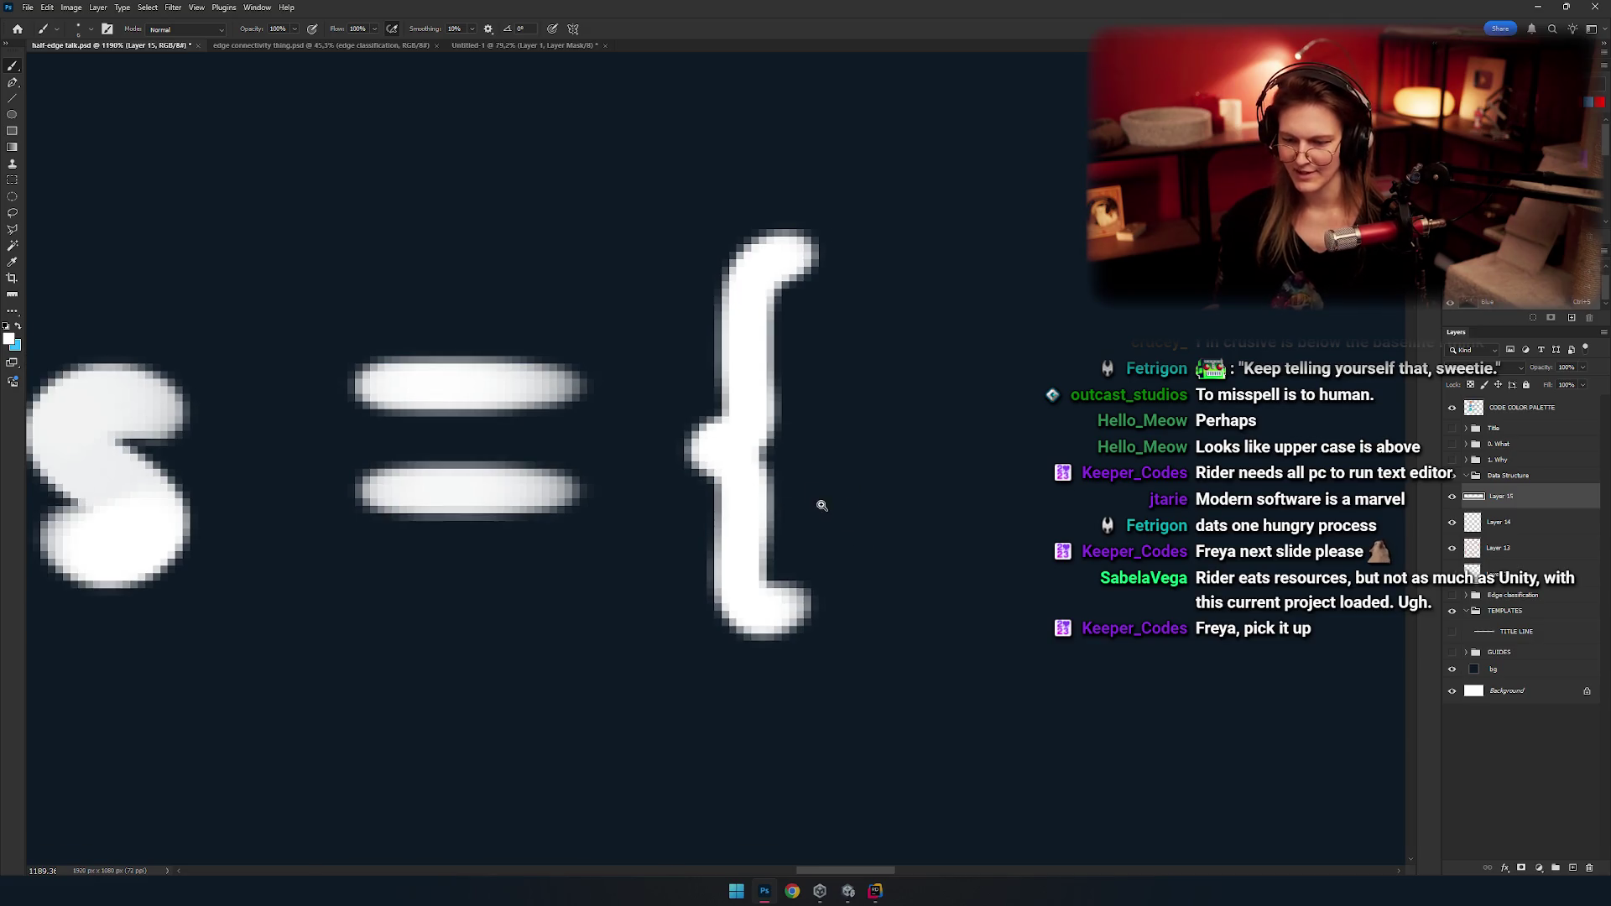
pyautogui.scroll(-2, 820, 503)
pyautogui.scroll(4, 583, 360)
pyautogui.hotkey('ctrl', 'z')
pyautogui.moveTo(545, 360); pyautogui.dragTo(671, 575)
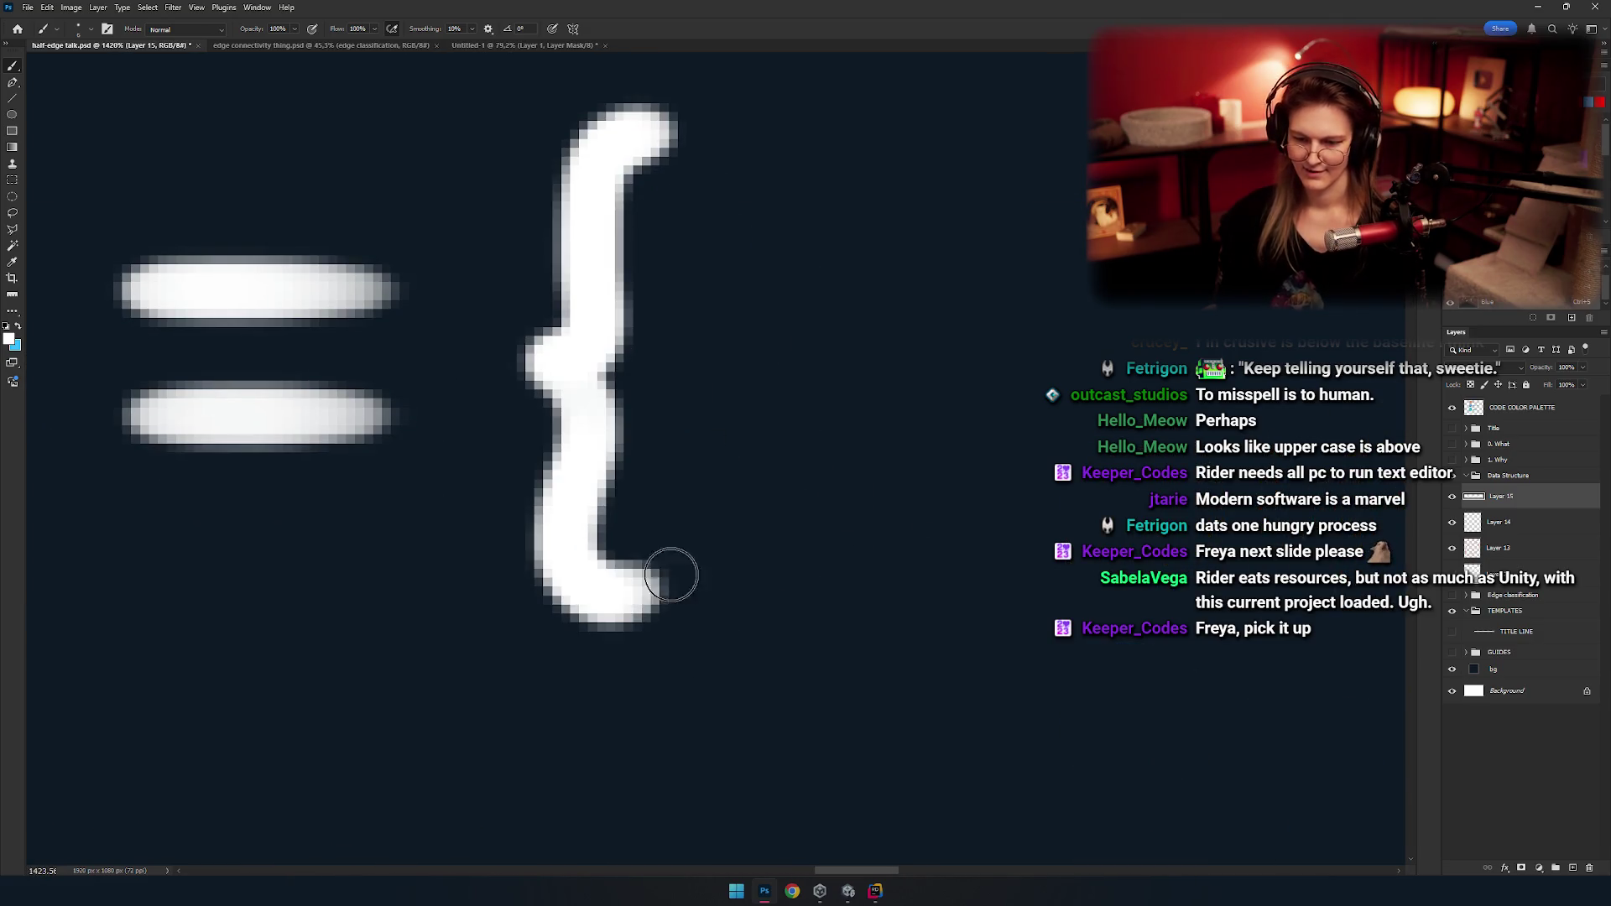
pyautogui.scroll(-3, 613, 375)
pyautogui.scroll(-3, 701, 450)
pyautogui.scroll(1, 702, 450)
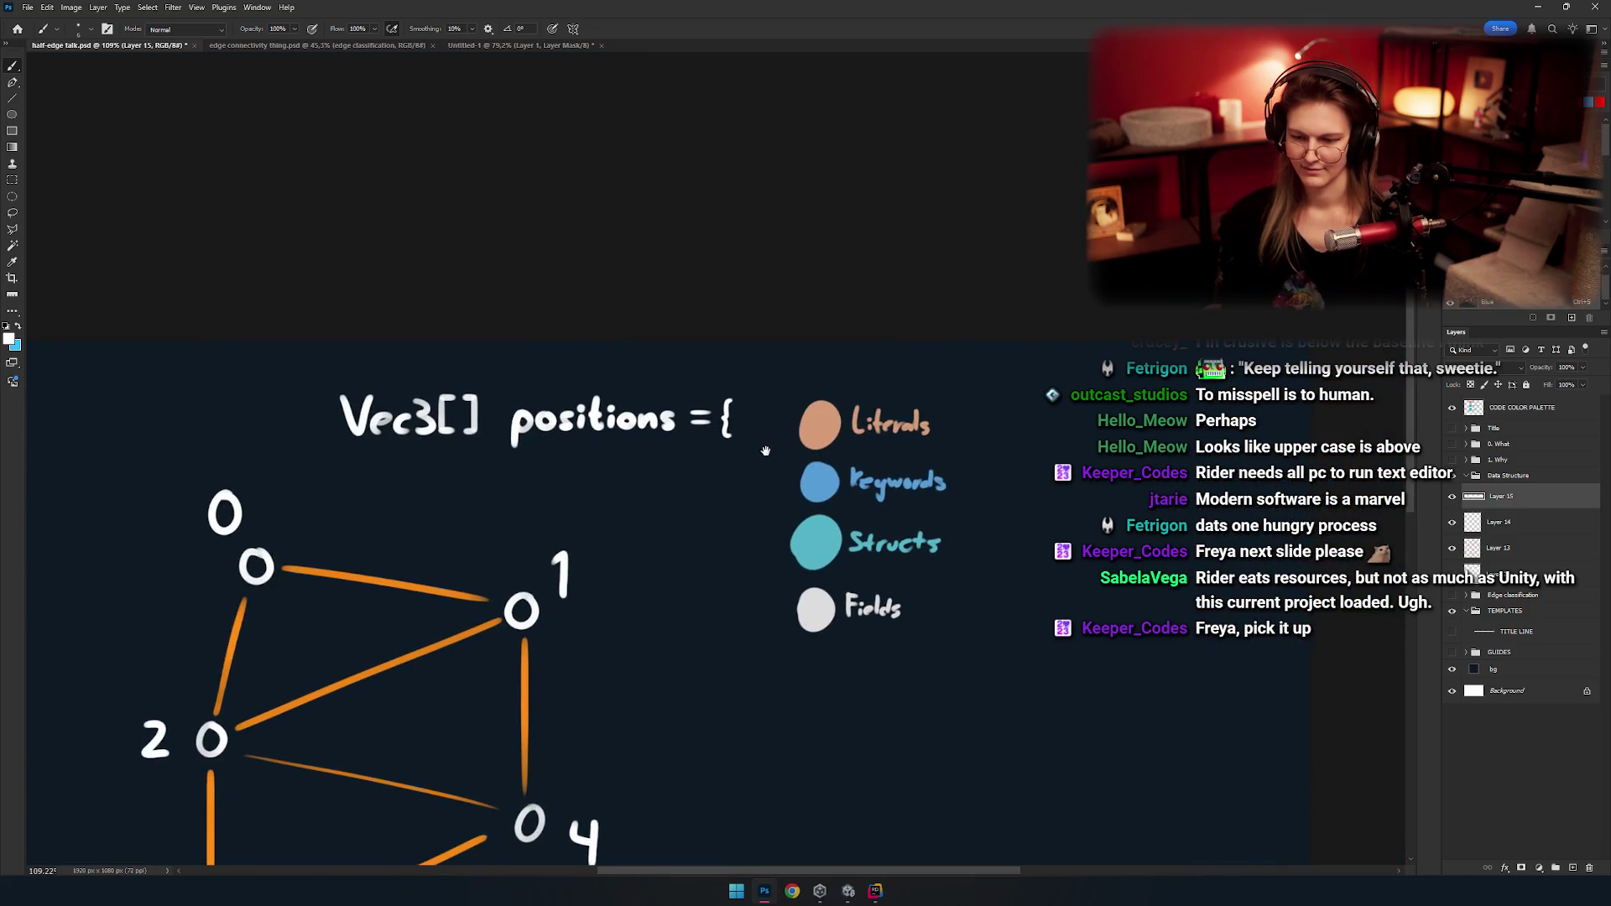
pyautogui.scroll(4, 665, 434)
pyautogui.hotkey('ctrl', 'z')
pyautogui.moveTo(617, 428); pyautogui.dragTo(676, 419)
# Thicken the brace's middle point.
pyautogui.scroll(-3, 711, 446)
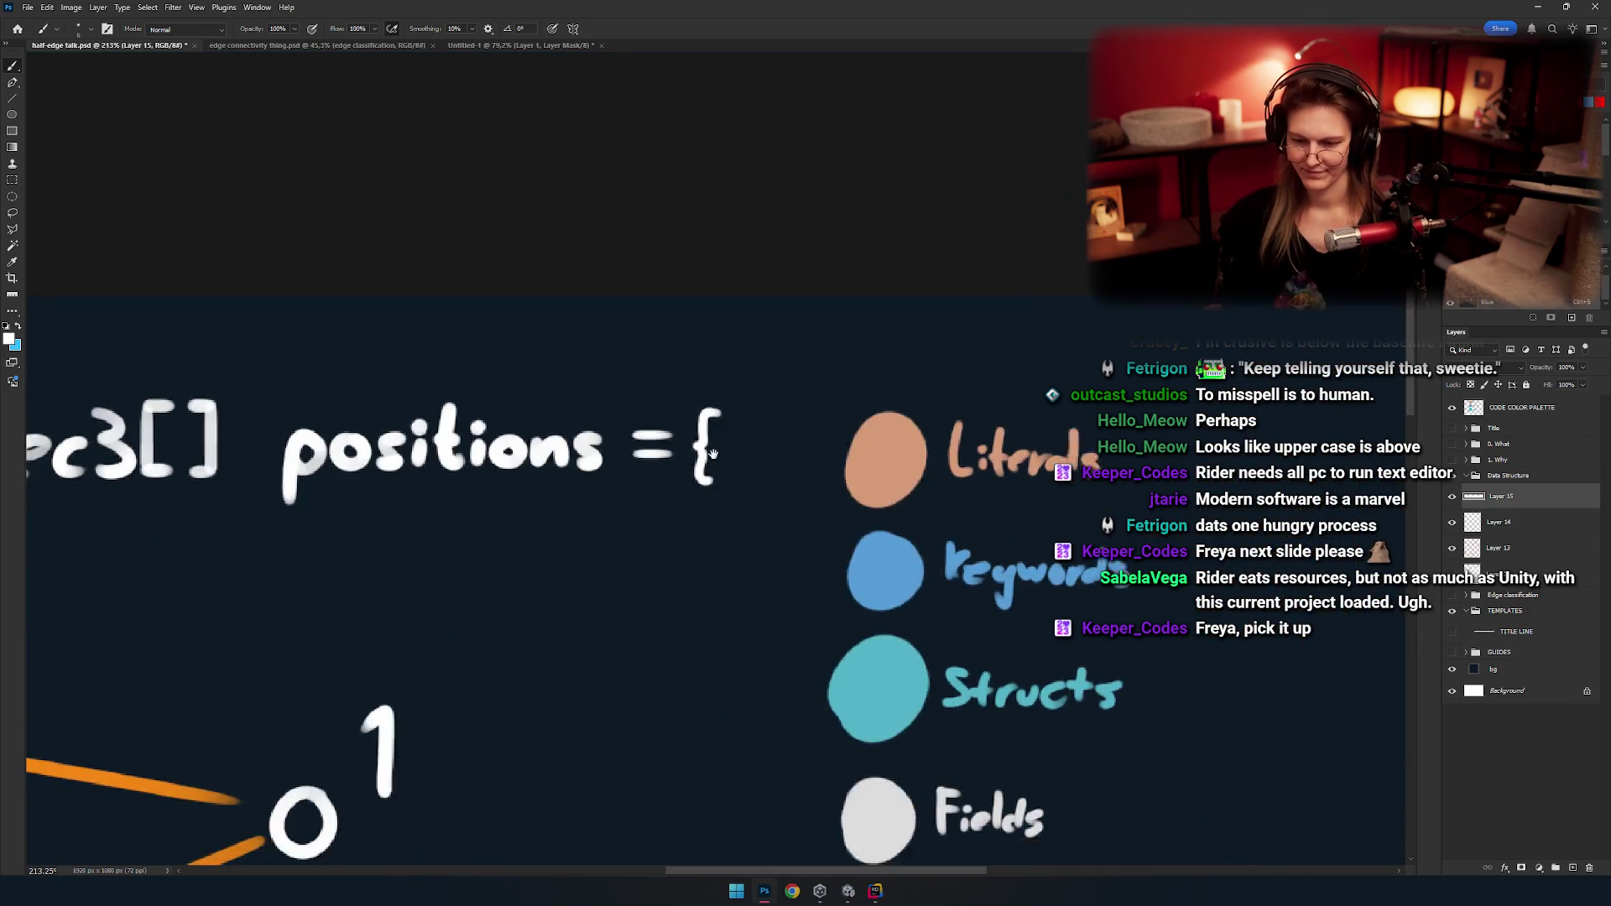
pyautogui.scroll(3, 873, 394)
pyautogui.scroll(1, 882, 396)
pyautogui.scroll(3, 881, 395)
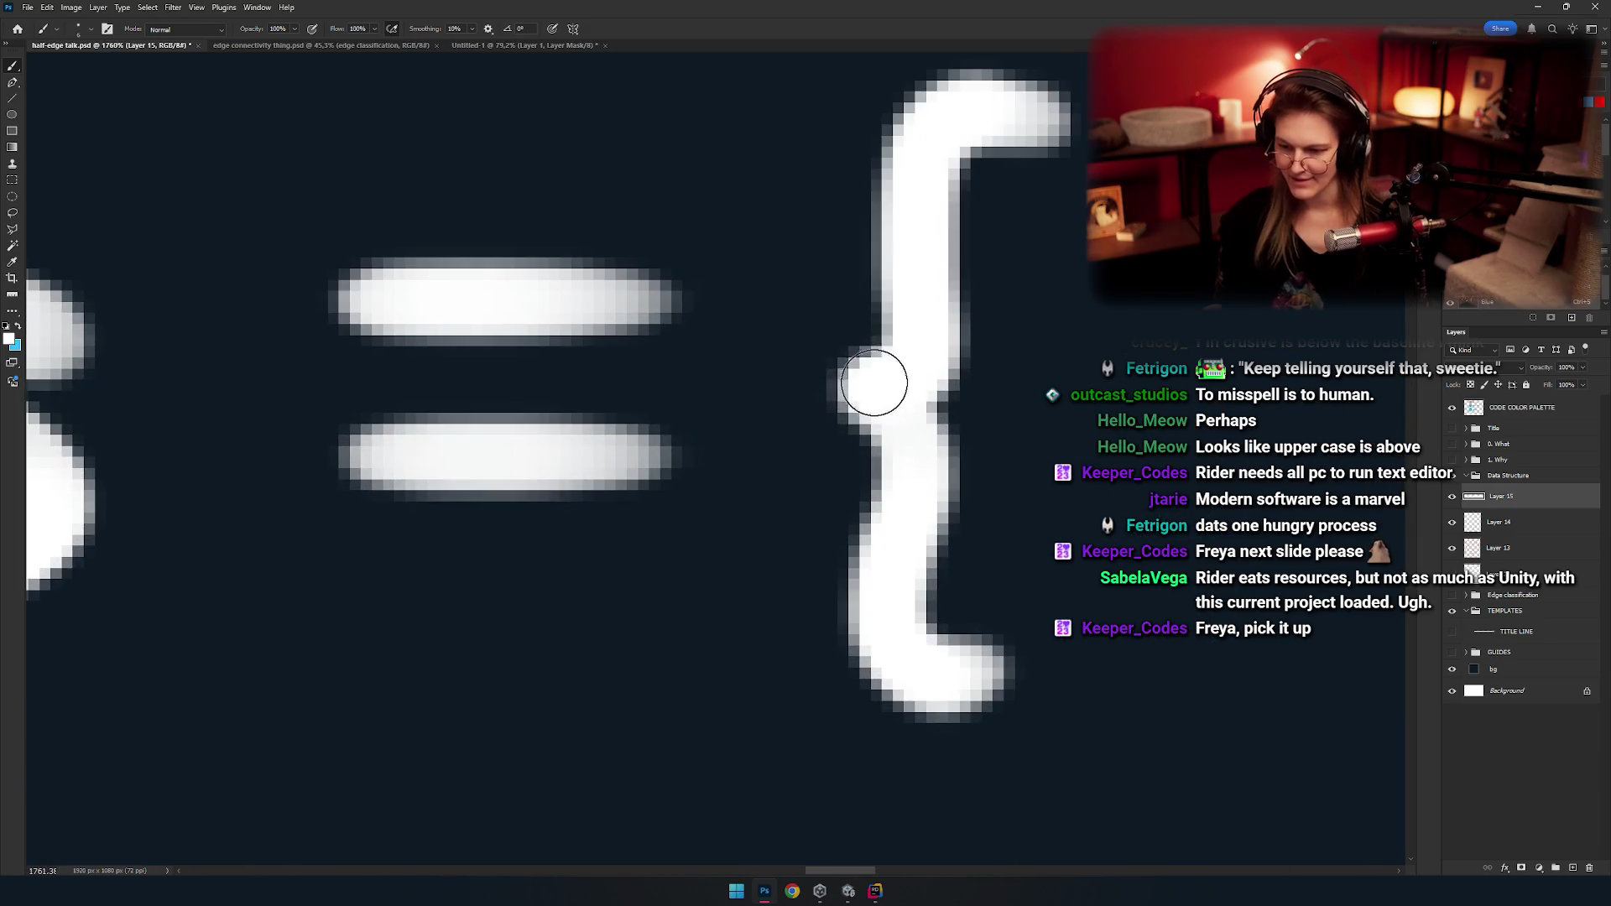
pyautogui.moveTo(839, 385); pyautogui.dragTo(897, 414)
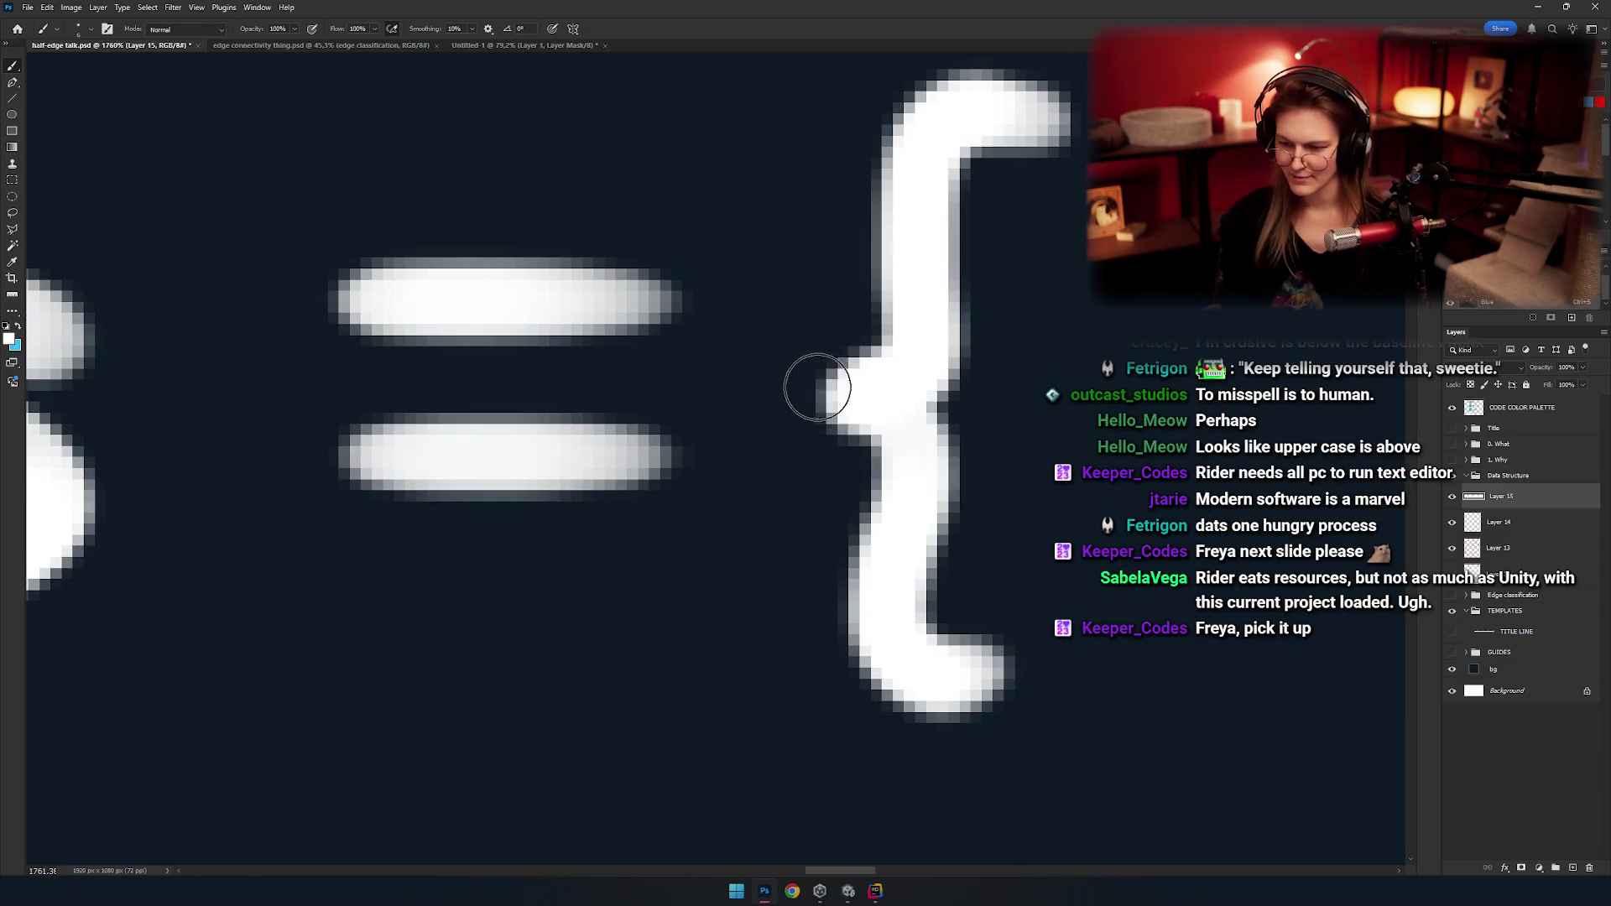
pyautogui.scroll(-6, 818, 394)
pyautogui.scroll(1, 785, 446)
pyautogui.scroll(1, 797, 424)
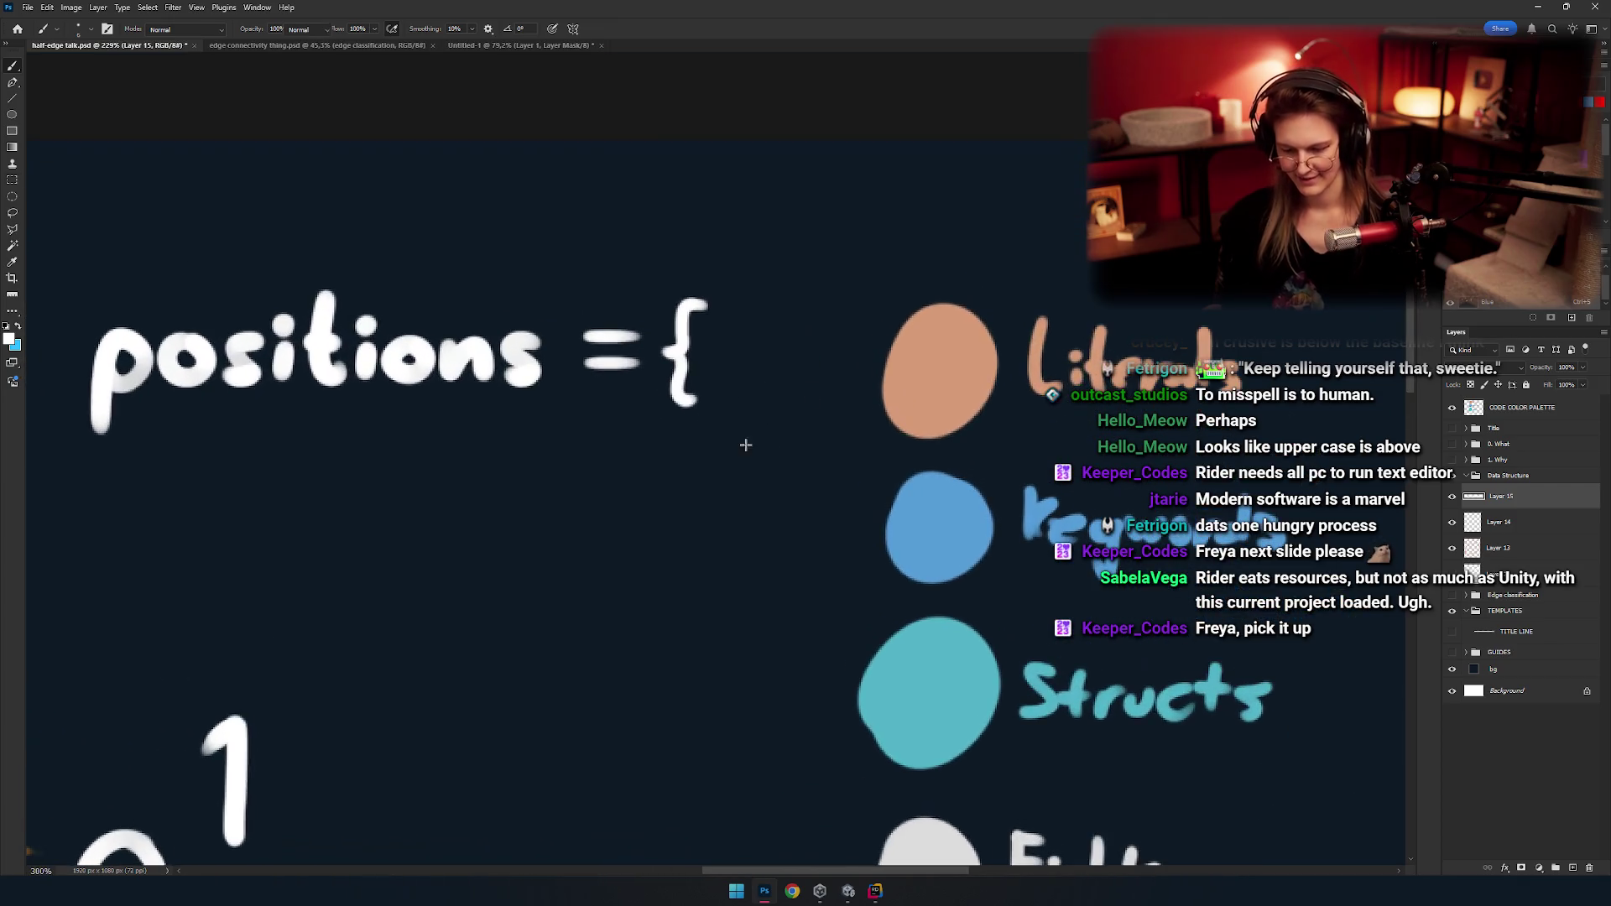
# Make a rectangular selection around the brace, then deselect it.
pyautogui.press('m')
pyautogui.scroll(1, 752, 439)
pyautogui.moveTo(821, 447); pyautogui.dragTo(780, 412)
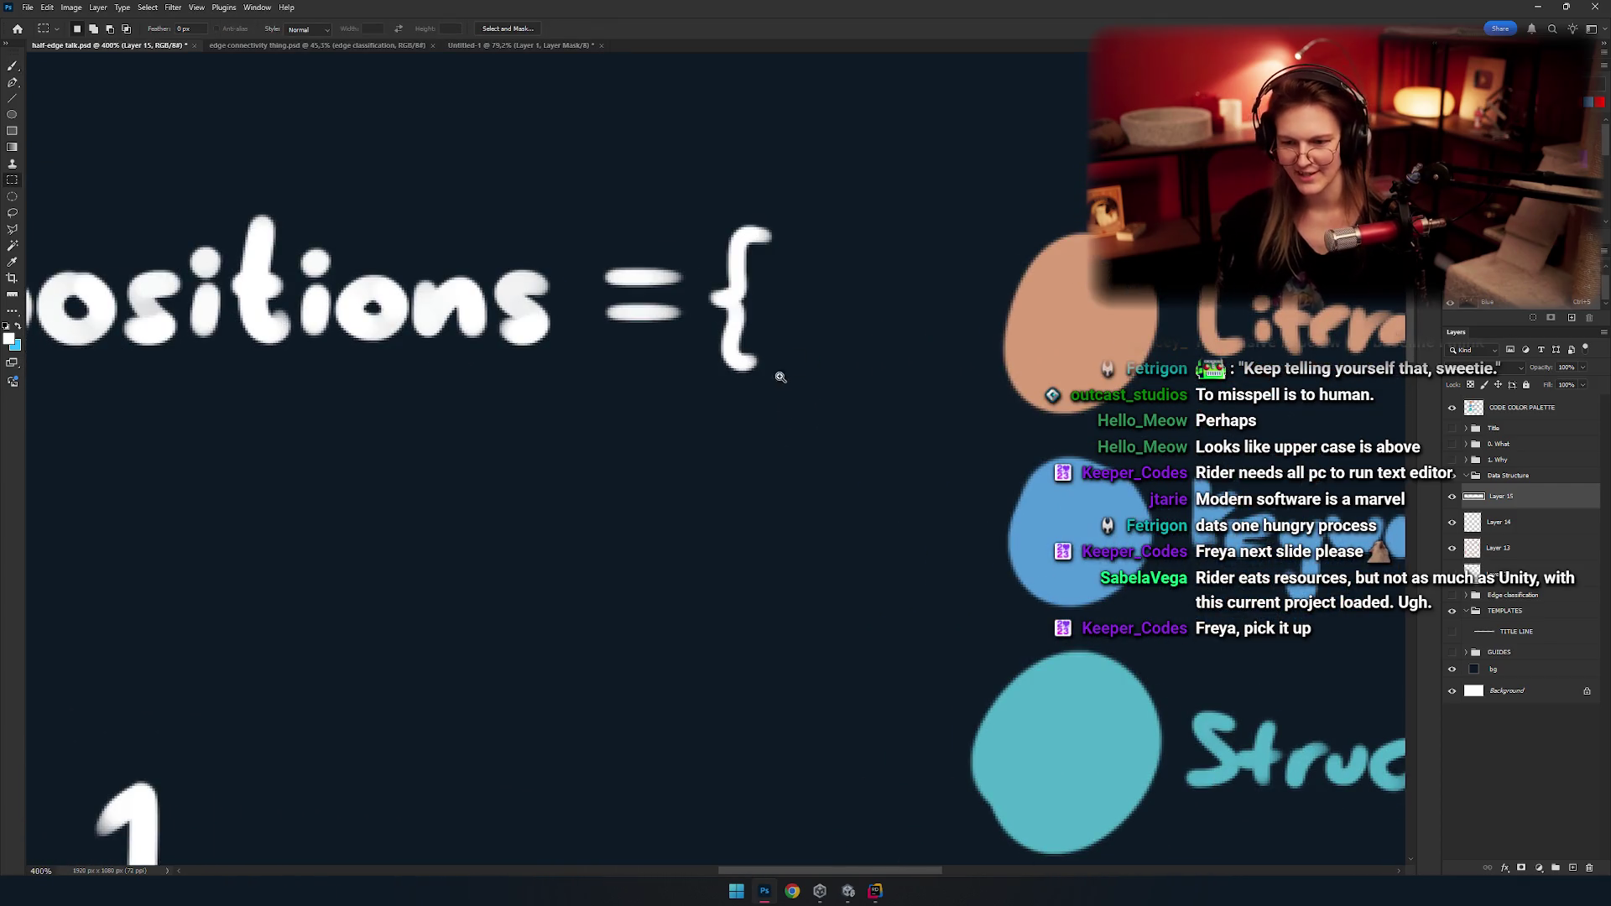
pyautogui.scroll(-3, 781, 376)
pyautogui.scroll(3, 780, 377)
pyautogui.moveTo(855, 298); pyautogui.dragTo(762, 492)
pyautogui.press('v')
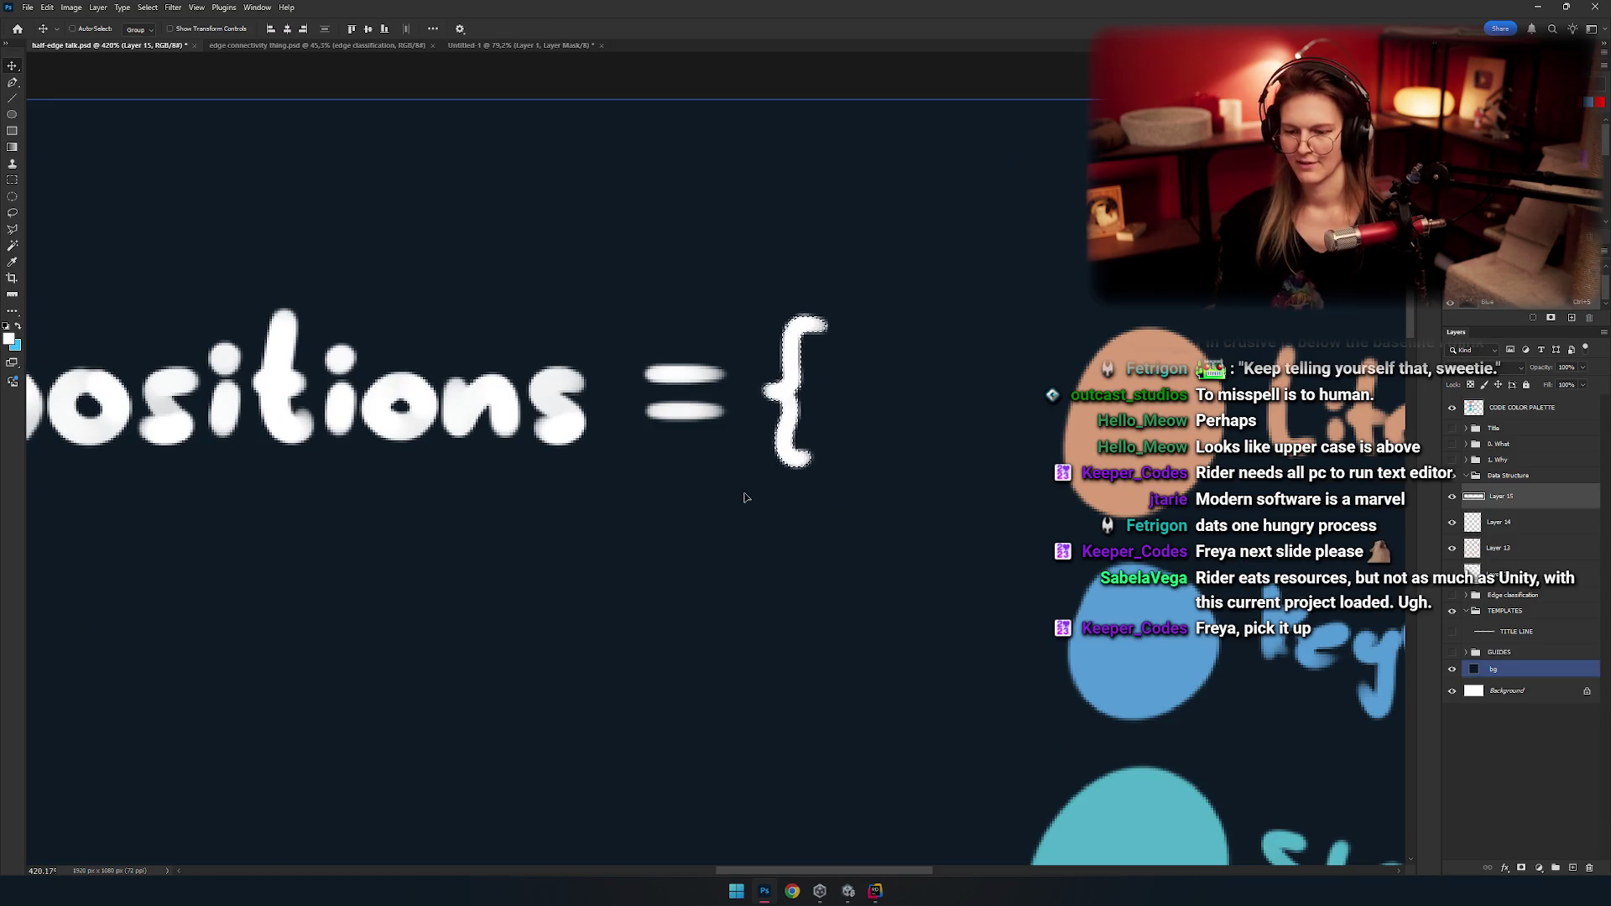
pyautogui.hotkey('ctrl', 'd')
# Enclose the colour legend in a rectangular selection.
pyautogui.scroll(-3, 747, 496)
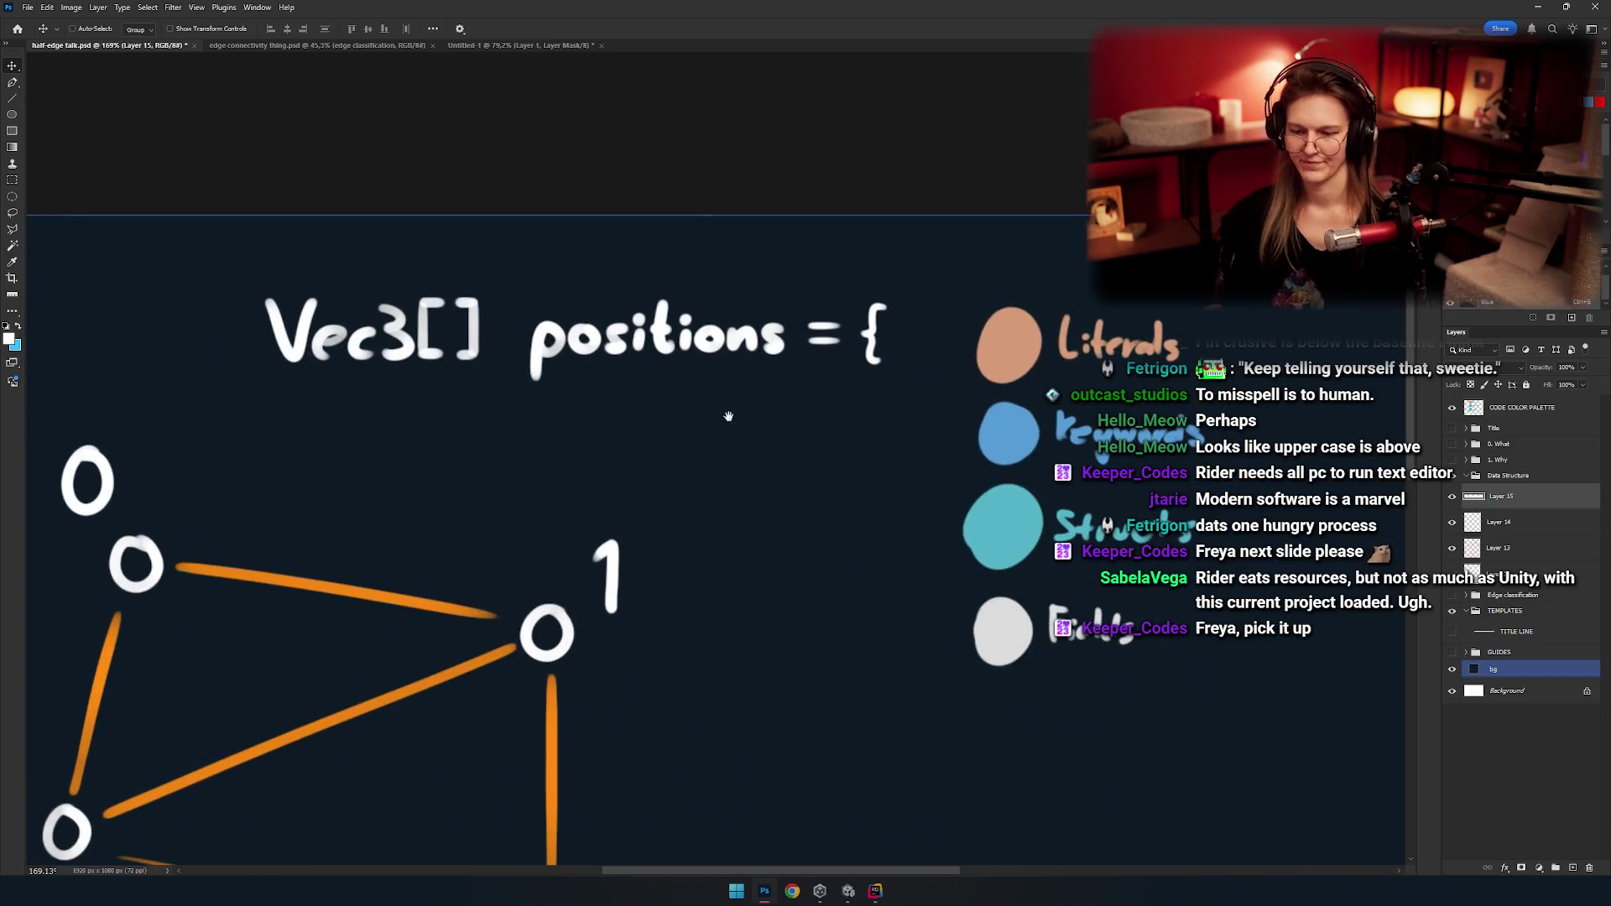
pyautogui.scroll(-2, 711, 481)
pyautogui.scroll(-3, 711, 481)
pyautogui.scroll(3, 778, 474)
pyautogui.keyDown('ctrl'); pyautogui.click(778, 474); pyautogui.keyUp('ctrl')
pyautogui.moveTo(778, 474); pyautogui.dragTo(585, 357)
pyautogui.moveTo(748, 460); pyautogui.dragTo(704, 510)
pyautogui.press('m')
pyautogui.moveTo(814, 292)
pyautogui.mouseDown()
pyautogui.moveTo(648, 487)
pyautogui.moveTo(640, 472)
pyautogui.mouseUp()
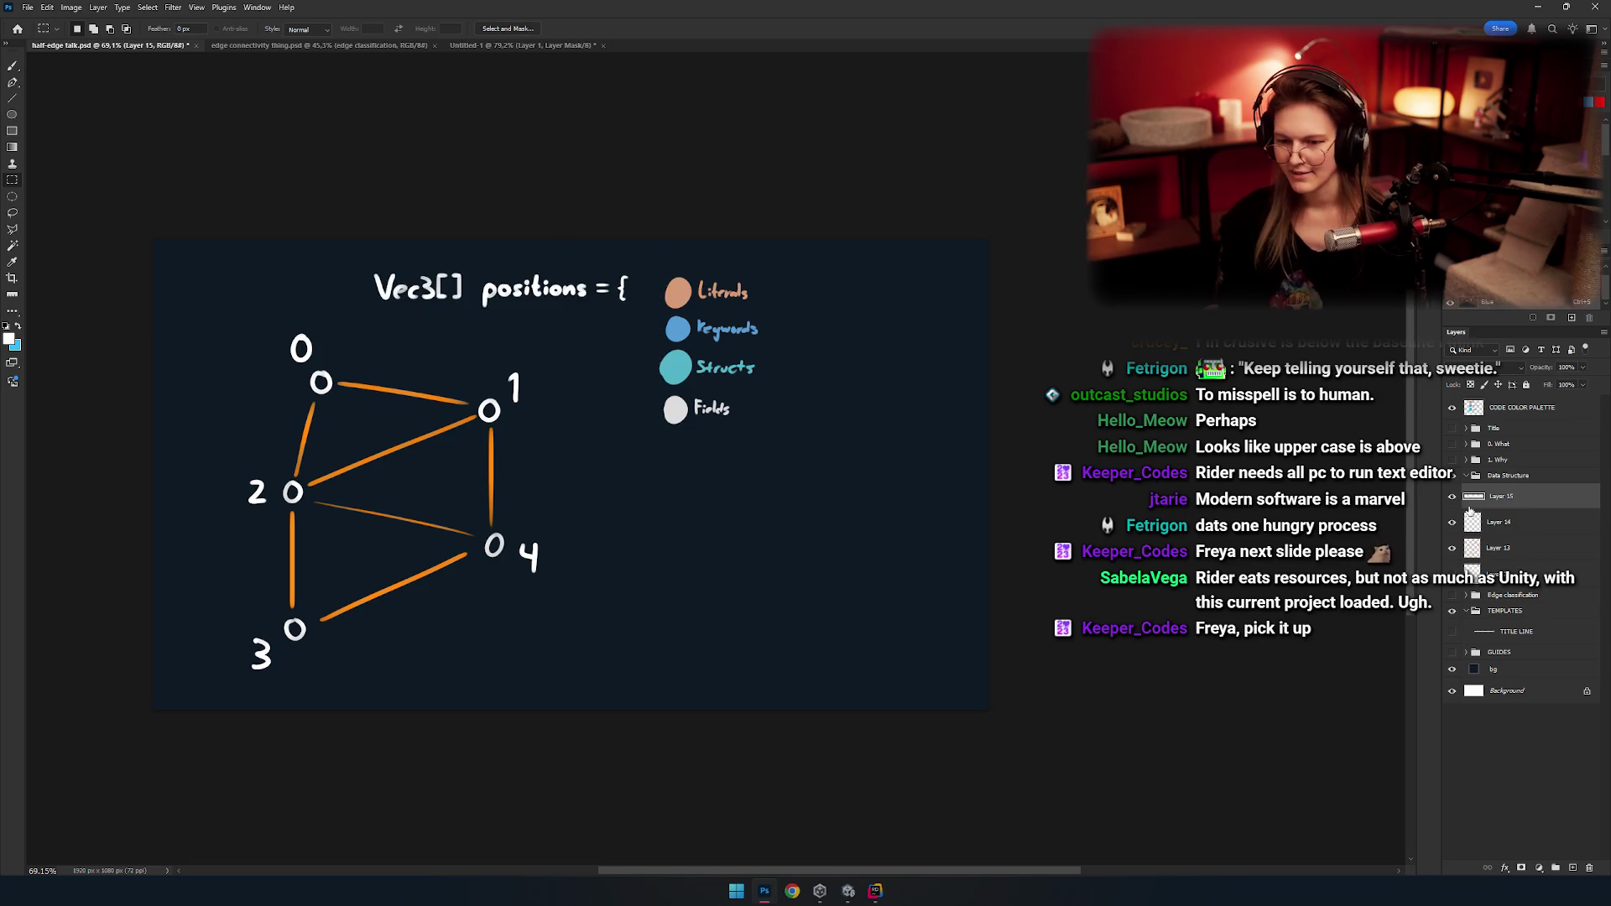
# Check the vertex numbers layer by hiding and showing it.
pyautogui.click(1498, 527)
pyautogui.click(1452, 523)
pyautogui.click(1491, 498)
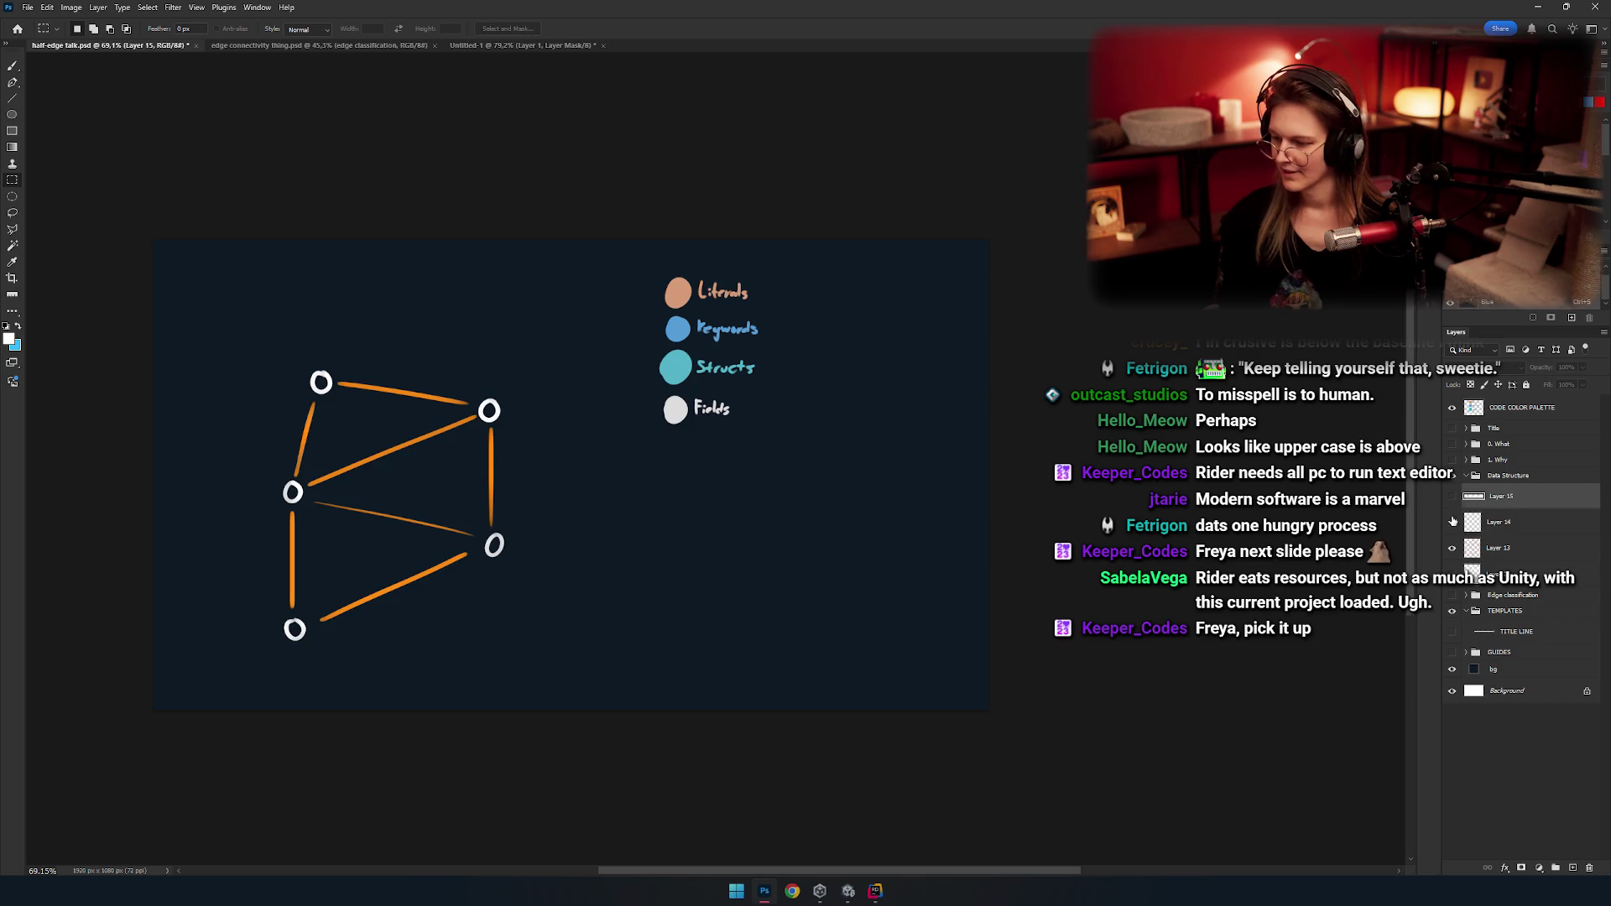
pyautogui.click(1452, 523)
pyautogui.moveTo(692, 363); pyautogui.dragTo(742, 359)
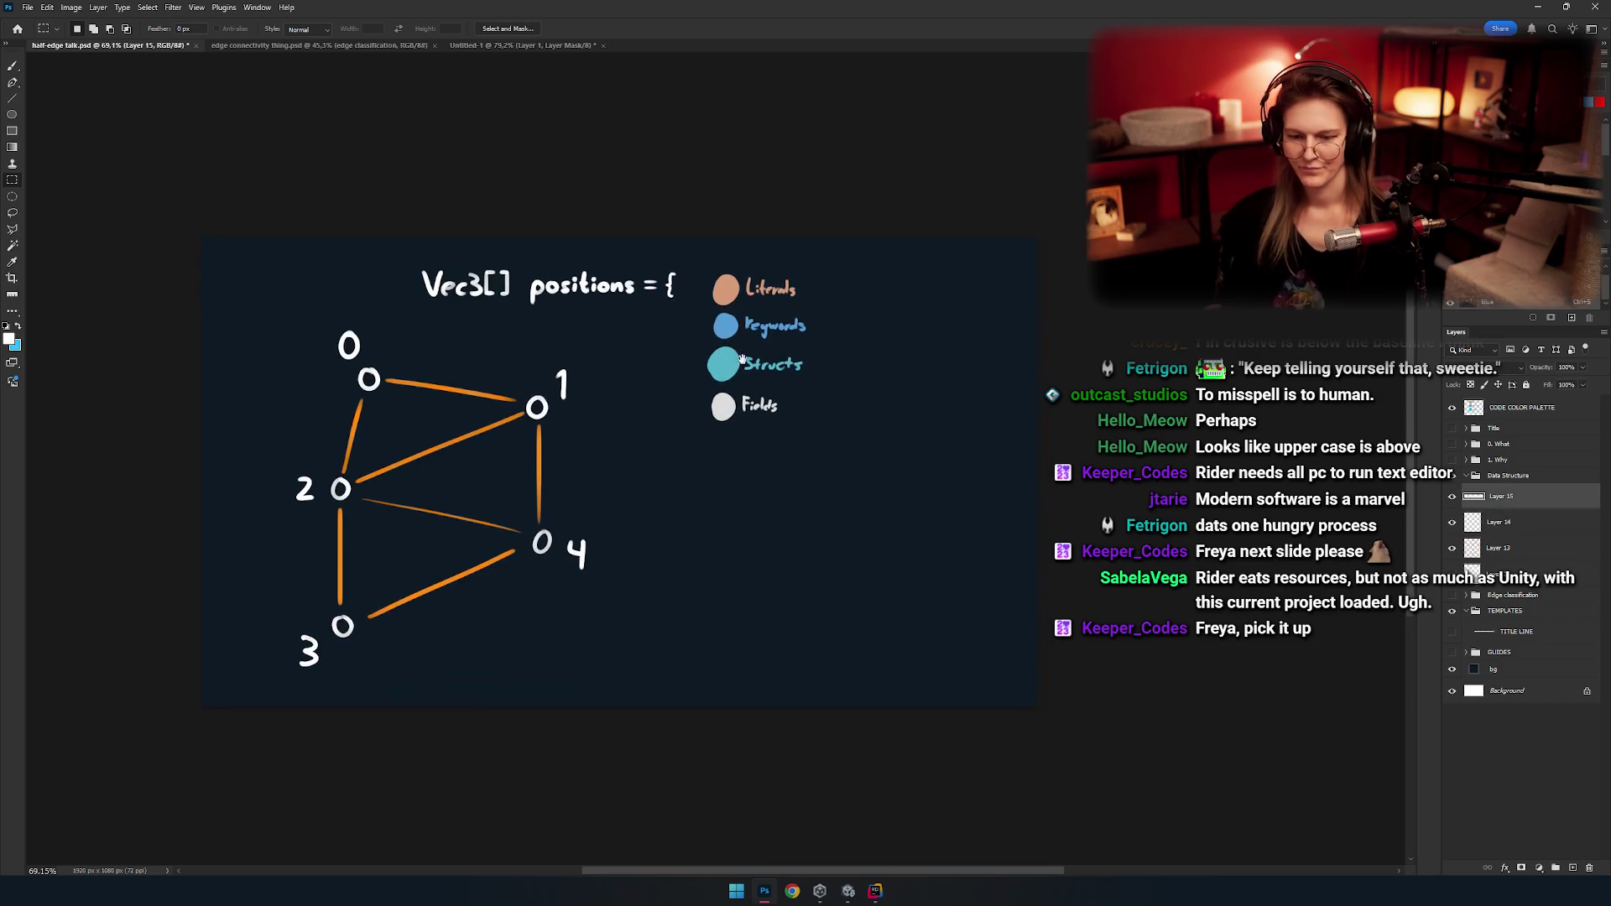
# Drag the colour legend layer into the slide's top-right corner, then reselect the title layer.
pyautogui.click(1521, 407)
pyautogui.press('v')
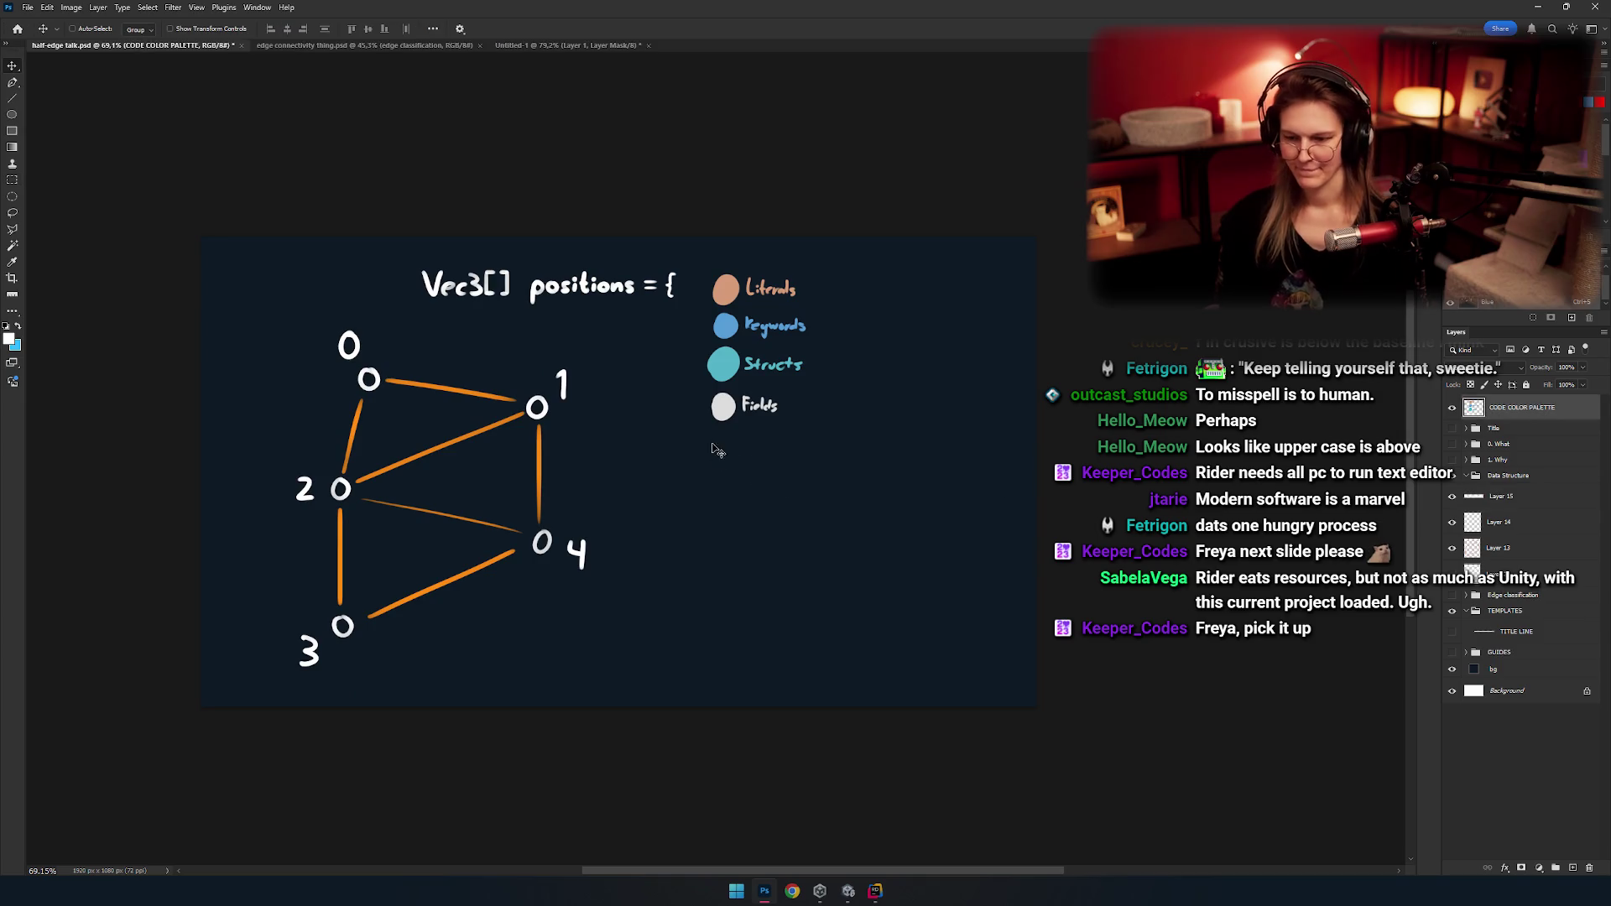
pyautogui.moveTo(722, 470); pyautogui.dragTo(948, 457)
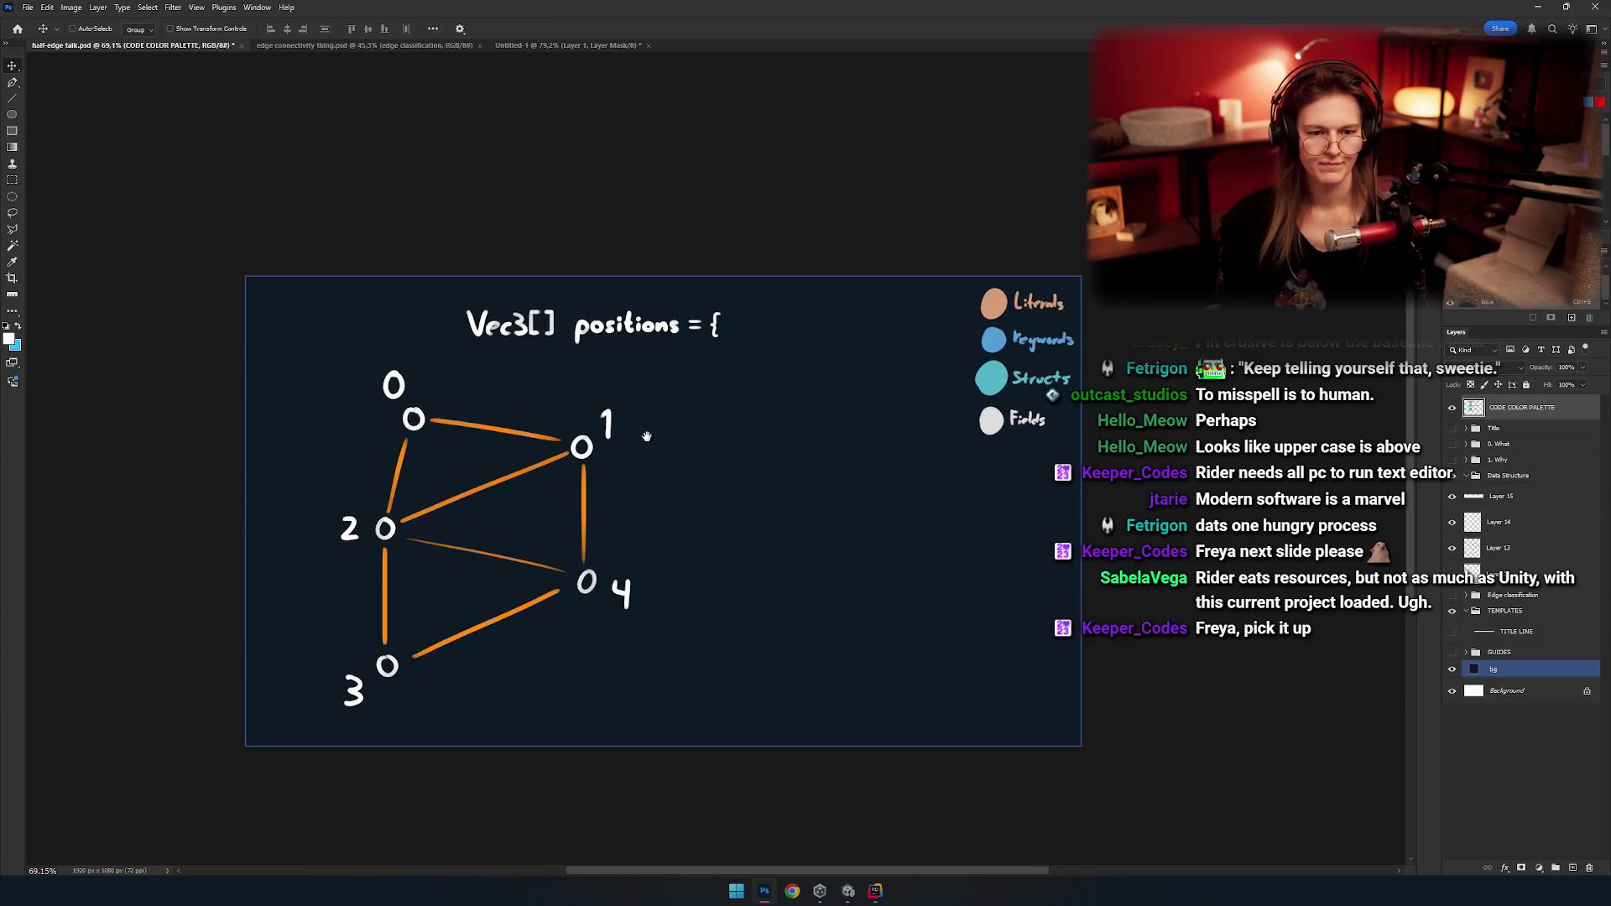
pyautogui.click(1552, 522)
pyautogui.click(1560, 498)
pyautogui.press('b')
pyautogui.scroll(3, 575, 461)
pyautogui.moveTo(627, 389); pyautogui.dragTo(633, 383)
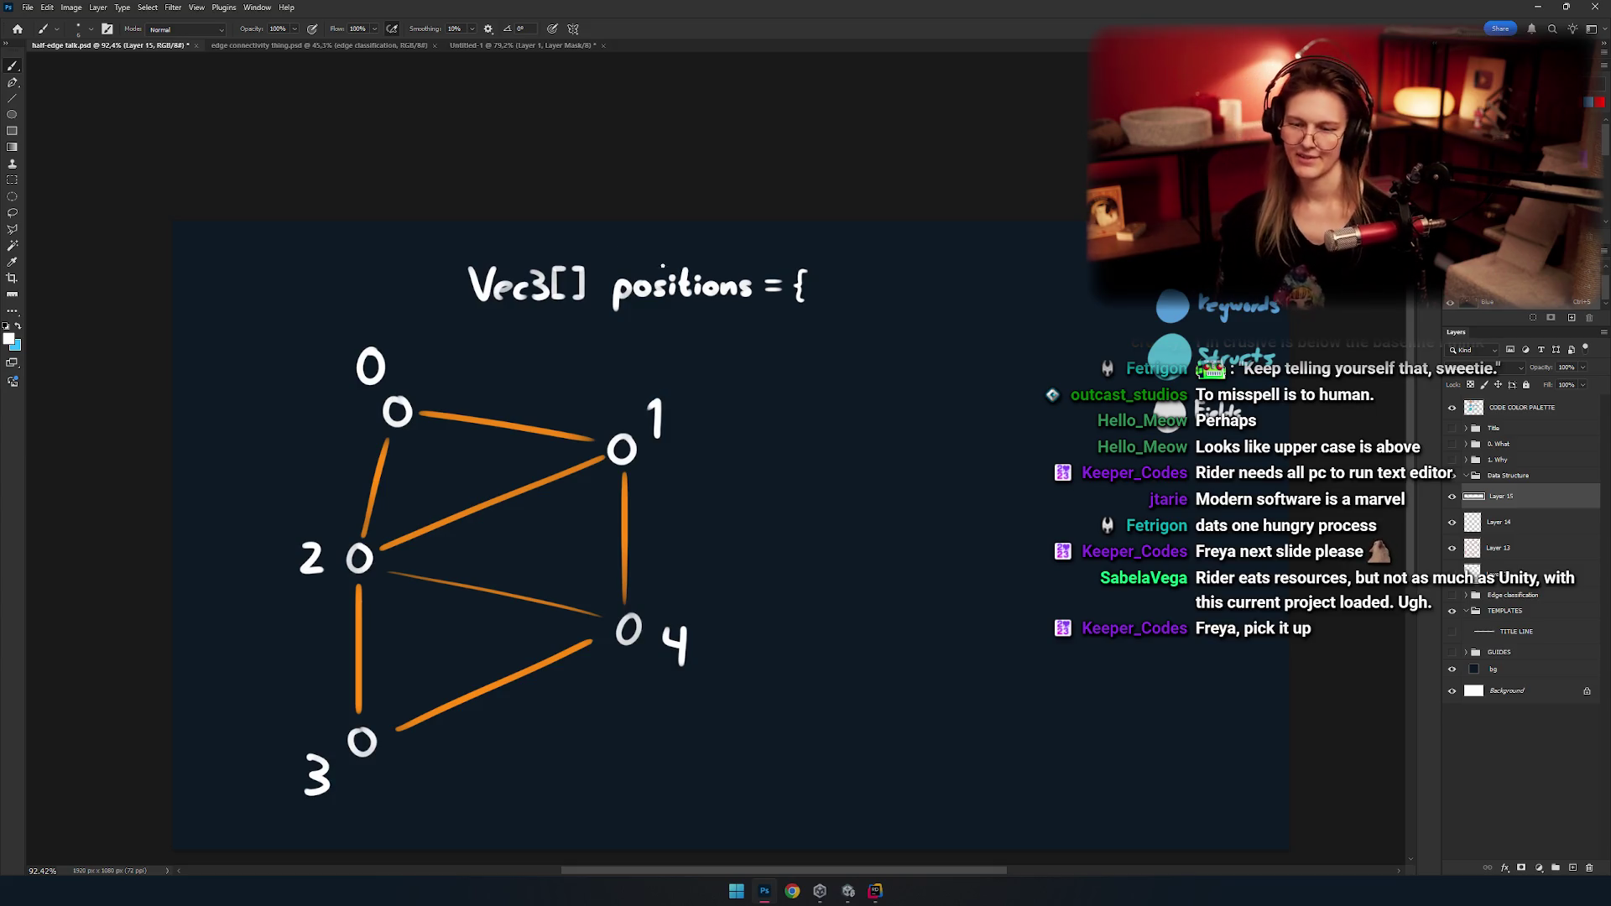
pyautogui.moveTo(705, 419)
pyautogui.mouseDown()
pyautogui.moveTo(675, 410)
pyautogui.moveTo(703, 431)
pyautogui.mouseUp()
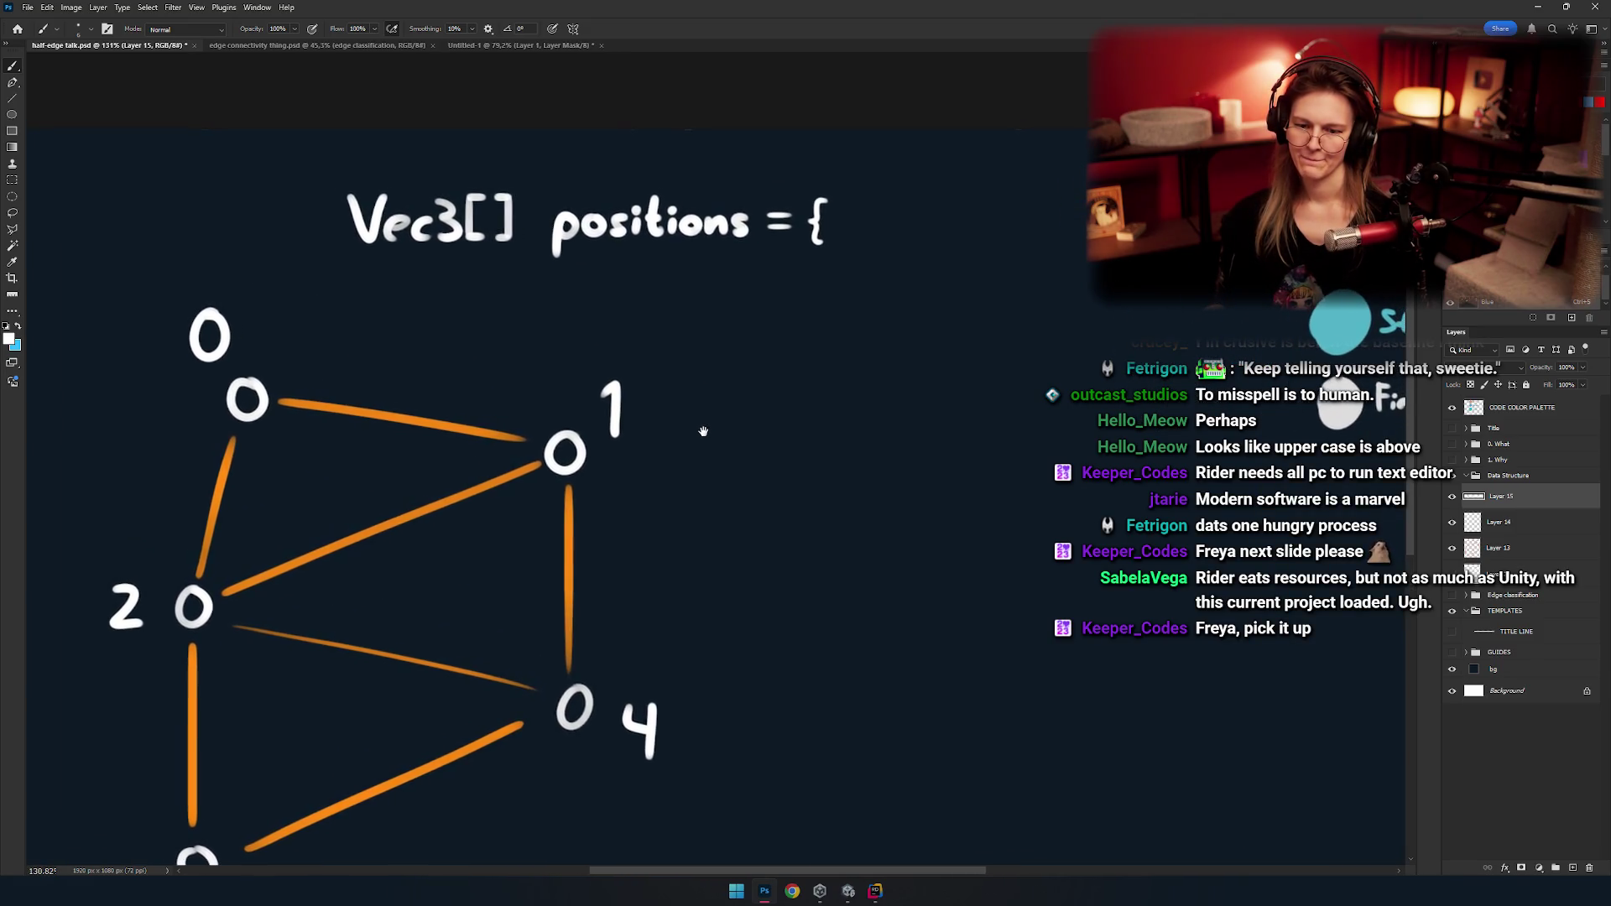
pyautogui.moveTo(747, 420); pyautogui.dragTo(717, 482)
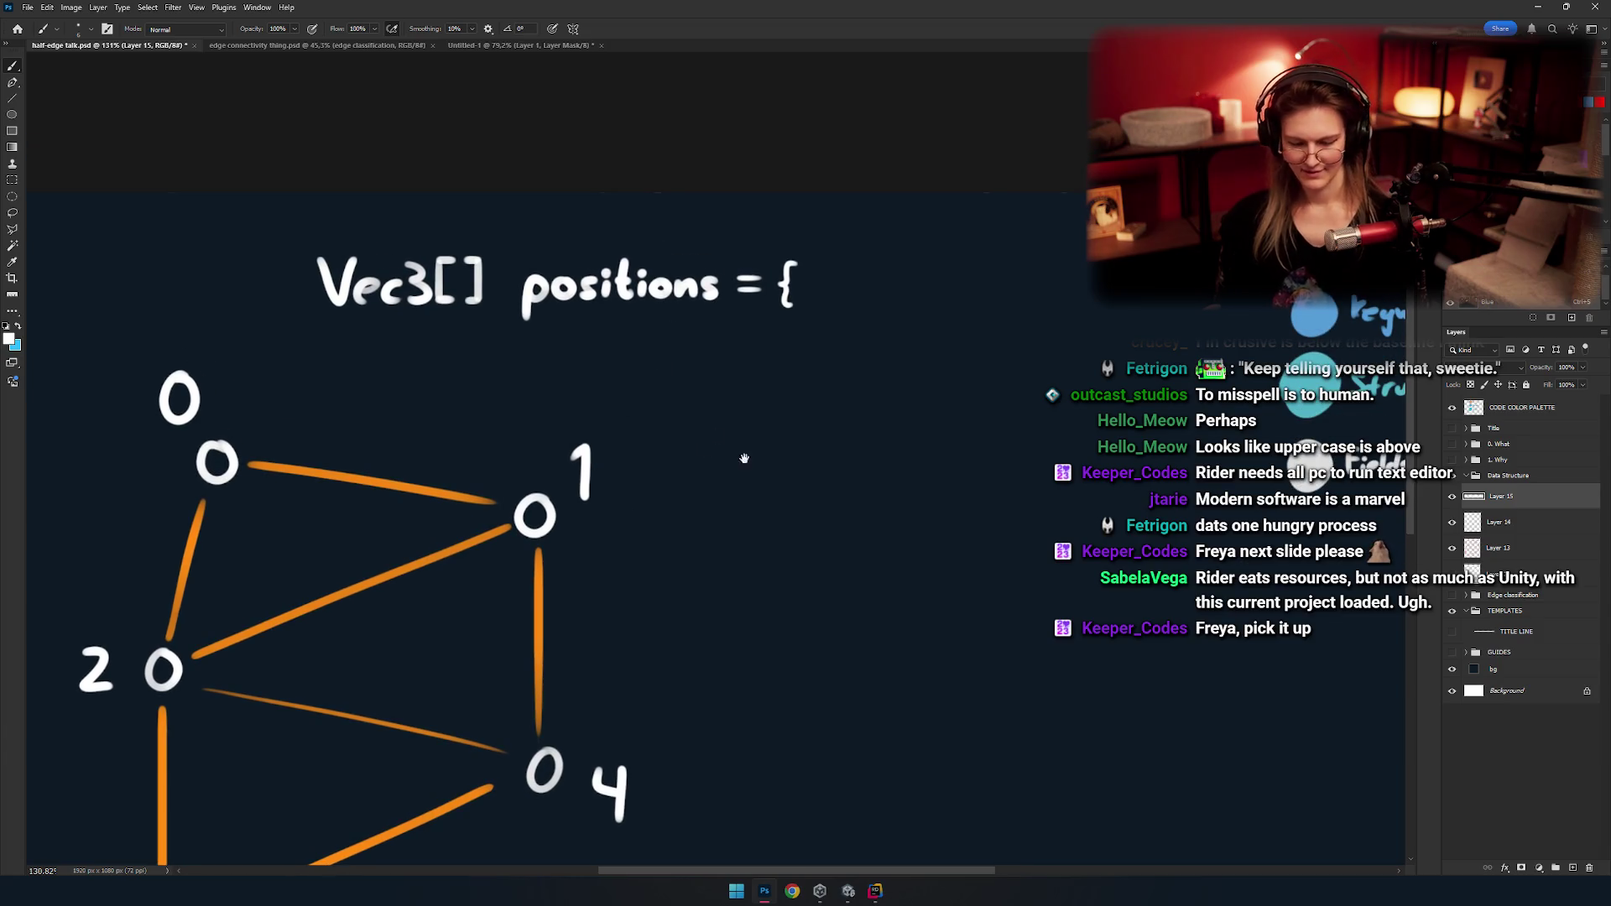
pyautogui.hscroll(3, 744, 458)
pyautogui.hscroll(3, 830, 352)
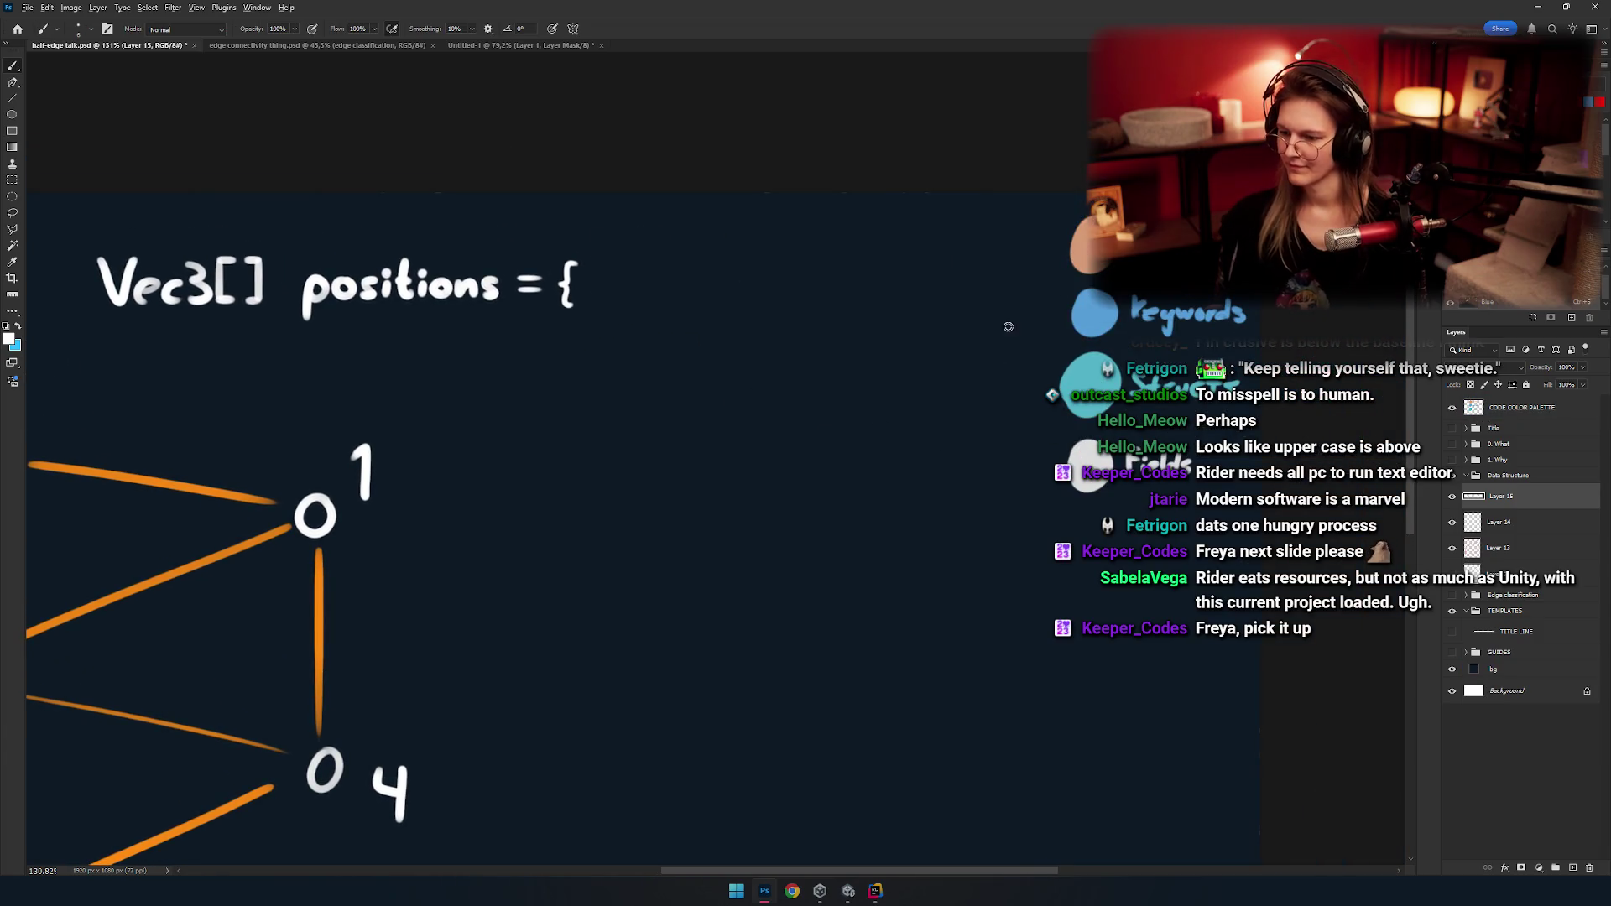
pyautogui.hscroll(-3, 970, 353)
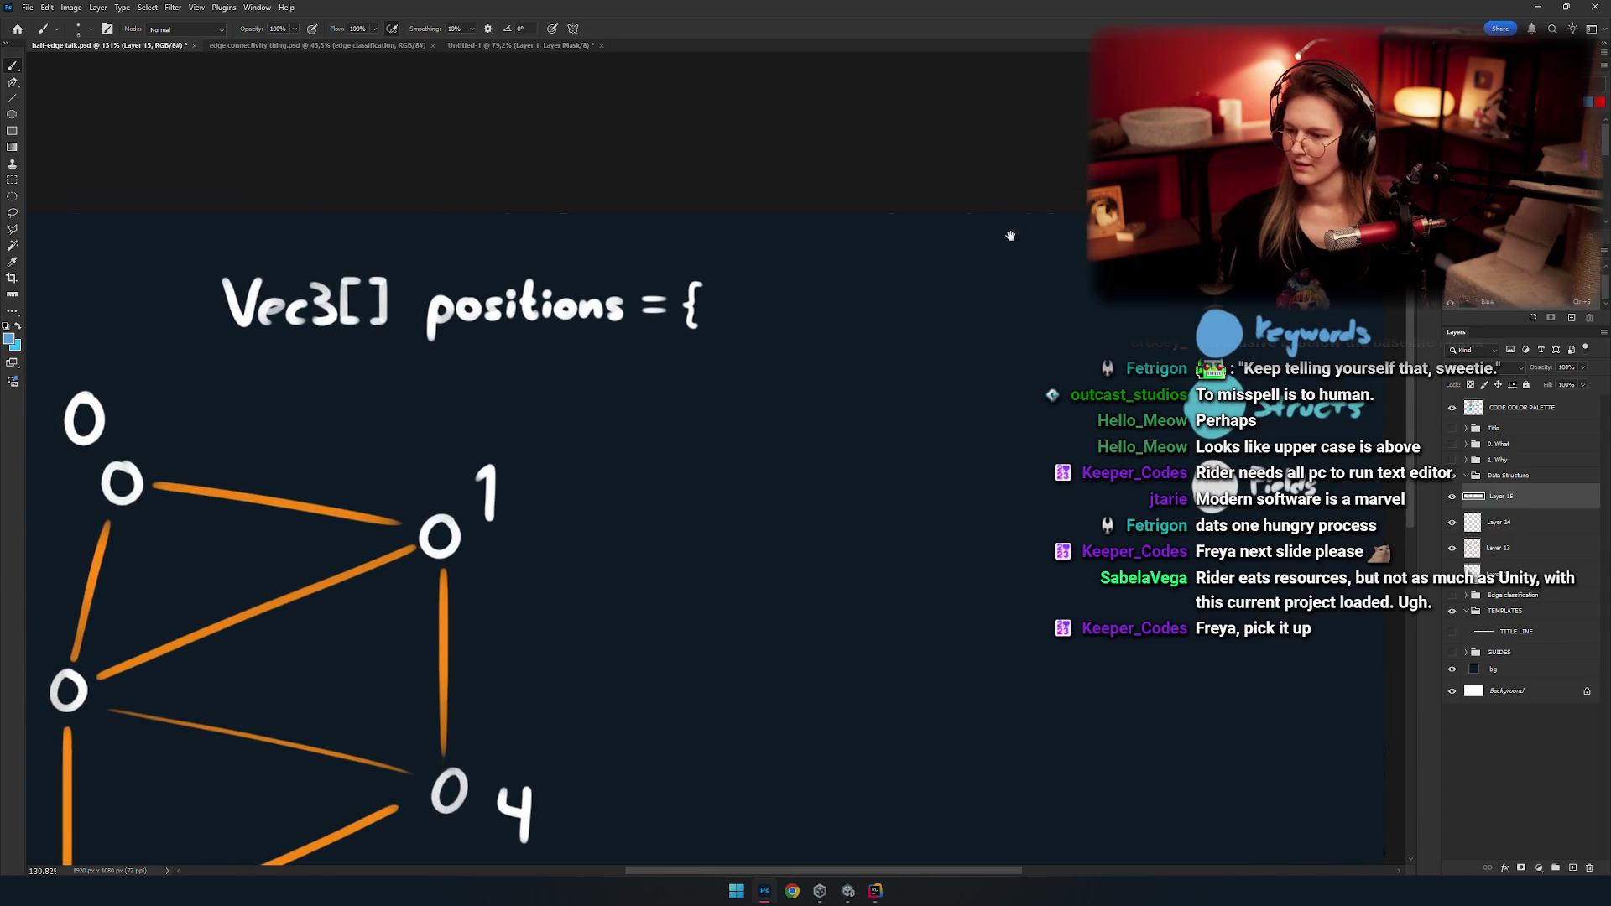
pyautogui.moveTo(988, 408); pyautogui.dragTo(1210, 467)
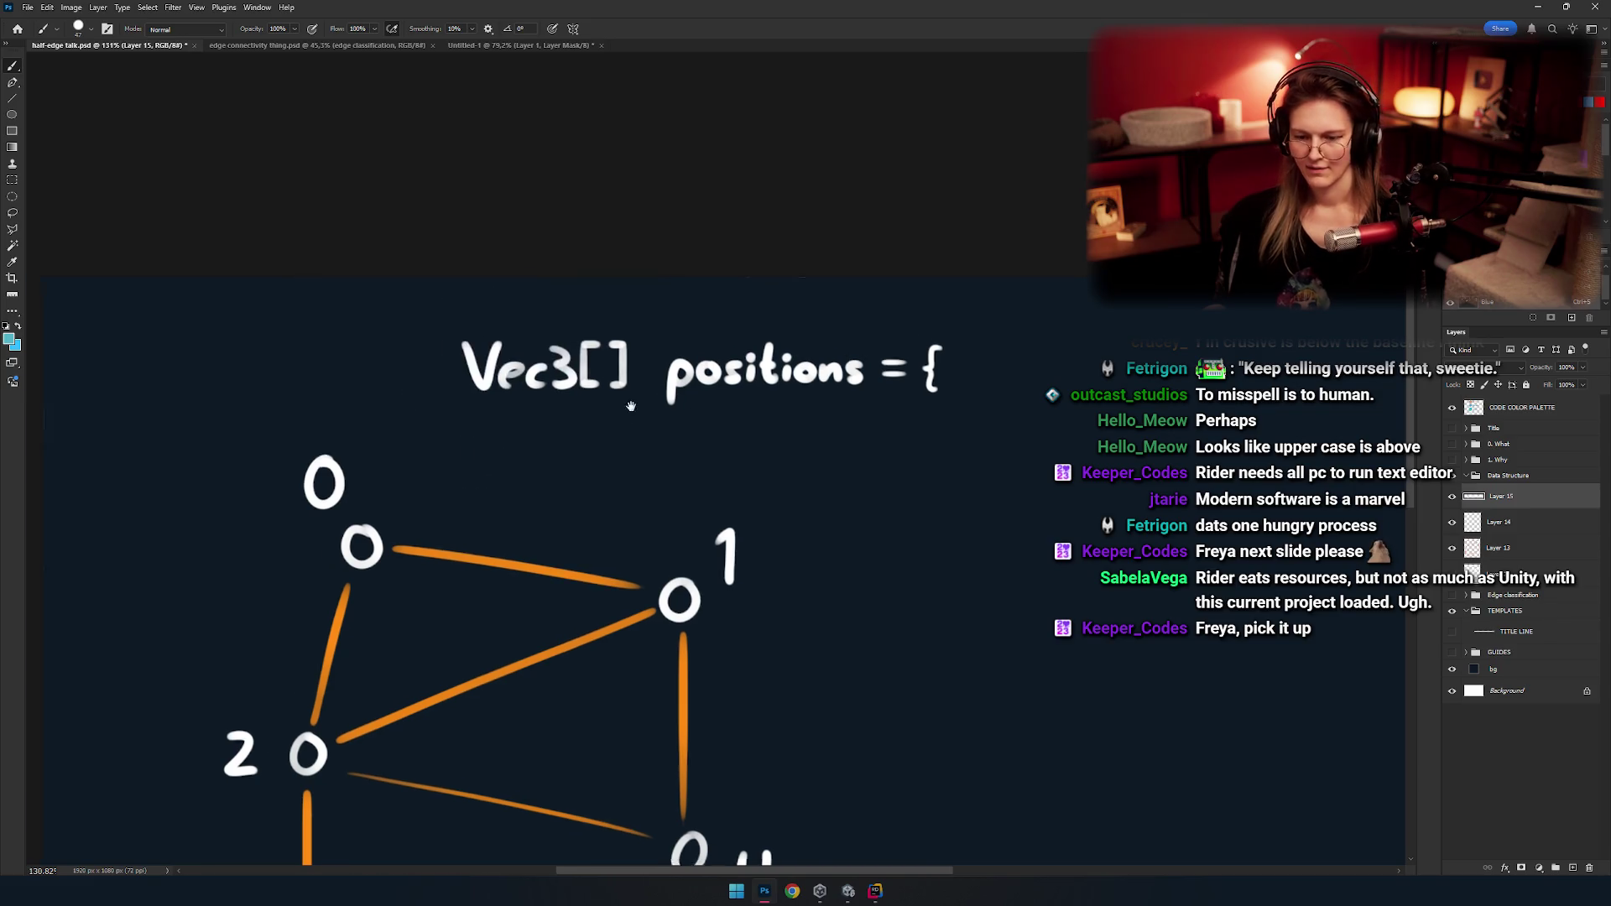
pyautogui.scroll(5, 701, 421)
pyautogui.scroll(-3, 701, 421)
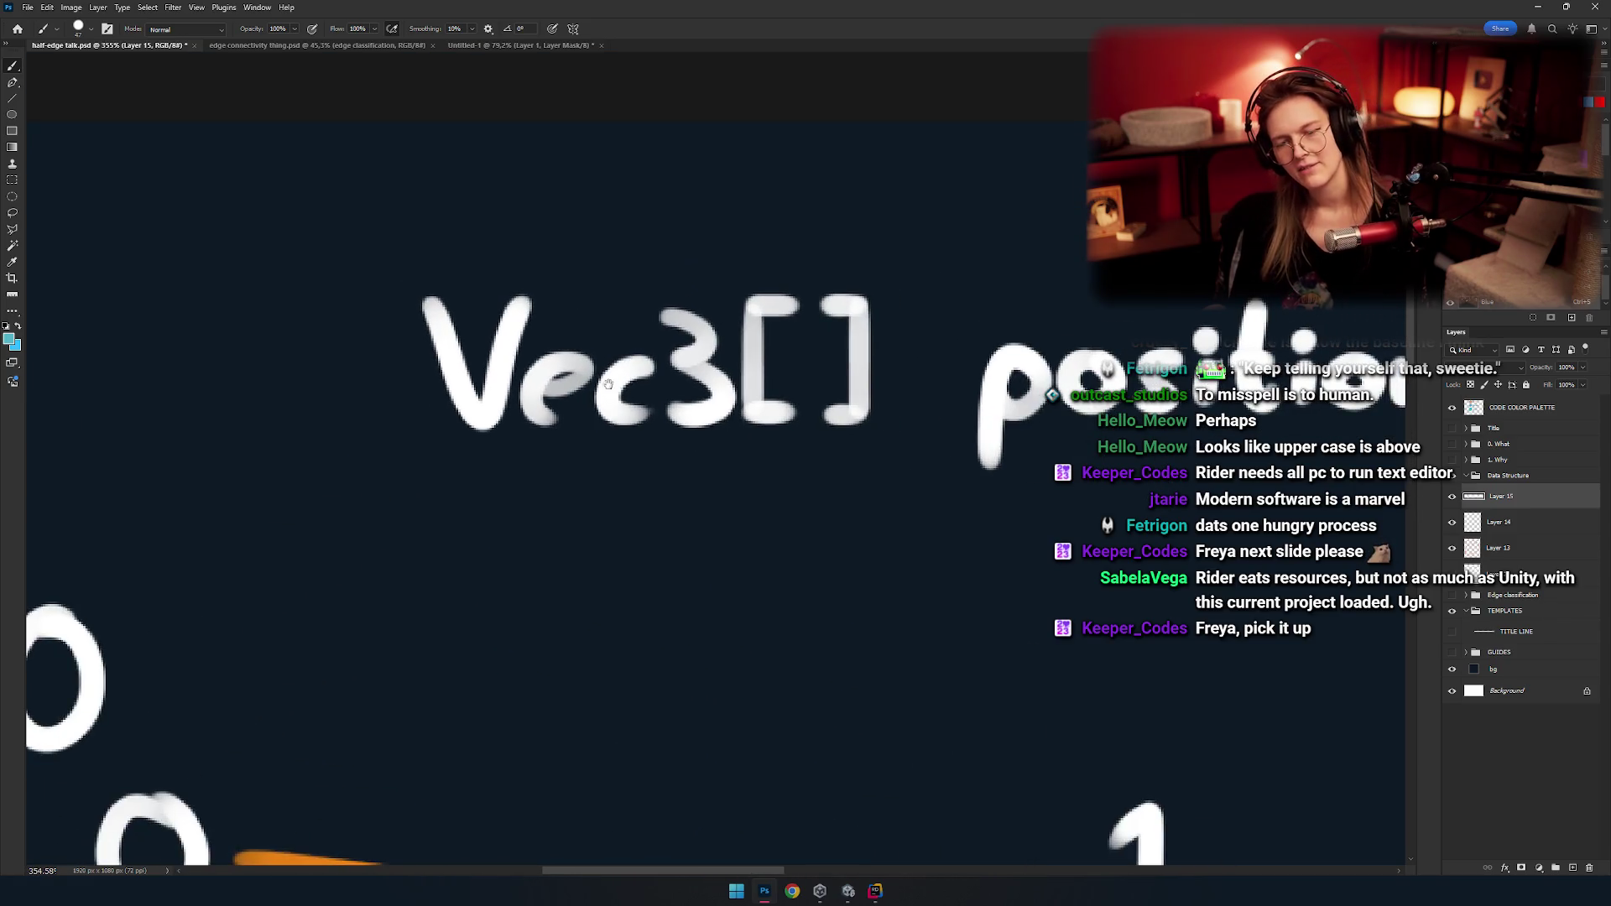
pyautogui.scroll(-1, 653, 428)
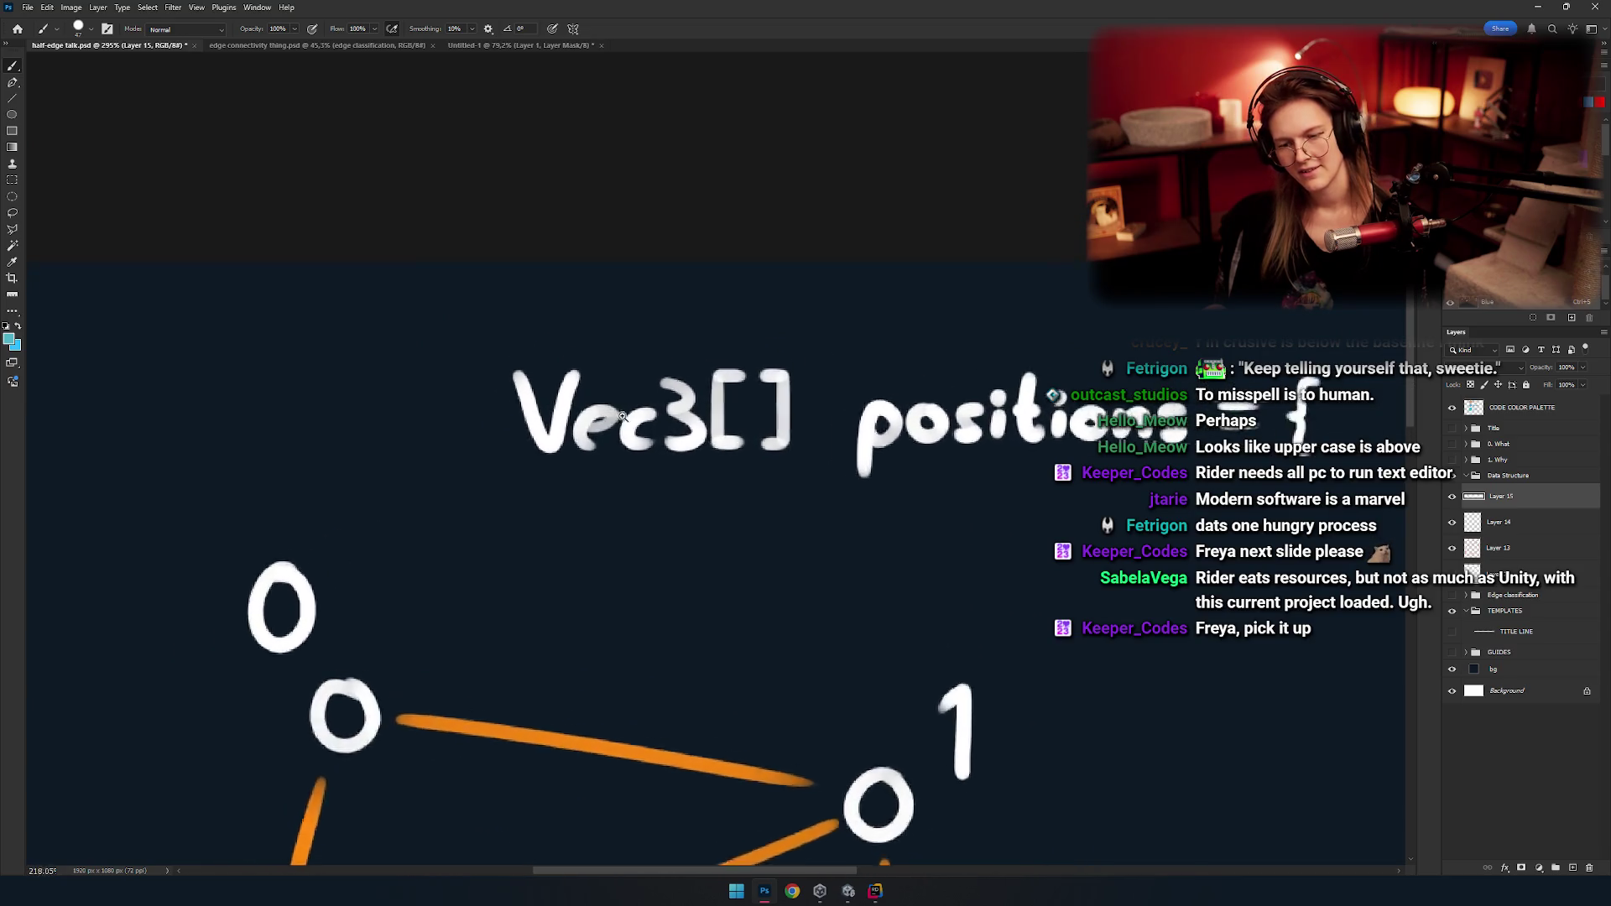
pyautogui.scroll(-1, 619, 409)
pyautogui.scroll(-1, 620, 409)
pyautogui.scroll(-1, 612, 394)
pyautogui.scroll(-1, 605, 365)
pyautogui.scroll(-2, 521, 336)
pyautogui.scroll(1, 557, 403)
pyautogui.scroll(1, 577, 403)
pyautogui.scroll(1, 618, 395)
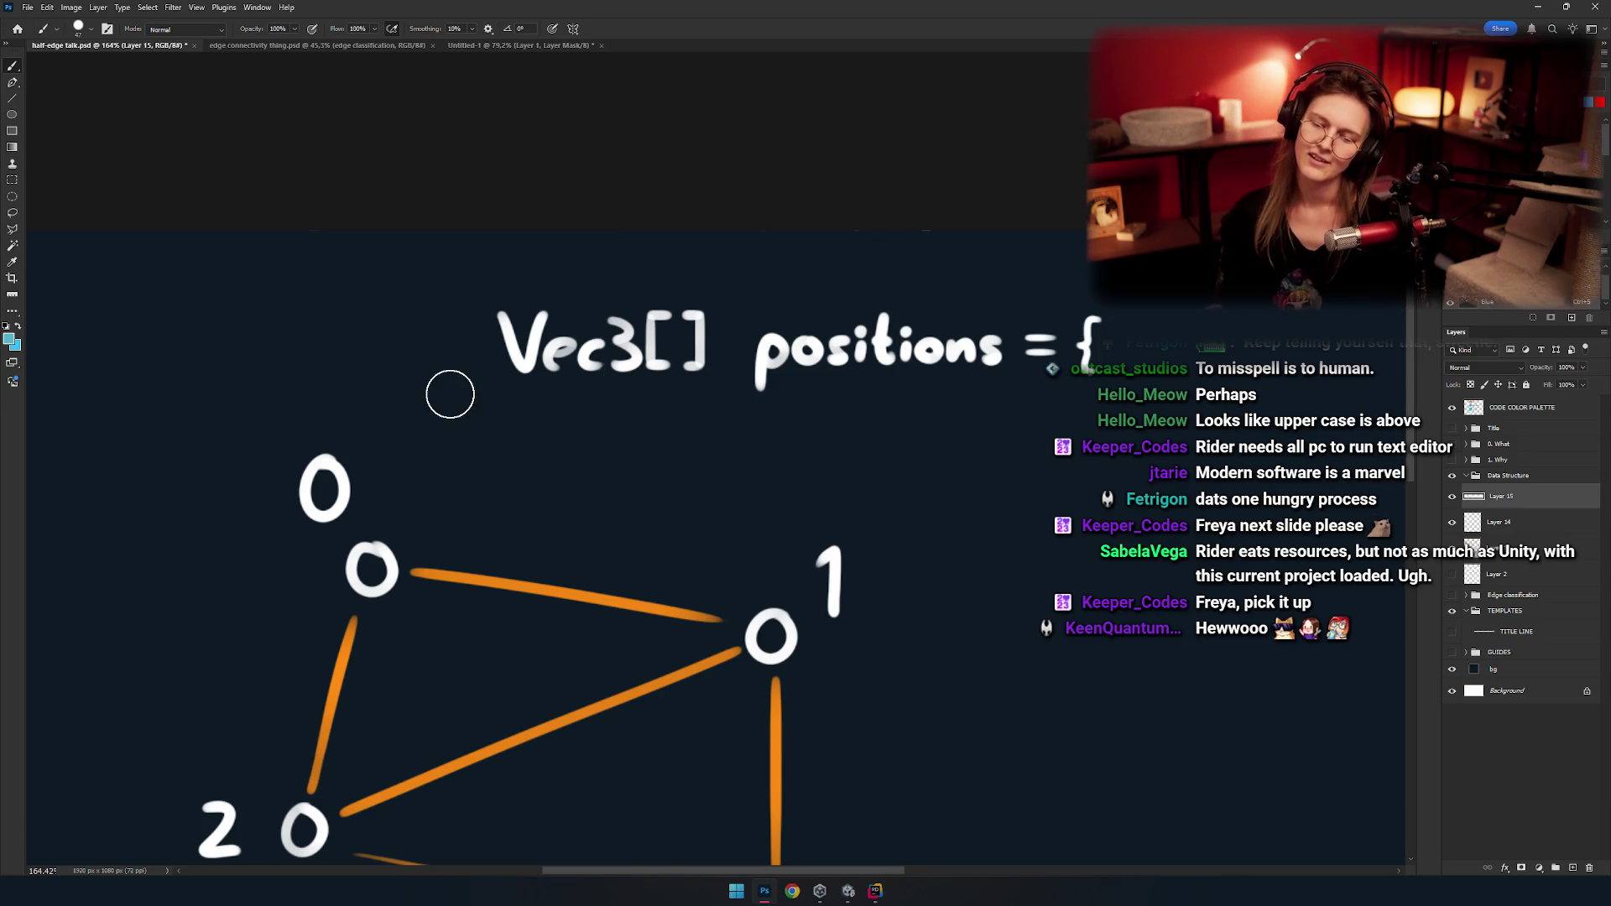
pyautogui.moveTo(575, 411); pyautogui.dragTo(600, 476)
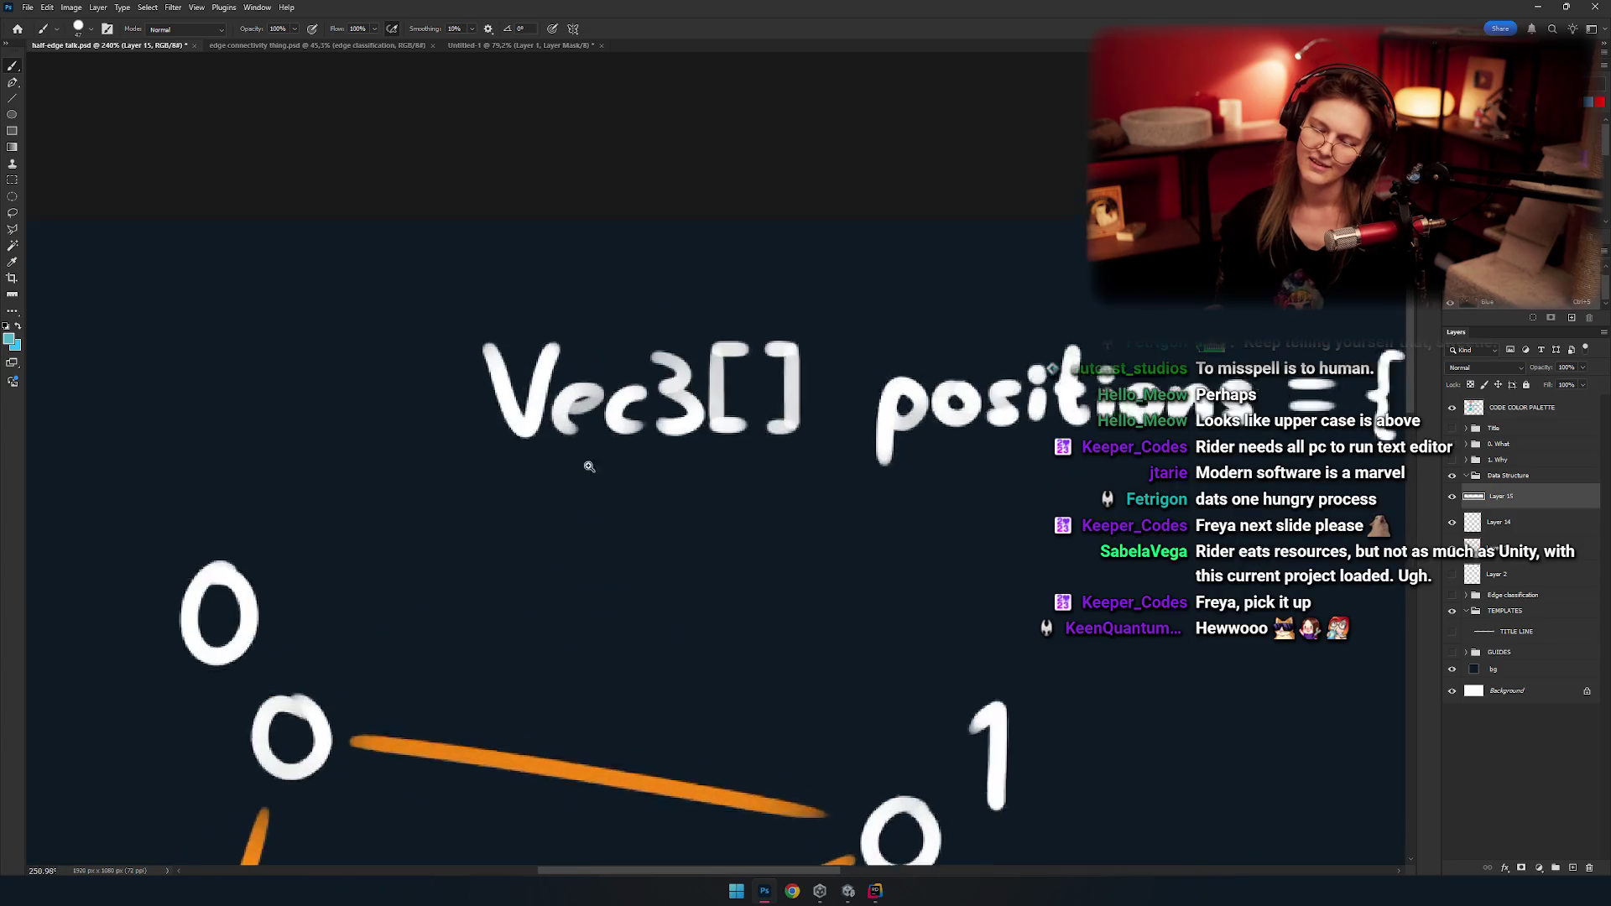
# Try teal strokes over 'Vec', undo the stray blob, and inspect the heading layer.
pyautogui.moveTo(600, 477); pyautogui.dragTo(629, 446)
pyautogui.moveTo(545, 302); pyautogui.dragTo(693, 442)
pyautogui.hotkey('ctrl', 'z')
pyautogui.click(1452, 496)
pyautogui.click(1452, 497)
pyautogui.click(1452, 496)
pyautogui.click(1452, 497)
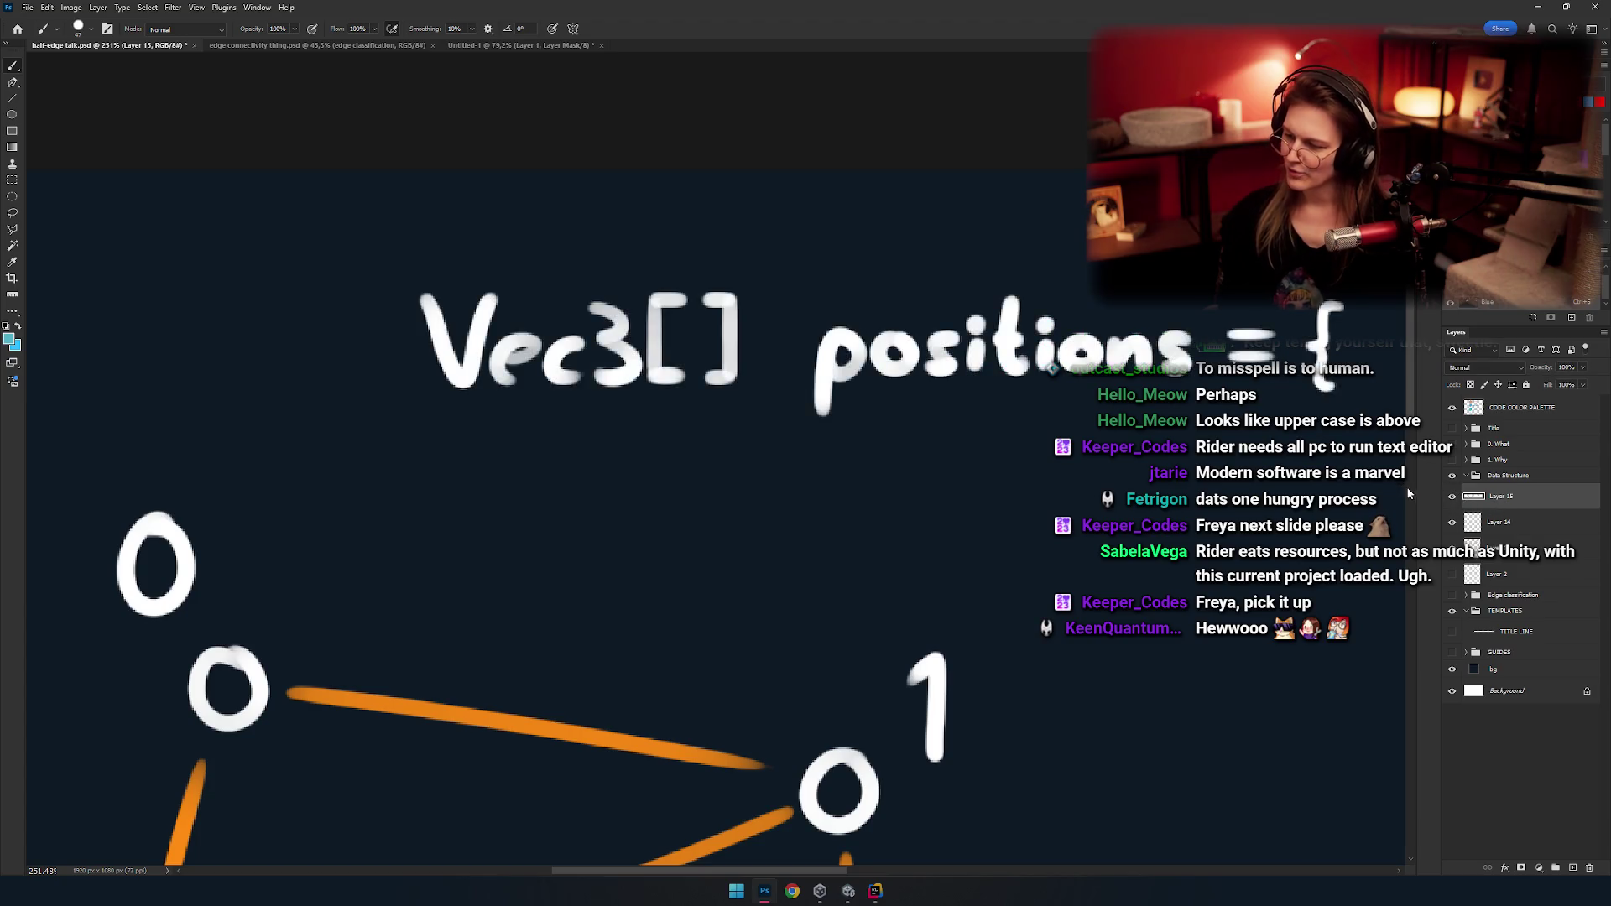
# Lock the heading layer's transparent pixels and paint the Vec3 letters teal.
pyautogui.scroll(3, 737, 414)
pyautogui.press('/')
pyautogui.moveTo(449, 382); pyautogui.dragTo(638, 453)
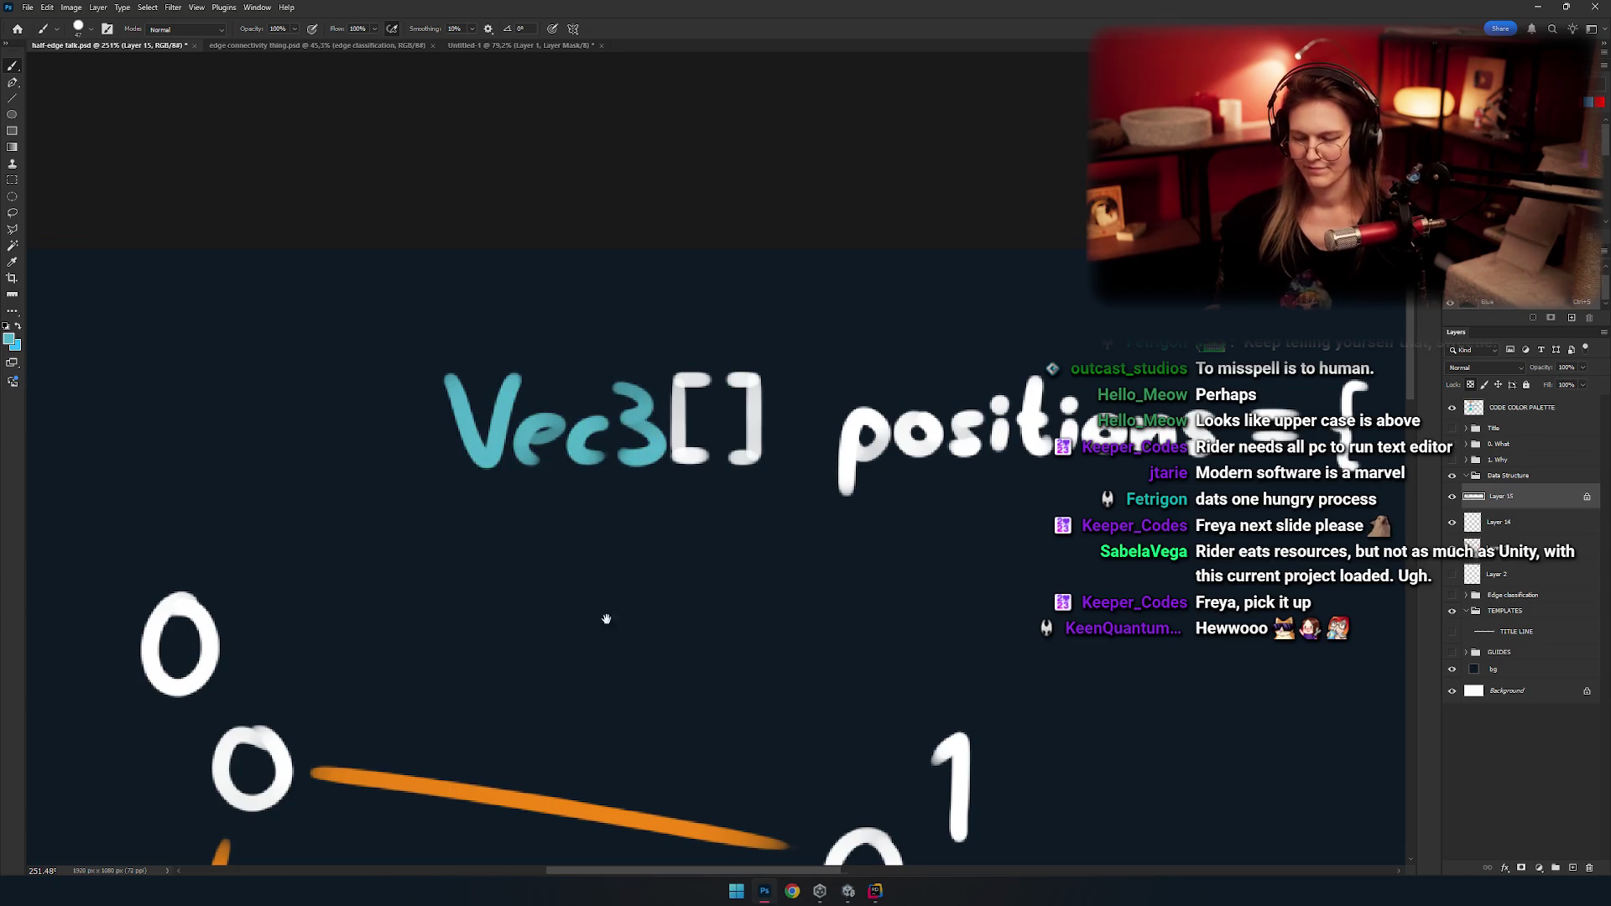
pyautogui.scroll(-3, 604, 619)
pyautogui.scroll(-2, 596, 539)
pyautogui.scroll(-2, 597, 512)
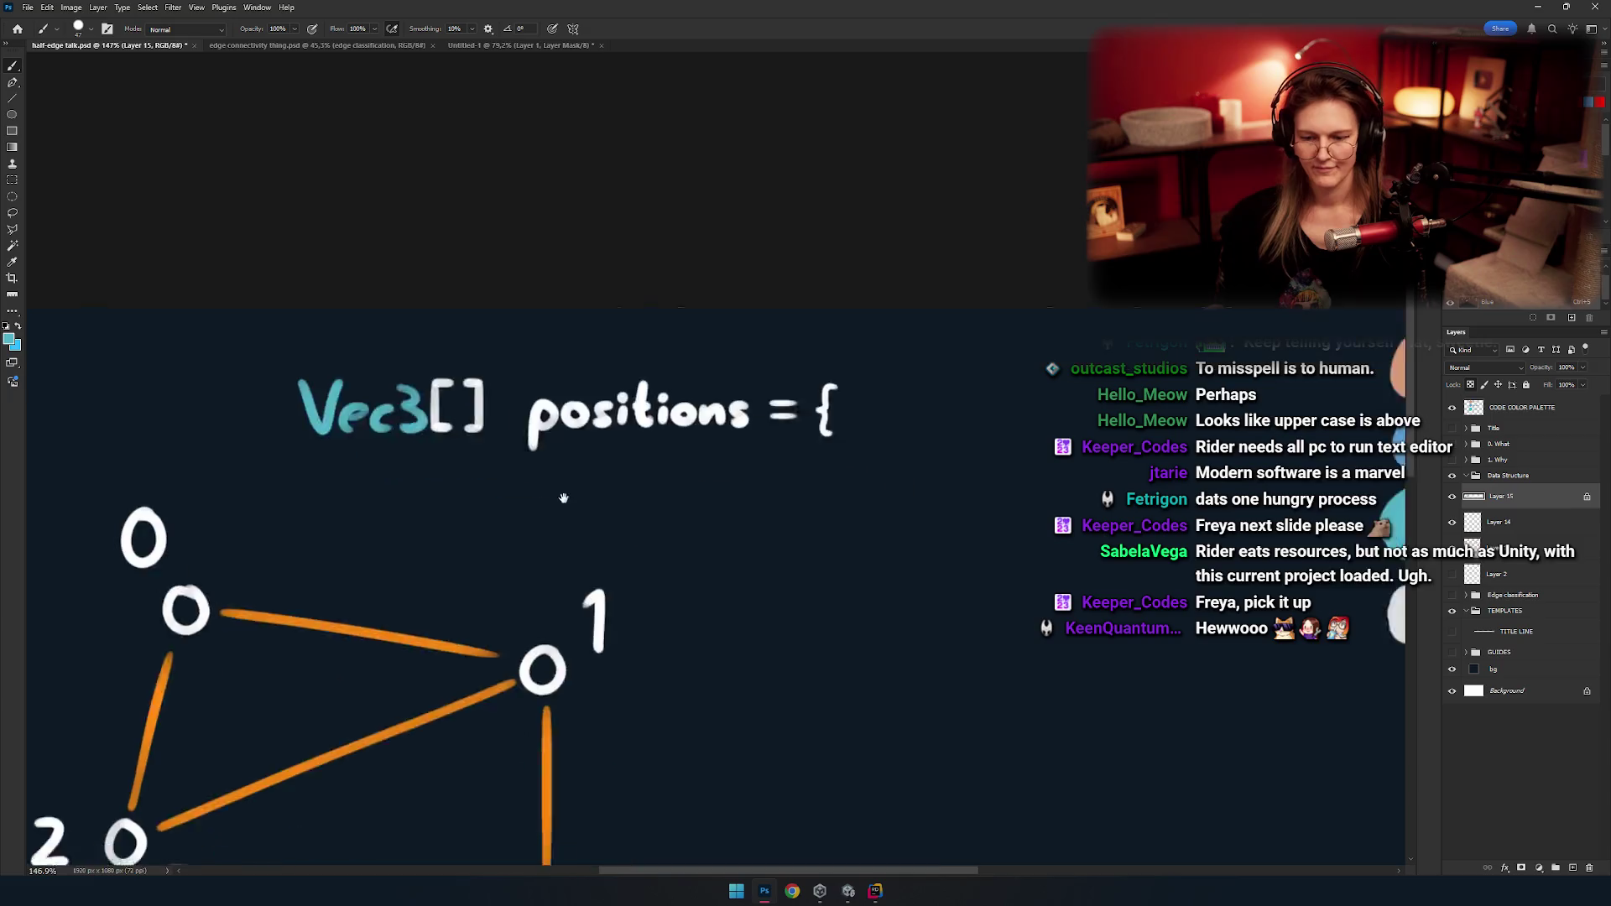
pyautogui.scroll(-3, 601, 452)
pyautogui.scroll(4, 601, 453)
pyautogui.moveTo(659, 320); pyautogui.dragTo(575, 287)
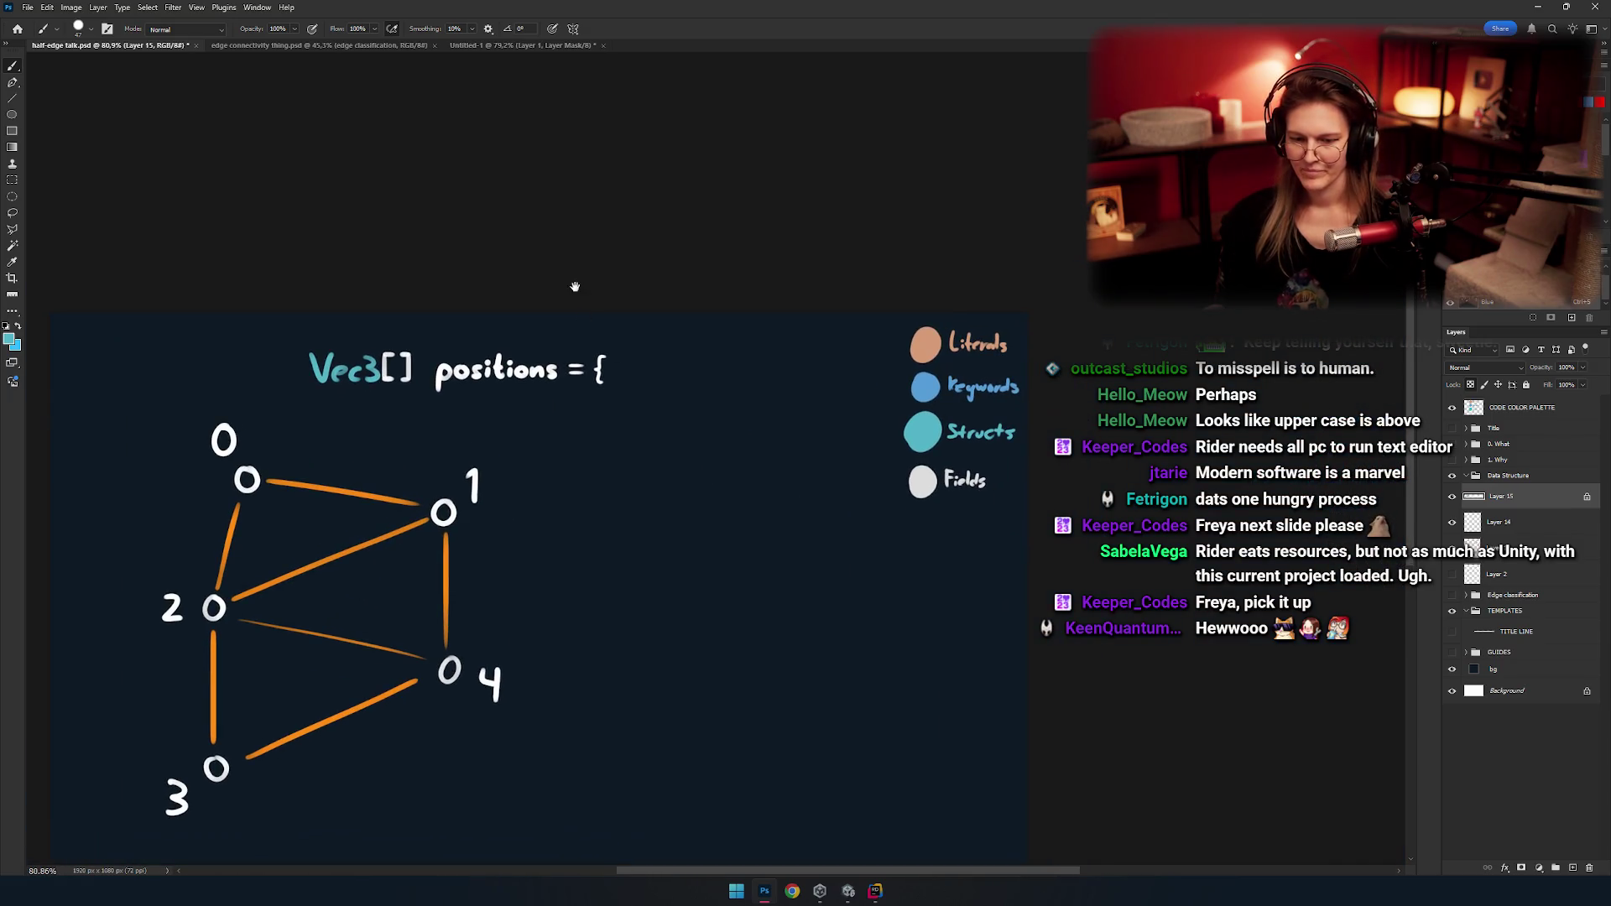
pyautogui.moveTo(553, 428)
pyautogui.mouseDown()
pyautogui.moveTo(639, 479)
pyautogui.moveTo(552, 429)
pyautogui.mouseUp()
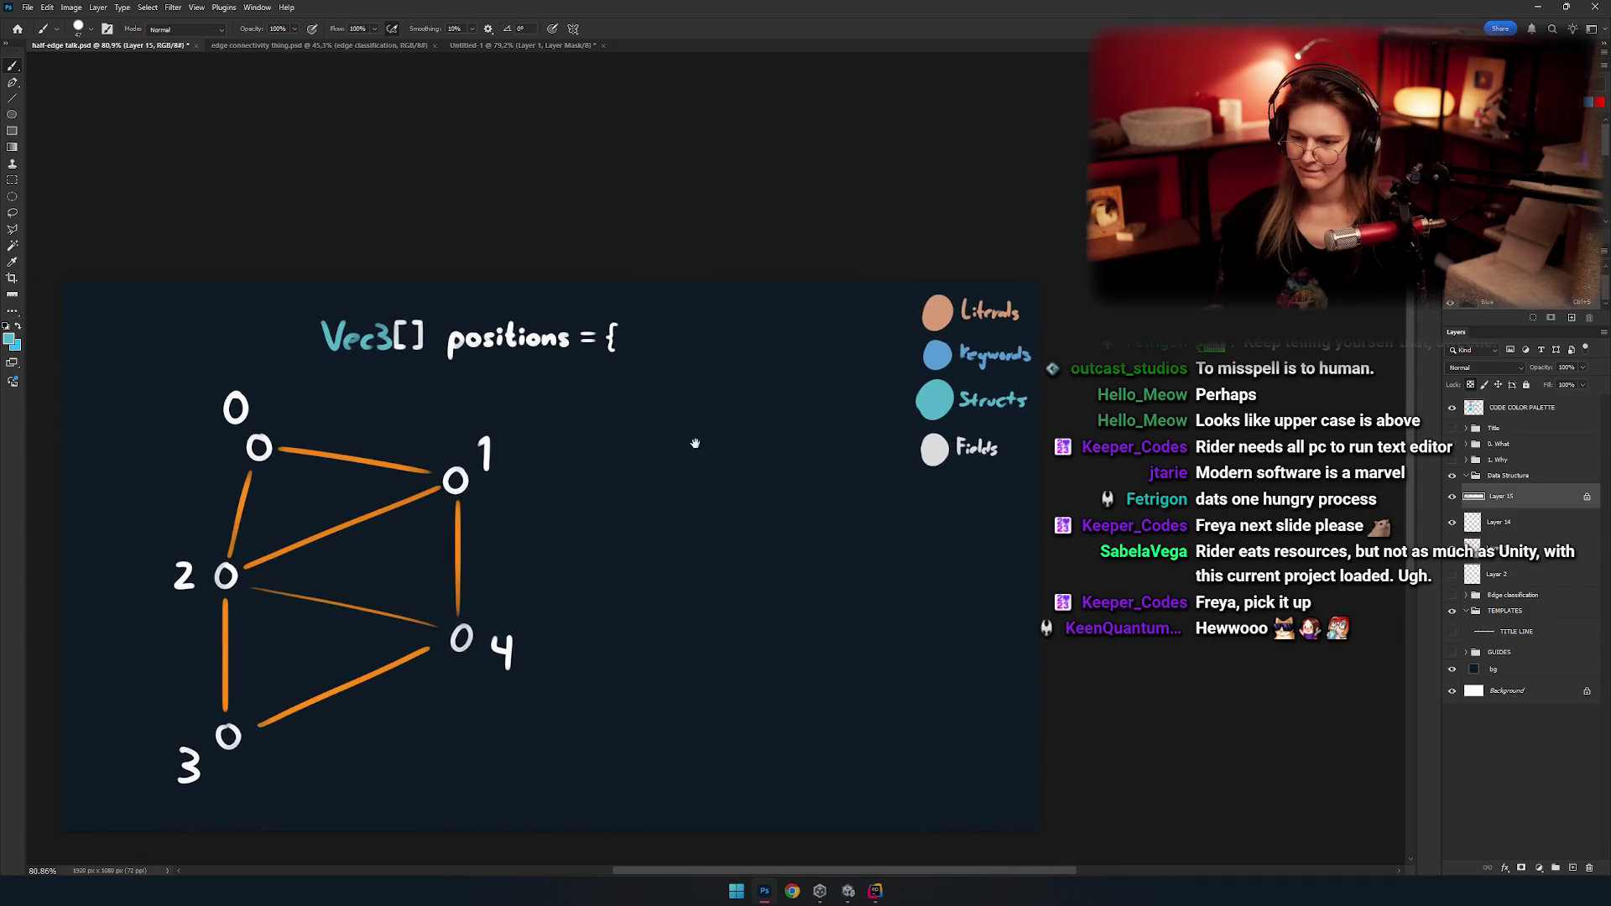
pyautogui.scroll(3, 704, 427)
pyautogui.moveTo(768, 529); pyautogui.dragTo(719, 356)
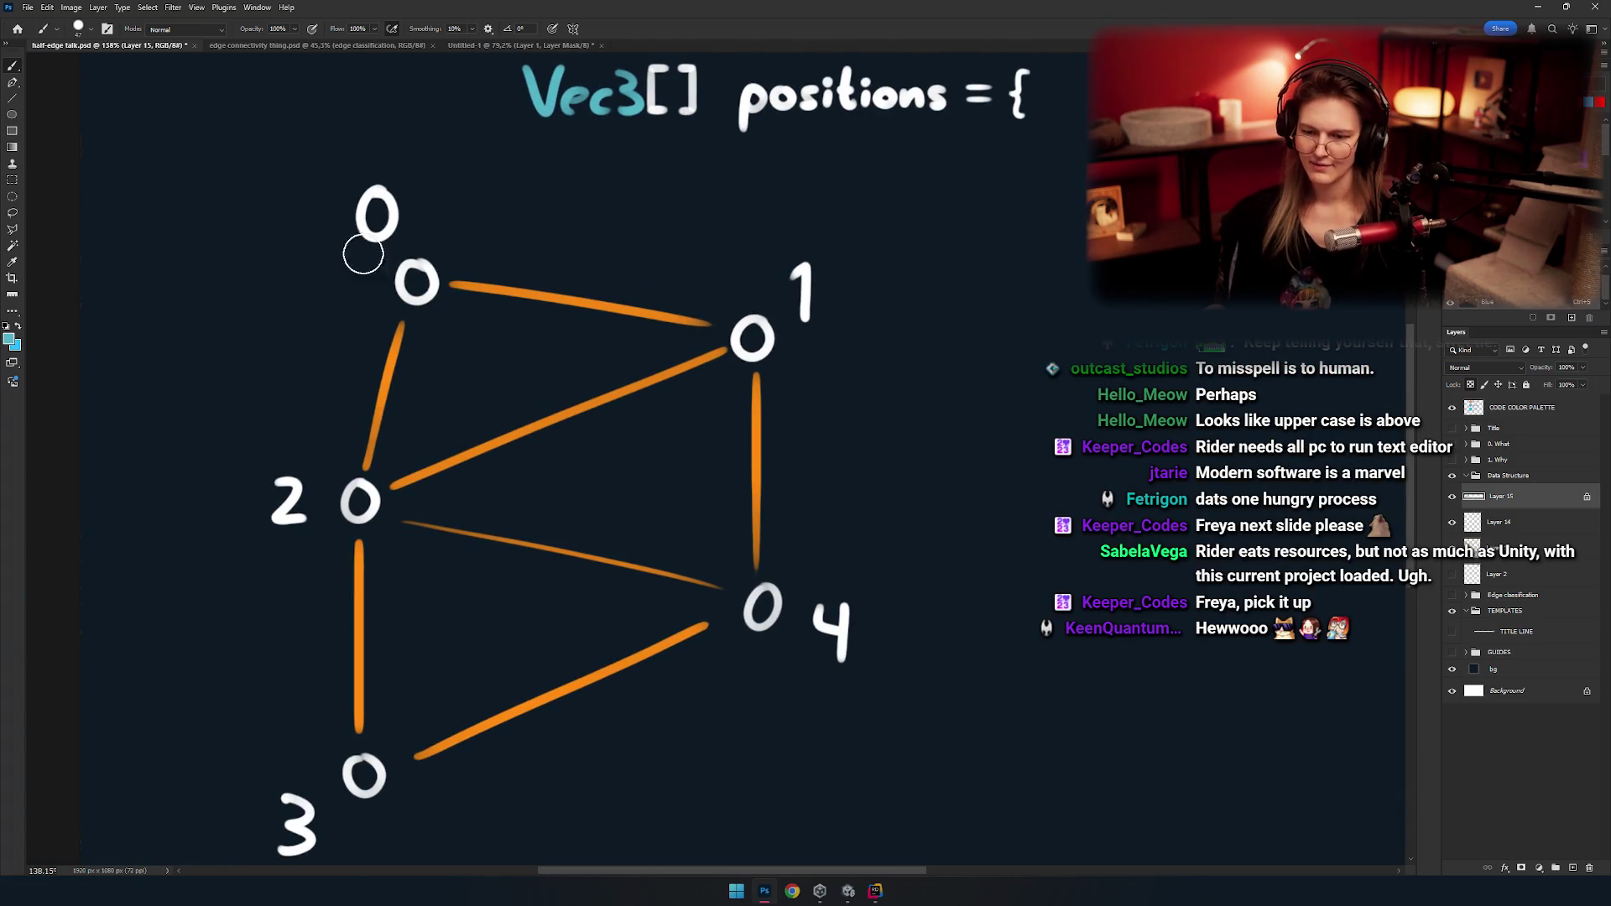
pyautogui.moveTo(821, 554); pyautogui.dragTo(540, 655)
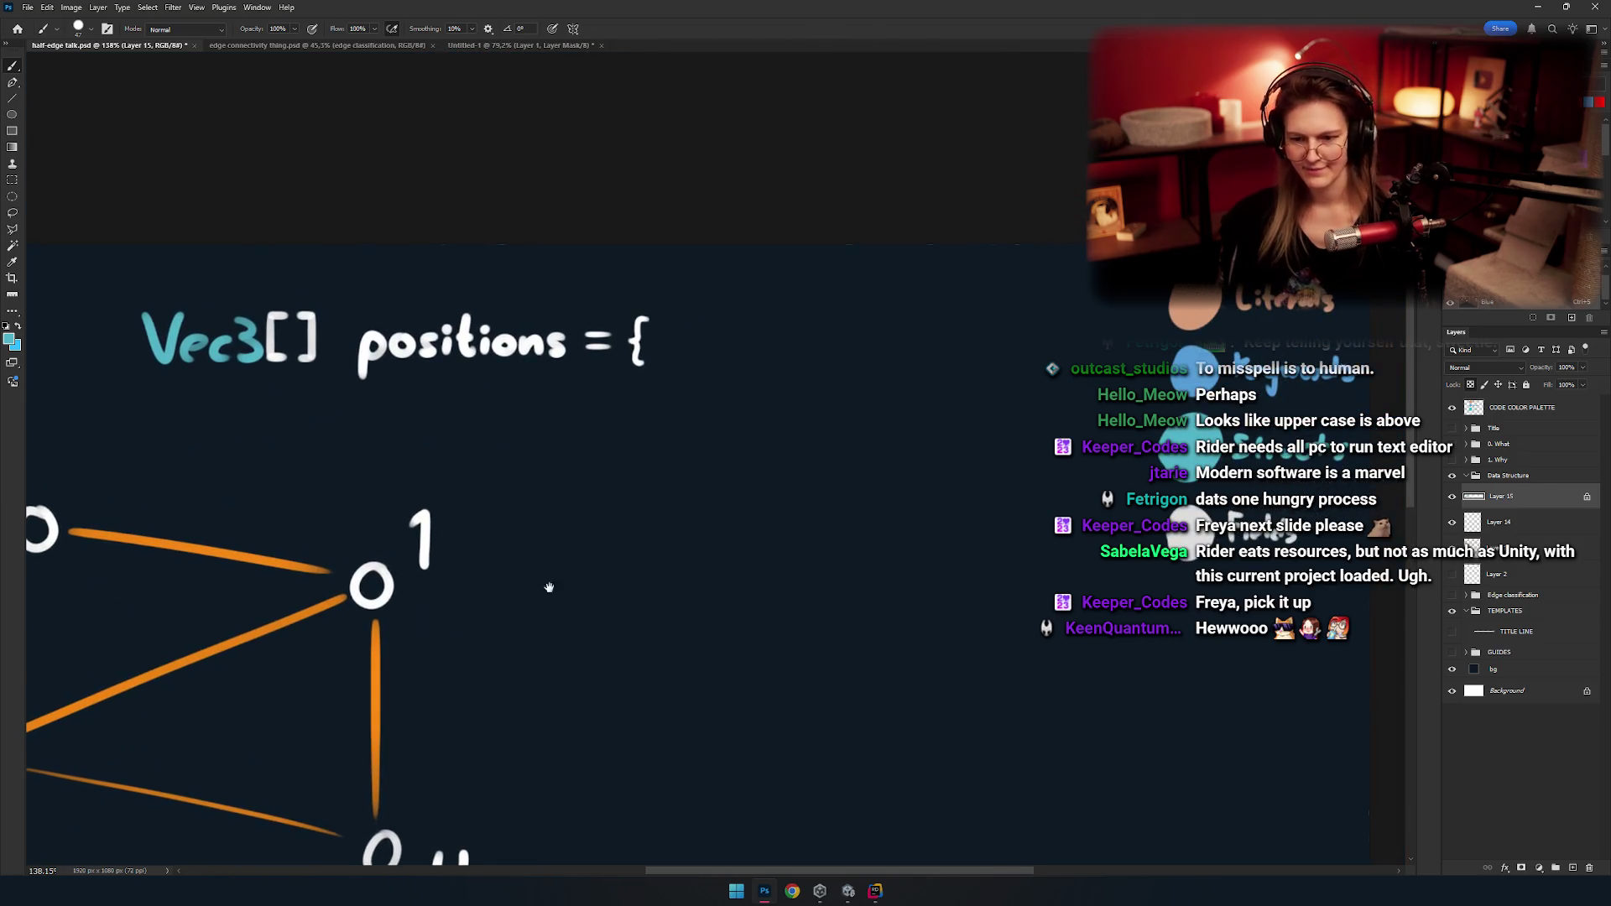
pyautogui.scroll(-1, 744, 366)
pyautogui.scroll(-1, 759, 406)
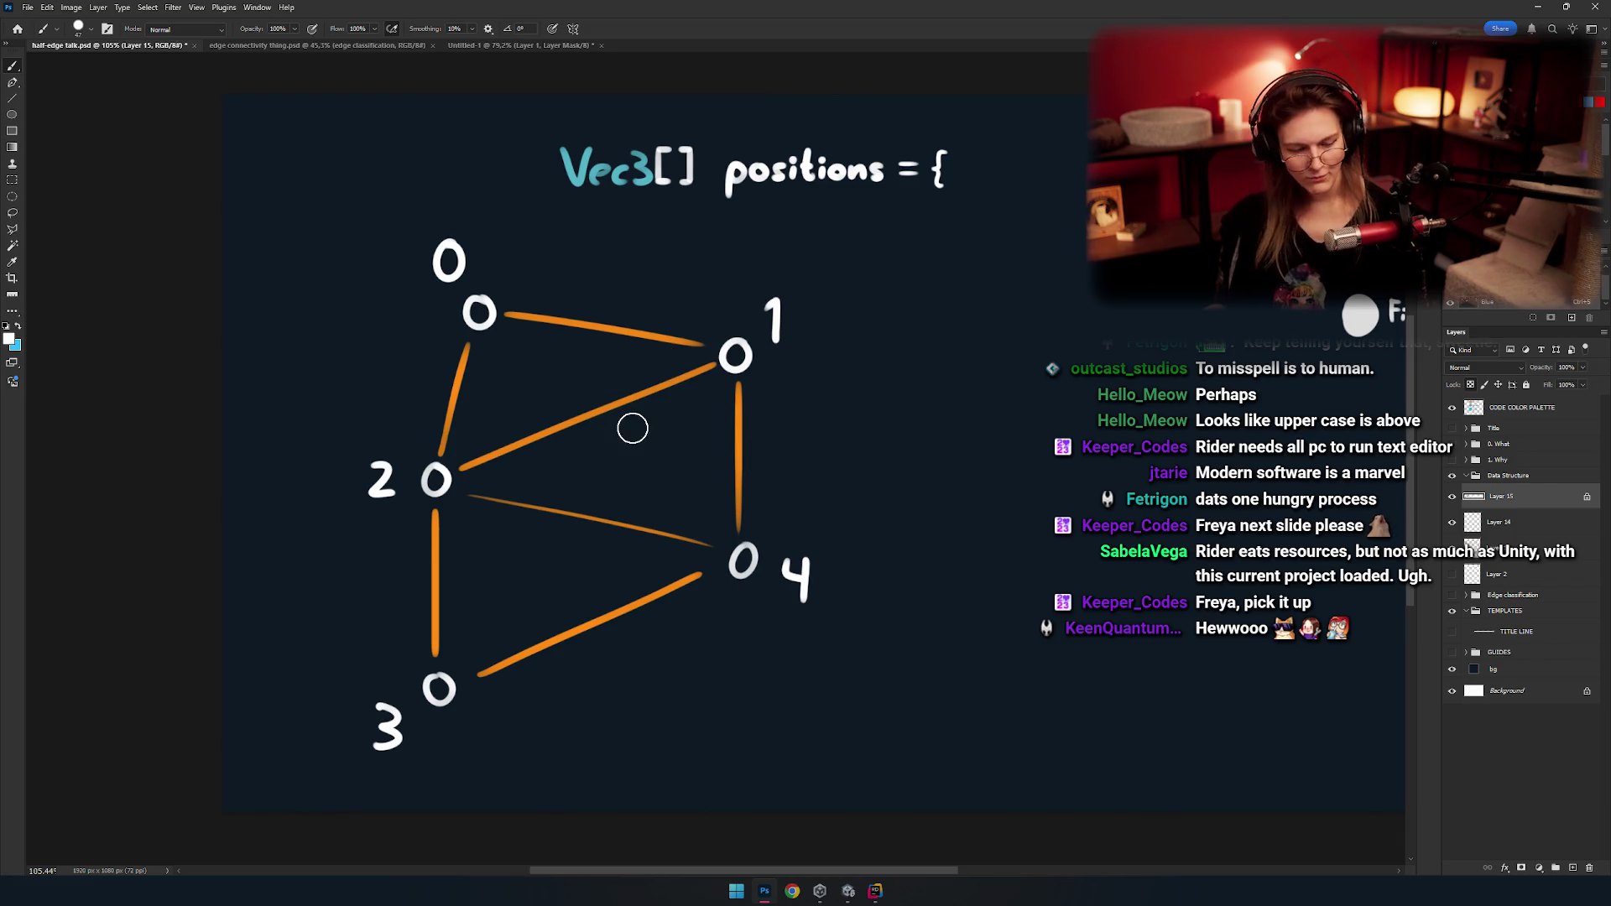
pyautogui.moveTo(685, 406)
pyautogui.mouseDown()
pyautogui.moveTo(729, 442)
pyautogui.moveTo(889, 291)
pyautogui.moveTo(779, 365)
pyautogui.mouseUp()
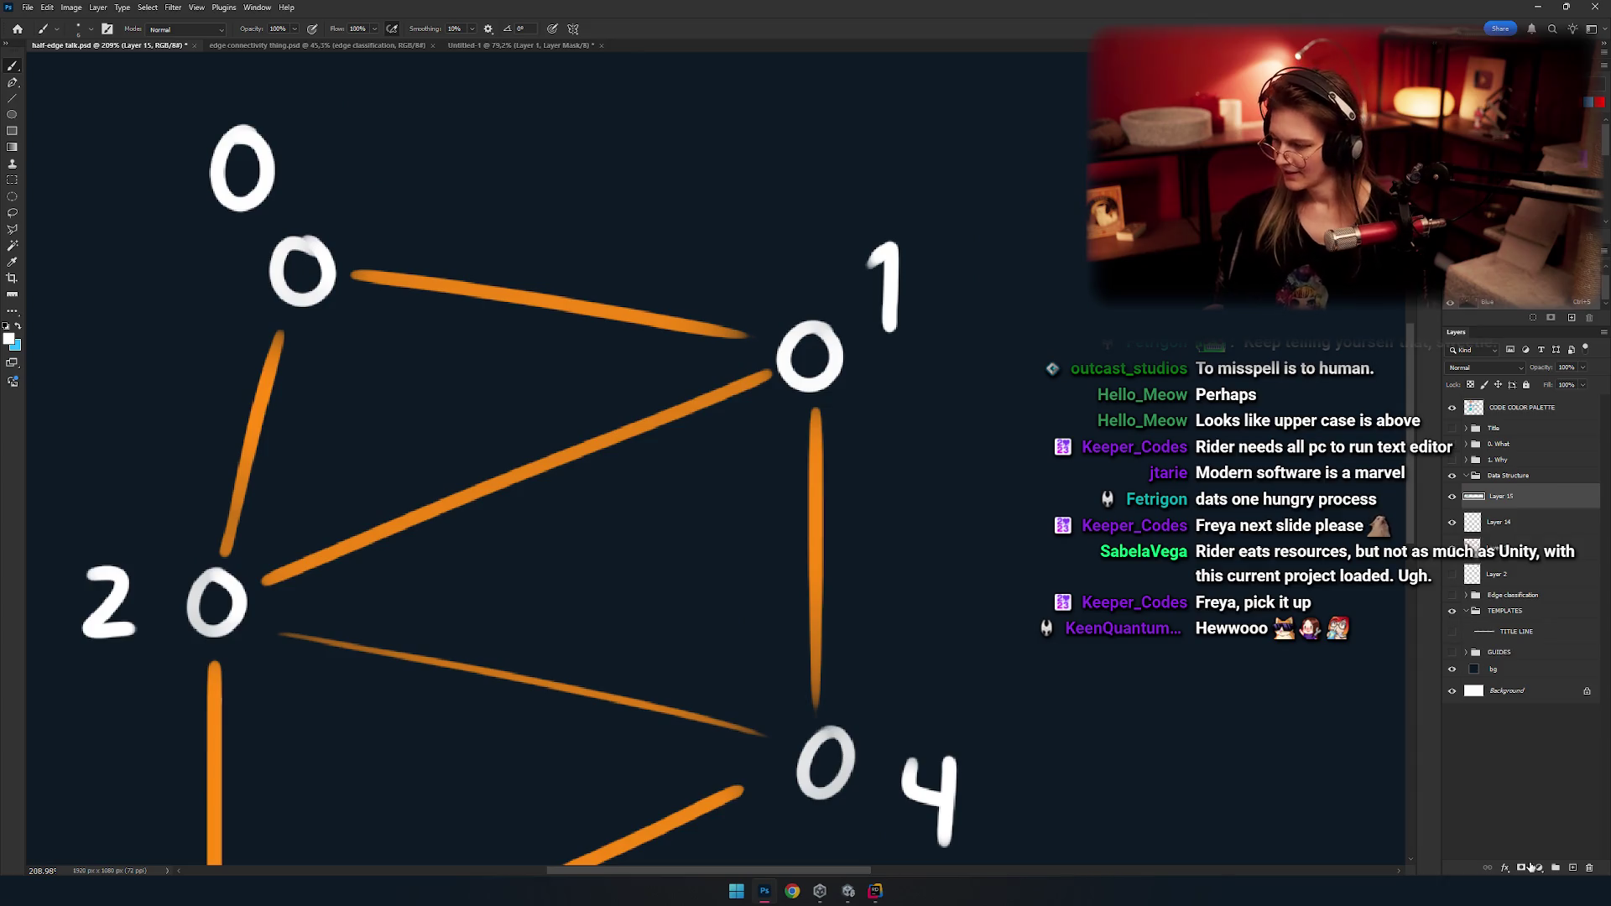
# Create empty Layer 16 and sketch test loops around vertices 1 and 2, undoing them.
pyautogui.click(1573, 868)
pyautogui.scroll(-5, 713, 453)
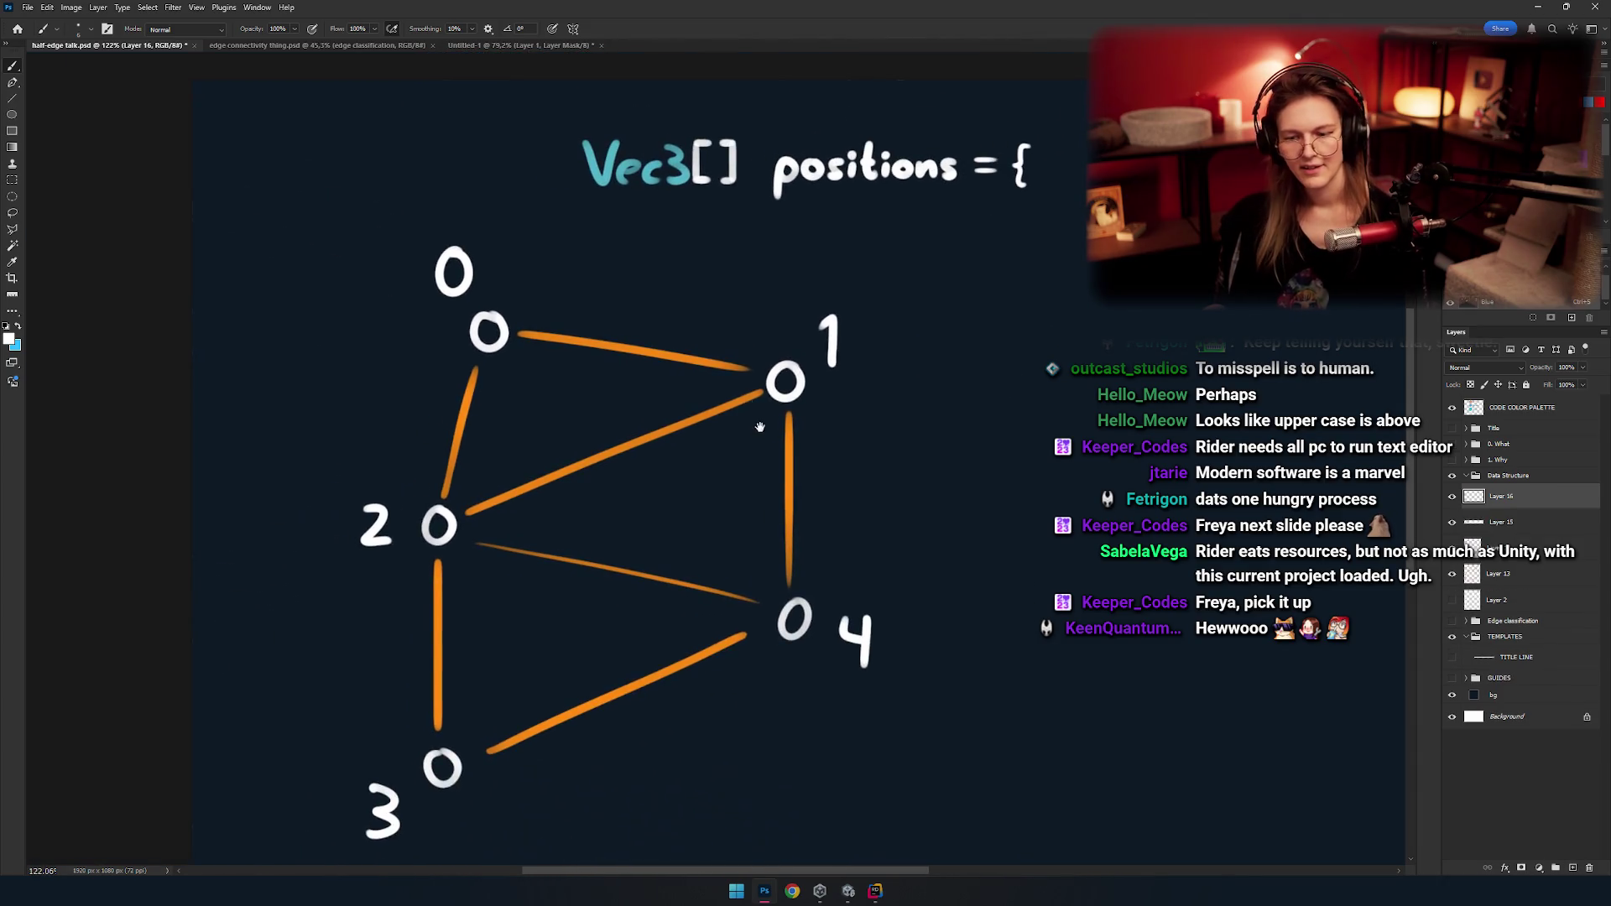
pyautogui.moveTo(843, 343); pyautogui.dragTo(839, 335)
pyautogui.hotkey('ctrl', 'z')
pyautogui.moveTo(759, 397); pyautogui.dragTo(747, 442)
pyautogui.scroll(5, 748, 442)
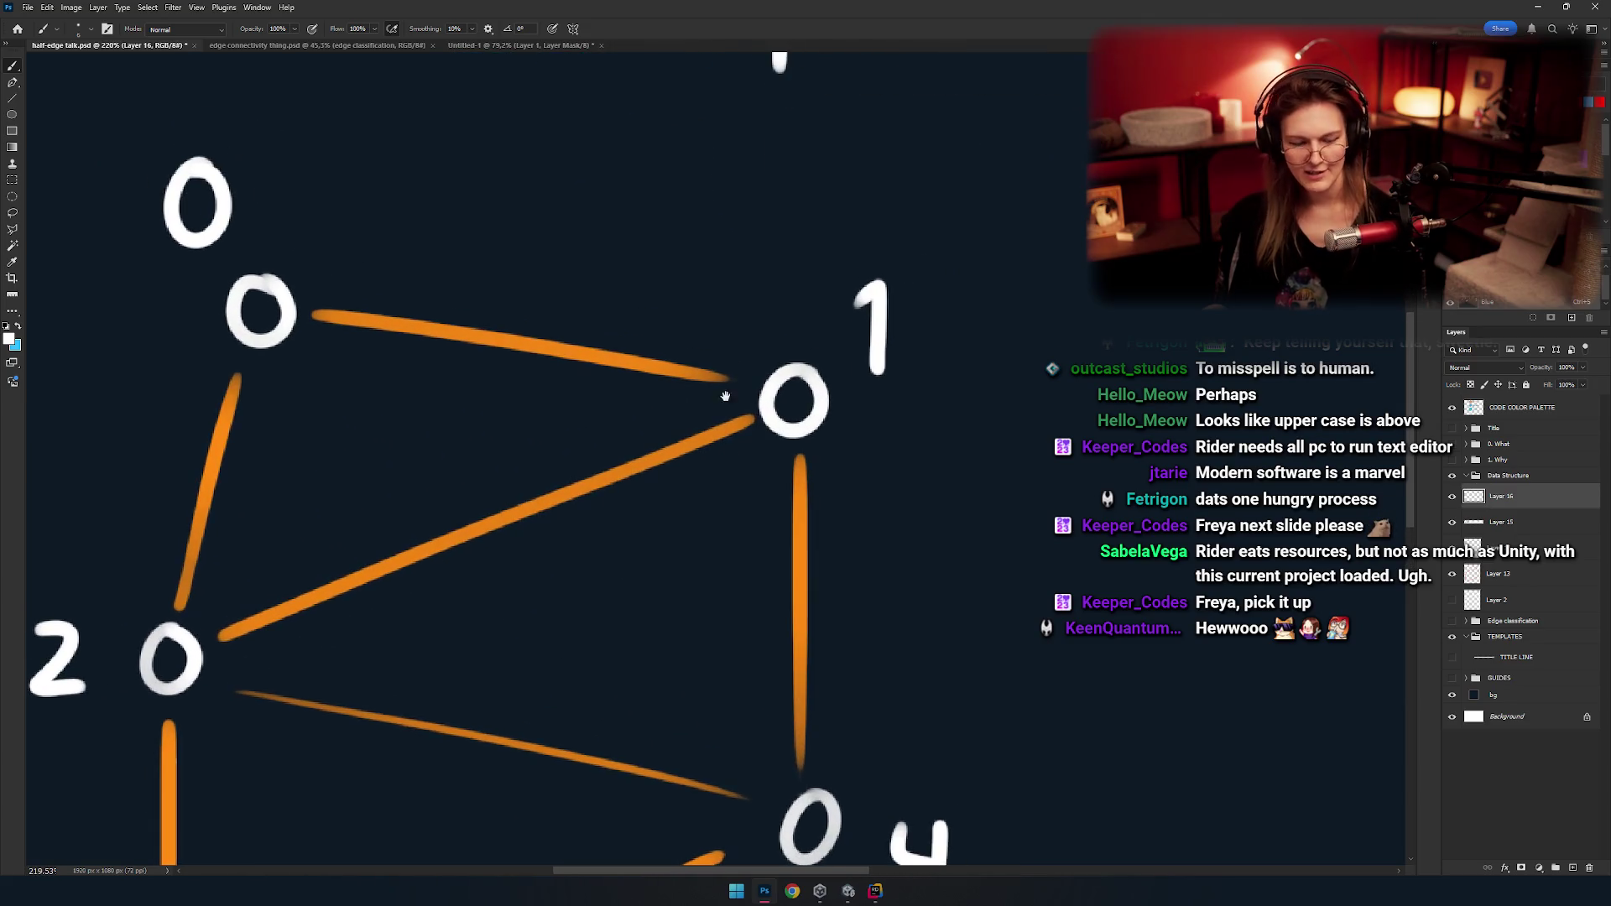
pyautogui.moveTo(809, 384); pyautogui.dragTo(922, 352)
pyautogui.hotkey('ctrl', 'z')
pyautogui.moveTo(715, 357); pyautogui.dragTo(644, 406)
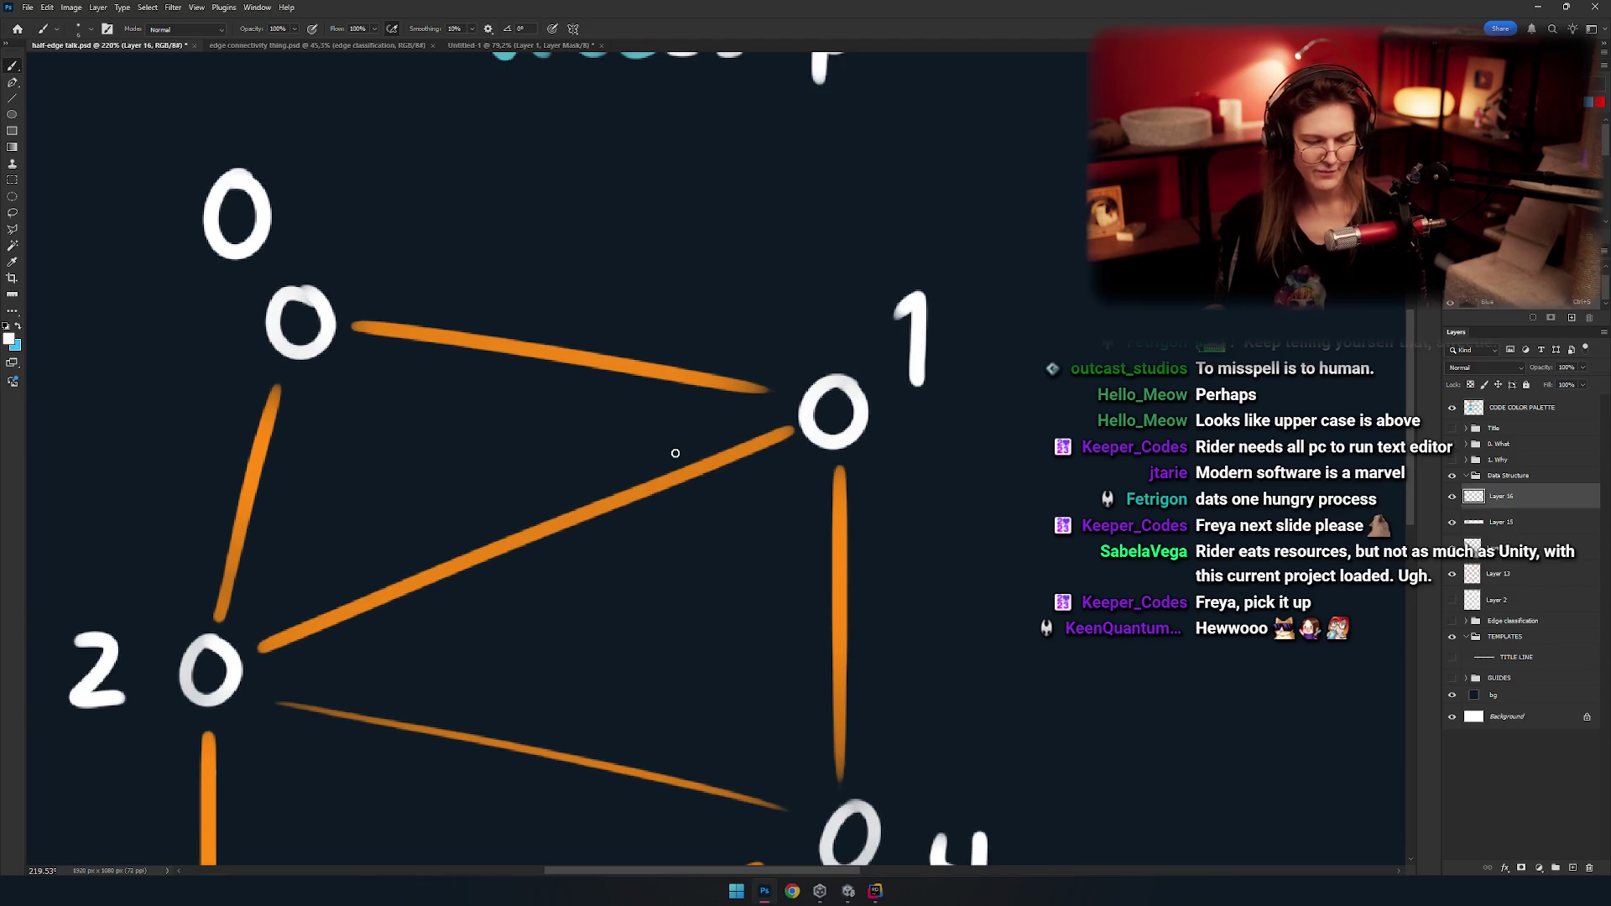
pyautogui.moveTo(653, 571); pyautogui.dragTo(733, 514)
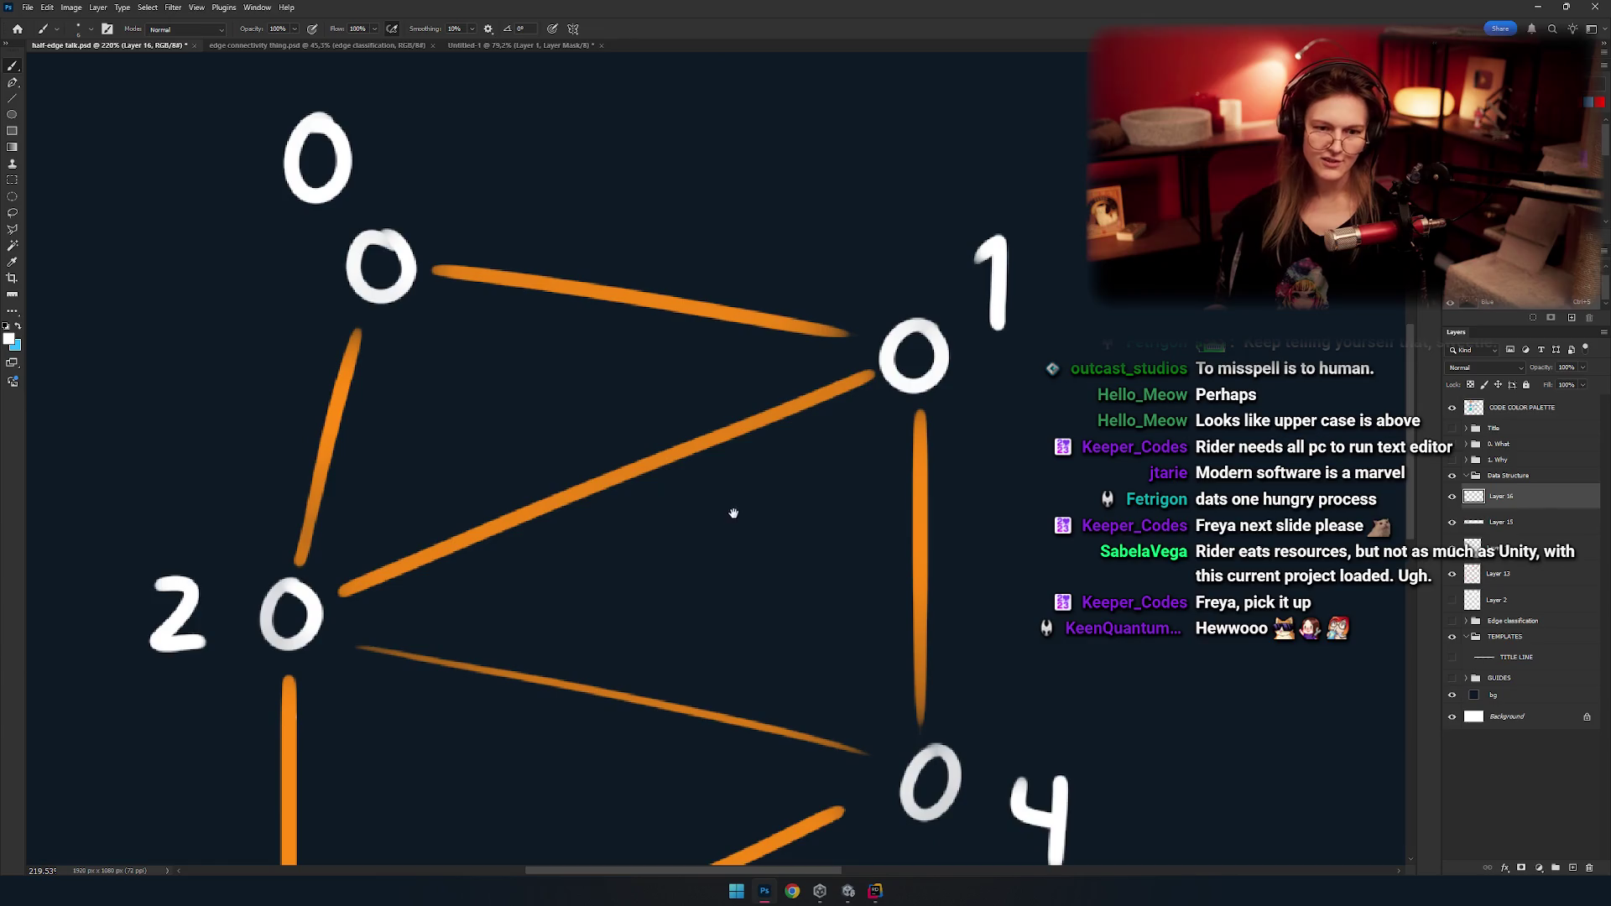
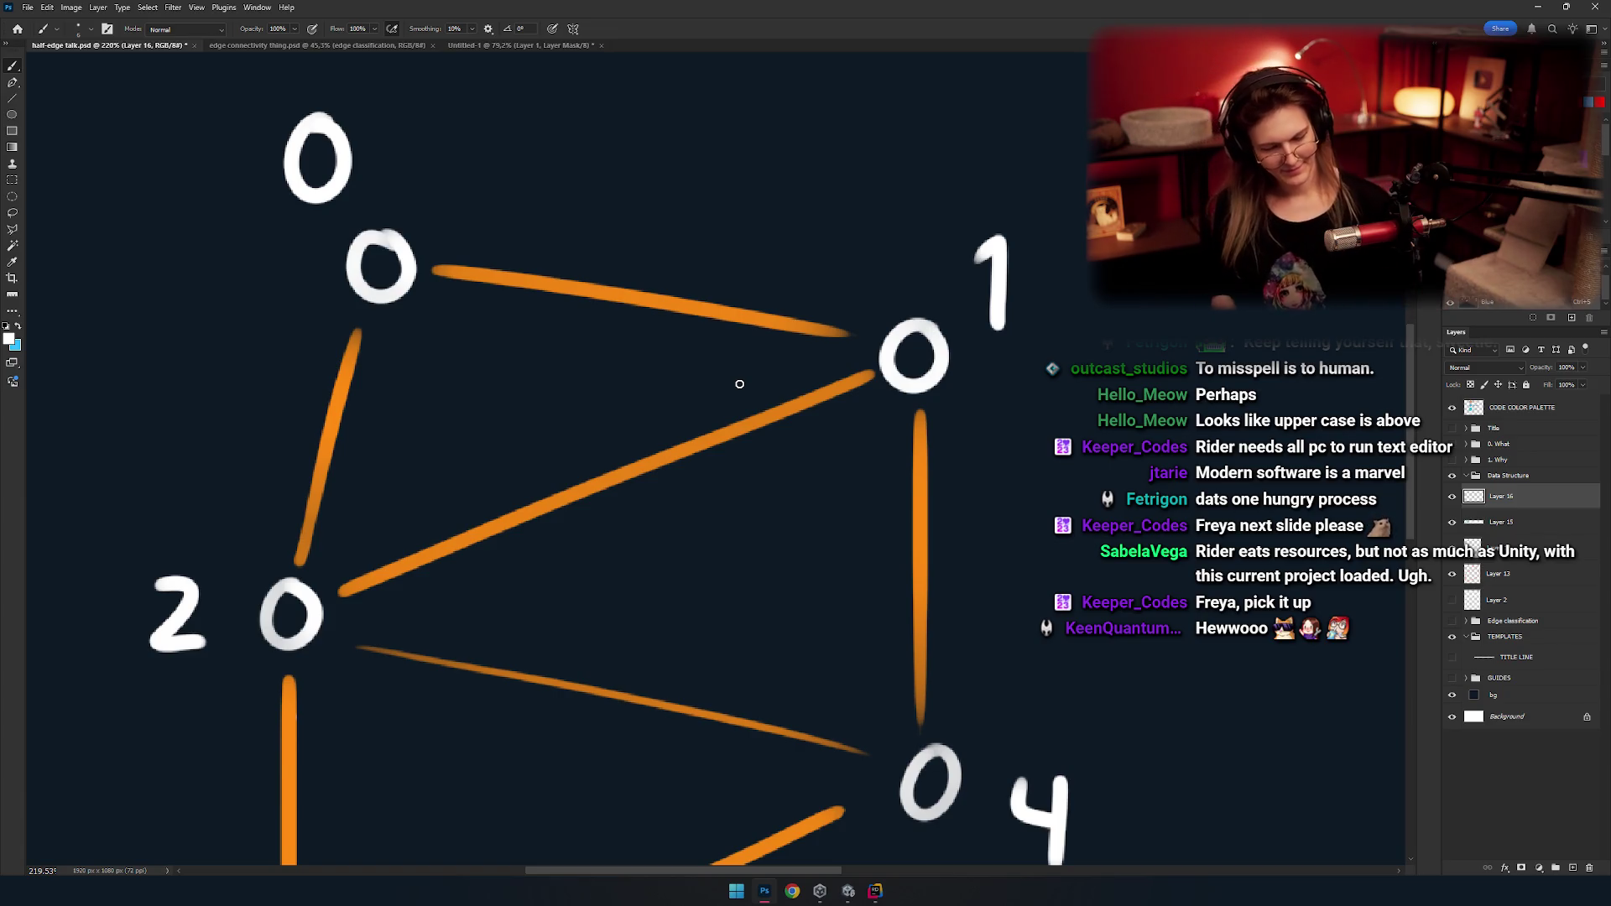
# Paint a wavy test stroke over the graph, then undo it.
pyautogui.moveTo(535, 382); pyautogui.dragTo(795, 583)
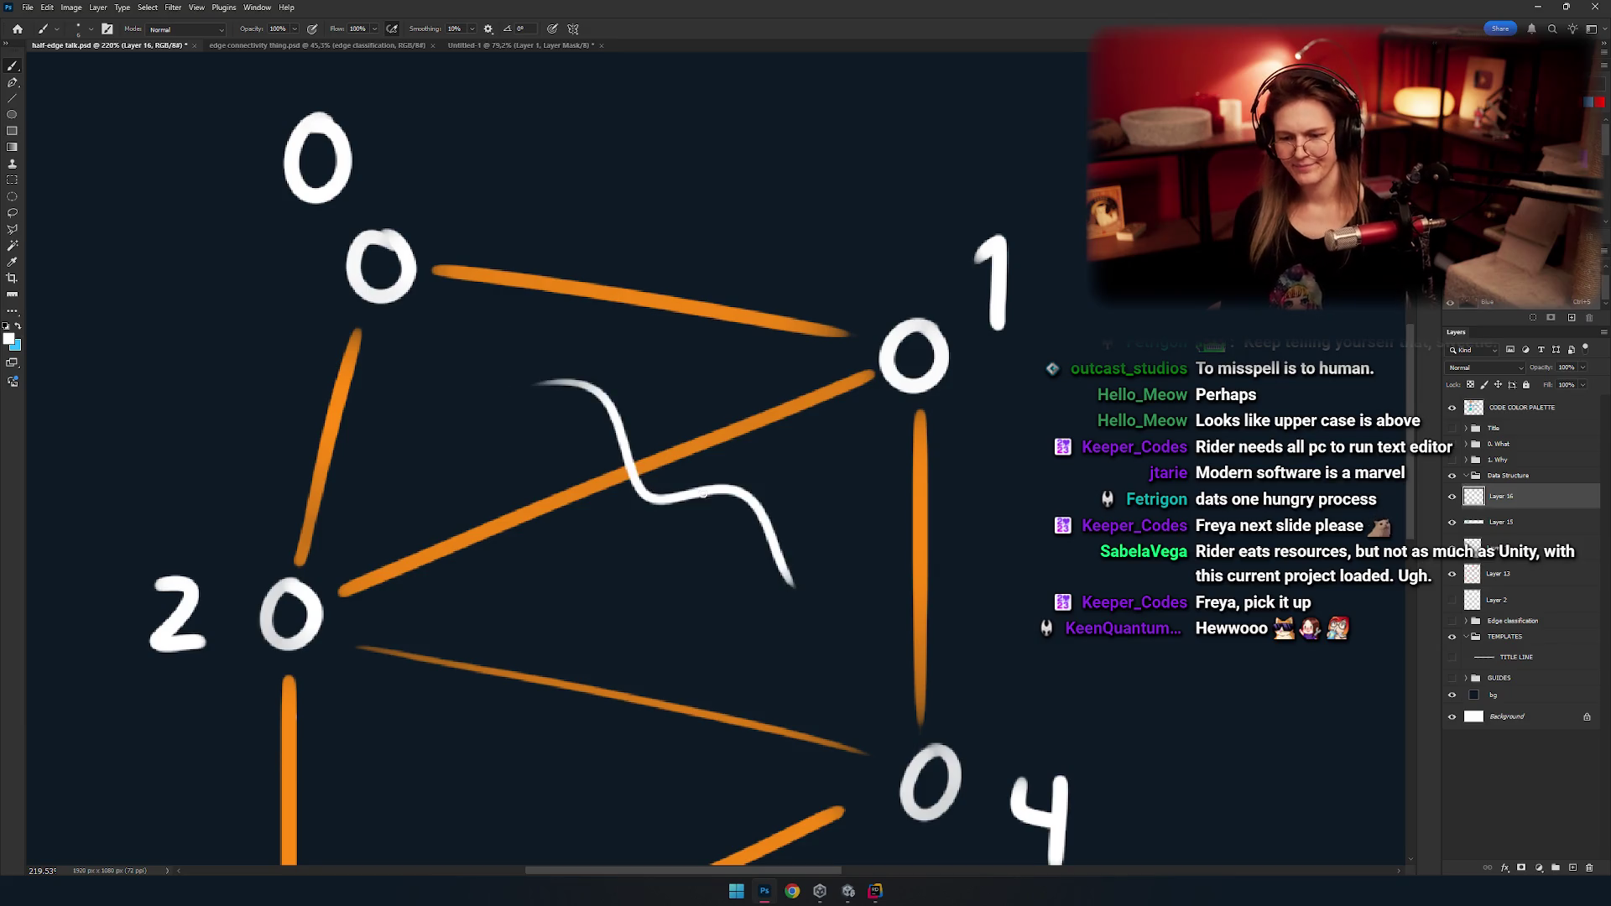
pyautogui.hscroll(-2, 690, 442)
pyautogui.hotkey('ctrl', 'z')
pyautogui.scroll(-5, 689, 442)
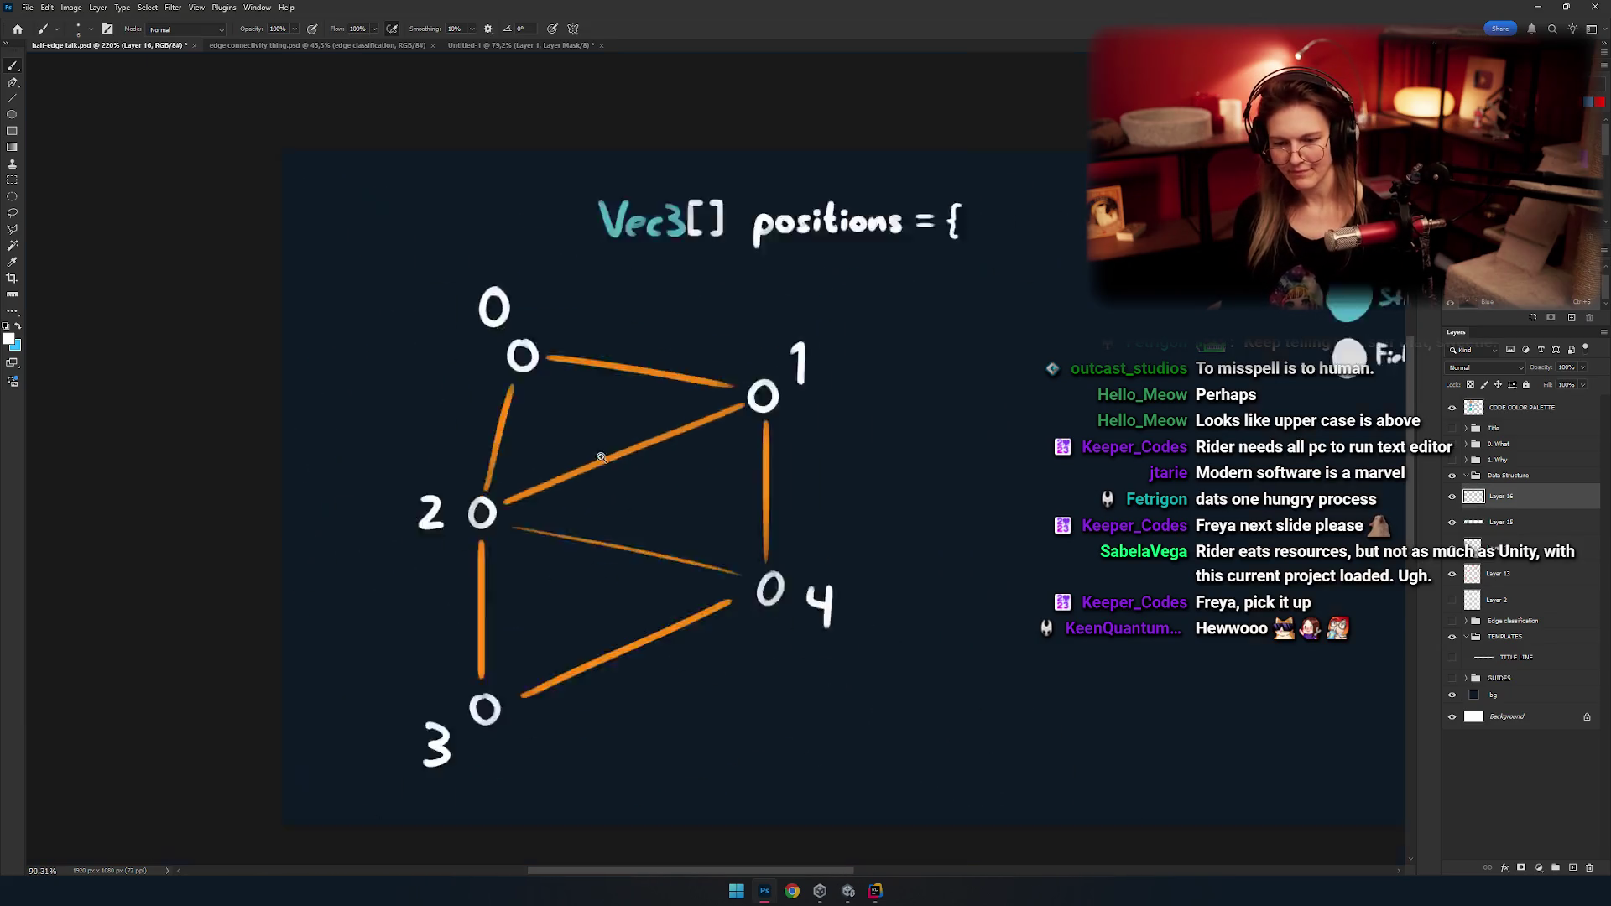
pyautogui.scroll(2, 596, 422)
# Draw a rectangular marquee selection enclosing the whole numbered vertex graph.
pyautogui.press('m')
pyautogui.scroll(-2, 823, 294)
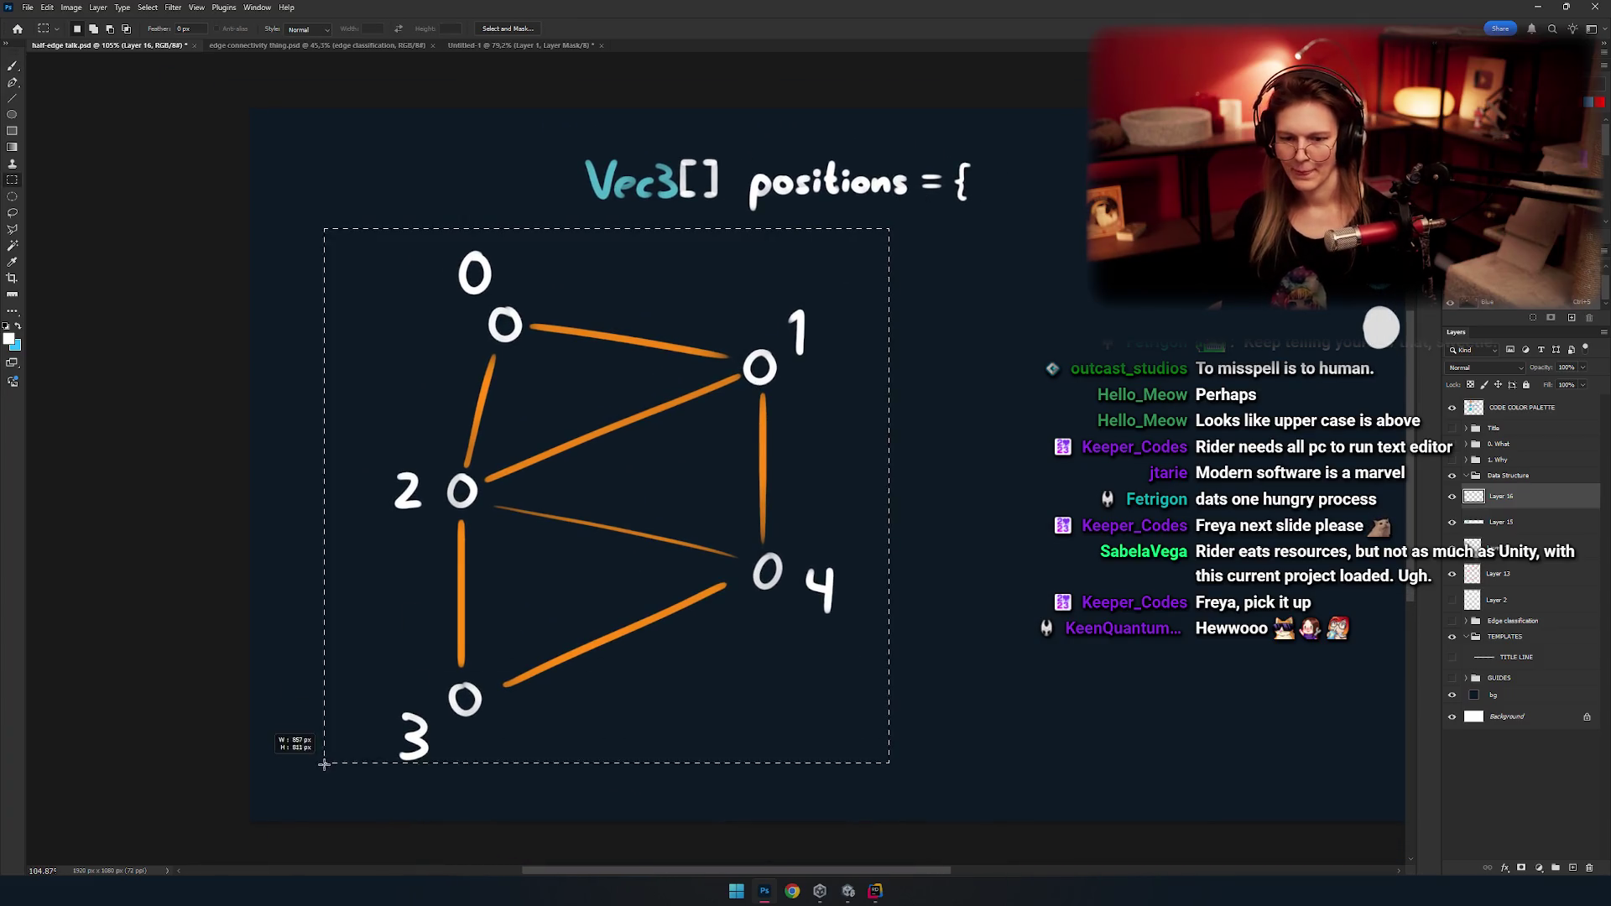
pyautogui.moveTo(321, 781); pyautogui.dragTo(321, 781)
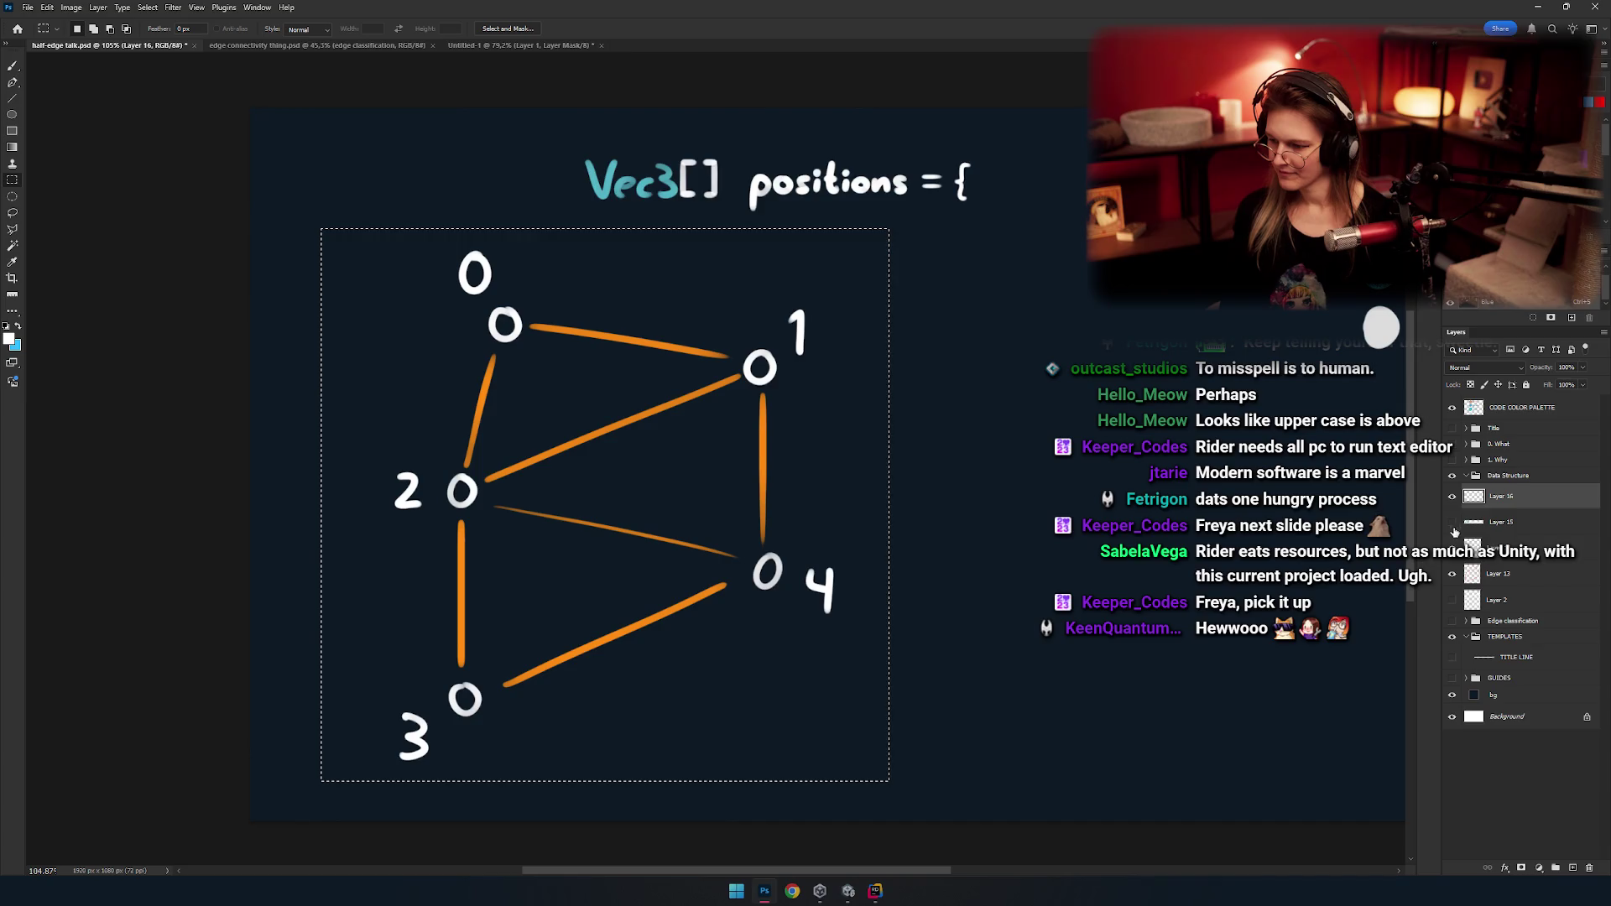
# Rename Layer 14 to 'label verts' and Layer 13 to 'edges'.
pyautogui.click(1473, 545)
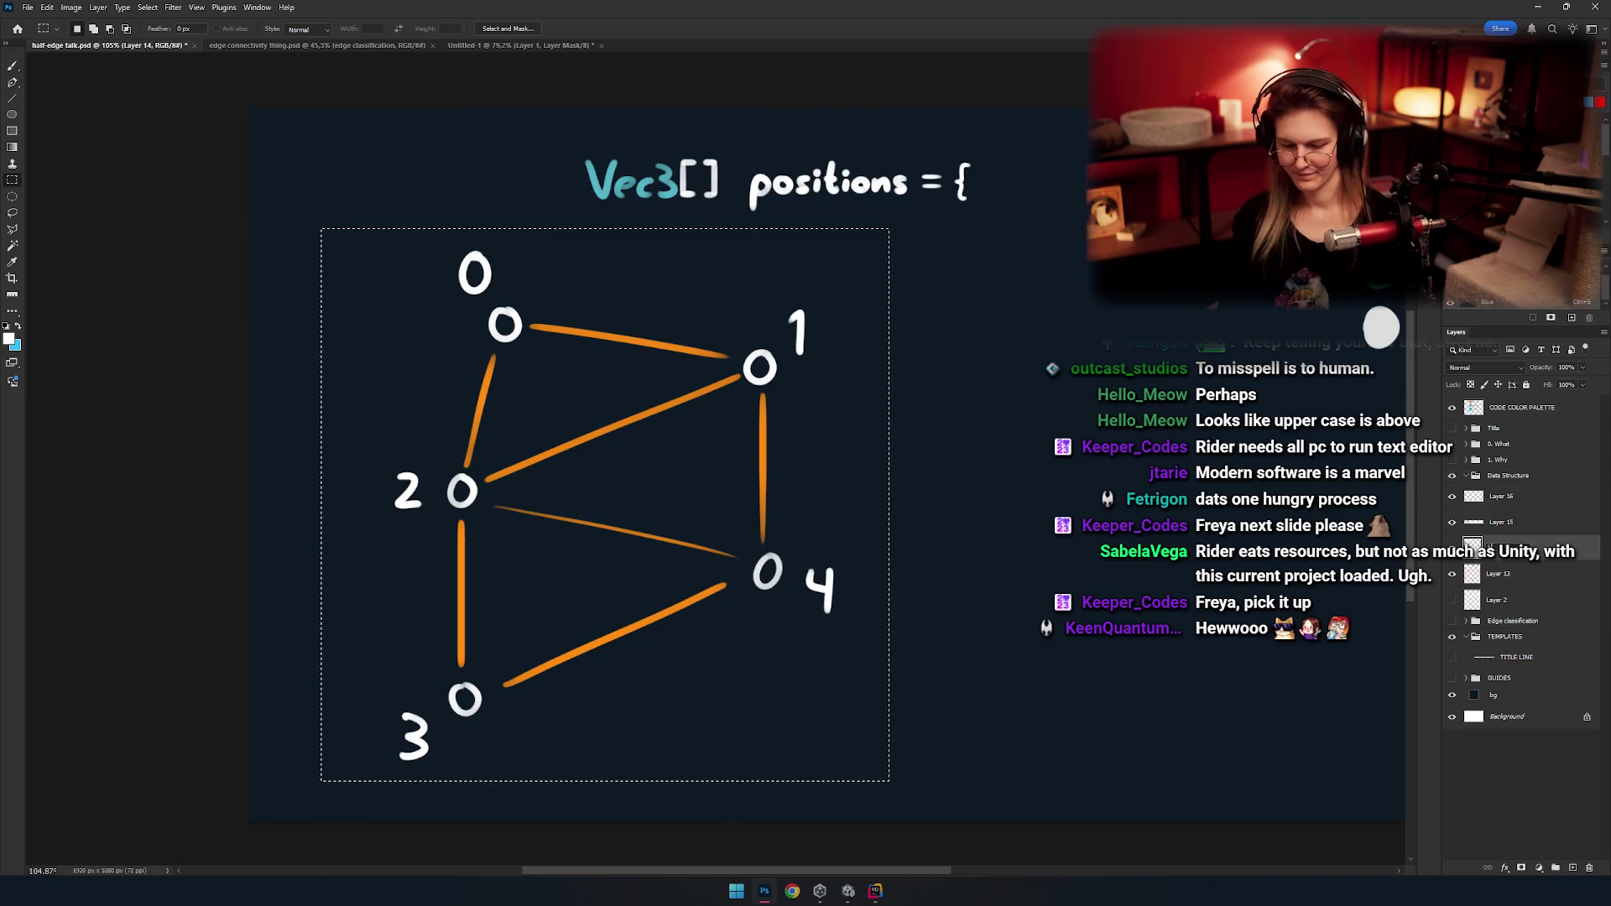
pyautogui.write('label verts')
pyautogui.press('Return')
pyautogui.click(1451, 574)
pyautogui.click(1451, 574)
pyautogui.doubleClick(1499, 574)
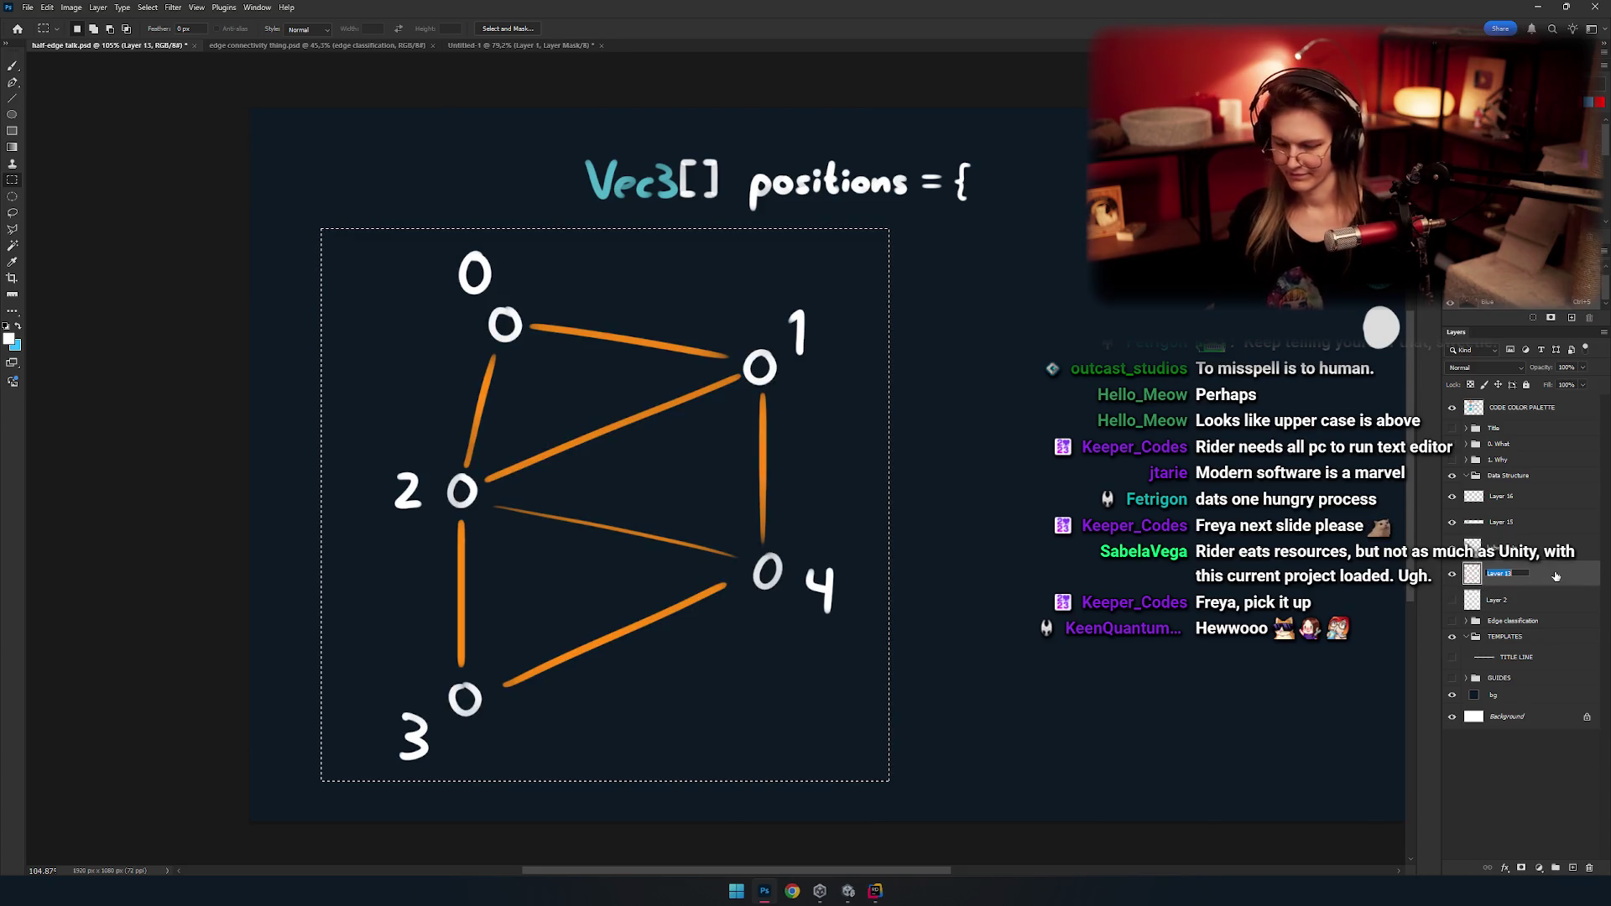
pyautogui.write('edges')
pyautogui.press('Return')
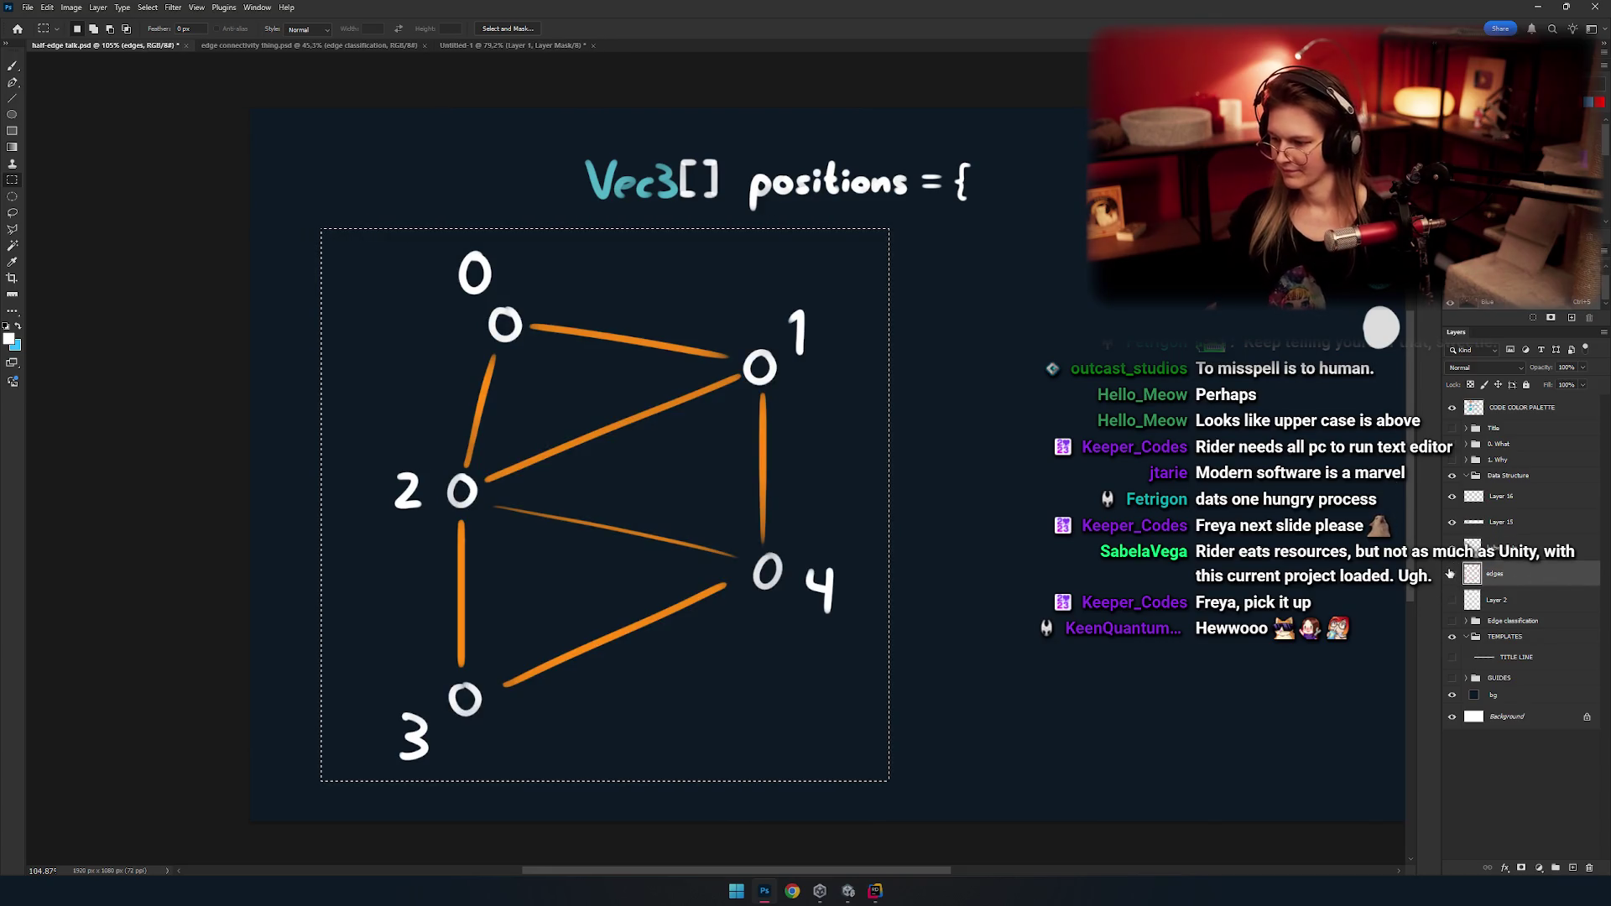
# Move the selected graph slightly left and up, then deselect.
pyautogui.press('v')
pyautogui.moveTo(698, 467)
pyautogui.mouseDown()
pyautogui.moveTo(629, 457)
pyautogui.moveTo(719, 390)
pyautogui.mouseUp()
pyautogui.hotkey('ctrl', 'd')
# Zoom in on the Vec3[] positions heading and make Layer 15 active for brushing.
pyautogui.press('m')
pyautogui.click(720, 390)
pyautogui.press('b')
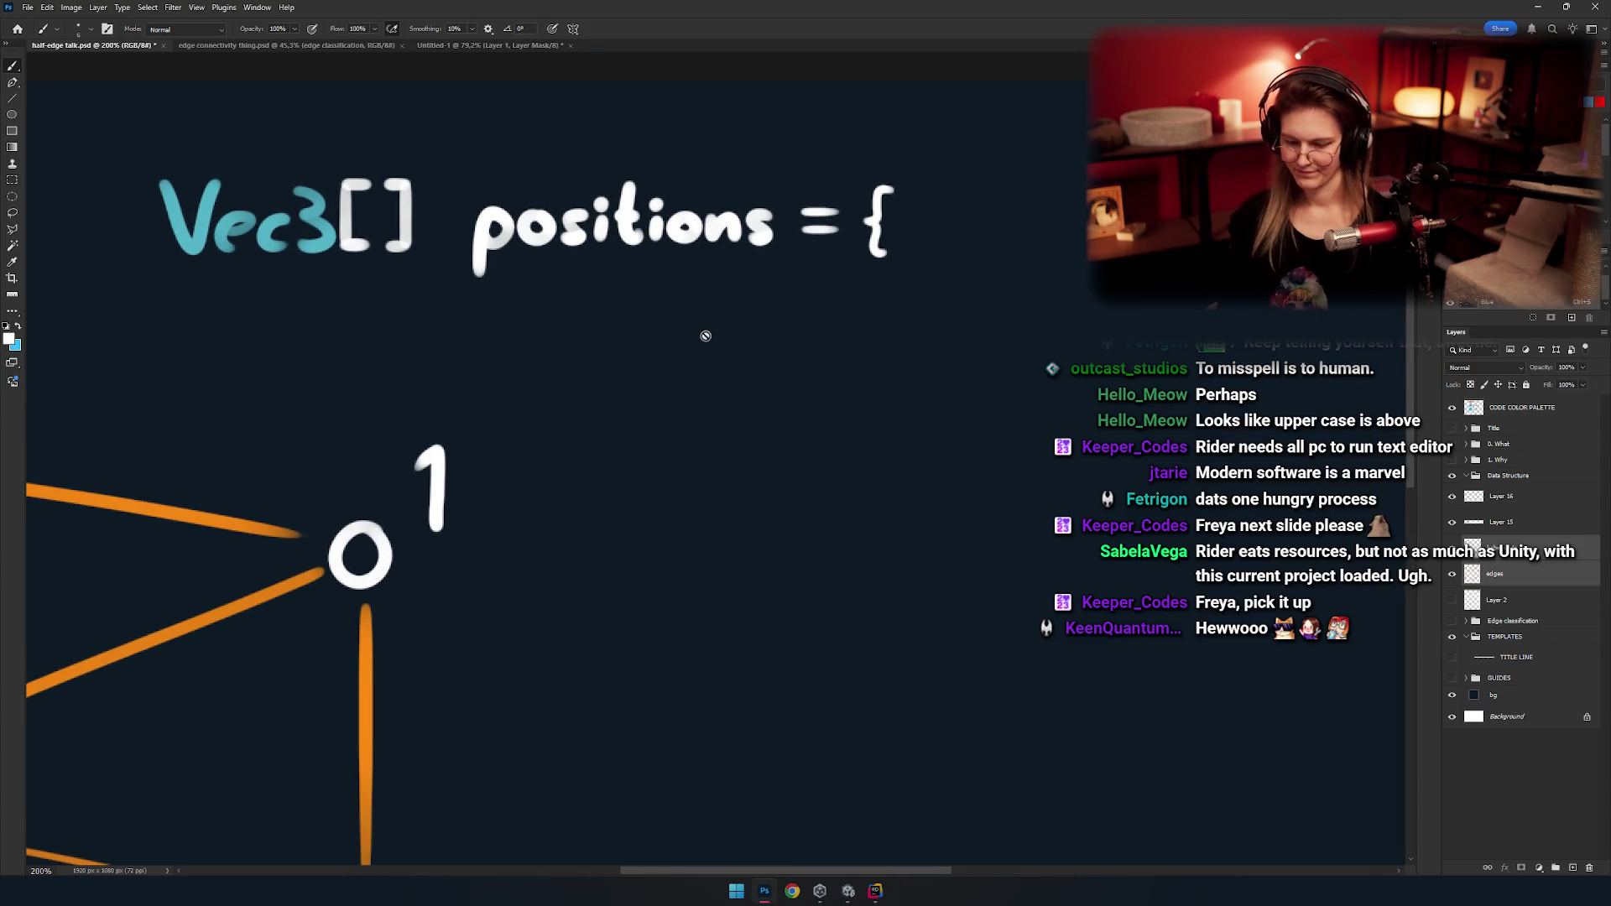
pyautogui.click(1577, 522)
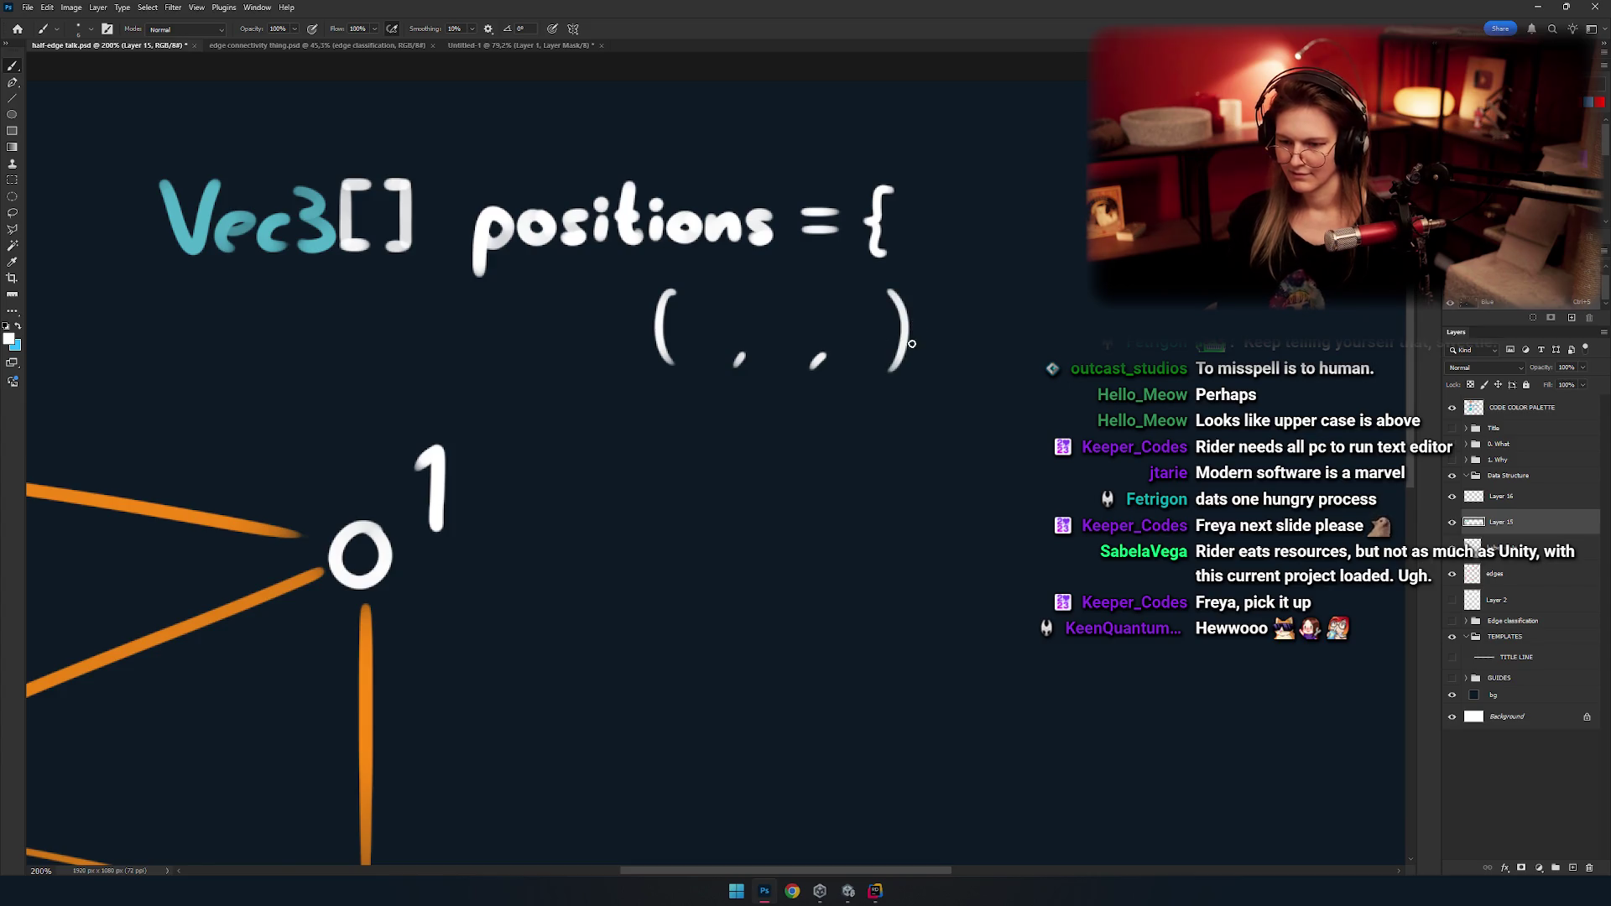
# Try lettering characters inside the parentheses, then undo the two painted strokes.
pyautogui.scroll(-5, 912, 343)
pyautogui.scroll(6, 865, 384)
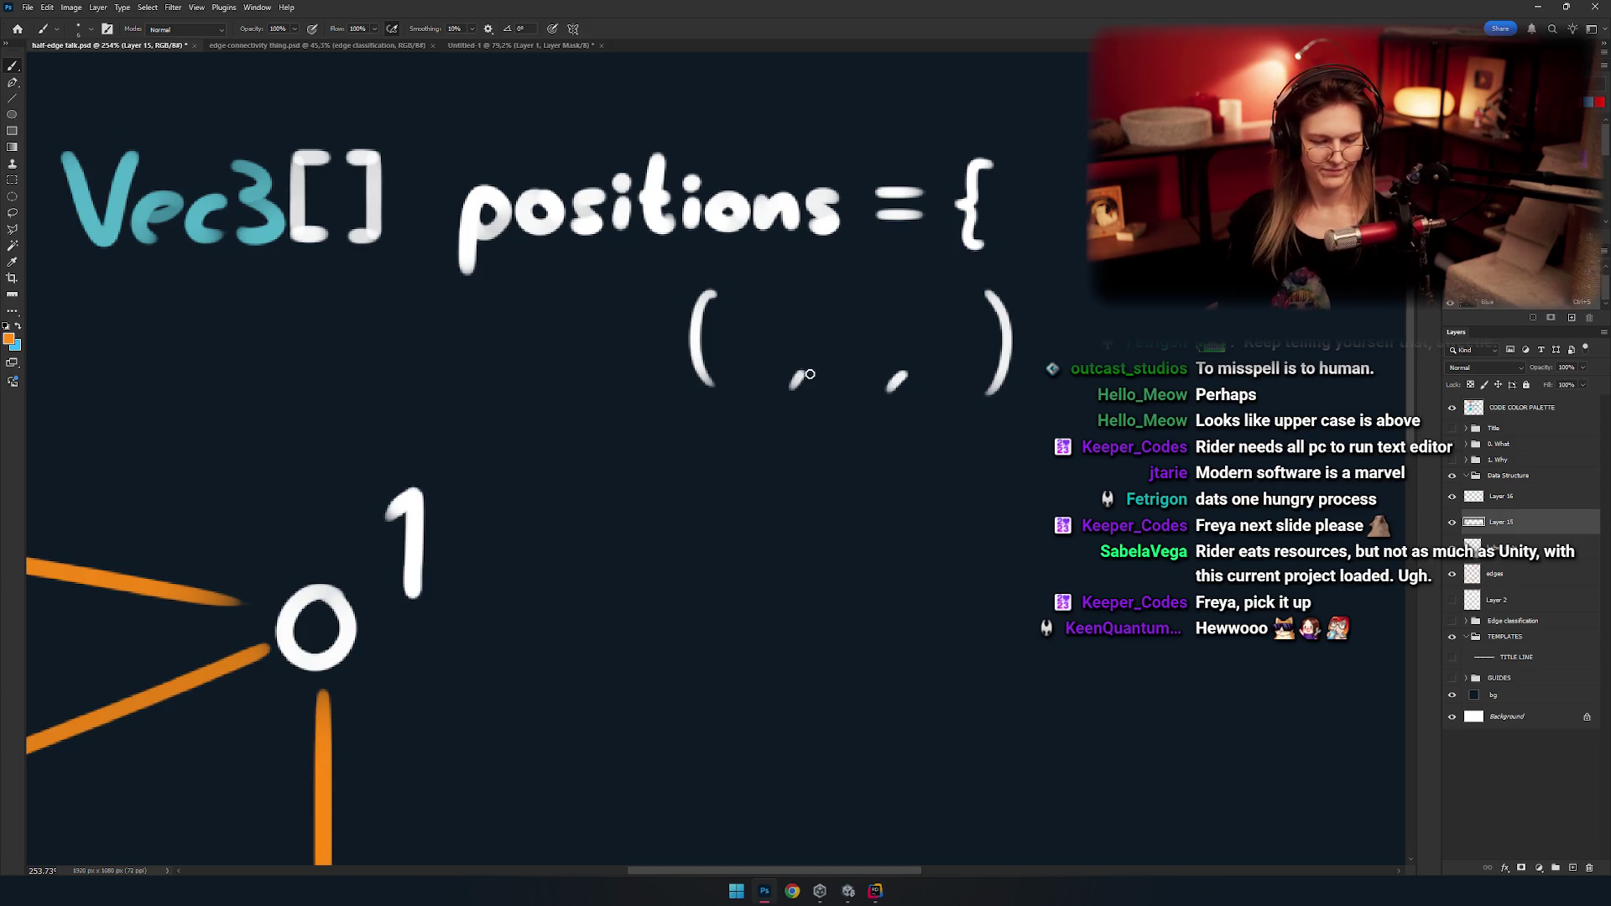
pyautogui.scroll(-2, 463, 490)
pyautogui.scroll(-3, 464, 490)
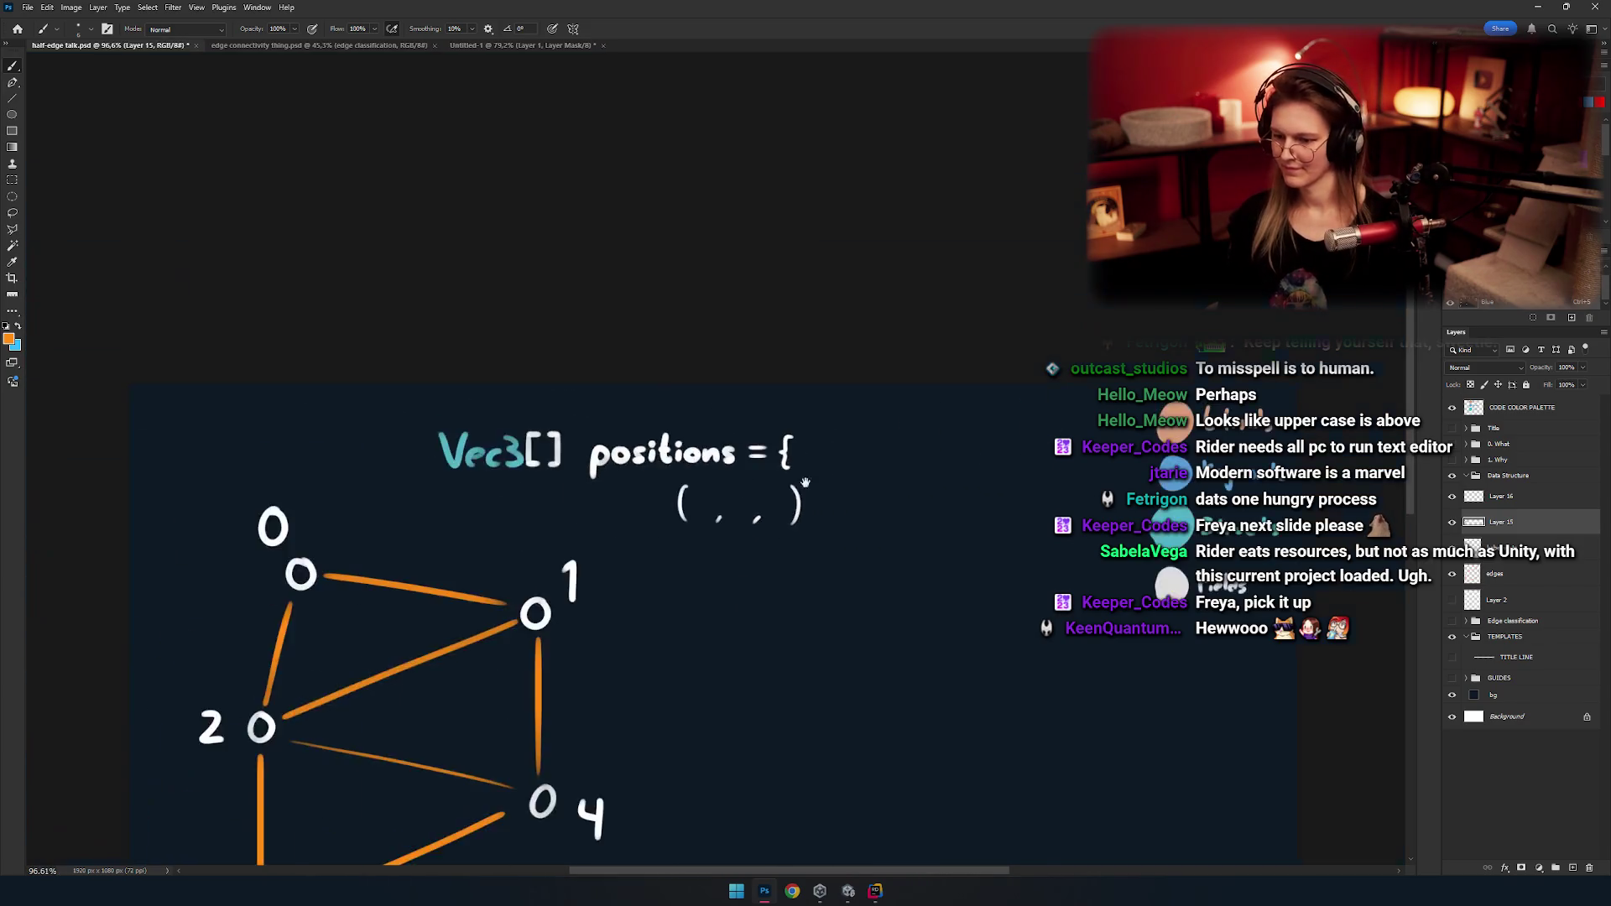
pyautogui.scroll(9, 550, 460)
pyautogui.scroll(-4, 508, 457)
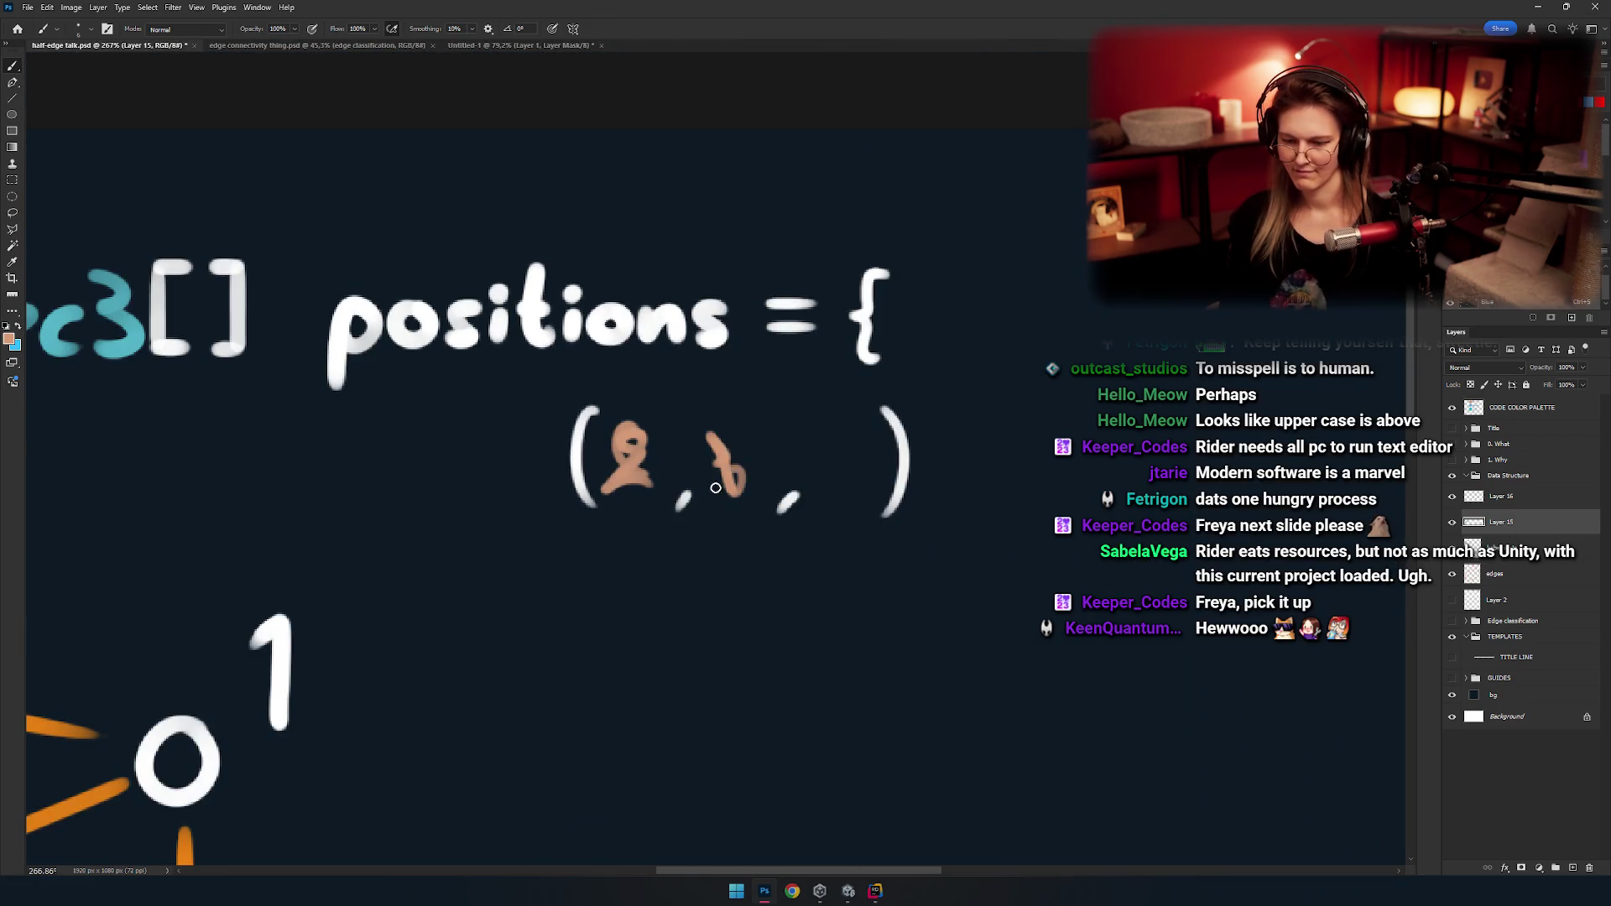
pyautogui.moveTo(845, 447); pyautogui.dragTo(852, 458)
pyautogui.scroll(-2, 852, 460)
pyautogui.scroll(4, 871, 461)
pyautogui.scroll(-2, 779, 496)
pyautogui.hotkey('ctrl', 'z')
pyautogui.hotkey('ctrl', 'z')
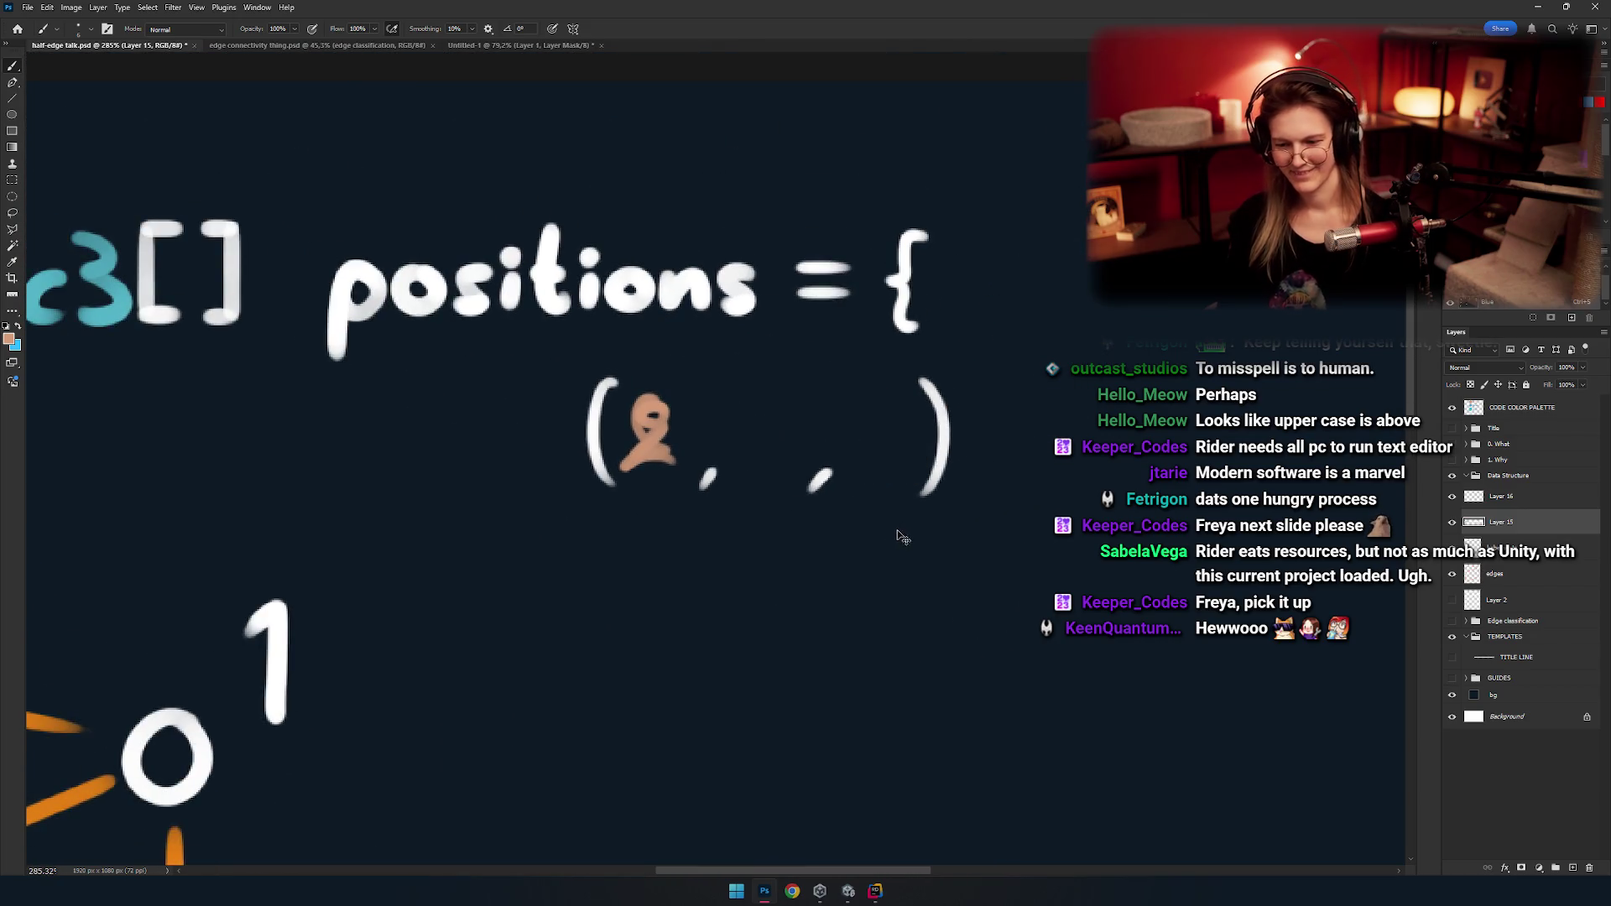
pyautogui.hotkey('ctrl', 'z')
# Paint the orange values 0.1, 0.3 and 1.5 inside the first parentheses.
pyautogui.moveTo(672, 389); pyautogui.dragTo(721, 372)
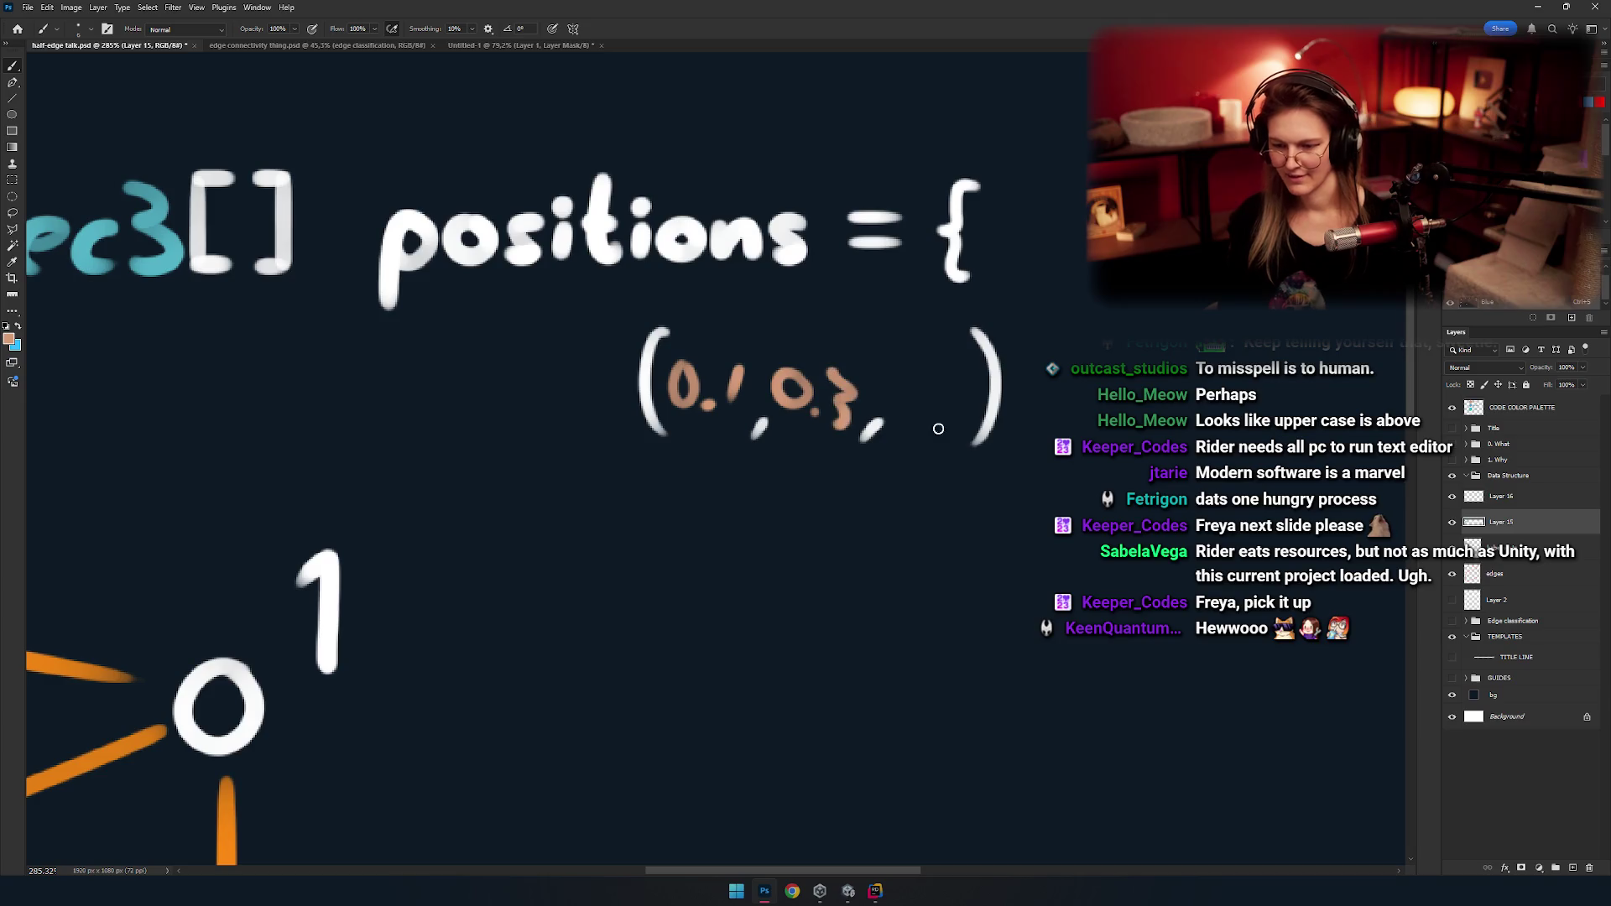
pyautogui.moveTo(848, 375); pyautogui.dragTo(835, 420)
pyautogui.moveTo(904, 389); pyautogui.dragTo(806, 377)
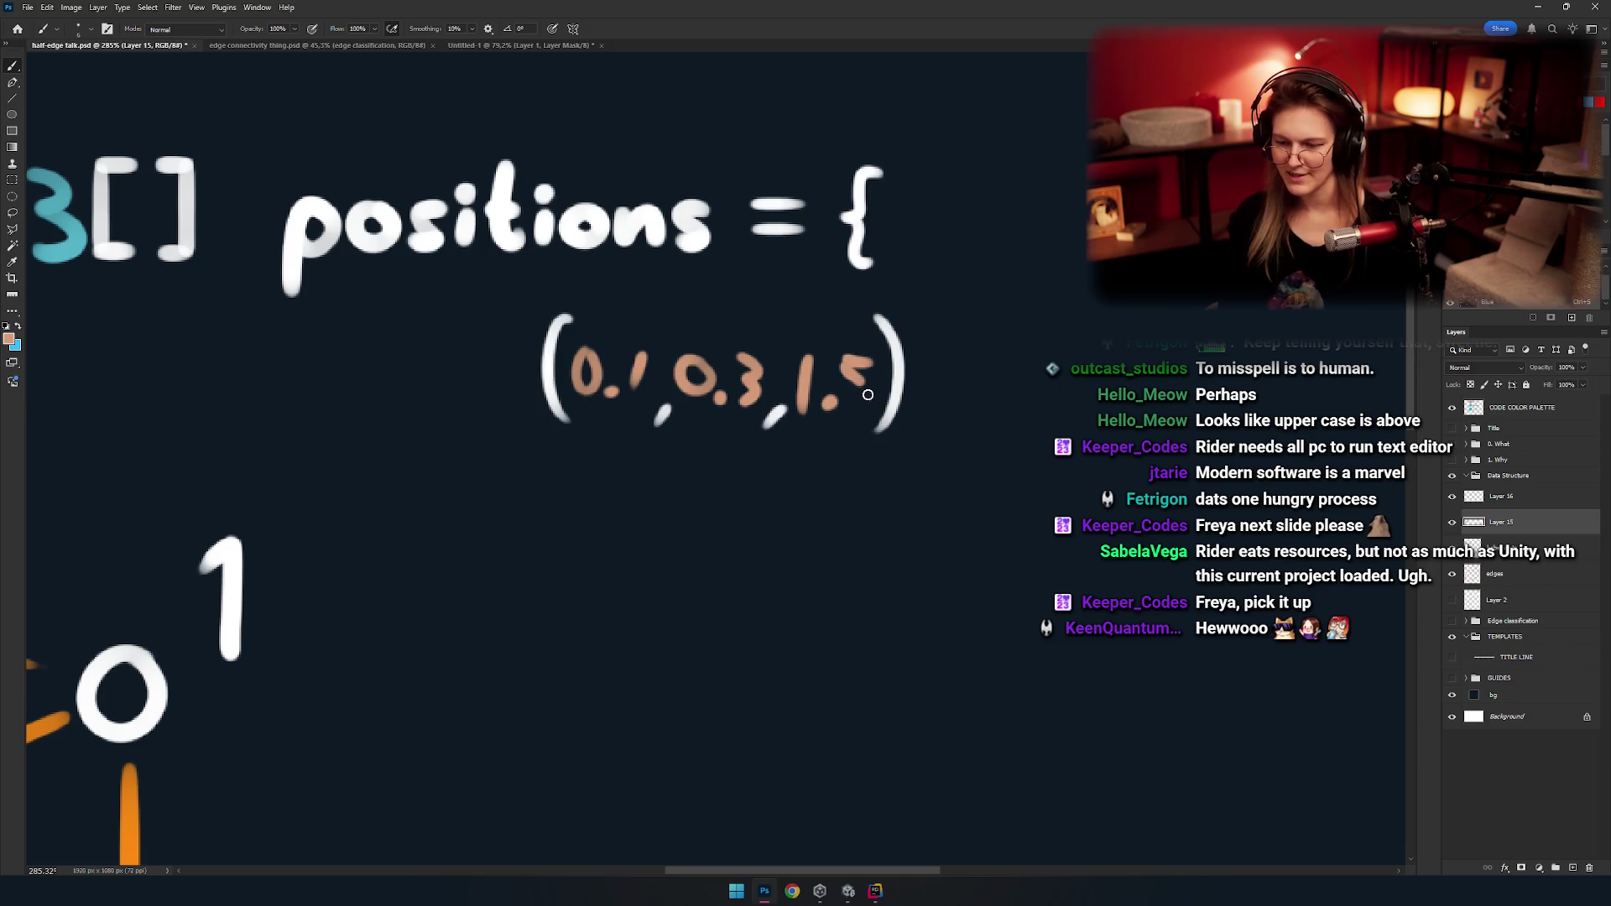
pyautogui.scroll(-5, 839, 411)
pyautogui.scroll(3, 805, 423)
pyautogui.scroll(3, 790, 432)
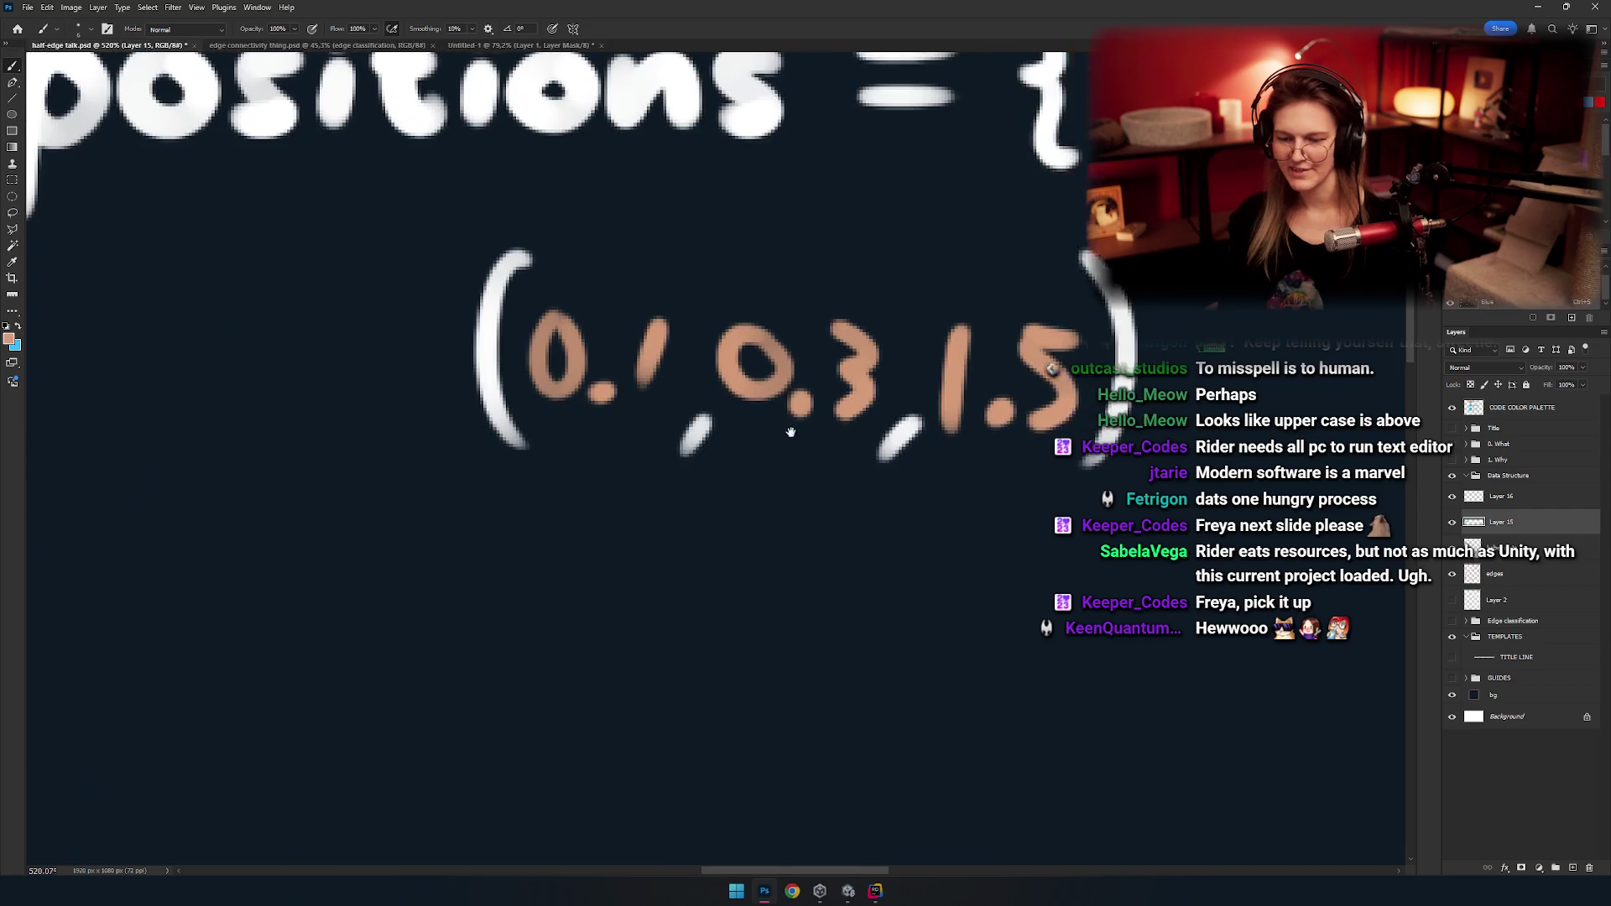
pyautogui.scroll(-2, 790, 432)
pyautogui.scroll(-1, 856, 421)
pyautogui.scroll(-3, 720, 432)
pyautogui.scroll(-1, 749, 388)
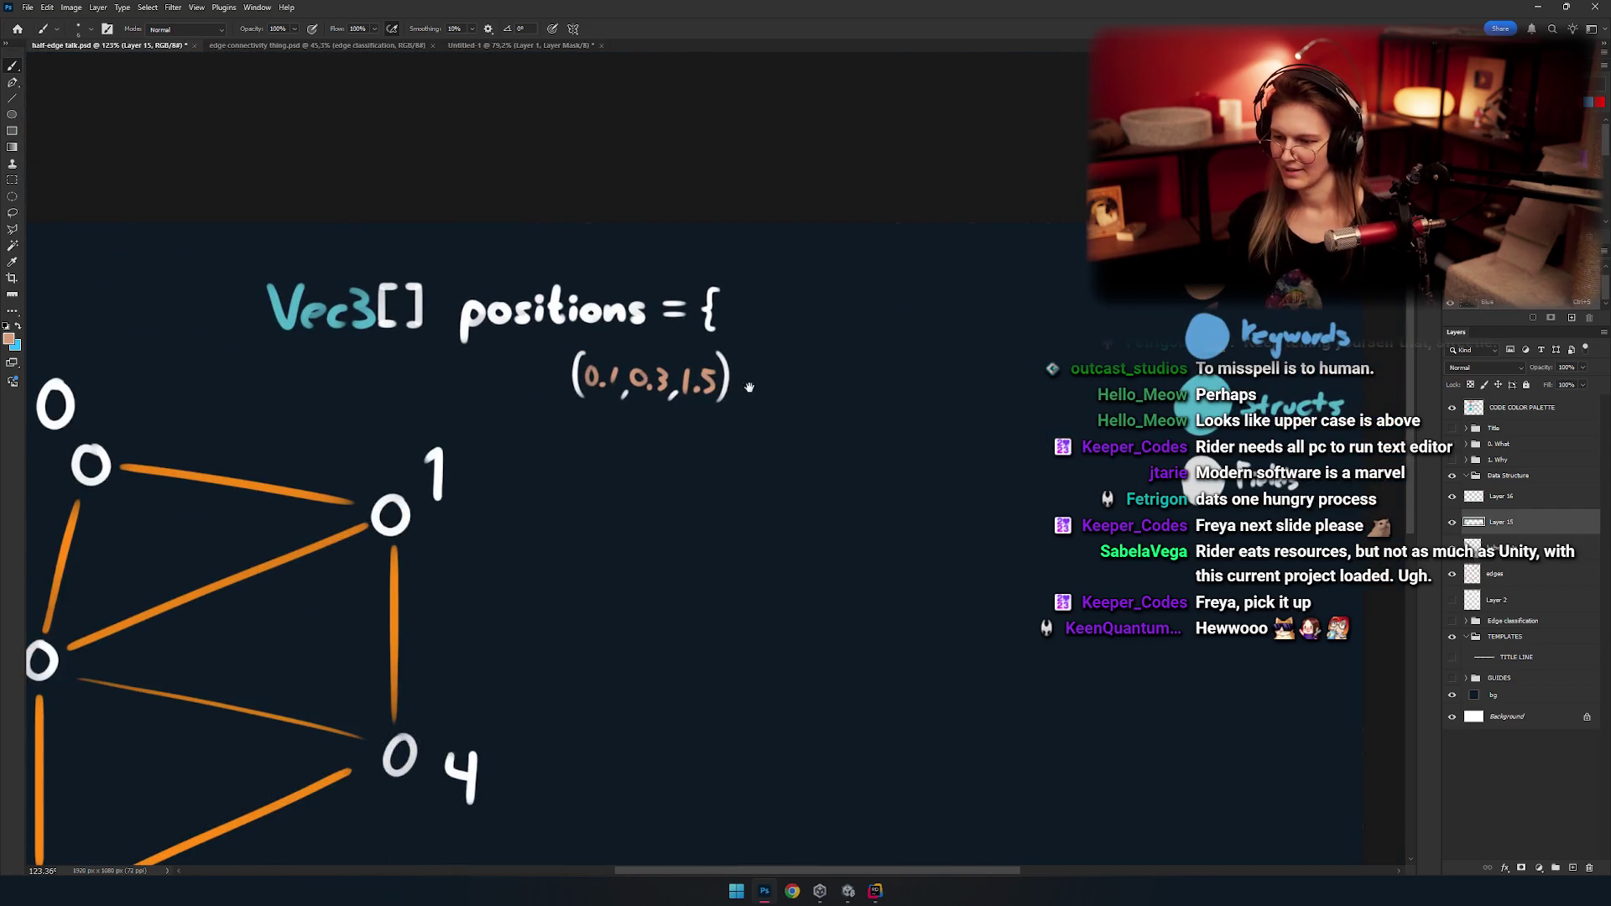
# Pan to the code line and redo the 1 in 0.1, erasing and repainting it.
pyautogui.hotkey('alt', 'Tab')
pyautogui.press('Escape')
pyautogui.moveTo(866, 441); pyautogui.dragTo(925, 468)
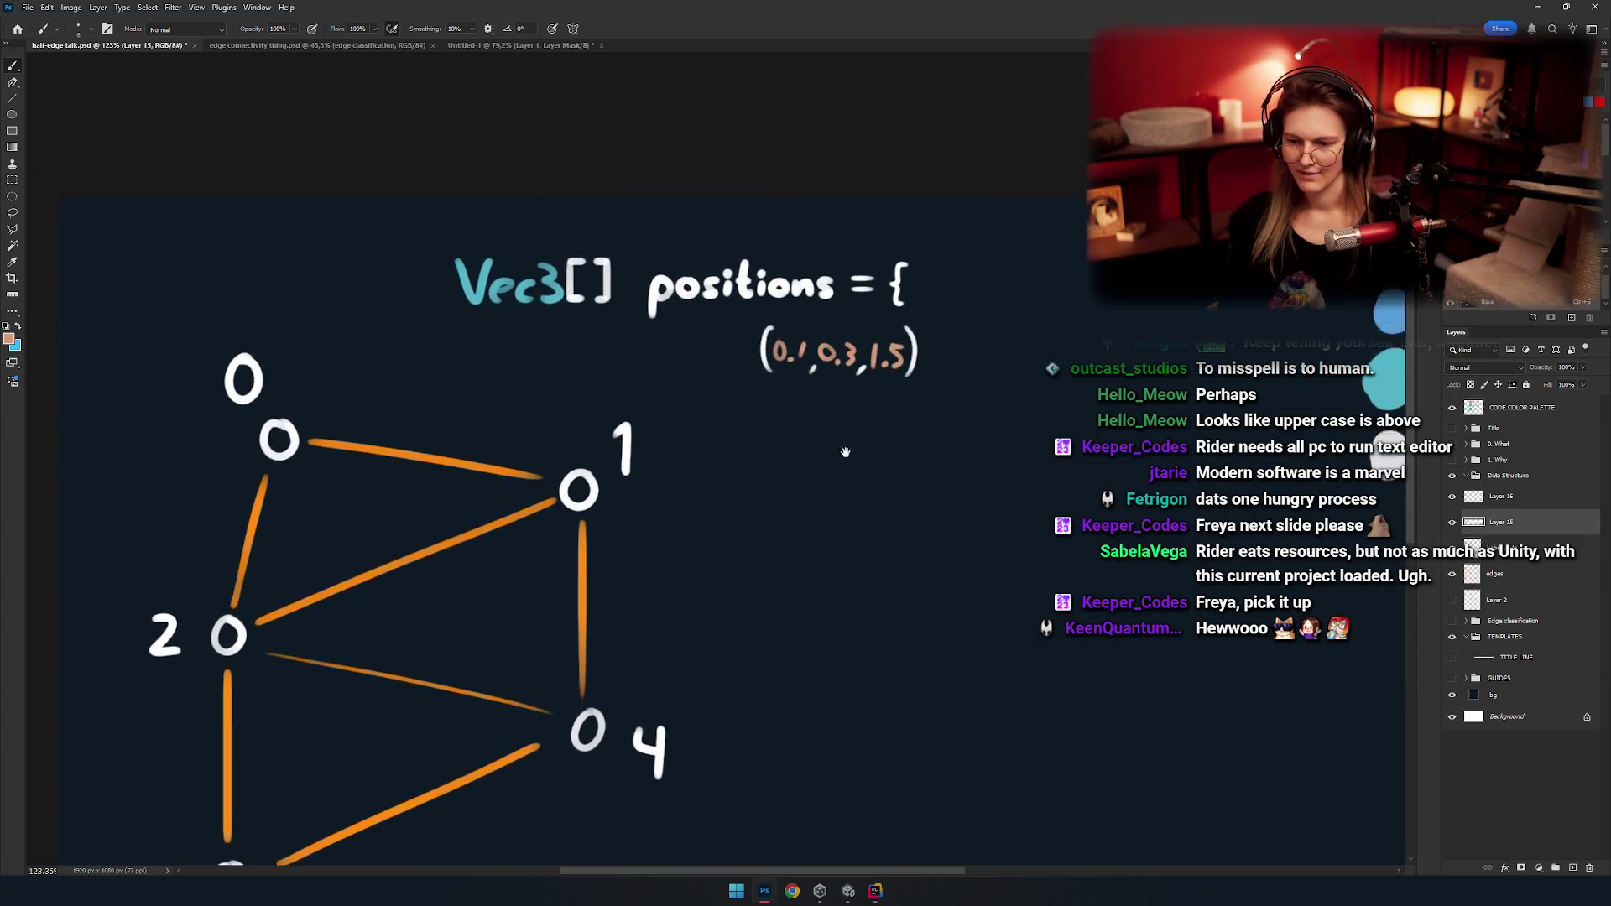
pyautogui.scroll(5, 805, 394)
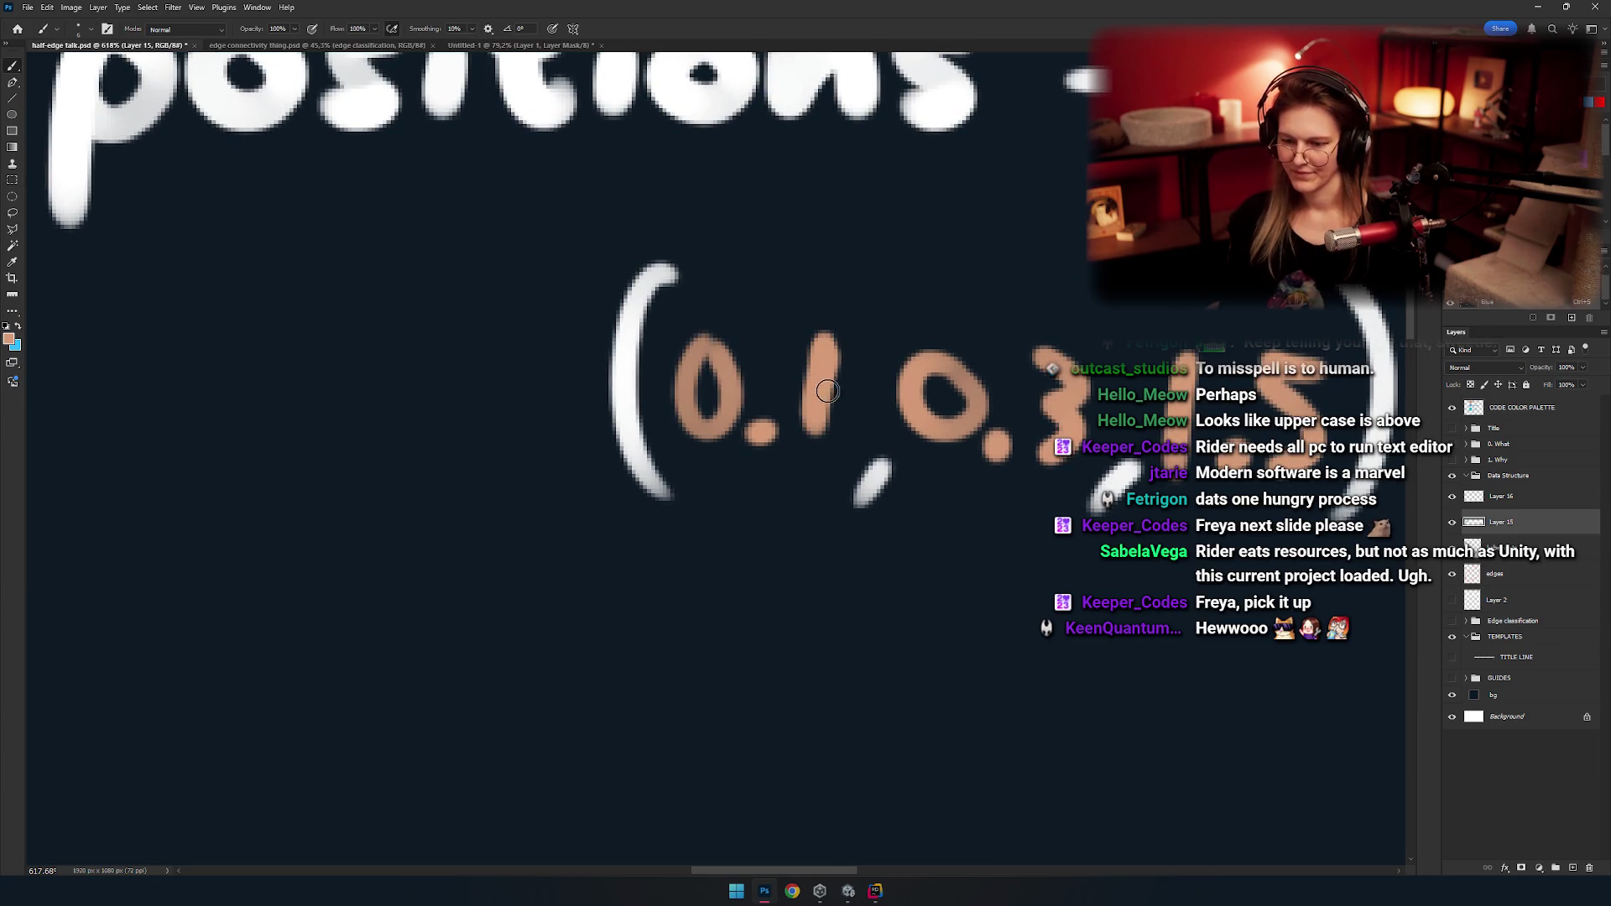
pyautogui.moveTo(820, 362); pyautogui.dragTo(811, 429)
pyautogui.press('e')
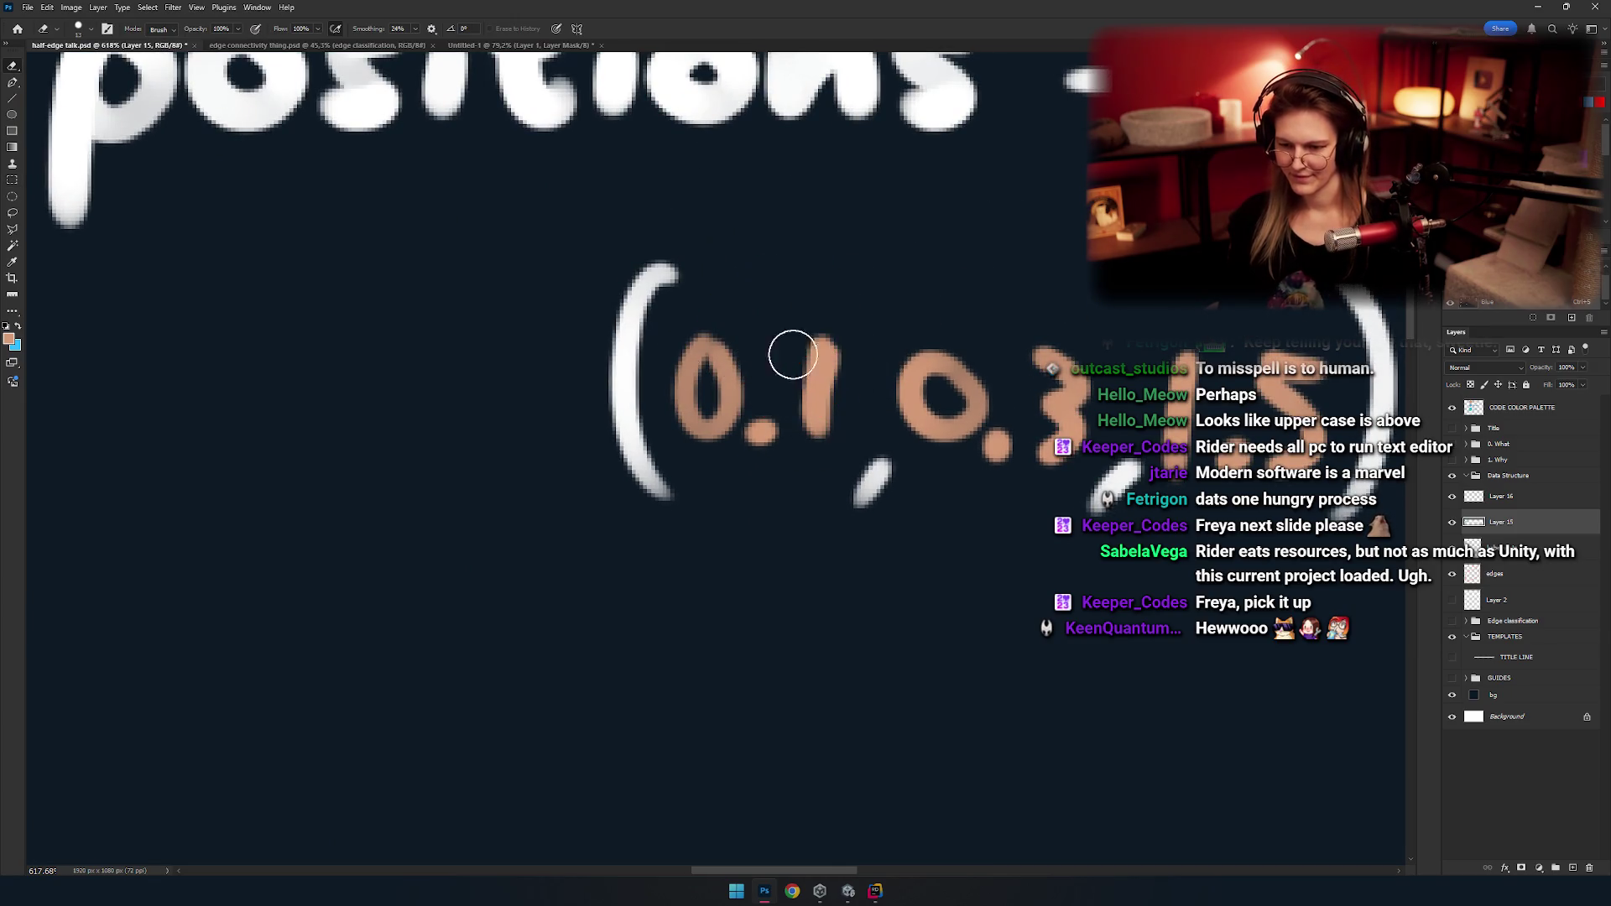
pyautogui.press('b')
pyautogui.moveTo(825, 344)
pyautogui.mouseDown()
pyautogui.moveTo(814, 444)
pyautogui.moveTo(842, 372)
pyautogui.moveTo(945, 420)
pyautogui.moveTo(895, 370)
pyautogui.mouseUp()
pyautogui.scroll(-5, 814, 467)
# Select the bg layer, return to the Brush, and pan to show graph and code.
pyautogui.press('v')
pyautogui.click(899, 413)
pyautogui.press('b')
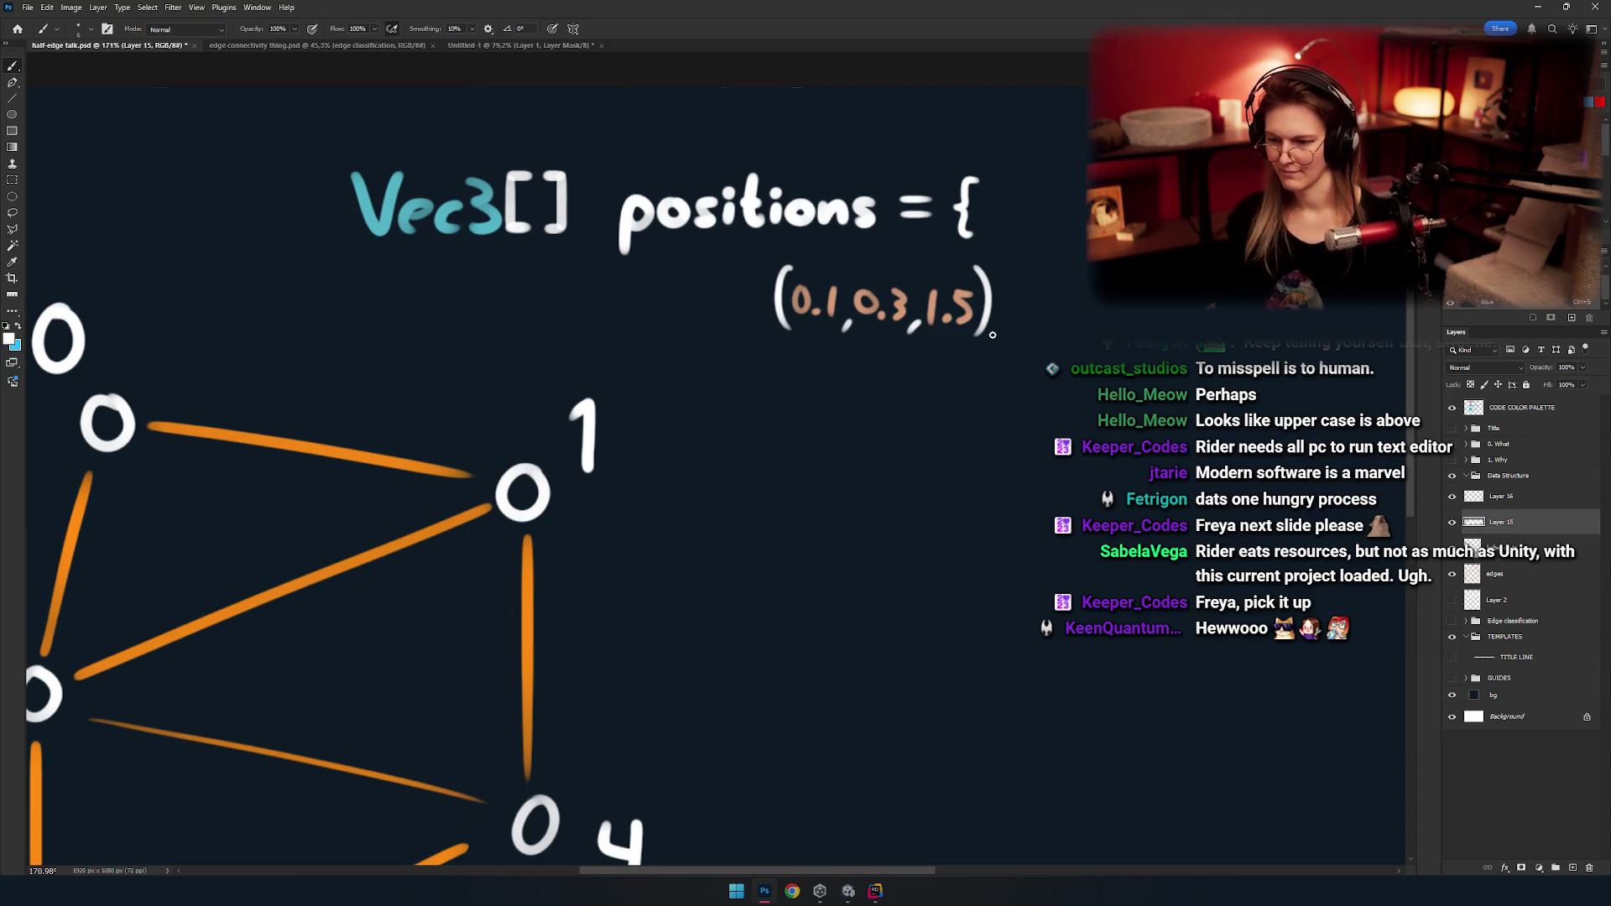
pyautogui.scroll(-5, 874, 374)
pyautogui.scroll(4, 855, 391)
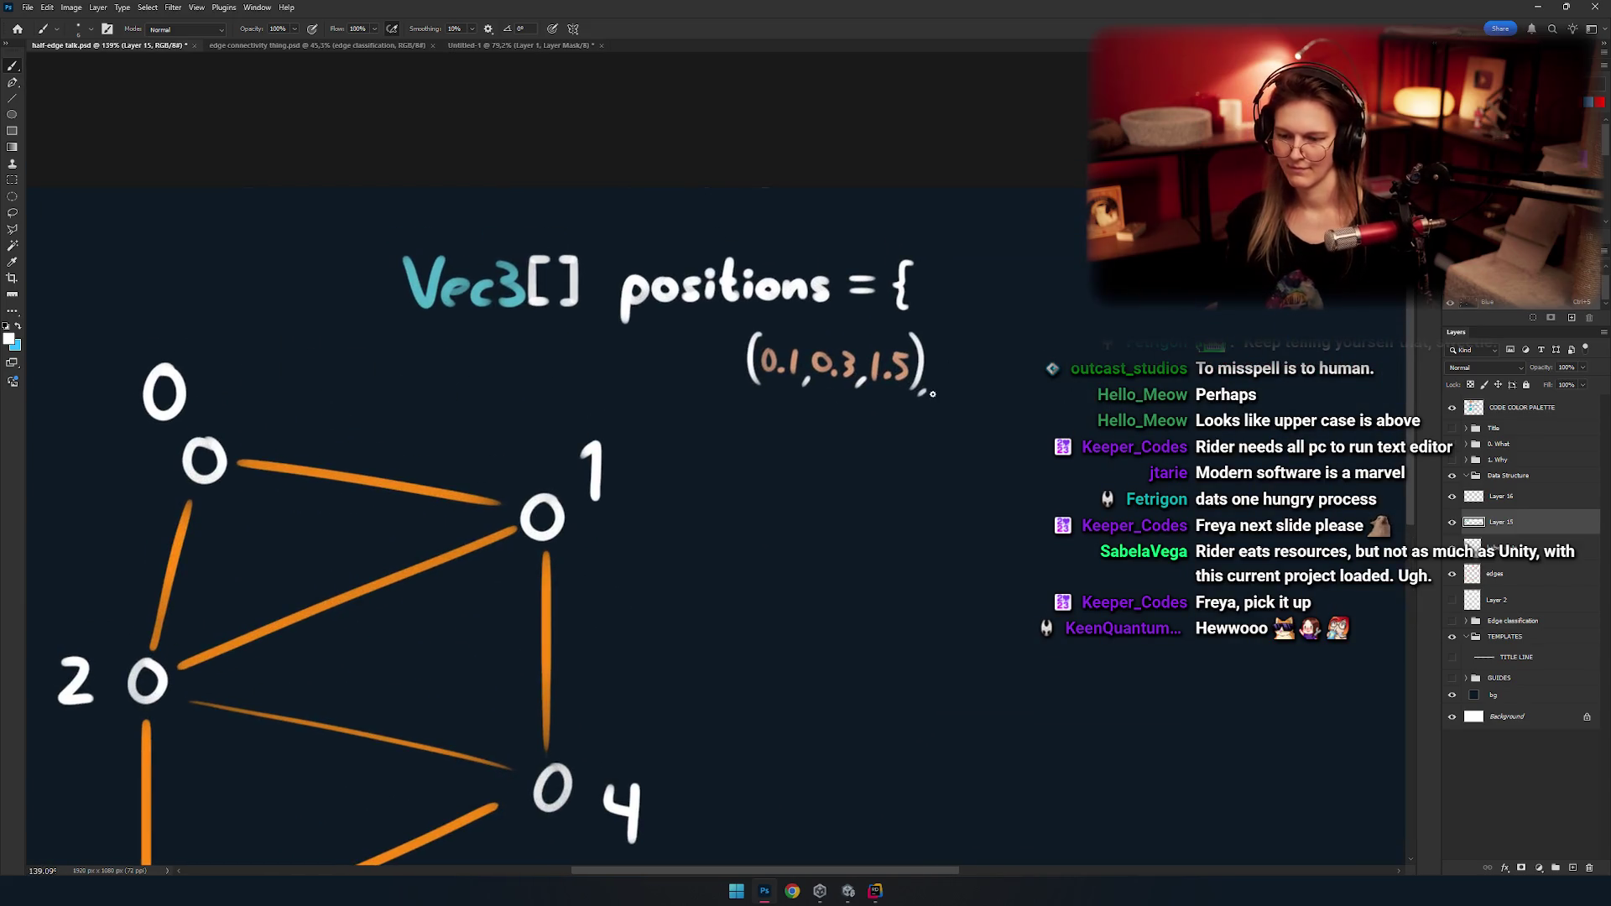
pyautogui.moveTo(781, 454); pyautogui.dragTo(955, 485)
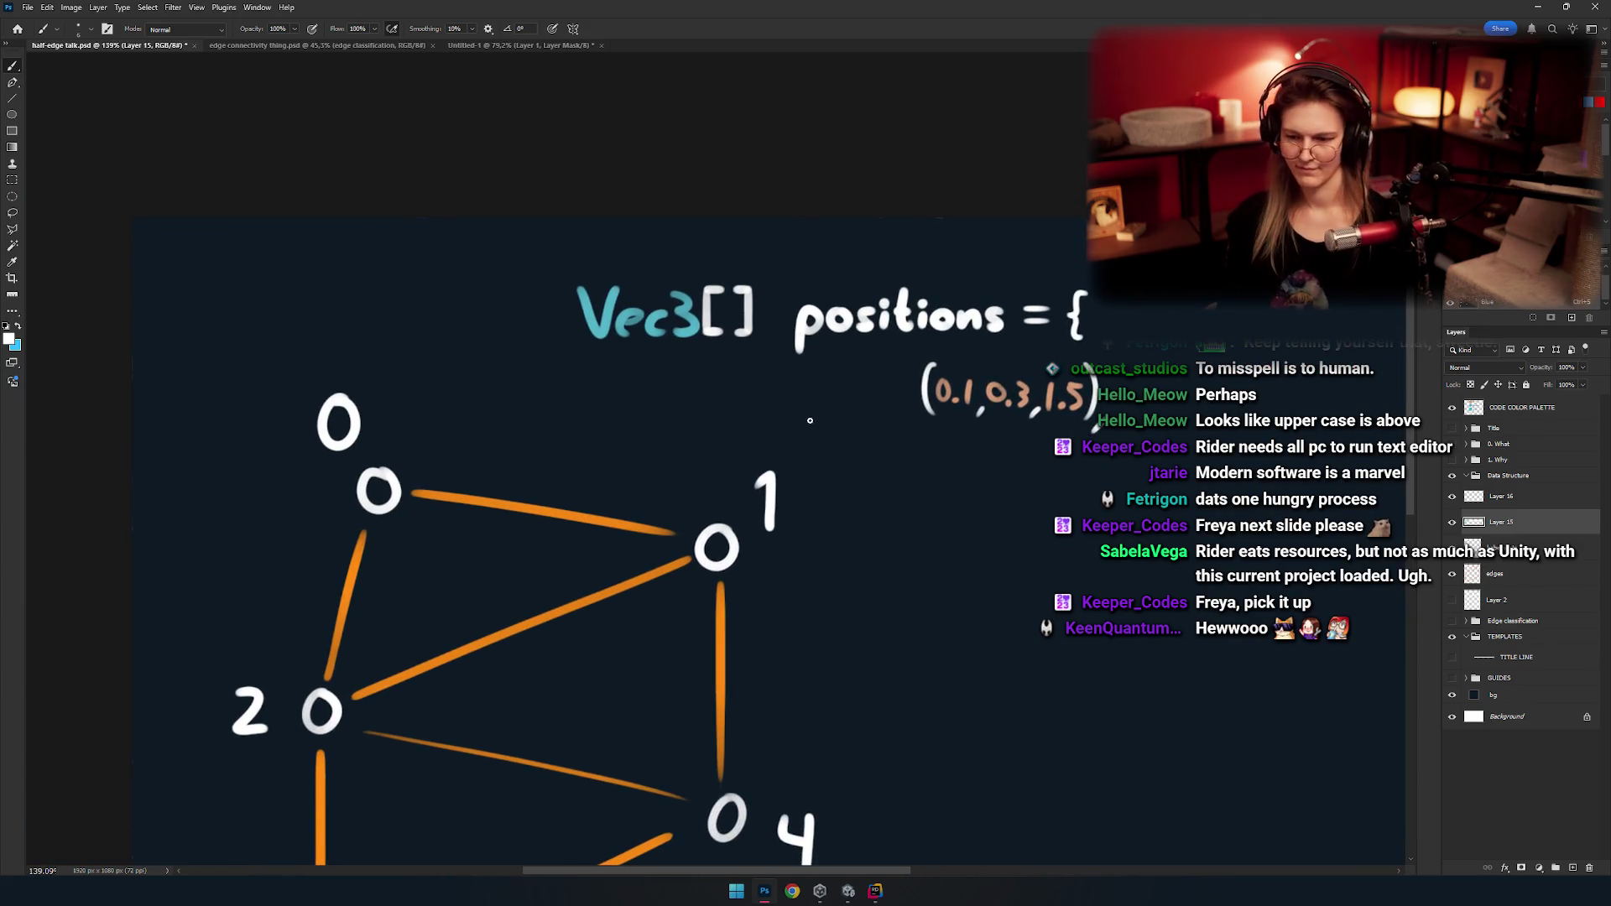
pyautogui.moveTo(809, 420); pyautogui.dragTo(408, 416)
pyautogui.scroll(-2, 691, 407)
pyautogui.scroll(2, 792, 374)
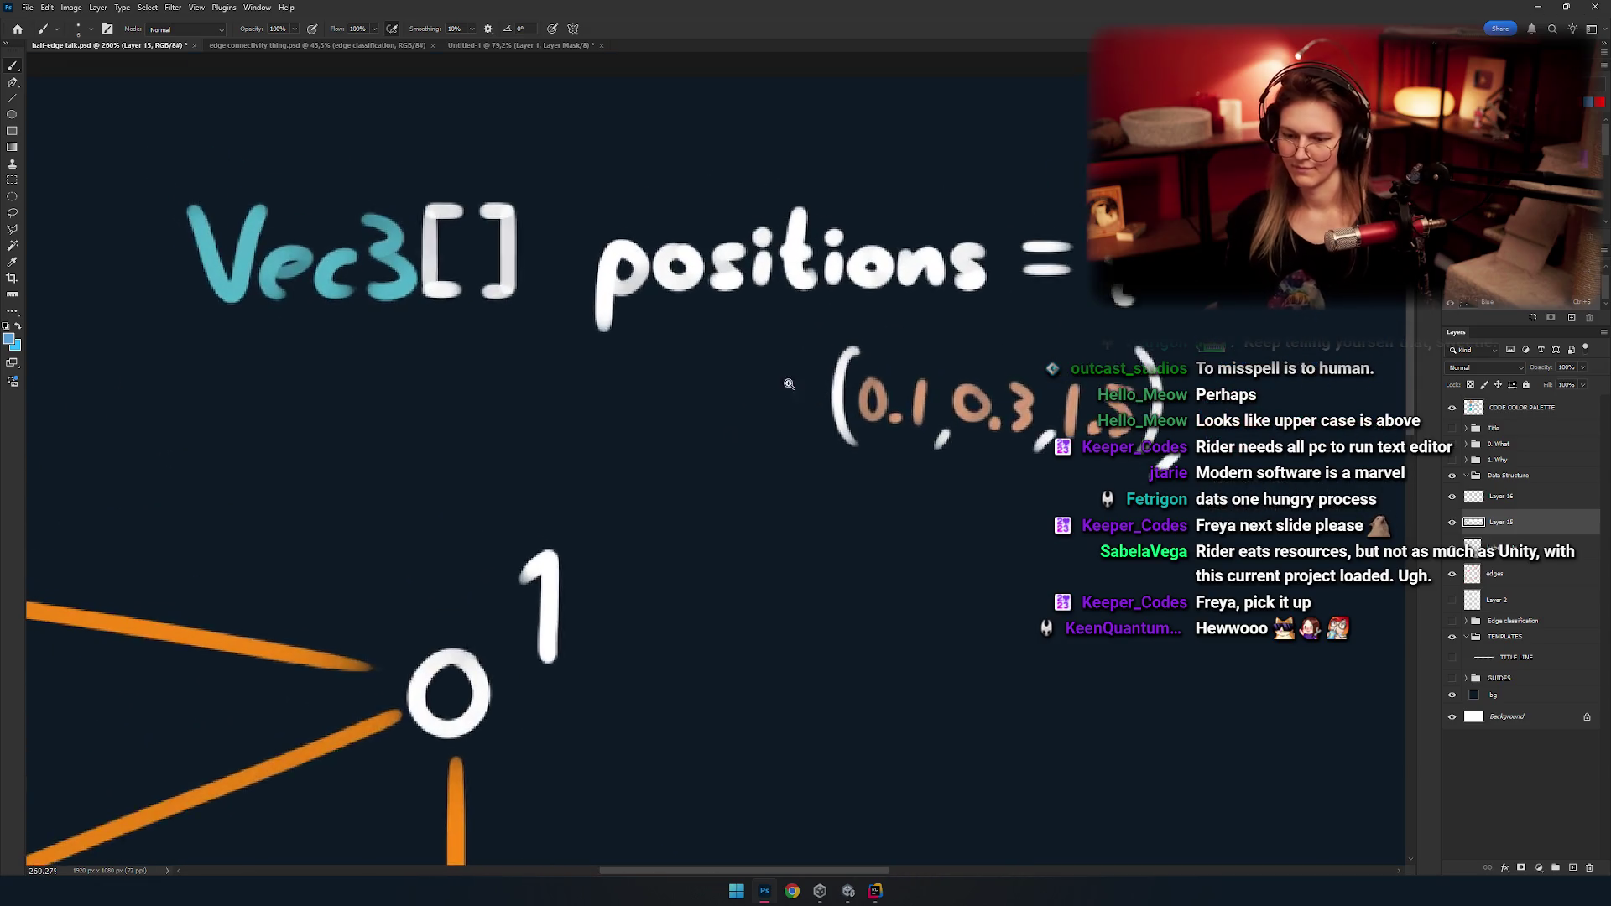
# Paint blue letters before the parenthesis, undoing the misdrawn blobs.
pyautogui.scroll(4, 770, 417)
pyautogui.moveTo(731, 408); pyautogui.dragTo(835, 433)
pyautogui.hotkey('ctrl', 'z')
pyautogui.hotkey('ctrl', 'z')
pyautogui.moveTo(749, 398); pyautogui.dragTo(864, 398)
pyautogui.moveTo(730, 428)
pyautogui.mouseDown()
pyautogui.moveTo(873, 416)
pyautogui.moveTo(800, 432)
pyautogui.moveTo(858, 459)
pyautogui.mouseUp()
pyautogui.hotkey('ctrl', 'z')
pyautogui.moveTo(689, 388)
pyautogui.mouseDown()
pyautogui.moveTo(762, 424)
pyautogui.moveTo(723, 405)
pyautogui.moveTo(749, 463)
pyautogui.mouseUp()
pyautogui.hotkey('ctrl', 'z')
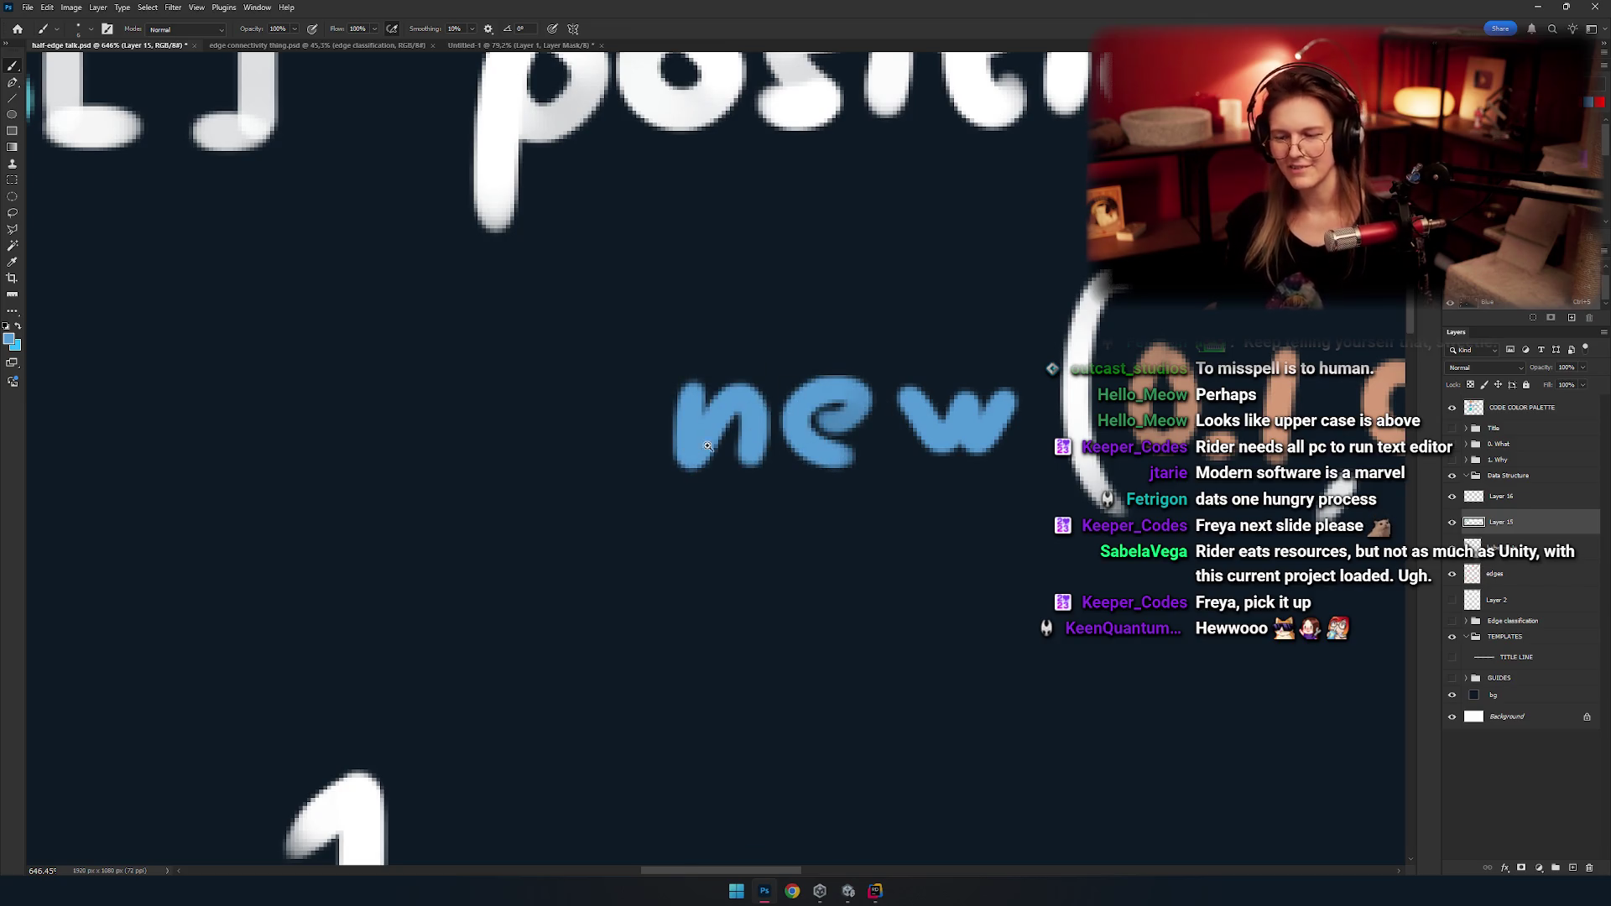
# Erase the blue word 'new' and pan the view back to Vec3[].
pyautogui.scroll(-3, 755, 420)
pyautogui.scroll(-2, 764, 427)
pyautogui.scroll(2, 768, 434)
pyautogui.scroll(1, 768, 434)
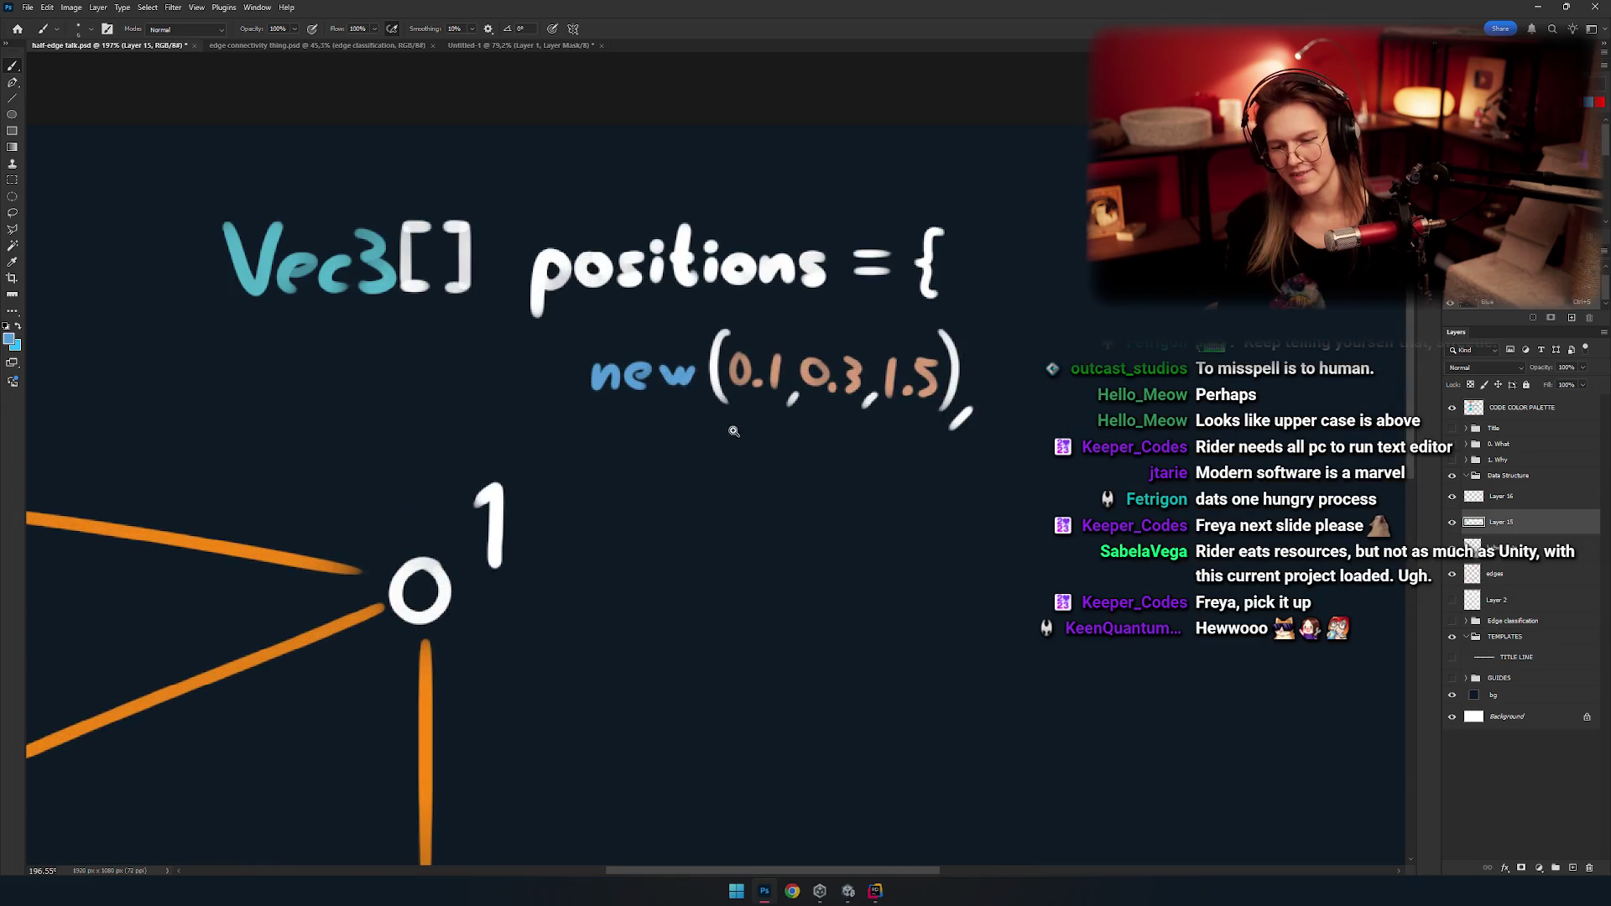
pyautogui.scroll(1, 703, 439)
pyautogui.scroll(3, 662, 378)
pyautogui.press('e')
pyautogui.moveTo(545, 334); pyautogui.dragTo(519, 358)
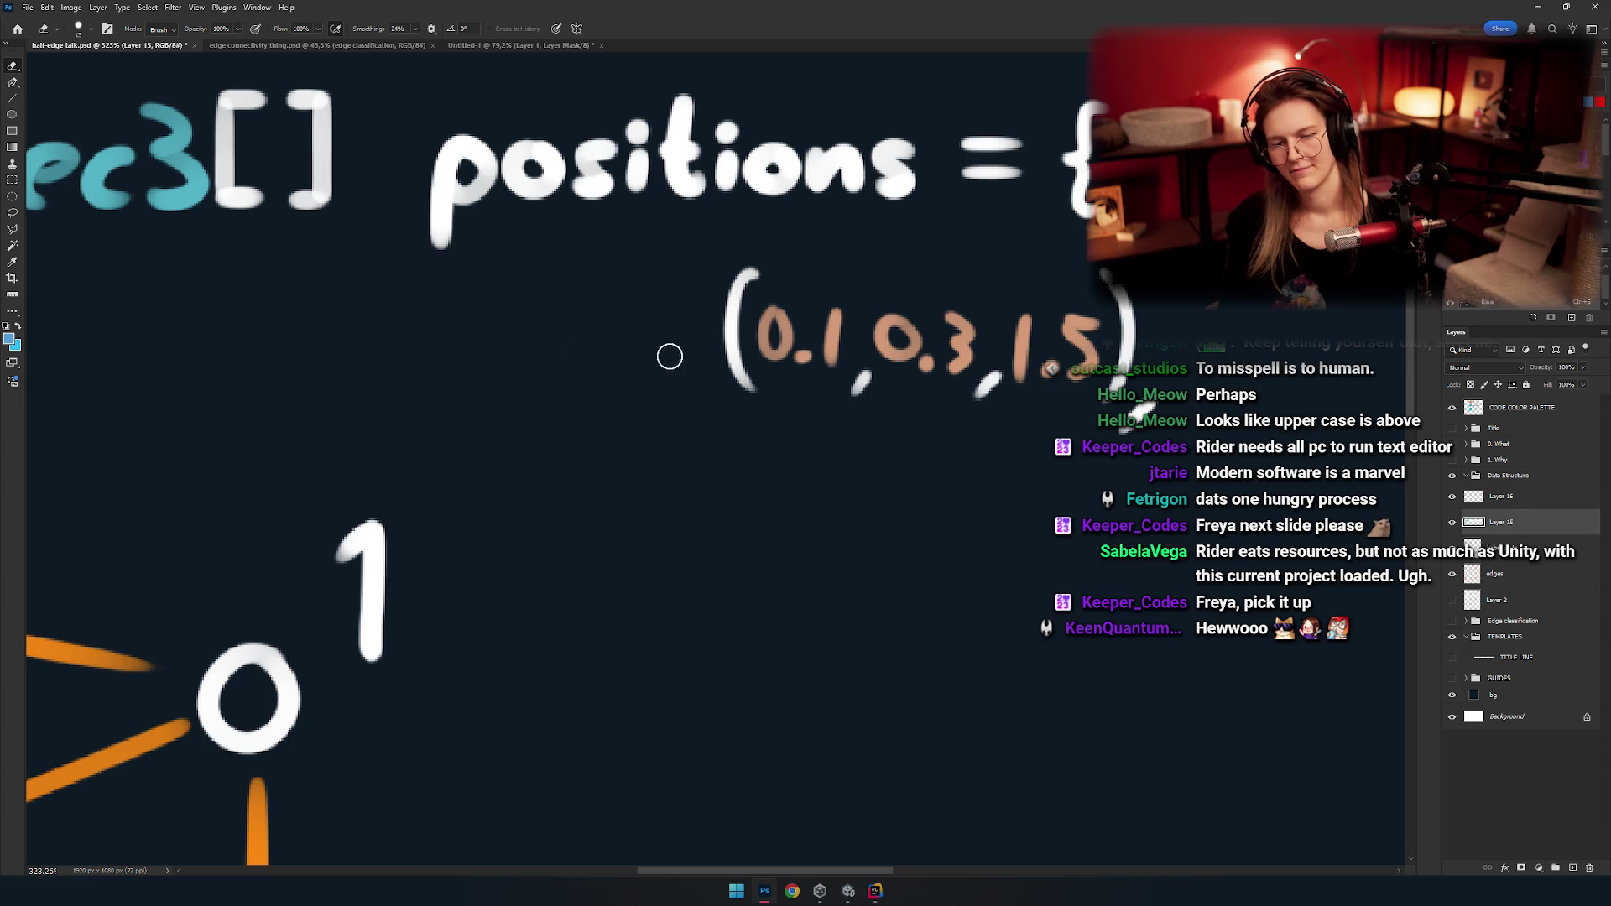
pyautogui.hscroll(-3, 542, 285)
pyautogui.moveTo(392, 159); pyautogui.dragTo(469, 180)
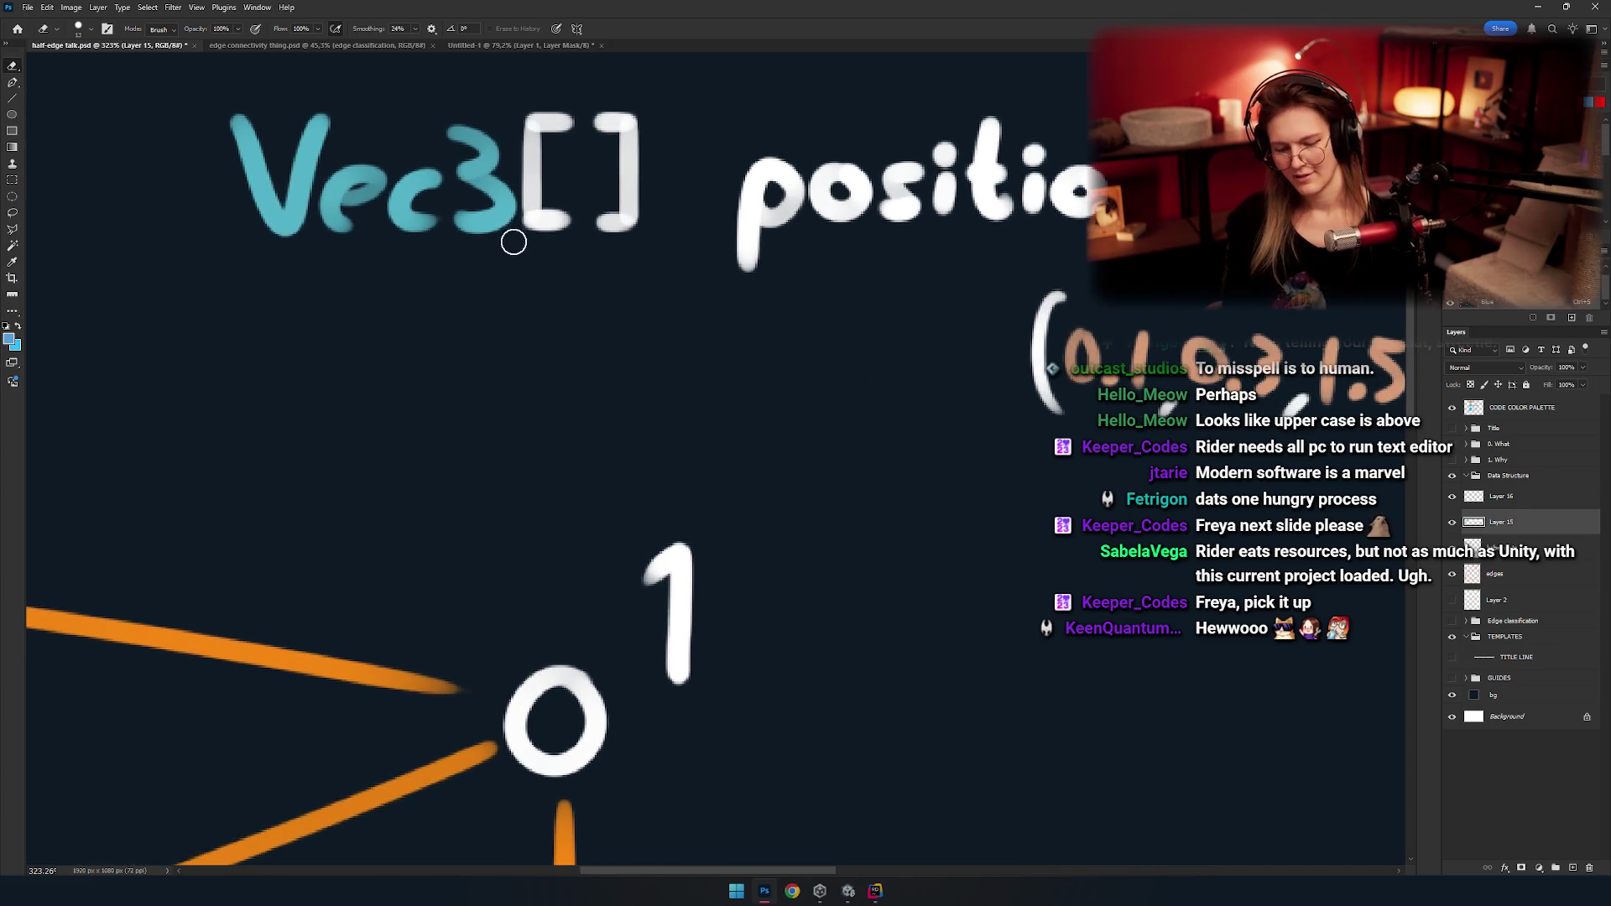
pyautogui.press('b')
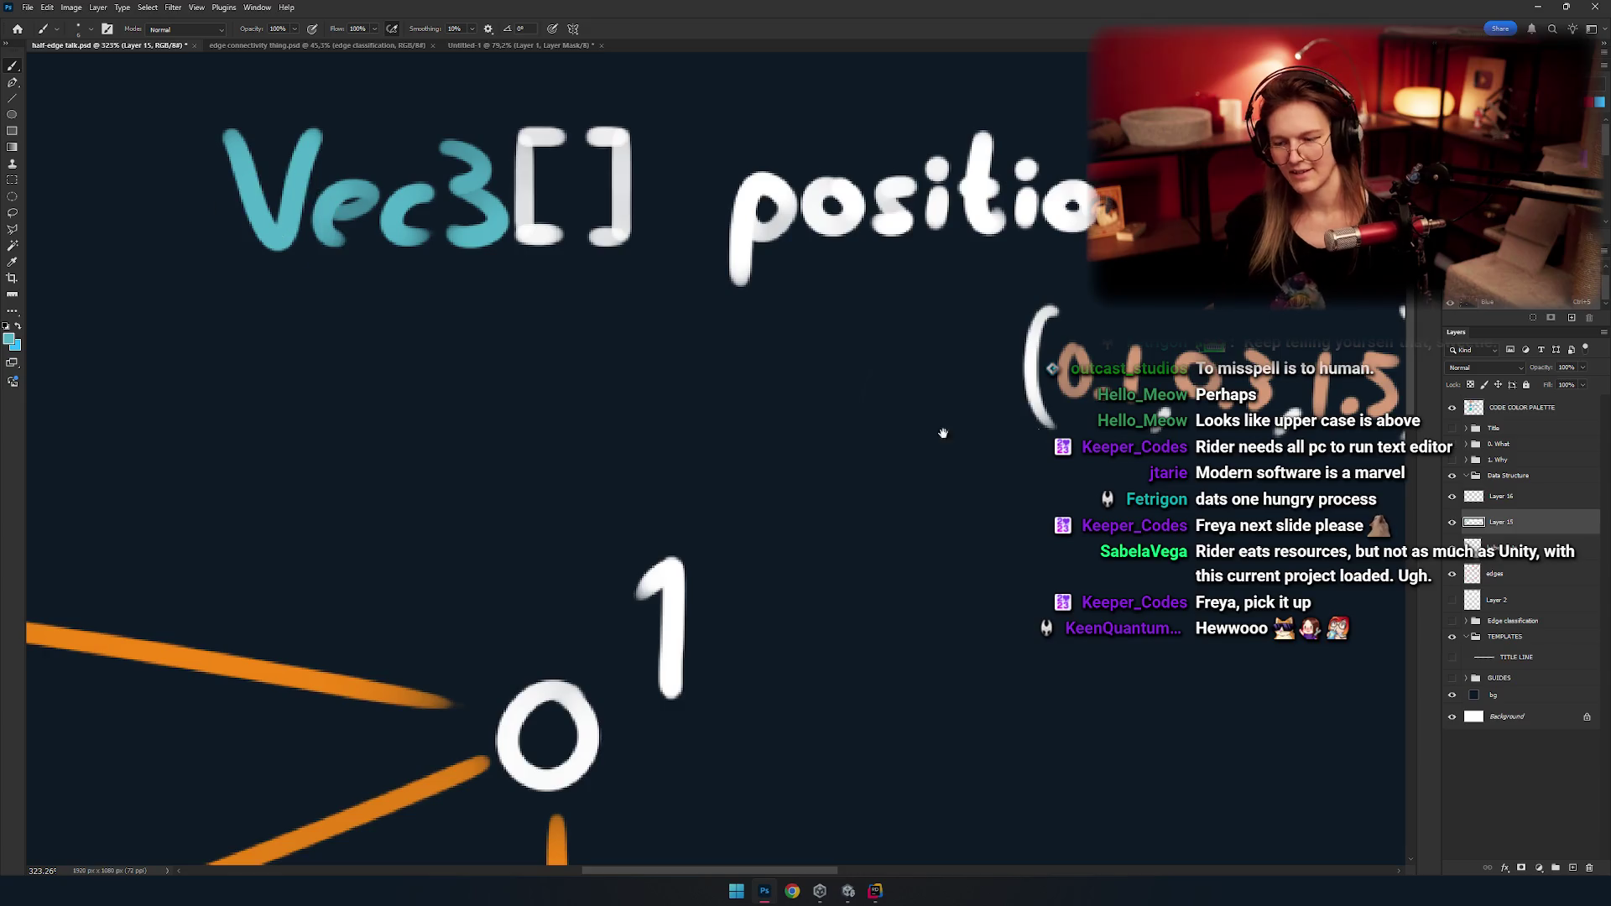
# Paint a cyan '3' and 't' before (0.1, redrawing the 3 once.
pyautogui.scroll(-5, 943, 433)
pyautogui.scroll(1, 598, 444)
pyautogui.scroll(2, 672, 437)
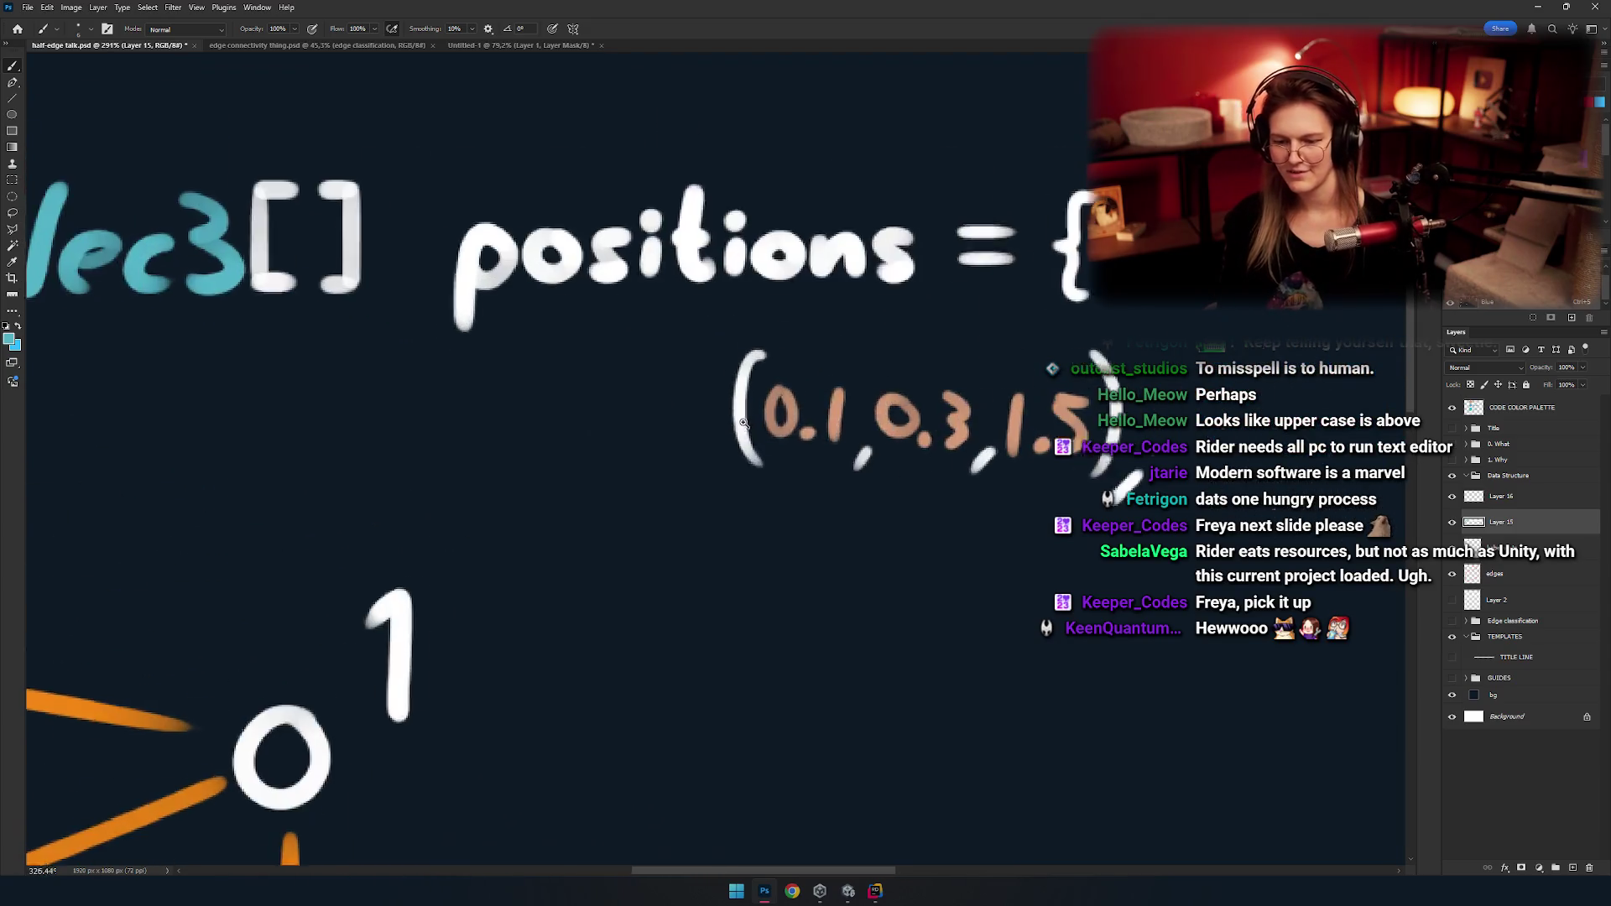
pyautogui.scroll(2, 775, 432)
pyautogui.moveTo(706, 348); pyautogui.dragTo(715, 480)
pyautogui.hotkey('ctrl', 'z')
pyautogui.moveTo(704, 348)
pyautogui.mouseDown()
pyautogui.moveTo(715, 479)
pyautogui.moveTo(761, 429)
pyautogui.mouseUp()
pyautogui.moveTo(693, 346); pyautogui.dragTo(688, 476)
pyautogui.moveTo(657, 411); pyautogui.dragTo(726, 409)
pyautogui.moveTo(626, 433)
pyautogui.mouseDown()
pyautogui.moveTo(731, 425)
pyautogui.moveTo(737, 470)
pyautogui.moveTo(847, 438)
pyautogui.moveTo(858, 474)
pyautogui.mouseUp()
# Letter cyan 'a', 'o' and 'l' before t3, undoing misdrawn attempts.
pyautogui.hotkey('ctrl', 'z')
pyautogui.hotkey('ctrl', 'z')
pyautogui.moveTo(845, 418); pyautogui.dragTo(856, 474)
pyautogui.moveTo(742, 416); pyautogui.dragTo(734, 417)
pyautogui.hotkey('ctrl', 'z')
pyautogui.hotkey('ctrl', 'z')
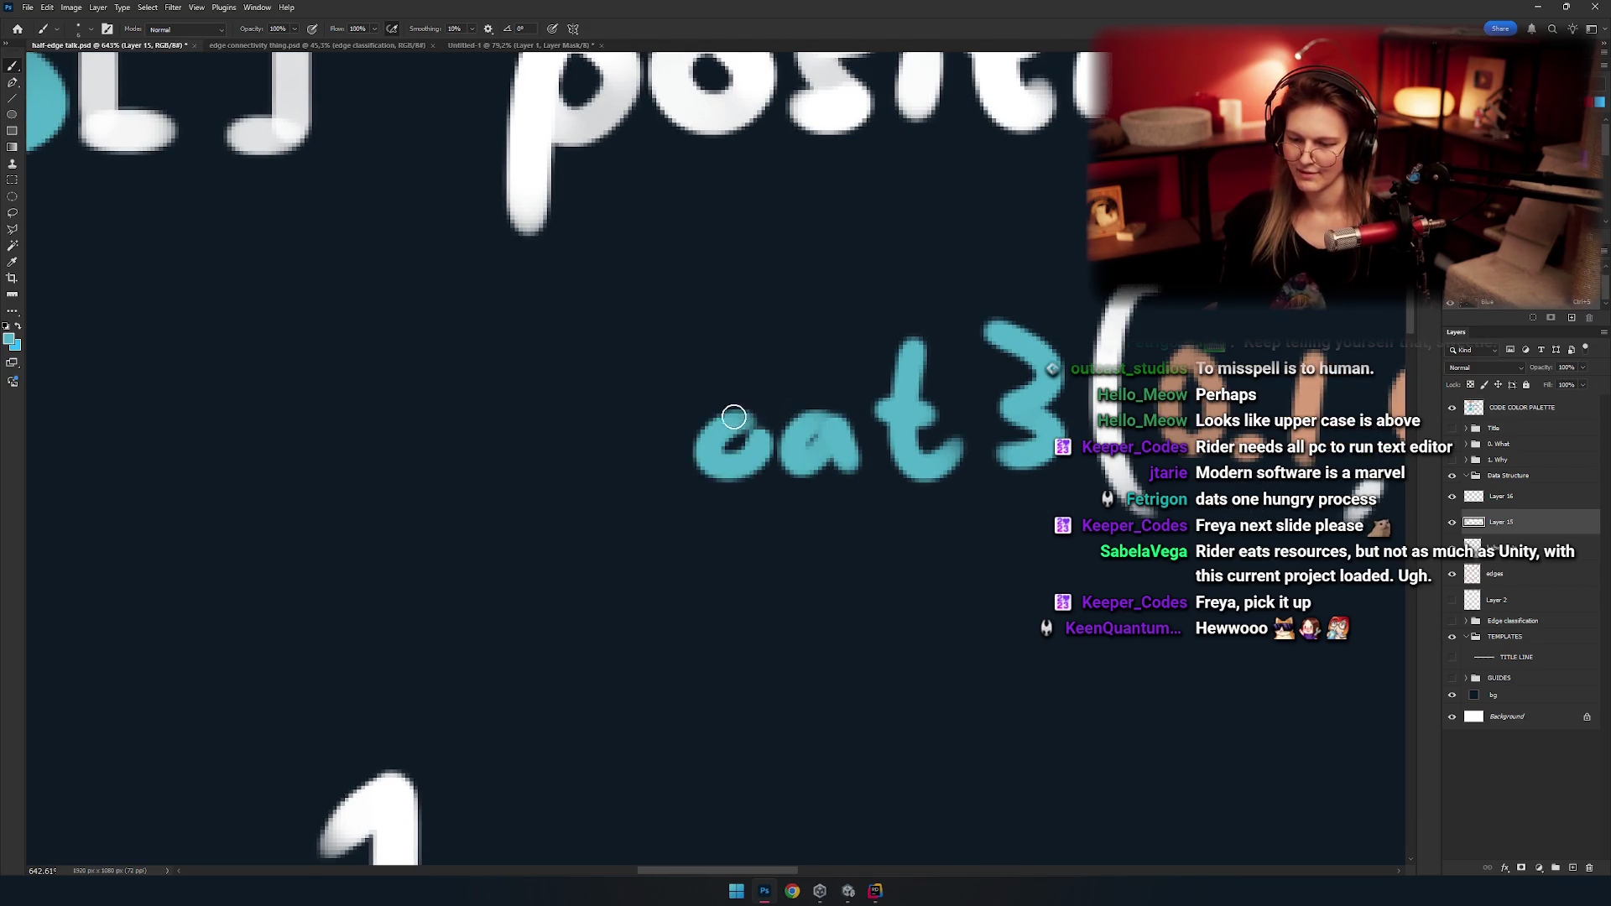
pyautogui.moveTo(805, 312); pyautogui.dragTo(805, 457)
# Try several curved cyan f strokes before 'loat', undoing each attempt.
pyautogui.hotkey('ctrl', 'z')
pyautogui.moveTo(801, 339); pyautogui.dragTo(793, 470)
pyautogui.hotkey('ctrl', 'z')
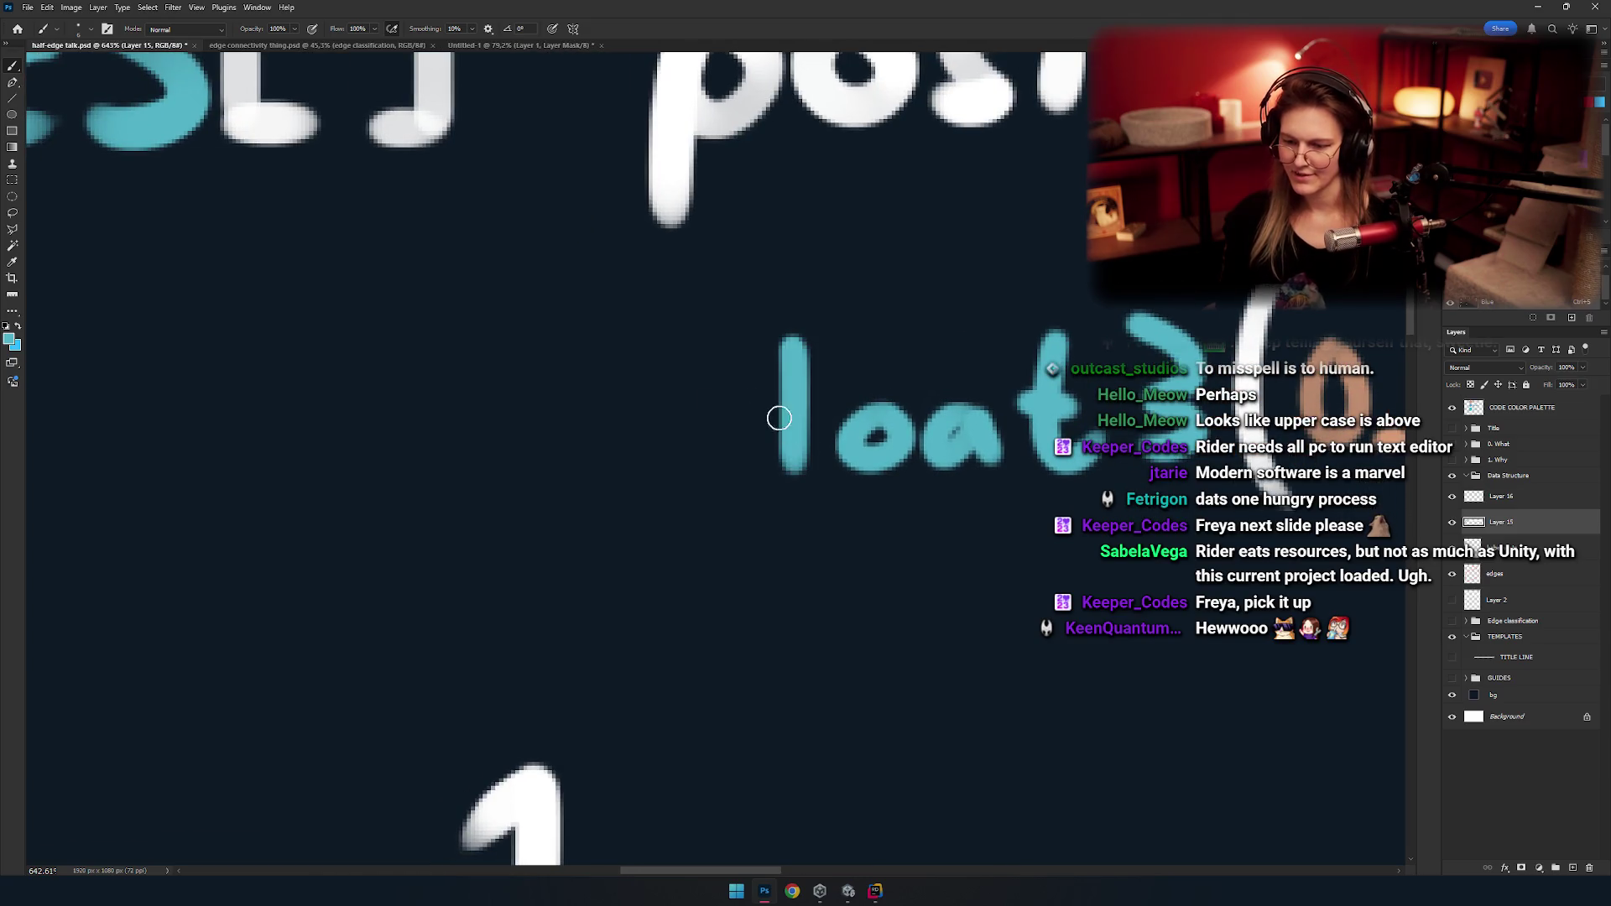
pyautogui.moveTo(745, 346); pyautogui.dragTo(679, 420)
pyautogui.hotkey('ctrl', 'z')
pyautogui.hotkey('ctrl', 'z')
pyautogui.moveTo(744, 344); pyautogui.dragTo(678, 421)
pyautogui.hotkey('ctrl', 'z')
pyautogui.moveTo(745, 344); pyautogui.dragTo(701, 453)
pyautogui.hotkey('ctrl', 'z')
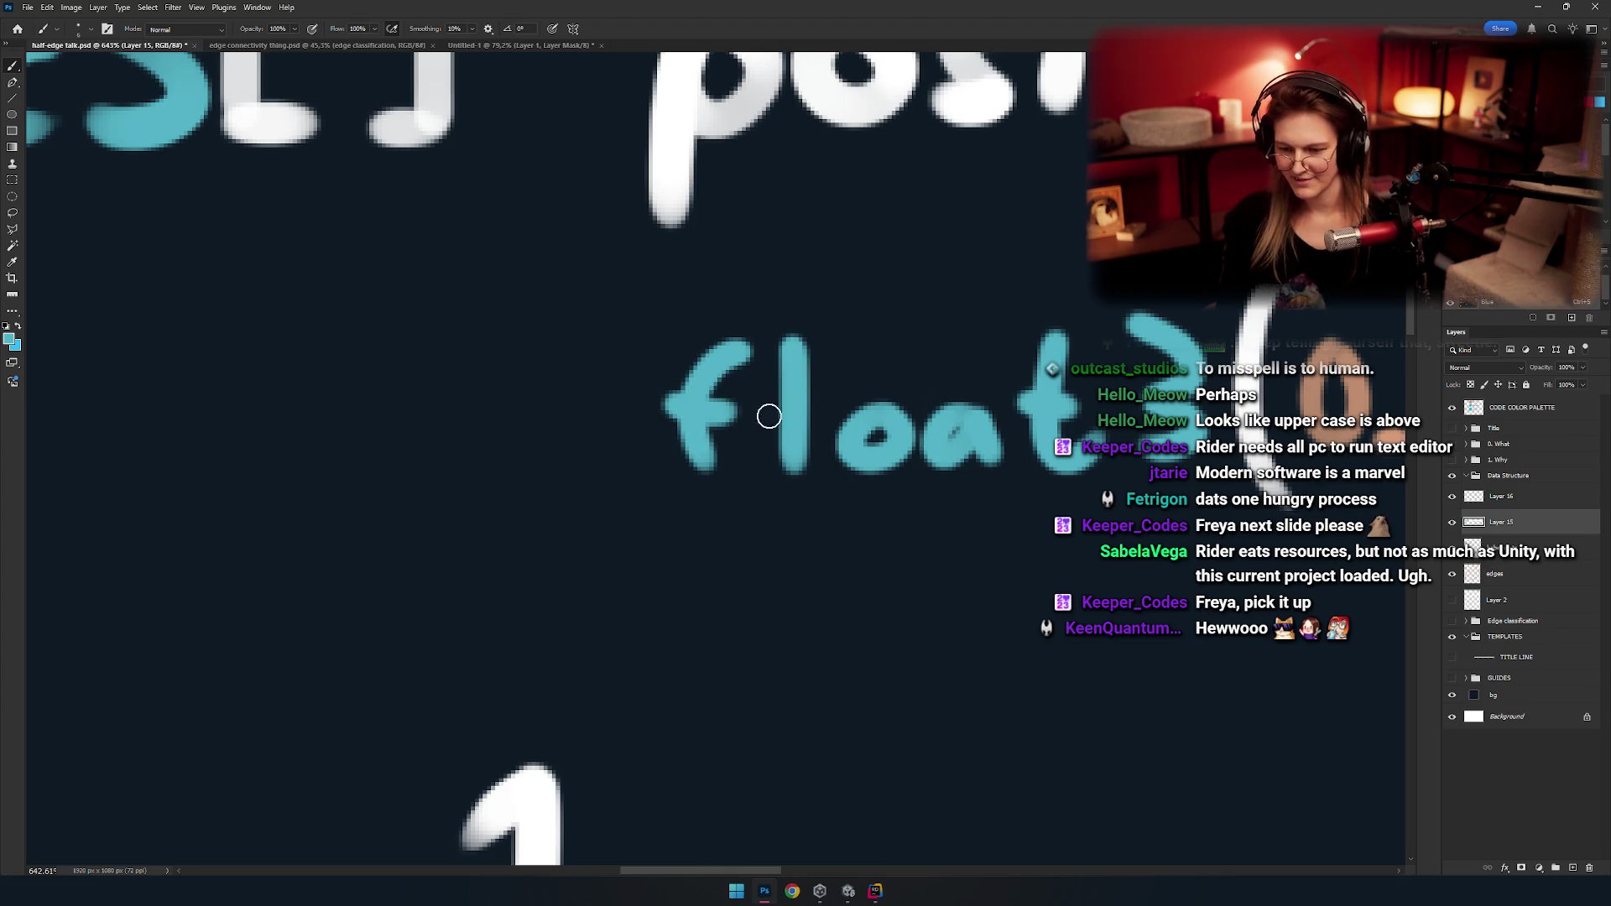
pyautogui.hotkey('ctrl', 'z')
# Brush a tall curved cyan f before 'loat' and marquee-select the area around it.
pyautogui.moveTo(749, 344); pyautogui.dragTo(693, 472)
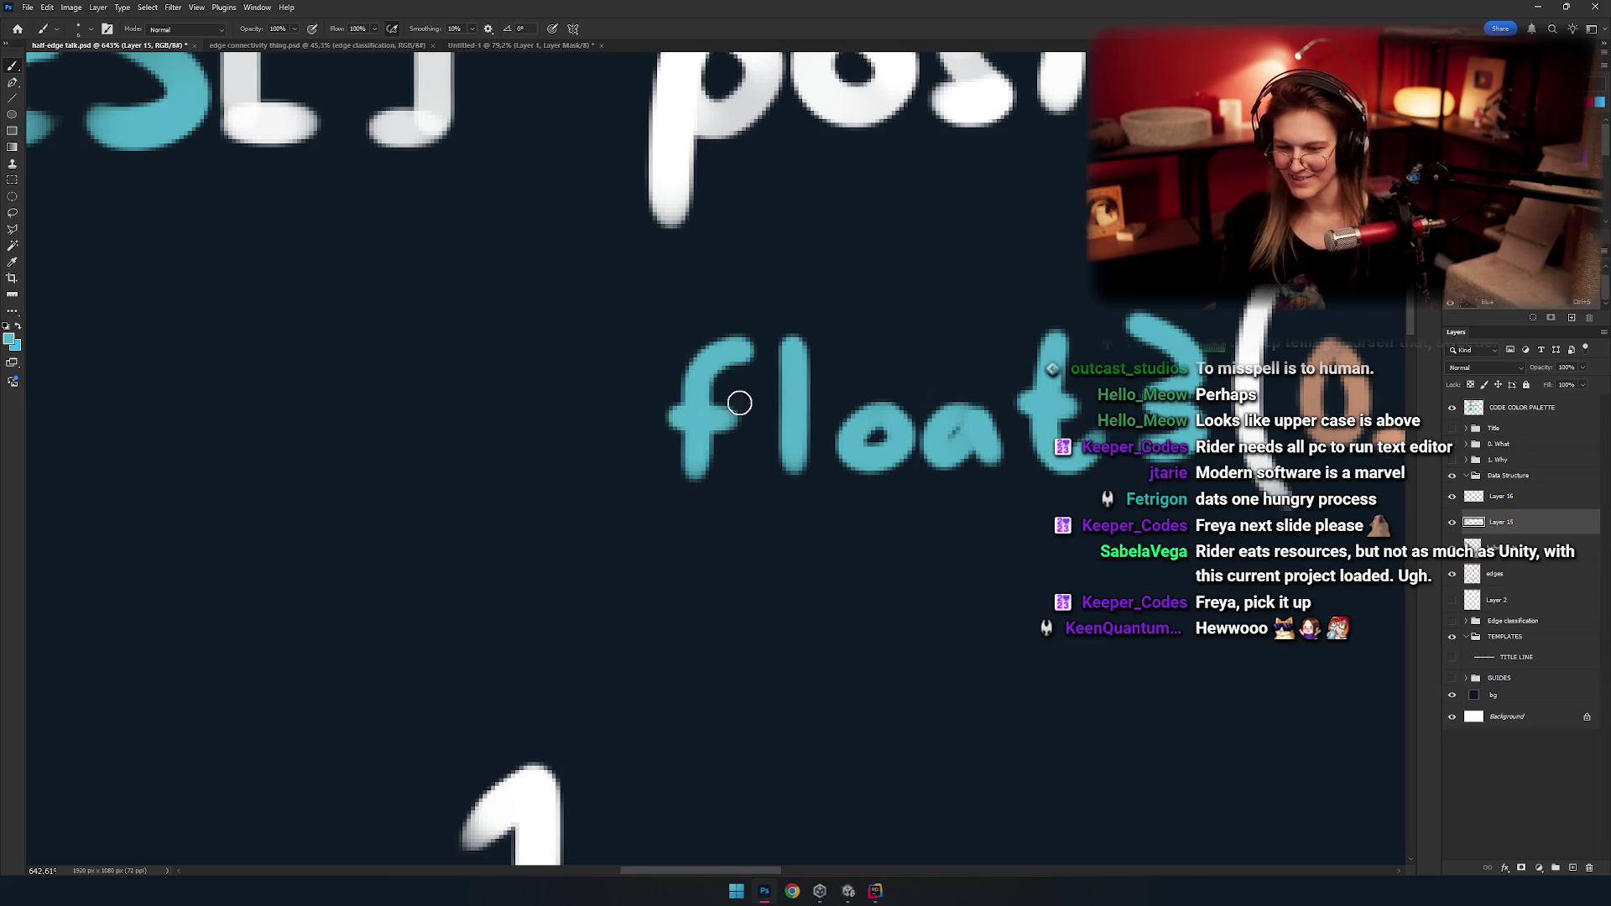
pyautogui.moveTo(739, 402); pyautogui.dragTo(663, 386)
pyautogui.press('m')
pyautogui.moveTo(682, 573); pyautogui.dragTo(493, 263)
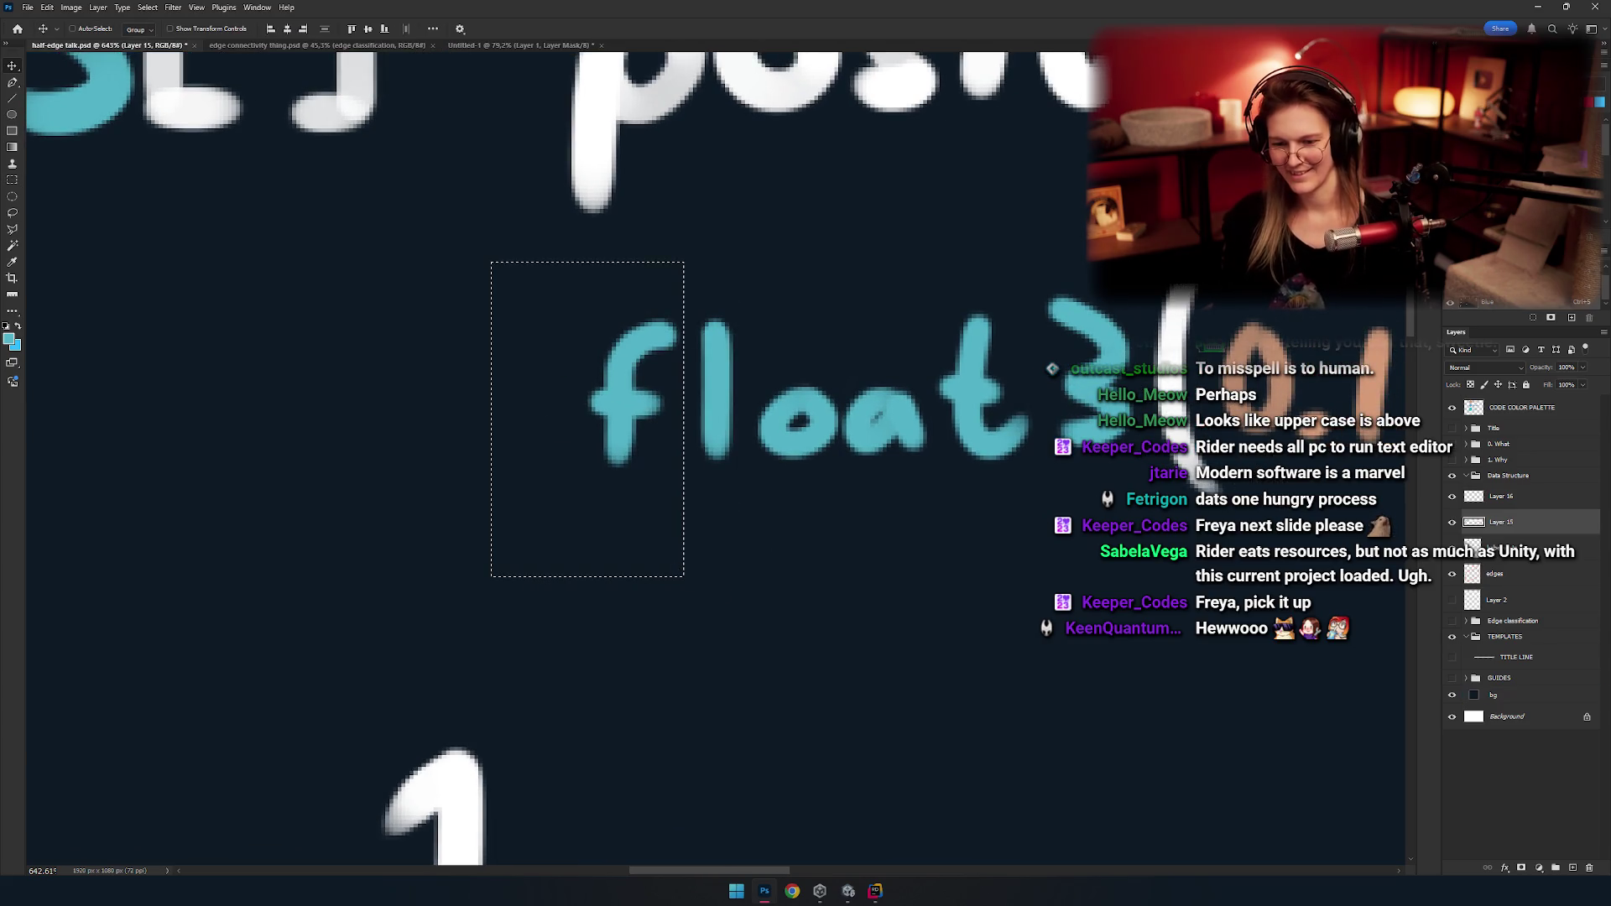
# Nudge the 'floa' letters two steps to the right to tighten the spacing.
pyautogui.press('v')
pyautogui.press('m')
pyautogui.press('b')
pyautogui.hotkey('ctrl', 'd')
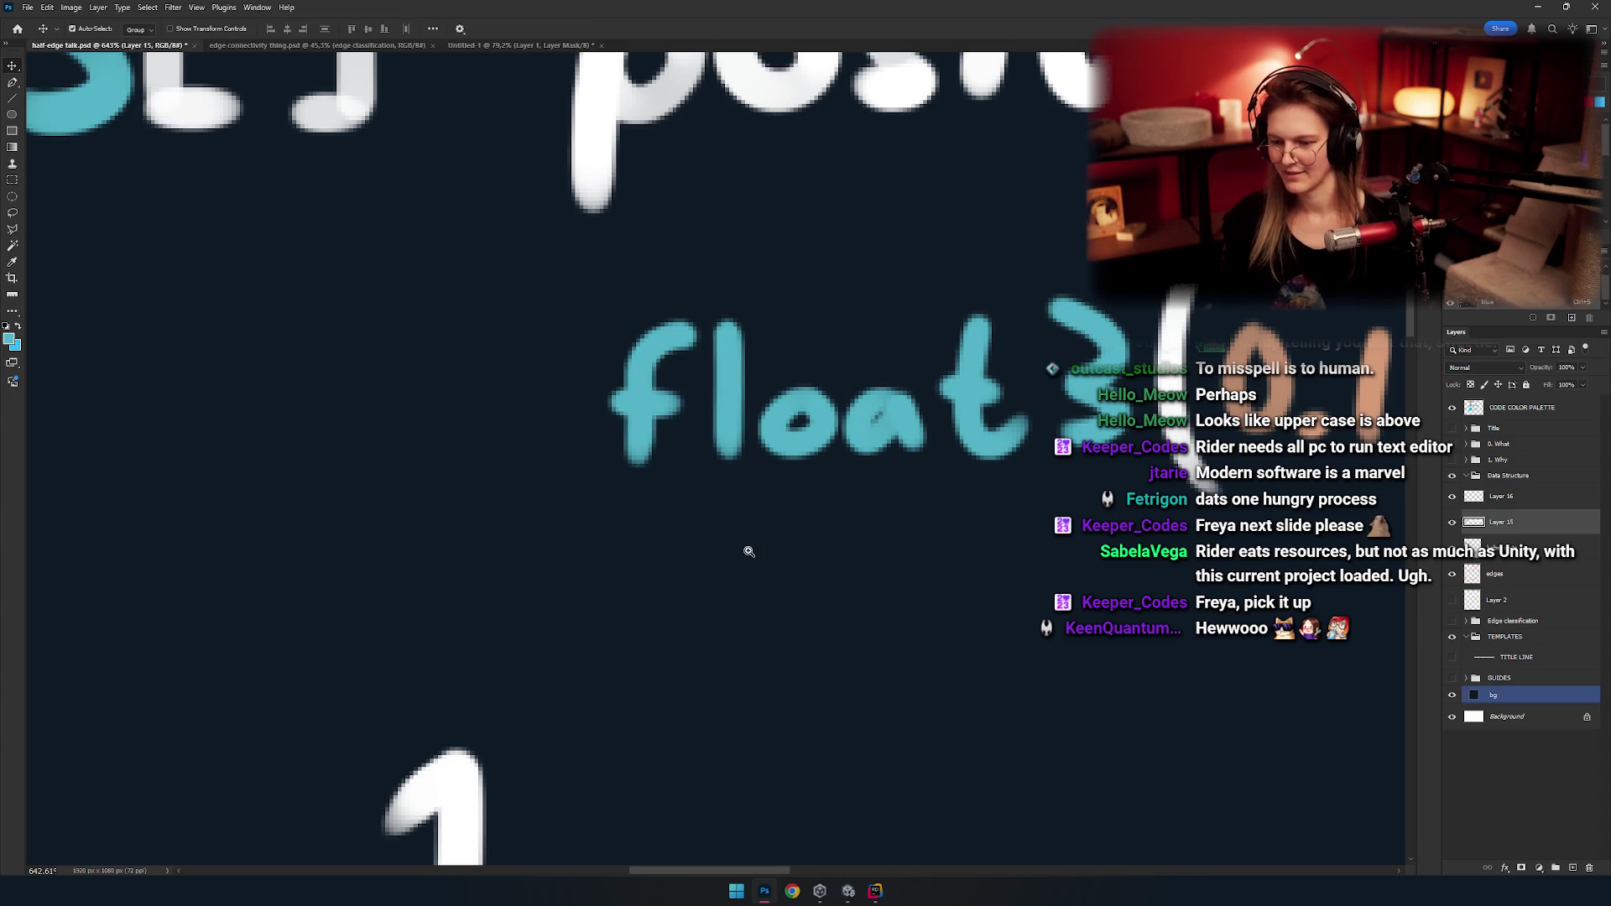
pyautogui.hscroll(3, 701, 407)
pyautogui.press('m')
pyautogui.moveTo(752, 578); pyautogui.dragTo(753, 578)
pyautogui.press('v')
pyautogui.press('Right')
pyautogui.press('Right')
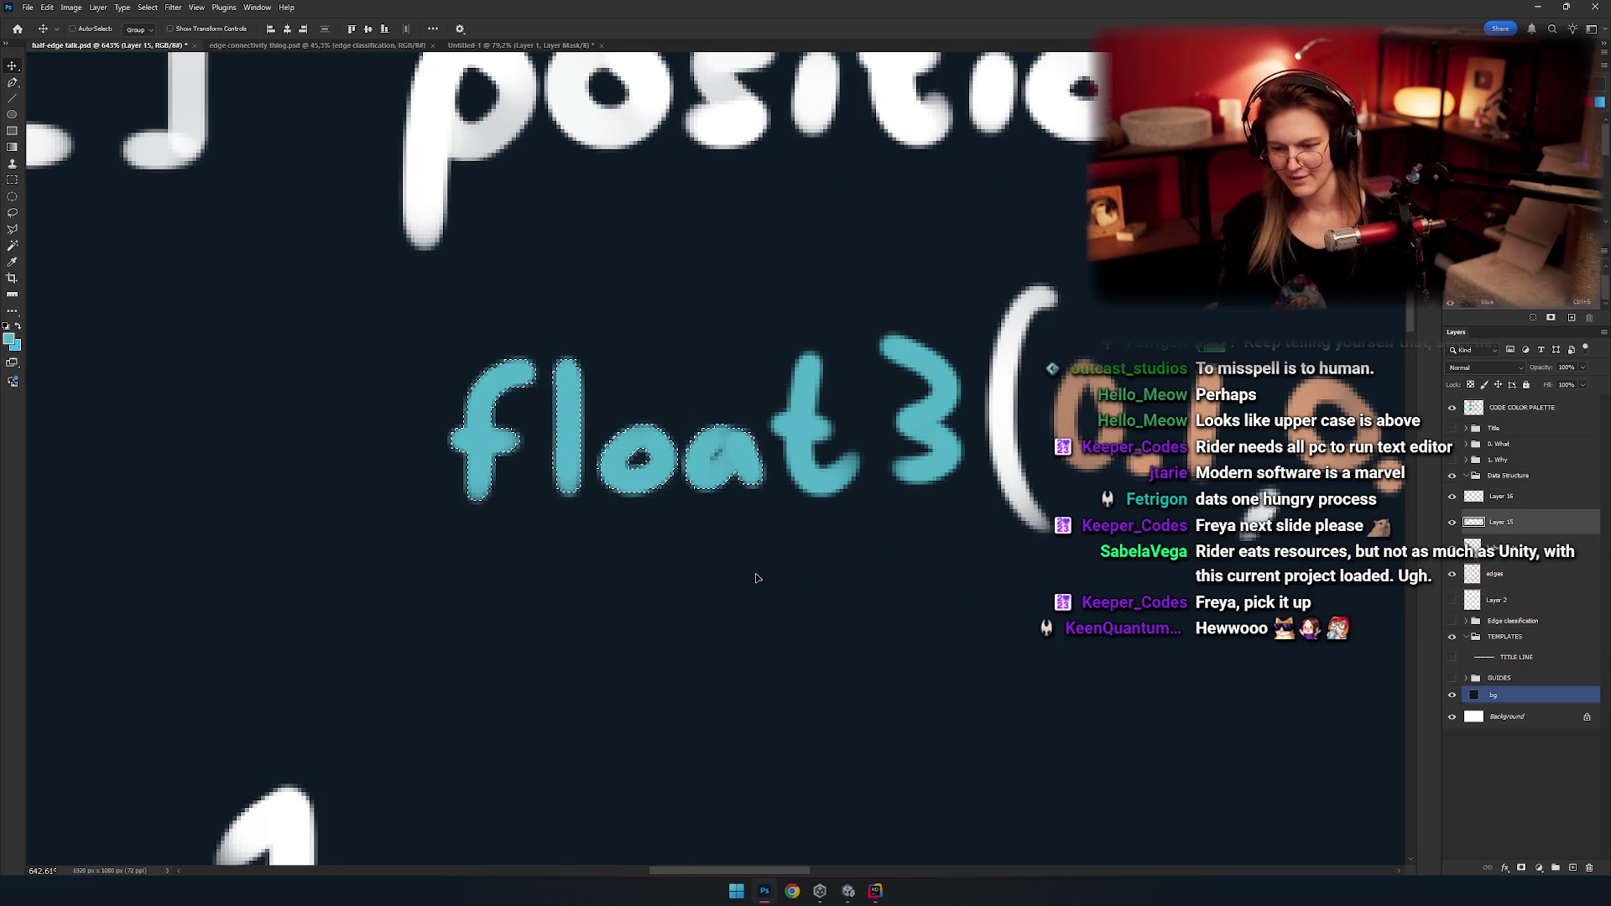
pyautogui.press('Right')
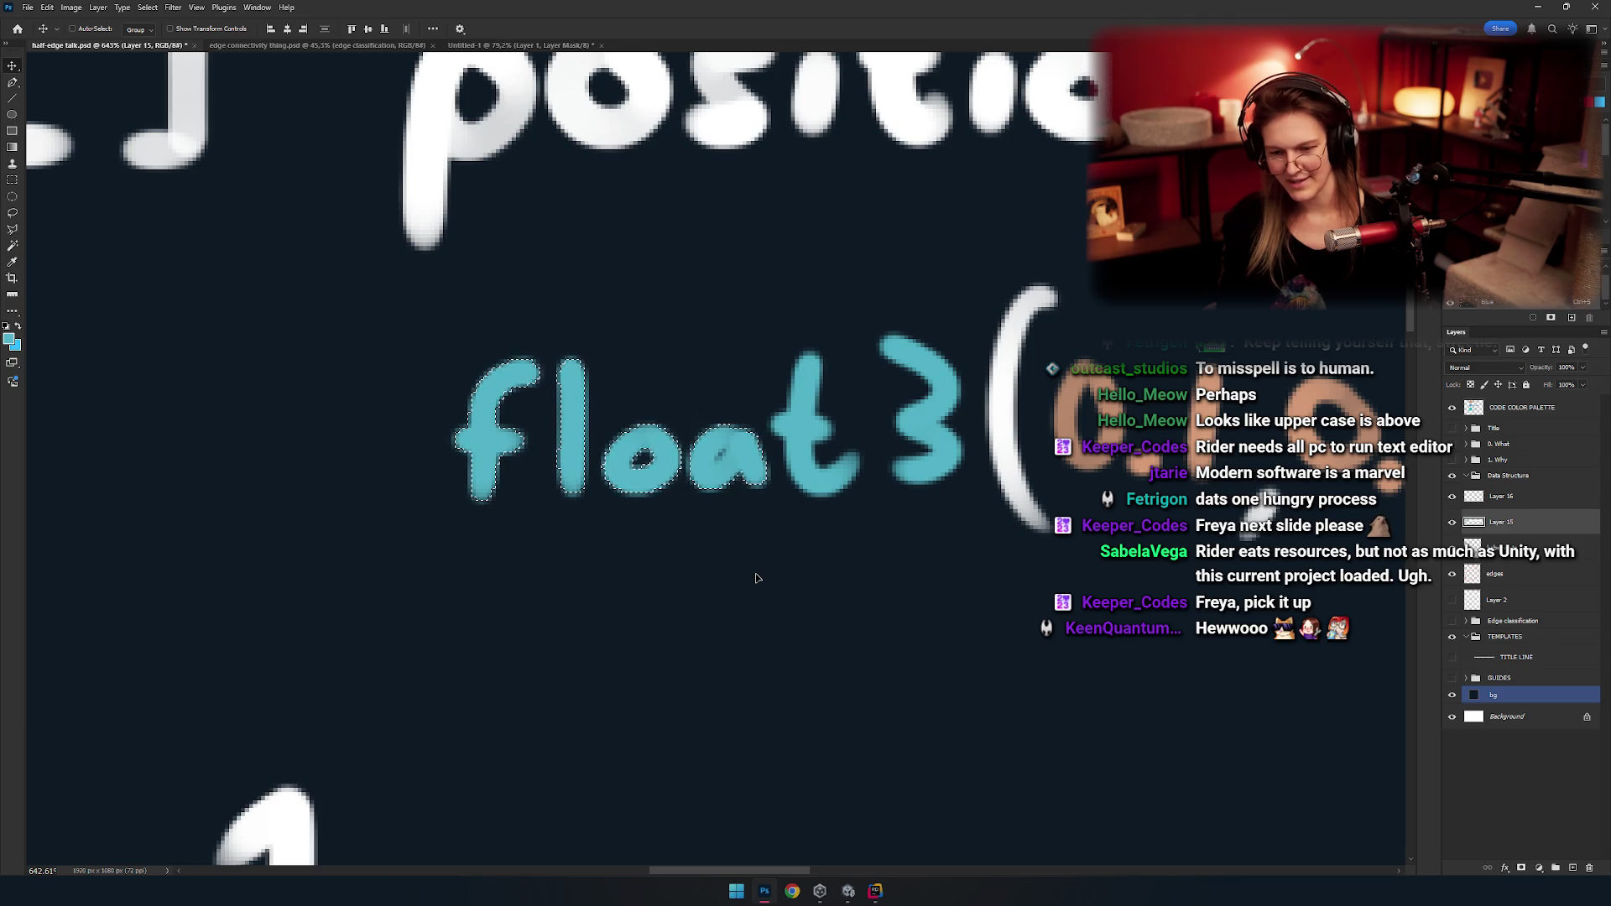
pyautogui.hotkey('ctrl', 'd')
# Select the word 'float' and nudge it right toward the 3.
pyautogui.press('m')
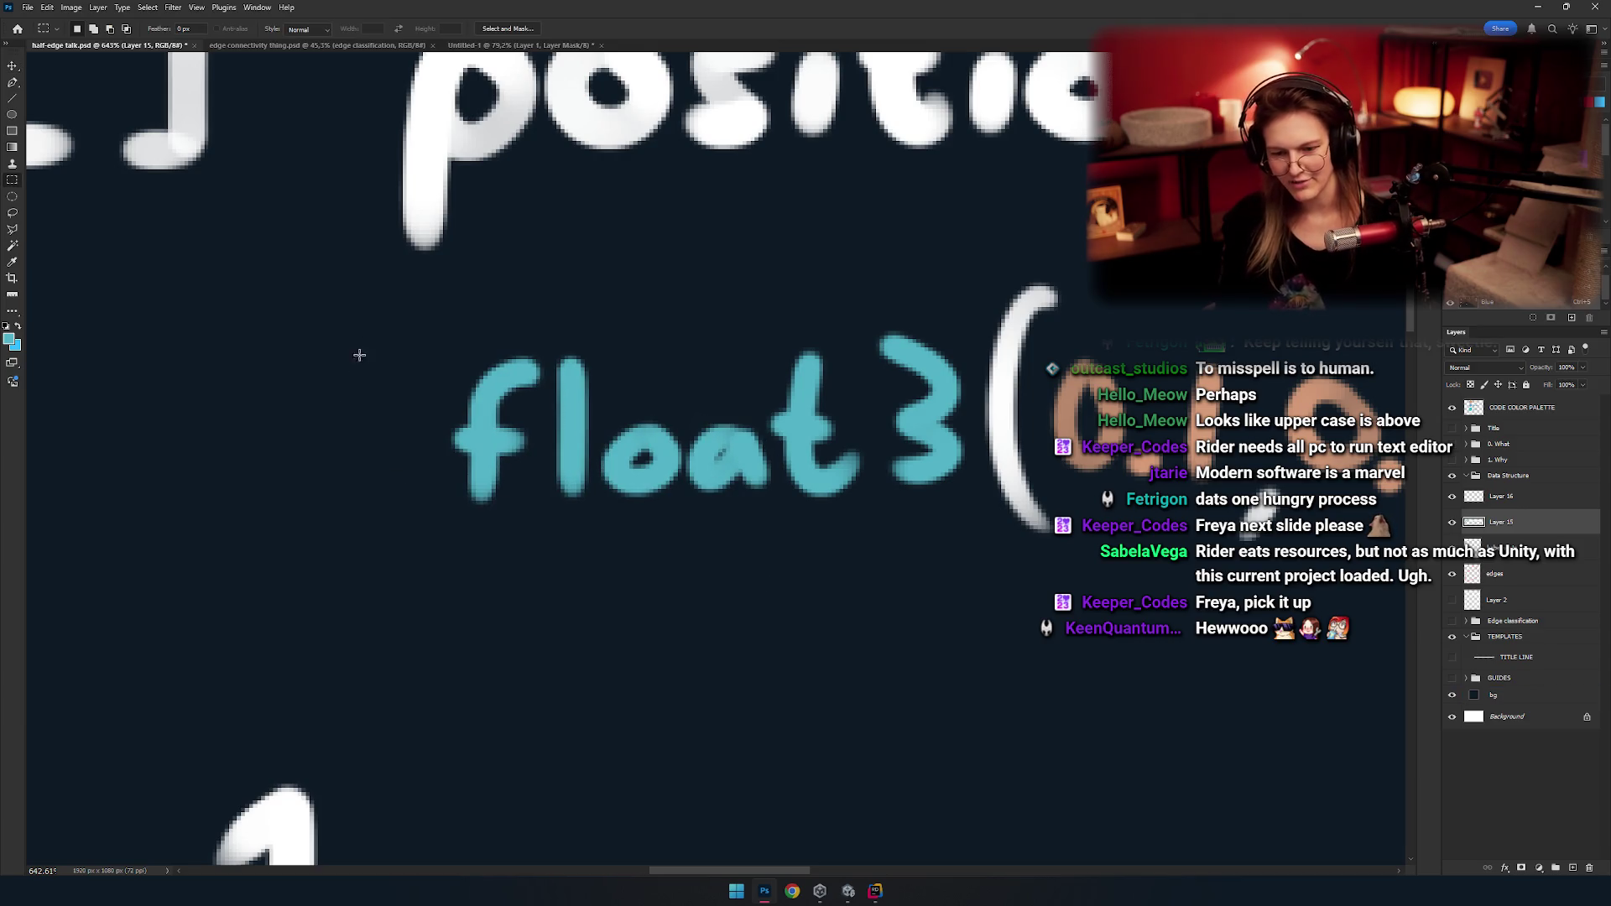
pyautogui.moveTo(838, 576); pyautogui.dragTo(874, 575)
pyautogui.moveTo(909, 500); pyautogui.dragTo(723, 459)
pyautogui.hotkey('ctrl', 'd')
pyautogui.press('v')
pyautogui.press('Right')
pyautogui.press('Right')
pyautogui.press('Right')
# Select the 3 after 'float' and adjust its position, then clear the selection.
pyautogui.press('m')
pyautogui.moveTo(755, 386); pyautogui.dragTo(807, 438)
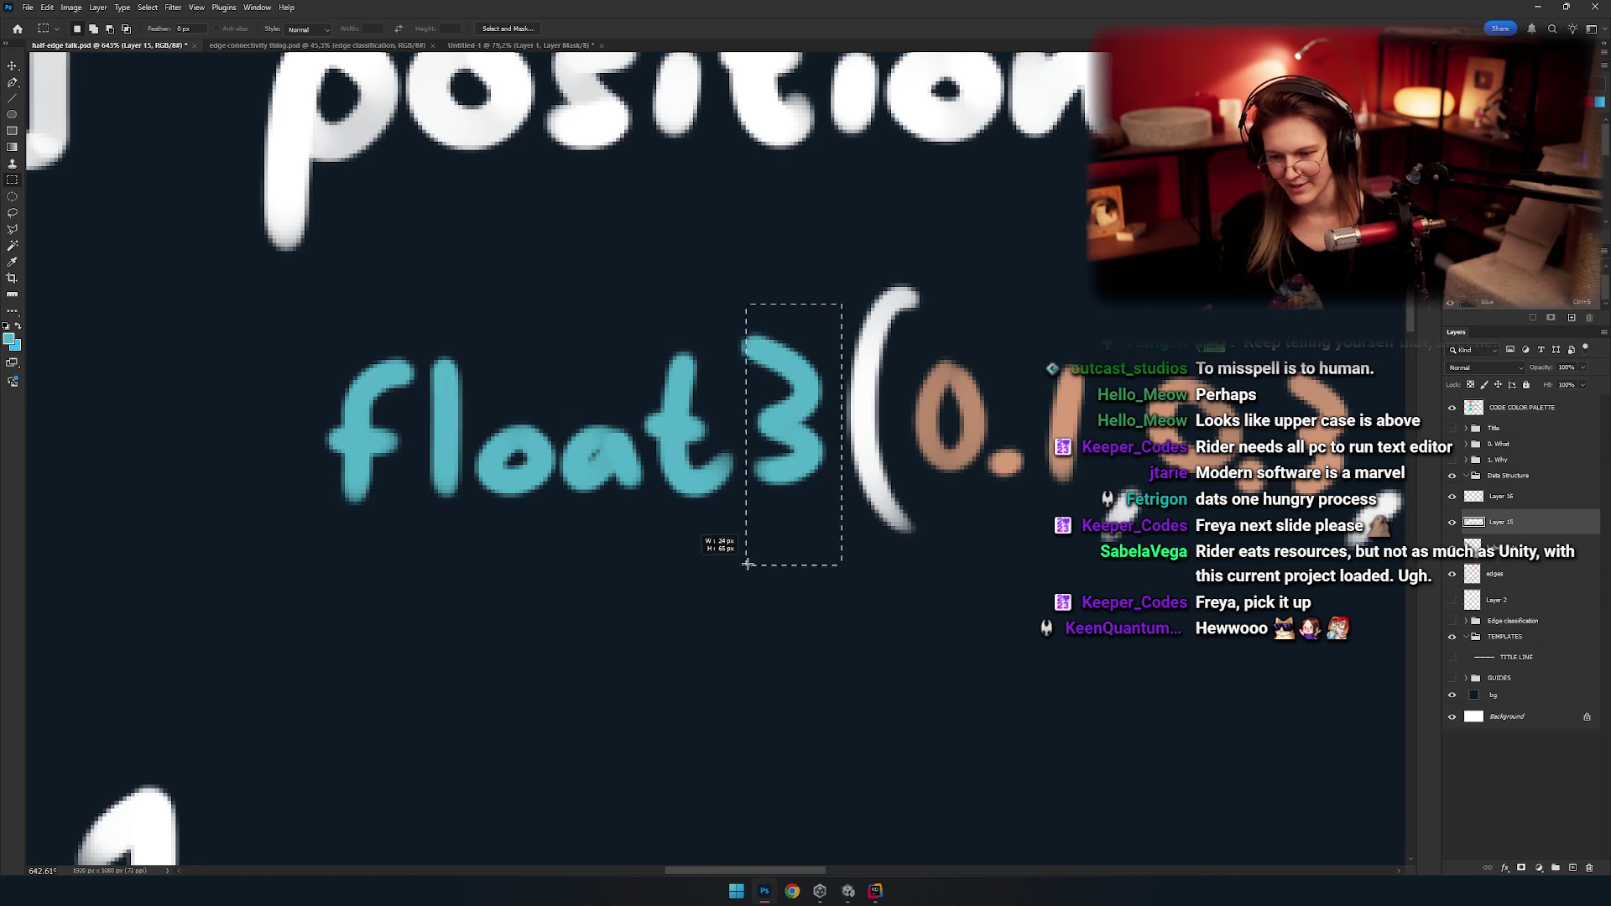
pyautogui.moveTo(734, 363); pyautogui.dragTo(786, 374)
pyautogui.press('v')
pyautogui.keyDown('ctrl'); pyautogui.click(734, 373); pyautogui.keyUp('ctrl')
pyautogui.press('m')
pyautogui.moveTo(245, 300); pyautogui.dragTo(787, 643)
pyautogui.click(787, 642)
pyautogui.press('v')
# Erase 'Vec3' from the positions header, including the leftover 3 fragment before [].
pyautogui.scroll(-5, 599, 487)
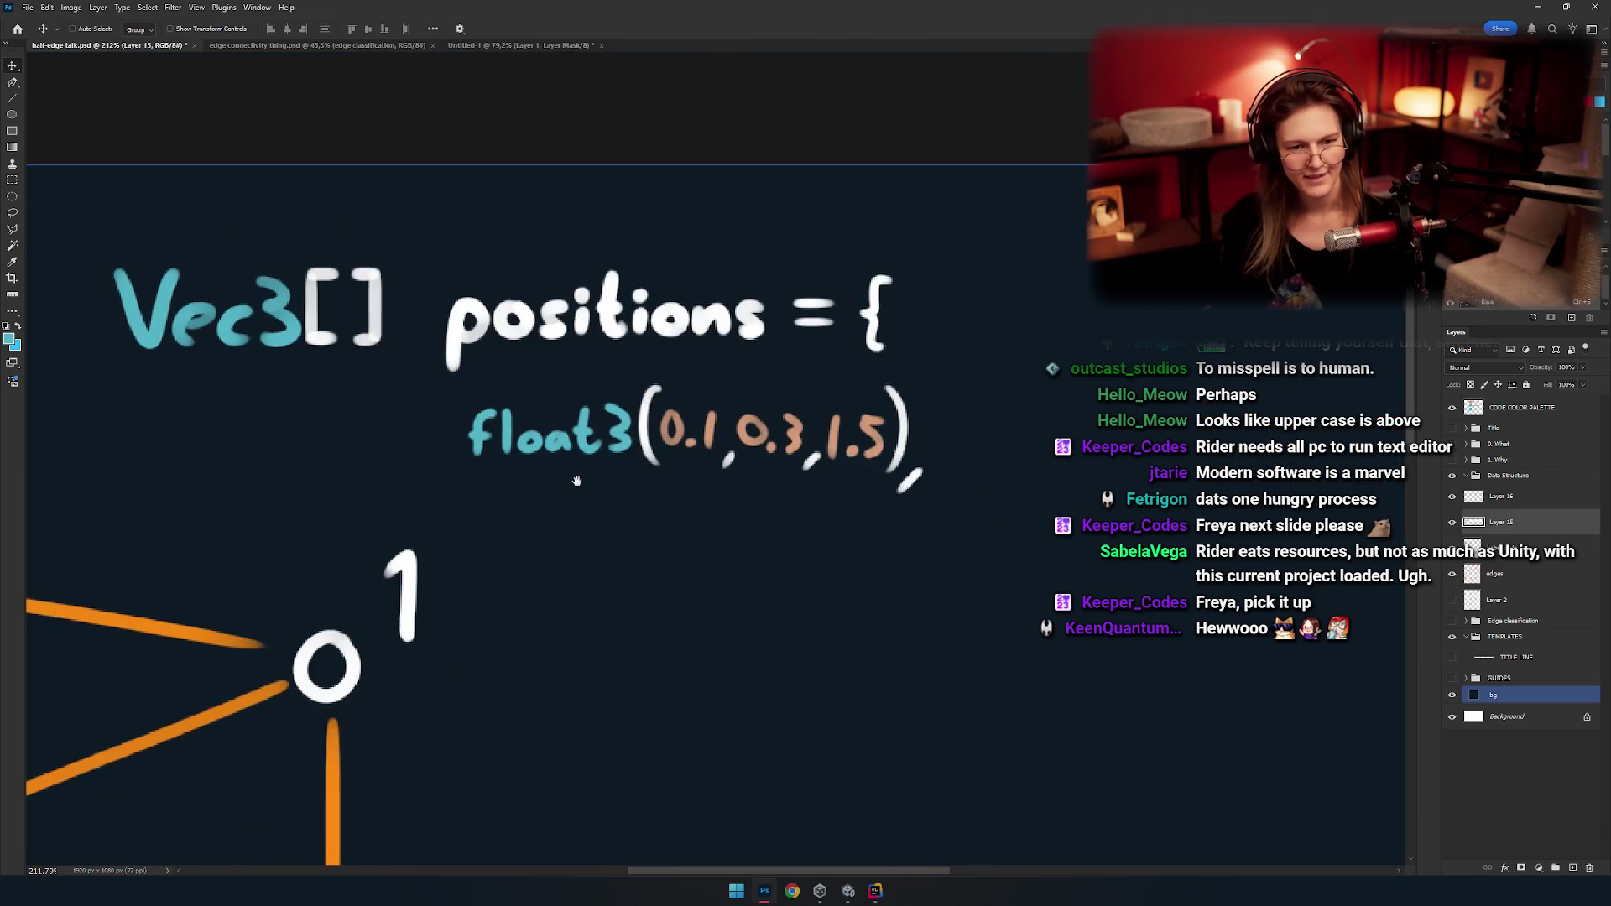
pyautogui.scroll(2, 599, 486)
pyautogui.moveTo(621, 495); pyautogui.dragTo(802, 469)
pyautogui.scroll(-4, 802, 467)
pyautogui.scroll(3, 835, 467)
pyautogui.scroll(2, 847, 487)
pyautogui.press('e')
pyautogui.moveTo(853, 618)
pyautogui.mouseDown()
pyautogui.moveTo(700, 366)
pyautogui.moveTo(726, 463)
pyautogui.mouseUp()
pyautogui.moveTo(411, 394)
pyautogui.mouseDown()
pyautogui.moveTo(478, 359)
pyautogui.moveTo(611, 359)
pyautogui.moveTo(705, 402)
pyautogui.mouseUp()
pyautogui.moveTo(590, 474)
pyautogui.mouseDown()
pyautogui.moveTo(558, 462)
pyautogui.moveTo(614, 455)
pyautogui.mouseUp()
pyautogui.moveTo(630, 396); pyautogui.dragTo(648, 396)
# Brush a first teal 3 after 'float' on the float3( line, then undo it.
pyautogui.press('b')
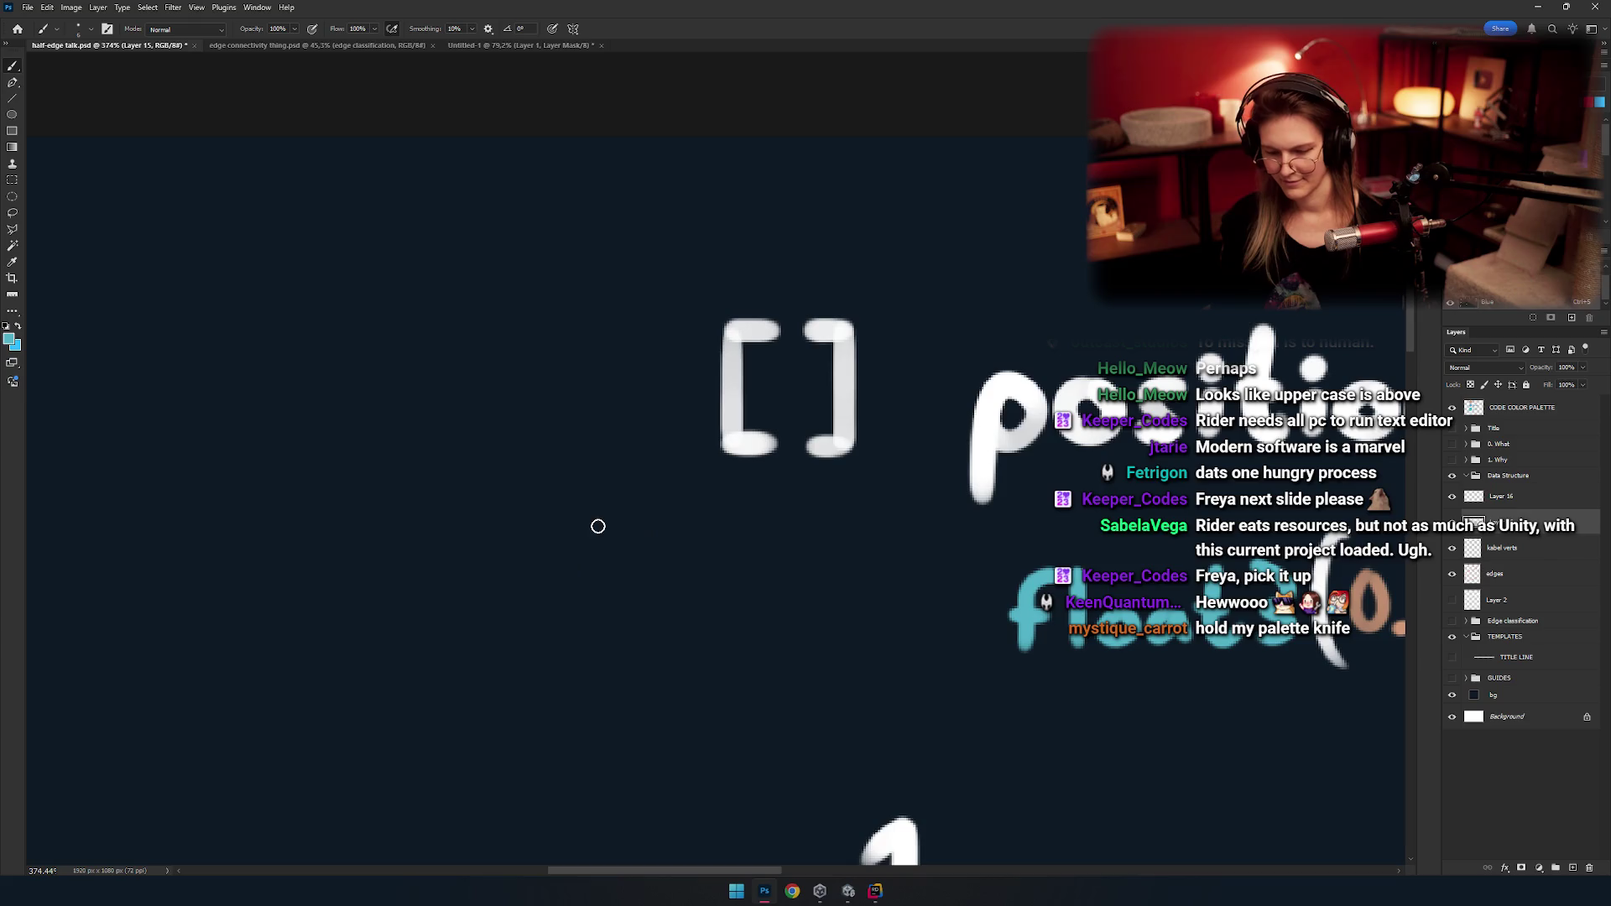
pyautogui.press('v')
pyautogui.keyDown('ctrl'); pyautogui.click(773, 565); pyautogui.keyUp('ctrl')
pyautogui.moveTo(890, 570)
pyautogui.mouseDown()
pyautogui.moveTo(726, 524)
pyautogui.moveTo(832, 515)
pyautogui.mouseUp()
pyautogui.press('m')
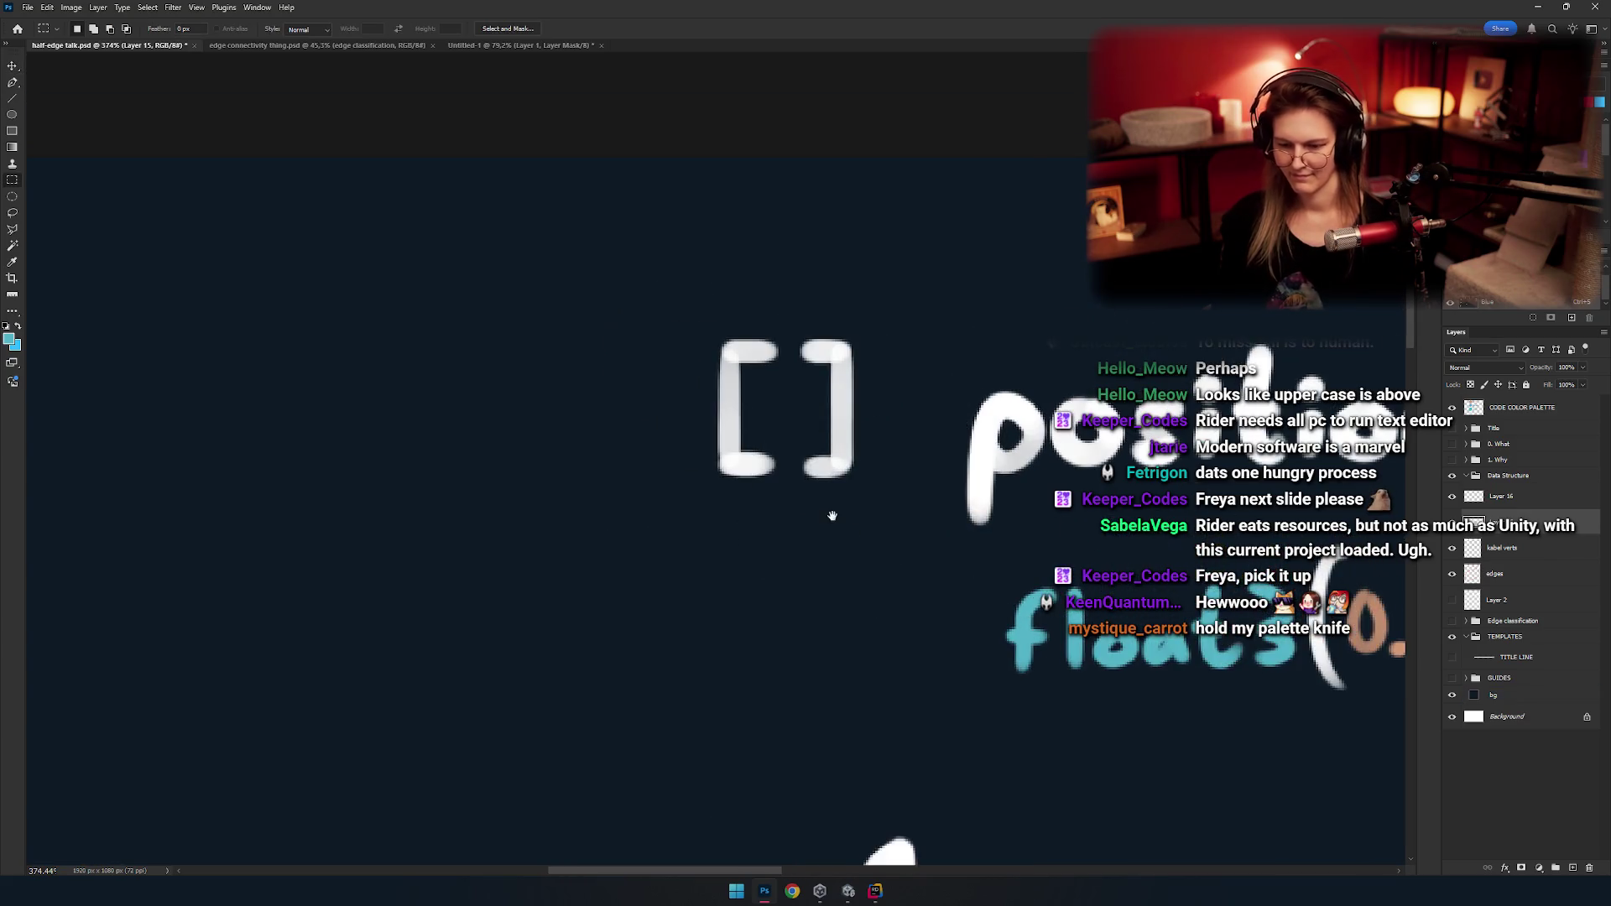
pyautogui.press('b')
pyautogui.moveTo(1104, 542); pyautogui.dragTo(1062, 534)
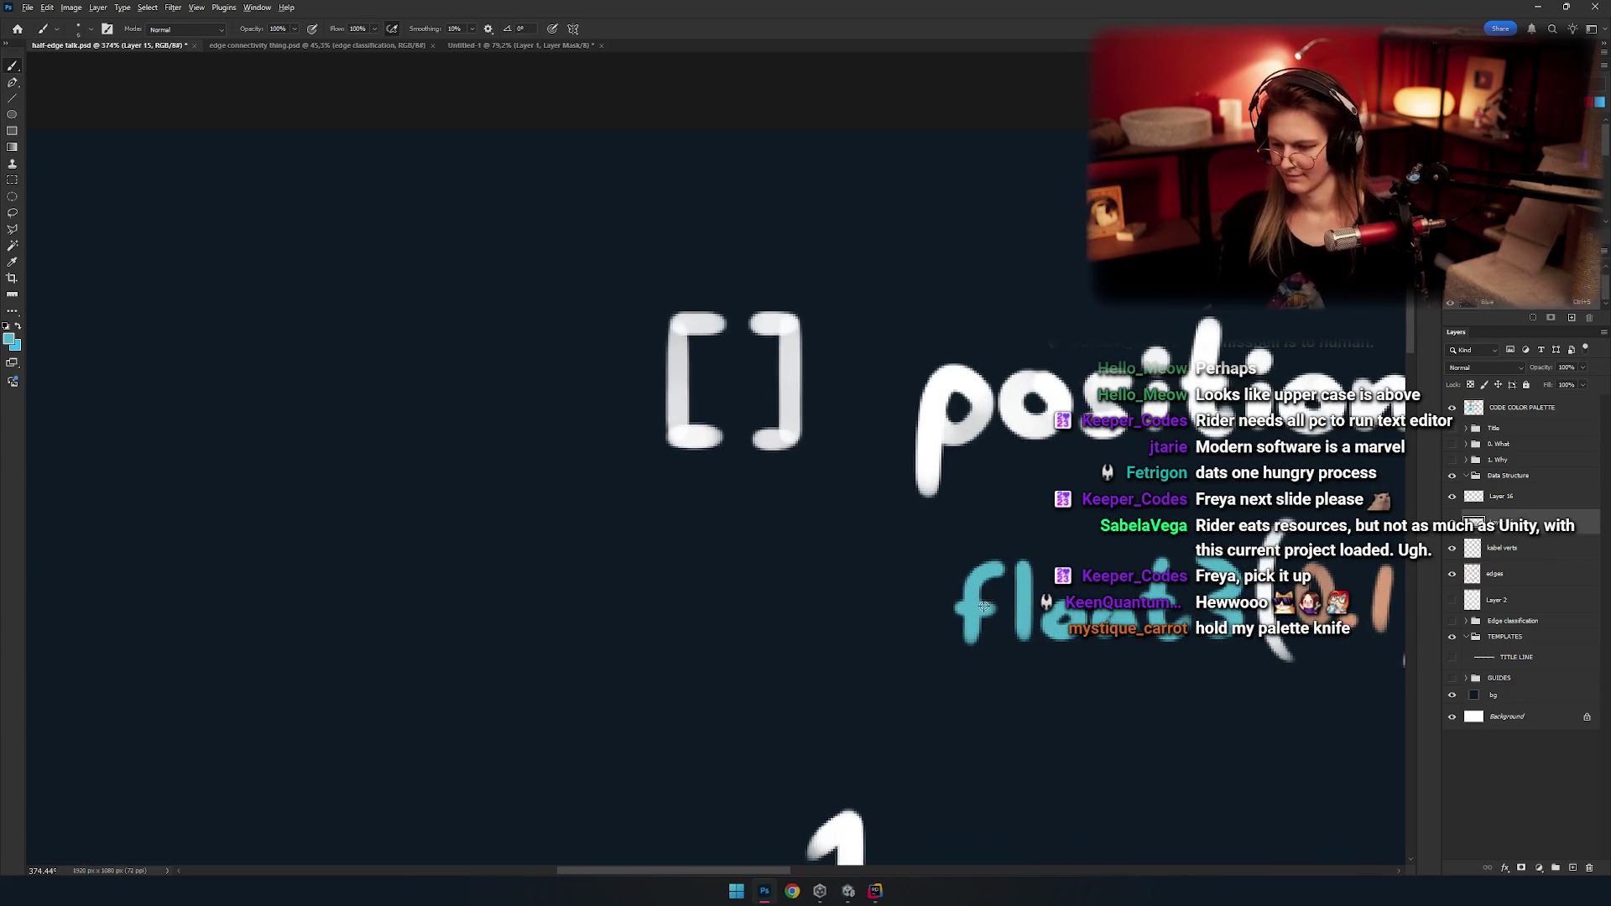
pyautogui.moveTo(533, 368)
pyautogui.mouseDown()
pyautogui.moveTo(720, 454)
pyautogui.moveTo(371, 284)
pyautogui.mouseUp()
pyautogui.press('m')
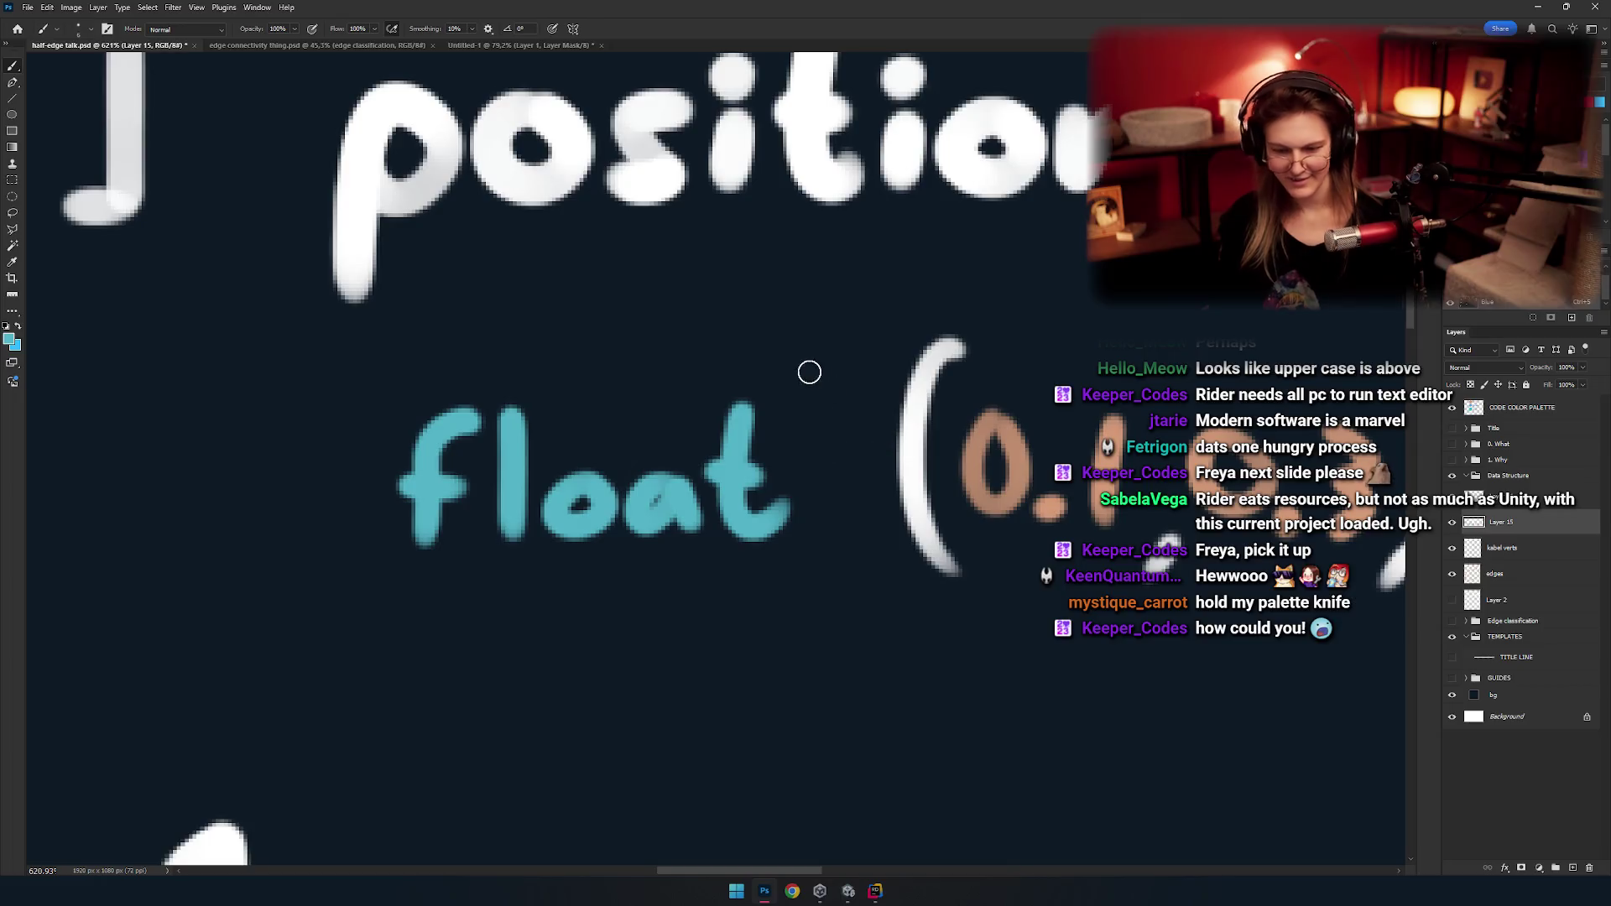
pyautogui.moveTo(801, 411)
pyautogui.mouseDown()
pyautogui.moveTo(868, 445)
pyautogui.moveTo(827, 516)
pyautogui.mouseUp()
pyautogui.hotkey('ctrl', 'z')
# Redraw the teal 3 through several undone attempts until its shape is right.
pyautogui.moveTo(801, 411); pyautogui.dragTo(864, 431)
pyautogui.scroll(5, 864, 431)
pyautogui.hotkey('ctrl', 'z')
pyautogui.moveTo(748, 324); pyautogui.dragTo(934, 575)
pyautogui.hotkey('ctrl', 'z')
pyautogui.moveTo(744, 311); pyautogui.dragTo(914, 454)
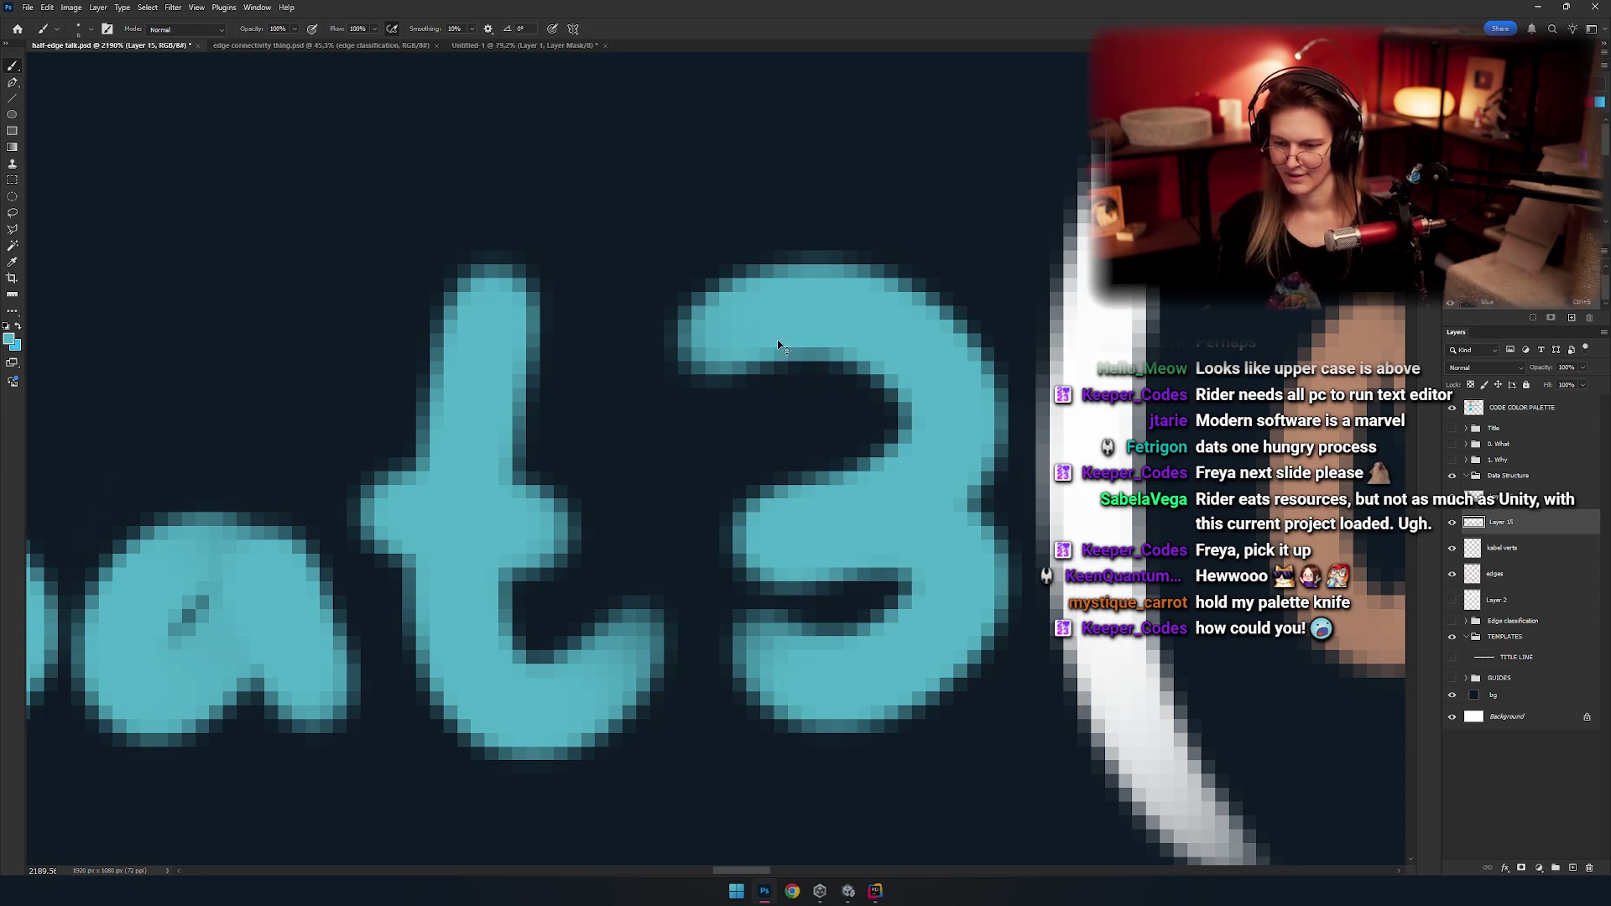
pyautogui.hotkey('ctrl', 'z')
pyautogui.moveTo(778, 345); pyautogui.dragTo(867, 691)
pyautogui.scroll(-3, 734, 435)
pyautogui.hotkey('ctrl', 'z')
pyautogui.moveTo(805, 373)
pyautogui.mouseDown()
pyautogui.moveTo(896, 463)
pyautogui.moveTo(872, 587)
pyautogui.moveTo(848, 474)
pyautogui.moveTo(826, 553)
pyautogui.moveTo(815, 511)
pyautogui.mouseUp()
pyautogui.hotkey('ctrl', 'z')
pyautogui.hotkey('ctrl', 'z')
pyautogui.hotkey('ctrl', 'z')
pyautogui.moveTo(822, 357); pyautogui.dragTo(835, 541)
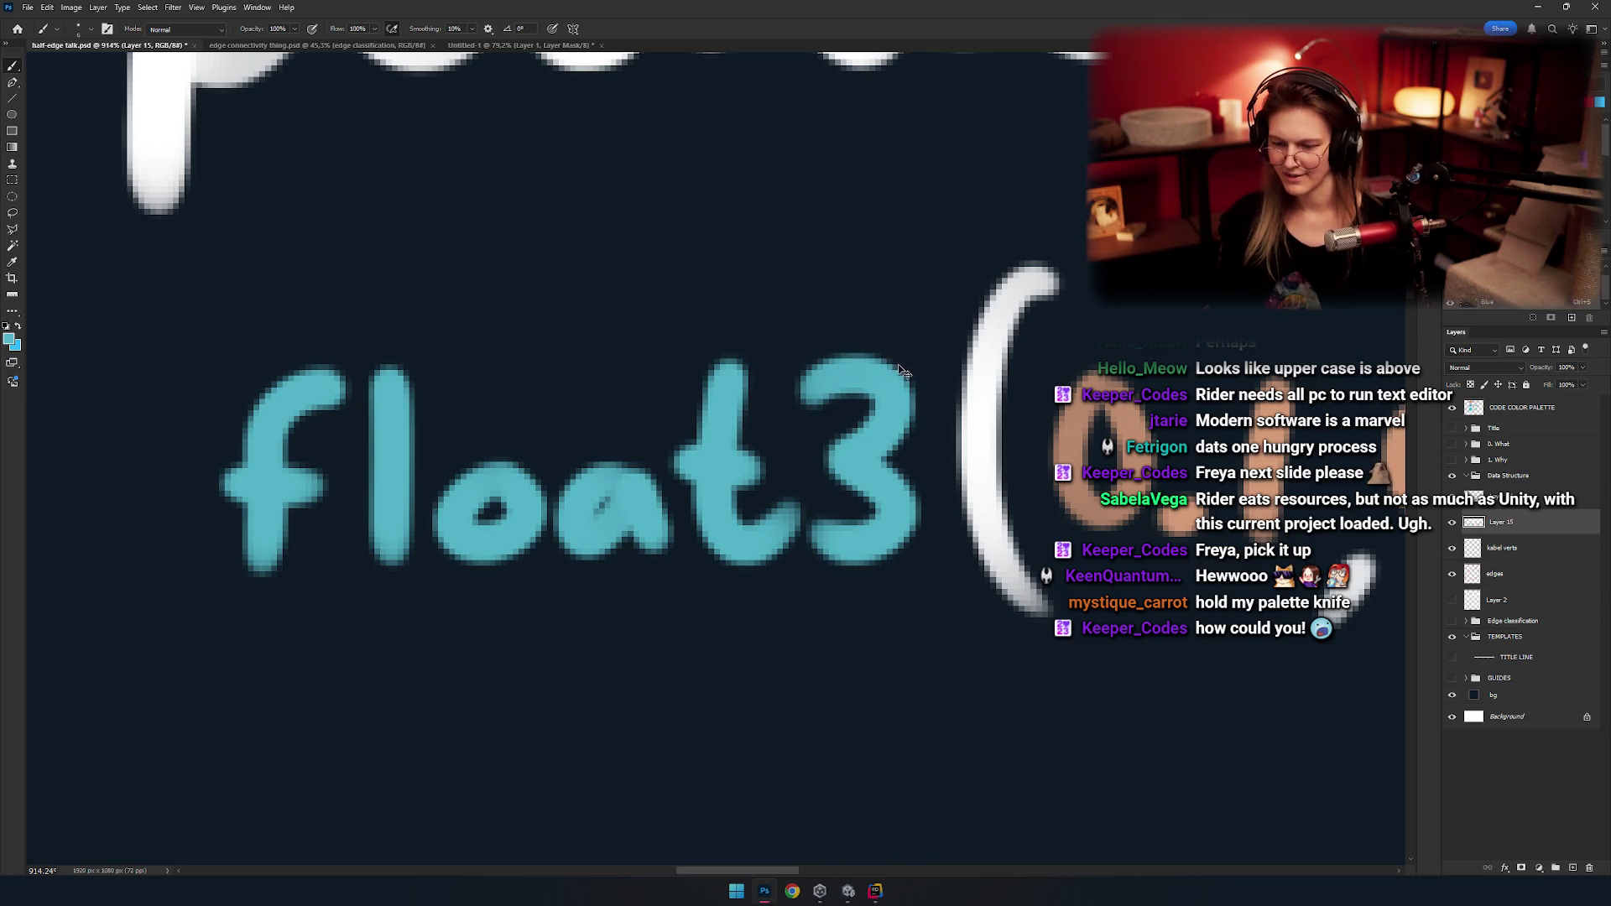
pyautogui.scroll(-1, 813, 417)
# Nudge the redrawn 3 slightly toward the opening parenthesis.
pyautogui.press('m')
pyautogui.moveTo(913, 279); pyautogui.dragTo(801, 601)
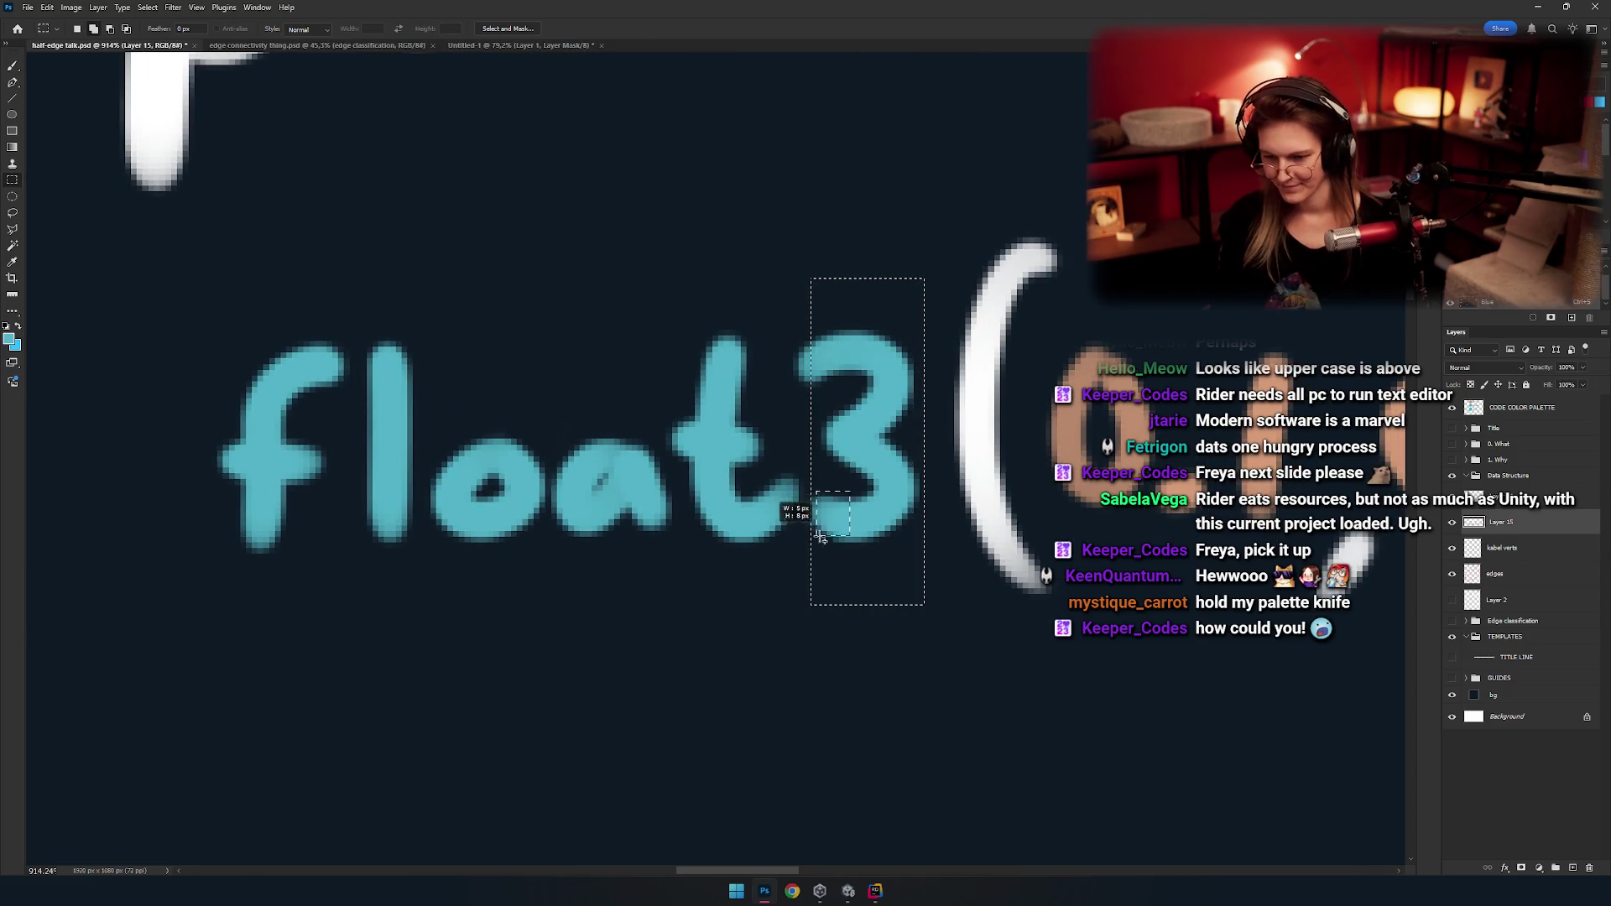
pyautogui.press('v')
pyautogui.click(773, 400)
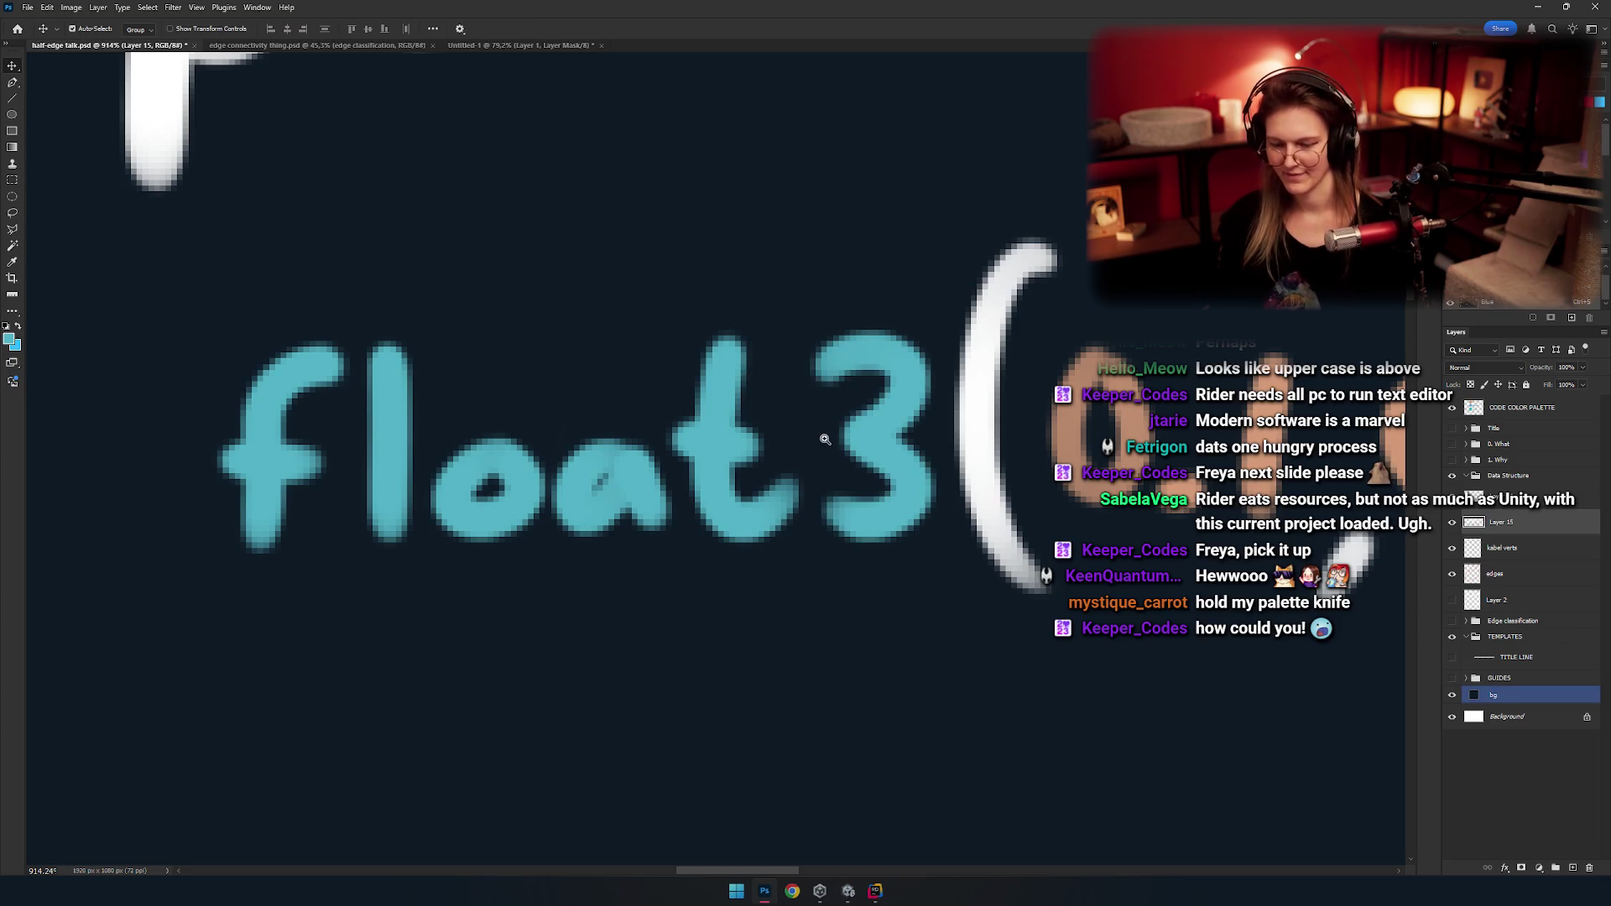
# Marquee-select the whole hand-lettered float3 word.
pyautogui.press('m')
pyautogui.moveTo(824, 439)
pyautogui.mouseDown()
pyautogui.moveTo(671, 483)
pyautogui.moveTo(698, 434)
pyautogui.mouseUp()
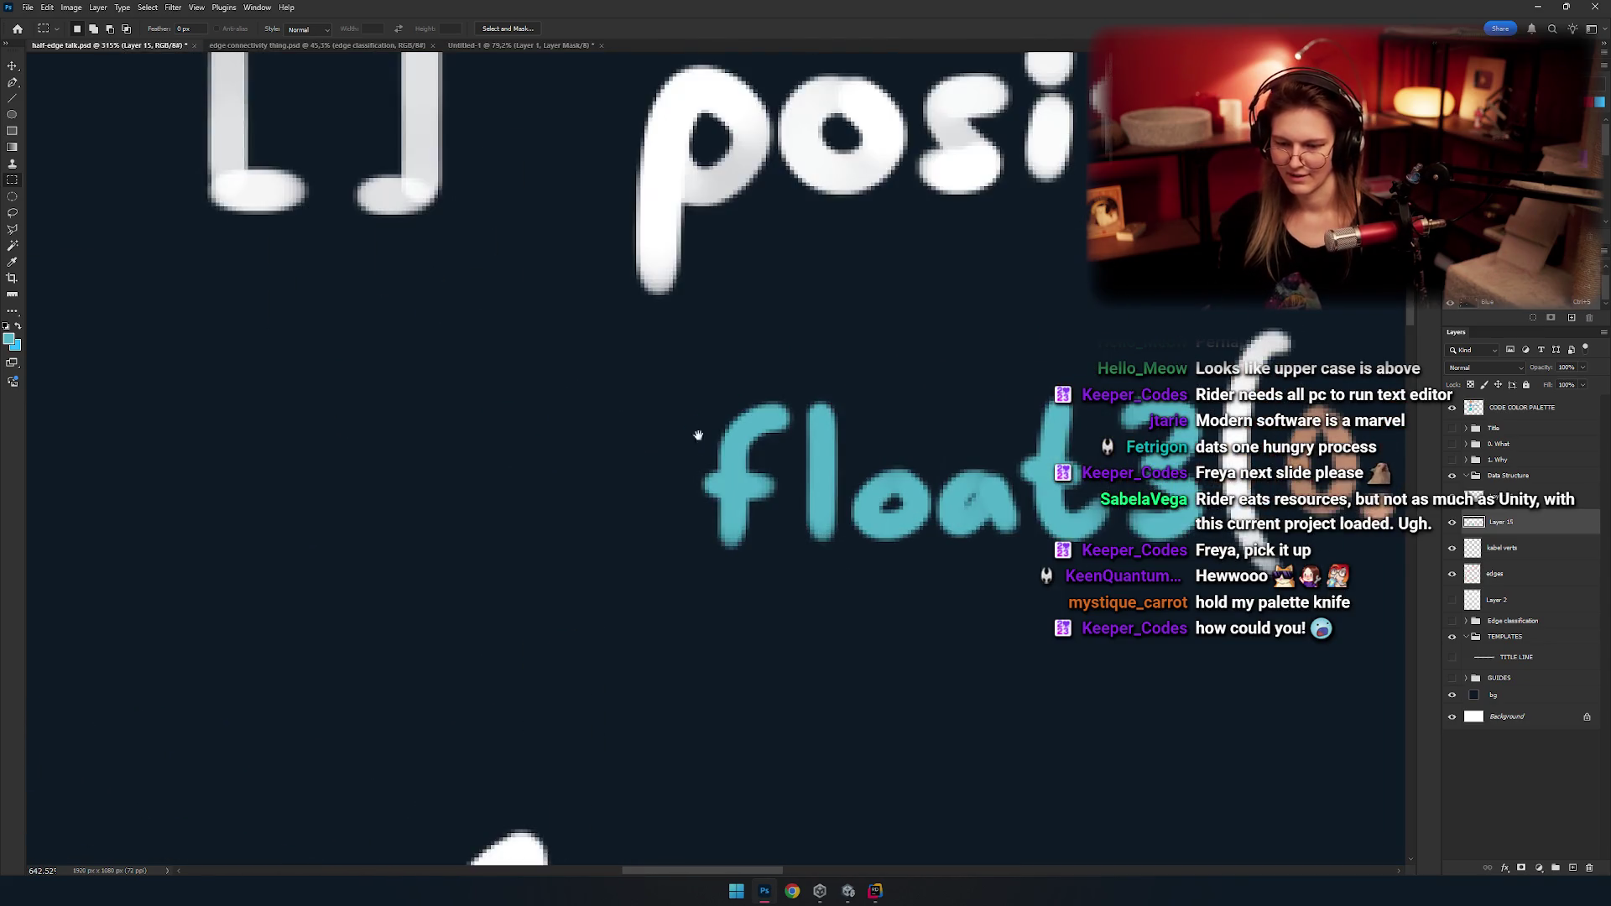
pyautogui.moveTo(803, 607); pyautogui.dragTo(801, 609)
pyautogui.press('b')
pyautogui.press('v')
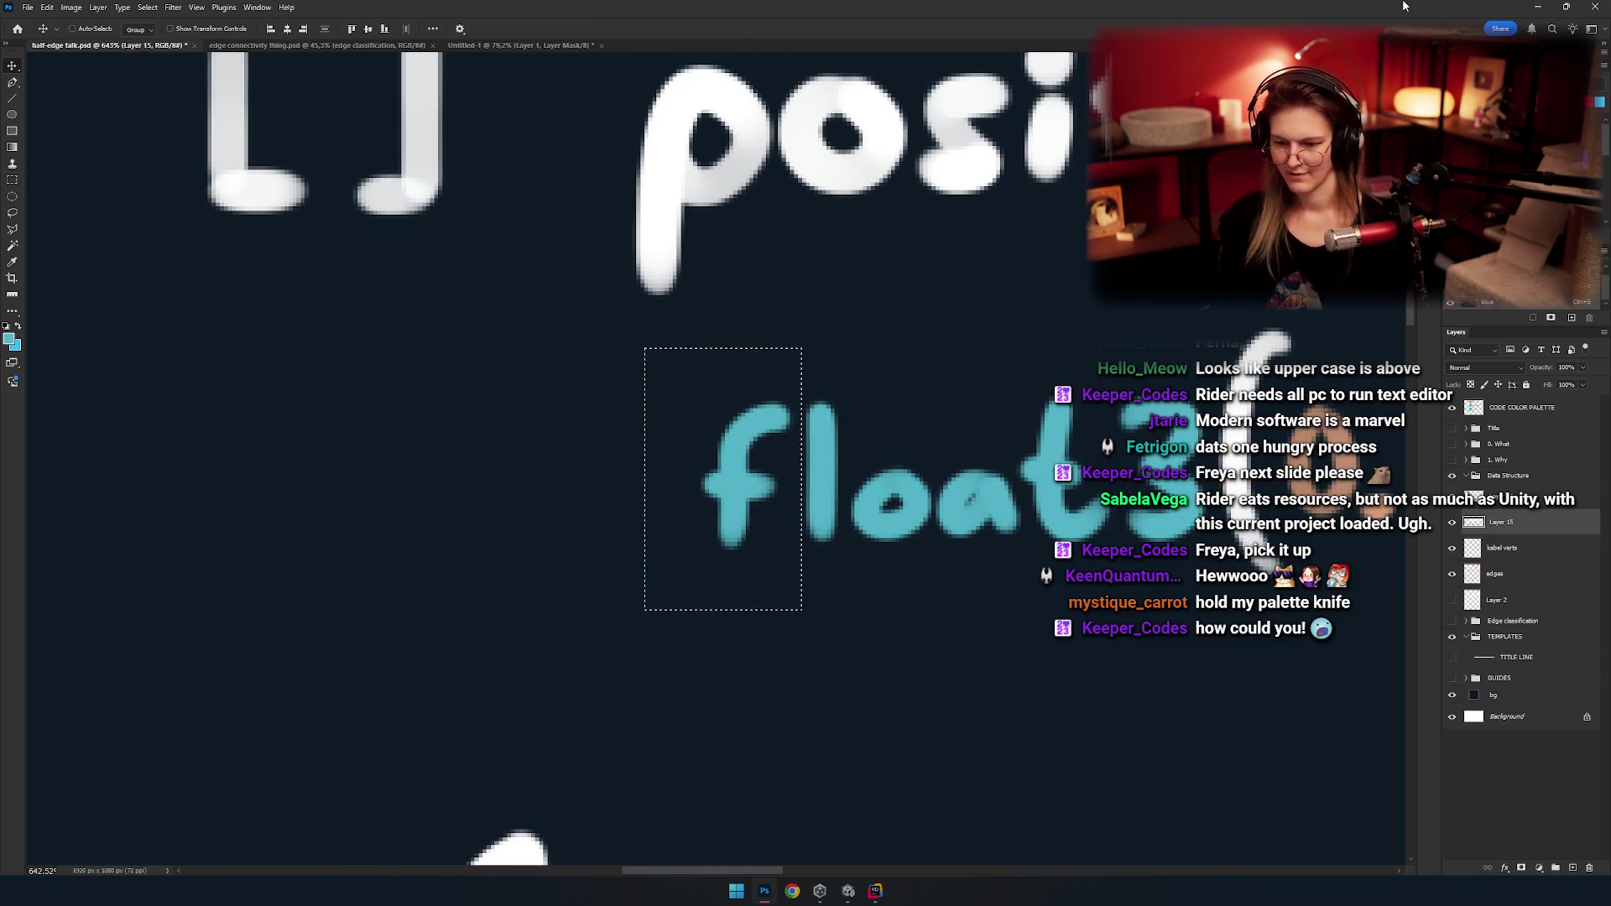
pyautogui.scroll(-5, 688, 565)
pyautogui.scroll(4, 687, 564)
pyautogui.press('m')
pyautogui.scroll(2, 688, 565)
pyautogui.moveTo(384, 400); pyautogui.dragTo(622, 568)
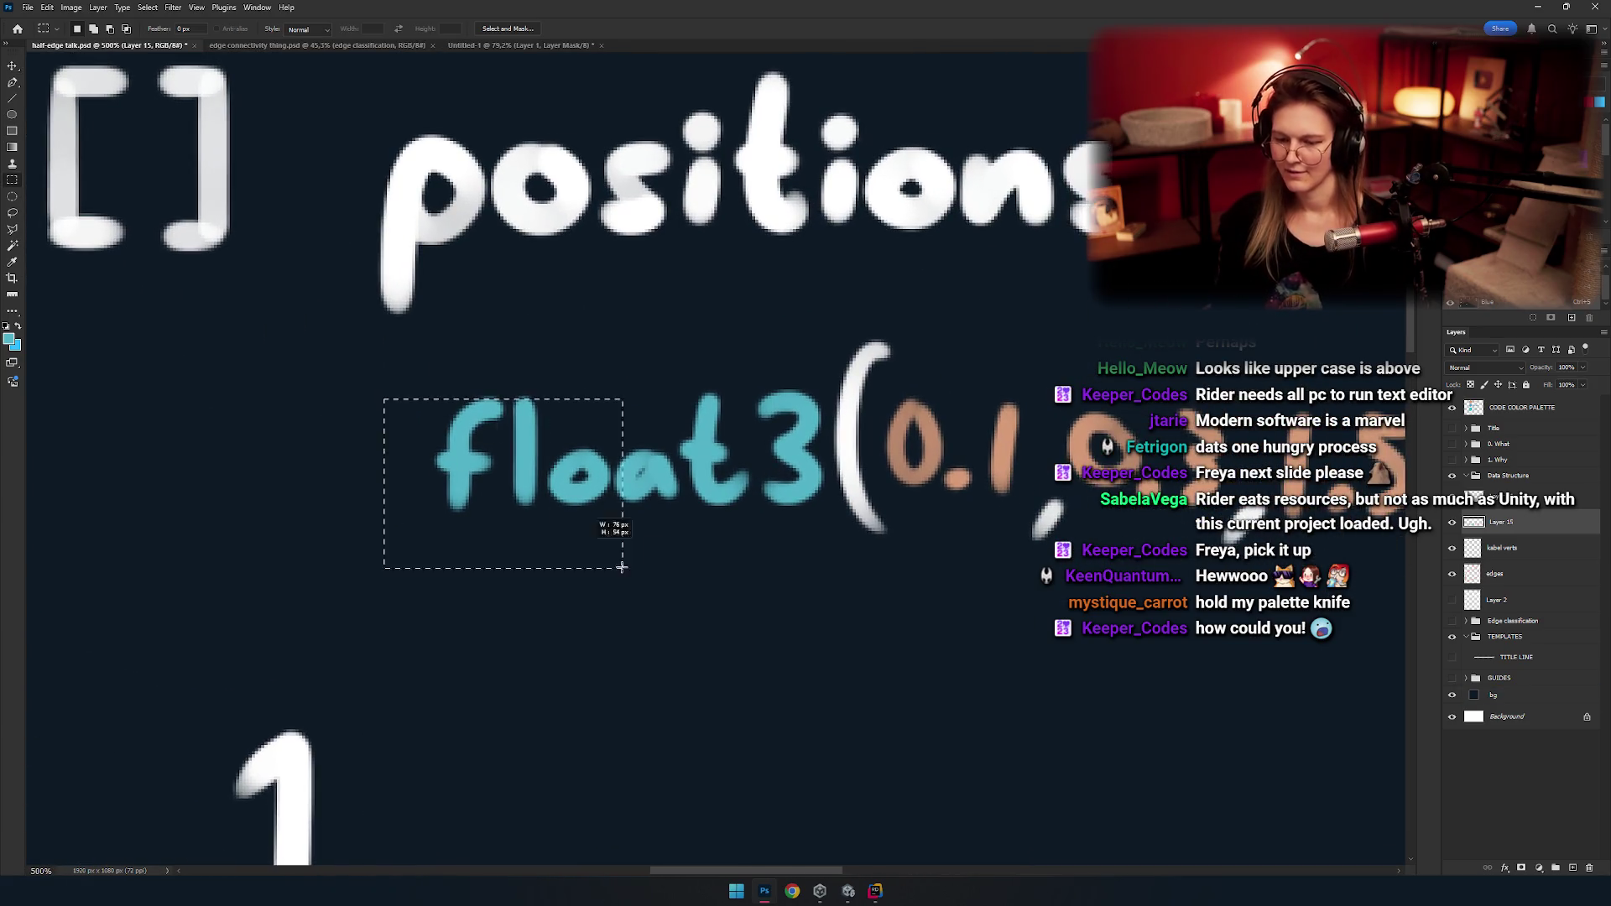
# Duplicate float3 onto its own layer and place it before [] in the header.
pyautogui.hotkey('ctrl', 'j')
pyautogui.press('v')
pyautogui.moveTo(629, 470); pyautogui.dragTo(587, 550)
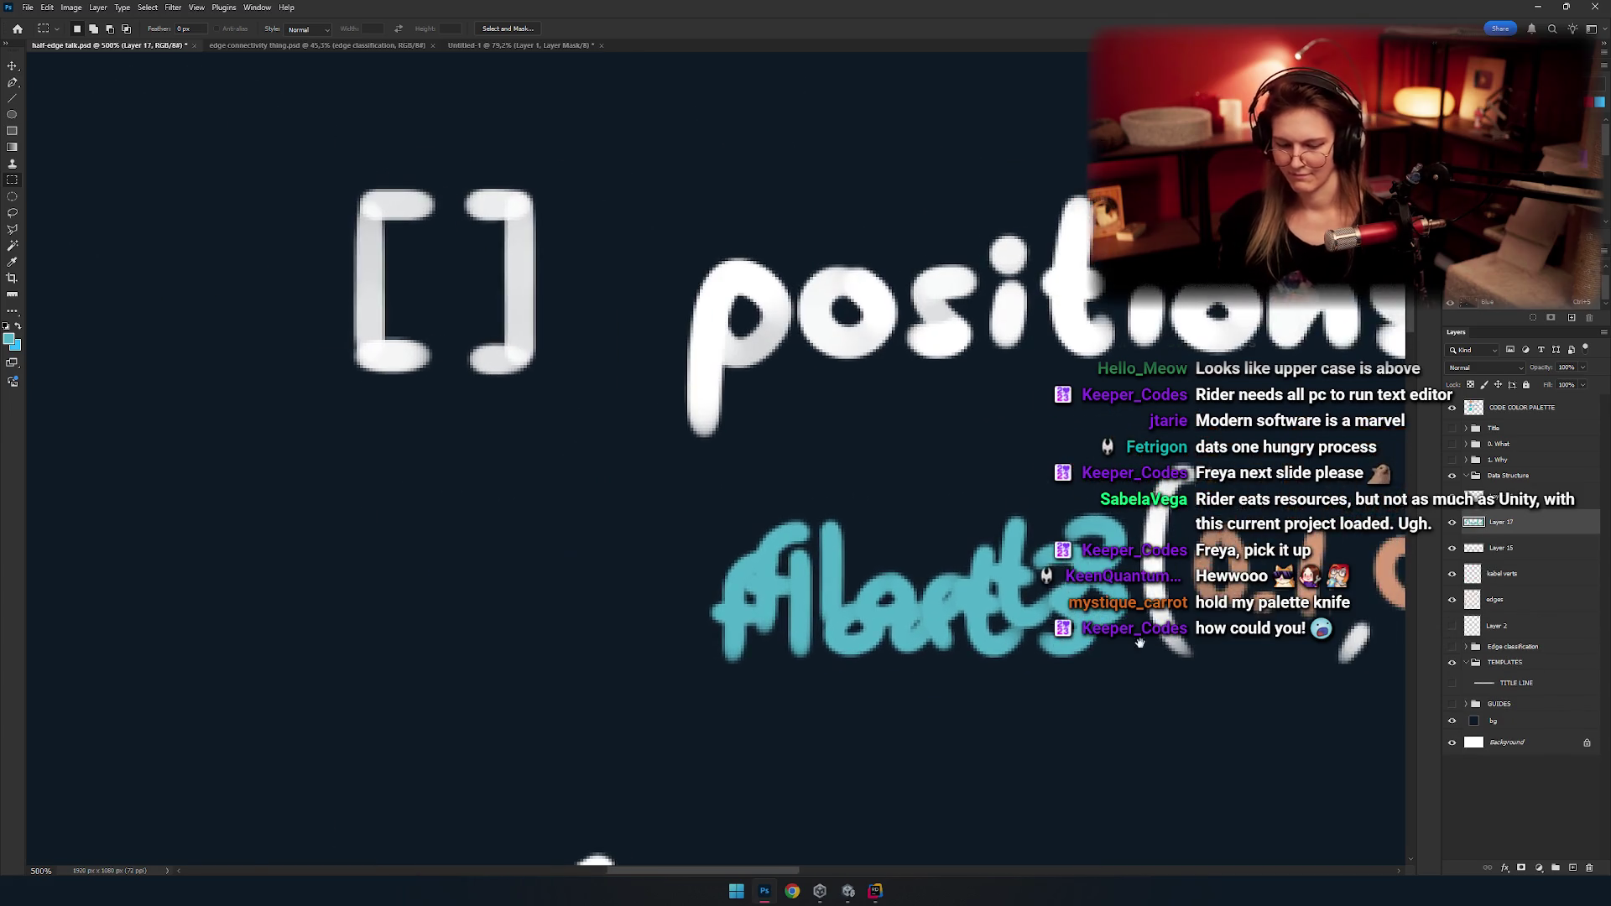
pyautogui.scroll(-2, 587, 549)
pyautogui.scroll(-4, 666, 521)
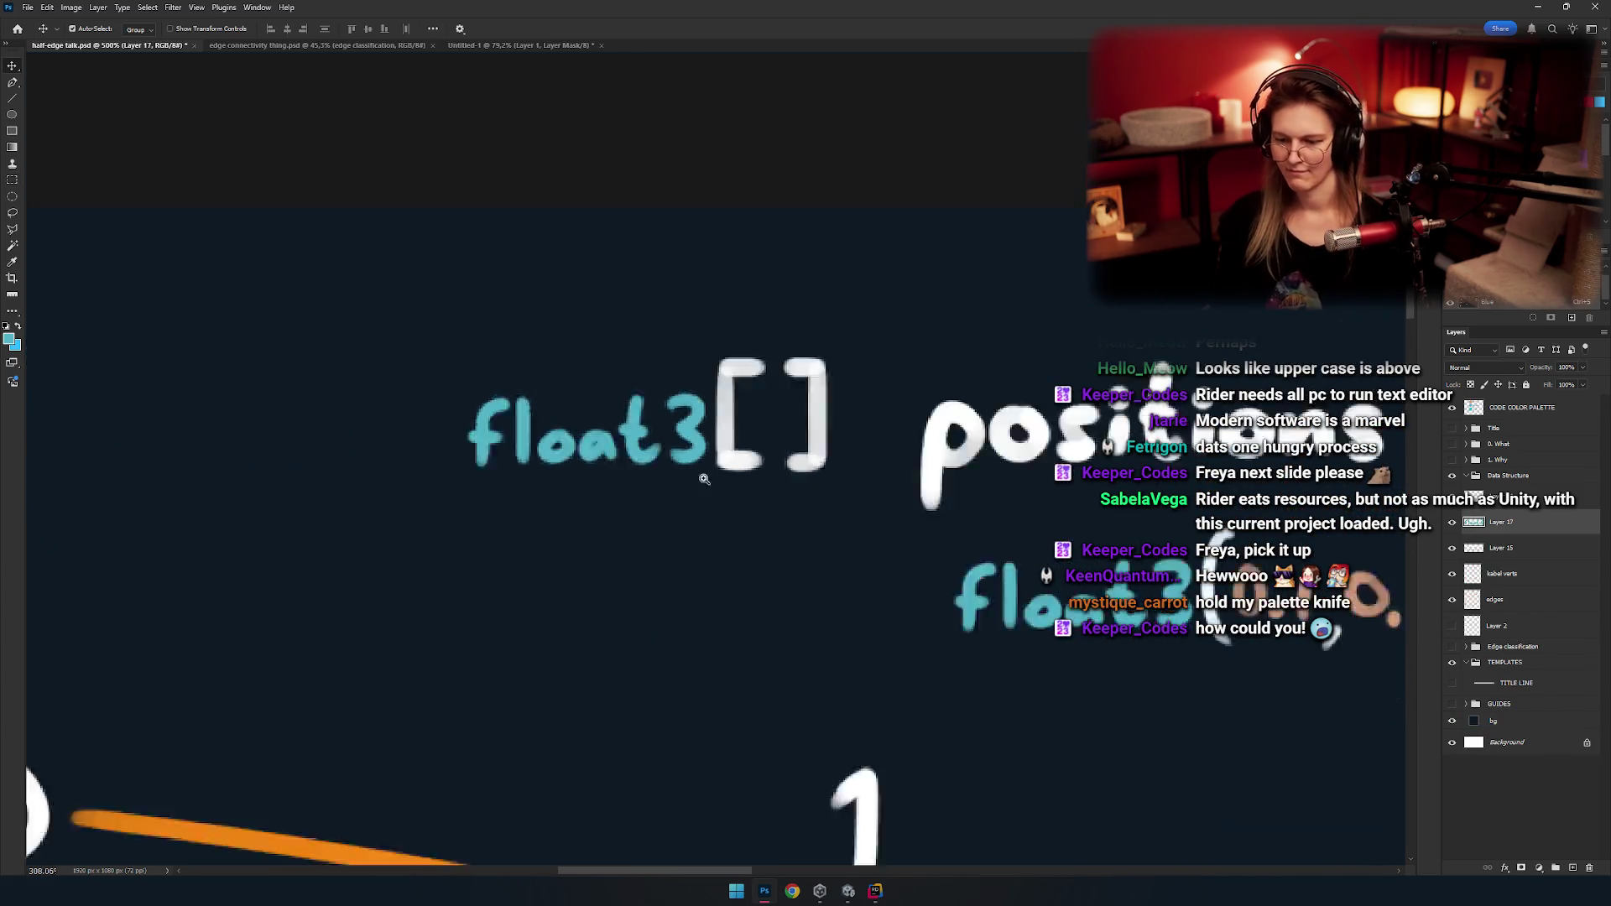
pyautogui.scroll(-4, 729, 457)
pyautogui.scroll(3, 655, 378)
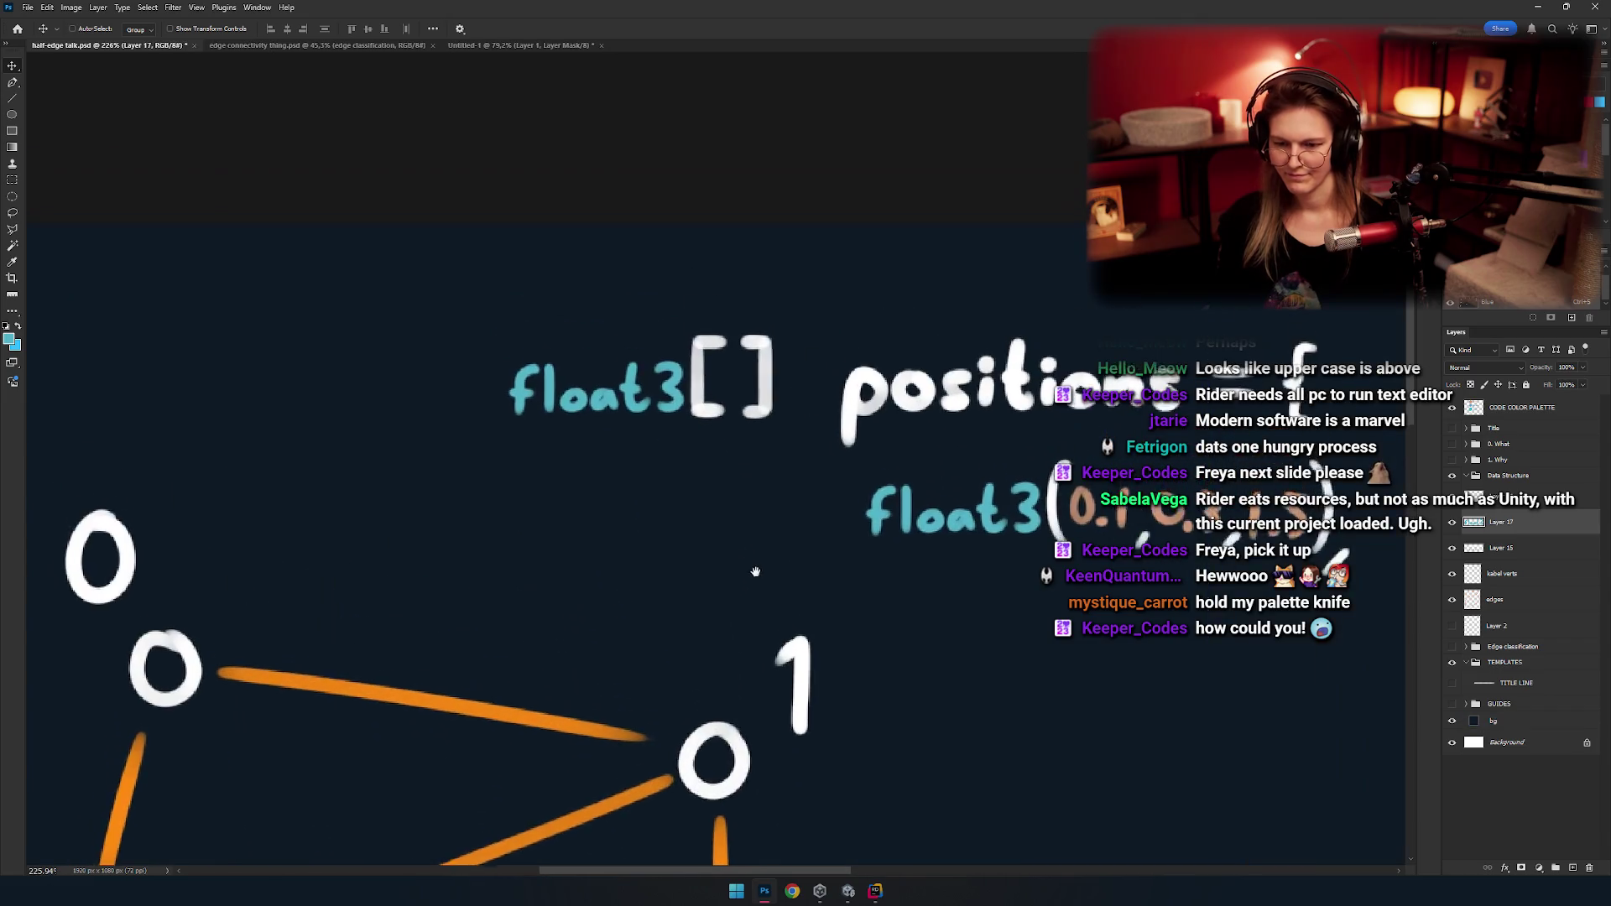
pyautogui.scroll(1, 653, 466)
pyautogui.hscroll(6, 755, 453)
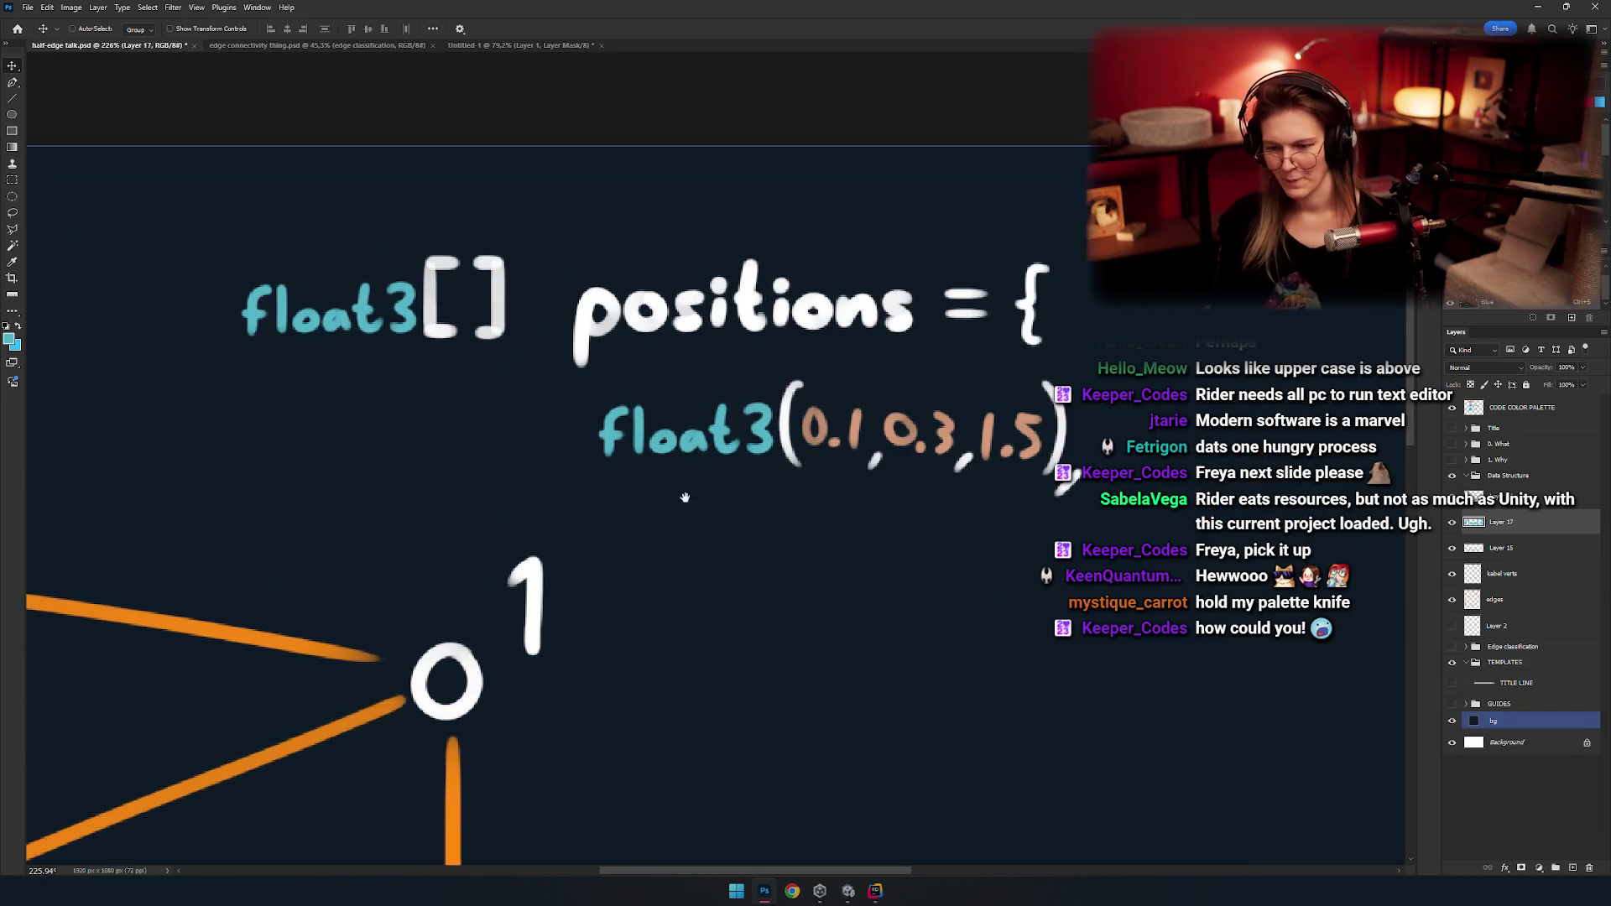
# Merge the float3 header copy (Layer 17) into code layer Layer 15, then review the code block.
pyautogui.scroll(3, 994, 450)
pyautogui.press('e')
pyautogui.rightClick(860, 424)
pyautogui.press('Escape')
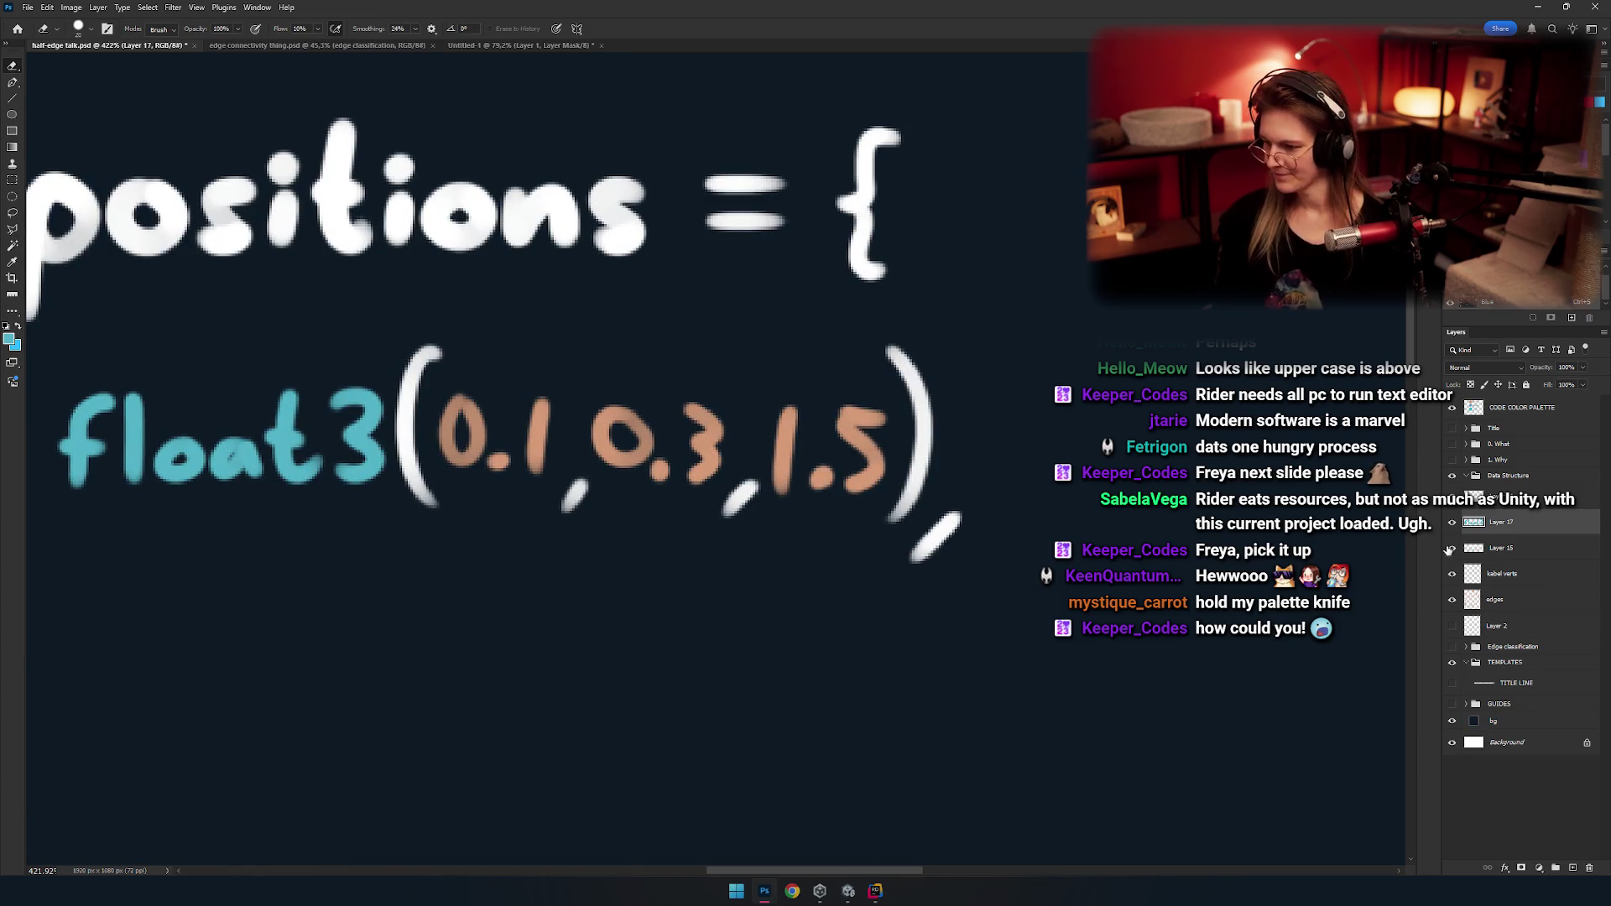
pyautogui.press('Delete')
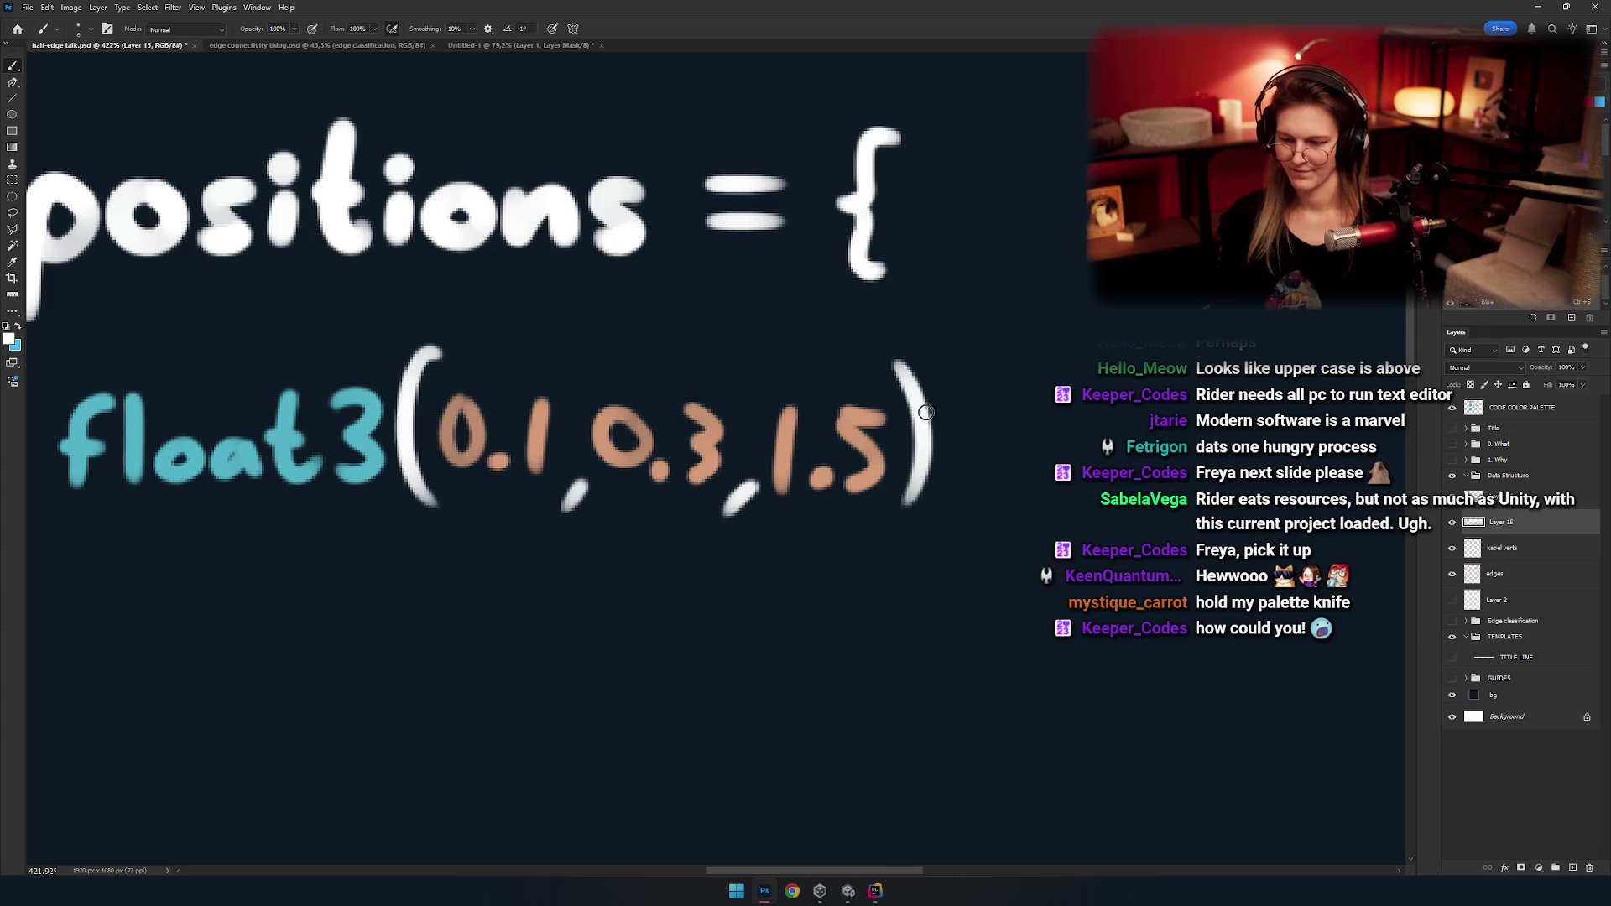
pyautogui.moveTo(925, 411); pyautogui.dragTo(932, 455)
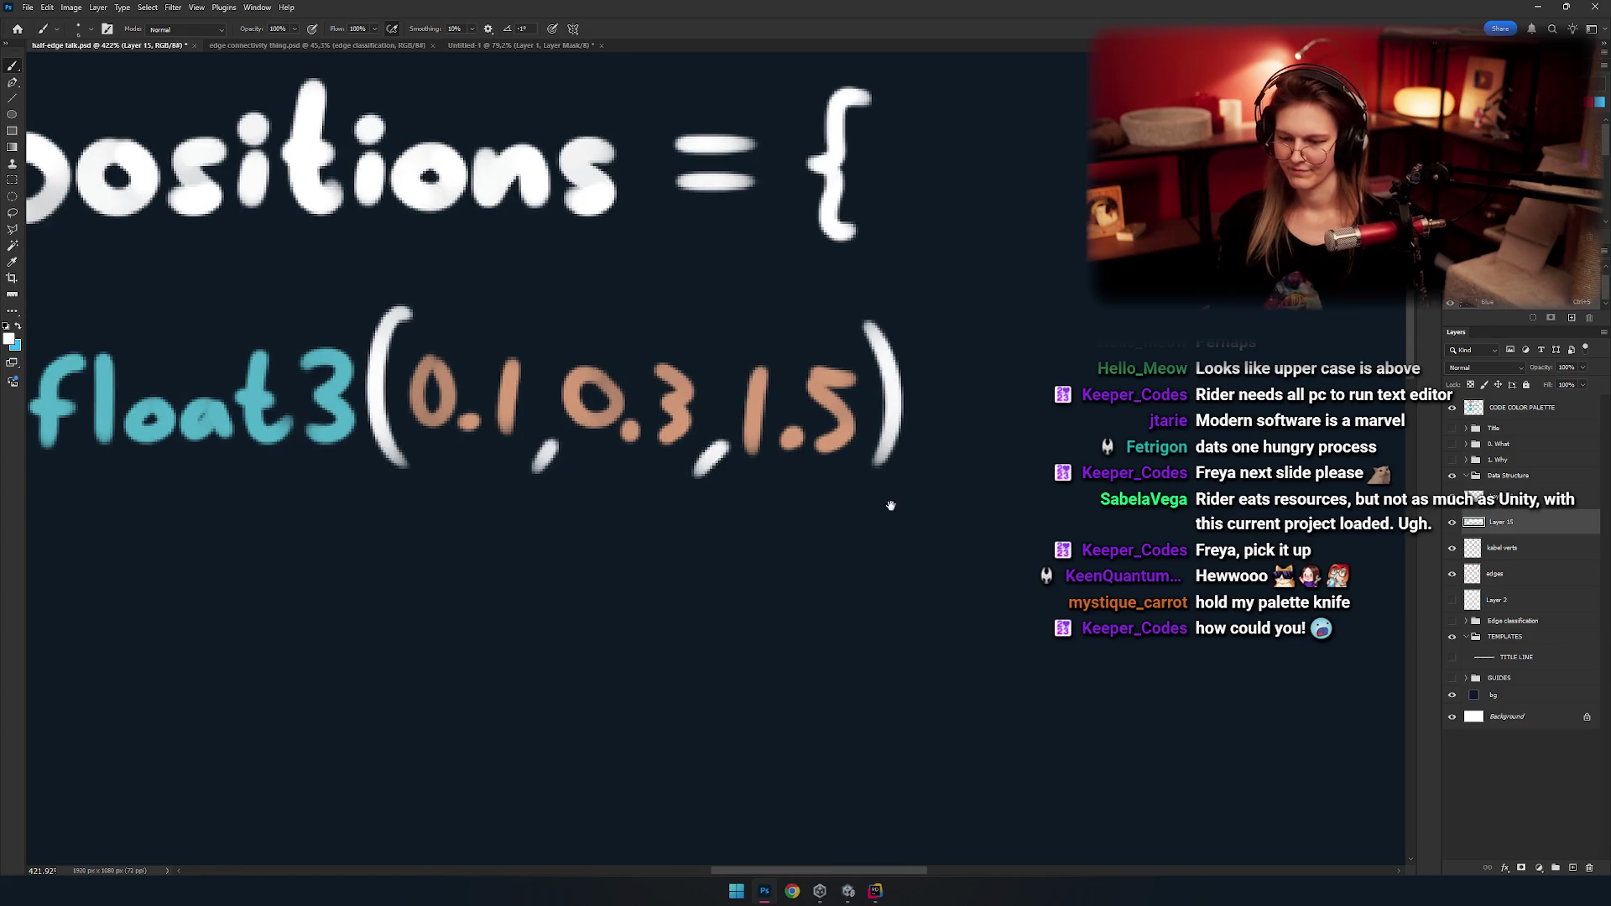
pyautogui.moveTo(891, 505); pyautogui.dragTo(992, 445)
pyautogui.scroll(-1, 993, 445)
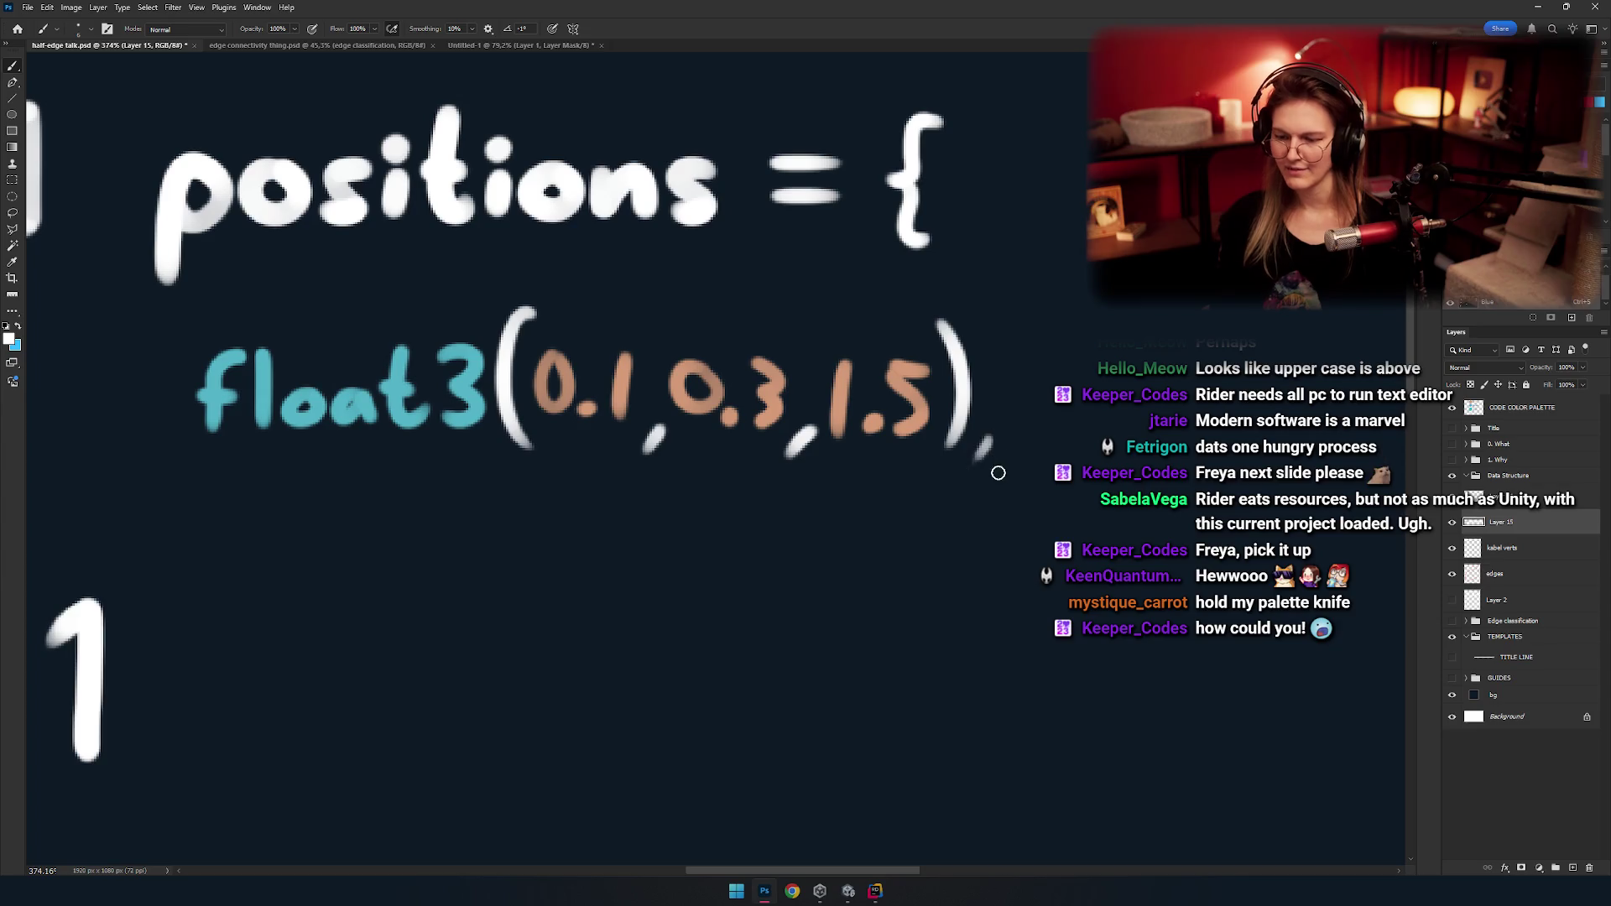
pyautogui.scroll(-2, 931, 525)
pyautogui.scroll(-2, 906, 469)
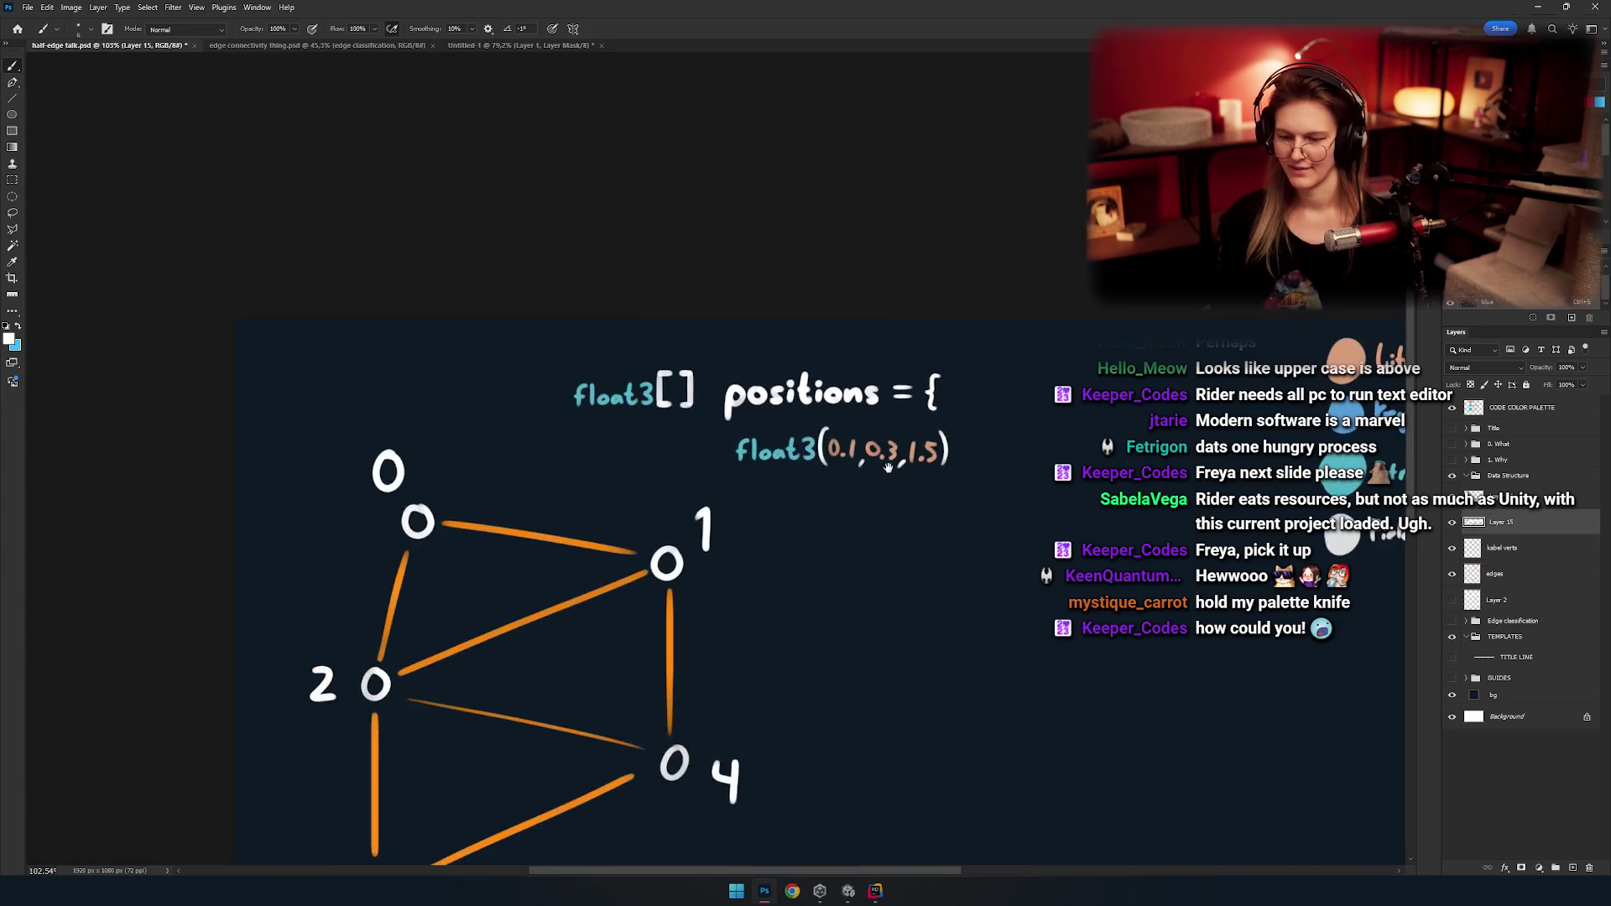
pyautogui.scroll(2, 896, 435)
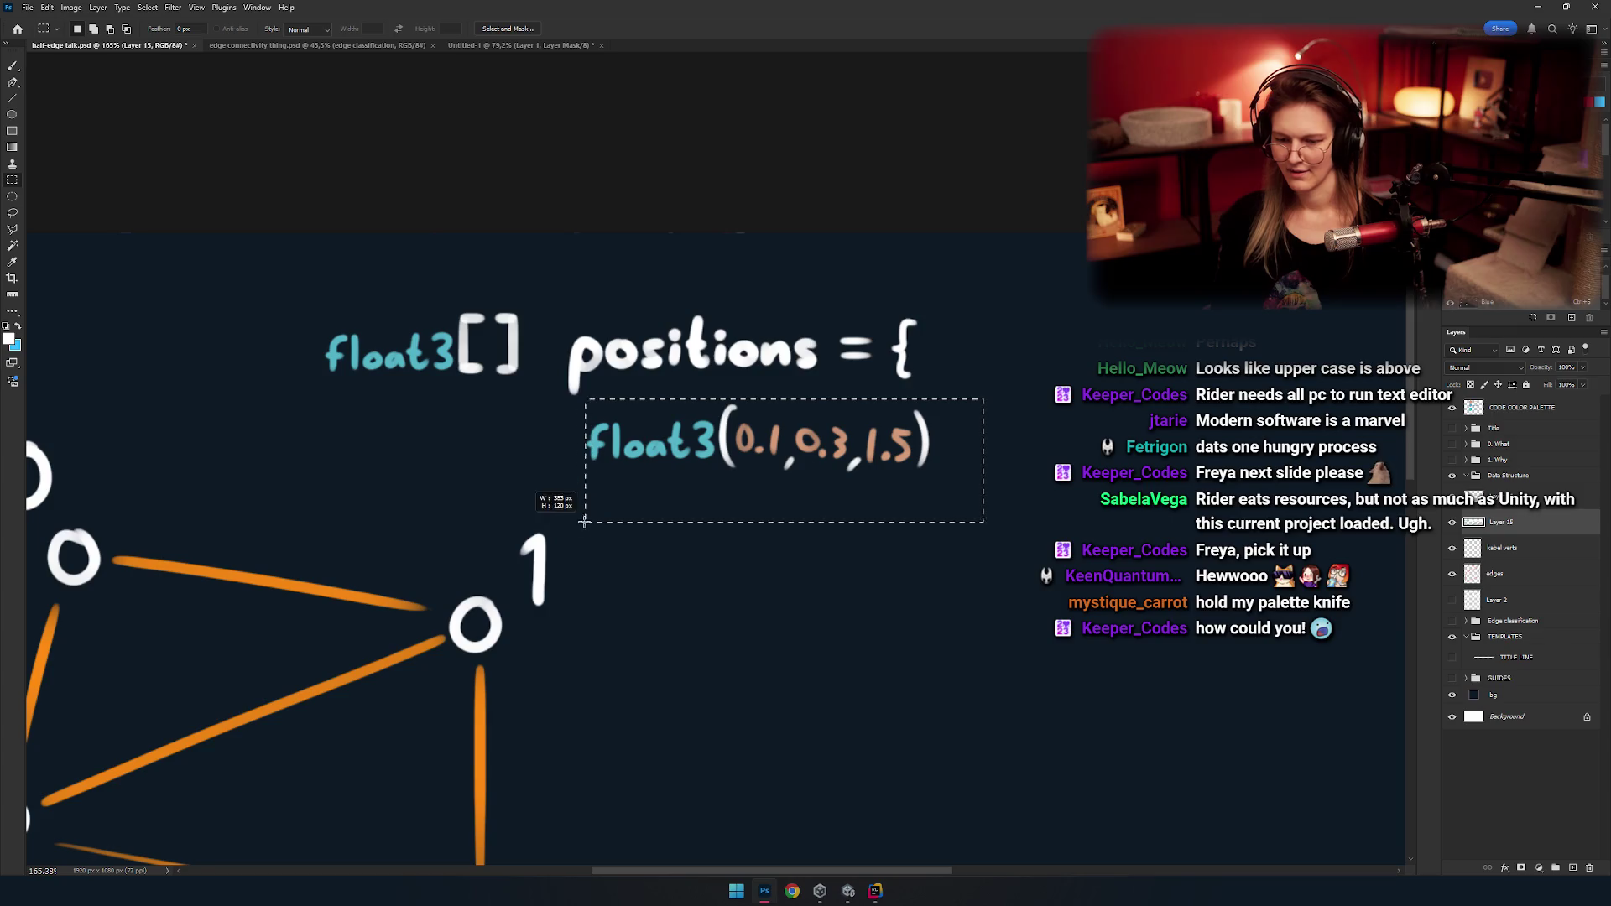
# Duplicate the float3(0.1,0.3,1.5) line as a second row and merge it into the code layer.
pyautogui.hotkey('ctrl', 'j')
pyautogui.press('v')
pyautogui.moveTo(769, 479)
pyautogui.mouseDown()
pyautogui.moveTo(768, 555)
pyautogui.moveTo(783, 483)
pyautogui.mouseUp()
pyautogui.hotkey('ctrl', 'd')
pyautogui.press('e')
pyautogui.scroll(2, 748, 449)
pyautogui.scroll(1, 755, 470)
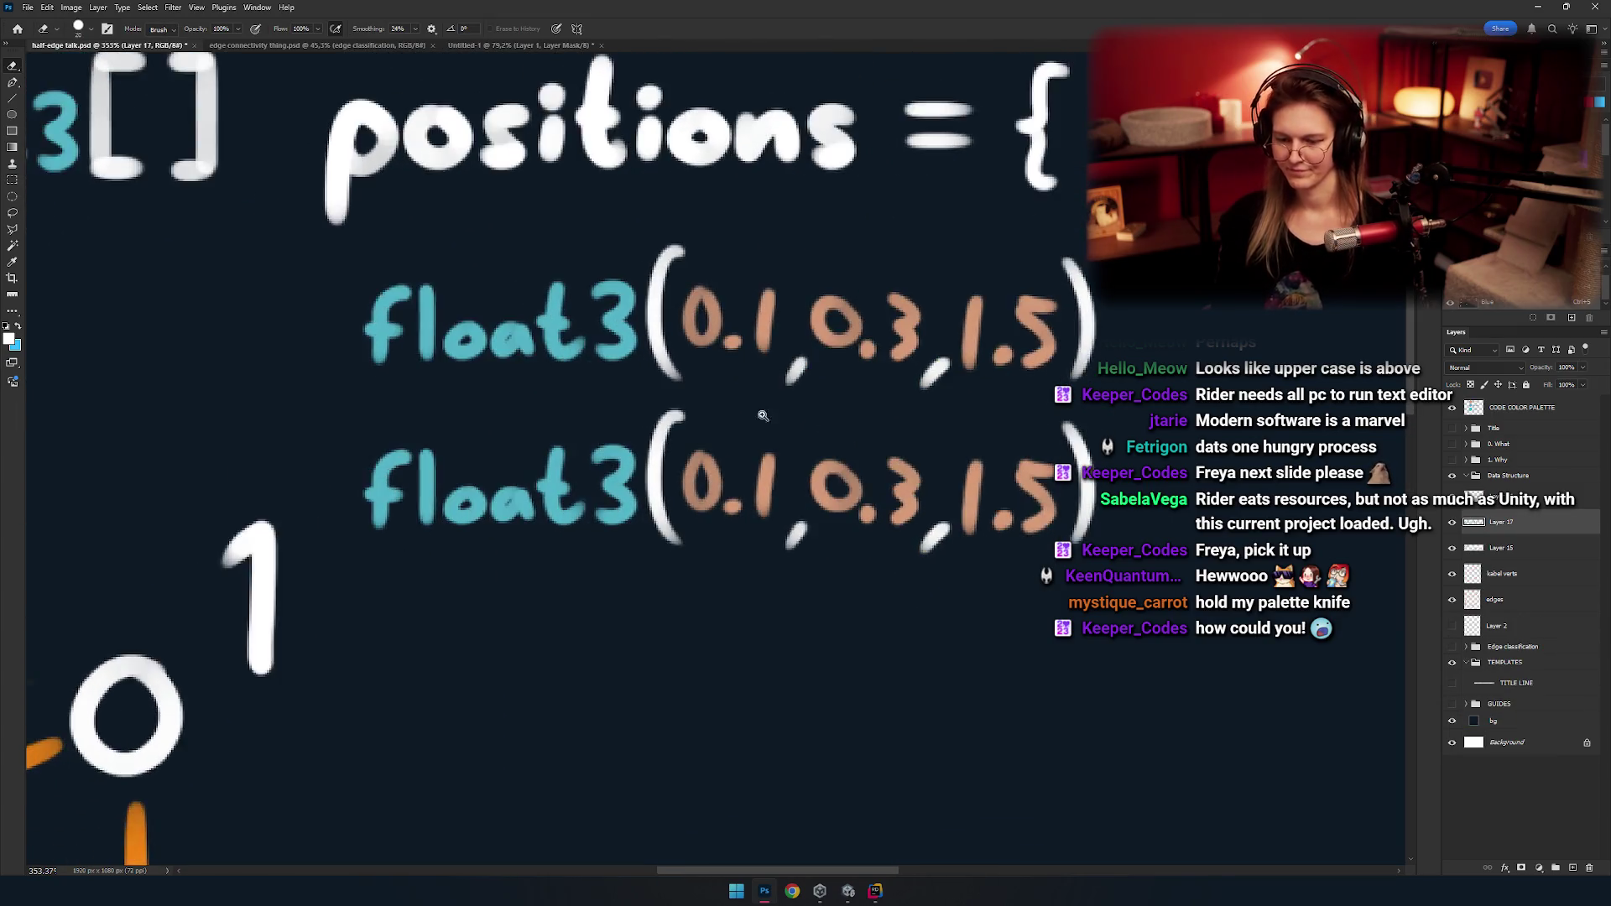
pyautogui.scroll(3, 759, 501)
pyautogui.hscroll(1, 759, 501)
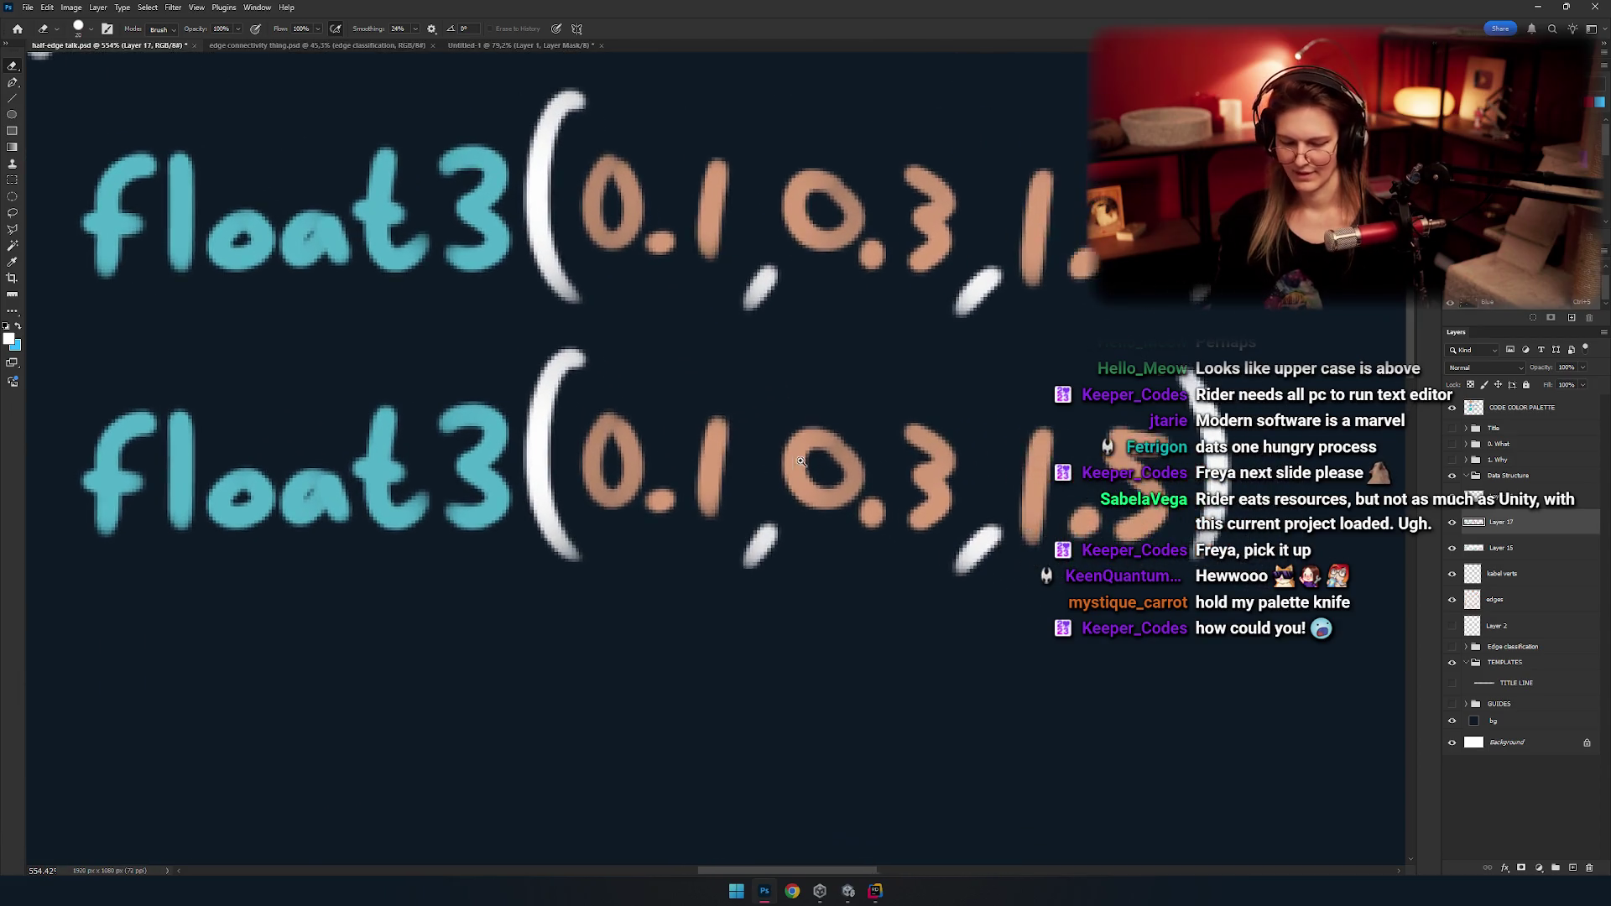
pyautogui.scroll(-3, 796, 429)
pyautogui.scroll(-1, 831, 403)
pyautogui.hotkey('ctrl', 'e')
# Add a third float3(0.1,0.3,1.5) line below and merge it into the code layer.
pyautogui.hotkey('ctrl', 'v')
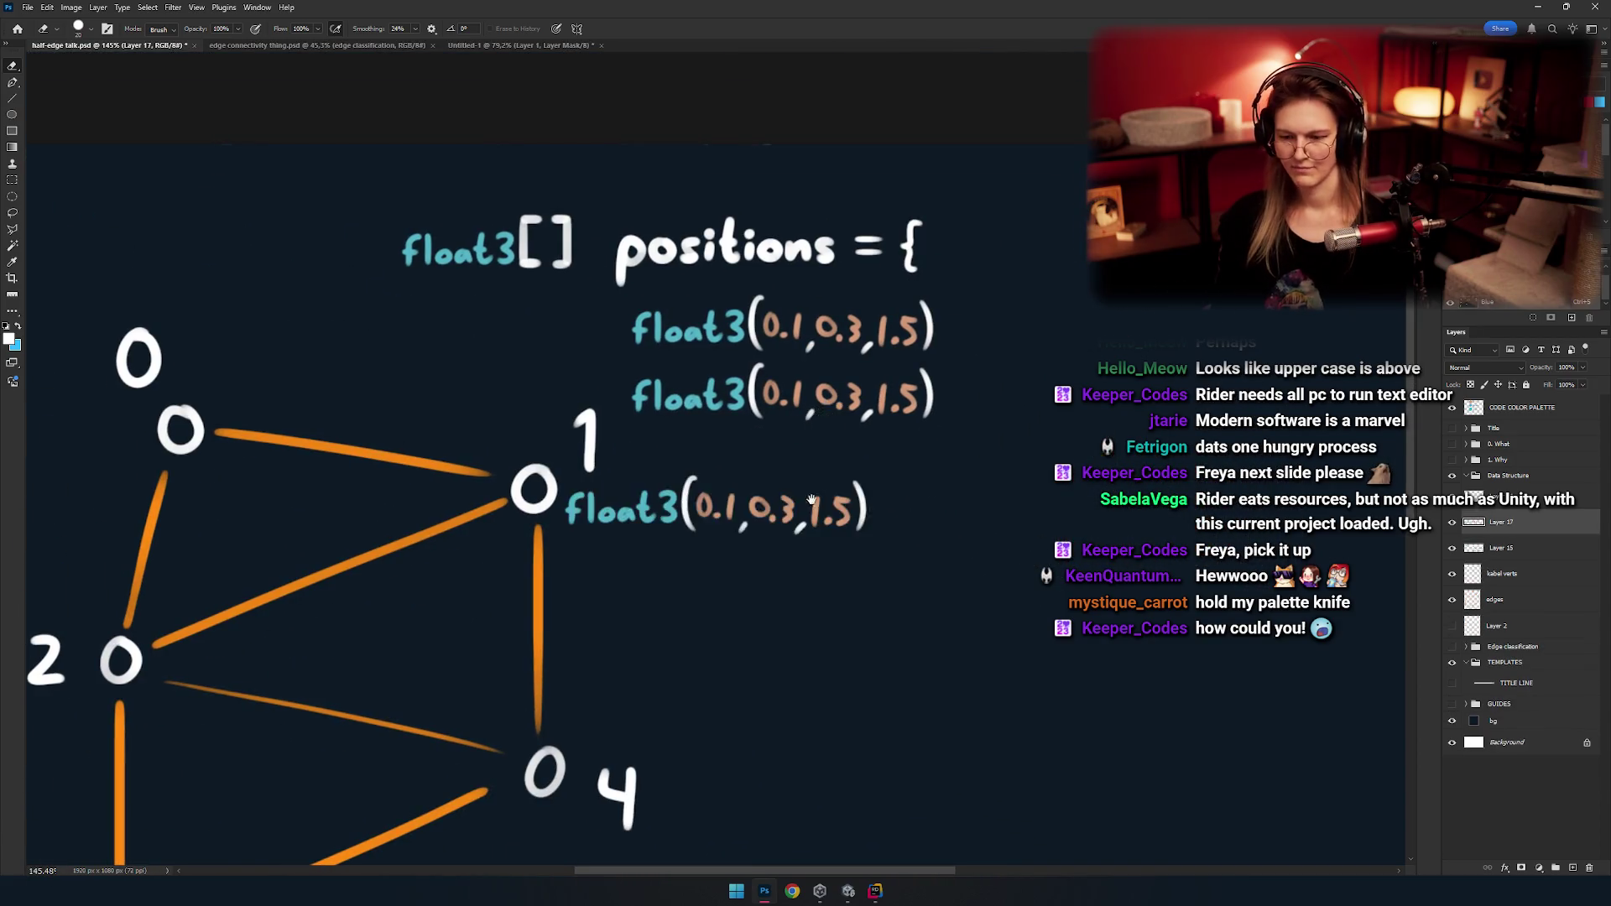
pyautogui.scroll(-3, 797, 454)
pyautogui.press('v')
pyautogui.moveTo(738, 503); pyautogui.dragTo(810, 463)
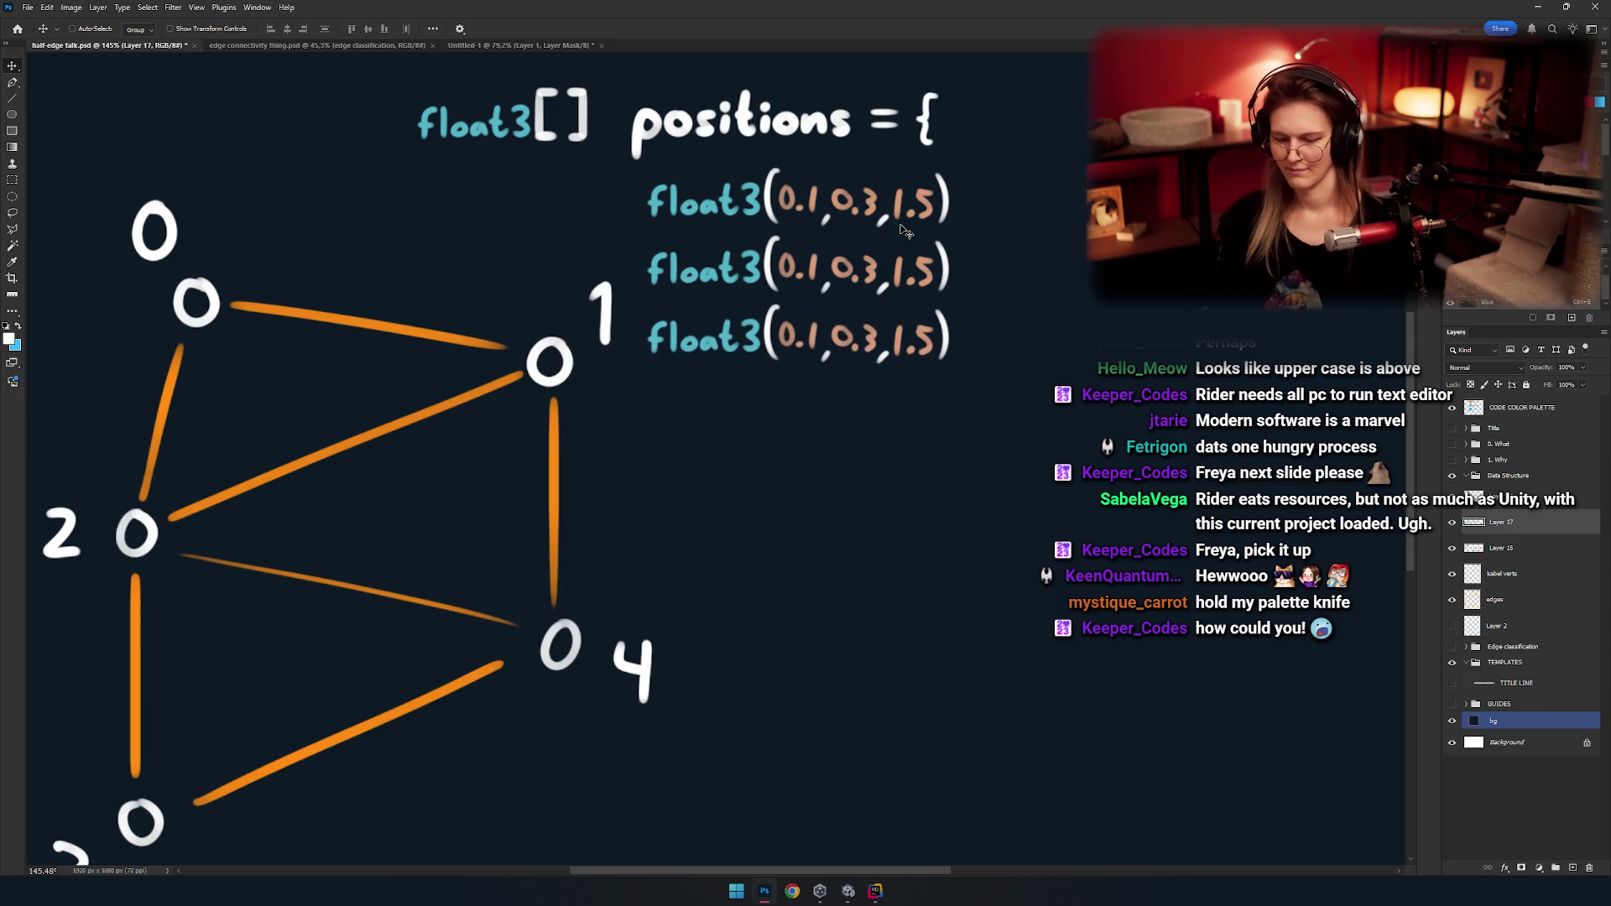
pyautogui.scroll(2, 1191, 442)
pyautogui.moveTo(989, 452); pyautogui.dragTo(932, 427)
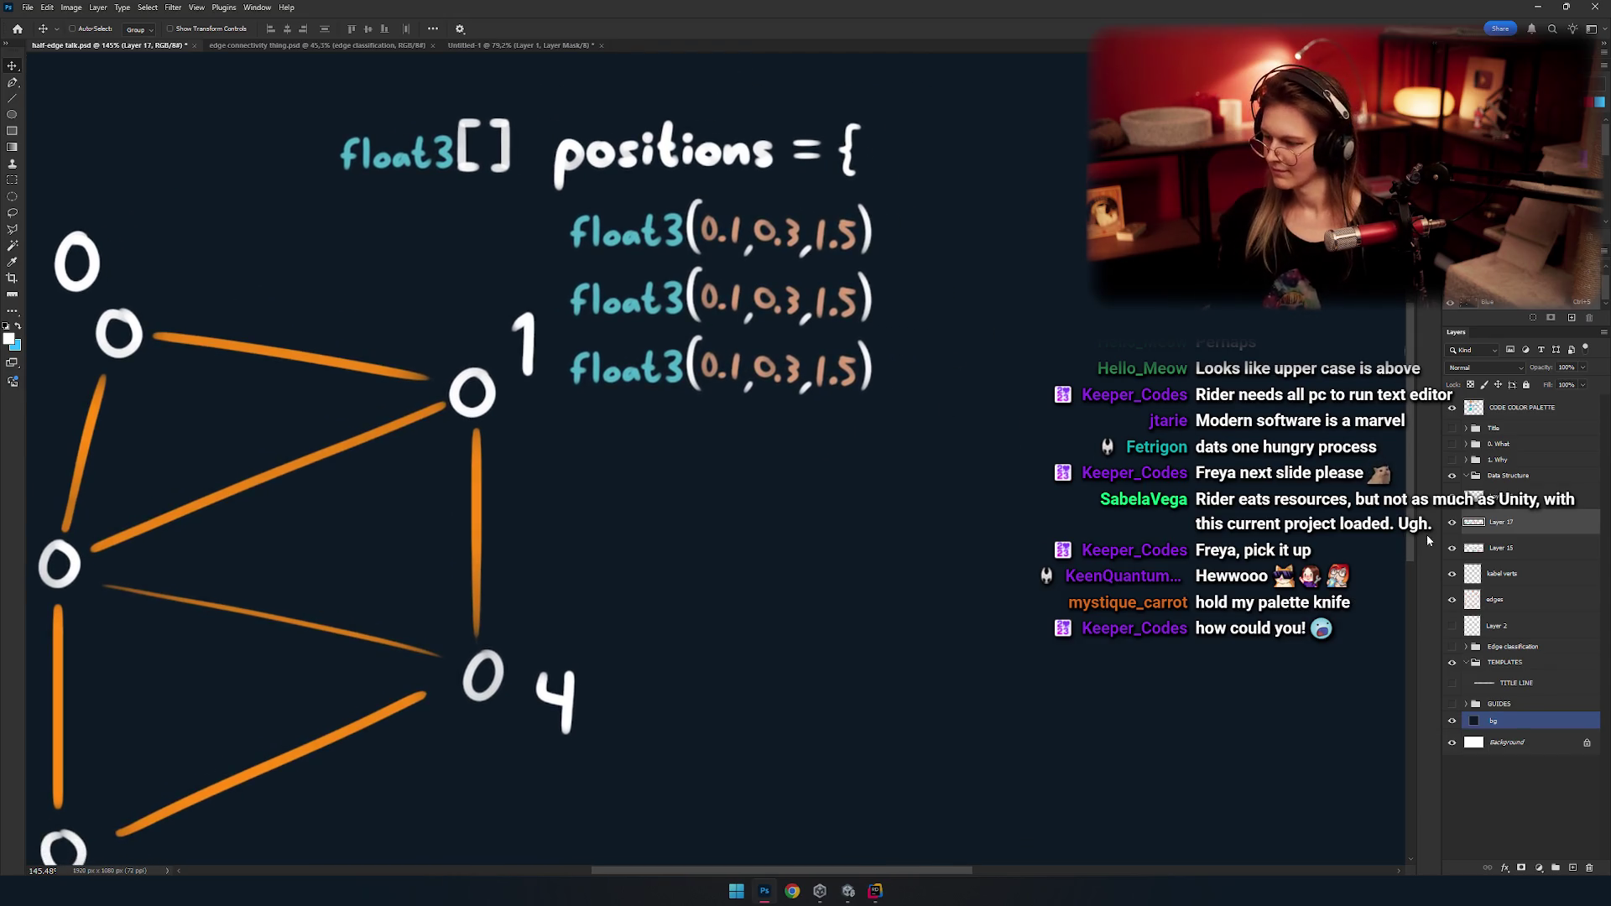
pyautogui.keyDown('ctrl'); pyautogui.click(1374, 532); pyautogui.keyUp('ctrl')
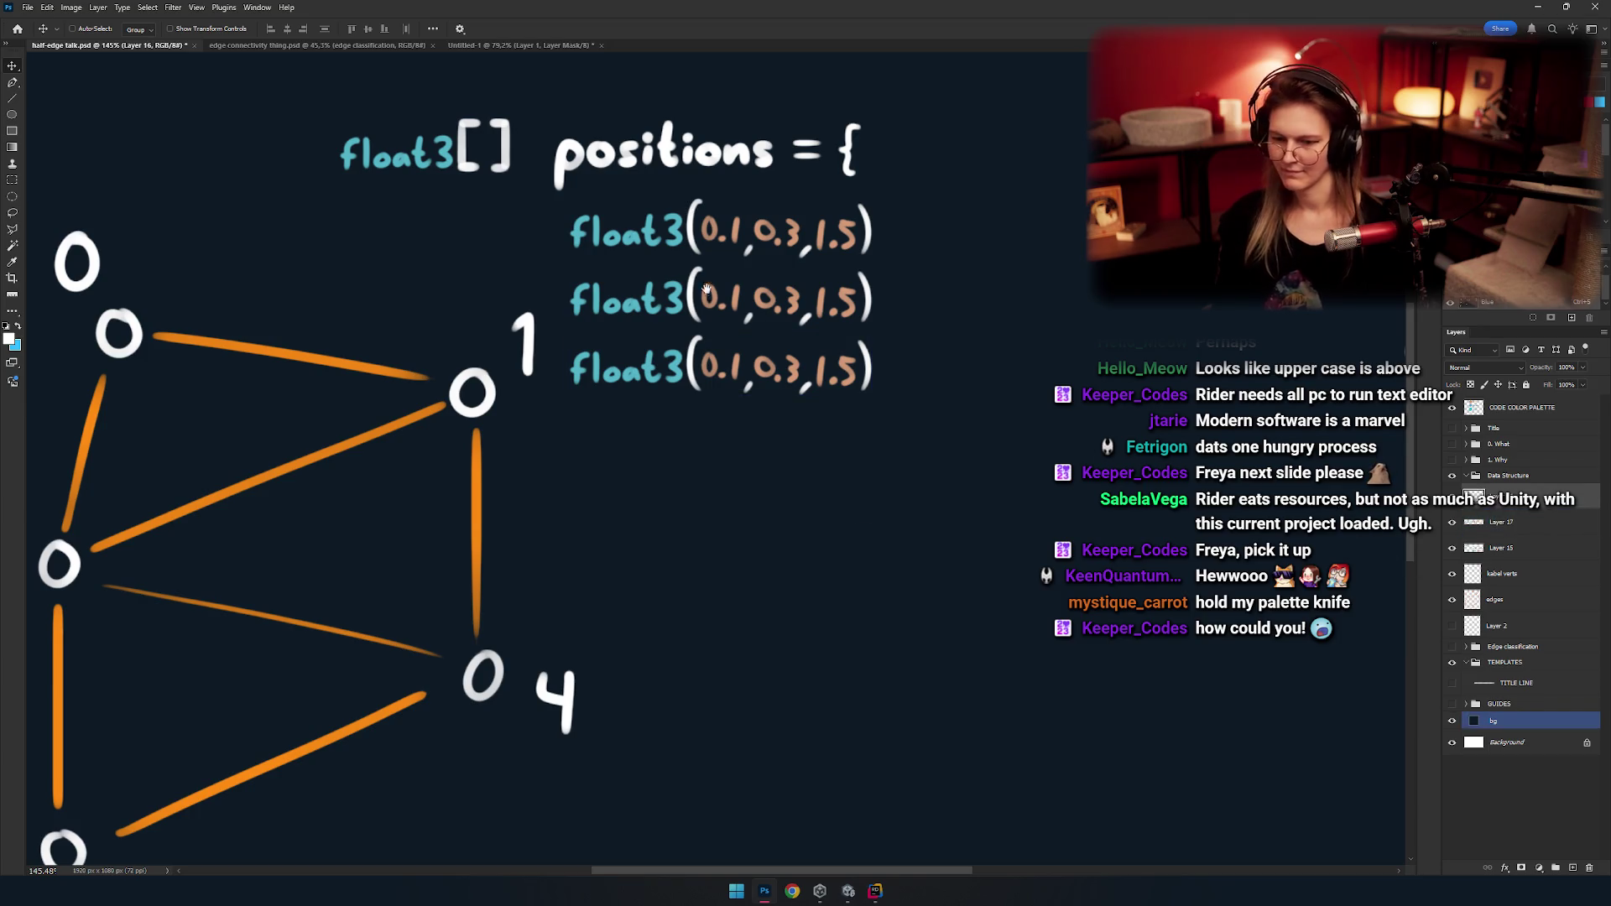
pyautogui.moveTo(746, 412); pyautogui.dragTo(787, 457)
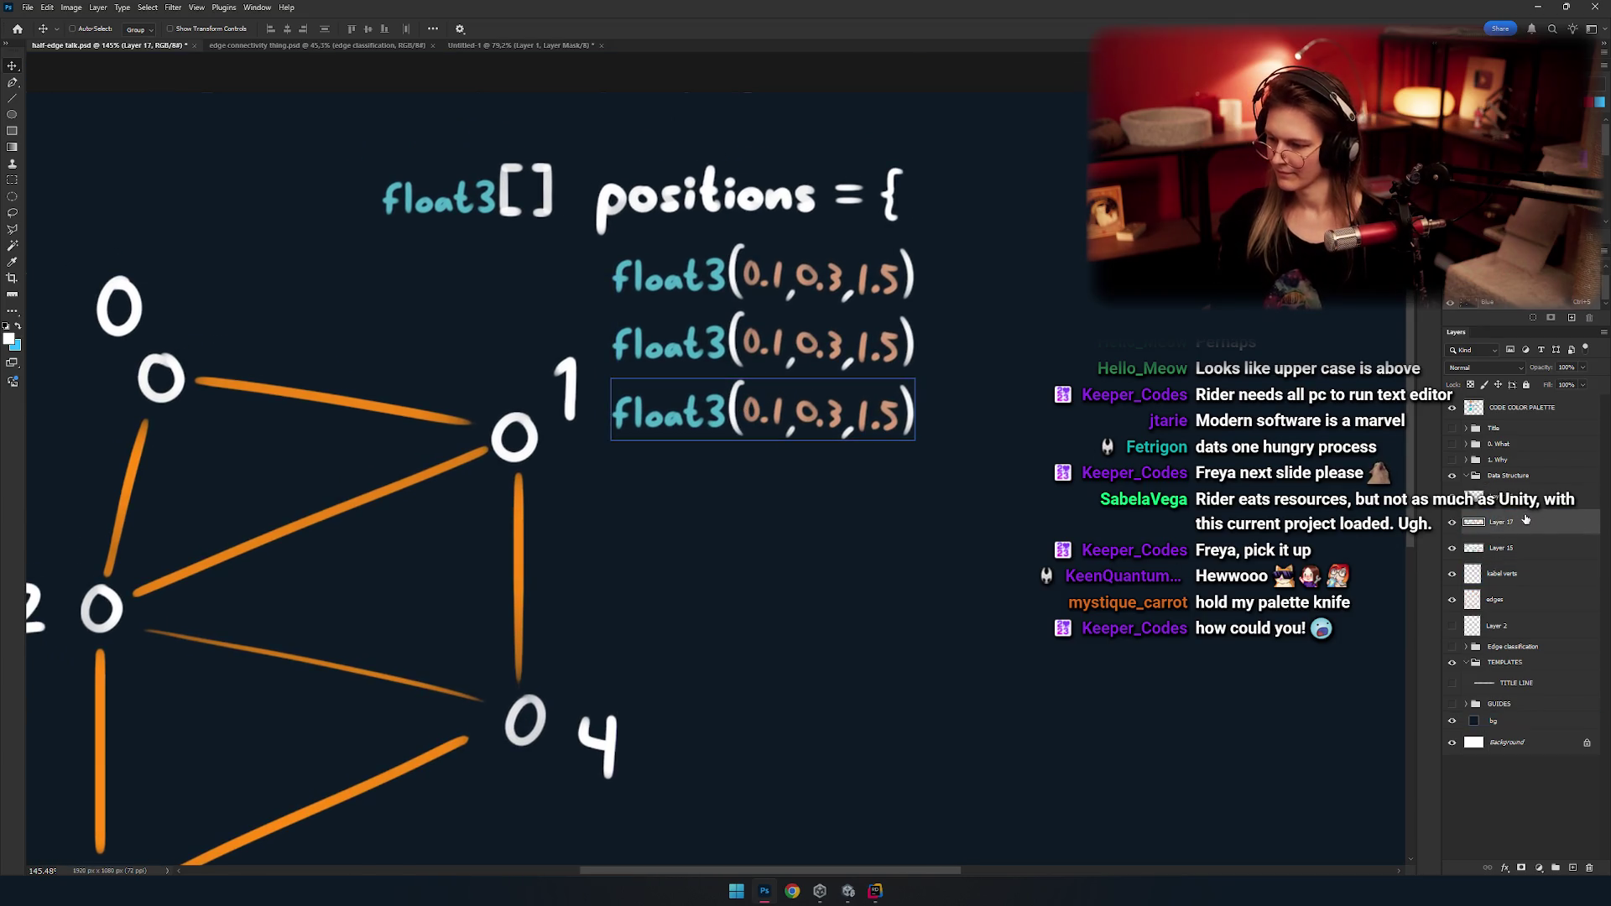
pyautogui.press('Delete')
# Copy the three float3 lines onto a new layer and place them below, making six rows.
pyautogui.press('m')
pyautogui.moveTo(991, 246); pyautogui.dragTo(656, 530)
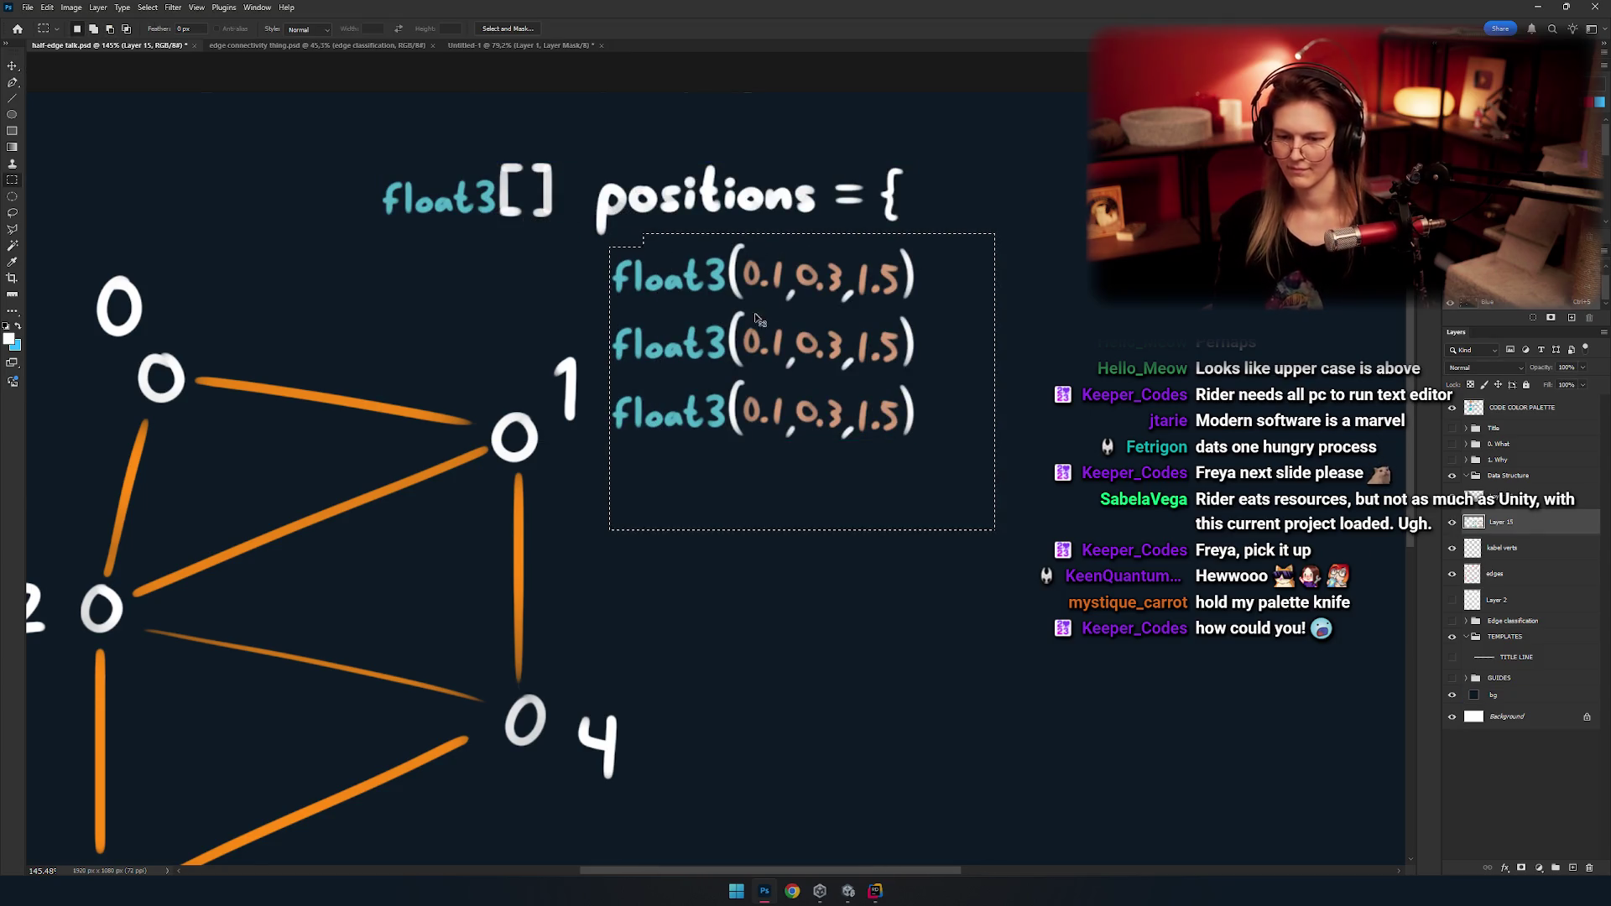
pyautogui.hotkey('ctrl', 'j')
pyautogui.press('v')
pyautogui.moveTo(812, 378); pyautogui.dragTo(812, 574)
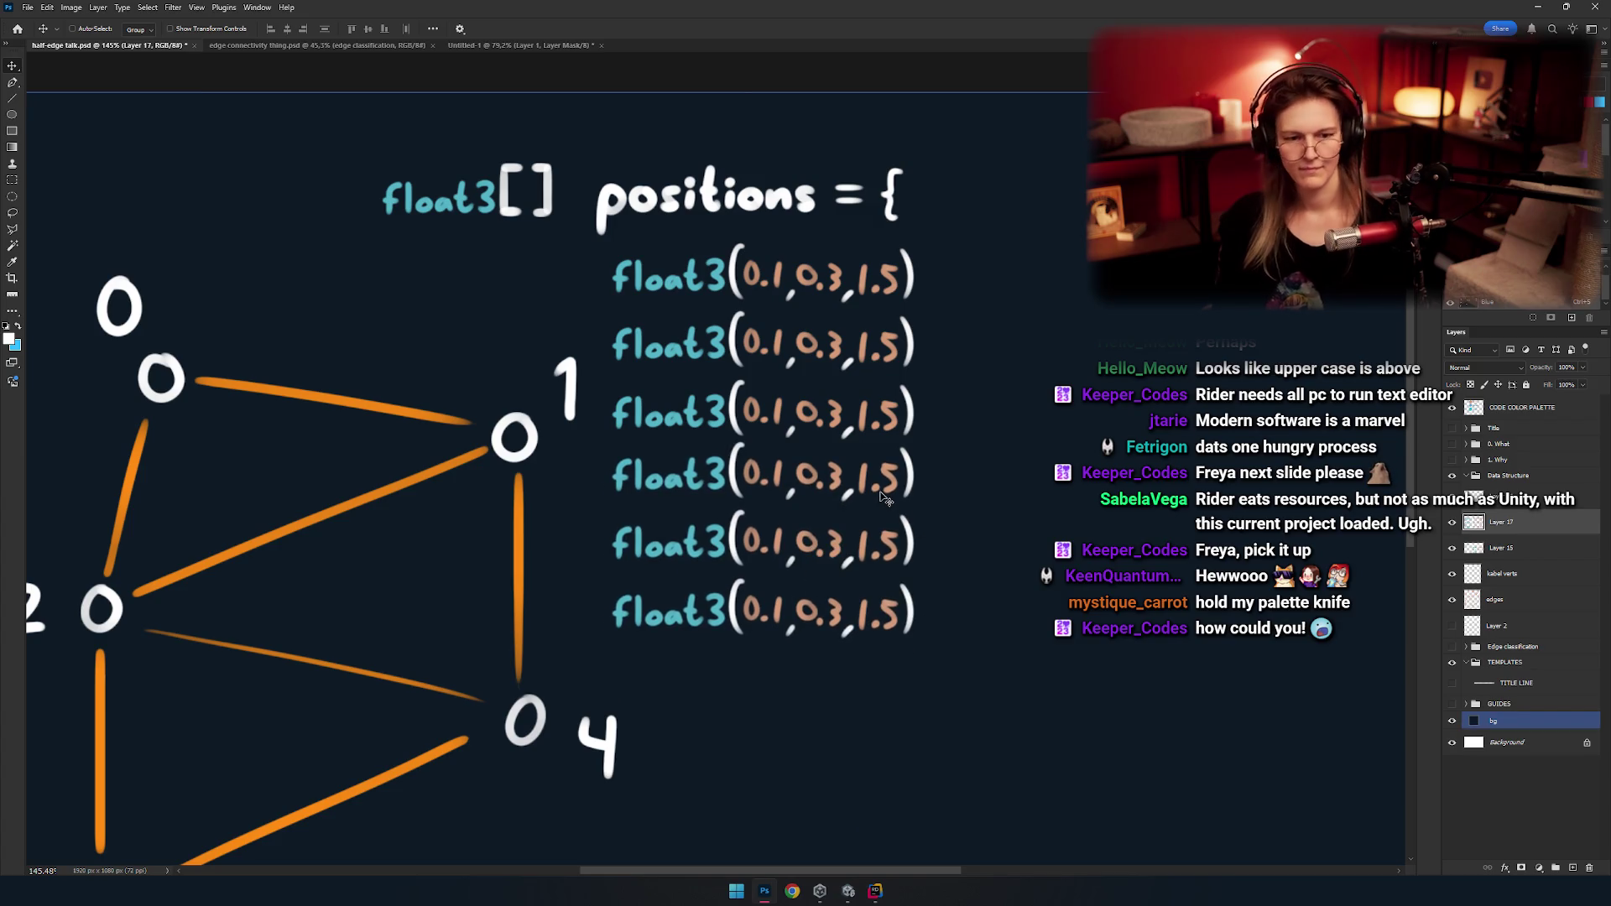
pyautogui.press('e')
pyautogui.scroll(3, 730, 467)
# Merge the copied lines into the code layer and erase the bottom float3 line.
pyautogui.scroll(-2, 839, 461)
pyautogui.hotkey('ctrl', 'e')
pyautogui.scroll(2, 1081, 657)
pyautogui.moveTo(998, 650); pyautogui.dragTo(613, 646)
pyautogui.moveTo(999, 625); pyautogui.dragTo(548, 620)
# Duplicate the opening { brace onto a new layer and rotate it into a closing brace.
pyautogui.press('m')
pyautogui.scroll(3, 964, 167)
pyautogui.hotkey('ctrl', 'j')
pyautogui.moveTo(960, 260)
pyautogui.mouseDown()
pyautogui.moveTo(1015, 257)
pyautogui.moveTo(759, 535)
pyautogui.mouseUp()
pyautogui.hotkey('ctrl', 't')
pyautogui.moveTo(780, 411); pyautogui.dragTo(843, 521)
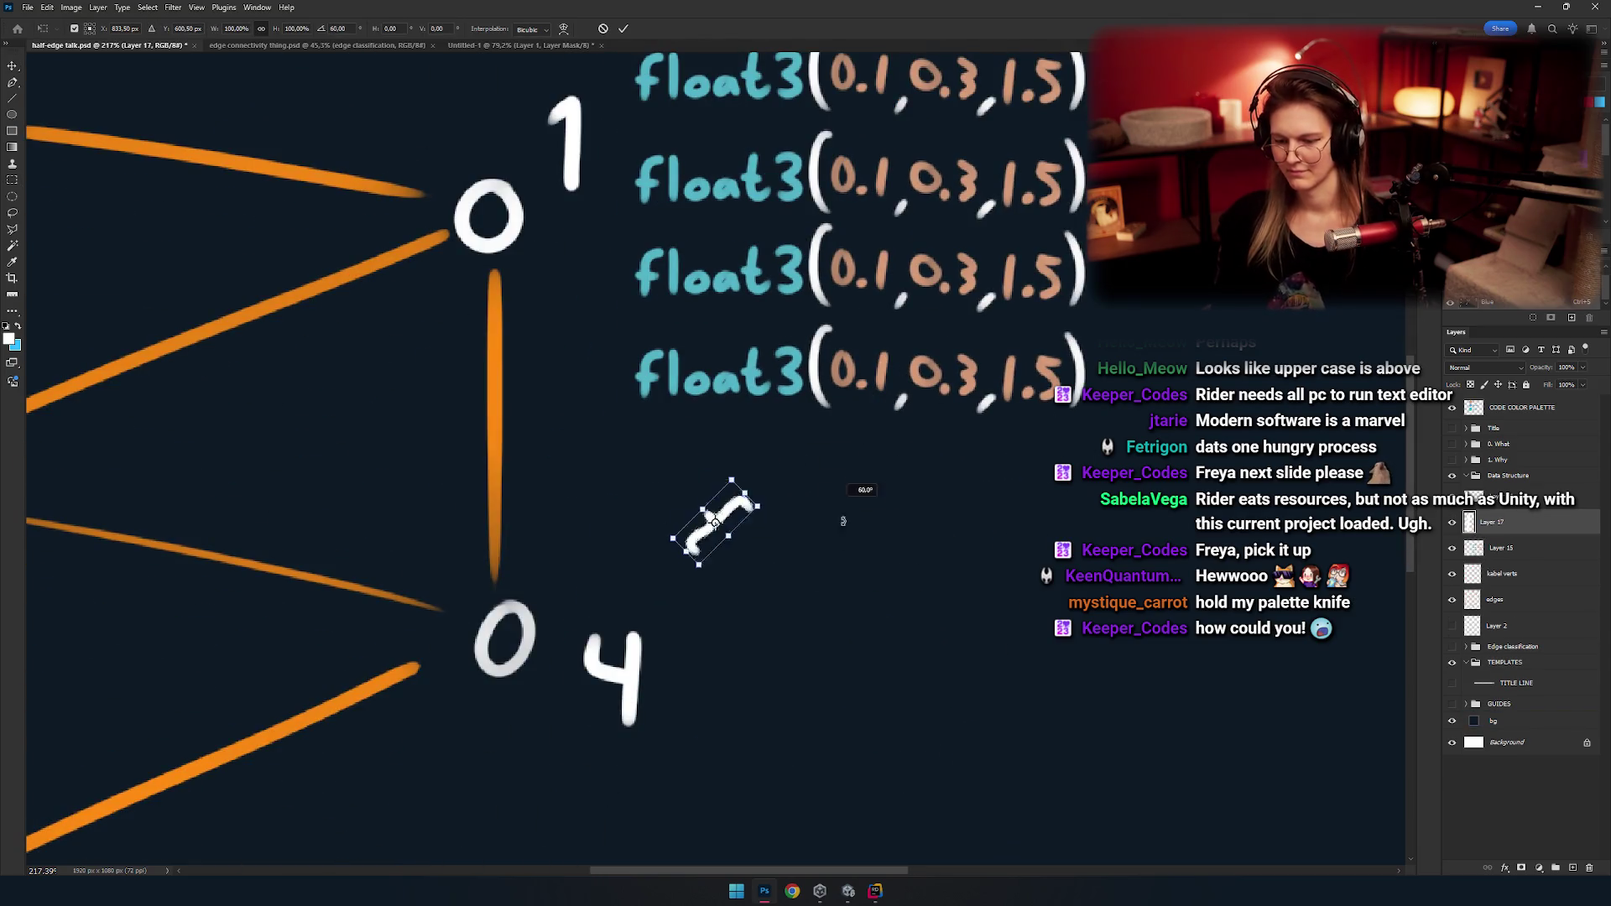
pyautogui.press('Return')
# Position the closing brace beneath the five float3(0.1, 0.3, 1.5) lines.
pyautogui.scroll(5, 739, 539)
pyautogui.moveTo(739, 539)
pyautogui.mouseDown()
pyautogui.moveTo(788, 477)
pyautogui.moveTo(869, 587)
pyautogui.mouseUp()
pyautogui.moveTo(846, 401); pyautogui.dragTo(845, 430)
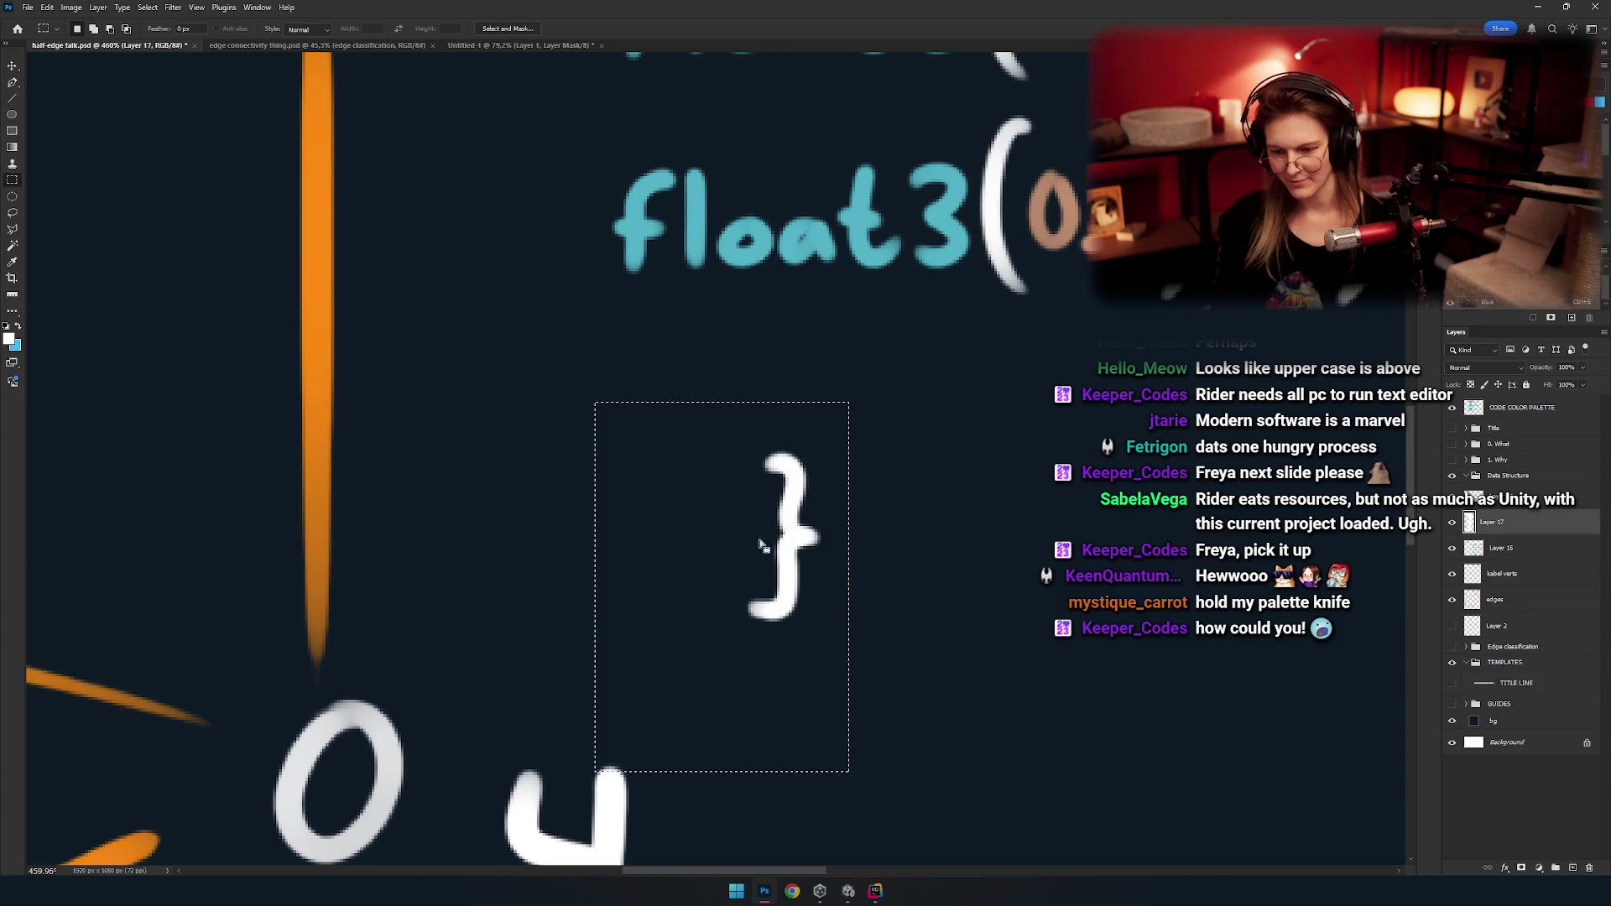
pyautogui.moveTo(818, 554); pyautogui.dragTo(560, 508)
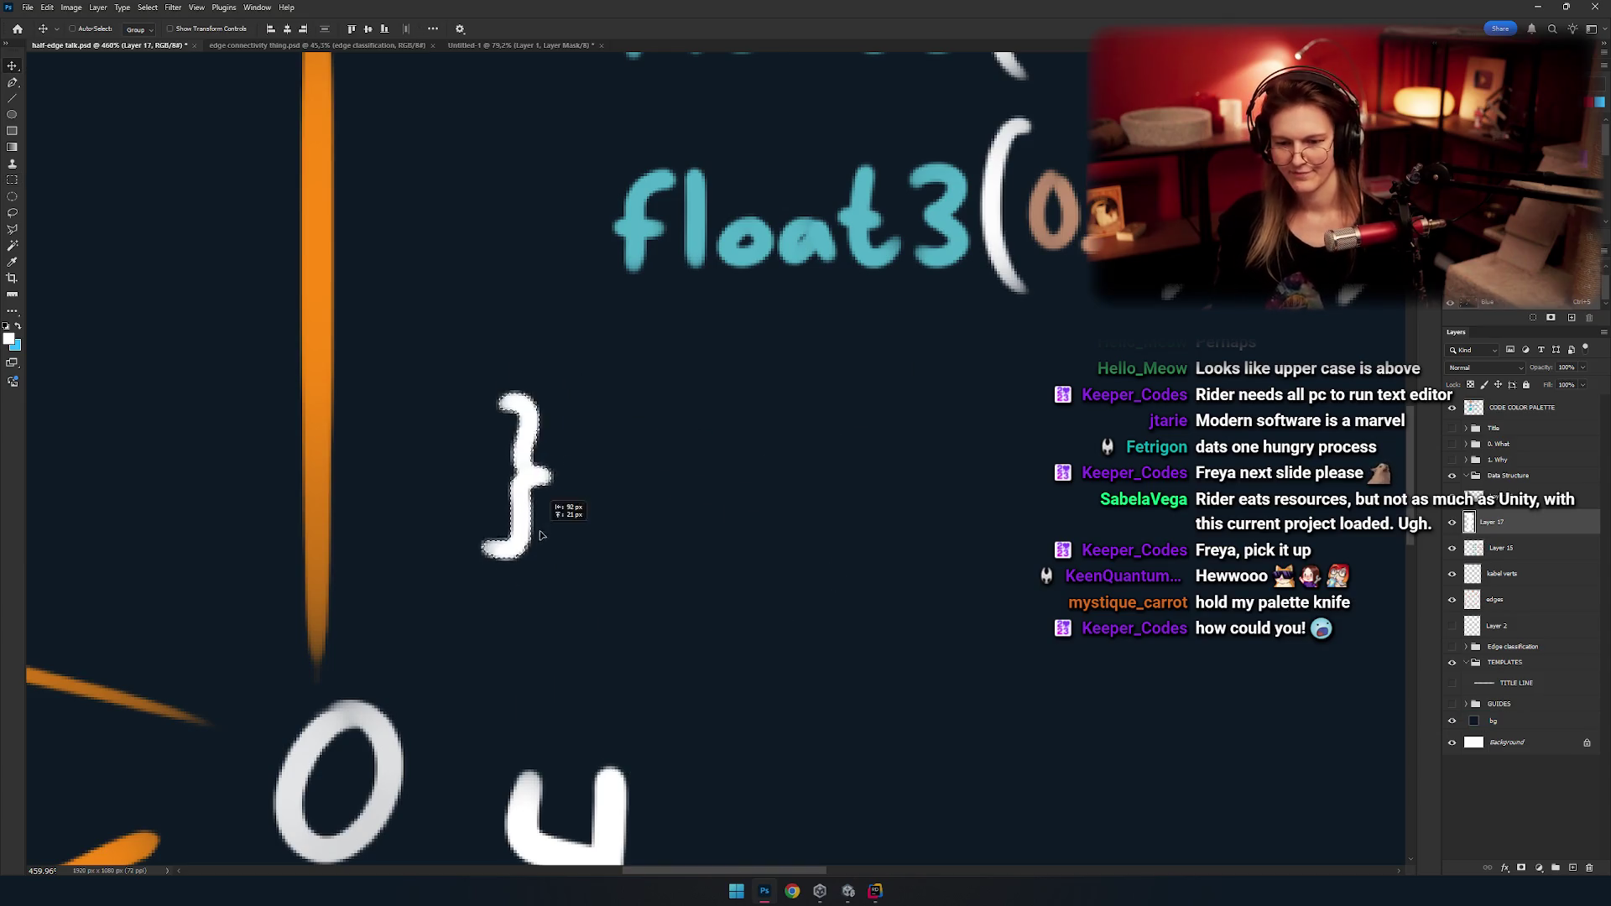
pyautogui.scroll(-5, 560, 508)
pyautogui.scroll(3, 761, 535)
pyautogui.moveTo(653, 578)
pyautogui.mouseDown()
pyautogui.moveTo(643, 549)
pyautogui.moveTo(677, 597)
pyautogui.moveTo(618, 596)
pyautogui.mouseUp()
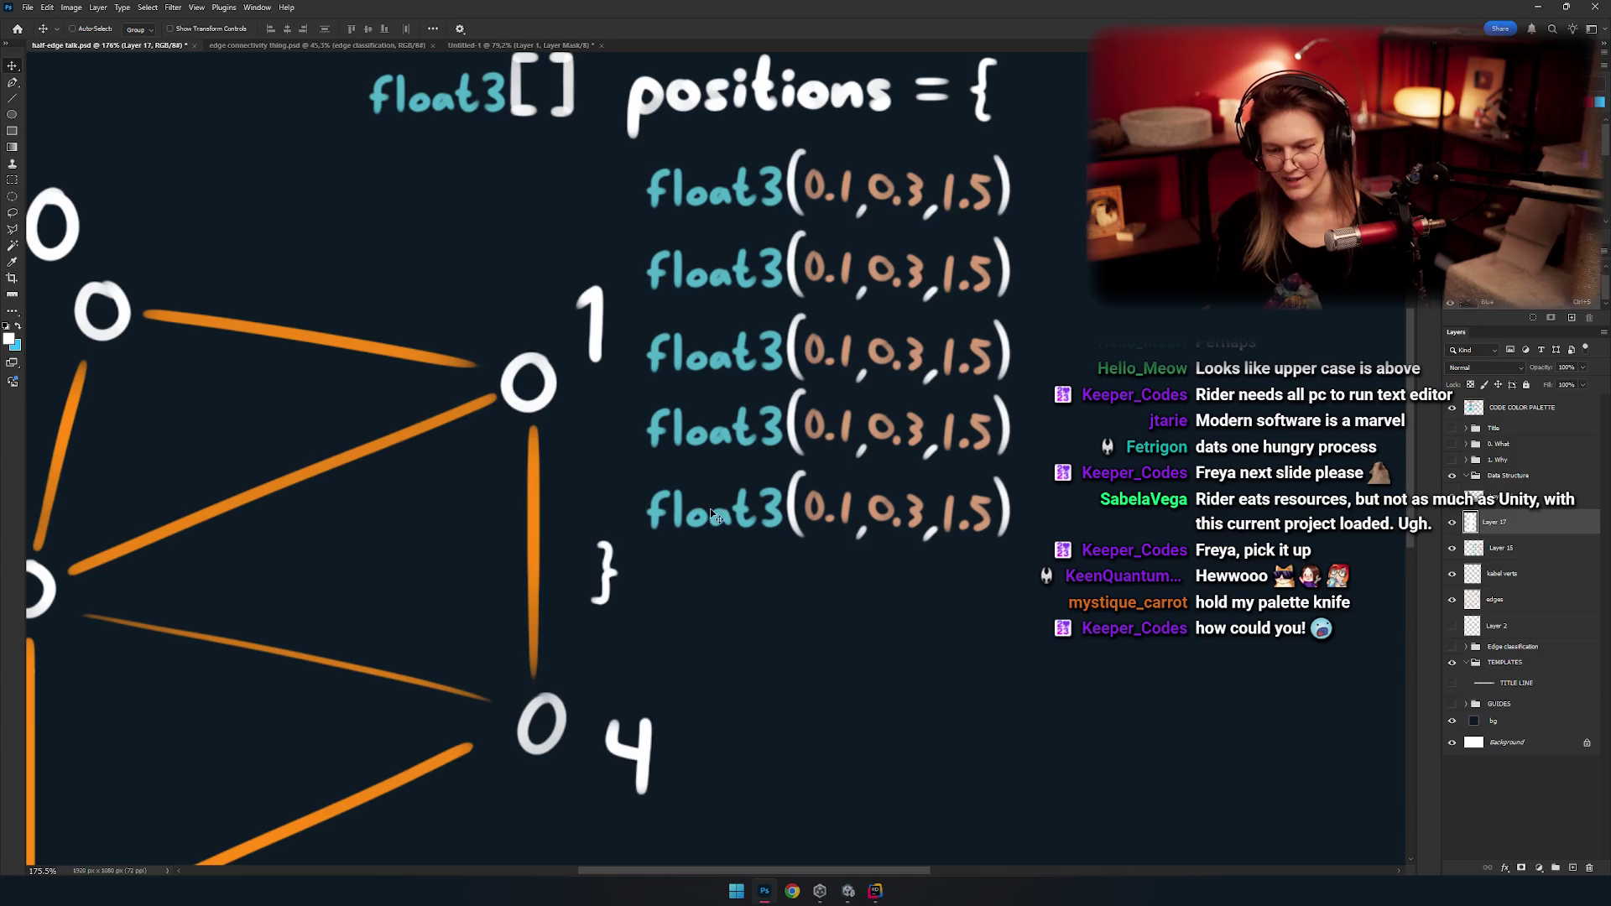
pyautogui.scroll(-3, 711, 514)
pyautogui.scroll(3, 802, 594)
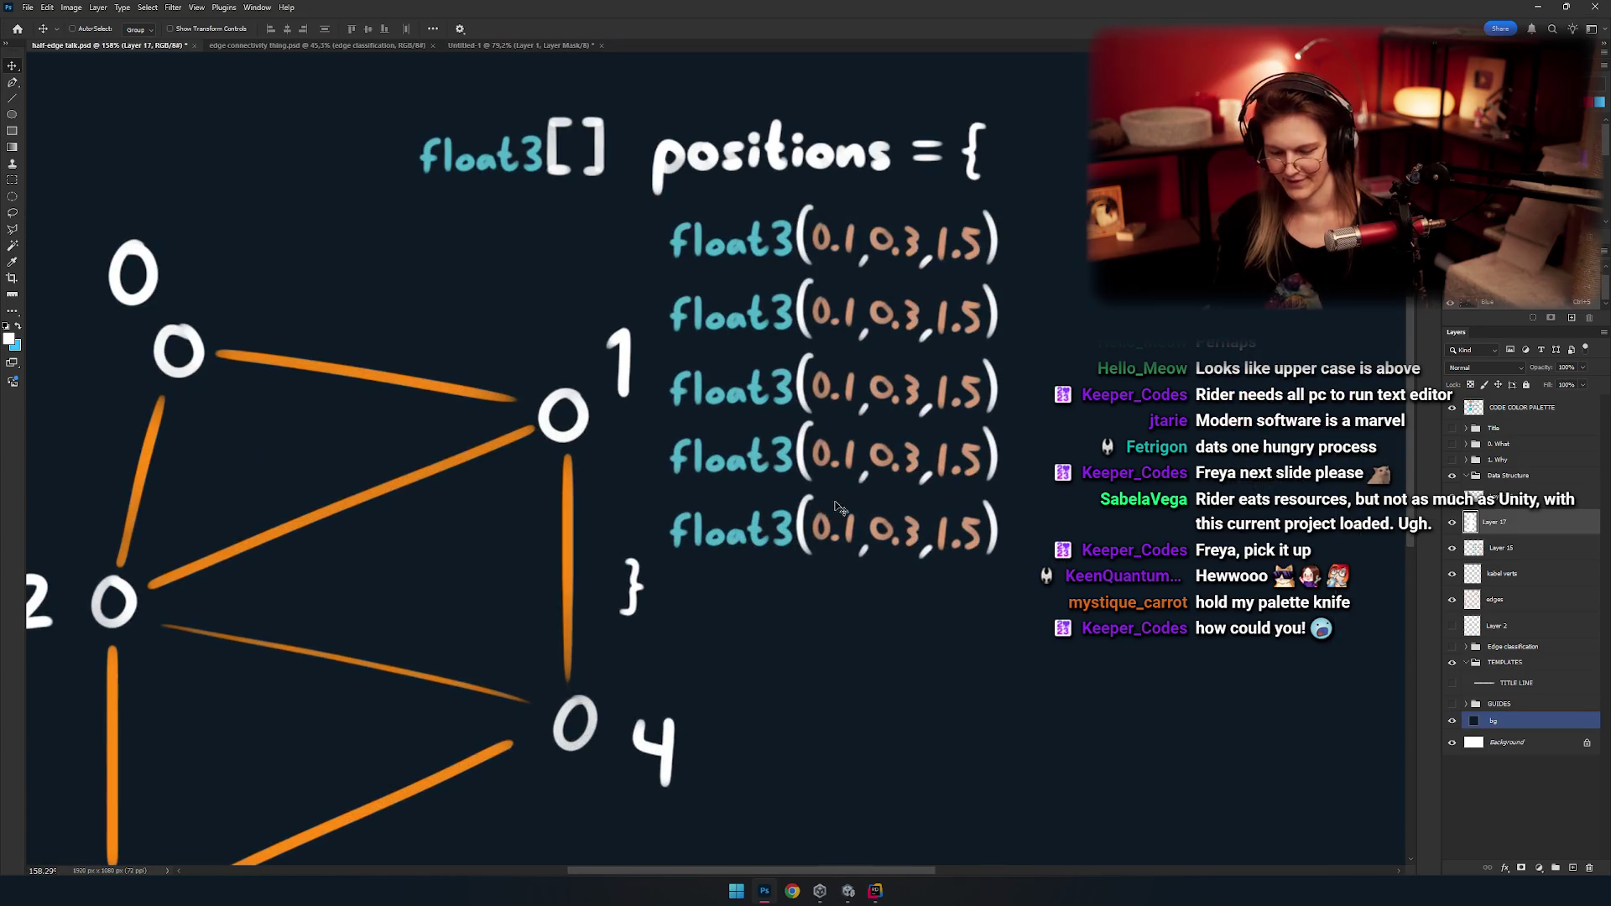
pyautogui.press('m')
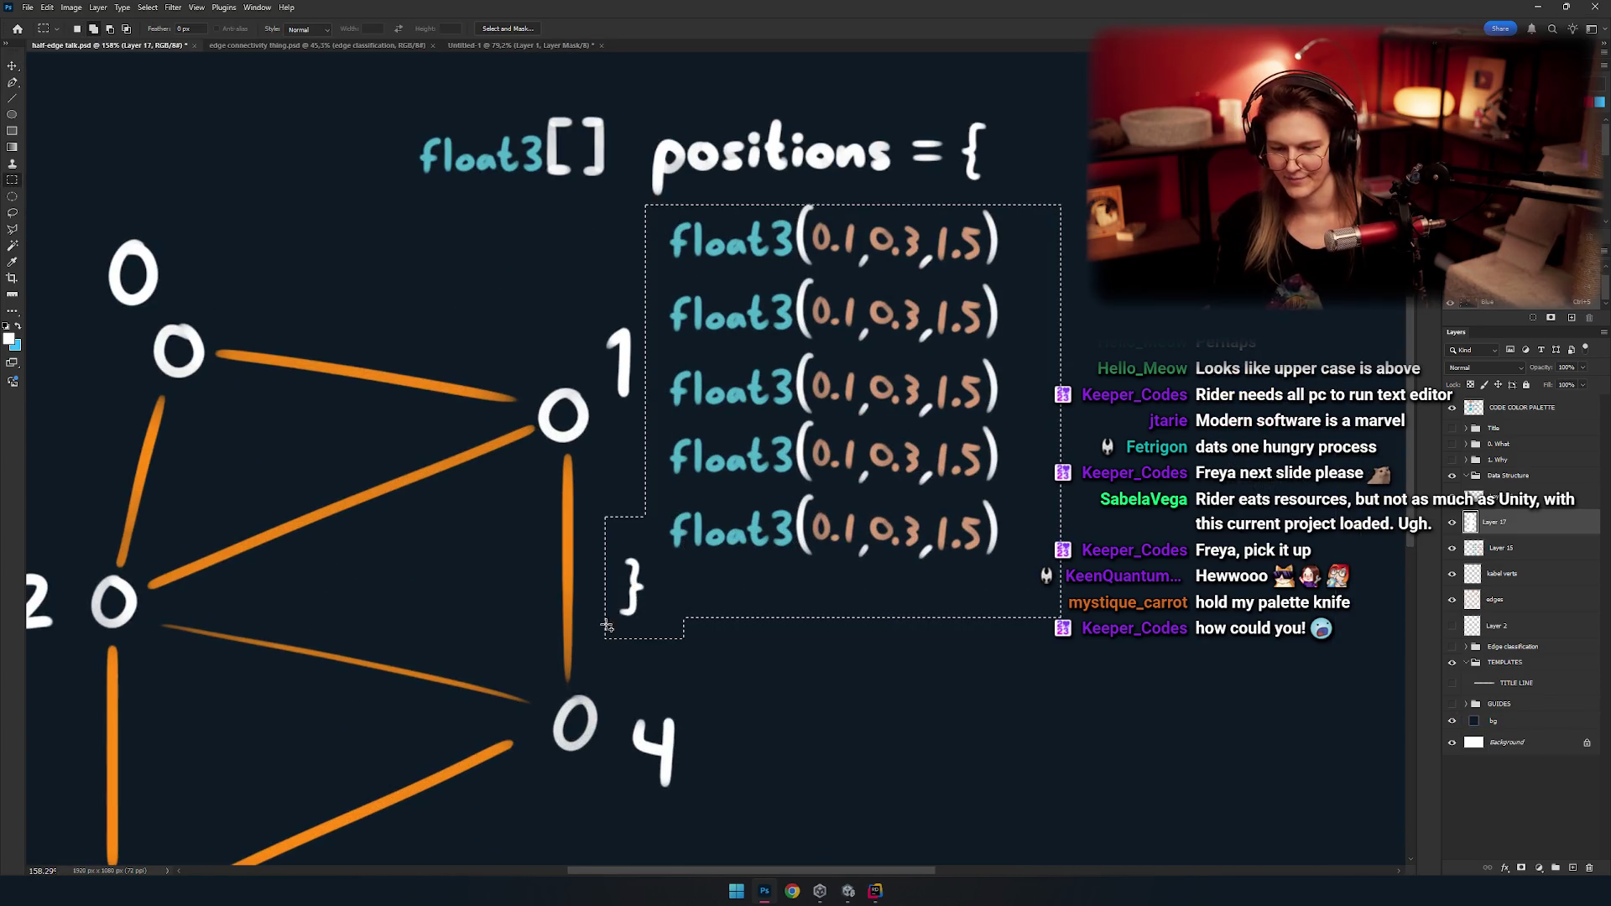
# Indent the five float3 lines and brace to the right and merge them into the code layer.
pyautogui.hotkey('ctrl', 'd')
pyautogui.press('v')
pyautogui.moveTo(814, 447)
pyautogui.mouseDown()
pyautogui.moveTo(872, 443)
pyautogui.moveTo(875, 478)
pyautogui.moveTo(881, 453)
pyautogui.mouseUp()
pyautogui.hotkey('ctrl', 'e')
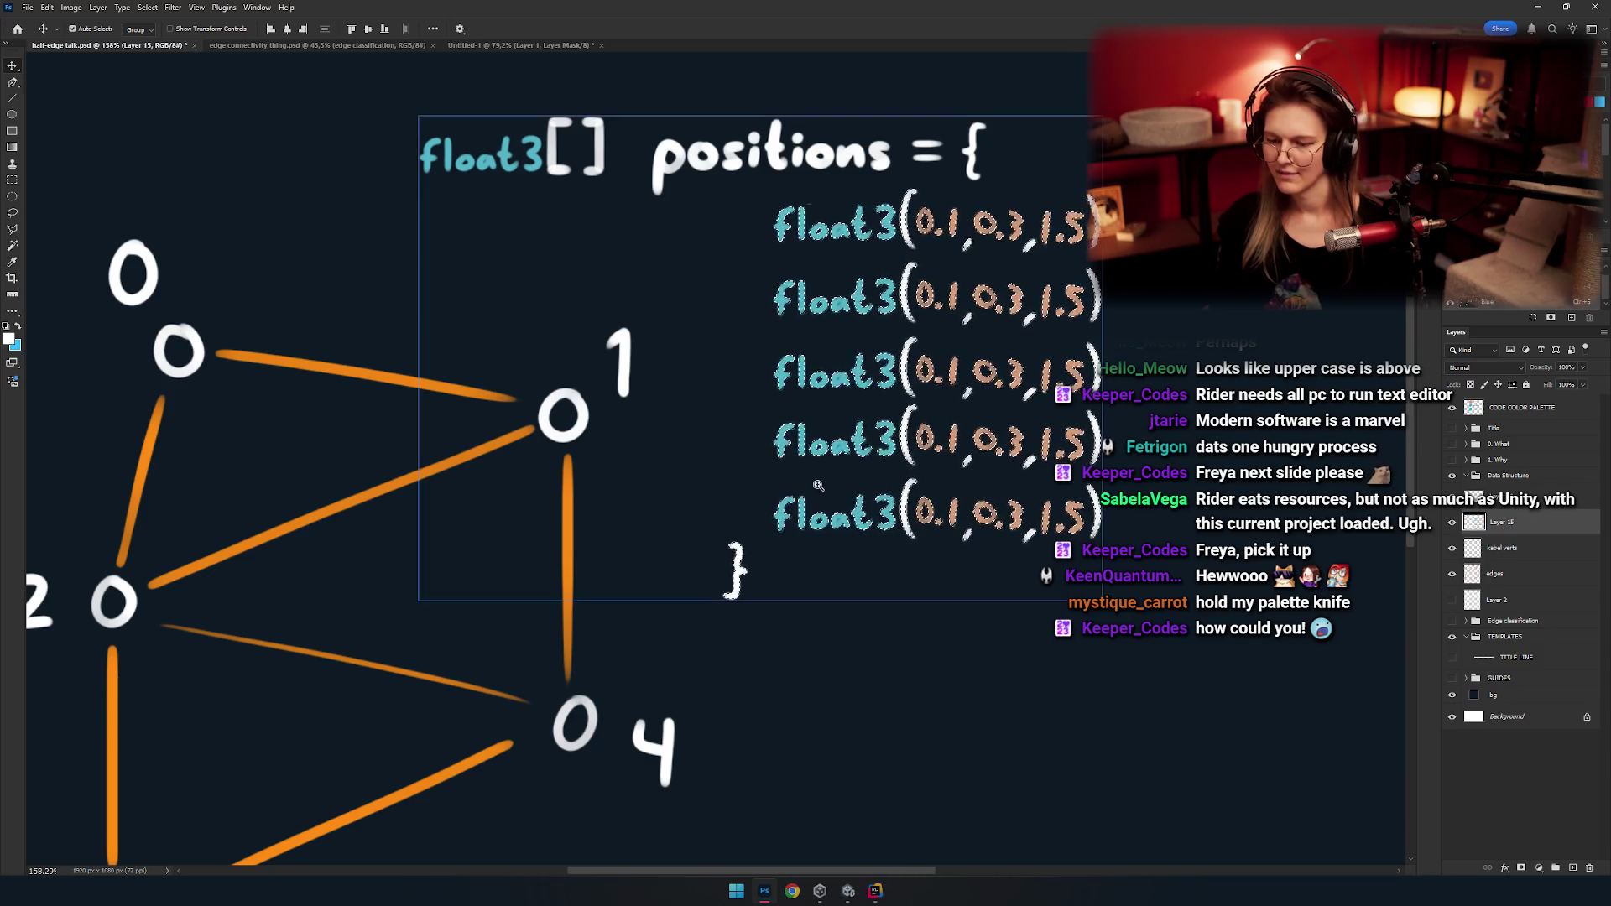
pyautogui.scroll(-5, 858, 519)
pyautogui.scroll(3, 855, 499)
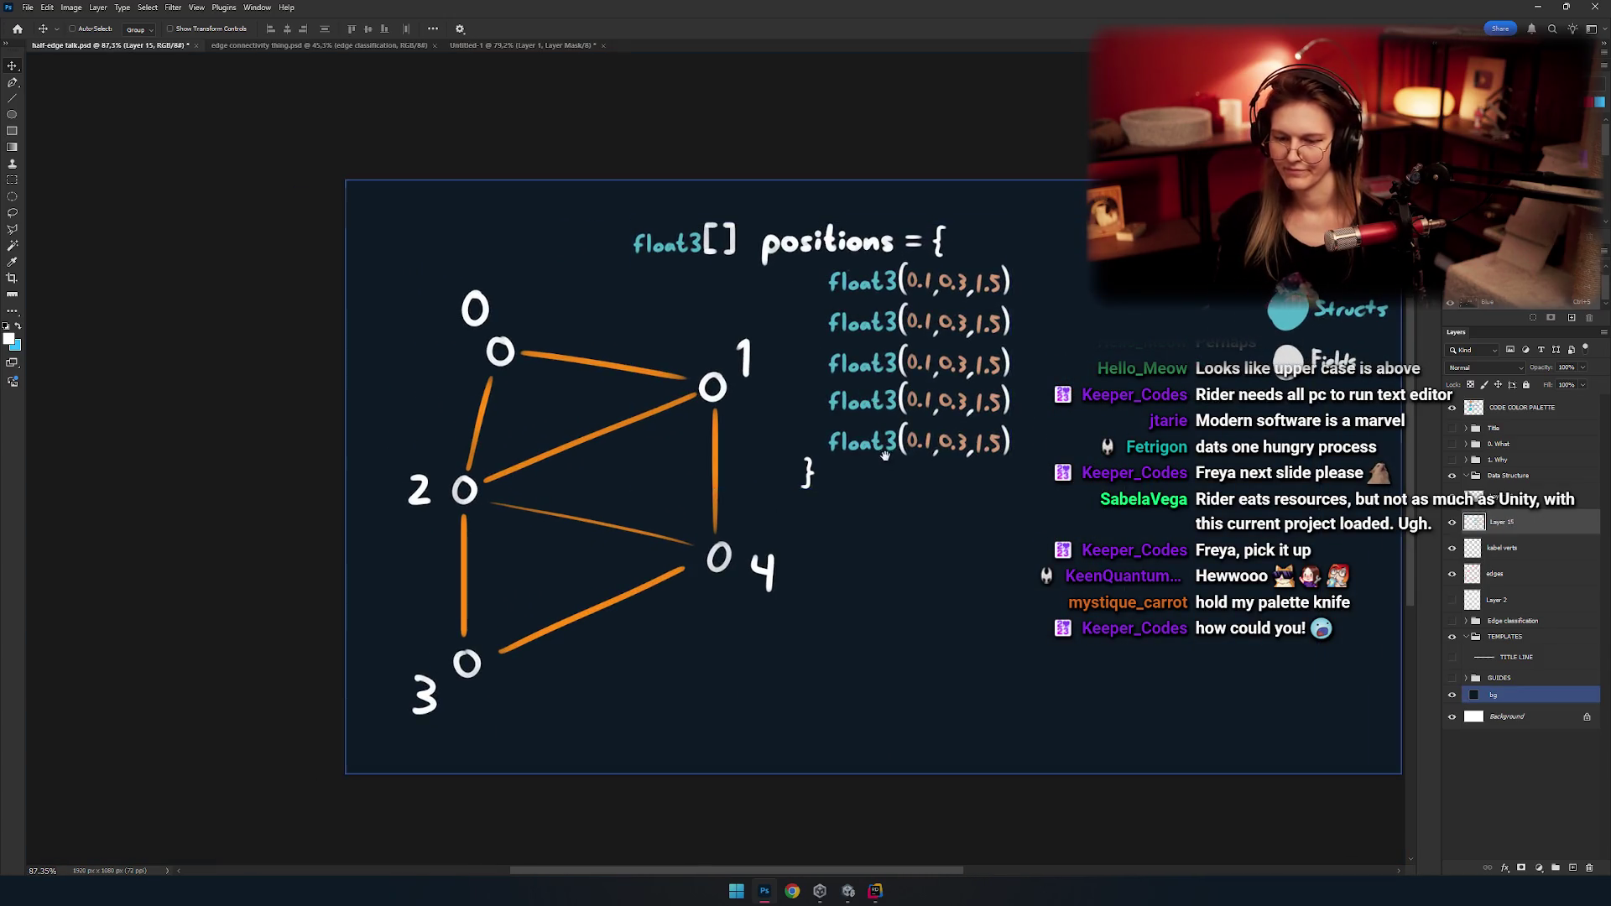
# Select the bg layer and zoom in on the float3[] positions header.
pyautogui.keyDown('ctrl'); pyautogui.click(769, 343); pyautogui.keyUp('ctrl')
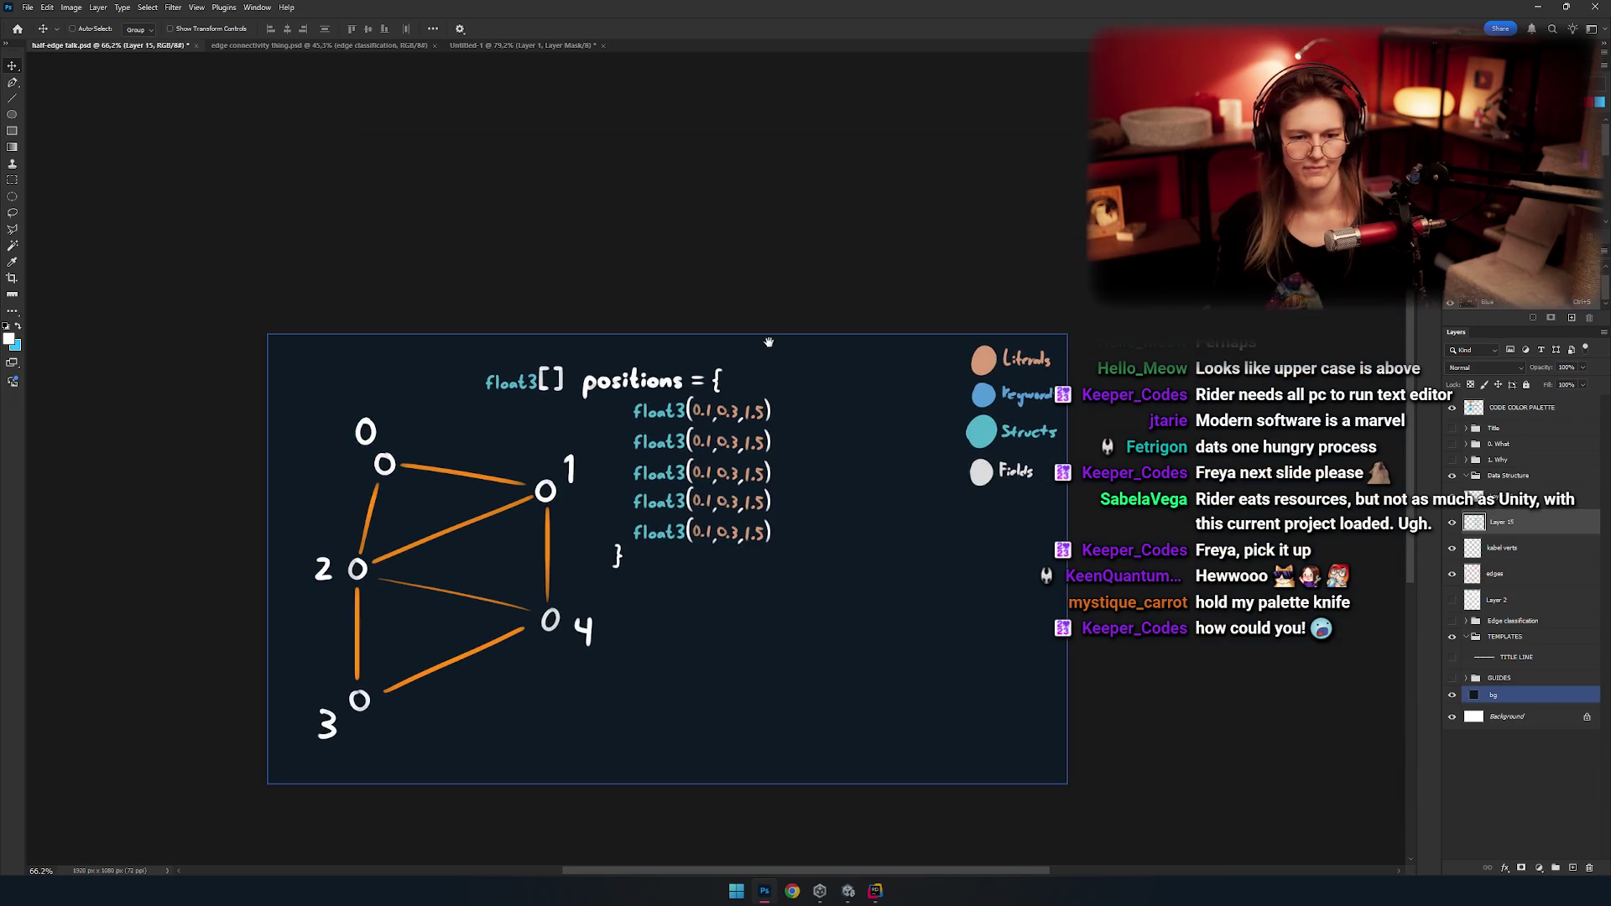
pyautogui.moveTo(827, 576); pyautogui.dragTo(907, 511)
pyautogui.moveTo(721, 602); pyautogui.dragTo(824, 625)
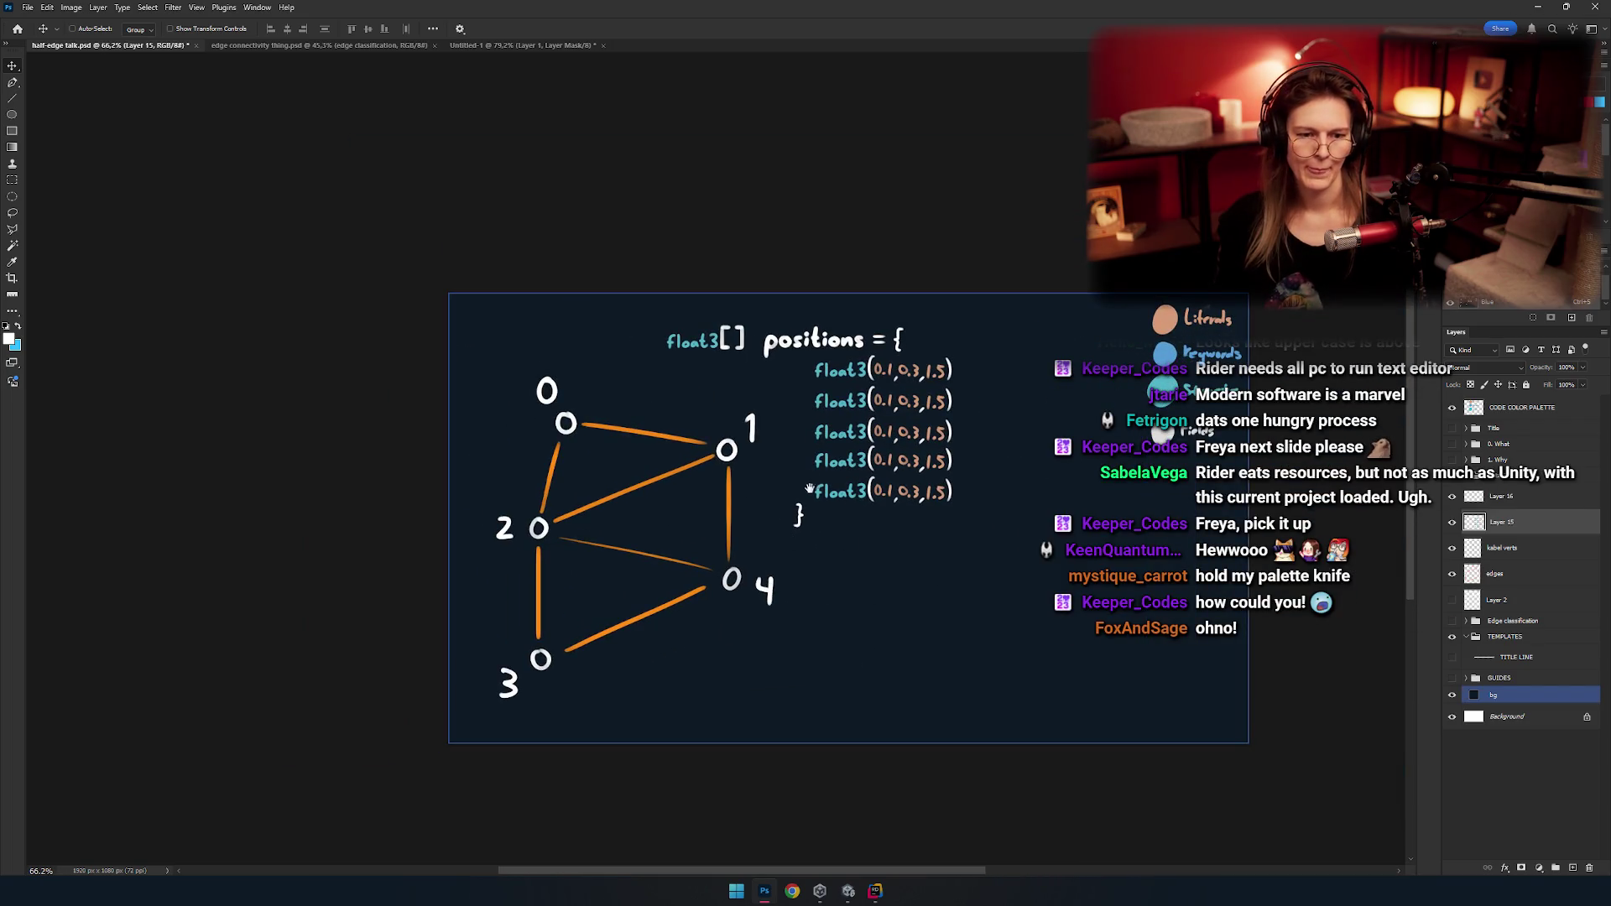
pyautogui.scroll(3, 809, 489)
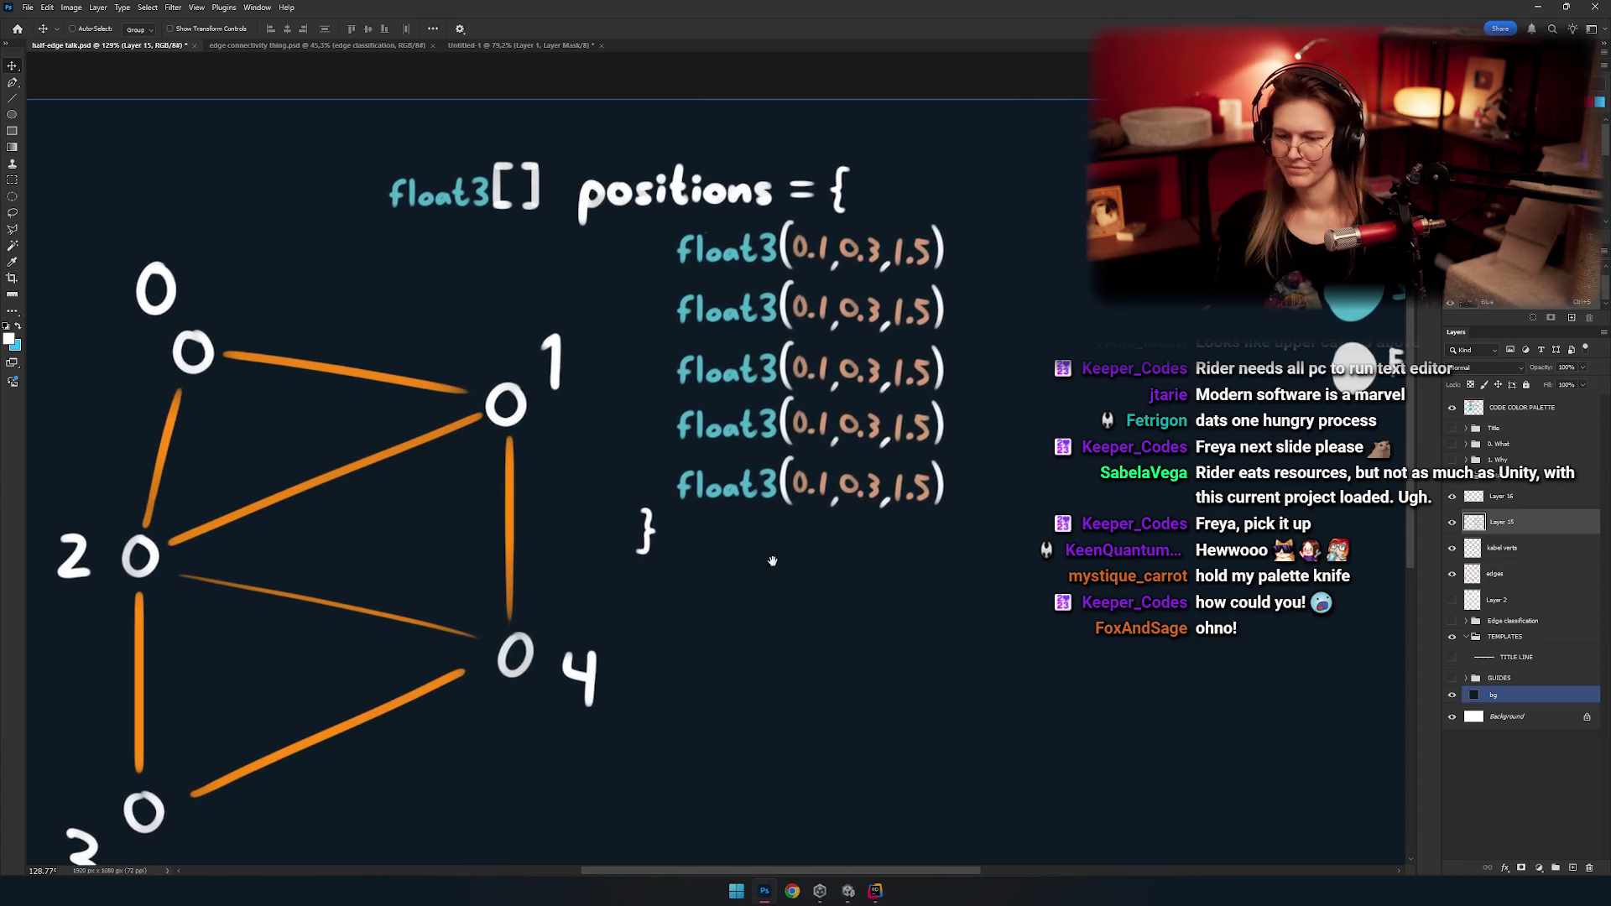
pyautogui.scroll(-2, 810, 556)
pyautogui.scroll(-2, 839, 537)
pyautogui.scroll(2, 906, 501)
pyautogui.keyDown('ctrl'); pyautogui.click(906, 501); pyautogui.keyUp('ctrl')
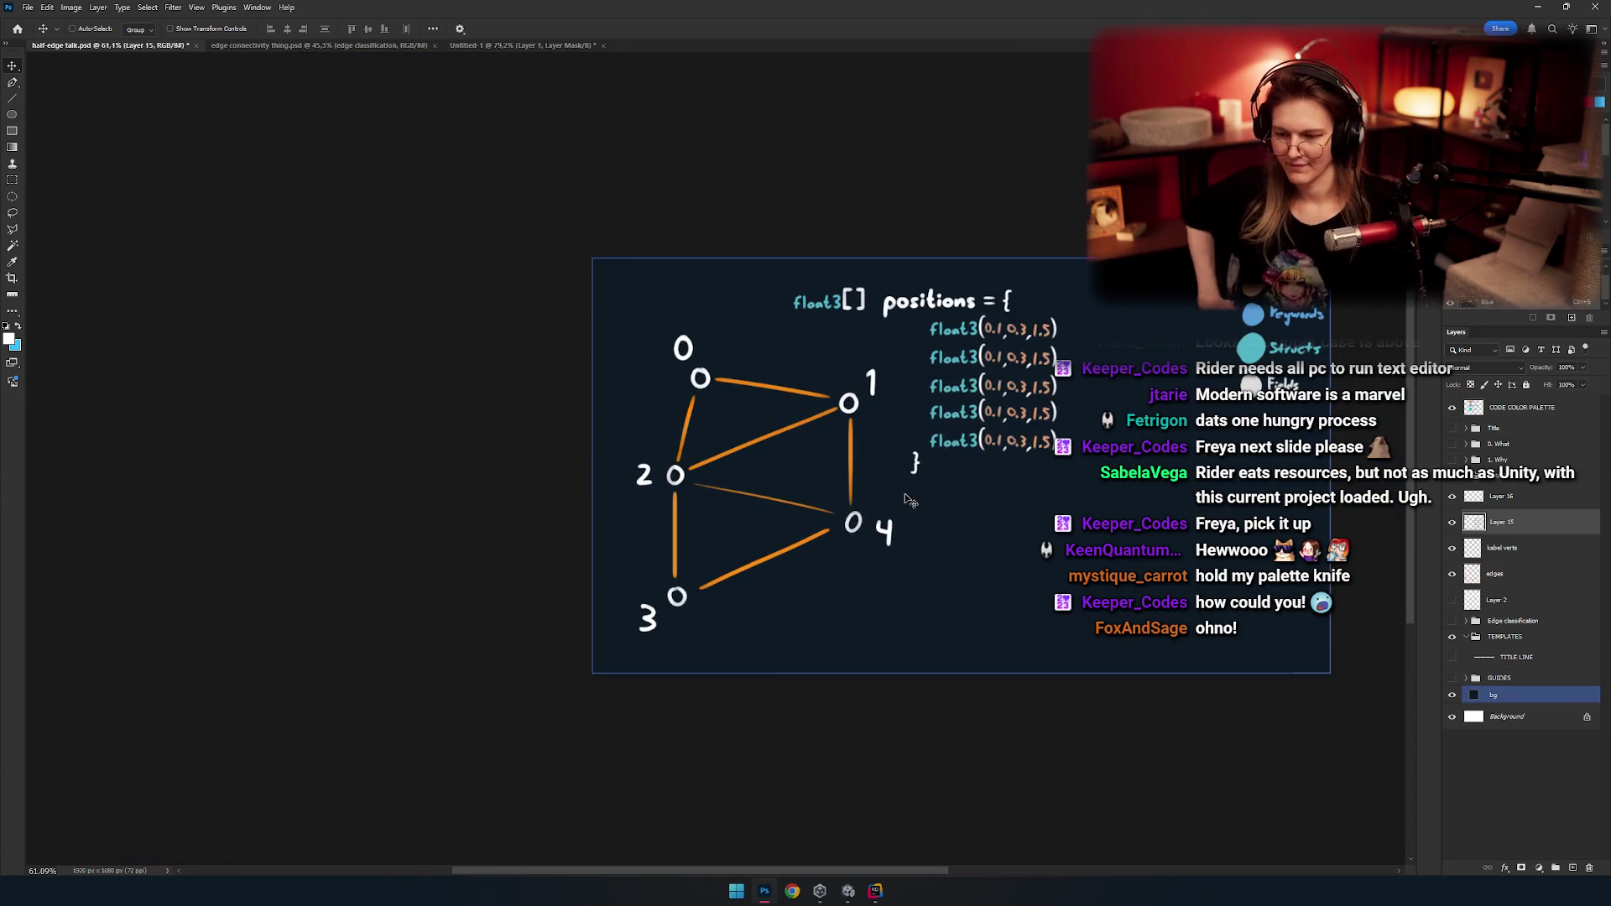
pyautogui.scroll(2, 872, 487)
pyautogui.scroll(3, 747, 437)
pyautogui.scroll(-5, 747, 437)
pyautogui.scroll(2, 771, 386)
pyautogui.scroll(1, 778, 370)
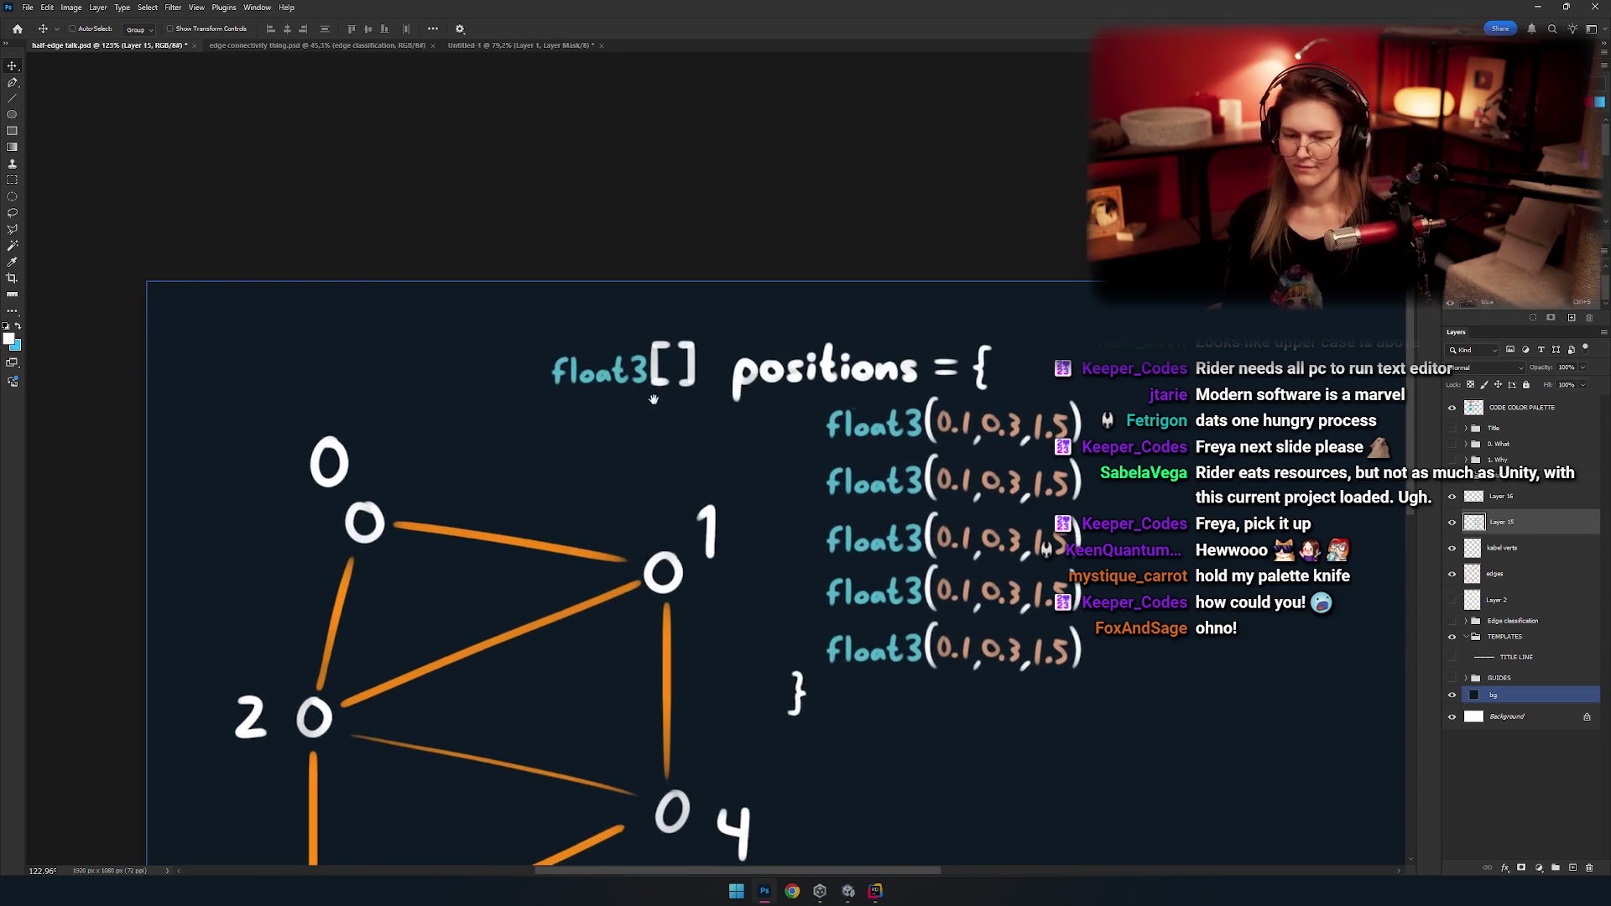
pyautogui.scroll(3, 664, 387)
# Erase the old [] after float3 and start drawing a replacement bracket.
pyautogui.press('e')
pyautogui.moveTo(806, 419); pyautogui.dragTo(862, 269)
pyautogui.moveTo(721, 395); pyautogui.dragTo(788, 288)
pyautogui.hotkey('ctrl', 'z')
pyautogui.moveTo(759, 406); pyautogui.dragTo(832, 350)
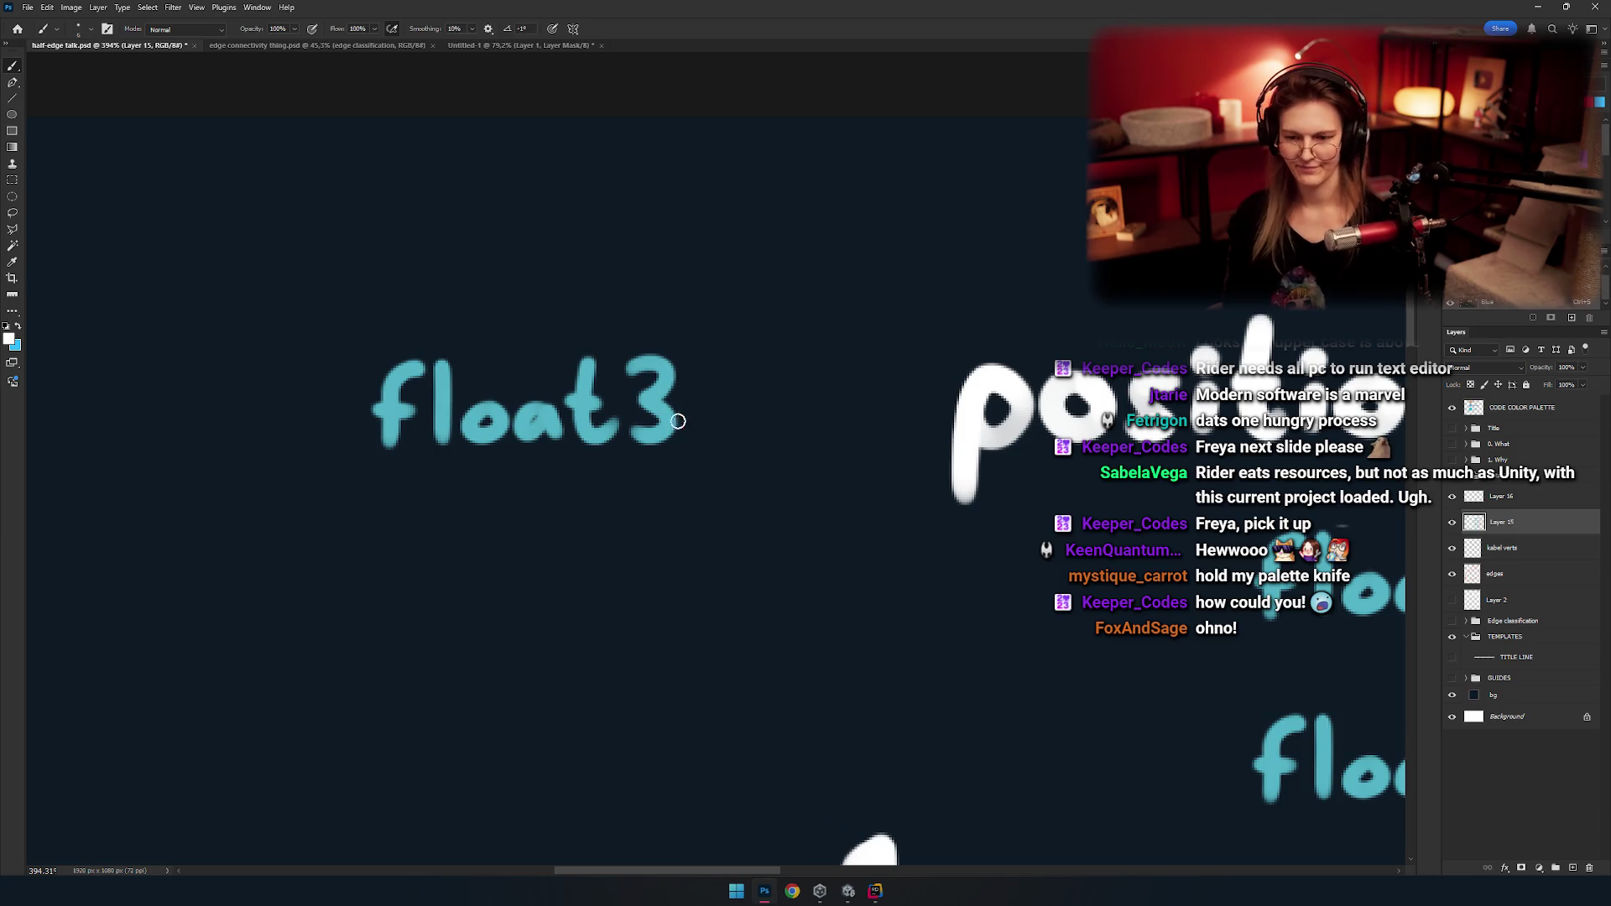
pyautogui.scroll(2, 709, 390)
pyautogui.moveTo(675, 327)
pyautogui.mouseDown()
pyautogui.moveTo(747, 319)
pyautogui.moveTo(694, 470)
pyautogui.mouseUp()
pyautogui.hotkey('ctrl', 'z')
pyautogui.hotkey('ctrl', 'z')
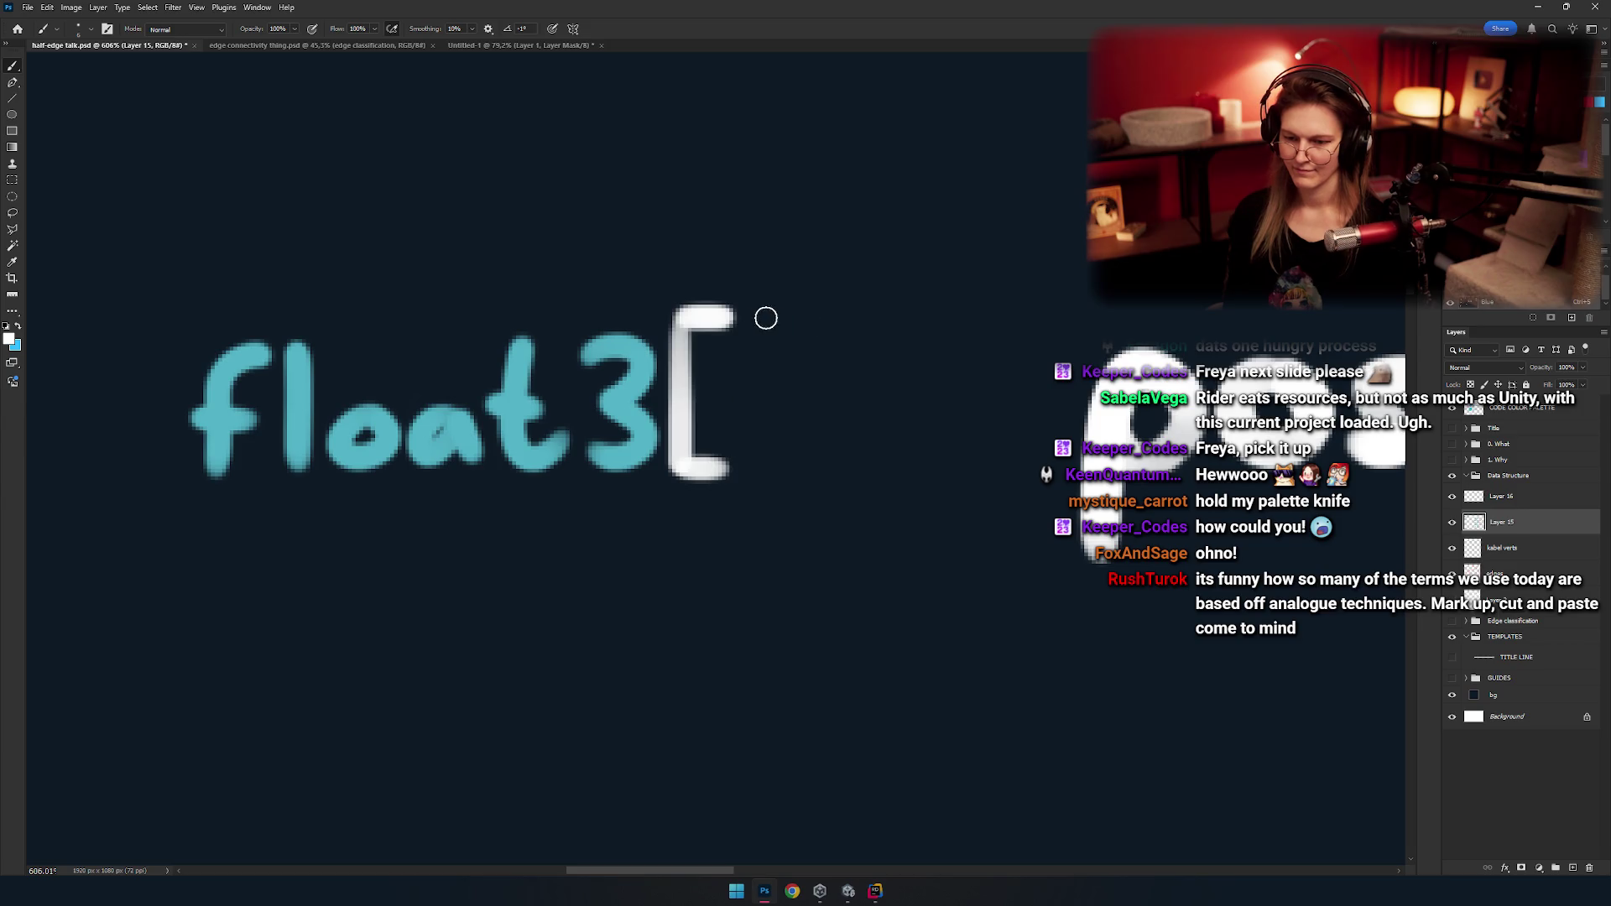
# Paint the closing bracket after float3 so the header reads float3[], undoing stray strokes.
pyautogui.moveTo(797, 314); pyautogui.dragTo(753, 474)
pyautogui.hotkey('ctrl', 'z')
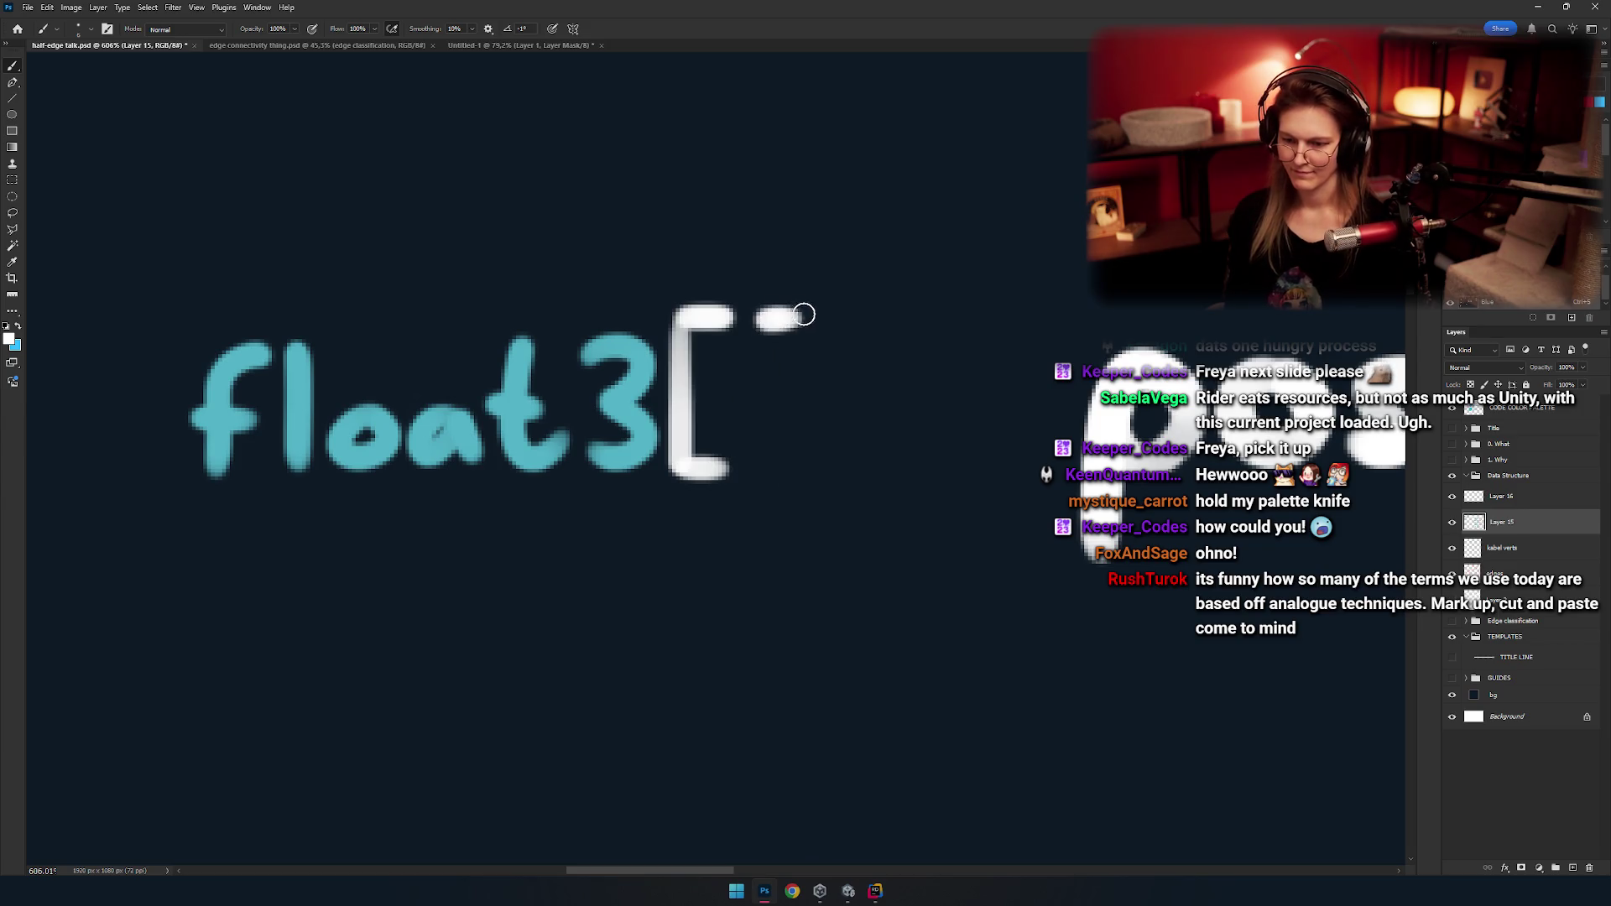
pyautogui.hotkey('ctrl', 'z')
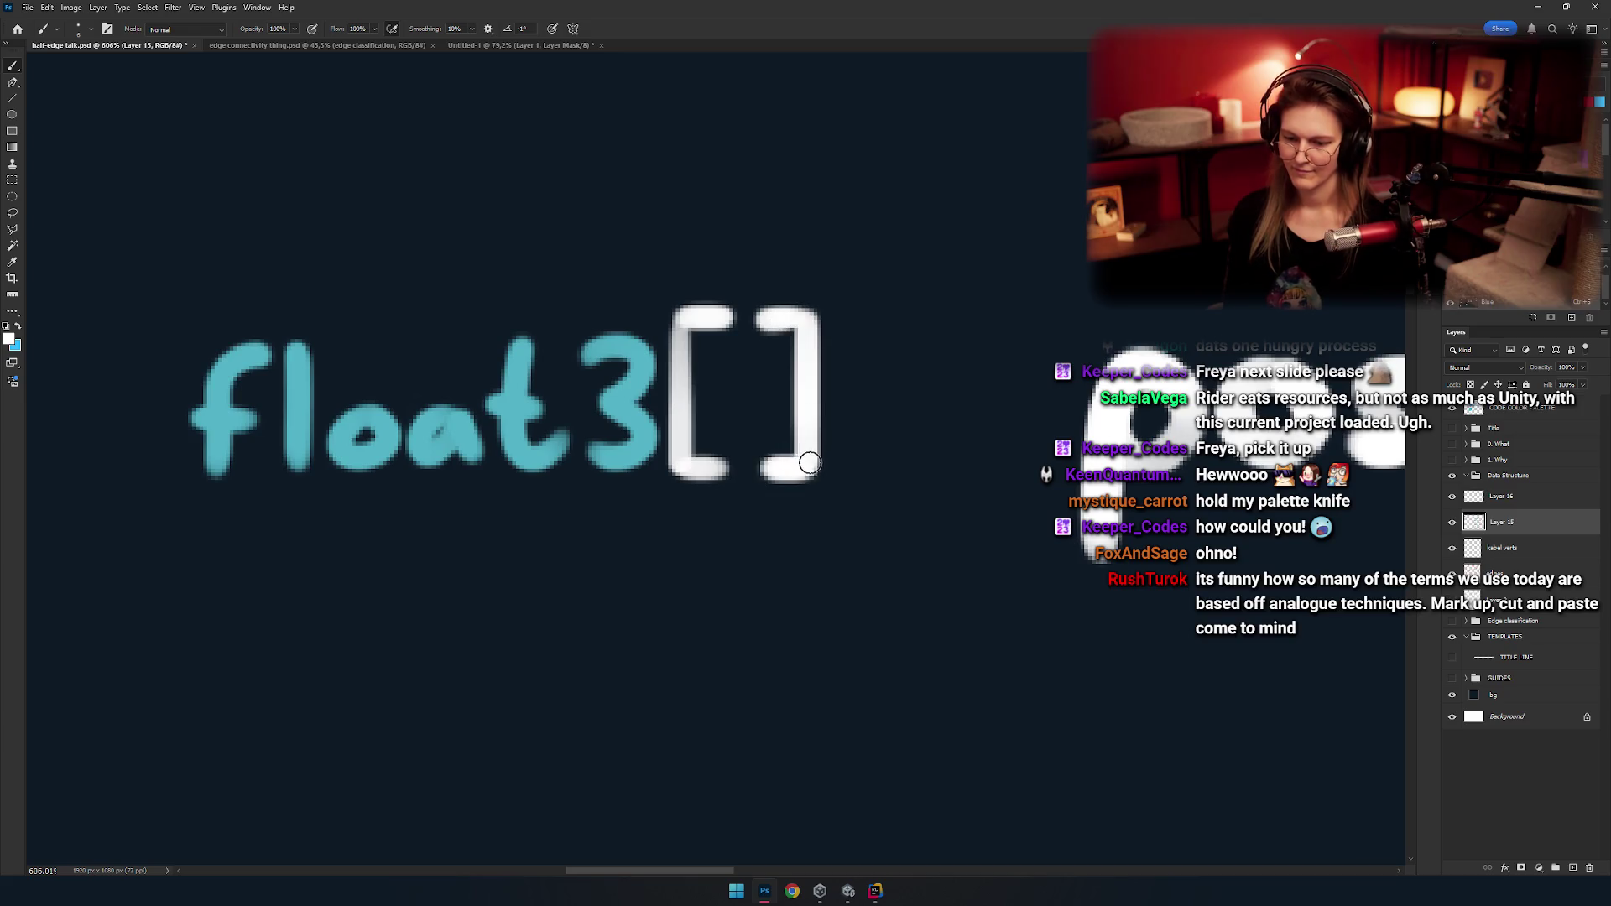
pyautogui.scroll(-5, 810, 462)
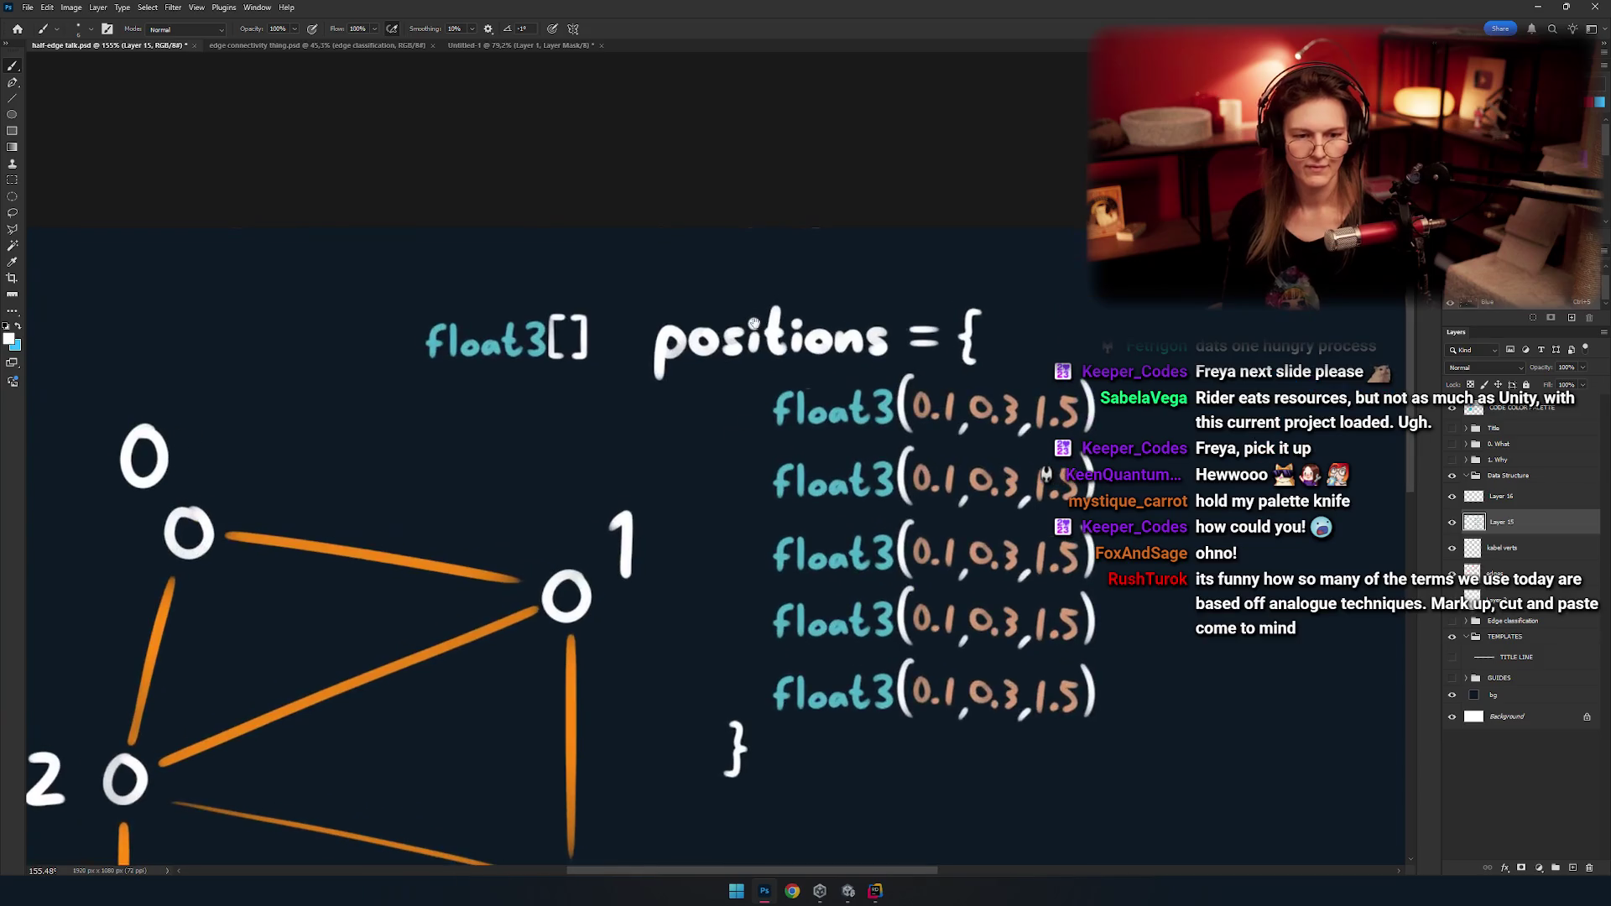
# Nudge float3[] right so it sits closer to positions.
pyautogui.moveTo(754, 323); pyautogui.dragTo(718, 252)
pyautogui.scroll(3, 702, 431)
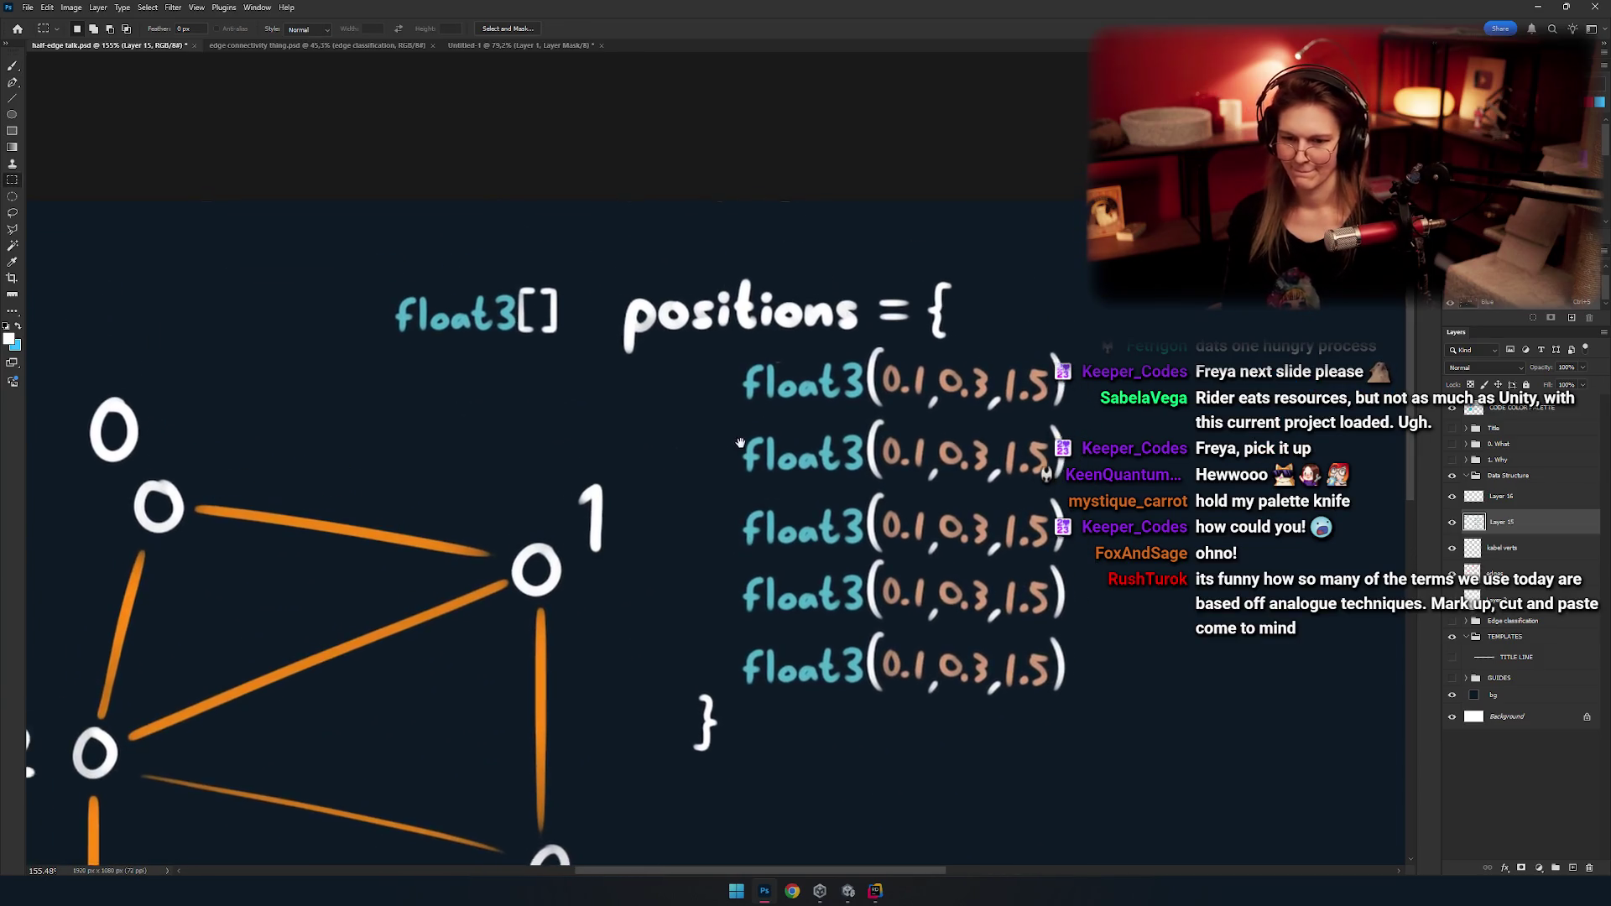
pyautogui.hscroll(-3, 633, 277)
pyautogui.press('v')
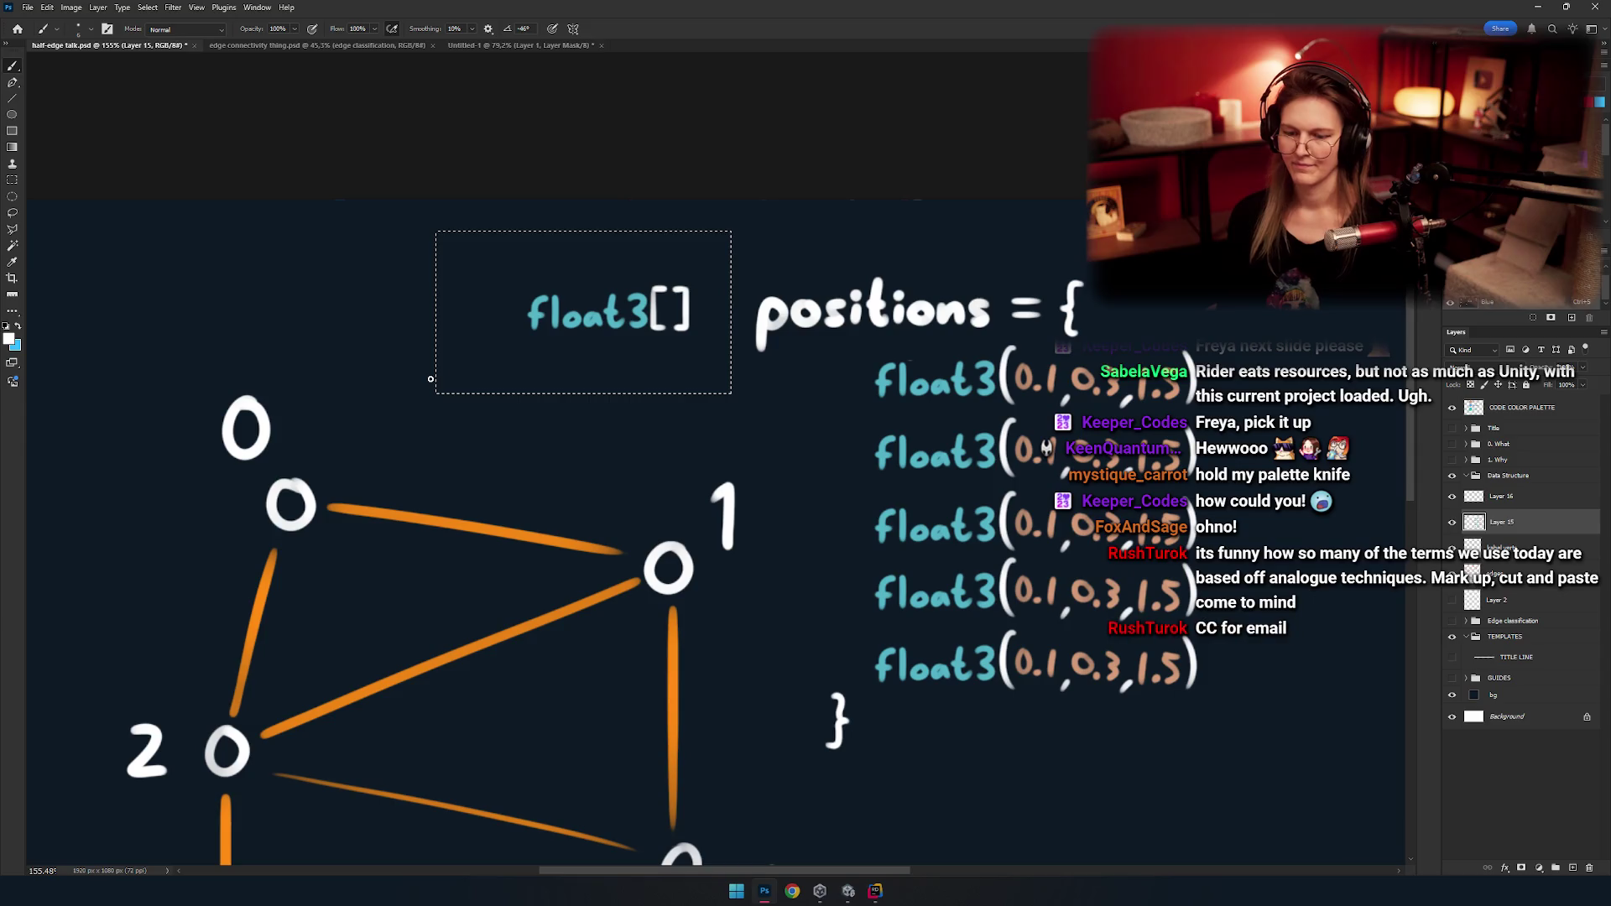
pyautogui.hotkey('shift', 'Right')
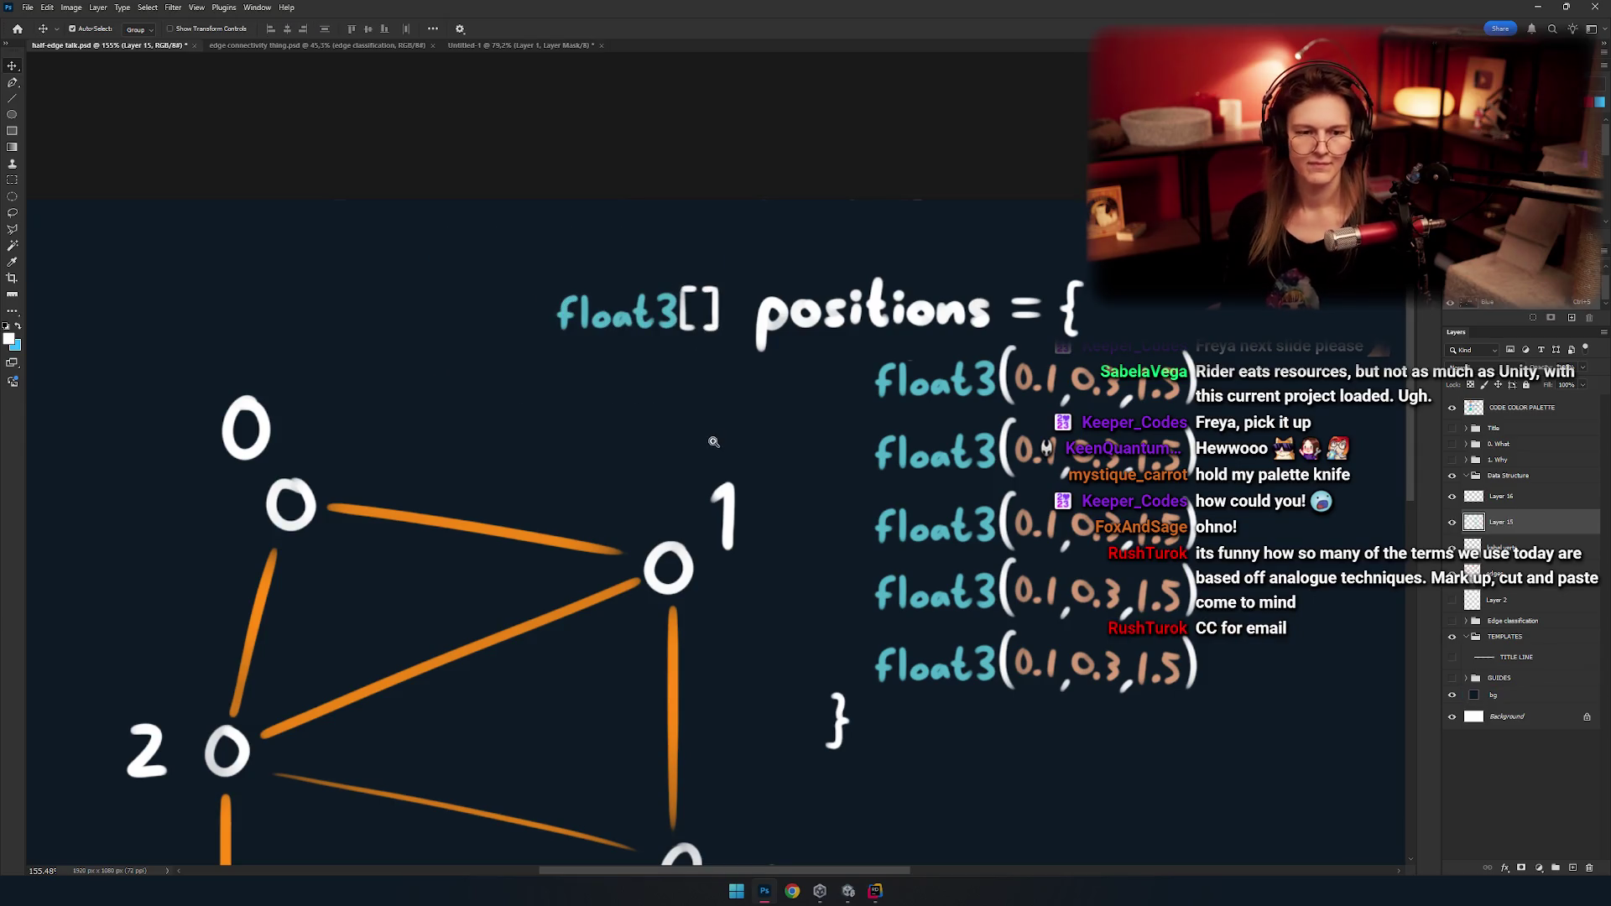
# Drag the whole positions code block right and down toward the colour legend.
pyautogui.scroll(-3, 708, 431)
pyautogui.scroll(-5, 742, 468)
pyautogui.scroll(3, 742, 467)
pyautogui.scroll(1, 755, 437)
pyautogui.scroll(1, 772, 402)
pyautogui.scroll(2, 783, 375)
pyautogui.moveTo(783, 375)
pyautogui.mouseDown()
pyautogui.moveTo(758, 397)
pyautogui.moveTo(685, 377)
pyautogui.mouseUp()
pyautogui.moveTo(745, 577)
pyautogui.mouseDown()
pyautogui.moveTo(963, 494)
pyautogui.moveTo(938, 417)
pyautogui.moveTo(986, 464)
pyautogui.mouseUp()
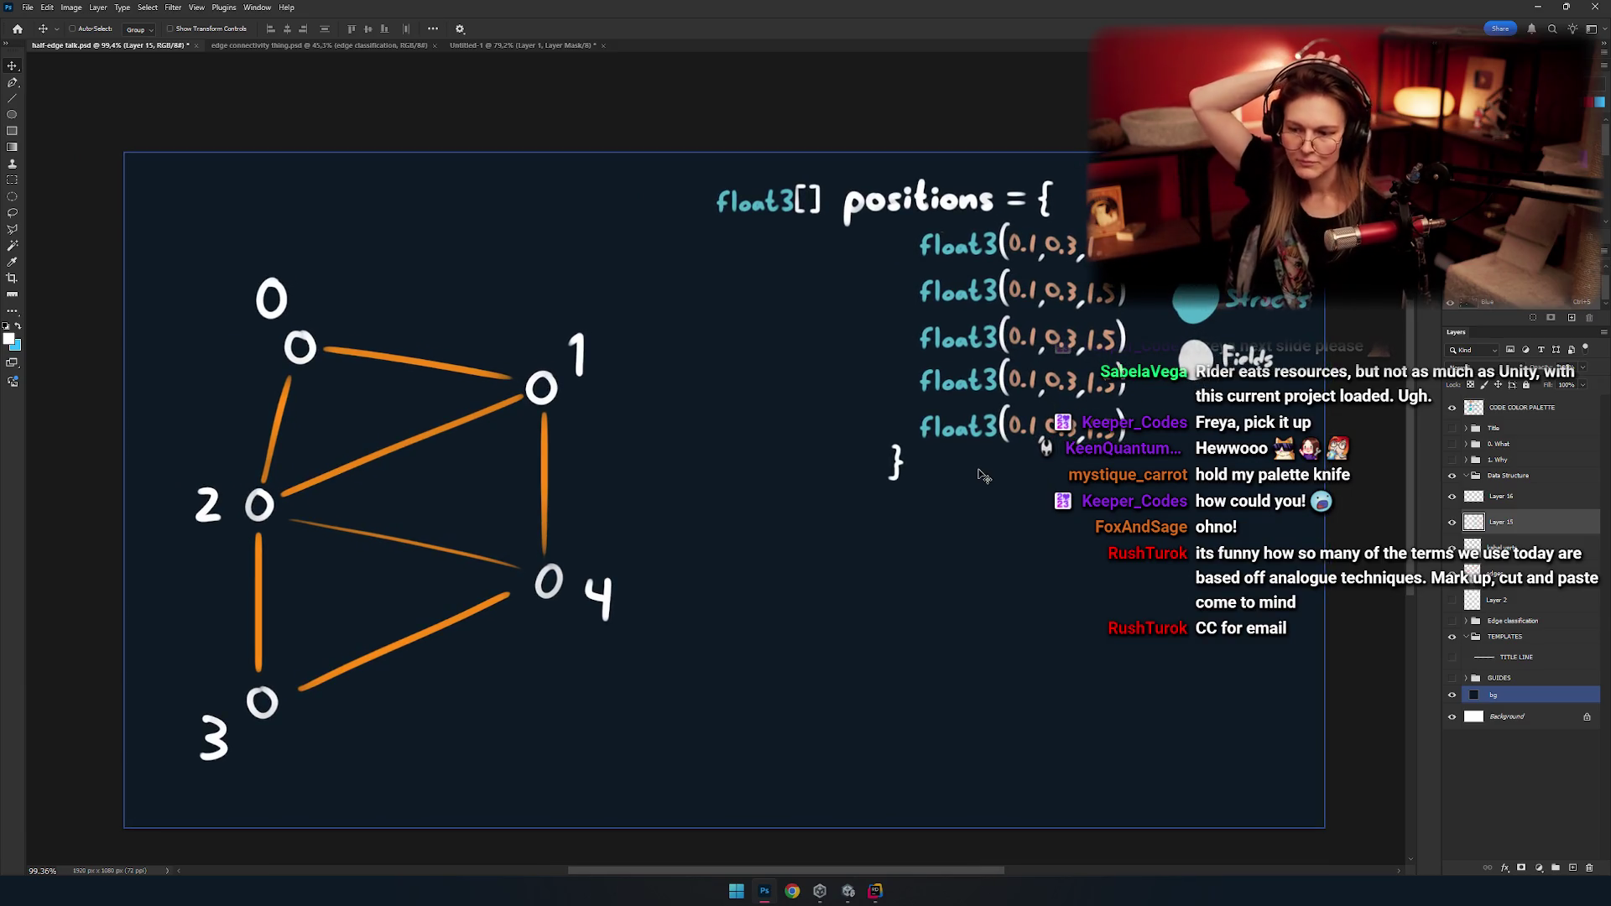
# Clear the selection, pick the background layer, and zoom in on the code.
pyautogui.press('m')
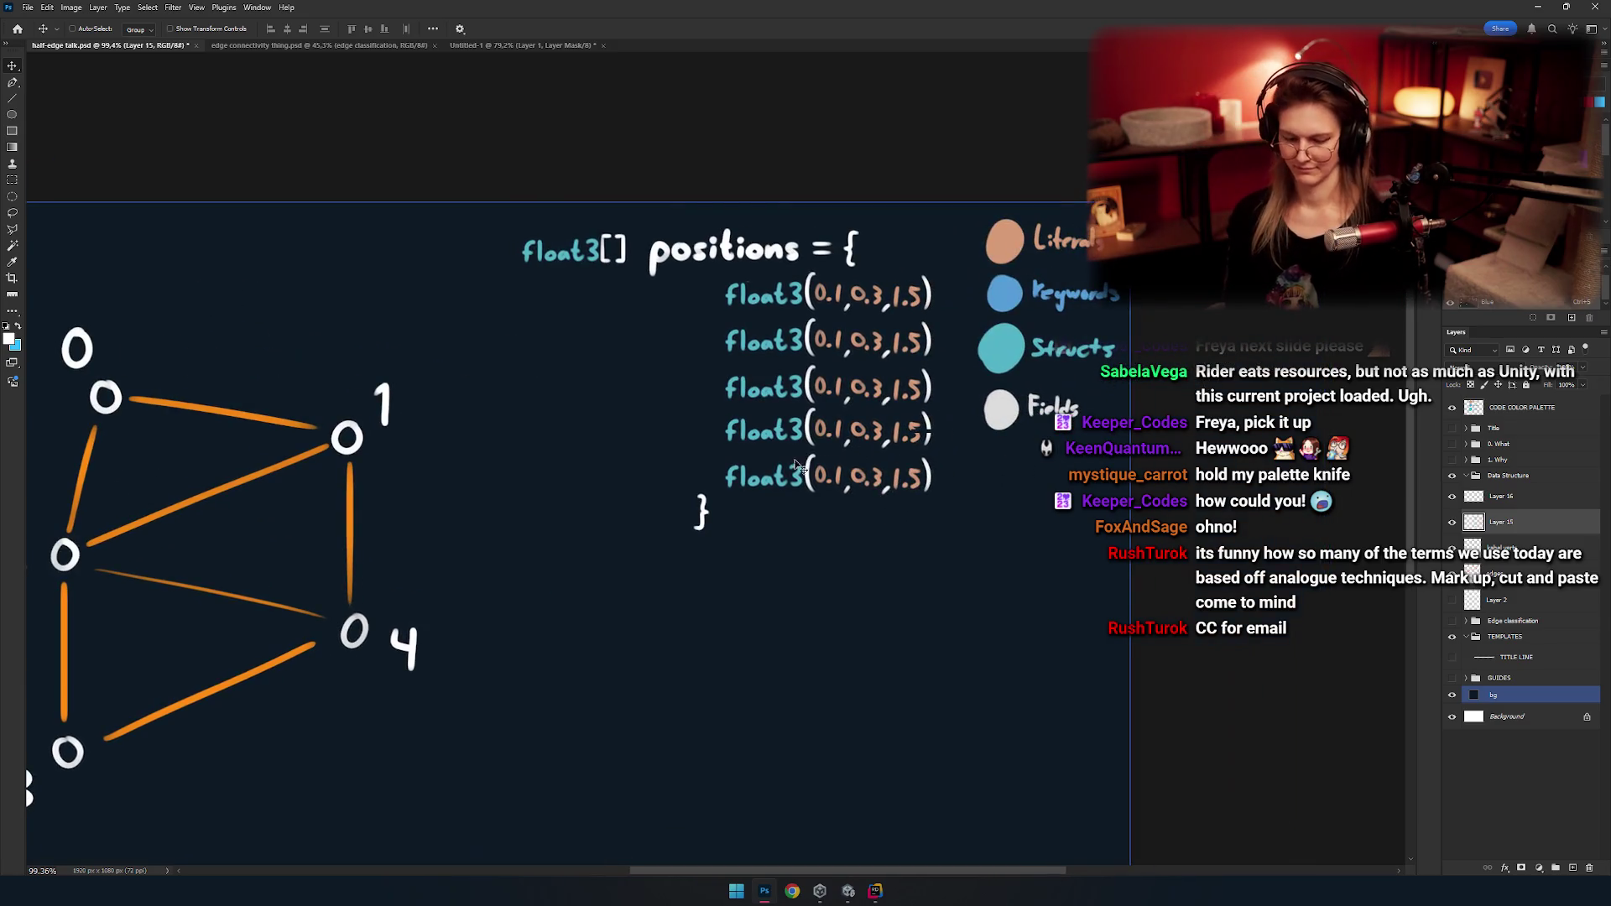
pyautogui.scroll(2, 588, 633)
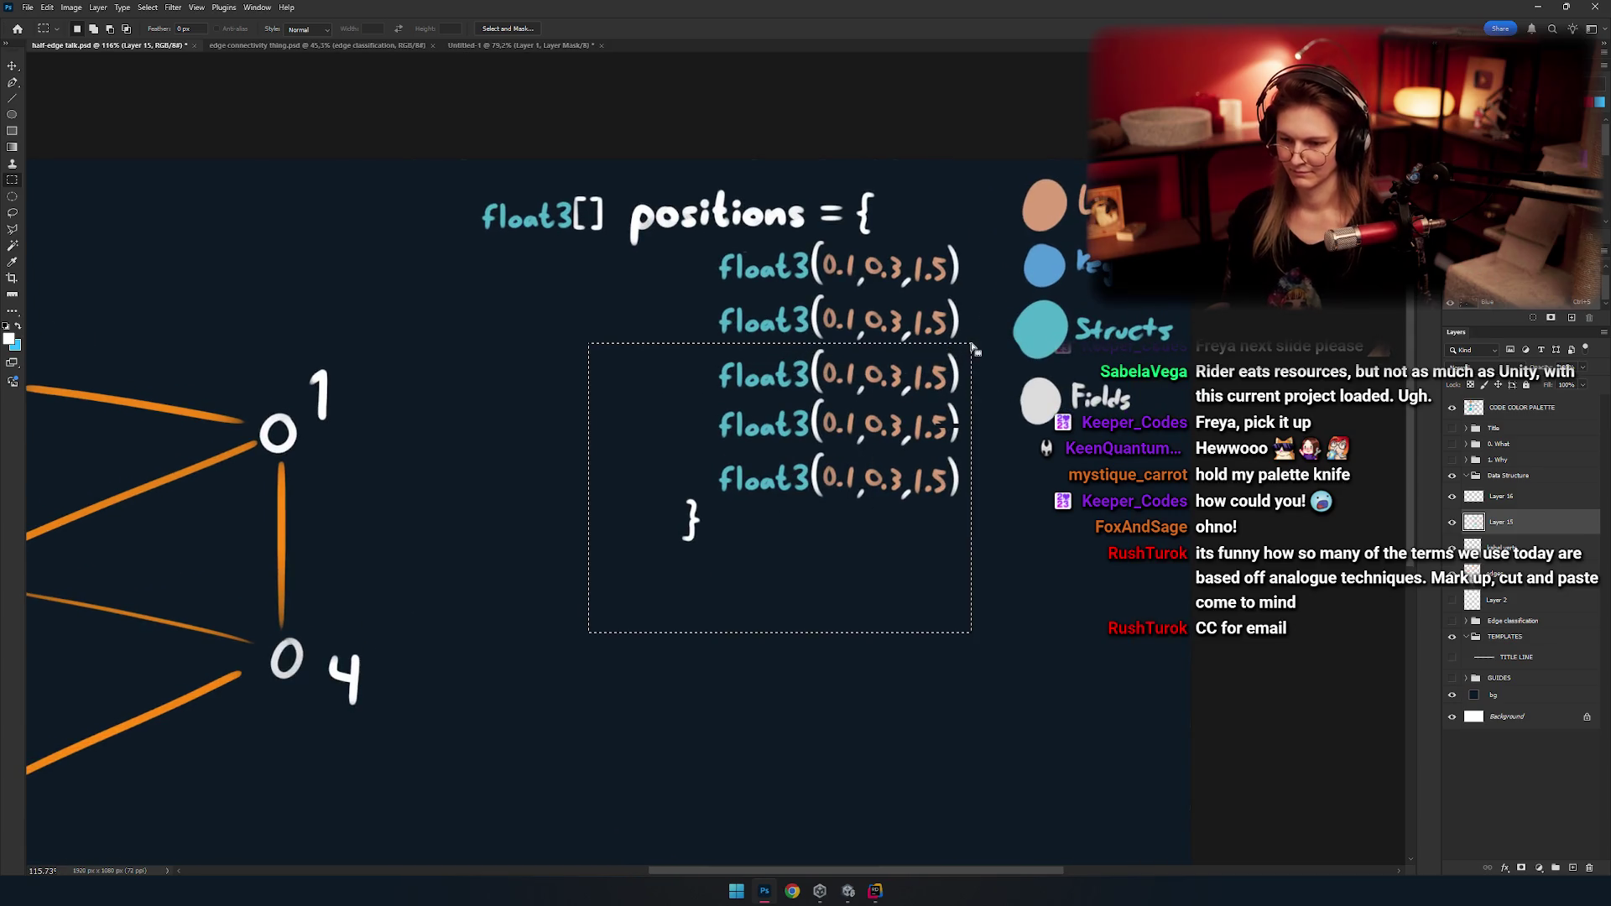
pyautogui.press('v')
pyautogui.hotkey('ctrl', 'd')
pyautogui.keyDown('ctrl'); pyautogui.click(772, 573); pyautogui.keyUp('ctrl')
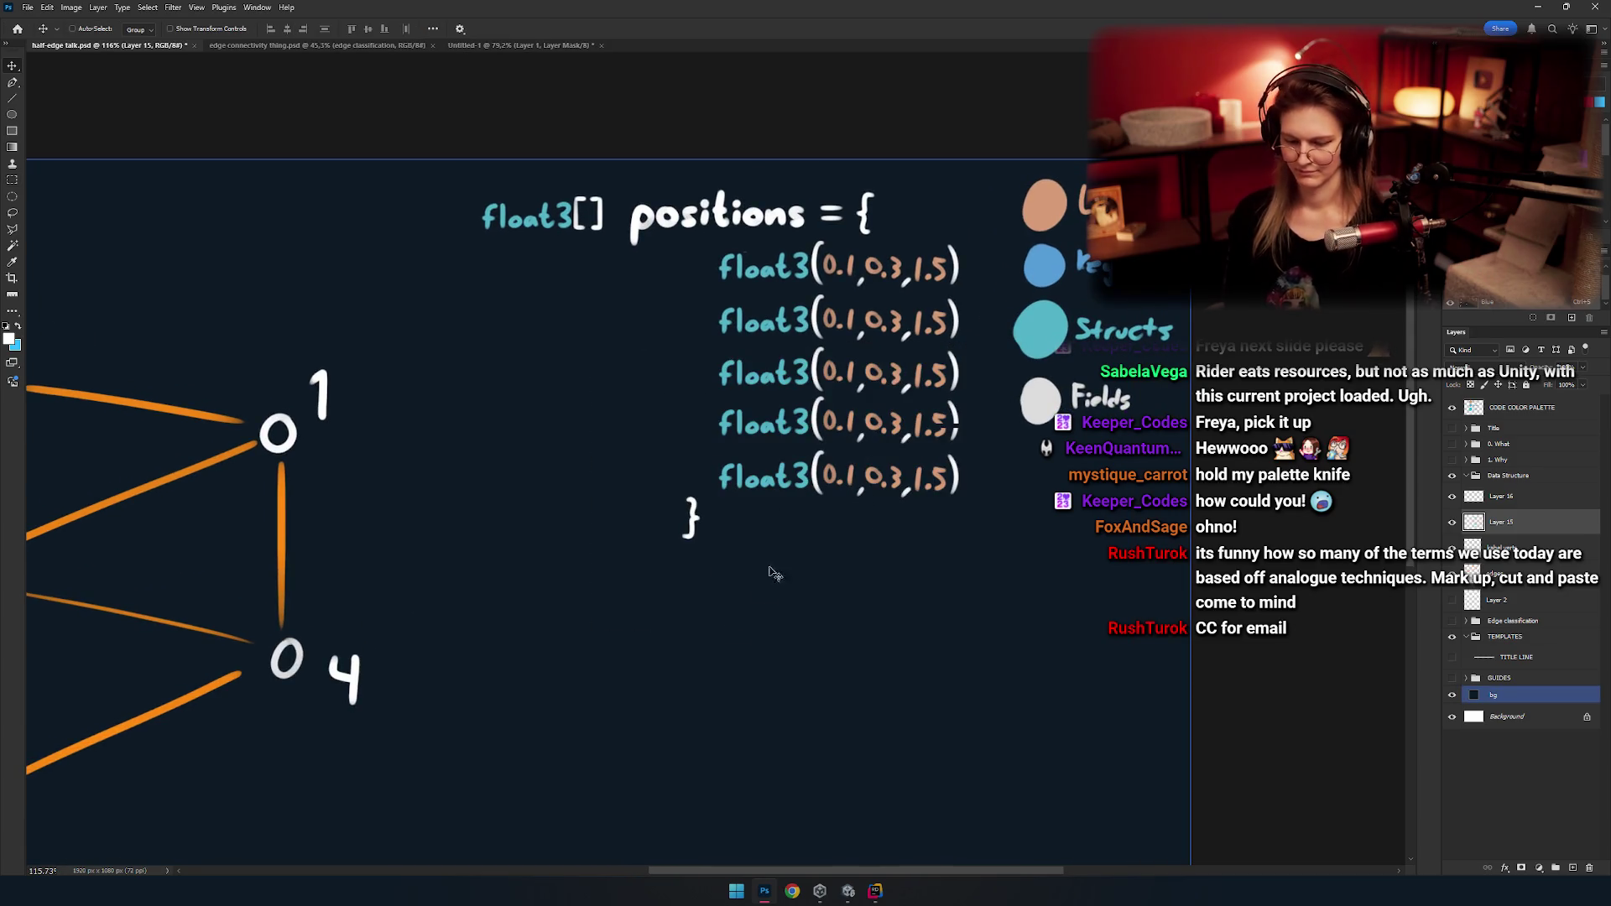
pyautogui.press('m')
pyautogui.moveTo(539, 748); pyautogui.dragTo(1000, 510)
pyautogui.hotkey('ctrl', 'd')
pyautogui.press('v')
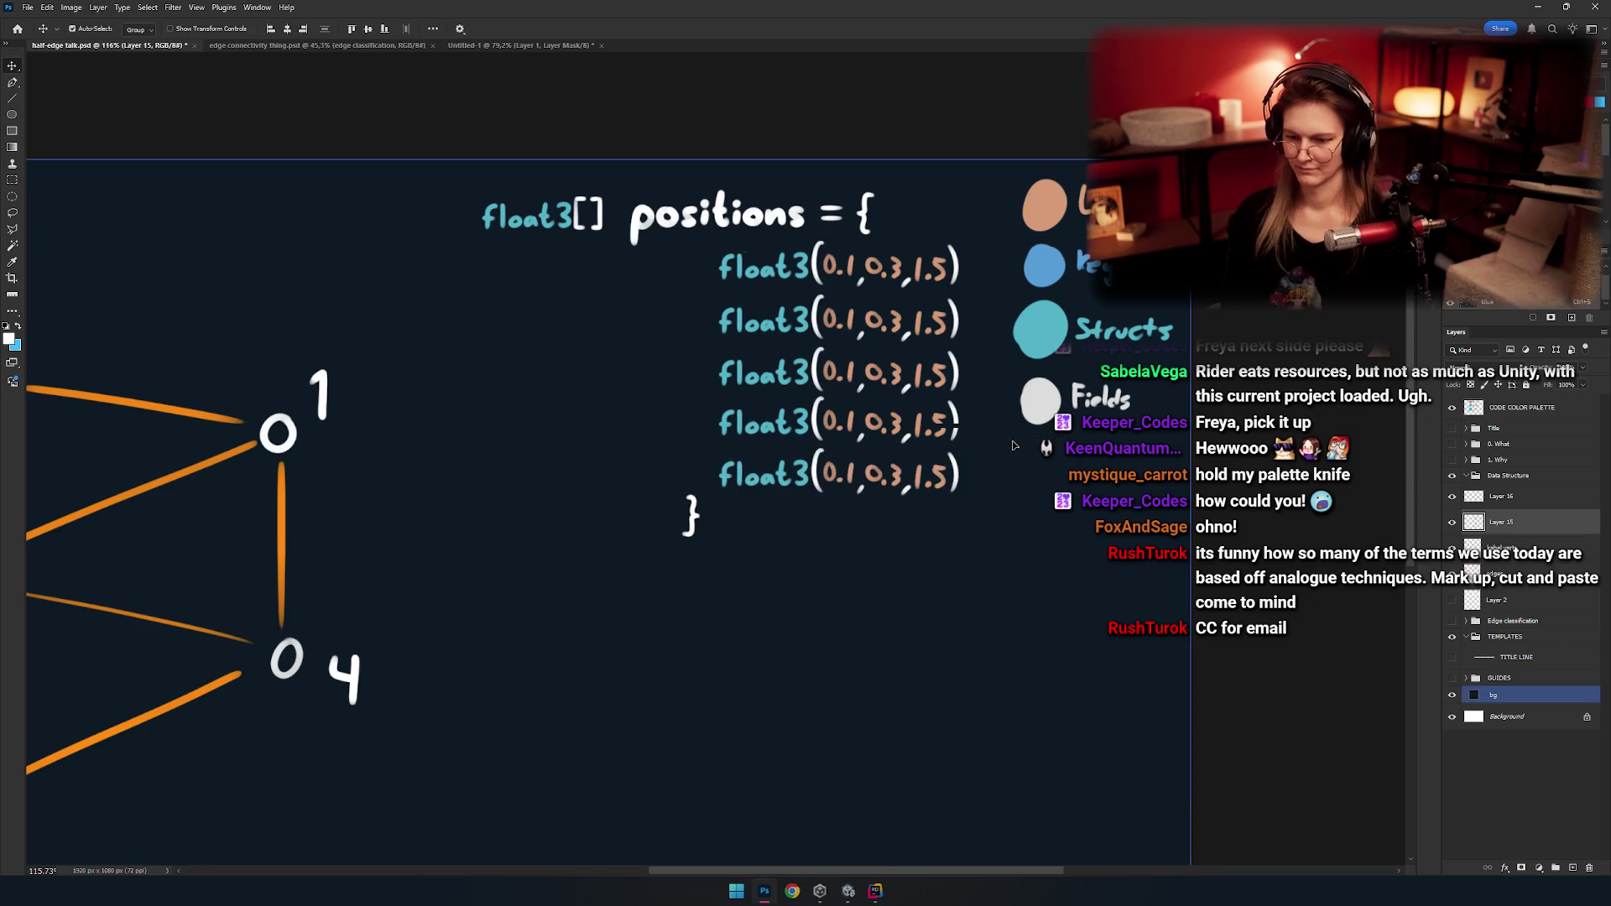
pyautogui.scroll(-2, 893, 476)
pyautogui.scroll(4, 893, 476)
pyautogui.scroll(-5, 893, 475)
pyautogui.scroll(4, 890, 445)
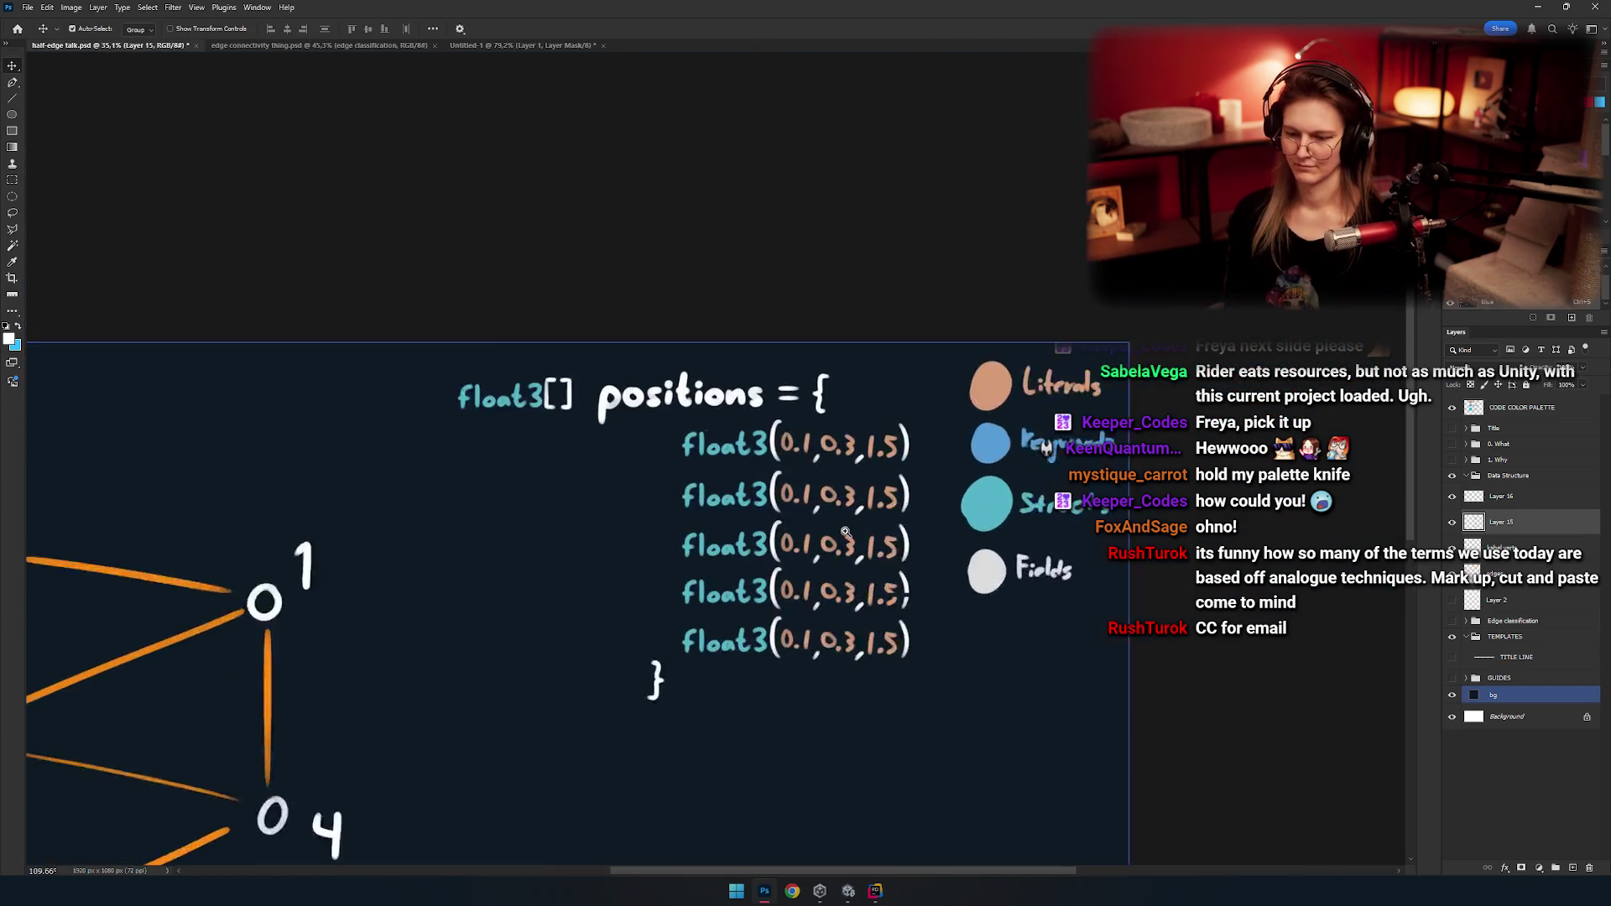
# Select the float3 rows and move them about 76 px left.
pyautogui.press('m')
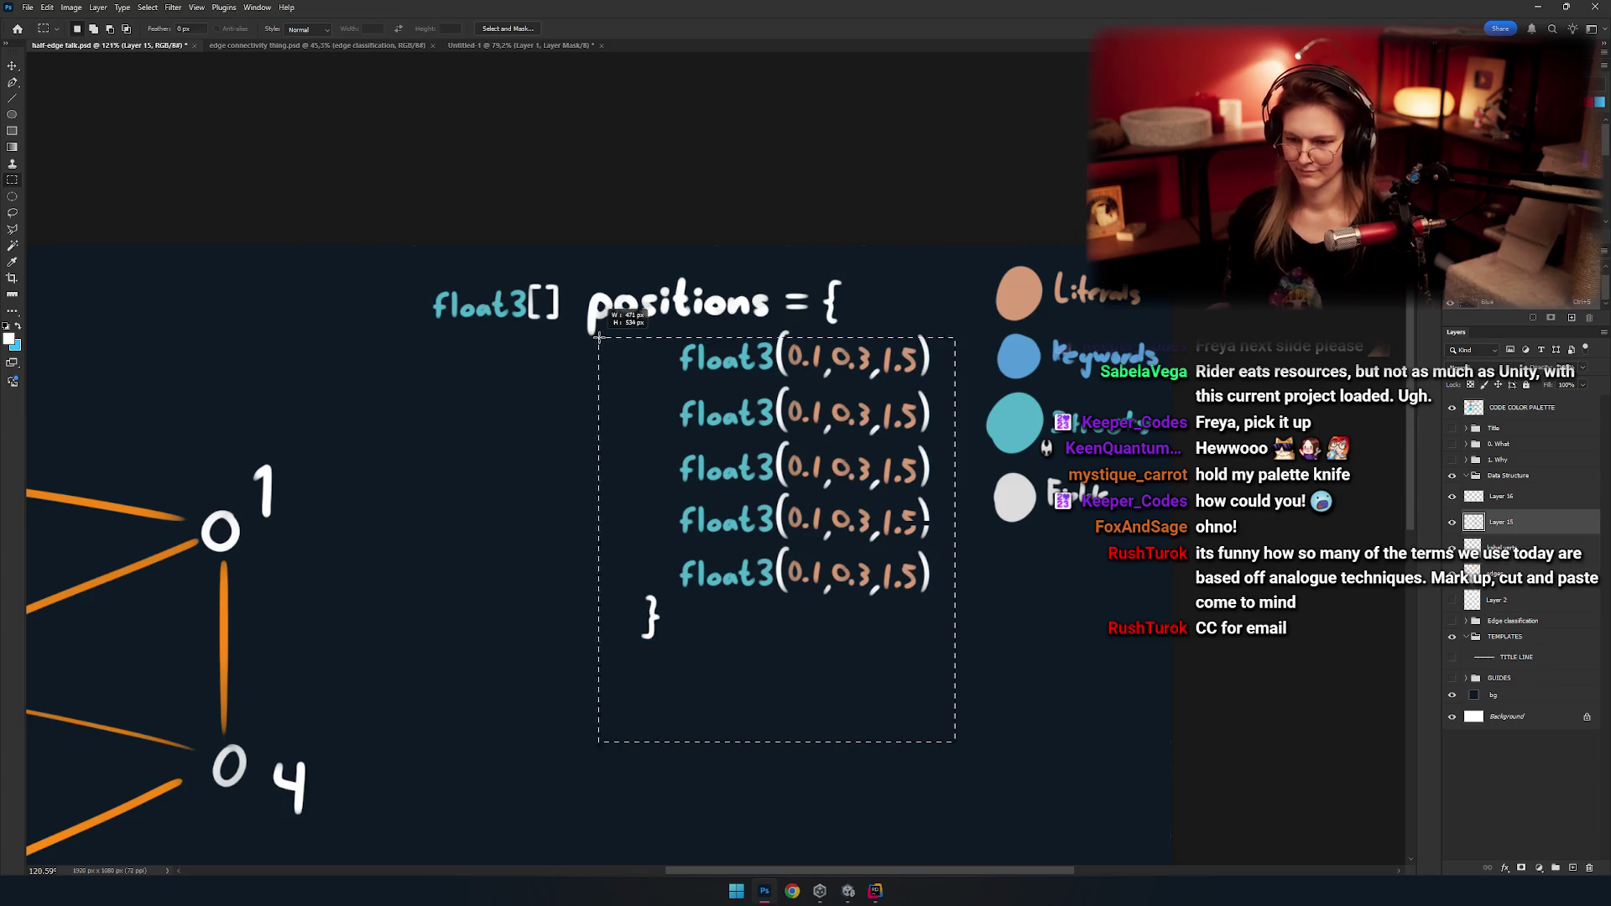
pyautogui.moveTo(615, 328); pyautogui.dragTo(615, 328)
pyautogui.press('v')
pyautogui.moveTo(765, 463); pyautogui.dragTo(731, 451)
# Reselect the float3 rows and nudge them into alignment under the declaration.
pyautogui.press('m')
pyautogui.moveTo(915, 609); pyautogui.dragTo(670, 444)
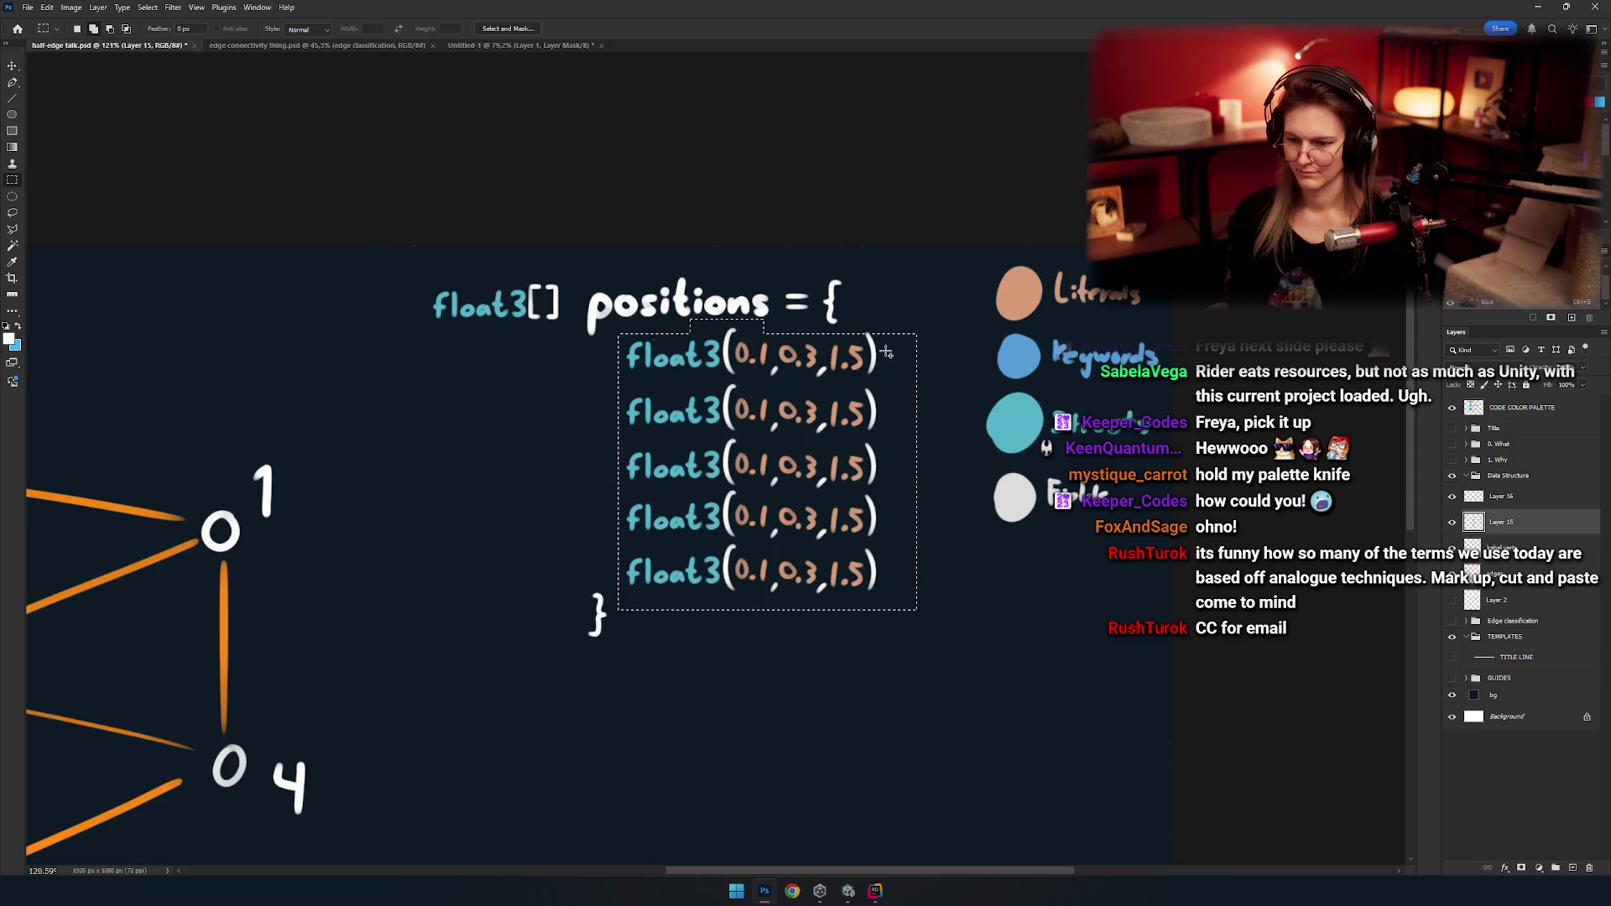
pyautogui.press('v')
pyautogui.moveTo(767, 403); pyautogui.dragTo(779, 405)
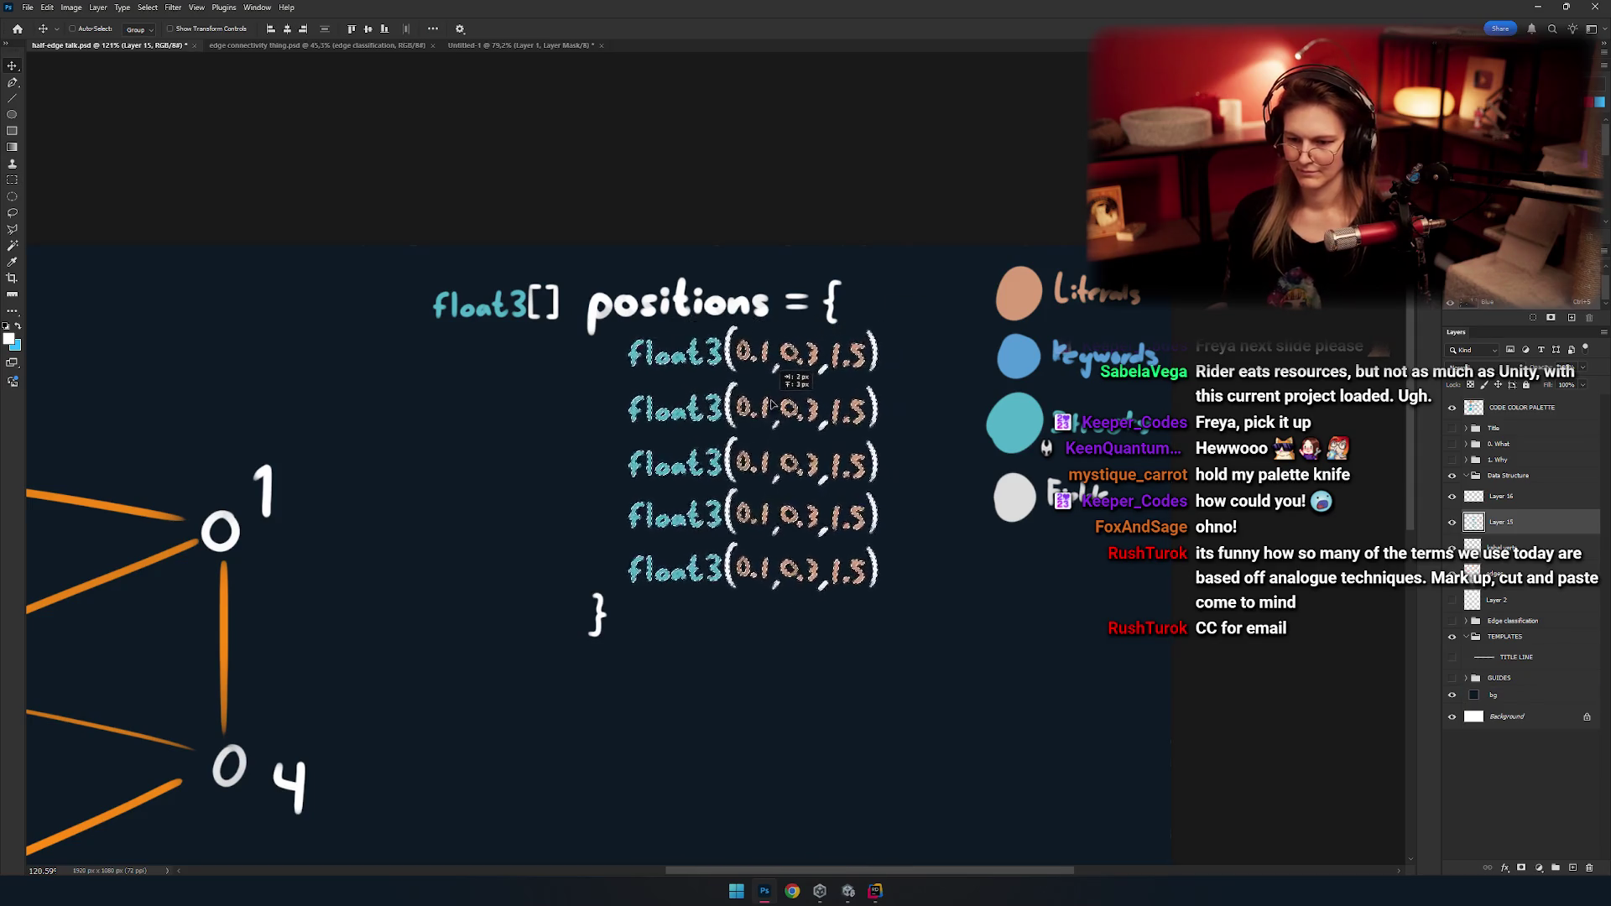
pyautogui.scroll(-5, 779, 405)
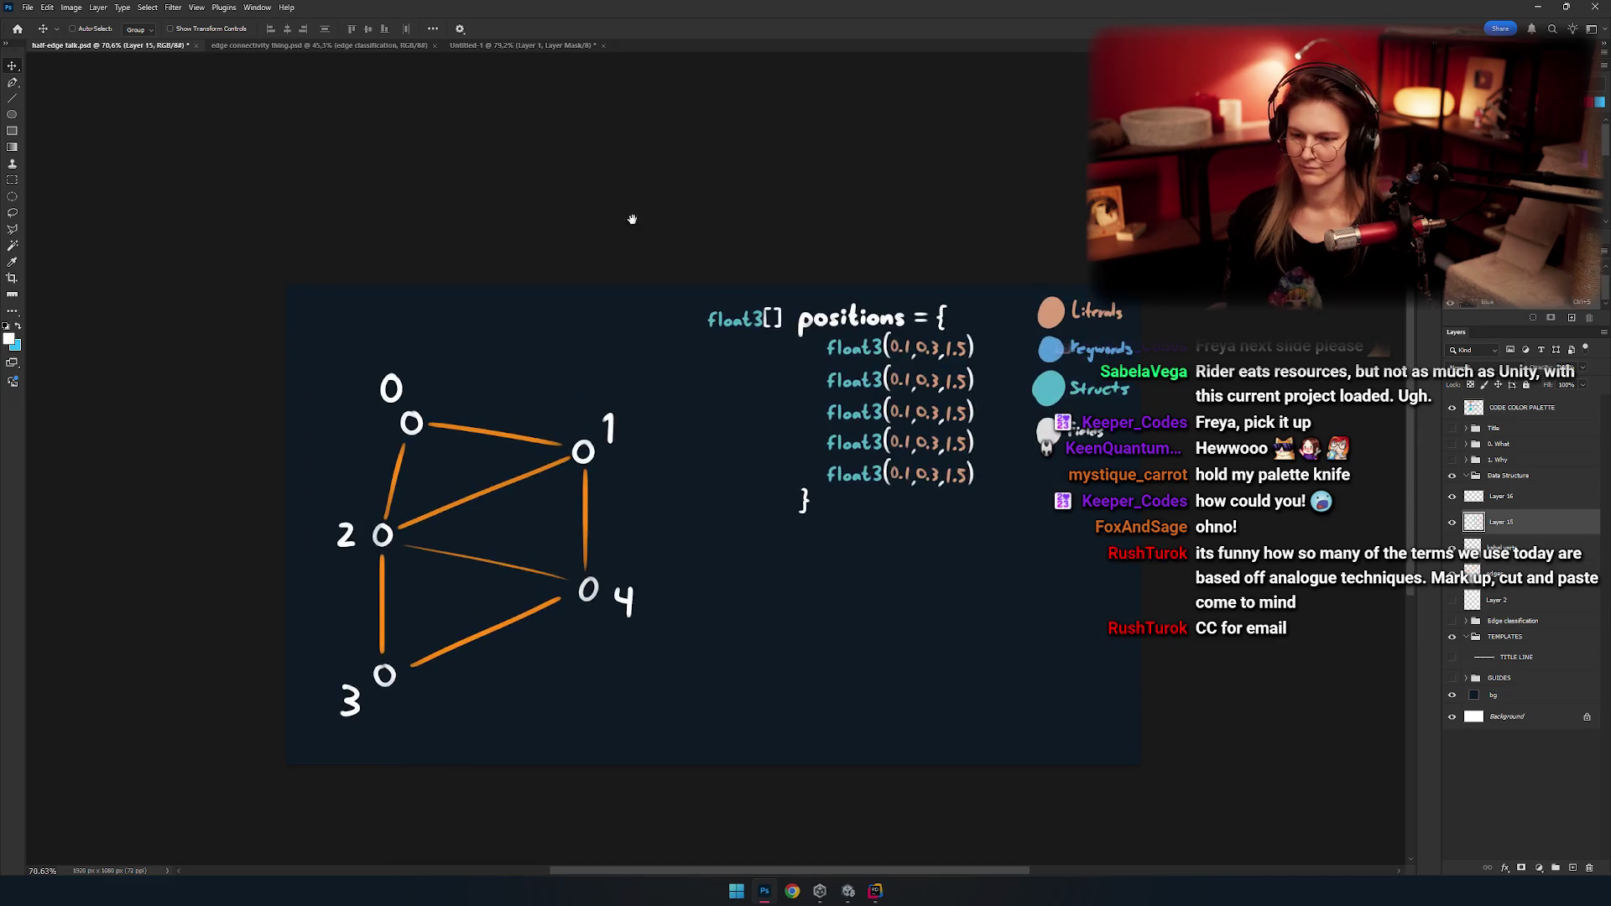
pyautogui.scroll(3, 666, 390)
pyautogui.scroll(3, 666, 390)
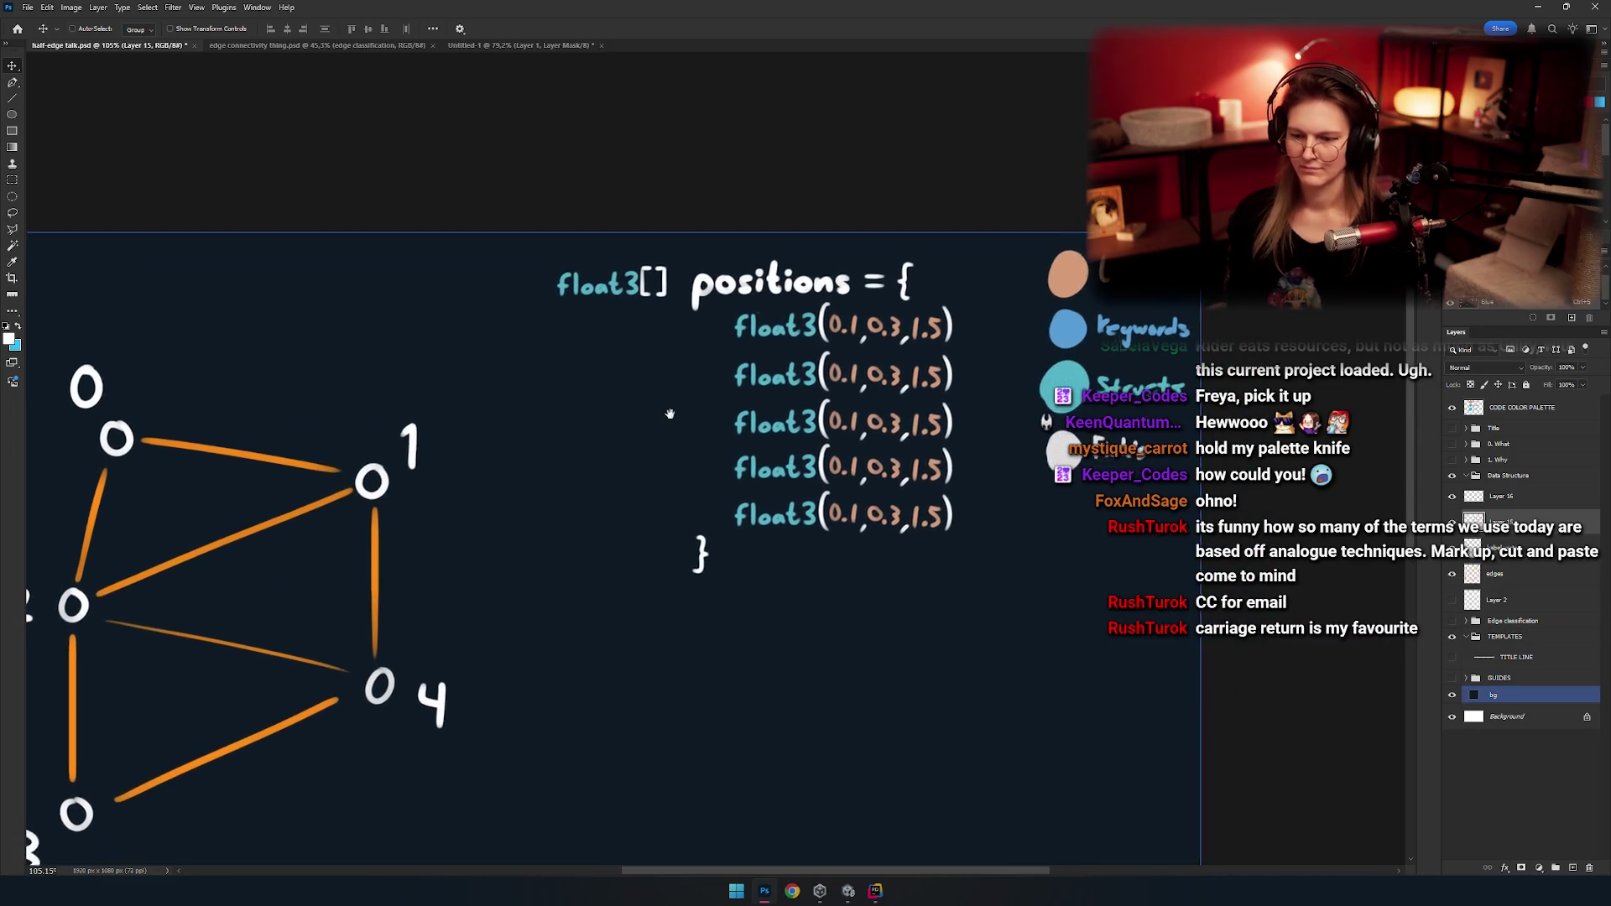
pyautogui.moveTo(568, 305)
pyautogui.mouseDown()
pyautogui.moveTo(711, 432)
pyautogui.moveTo(566, 297)
pyautogui.moveTo(665, 402)
pyautogui.moveTo(582, 209)
pyautogui.mouseUp()
pyautogui.moveTo(661, 316)
pyautogui.mouseDown()
pyautogui.moveTo(792, 404)
pyautogui.moveTo(683, 383)
pyautogui.moveTo(766, 324)
pyautogui.moveTo(836, 348)
pyautogui.mouseUp()
pyautogui.press('b')
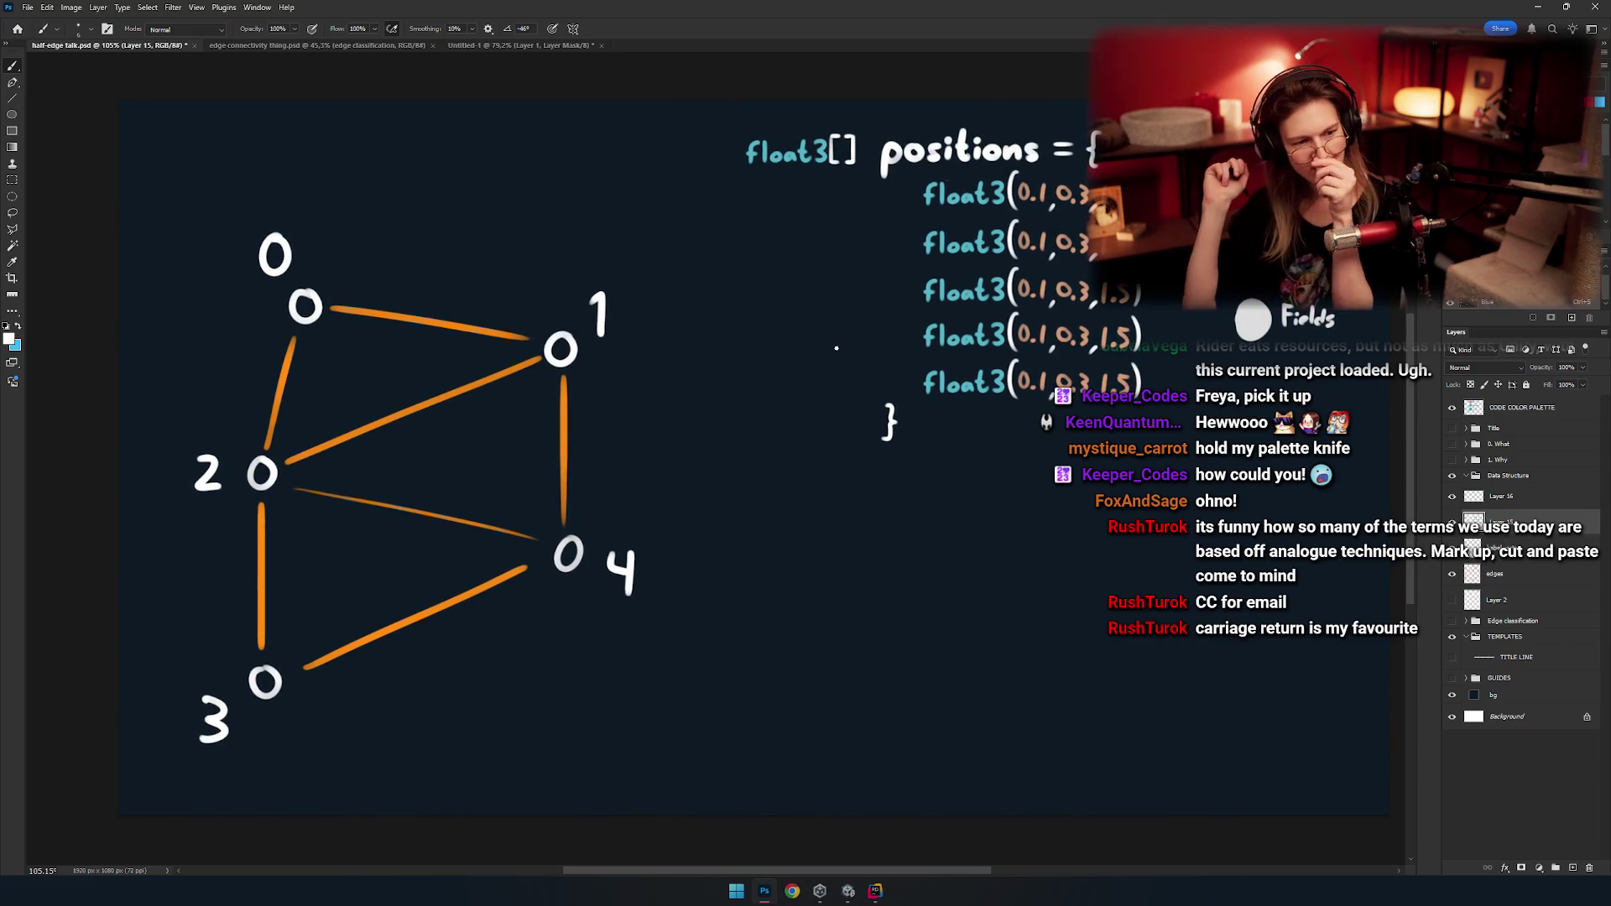
pyautogui.moveTo(685, 292); pyautogui.dragTo(654, 385)
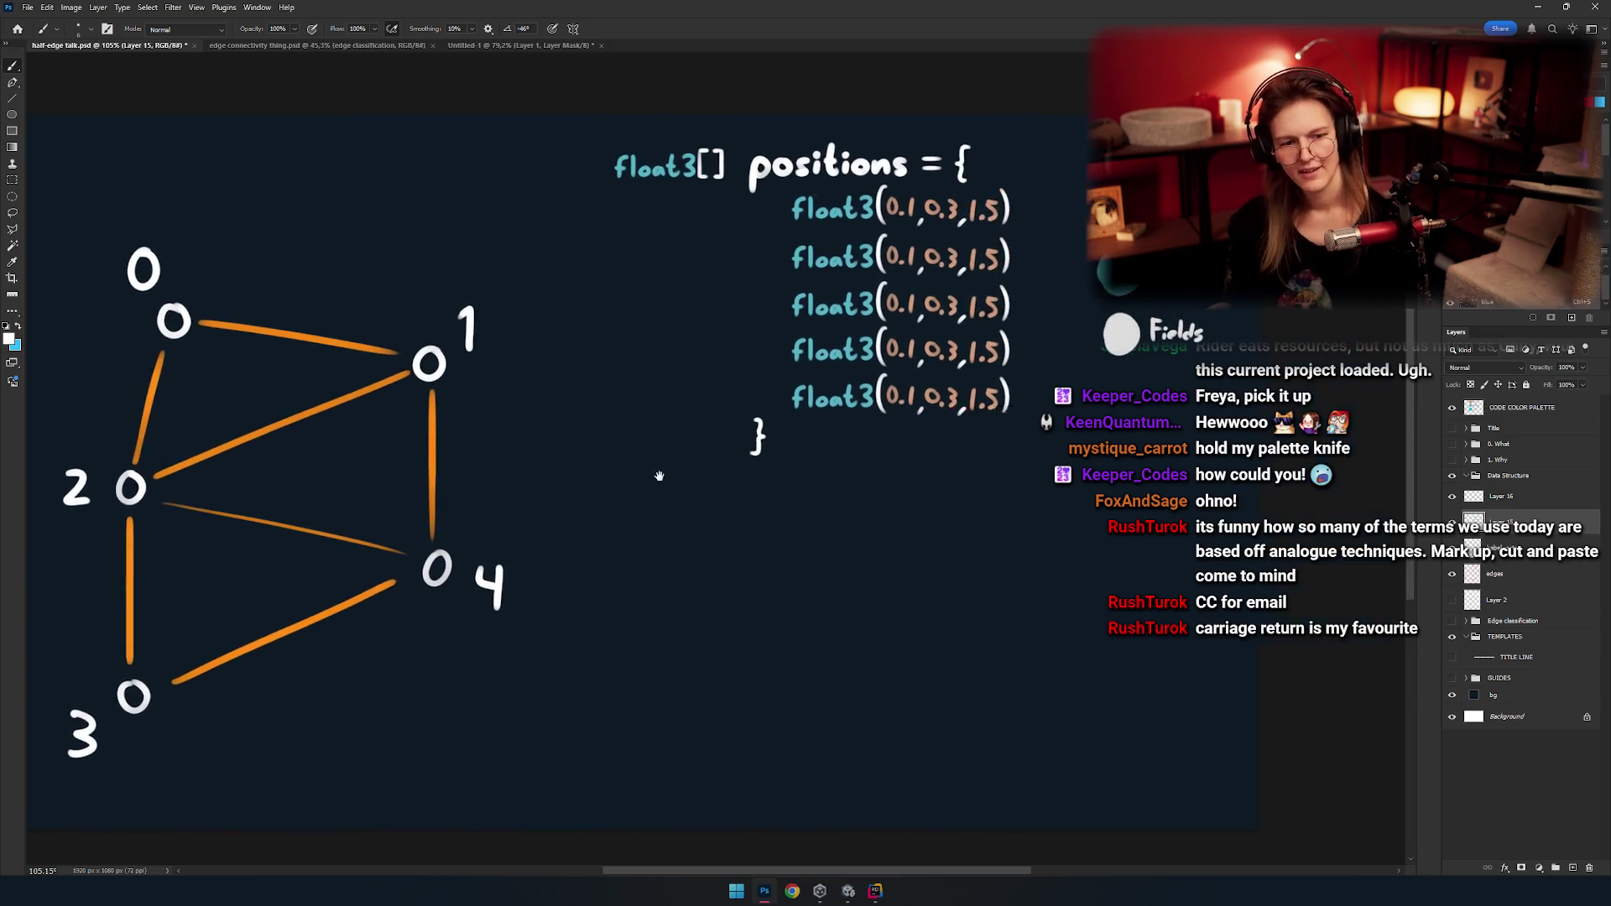
pyautogui.moveTo(582, 329)
pyautogui.mouseDown()
pyautogui.moveTo(685, 550)
pyautogui.moveTo(834, 478)
pyautogui.mouseUp()
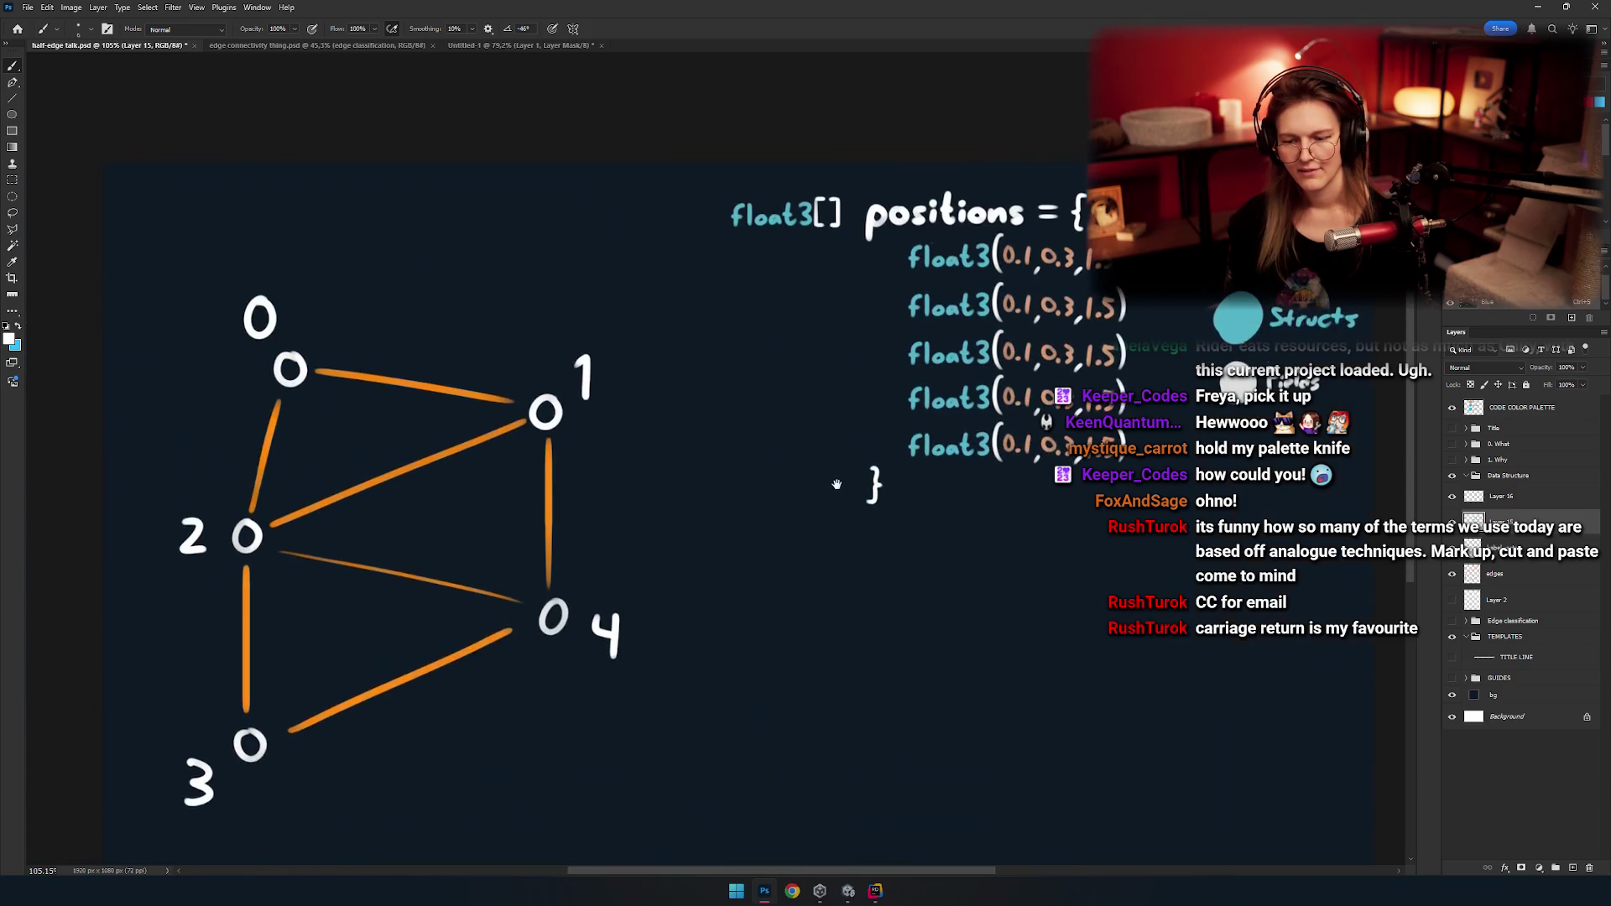
pyautogui.moveTo(647, 522)
pyautogui.mouseDown()
pyautogui.moveTo(773, 478)
pyautogui.moveTo(786, 391)
pyautogui.moveTo(647, 388)
pyautogui.mouseUp()
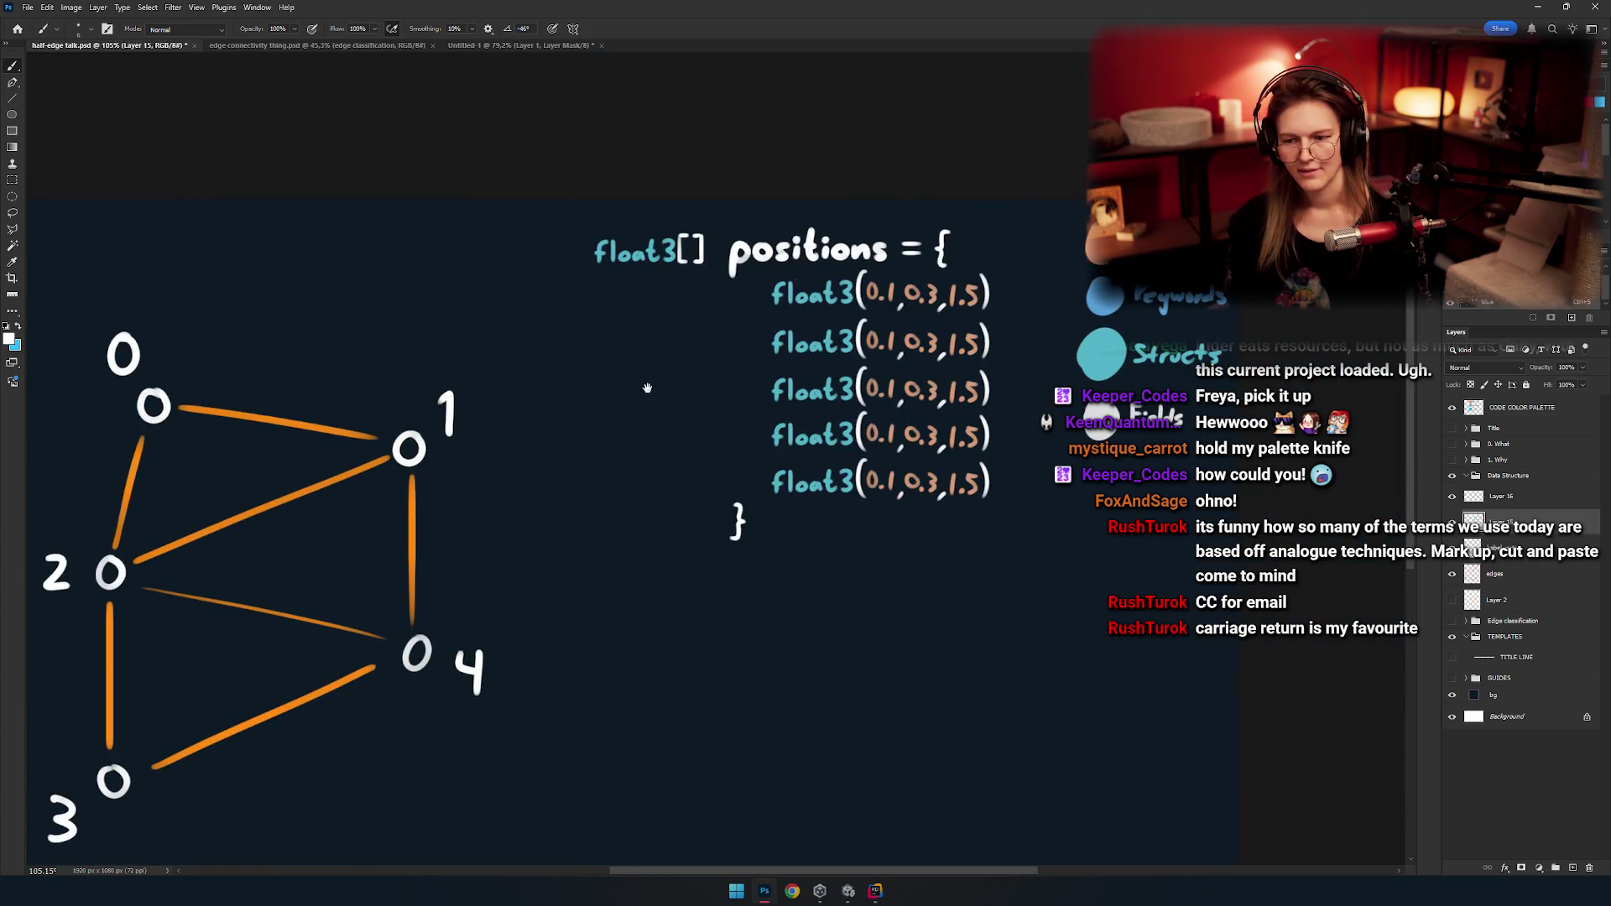
pyautogui.scroll(-1, 640, 458)
pyautogui.scroll(-2, 709, 467)
pyautogui.scroll(-1, 558, 364)
pyautogui.scroll(-2, 719, 461)
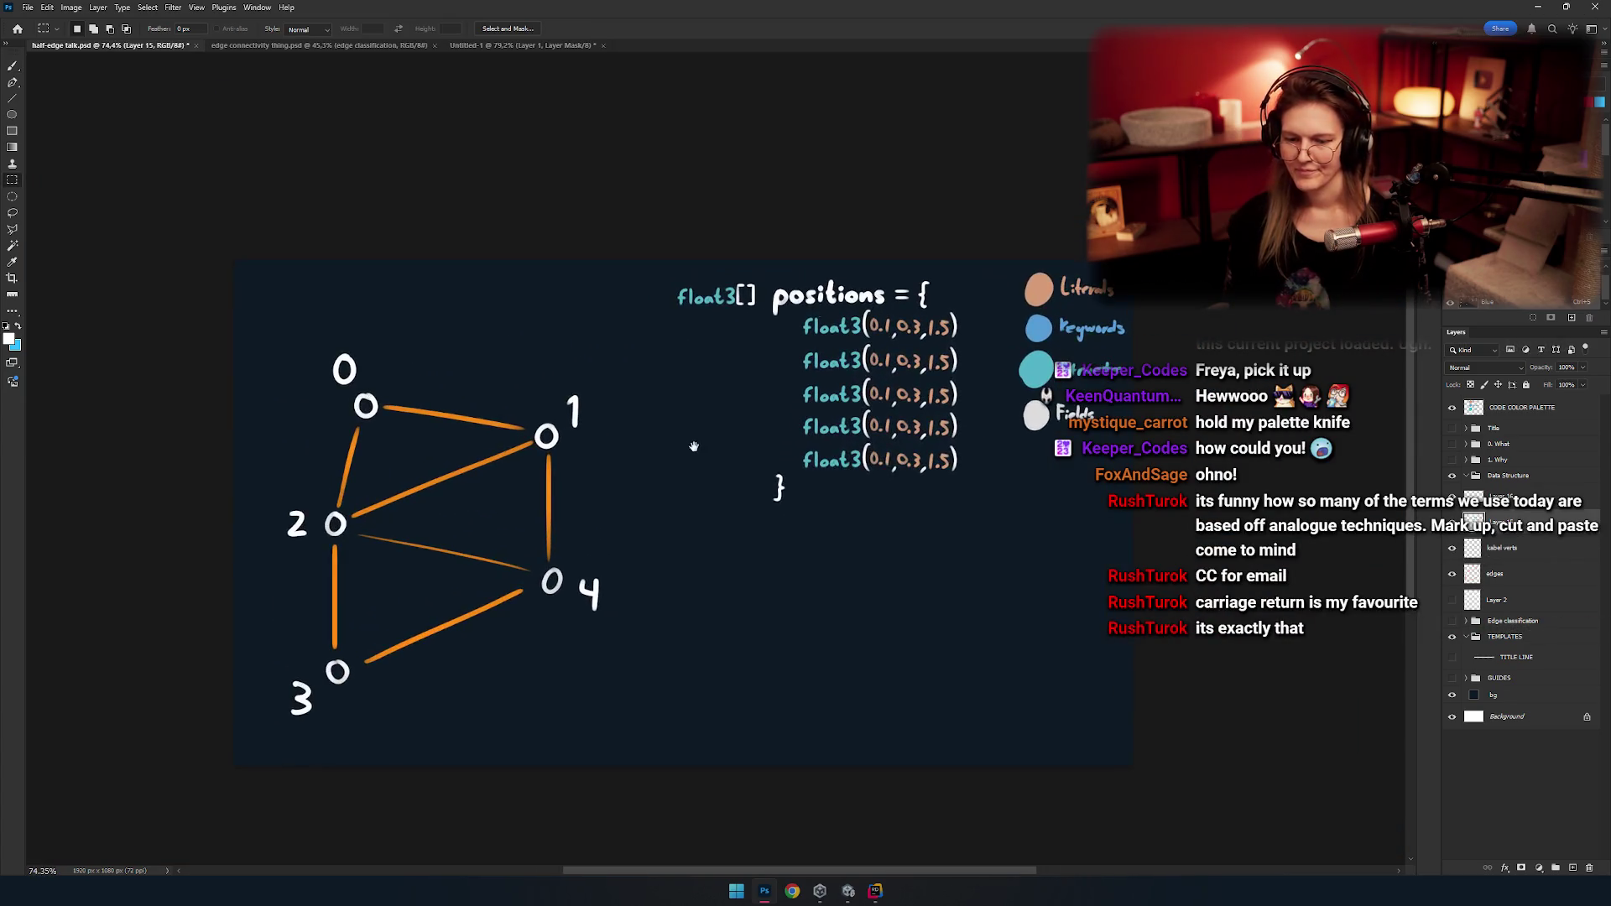
pyautogui.moveTo(692, 446); pyautogui.dragTo(758, 449)
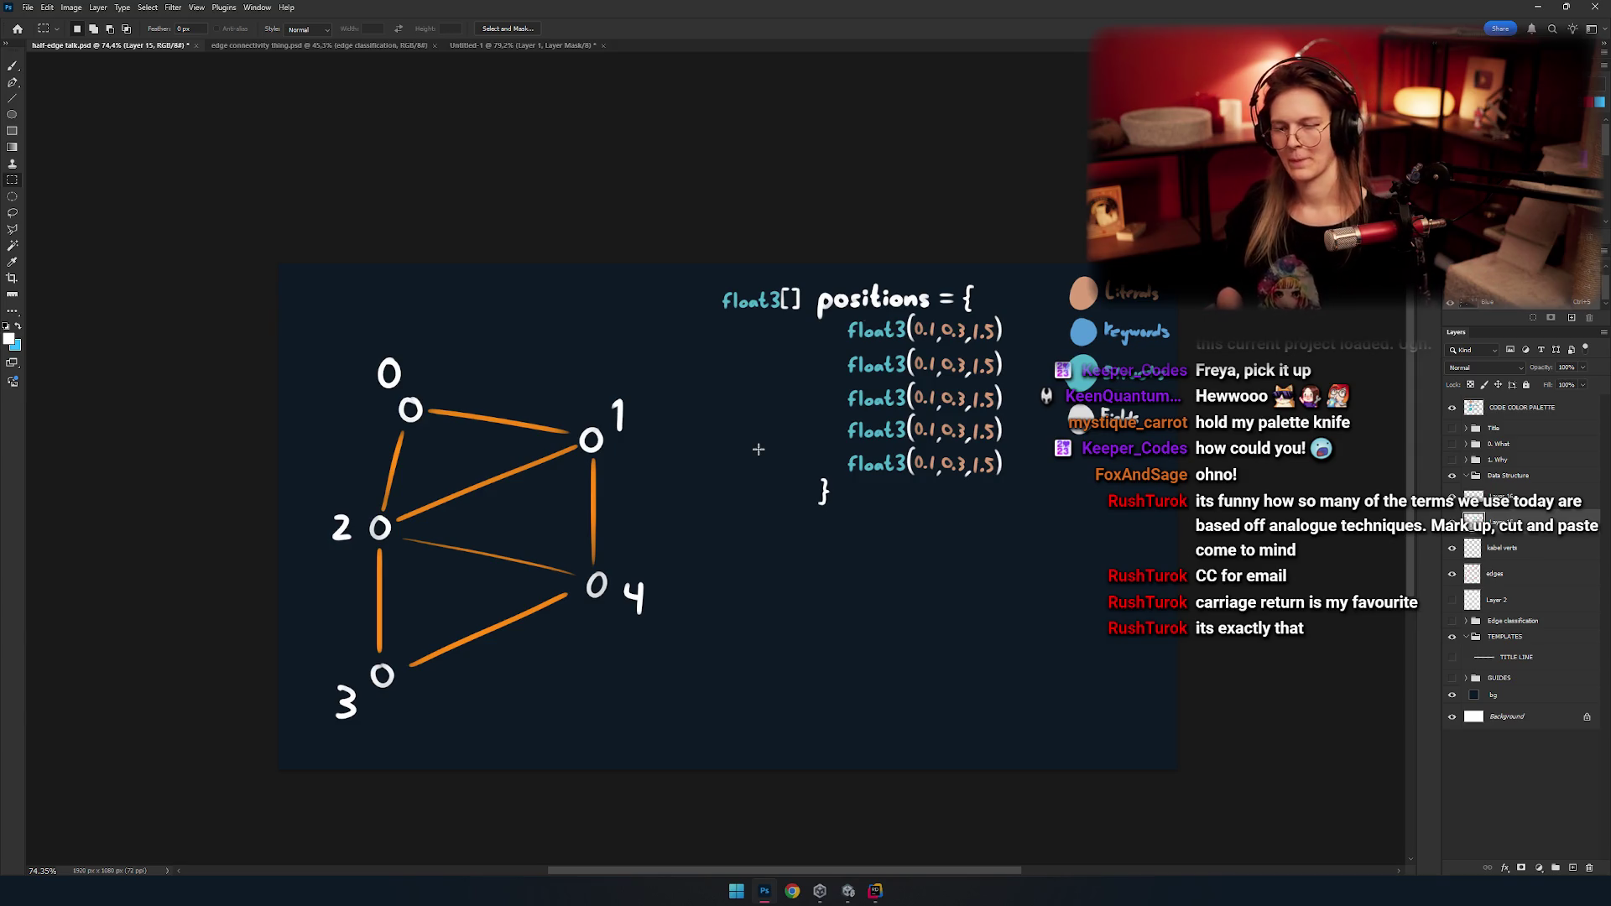
pyautogui.moveTo(762, 399)
pyautogui.mouseDown()
pyautogui.moveTo(867, 500)
pyautogui.moveTo(841, 492)
pyautogui.mouseUp()
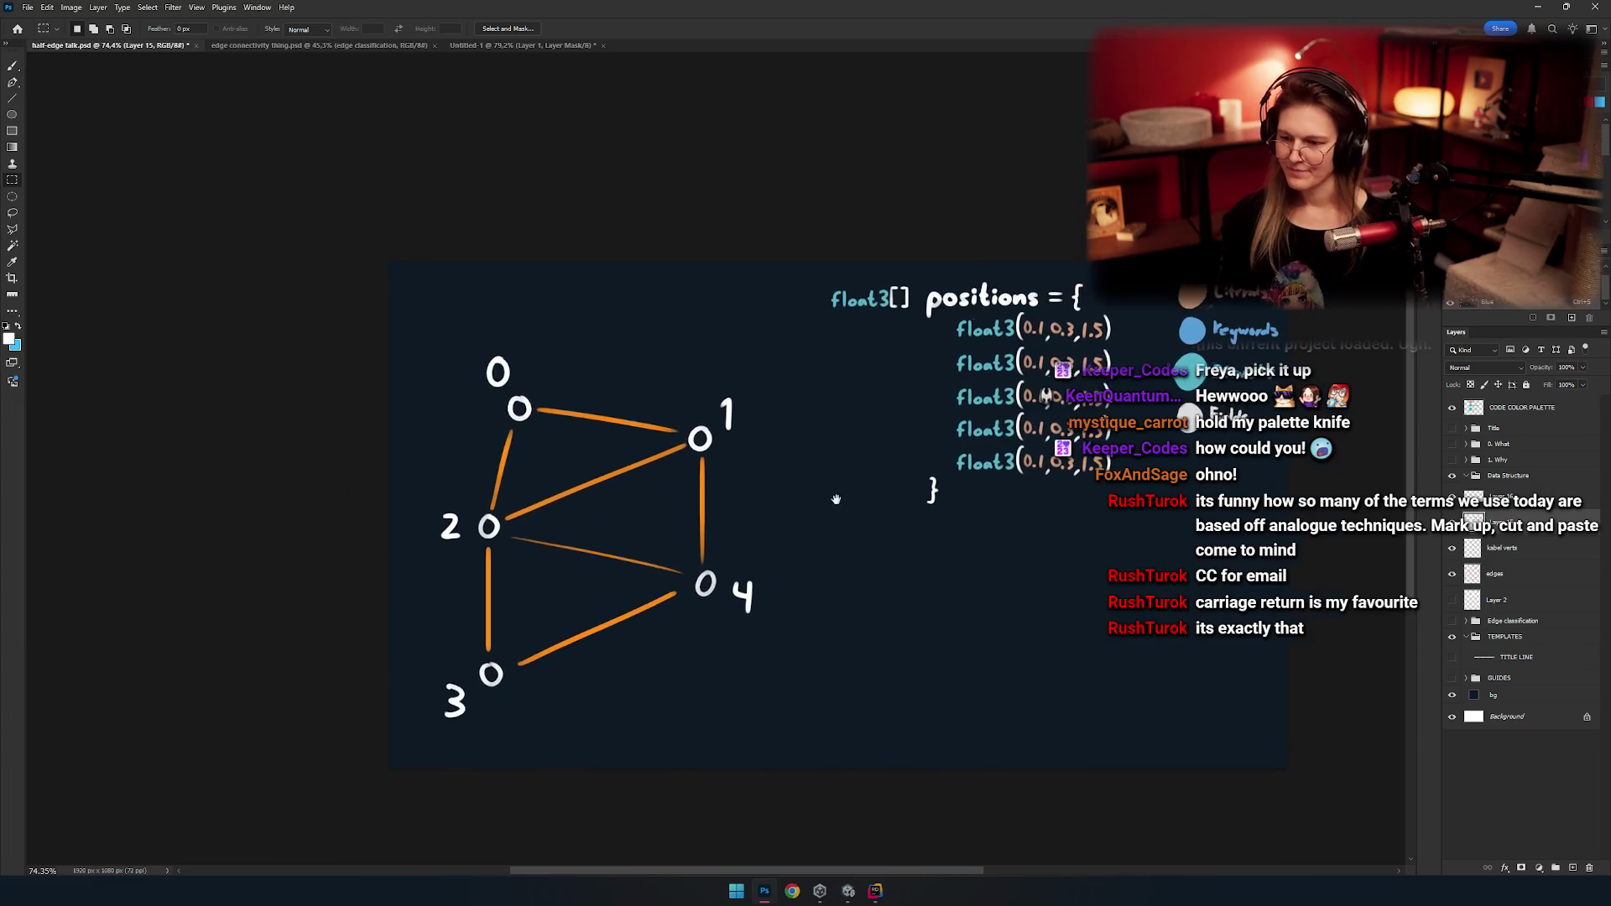
# Zoom in and bring the positions code block into view.
pyautogui.hotkey('ctrl', '+')
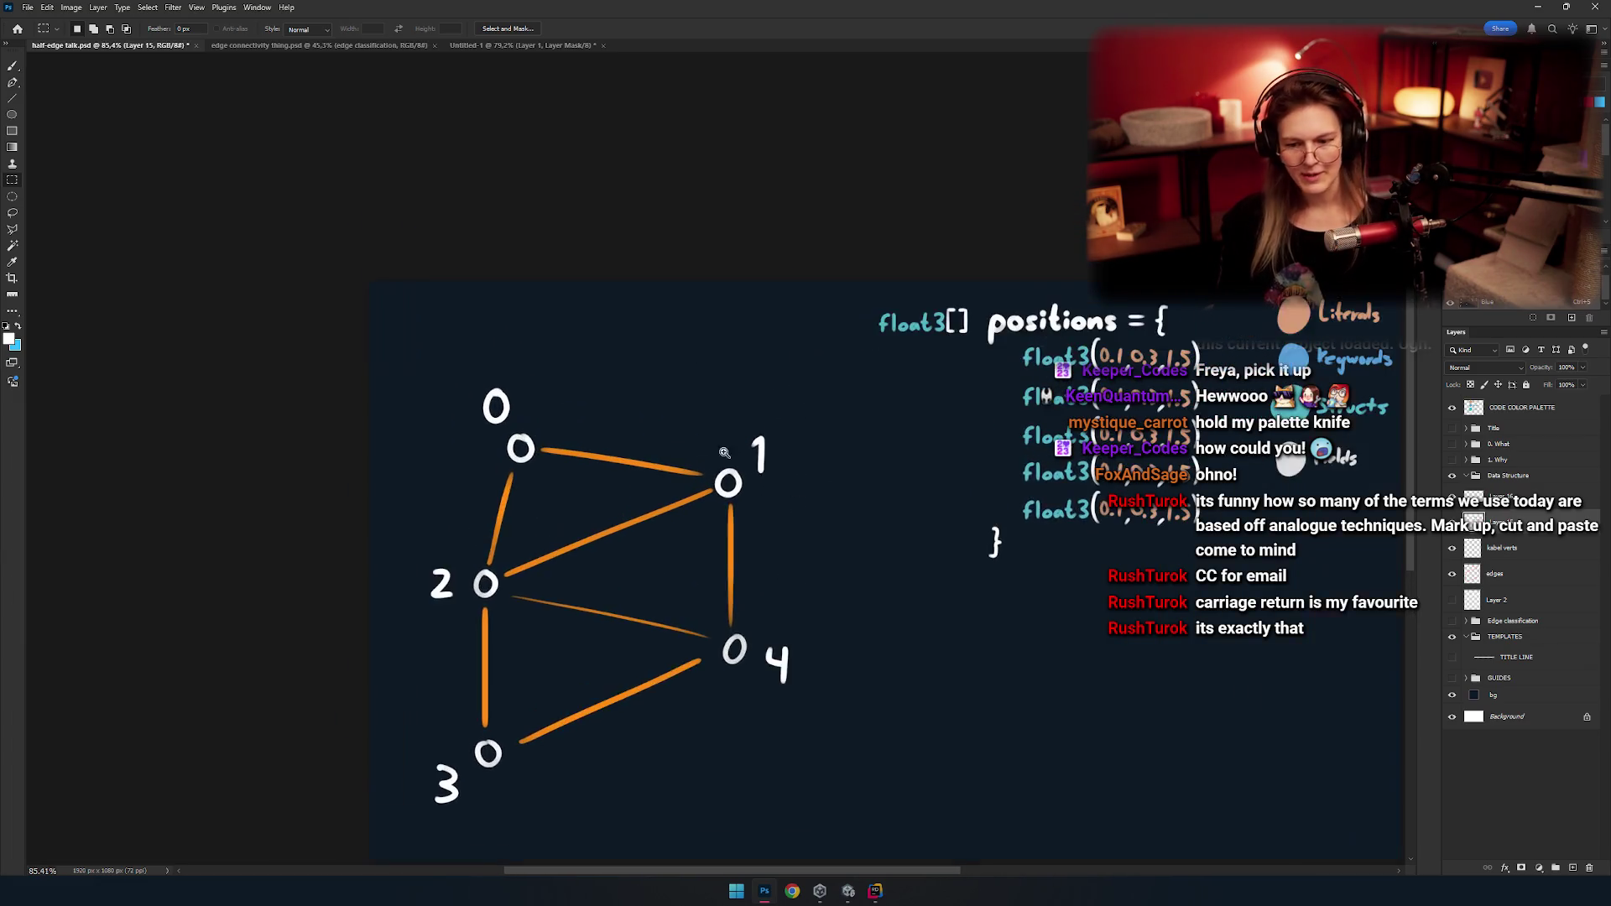
pyautogui.hotkey('ctrl', '+')
pyautogui.scroll(-3, 748, 322)
pyautogui.scroll(2, 881, 442)
pyautogui.scroll(1, 726, 453)
pyautogui.scroll(-1, 723, 467)
pyautogui.scroll(2, 752, 457)
pyautogui.press('b')
pyautogui.moveTo(489, 431)
pyautogui.mouseDown()
pyautogui.moveTo(686, 481)
pyautogui.moveTo(732, 403)
pyautogui.mouseUp()
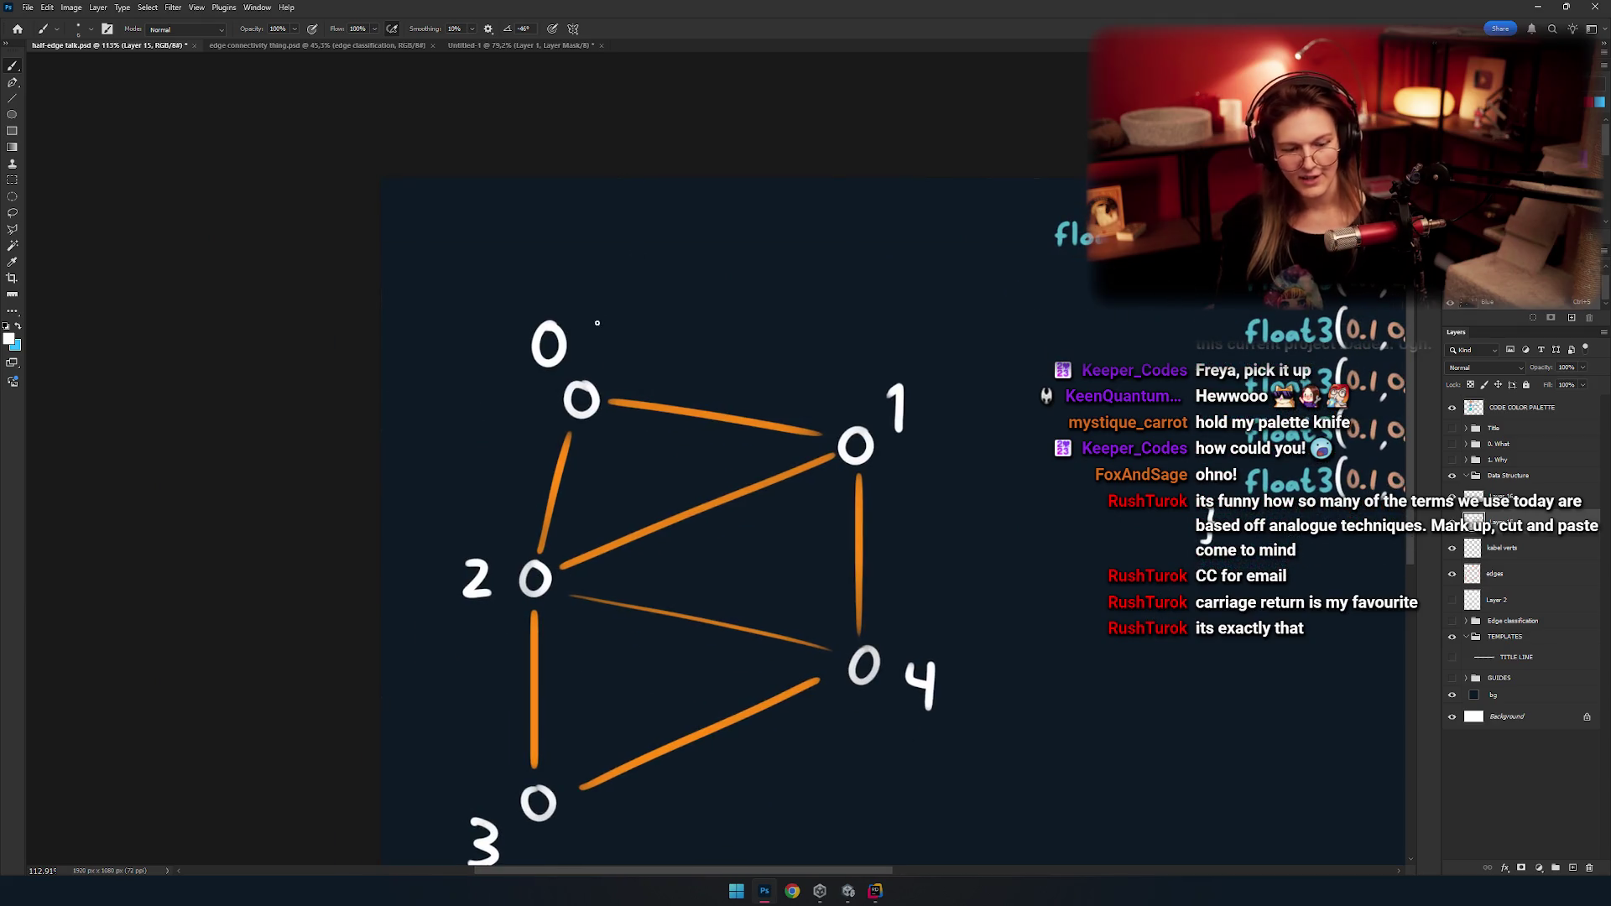
pyautogui.moveTo(896, 432); pyautogui.dragTo(425, 459)
# Select the whole positions code block and move it down beside the middle of the graph.
pyautogui.press('m')
pyautogui.moveTo(527, 210); pyautogui.dragTo(1039, 613)
pyautogui.press('v')
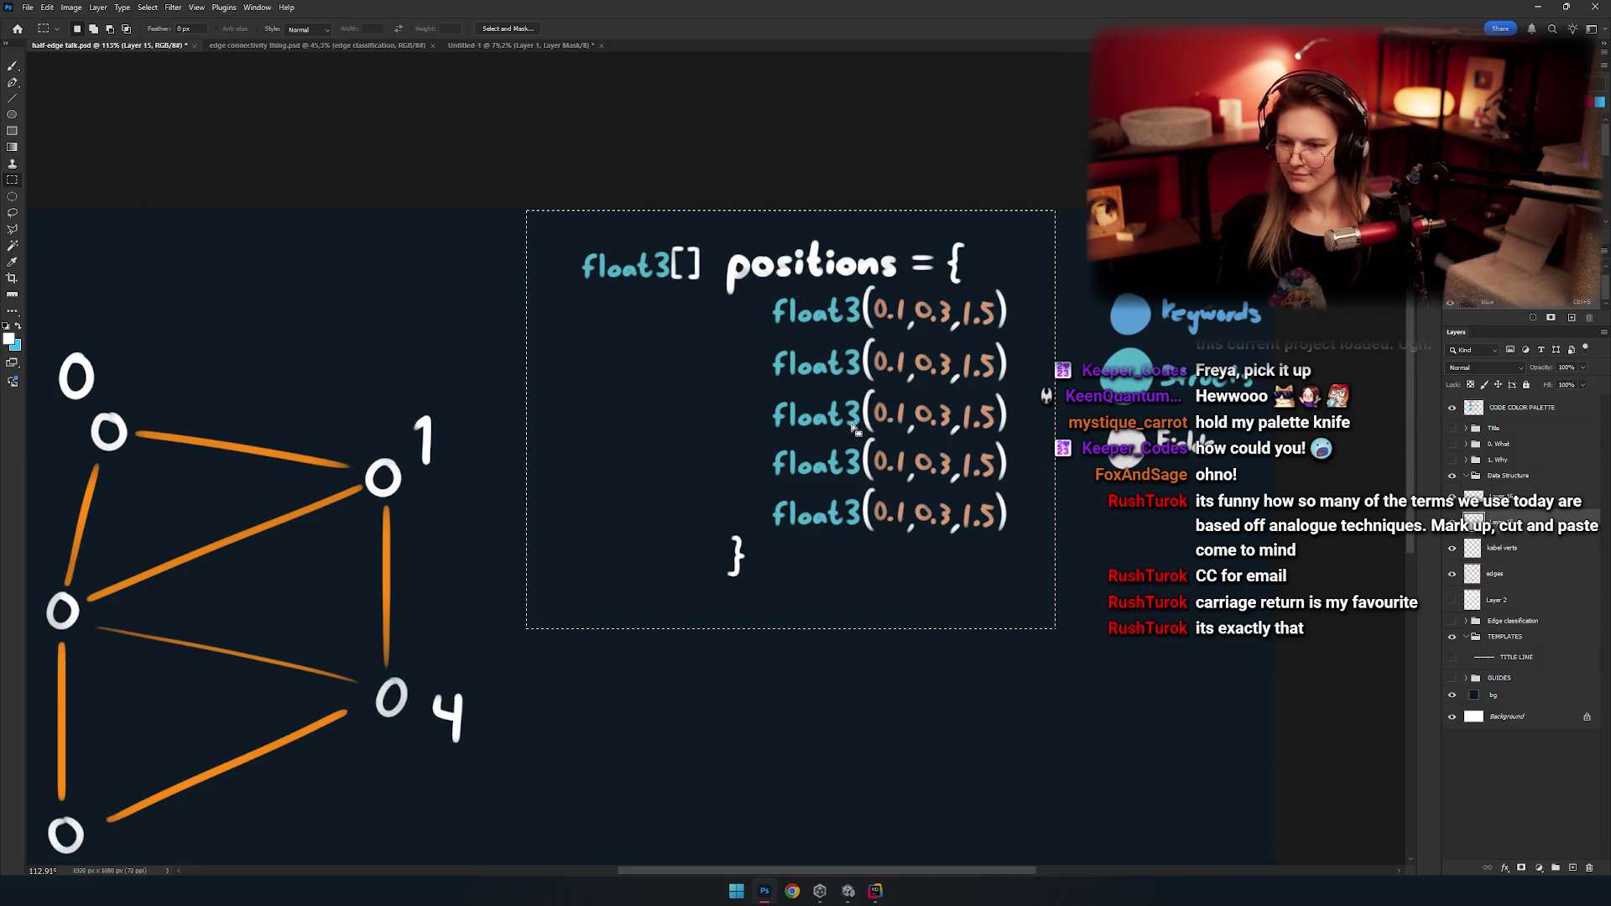
pyautogui.moveTo(909, 438); pyautogui.dragTo(885, 417)
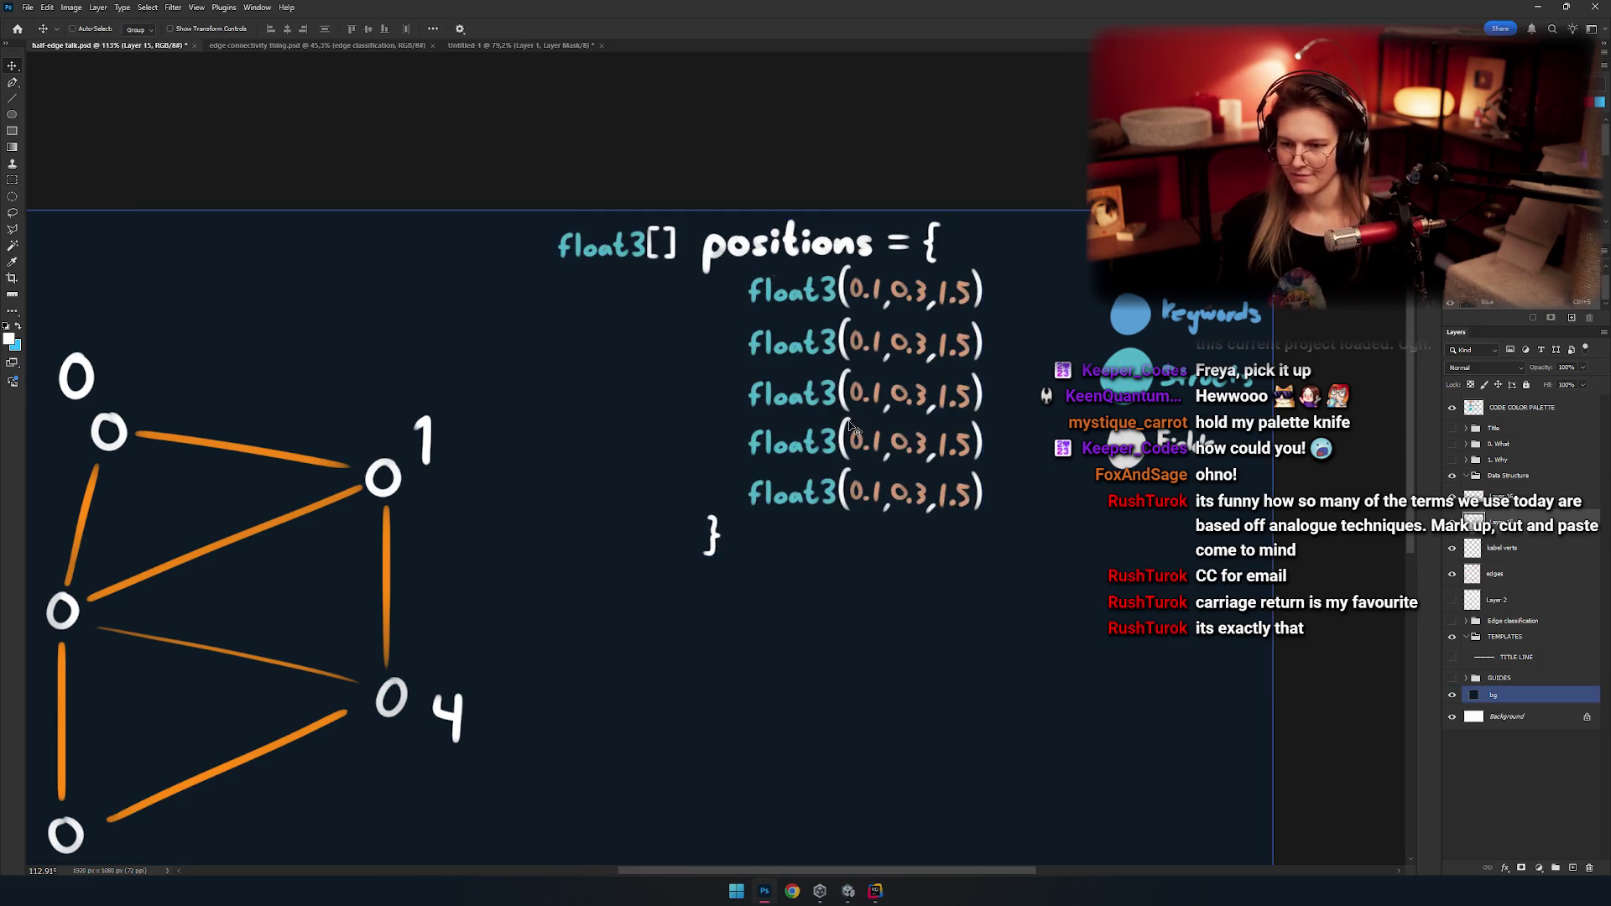
pyautogui.moveTo(770, 444); pyautogui.dragTo(818, 312)
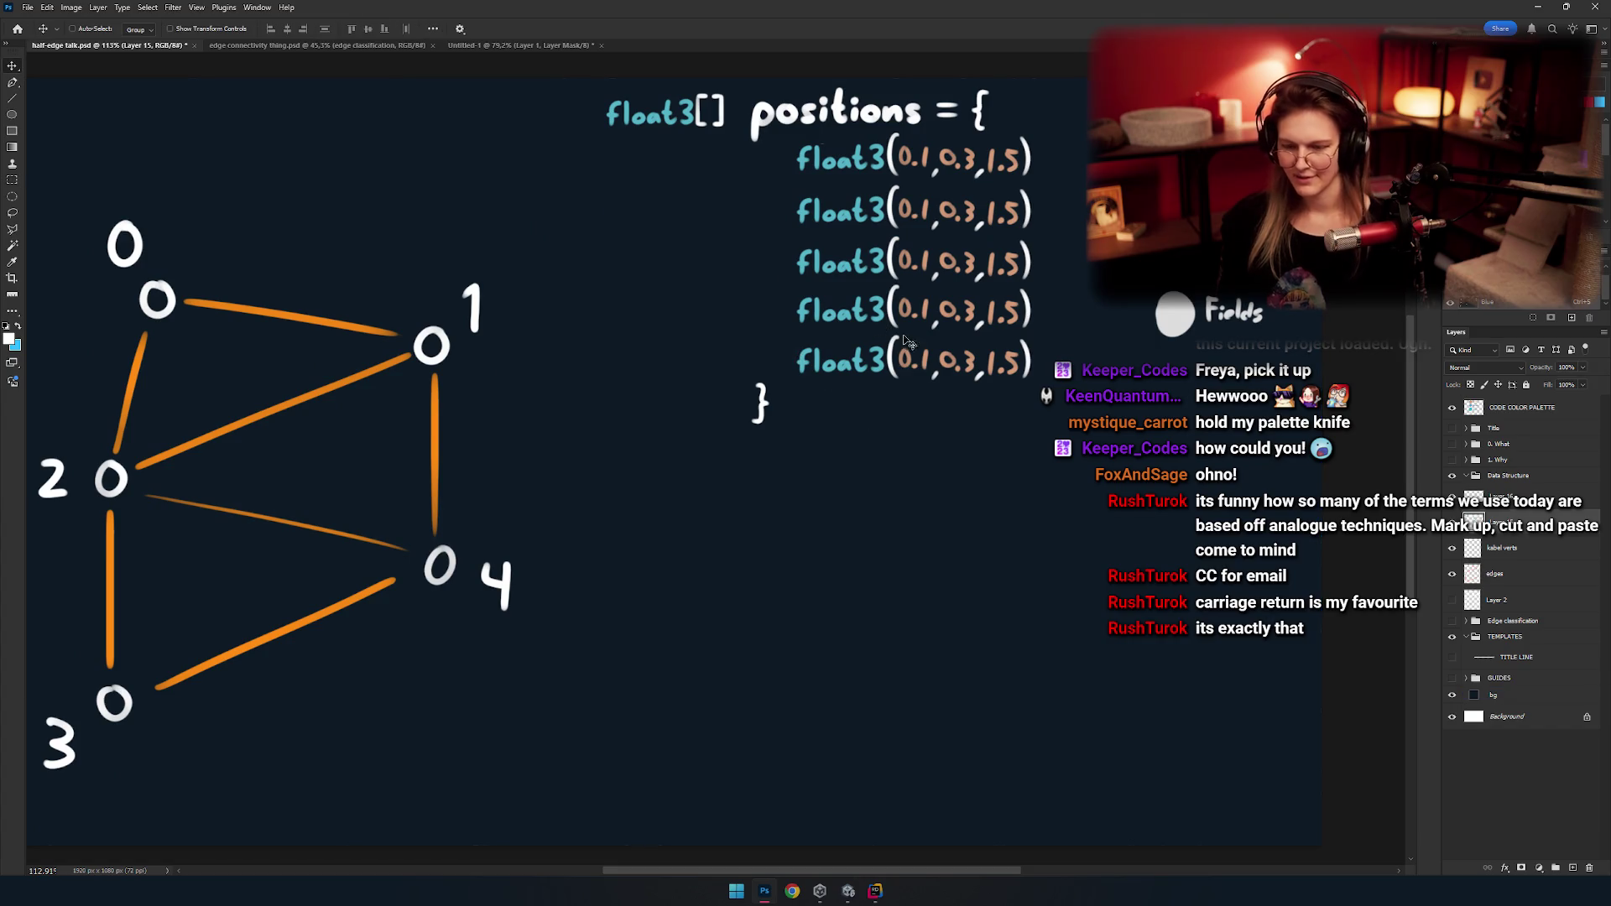
pyautogui.moveTo(891, 403); pyautogui.dragTo(793, 579)
pyautogui.press('b')
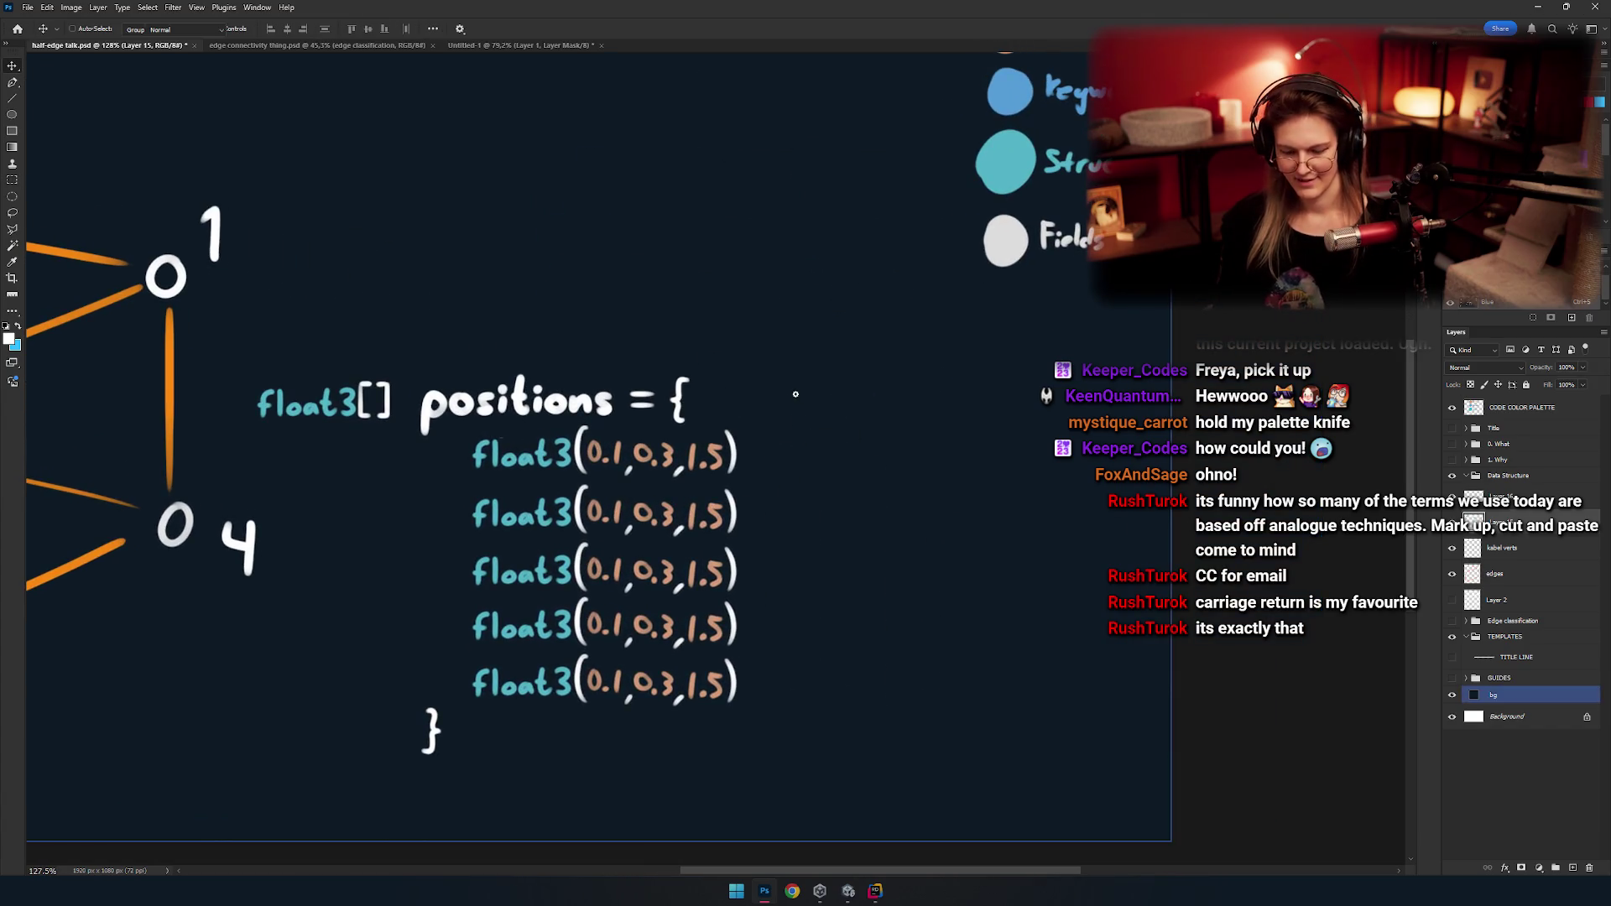
pyautogui.scroll(5, 823, 453)
pyautogui.moveTo(682, 399); pyautogui.dragTo(749, 447)
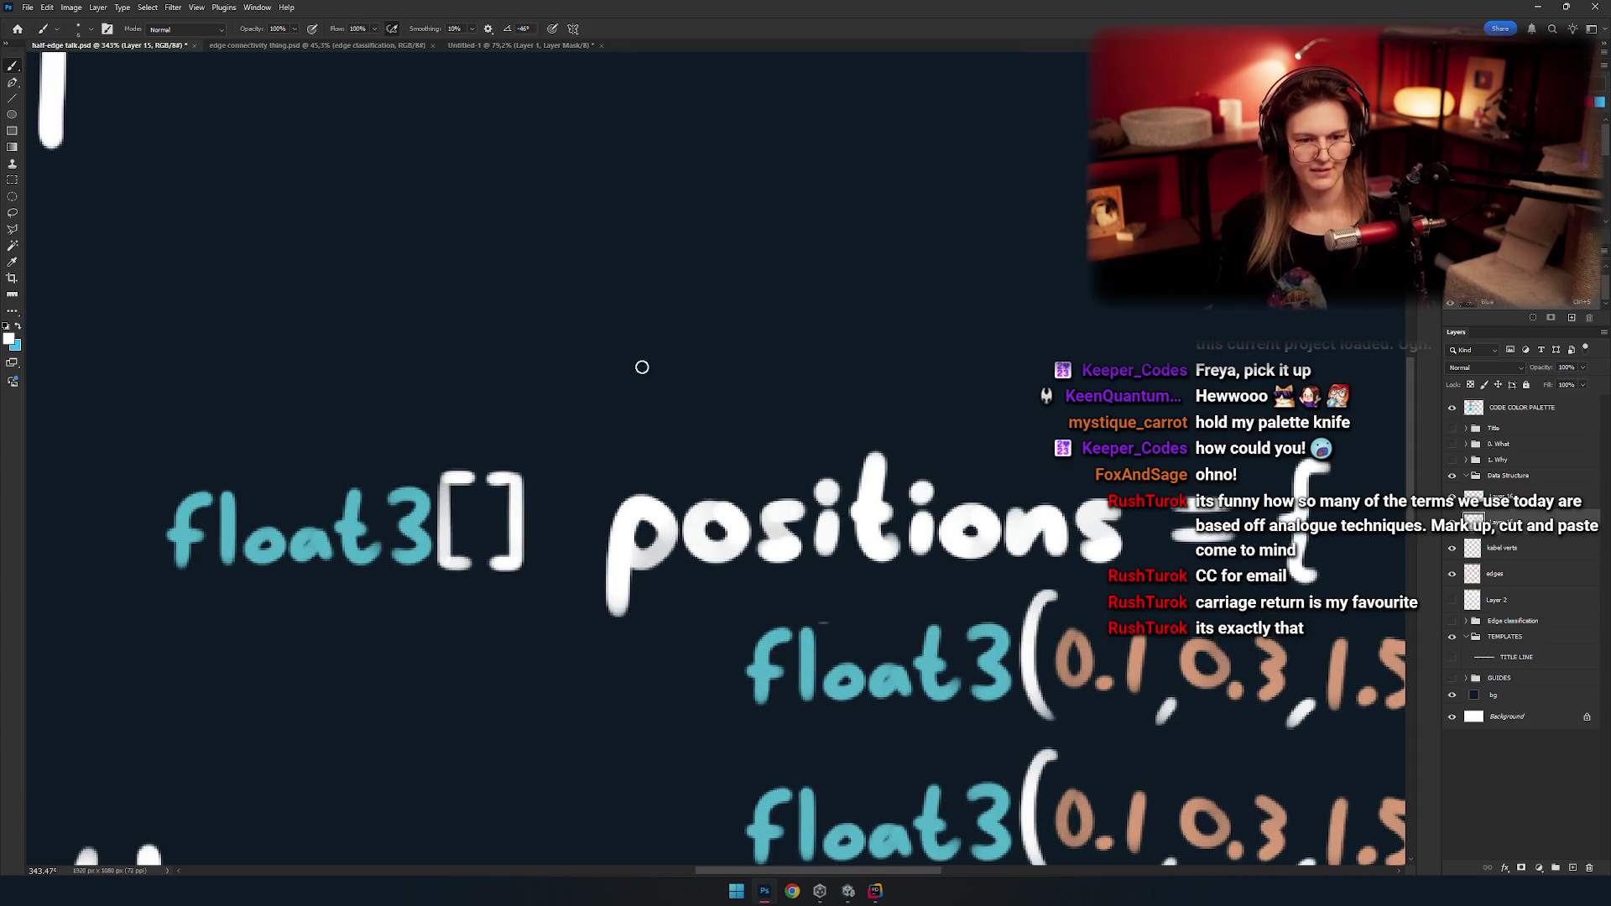
pyautogui.moveTo(636, 356); pyautogui.dragTo(1043, 449)
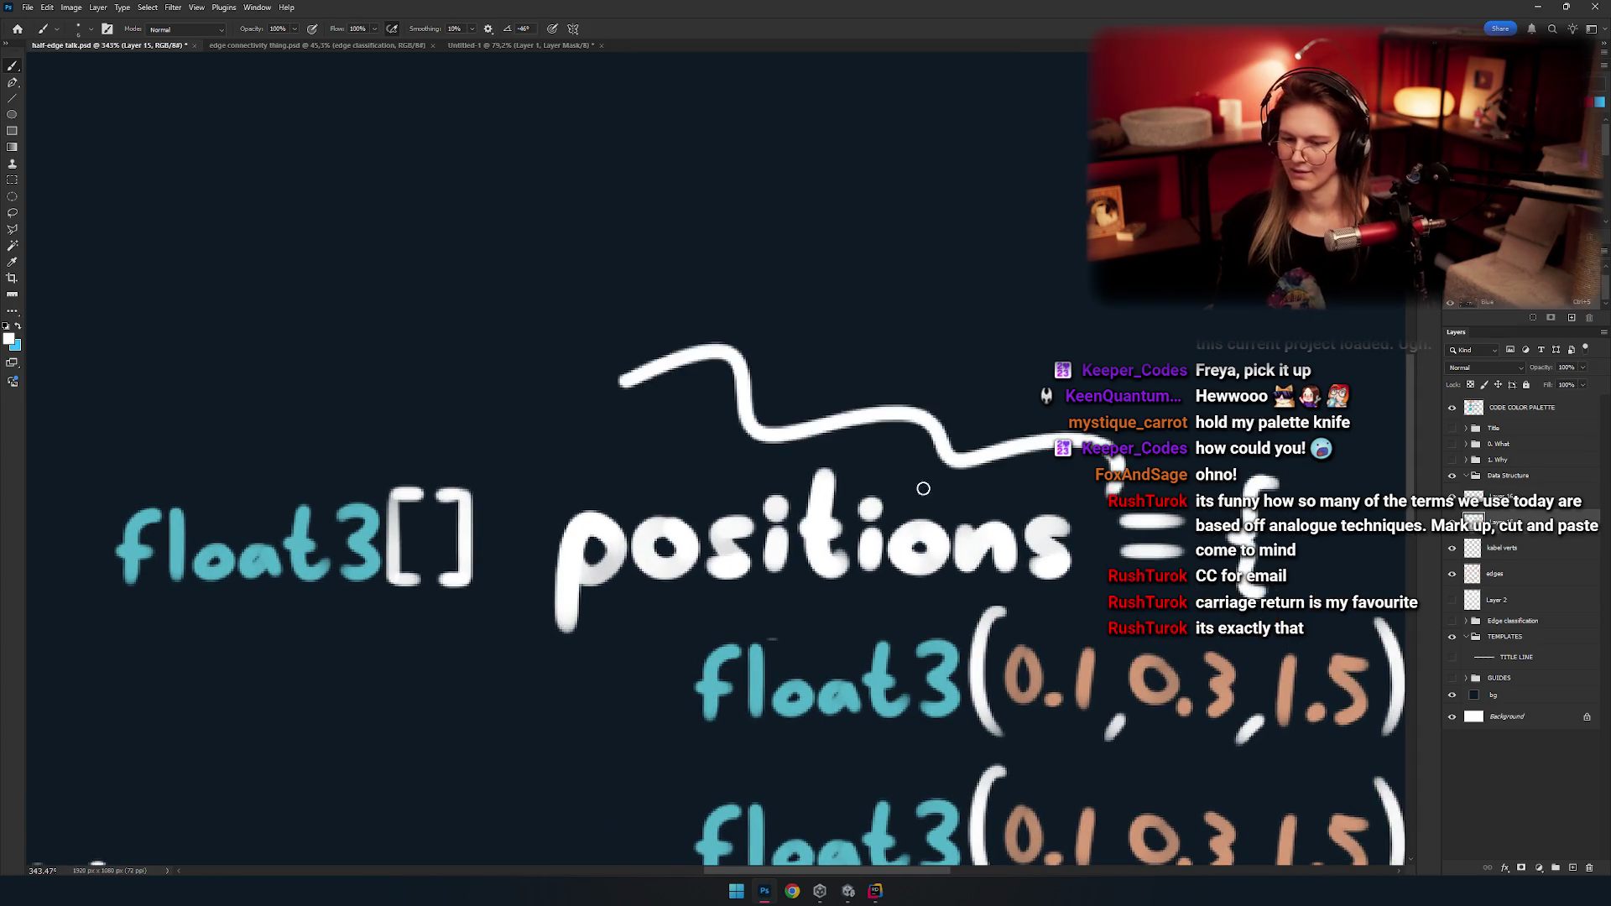
pyautogui.hotkey('ctrl', 'z')
pyautogui.moveTo(752, 373); pyautogui.dragTo(1045, 361)
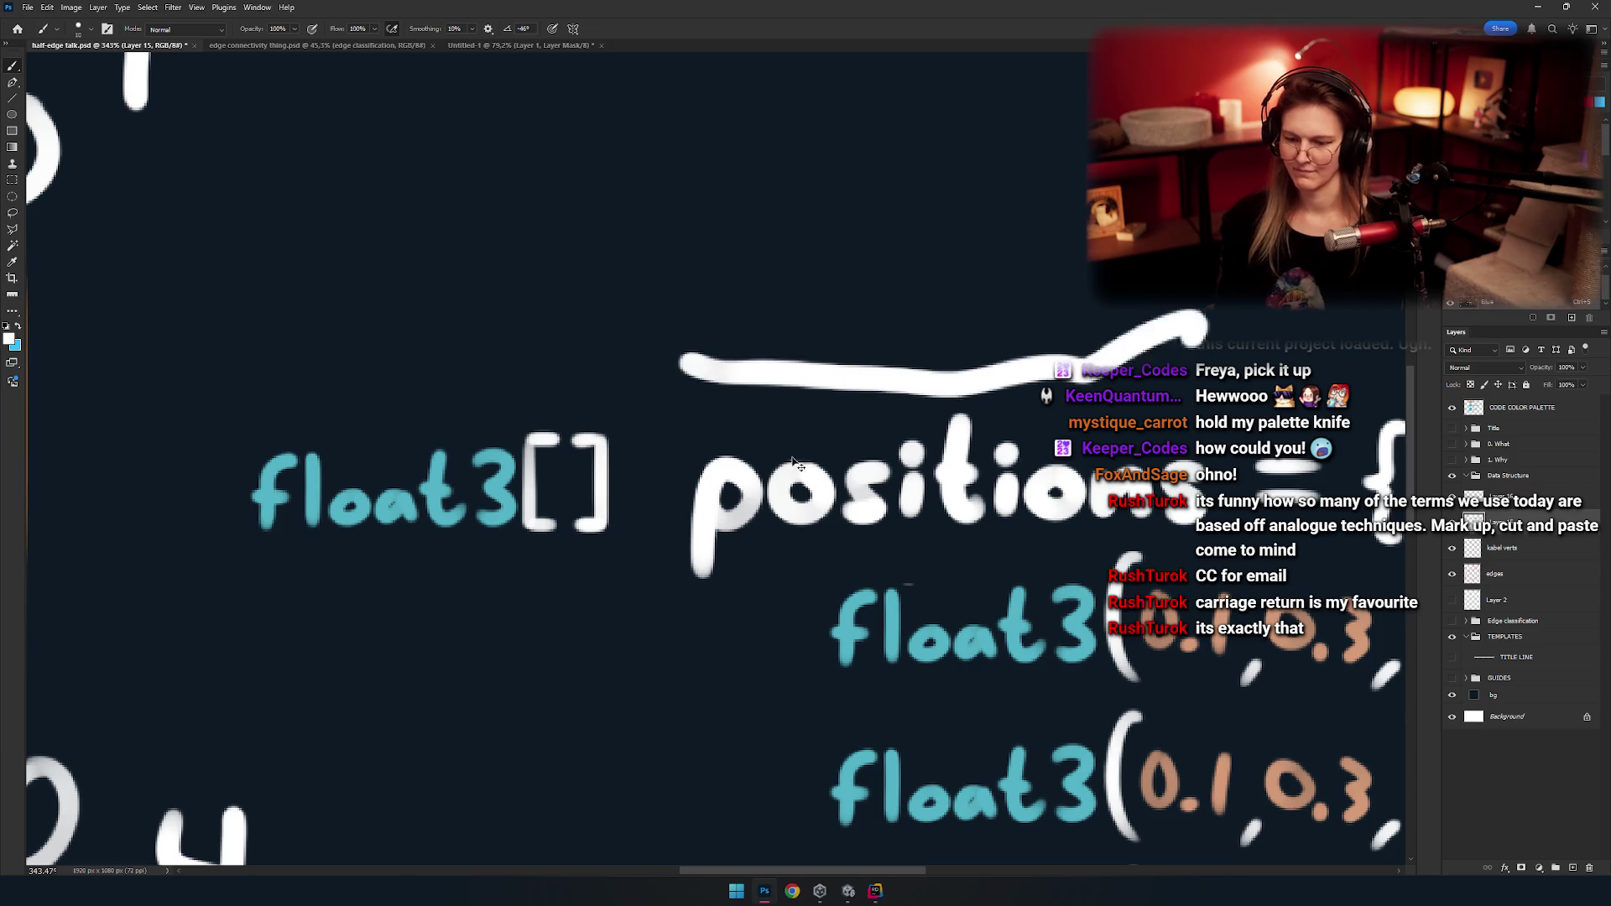
pyautogui.hotkey('ctrl', 'z')
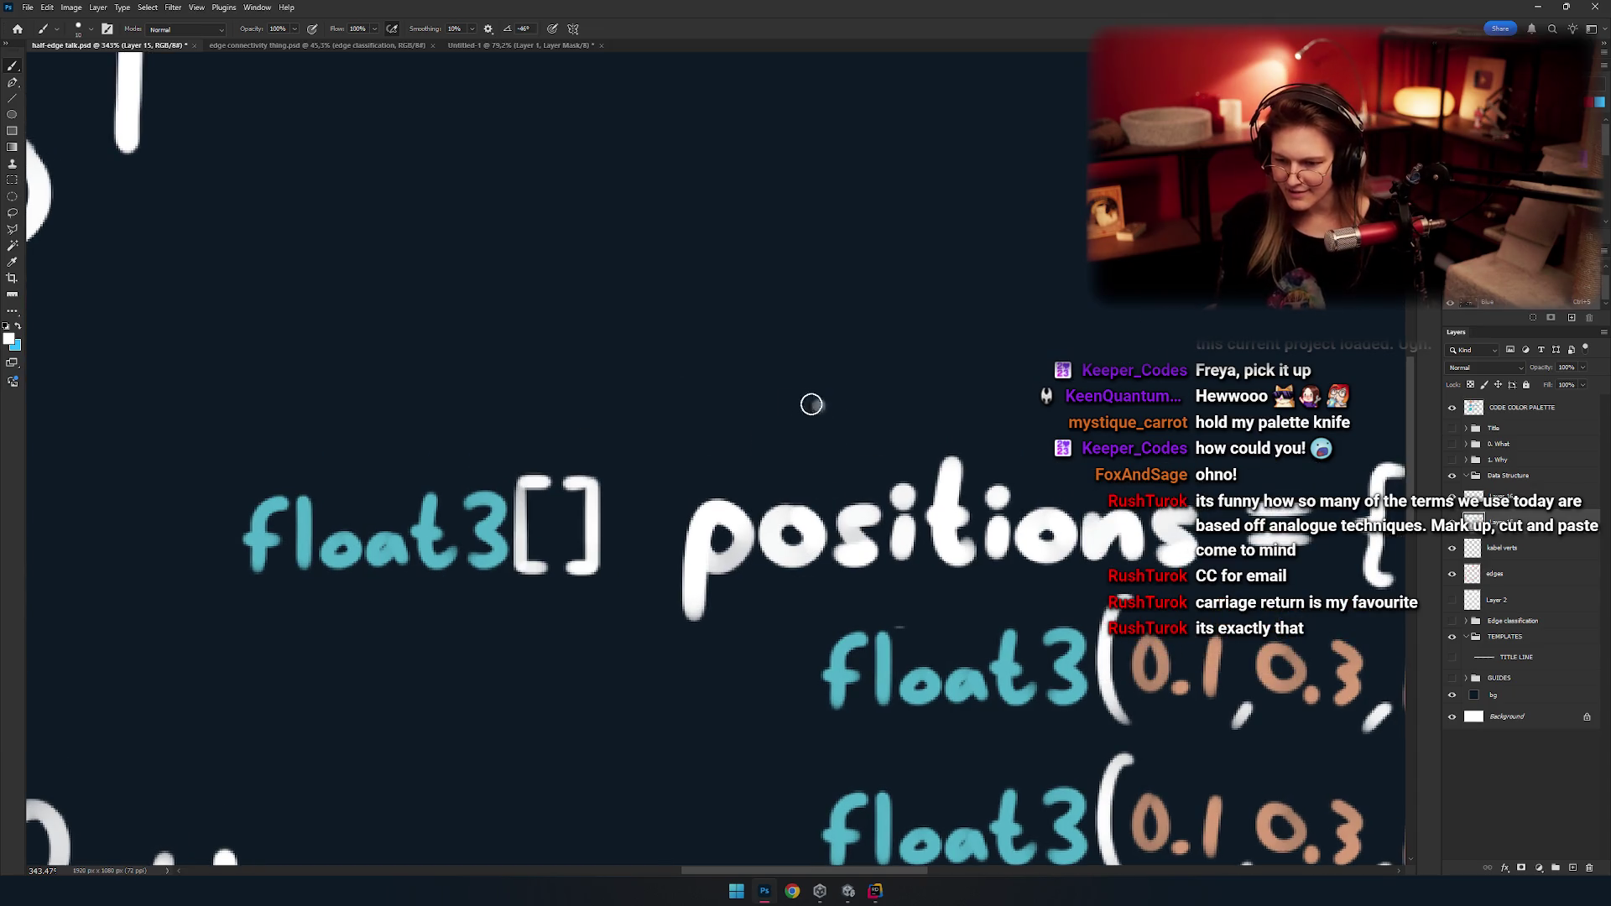
pyautogui.moveTo(797, 396); pyautogui.dragTo(809, 394)
pyautogui.hotkey('ctrl', 'z')
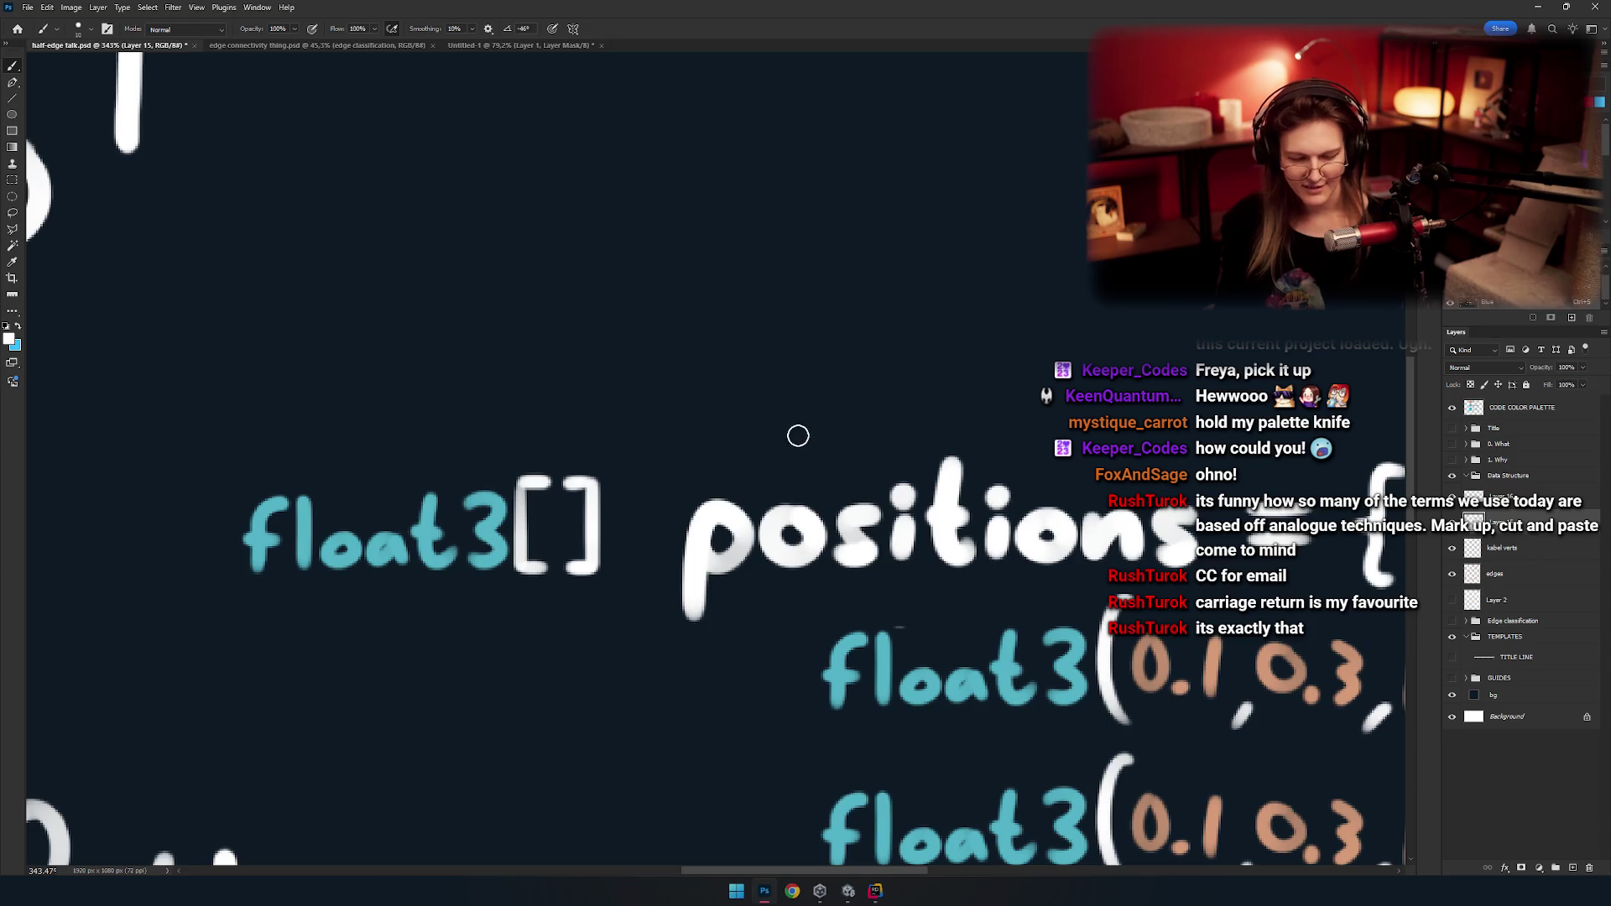
pyautogui.hotkey('ctrl', 'z')
pyautogui.moveTo(763, 468); pyautogui.dragTo(783, 469)
pyautogui.hotkey('ctrl', 'z')
pyautogui.moveTo(809, 532); pyautogui.dragTo(708, 456)
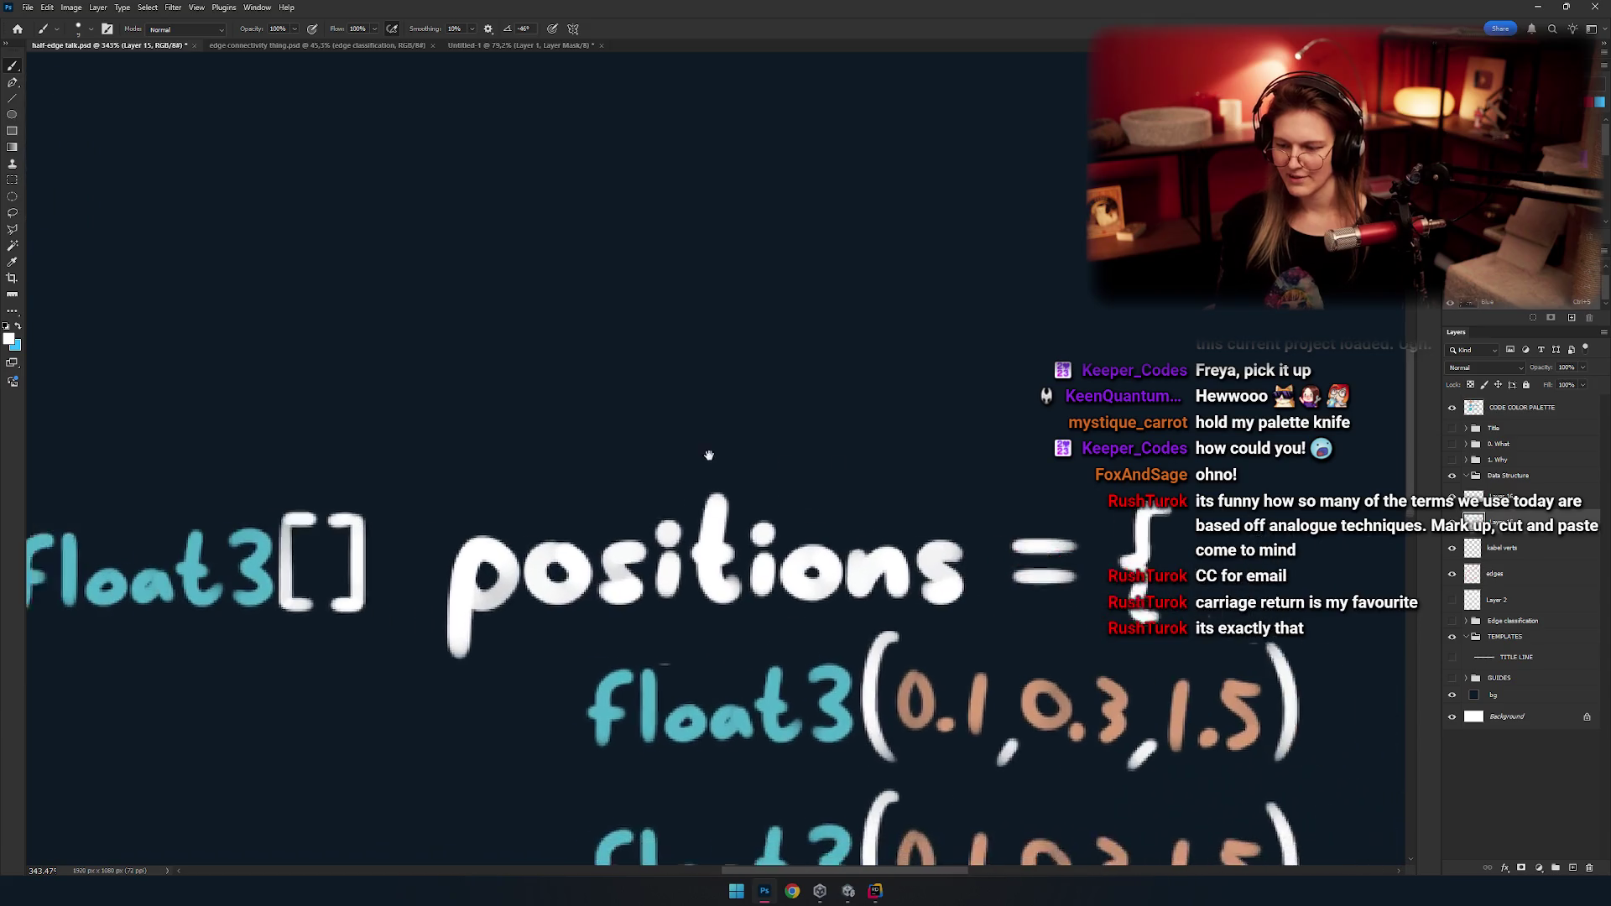
pyautogui.moveTo(856, 465); pyautogui.dragTo(876, 310)
pyautogui.press('e')
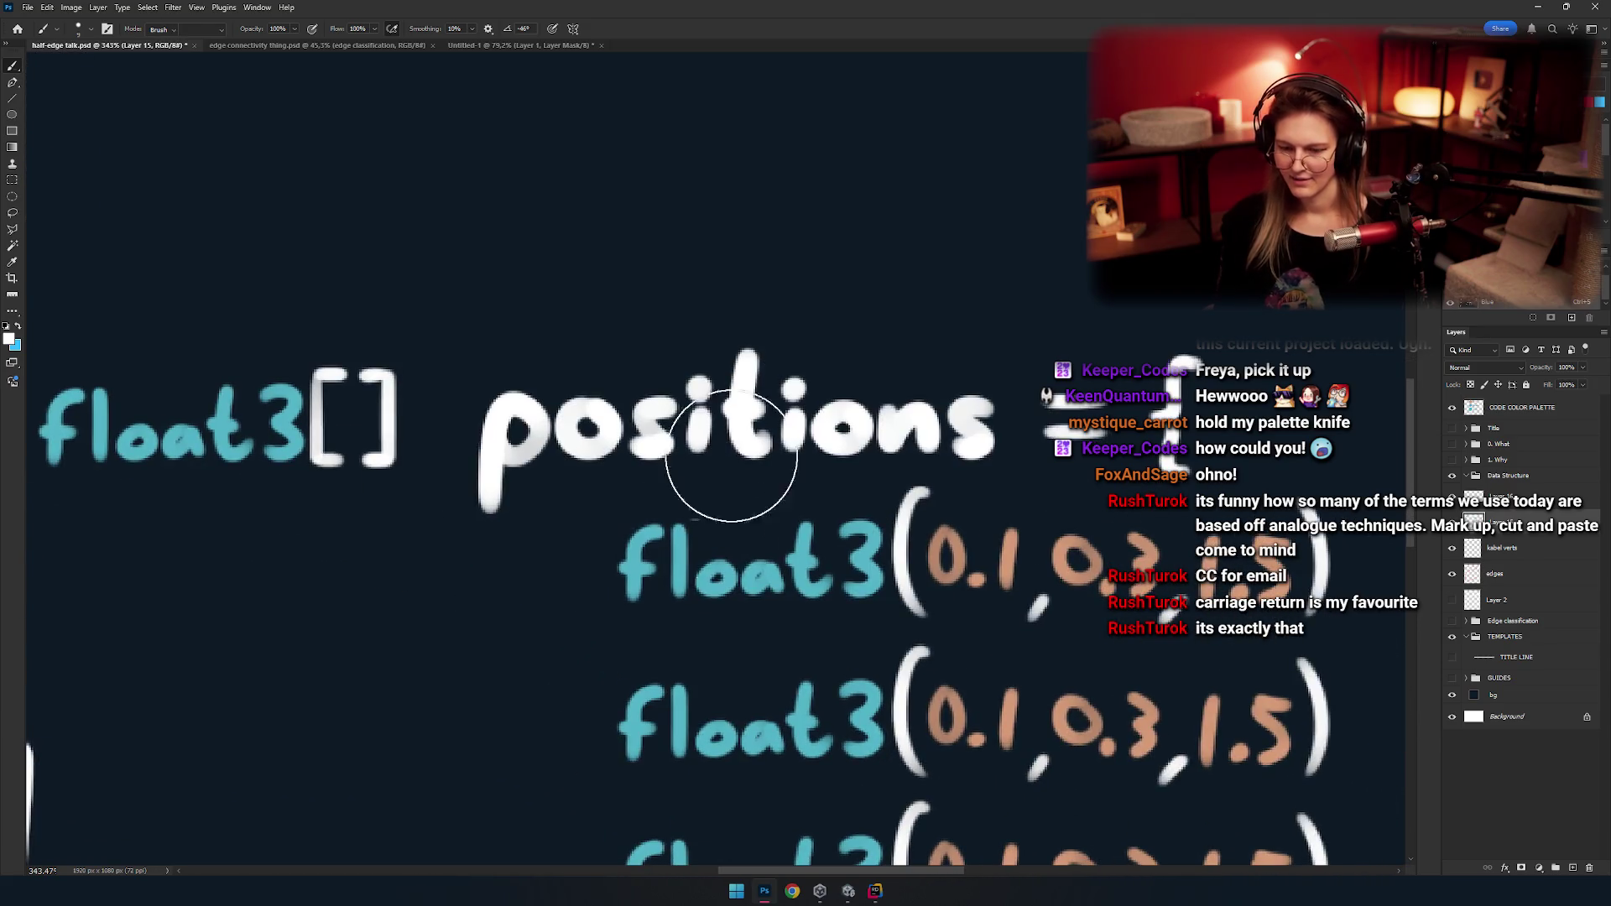
pyautogui.press('[')
pyautogui.press('[')
pyautogui.press('[')
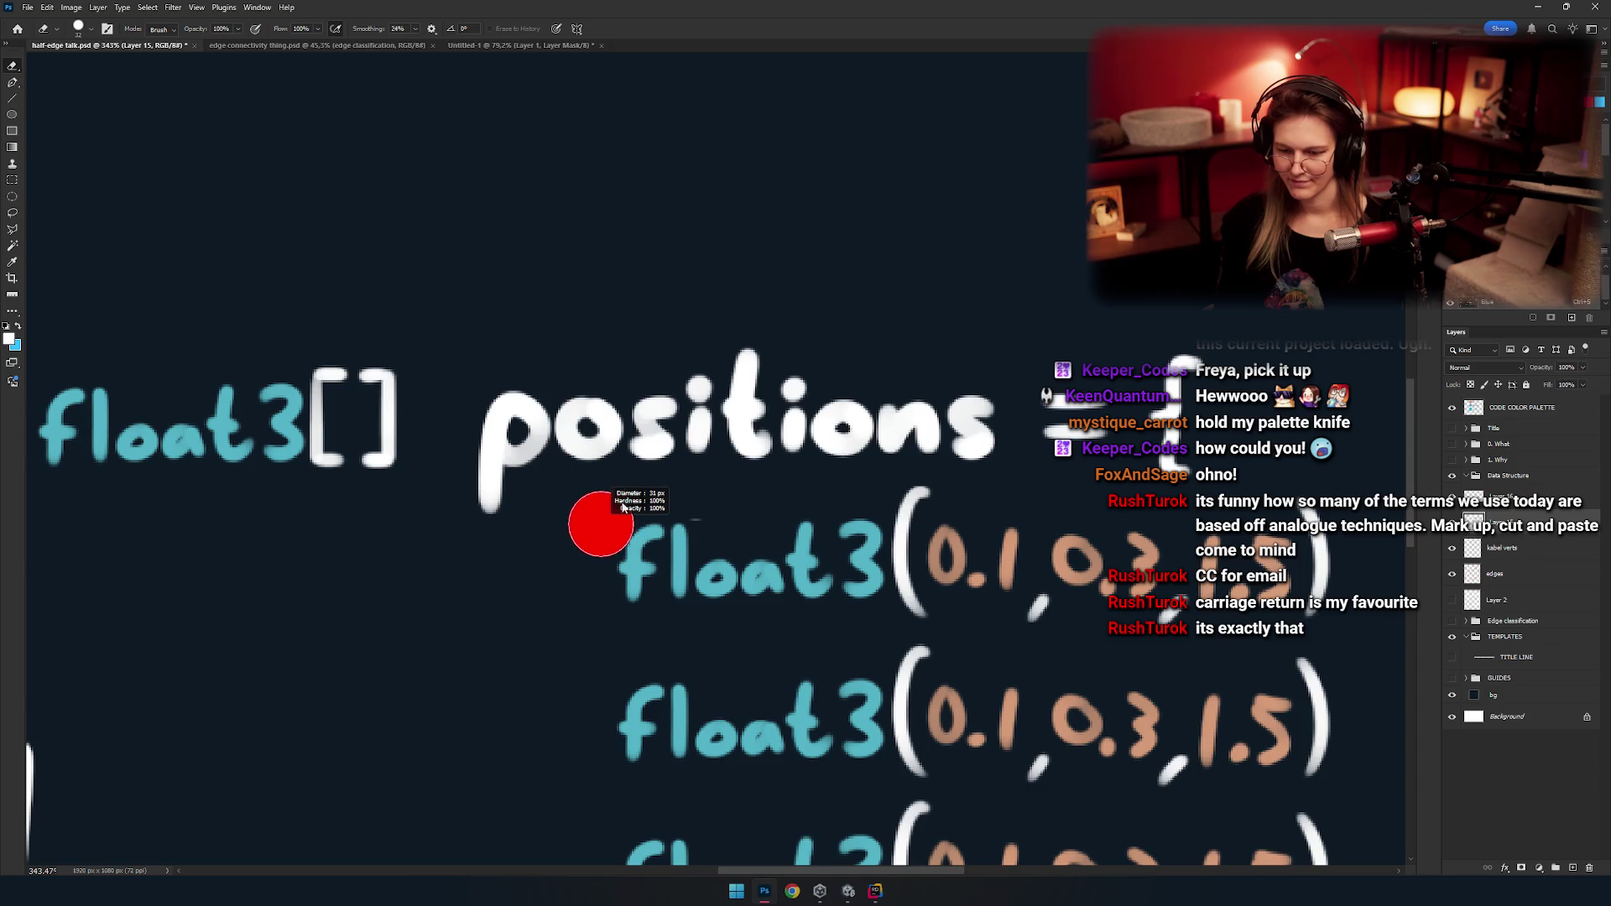
pyautogui.press('b')
pyautogui.moveTo(735, 504)
pyautogui.mouseDown()
pyautogui.moveTo(788, 433)
pyautogui.moveTo(859, 396)
pyautogui.moveTo(792, 381)
pyautogui.mouseUp()
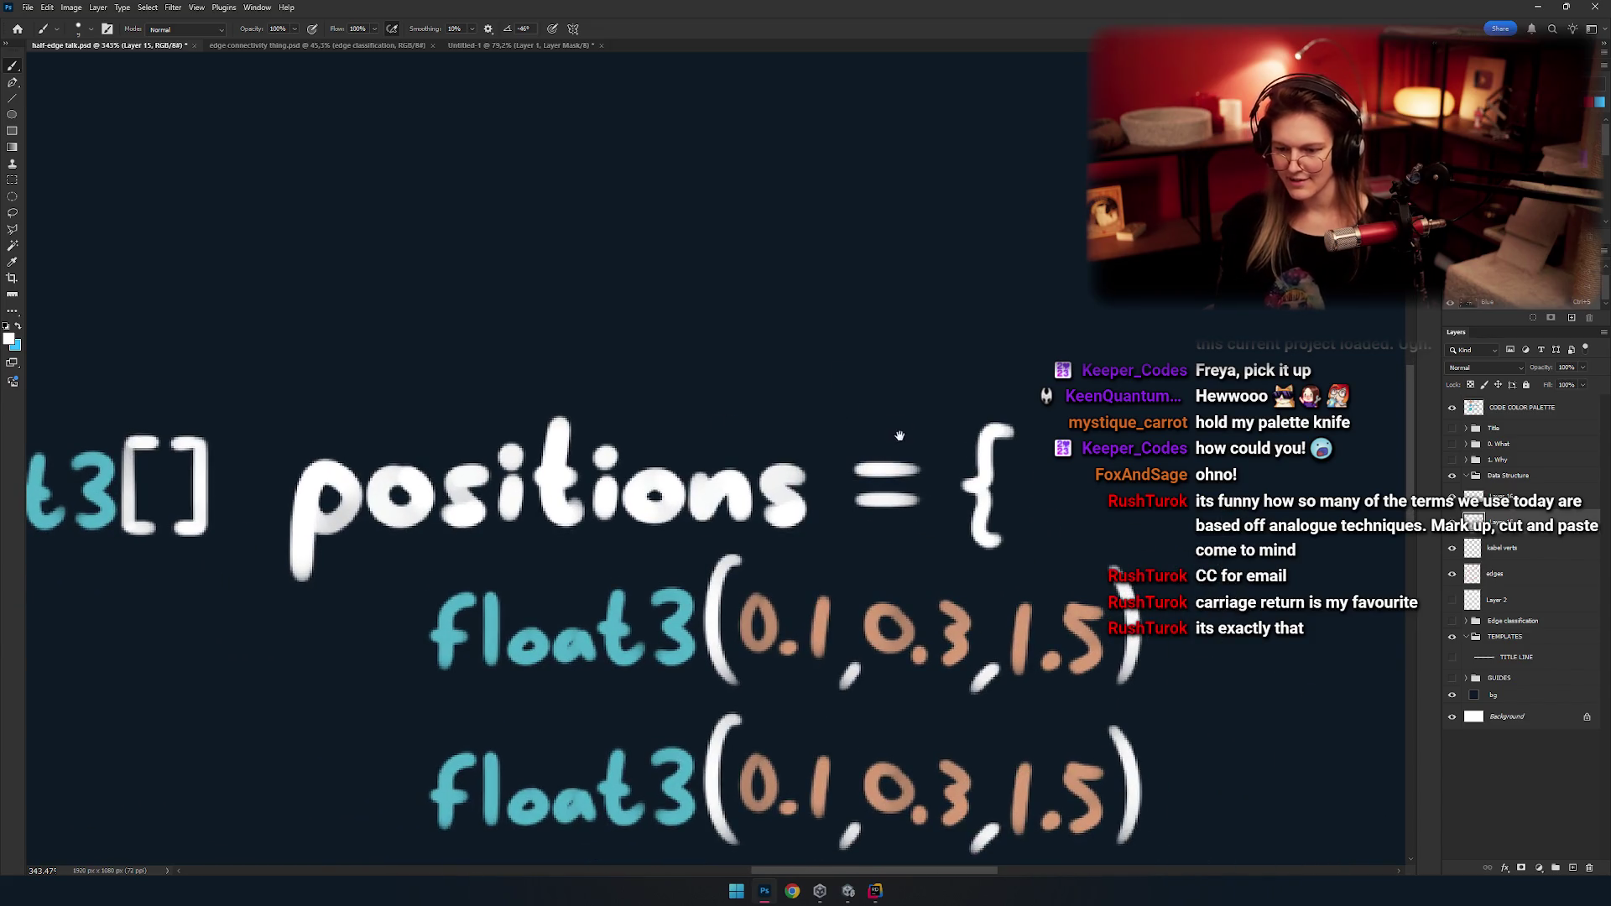
pyautogui.scroll(-10, 900, 436)
pyautogui.scroll(3, 923, 420)
pyautogui.press('m')
# Duplicate the float3[] code area onto a new layer and position the copy.
pyautogui.moveTo(1044, 328); pyautogui.dragTo(676, 694)
pyautogui.moveTo(762, 350); pyautogui.dragTo(625, 427)
pyautogui.hotkey('ctrl', 'j')
pyautogui.press('v')
pyautogui.moveTo(833, 480)
pyautogui.mouseDown()
pyautogui.moveTo(843, 304)
pyautogui.moveTo(845, 476)
pyautogui.mouseUp()
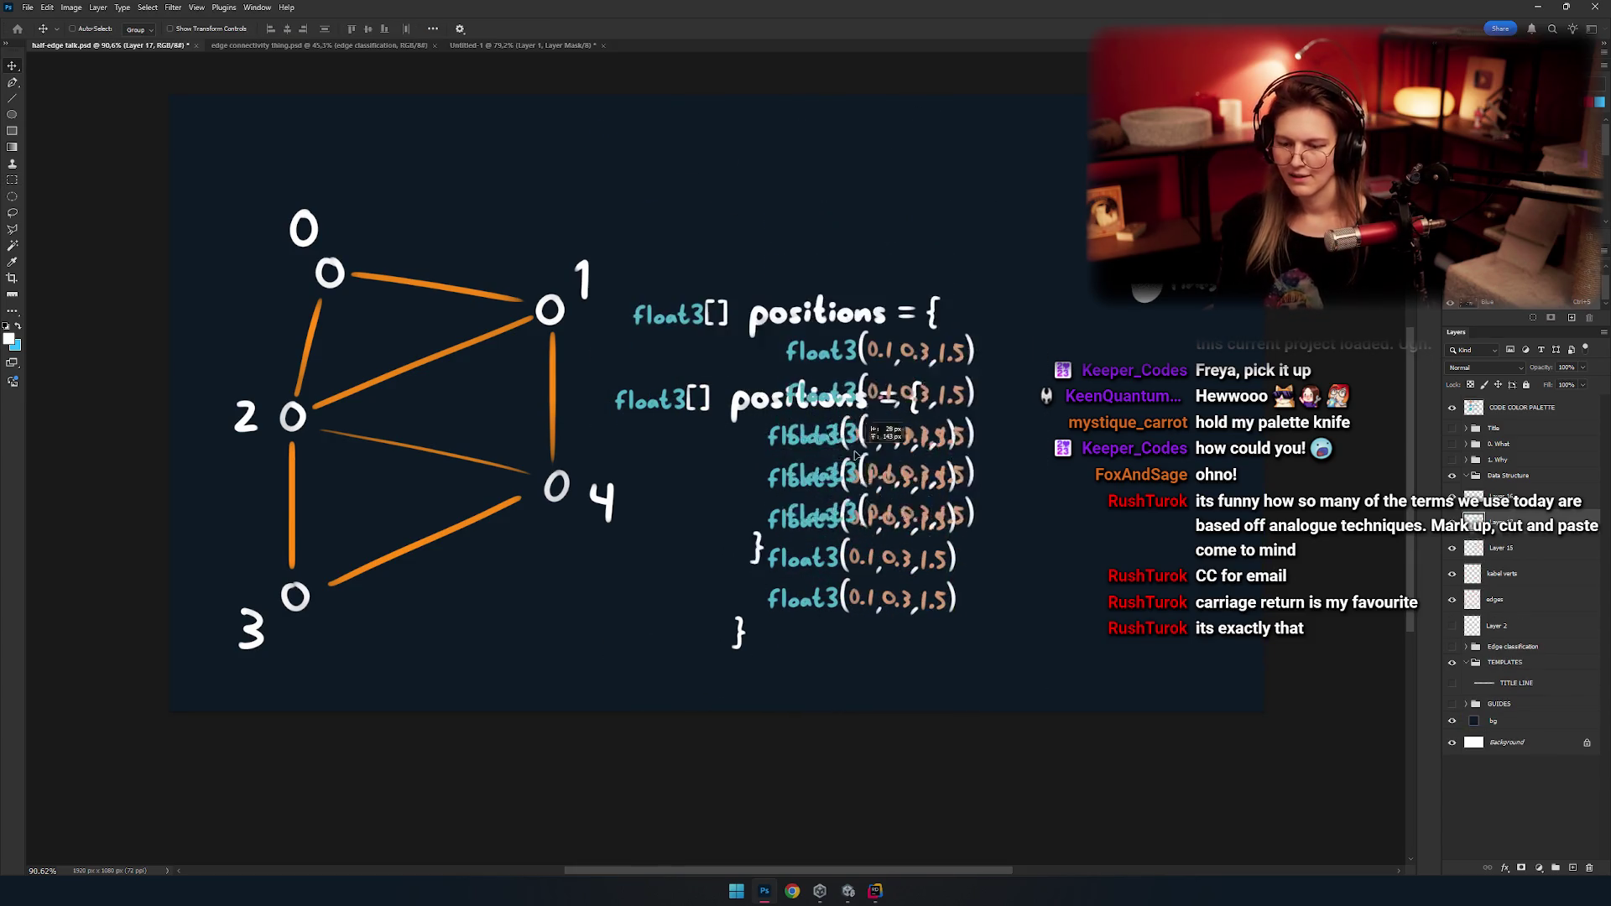
# Delete the overlapping original code lines.
pyautogui.press('m')
pyautogui.moveTo(1072, 711)
pyautogui.mouseDown()
pyautogui.moveTo(644, 394)
pyautogui.moveTo(650, 382)
pyautogui.mouseUp()
pyautogui.press('Delete')
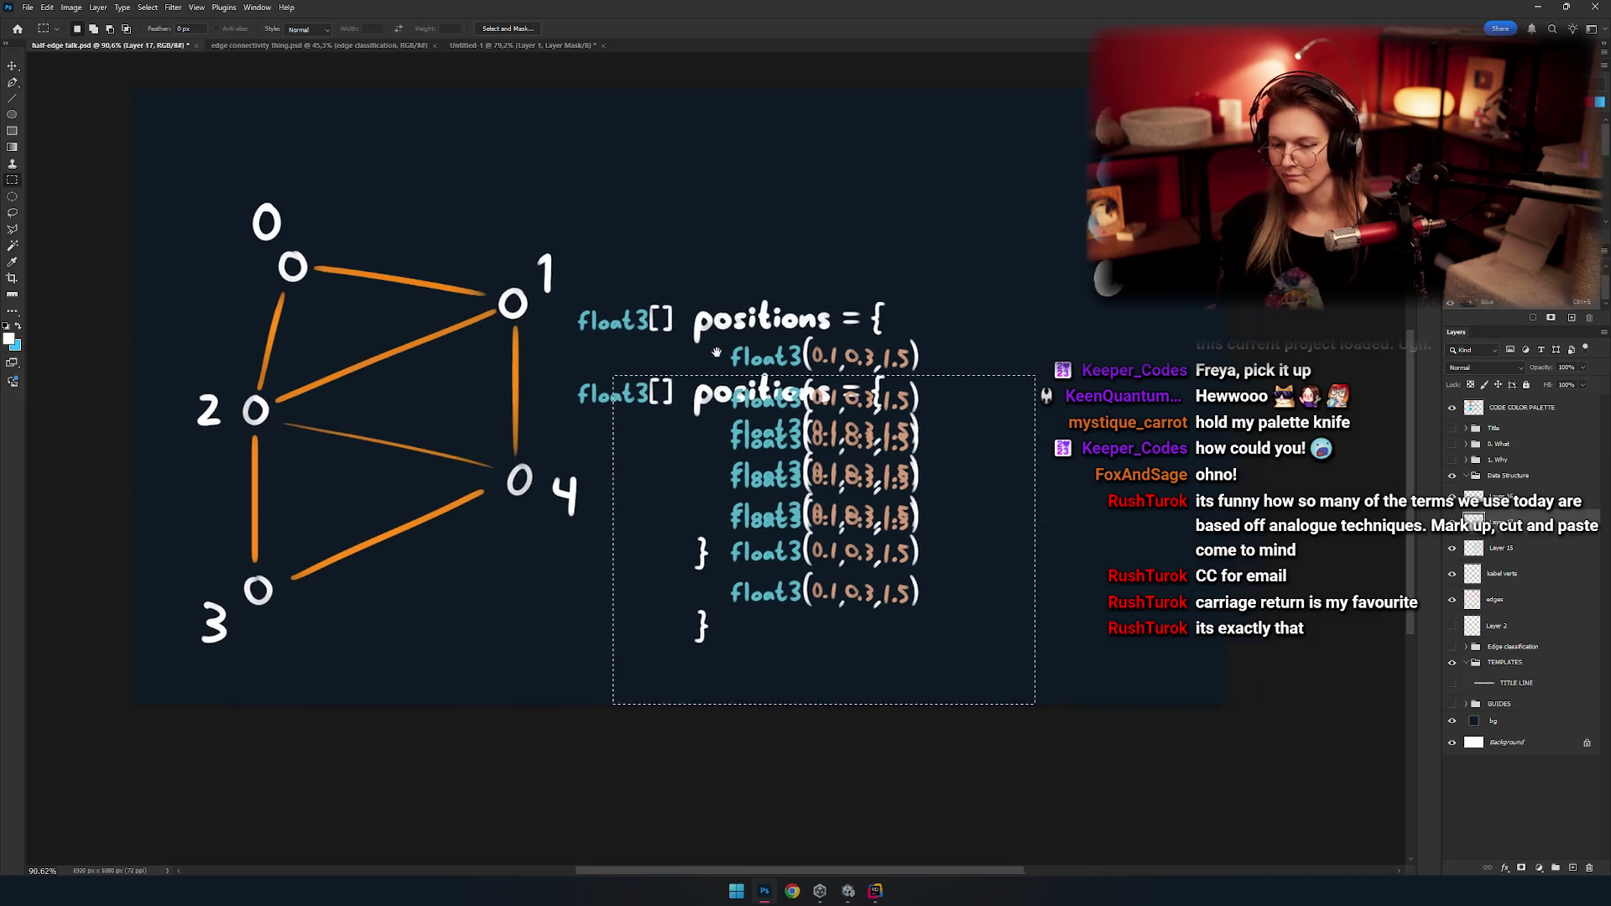
pyautogui.hotkey('ctrl', 'd')
# Lift the top float3[] positions header and first float3 row higher, clear of the lower block.
pyautogui.keyDown('alt'); pyautogui.scroll(5, 832, 431); pyautogui.keyUp('alt')
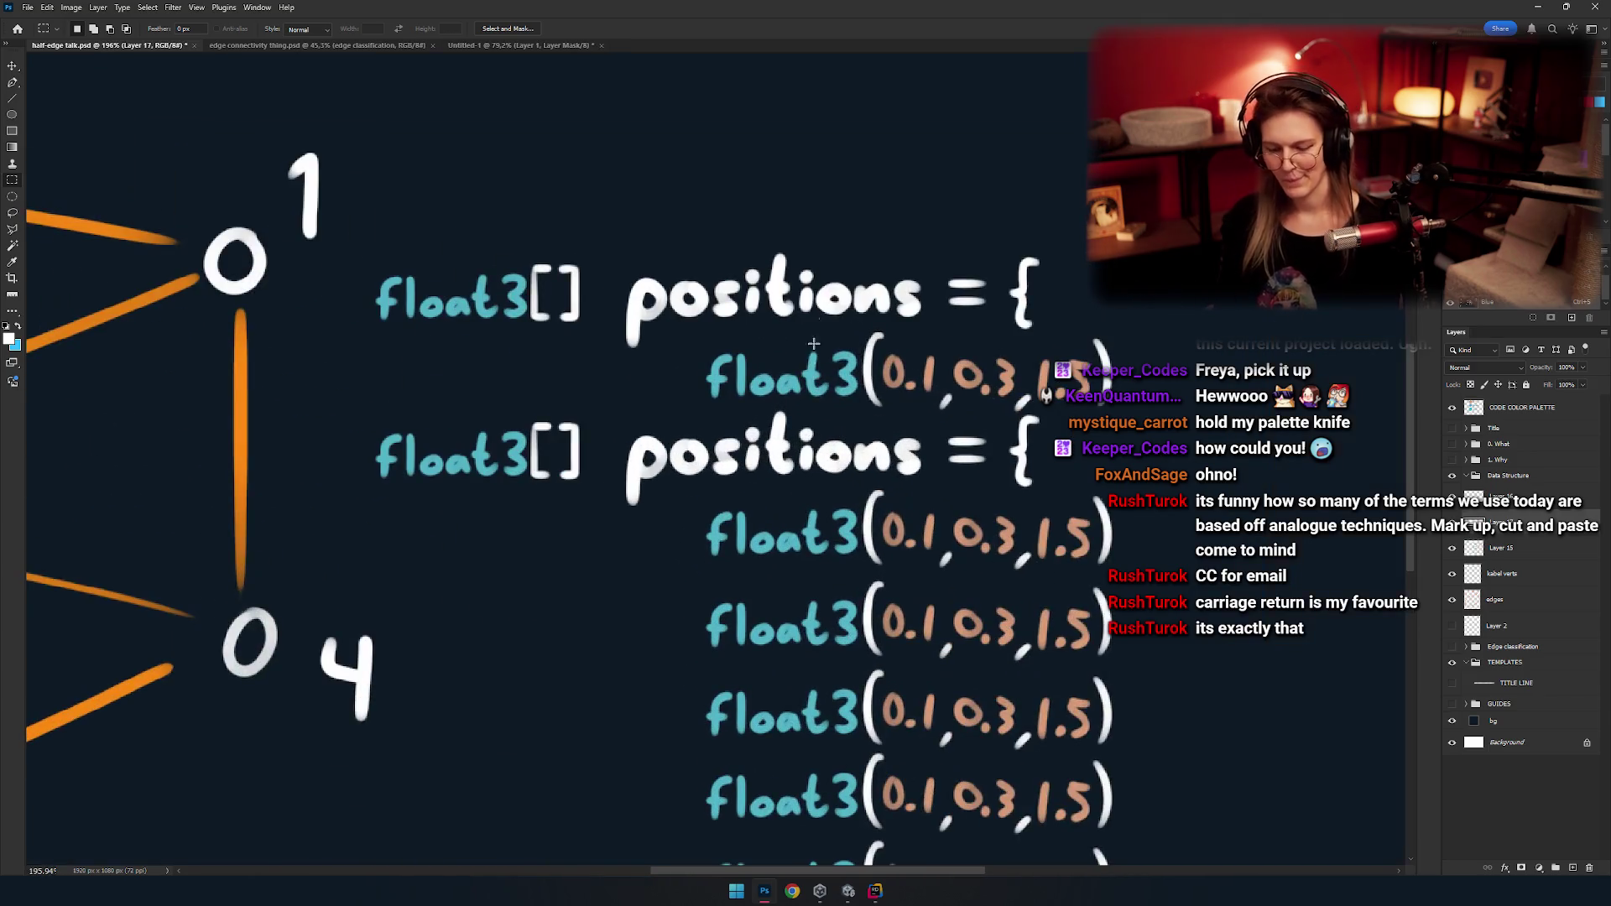
pyautogui.moveTo(981, 382); pyautogui.dragTo(987, 445)
pyautogui.moveTo(360, 295)
pyautogui.mouseDown()
pyautogui.moveTo(1193, 421)
pyautogui.moveTo(641, 479)
pyautogui.mouseUp()
pyautogui.press('v')
pyautogui.moveTo(839, 393); pyautogui.dragTo(833, 344)
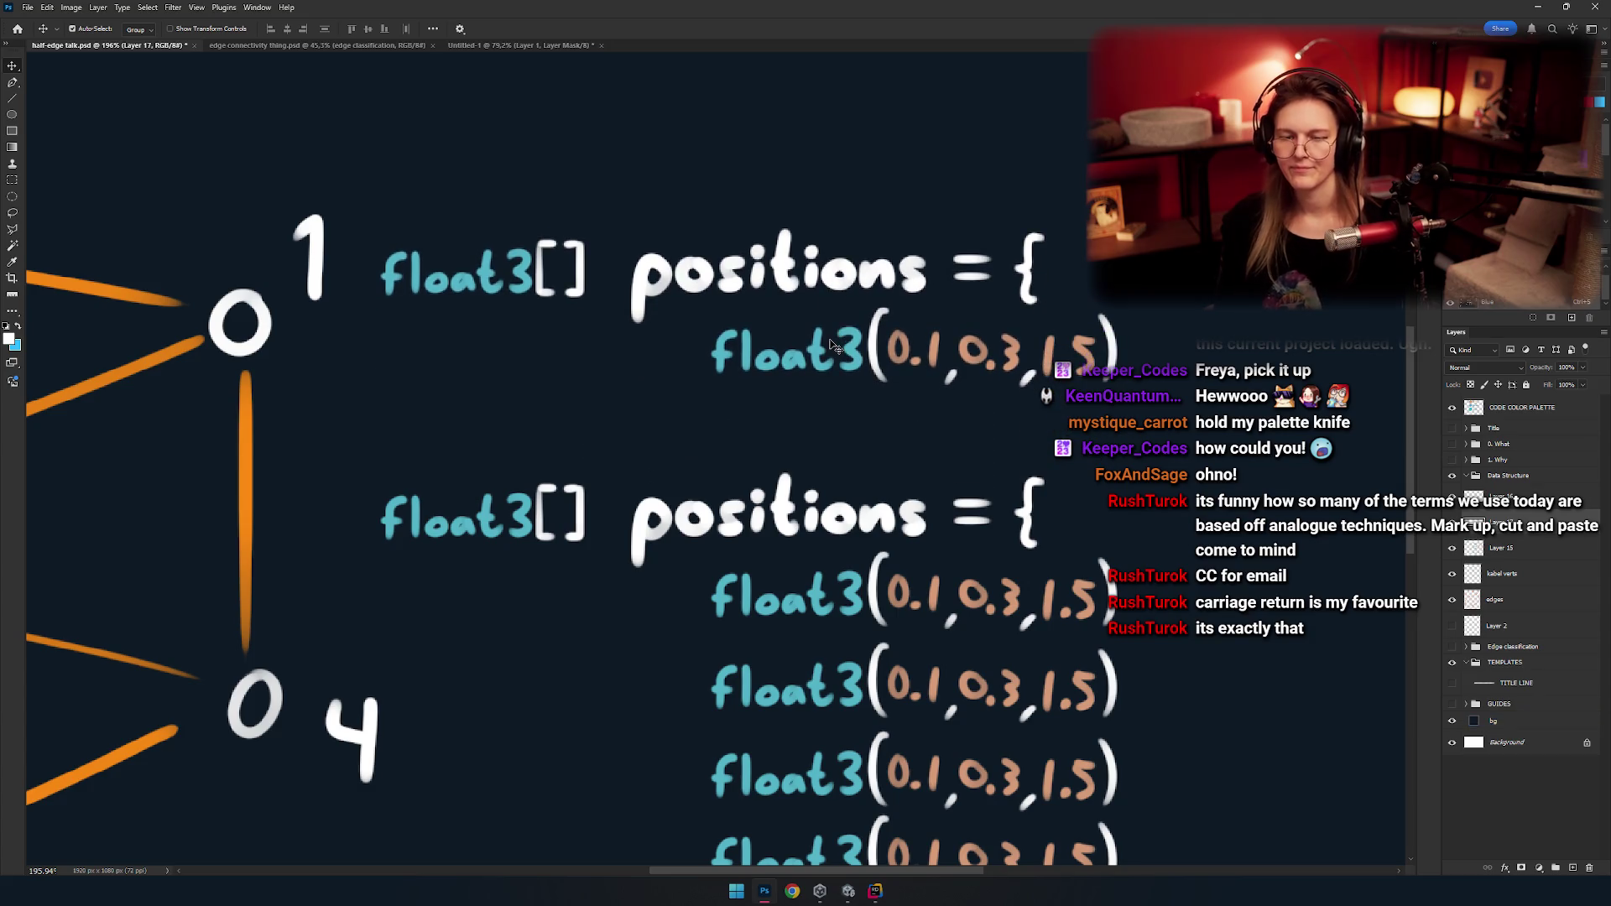
# Erase the 'floa' and '3' letters of the hand-lettered float3 in the top header.
pyautogui.scroll(3, 556, 347)
pyautogui.hscroll(2, 556, 346)
pyautogui.press('e')
pyautogui.scroll(5, 560, 411)
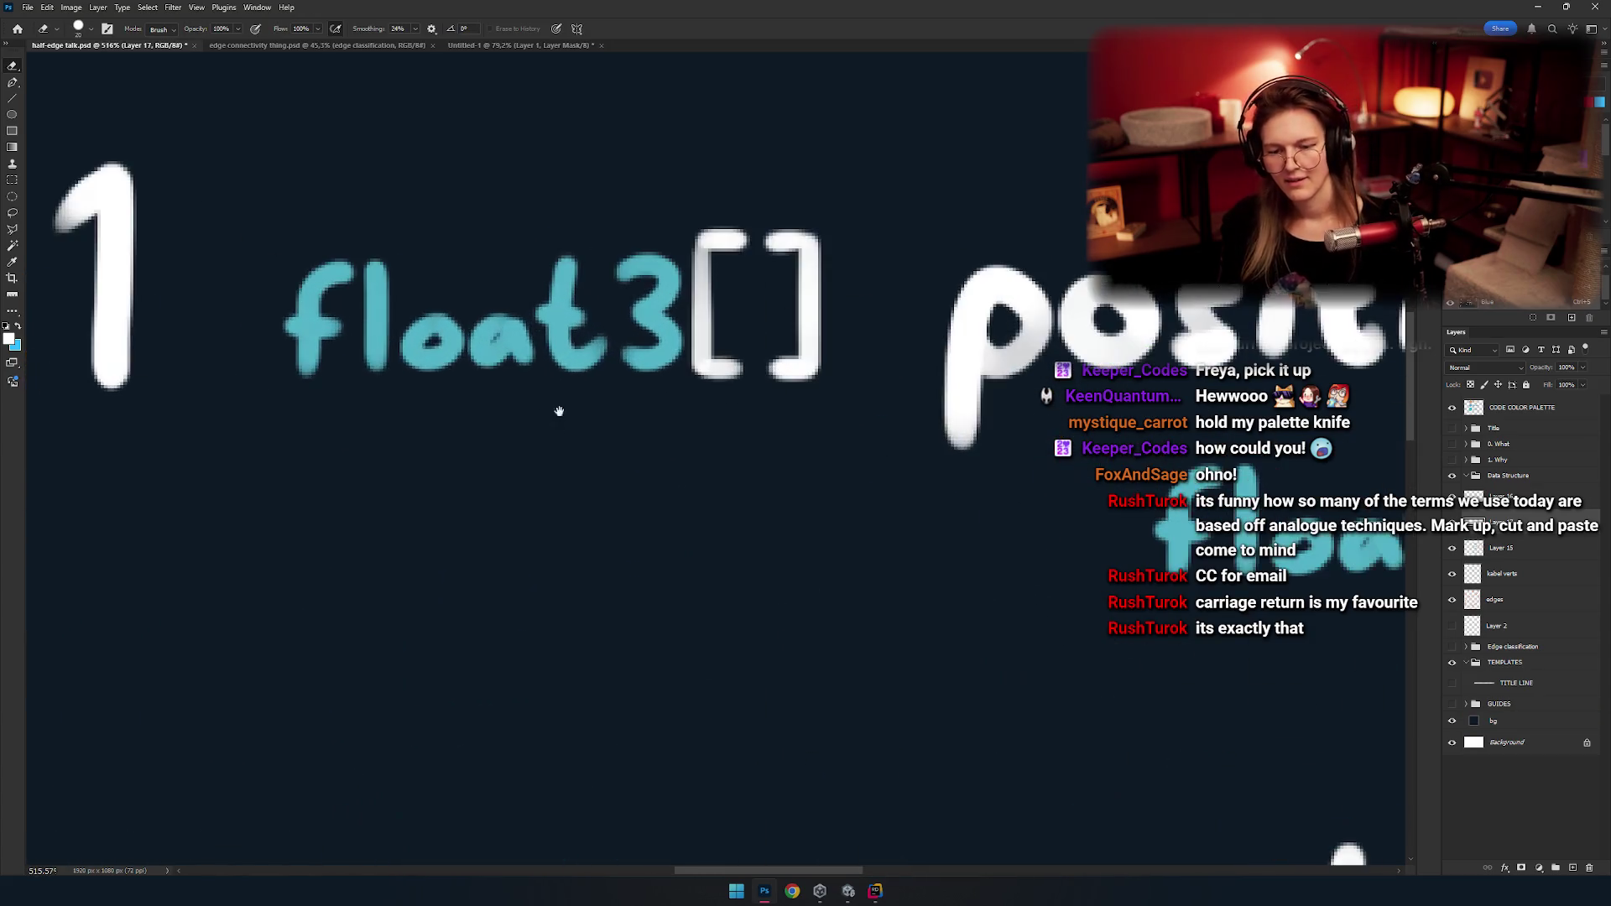
pyautogui.scroll(1, 542, 367)
pyautogui.hscroll(-2, 542, 366)
pyautogui.moveTo(721, 352)
pyautogui.mouseDown()
pyautogui.moveTo(690, 302)
pyautogui.moveTo(711, 266)
pyautogui.mouseUp()
pyautogui.hotkey('ctrl', 'z')
pyautogui.hotkey('ctrl', 'z')
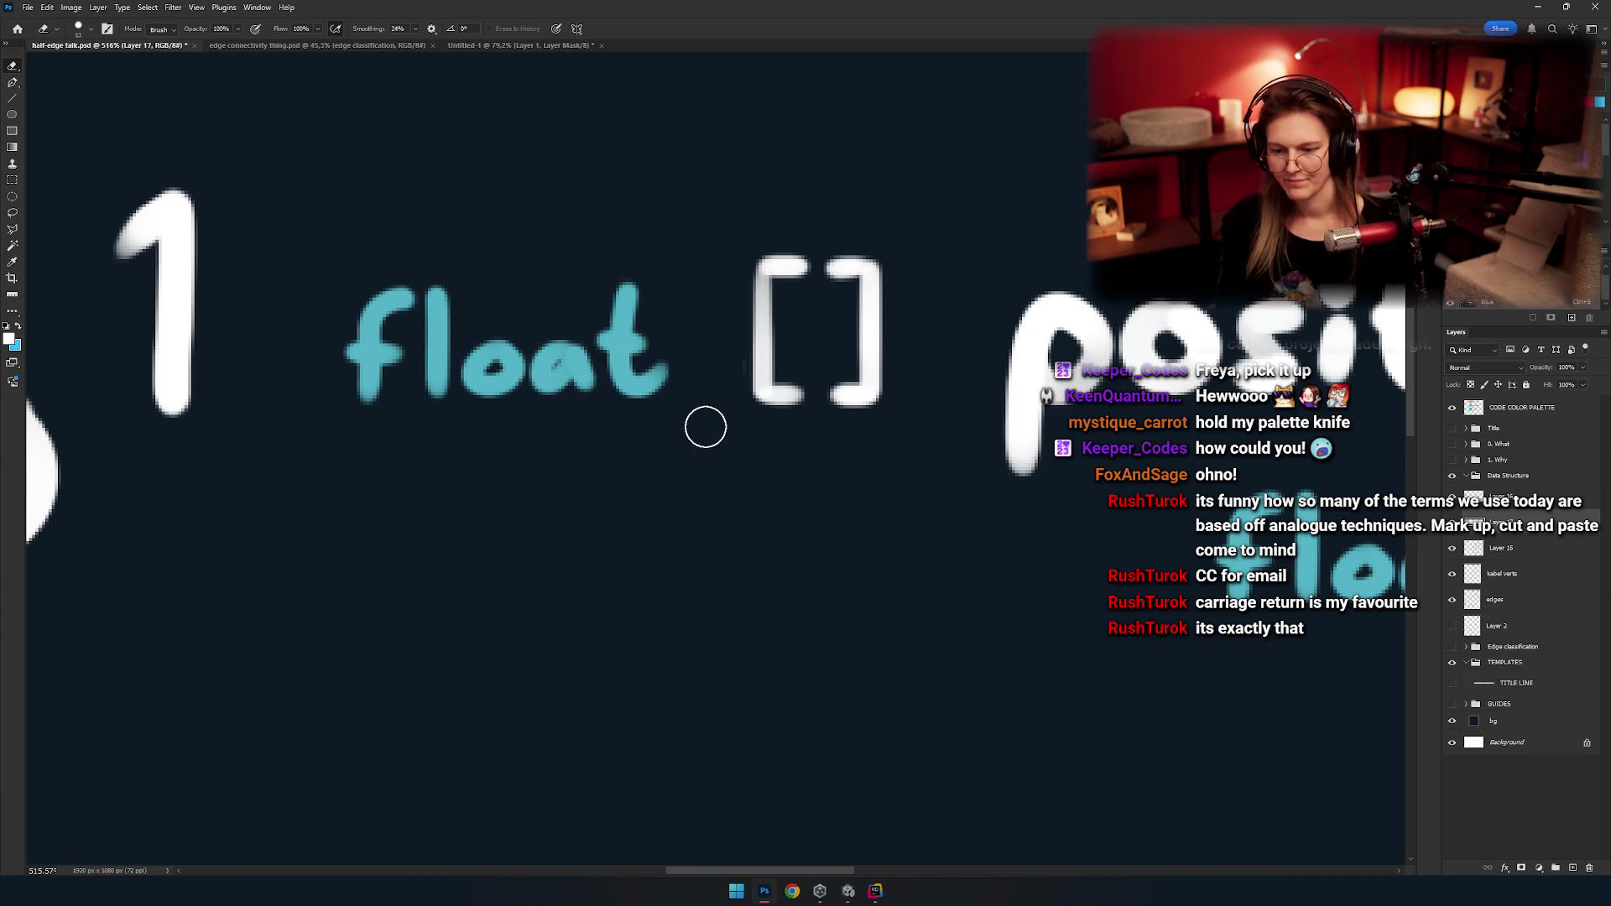
pyautogui.moveTo(529, 439)
pyautogui.mouseDown()
pyautogui.moveTo(406, 316)
pyautogui.moveTo(471, 244)
pyautogui.mouseUp()
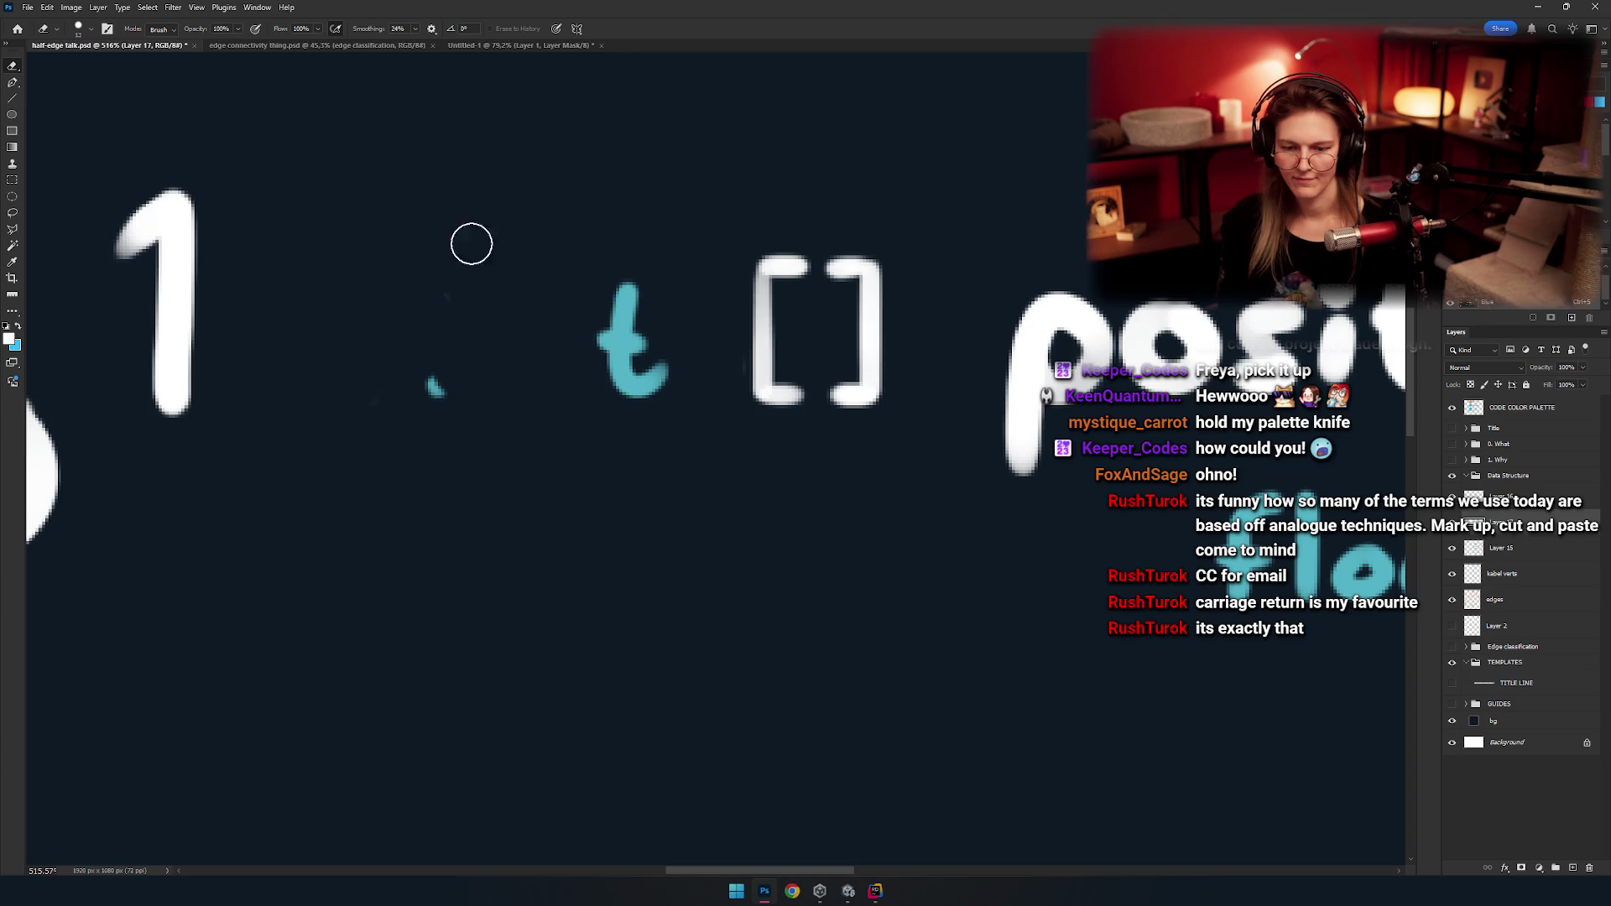
# Select the leftover 't' and nudge it right beside the brackets.
pyautogui.press('m')
pyautogui.moveTo(678, 204); pyautogui.dragTo(632, 323)
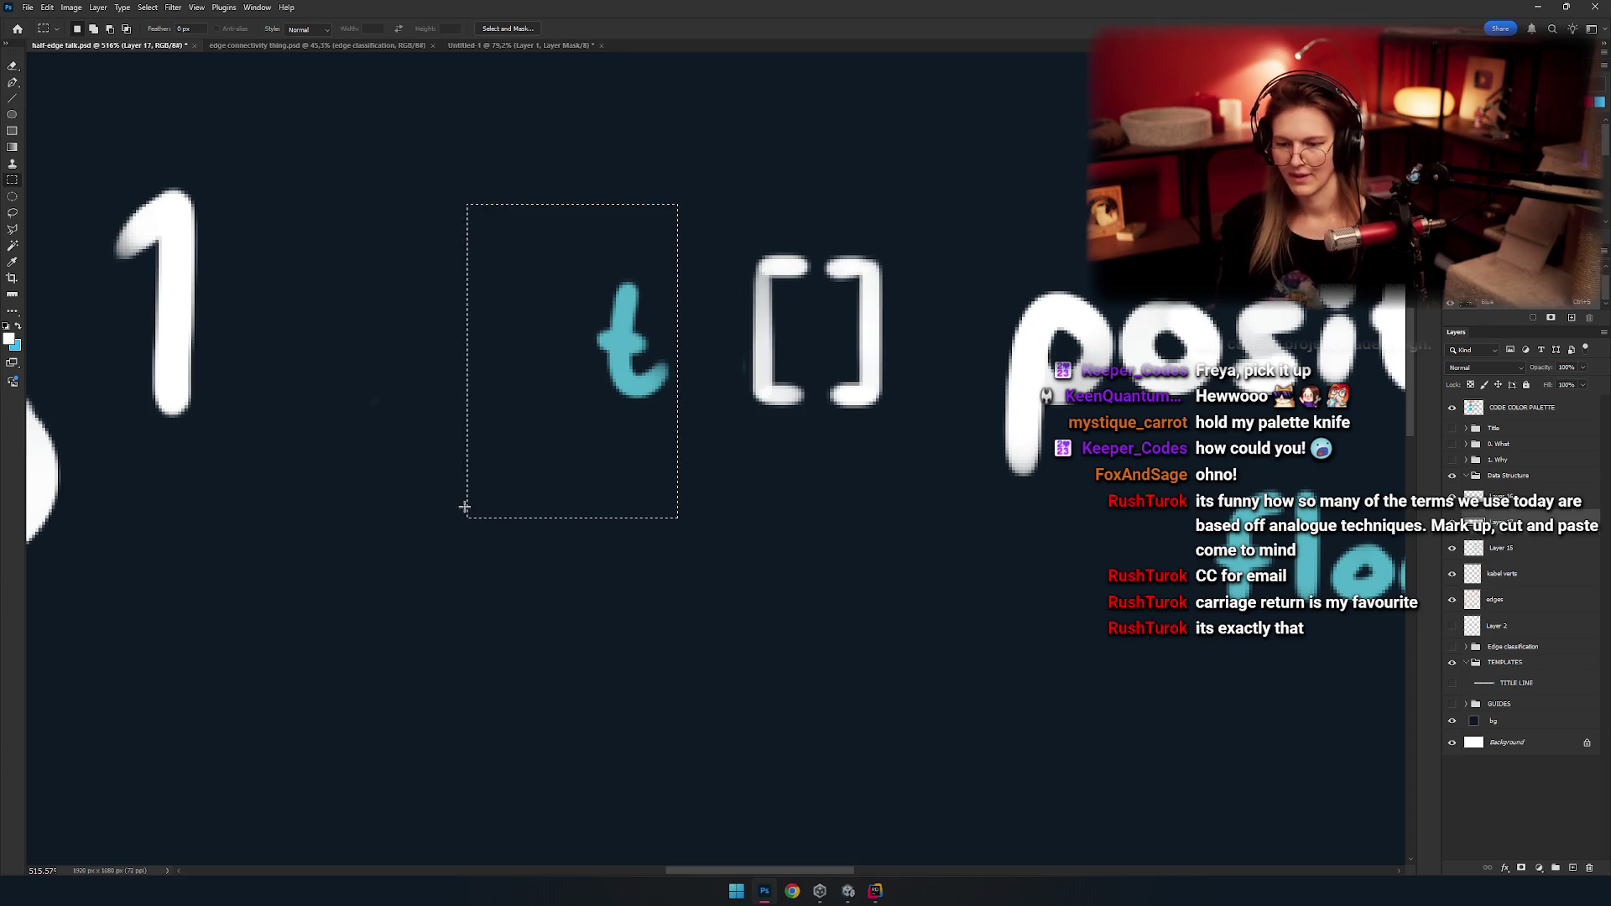
pyautogui.hotkey('ctrl', 'd')
pyautogui.hotkey('ctrl', 'Right')
pyautogui.hotkey('ctrl', 'Right')
pyautogui.hotkey('ctrl', 'Right')
pyautogui.press('e')
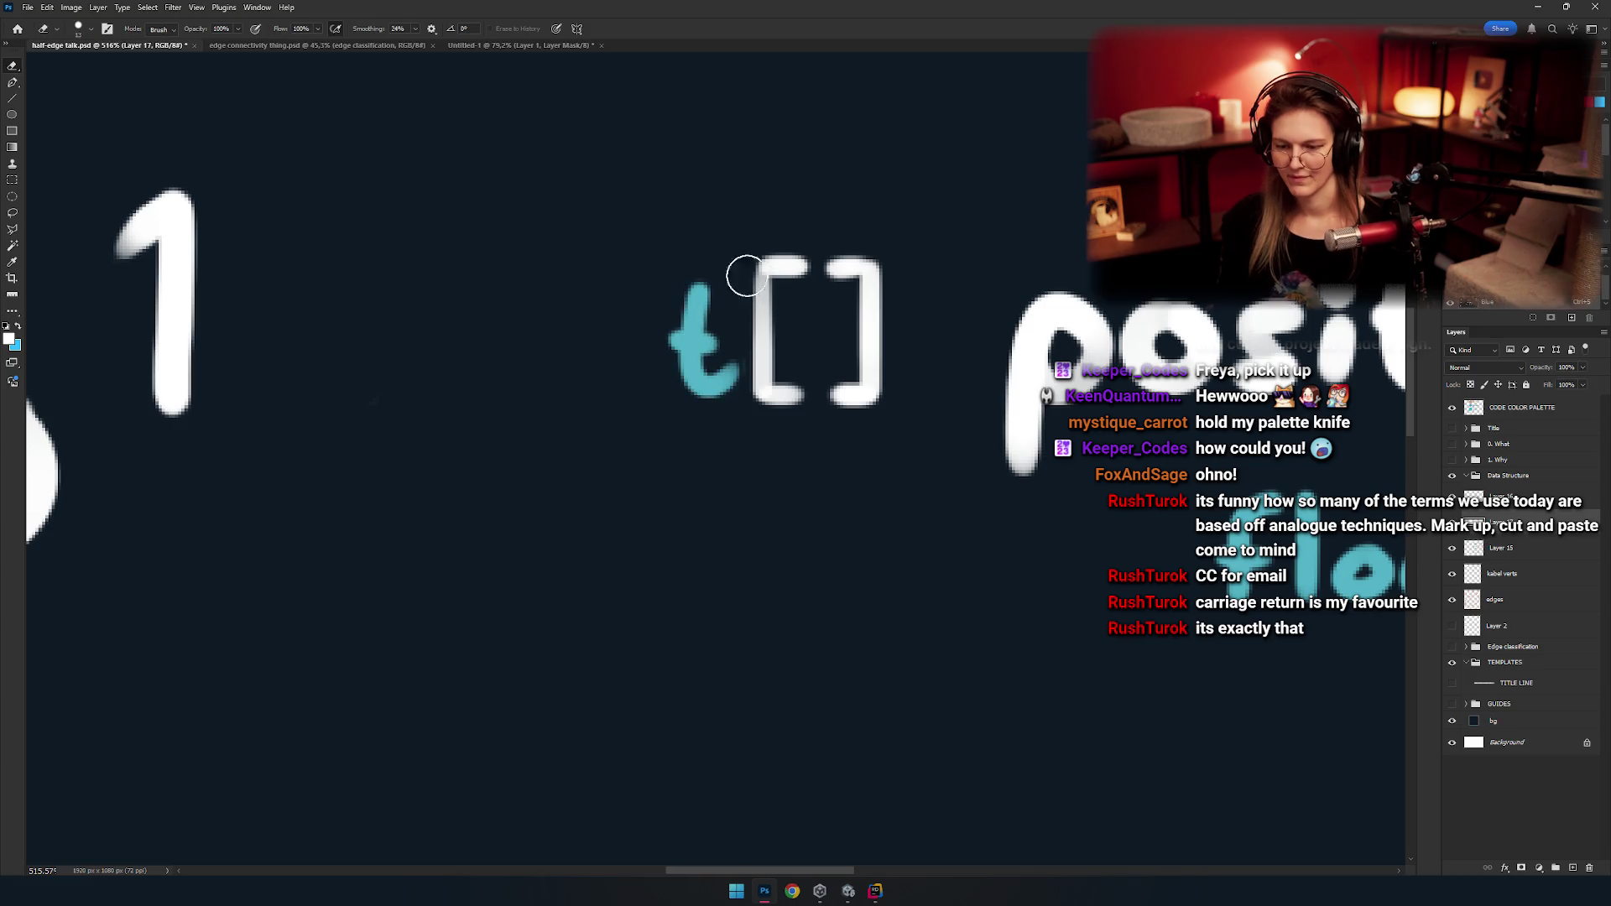
# Paint a cyan 'n' left of the 't', redrawing it until it fits.
pyautogui.scroll(4, 730, 331)
pyautogui.hscroll(-3, 744, 366)
pyautogui.press('b')
pyautogui.hscroll(-4, 774, 503)
pyautogui.hscroll(2, 690, 436)
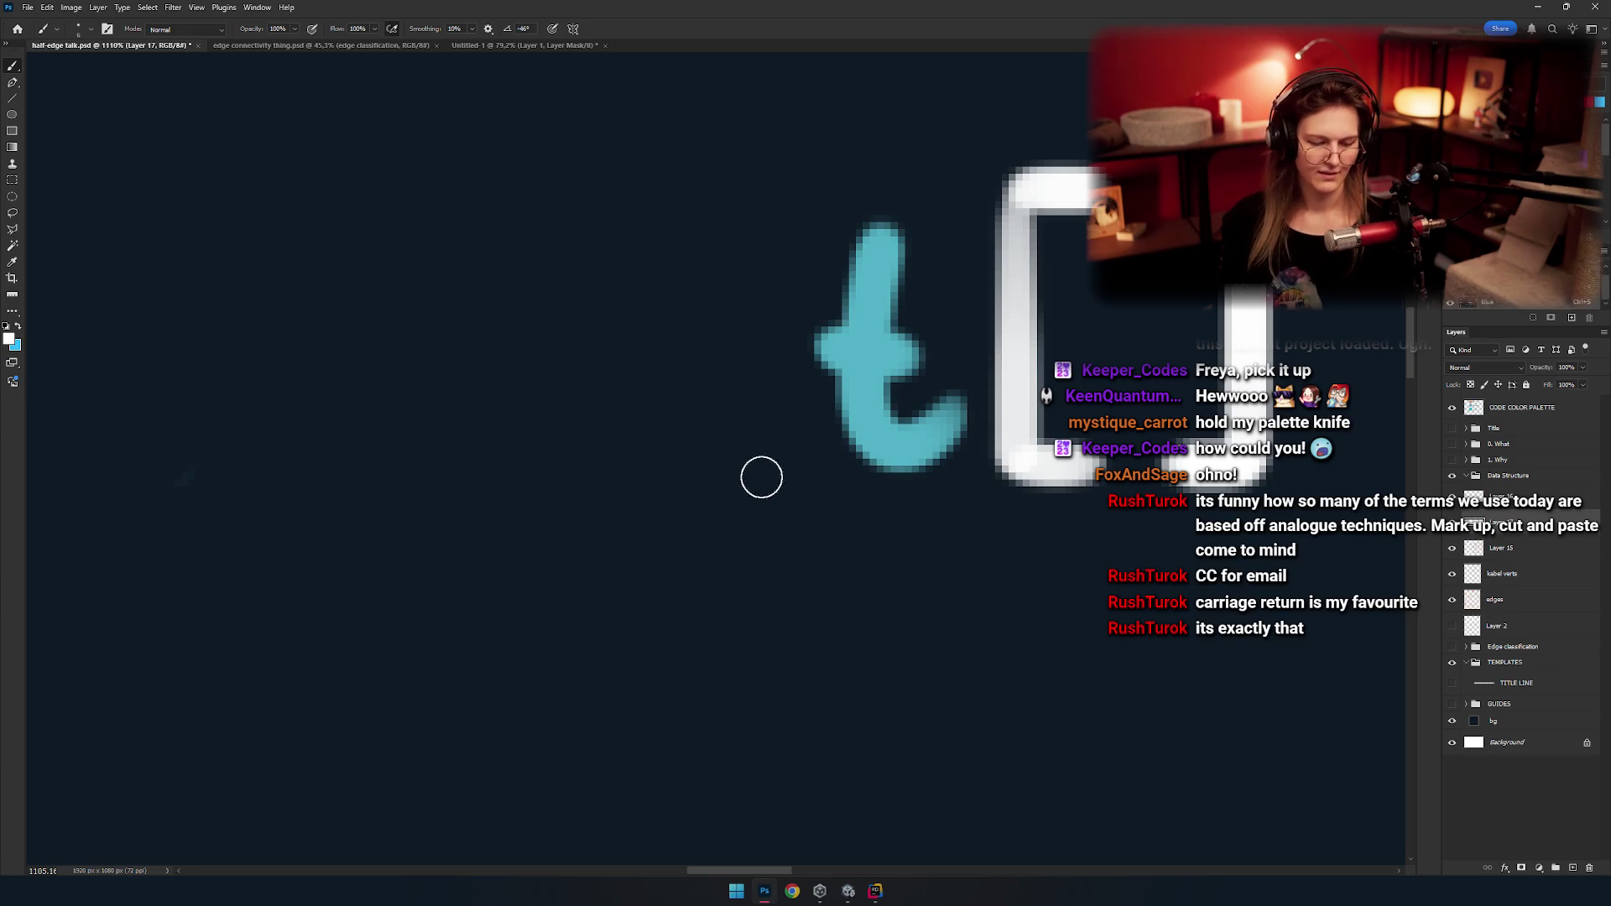
pyautogui.moveTo(690, 340); pyautogui.dragTo(862, 617)
pyautogui.hotkey('ctrl', 'z')
pyautogui.moveTo(755, 344); pyautogui.dragTo(737, 503)
pyautogui.hotkey('ctrl', 'z')
pyautogui.moveTo(651, 469); pyautogui.dragTo(747, 438)
pyautogui.hotkey('ctrl', 'z')
pyautogui.moveTo(646, 461); pyautogui.dragTo(755, 349)
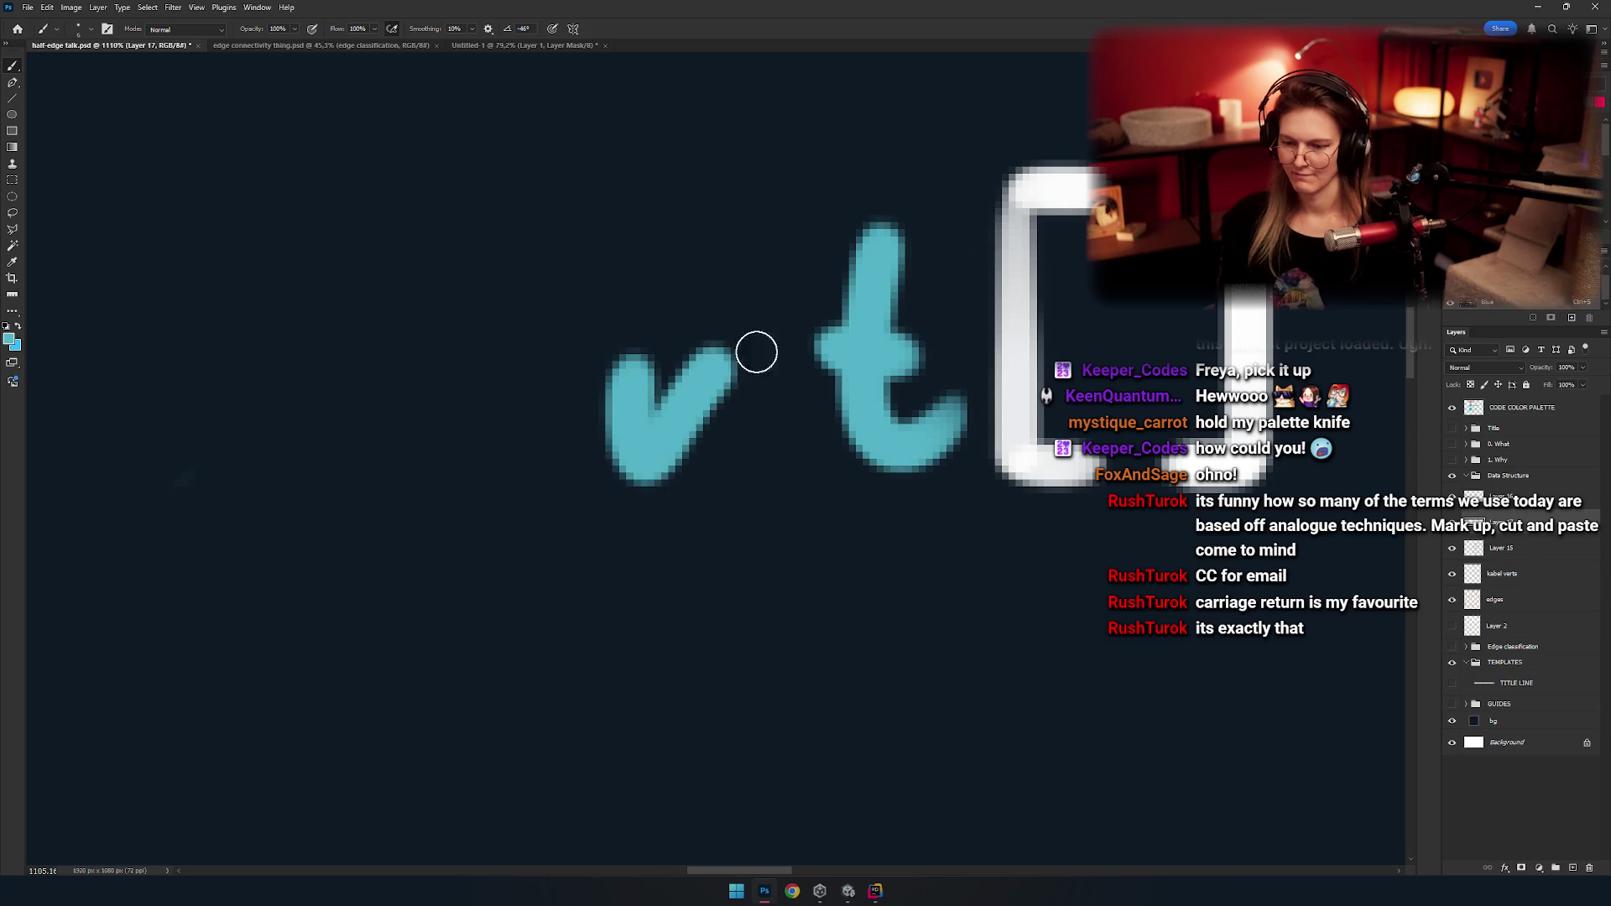
pyautogui.hotkey('ctrl', 'z')
pyautogui.moveTo(646, 462)
pyautogui.mouseDown()
pyautogui.moveTo(767, 436)
pyautogui.moveTo(781, 384)
pyautogui.moveTo(737, 494)
pyautogui.mouseUp()
pyautogui.hotkey('ctrl', 'z')
# Add the cyan 'i' to complete 'int[]' in the top header.
pyautogui.hscroll(-2, 781, 385)
pyautogui.click(742, 331)
pyautogui.scroll(-5, 774, 445)
pyautogui.scroll(1, 671, 419)
pyautogui.scroll(1, 654, 411)
pyautogui.scroll(1, 629, 400)
# Erase the word 'positions' from the top header.
pyautogui.press('e')
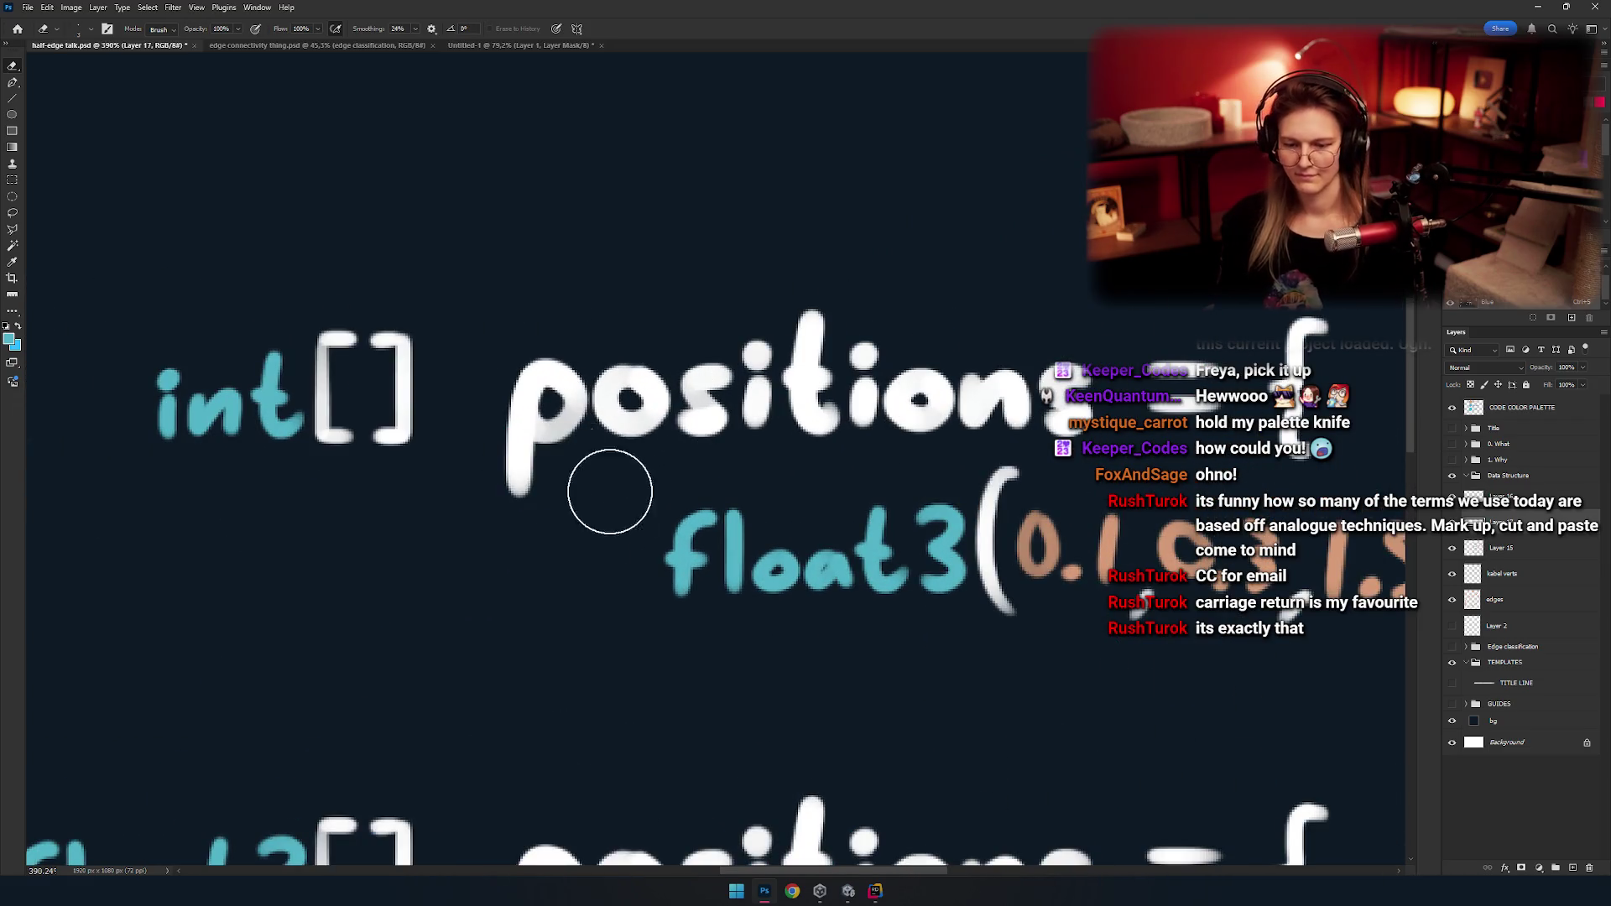
pyautogui.moveTo(517, 468); pyautogui.dragTo(695, 325)
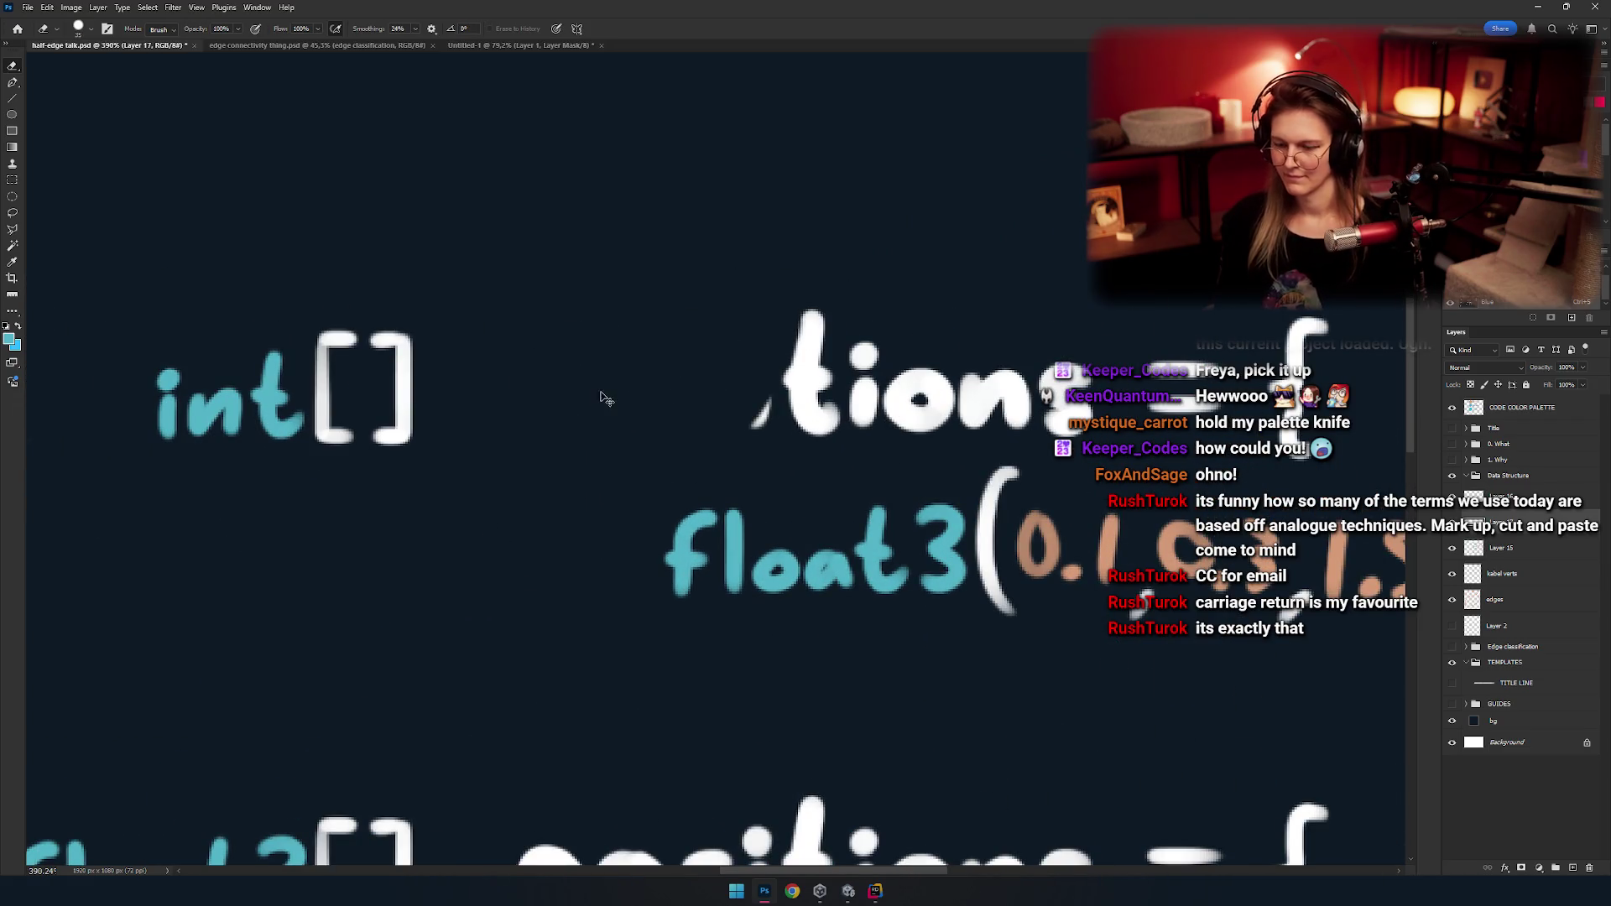
pyautogui.hotkey('ctrl', 'z')
pyautogui.moveTo(600, 387)
pyautogui.mouseDown()
pyautogui.moveTo(593, 402)
pyautogui.moveTo(657, 335)
pyautogui.moveTo(870, 439)
pyautogui.moveTo(988, 406)
pyautogui.moveTo(694, 406)
pyautogui.moveTo(585, 364)
pyautogui.mouseUp()
# Try white brush strokes near the end of the word, undoing each misdrawn one.
pyautogui.hscroll(3, 671, 369)
pyautogui.press('b')
pyautogui.moveTo(839, 335)
pyautogui.mouseDown()
pyautogui.moveTo(745, 407)
pyautogui.moveTo(738, 570)
pyautogui.mouseUp()
pyautogui.hotkey('ctrl', 'z')
pyautogui.scroll(-3, 797, 492)
pyautogui.hotkey('ctrl', 'z')
pyautogui.moveTo(805, 495); pyautogui.dragTo(755, 579)
pyautogui.hotkey('ctrl', 'z')
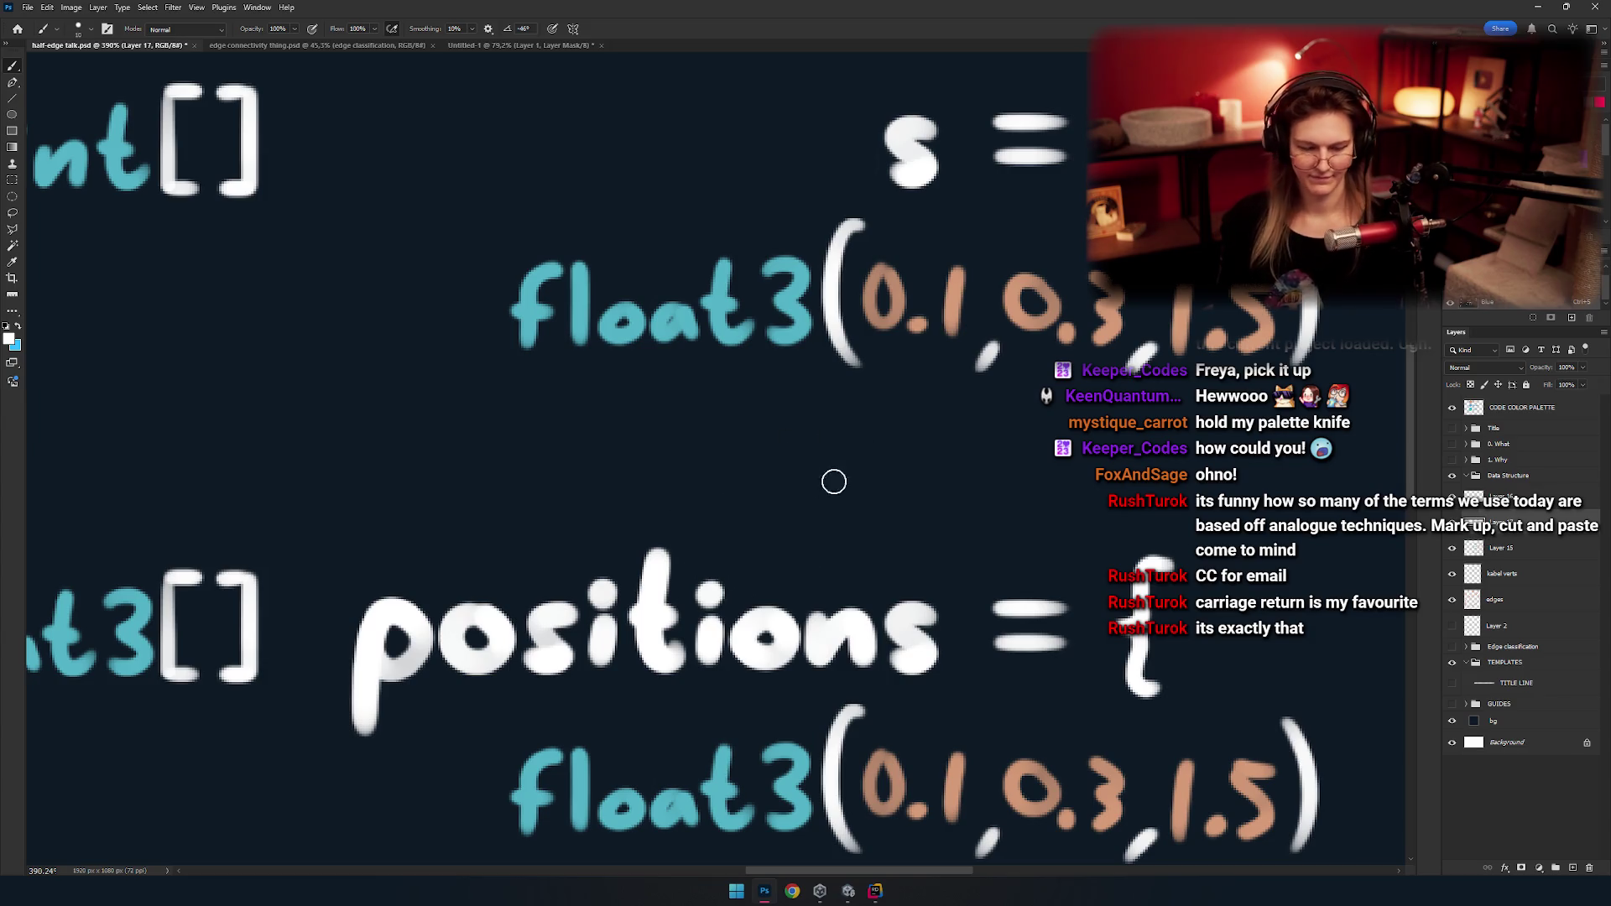
pyautogui.moveTo(811, 526)
pyautogui.mouseDown()
pyautogui.moveTo(719, 564)
pyautogui.moveTo(771, 537)
pyautogui.moveTo(763, 520)
pyautogui.mouseUp()
pyautogui.hotkey('ctrl', 'z')
pyautogui.hotkey('ctrl', 'z')
pyautogui.hotkey('ctrl', 'z')
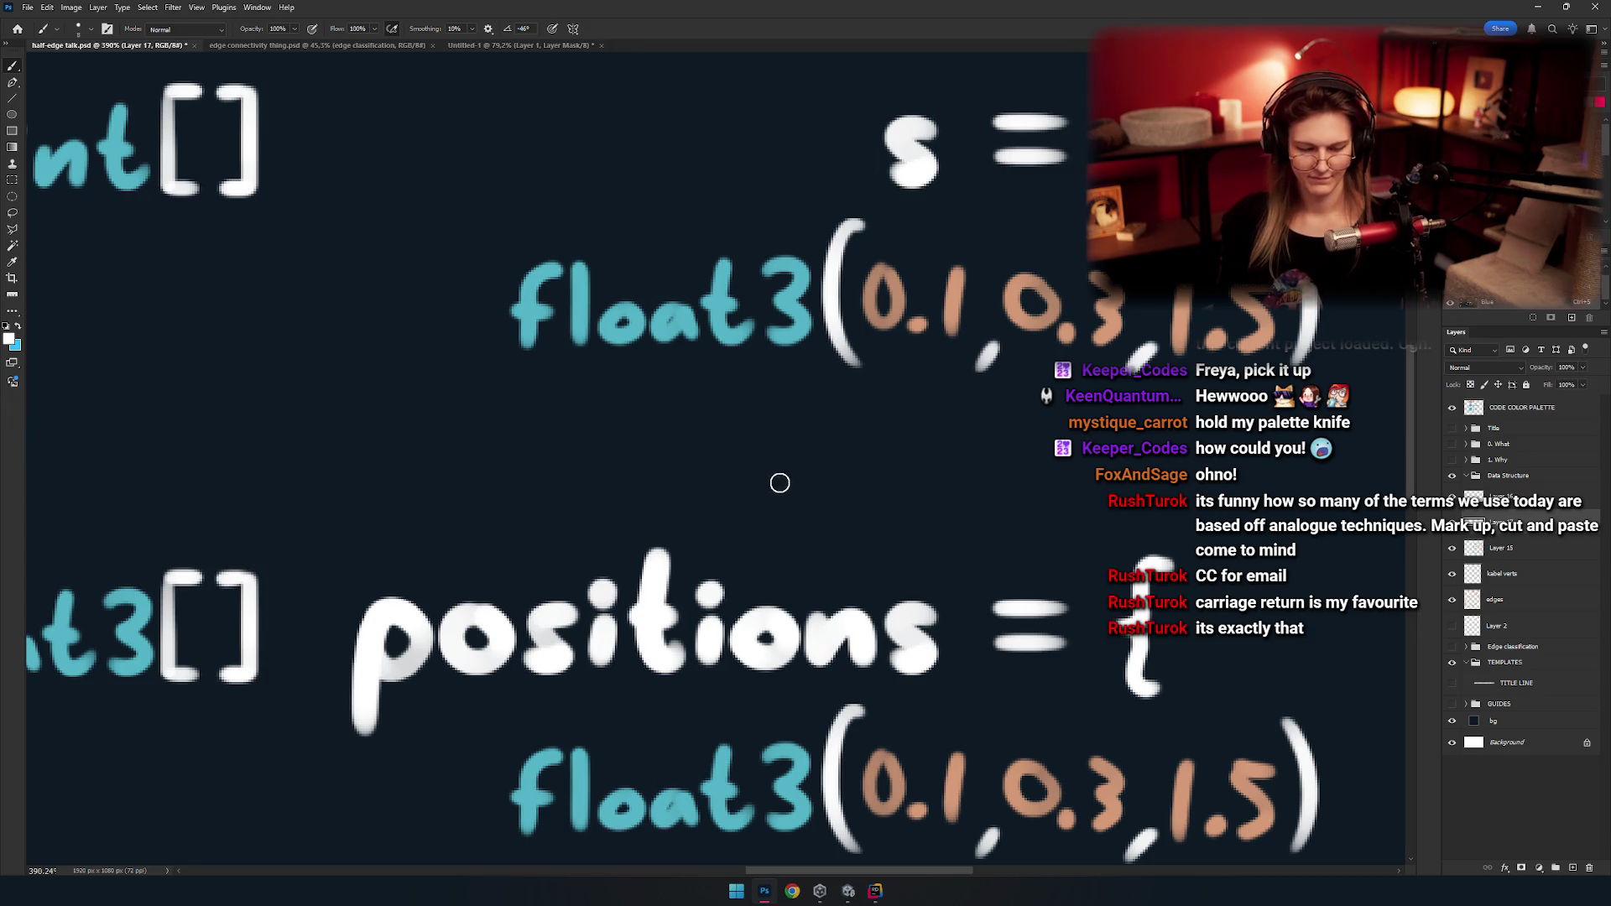
pyautogui.moveTo(789, 516); pyautogui.dragTo(768, 512)
# Paint the 'e' and 'l' strokes left of the 's', comparing with undo/redo before keeping them.
pyautogui.hotkey('ctrl', 'z')
pyautogui.moveTo(866, 212)
pyautogui.mouseDown()
pyautogui.moveTo(842, 498)
pyautogui.moveTo(786, 394)
pyautogui.moveTo(747, 455)
pyautogui.moveTo(721, 441)
pyautogui.mouseUp()
pyautogui.moveTo(690, 420); pyautogui.dragTo(791, 424)
pyautogui.scroll(5, 843, 406)
pyautogui.hotkey('ctrl', 'z')
pyautogui.hotkey('ctrl', 'shift', 'z')
pyautogui.hotkey('ctrl', 'z')
pyautogui.hotkey('ctrl', 'shift', 'z')
pyautogui.hotkey('ctrl', 'z')
pyautogui.hotkey('ctrl', 'shift', 'z')
pyautogui.hotkey('ctrl', 'z')
pyautogui.hotkey('ctrl', 'shift', 'z')
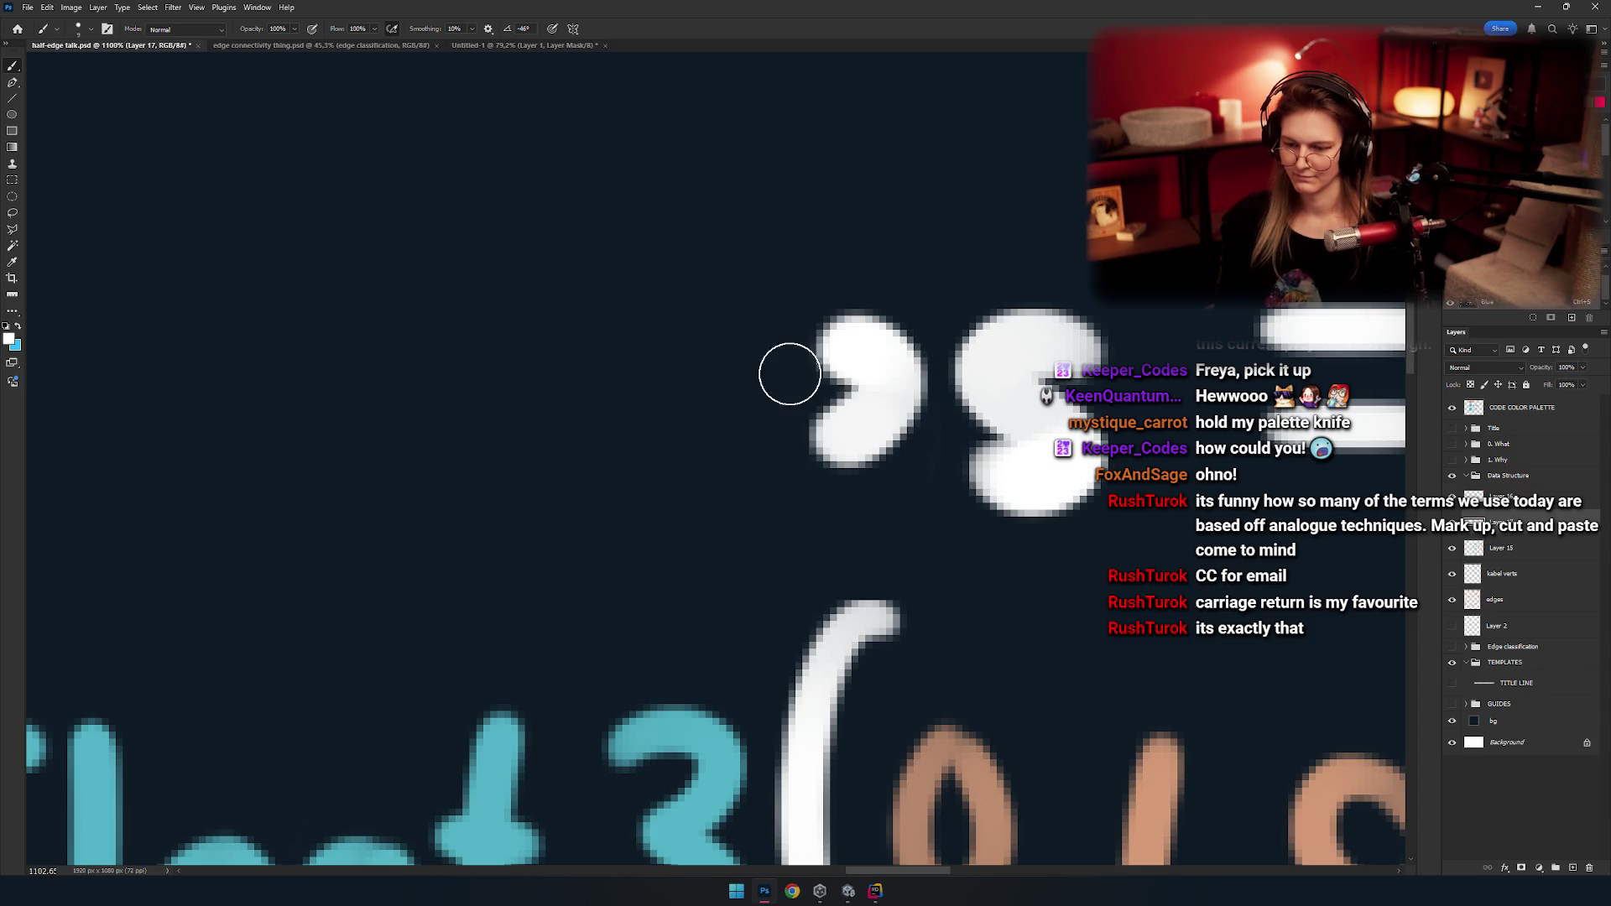
pyautogui.hotkey('ctrl', 'z')
pyautogui.hotkey('ctrl', 'shift', 'z')
pyautogui.moveTo(815, 434); pyautogui.dragTo(752, 440)
pyautogui.hotkey('ctrl', 'z')
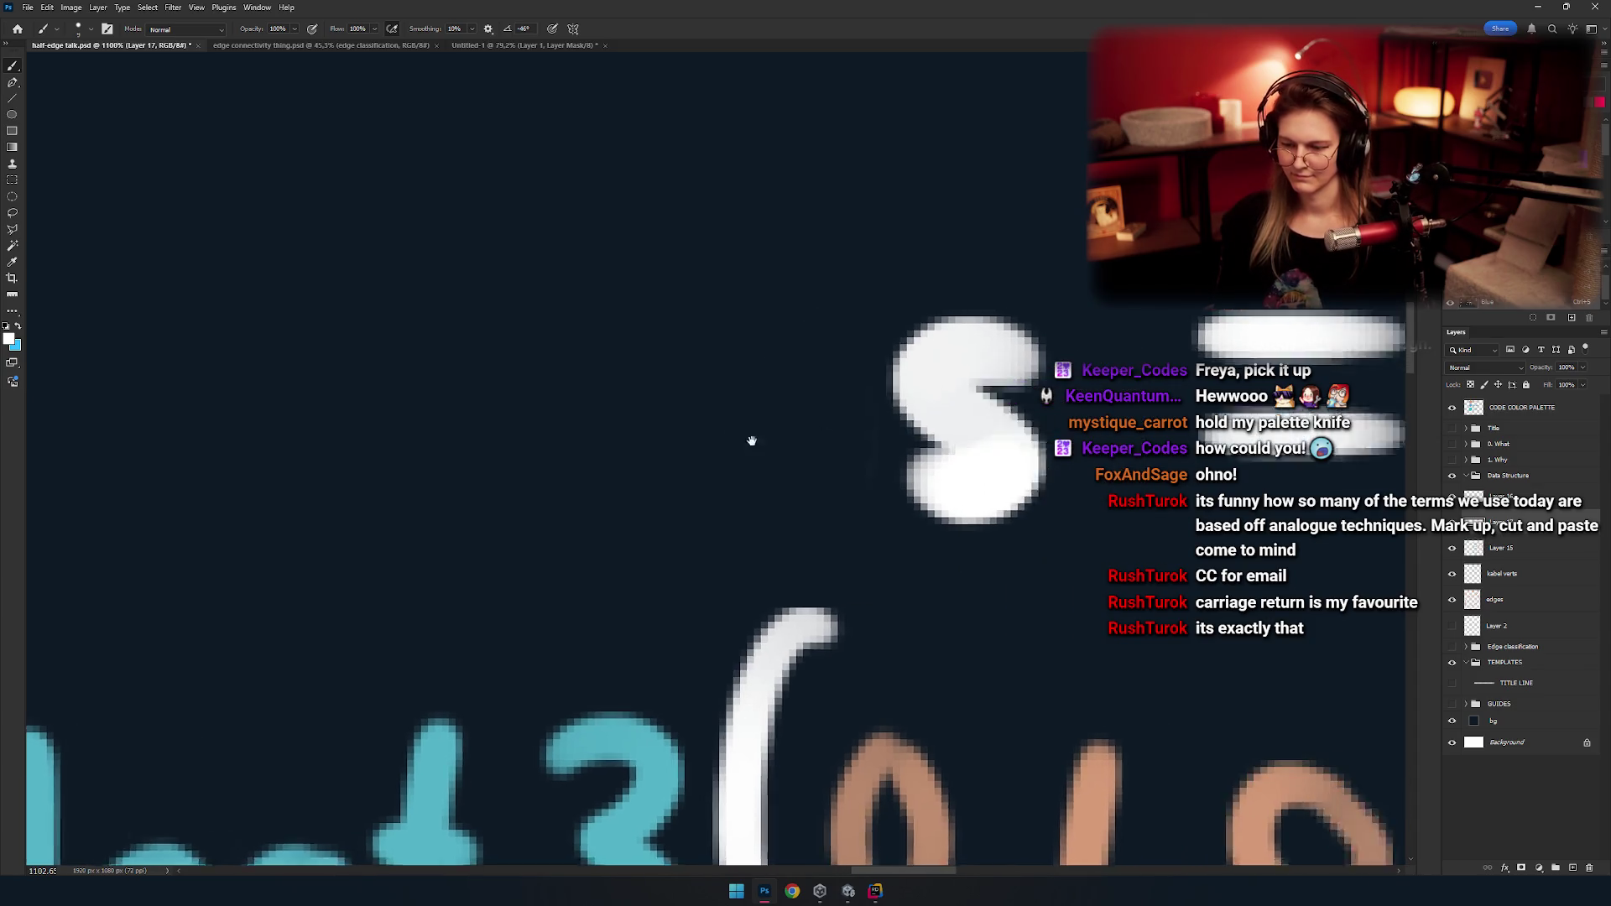
pyautogui.scroll(-3, 752, 440)
pyautogui.scroll(2, 704, 431)
pyautogui.hotkey('ctrl', 'shift', 'z')
pyautogui.hotkey('ctrl', 'z')
pyautogui.hotkey('ctrl', 'shift', 'z')
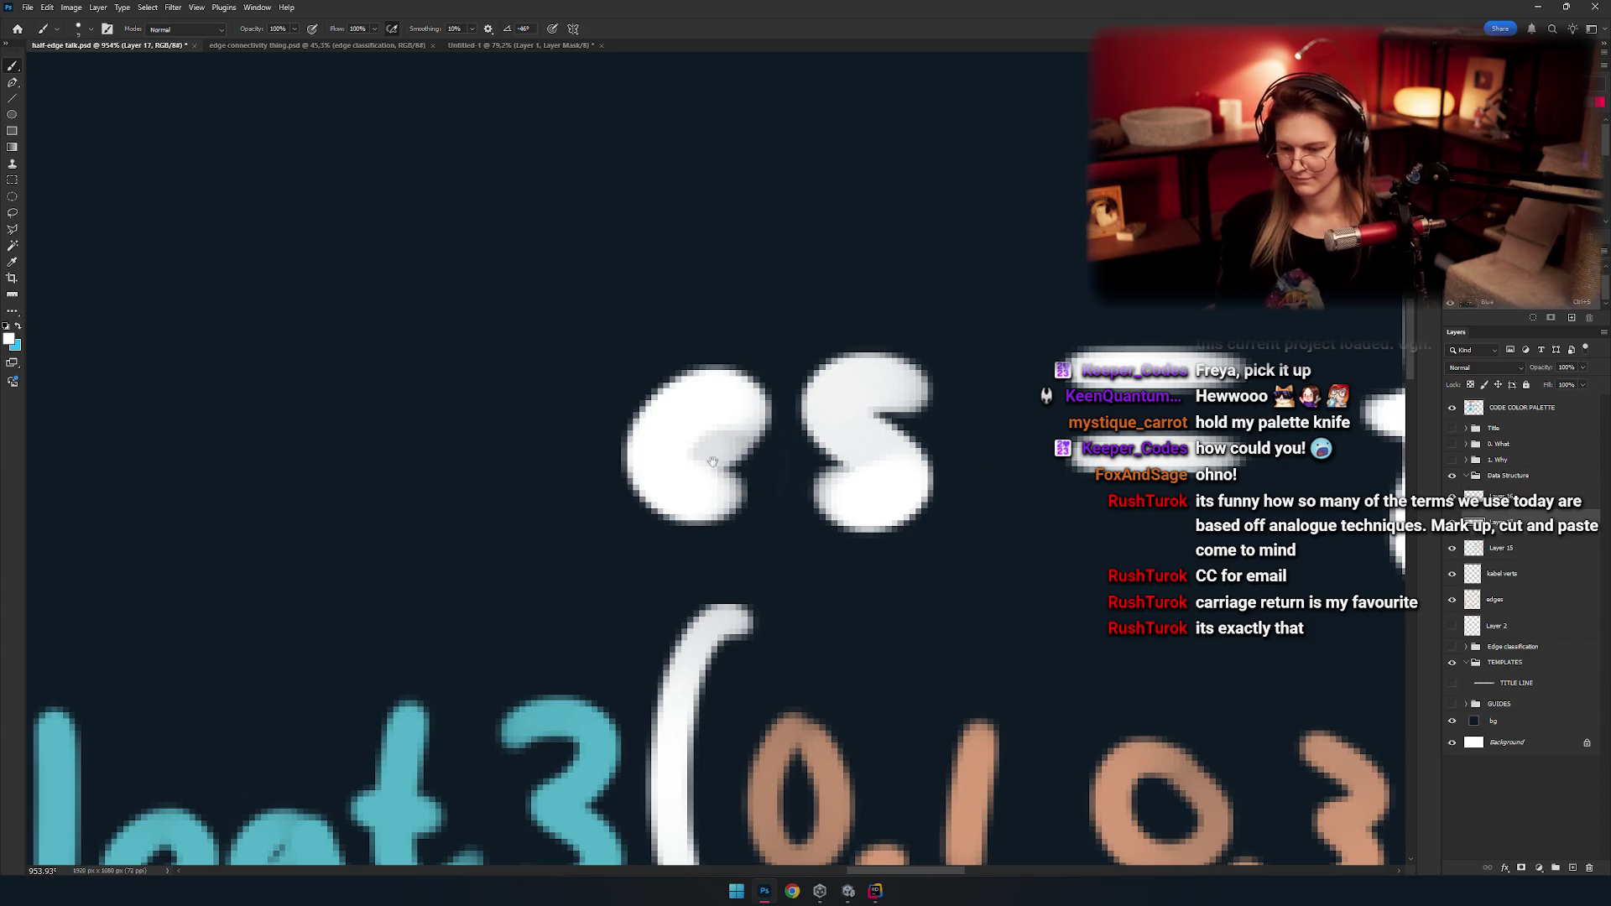
pyautogui.scroll(-3, 712, 461)
pyautogui.scroll(-2, 755, 453)
pyautogui.hotkey('ctrl', 'z')
pyautogui.hotkey('ctrl', 'shift', 'z')
pyautogui.scroll(-4, 797, 444)
pyautogui.scroll(4, 745, 463)
pyautogui.scroll(4, 688, 440)
pyautogui.hotkey('ctrl', 'shift', 'z')
# Paint the 'g' of 'gles', discarding stray strokes above and below it.
pyautogui.hotkey('ctrl', 'z')
pyautogui.moveTo(713, 281); pyautogui.dragTo(642, 302)
pyautogui.moveTo(738, 277); pyautogui.dragTo(638, 520)
pyautogui.hotkey('ctrl', 'z')
pyautogui.moveTo(738, 369)
pyautogui.mouseDown()
pyautogui.moveTo(743, 503)
pyautogui.moveTo(625, 571)
pyautogui.mouseUp()
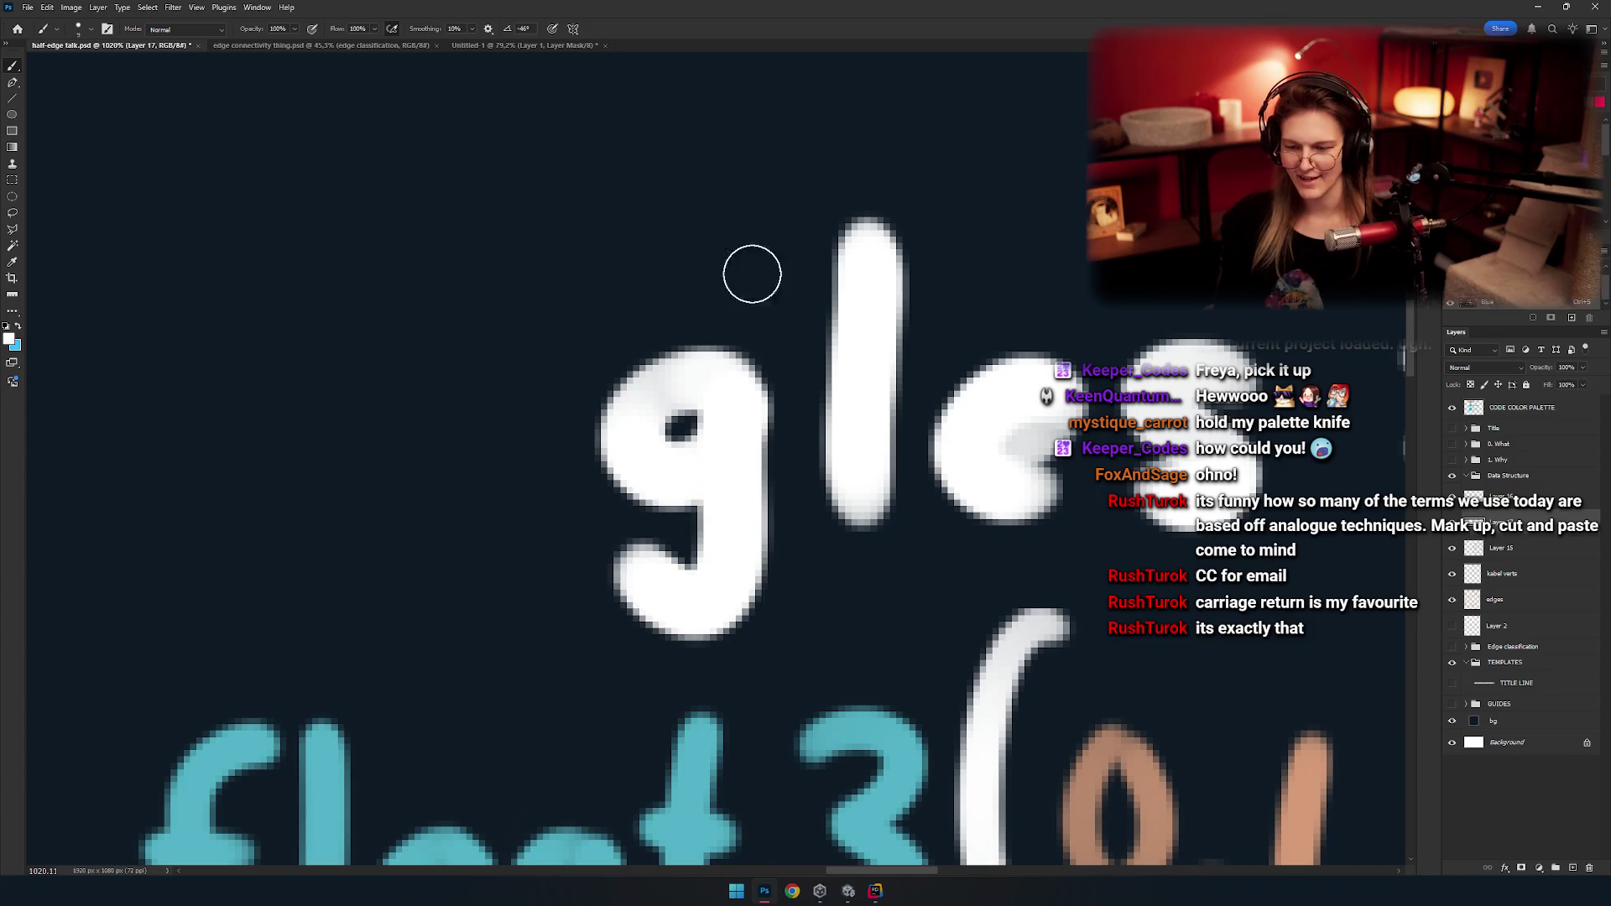
pyautogui.moveTo(751, 273); pyautogui.dragTo(751, 366)
pyautogui.moveTo(671, 172); pyautogui.dragTo(738, 298)
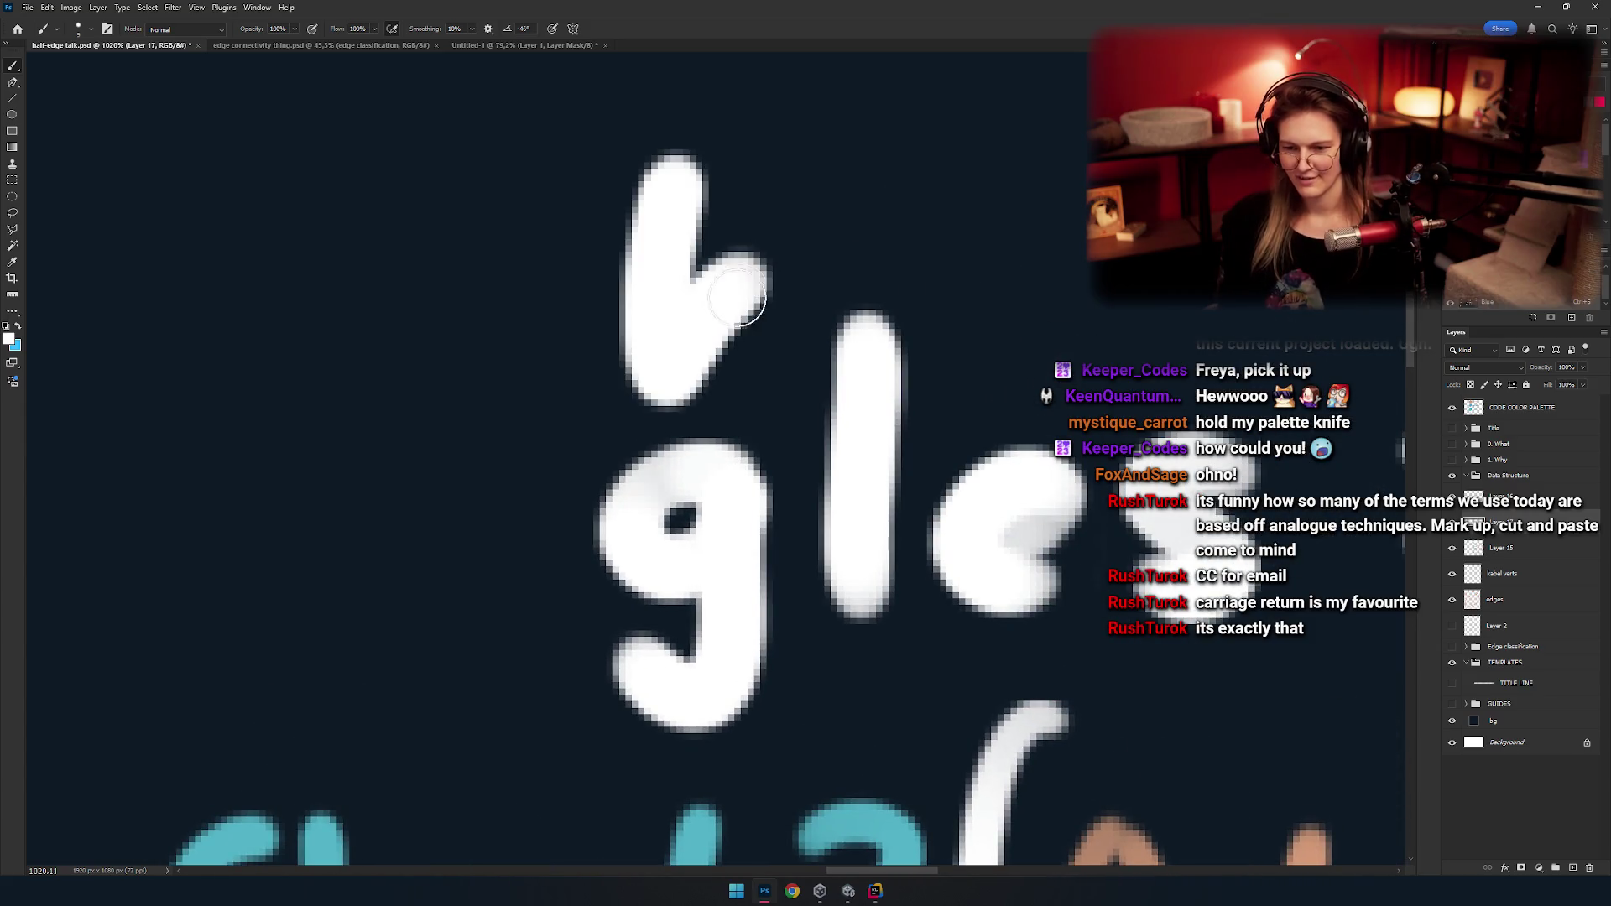
pyautogui.hotkey('ctrl', 'z')
pyautogui.scroll(-2, 654, 245)
pyautogui.scroll(-2, 648, 465)
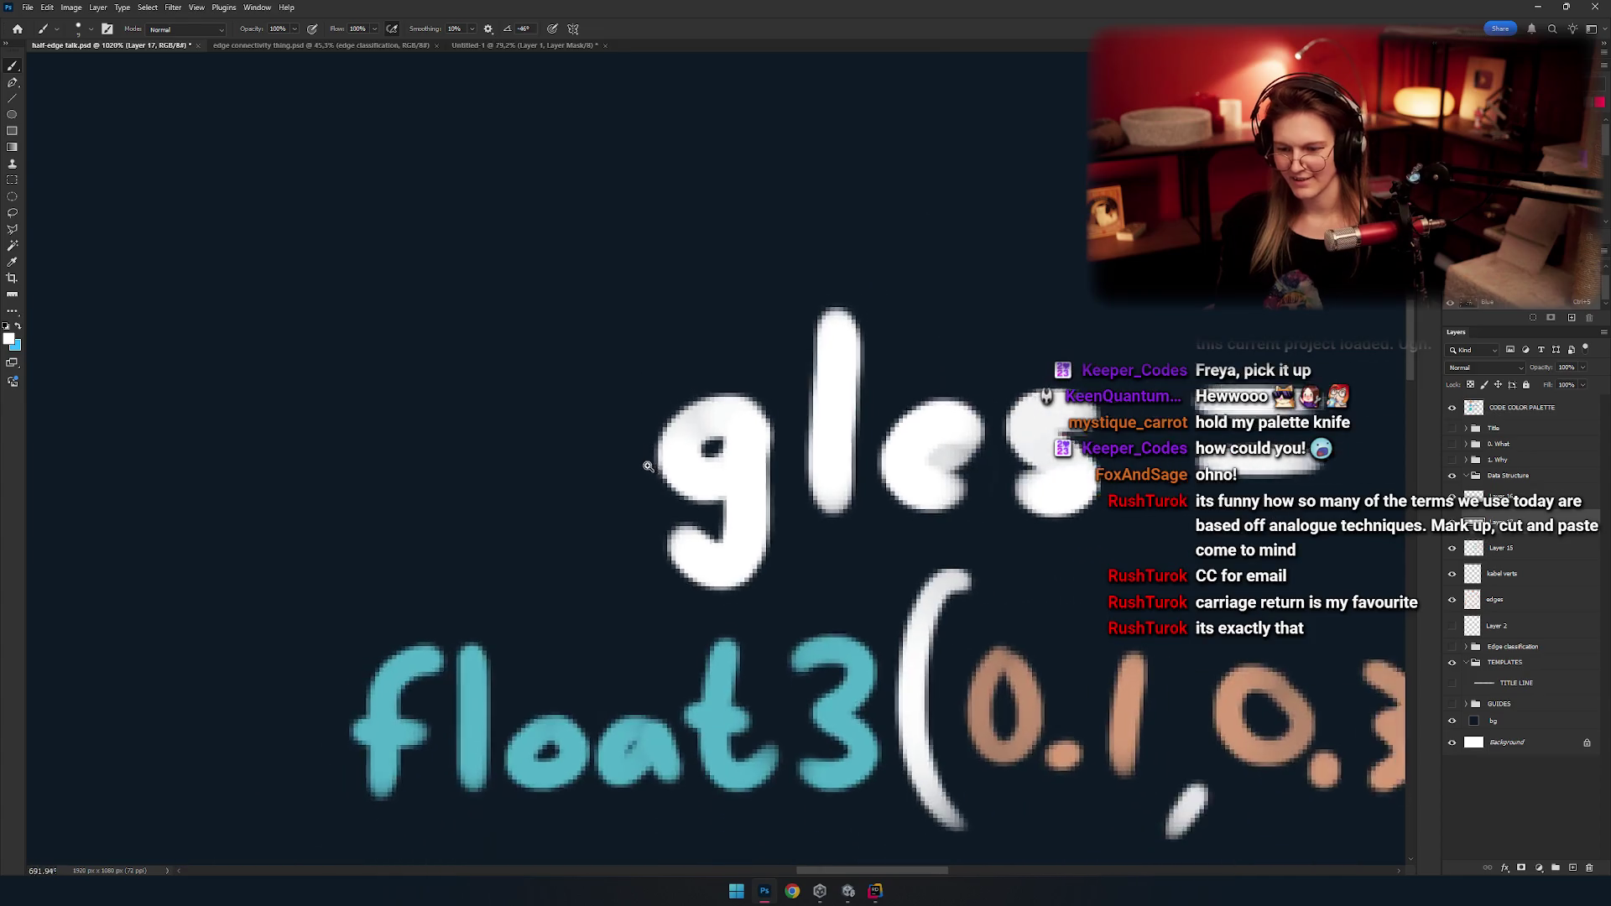
pyautogui.scroll(-3, 647, 466)
pyautogui.moveTo(908, 501); pyautogui.dragTo(394, 549)
pyautogui.hotkey('ctrl', 'z')
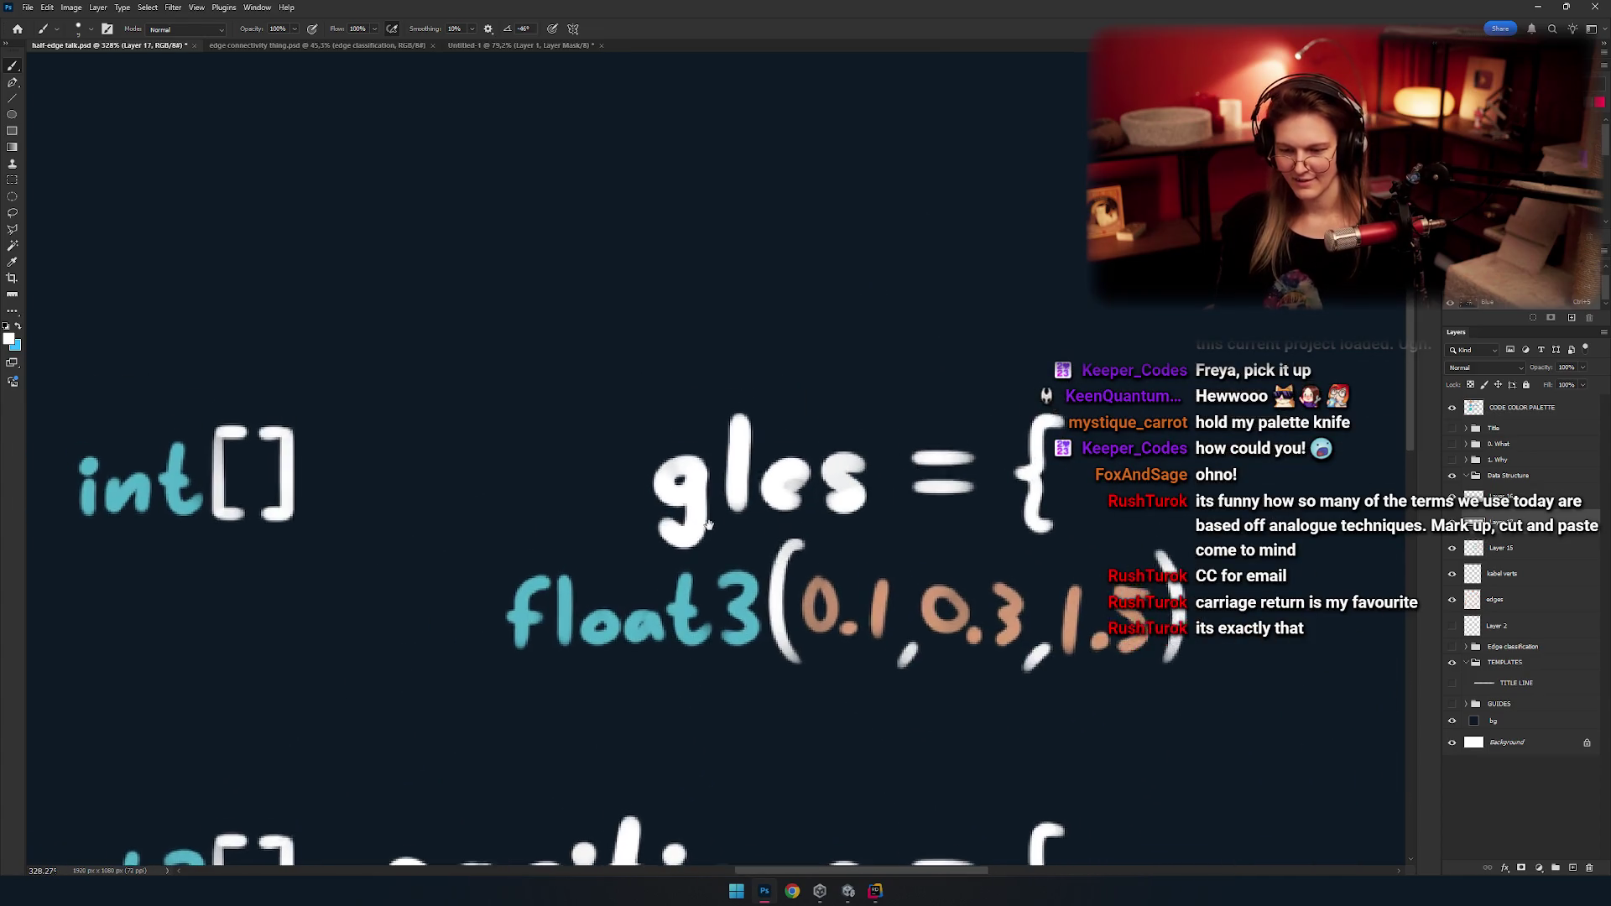
pyautogui.scroll(3, 820, 497)
pyautogui.moveTo(820, 497); pyautogui.dragTo(762, 495)
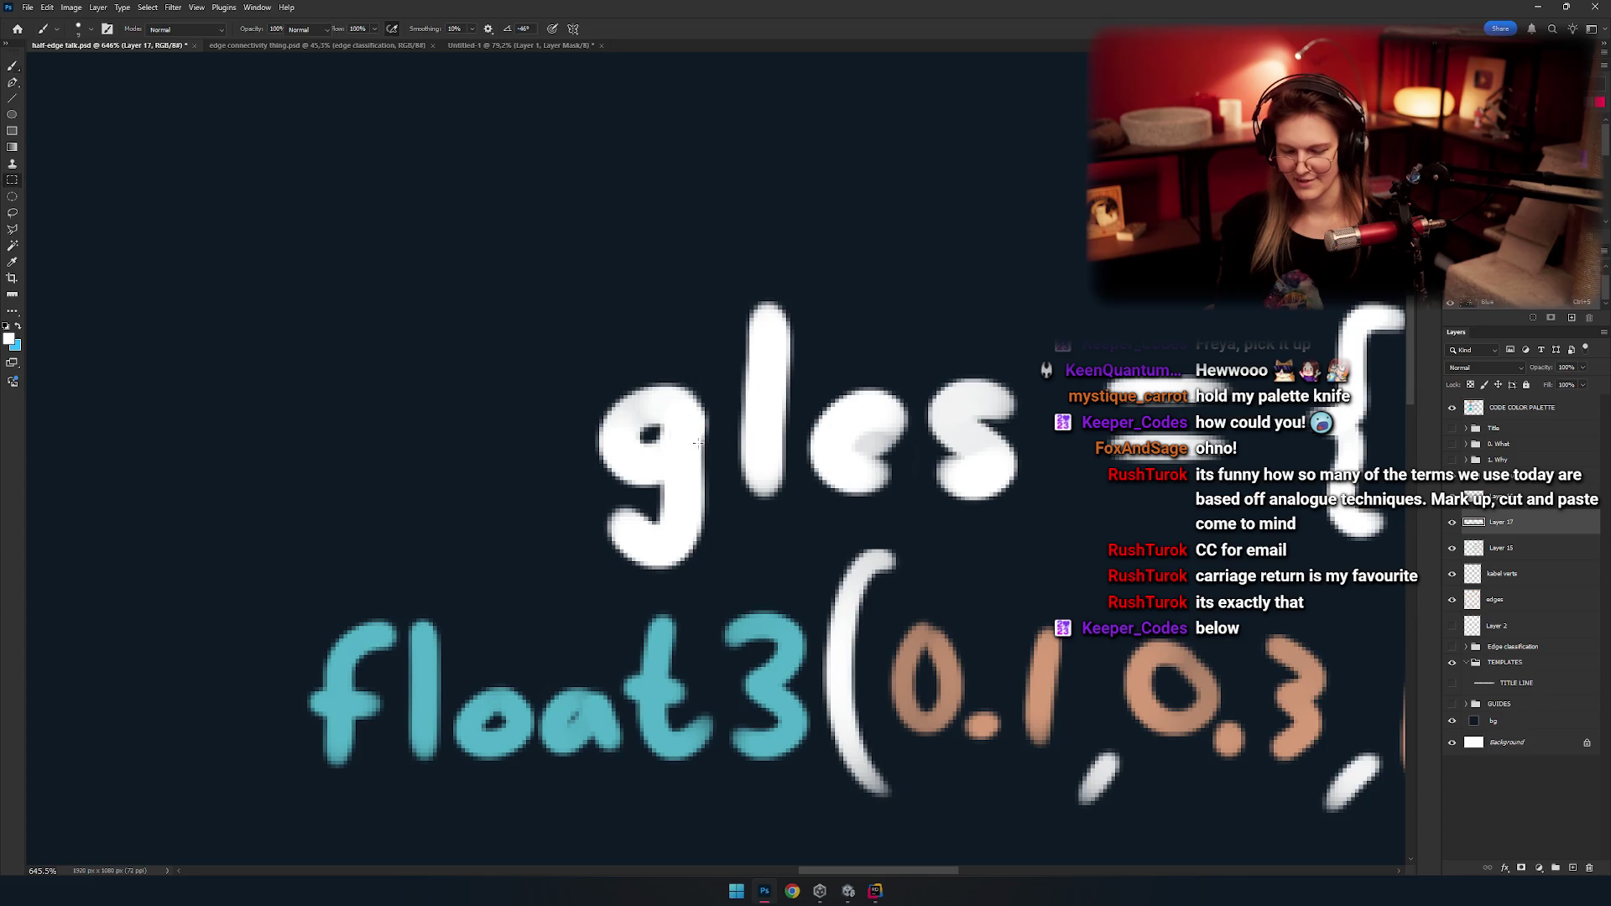
# Select the 'g' and nudge it slightly right.
pyautogui.press('m')
pyautogui.moveTo(573, 300); pyautogui.dragTo(758, 586)
pyautogui.press('v')
pyautogui.press('Right')
pyautogui.press('Right')
pyautogui.press('Right')
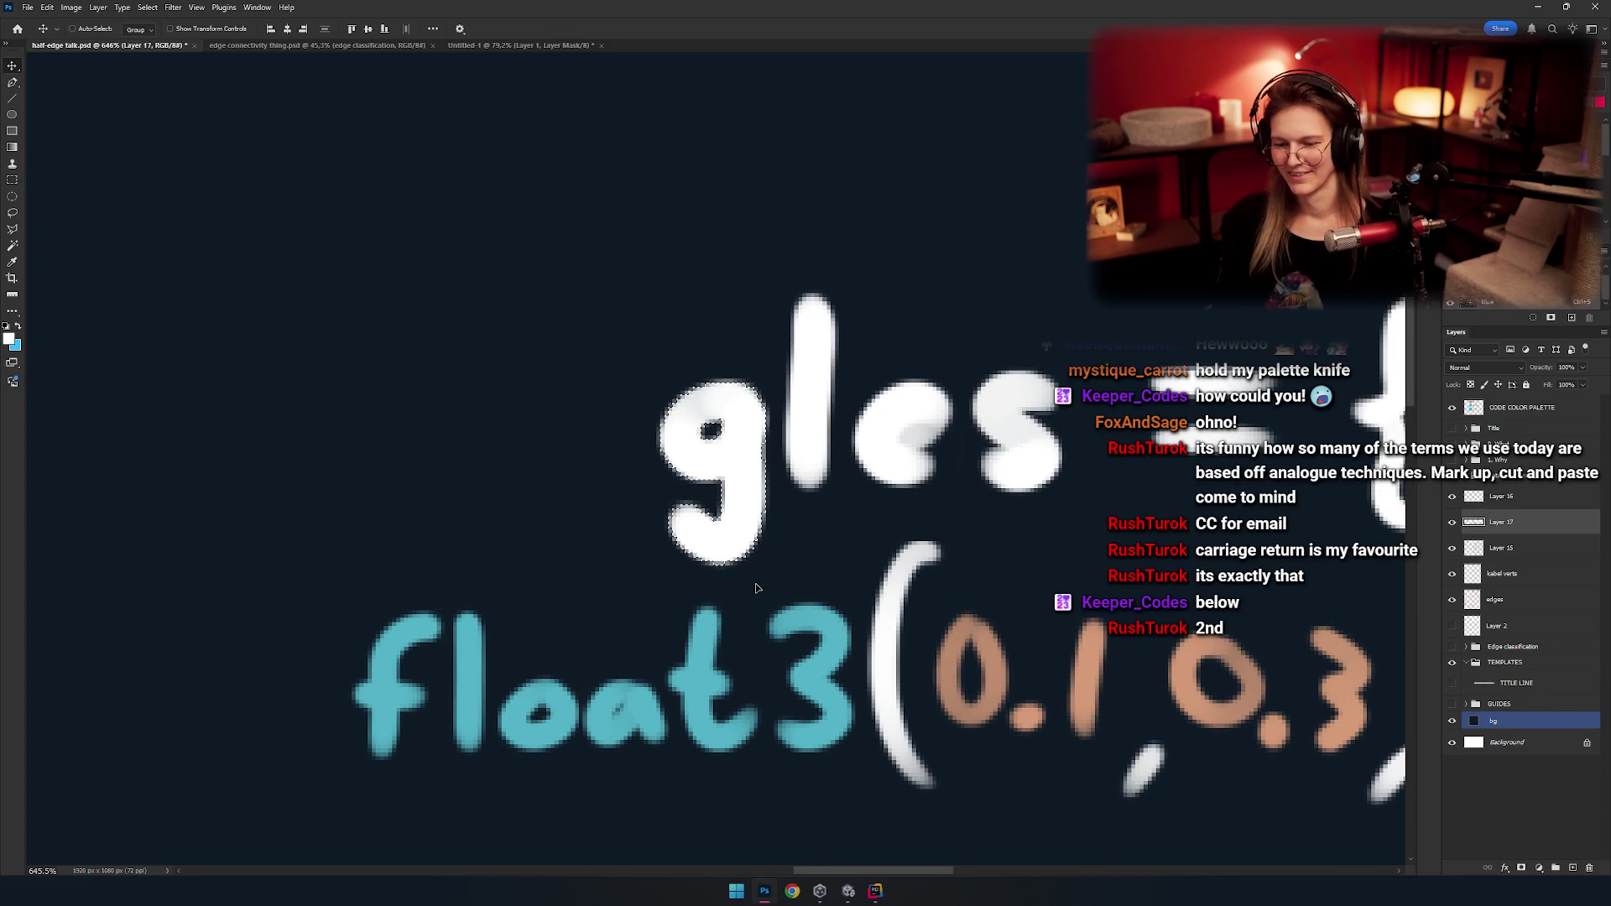
pyautogui.press('b')
# Paint the dot of the 'i' in 'triangles'.
pyautogui.scroll(-2, 640, 486)
pyautogui.scroll(-2, 679, 419)
pyautogui.scroll(3, 696, 453)
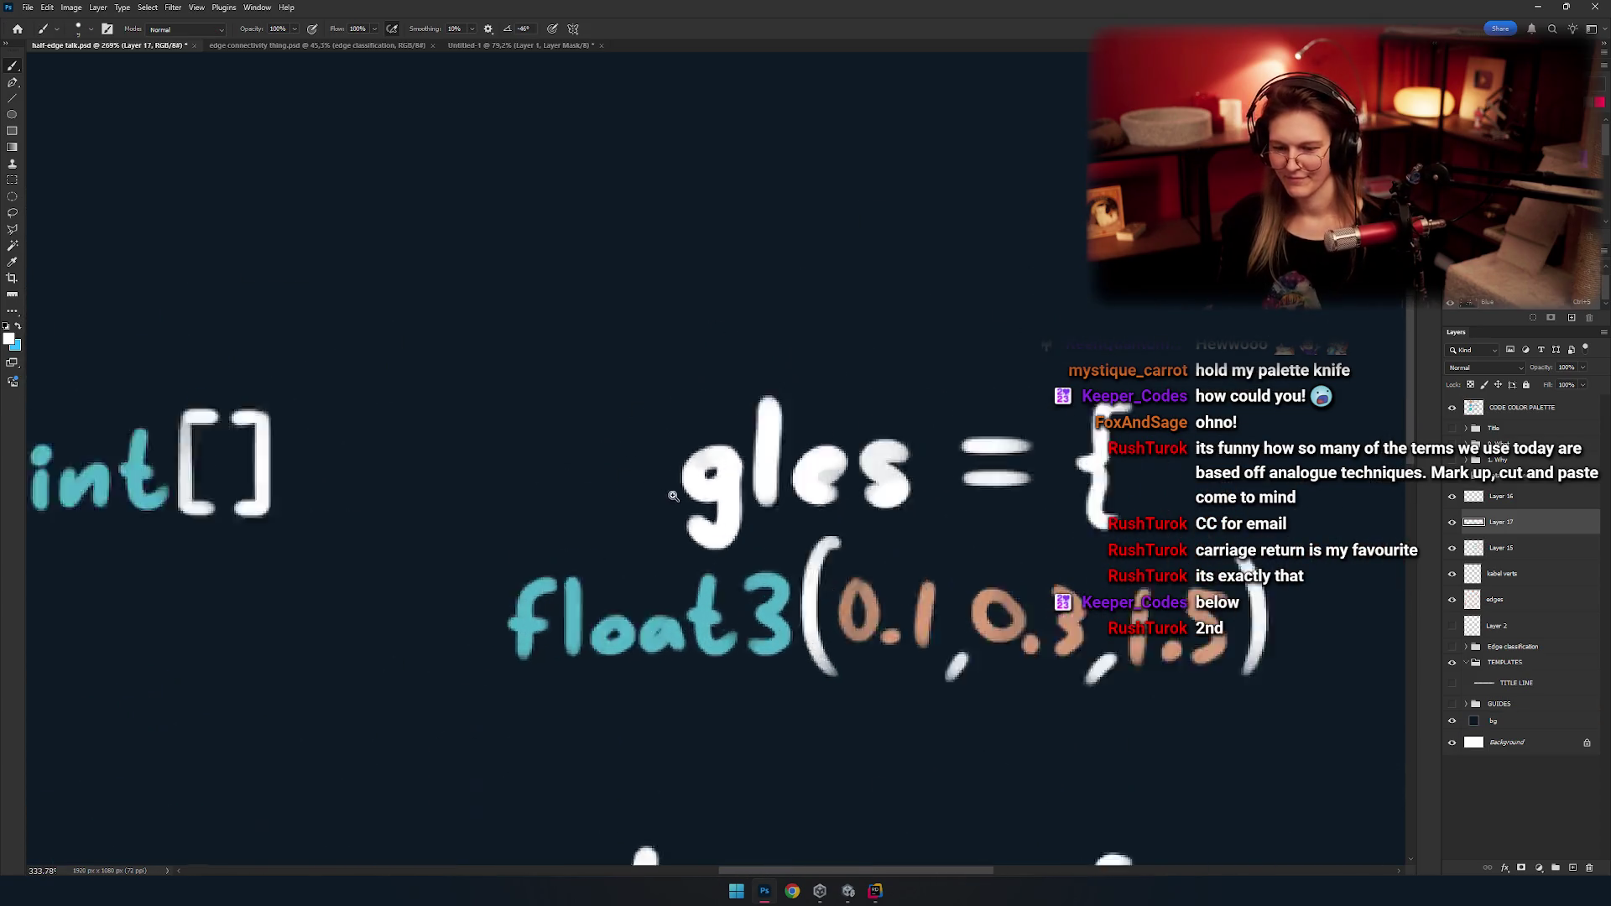
pyautogui.scroll(2, 715, 477)
pyautogui.scroll(-3, 713, 478)
pyautogui.scroll(3, 709, 478)
pyautogui.click(592, 460)
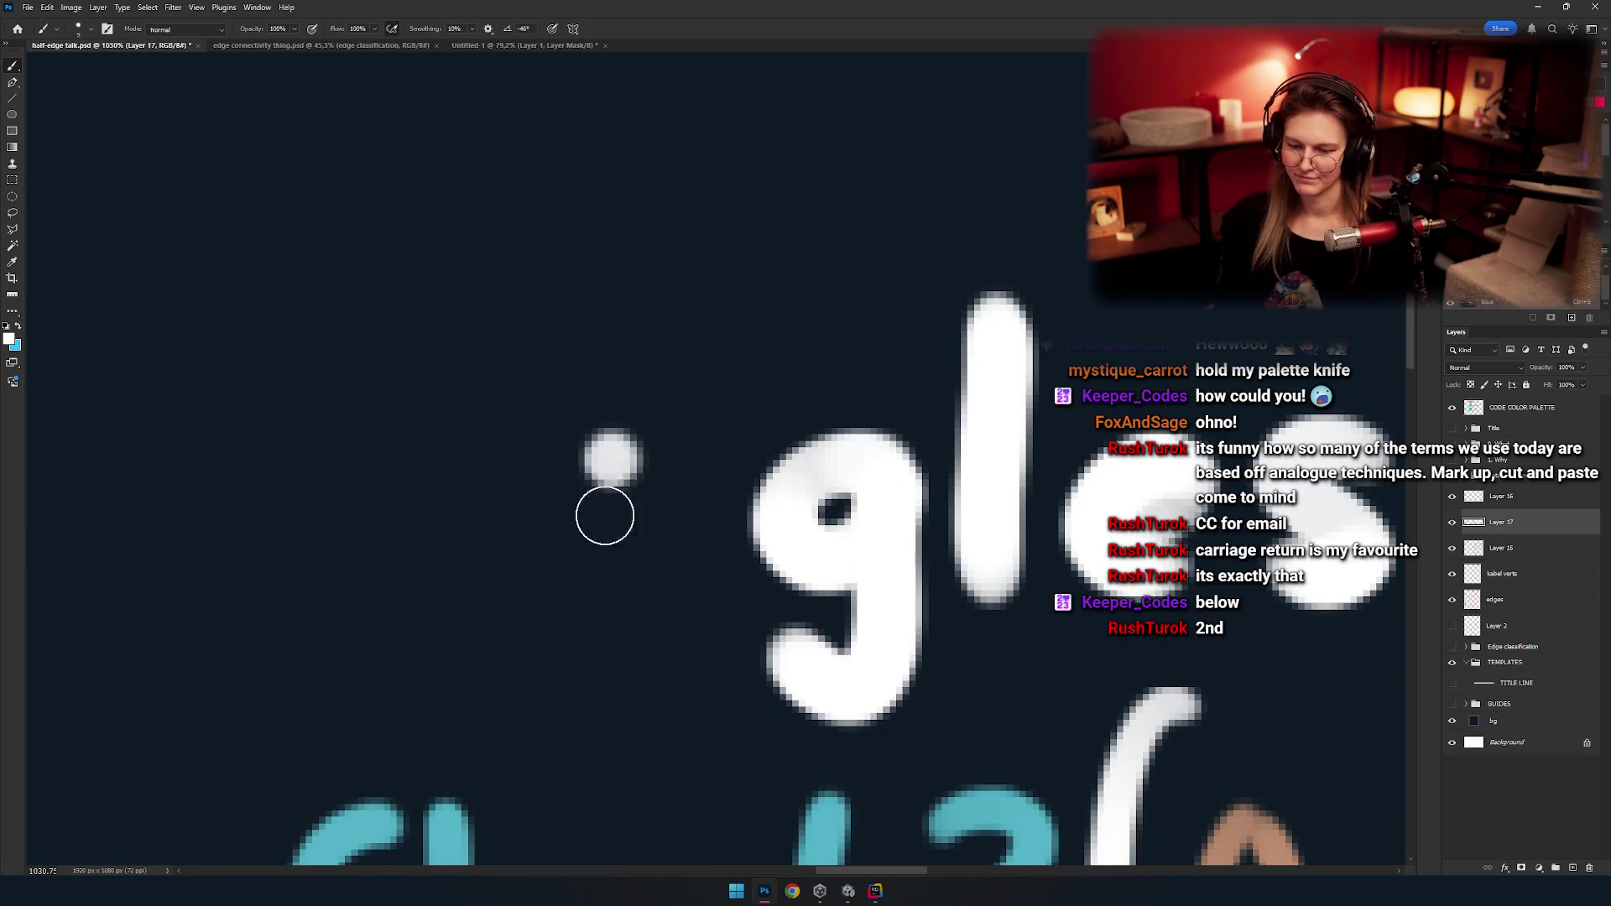
# Paint the 't' with its crossbar at the start of 'triangles'.
pyautogui.hscroll(-3, 597, 489)
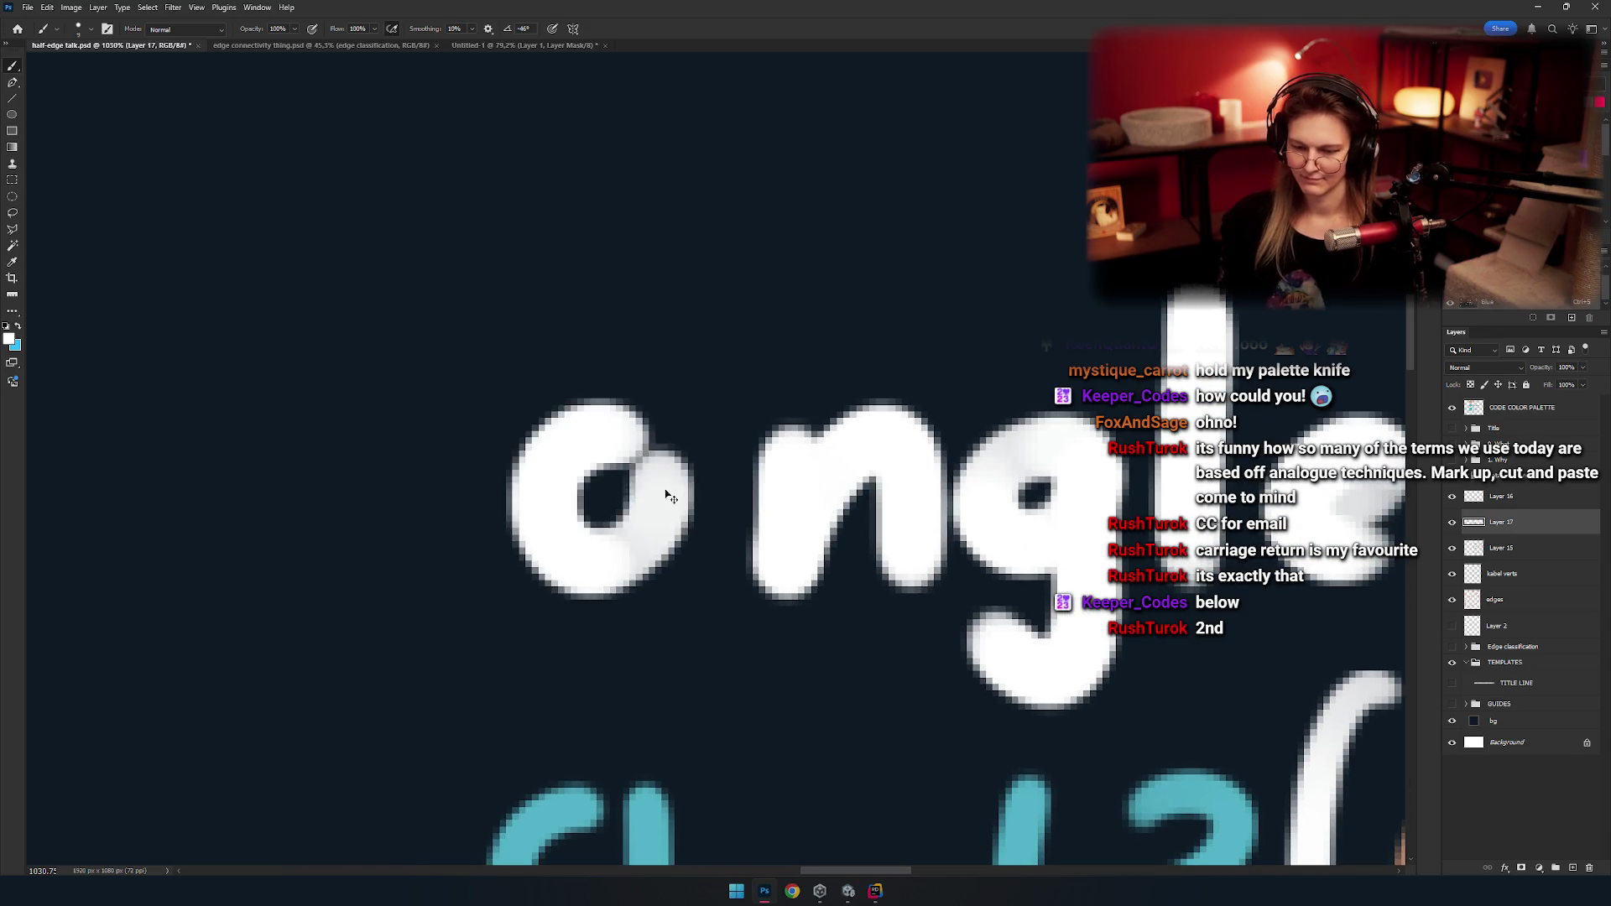
pyautogui.hscroll(-5, 750, 478)
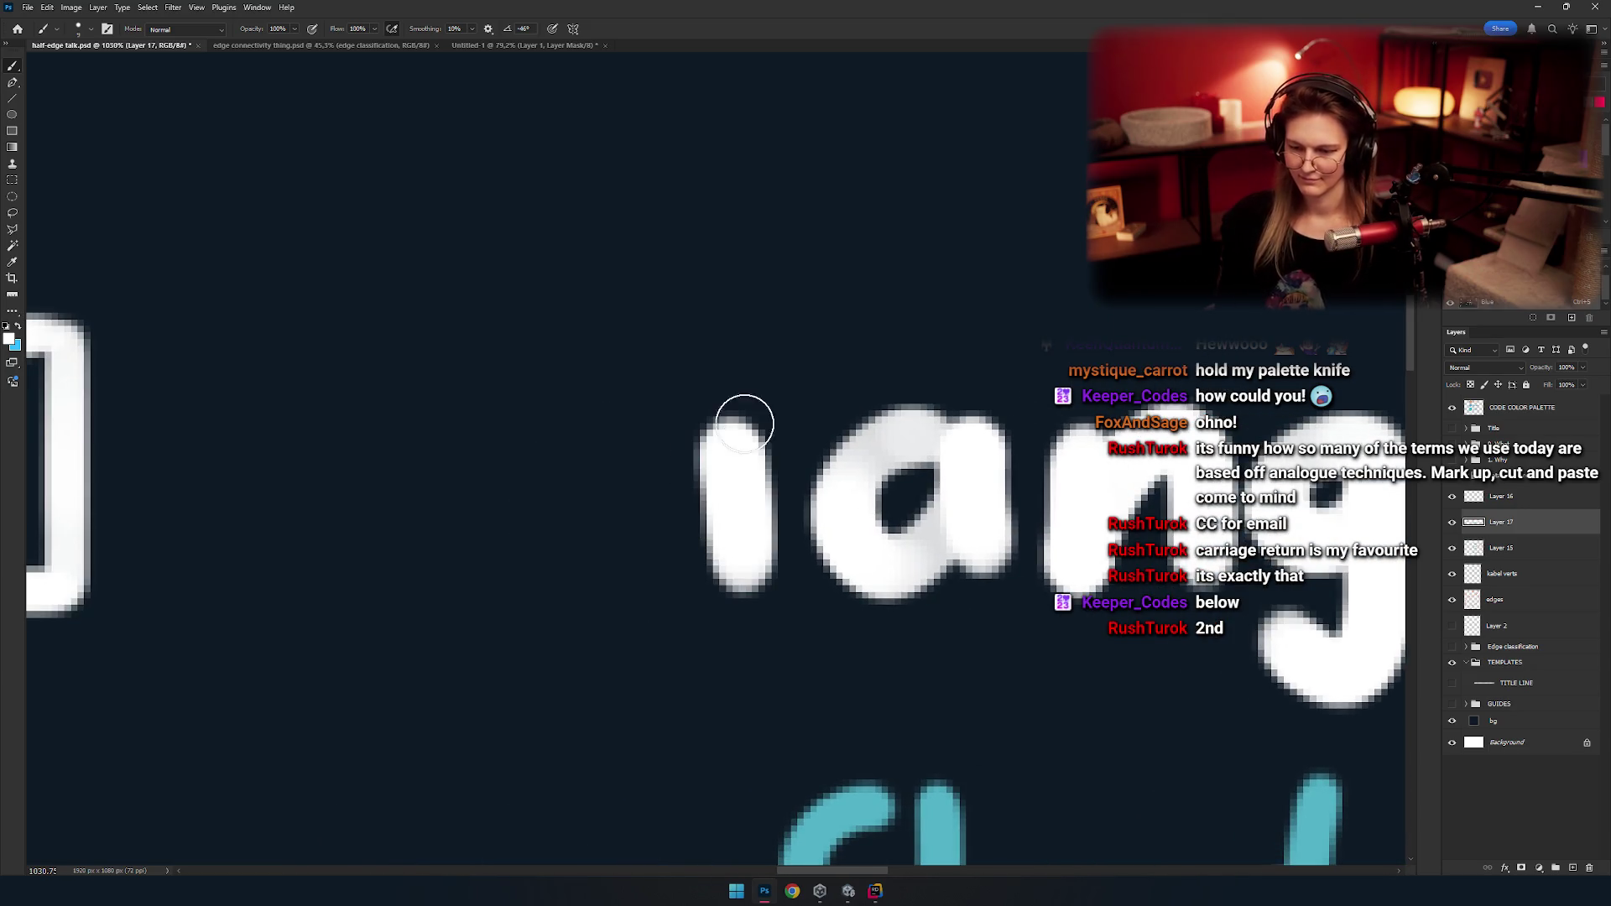
pyautogui.hscroll(-2, 755, 432)
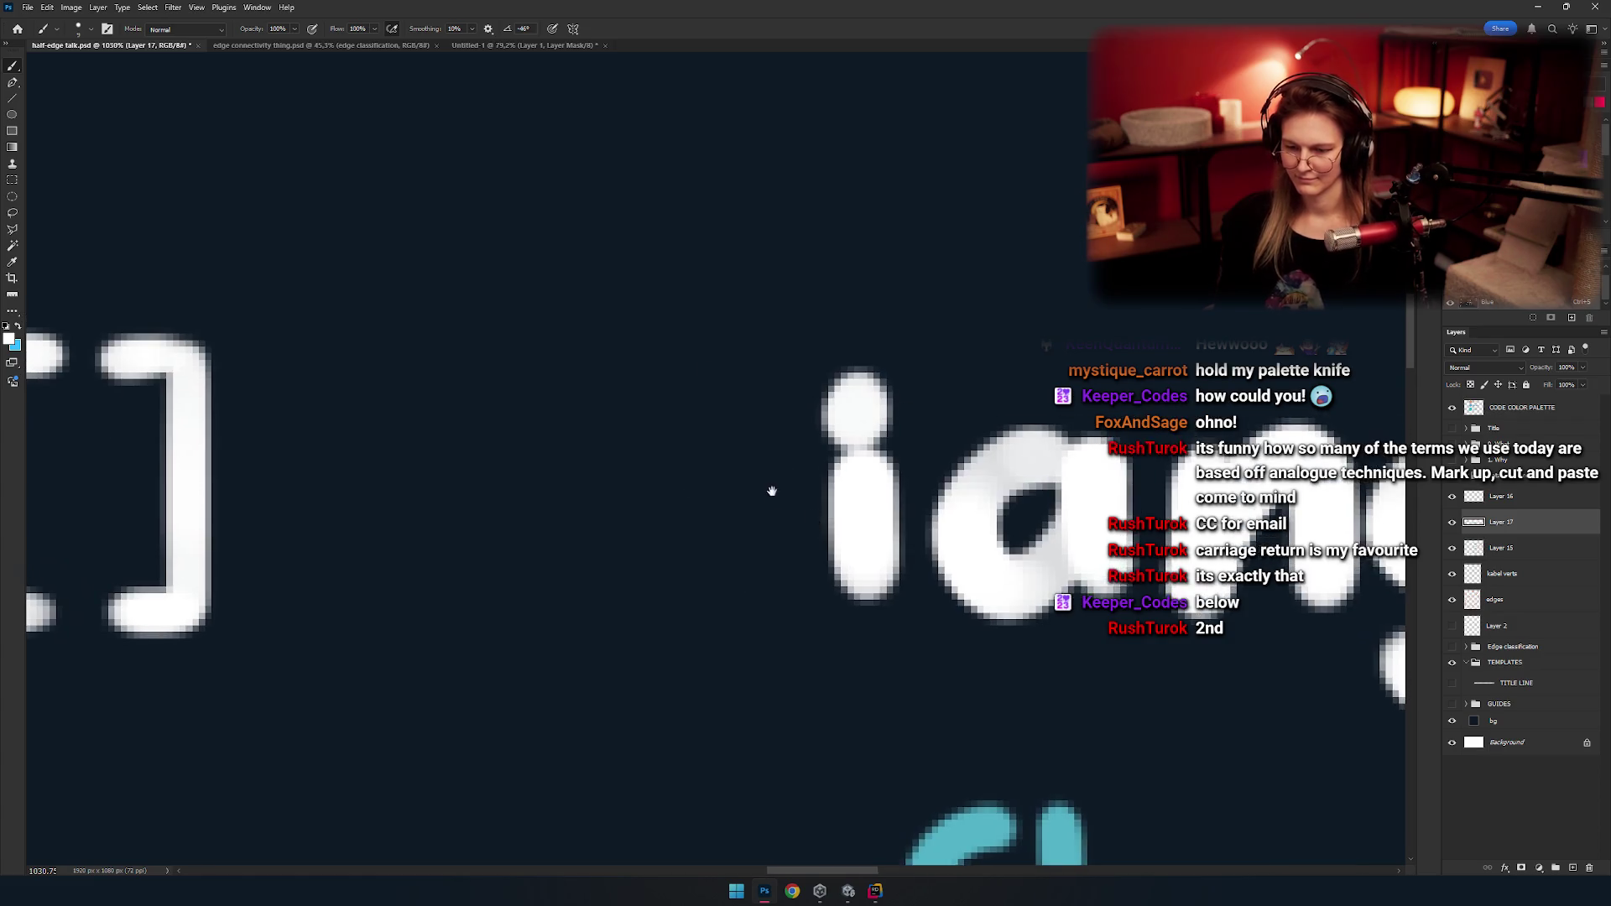
pyautogui.moveTo(604, 302)
pyautogui.mouseDown()
pyautogui.moveTo(601, 610)
pyautogui.moveTo(667, 591)
pyautogui.mouseUp()
pyautogui.moveTo(500, 485); pyautogui.dragTo(679, 478)
pyautogui.scroll(-10, 693, 459)
pyautogui.scroll(3, 709, 401)
pyautogui.scroll(2, 709, 401)
pyautogui.scroll(1, 709, 401)
pyautogui.scroll(-1, 709, 401)
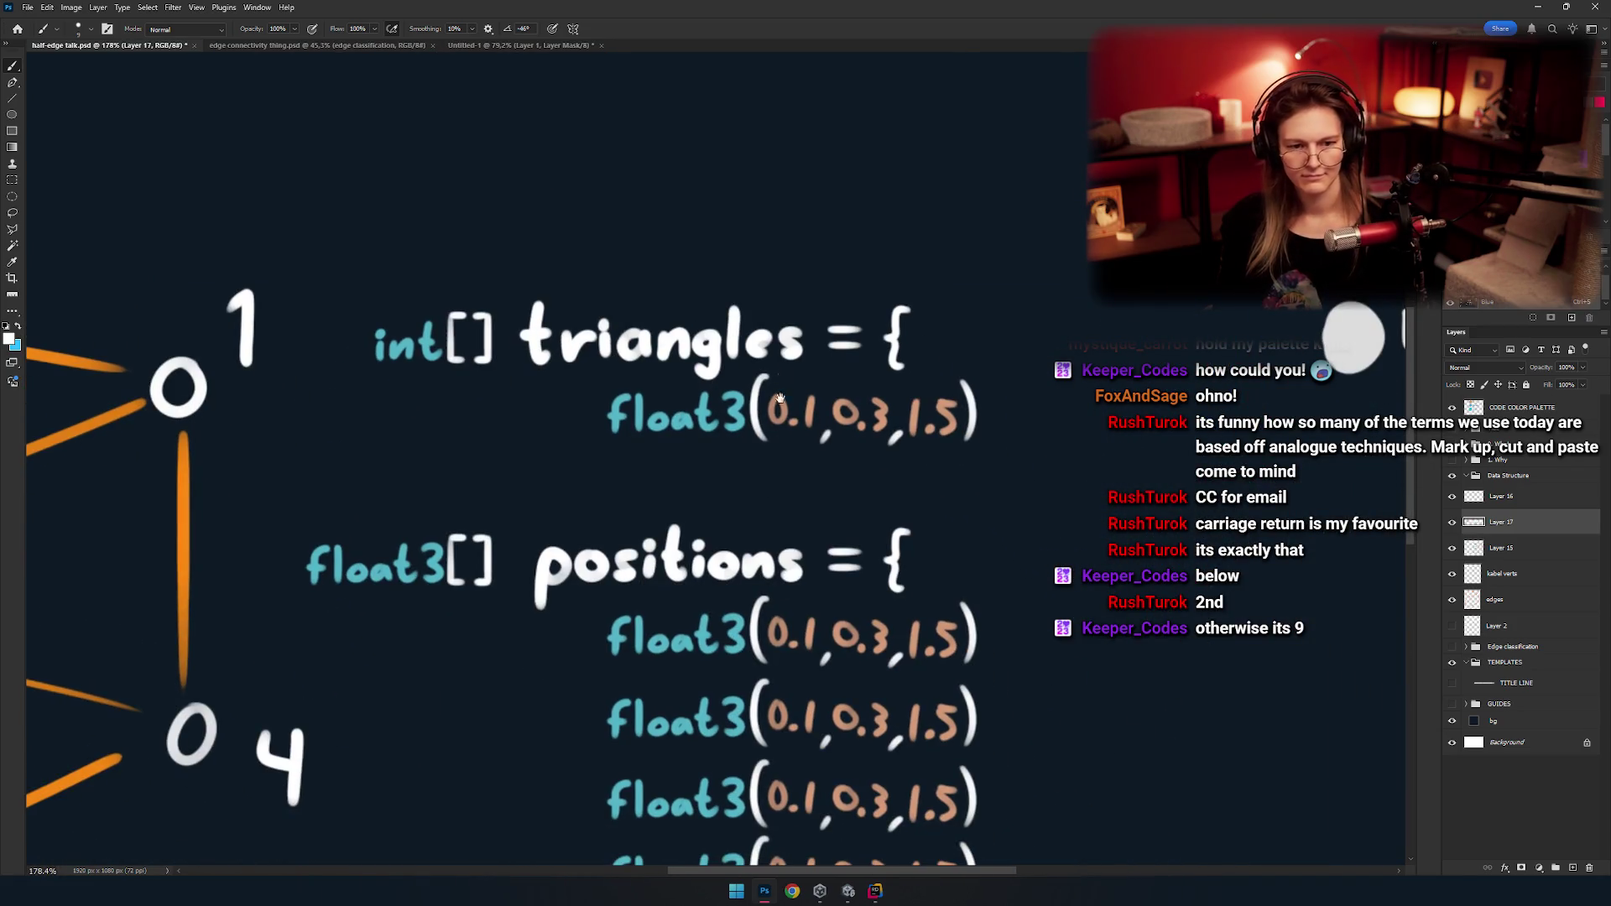
pyautogui.scroll(1, 732, 486)
pyautogui.scroll(-1, 781, 493)
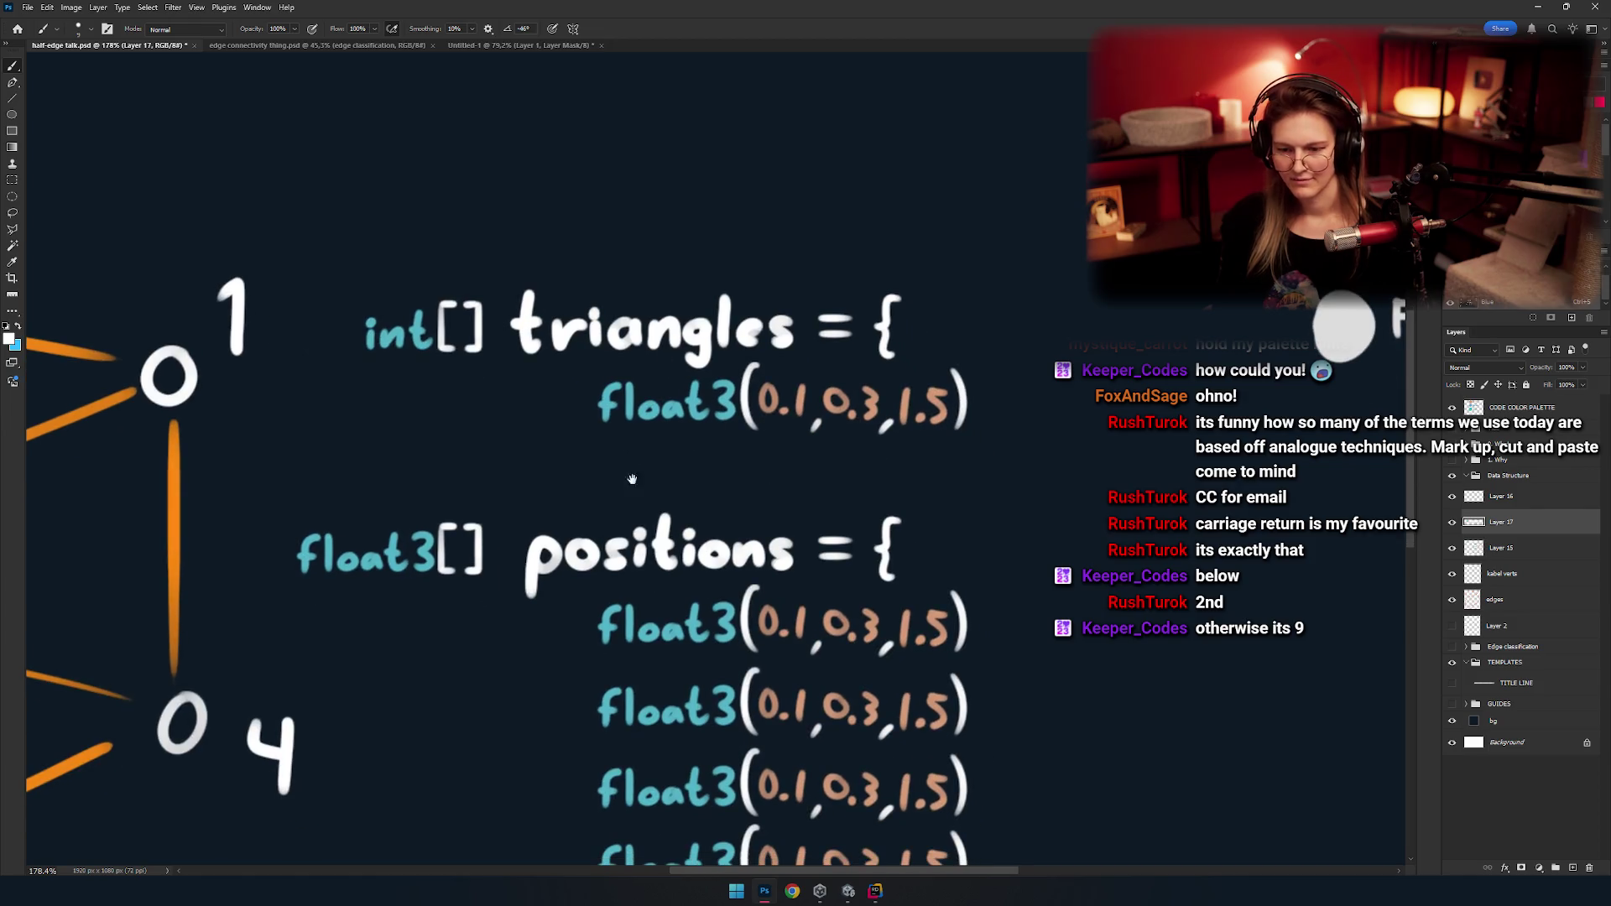
pyautogui.scroll(-1, 782, 453)
pyautogui.scroll(1, 782, 453)
pyautogui.scroll(2, 923, 420)
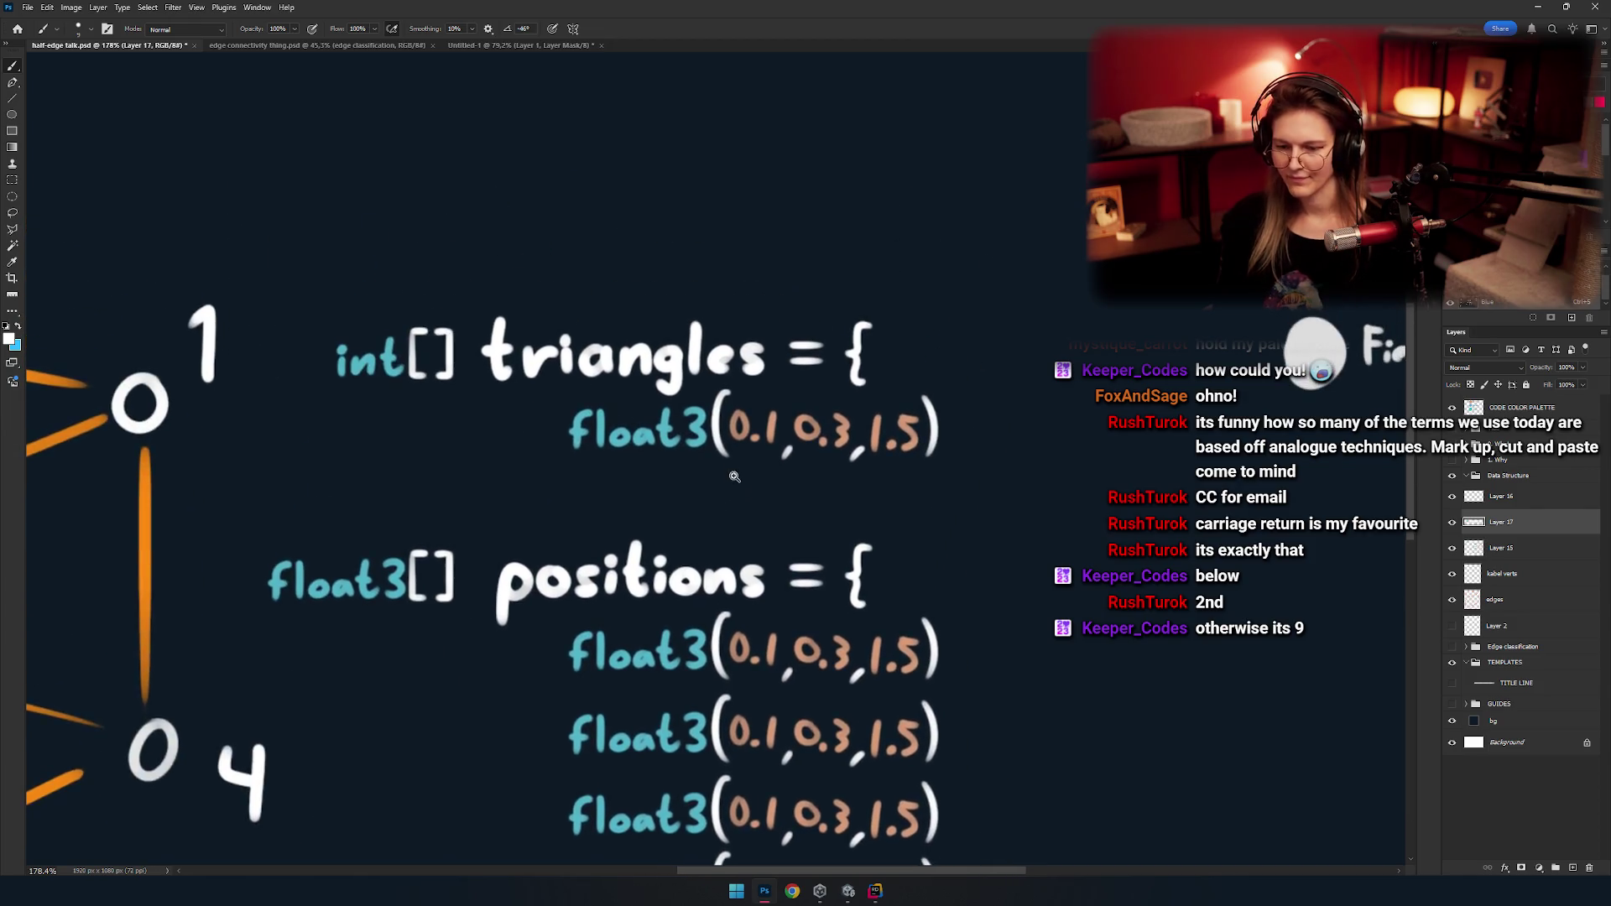
pyautogui.press('e')
pyautogui.moveTo(928, 456)
pyautogui.mouseDown()
pyautogui.moveTo(963, 486)
pyautogui.moveTo(888, 450)
pyautogui.moveTo(942, 431)
pyautogui.moveTo(702, 395)
pyautogui.moveTo(495, 432)
pyautogui.mouseUp()
pyautogui.scroll(-3, 759, 489)
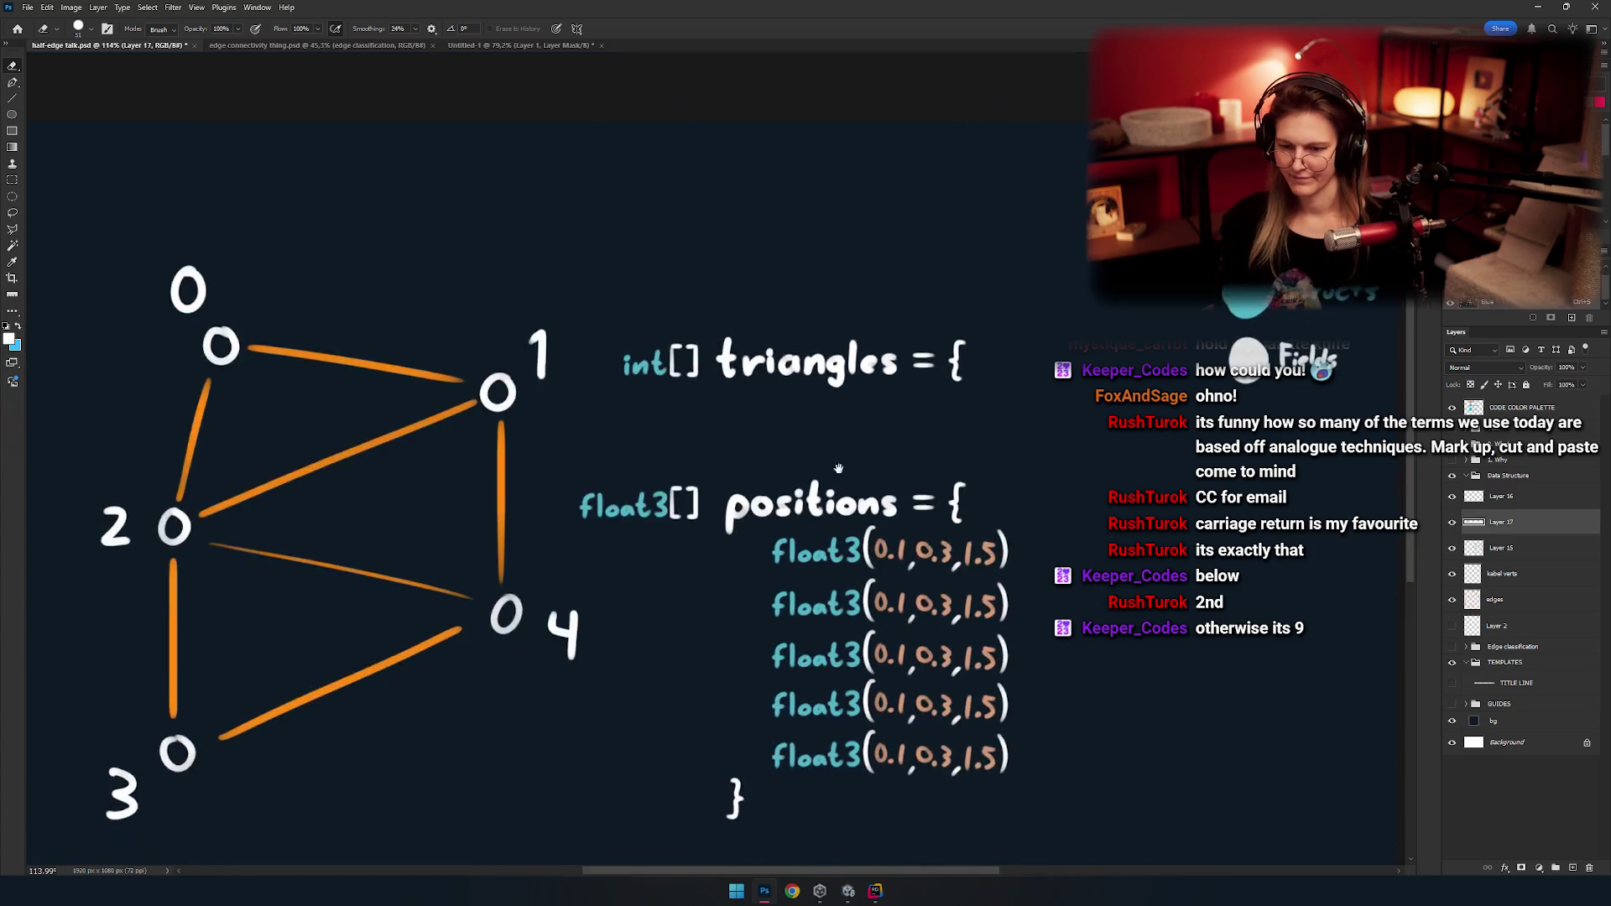
pyautogui.press('m')
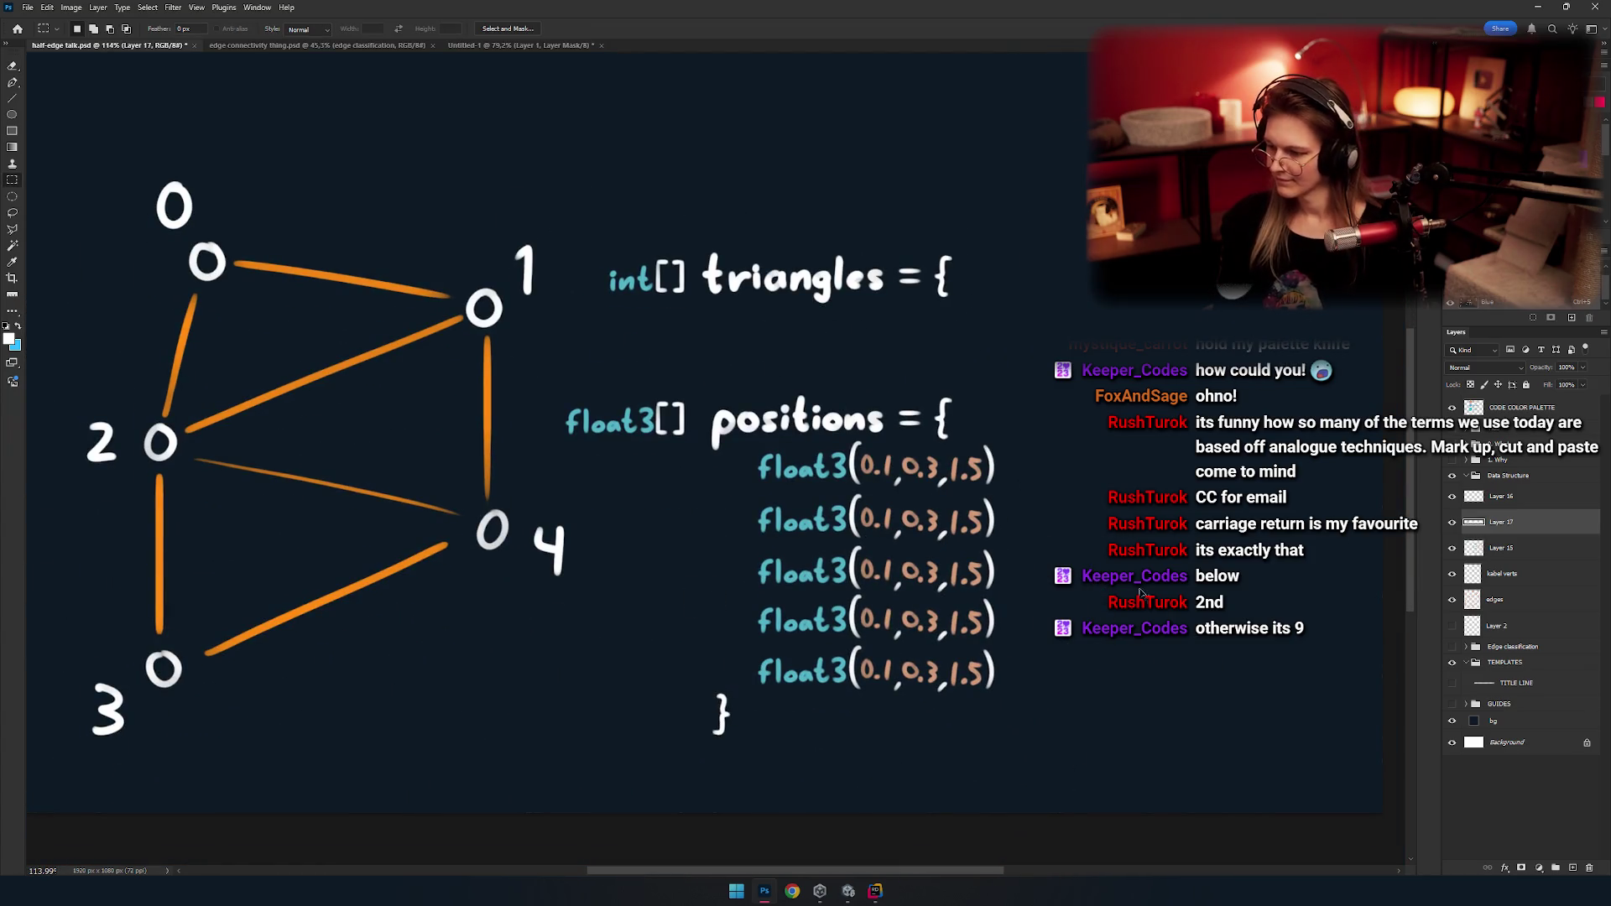
pyautogui.hotkey('alt', ']')
pyautogui.hotkey('alt', 'l')
pyautogui.press('y')
pyautogui.press('b')
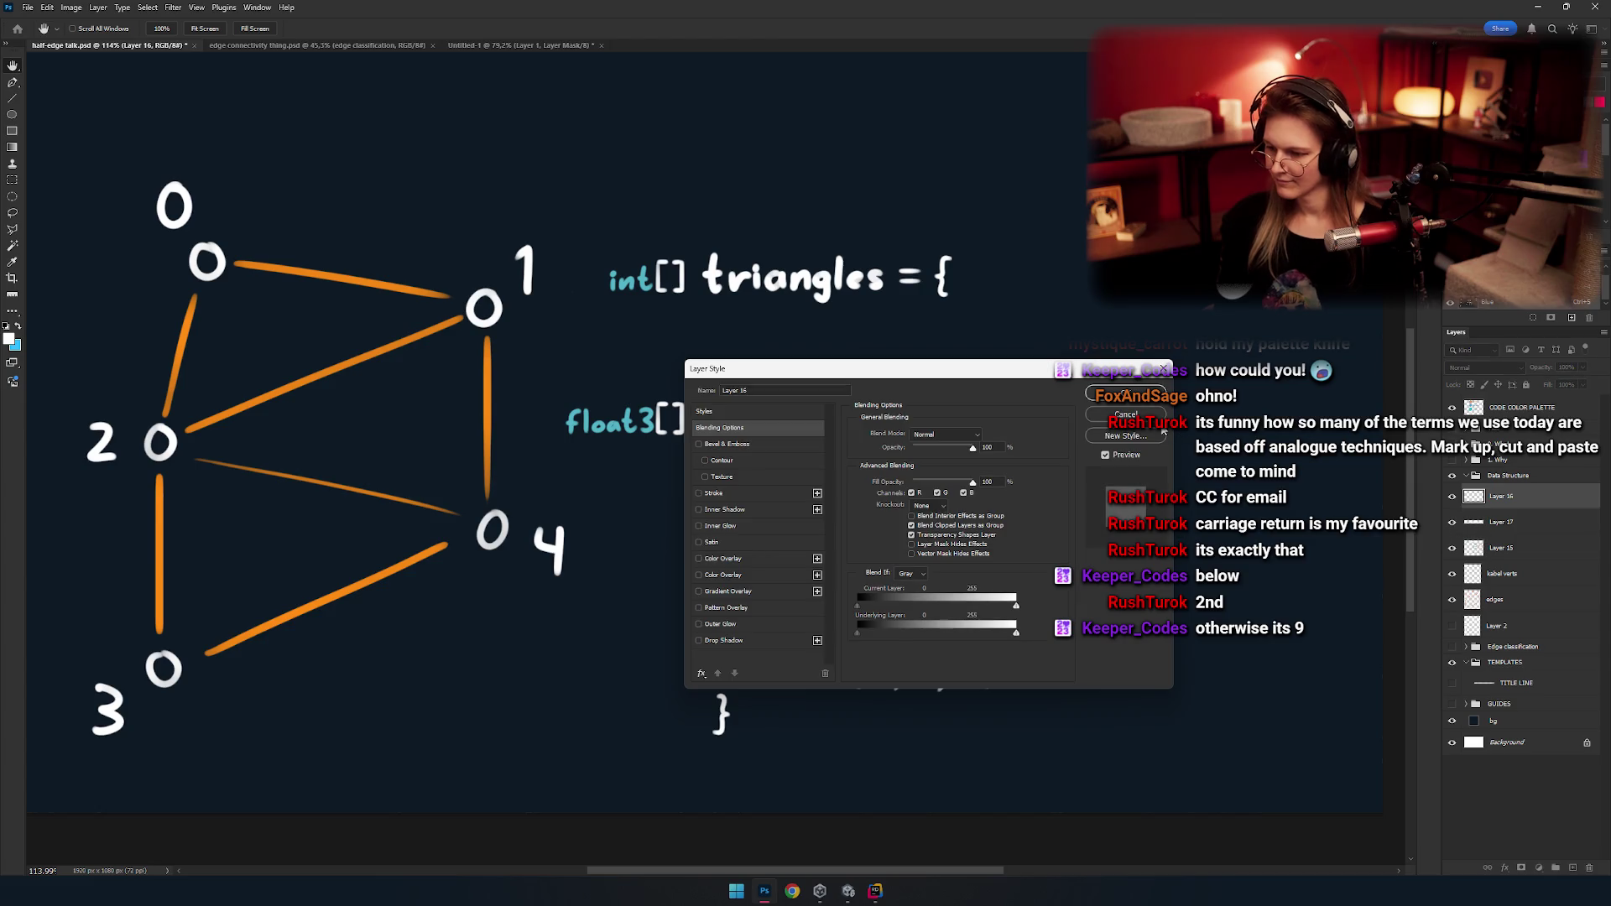
pyautogui.press('Escape')
pyautogui.click(1452, 522)
pyautogui.click(1452, 522)
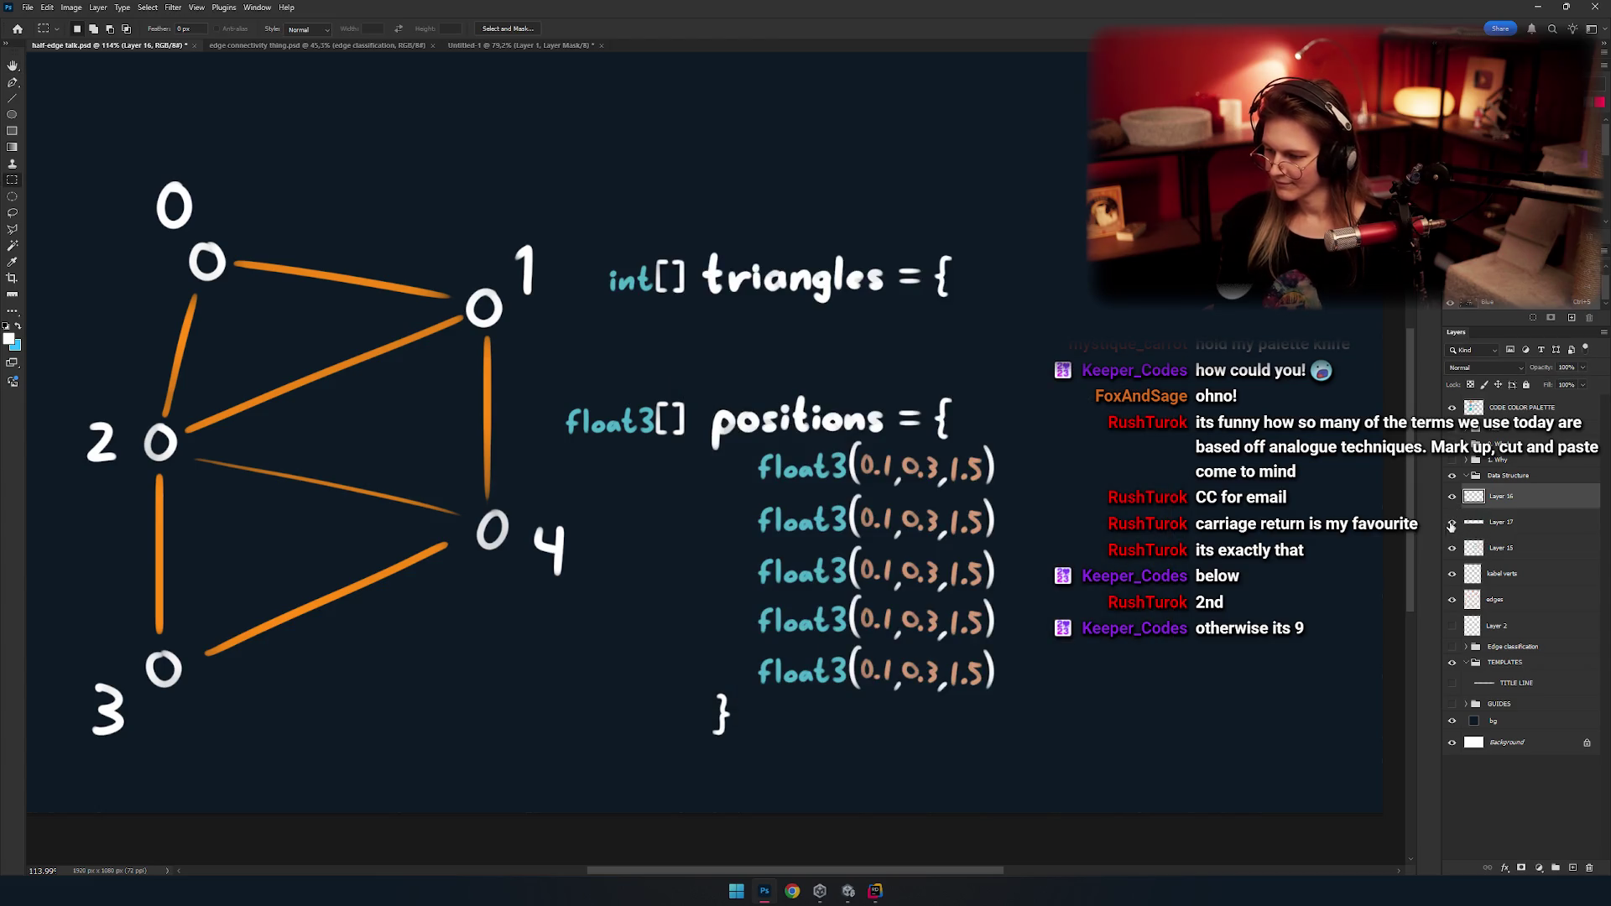
pyautogui.click(1452, 522)
pyautogui.click(1474, 522)
pyautogui.click(1452, 522)
pyautogui.click(1452, 521)
pyautogui.click(1452, 522)
pyautogui.click(1452, 547)
pyautogui.click(1452, 548)
pyautogui.click(1452, 522)
pyautogui.click(1452, 522)
pyautogui.click(1456, 548)
pyautogui.click(1455, 548)
pyautogui.click(1455, 548)
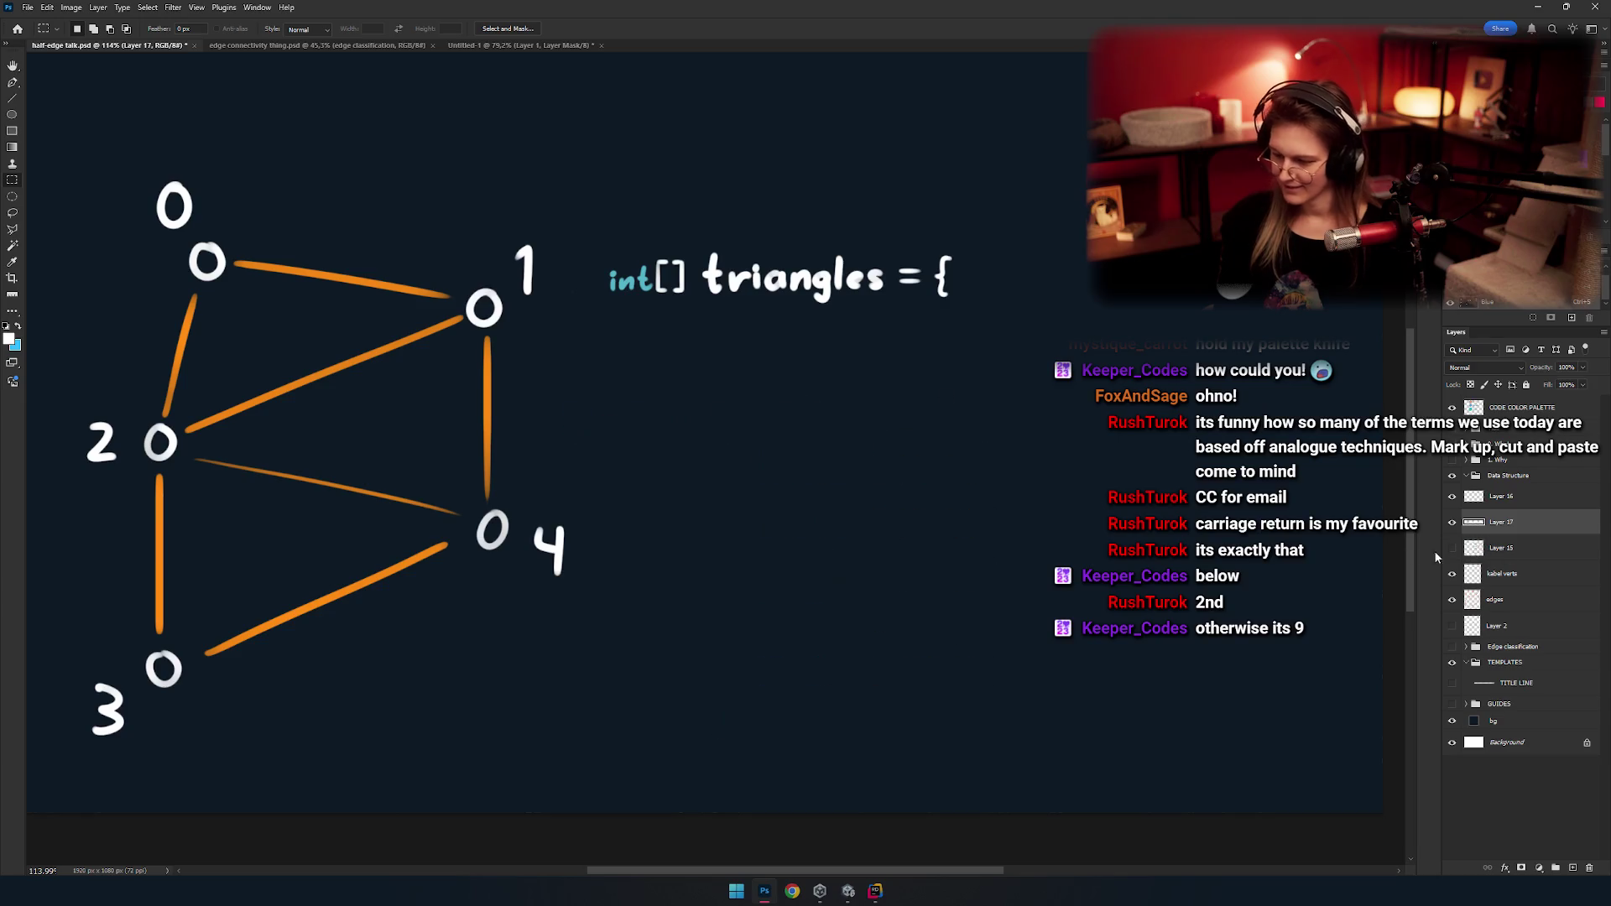
pyautogui.click(1452, 548)
pyautogui.click(1473, 548)
# Copy the positions block's closing brace onto its own layer.
pyautogui.moveTo(631, 656)
pyautogui.mouseDown()
pyautogui.moveTo(759, 759)
pyautogui.moveTo(750, 421)
pyautogui.moveTo(715, 753)
pyautogui.mouseUp()
pyautogui.hotkey('ctrl', 'j')
pyautogui.press('v')
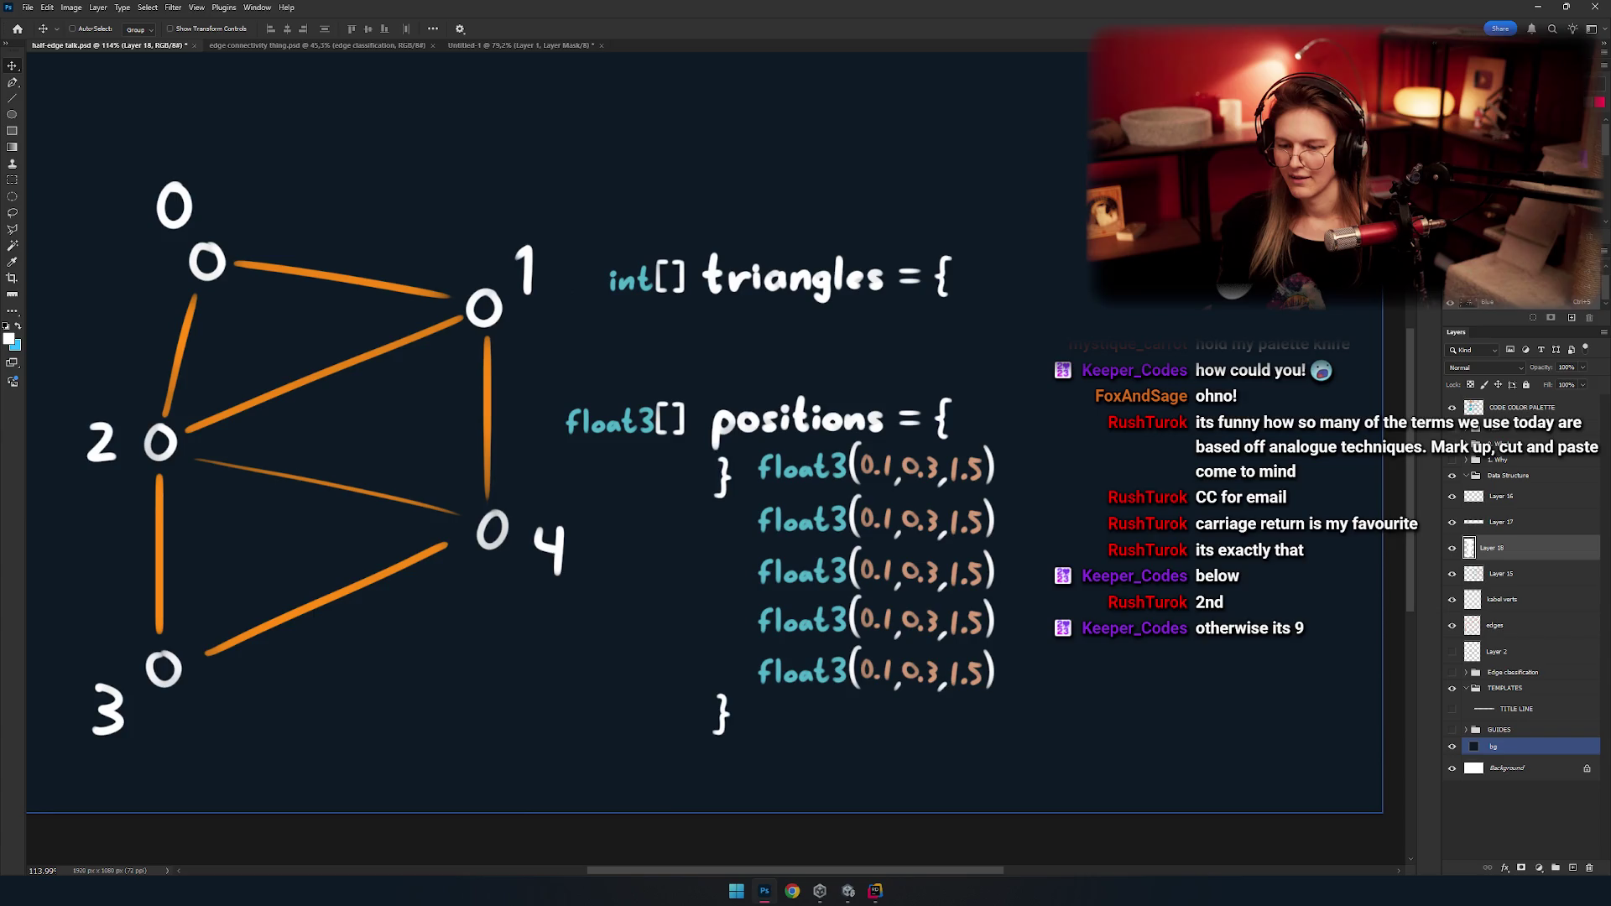
# Select the int[] triangles = { heading and dismiss the warnings that appear.
pyautogui.moveTo(773, 233); pyautogui.dragTo(773, 349)
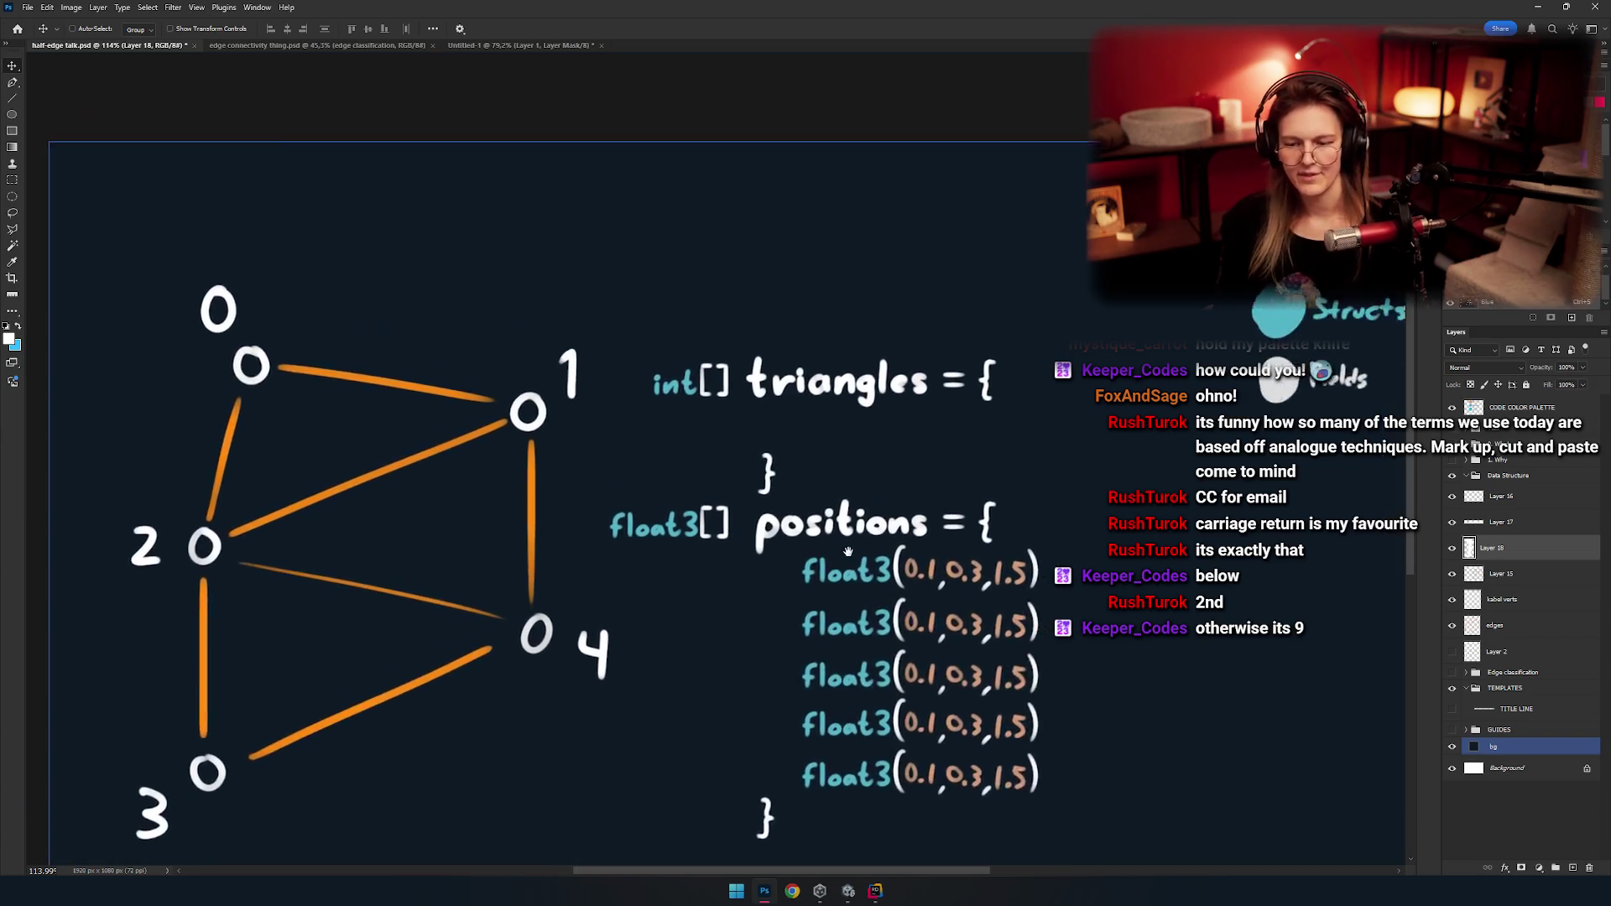
pyautogui.press('m')
pyautogui.moveTo(1024, 299); pyautogui.dragTo(576, 437)
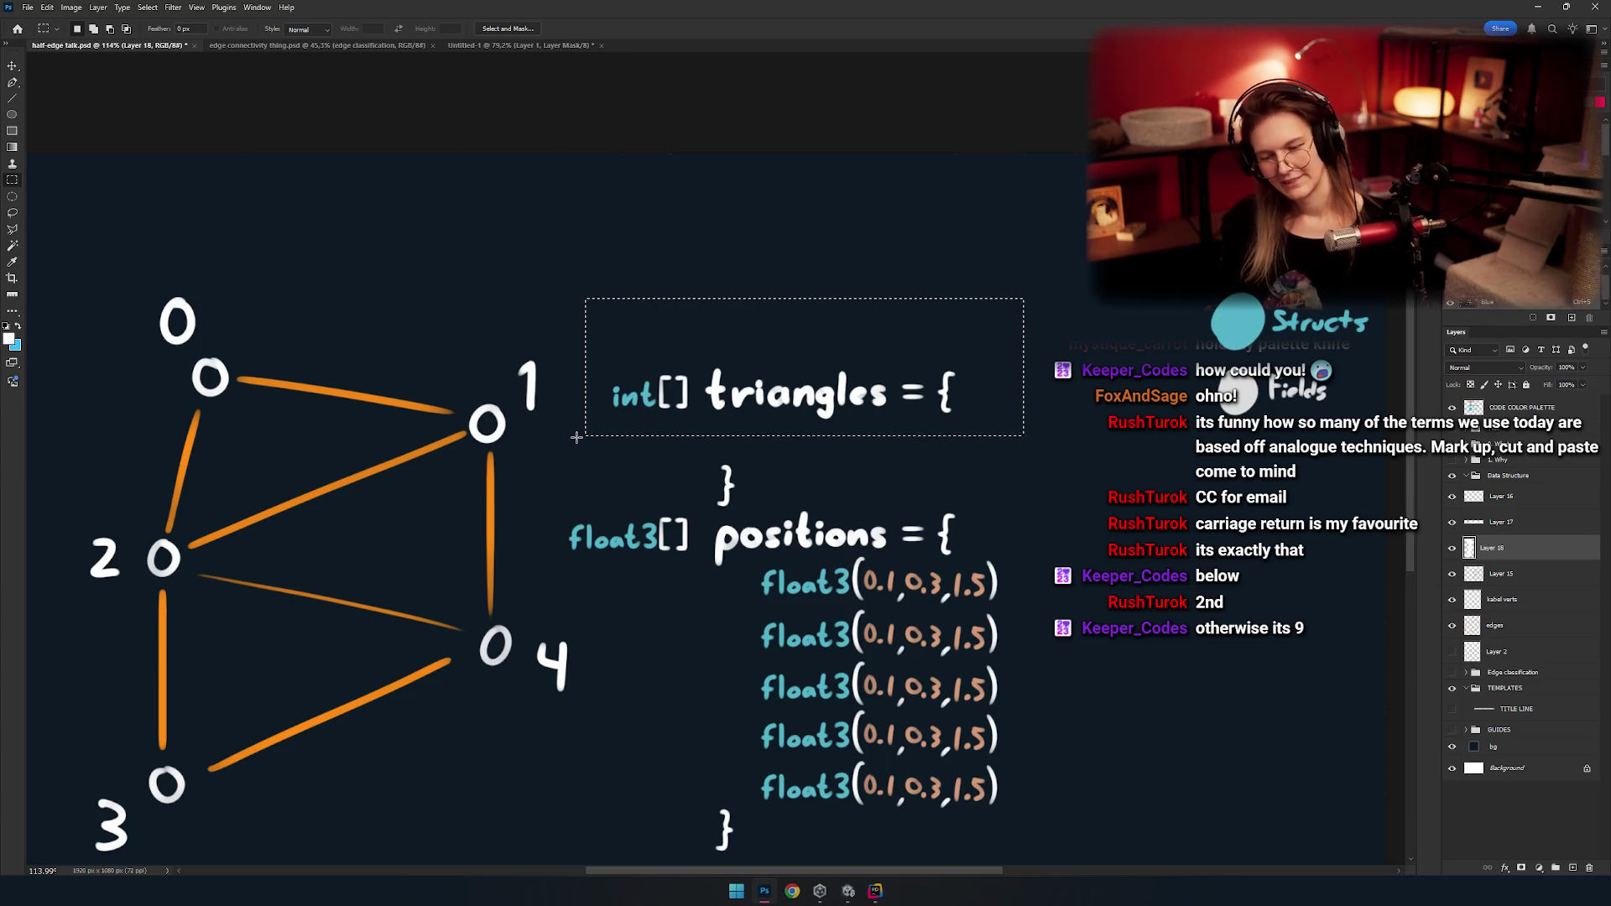
pyautogui.press('v')
pyautogui.click(578, 438)
pyautogui.press('Return')
pyautogui.keyDown('ctrl'); pyautogui.click(583, 445); pyautogui.keyUp('ctrl')
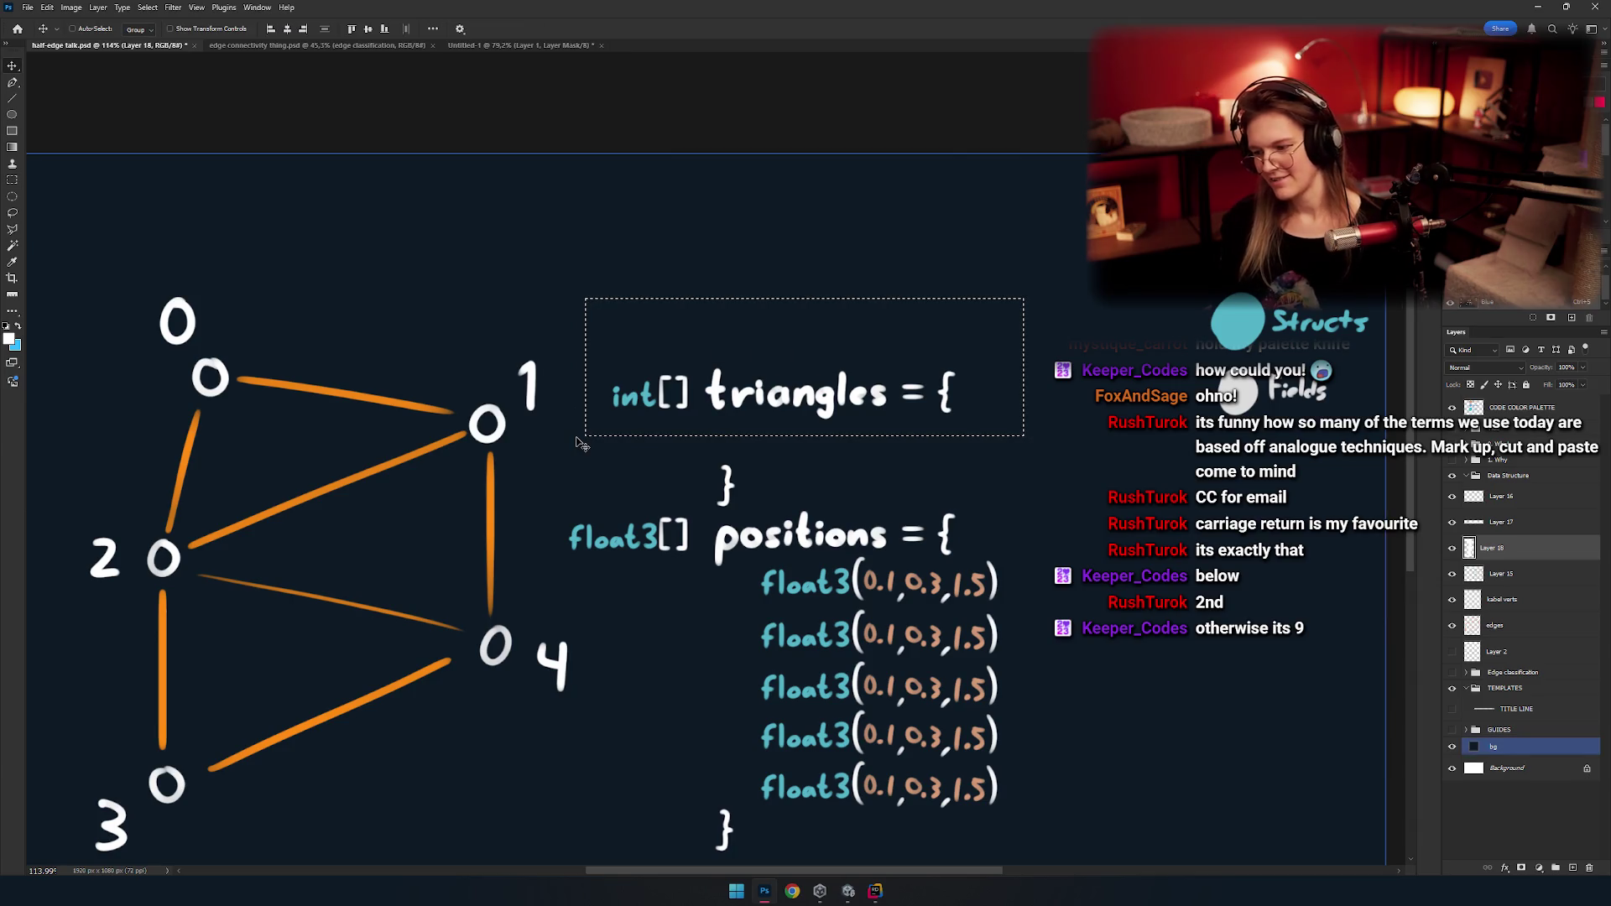
# Merge the triangles heading layer into the copied brace layer and check its visibility.
pyautogui.click(1498, 521)
pyautogui.click(1452, 522)
pyautogui.click(1451, 522)
pyautogui.hotkey('ctrl', 'e')
pyautogui.keyDown('ctrl'); pyautogui.click(719, 321); pyautogui.keyUp('ctrl')
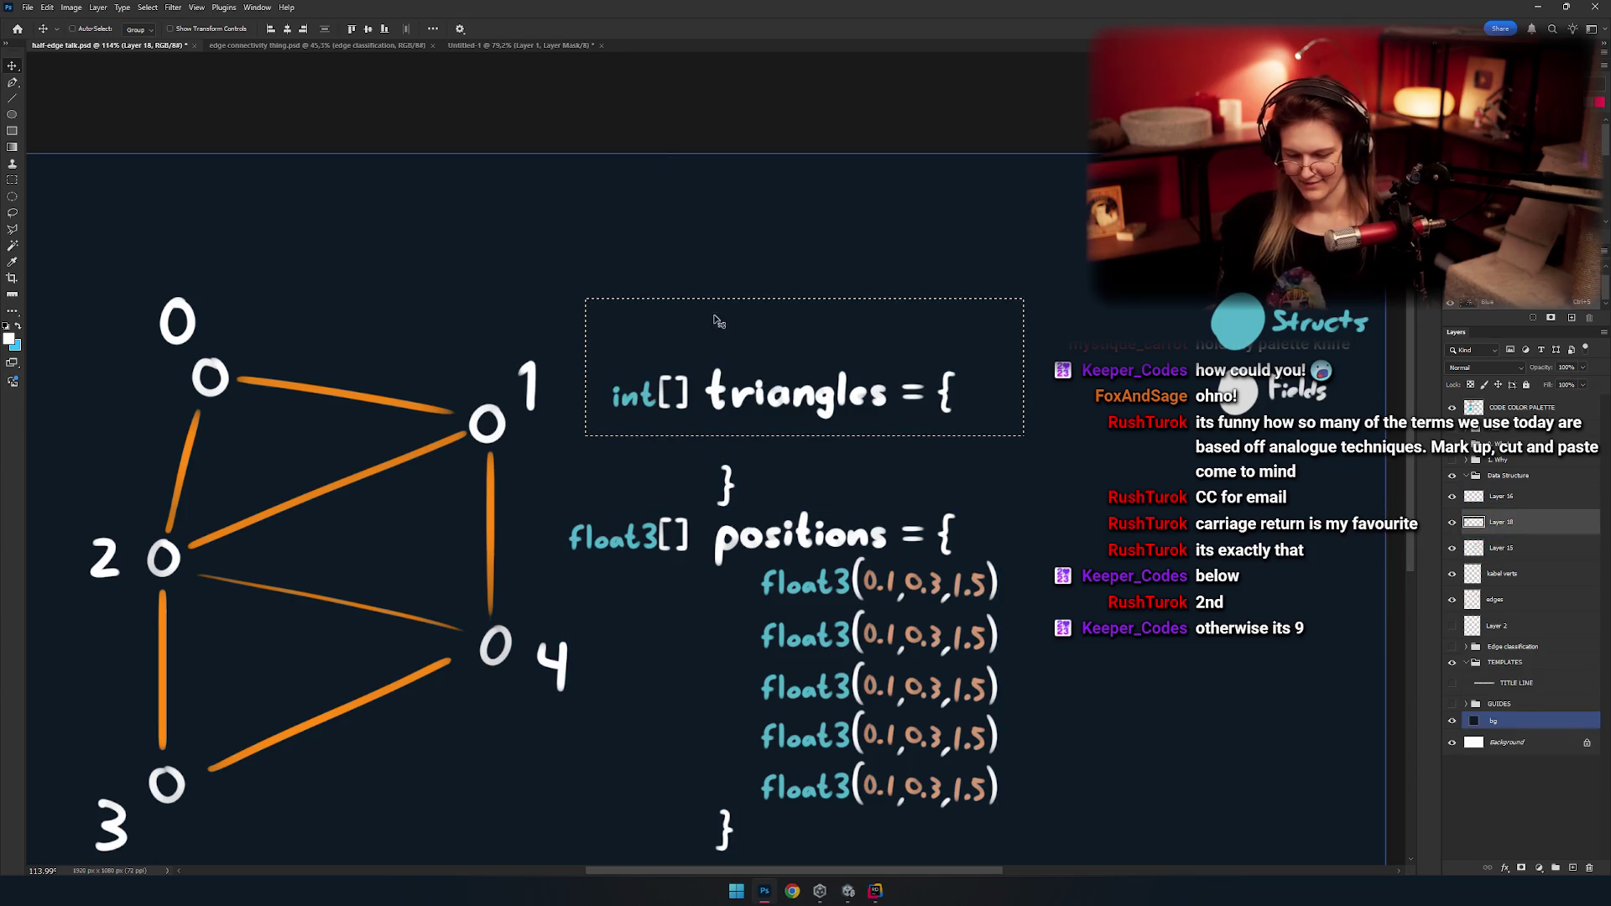
pyautogui.press('m')
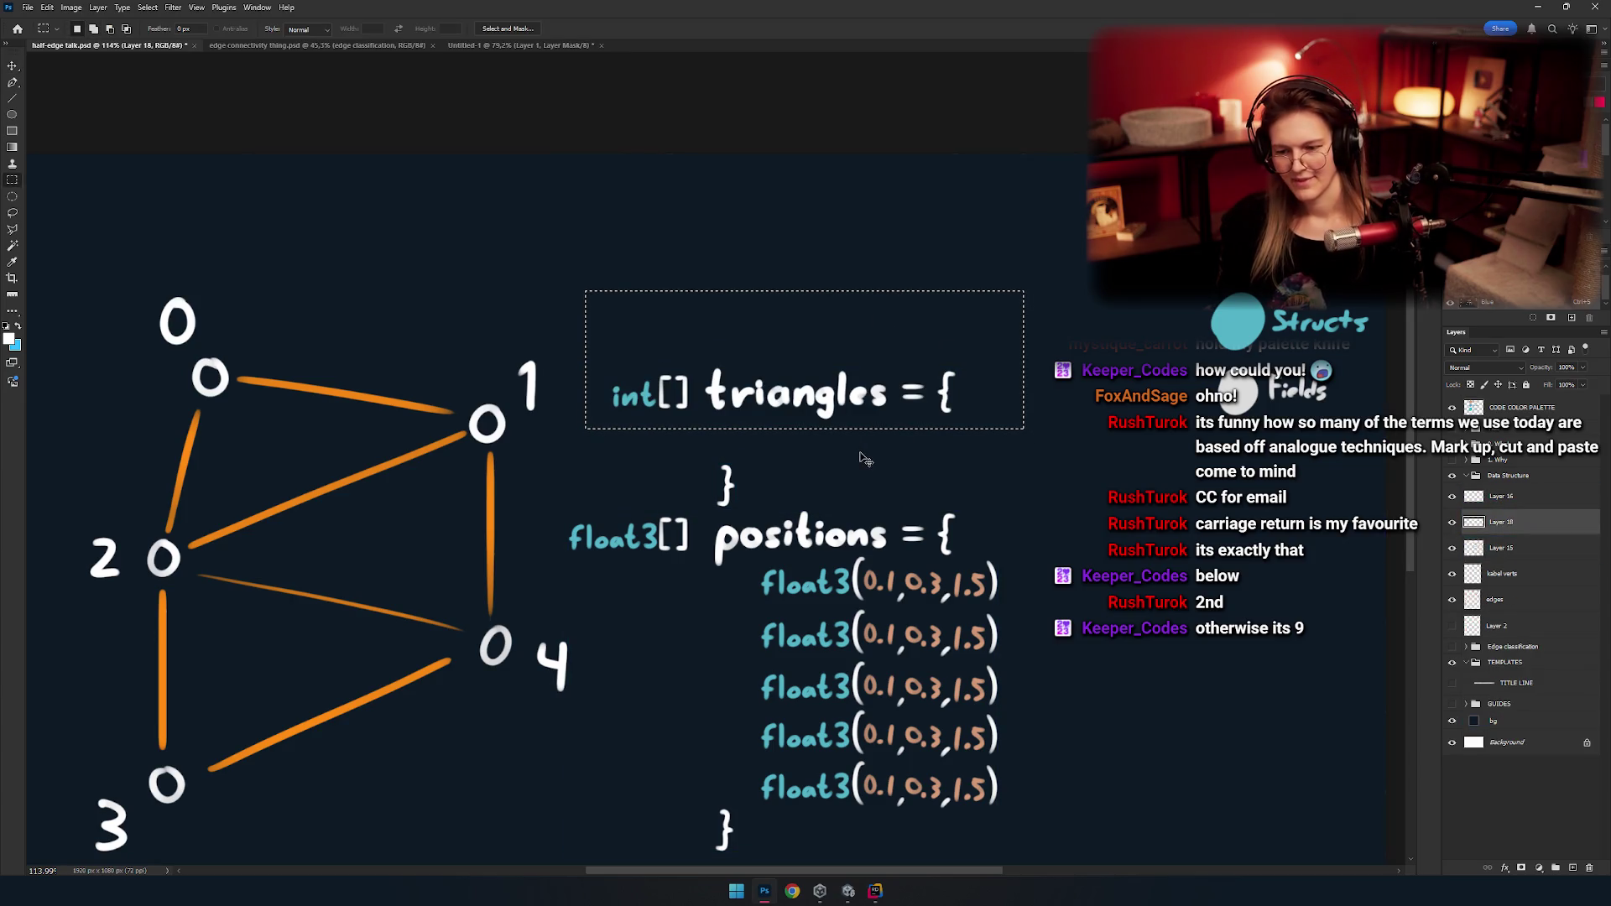
pyautogui.click(1502, 545)
pyautogui.click(1452, 522)
pyautogui.click(1452, 522)
pyautogui.click(1452, 522)
pyautogui.click(1452, 522)
pyautogui.click(1490, 523)
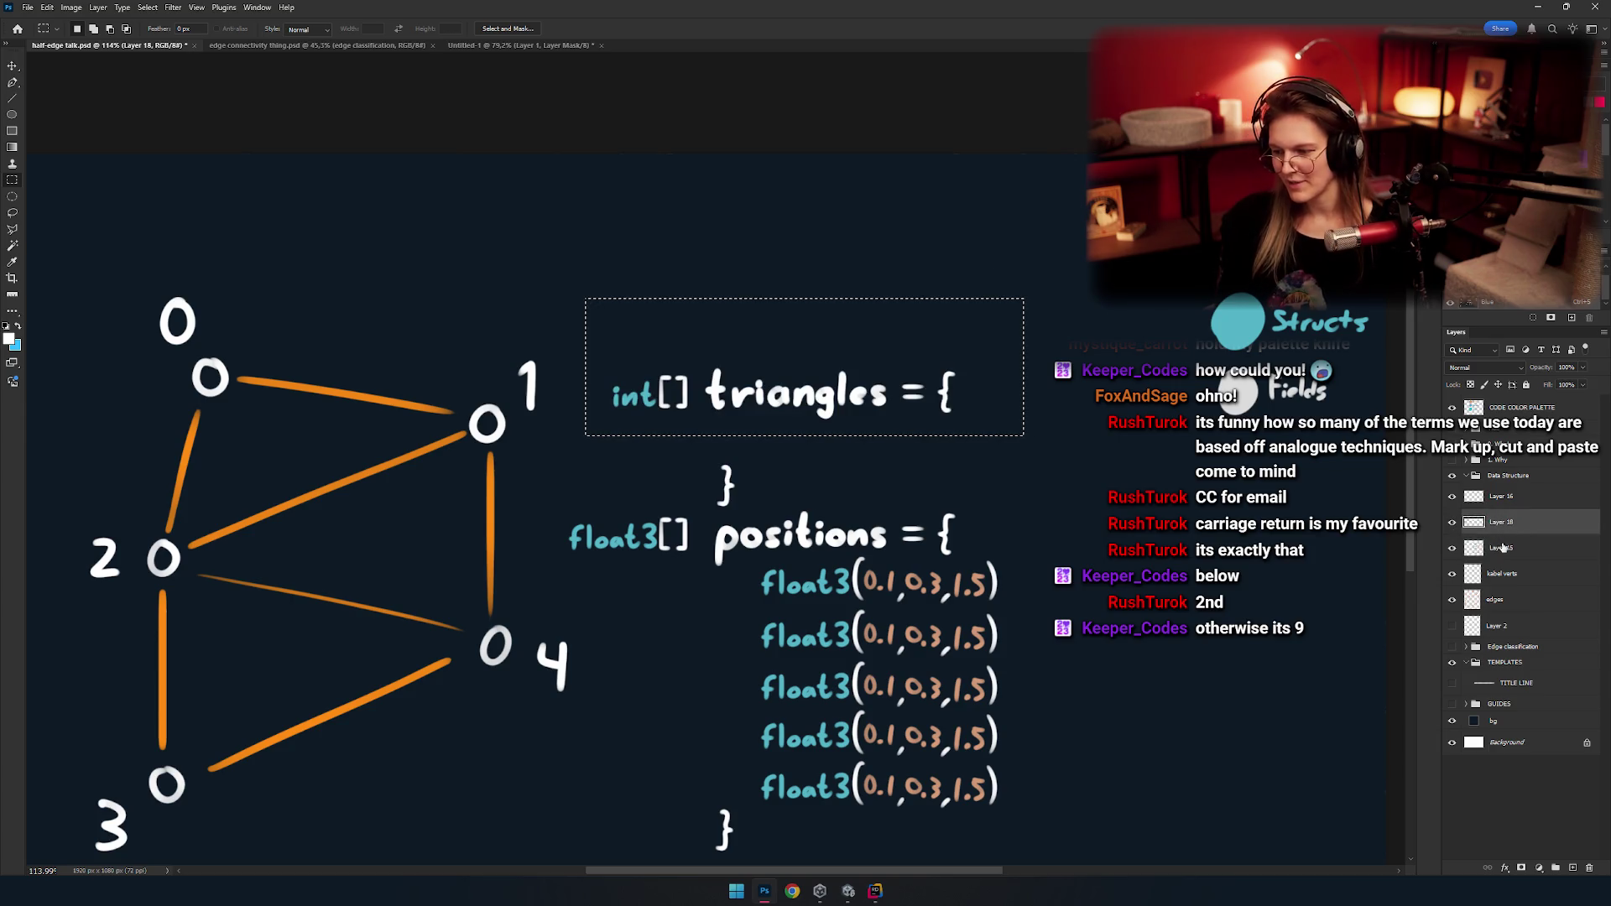
# Toggle Layer 16 and the positions layer to verify contents, then reactivate the merged heading layer.
pyautogui.click(1501, 550)
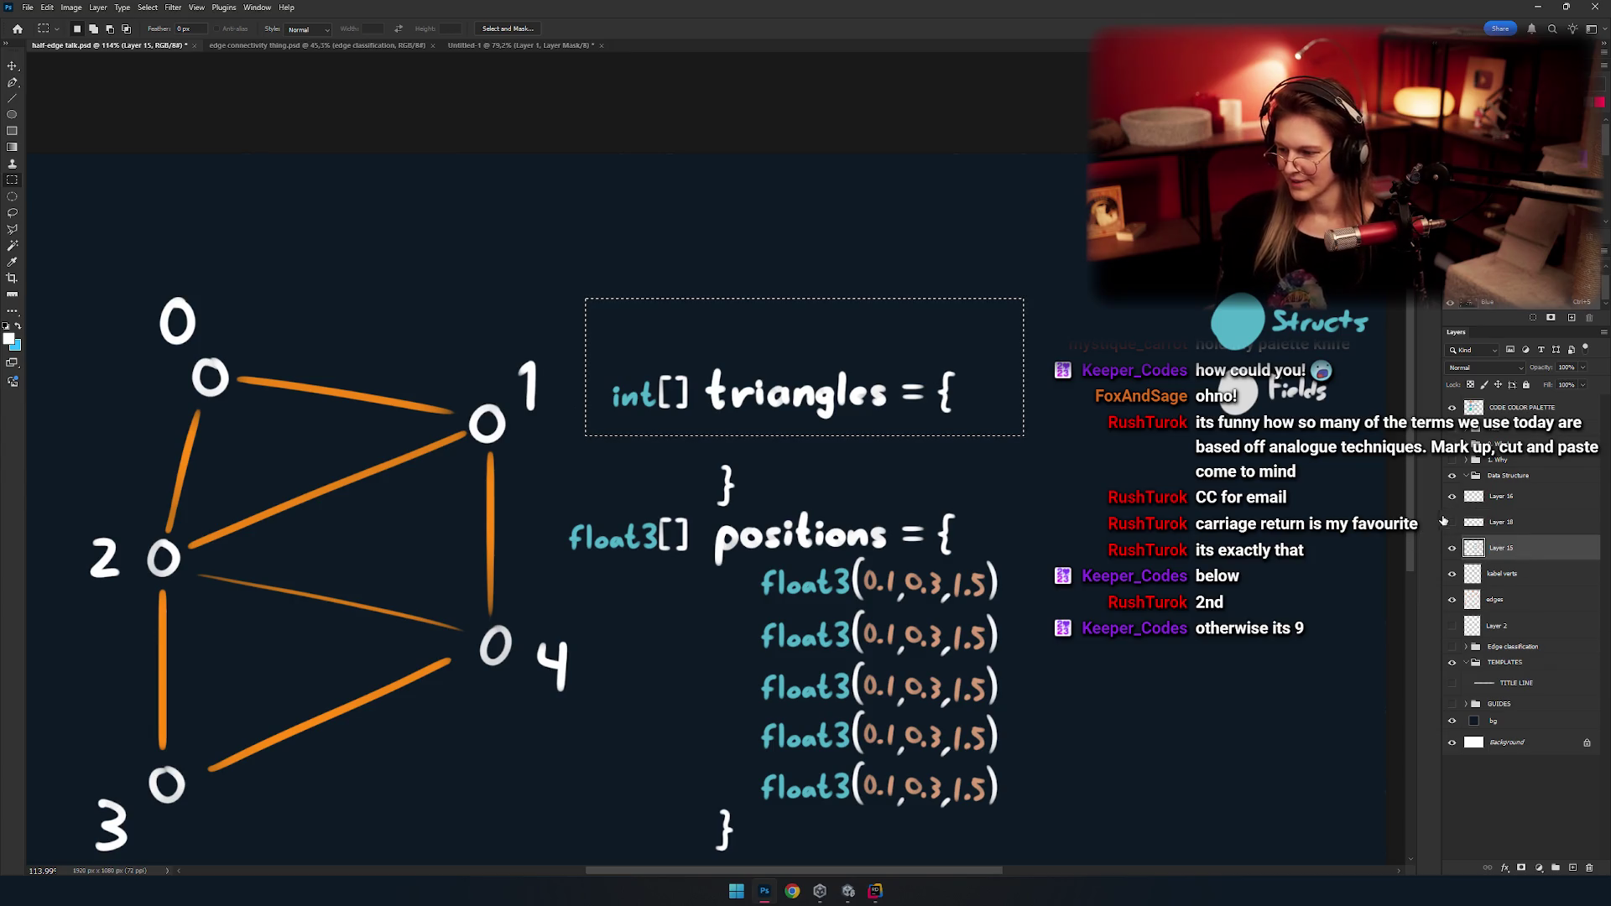
pyautogui.click(1452, 497)
pyautogui.click(1464, 501)
pyautogui.click(1453, 523)
pyautogui.click(1453, 547)
pyautogui.click(1452, 548)
pyautogui.click(1453, 522)
pyautogui.click(1452, 523)
pyautogui.click(1491, 523)
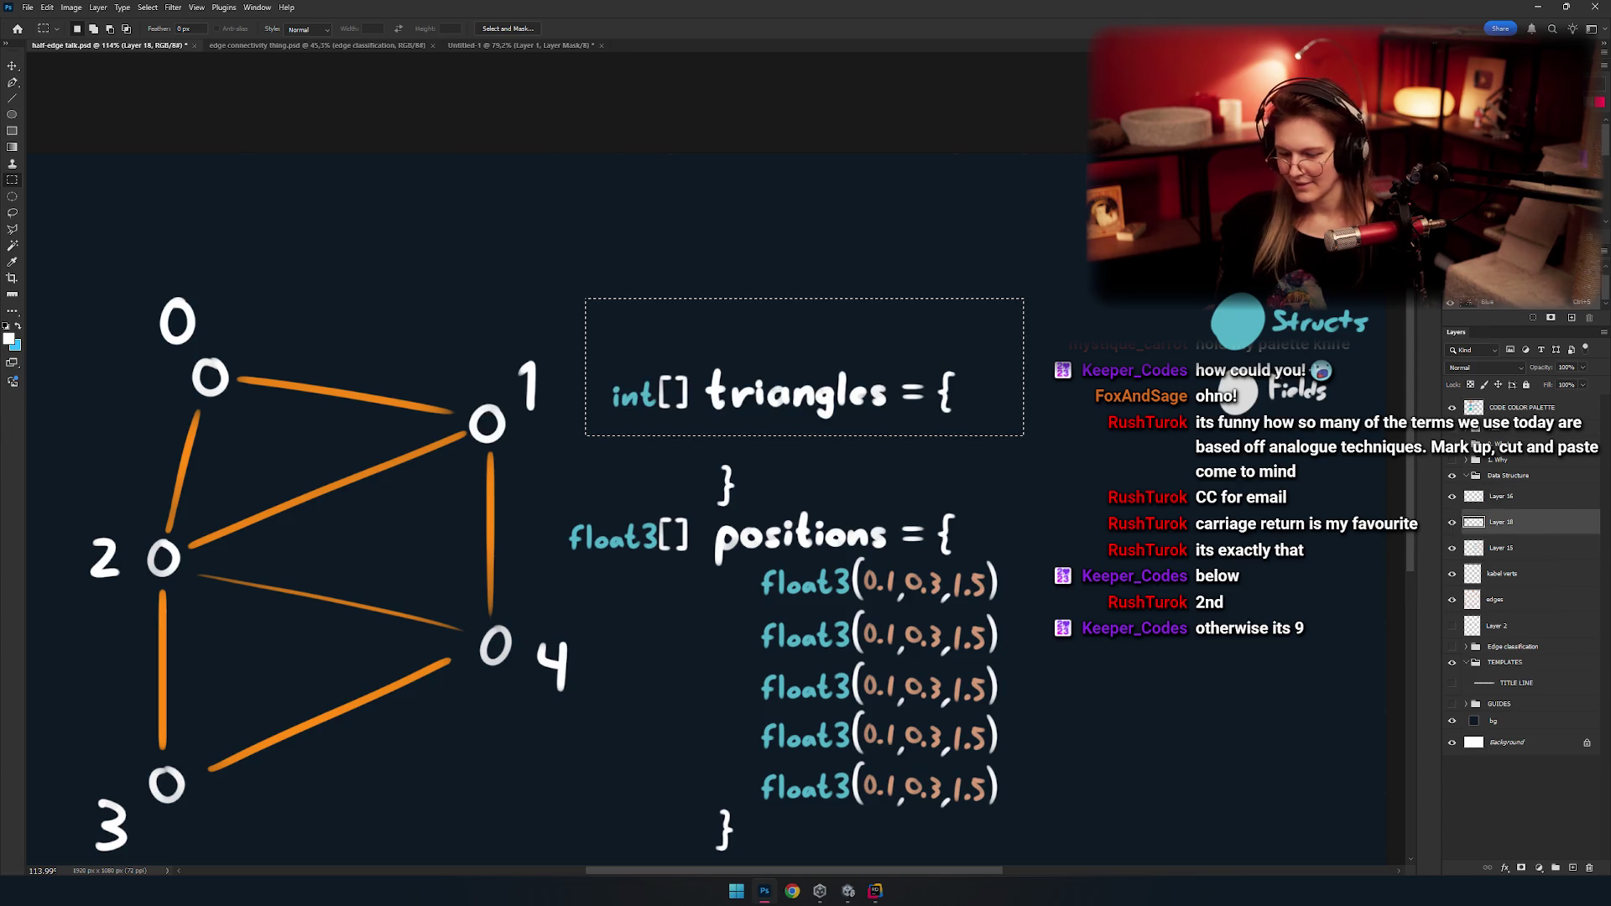
# Nudge the int[] triangles = { heading upward with Shift+Up.
pyautogui.moveTo(1086, 241); pyautogui.dragTo(585, 448)
pyautogui.hotkey('ctrl', 'd')
pyautogui.press('v')
pyautogui.hotkey('shift', 'Up')
pyautogui.hotkey('shift', 'Up')
pyautogui.hotkey('shift', 'Up')
pyautogui.hotkey('shift', 'Up')
pyautogui.hotkey('shift', 'Up')
pyautogui.press('b')
pyautogui.moveTo(771, 444); pyautogui.dragTo(801, 474)
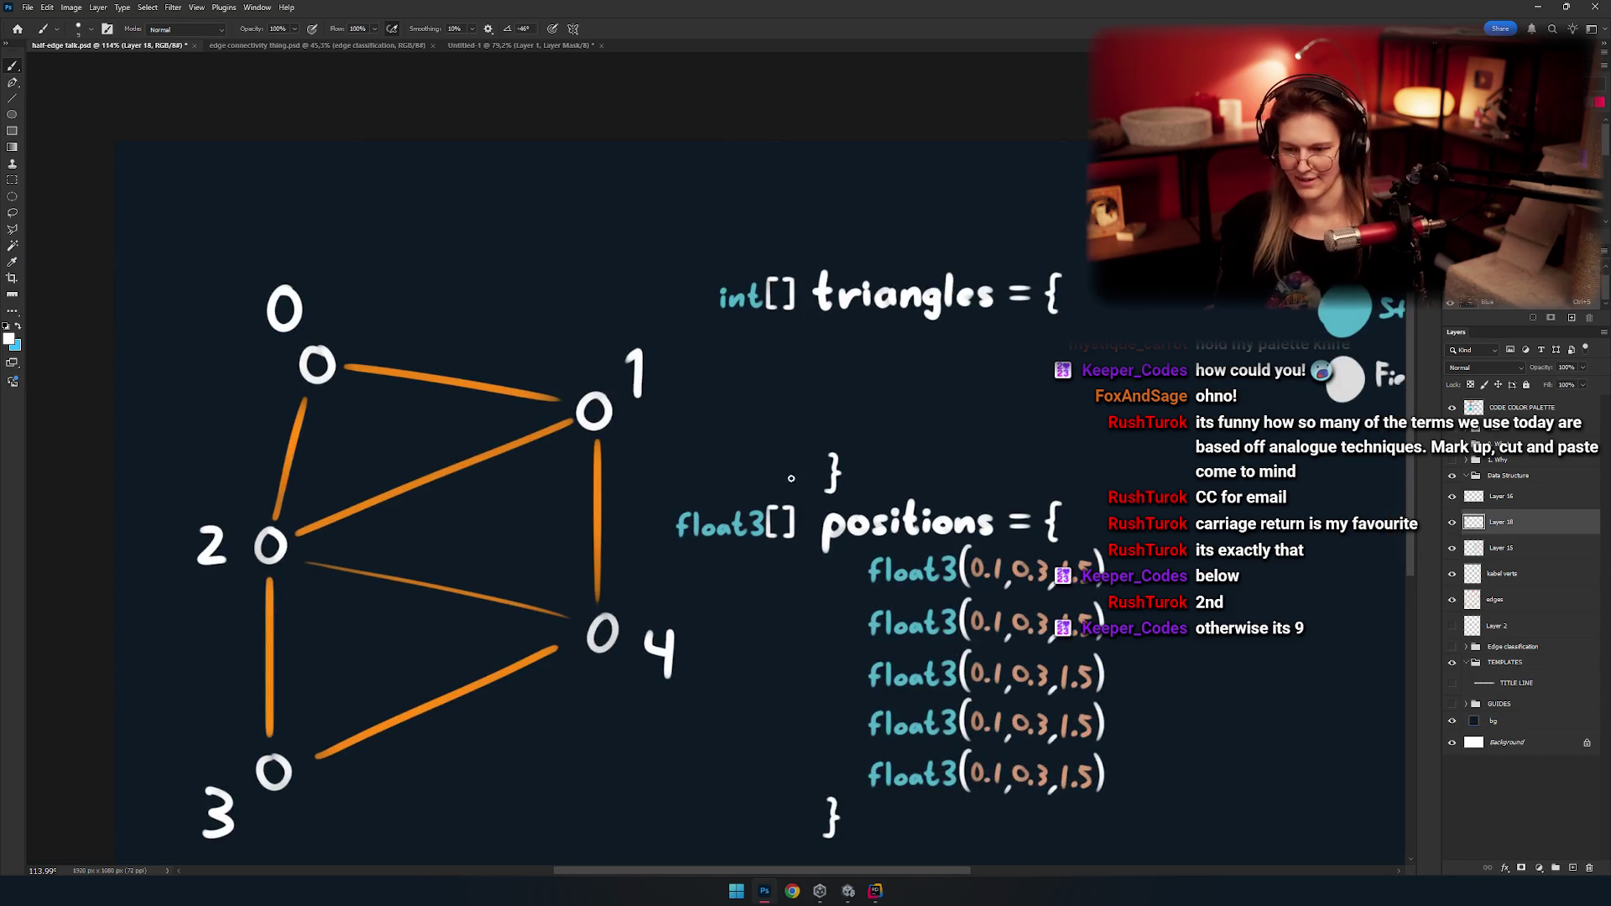
pyautogui.scroll(5, 739, 470)
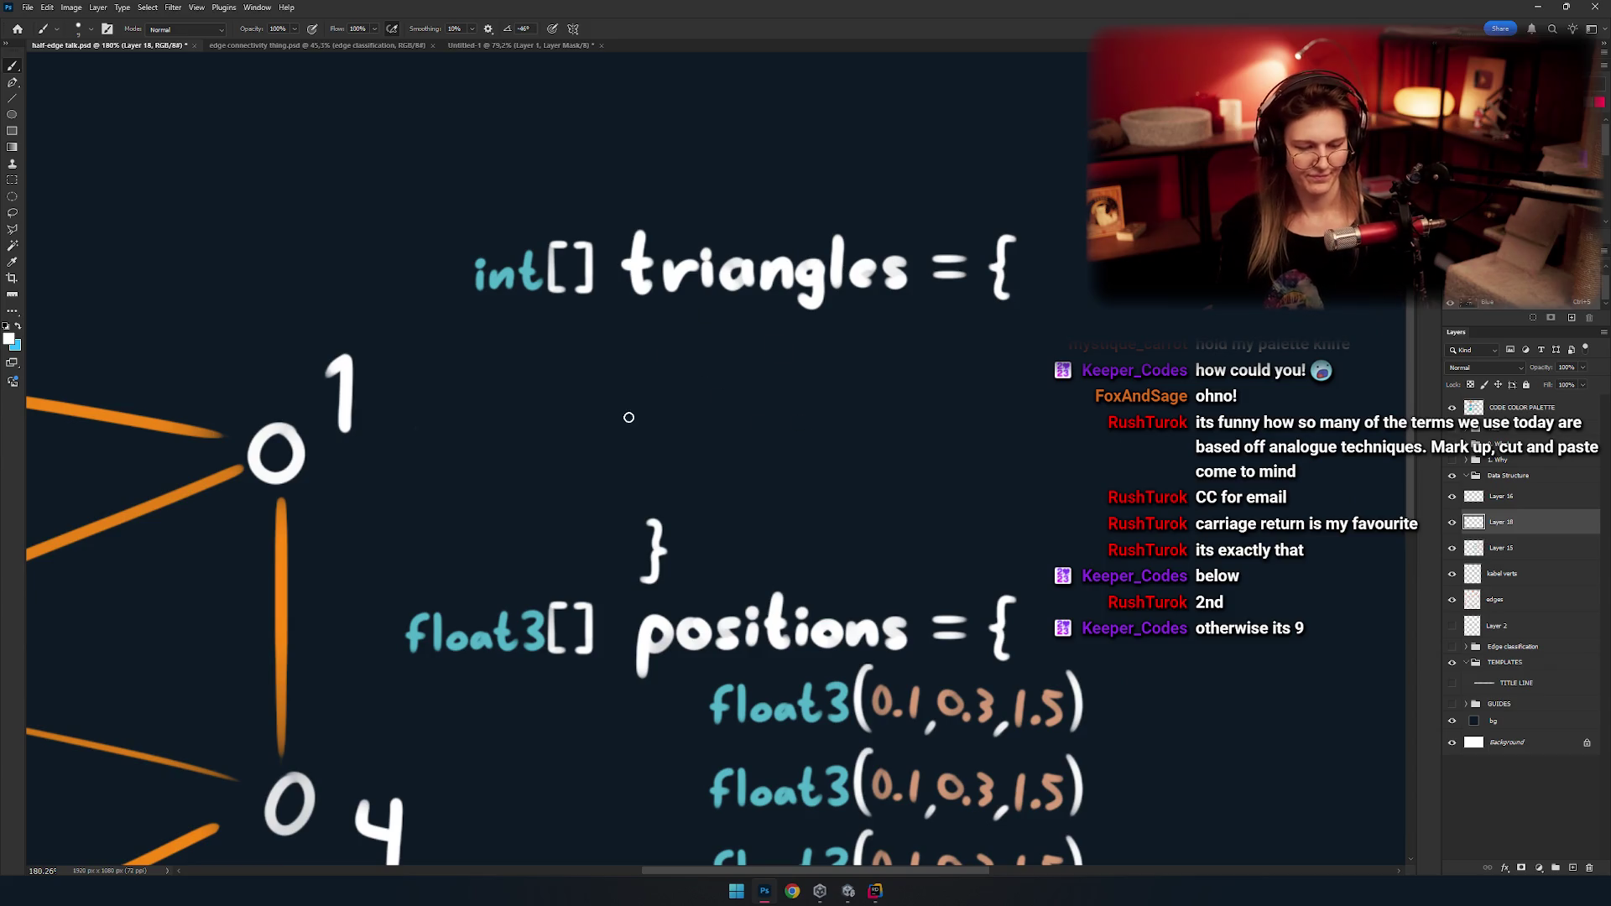
pyautogui.scroll(-2, 676, 402)
pyautogui.scroll(-4, 697, 394)
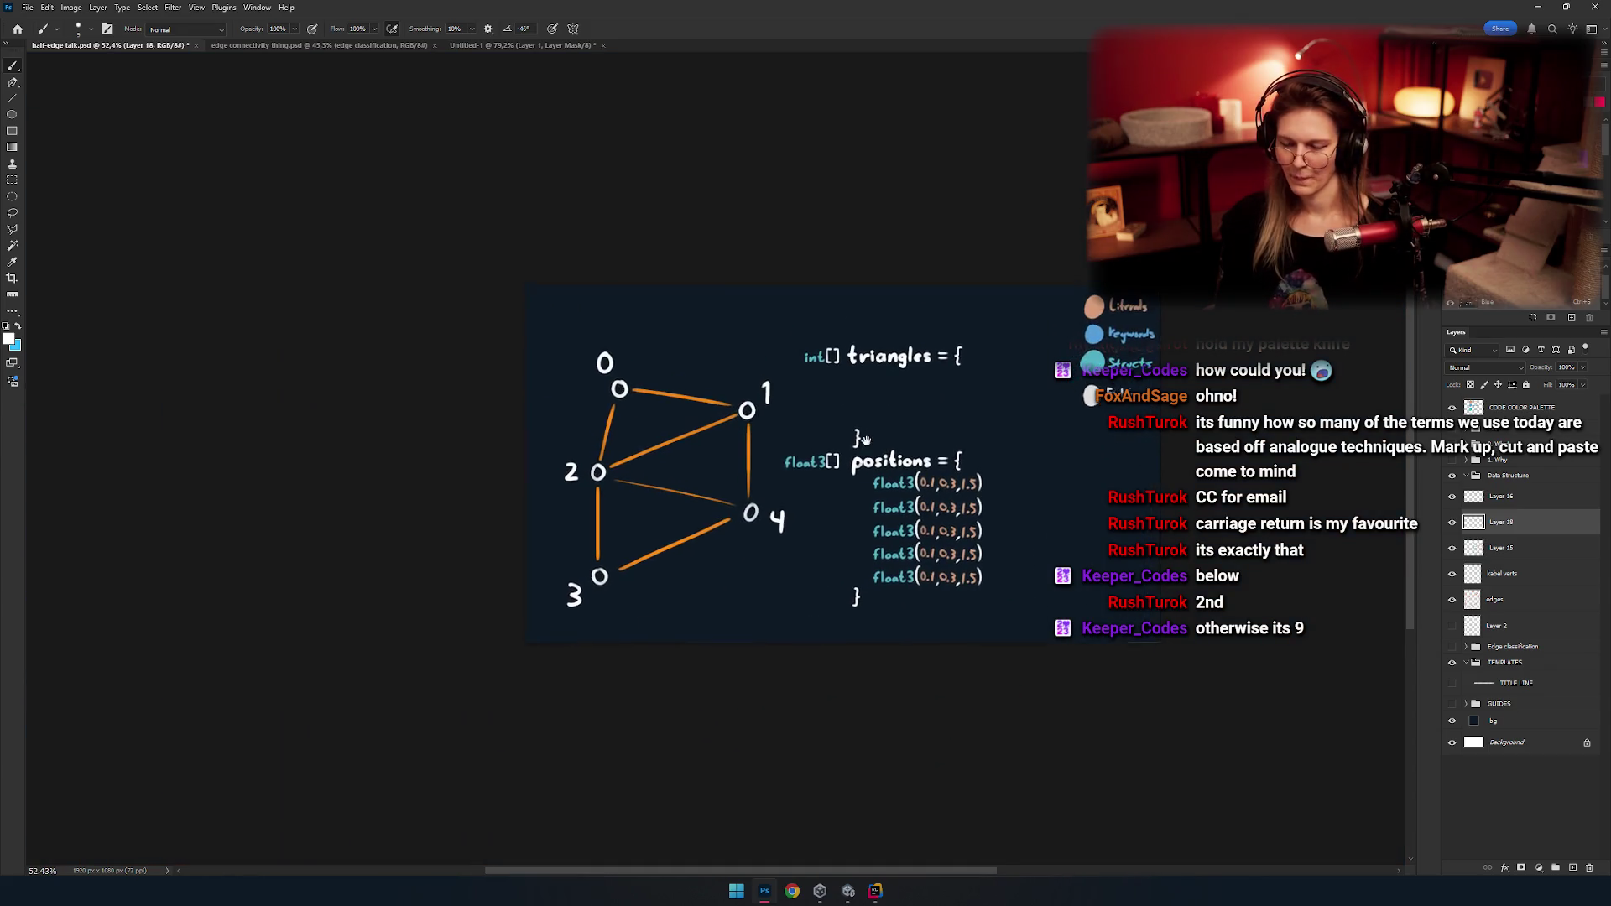
pyautogui.scroll(3, 880, 394)
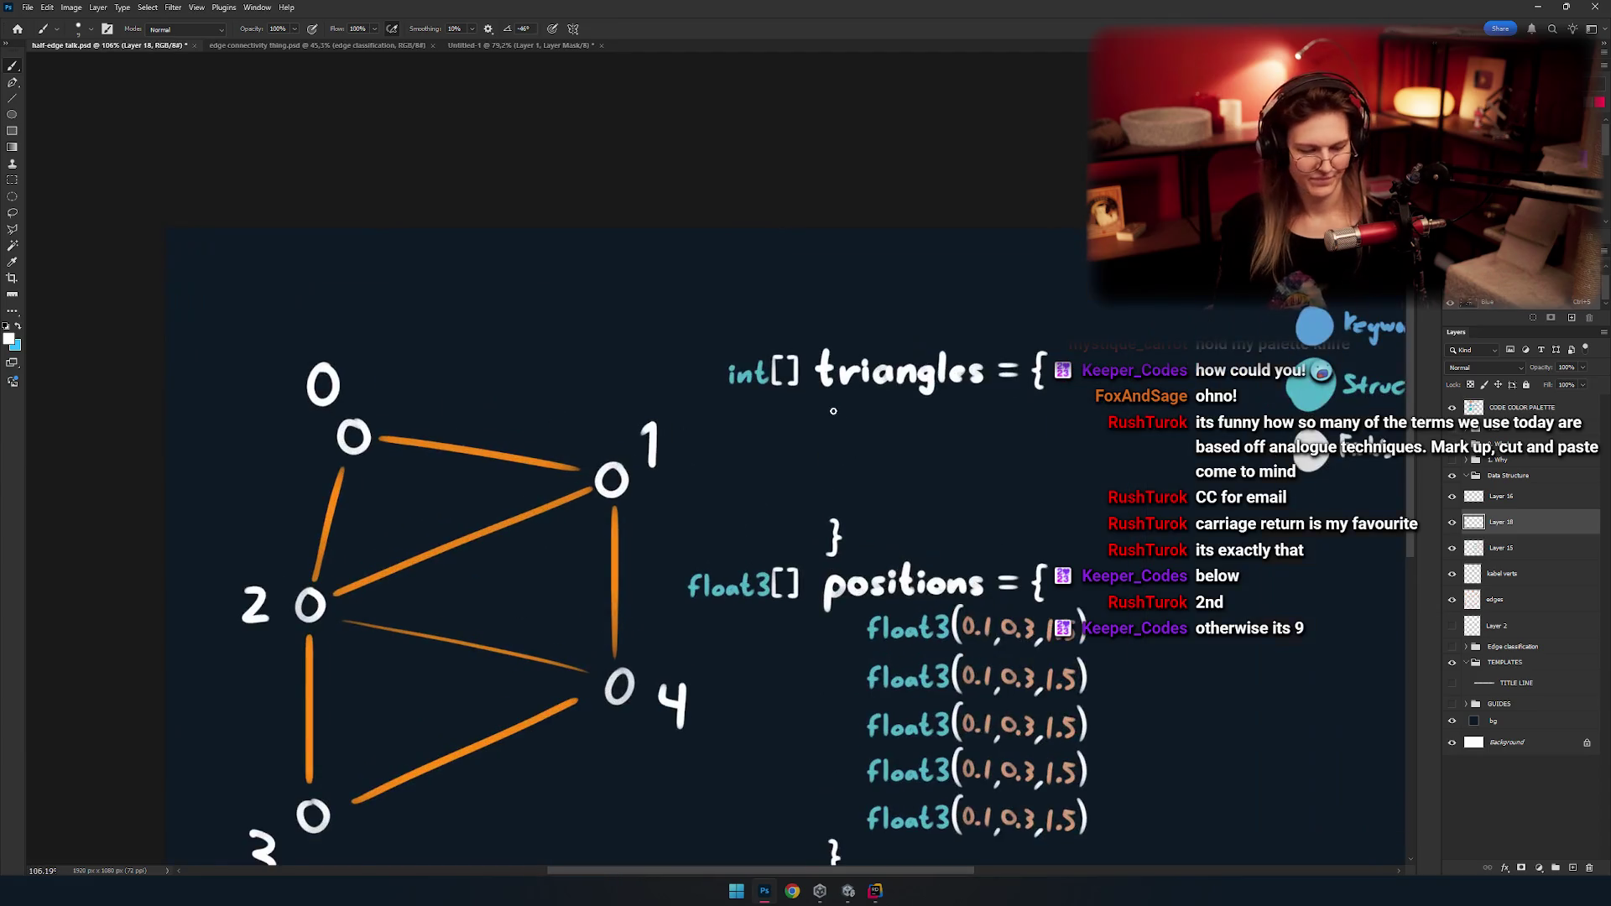
pyautogui.moveTo(848, 432); pyautogui.dragTo(906, 453)
pyautogui.hotkey('ctrl', 'z')
pyautogui.moveTo(1254, 311); pyautogui.dragTo(1101, 345)
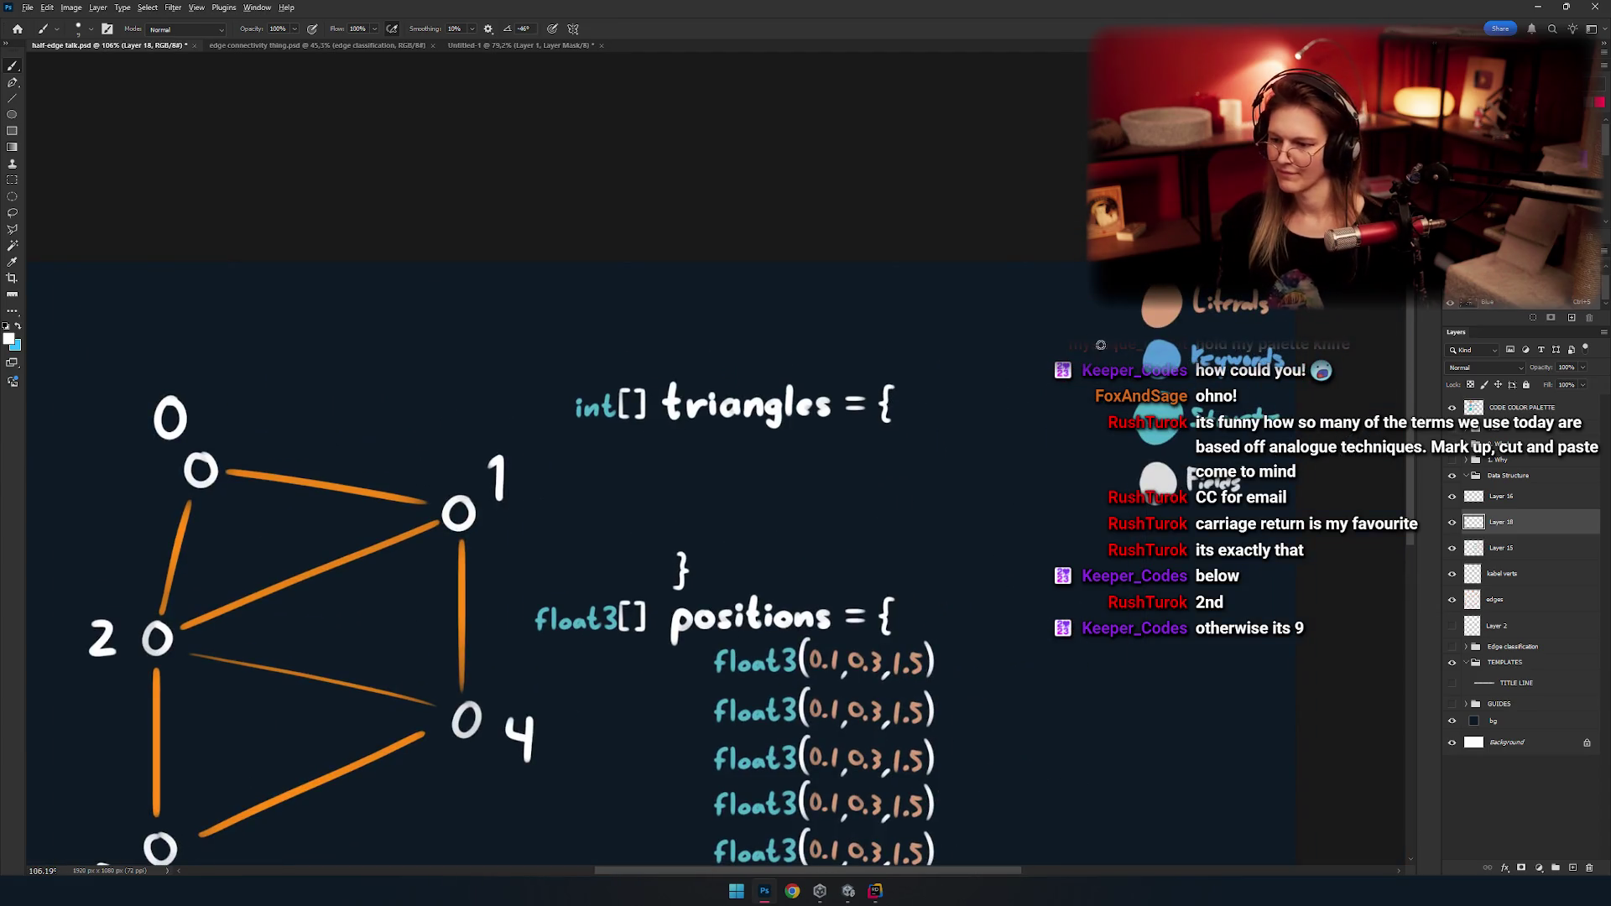
pyautogui.scroll(3, 758, 459)
pyautogui.moveTo(705, 391); pyautogui.dragTo(805, 420)
pyautogui.hotkey('ctrl', 'z')
pyautogui.moveTo(840, 509); pyautogui.dragTo(732, 339)
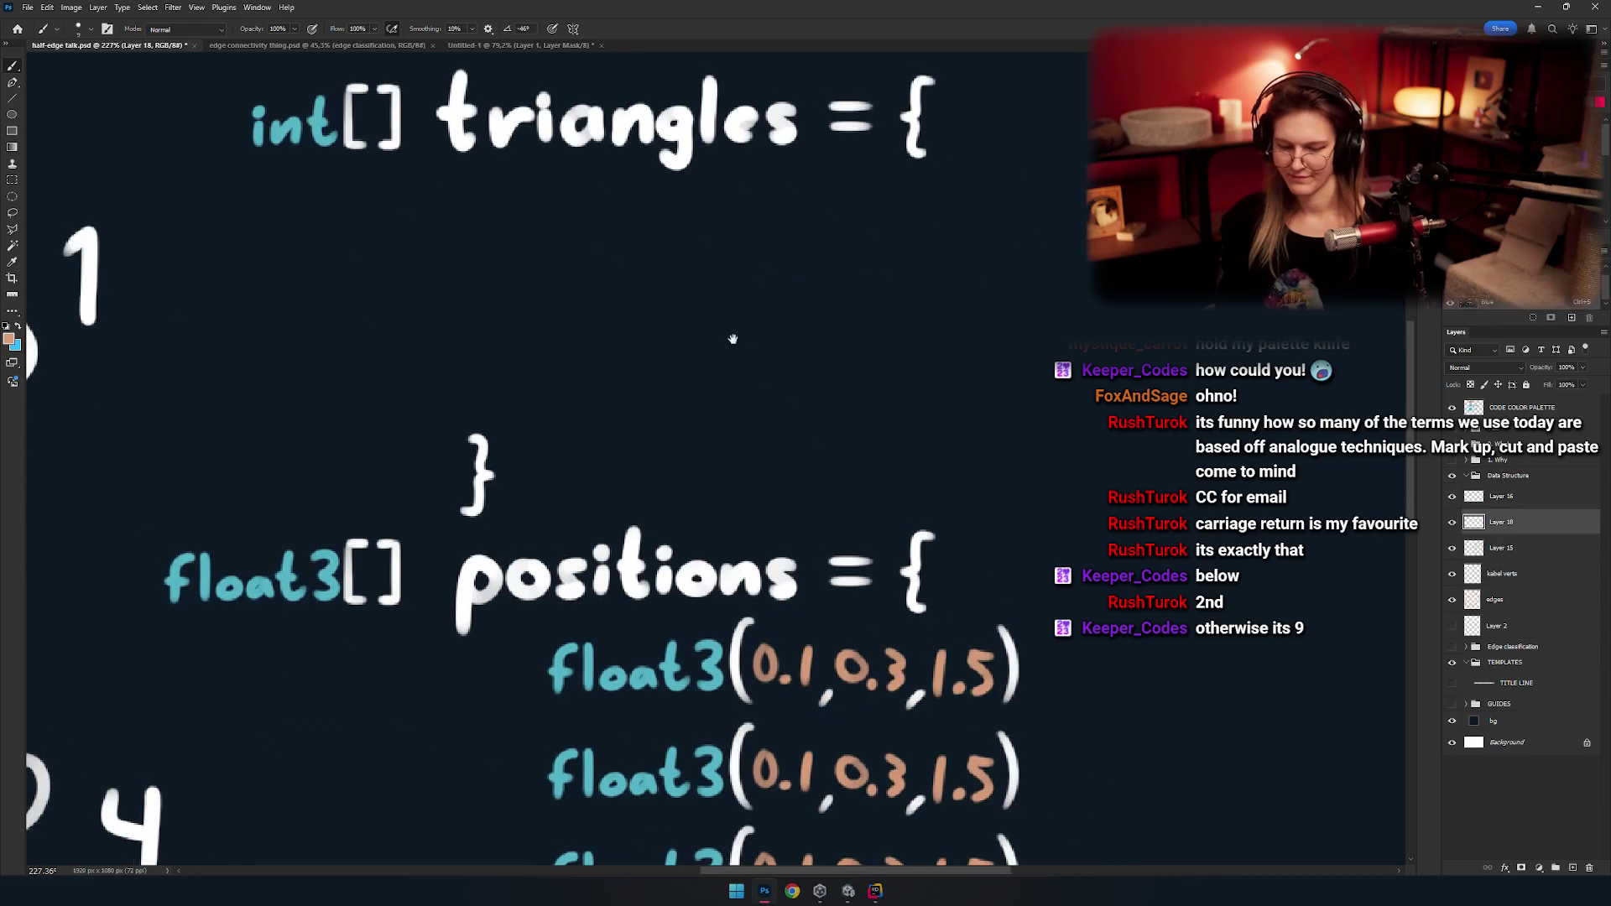
pyautogui.moveTo(965, 608); pyautogui.dragTo(1243, 698)
pyautogui.hotkey('ctrl', 'z')
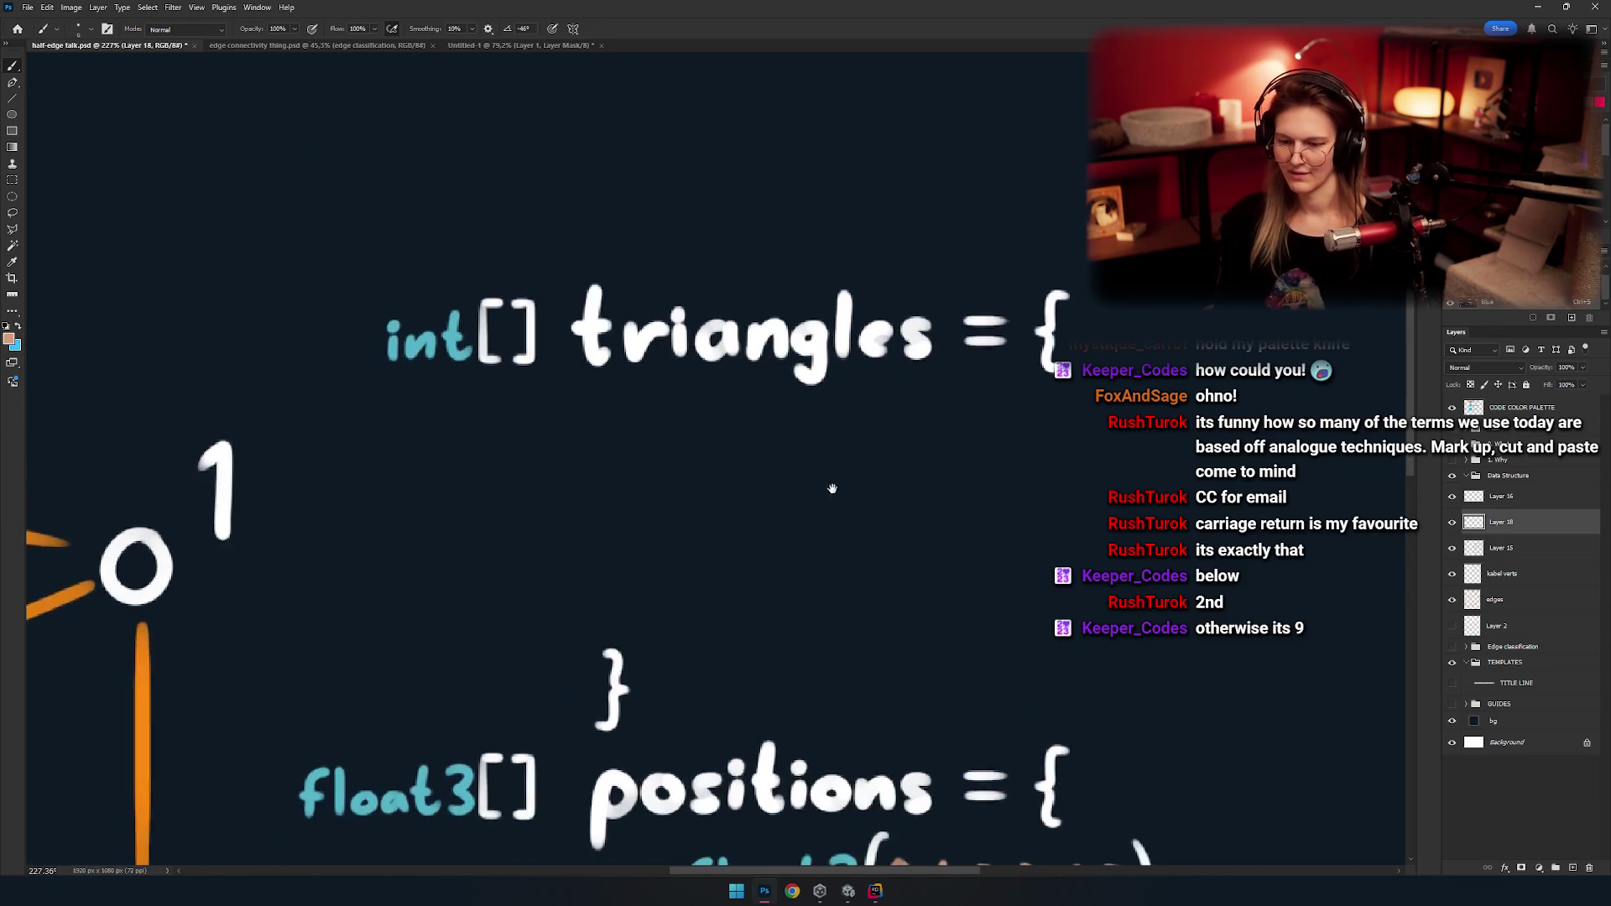
pyautogui.scroll(3, 834, 485)
pyautogui.hotkey('ctrl', 'z')
pyautogui.moveTo(729, 427)
pyautogui.mouseDown()
pyautogui.moveTo(877, 504)
pyautogui.moveTo(667, 166)
pyautogui.mouseUp()
pyautogui.hotkey('ctrl', 'z')
pyautogui.hotkey('ctrl', 'z')
pyautogui.moveTo(1008, 419)
pyautogui.mouseDown()
pyautogui.moveTo(998, 386)
pyautogui.moveTo(1013, 418)
pyautogui.moveTo(914, 370)
pyautogui.moveTo(942, 374)
pyautogui.mouseUp()
pyautogui.hotkey('ctrl', 'z')
pyautogui.hotkey('ctrl', 'z')
pyautogui.hotkey('ctrl', 'z')
pyautogui.hotkey('ctrl', 'z')
pyautogui.keyDown('alt'); pyautogui.scroll(-5, 922, 403); pyautogui.keyUp('alt')
pyautogui.moveTo(847, 403); pyautogui.dragTo(890, 463)
pyautogui.scroll(3, 889, 463)
pyautogui.scroll(-2, 863, 424)
pyautogui.scroll(-5, 859, 406)
pyautogui.scroll(3, 874, 360)
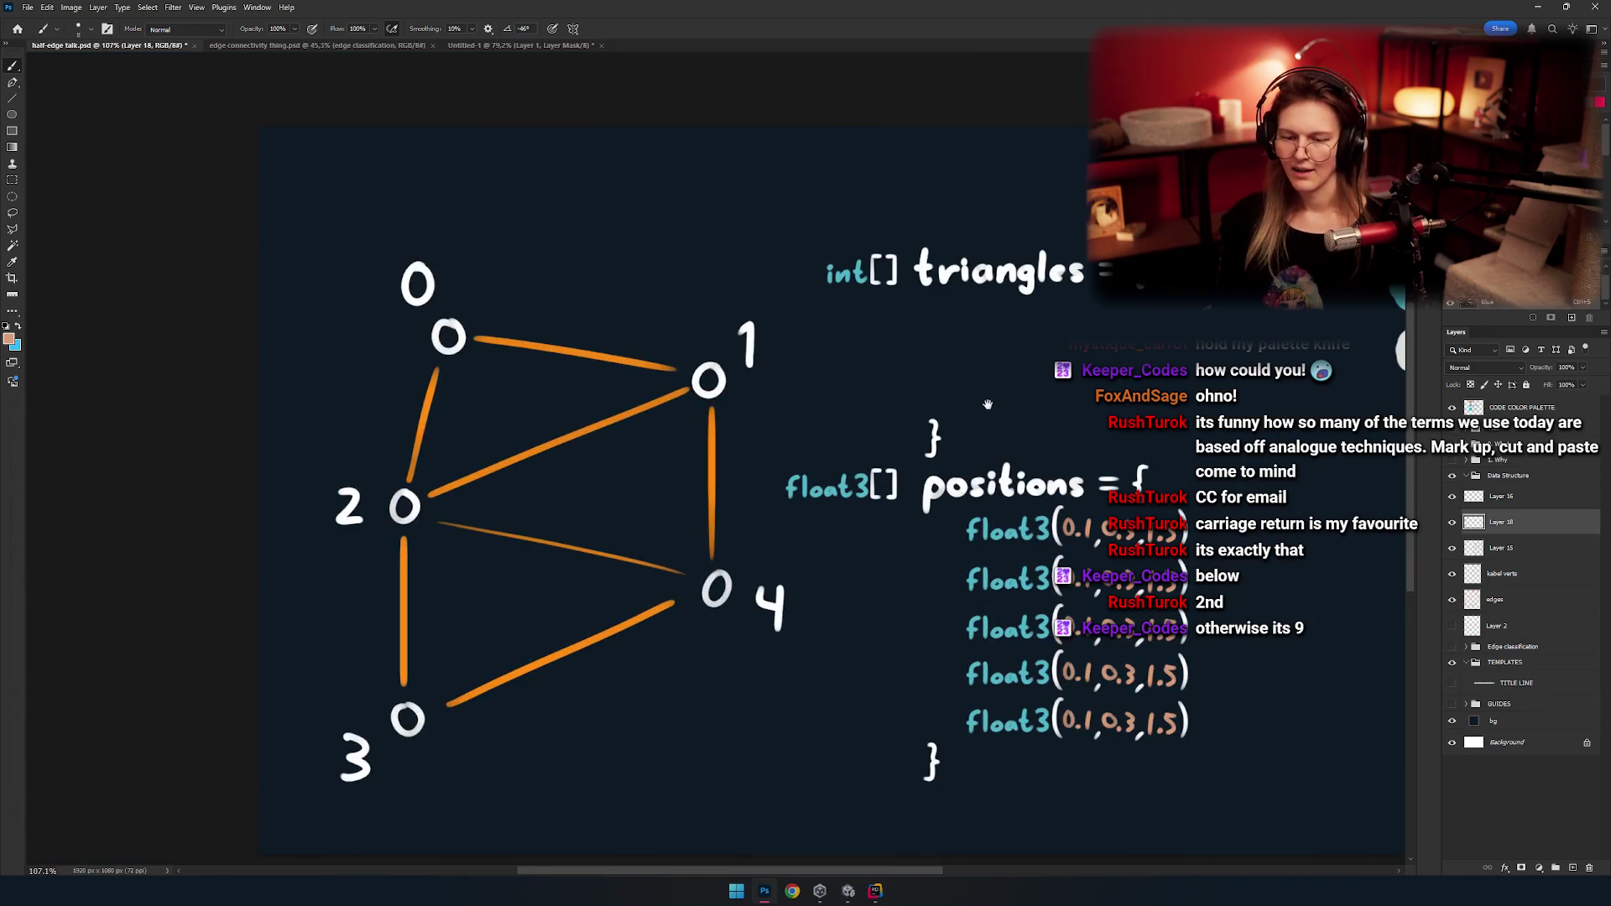
pyautogui.hscroll(3, 923, 361)
pyautogui.scroll(1, 864, 293)
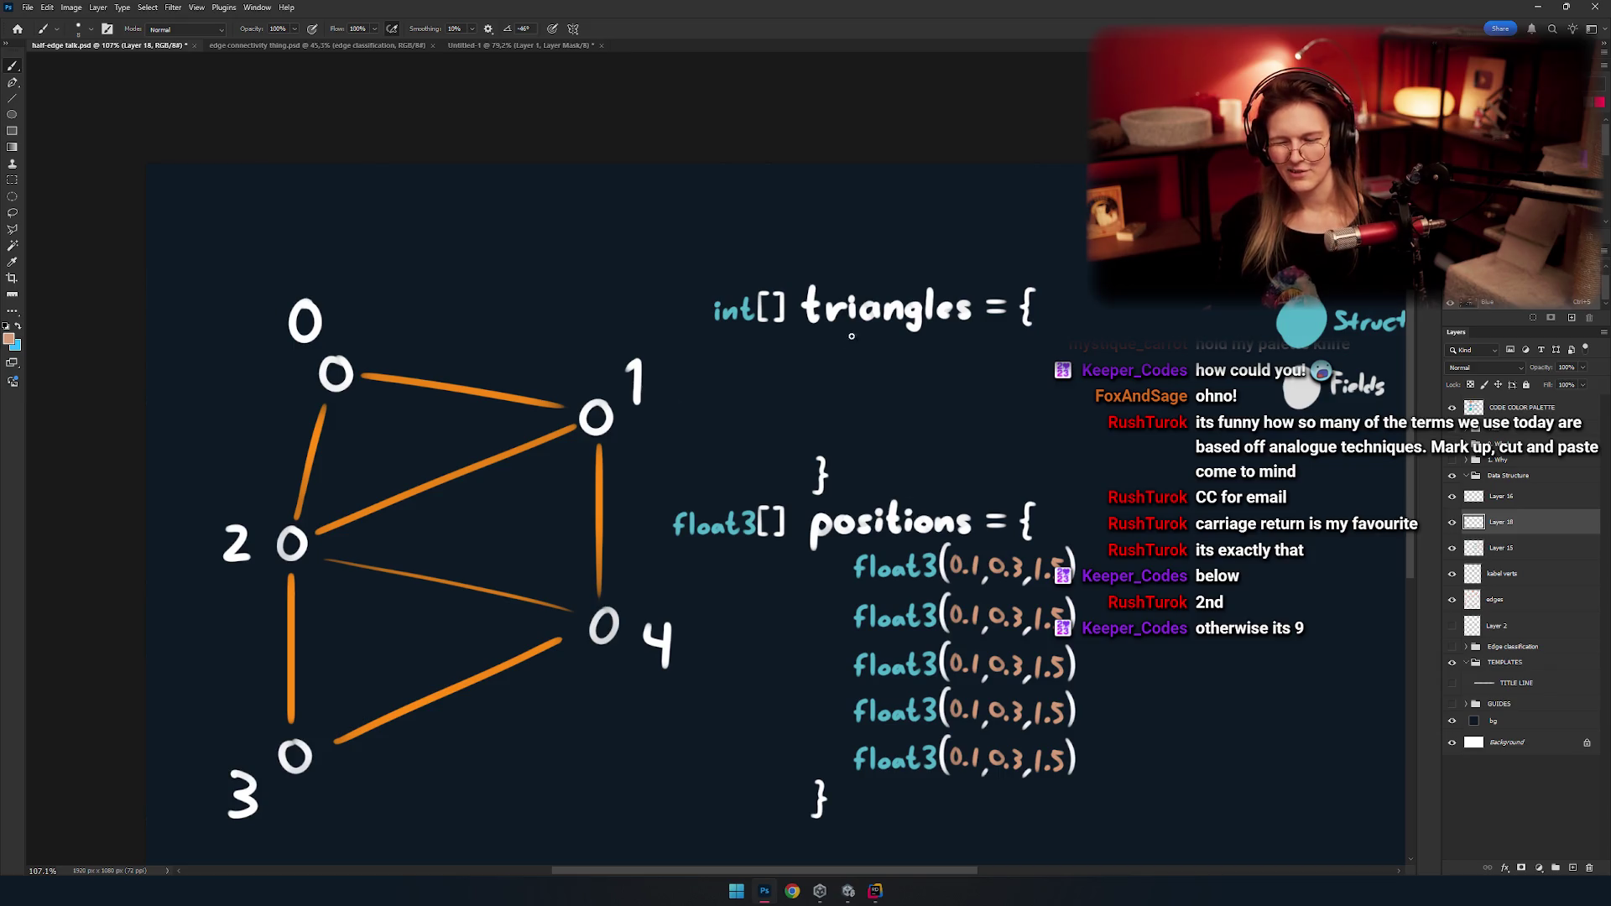
pyautogui.keyDown('alt'); pyautogui.click(839, 312); pyautogui.keyUp('alt')
pyautogui.moveTo(877, 345); pyautogui.dragTo(882, 361)
pyautogui.hotkey('ctrl', 'z')
pyautogui.moveTo(595, 375); pyautogui.dragTo(591, 377)
pyautogui.hotkey('ctrl', 'z')
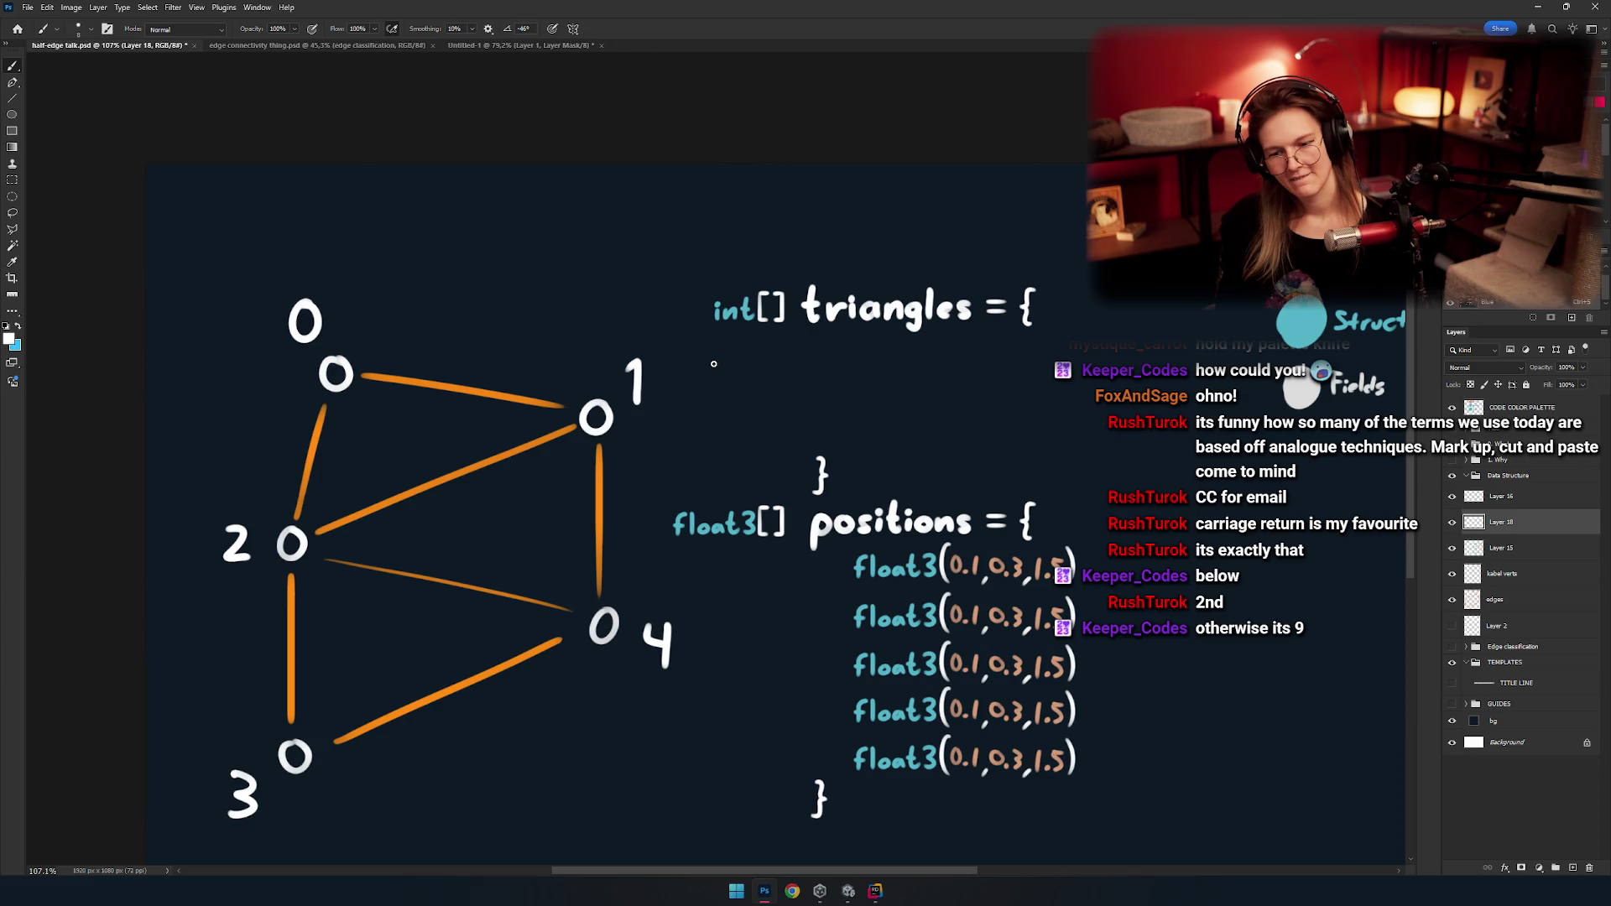
pyautogui.moveTo(713, 363); pyautogui.dragTo(588, 396)
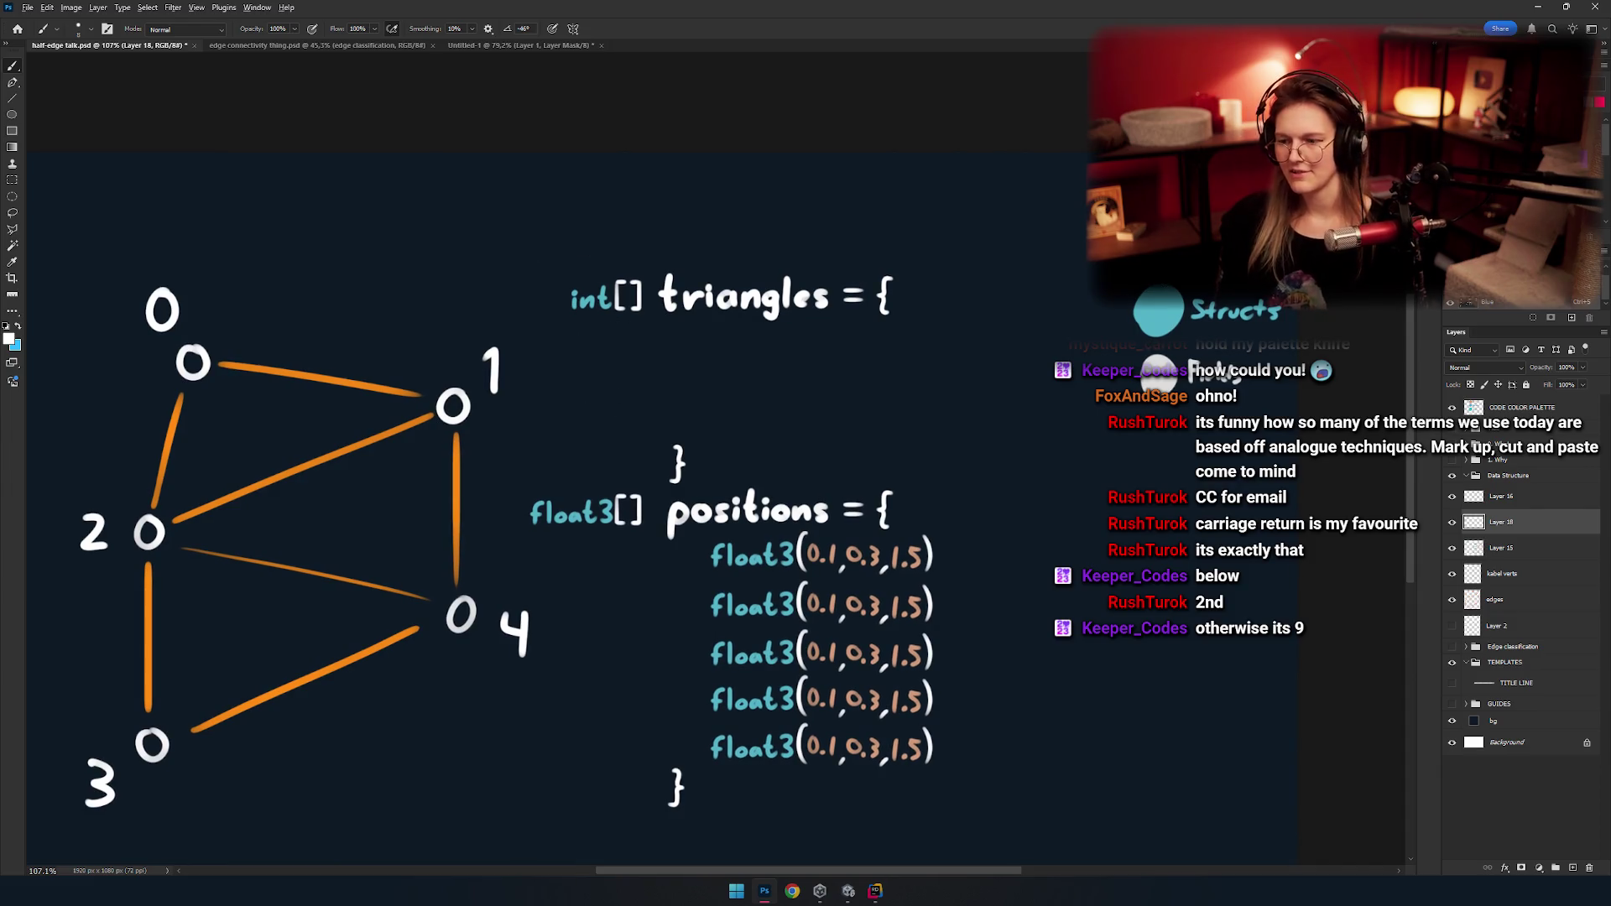
pyautogui.scroll(3, 668, 366)
pyautogui.scroll(-5, 838, 432)
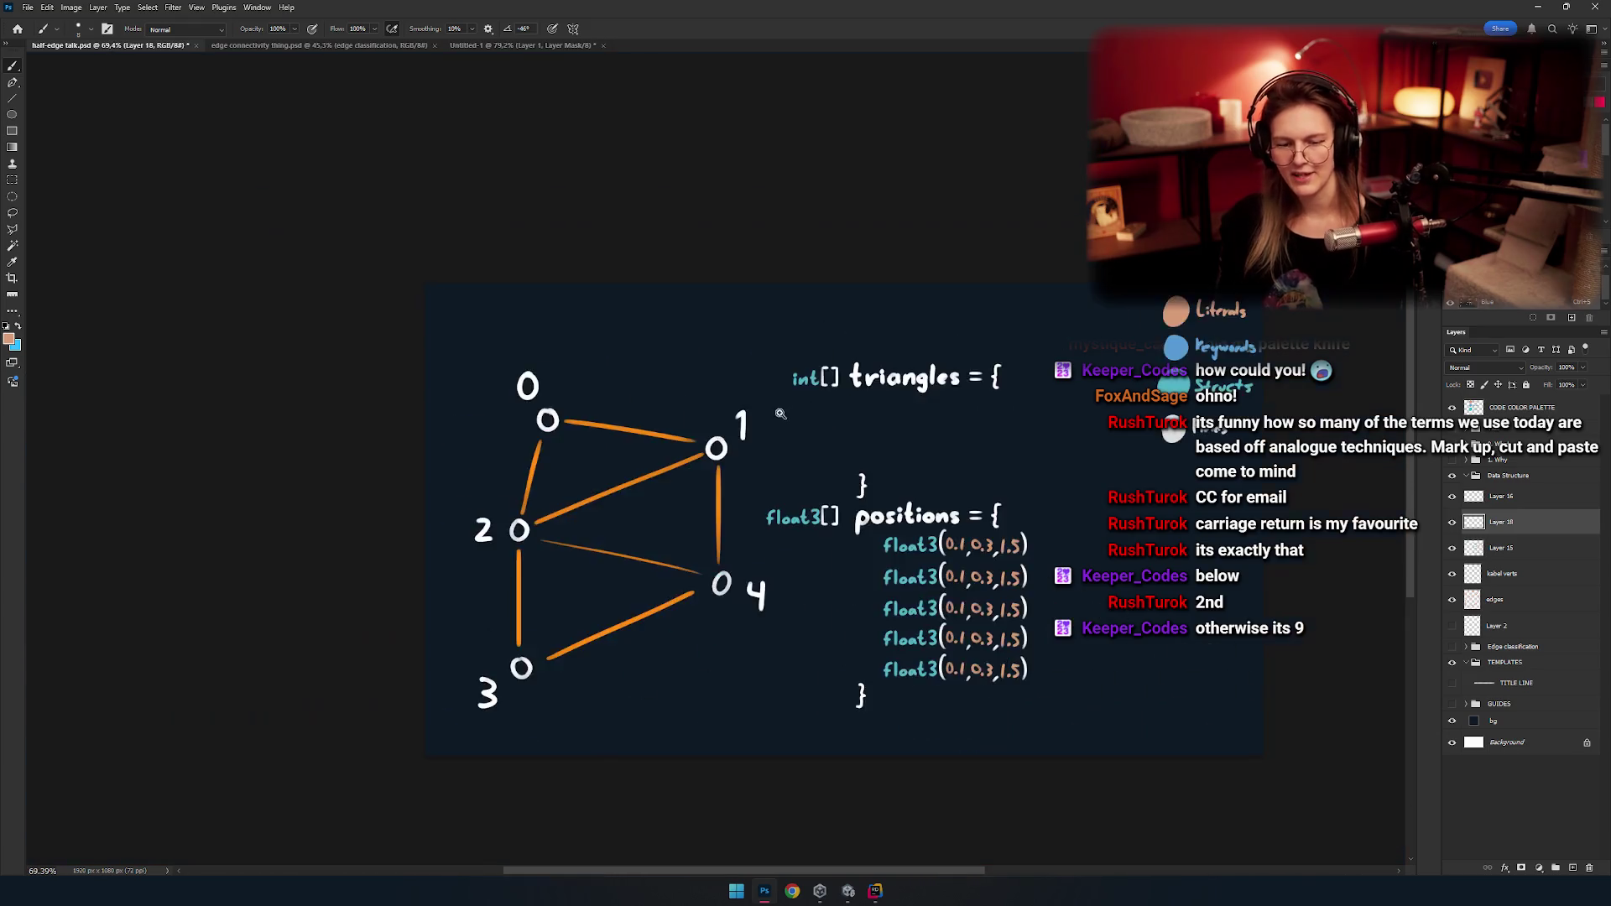
pyautogui.scroll(3, 845, 407)
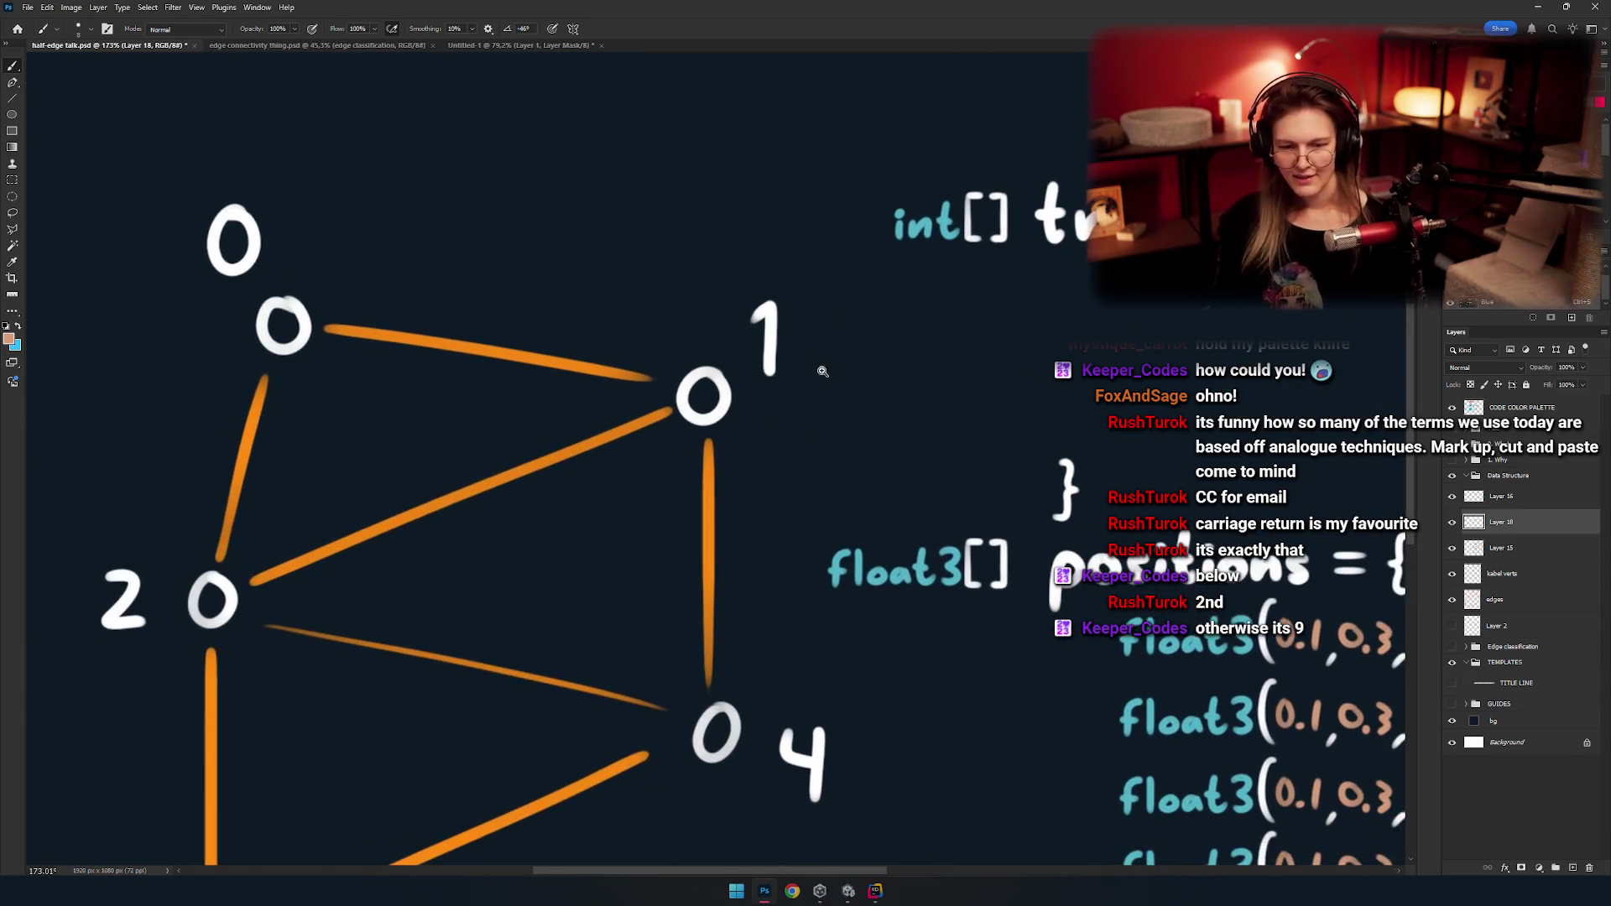
pyautogui.moveTo(791, 414); pyautogui.dragTo(740, 400)
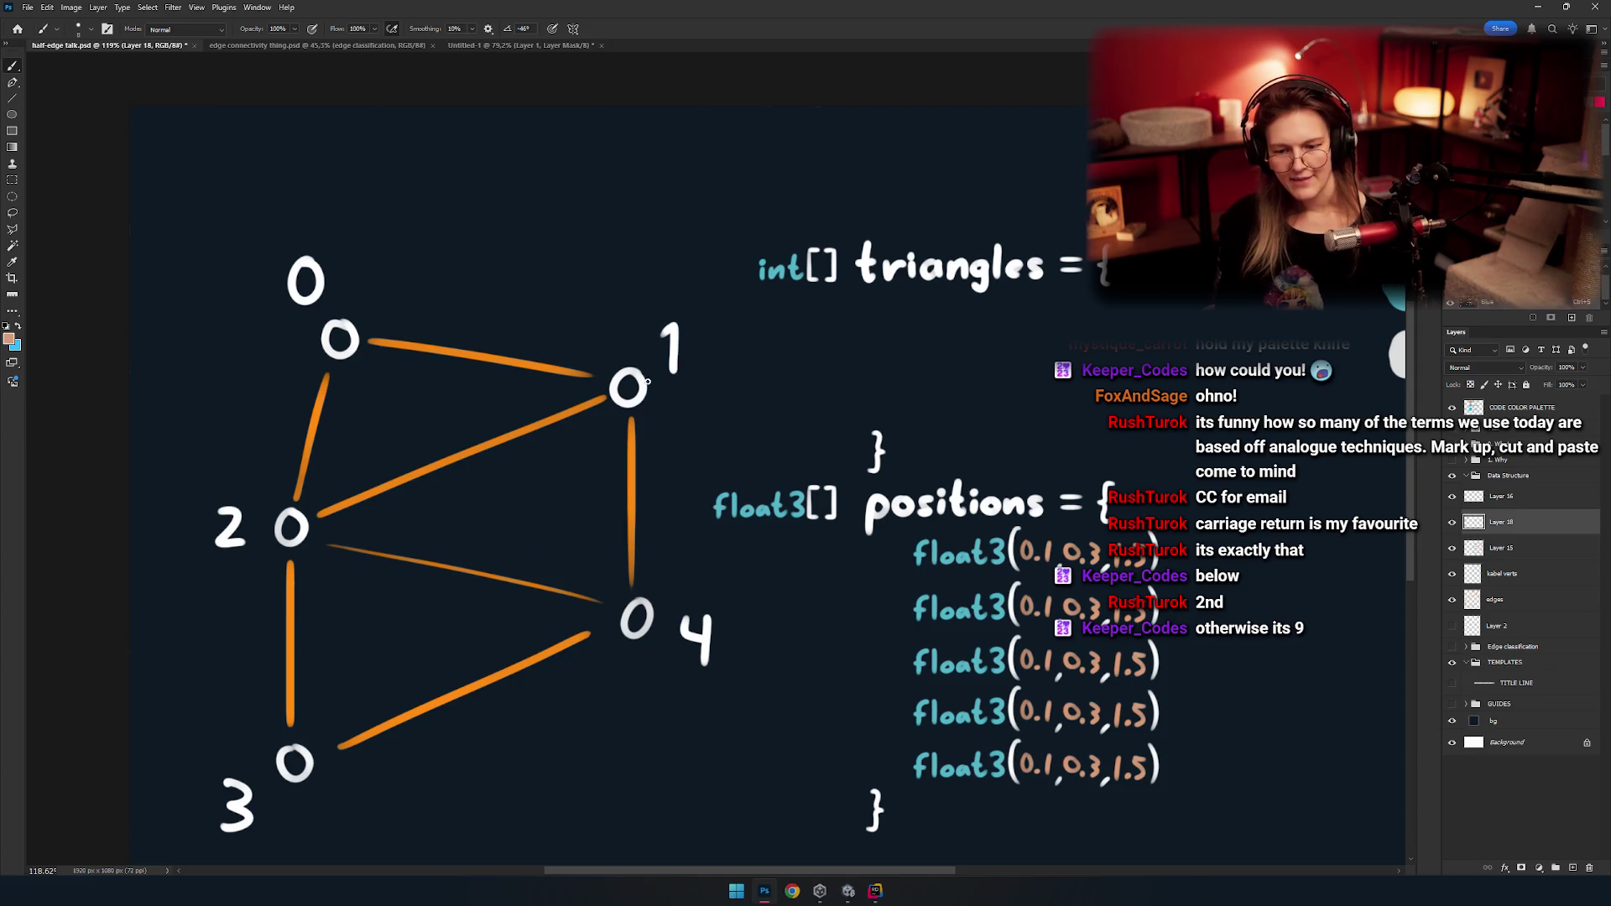
pyautogui.scroll(4, 583, 460)
pyautogui.moveTo(685, 357)
pyautogui.mouseDown()
pyautogui.moveTo(702, 386)
pyautogui.moveTo(697, 350)
pyautogui.mouseUp()
# Redraw the peach 1 and 2 of the first index row 0 1 2.
pyautogui.hotkey('ctrl', 'z')
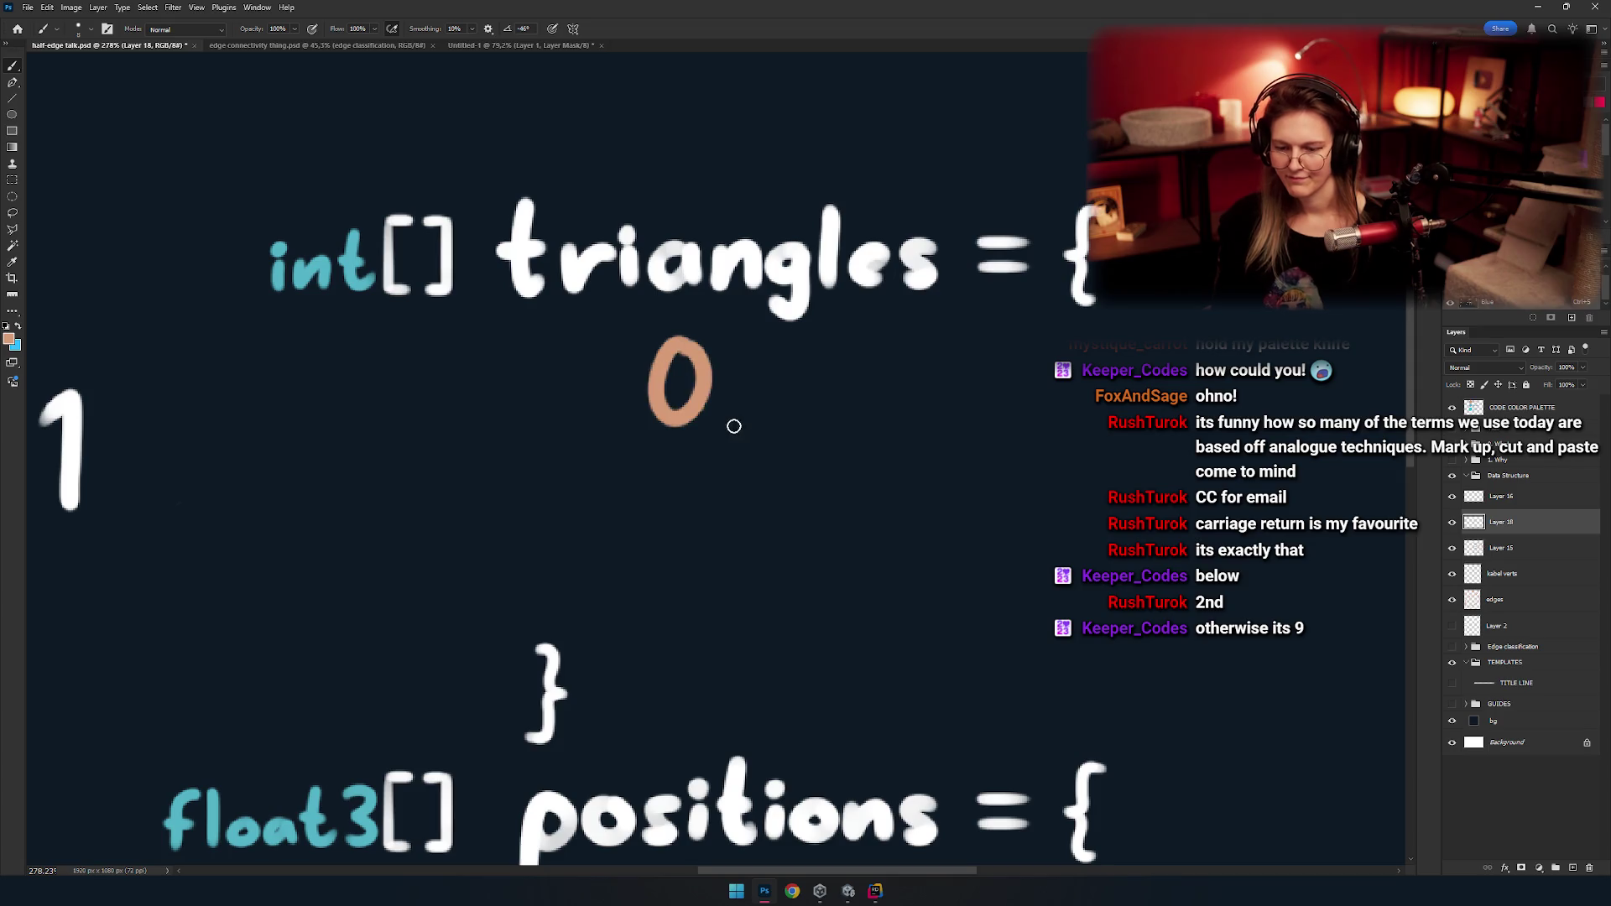
pyautogui.moveTo(819, 342); pyautogui.dragTo(815, 414)
pyautogui.moveTo(926, 349)
pyautogui.mouseDown()
pyautogui.moveTo(947, 417)
pyautogui.moveTo(909, 395)
pyautogui.moveTo(983, 418)
pyautogui.mouseUp()
pyautogui.hotkey('ctrl', 'z')
pyautogui.hotkey('ctrl', 'z')
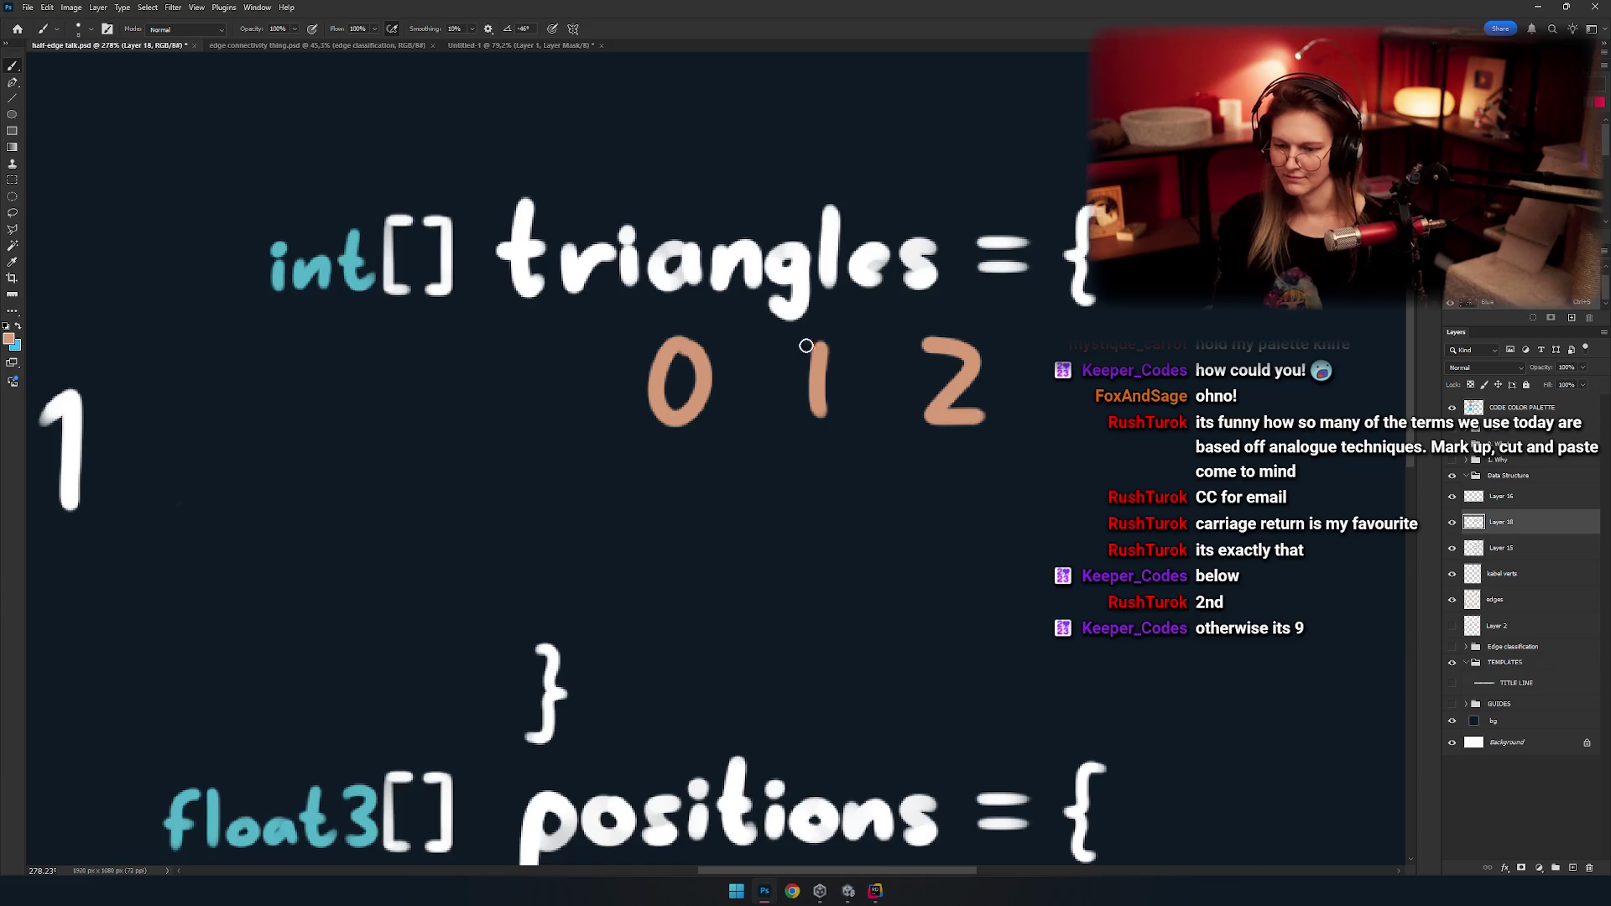
# Hand-letter the second index row 2 1 4.
pyautogui.scroll(-5, 822, 437)
pyautogui.scroll(2, 618, 333)
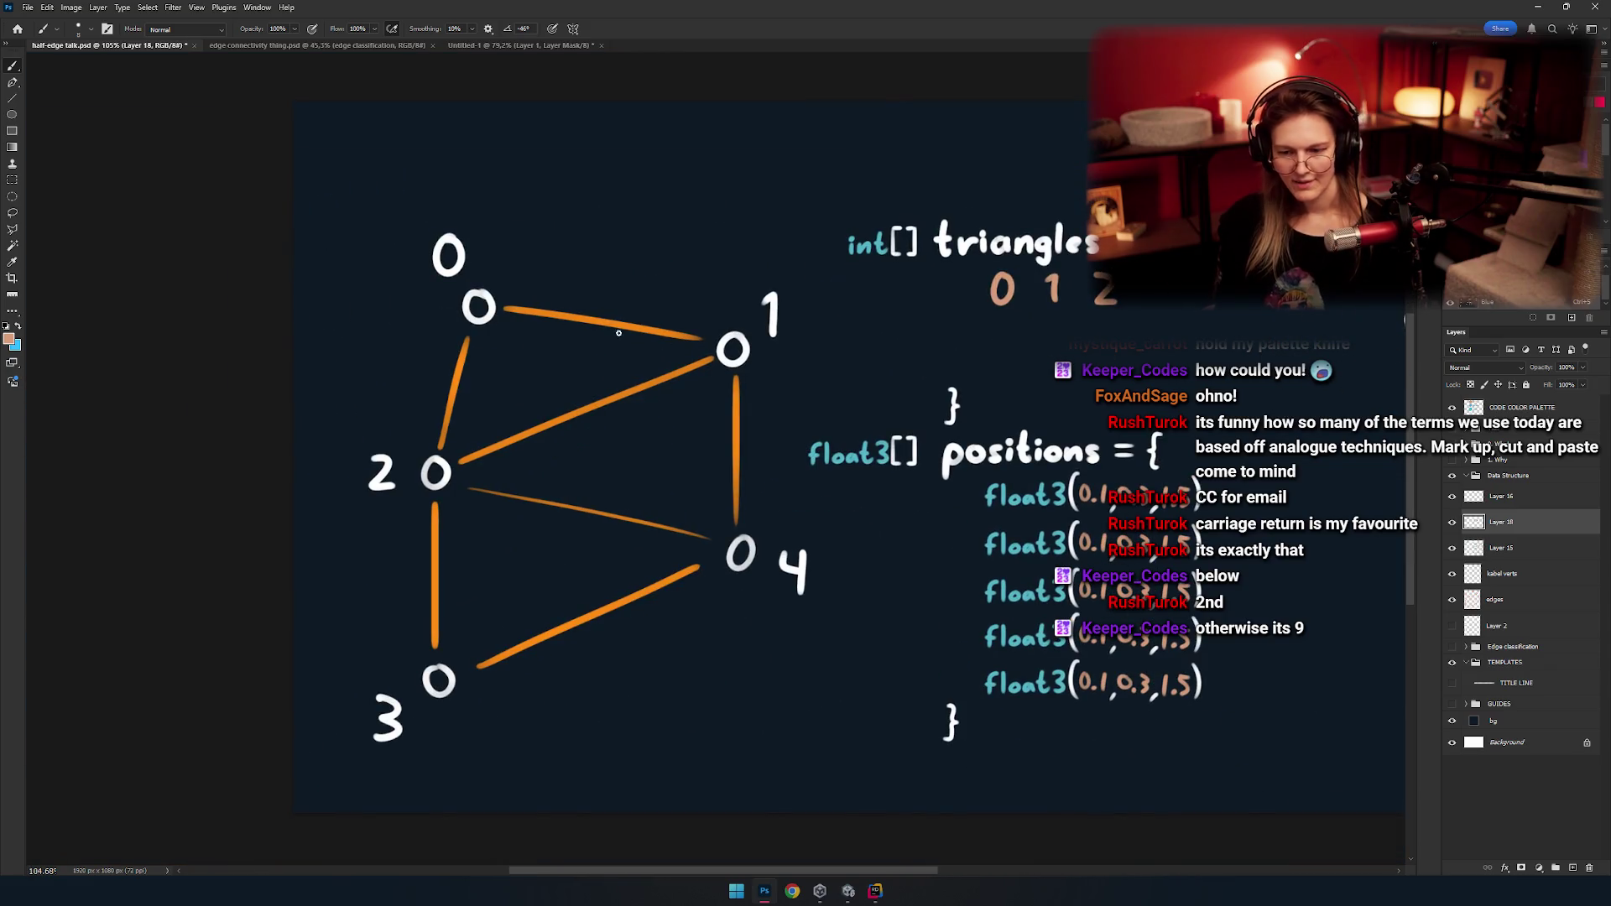
pyautogui.scroll(4, 587, 403)
pyautogui.moveTo(686, 405)
pyautogui.mouseDown()
pyautogui.moveTo(716, 401)
pyautogui.moveTo(744, 461)
pyautogui.mouseUp()
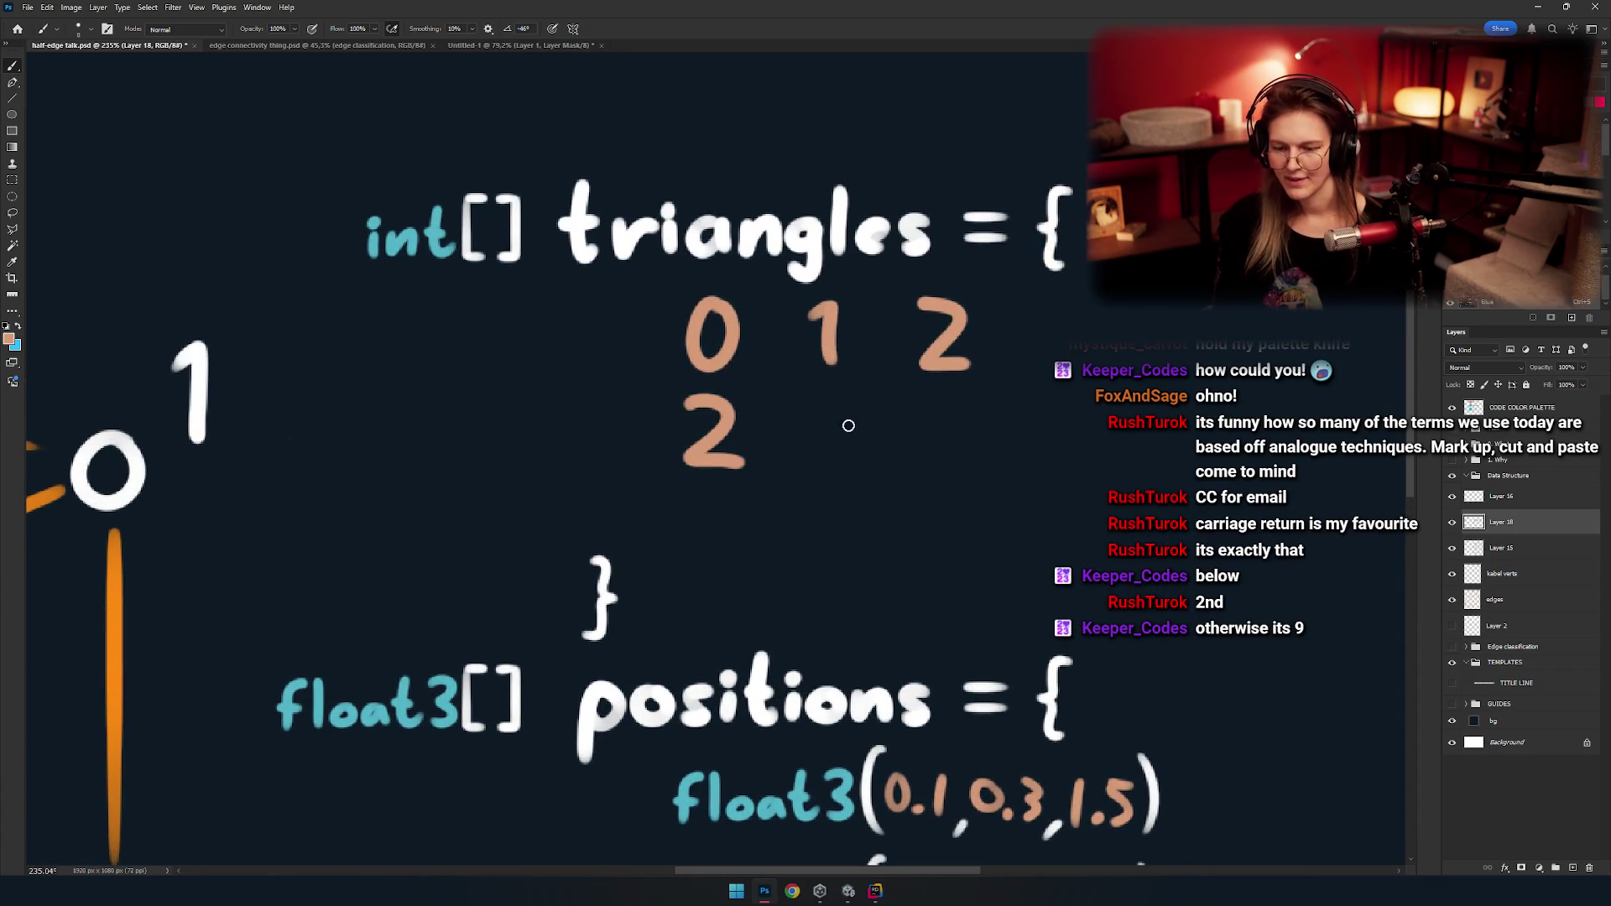
pyautogui.moveTo(812, 409); pyautogui.dragTo(833, 460)
pyautogui.hotkey('ctrl', 'z')
pyautogui.moveTo(940, 394); pyautogui.dragTo(957, 461)
# Letter the third index row 2 4 3 below the second.
pyautogui.scroll(-1, 803, 478)
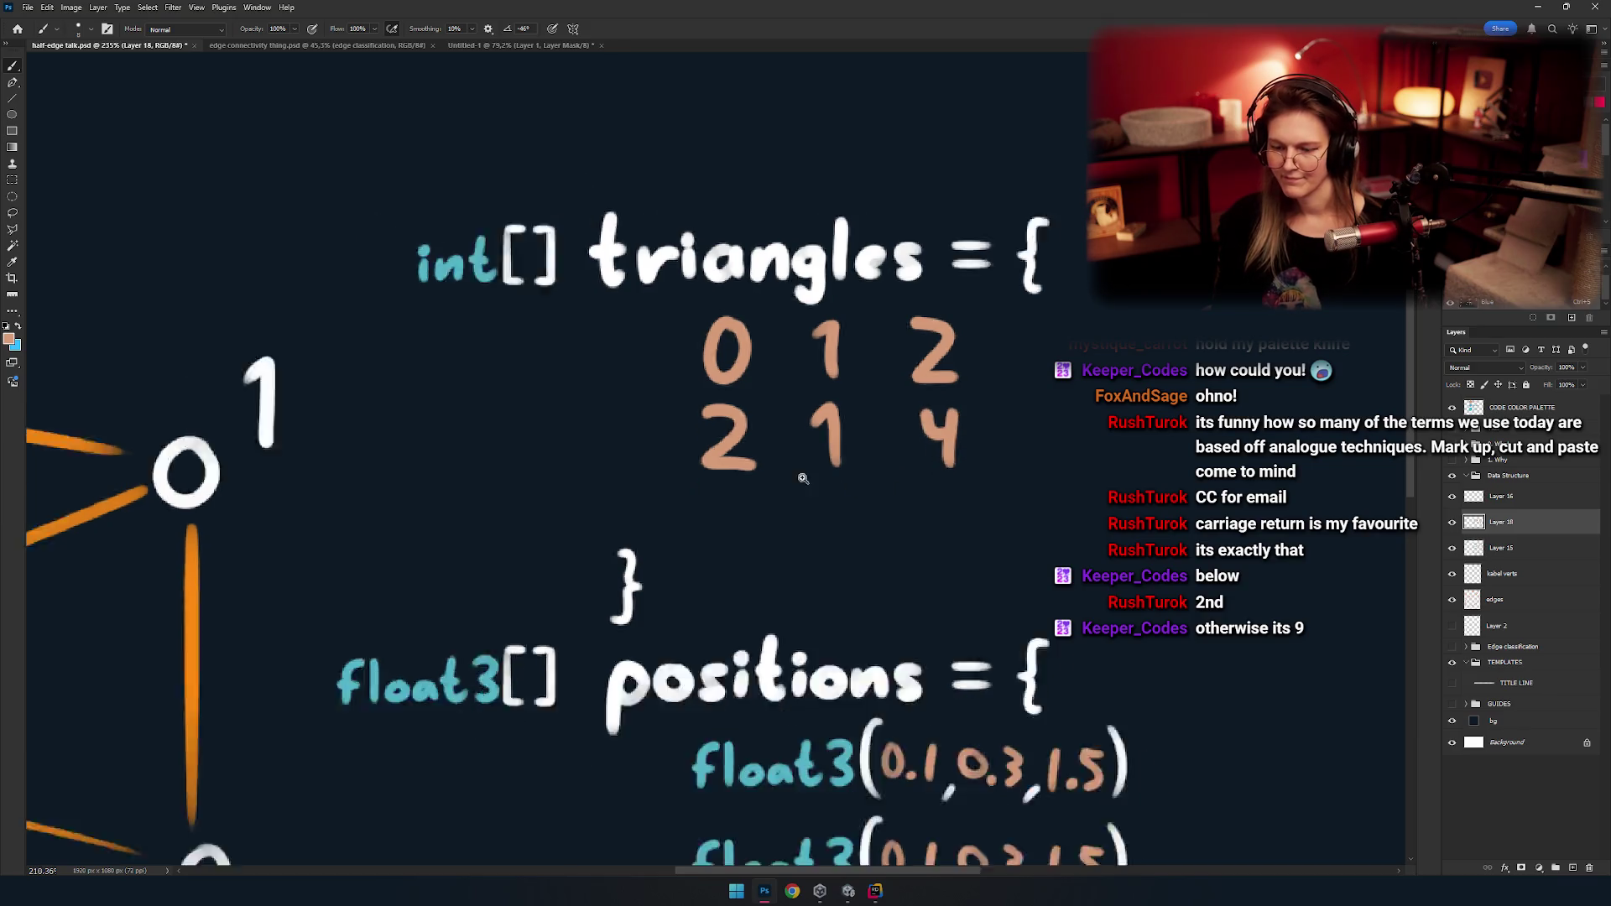
pyautogui.scroll(-3, 803, 478)
pyautogui.moveTo(832, 460); pyautogui.dragTo(991, 384)
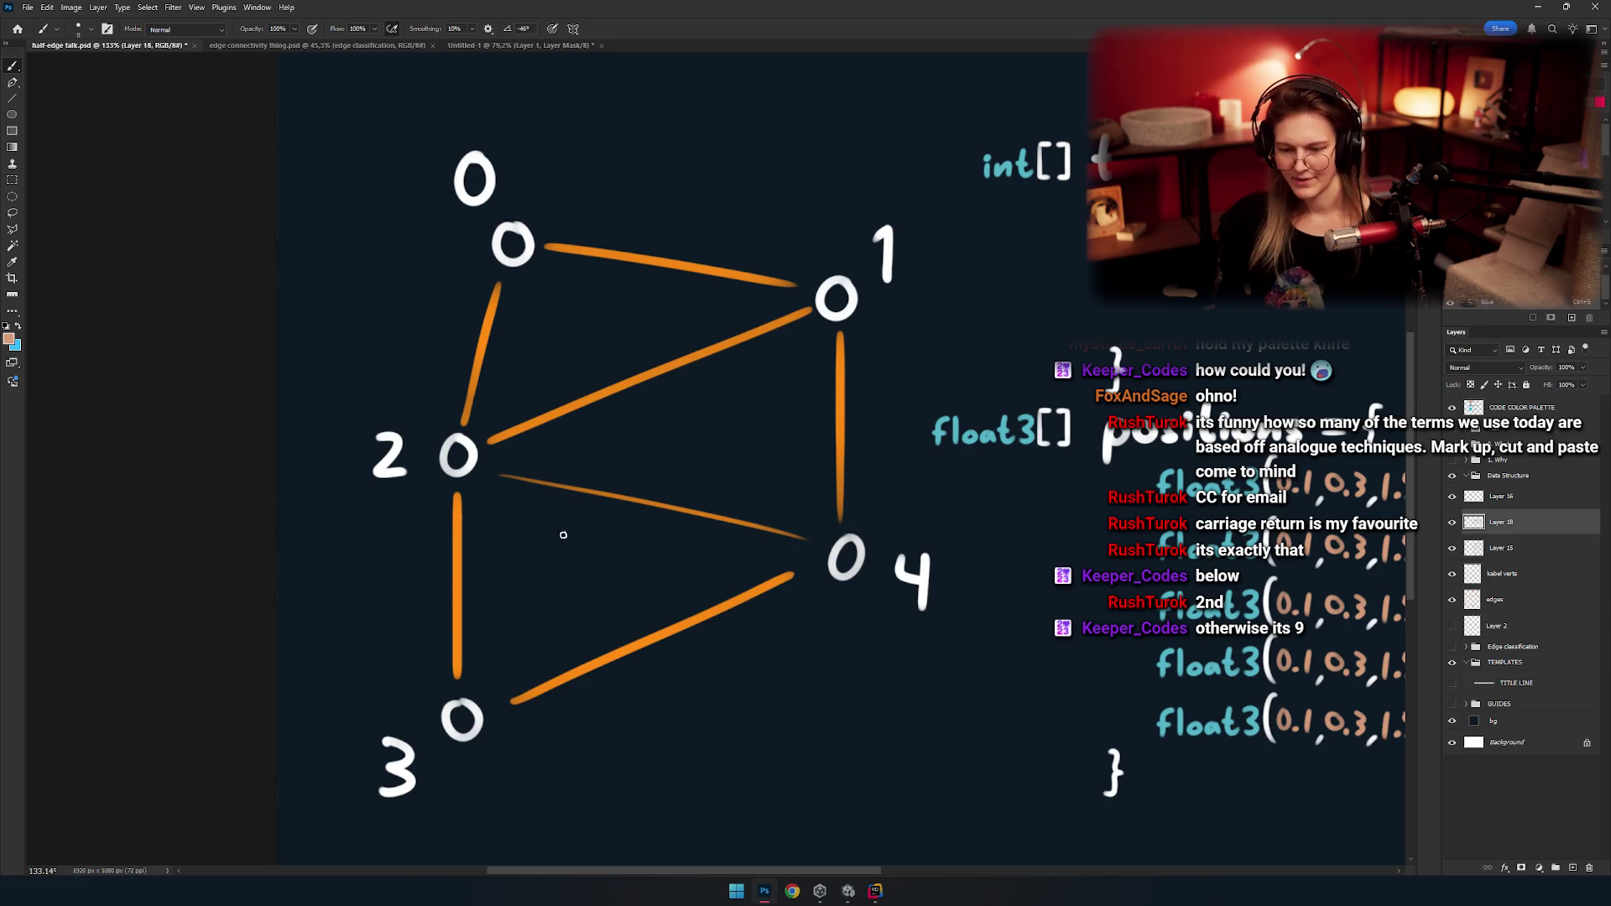
pyautogui.moveTo(510, 688); pyautogui.dragTo(401, 673)
pyautogui.scroll(2, 536, 386)
pyautogui.scroll(3, 544, 370)
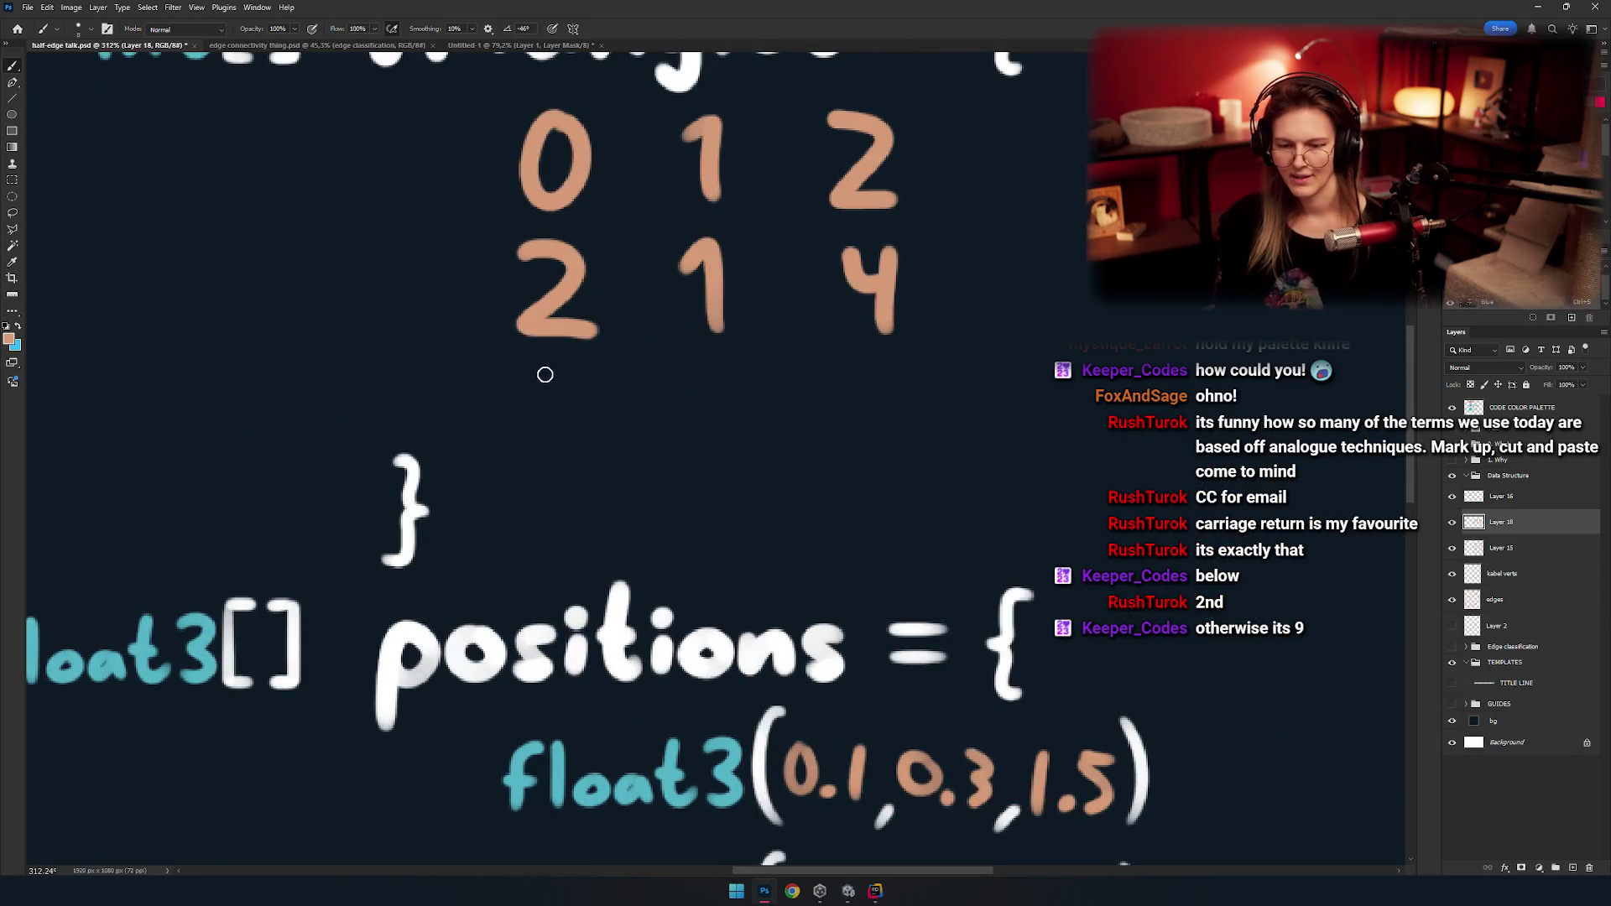
pyautogui.moveTo(521, 377); pyautogui.dragTo(591, 461)
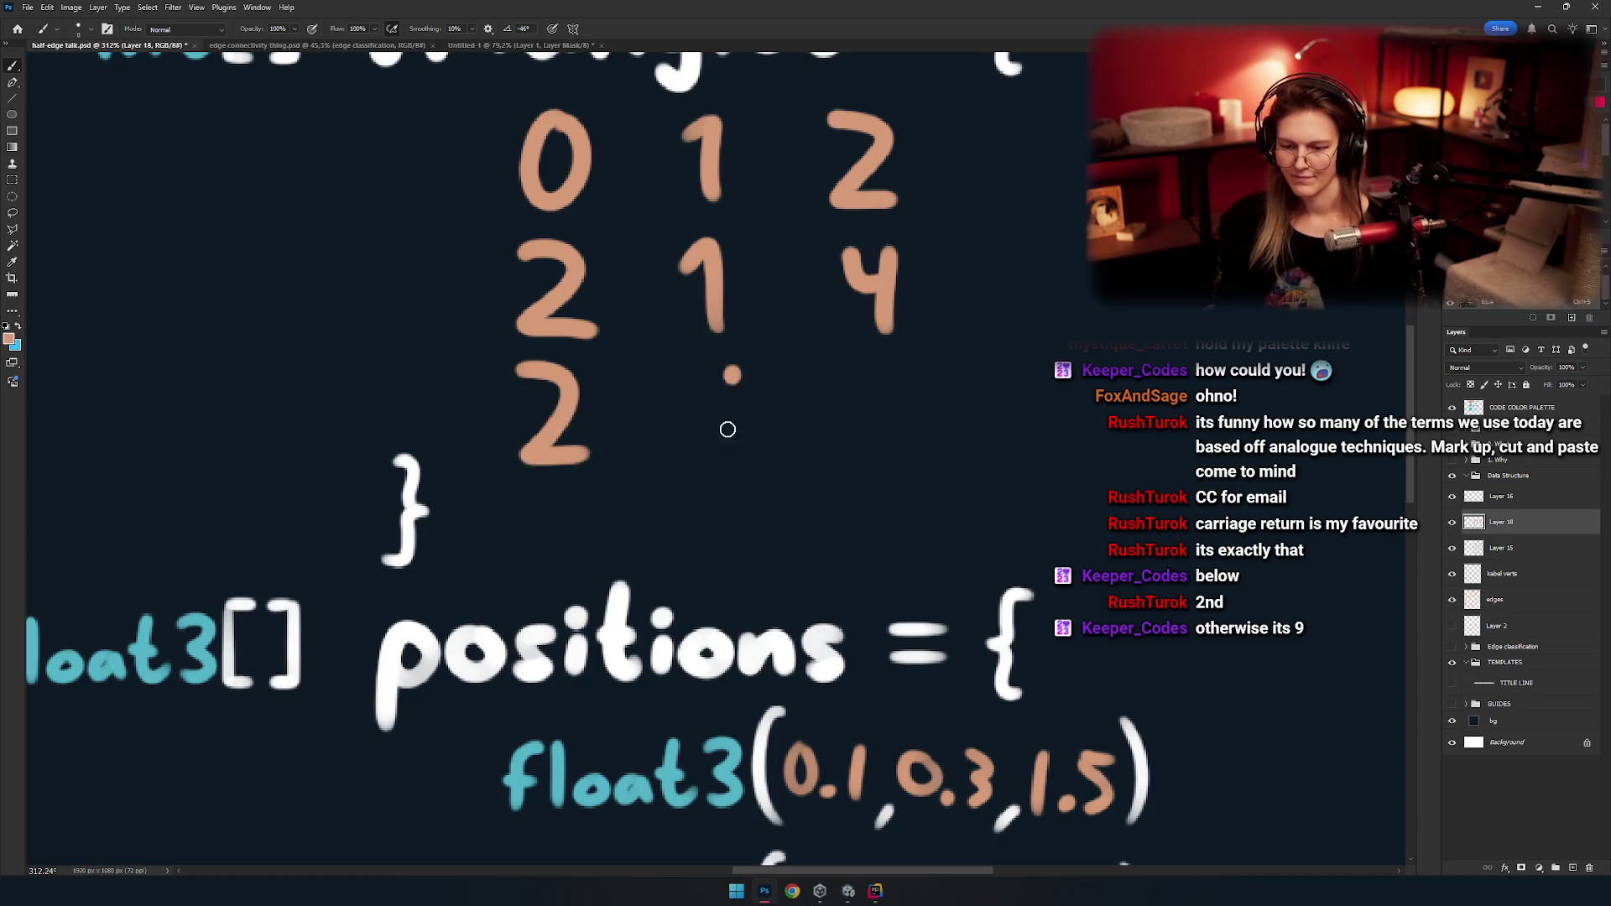
pyautogui.moveTo(692, 371); pyautogui.dragTo(740, 422)
pyautogui.moveTo(732, 375); pyautogui.dragTo(732, 453)
pyautogui.moveTo(841, 369); pyautogui.dragTo(839, 457)
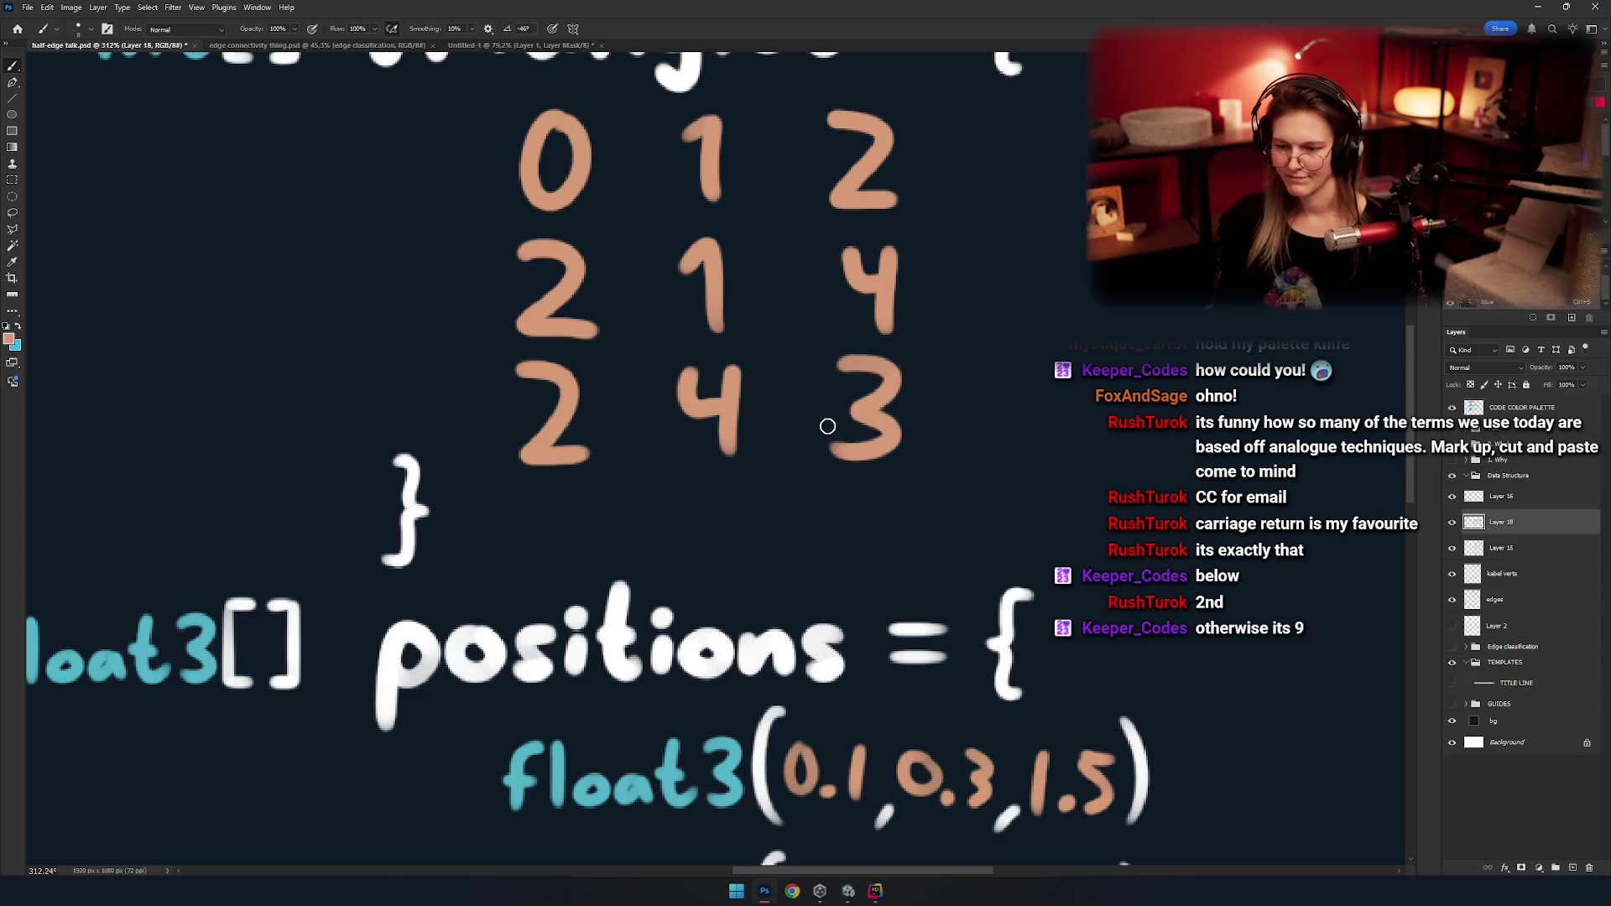
pyautogui.scroll(-5, 864, 411)
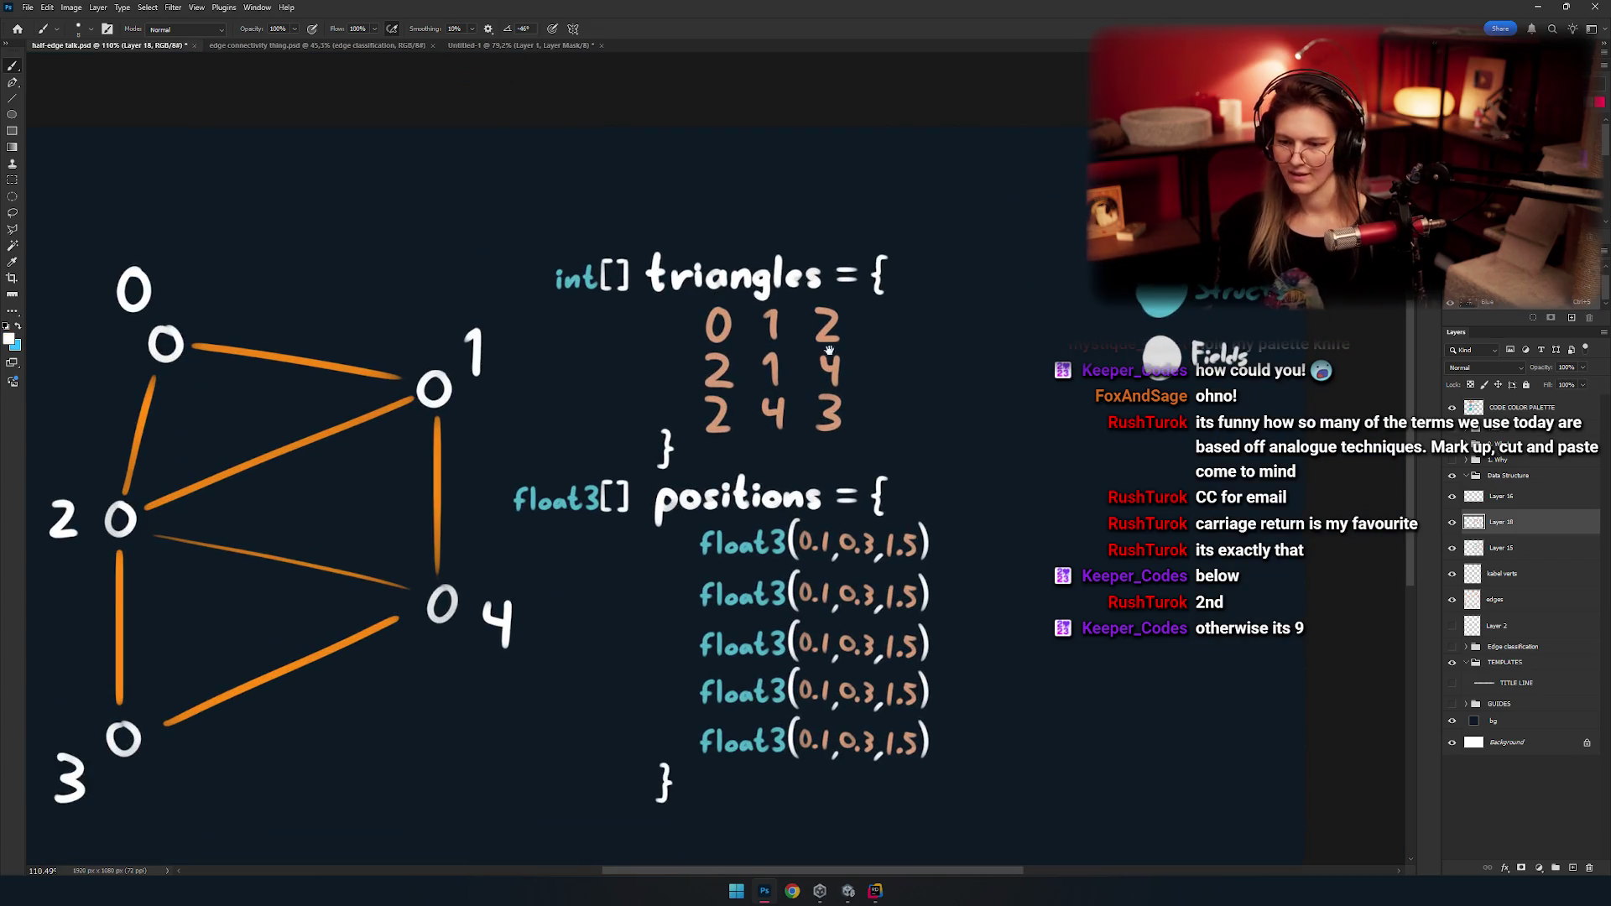
pyautogui.scroll(4, 829, 349)
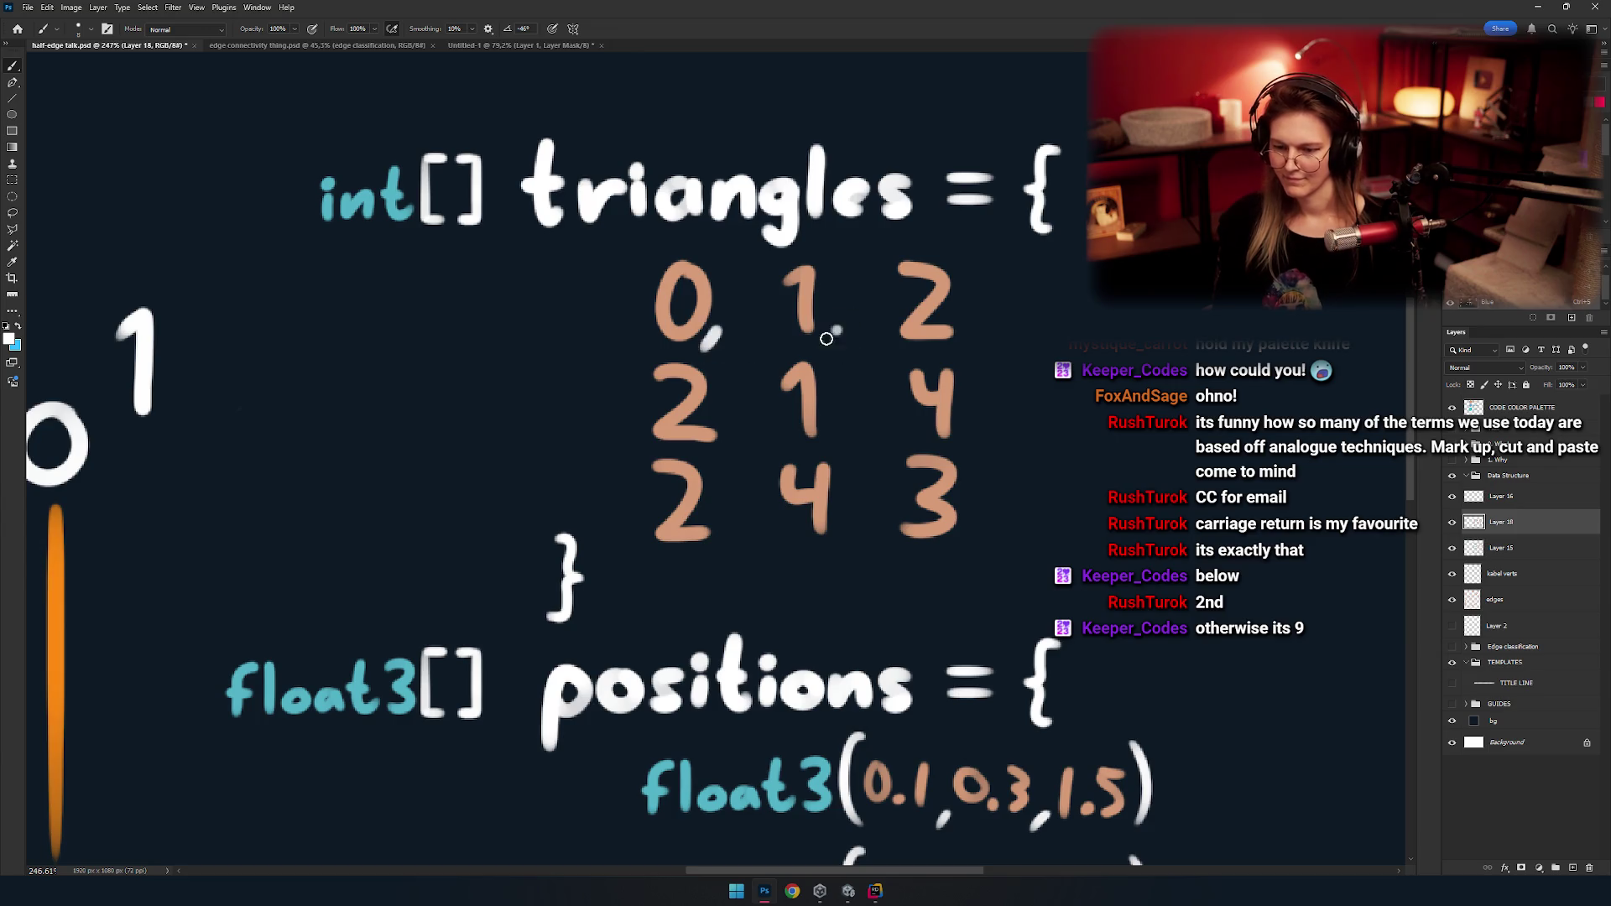
# Brush commas after the indices in the first two triangle rows.
pyautogui.moveTo(980, 338); pyautogui.dragTo(942, 307)
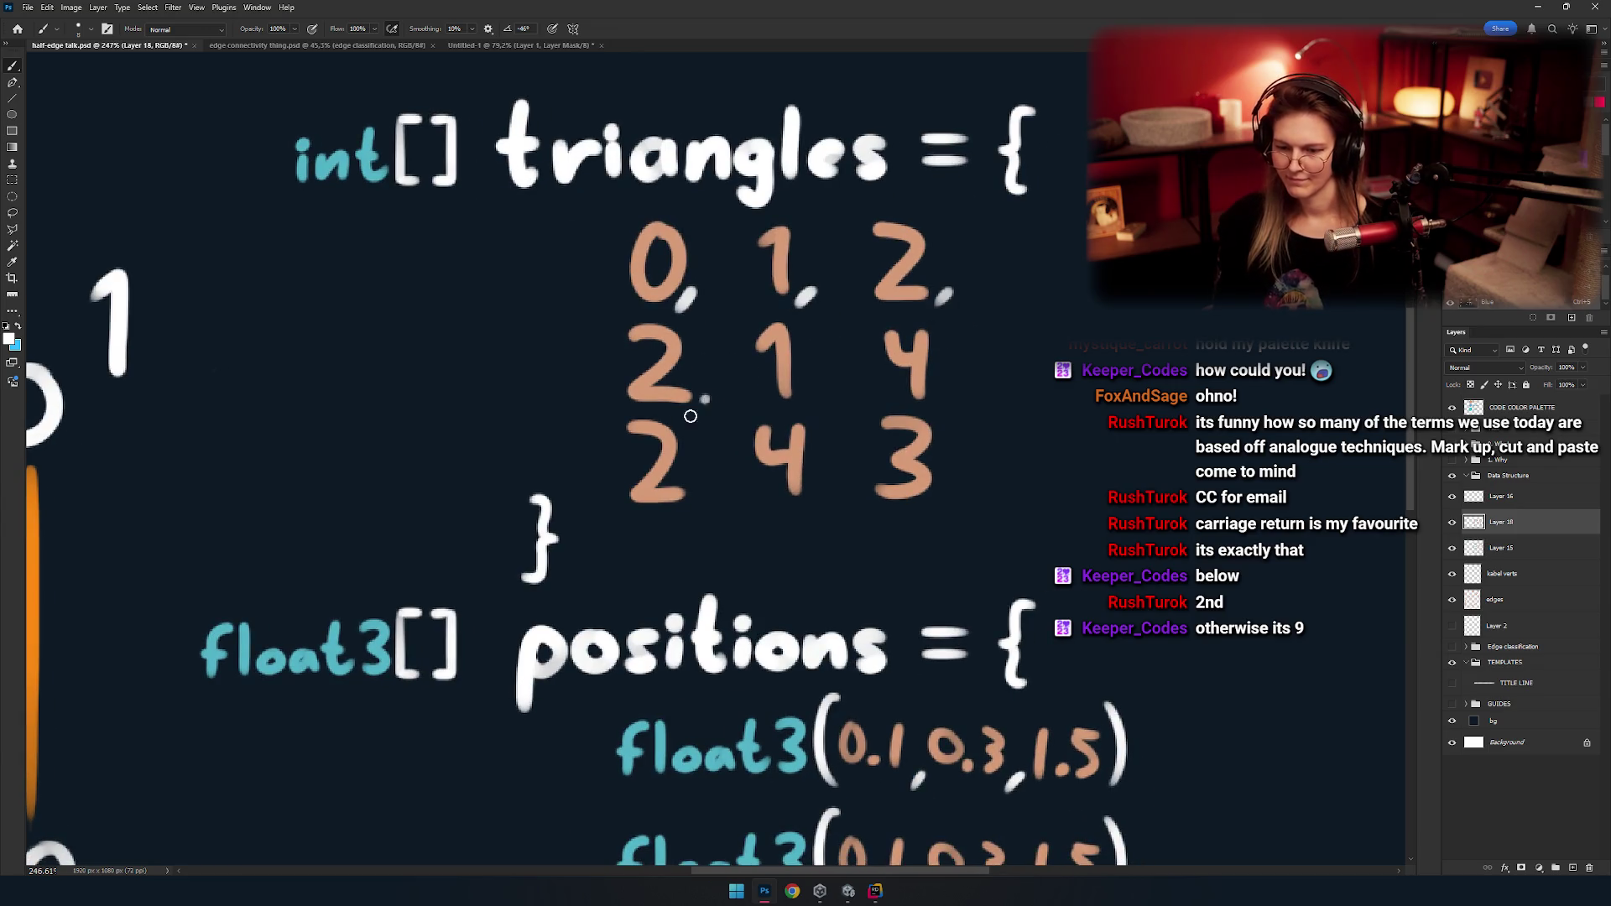
pyautogui.moveTo(951, 394); pyautogui.dragTo(945, 403)
pyautogui.moveTo(726, 498); pyautogui.dragTo(782, 456)
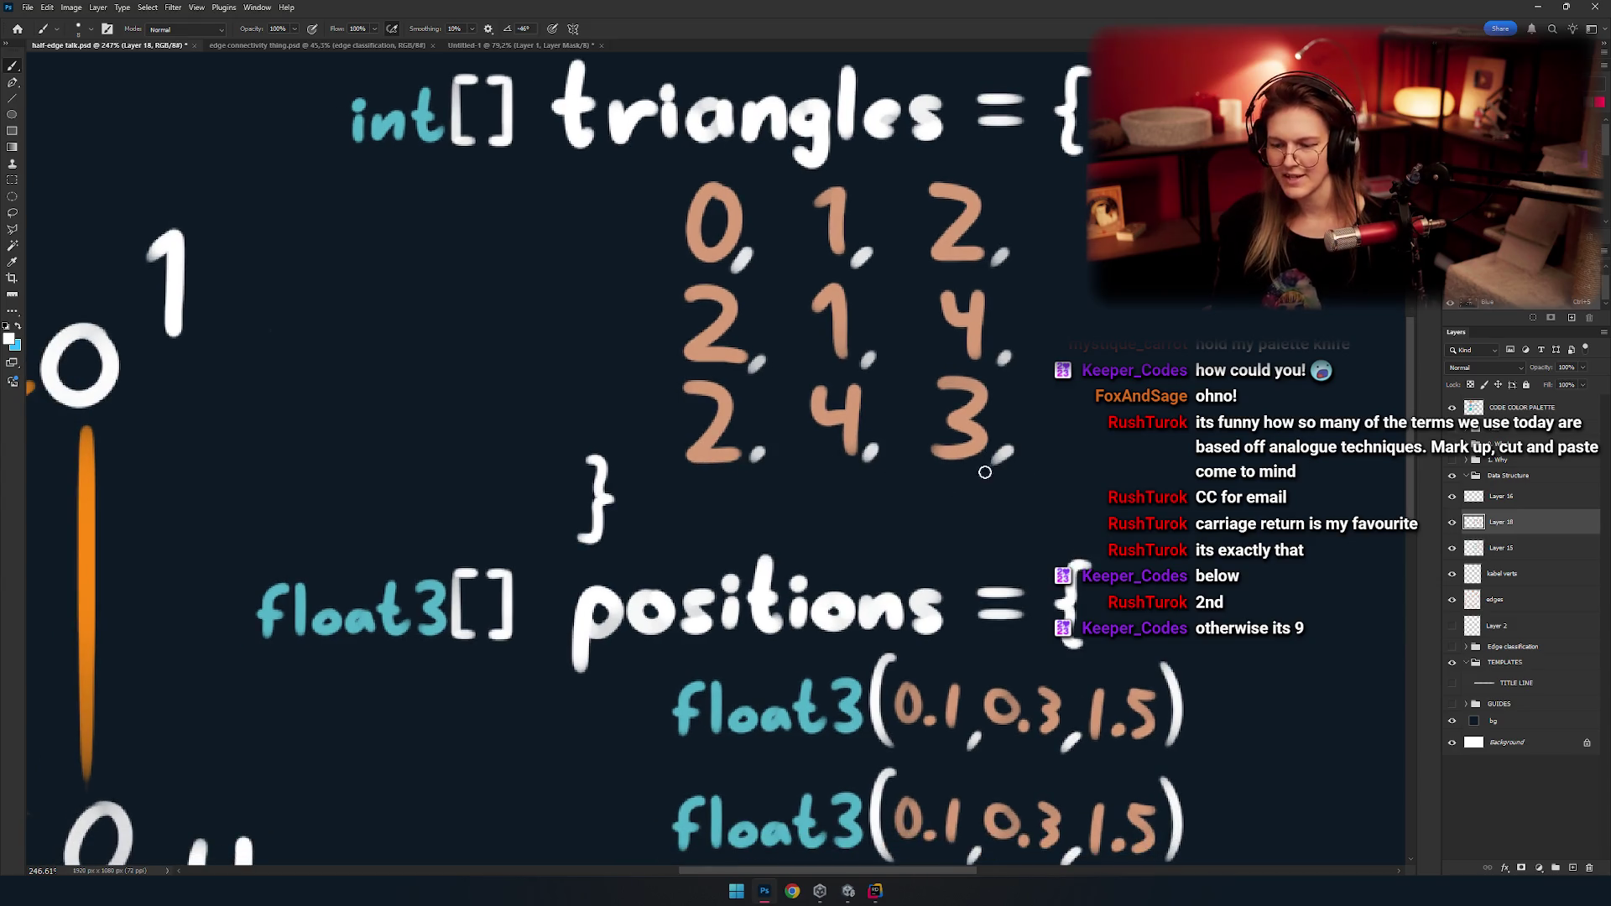
# Add a comma after the last float3 line in the positions block.
pyautogui.moveTo(985, 472); pyautogui.dragTo(794, 495)
pyautogui.scroll(-3, 794, 495)
pyautogui.moveTo(862, 709); pyautogui.dragTo(790, 512)
pyautogui.scroll(3, 790, 511)
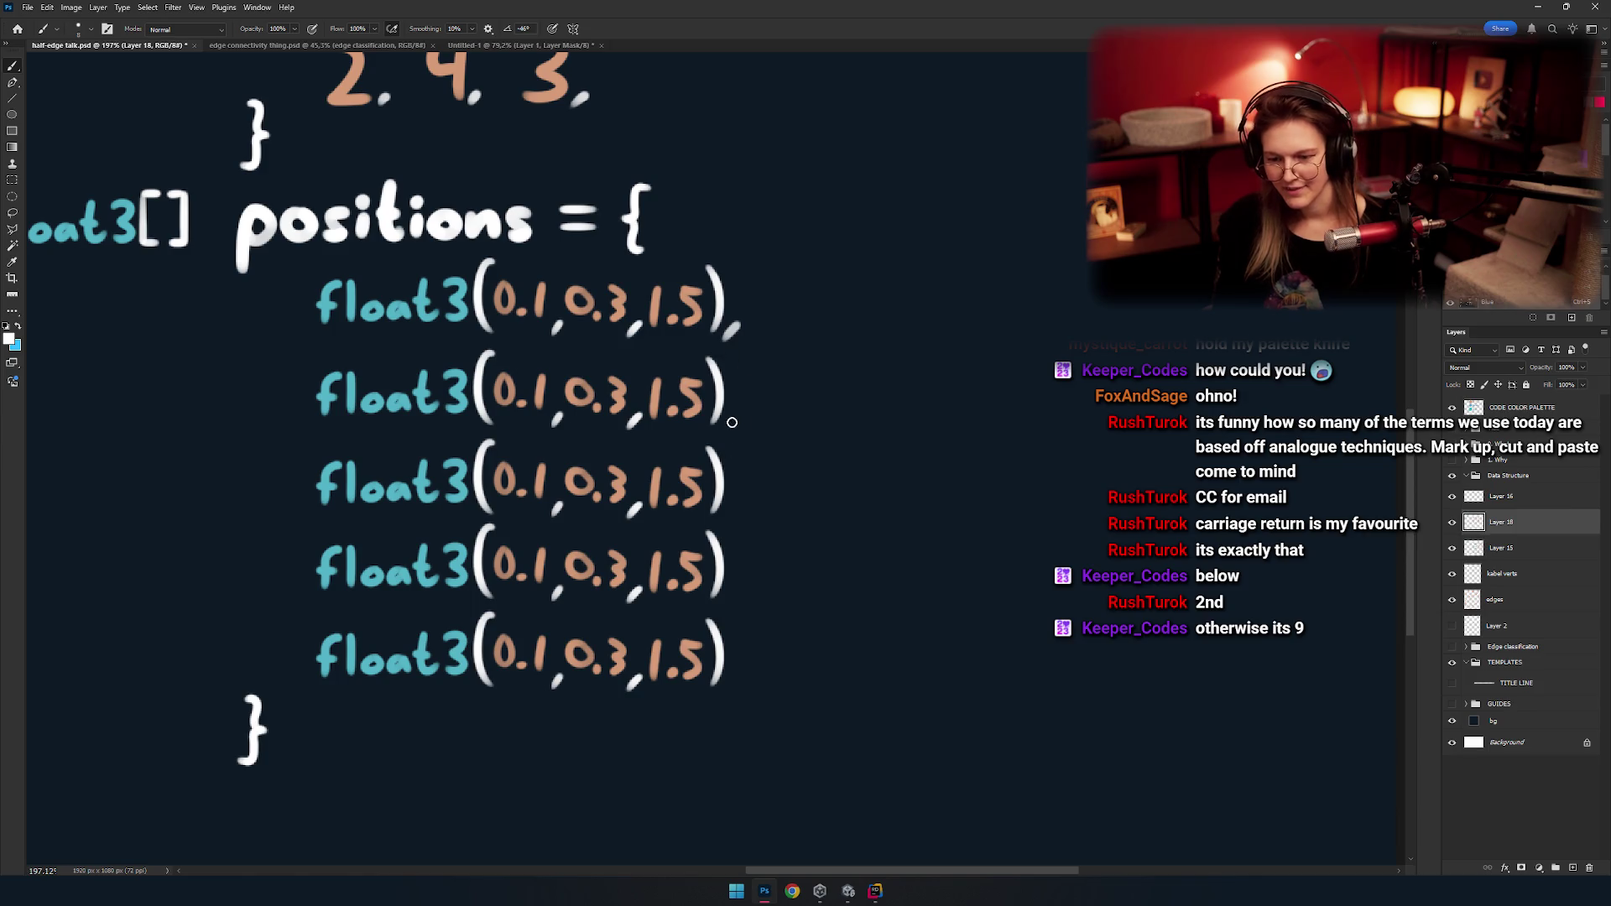
pyautogui.moveTo(739, 557); pyautogui.dragTo(751, 511)
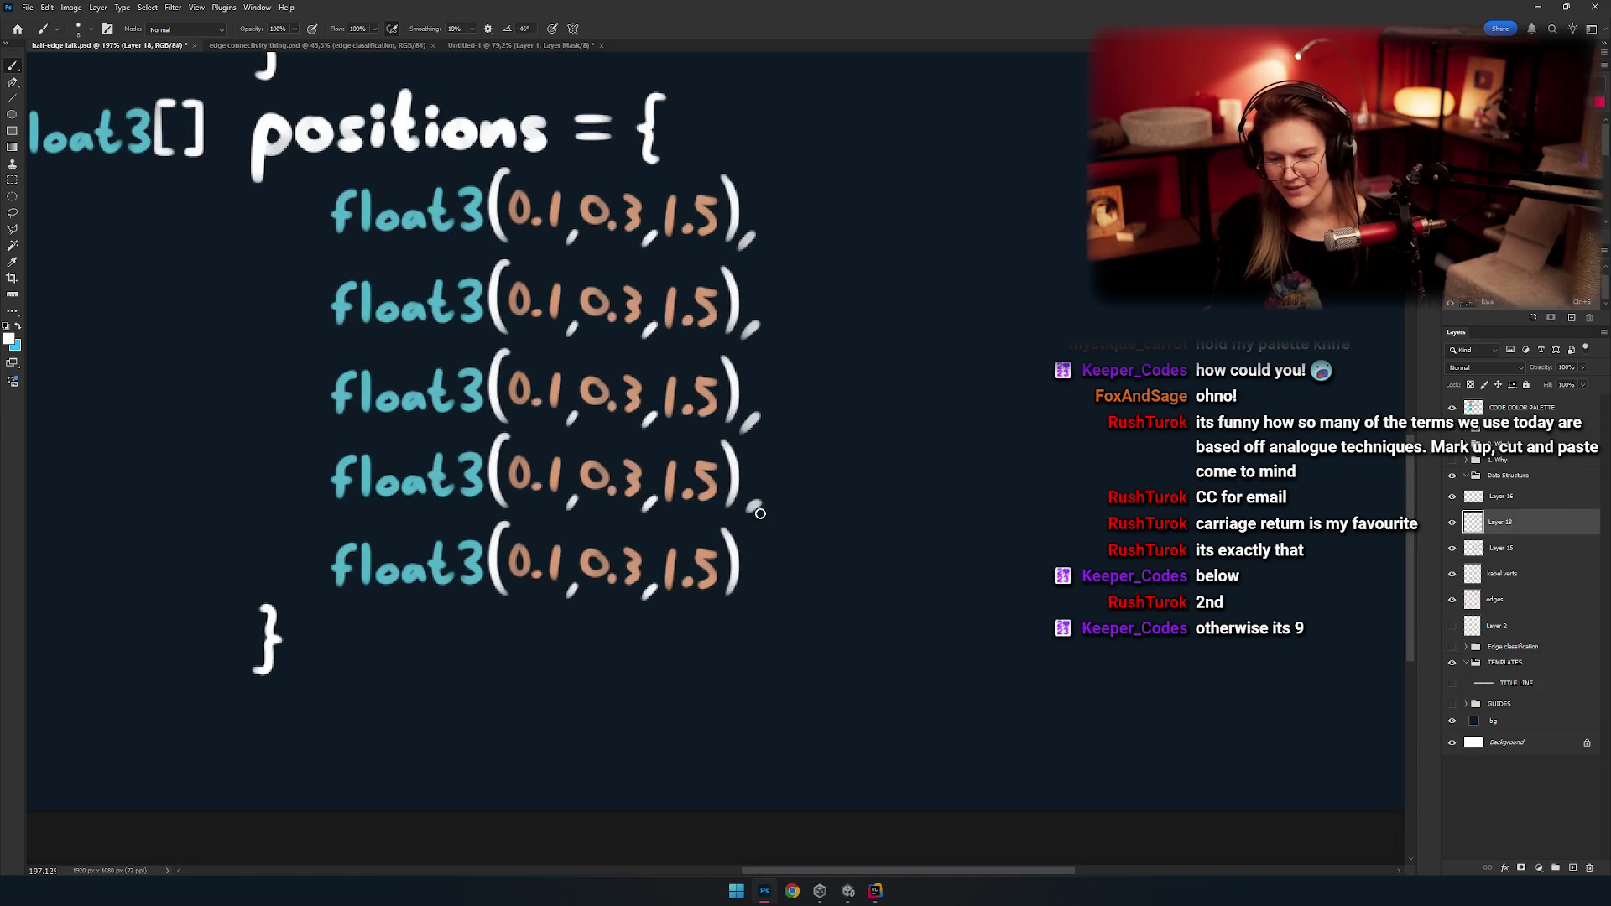
pyautogui.moveTo(759, 579)
pyautogui.mouseDown()
pyautogui.moveTo(739, 597)
pyautogui.moveTo(872, 555)
pyautogui.moveTo(487, 656)
pyautogui.mouseUp()
pyautogui.hotkey('ctrl', 'z')
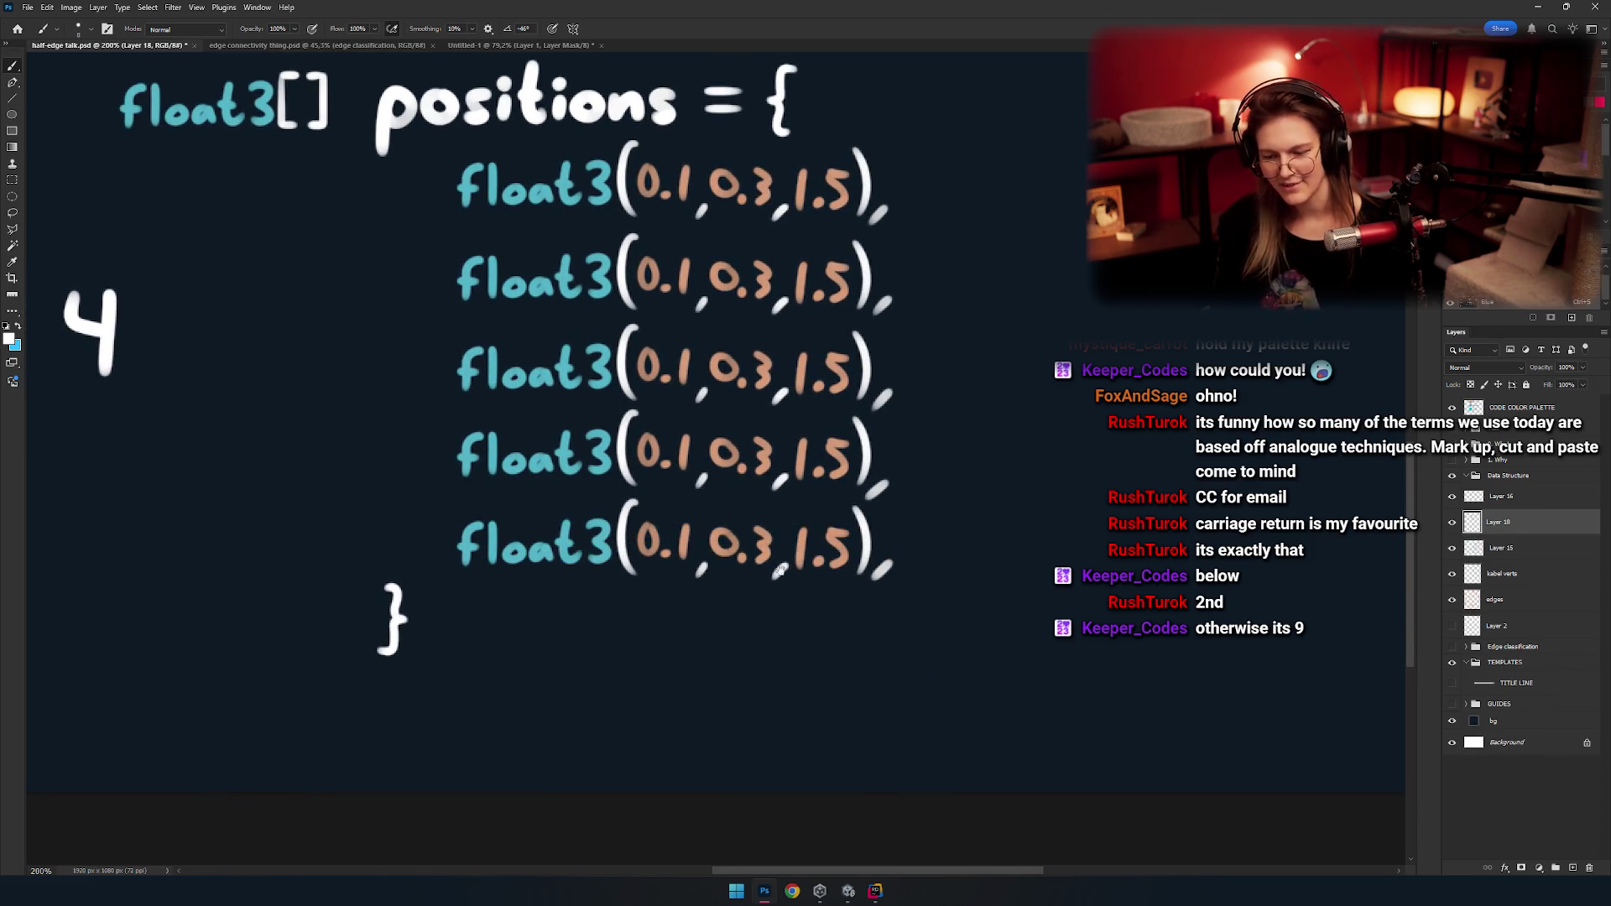
pyautogui.moveTo(742, 495); pyautogui.dragTo(742, 574)
# Try a circle around the 0.3, 1.5 values, undo it, and return to the triangles block.
pyautogui.scroll(-3, 740, 573)
pyautogui.scroll(-3, 741, 573)
pyautogui.scroll(3, 750, 491)
pyautogui.scroll(3, 749, 491)
pyautogui.moveTo(767, 541)
pyautogui.mouseDown()
pyautogui.moveTo(927, 625)
pyautogui.moveTo(881, 642)
pyautogui.mouseUp()
pyautogui.hotkey('ctrl', 'z')
pyautogui.scroll(-2, 792, 469)
pyautogui.scroll(-2, 792, 469)
pyautogui.moveTo(731, 466)
pyautogui.mouseDown()
pyautogui.moveTo(745, 513)
pyautogui.moveTo(694, 488)
pyautogui.mouseUp()
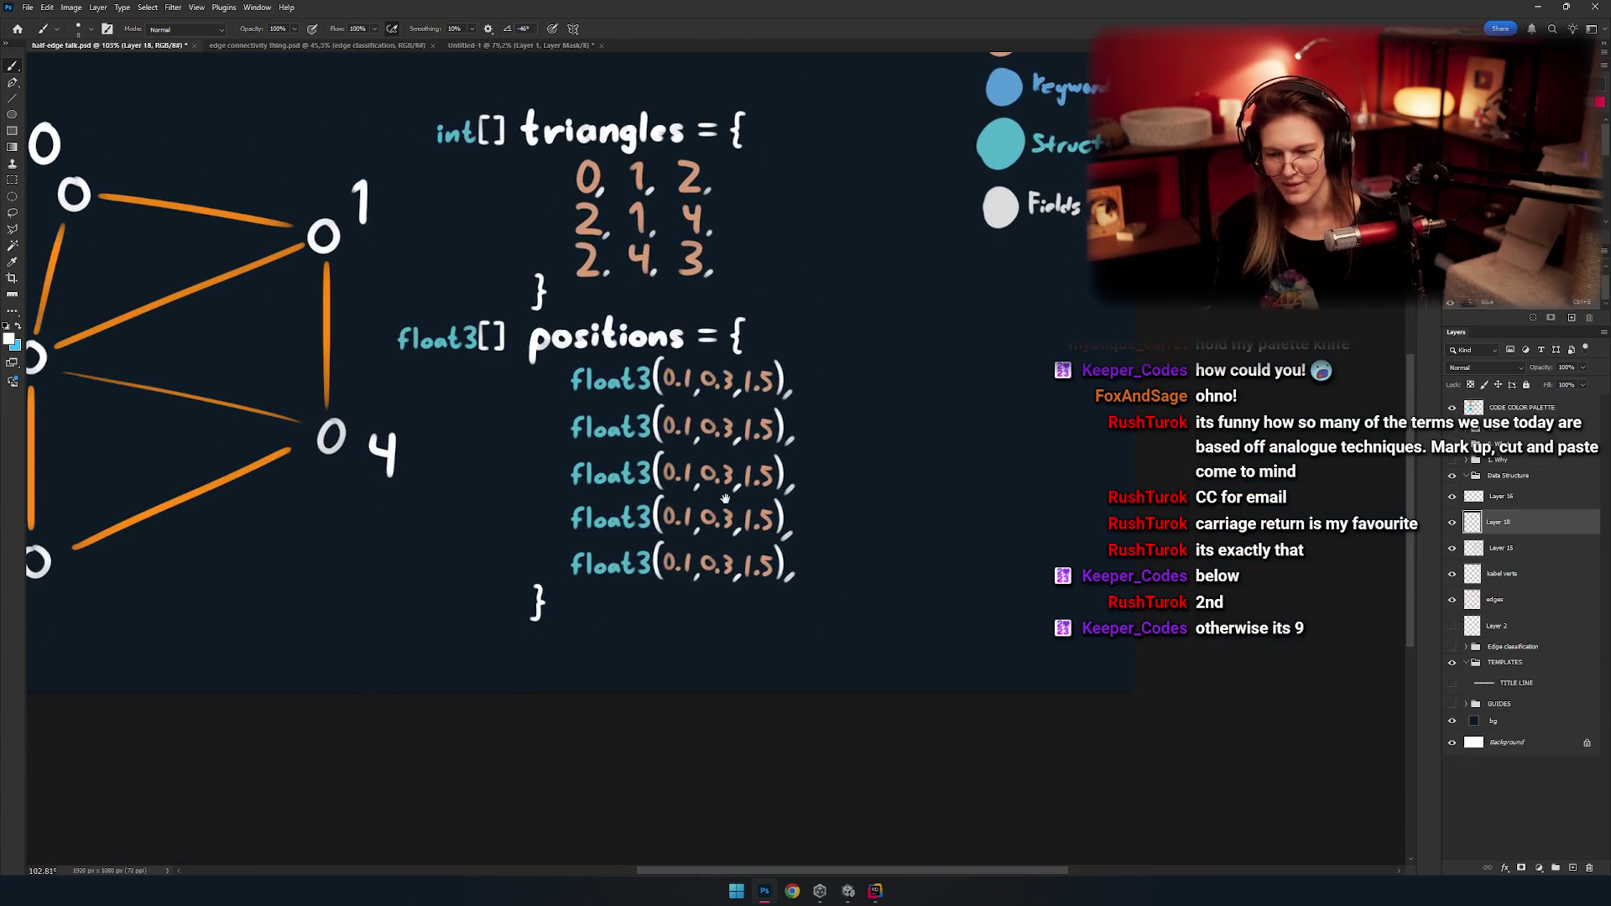
pyautogui.scroll(3, 725, 499)
pyautogui.scroll(2, 729, 497)
pyautogui.scroll(-3, 746, 494)
# Zoom in and marquee-select the triangles code block.
pyautogui.moveTo(746, 495)
pyautogui.mouseDown()
pyautogui.moveTo(858, 472)
pyautogui.moveTo(856, 422)
pyautogui.mouseUp()
pyautogui.moveTo(807, 503)
pyautogui.mouseDown()
pyautogui.moveTo(916, 412)
pyautogui.moveTo(890, 406)
pyautogui.mouseUp()
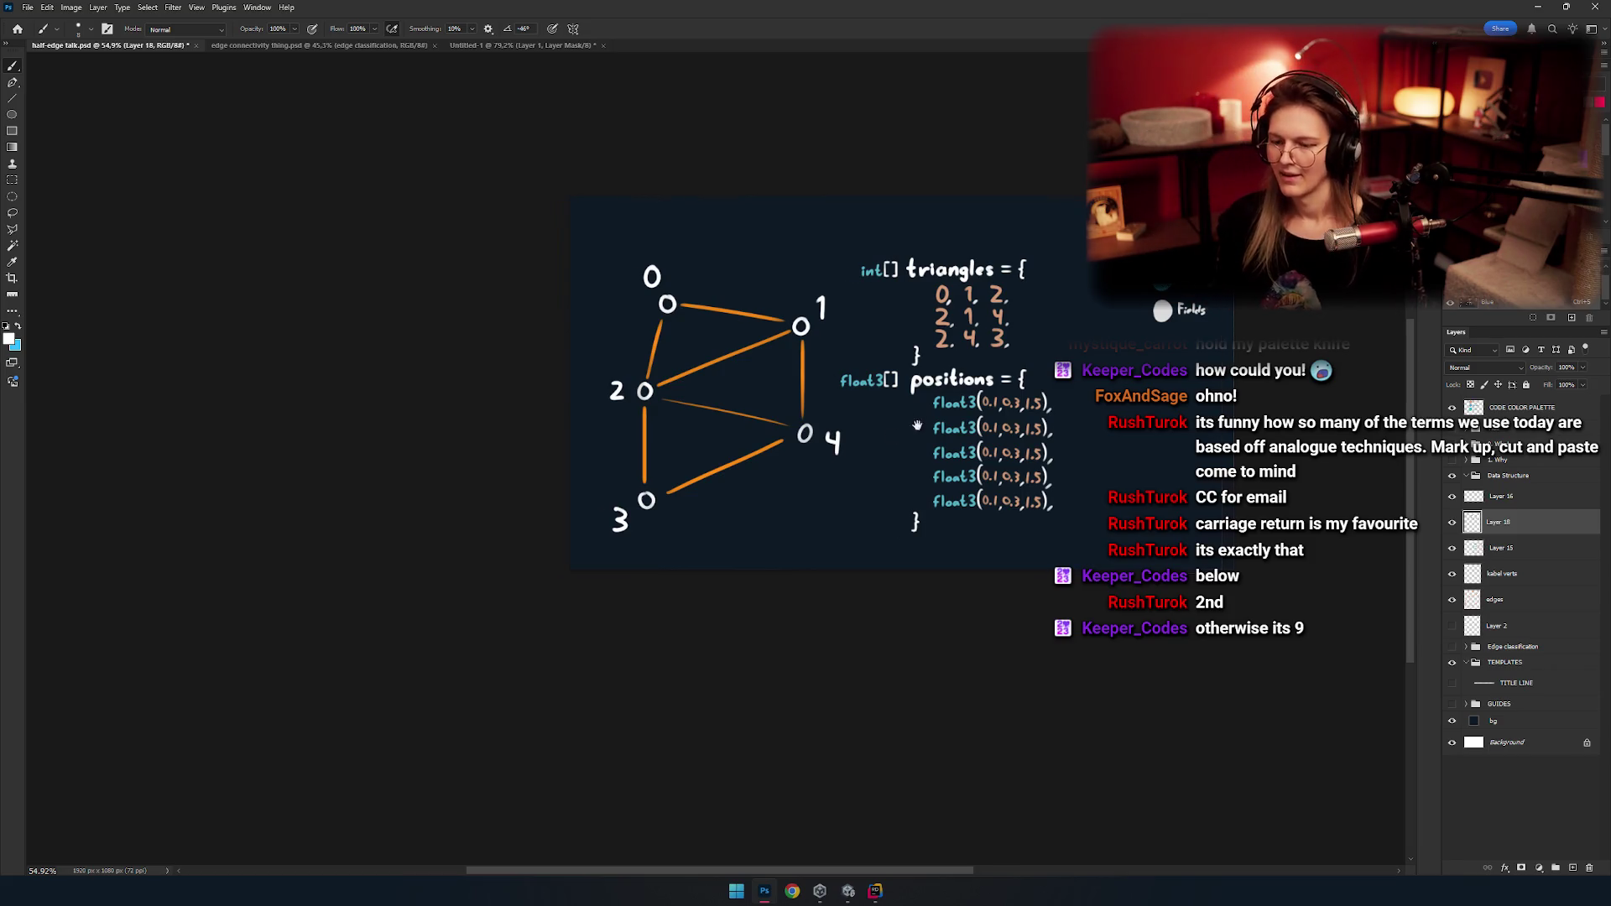
pyautogui.moveTo(917, 426); pyautogui.dragTo(816, 435)
pyautogui.press('m')
pyautogui.scroll(1, 805, 352)
pyautogui.scroll(1, 793, 340)
pyautogui.scroll(2, 793, 340)
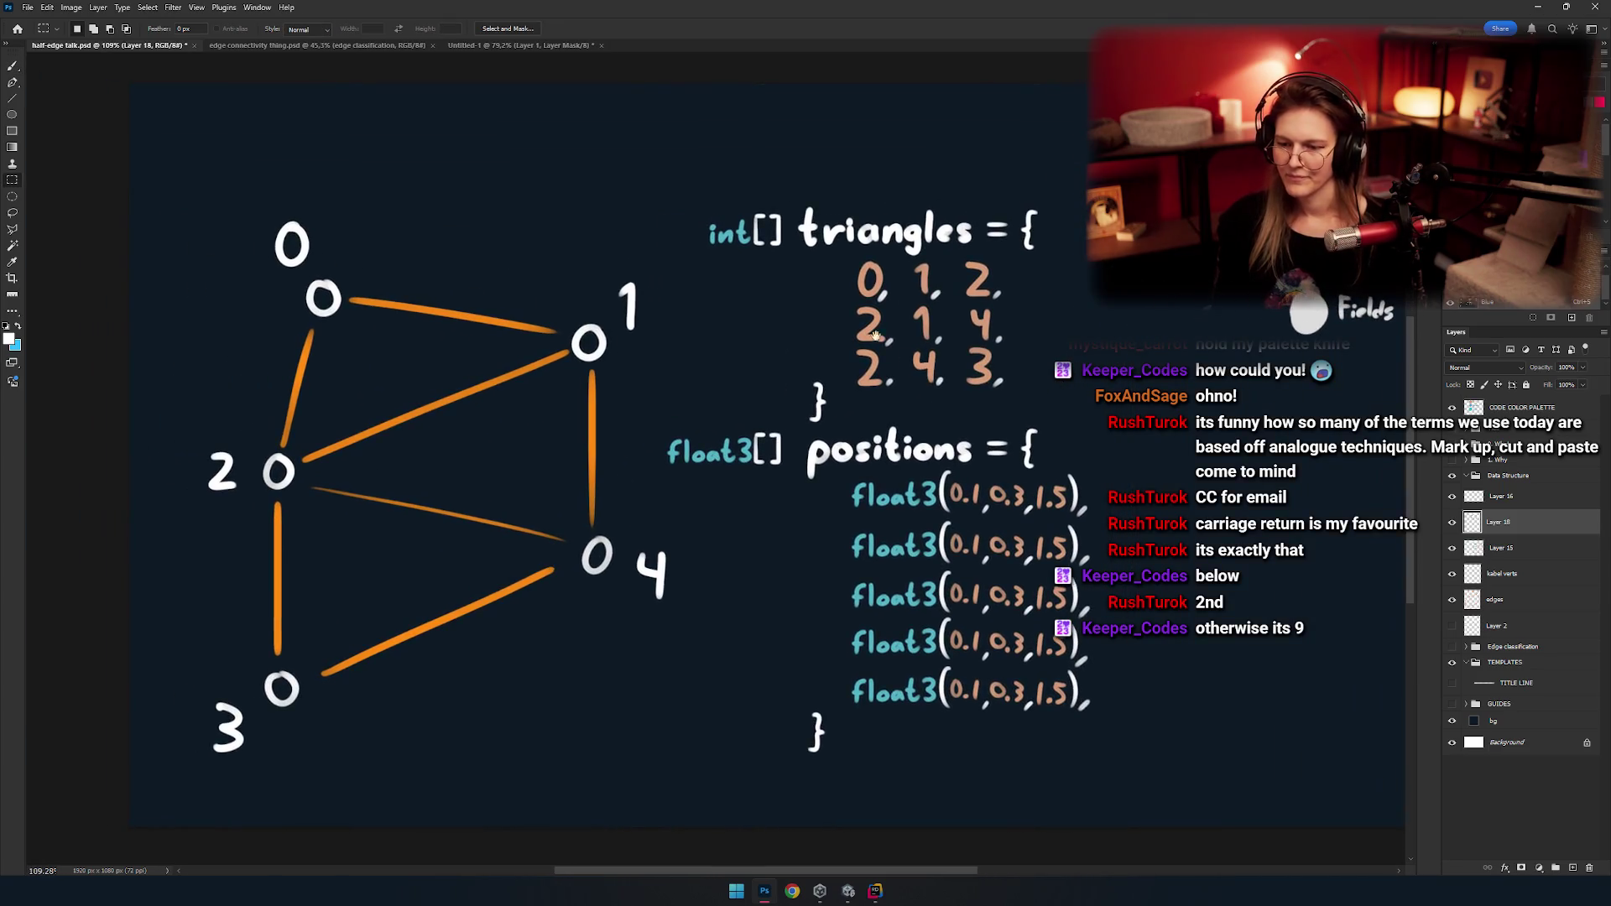
pyautogui.moveTo(874, 391); pyautogui.dragTo(856, 435)
pyautogui.moveTo(1104, 184); pyautogui.dragTo(640, 474)
pyautogui.click(655, 470)
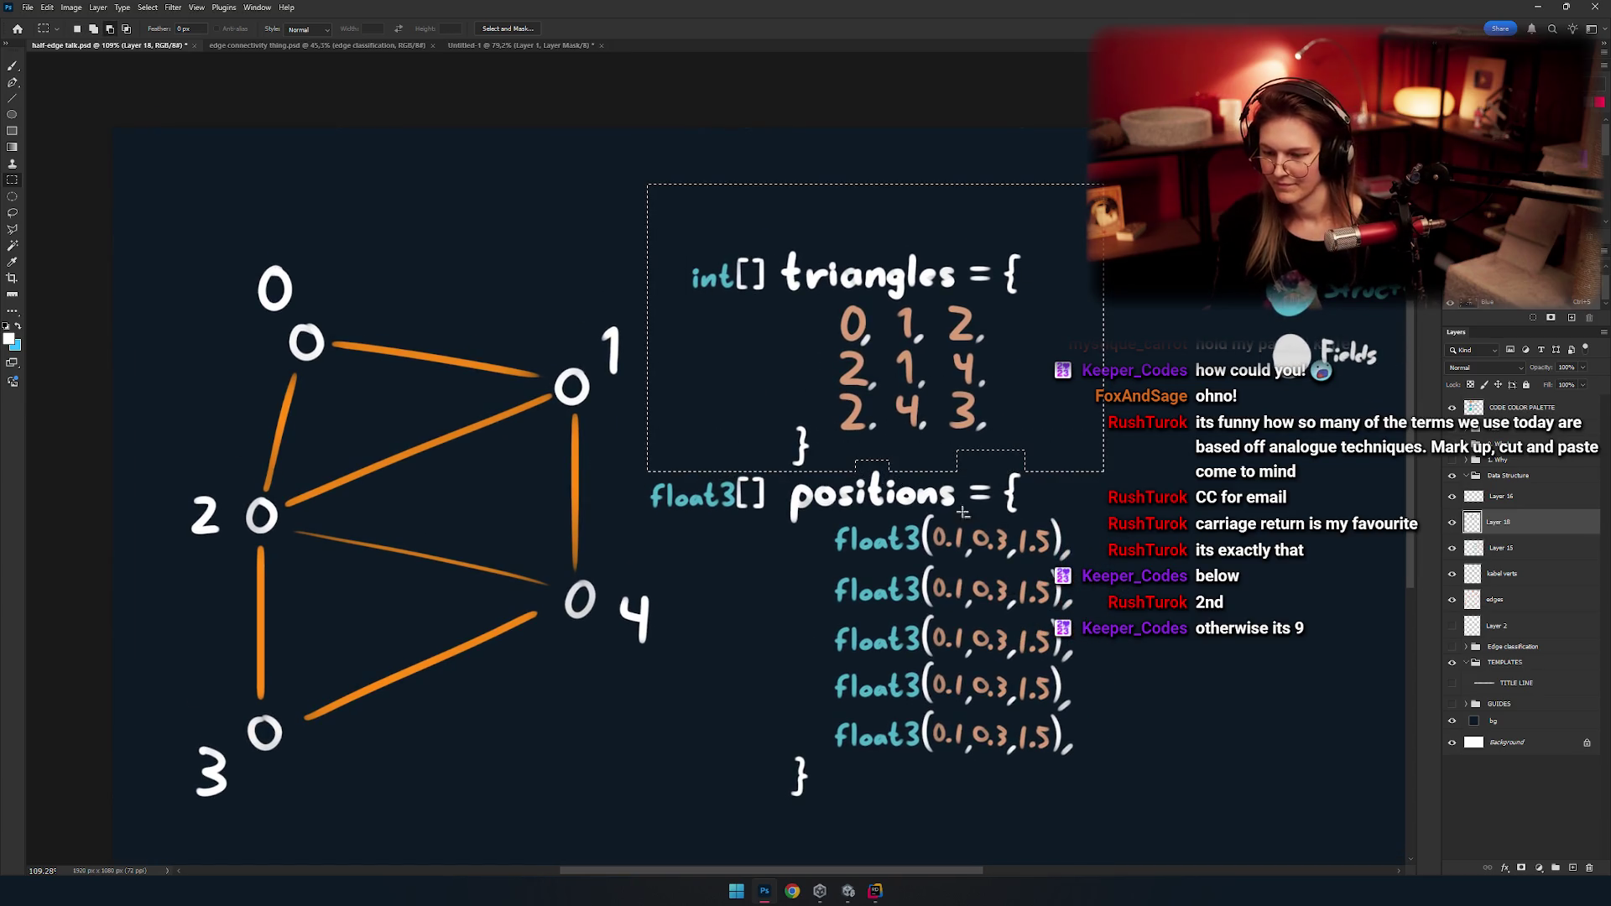
pyautogui.moveTo(873, 466); pyautogui.dragTo(835, 540)
pyautogui.keyDown('ctrl'); pyautogui.click(835, 540); pyautogui.keyUp('ctrl')
# Nudge the triangles block up with Shift+Up, then one step back down.
pyautogui.hotkey('ctrl', 'd')
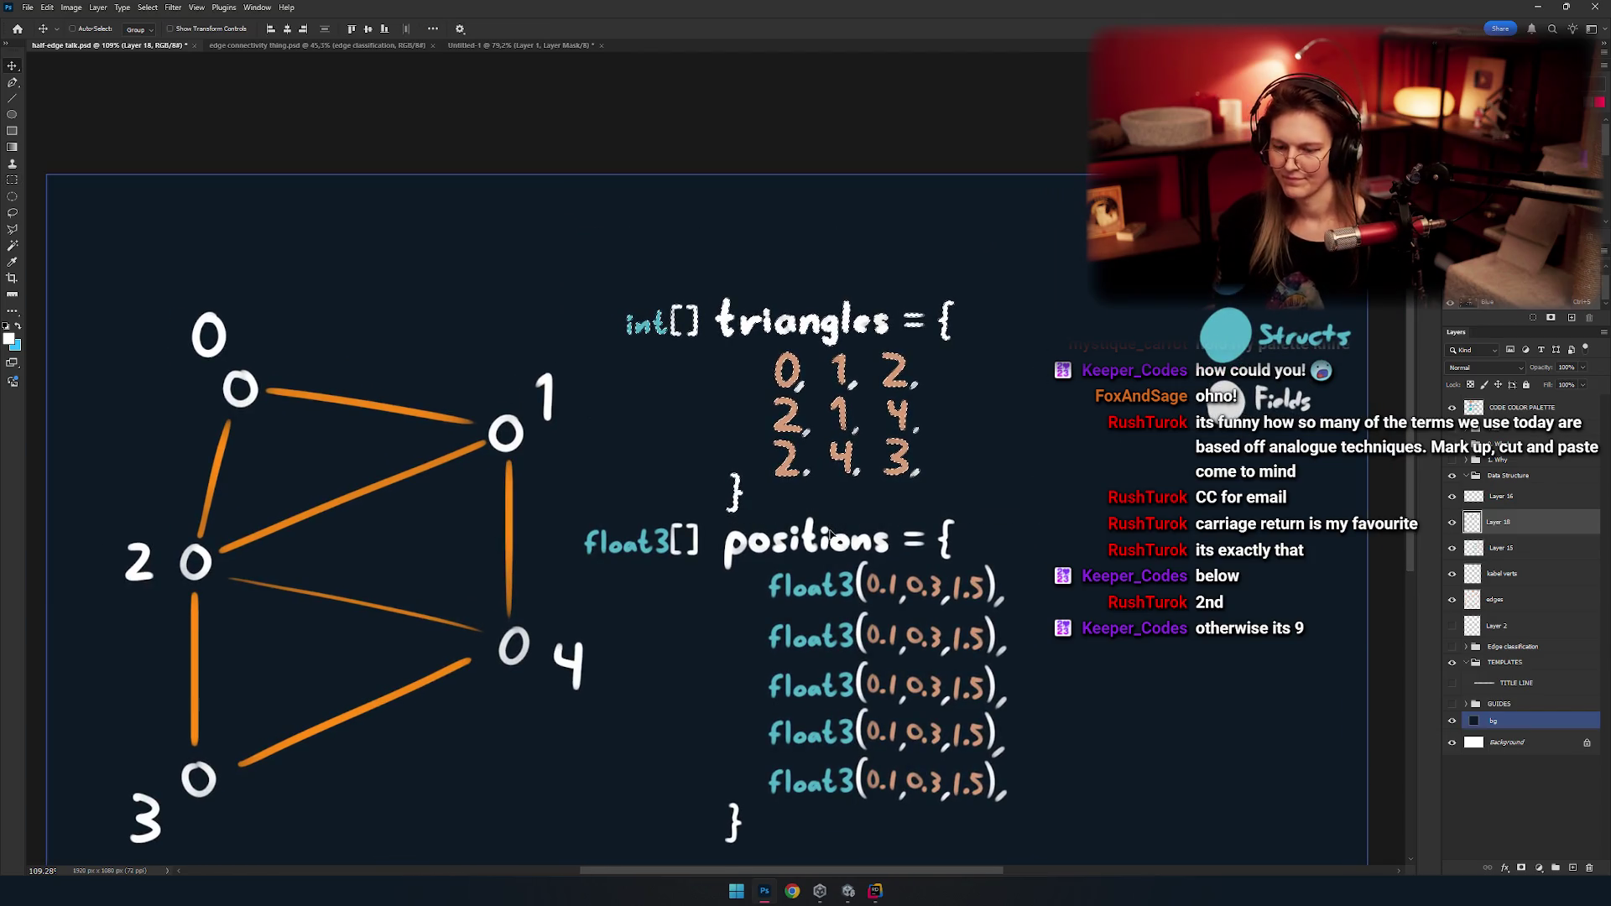
pyautogui.hotkey('shift', 'Up')
pyautogui.hotkey('shift', 'Up')
pyautogui.hotkey('shift', 'Up')
pyautogui.hotkey('shift', 'Up')
pyautogui.press('Down')
pyautogui.press('Down')
pyautogui.press('Down')
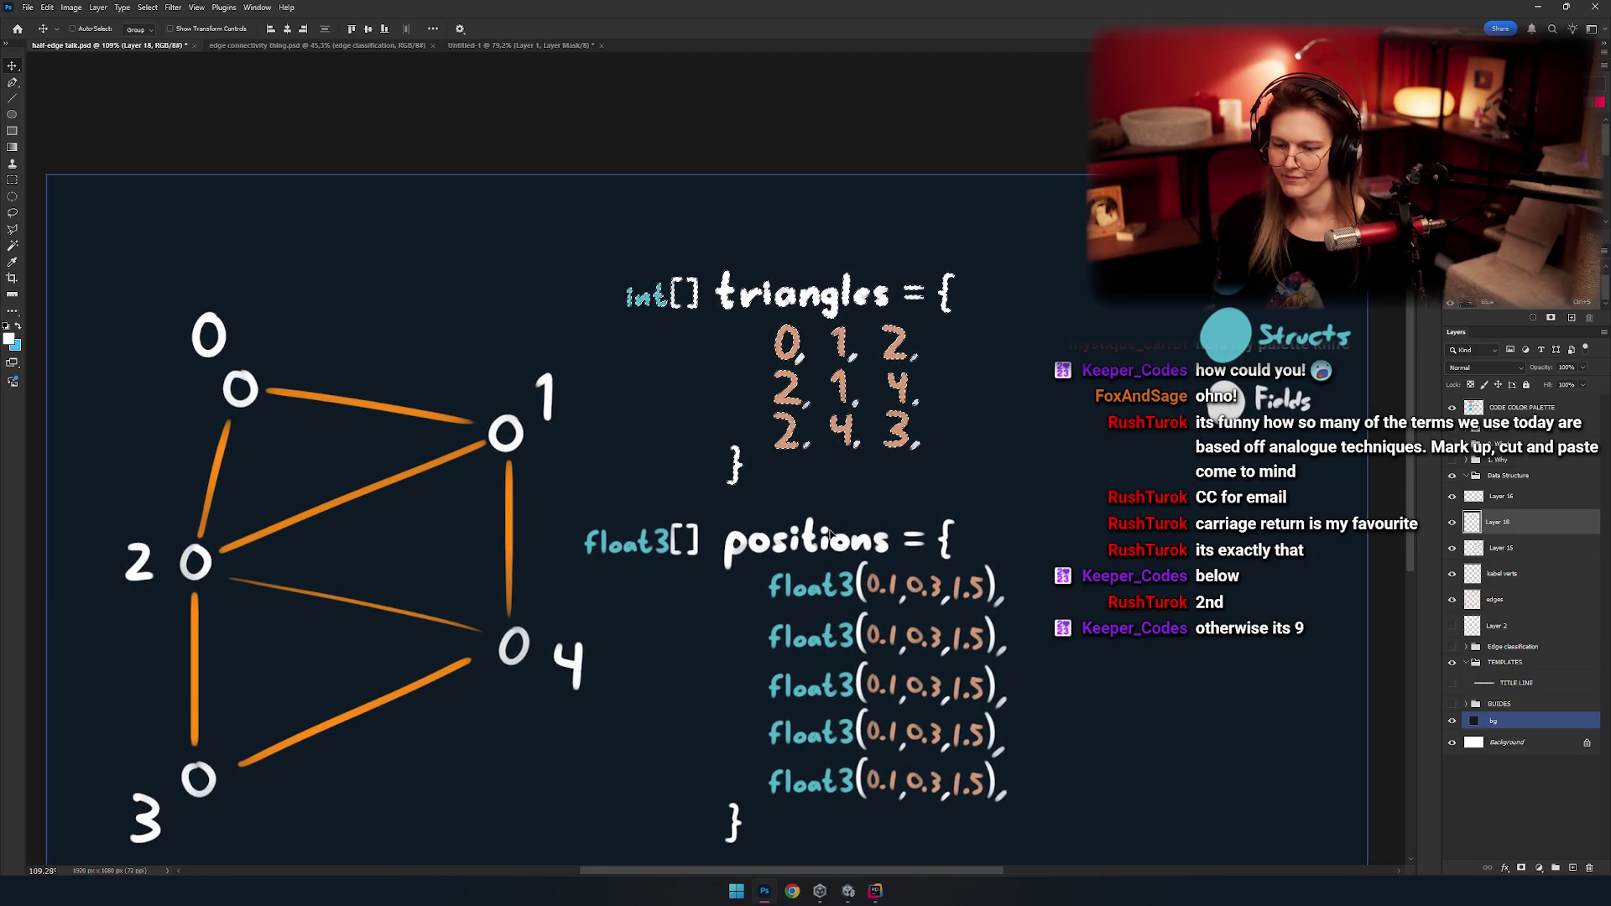
pyautogui.press('m')
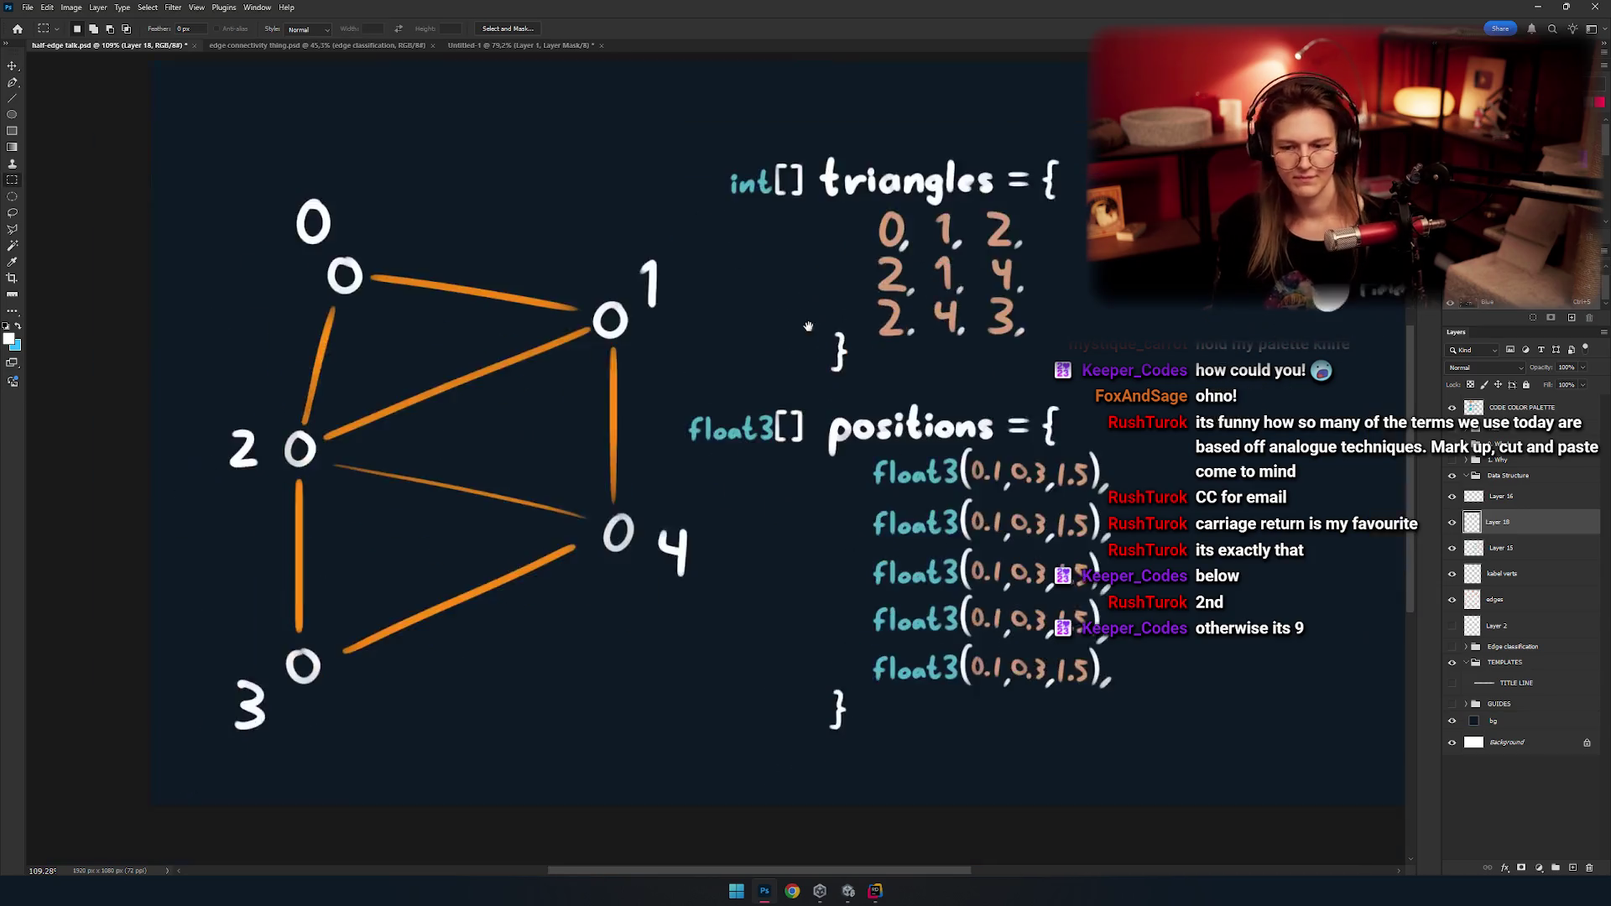
pyautogui.scroll(-6, 755, 419)
pyautogui.scroll(2, 811, 409)
pyautogui.scroll(1, 811, 409)
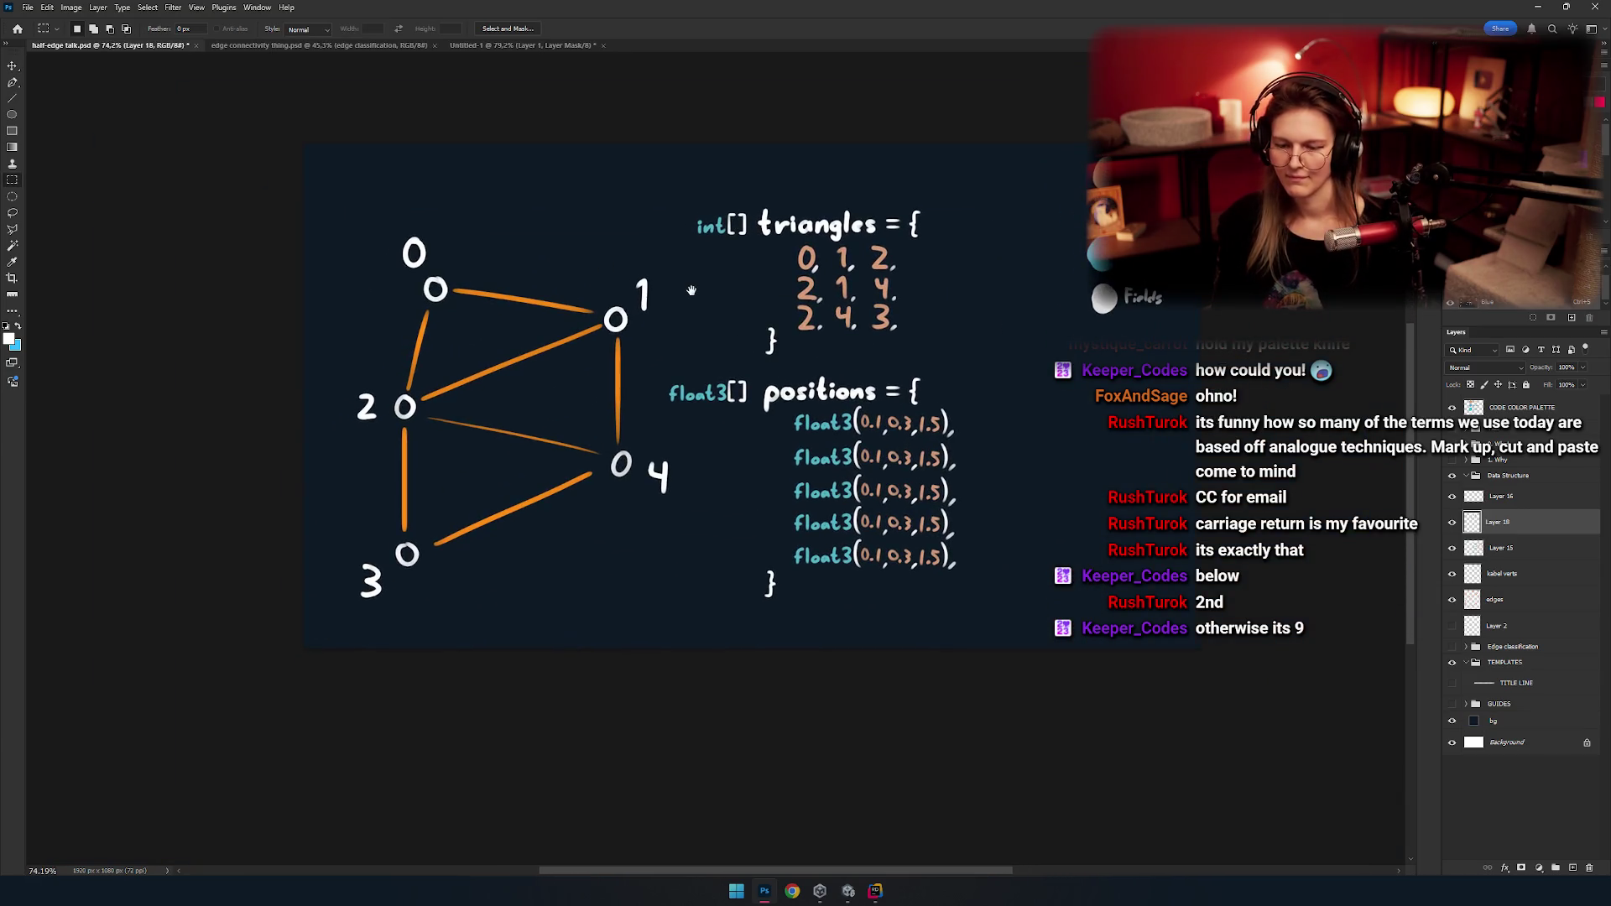
pyautogui.moveTo(707, 492); pyautogui.dragTo(794, 450)
pyautogui.moveTo(737, 377); pyautogui.dragTo(769, 411)
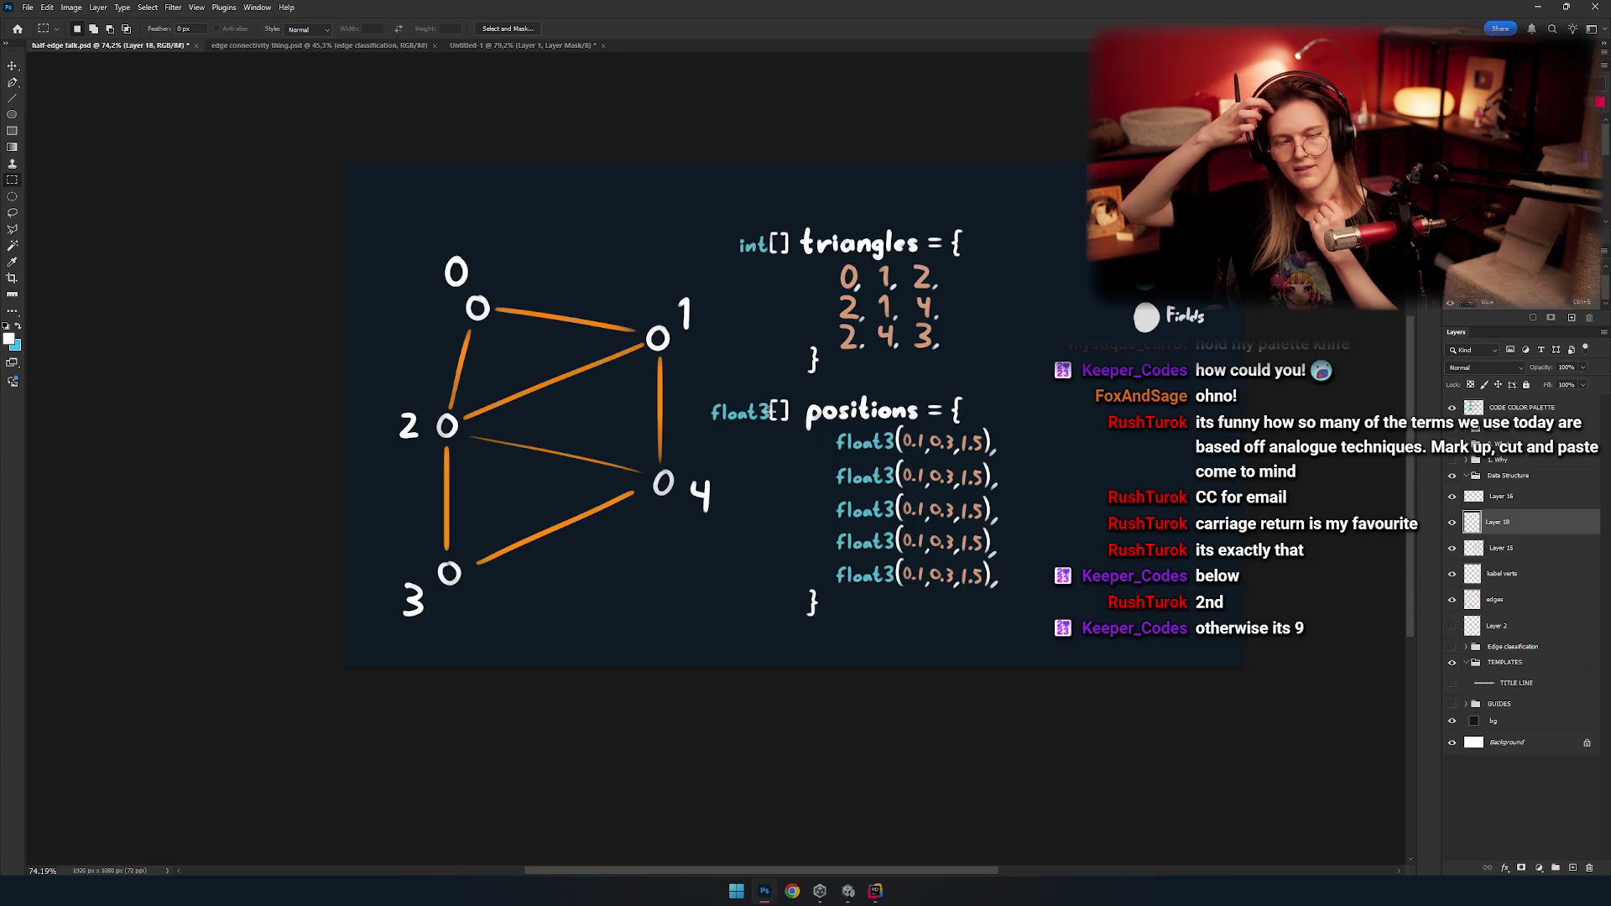
# Put the commas beside the float3 lines onto their own layer and check layer visibility.
pyautogui.moveTo(861, 377)
pyautogui.mouseDown()
pyautogui.moveTo(832, 359)
pyautogui.moveTo(855, 462)
pyautogui.mouseUp()
pyautogui.moveTo(958, 244); pyautogui.dragTo(919, 248)
pyautogui.press('v')
pyautogui.moveTo(818, 299); pyautogui.dragTo(864, 334)
pyautogui.moveTo(944, 436)
pyautogui.mouseDown()
pyautogui.moveTo(882, 381)
pyautogui.moveTo(776, 619)
pyautogui.mouseUp()
pyautogui.press('m')
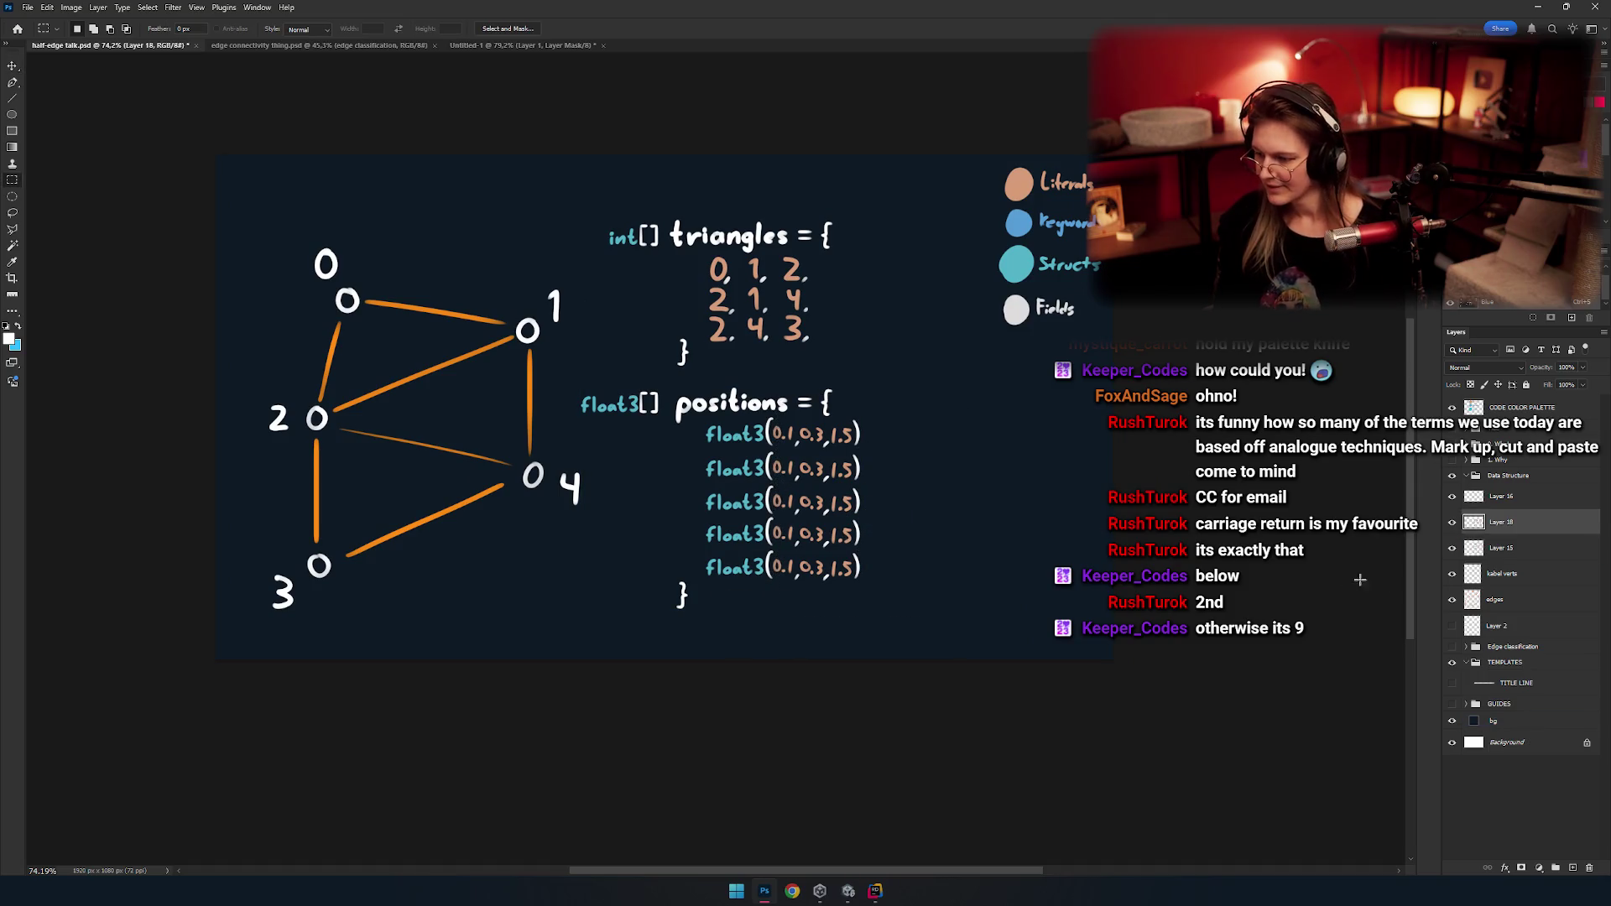
pyautogui.hotkey('ctrl', 'v')
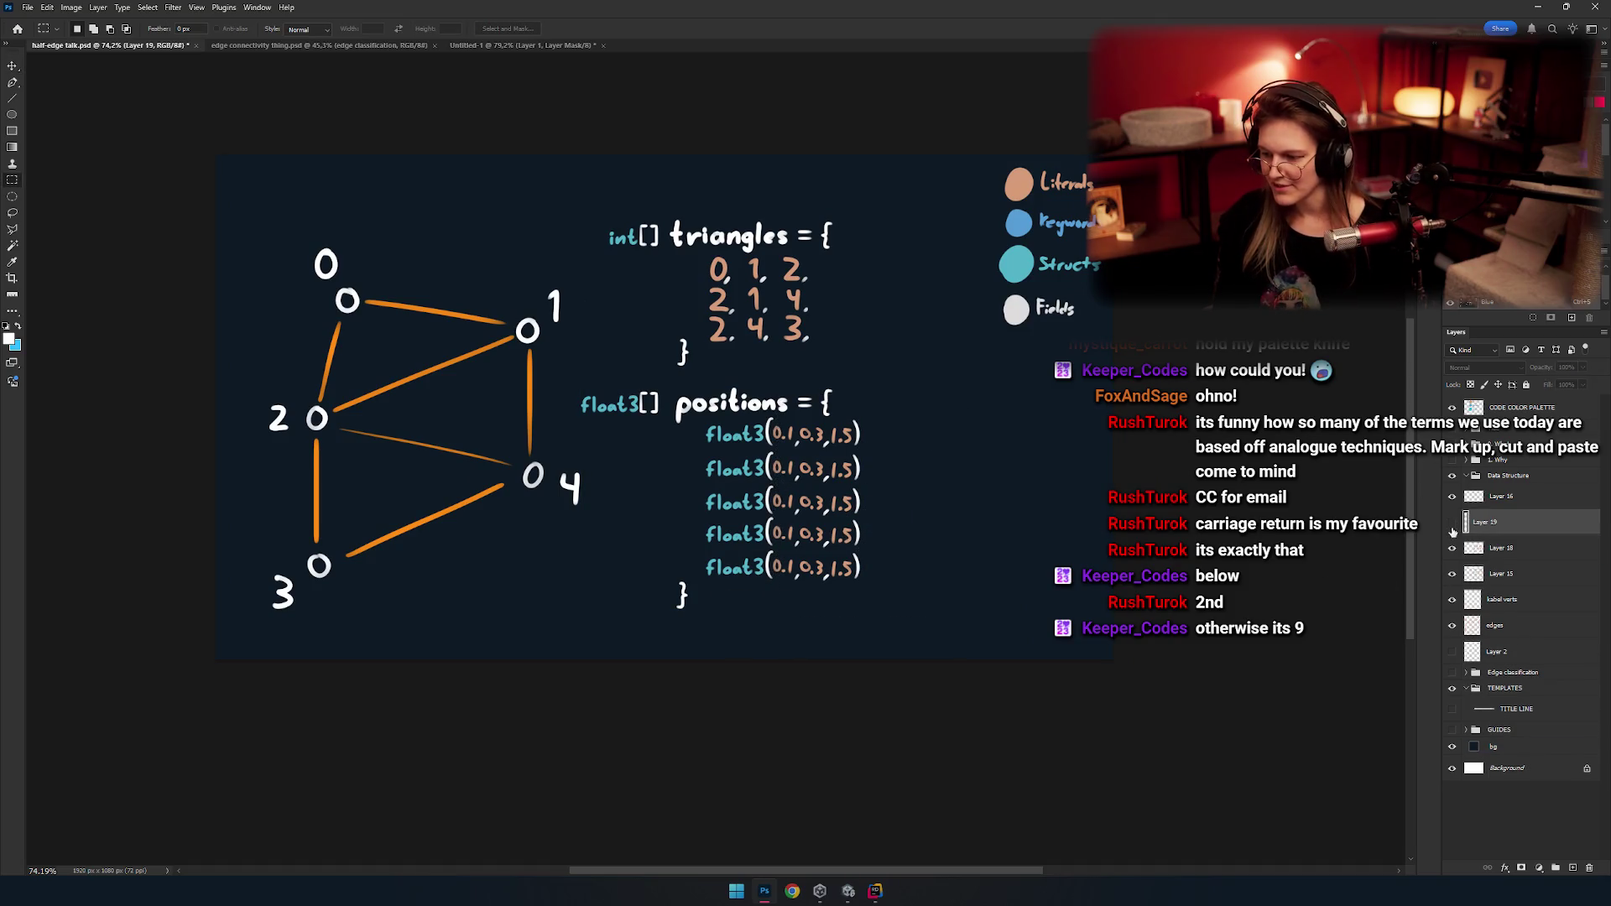
pyautogui.moveTo(1452, 524); pyautogui.dragTo(1469, 560)
pyautogui.click(1452, 548)
pyautogui.click(1452, 574)
pyautogui.click(1452, 574)
# Merge the commas into the positions layer and drag the positions block above the triangles block.
pyautogui.hotkey('ctrl', 'e')
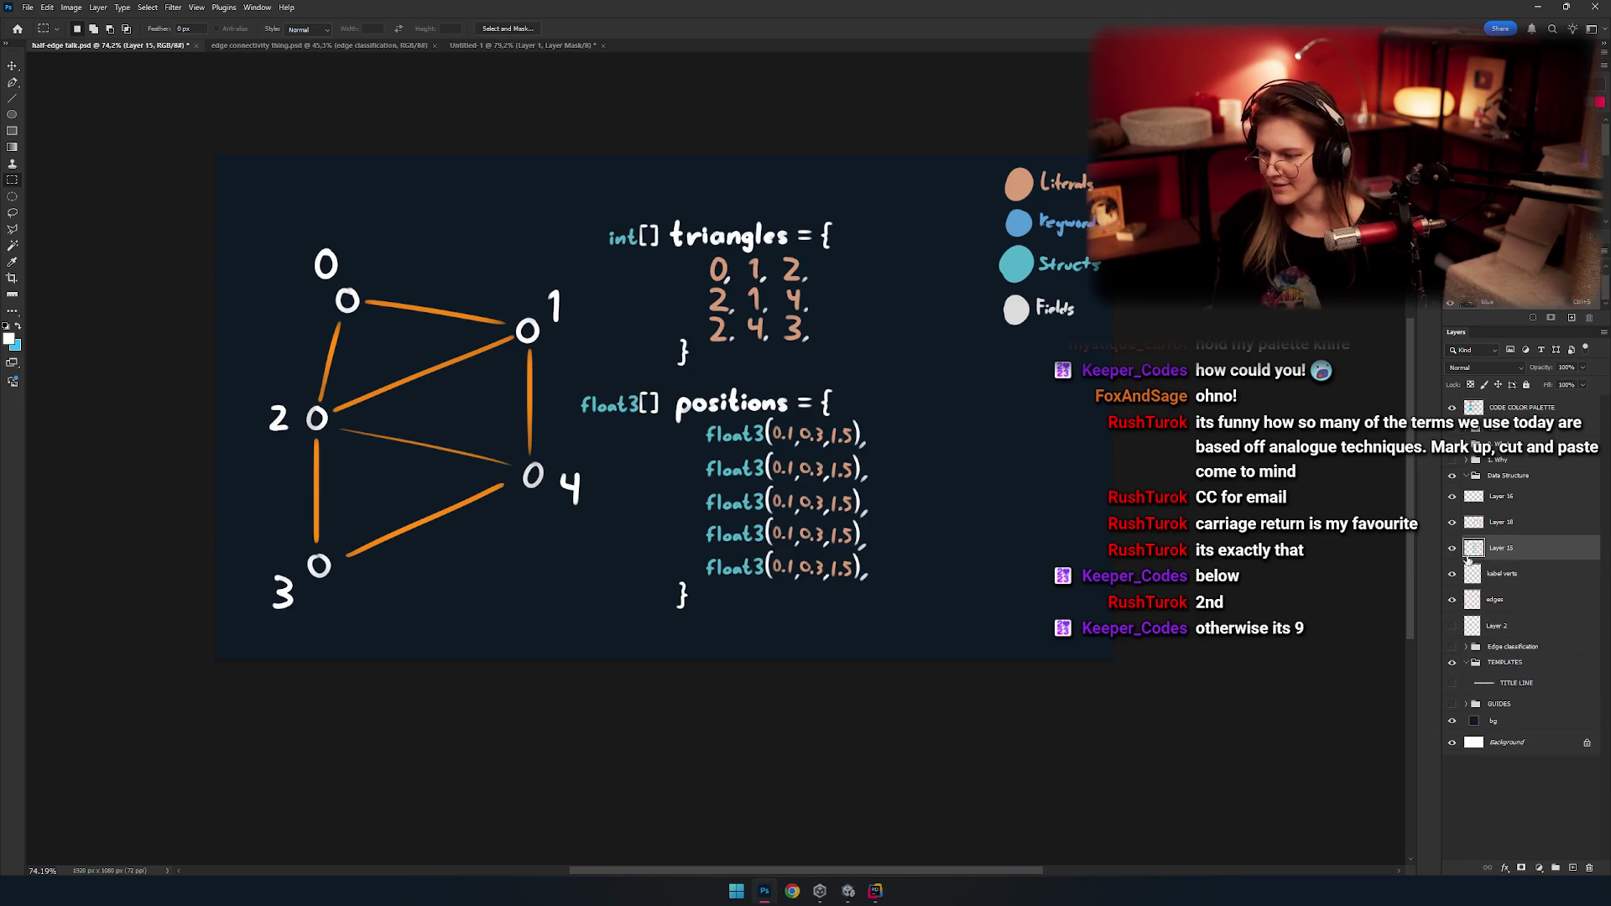
pyautogui.click(1452, 548)
pyautogui.click(1454, 550)
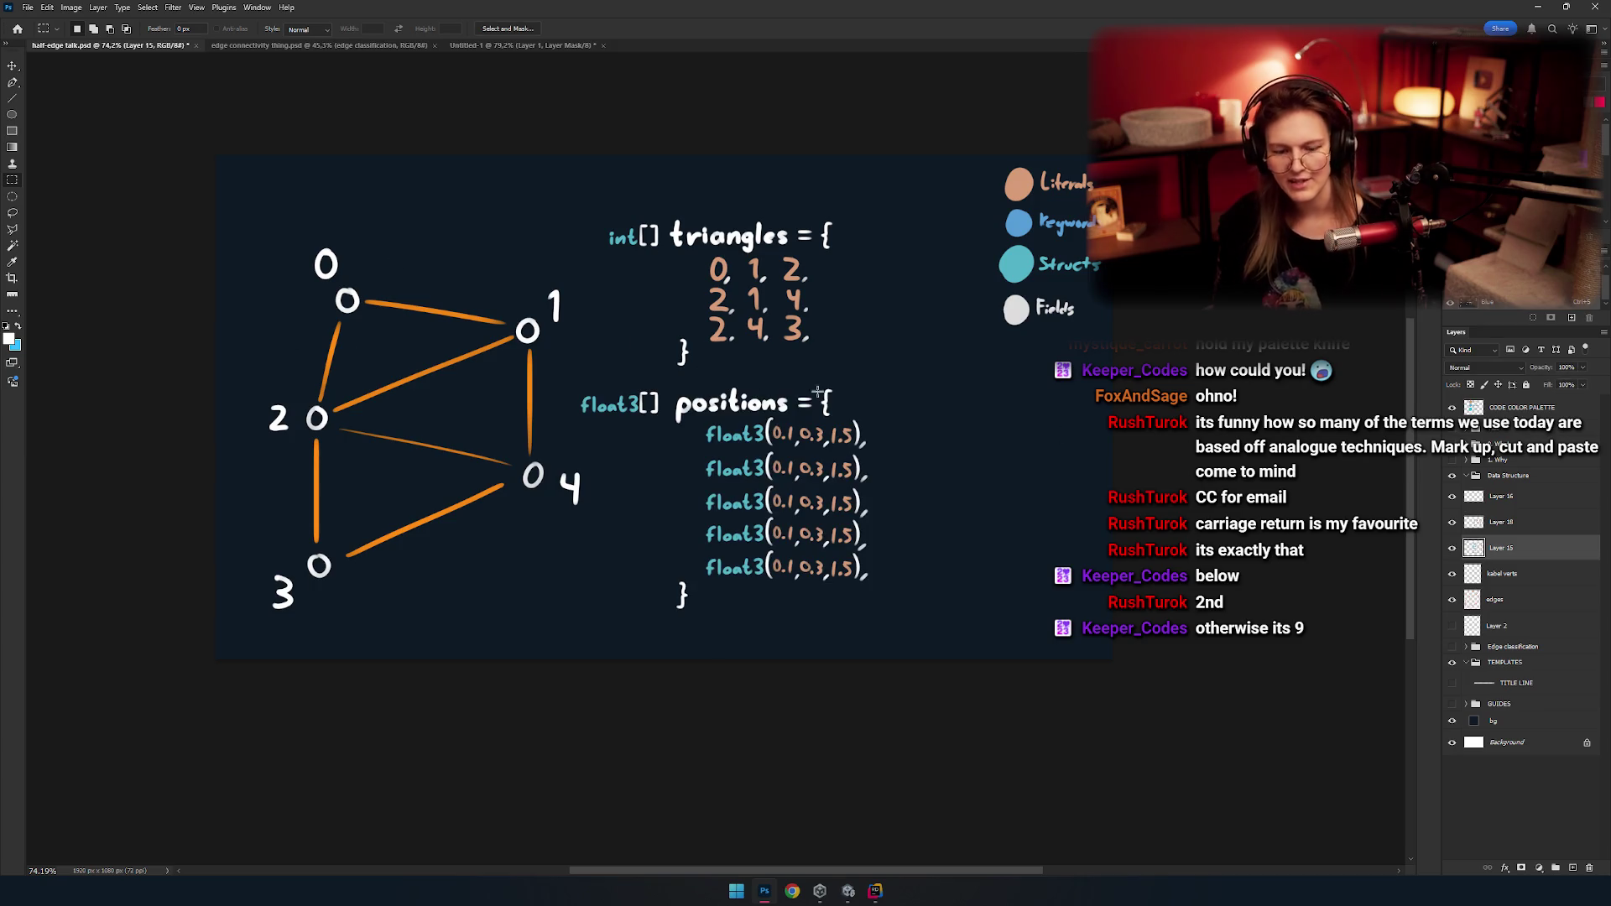
pyautogui.press('v')
pyautogui.moveTo(914, 599)
pyautogui.mouseDown()
pyautogui.moveTo(938, 571)
pyautogui.moveTo(961, 413)
pyautogui.mouseUp()
pyautogui.click(1502, 522)
# Drag the triangles block down below the positions block.
pyautogui.moveTo(894, 347); pyautogui.dragTo(975, 560)
pyautogui.hscroll(-2, 972, 587)
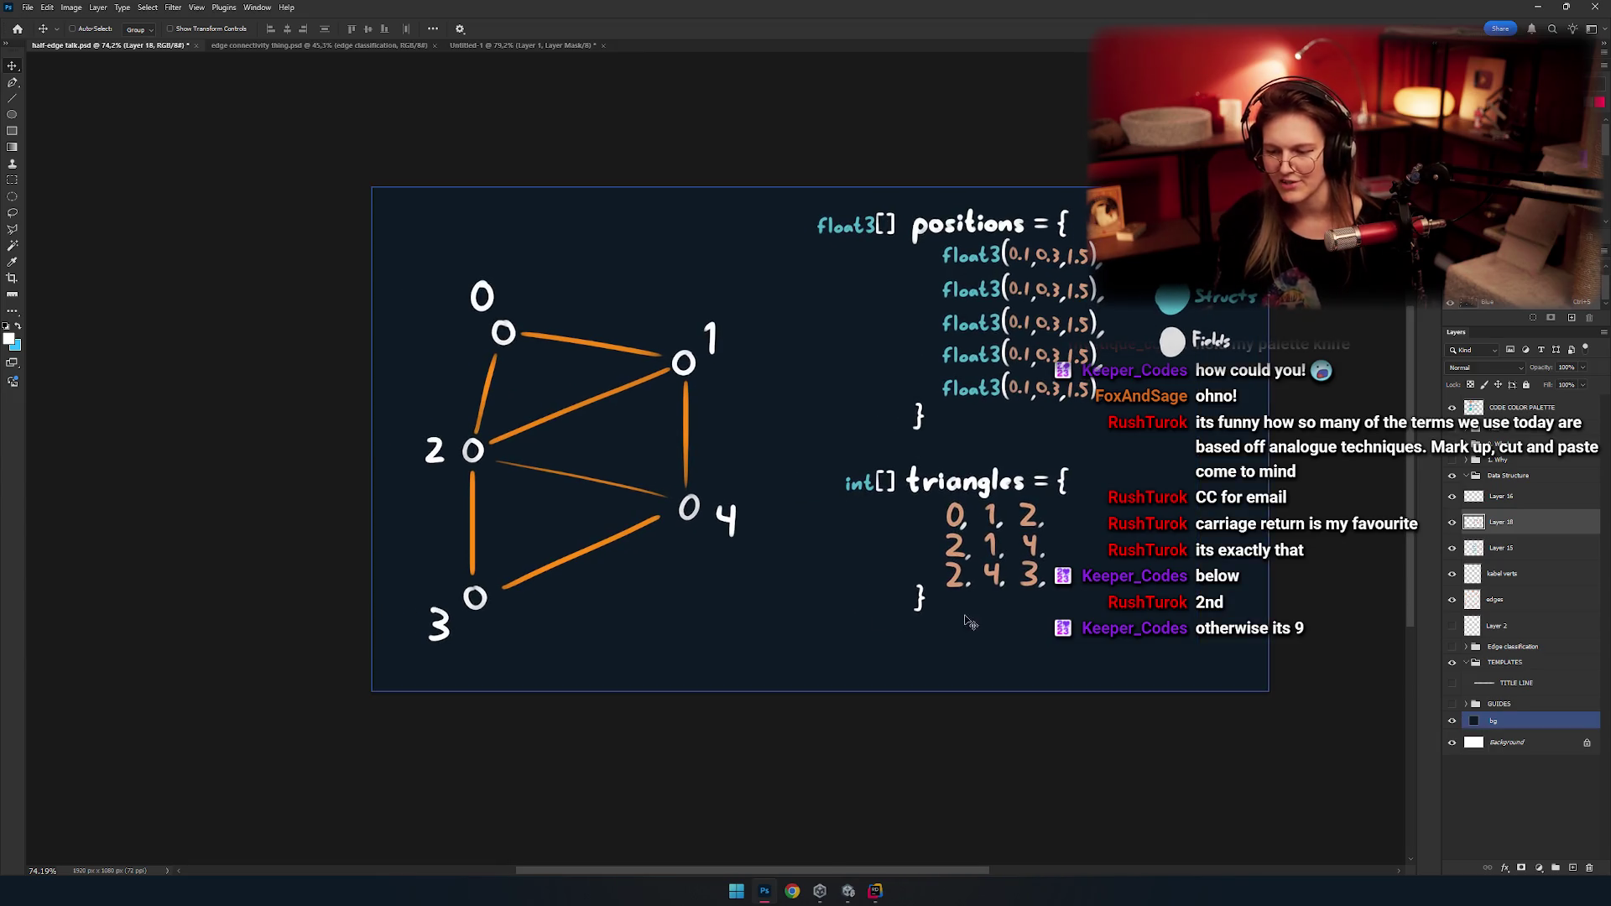
pyautogui.scroll(4, 948, 579)
# Erase the 2, 1, 4 and 2, 4, 3 rows, leaving only 0, 1, 2.
pyautogui.press('m')
pyautogui.scroll(3, 839, 537)
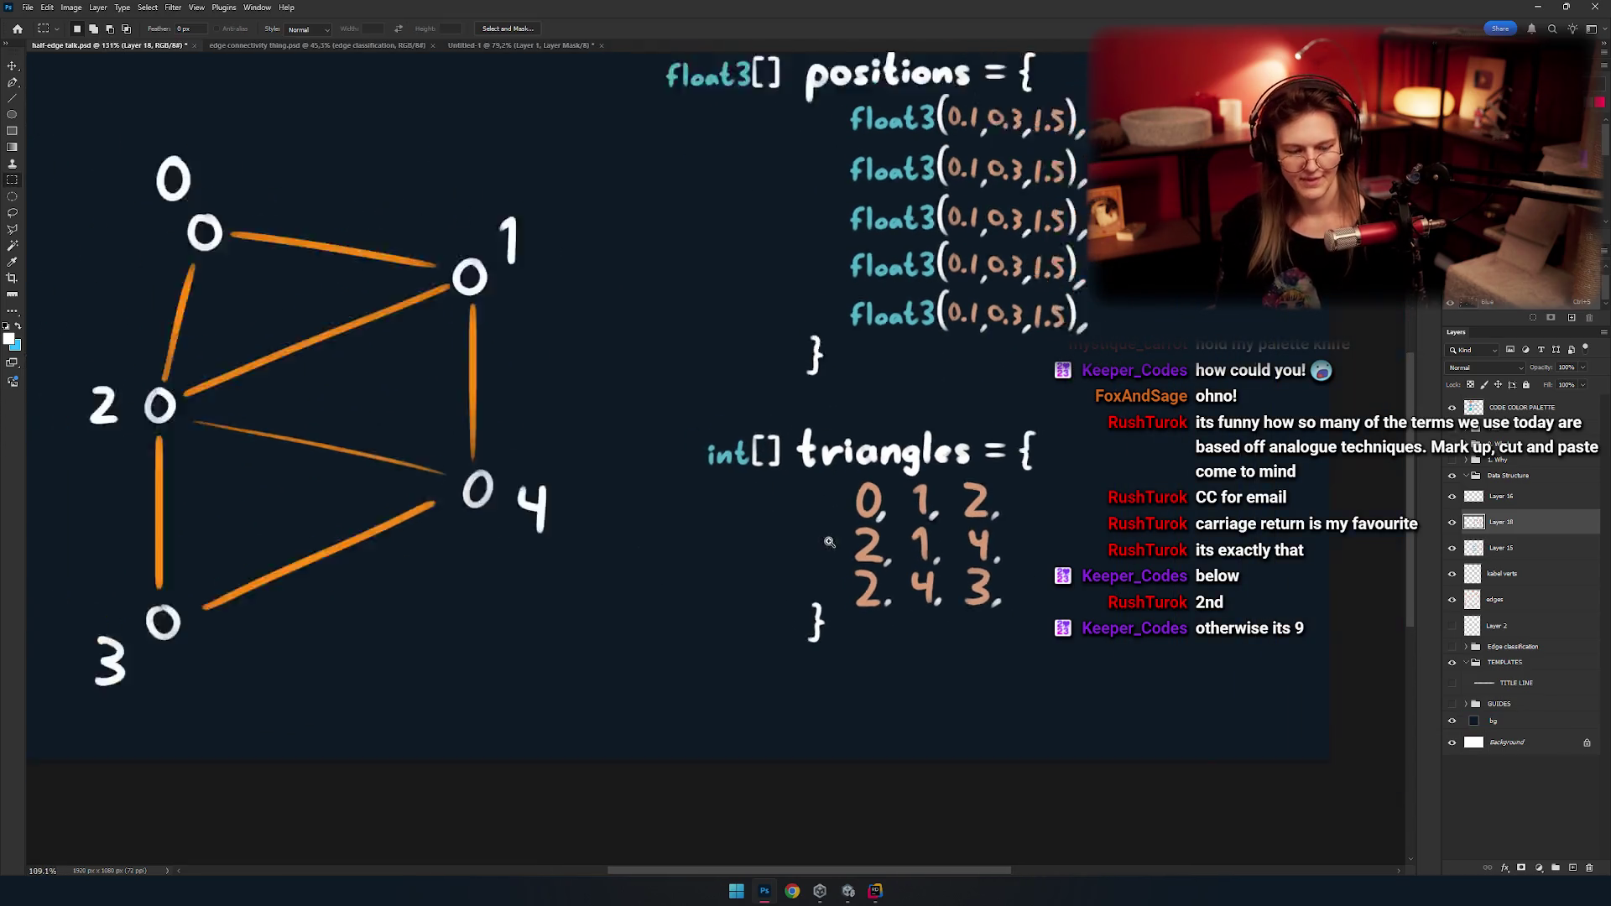
pyautogui.scroll(-4, 829, 542)
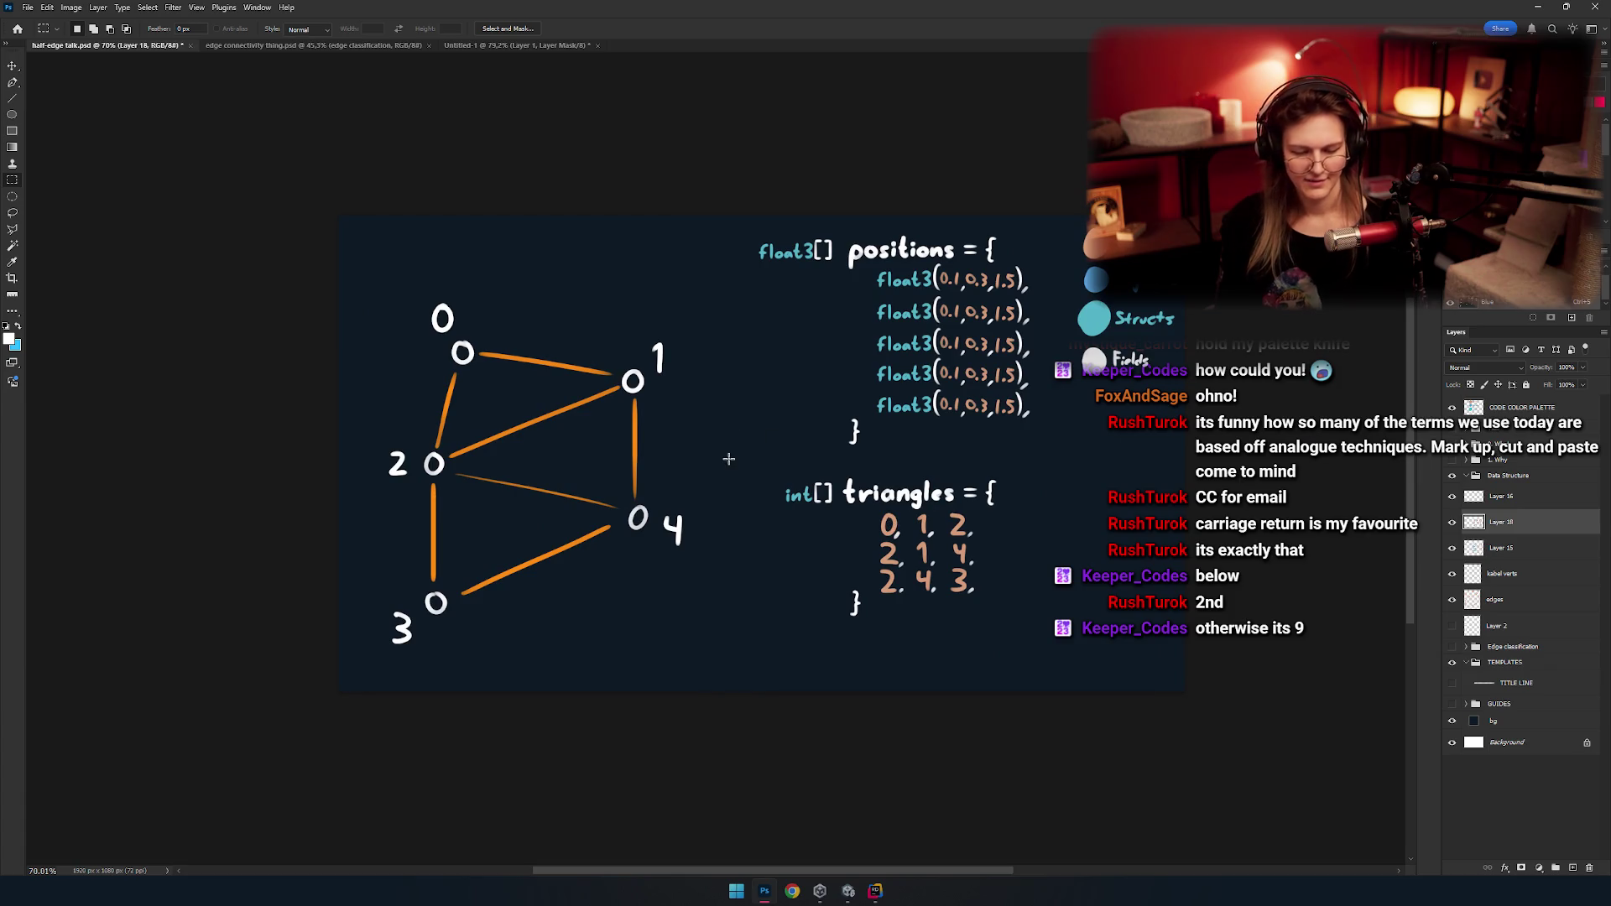
pyautogui.hscroll(1, 828, 486)
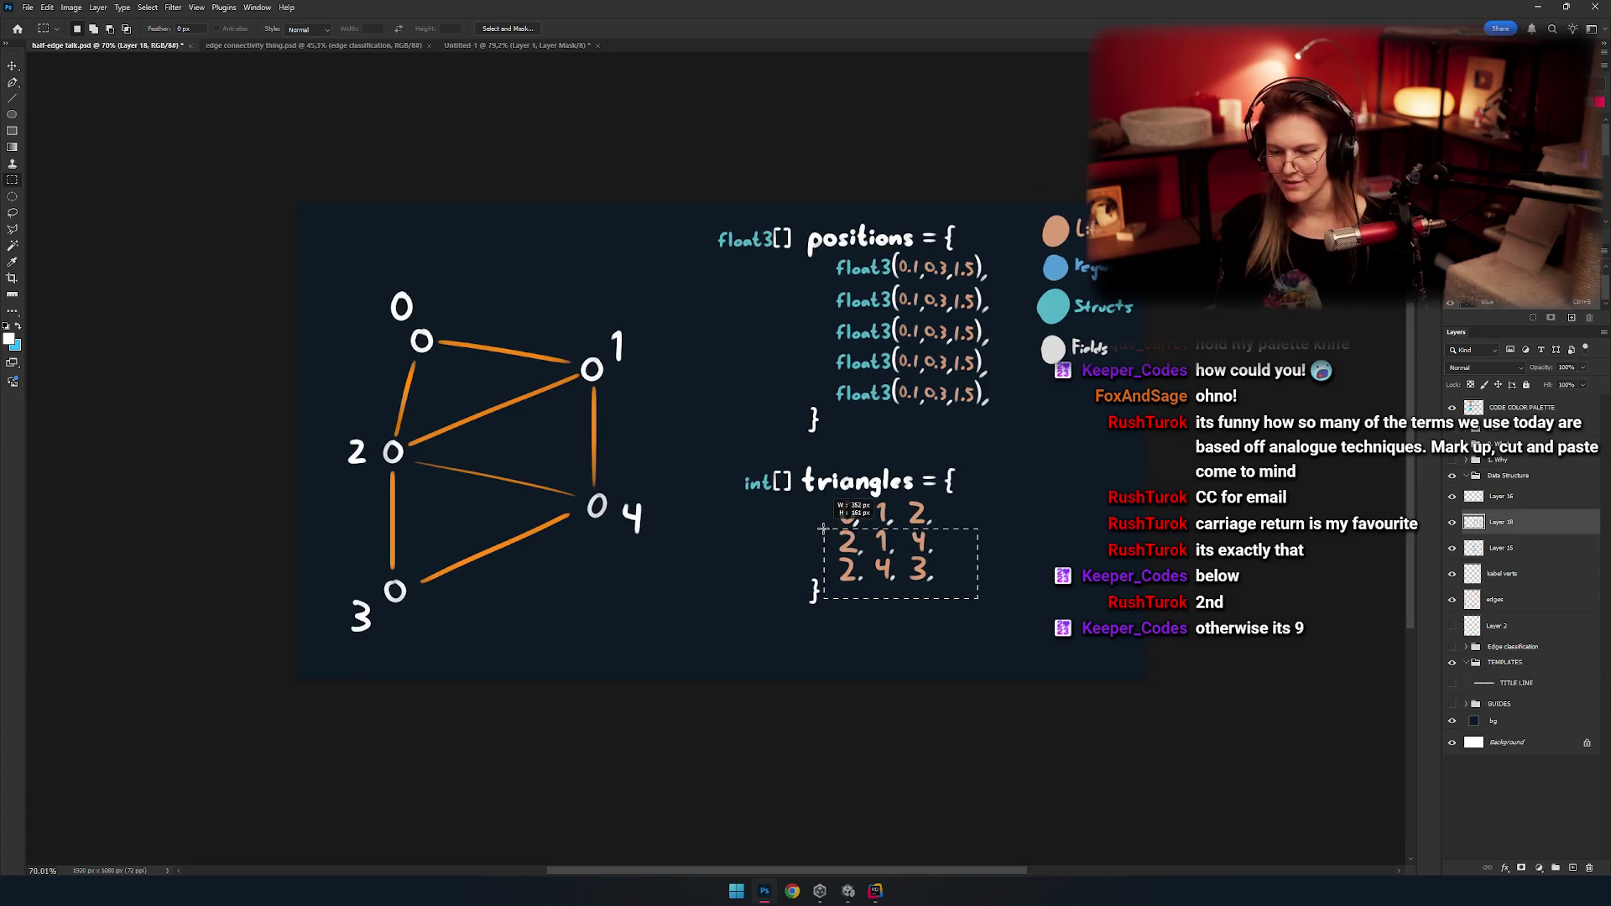
pyautogui.press('Delete')
pyautogui.hotkey('ctrl', 'd')
pyautogui.moveTo(822, 526); pyautogui.dragTo(902, 528)
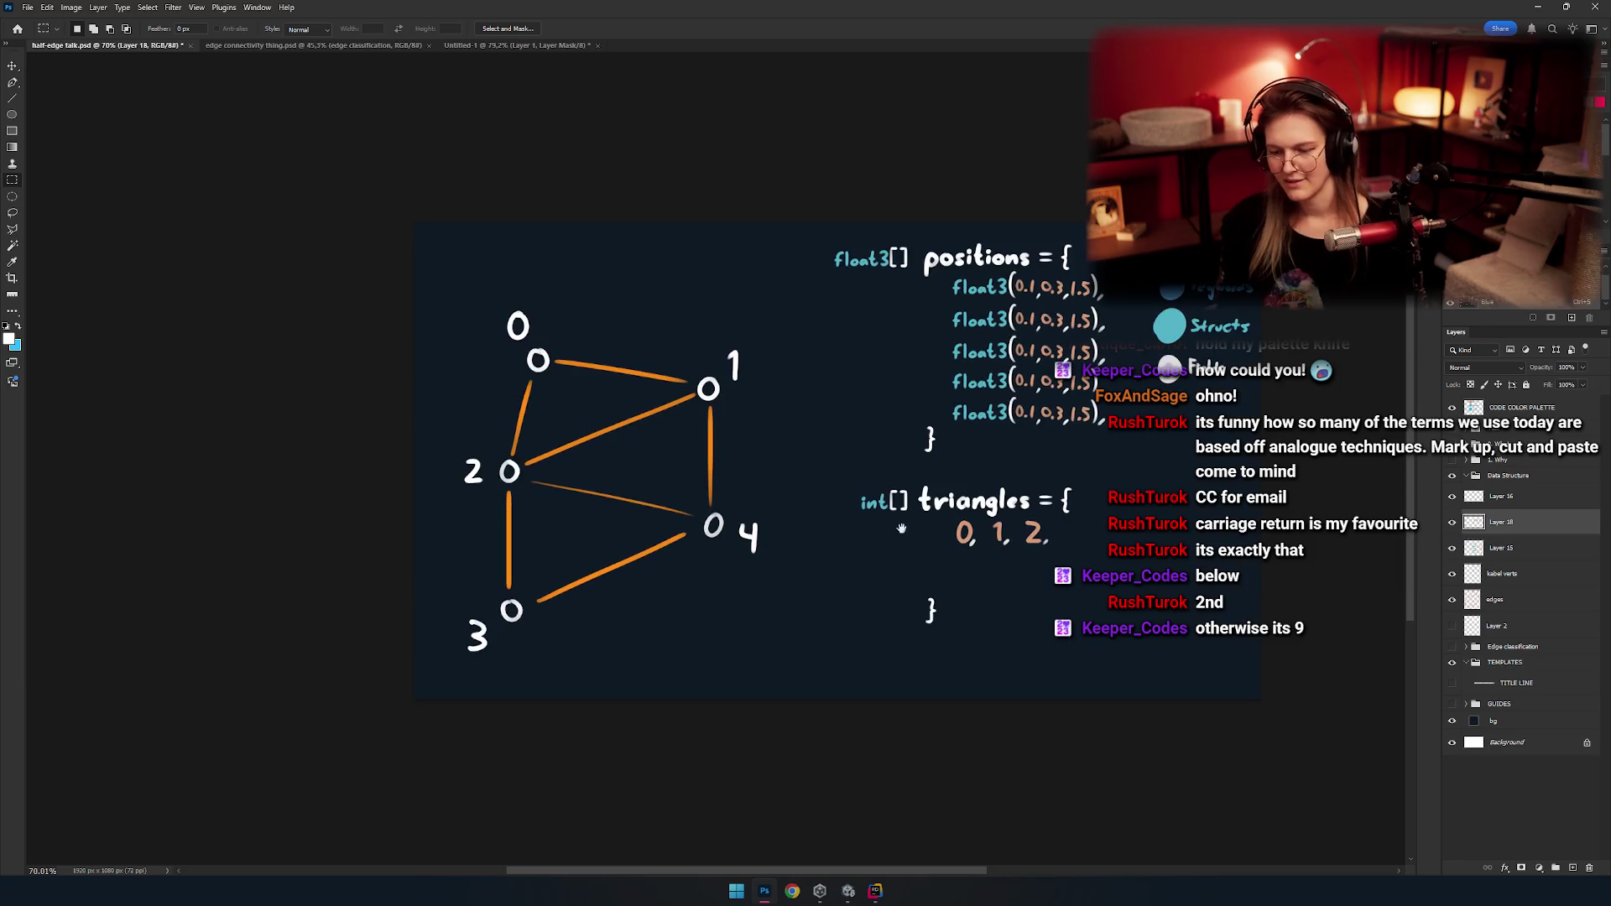
# With the Brush, try a stroke near node 0 and undo it.
pyautogui.press('b')
pyautogui.scroll(5, 610, 403)
pyautogui.scroll(2, 596, 370)
pyautogui.moveTo(247, 587); pyautogui.dragTo(323, 294)
pyautogui.hotkey('ctrl', 'z')
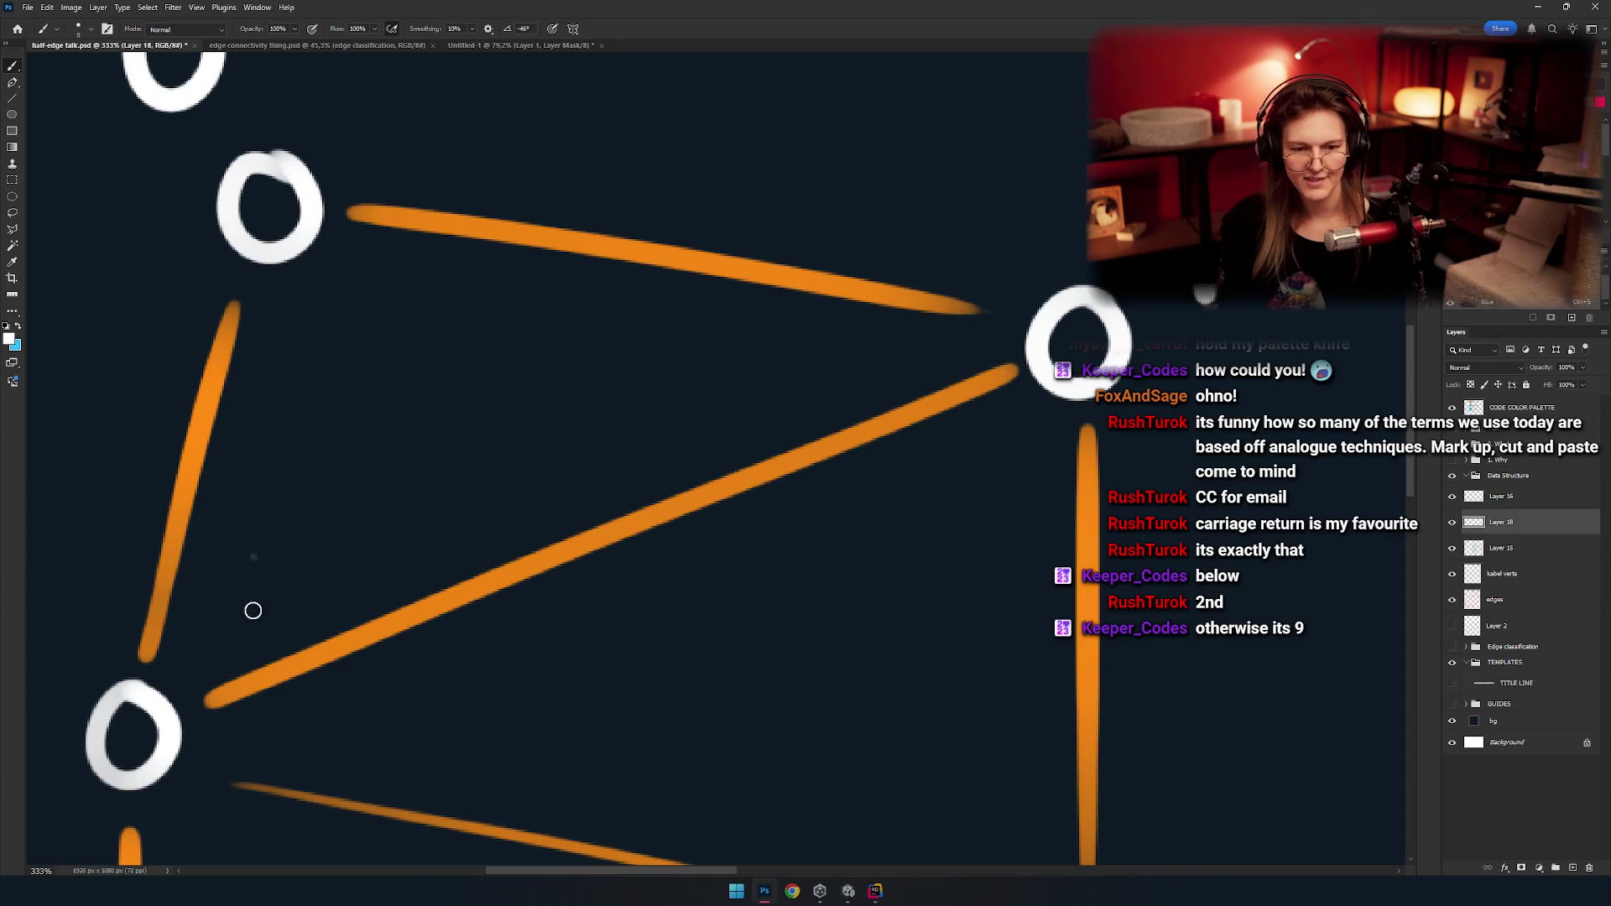
# Sketch trial arrow strokes between nodes 0, 1 and 2, undoing most of them.
pyautogui.moveTo(243, 629)
pyautogui.mouseDown()
pyautogui.moveTo(288, 349)
pyautogui.moveTo(329, 369)
pyautogui.mouseUp()
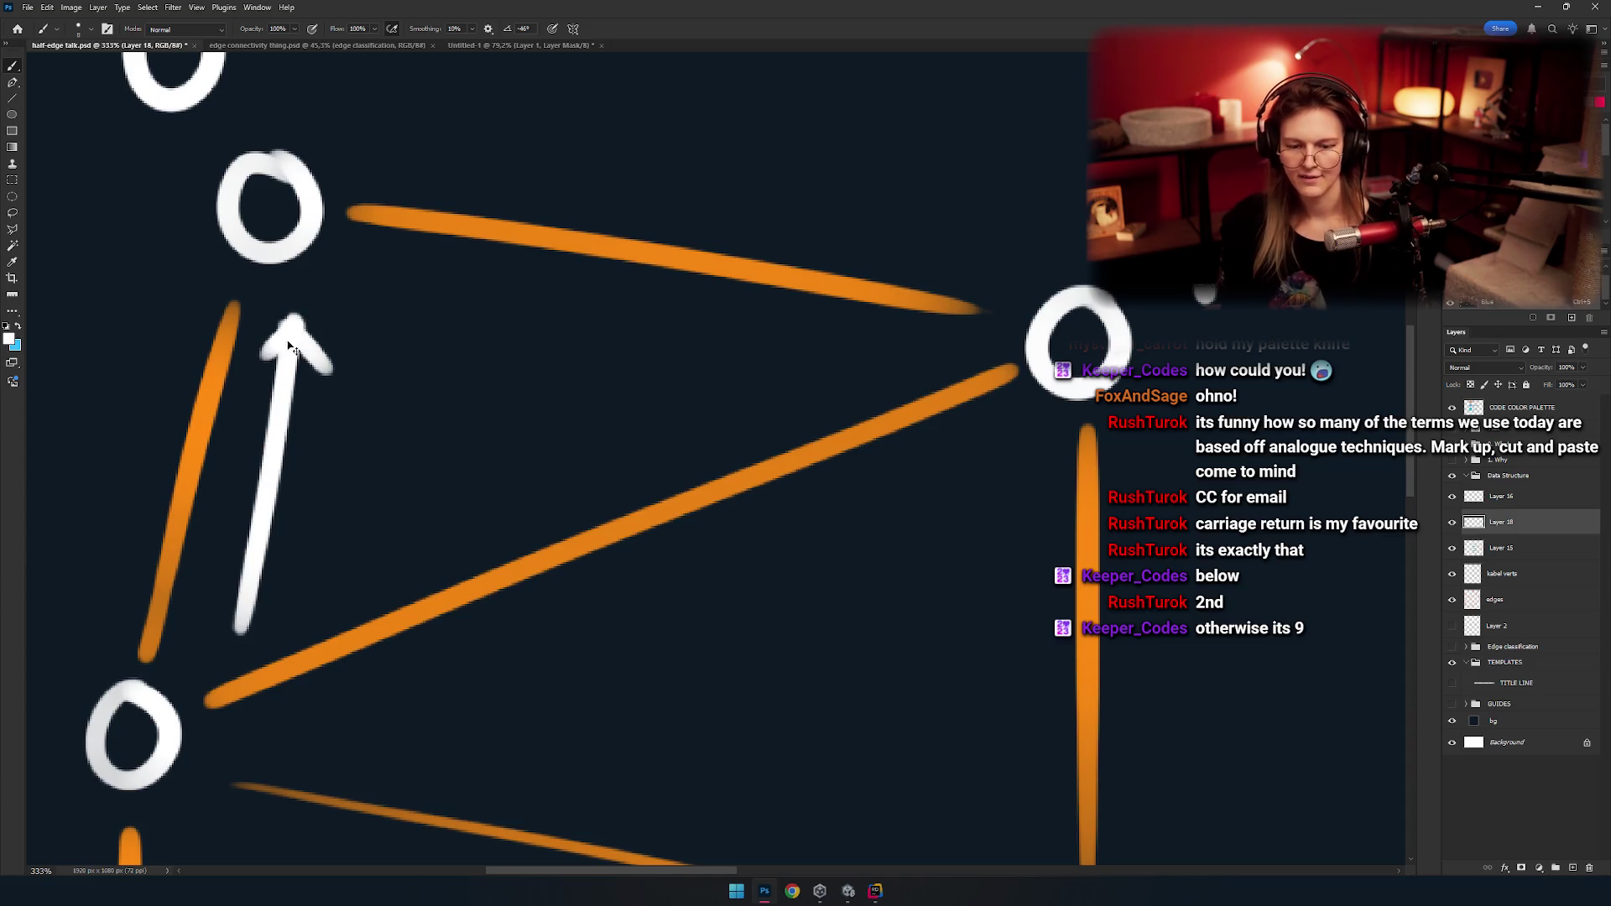
pyautogui.moveTo(317, 267)
pyautogui.mouseDown()
pyautogui.moveTo(881, 363)
pyautogui.moveTo(374, 568)
pyautogui.moveTo(474, 462)
pyautogui.mouseUp()
pyautogui.scroll(-4, 617, 497)
pyautogui.hotkey('ctrl', 'z')
pyautogui.hotkey('ctrl', 'z')
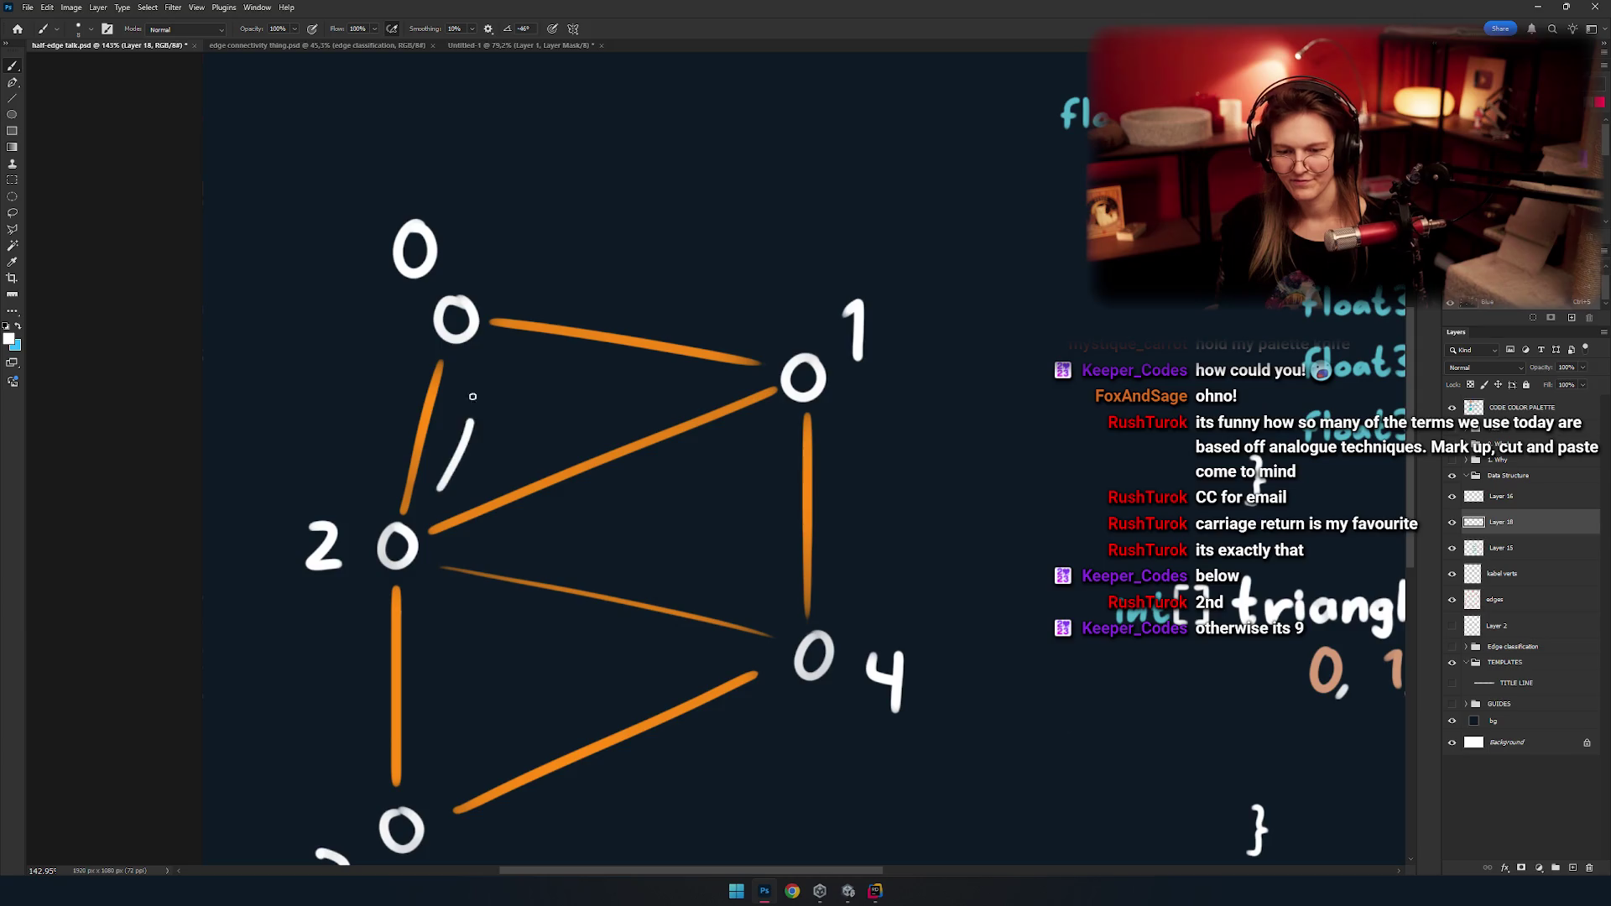
pyautogui.hotkey('ctrl', 'z')
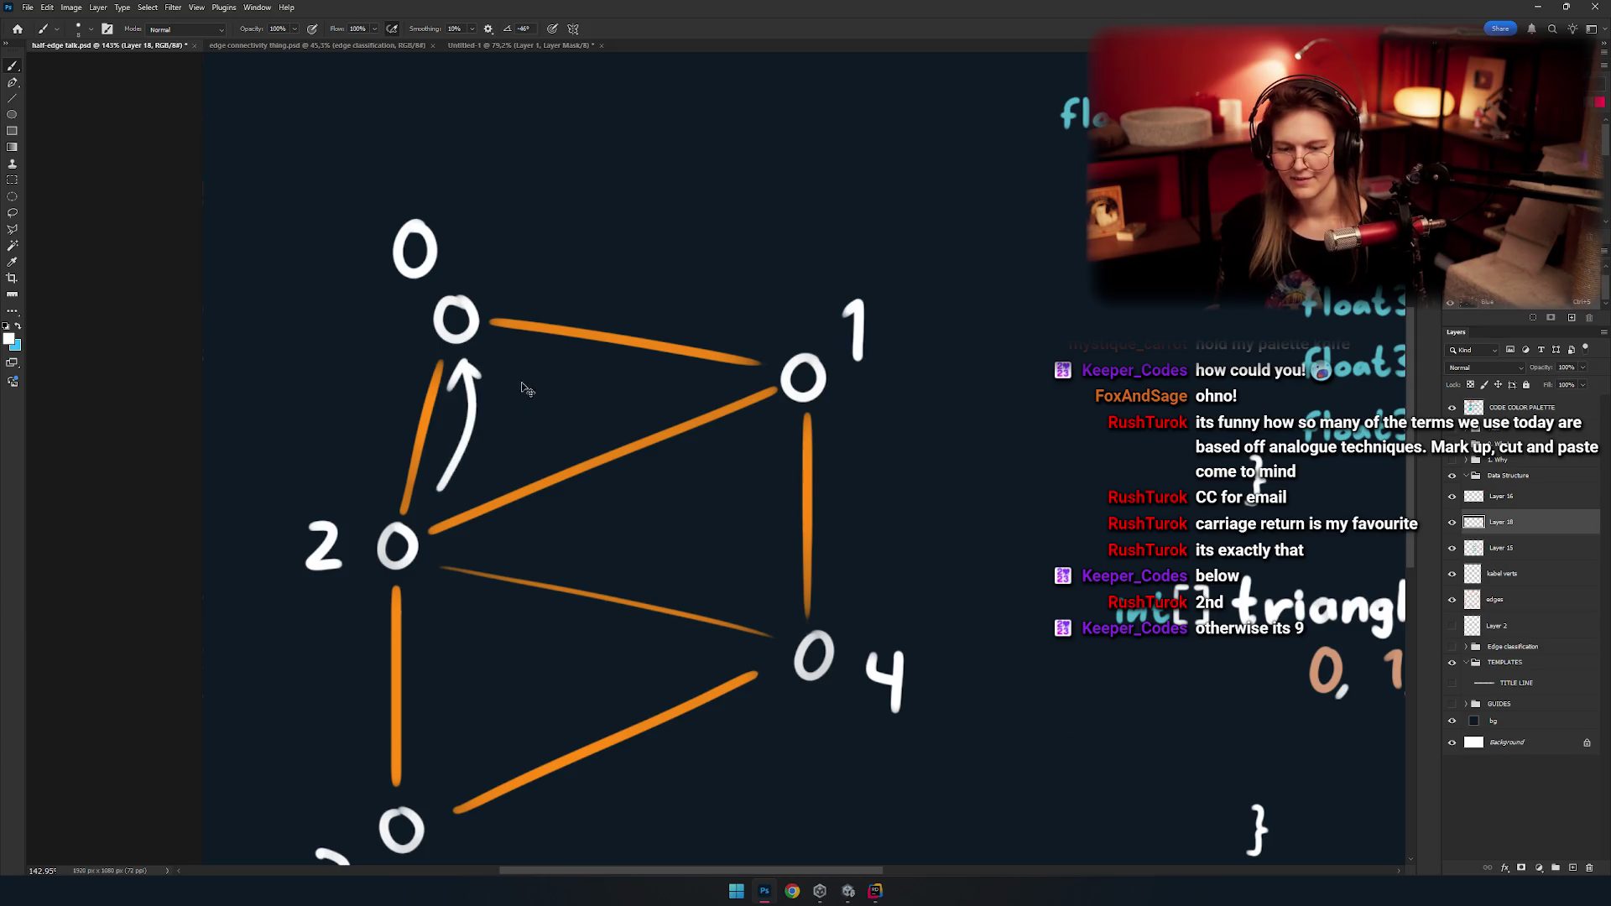
pyautogui.moveTo(429, 508)
pyautogui.mouseDown()
pyautogui.moveTo(464, 354)
pyautogui.moveTo(696, 385)
pyautogui.mouseUp()
pyautogui.hotkey('ctrl', 'z')
pyautogui.hotkey('ctrl', 'z')
pyautogui.moveTo(464, 356); pyautogui.dragTo(701, 390)
pyautogui.moveTo(561, 441); pyautogui.dragTo(584, 441)
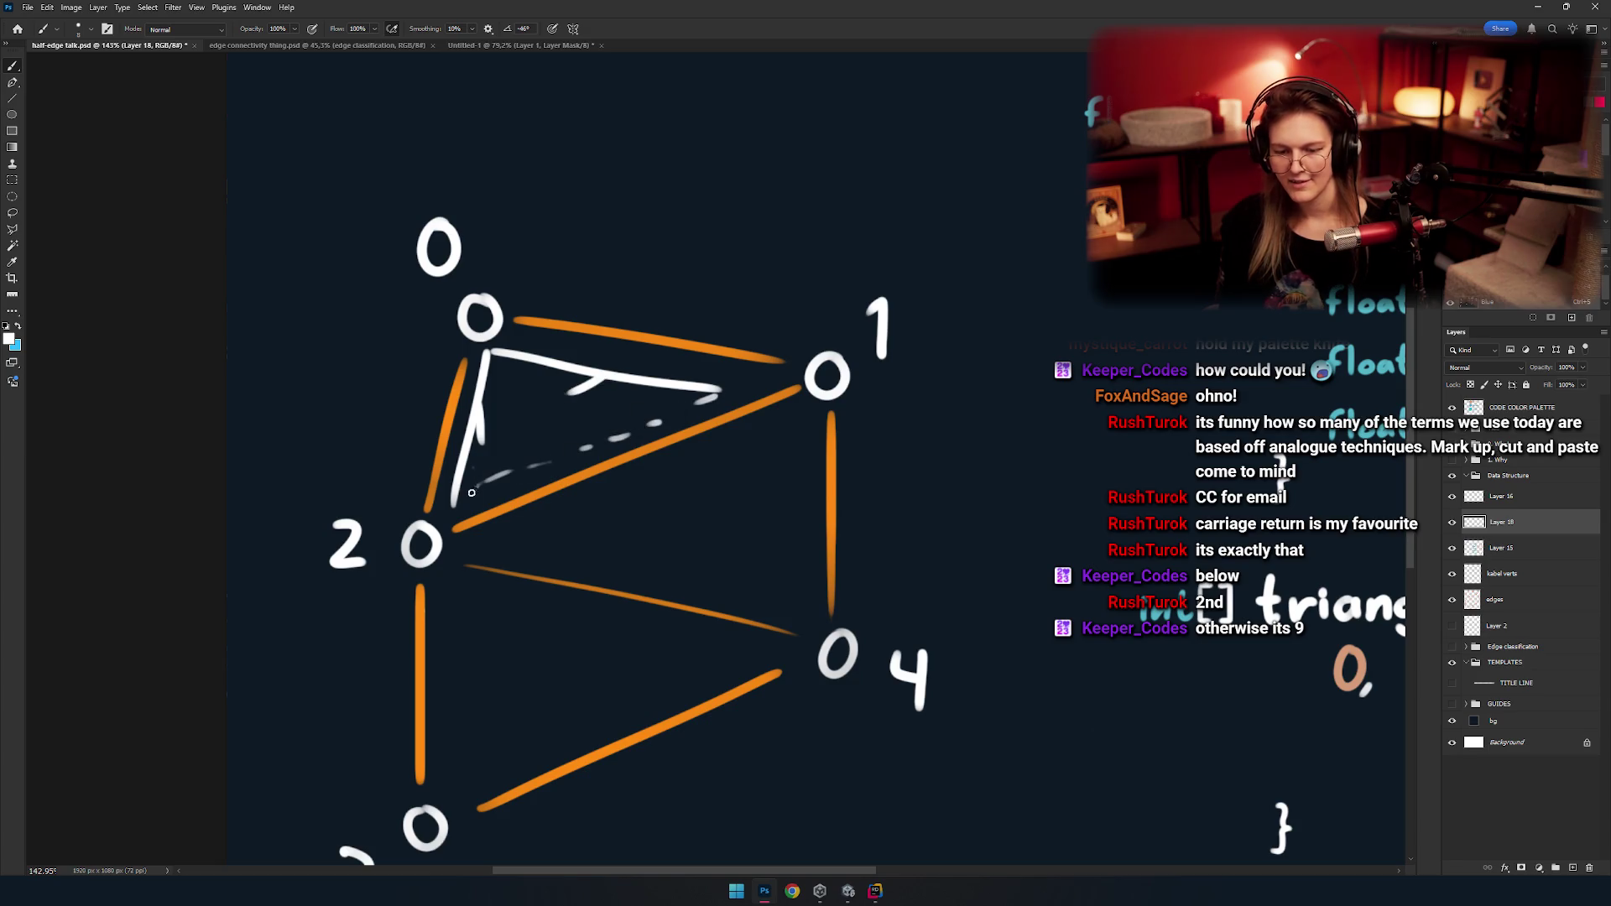
# Paint a soft grey patch between nodes 0, 1 and 2 with a larger brush, then undo it.
pyautogui.scroll(-5, 472, 493)
pyautogui.scroll(3, 631, 467)
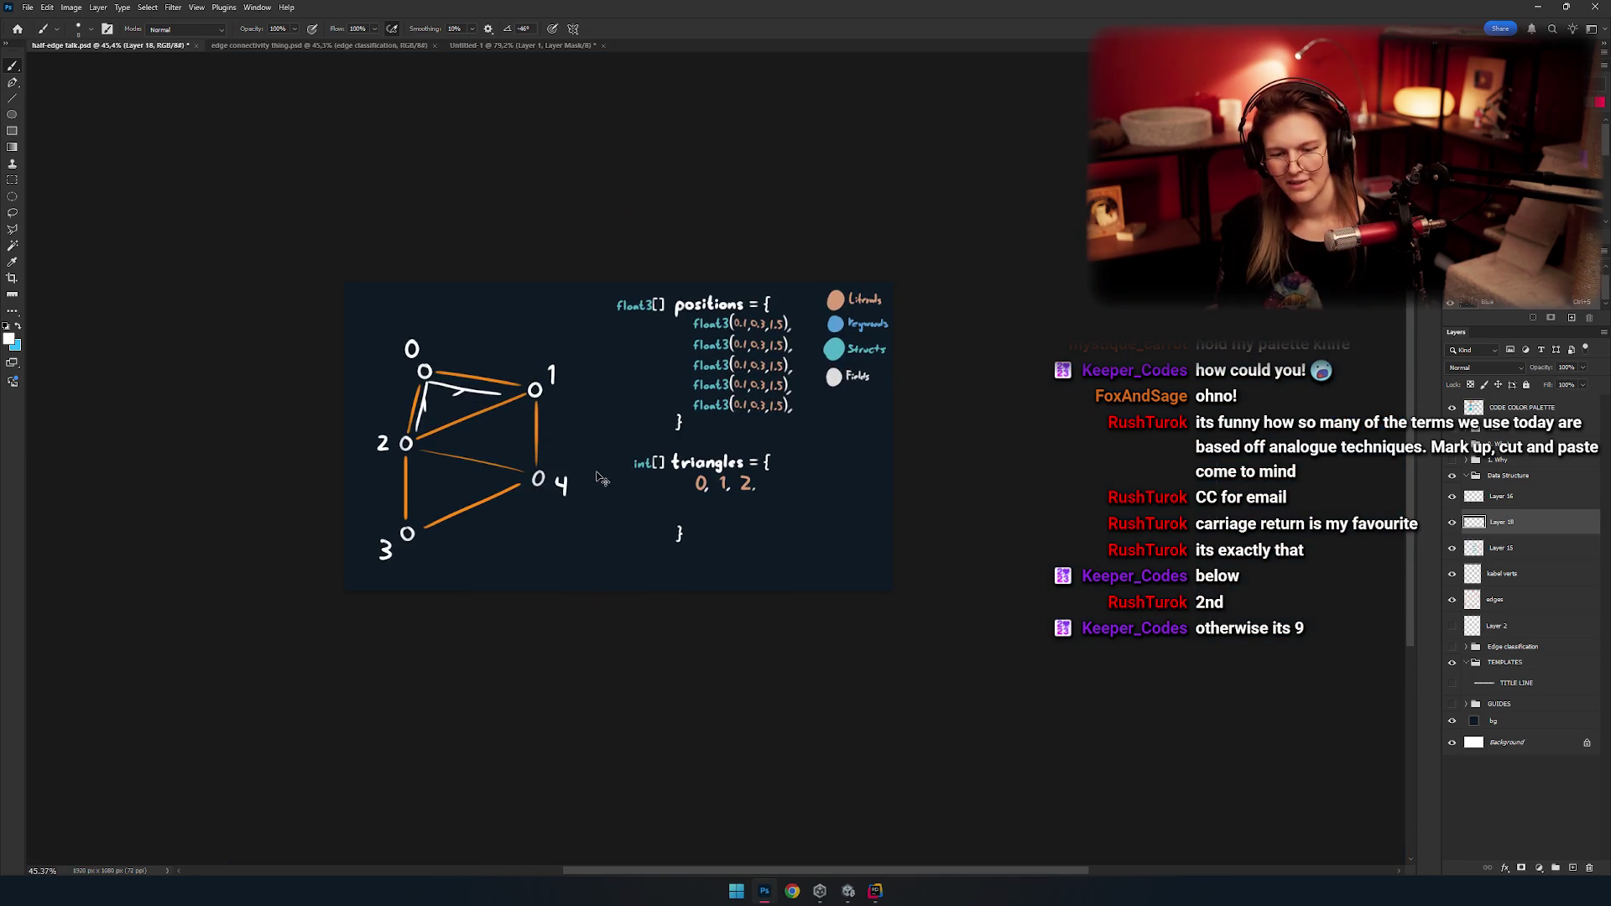
pyautogui.scroll(5, 585, 467)
pyautogui.scroll(-1, 525, 492)
pyautogui.scroll(-1, 616, 456)
pyautogui.scroll(1, 604, 439)
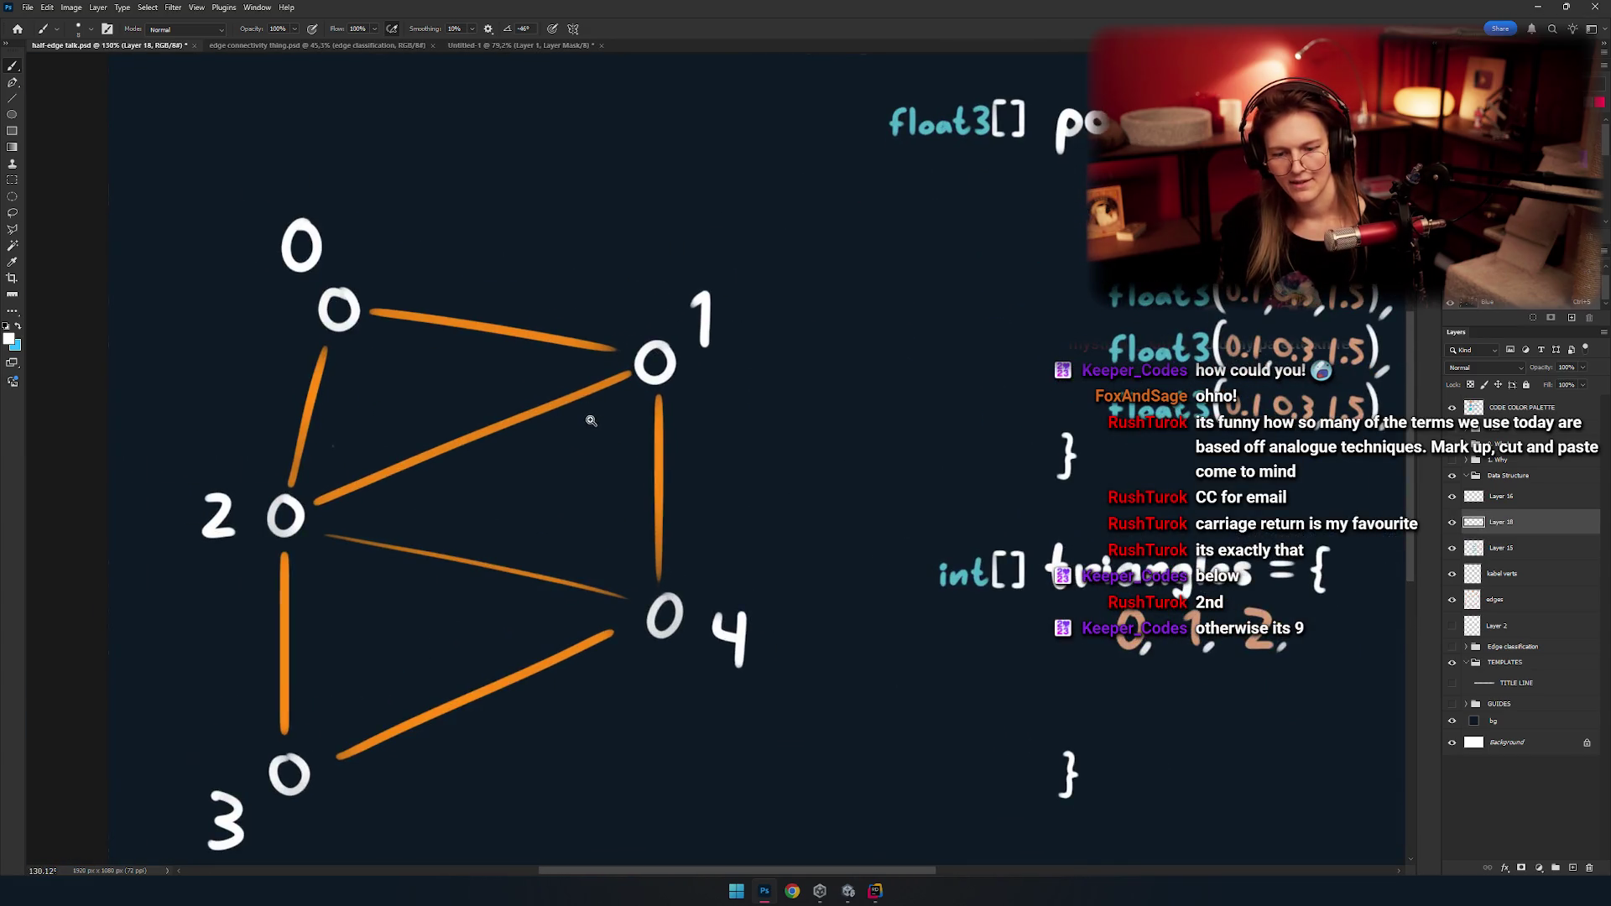
pyautogui.scroll(1, 593, 417)
pyautogui.press(']')
pyautogui.press(']')
pyautogui.press(']')
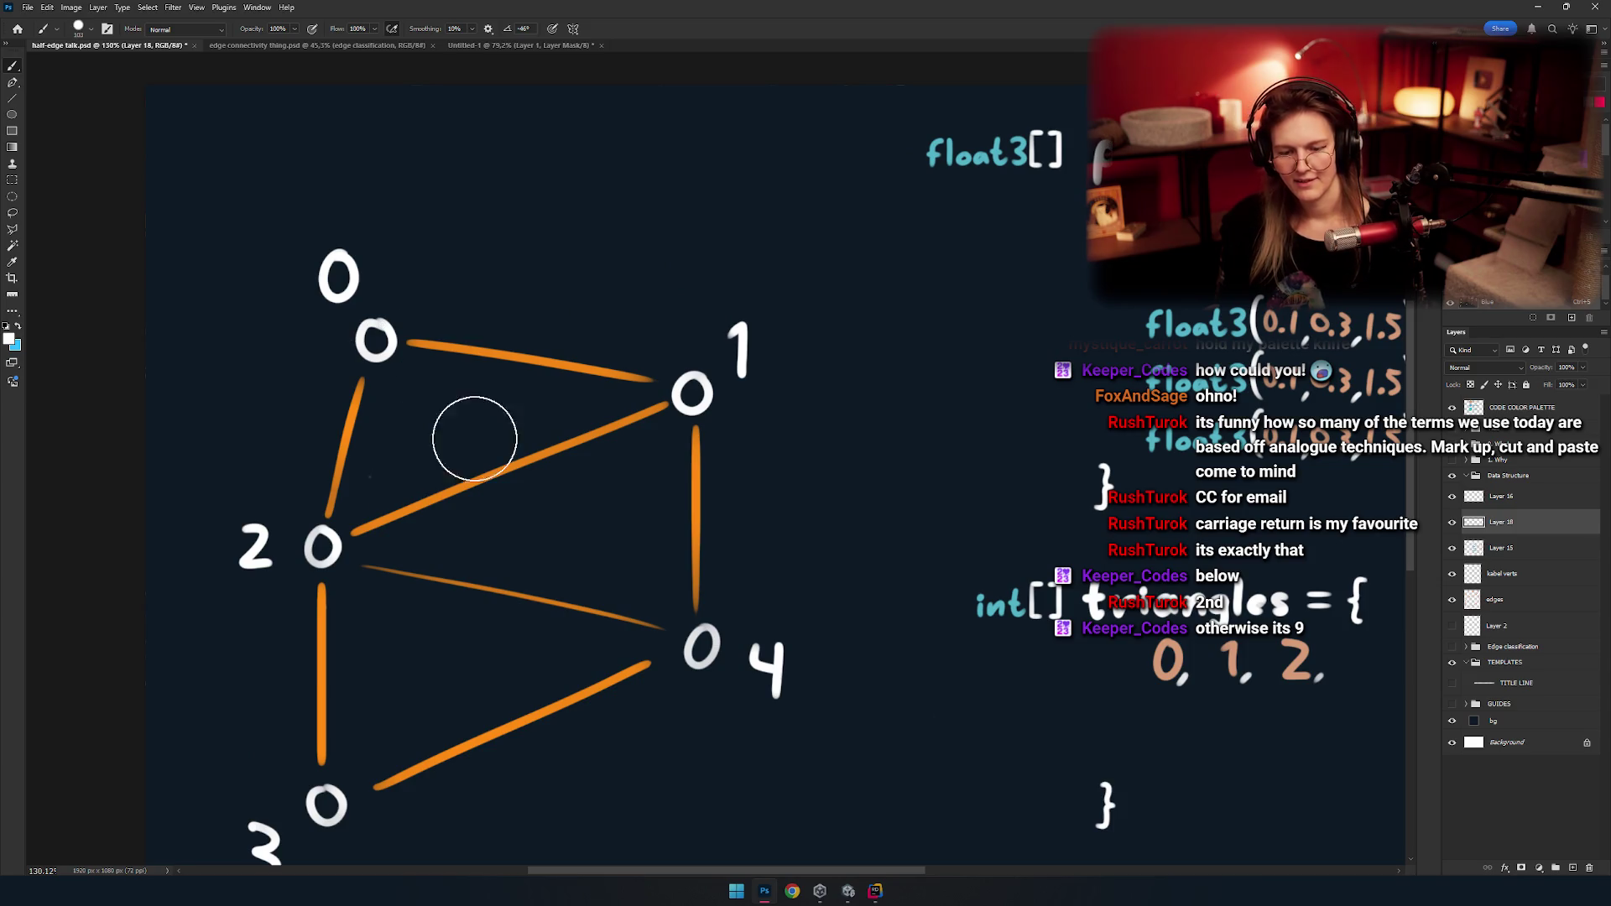
pyautogui.moveTo(654, 390); pyautogui.dragTo(394, 470)
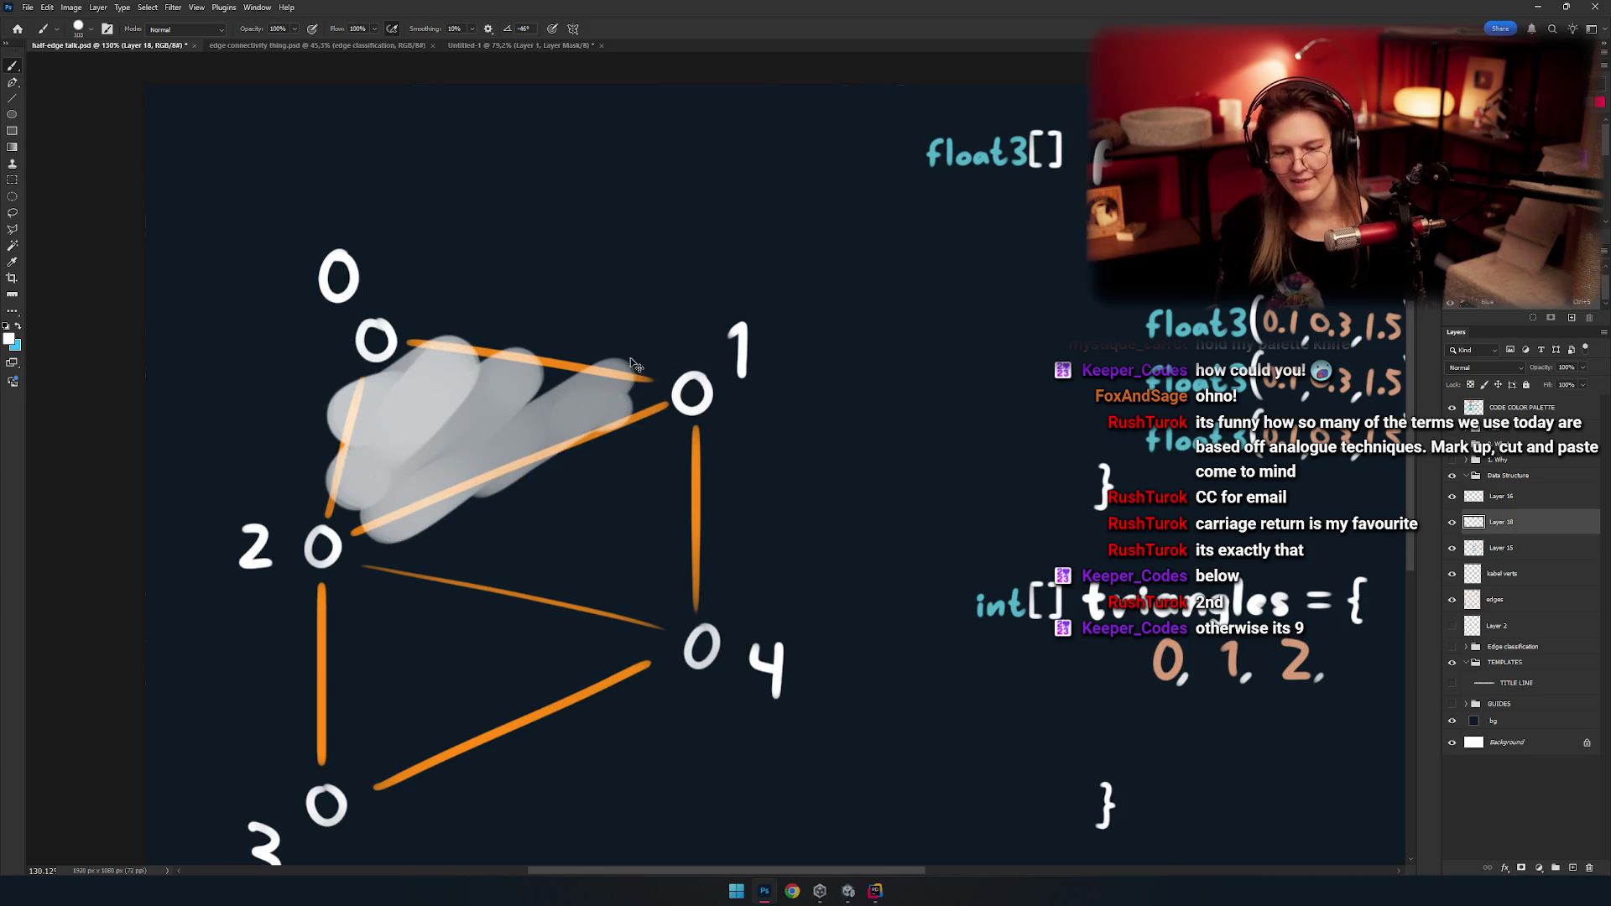
pyautogui.hotkey('ctrl', 'z')
# Paste the rows 2, 1, 4 and 2, 4, 3 beneath 0, 1, 2 in the triangles block.
pyautogui.scroll(-3, 622, 466)
pyautogui.scroll(2, 569, 445)
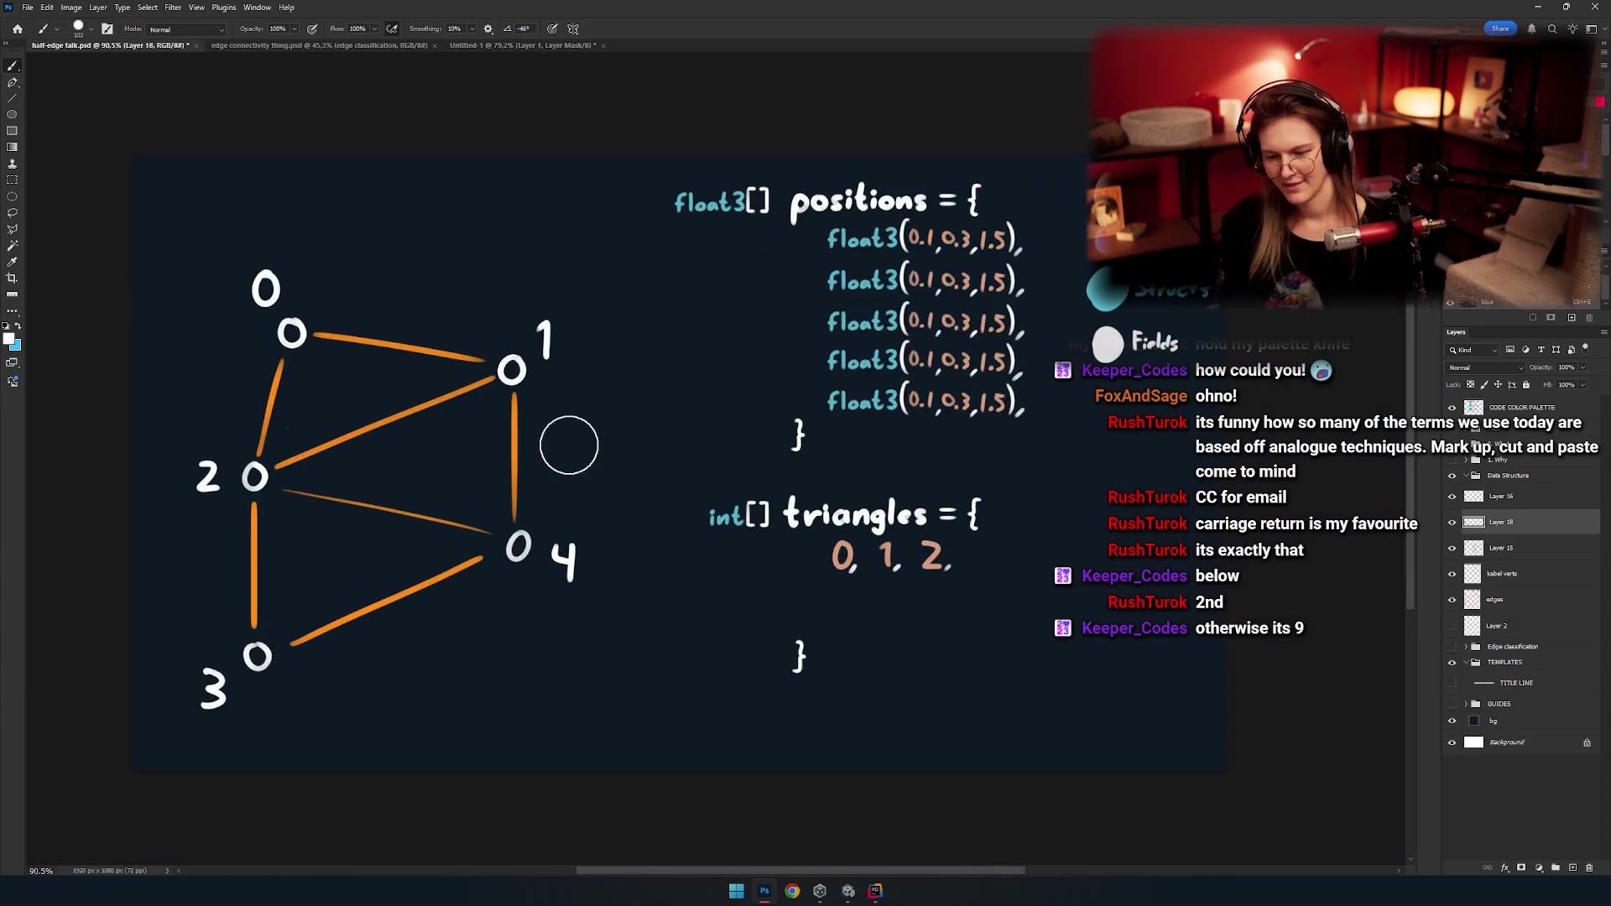
pyautogui.hotkey('ctrl', 'v')
pyautogui.scroll(-4, 593, 470)
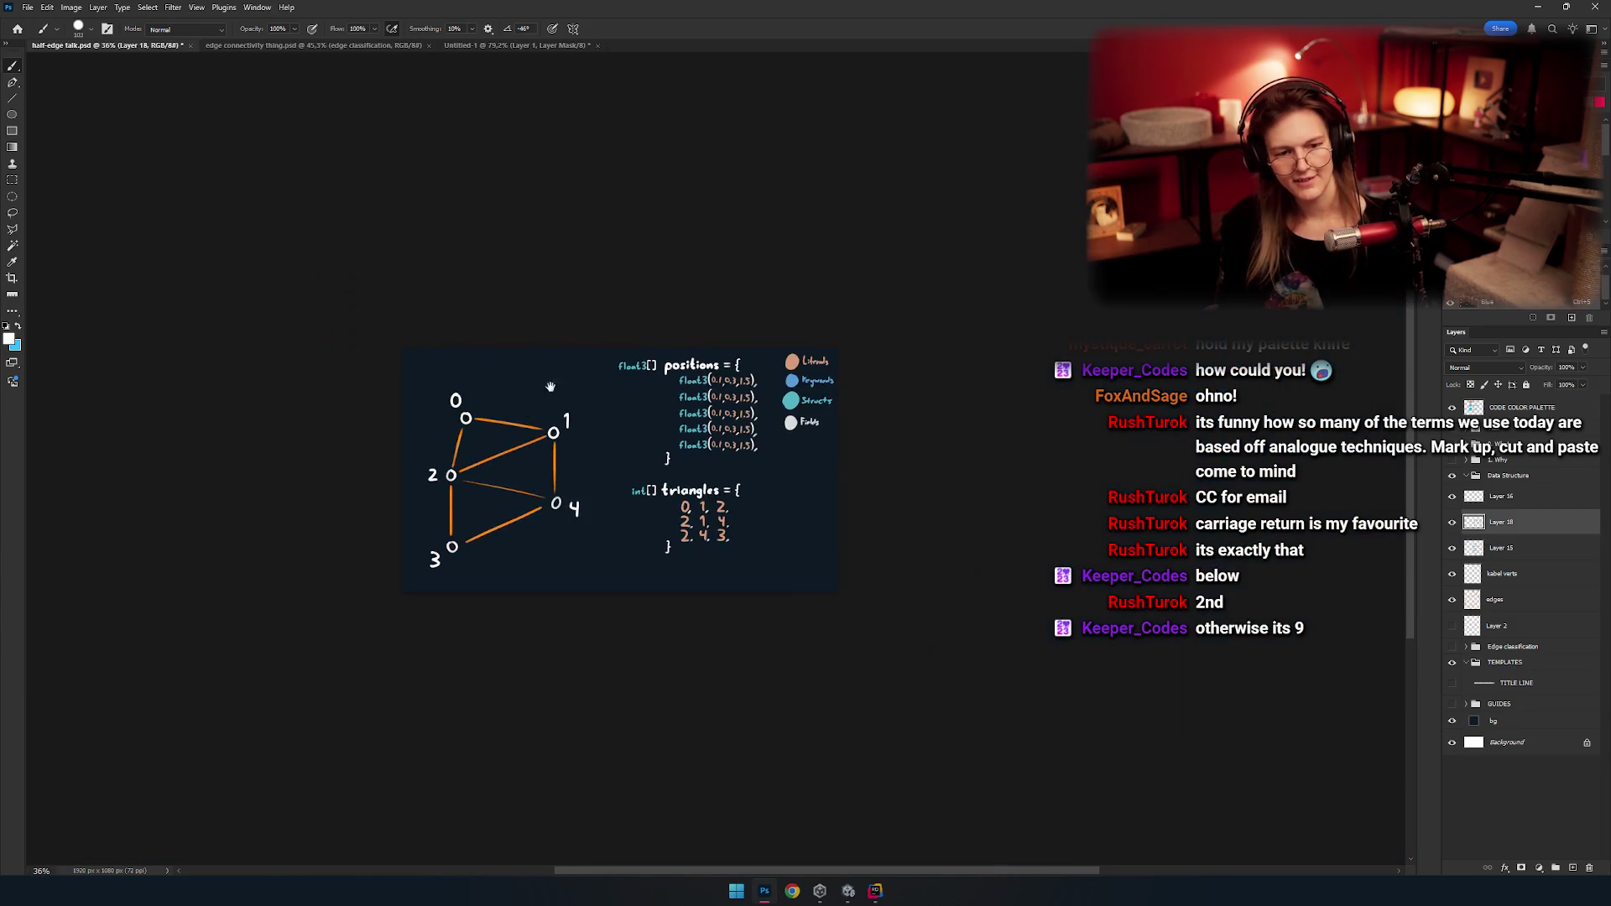
pyautogui.scroll(2, 674, 453)
# Marquee-select the positions code and try nudging it, then make Layer 15 active and deselect.
pyautogui.press('m')
pyautogui.scroll(5, 688, 428)
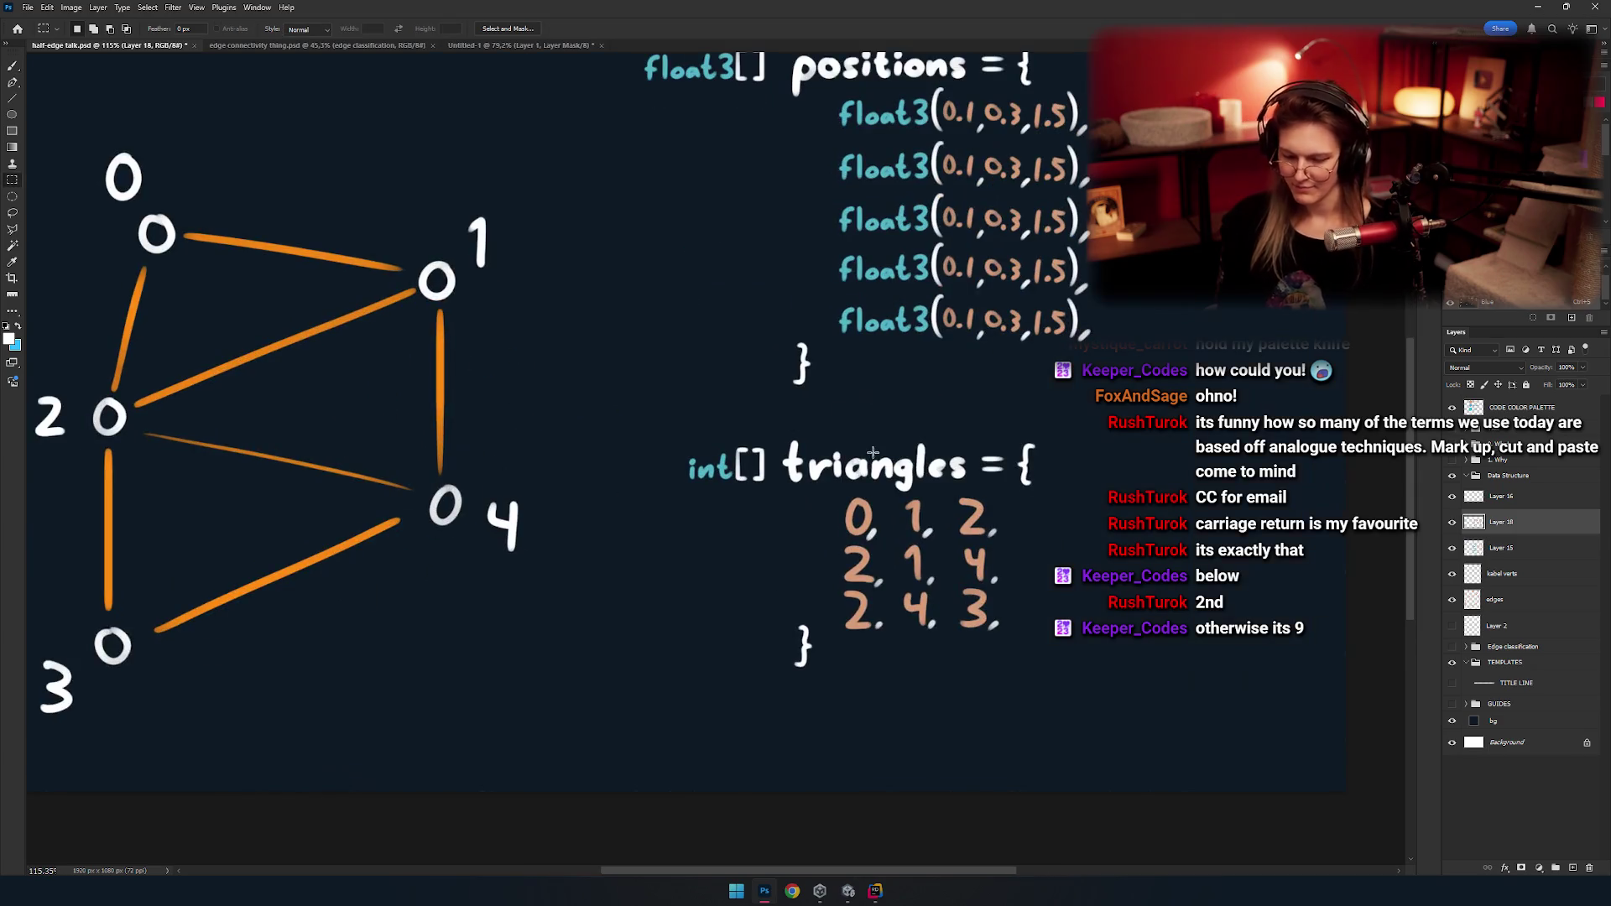
pyautogui.scroll(-2, 705, 400)
pyautogui.scroll(1, 637, 319)
pyautogui.moveTo(496, 137); pyautogui.dragTo(995, 514)
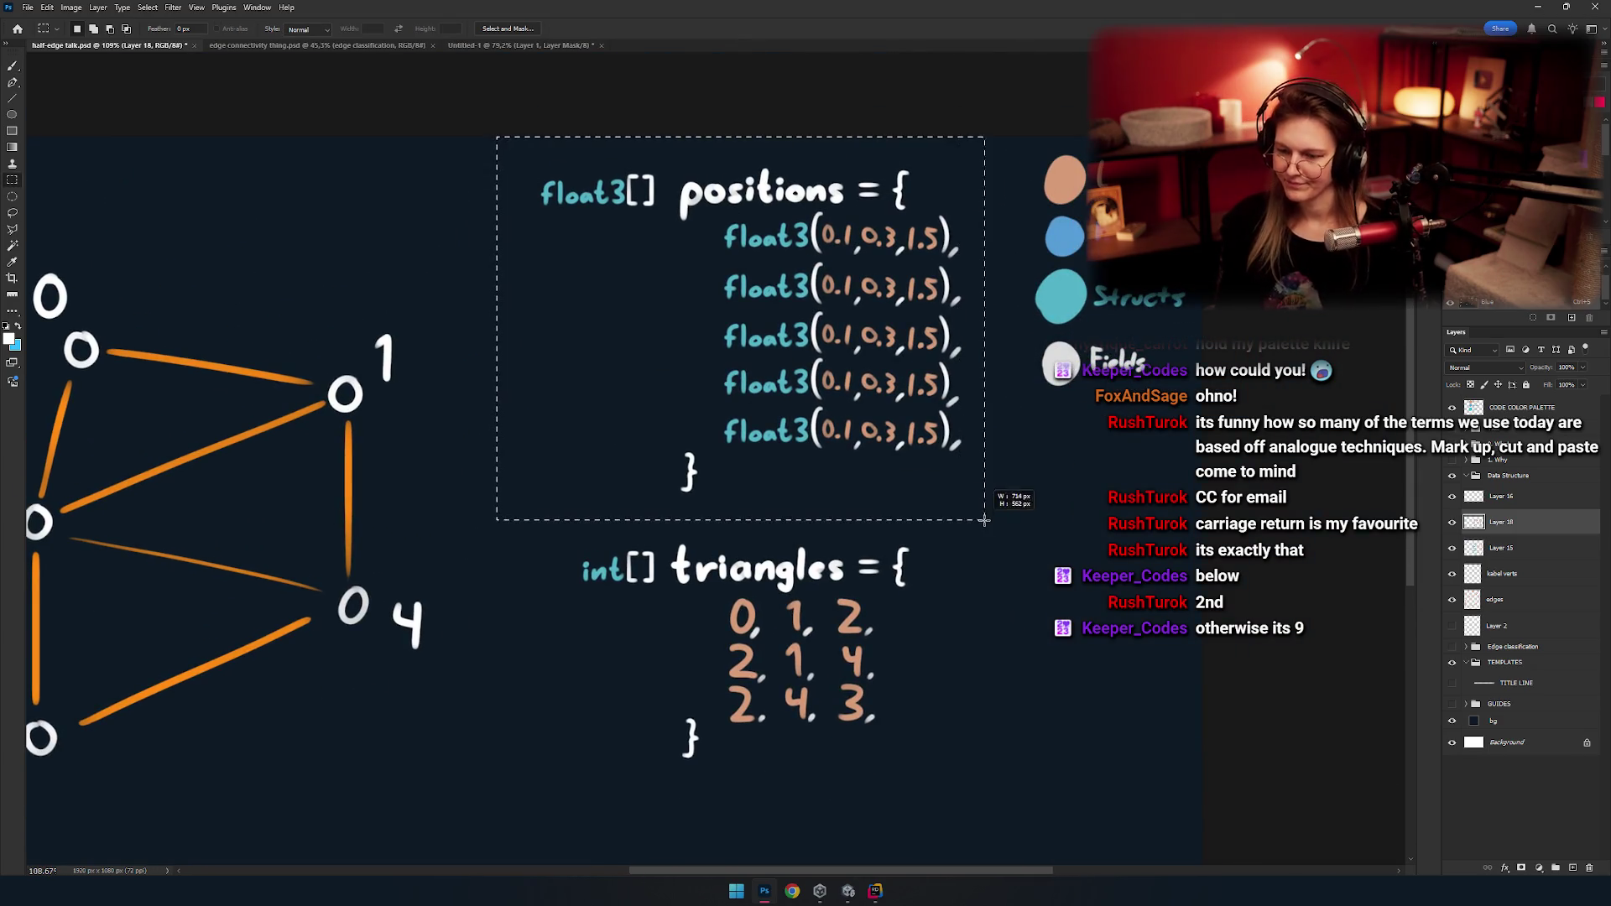
pyautogui.press('v')
pyautogui.keyDown('ctrl'); pyautogui.click(992, 501); pyautogui.keyUp('ctrl')
pyautogui.press('Down')
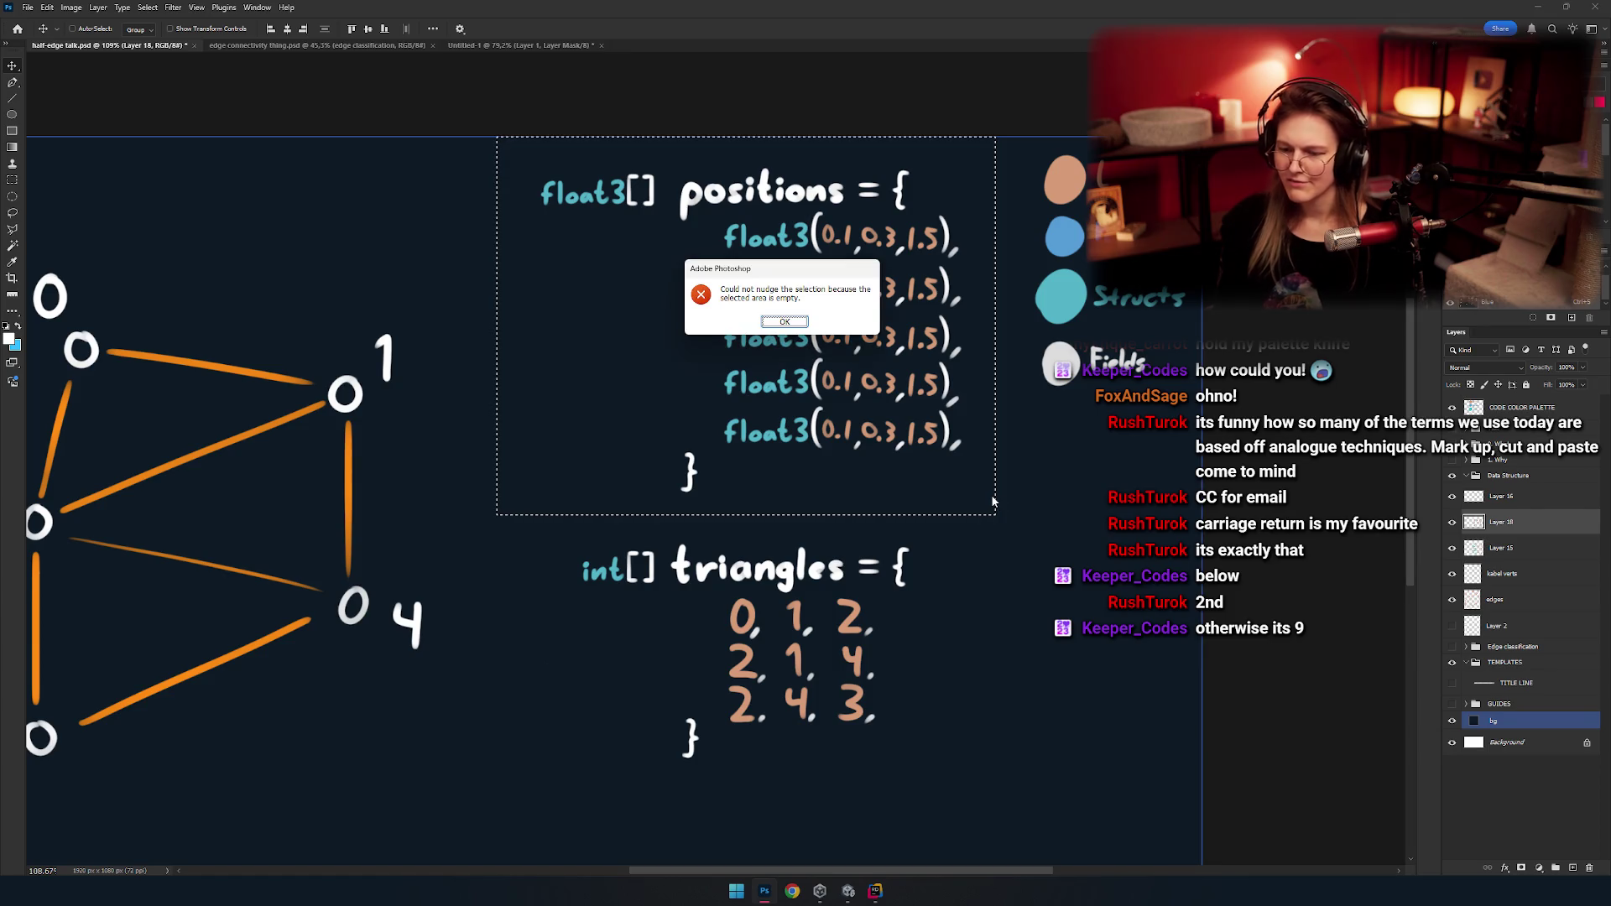
pyautogui.press('Return')
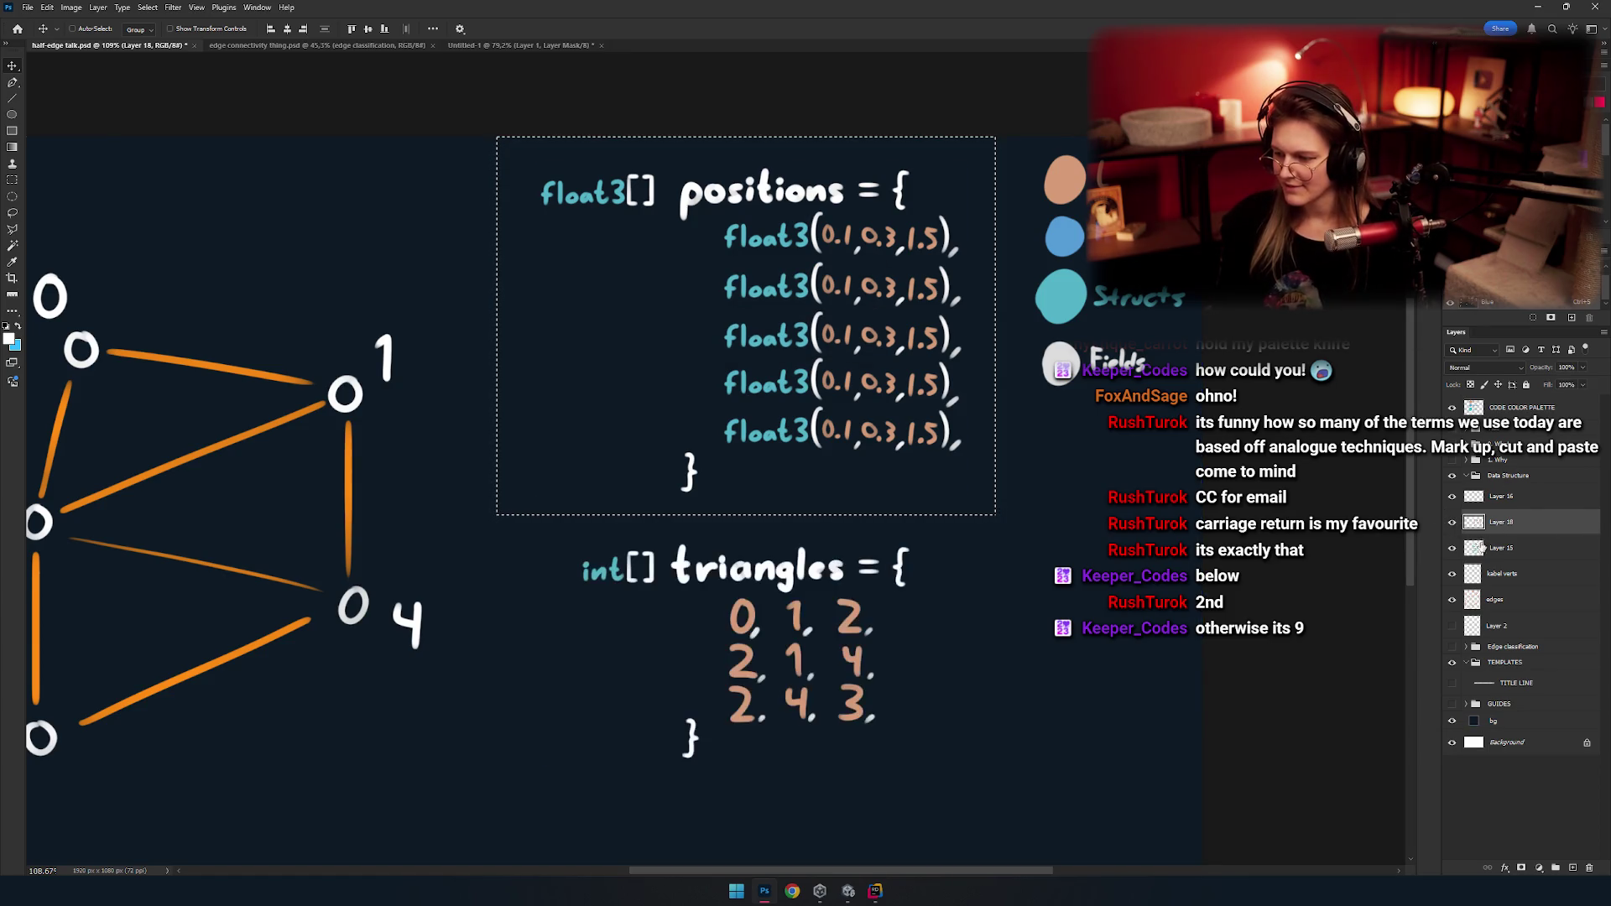
pyautogui.click(1481, 546)
pyautogui.moveTo(640, 371)
pyautogui.mouseDown()
pyautogui.moveTo(630, 424)
pyautogui.moveTo(592, 430)
pyautogui.mouseUp()
pyautogui.hotkey('ctrl', 'd')
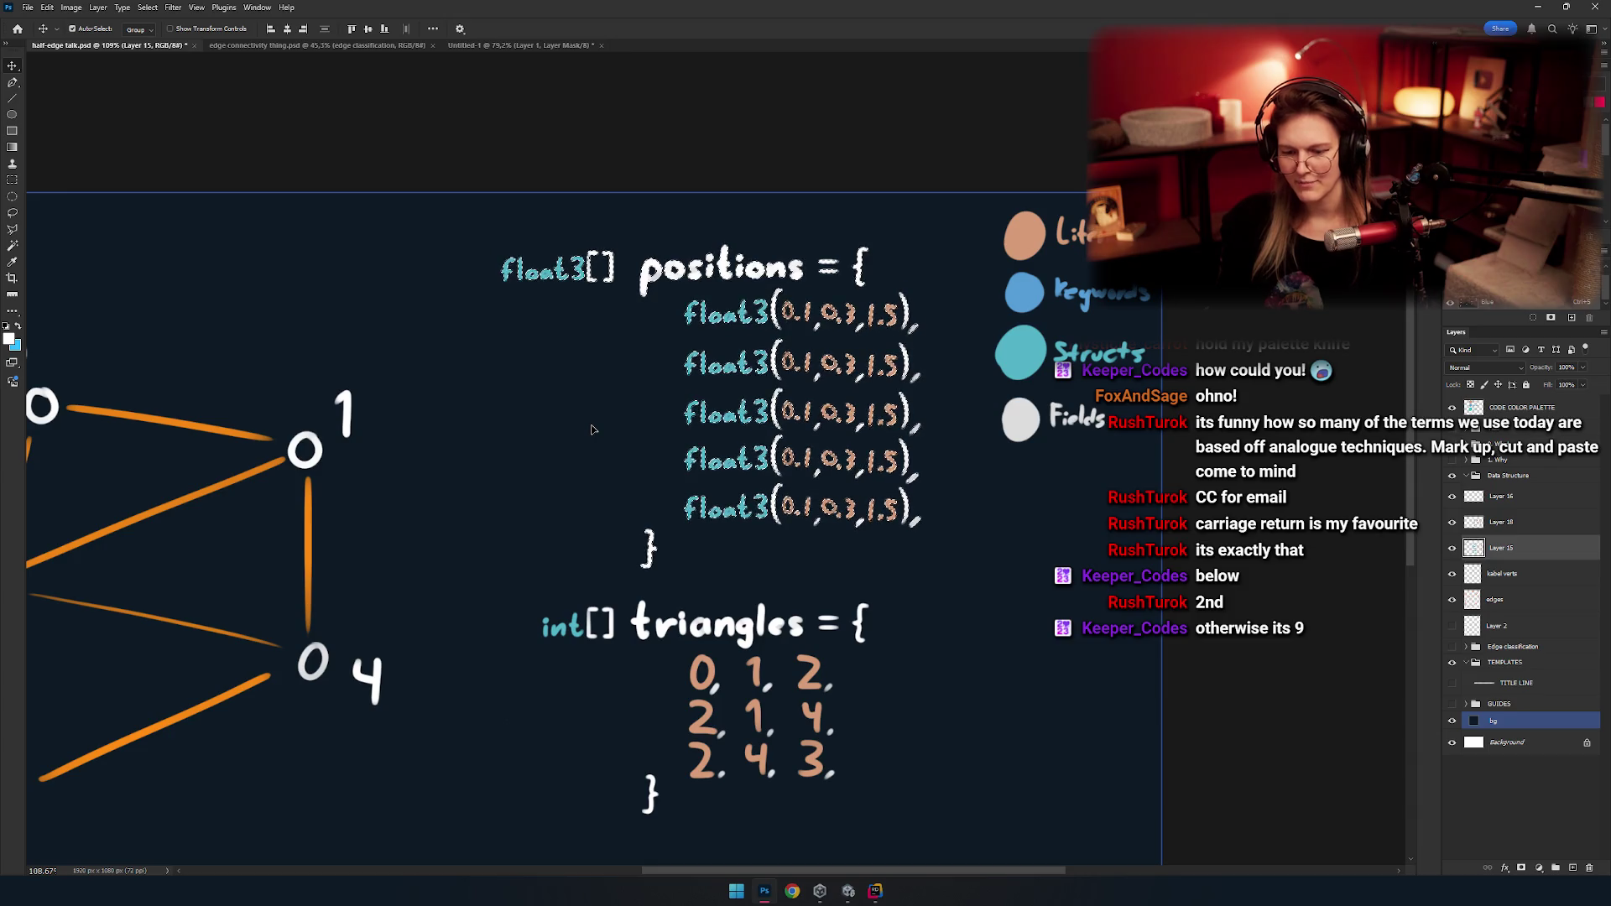
# Toggle layer visibility to identify the triangles and positions layers, then merge them with Ctrl+E.
pyautogui.scroll(-5, 592, 429)
pyautogui.scroll(2, 638, 419)
pyautogui.press('m')
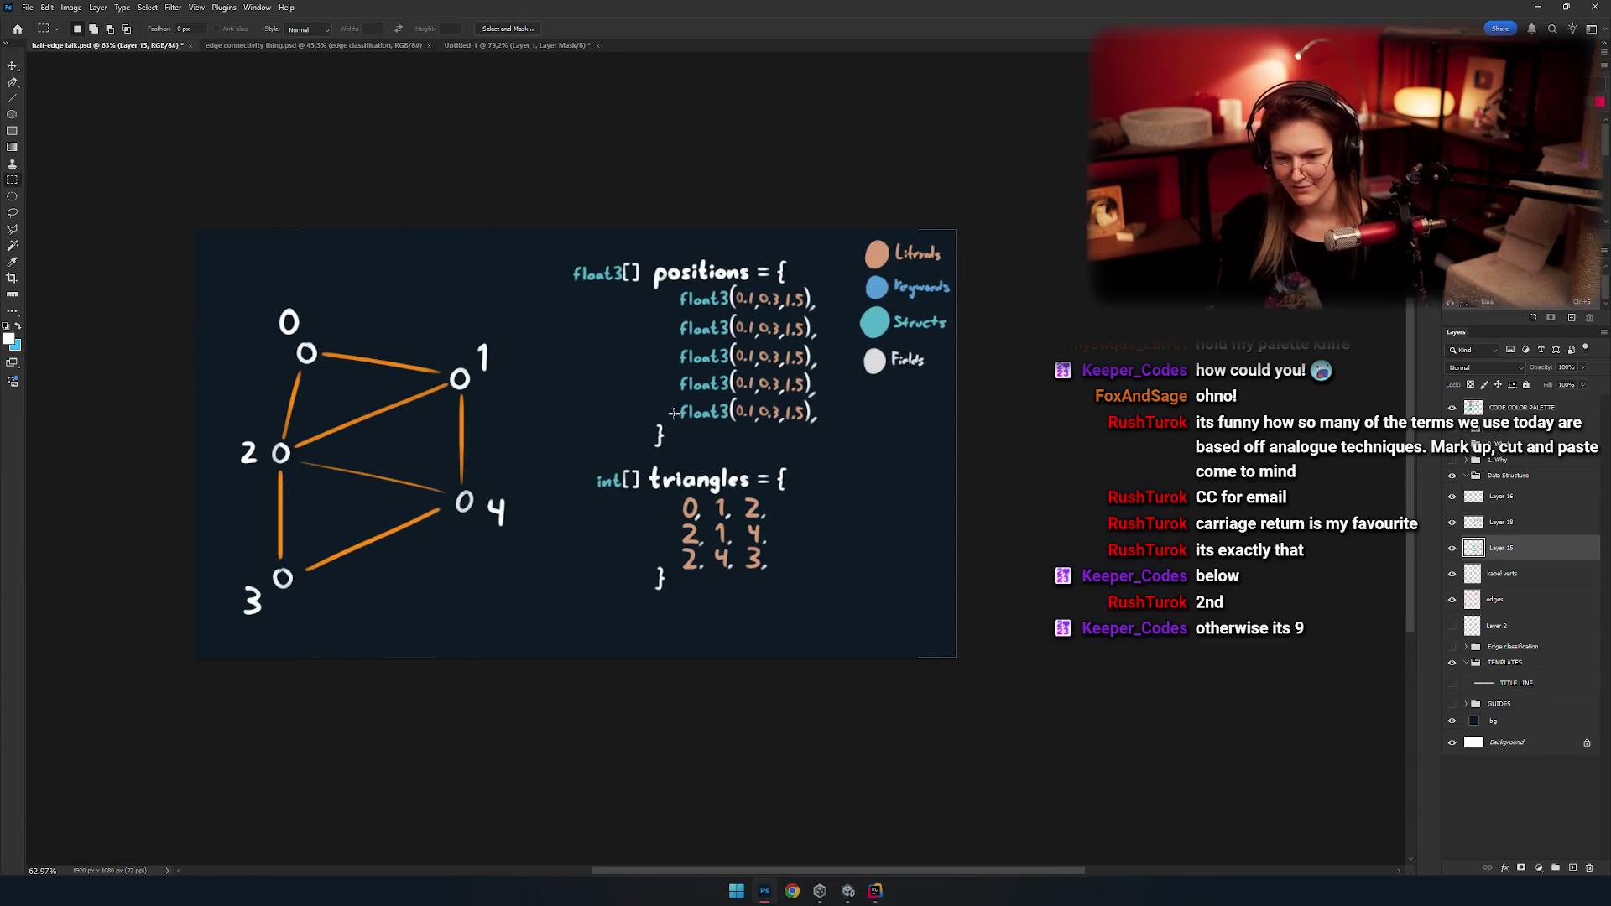
pyautogui.press('v')
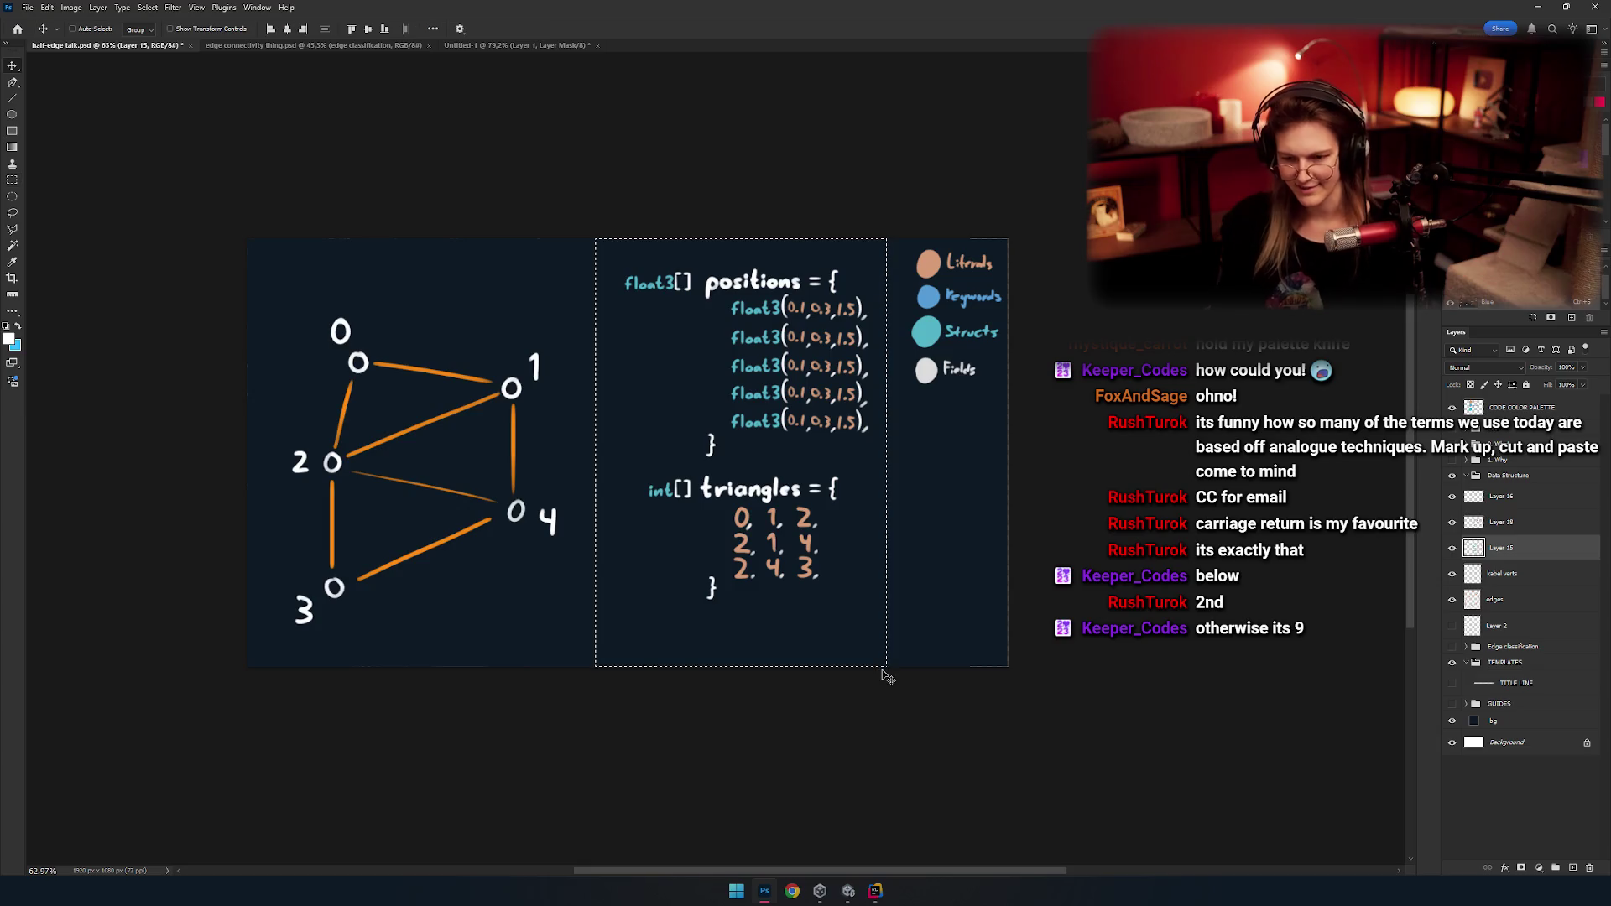
pyautogui.click(1451, 574)
pyautogui.click(1454, 522)
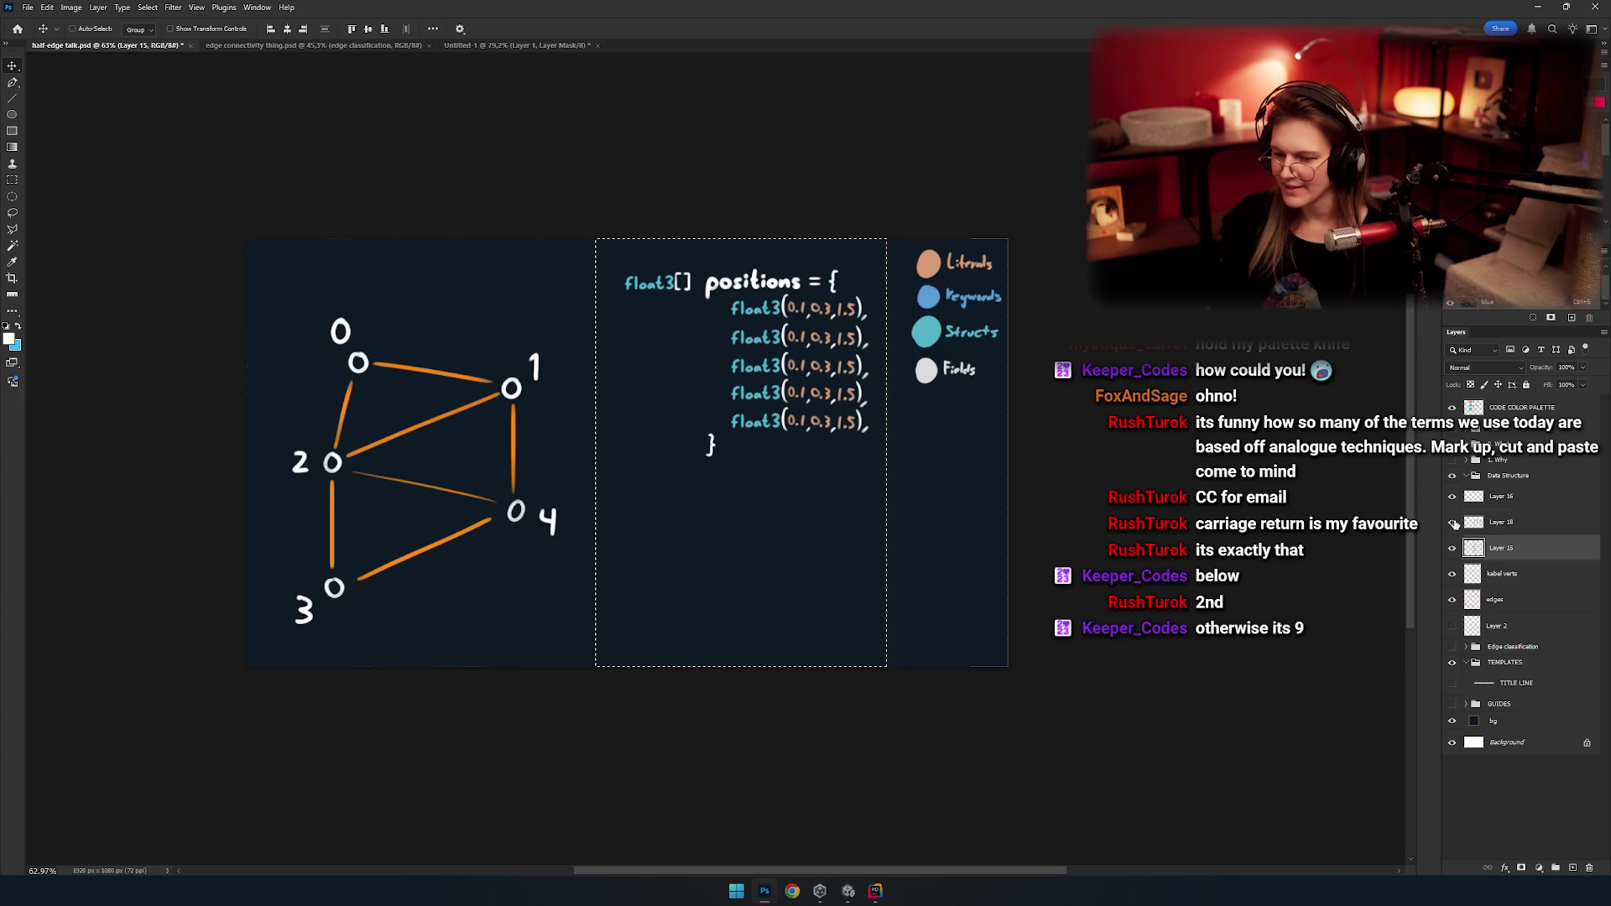
pyautogui.click(1453, 521)
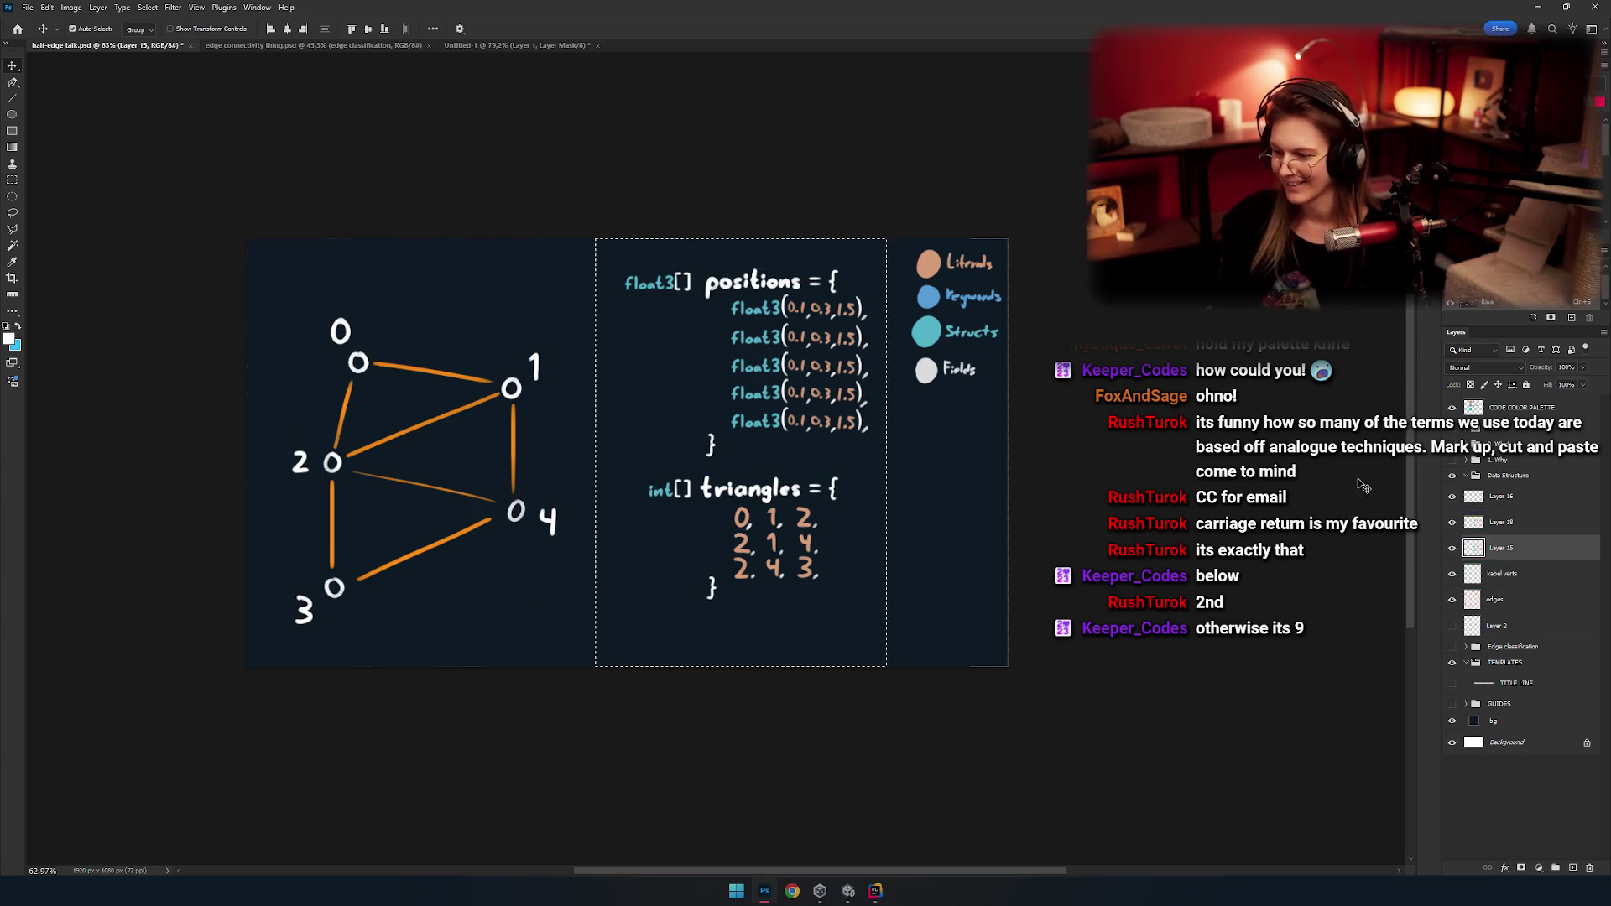
pyautogui.click(1452, 548)
pyautogui.click(1452, 548)
pyautogui.click(1452, 522)
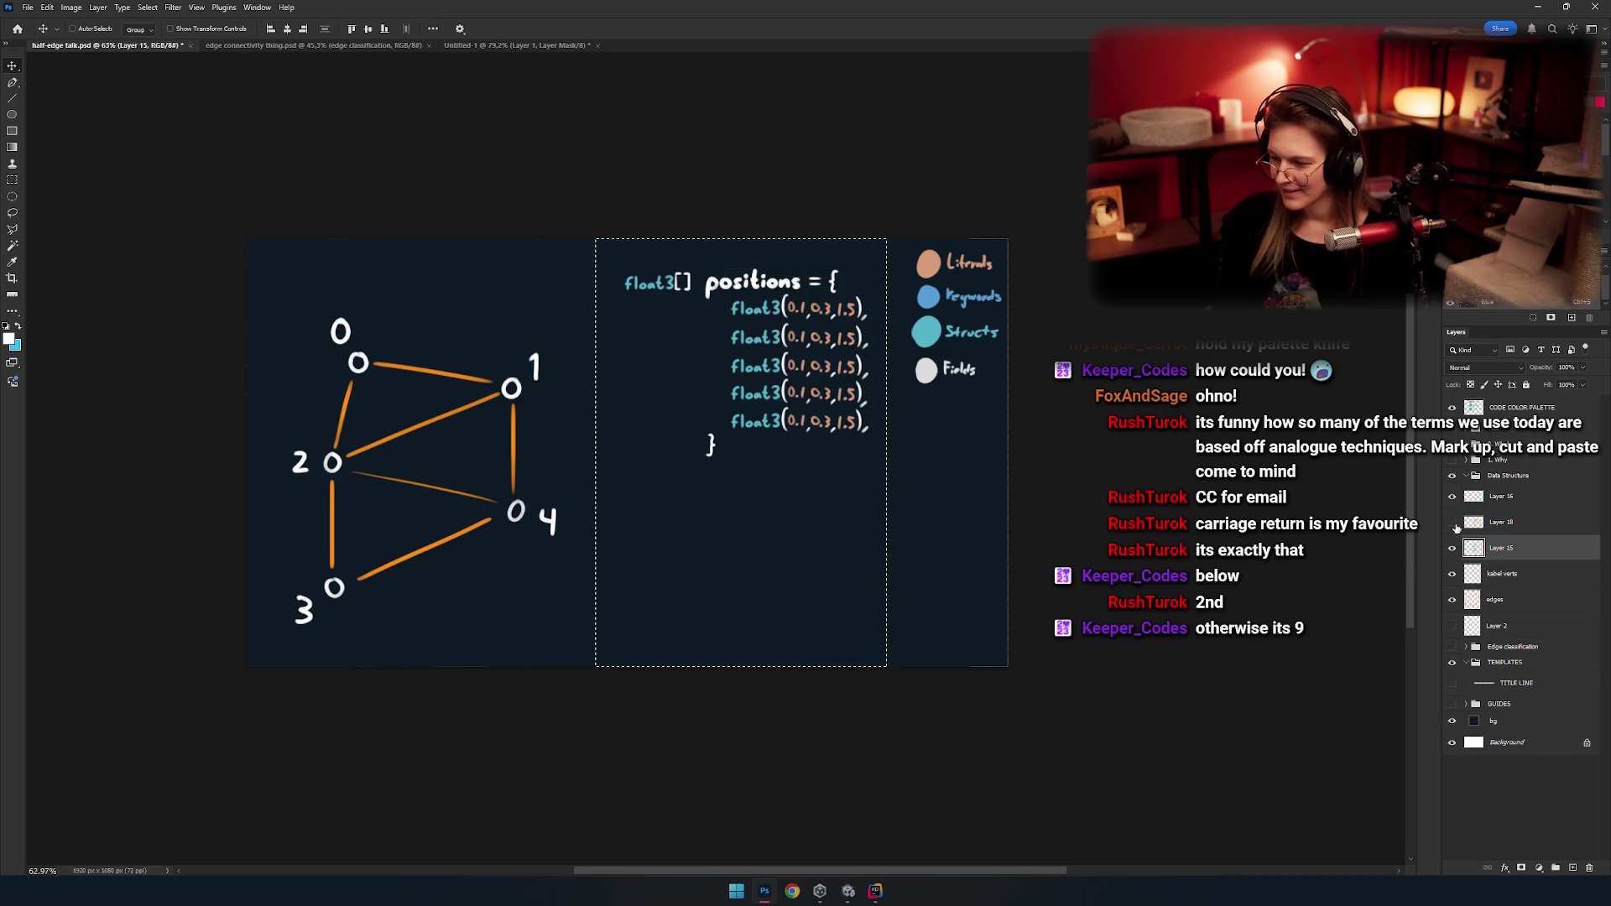
pyautogui.click(1452, 522)
pyautogui.hotkey('ctrl', 'e')
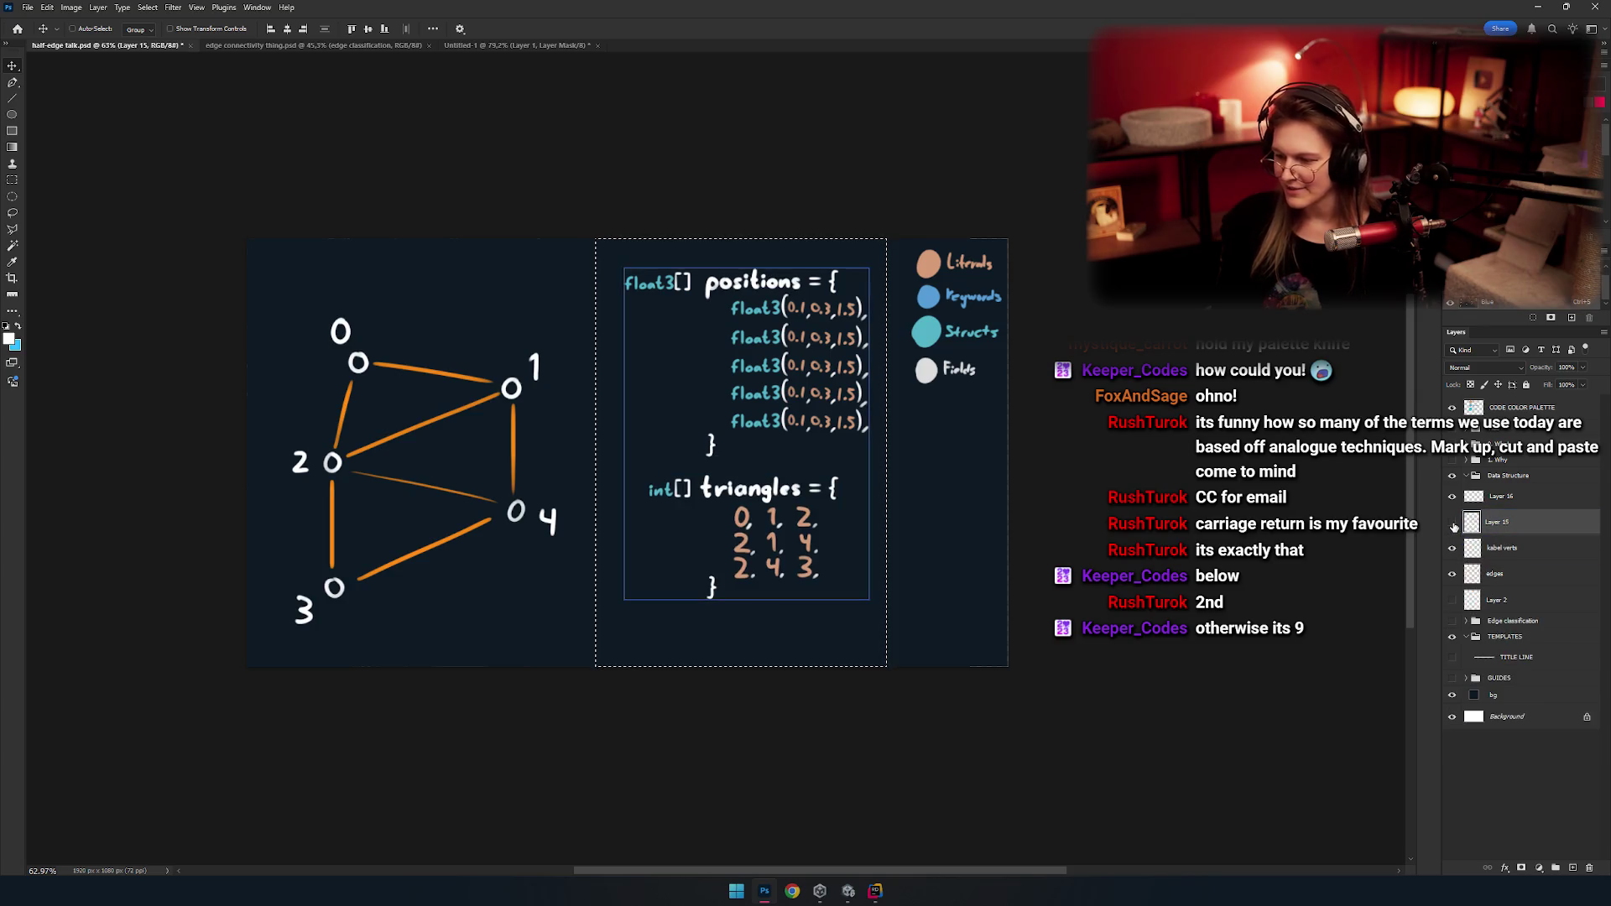
# Select the int[] triangles code block and nudge it slightly lower with the Move tool.
pyautogui.moveTo(856, 498); pyautogui.dragTo(756, 408)
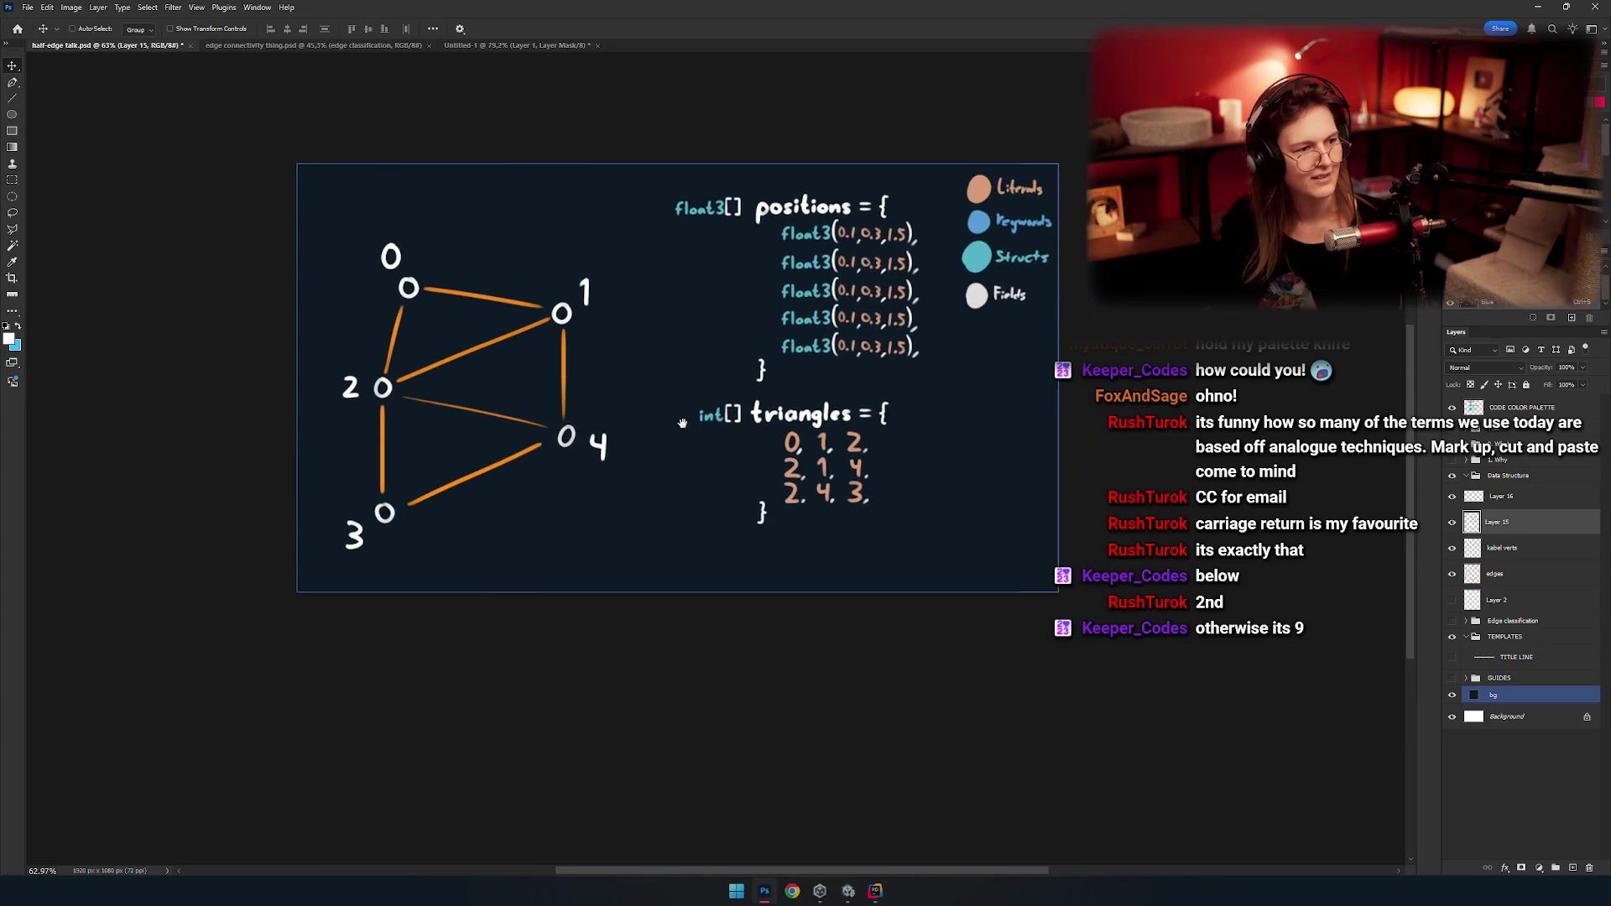
pyautogui.moveTo(696, 457); pyautogui.dragTo(766, 465)
pyautogui.scroll(5, 680, 503)
pyautogui.scroll(-2, 506, 417)
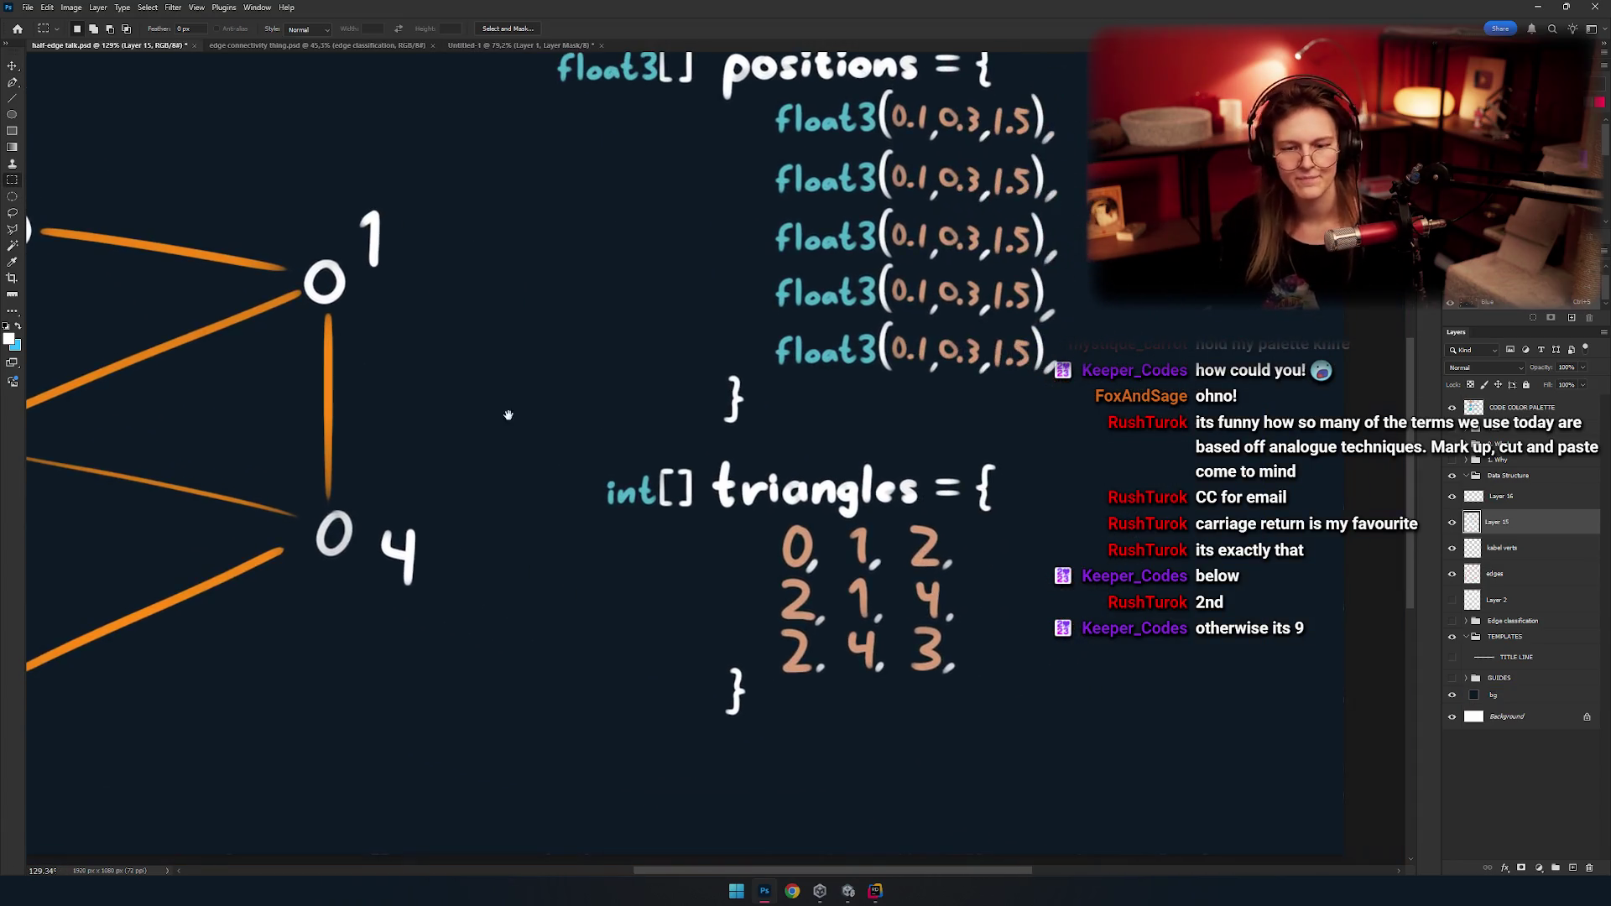
pyautogui.scroll(-3, 582, 445)
pyautogui.moveTo(583, 470); pyautogui.dragTo(577, 385)
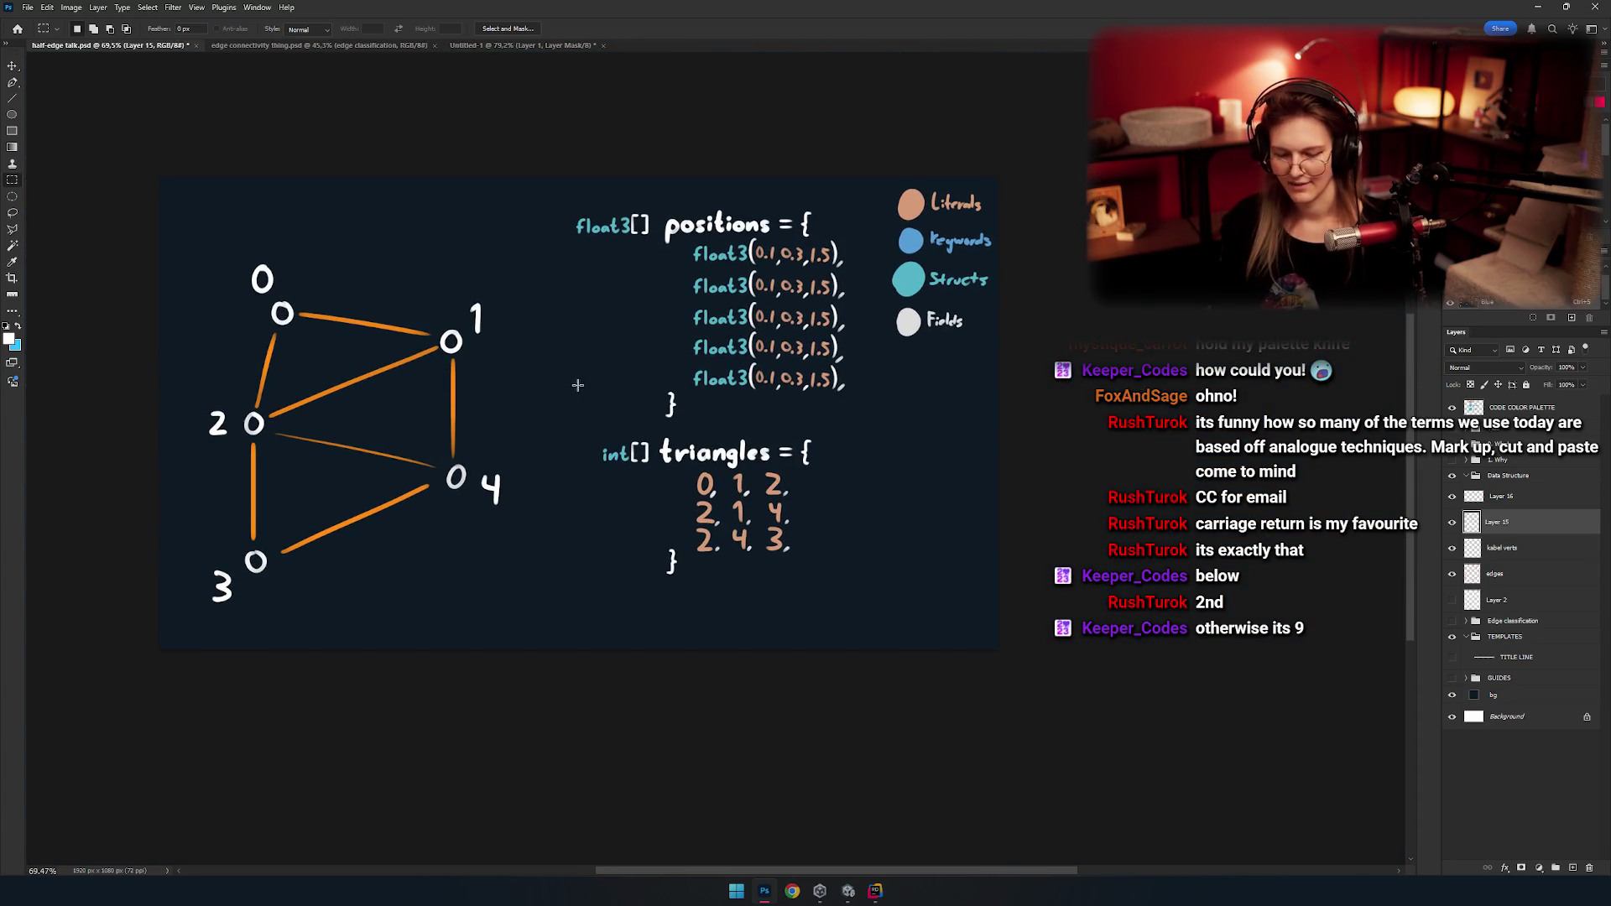
pyautogui.moveTo(734, 537); pyautogui.dragTo(902, 577)
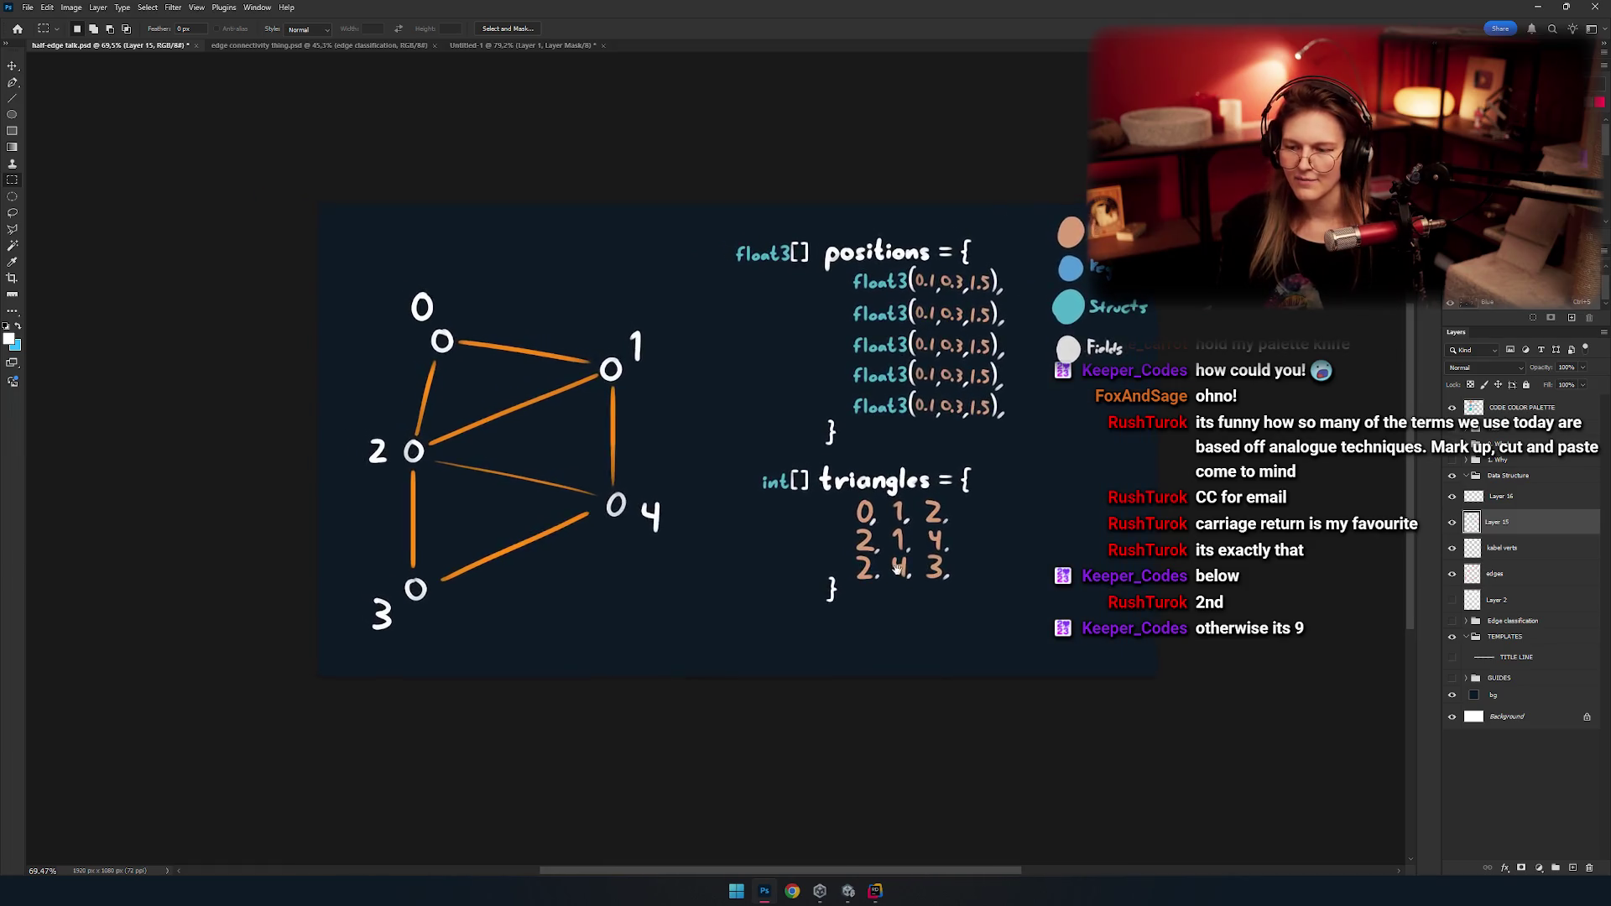
pyautogui.moveTo(902, 577); pyautogui.dragTo(814, 612)
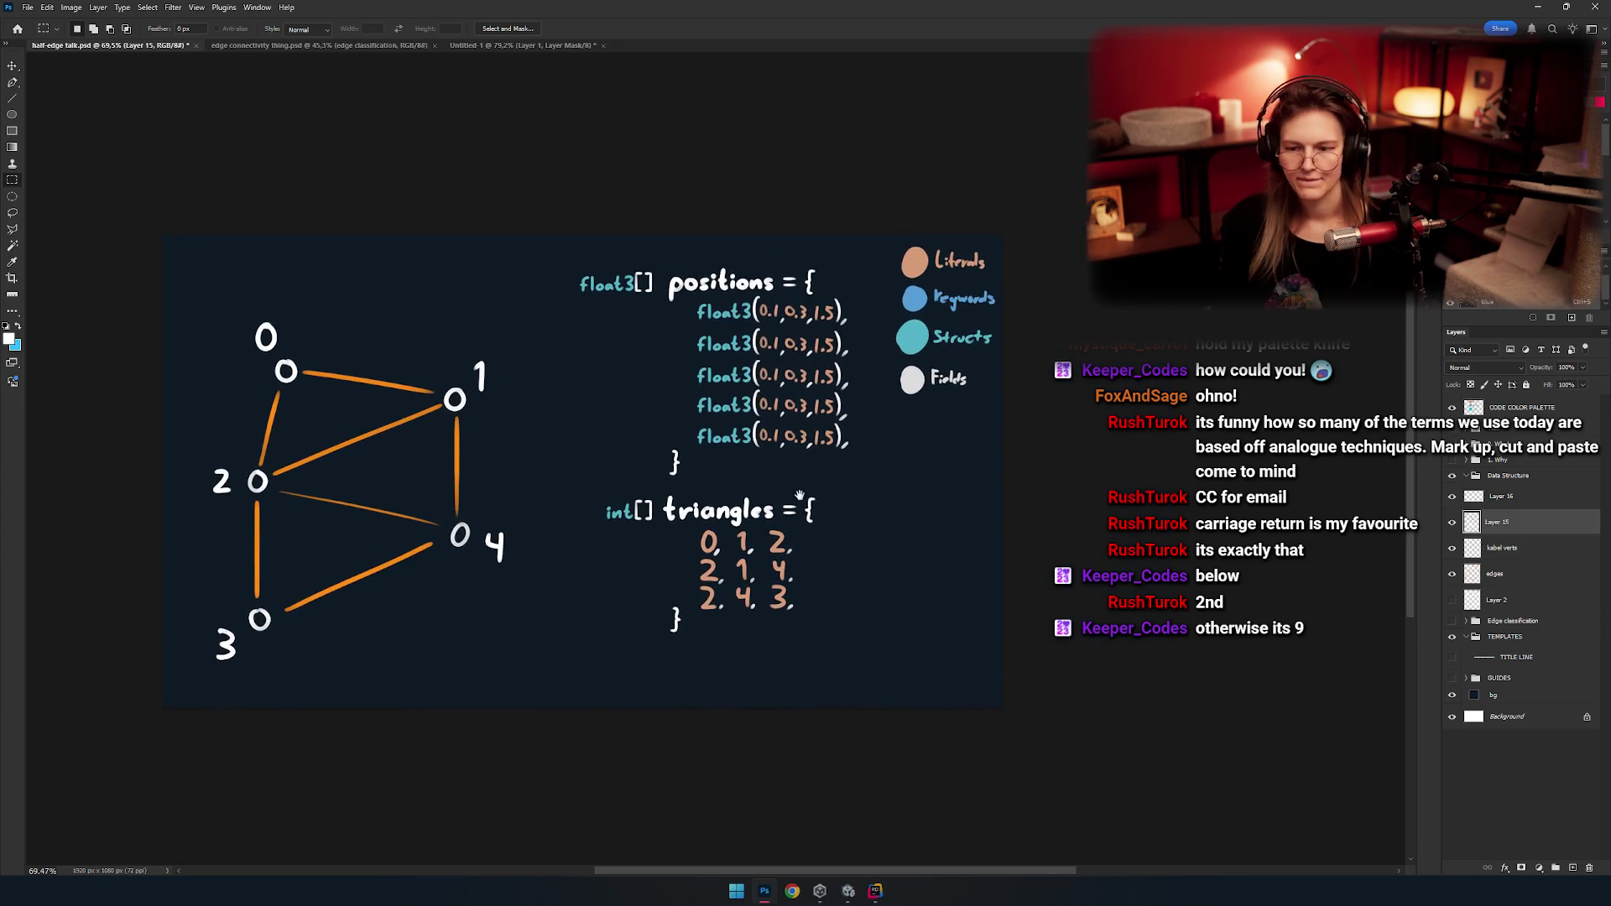
pyautogui.moveTo(902, 409)
pyautogui.mouseDown()
pyautogui.moveTo(966, 409)
pyautogui.moveTo(961, 445)
pyautogui.mouseUp()
pyautogui.press('v')
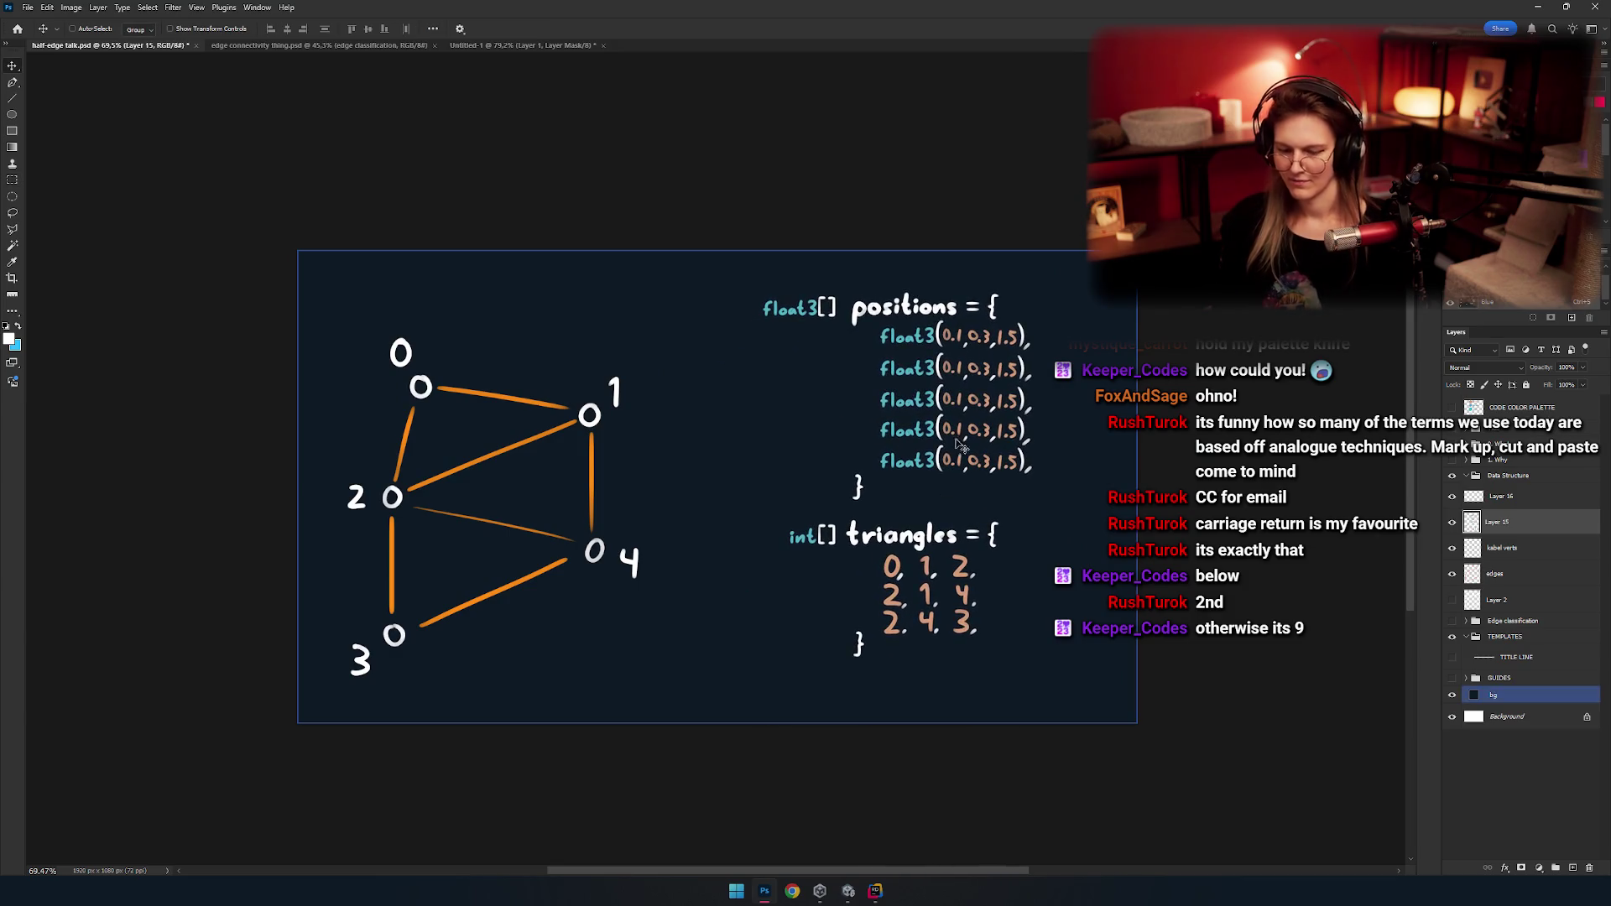
pyautogui.moveTo(1134, 722); pyautogui.dragTo(703, 509)
pyautogui.hotkey('shift', 'Down')
pyautogui.hotkey('shift', 'Down')
pyautogui.hotkey('shift', 'Down')
pyautogui.hscroll(-3, 923, 420)
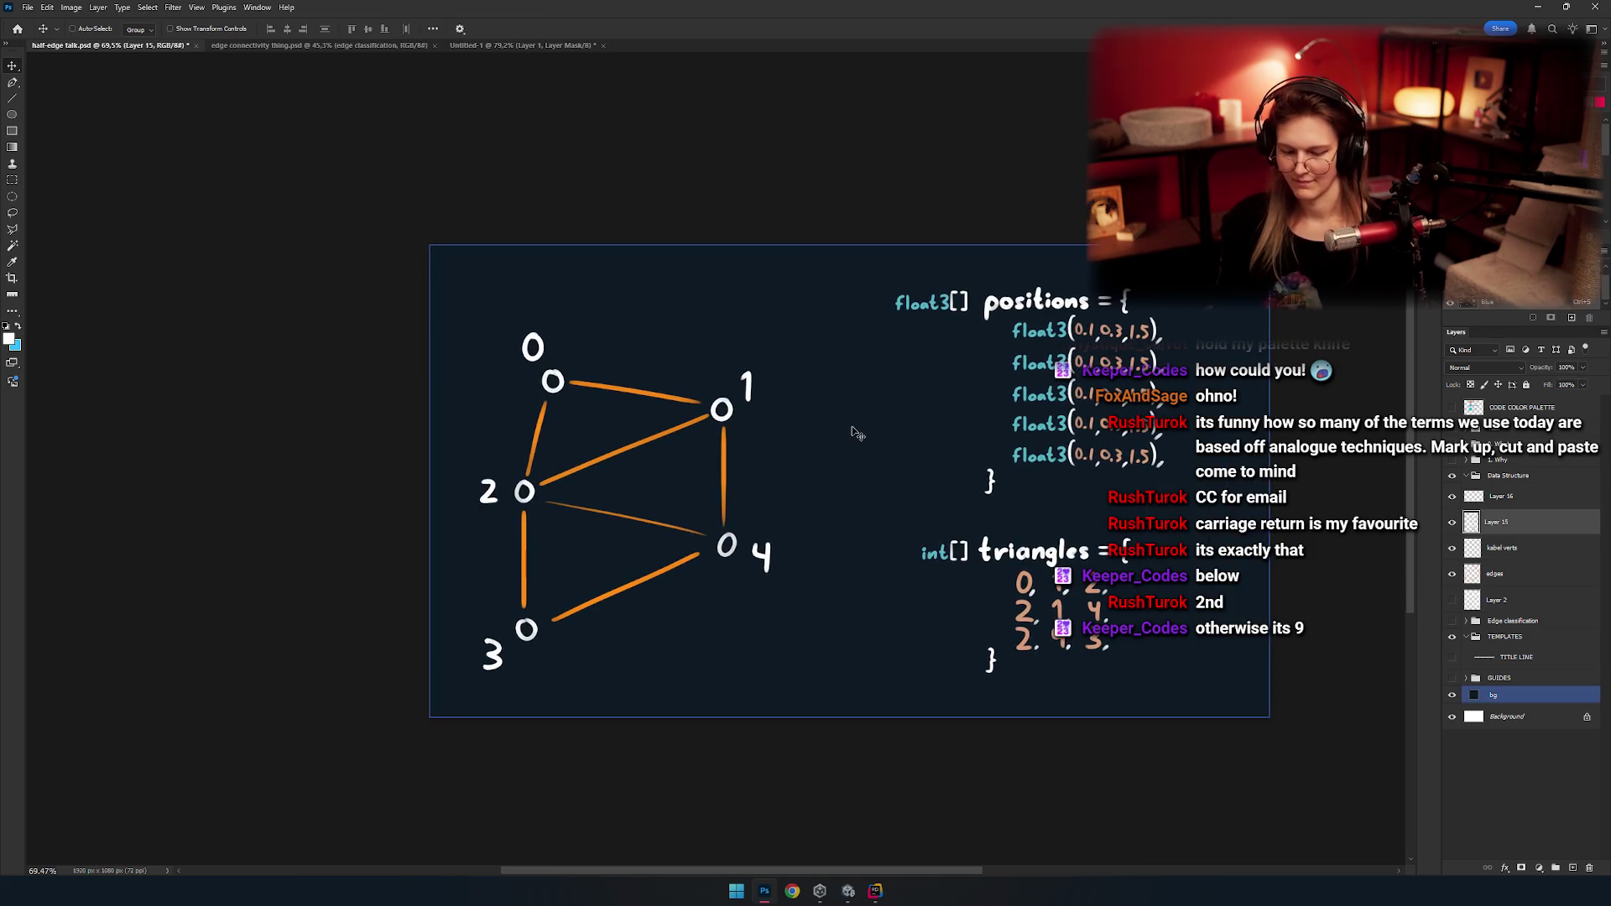
# Select the label verts and edges layers and drag the numbered graph right and up.
pyautogui.press('m')
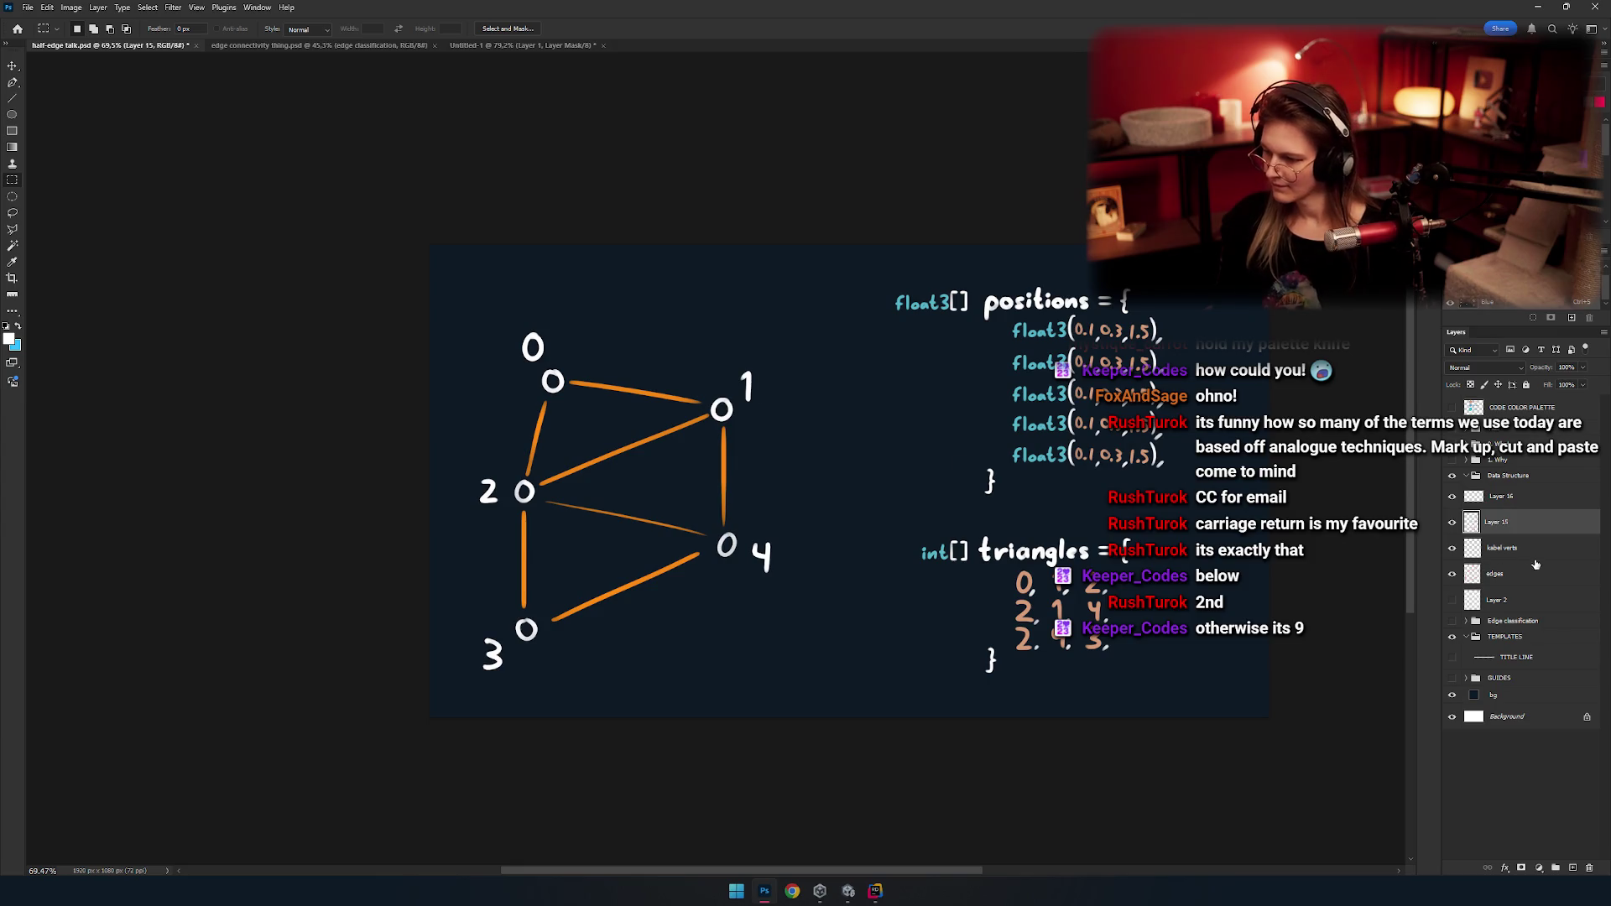
pyautogui.click(1535, 557)
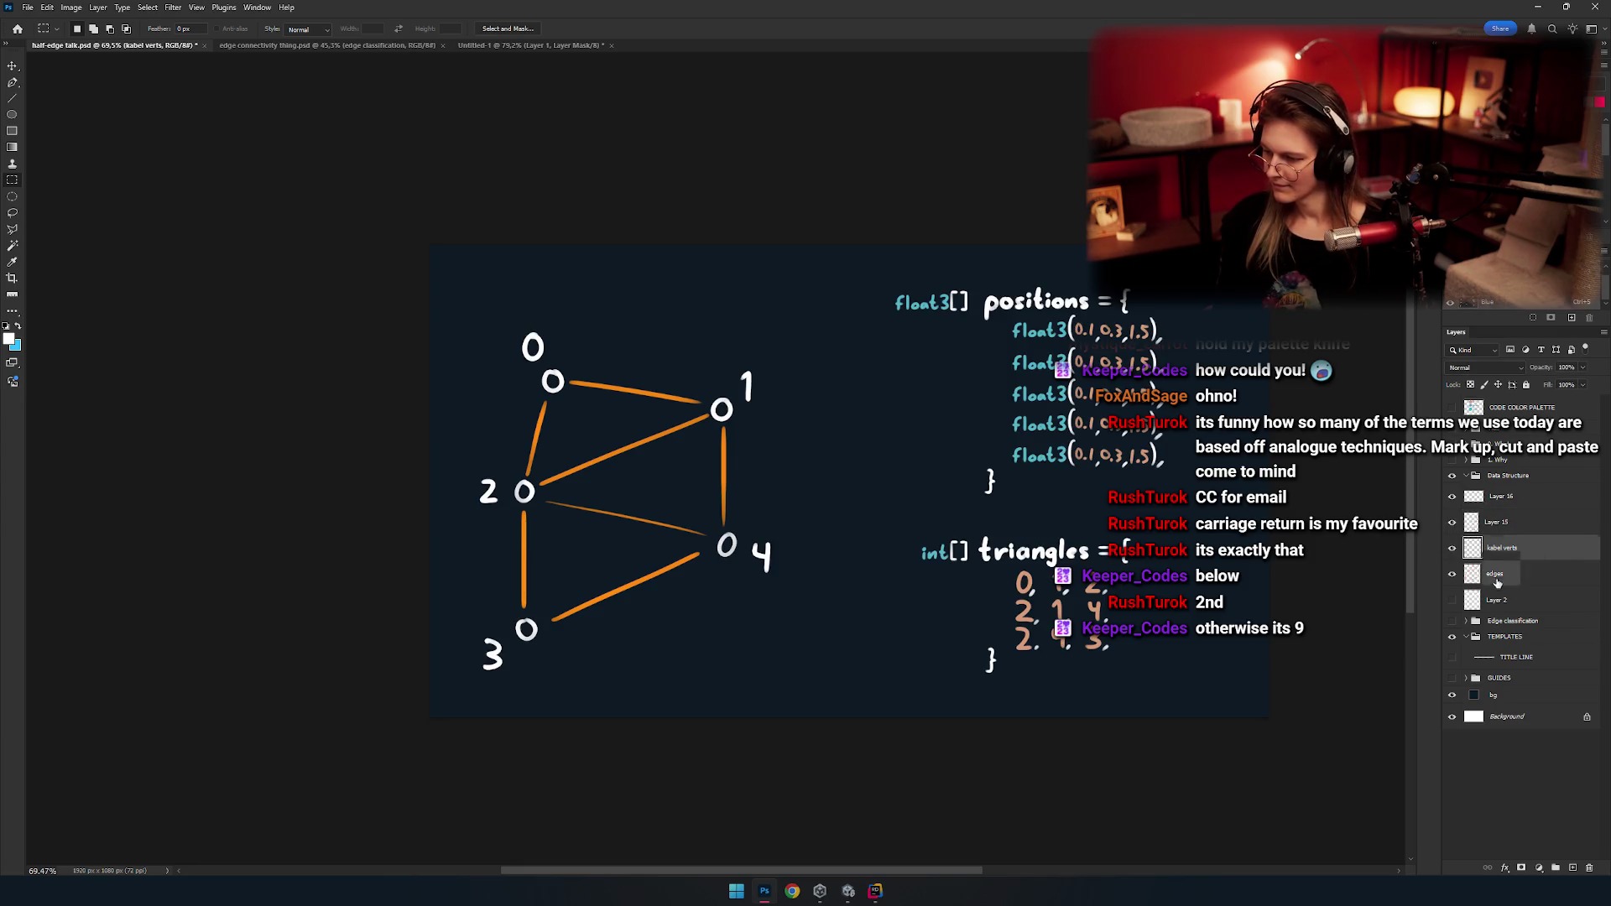
pyautogui.keyDown('ctrl'); pyautogui.click(1497, 576); pyautogui.keyUp('ctrl')
pyautogui.press('v')
pyautogui.moveTo(697, 570); pyautogui.dragTo(732, 560)
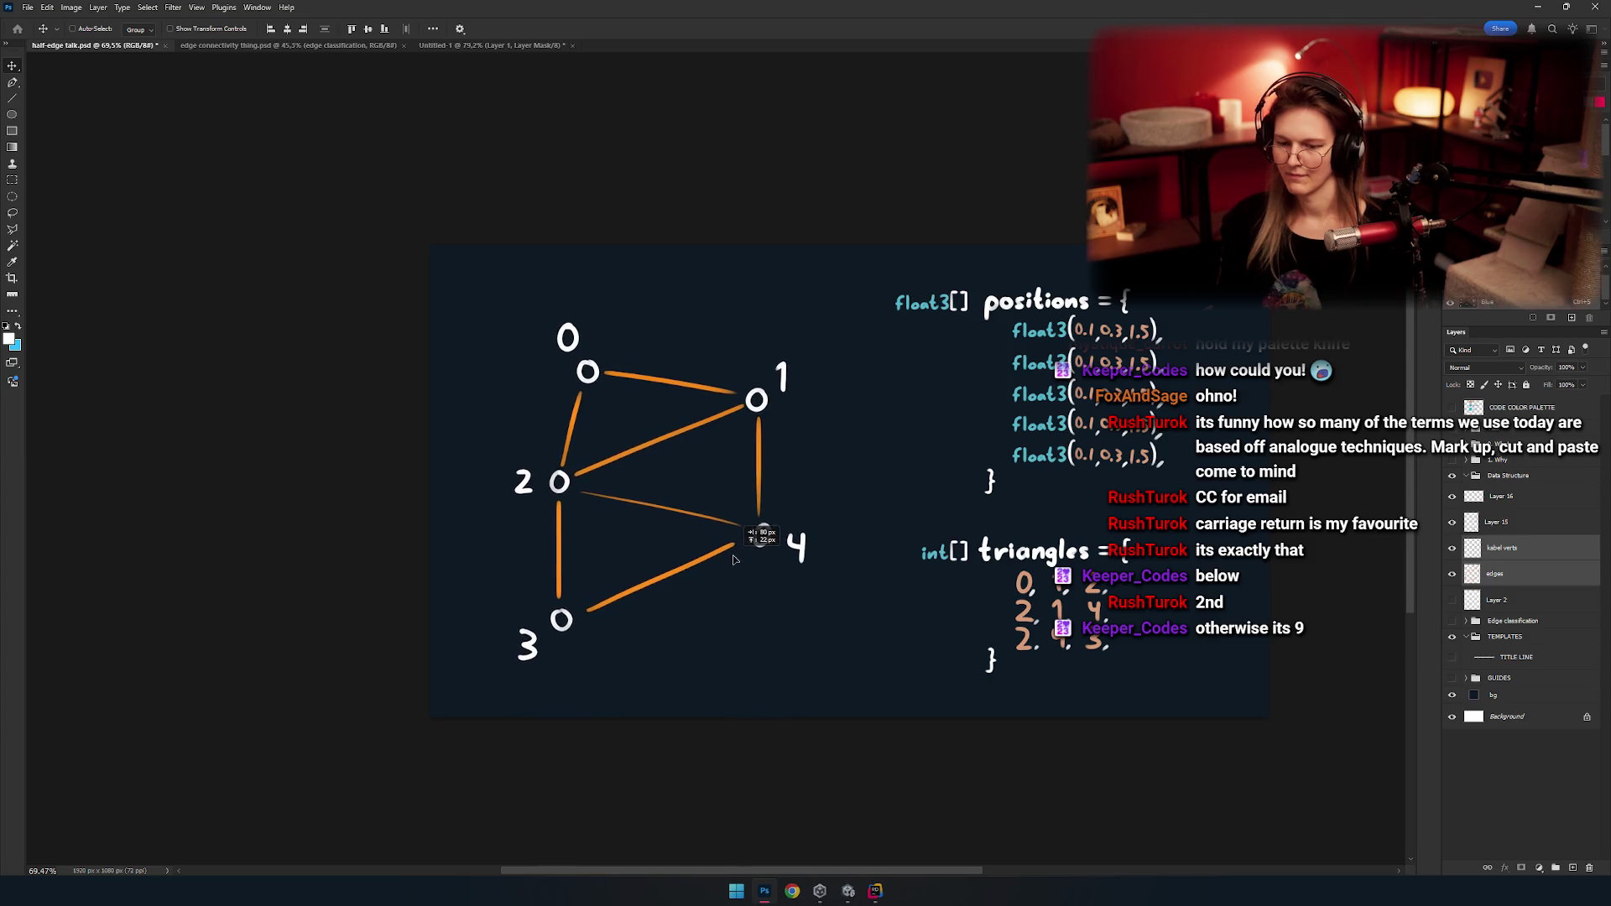
pyautogui.scroll(-1, 611, 546)
pyautogui.scroll(-3, 616, 503)
pyautogui.scroll(3, 622, 454)
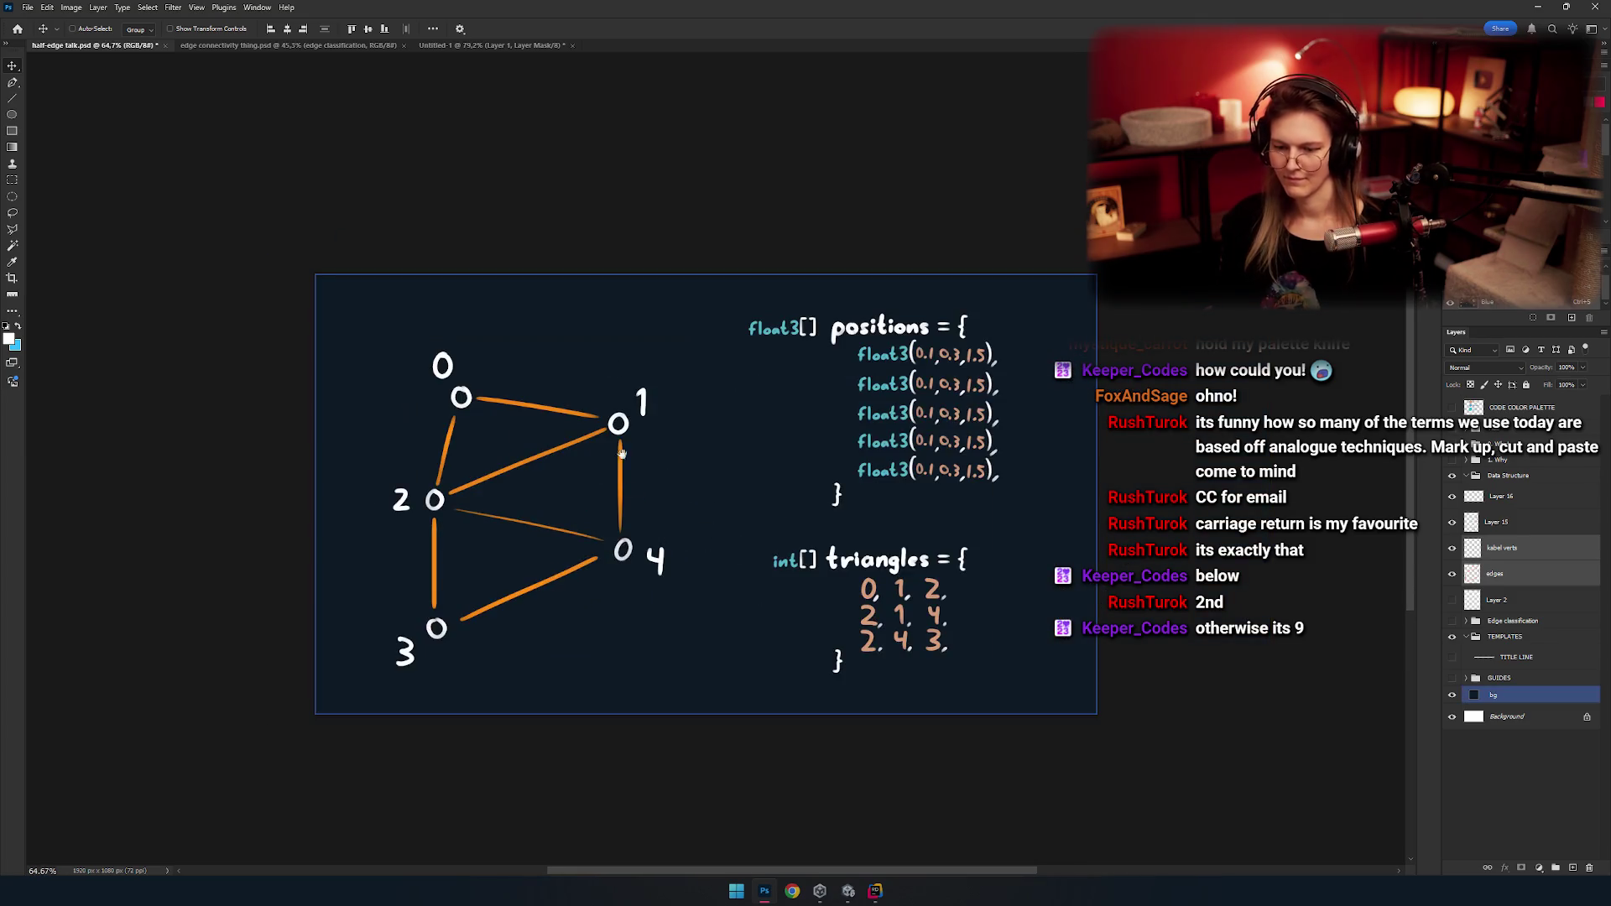
pyautogui.scroll(1, 647, 550)
pyautogui.scroll(-2, 684, 428)
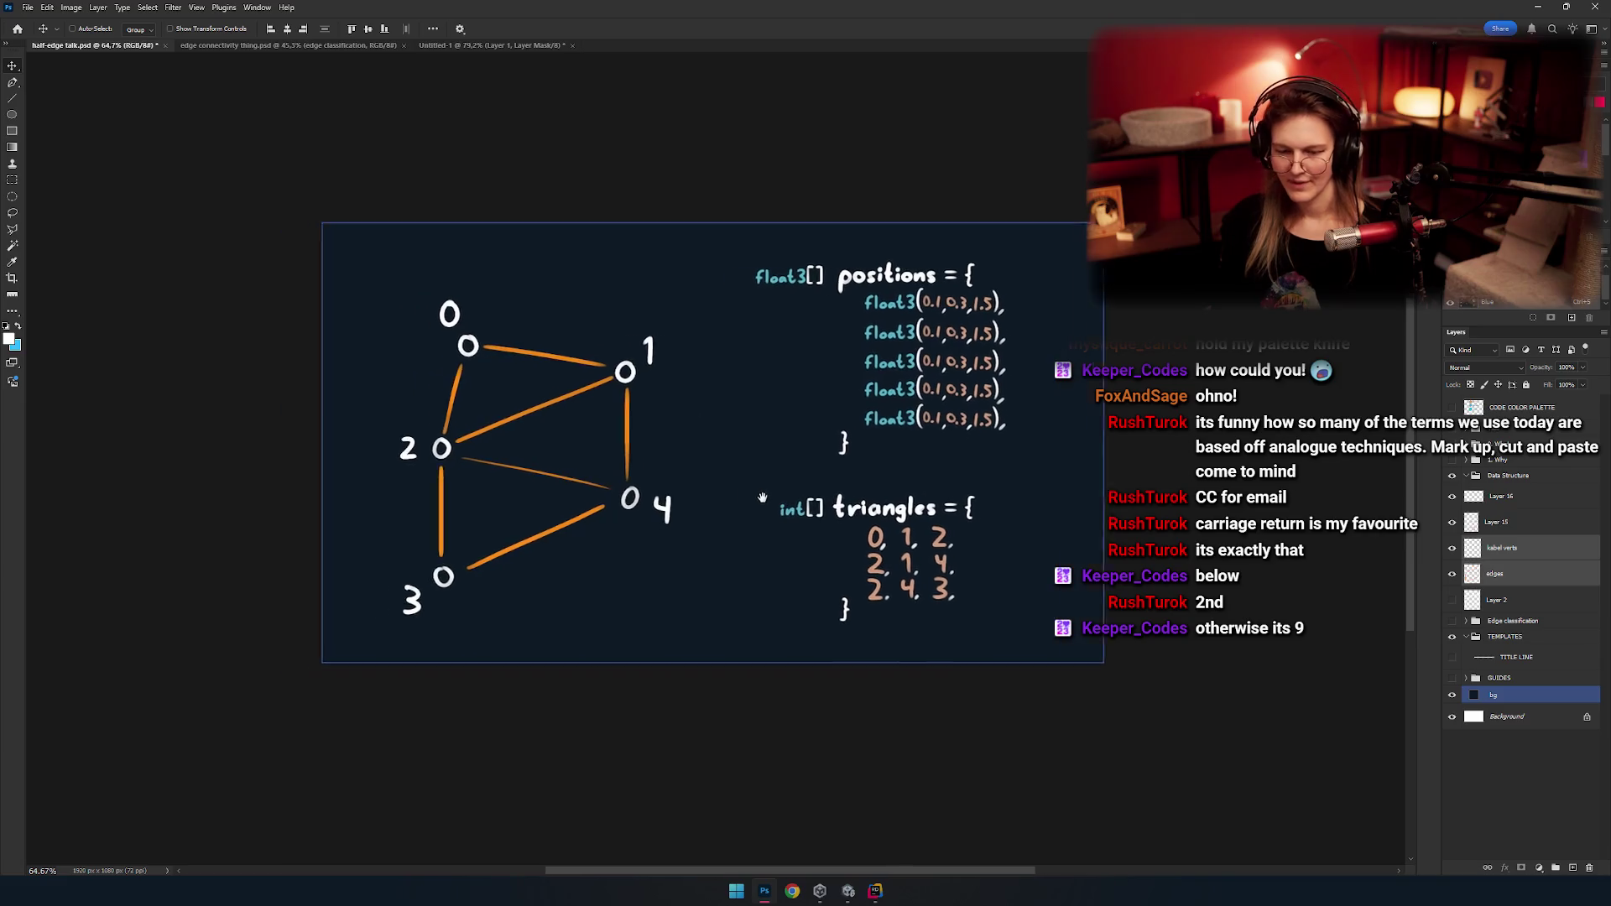
pyautogui.moveTo(762, 498); pyautogui.dragTo(752, 515)
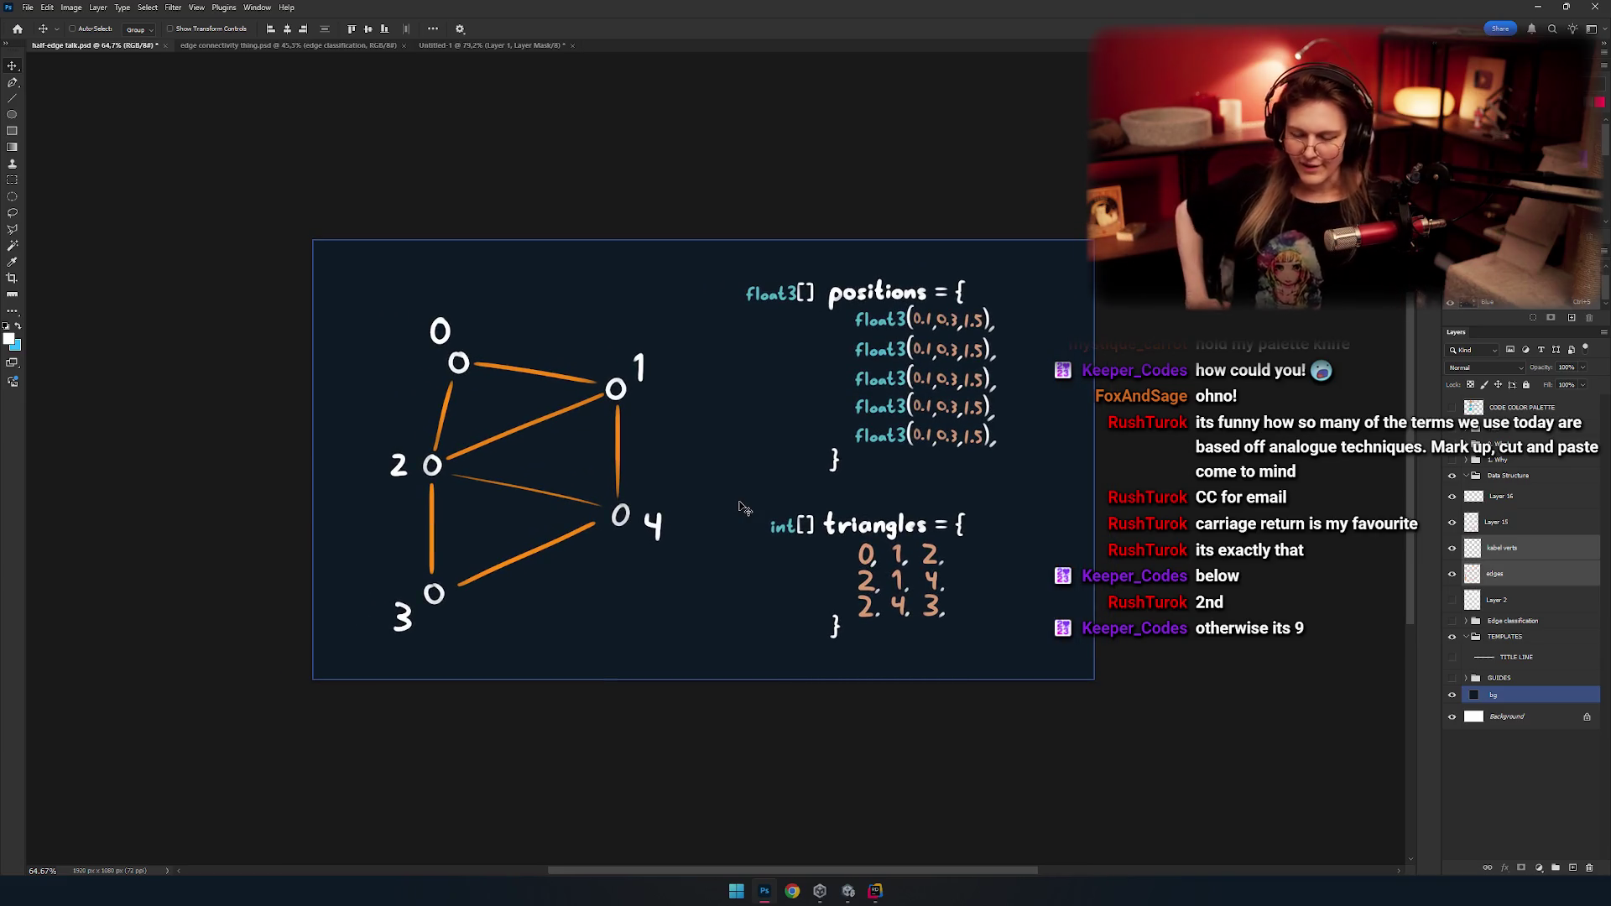
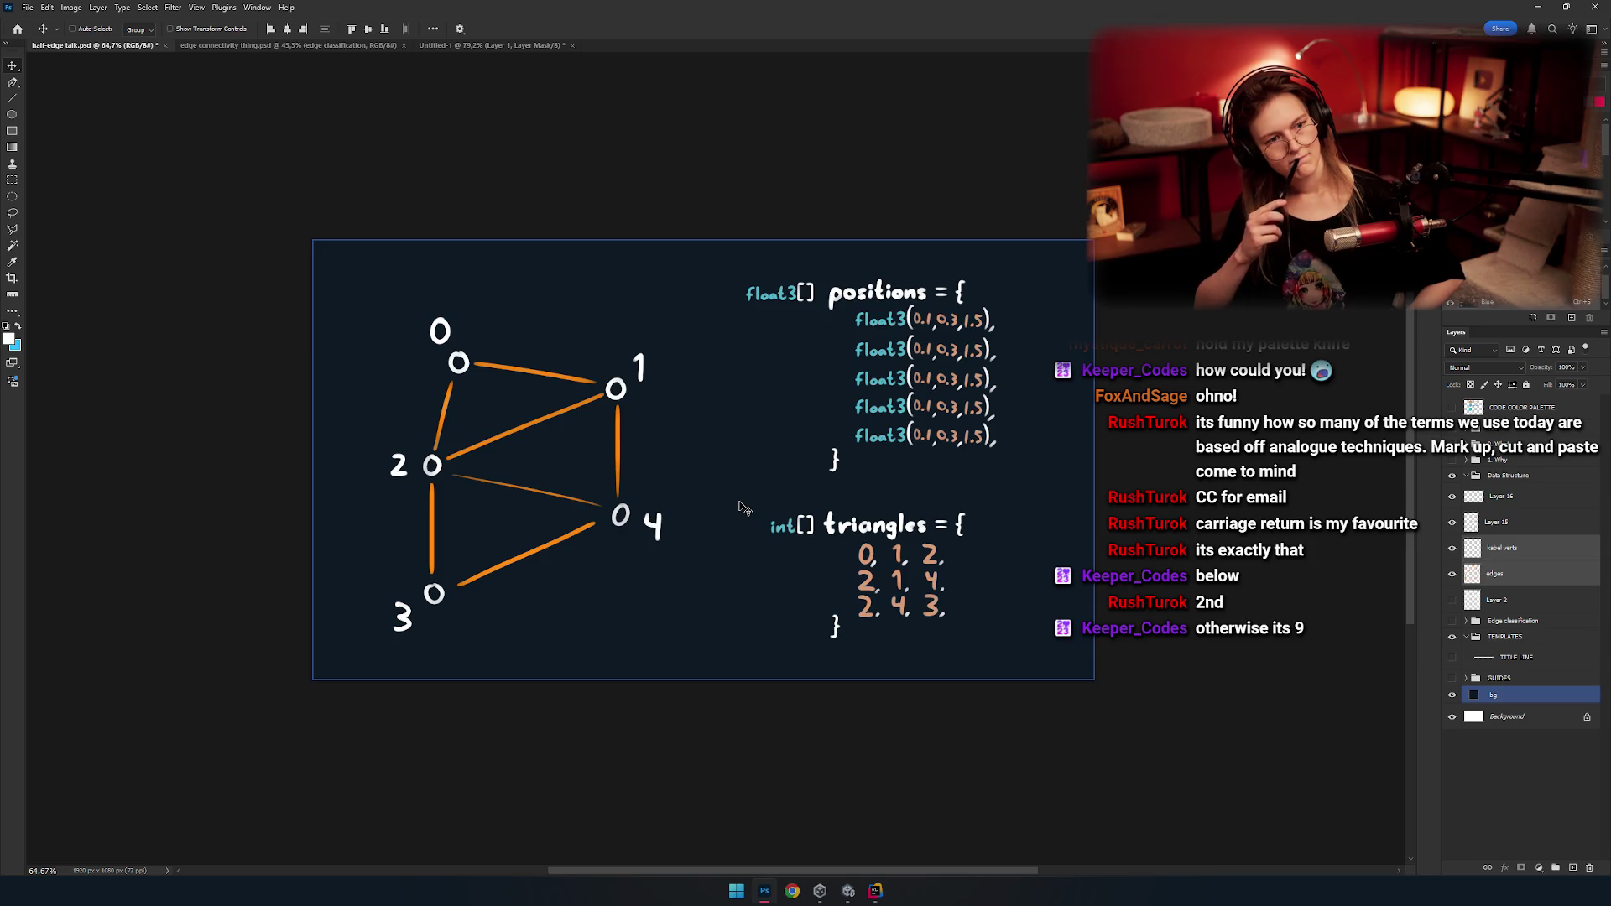
# Pan across the diagram and dismiss the brush warning message.
pyautogui.moveTo(742, 508)
pyautogui.mouseDown()
pyautogui.moveTo(654, 393)
pyautogui.moveTo(695, 494)
pyautogui.moveTo(747, 428)
pyautogui.mouseUp()
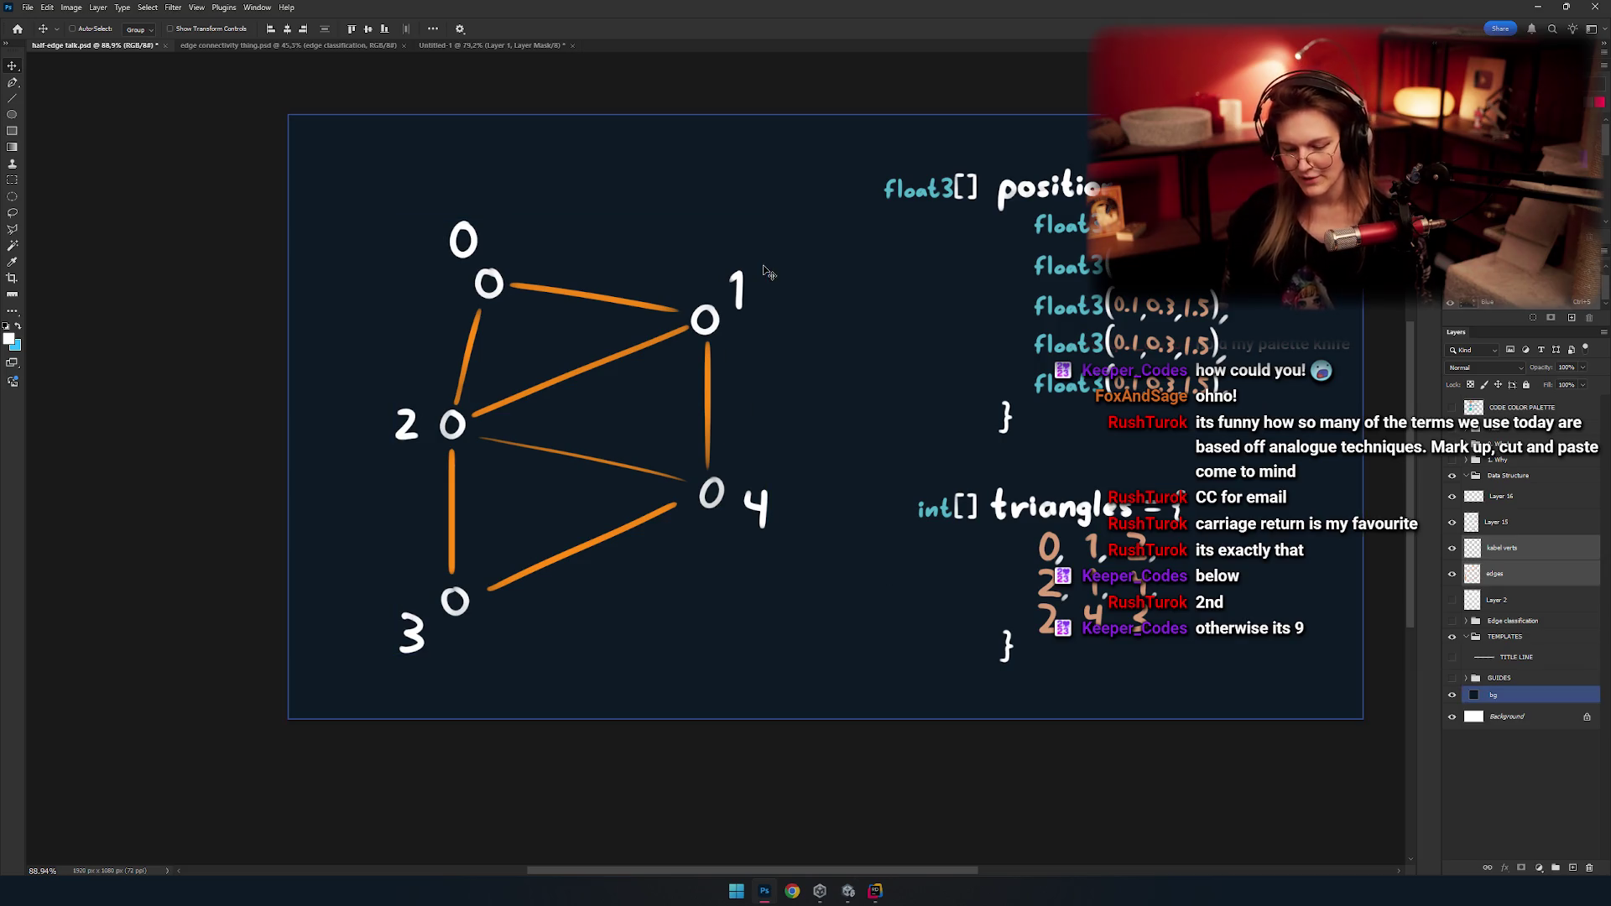
pyautogui.press('m')
pyautogui.moveTo(680, 457); pyautogui.dragTo(636, 388)
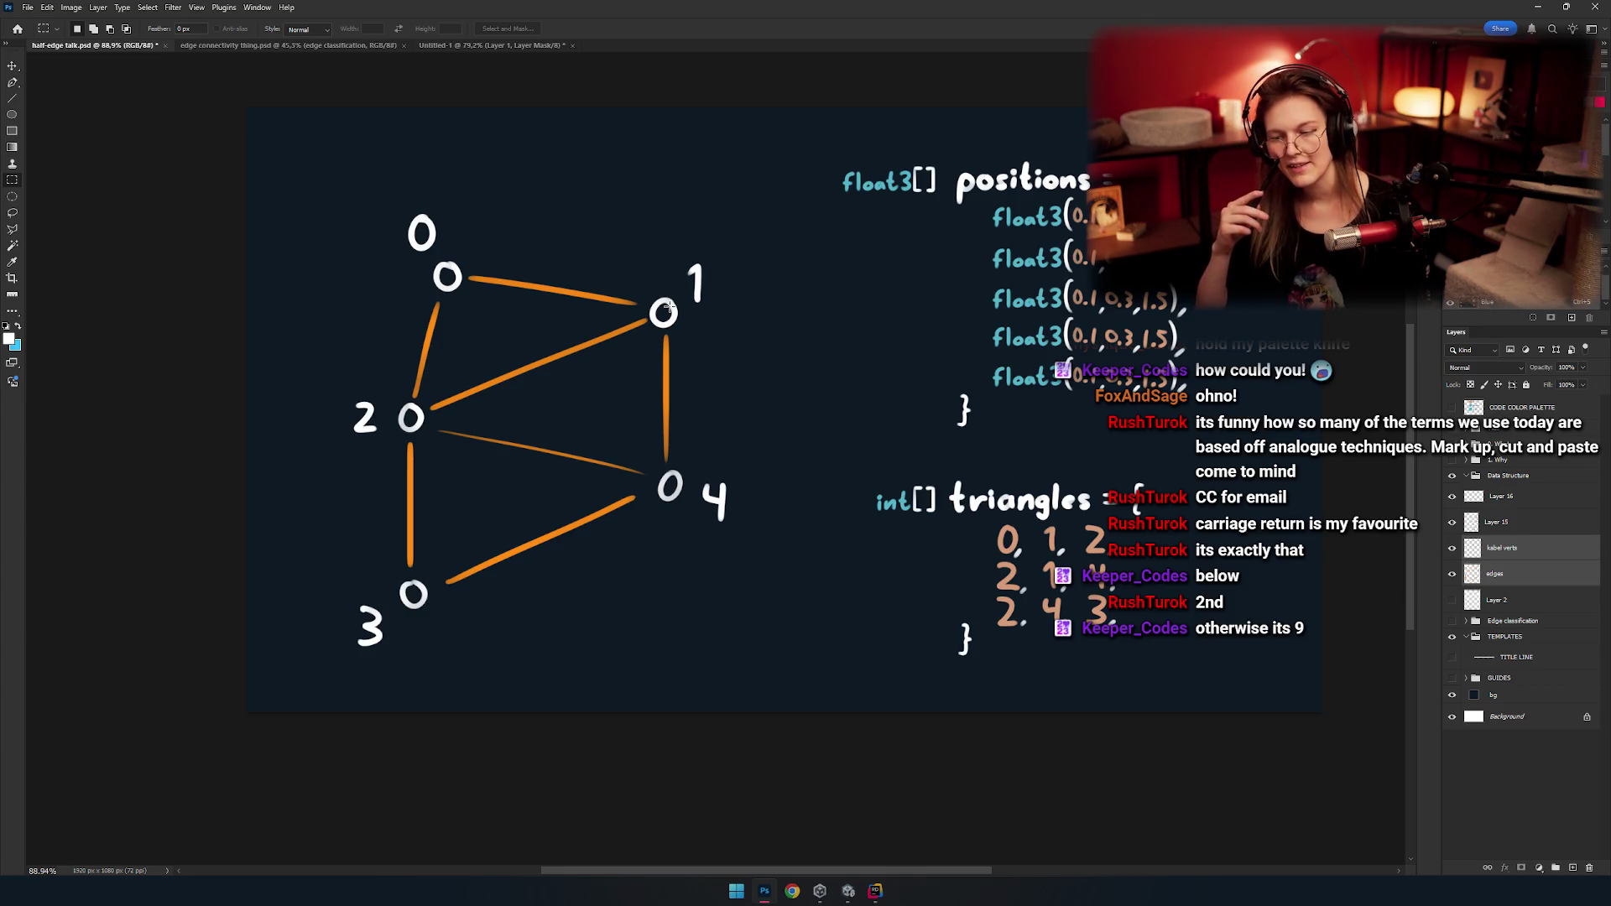
pyautogui.press('b')
pyautogui.moveTo(770, 428)
pyautogui.mouseDown()
pyautogui.moveTo(733, 434)
pyautogui.moveTo(777, 406)
pyautogui.mouseUp()
pyautogui.click(586, 230)
pyautogui.press('Return')
# Make the edges layer active and toggle the vertex number labels off and on to inspect them.
pyautogui.click(1510, 574)
pyautogui.click(1451, 573)
pyautogui.moveTo(1451, 574); pyautogui.dragTo(1452, 547)
pyautogui.click(1517, 550)
pyautogui.click(1451, 547)
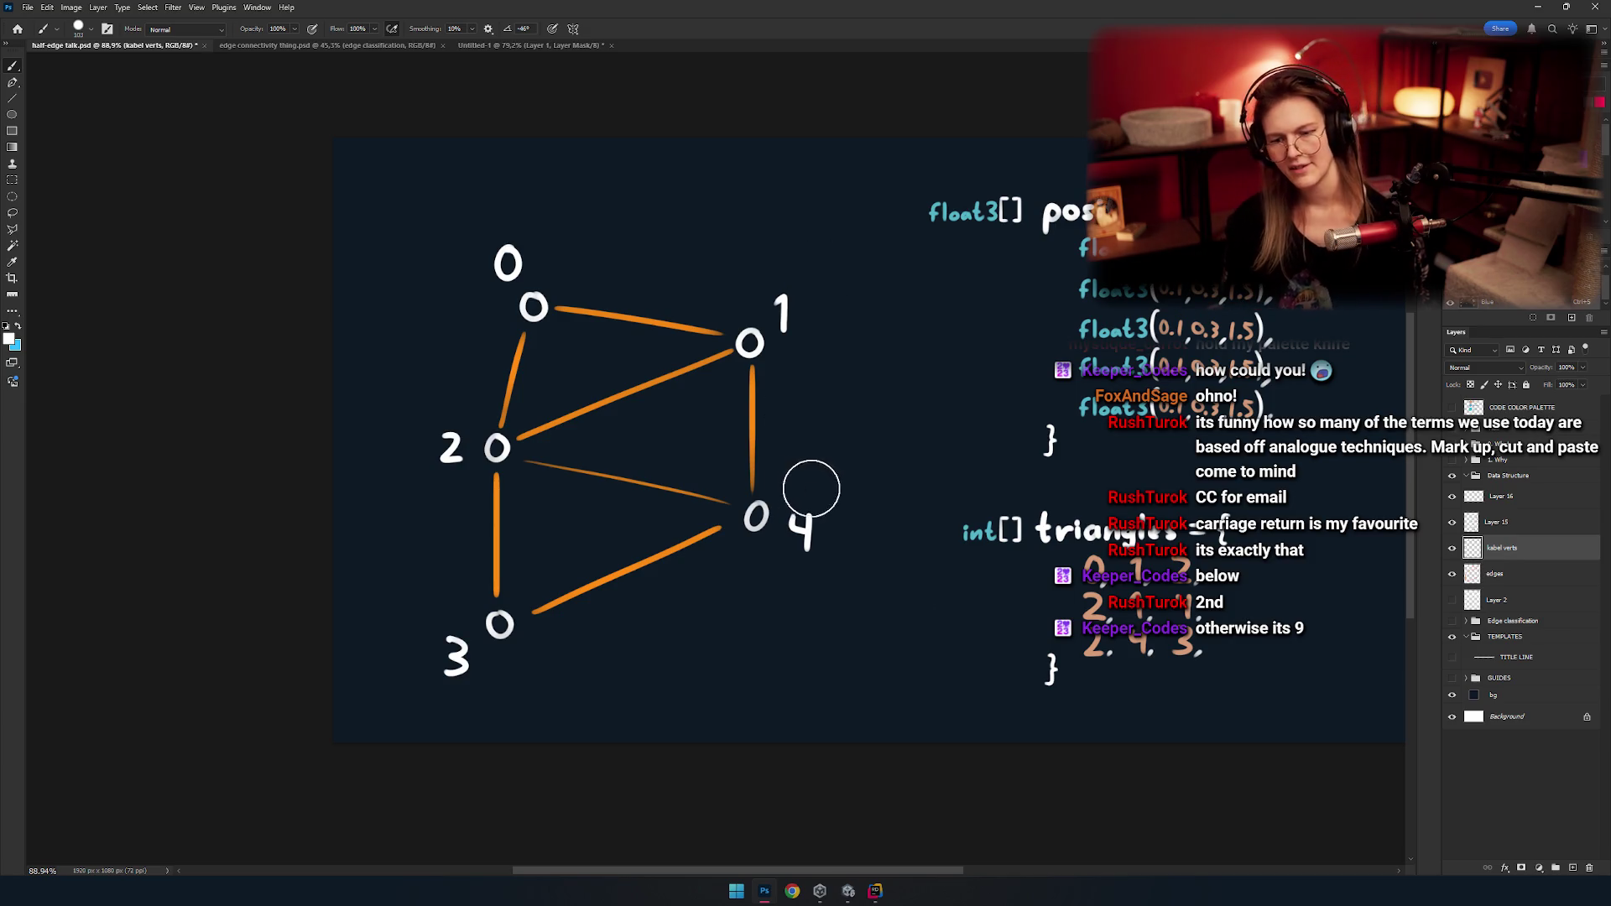
pyautogui.hscroll(2, 809, 489)
pyautogui.scroll(3, 691, 478)
pyautogui.scroll(-3, 612, 459)
pyautogui.hscroll(3, 671, 437)
pyautogui.click(1452, 547)
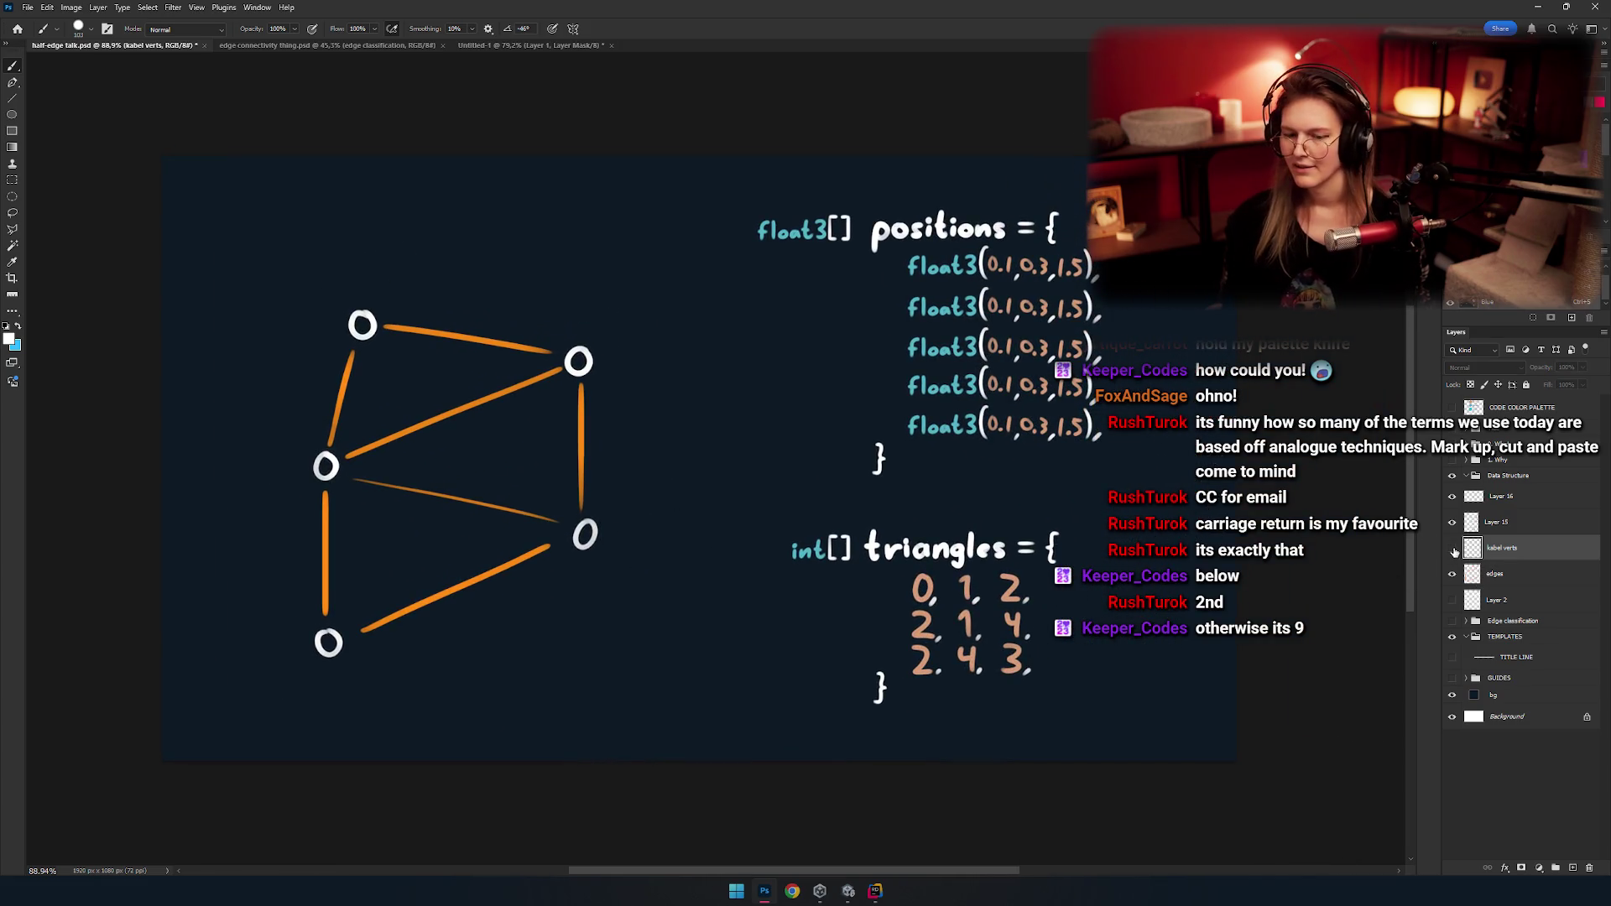
pyautogui.click(1452, 548)
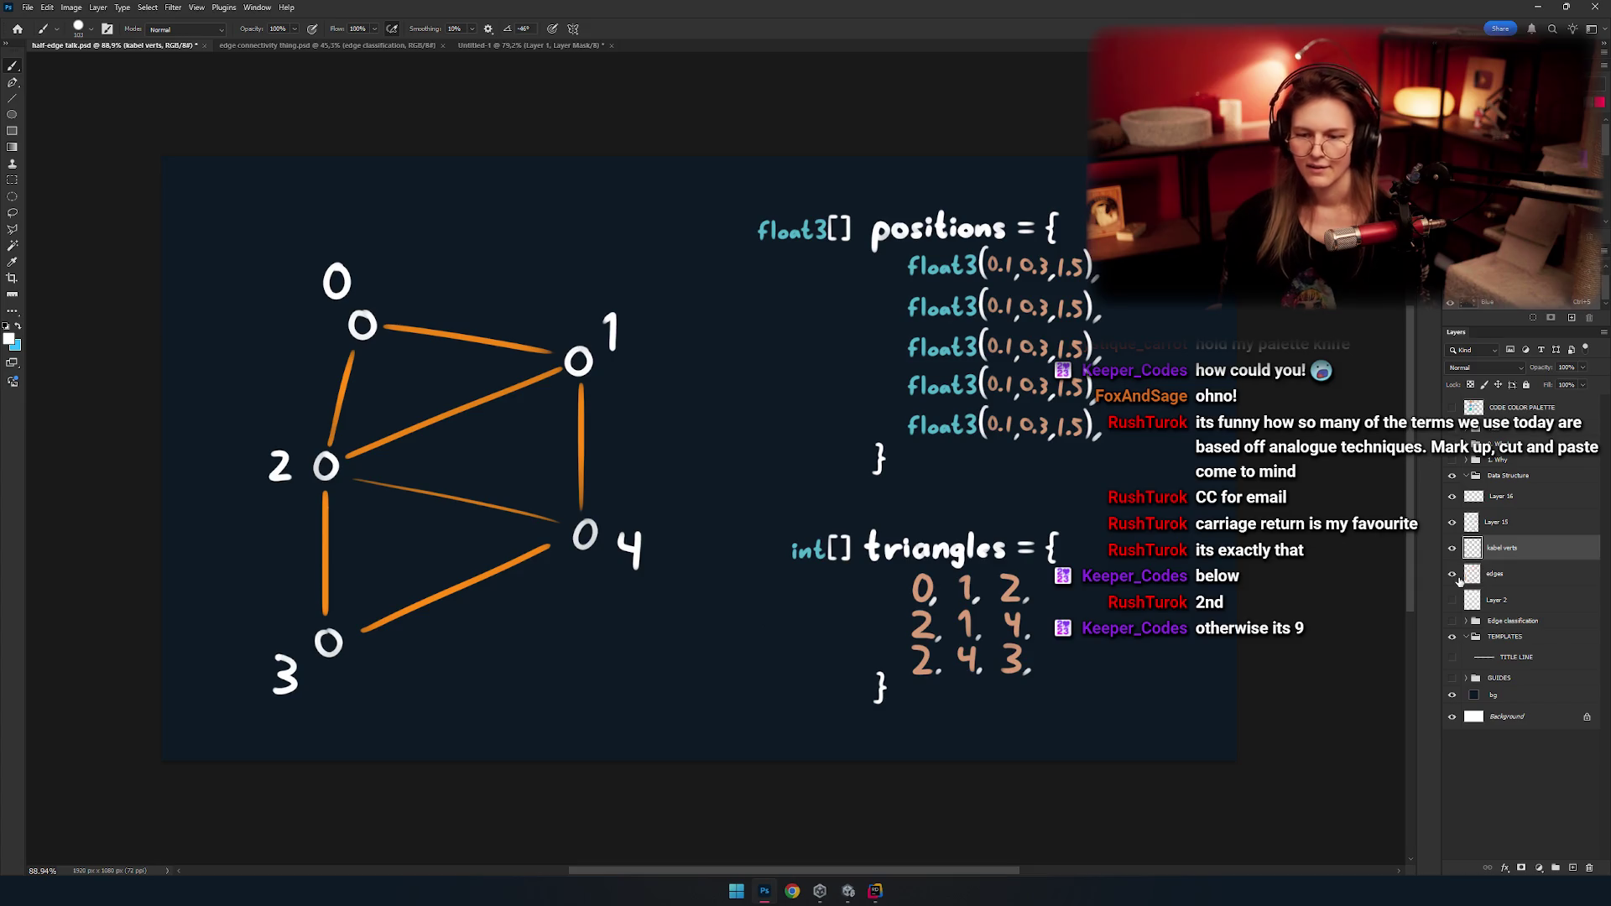
# Toggle the orange edges layer off and on, leaving it visible and active.
pyautogui.click(1452, 575)
pyautogui.click(1452, 576)
pyautogui.click(1452, 575)
pyautogui.click(1452, 576)
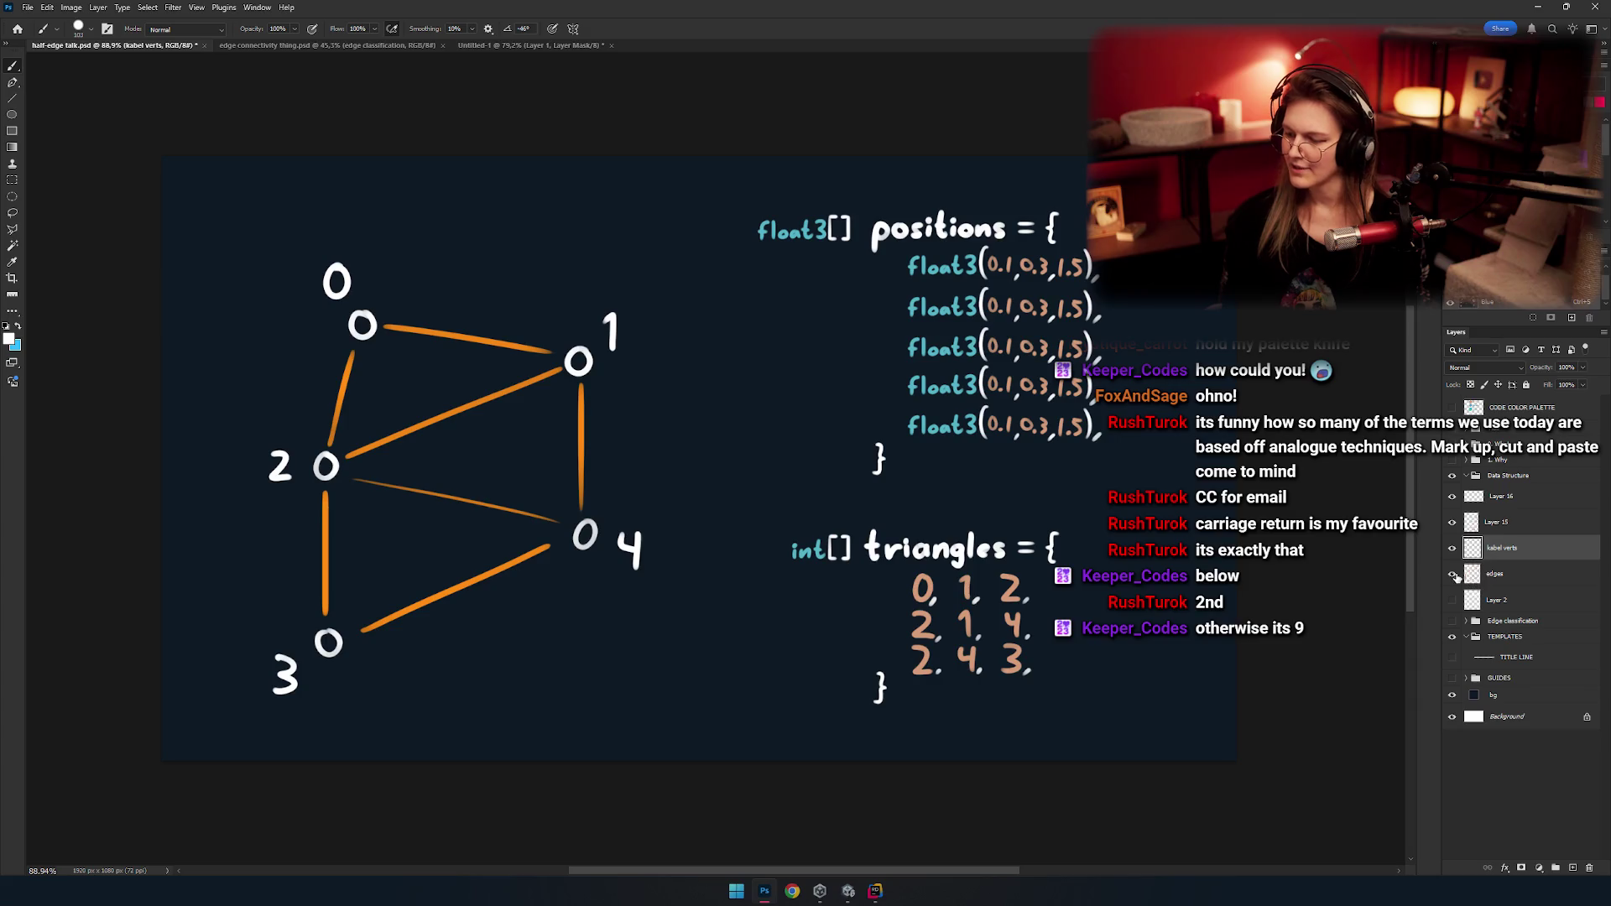
pyautogui.click(1452, 576)
pyautogui.click(1453, 575)
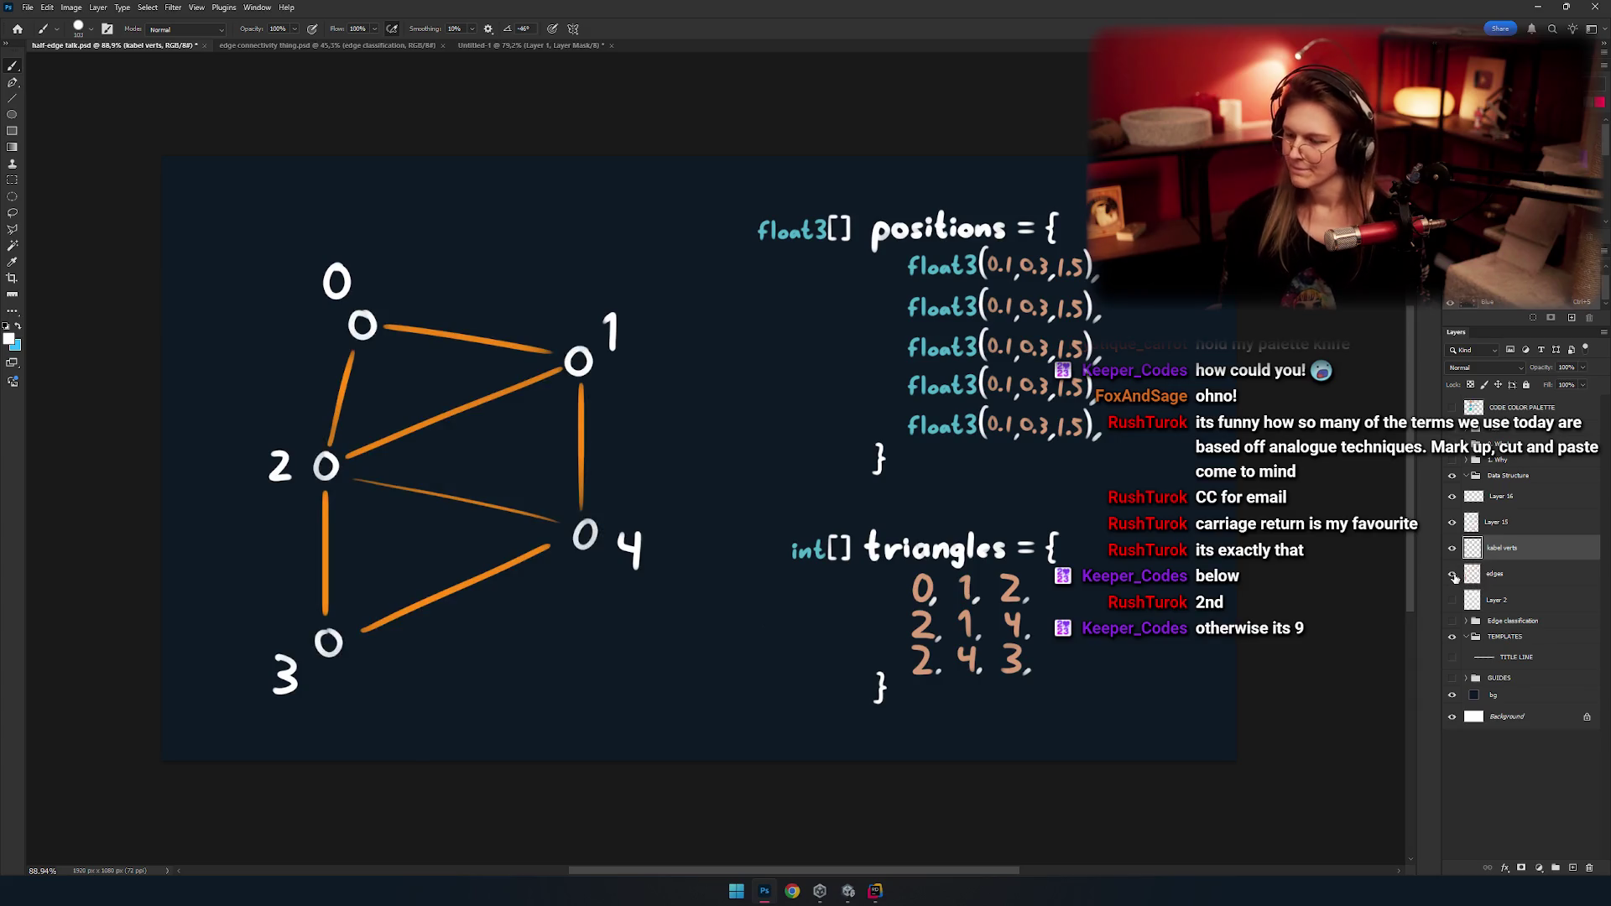
pyautogui.click(1485, 574)
# Select the white circles of vertices 1, 4 and 2 with the Elliptical Marquee.
pyautogui.hscroll(-2, 838, 568)
pyautogui.press('l')
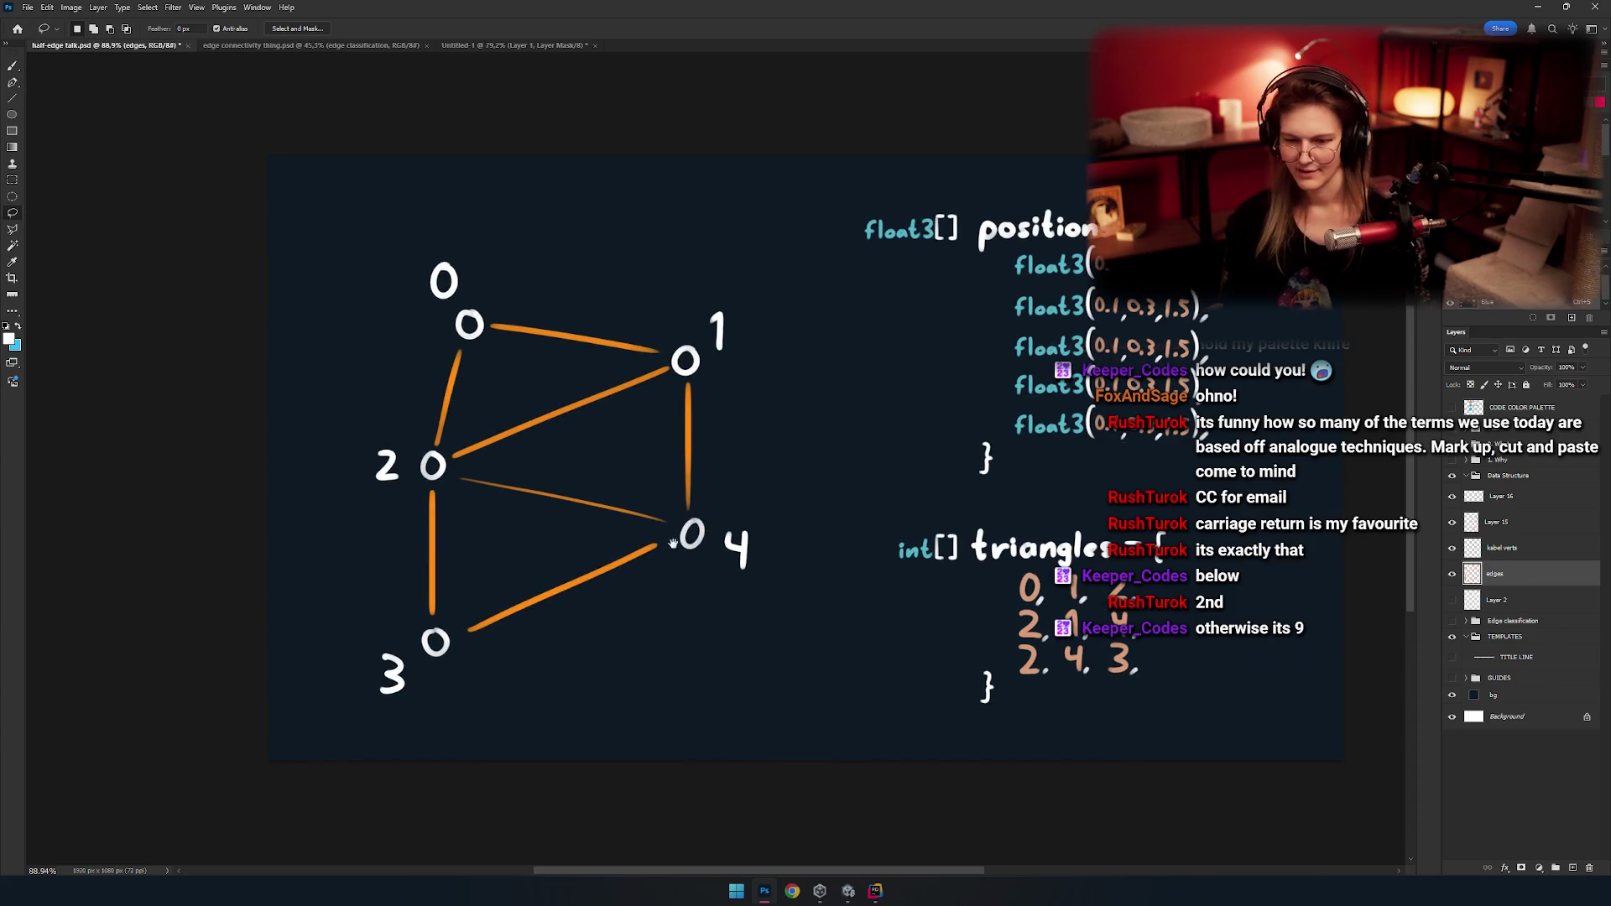
pyautogui.scroll(2, 770, 370)
pyautogui.press('m')
pyautogui.scroll(2, 826, 343)
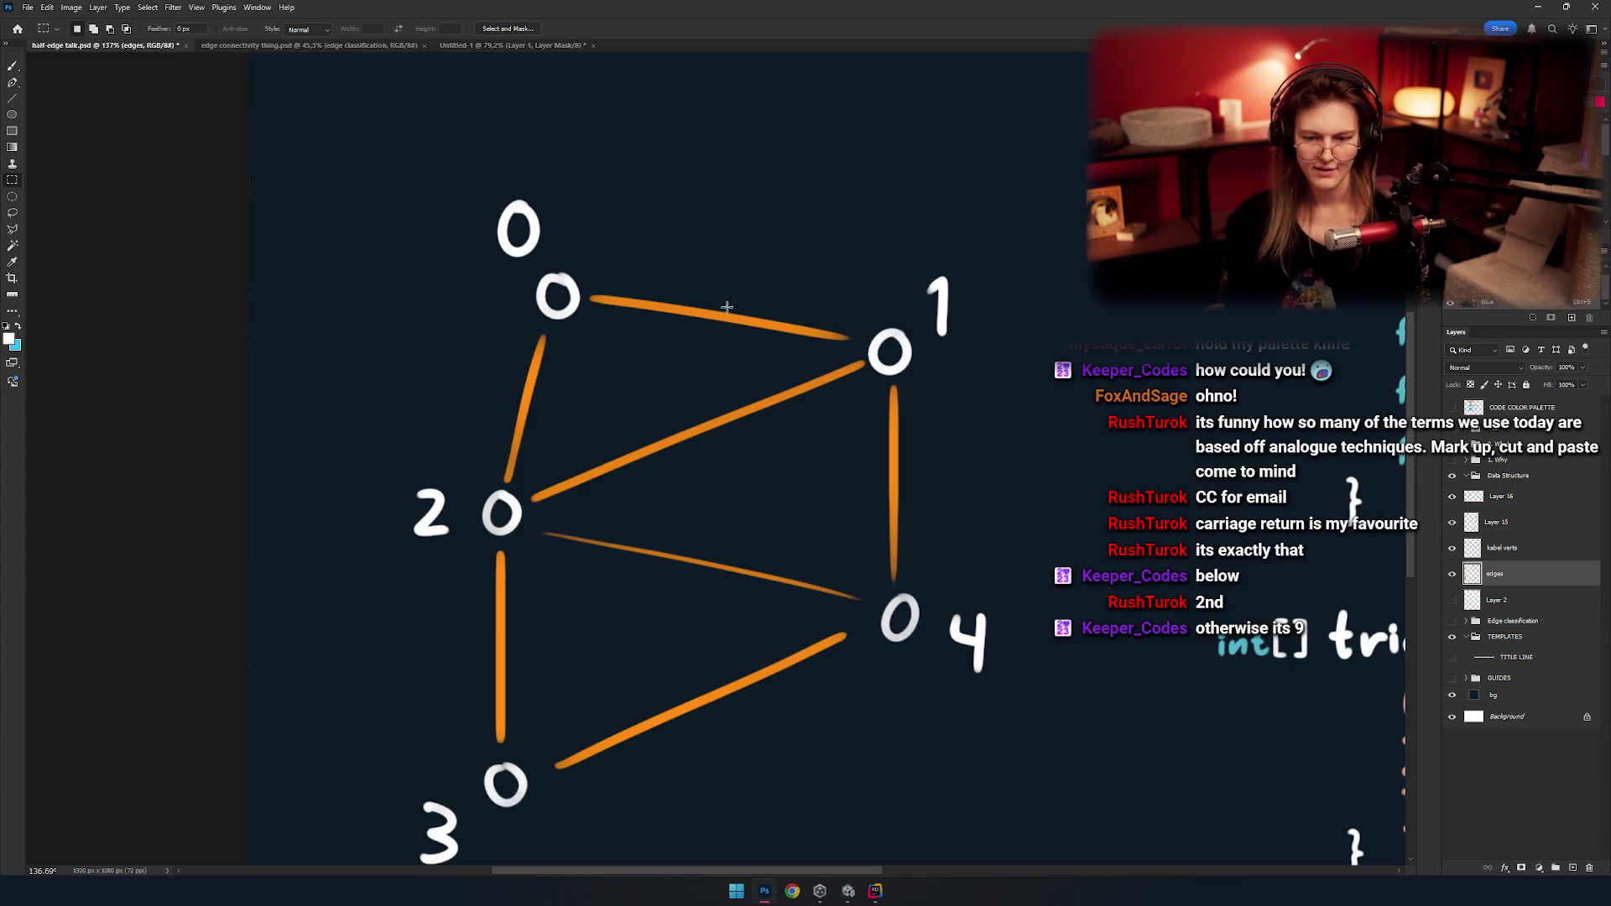
pyautogui.moveTo(866, 320)
pyautogui.mouseDown()
pyautogui.moveTo(941, 379)
pyautogui.moveTo(977, 211)
pyautogui.mouseUp()
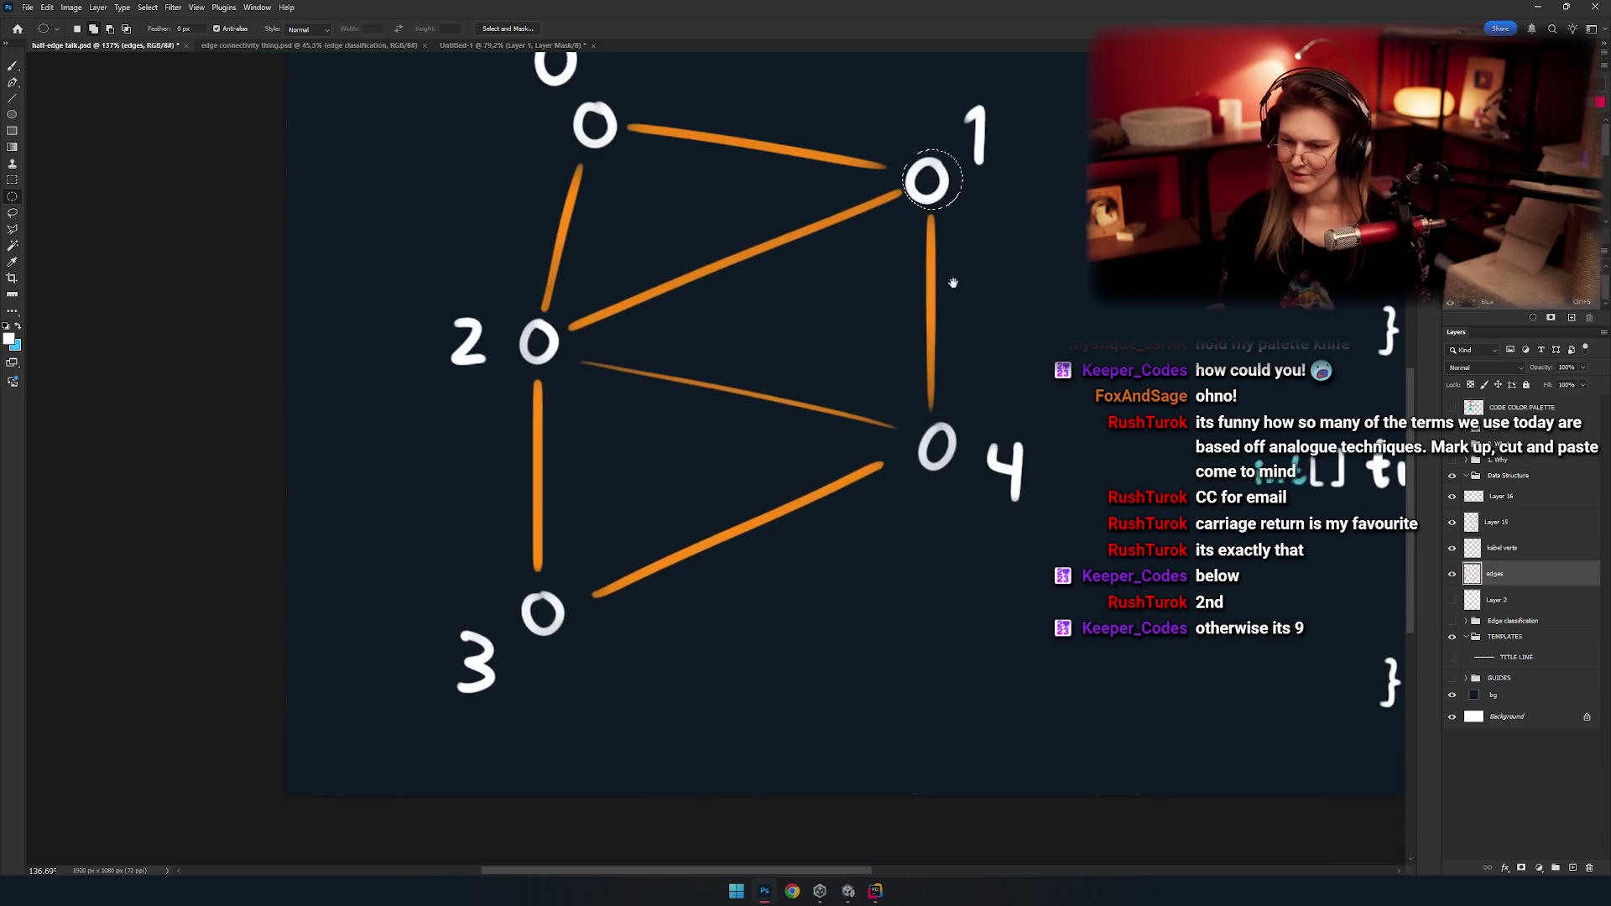
pyautogui.moveTo(911, 424)
pyautogui.mouseDown()
pyautogui.moveTo(973, 482)
pyautogui.moveTo(1147, 552)
pyautogui.mouseUp()
pyautogui.moveTo(687, 389)
pyautogui.mouseDown()
pyautogui.moveTo(735, 439)
pyautogui.moveTo(737, 425)
pyautogui.mouseUp()
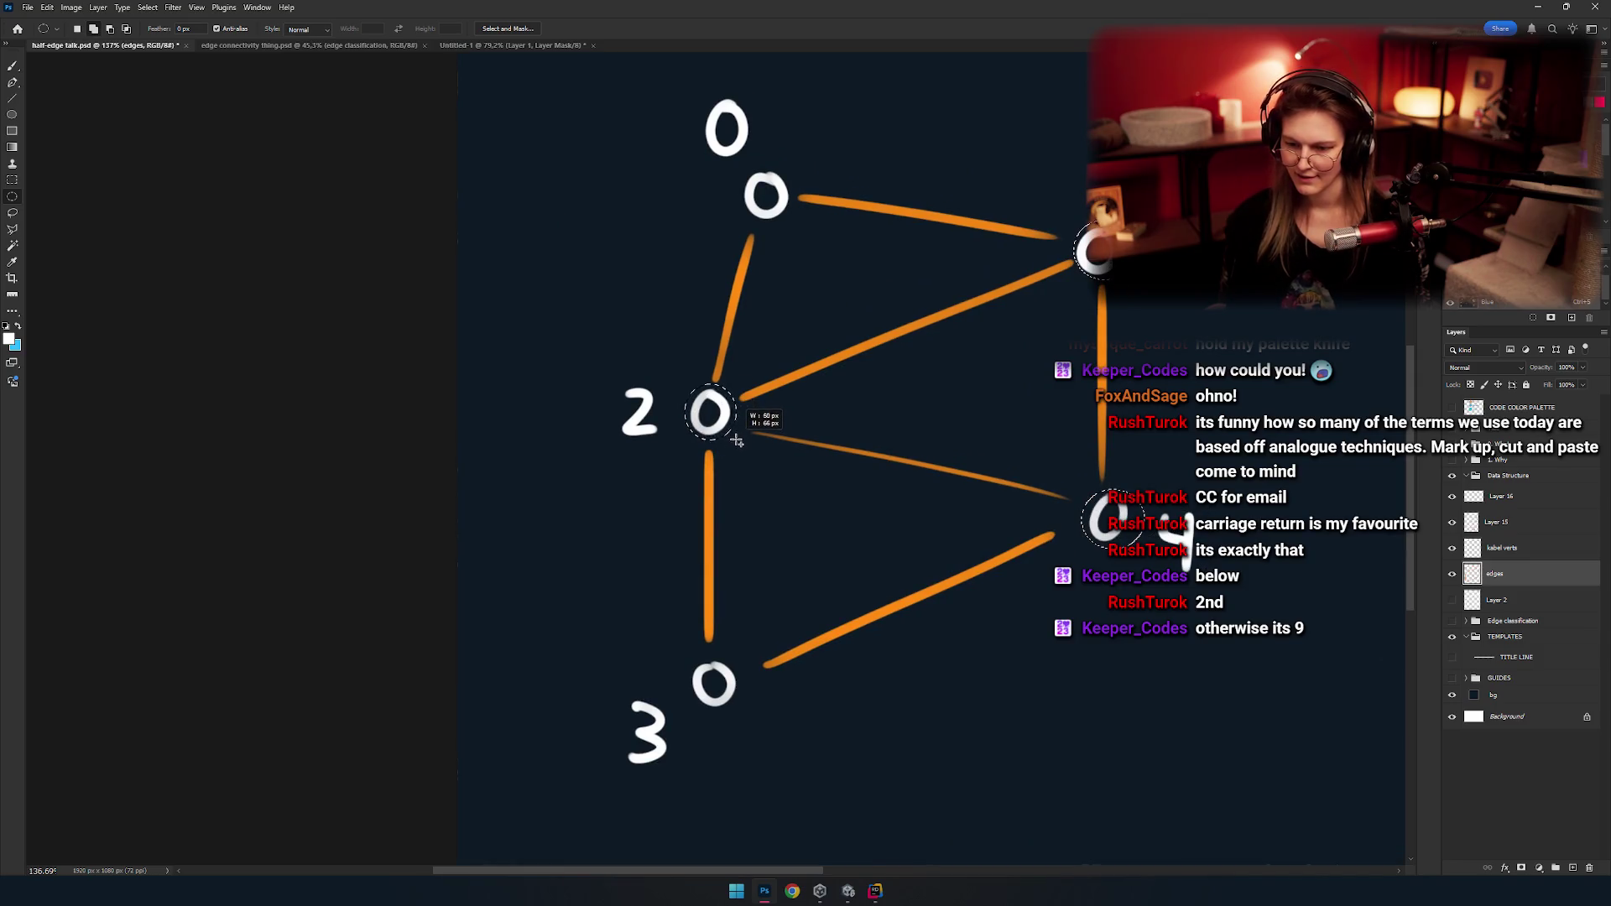
# Add the circles of vertices 3 and 0, then copy the selection onto a new layer.
pyautogui.moveTo(736, 576); pyautogui.dragTo(722, 465)
pyautogui.moveTo(672, 545); pyautogui.dragTo(736, 607)
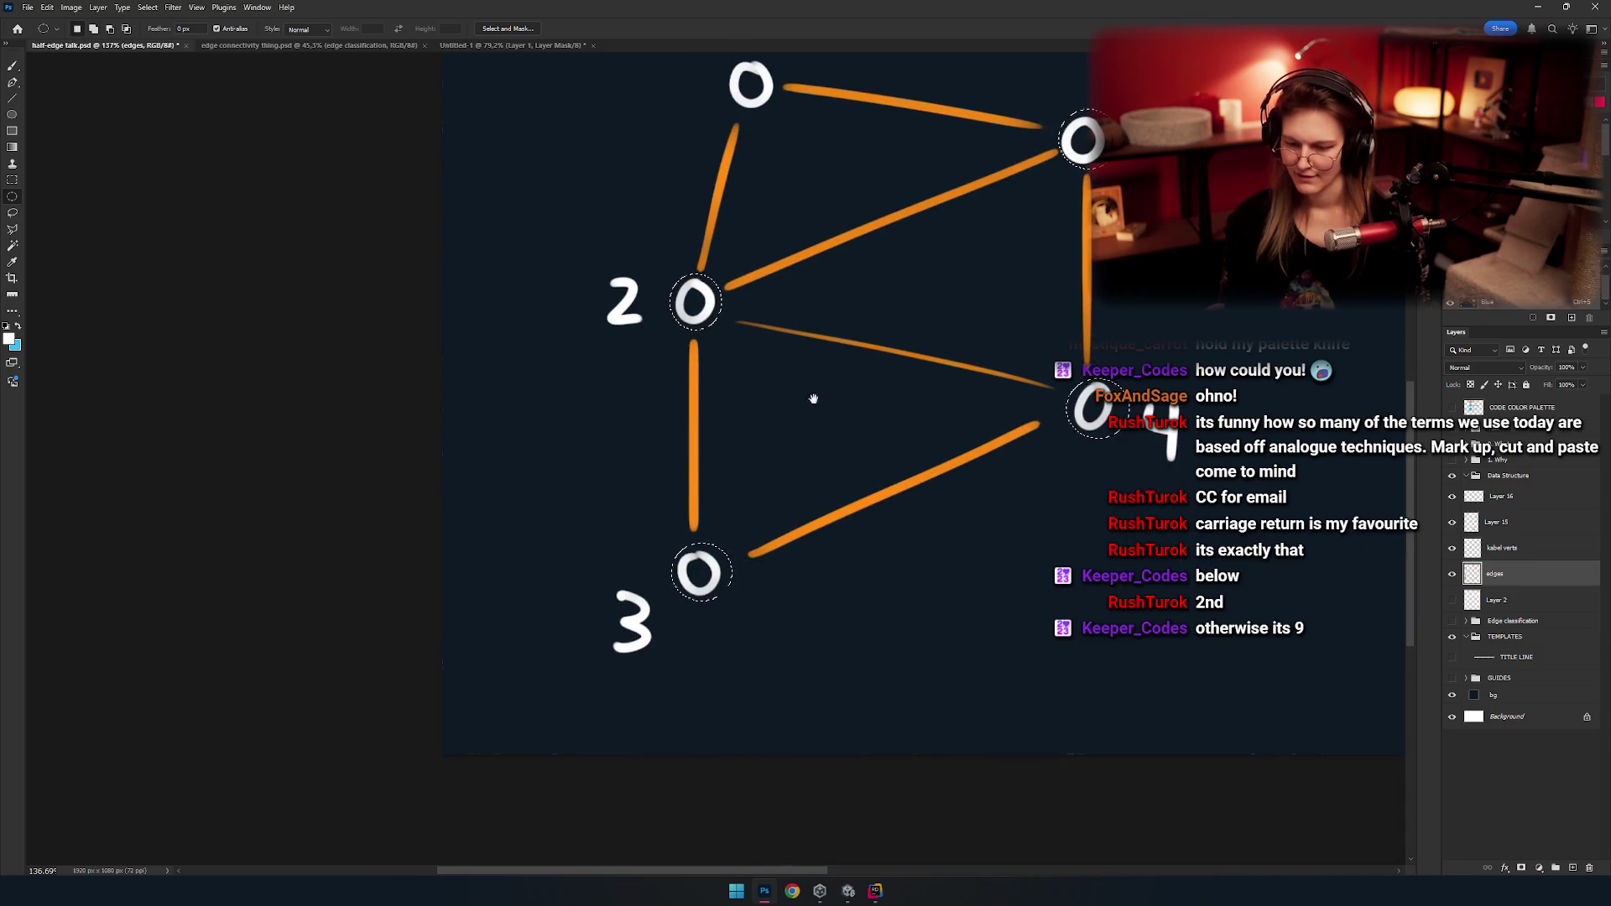
pyautogui.moveTo(813, 399); pyautogui.dragTo(716, 800)
pyautogui.moveTo(622, 453)
pyautogui.mouseDown()
pyautogui.moveTo(703, 541)
pyautogui.moveTo(592, 297)
pyautogui.mouseUp()
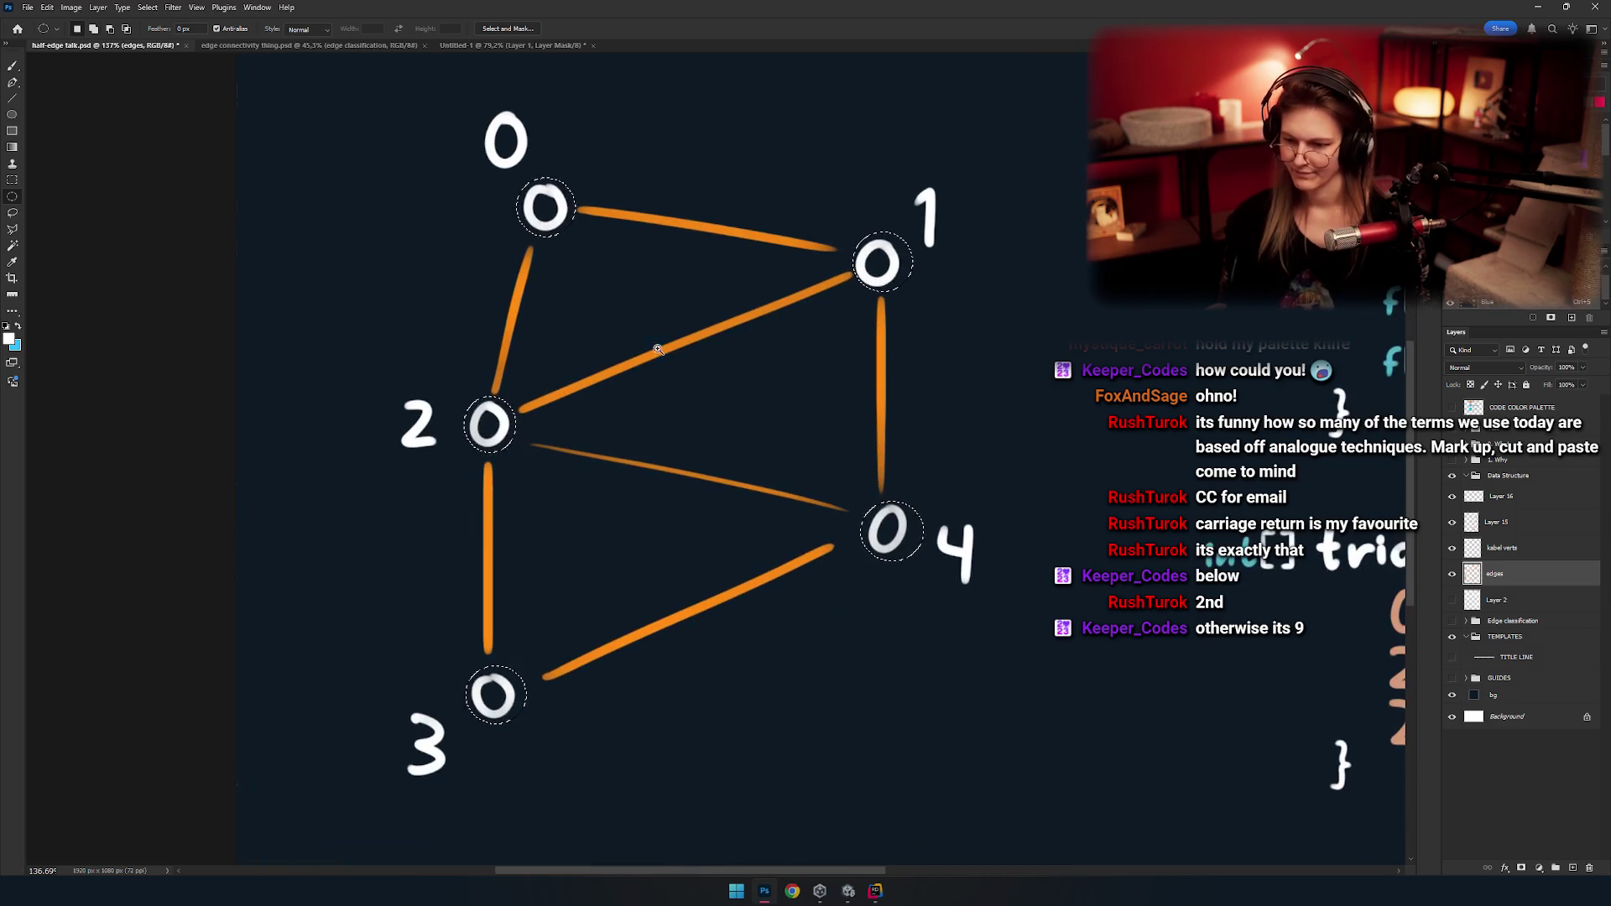
pyautogui.hotkey('ctrl', 'shift', 'j')
pyautogui.click(1454, 574)
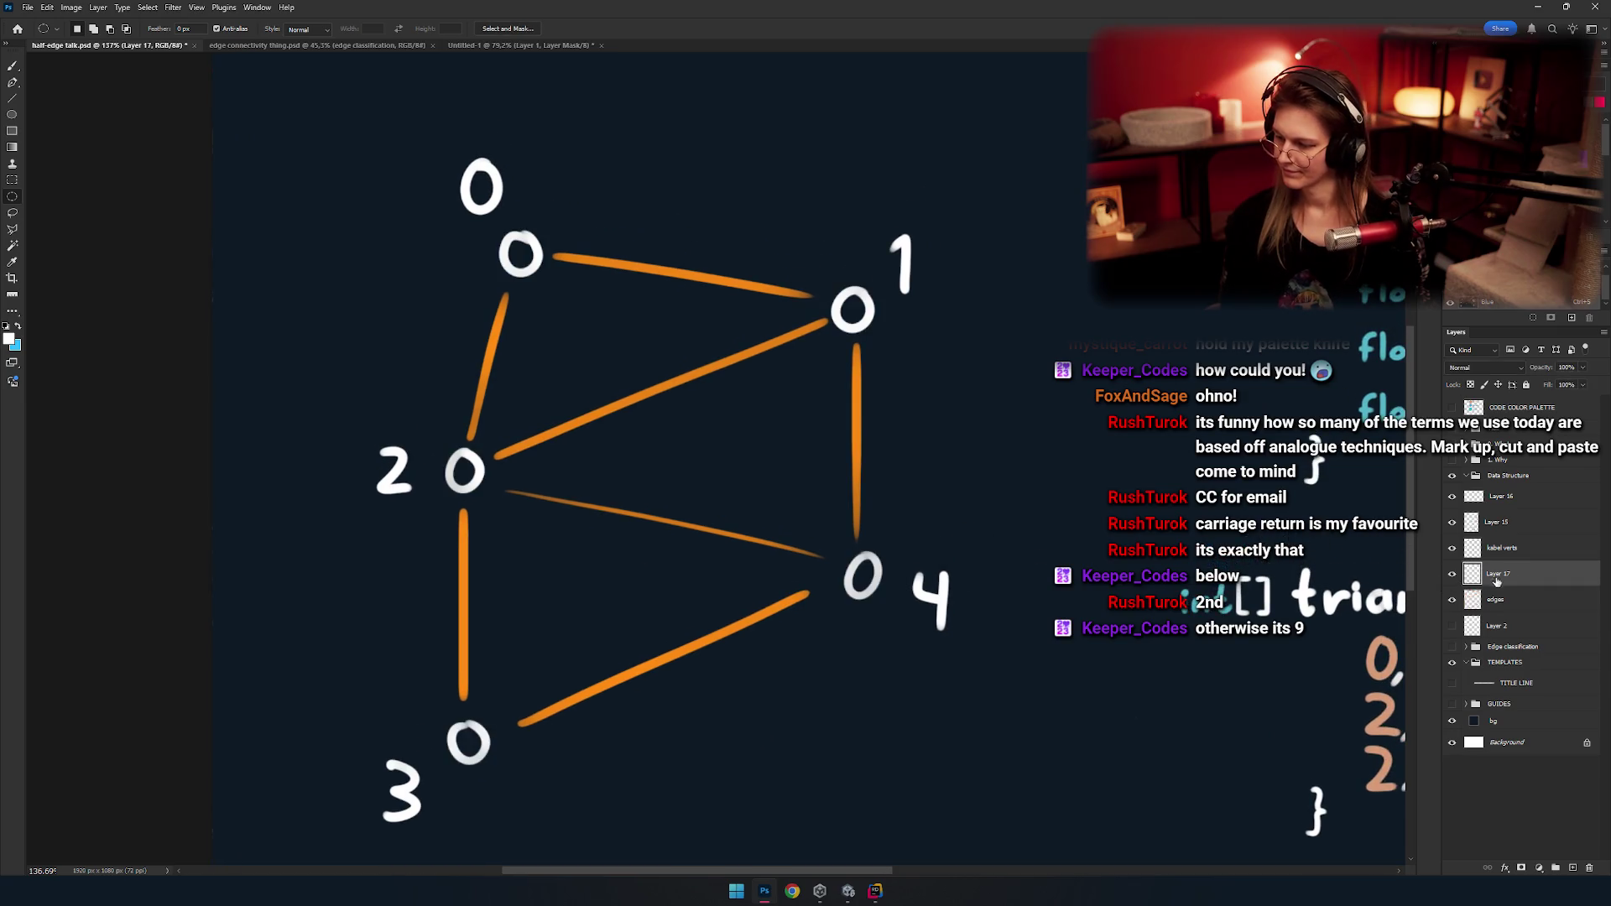
pyautogui.write('verts')
# Name the new circles layer 'verts' and hide the orange edges layer.
pyautogui.press('Return')
pyautogui.click(1453, 599)
pyautogui.click(1452, 599)
pyautogui.click(1453, 599)
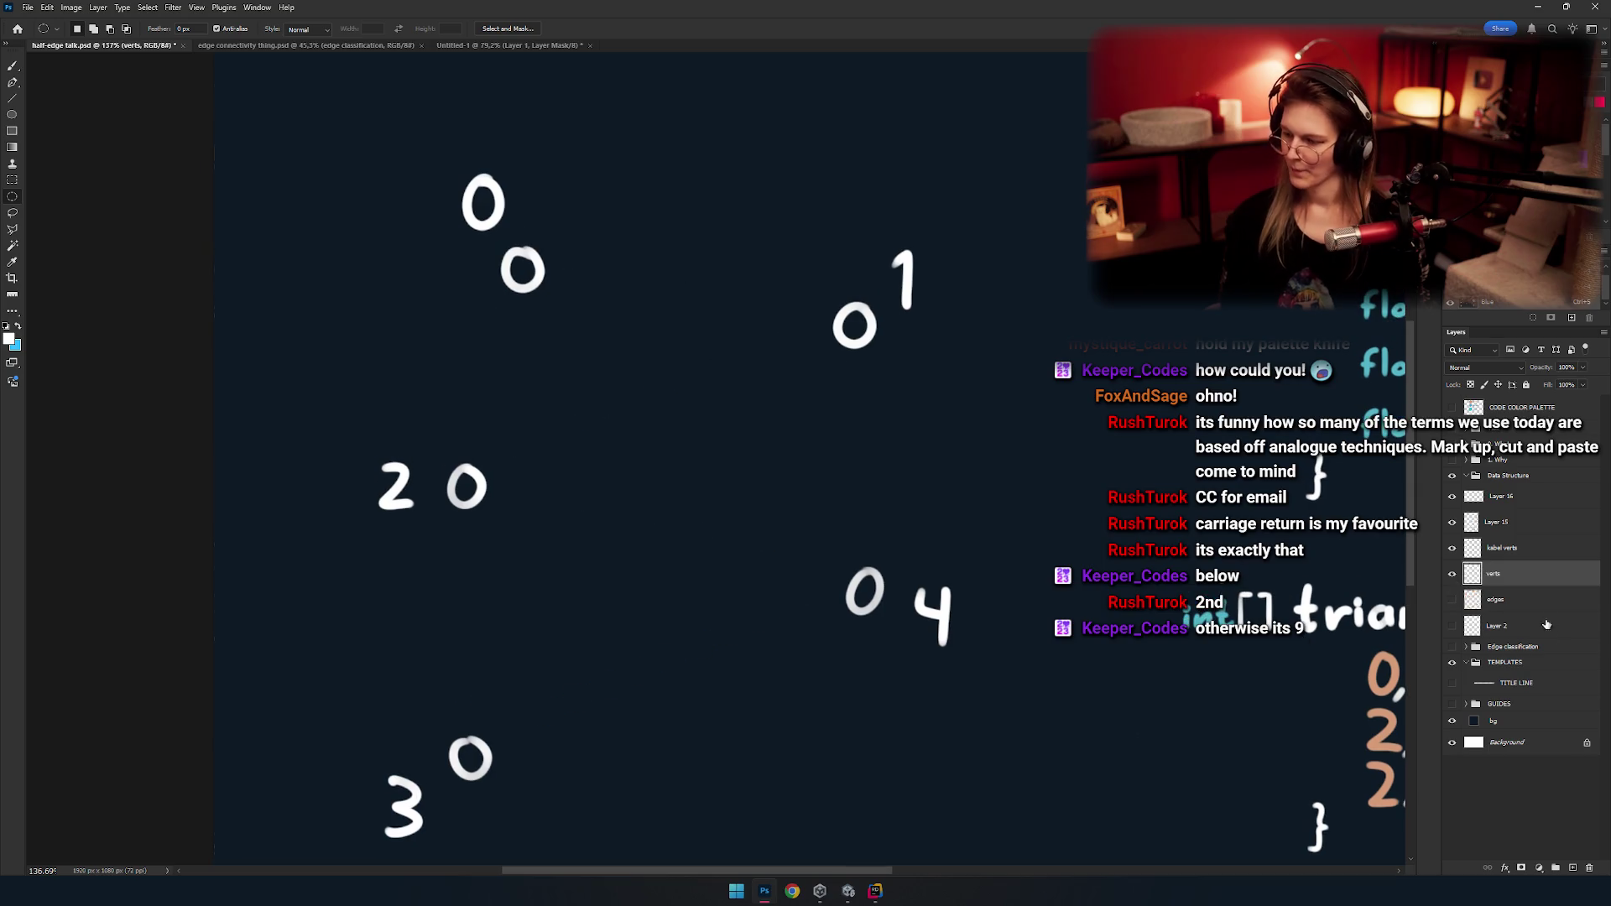
# Add an empty layer above edges named 'edges TRI MODE'.
pyautogui.click(1546, 625)
pyautogui.click(1510, 574)
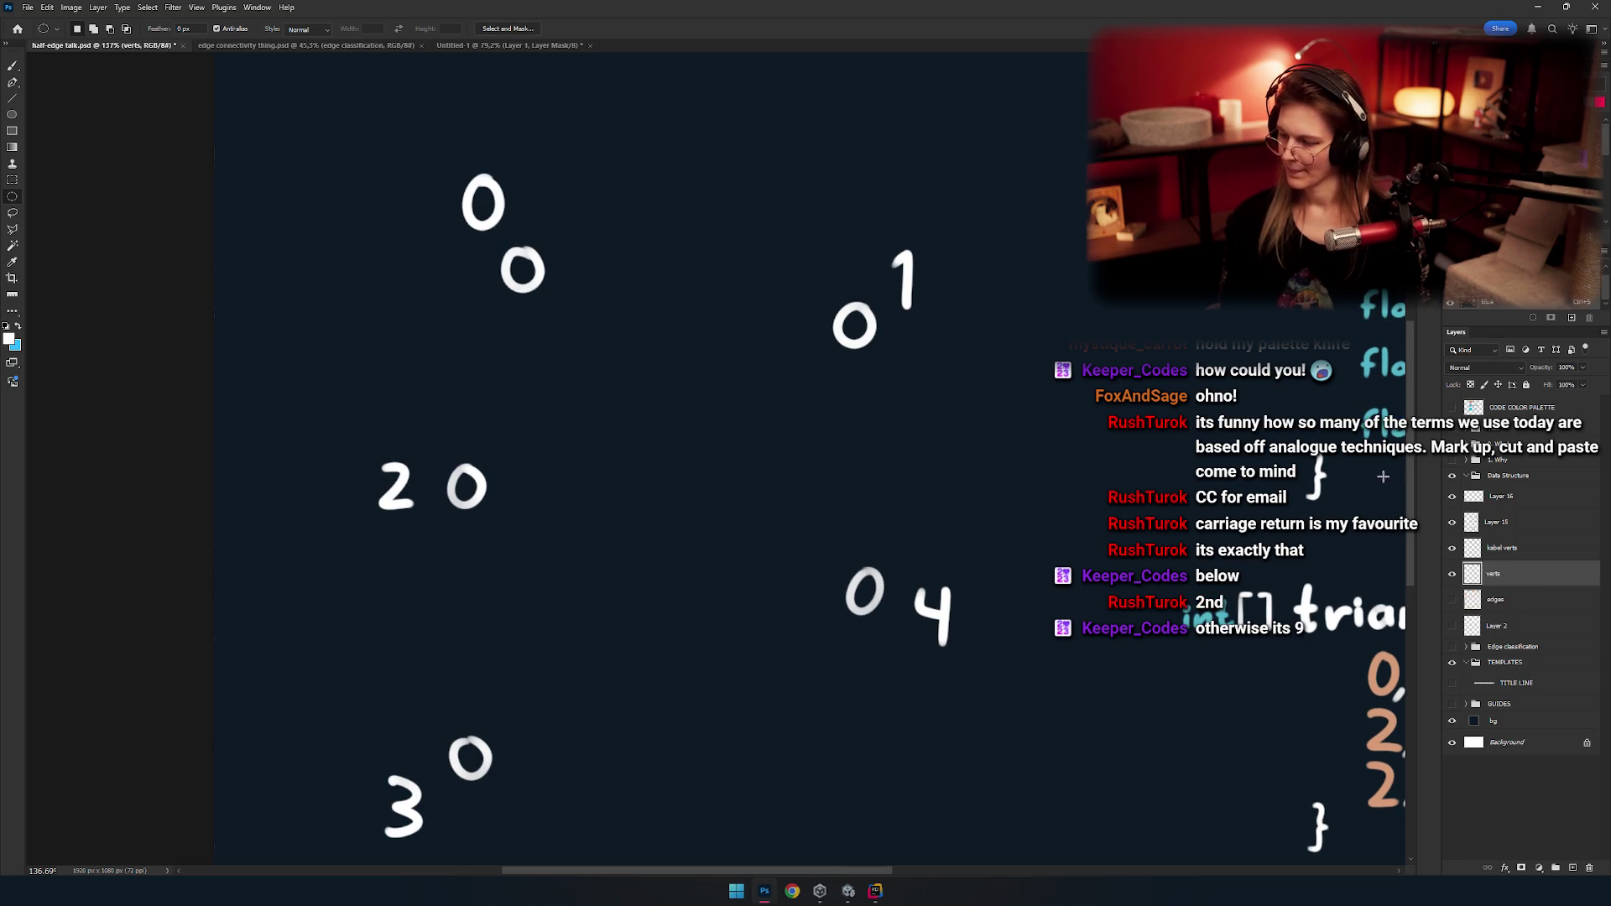
pyautogui.click(1515, 603)
pyautogui.click(1572, 867)
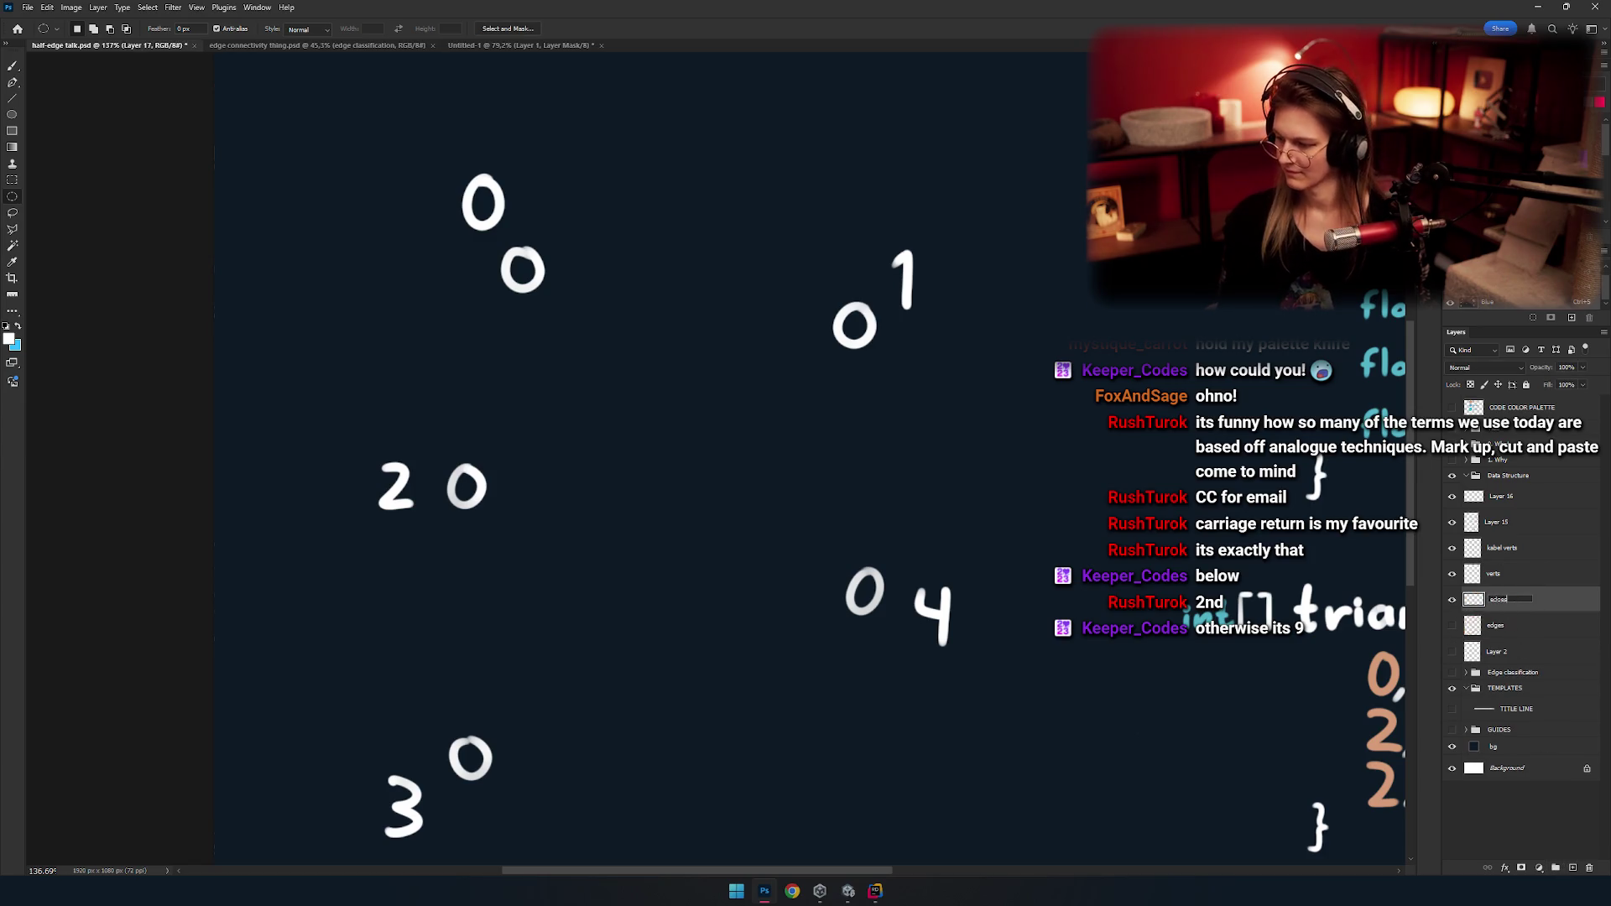
pyautogui.write('TRI MODE')
pyautogui.press('Return')
# Set up a much smaller pink brush, trying and undoing a test stroke.
pyautogui.press('b')
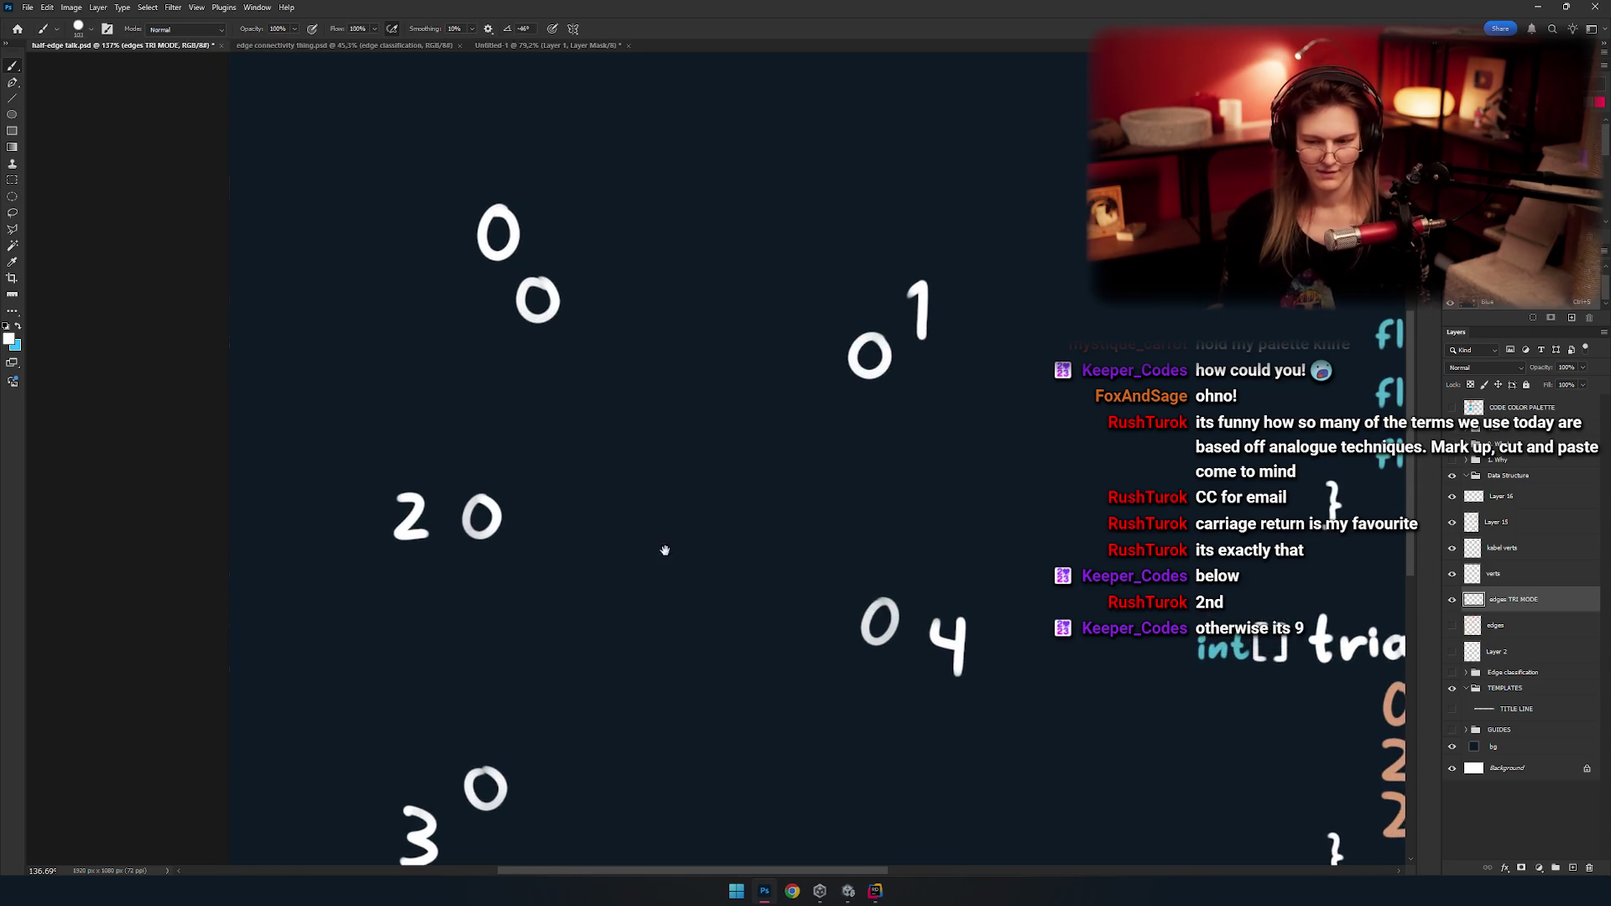
pyautogui.moveTo(664, 550); pyautogui.dragTo(710, 563)
pyautogui.press('v')
pyautogui.click(682, 477)
pyautogui.moveTo(682, 477)
pyautogui.mouseDown()
pyautogui.moveTo(757, 512)
pyautogui.moveTo(629, 468)
pyautogui.moveTo(618, 490)
pyautogui.mouseUp()
pyautogui.press('b')
pyautogui.press('[')
pyautogui.moveTo(538, 458); pyautogui.dragTo(823, 533)
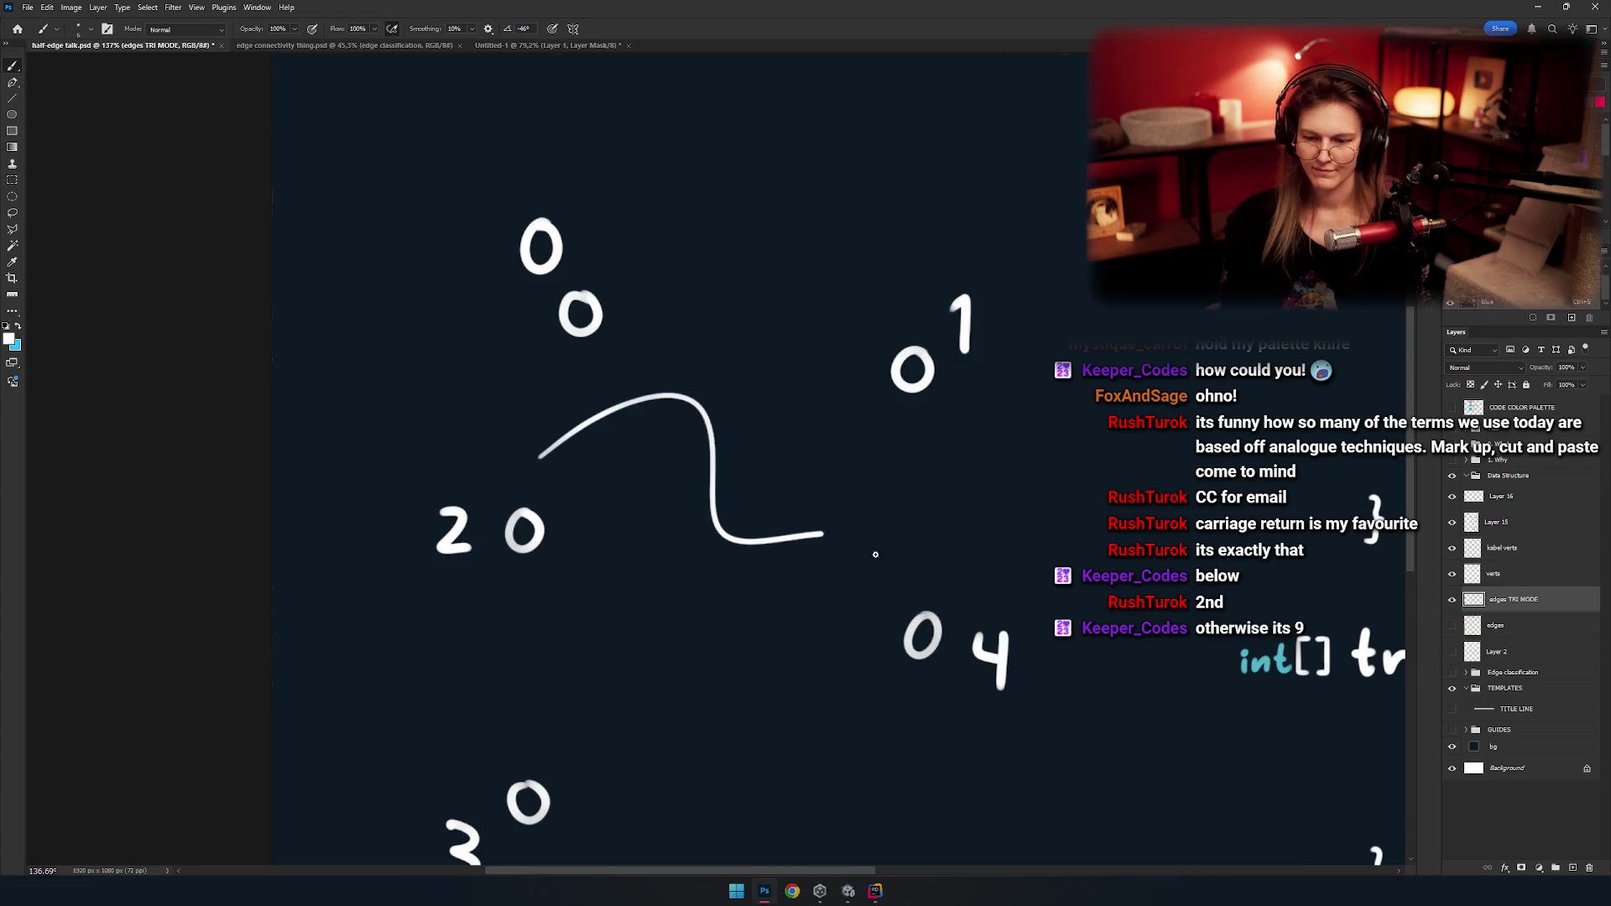
pyautogui.hotkey('ctrl', 'z')
pyautogui.scroll(-5, 762, 507)
pyautogui.scroll(2, 603, 425)
# Zoom in on vertices 0 and 2 and attempt the pink edge between them.
pyautogui.moveTo(603, 426)
pyautogui.mouseDown()
pyautogui.moveTo(658, 457)
pyautogui.moveTo(789, 412)
pyautogui.mouseUp()
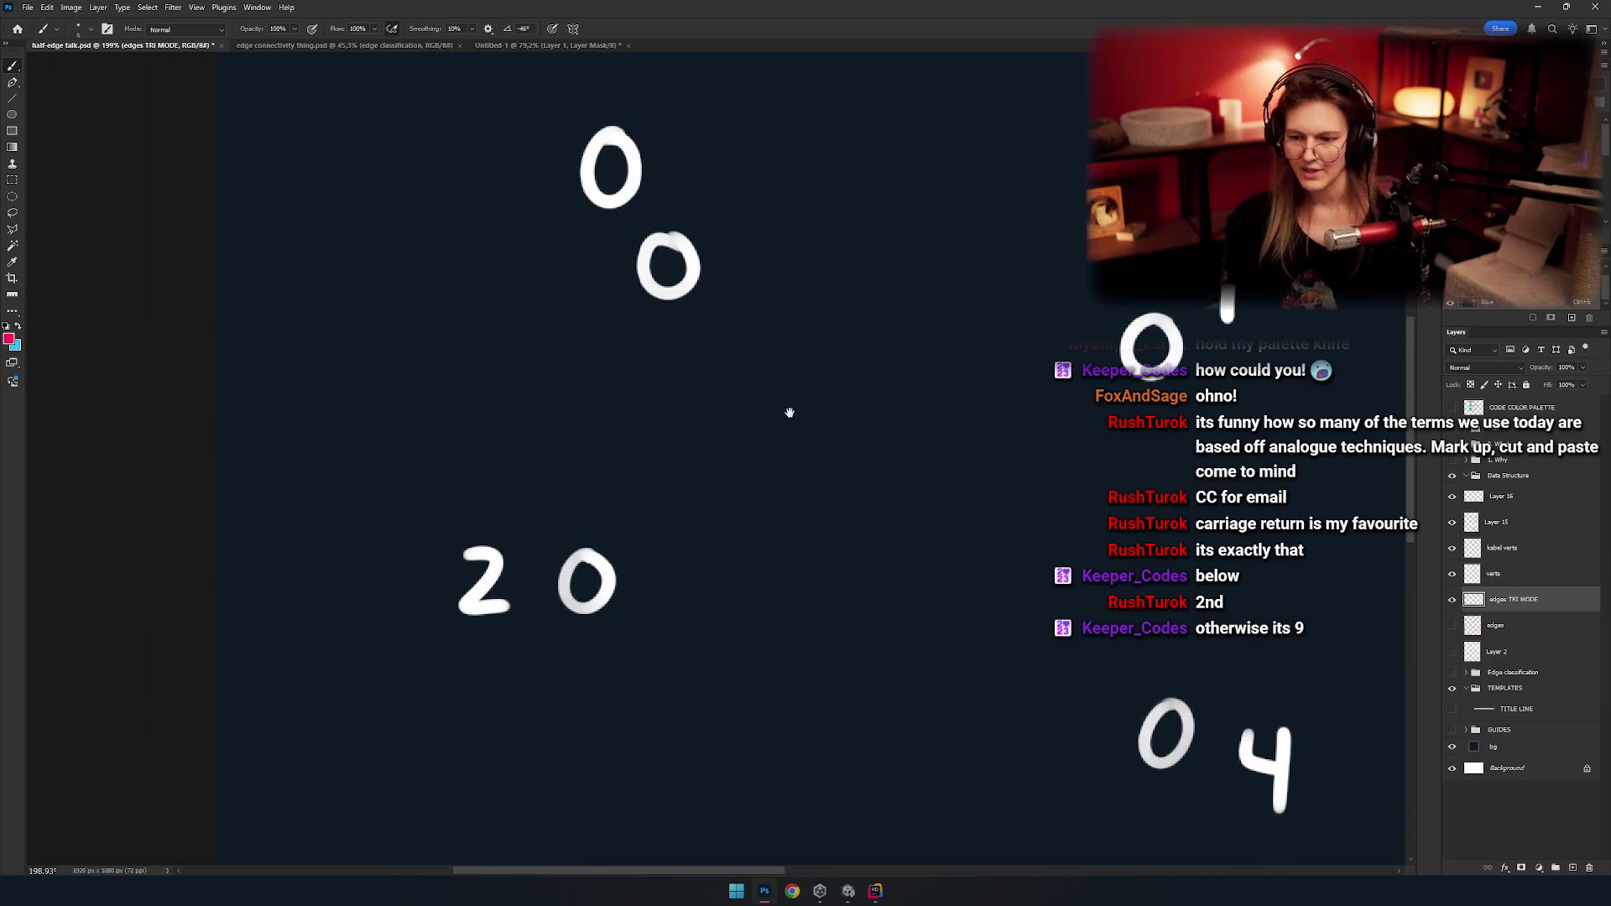
pyautogui.moveTo(638, 525); pyautogui.dragTo(684, 317)
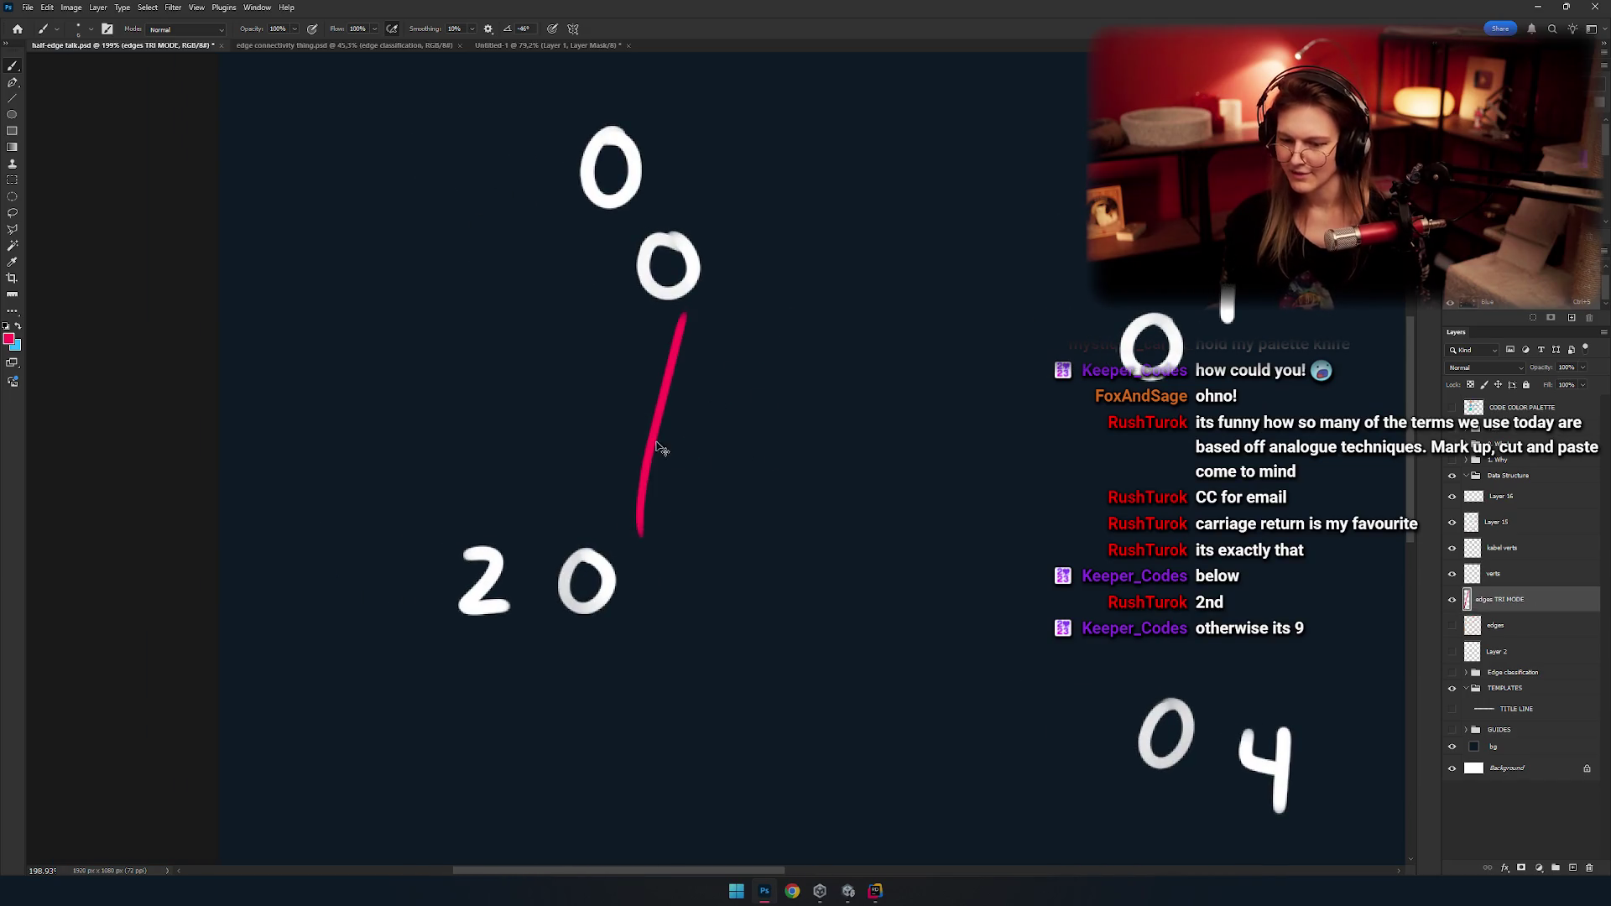
pyautogui.hscroll(2, 716, 433)
pyautogui.hotkey('ctrl', 'z')
pyautogui.hscroll(3, 643, 468)
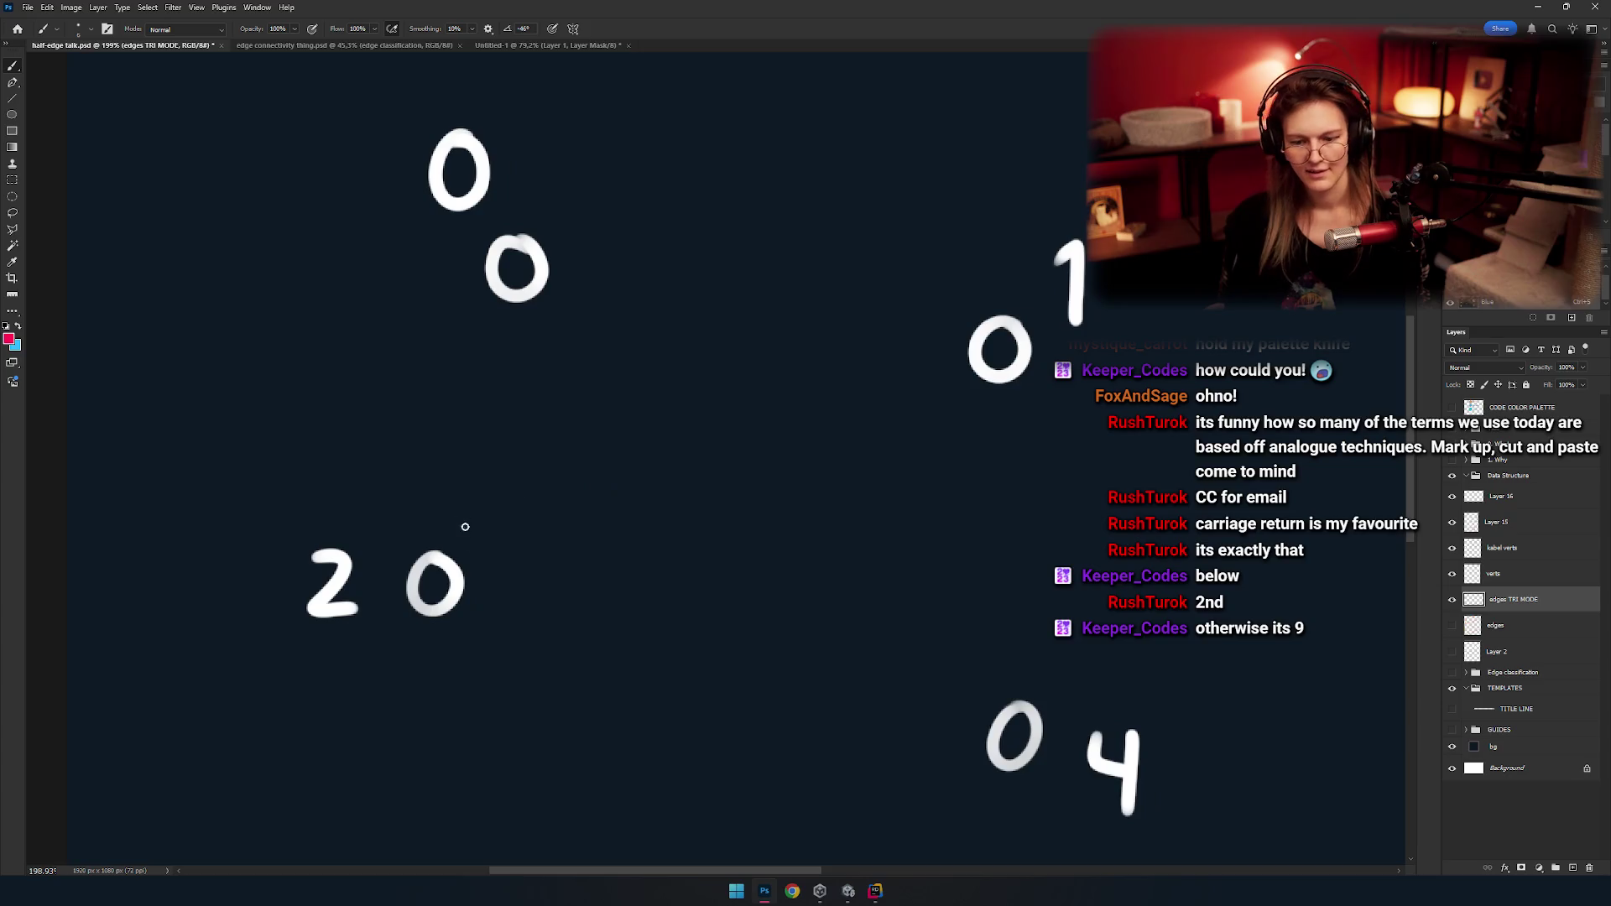
pyautogui.moveTo(470, 545); pyautogui.dragTo(497, 325)
pyautogui.hotkey('ctrl', 'z')
# Retry until the pink edge from vertex 0 down to vertex 2 is drawn.
pyautogui.hotkey('ctrl', 'z')
pyautogui.moveTo(467, 536); pyautogui.dragTo(545, 312)
pyautogui.hotkey('ctrl', 'z')
pyautogui.moveTo(461, 524)
pyautogui.mouseDown()
pyautogui.moveTo(494, 340)
pyautogui.moveTo(526, 323)
pyautogui.mouseUp()
pyautogui.hotkey('ctrl', 'z')
pyautogui.hotkey('ctrl', 'z')
pyautogui.hotkey('ctrl', 'z')
pyautogui.moveTo(482, 544); pyautogui.dragTo(542, 330)
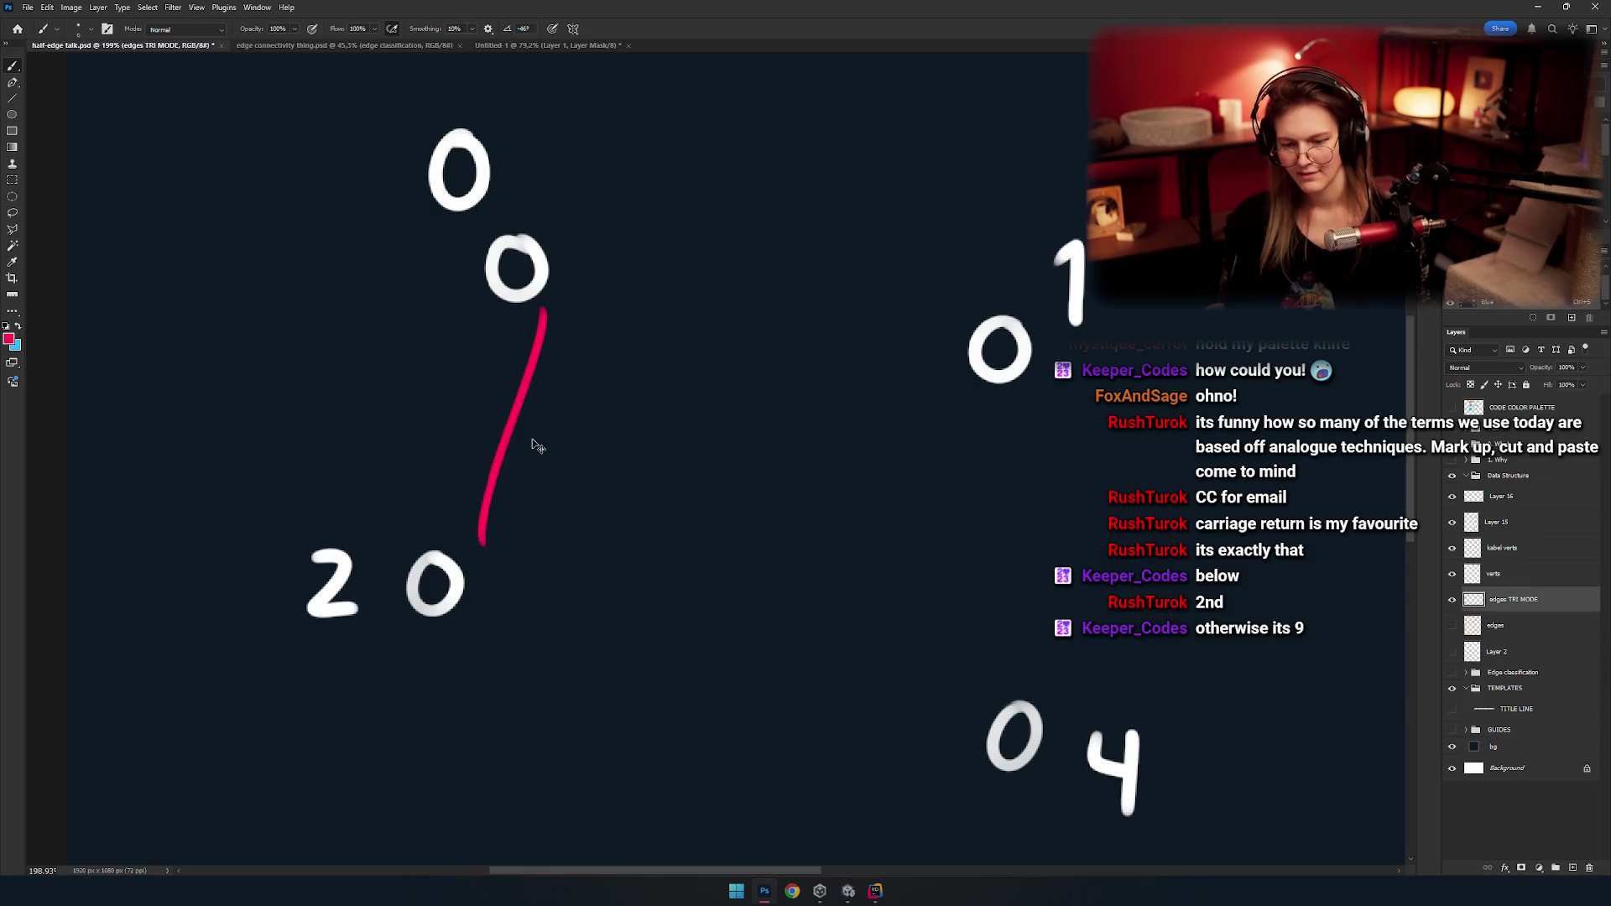
pyautogui.hotkey('ctrl', 'z')
pyautogui.scroll(3, 538, 445)
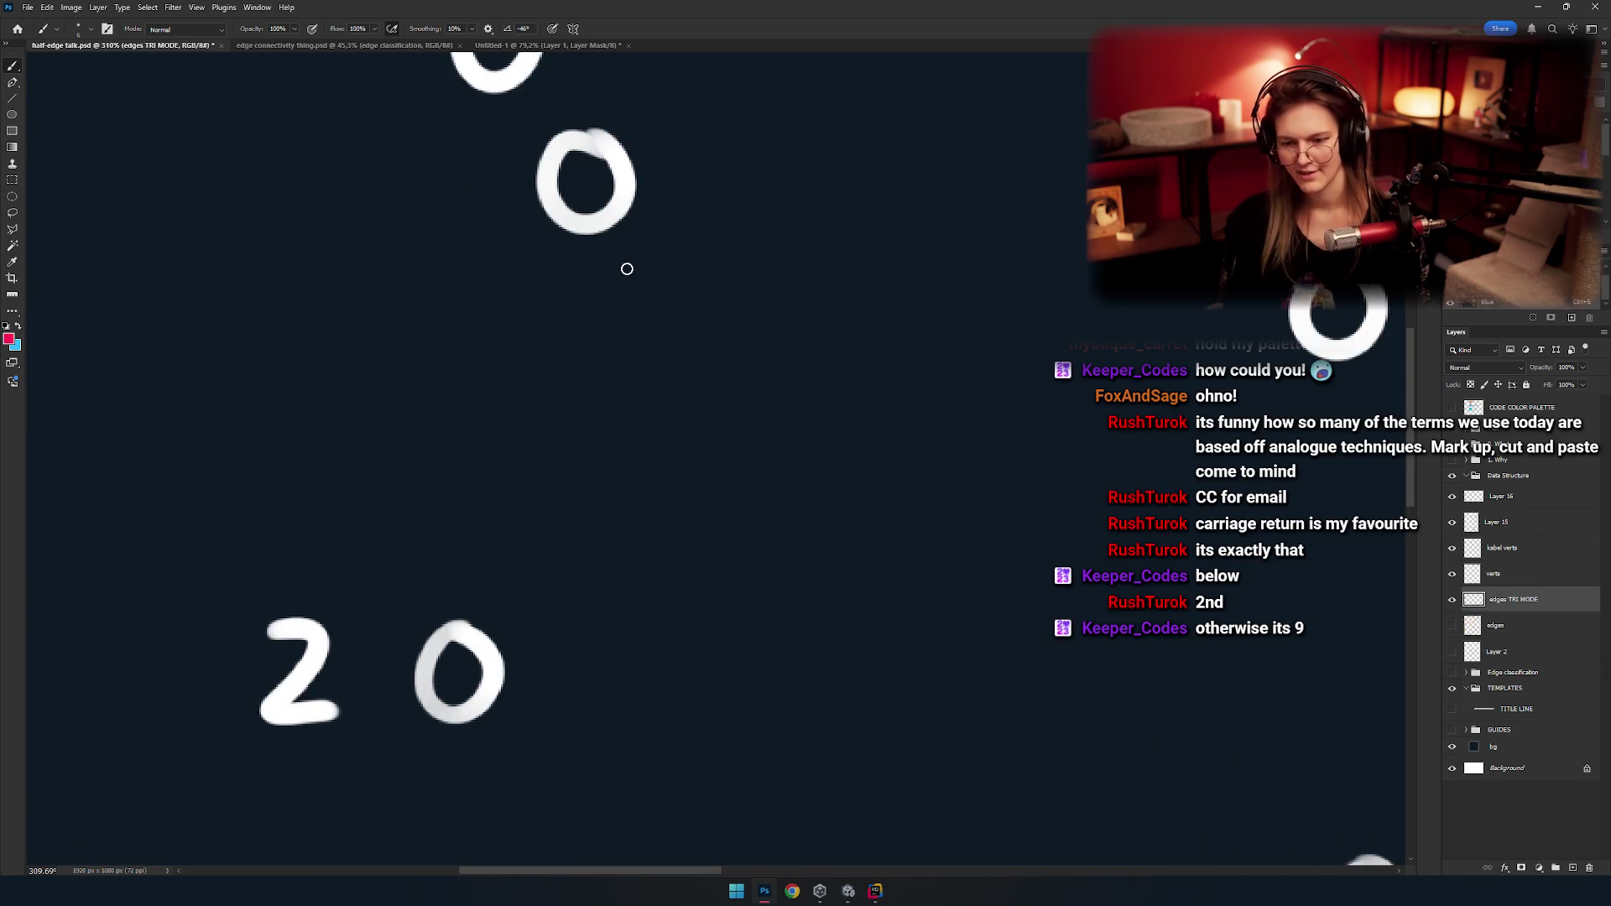
pyautogui.moveTo(625, 253); pyautogui.dragTo(526, 628)
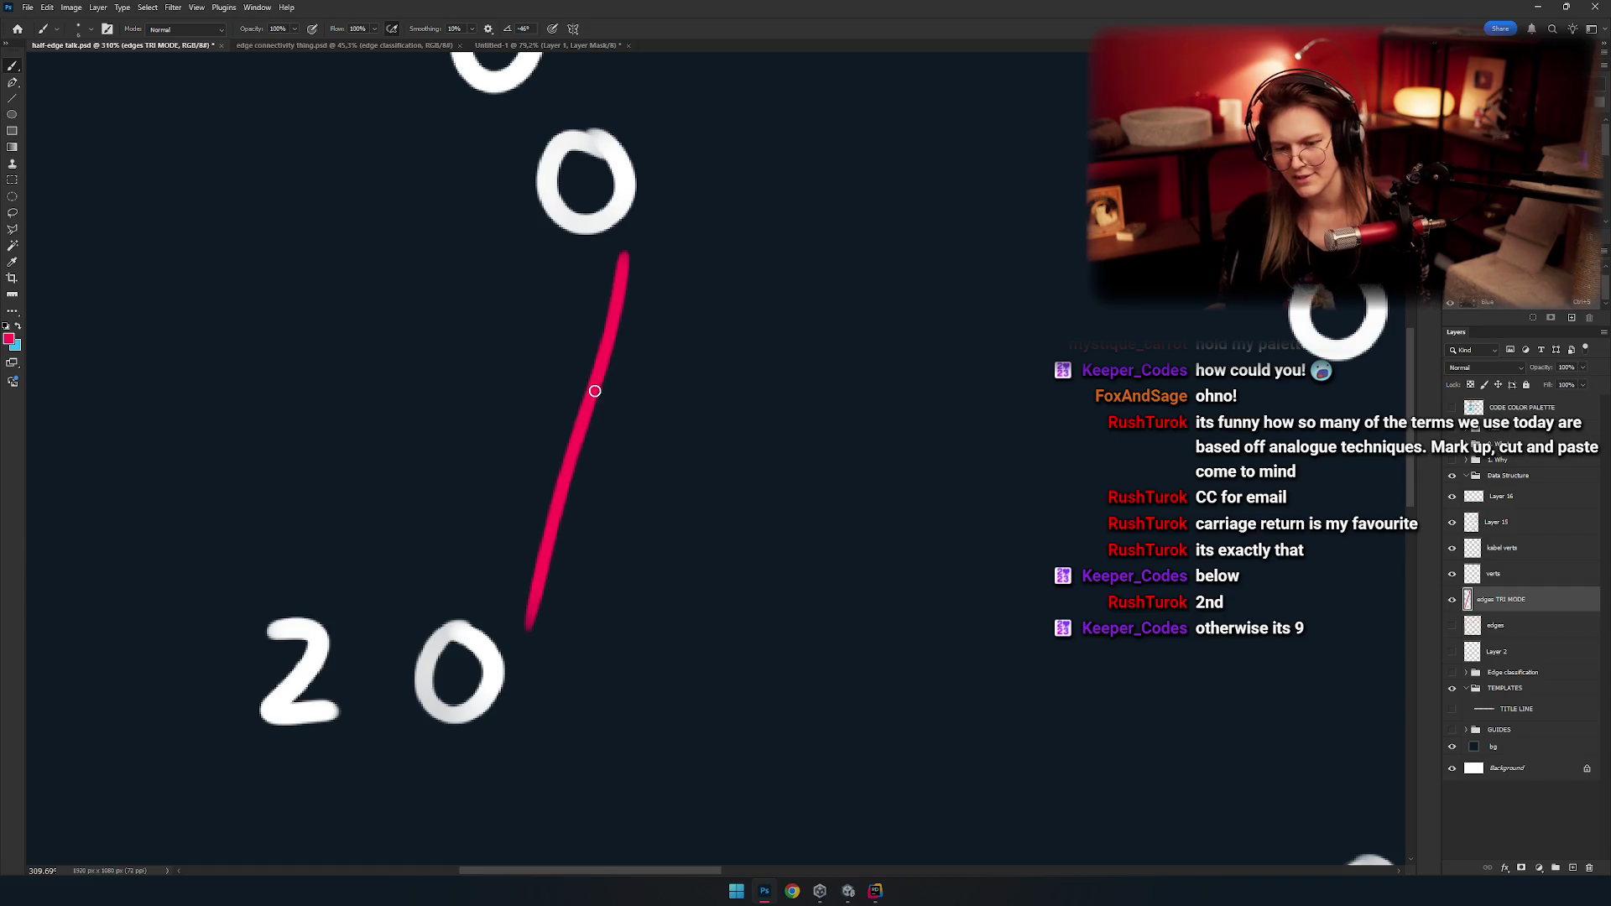
# Draw the pink edge from vertex 0 to vertex 1.
pyautogui.hotkey('ctrl', 'z')
pyautogui.moveTo(656, 351)
pyautogui.mouseDown()
pyautogui.moveTo(525, 270)
pyautogui.moveTo(1055, 338)
pyautogui.mouseUp()
pyautogui.hotkey('ctrl', 'z')
pyautogui.moveTo(501, 230); pyautogui.dragTo(1074, 317)
pyautogui.hotkey('ctrl', 'z')
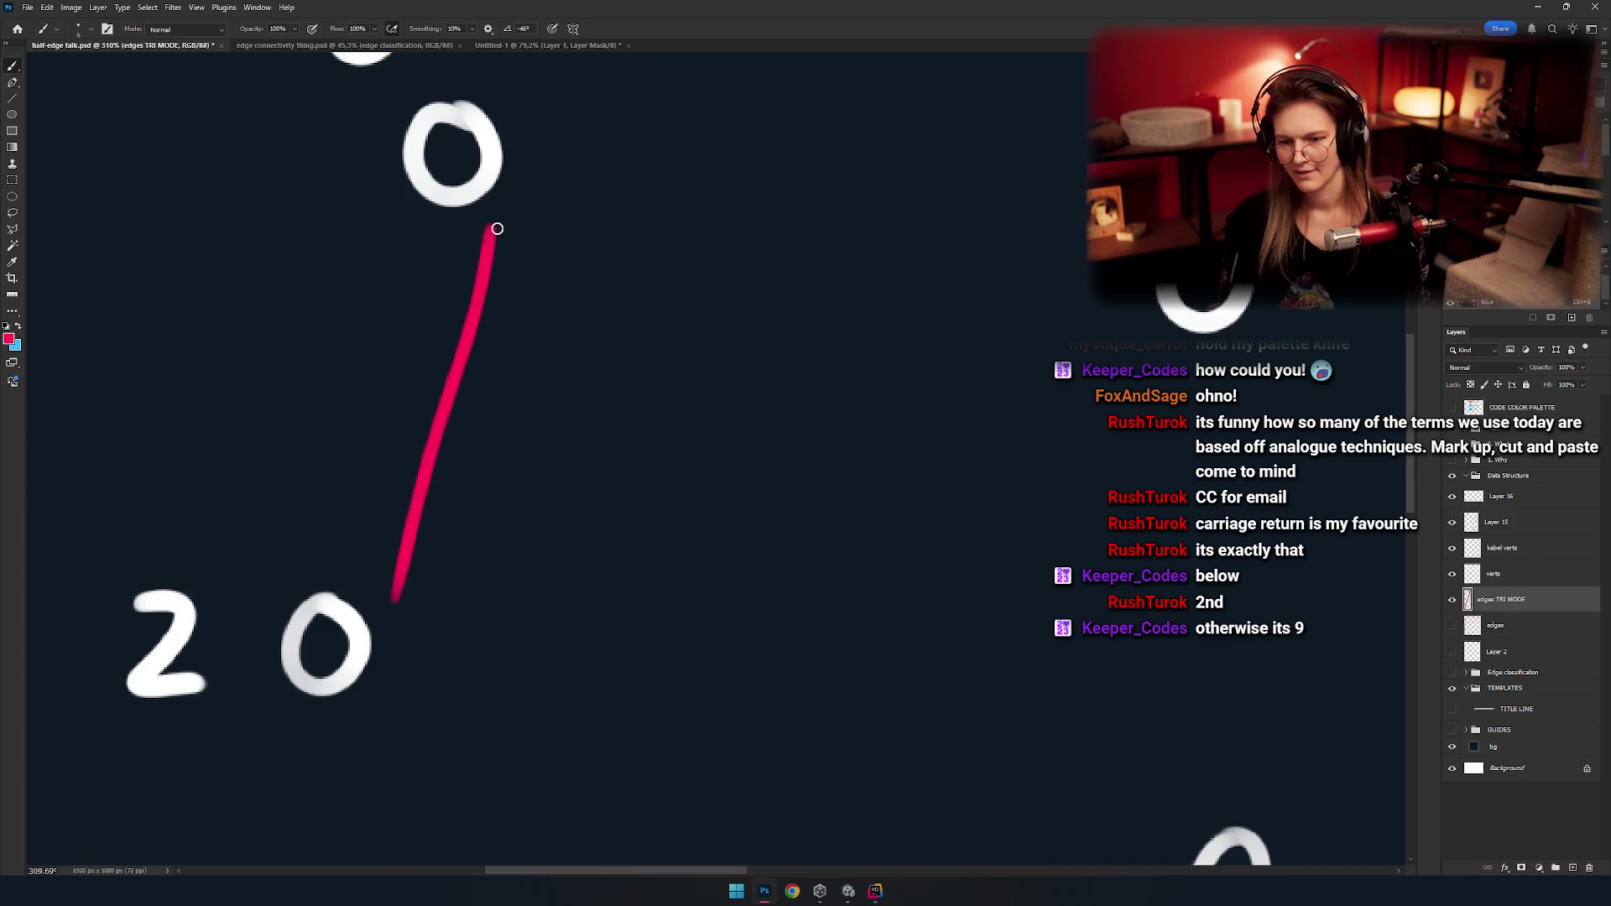
pyautogui.moveTo(496, 229); pyautogui.dragTo(1064, 340)
# Pan and zoom to bring the whole pink triangle into view.
pyautogui.moveTo(910, 364); pyautogui.dragTo(860, 348)
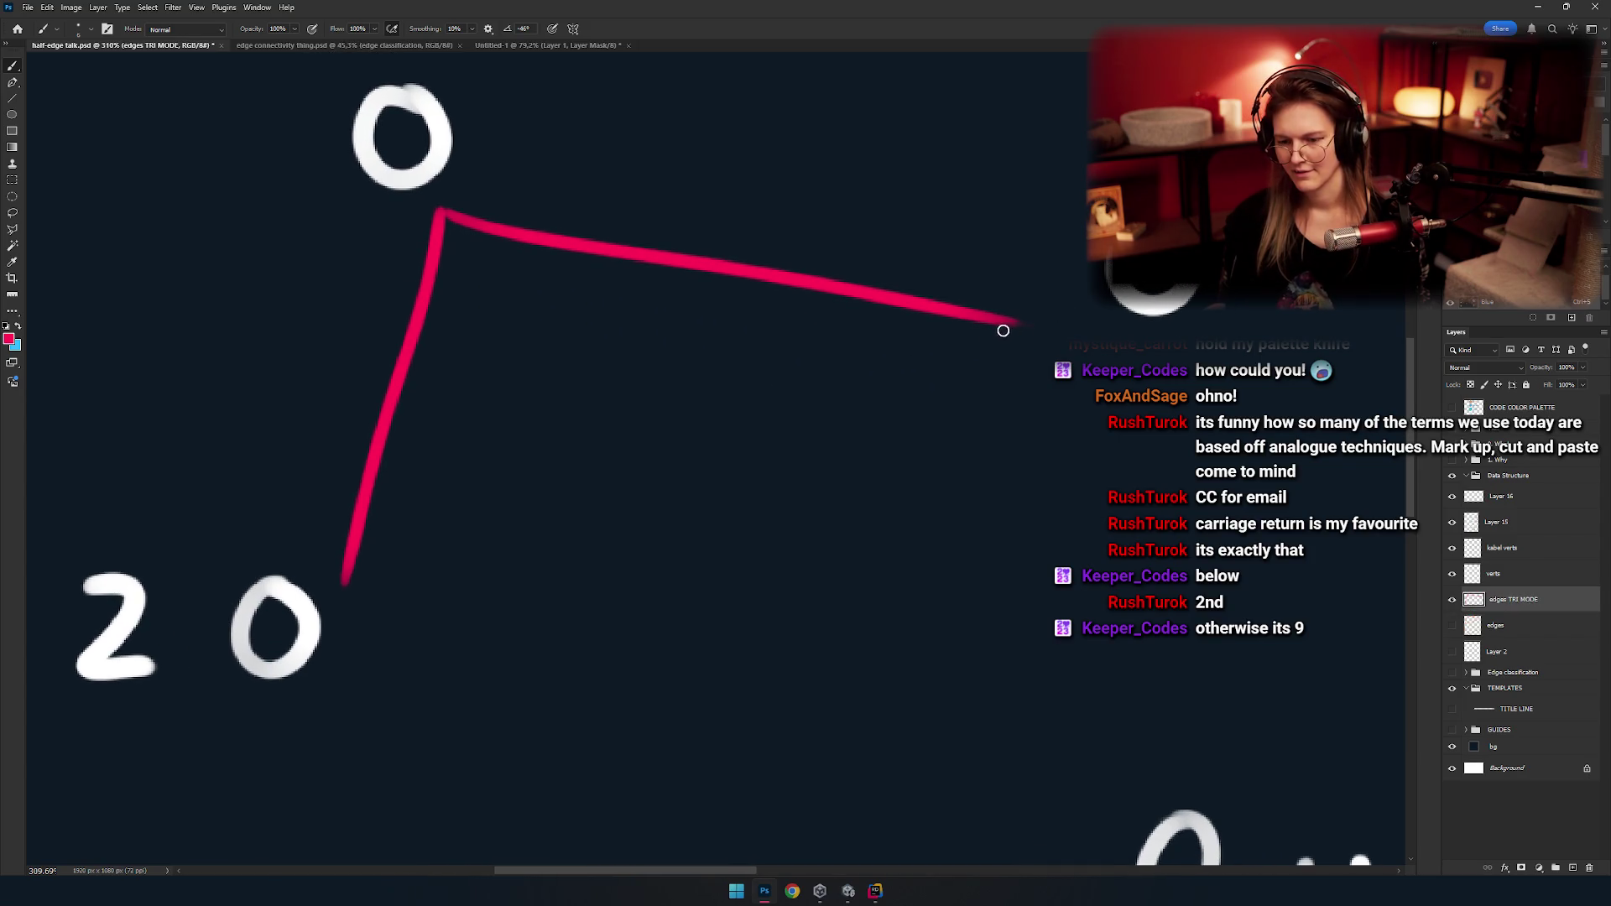
pyautogui.moveTo(803, 406); pyautogui.dragTo(953, 364)
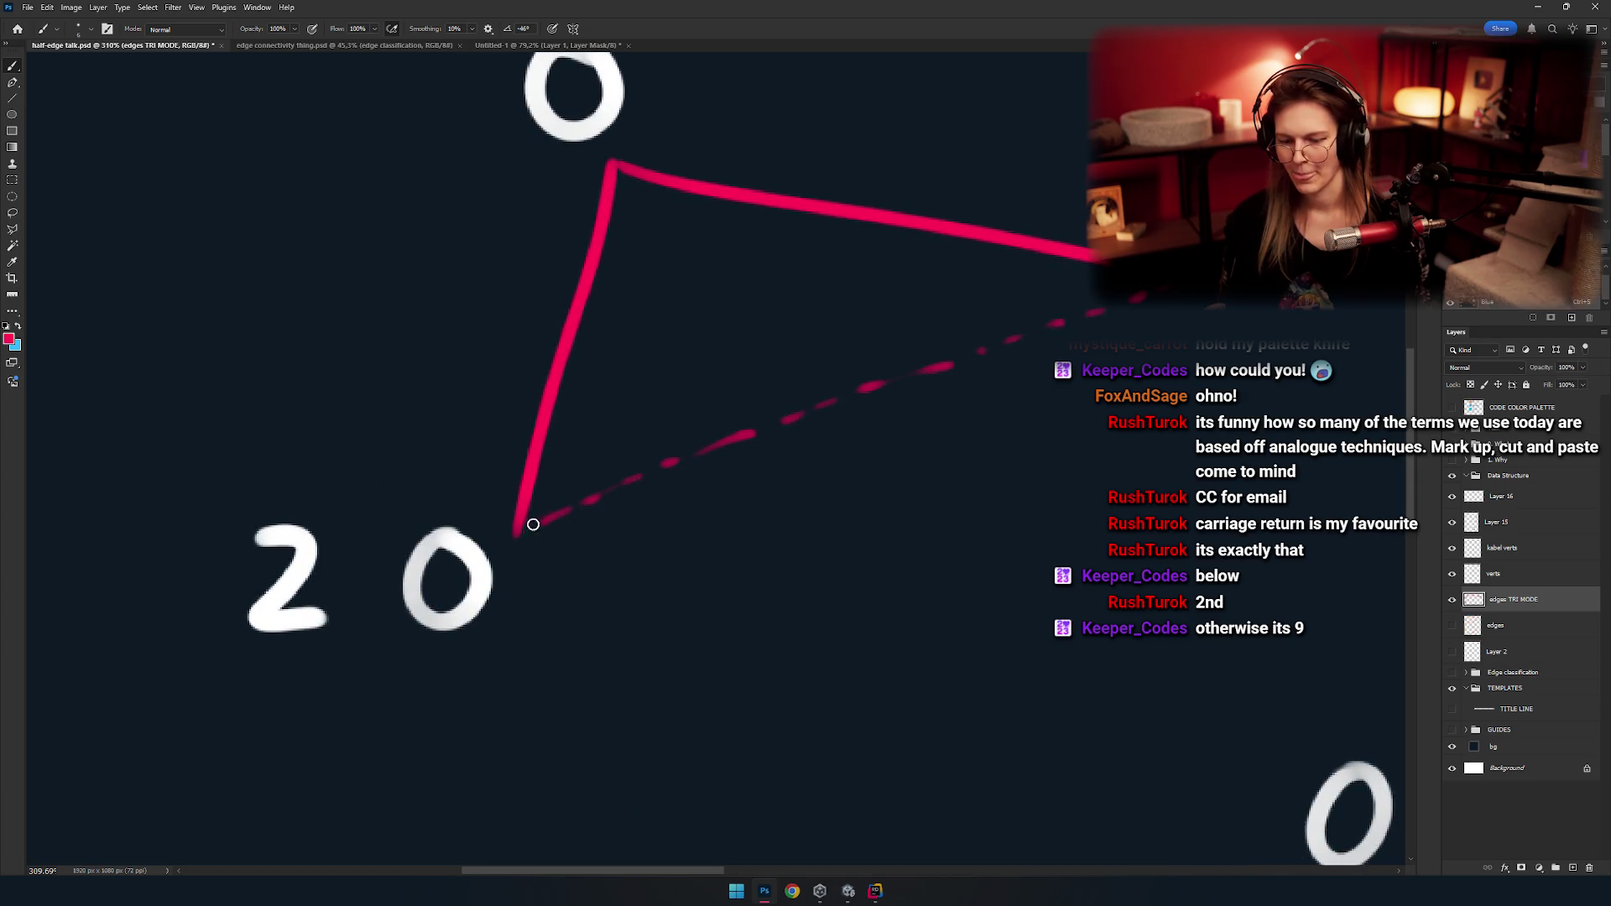
pyautogui.scroll(-3, 510, 460)
pyautogui.moveTo(659, 425)
pyautogui.mouseDown()
pyautogui.moveTo(686, 379)
pyautogui.moveTo(467, 467)
pyautogui.mouseUp()
pyautogui.scroll(-5, 548, 428)
pyautogui.scroll(5, 548, 428)
pyautogui.scroll(2, 701, 377)
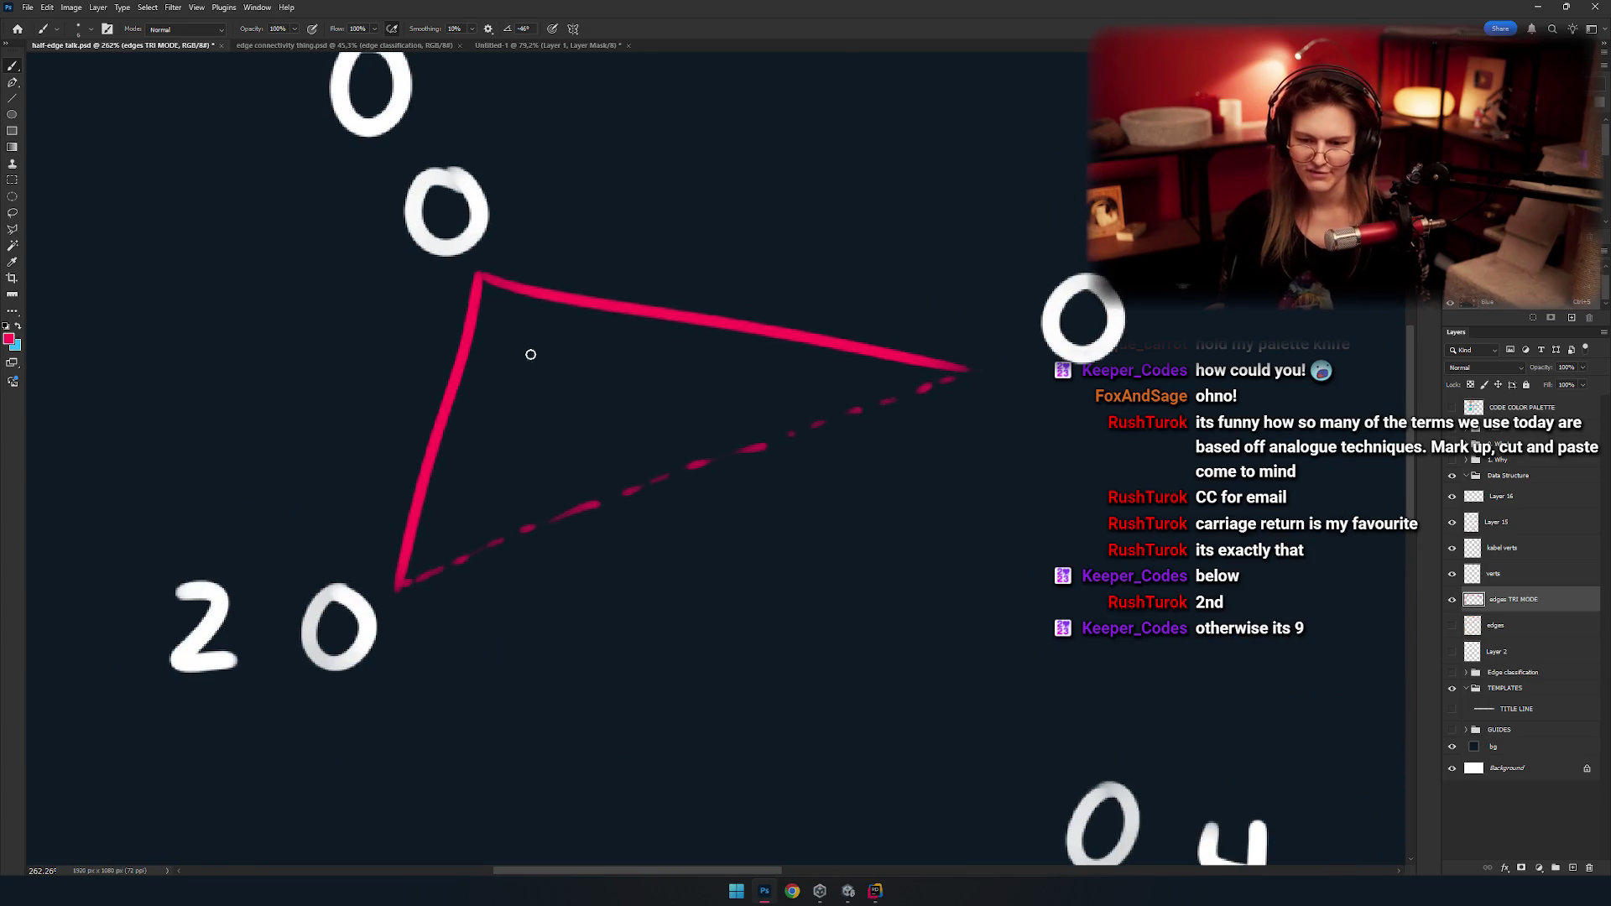
pyautogui.scroll(-2, 697, 287)
pyautogui.scroll(-3, 745, 353)
pyautogui.scroll(1, 726, 342)
pyautogui.scroll(1, 726, 342)
pyautogui.moveTo(727, 341); pyautogui.dragTo(554, 339)
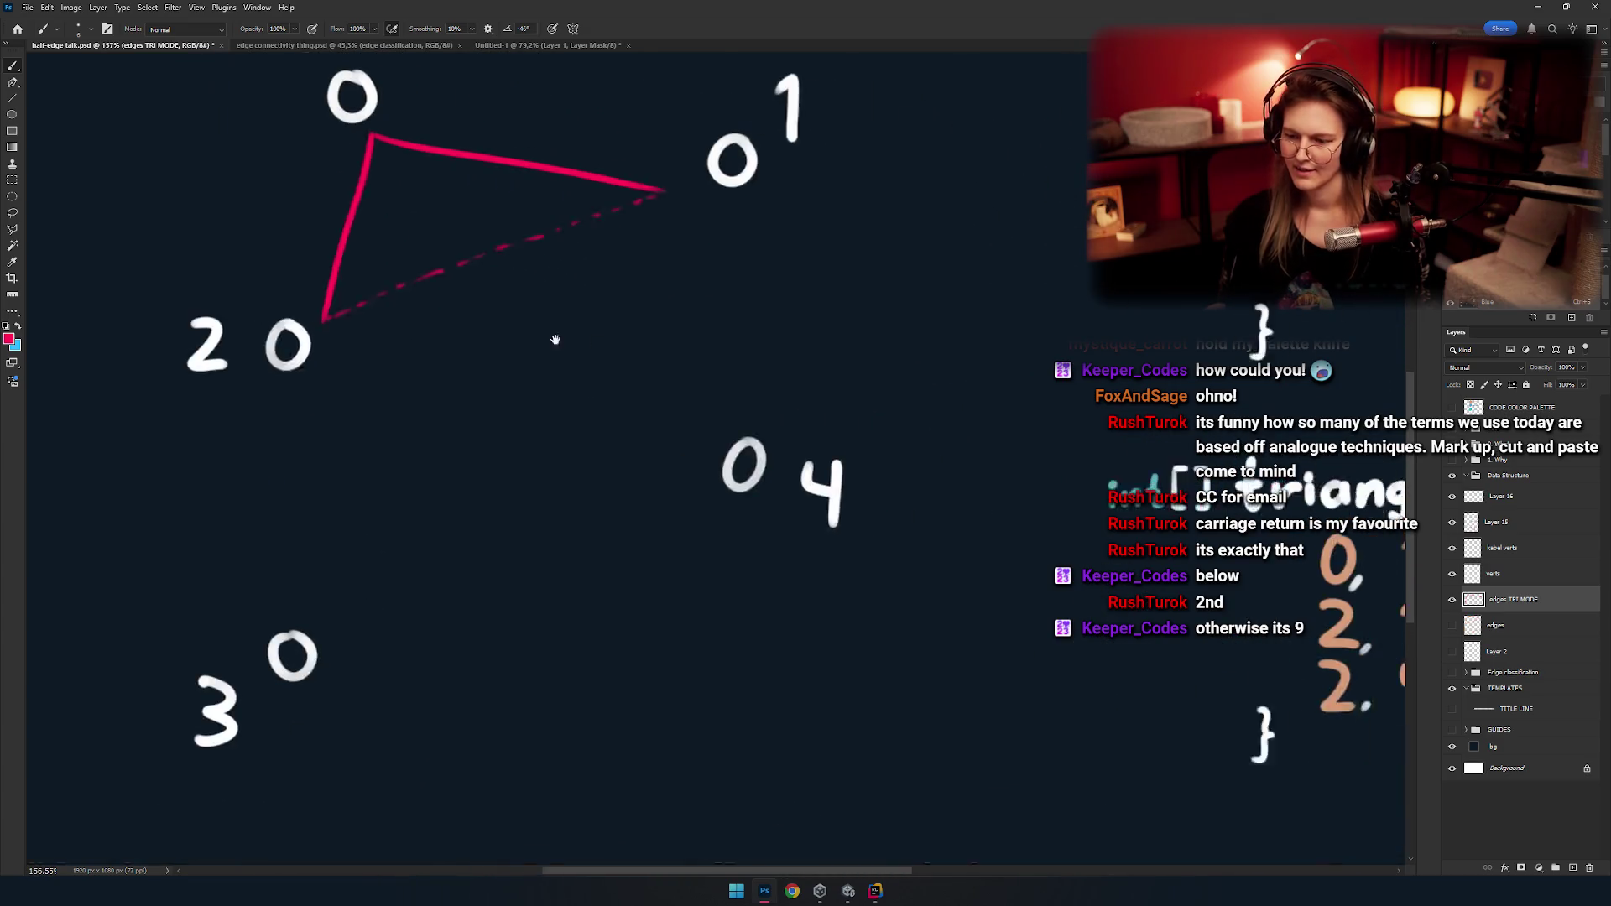
# Draw the pink edge from vertex 2 to vertex 1, redoing the first attempt.
pyautogui.scroll(-1, 683, 344)
pyautogui.scroll(-2, 669, 326)
pyautogui.scroll(3, 672, 348)
pyautogui.moveTo(672, 348)
pyautogui.mouseDown()
pyautogui.moveTo(510, 361)
pyautogui.moveTo(734, 396)
pyautogui.mouseUp()
pyautogui.scroll(1, 683, 384)
pyautogui.scroll(3, 691, 384)
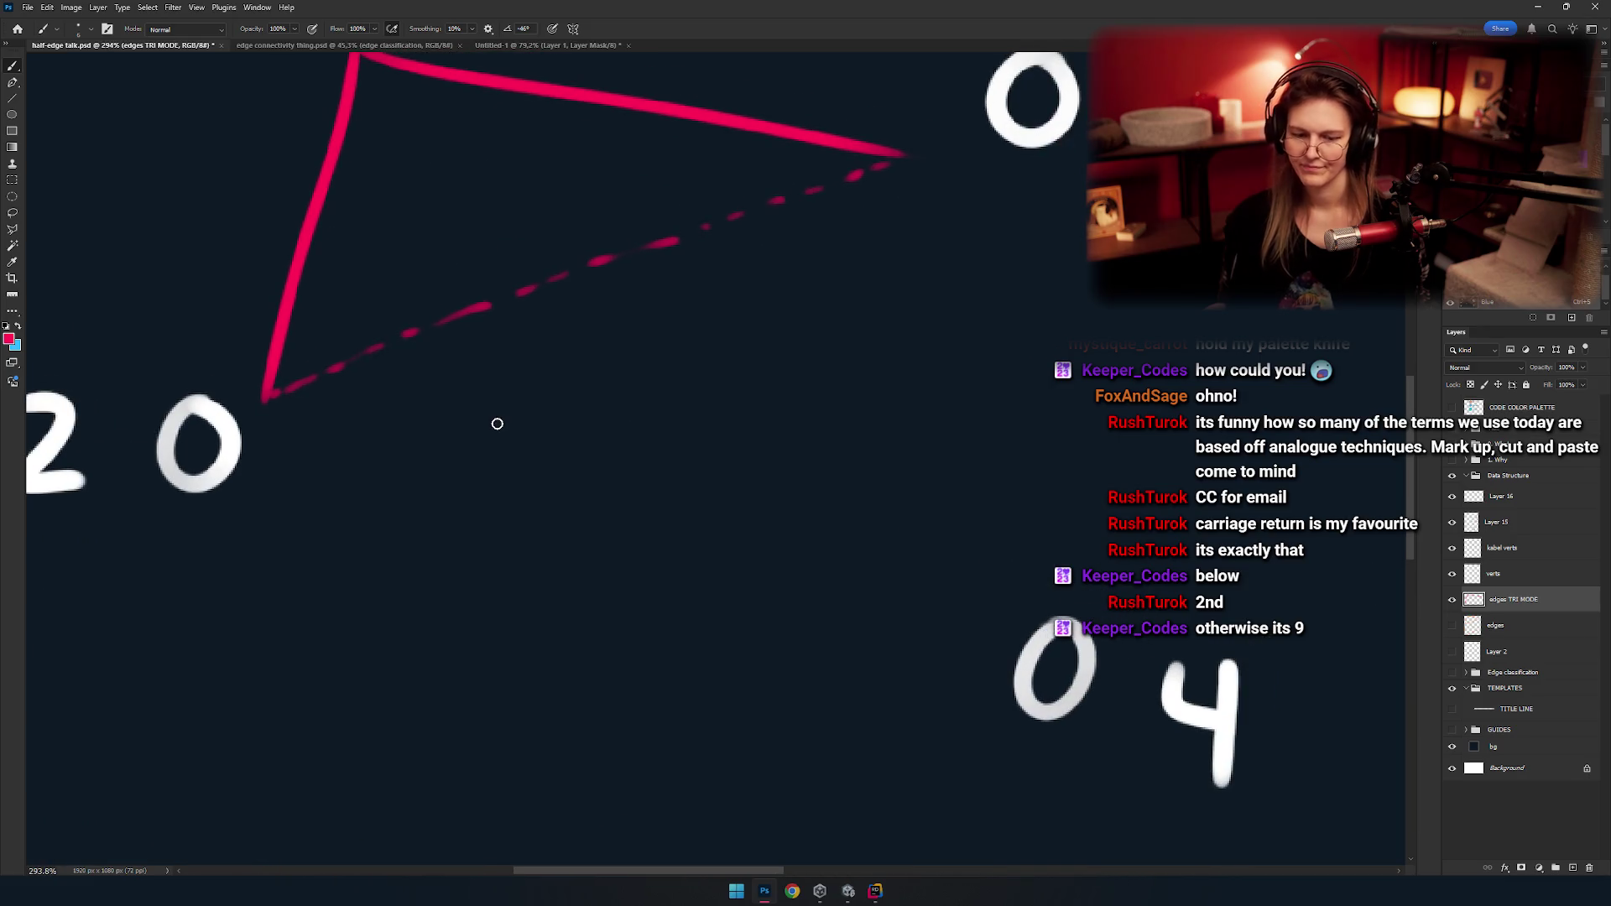
pyautogui.moveTo(308, 436); pyautogui.dragTo(1006, 205)
pyautogui.hotkey('ctrl', 'z')
pyautogui.moveTo(291, 439); pyautogui.dragTo(973, 186)
# Draw the pink edge from vertex 1 down to vertex 4 and rotate the canvas view.
pyautogui.moveTo(915, 305); pyautogui.dragTo(946, 241)
pyautogui.scroll(-1, 856, 259)
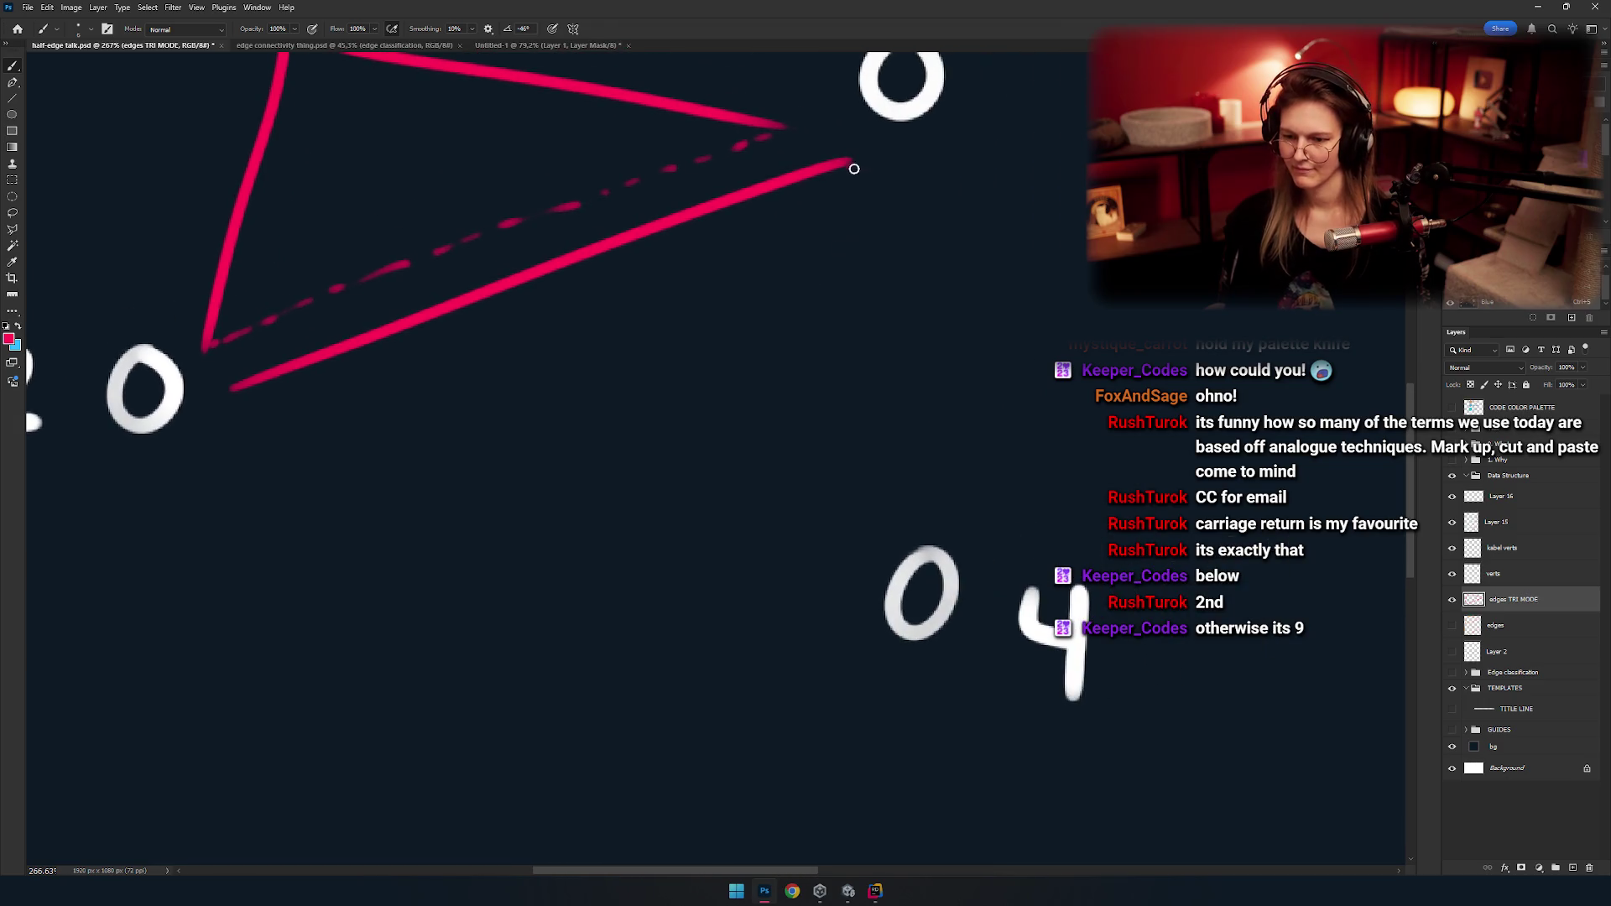
pyautogui.moveTo(850, 161); pyautogui.dragTo(852, 584)
pyautogui.hotkey('ctrl', 'z')
pyautogui.hotkey('ctrl', 'z')
pyautogui.moveTo(849, 164); pyautogui.dragTo(852, 562)
pyautogui.hscroll(-3, 839, 378)
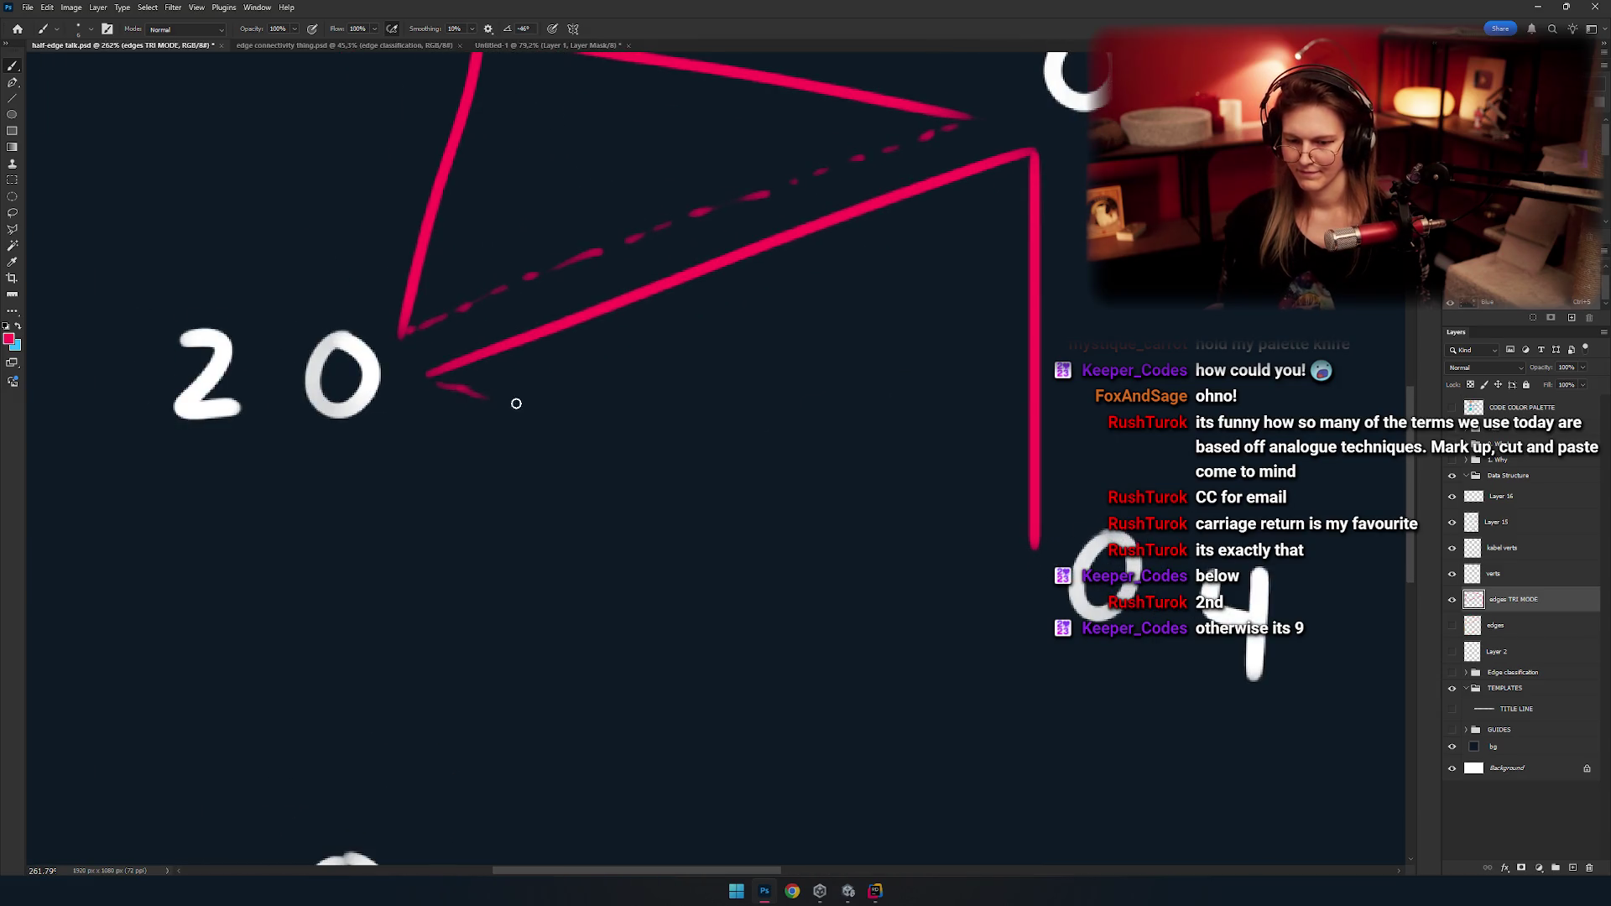
pyautogui.moveTo(636, 280); pyautogui.dragTo(527, 507)
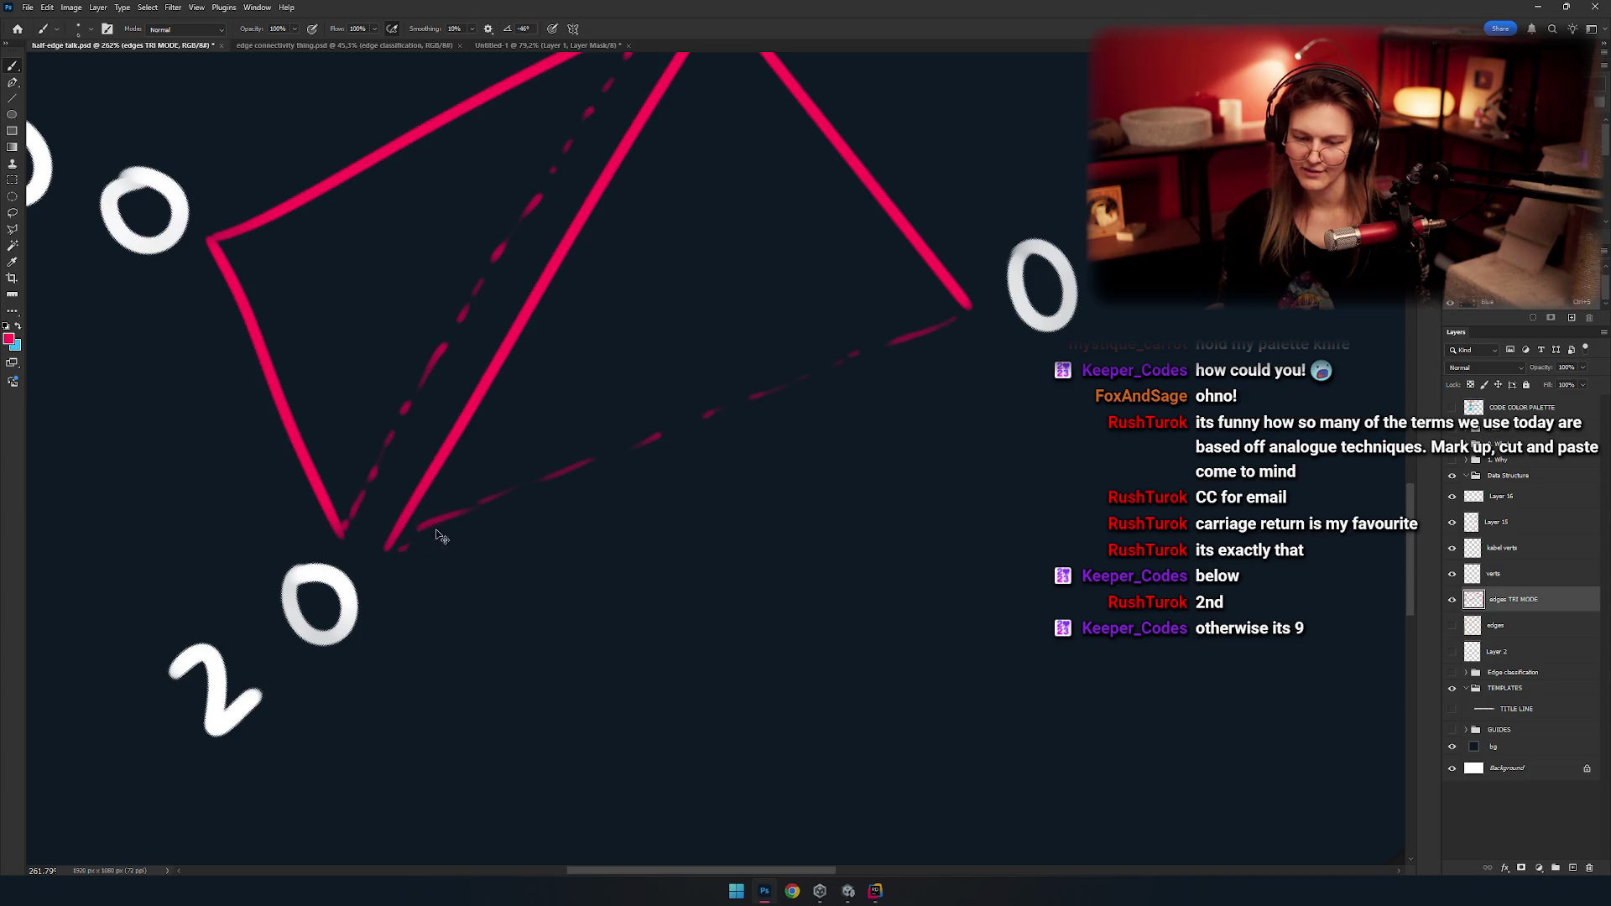
pyautogui.scroll(3, 435, 530)
pyautogui.press('e')
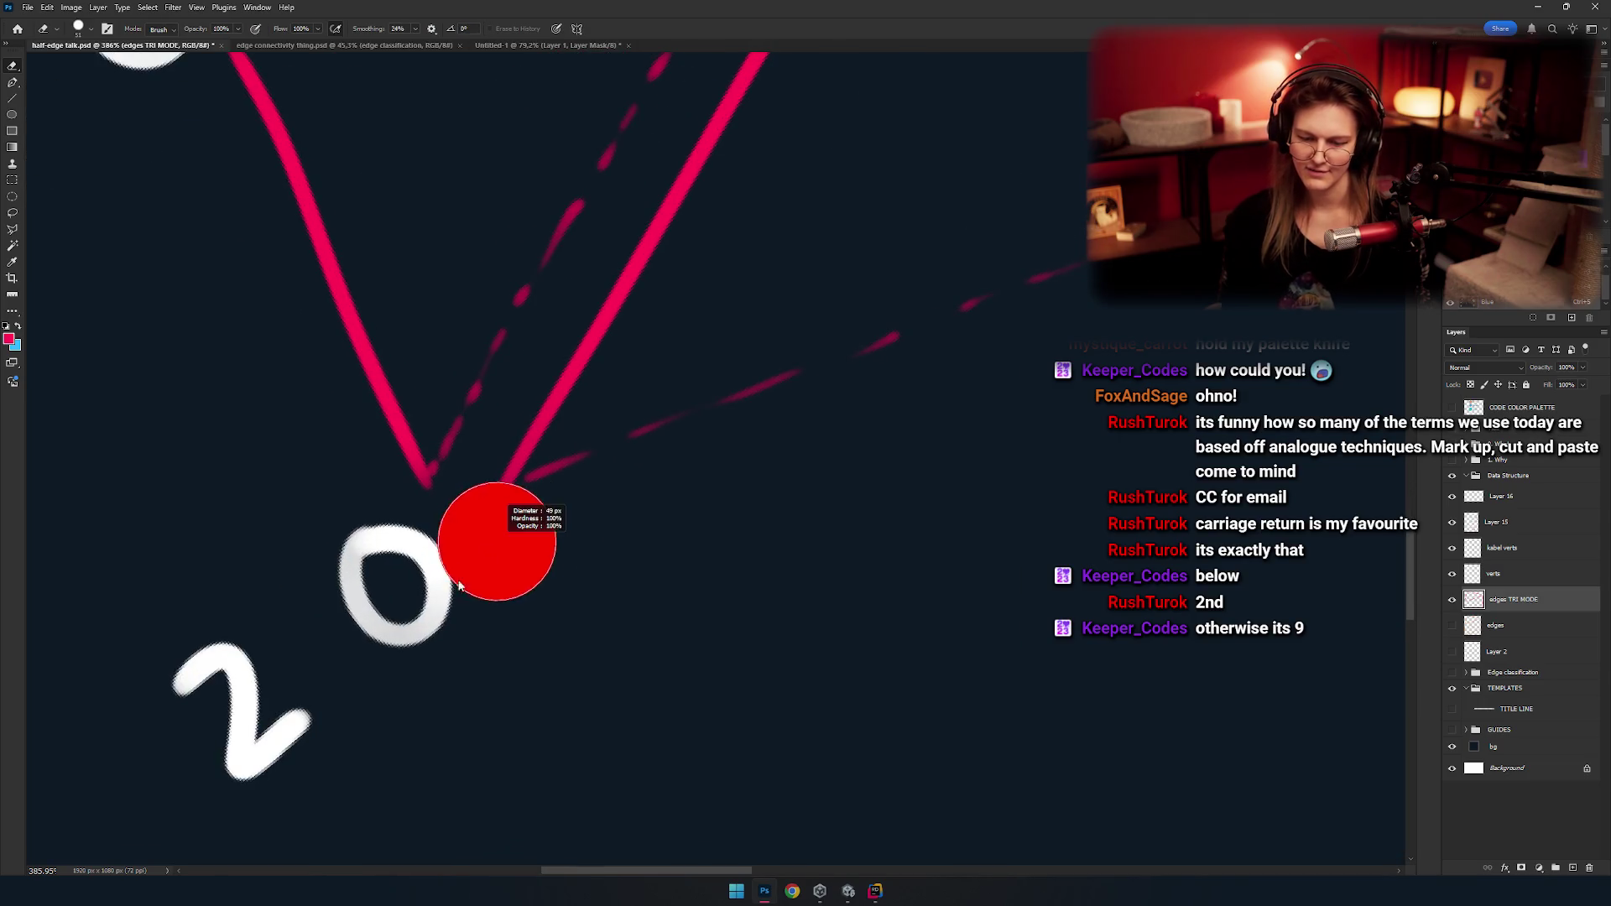
pyautogui.press('b')
pyautogui.scroll(-3, 615, 450)
pyautogui.scroll(-5, 644, 497)
pyautogui.scroll(5, 585, 504)
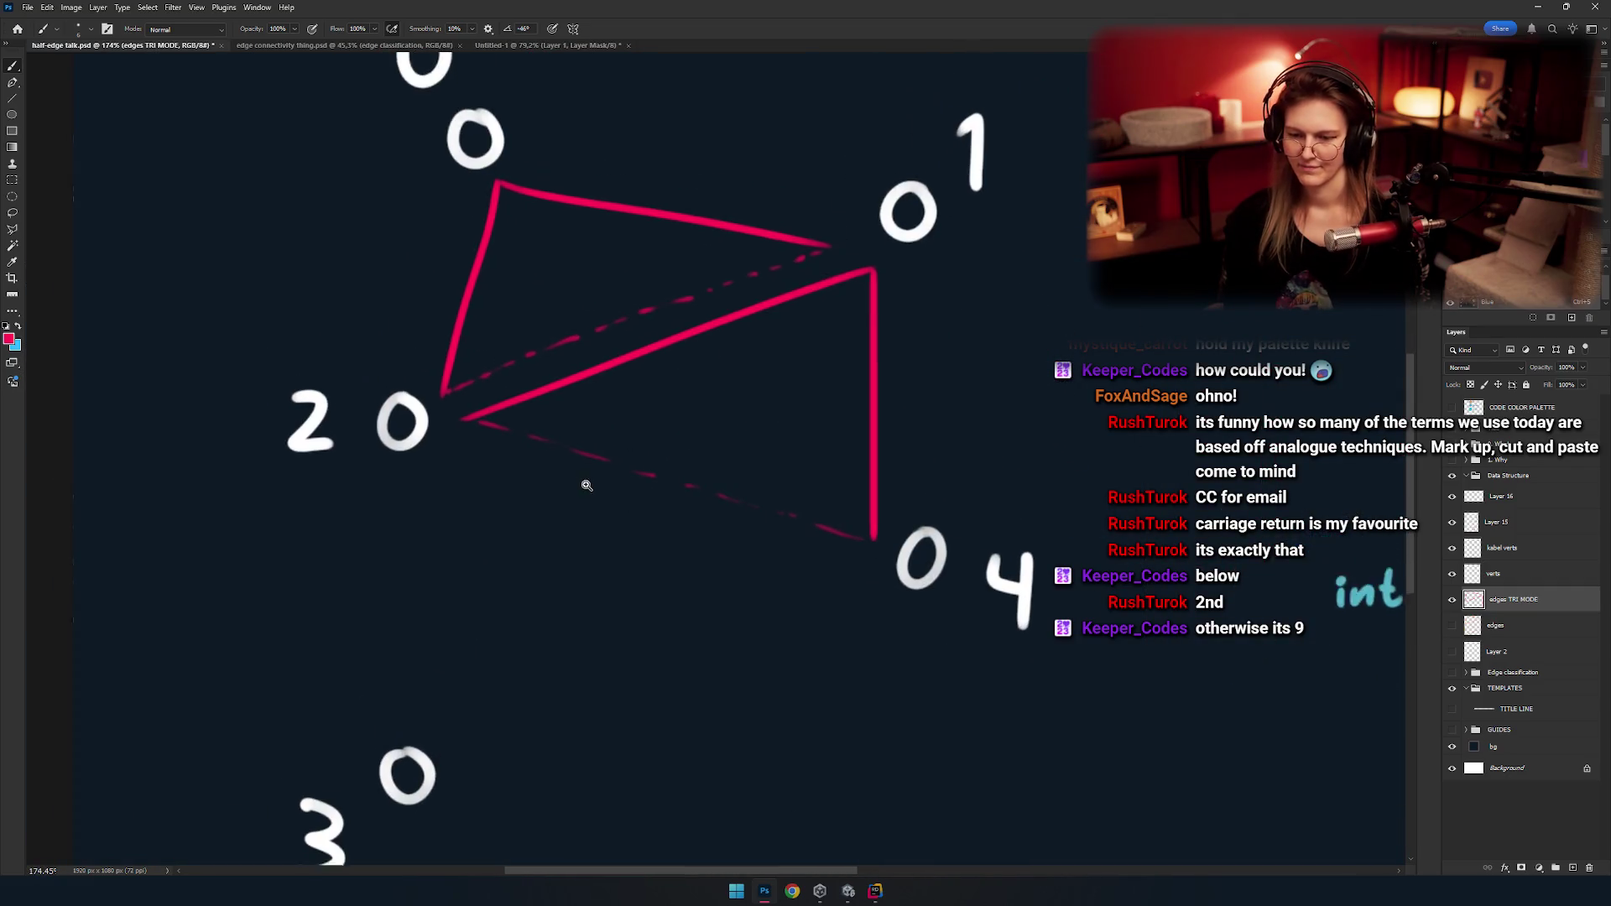
pyautogui.scroll(-8, 586, 478)
pyautogui.scroll(10, 479, 432)
pyautogui.scroll(-2, 620, 555)
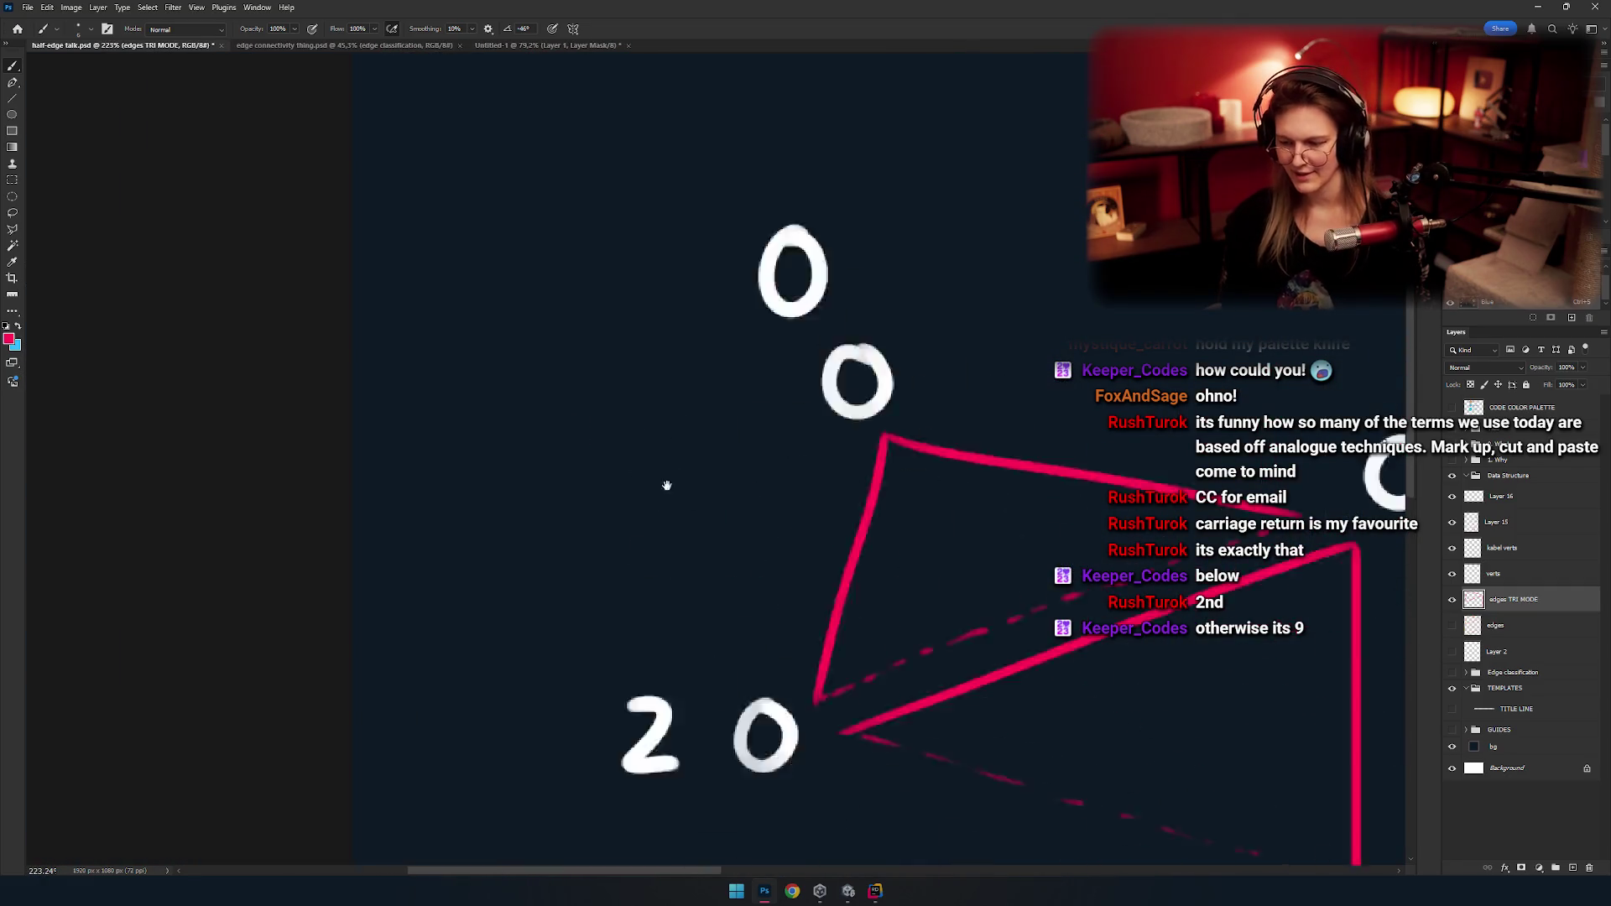
pyautogui.scroll(4, 576, 450)
pyautogui.press('r')
pyautogui.moveTo(651, 395)
pyautogui.mouseDown()
pyautogui.moveTo(534, 279)
pyautogui.moveTo(663, 396)
pyautogui.mouseUp()
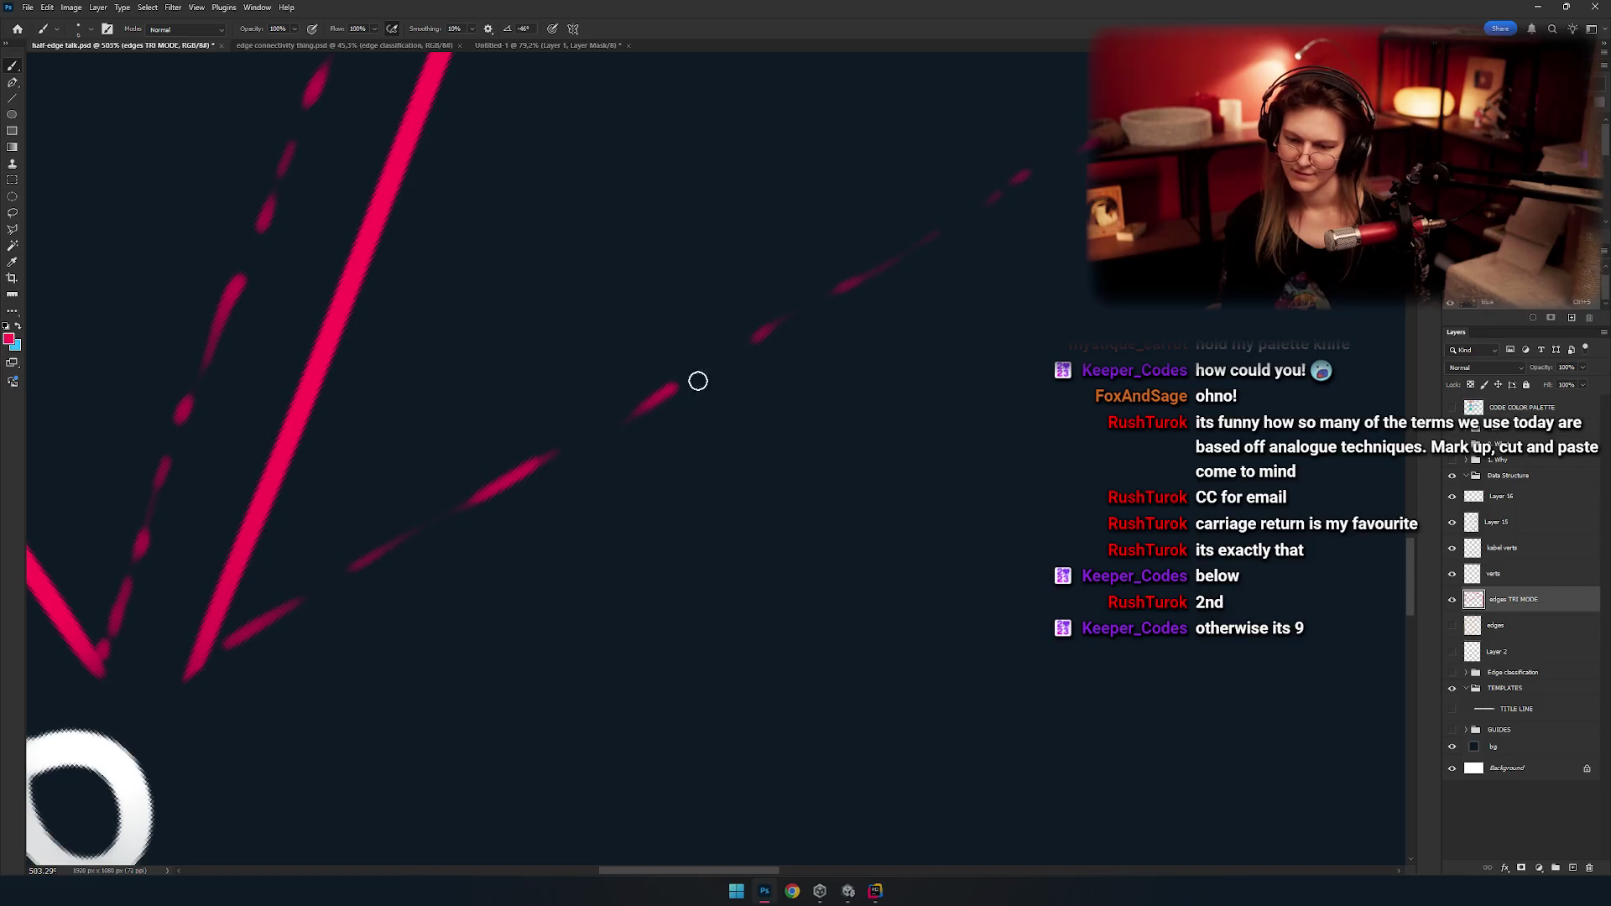
pyautogui.hscroll(4, 742, 345)
pyautogui.moveTo(784, 333); pyautogui.dragTo(611, 383)
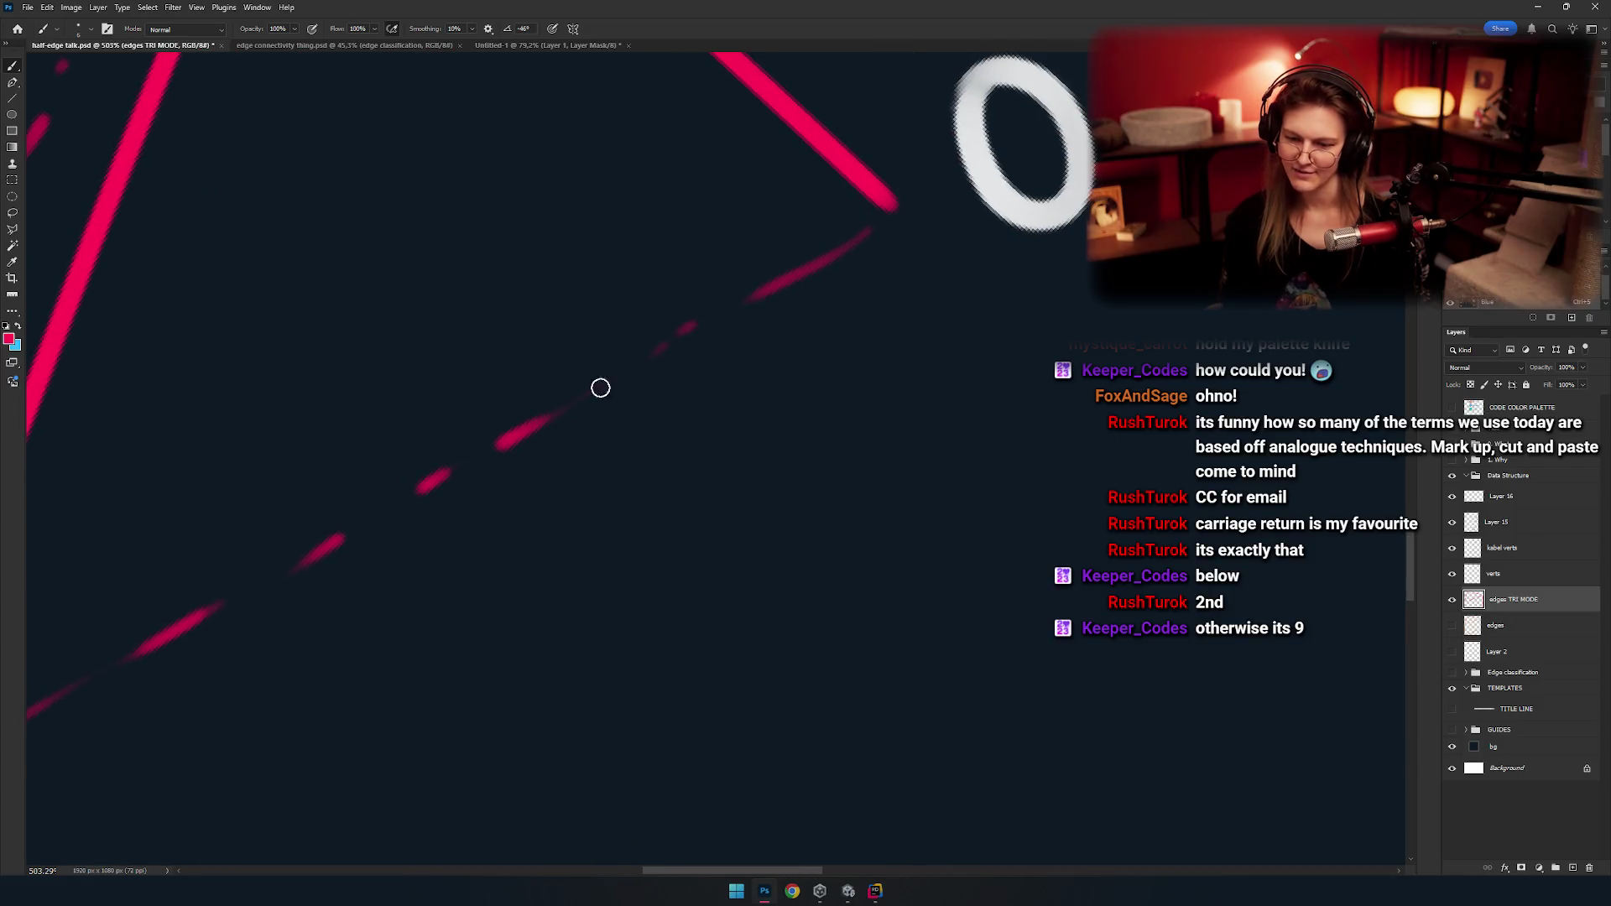
pyautogui.hscroll(3, 662, 347)
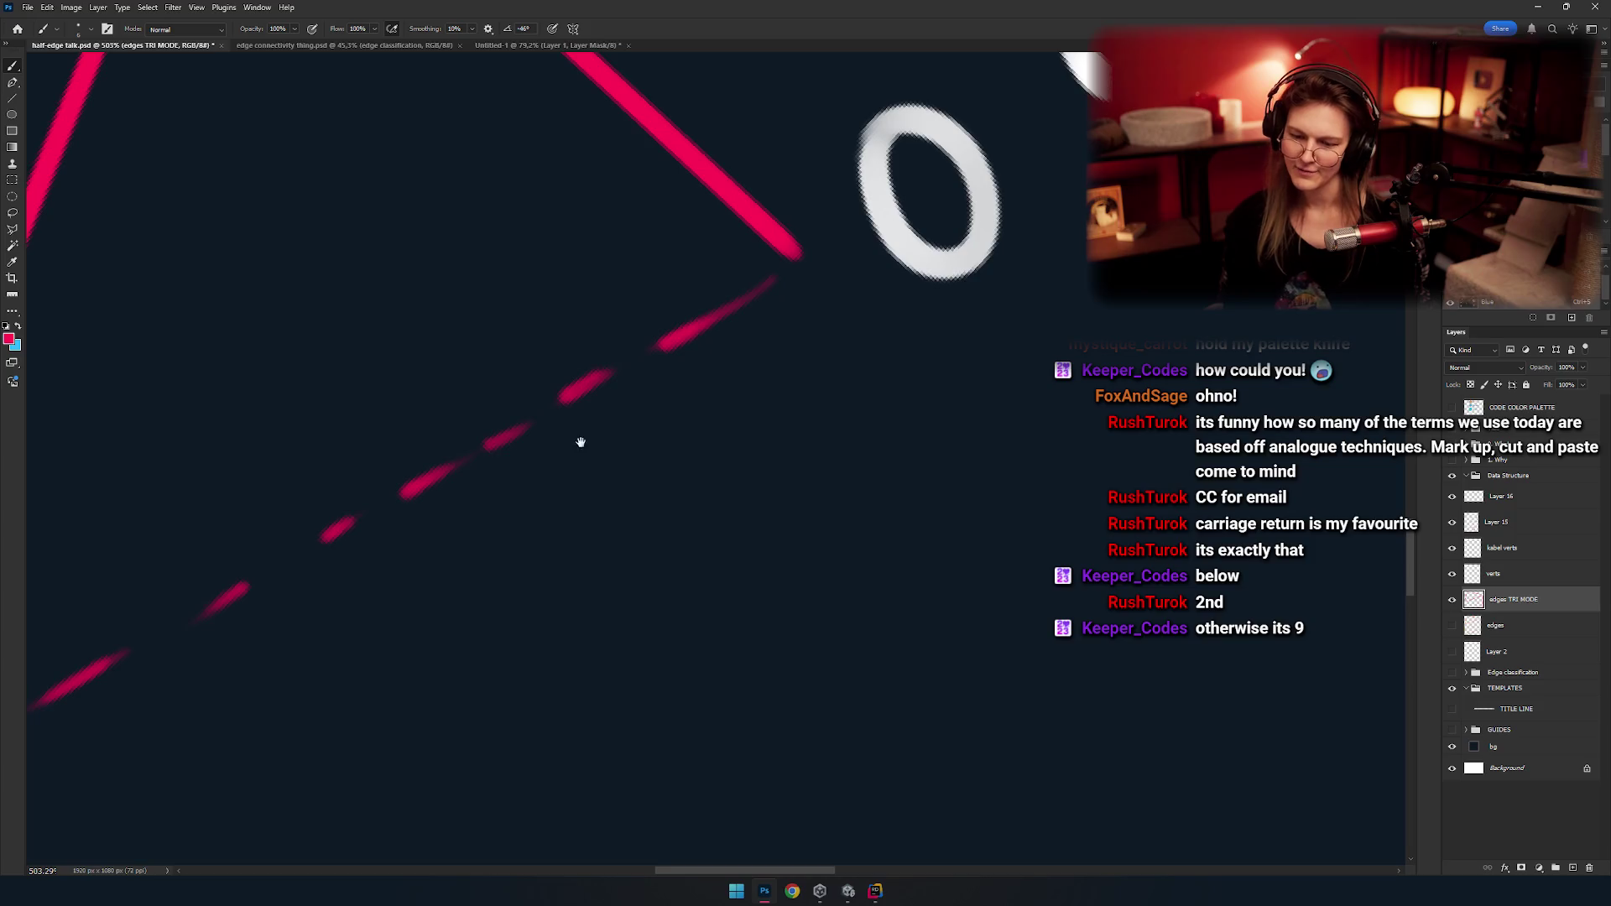
pyautogui.hscroll(-10, 594, 428)
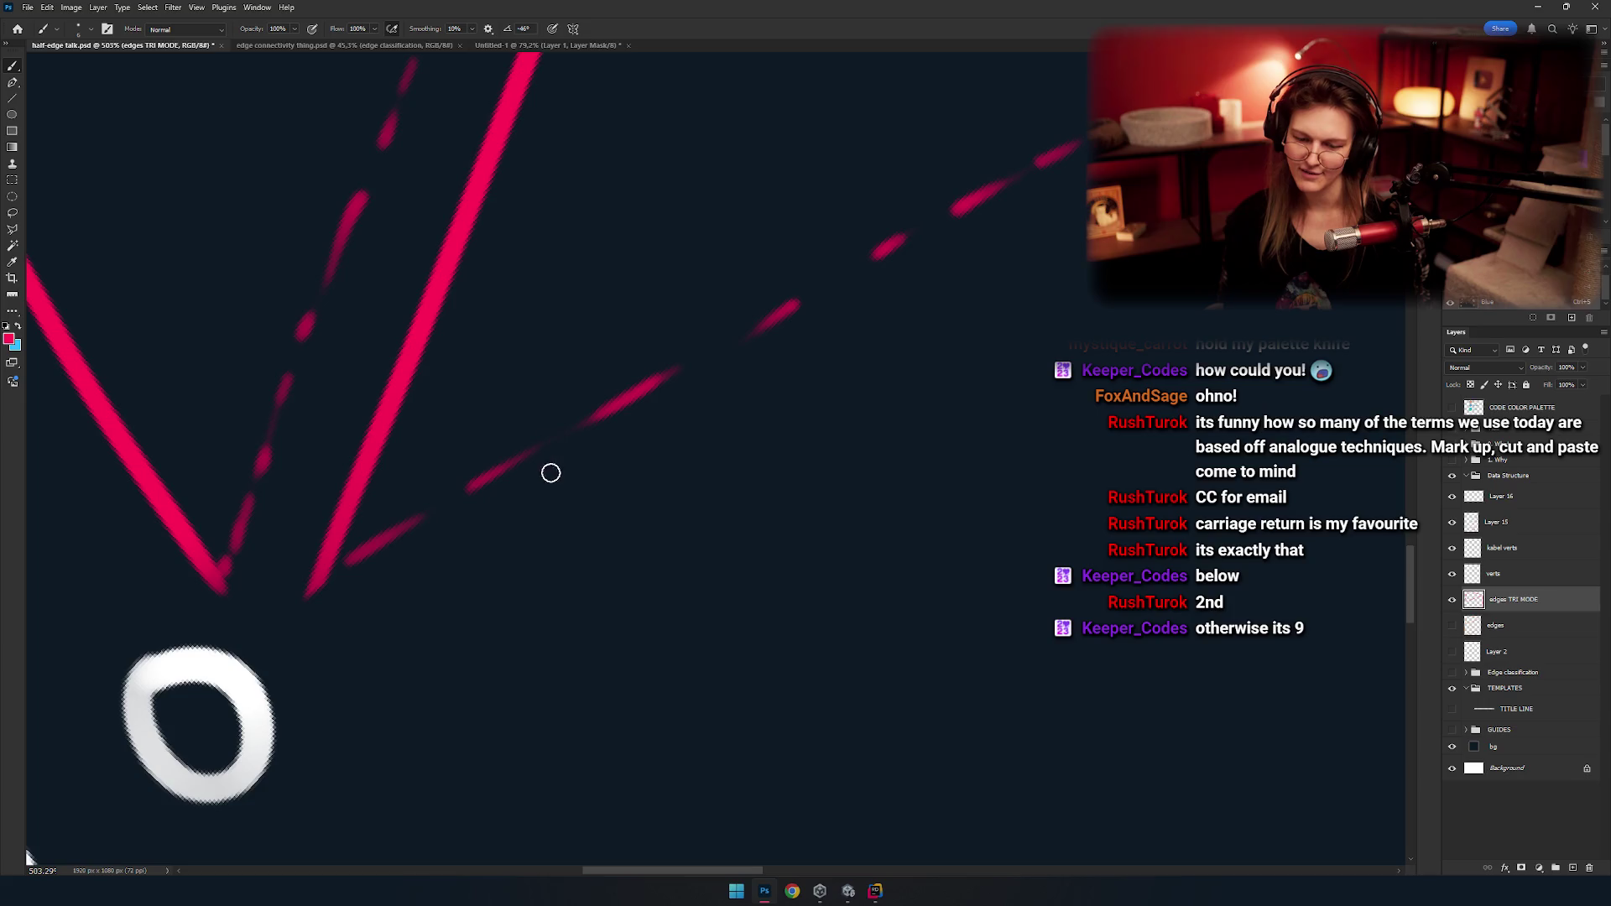
pyautogui.moveTo(490, 490)
pyautogui.mouseDown()
pyautogui.moveTo(584, 452)
pyautogui.moveTo(453, 333)
pyautogui.mouseUp()
pyautogui.press('r')
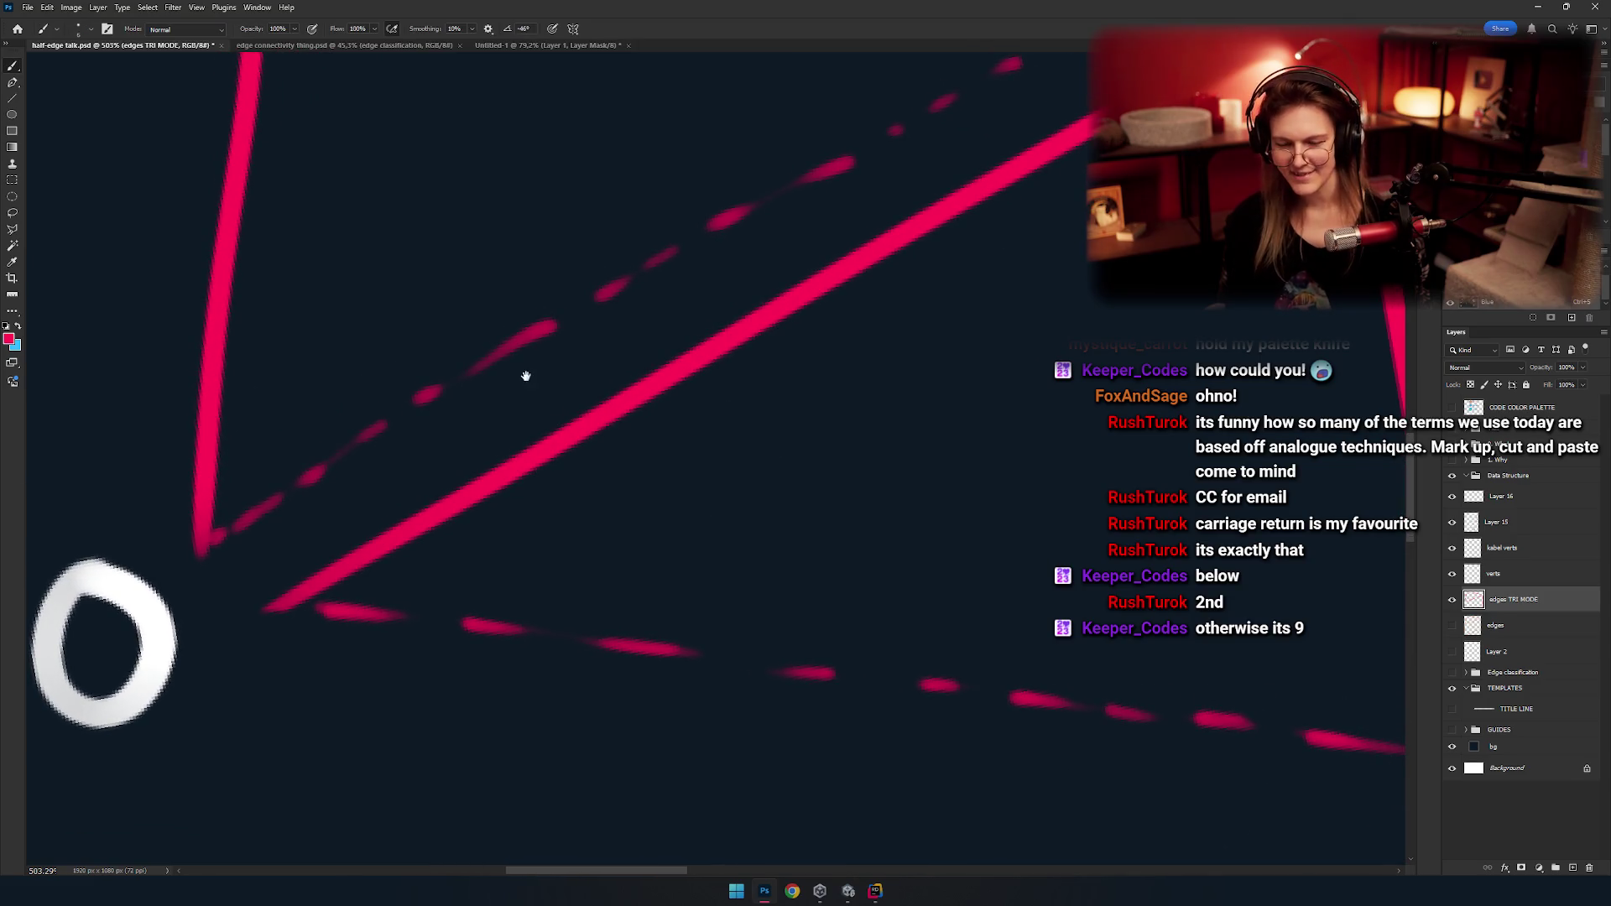
pyautogui.press('b')
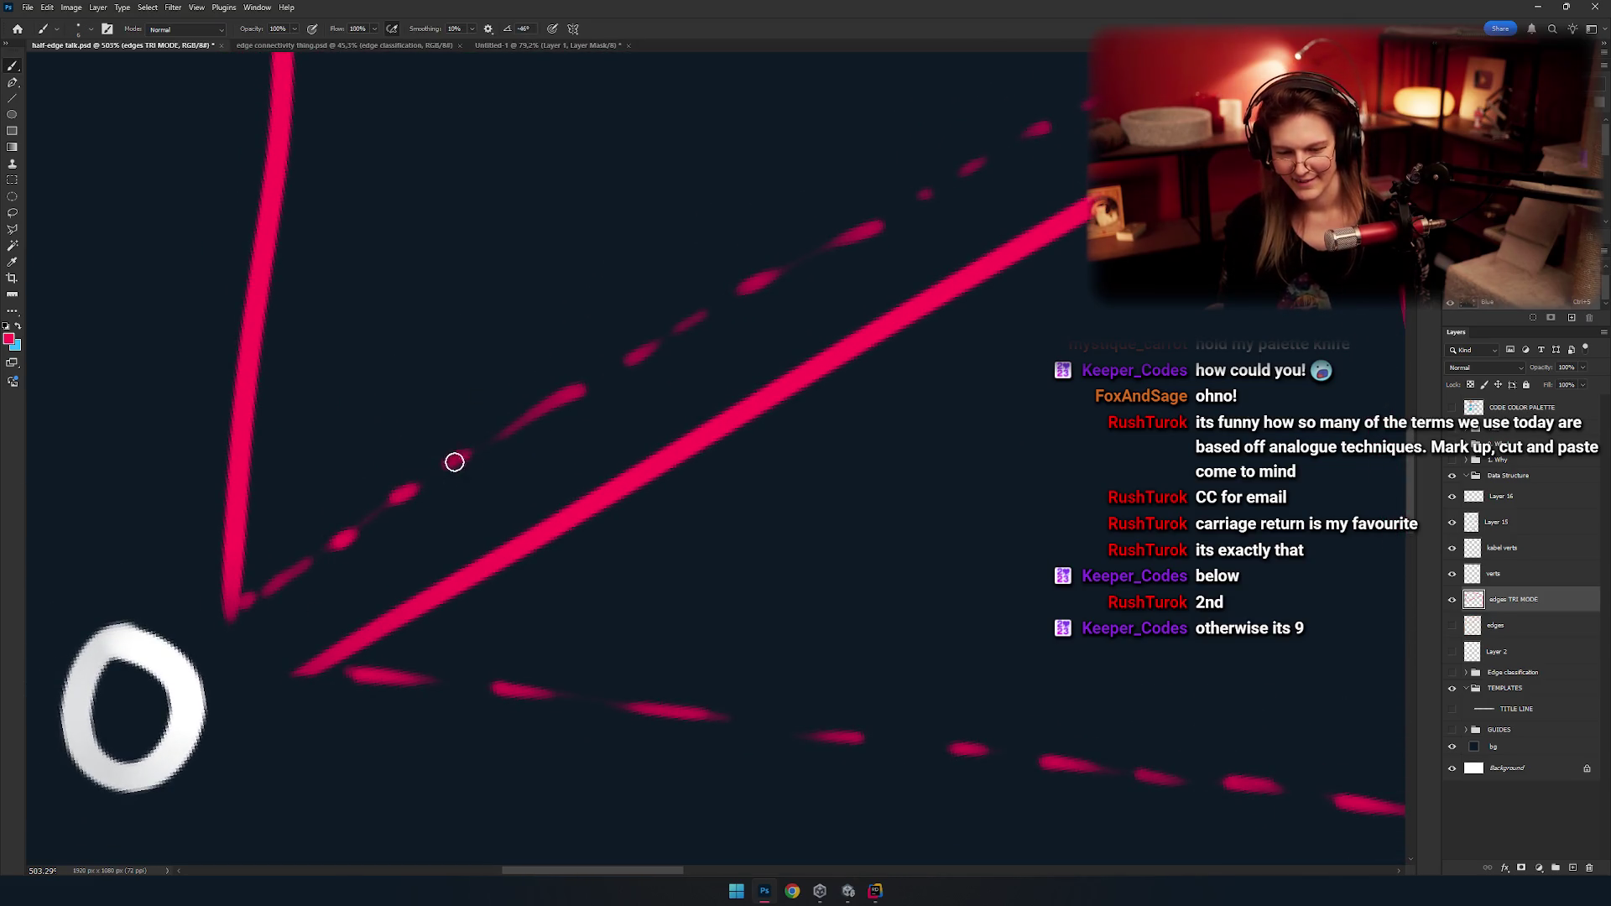
pyautogui.moveTo(570, 394); pyautogui.dragTo(555, 442)
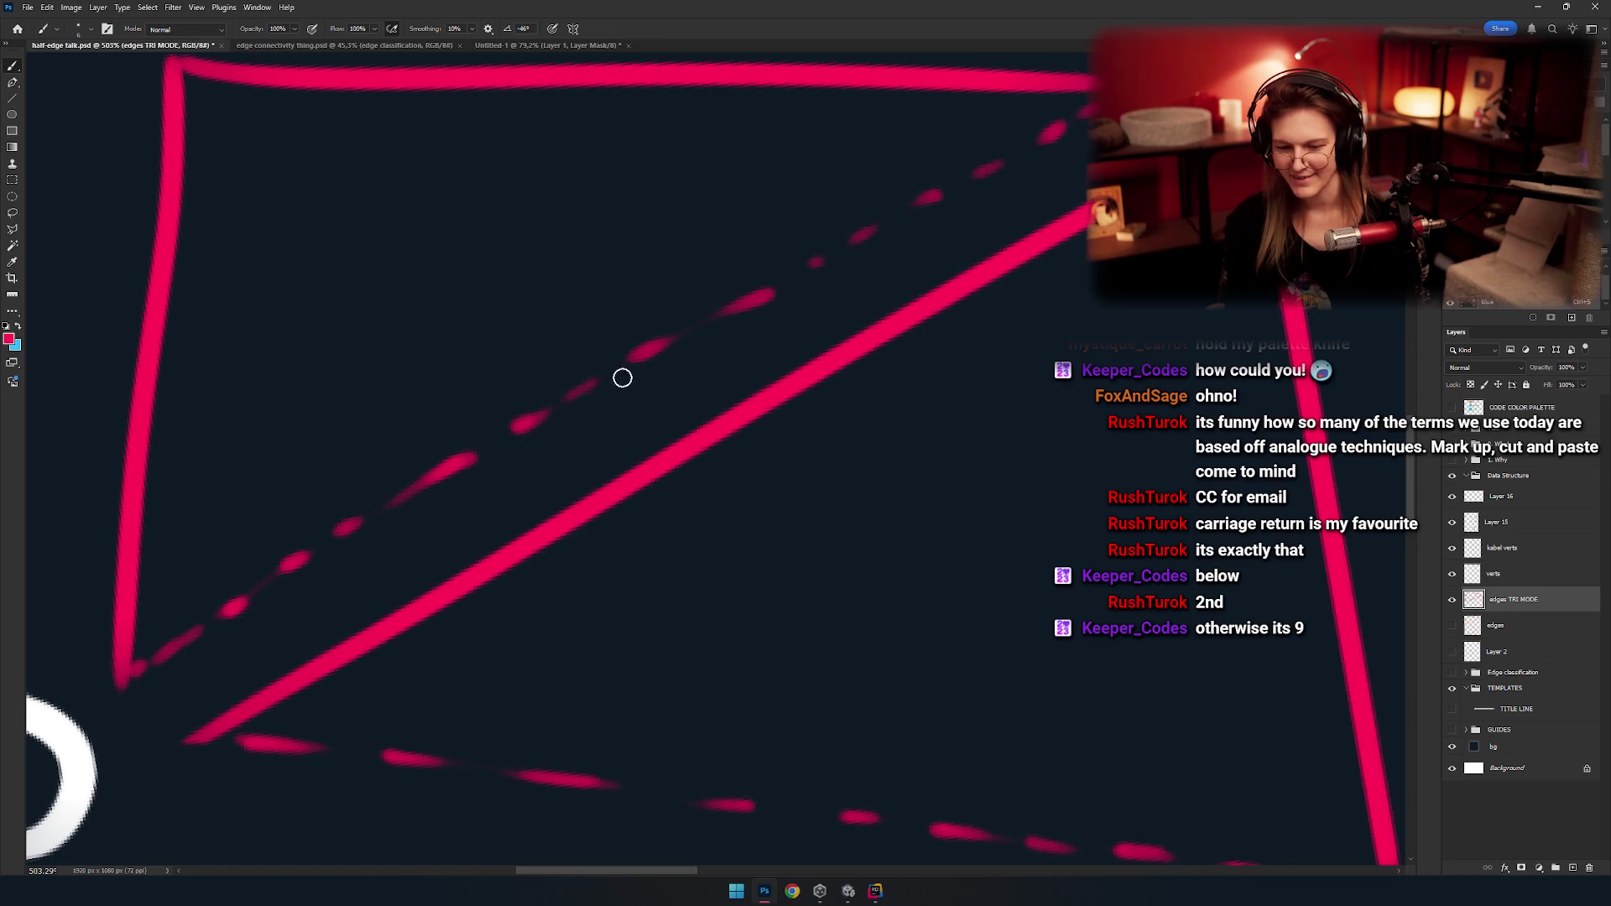
pyautogui.moveTo(615, 368); pyautogui.dragTo(538, 429)
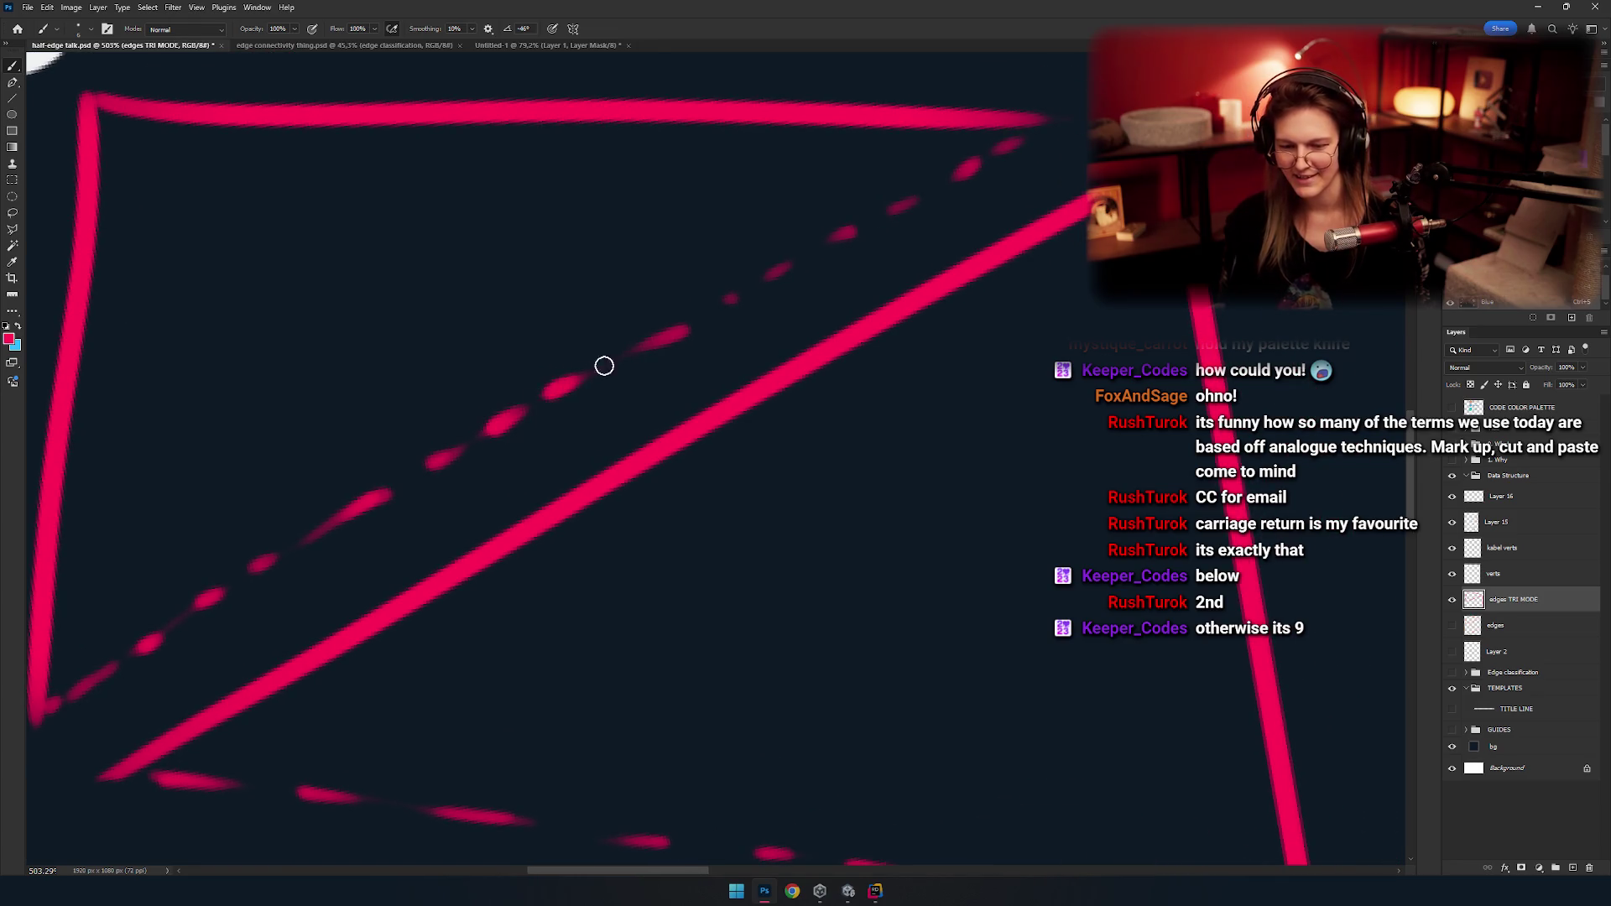
pyautogui.moveTo(596, 370); pyautogui.dragTo(579, 395)
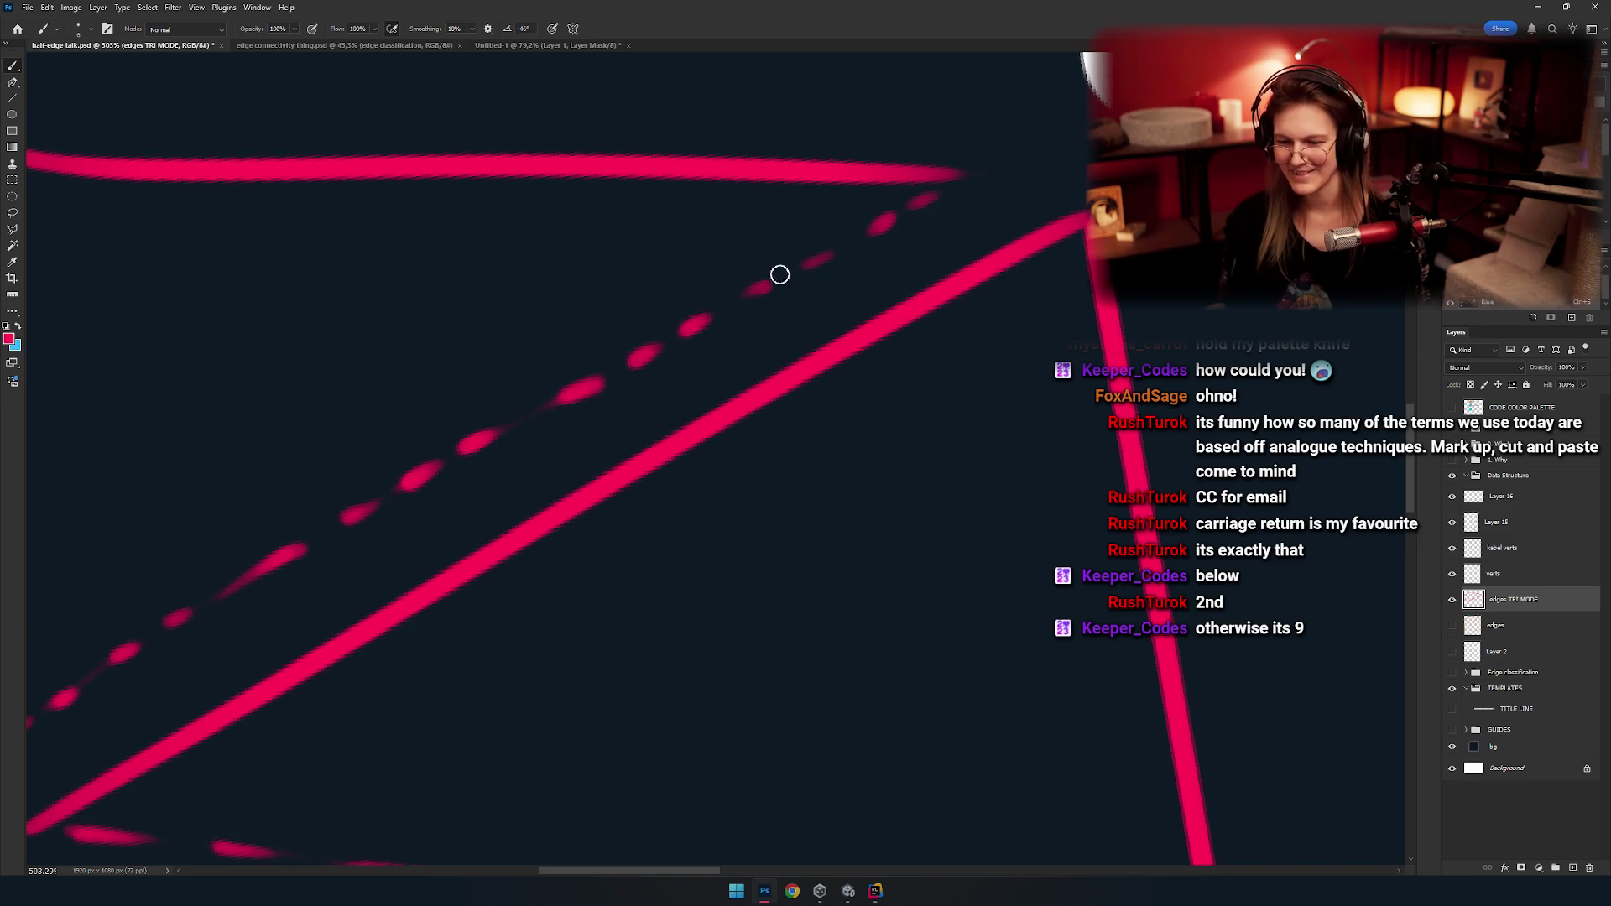
pyautogui.scroll(-3, 677, 360)
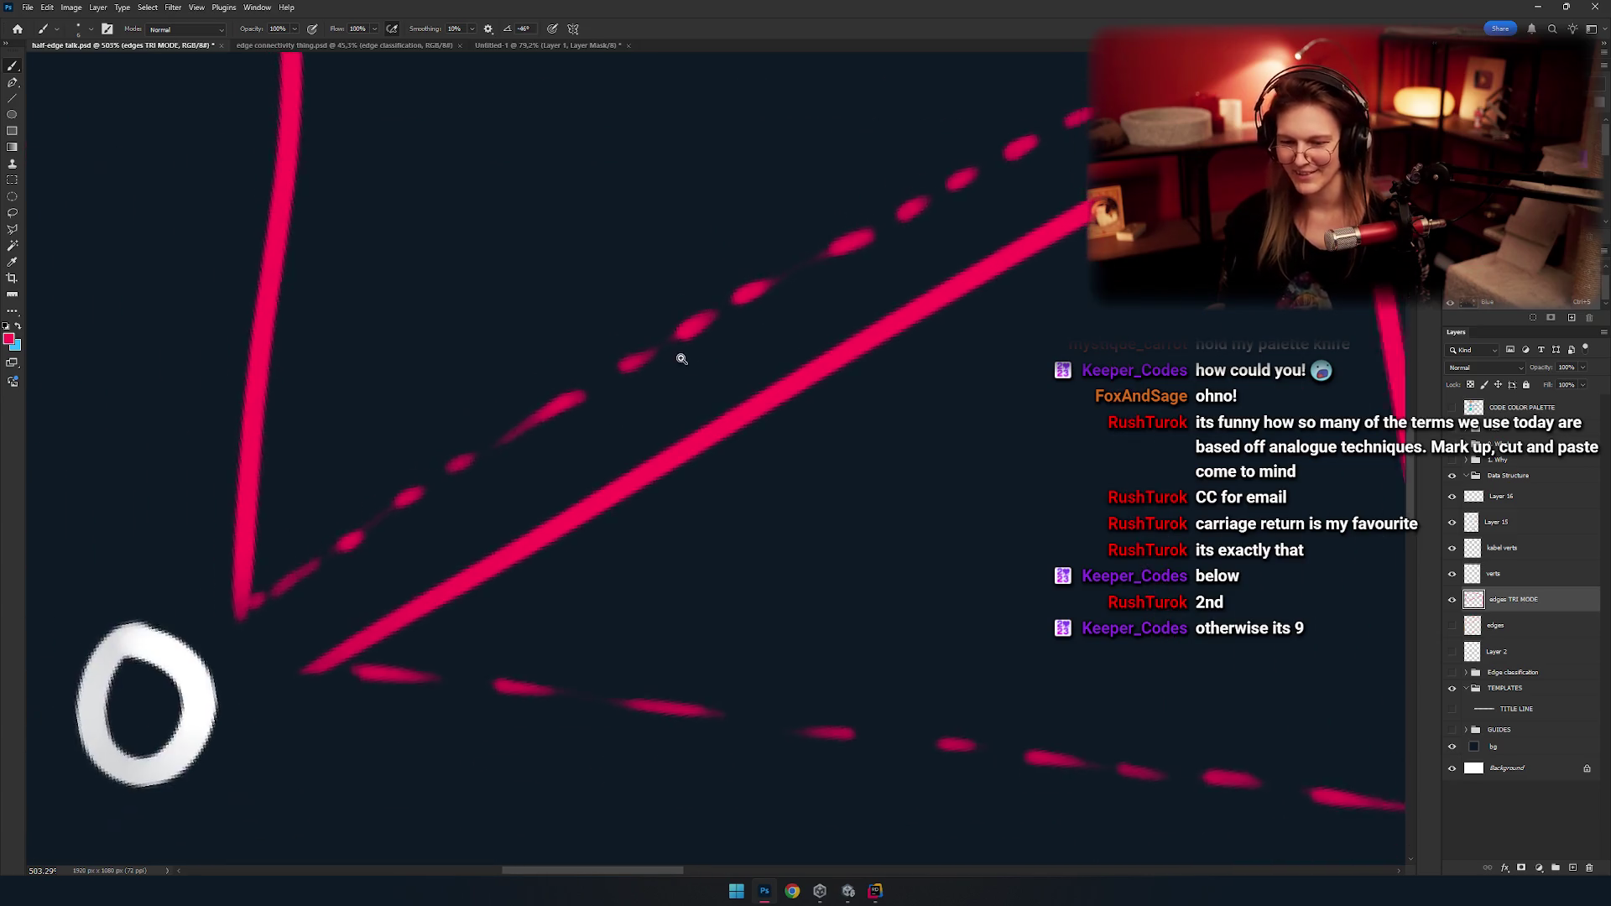
pyautogui.scroll(-2, 694, 374)
pyautogui.scroll(4, 623, 410)
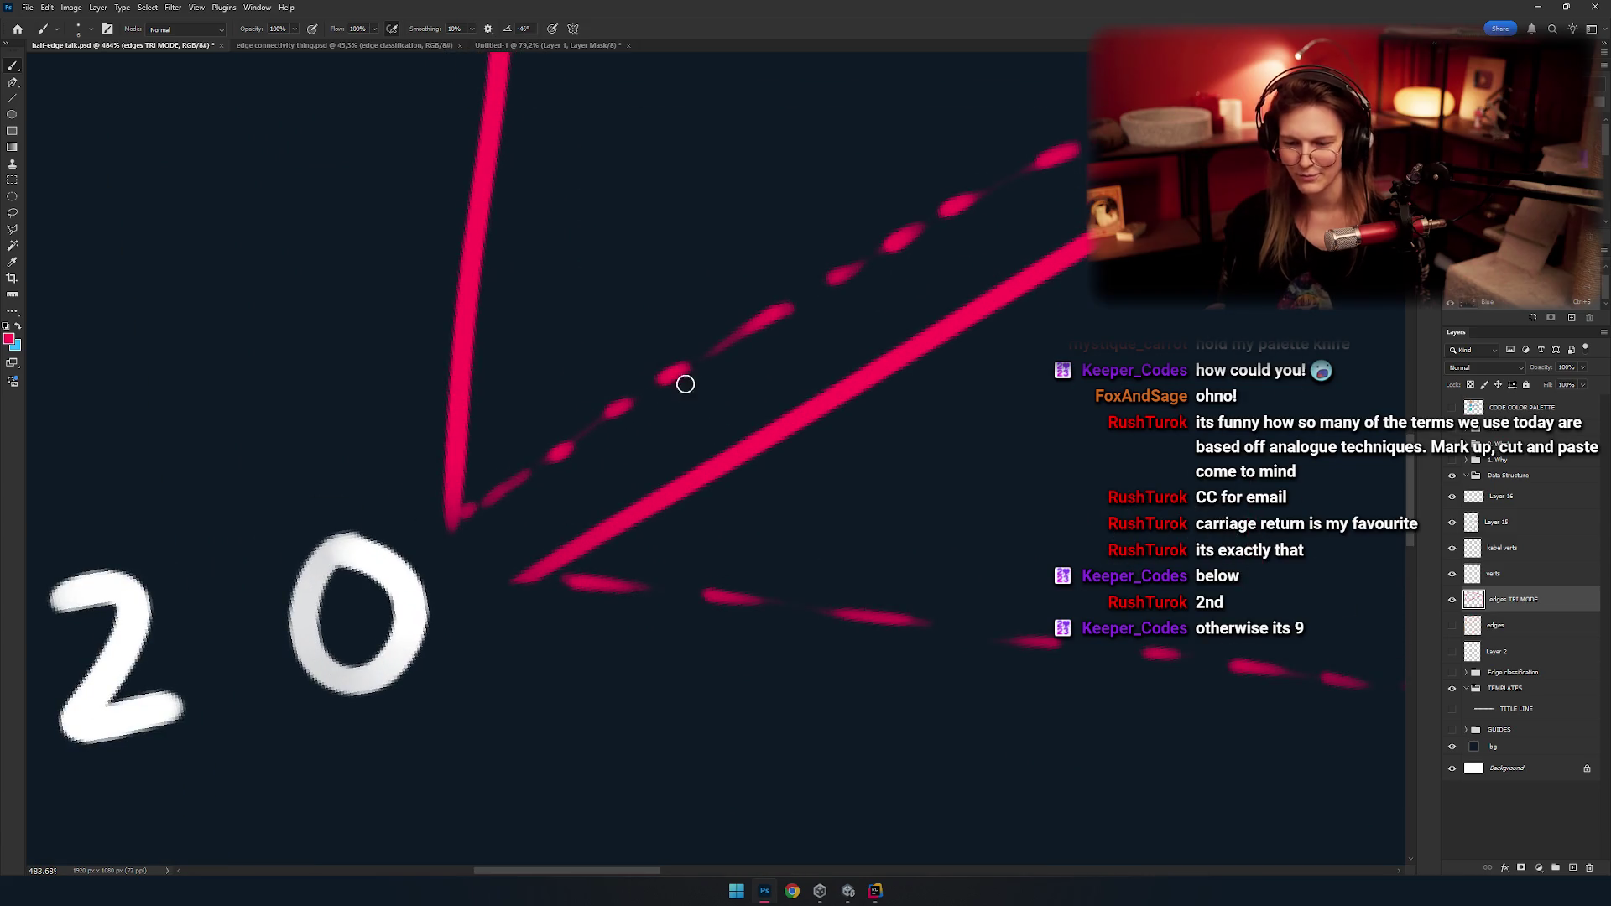
pyautogui.moveTo(659, 386); pyautogui.dragTo(731, 350)
pyautogui.scroll(-1, 546, 447)
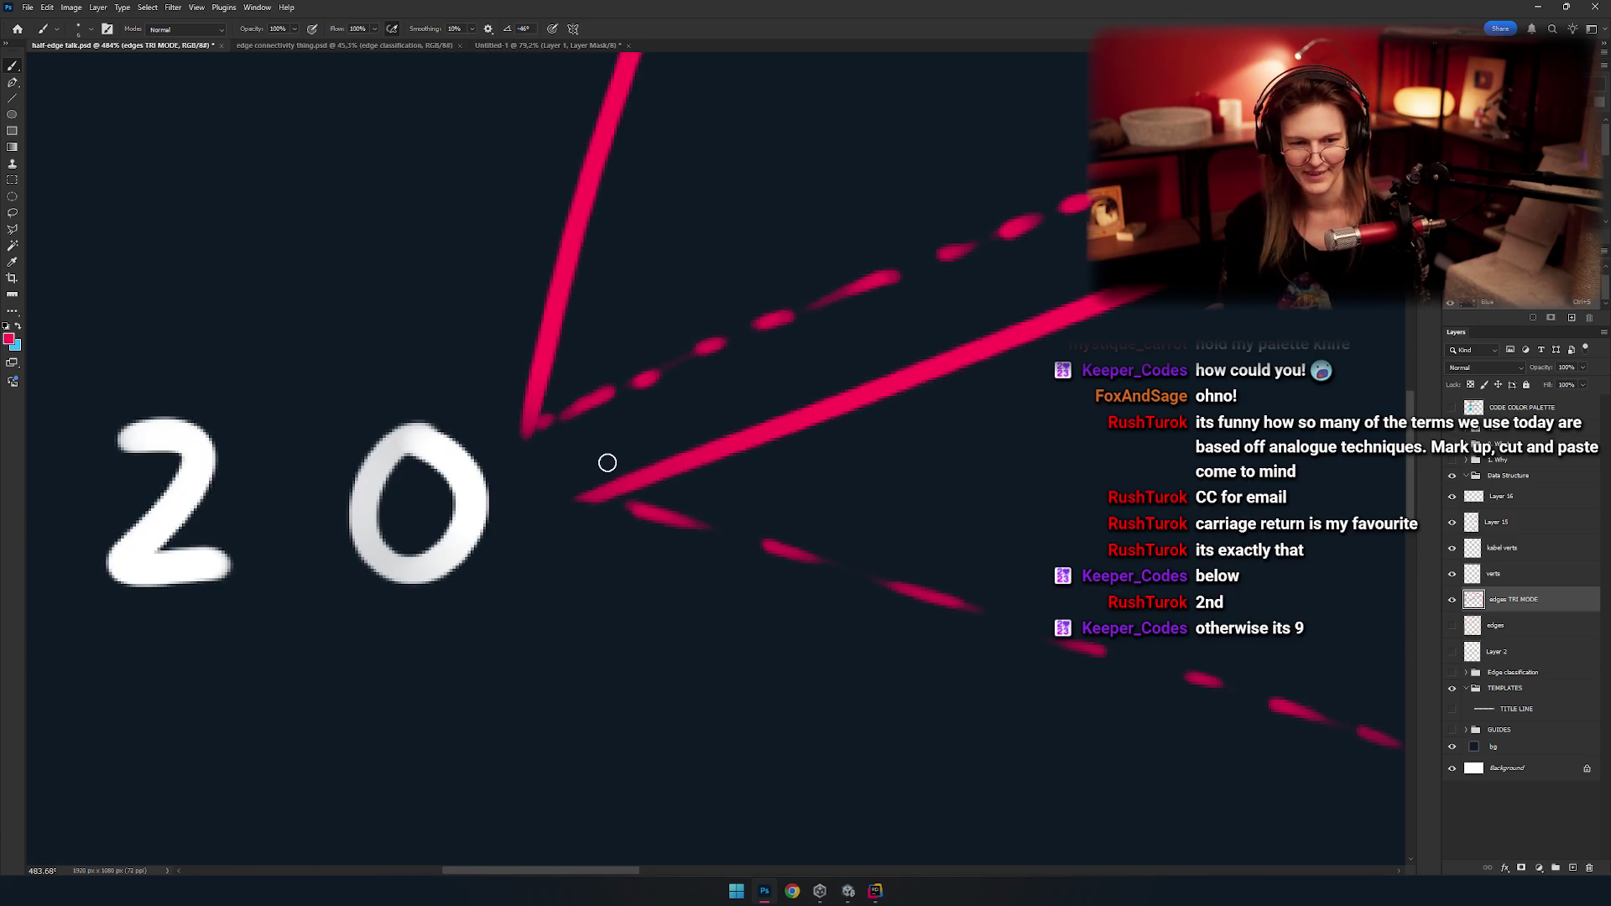
pyautogui.scroll(-2, 576, 460)
pyautogui.scroll(-2, 621, 406)
pyautogui.scroll(1, 666, 439)
pyautogui.scroll(1, 638, 438)
pyautogui.scroll(1, 612, 335)
pyautogui.scroll(2, 583, 428)
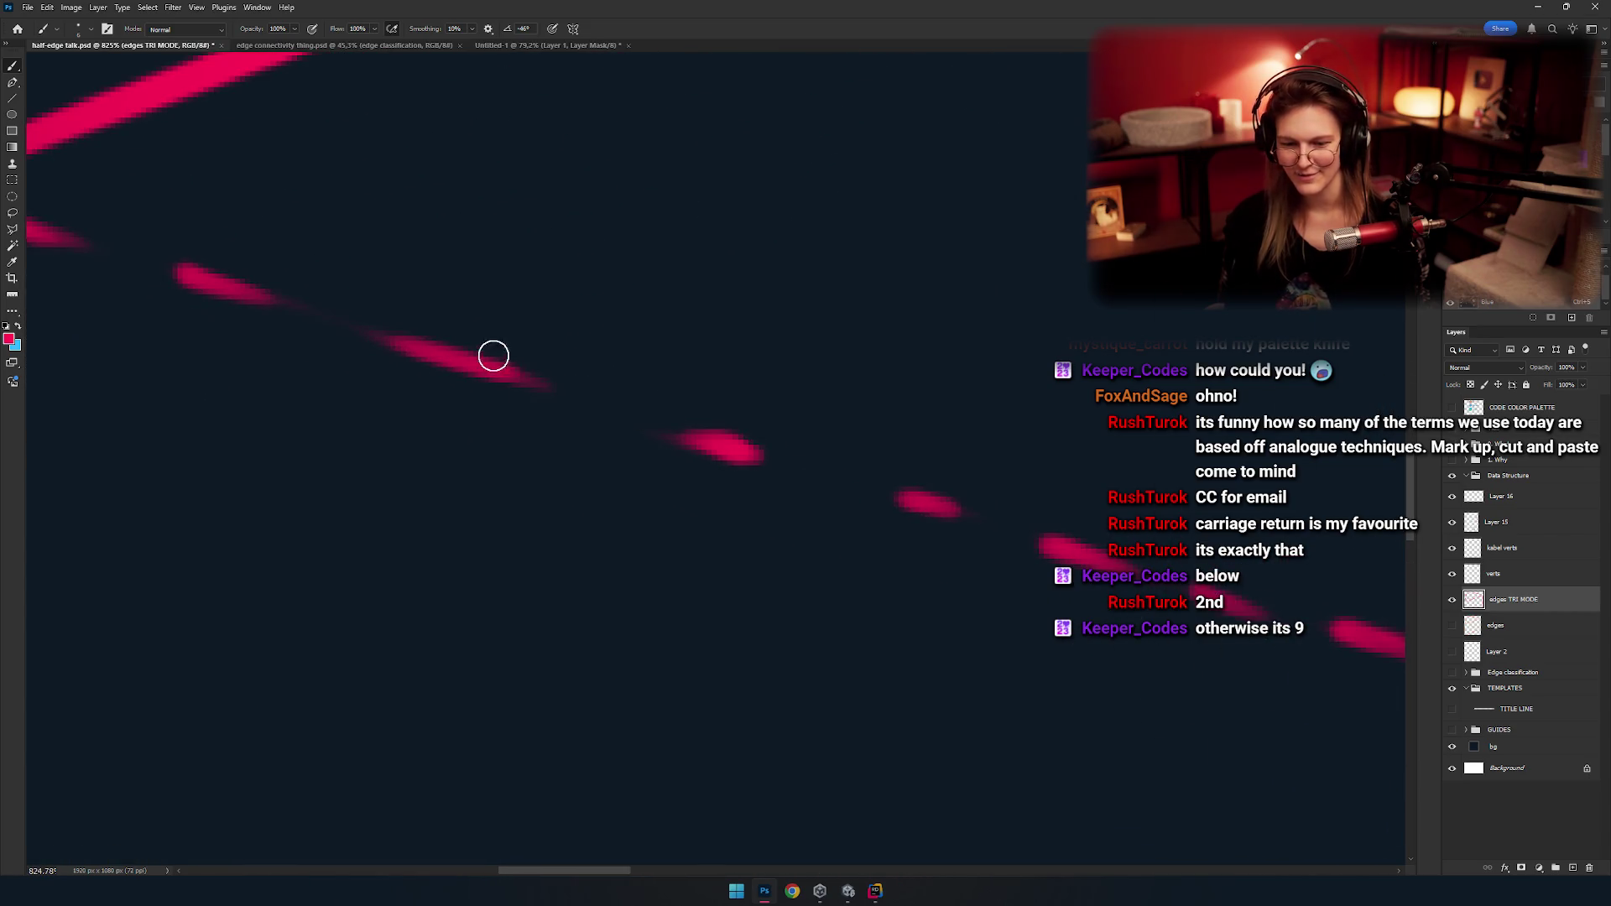
pyautogui.scroll(-3, 541, 384)
pyautogui.scroll(3, 503, 386)
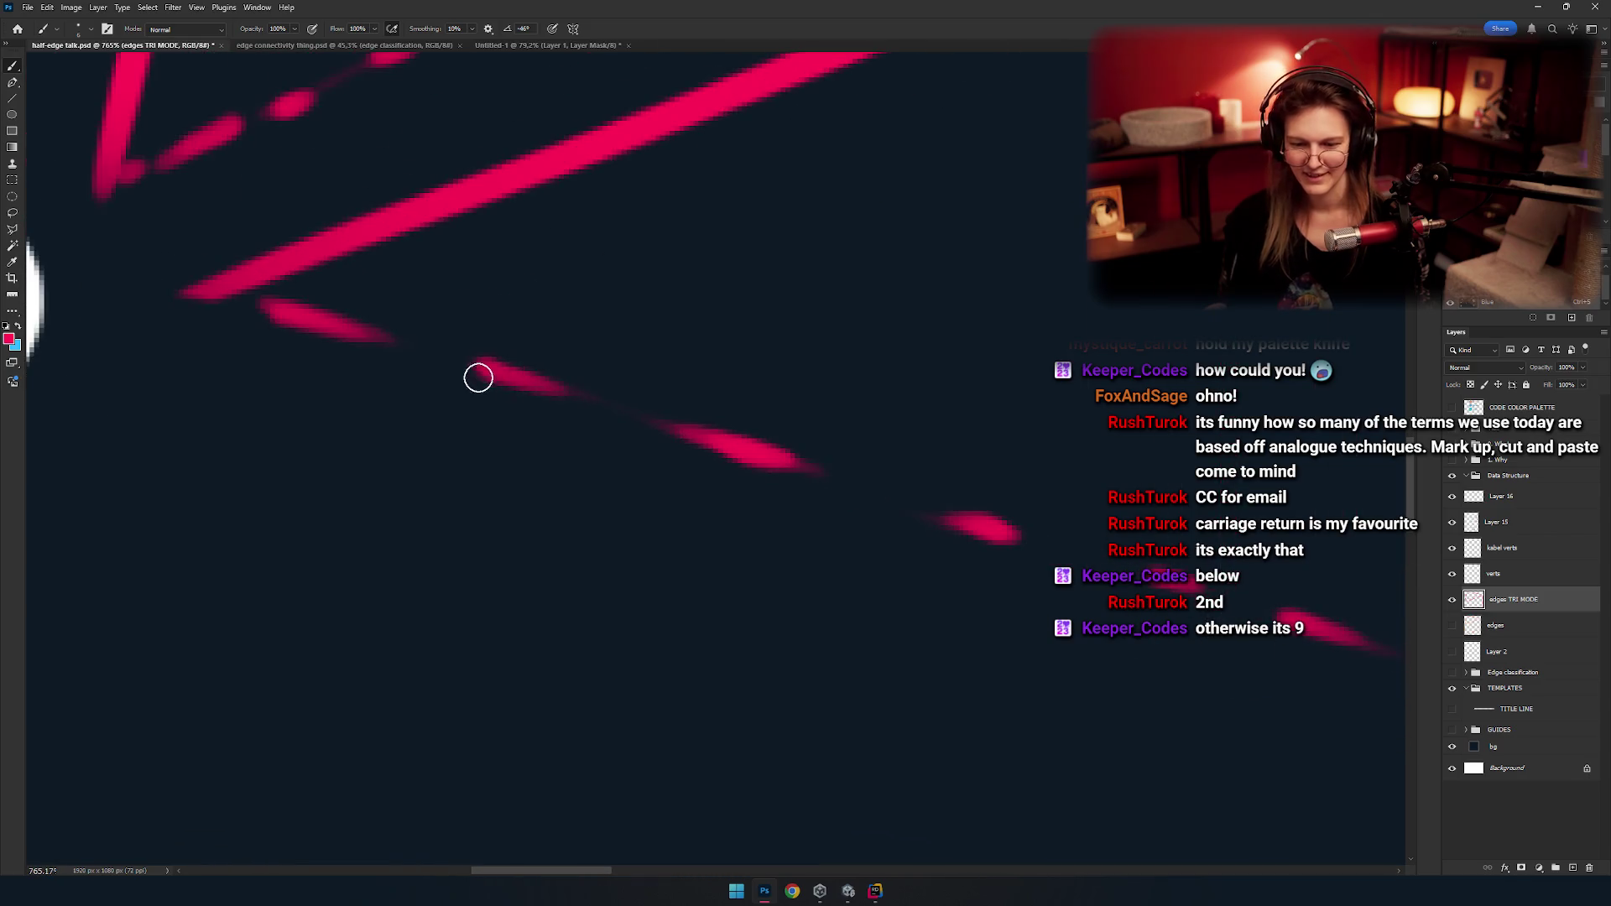
pyautogui.scroll(-3, 596, 407)
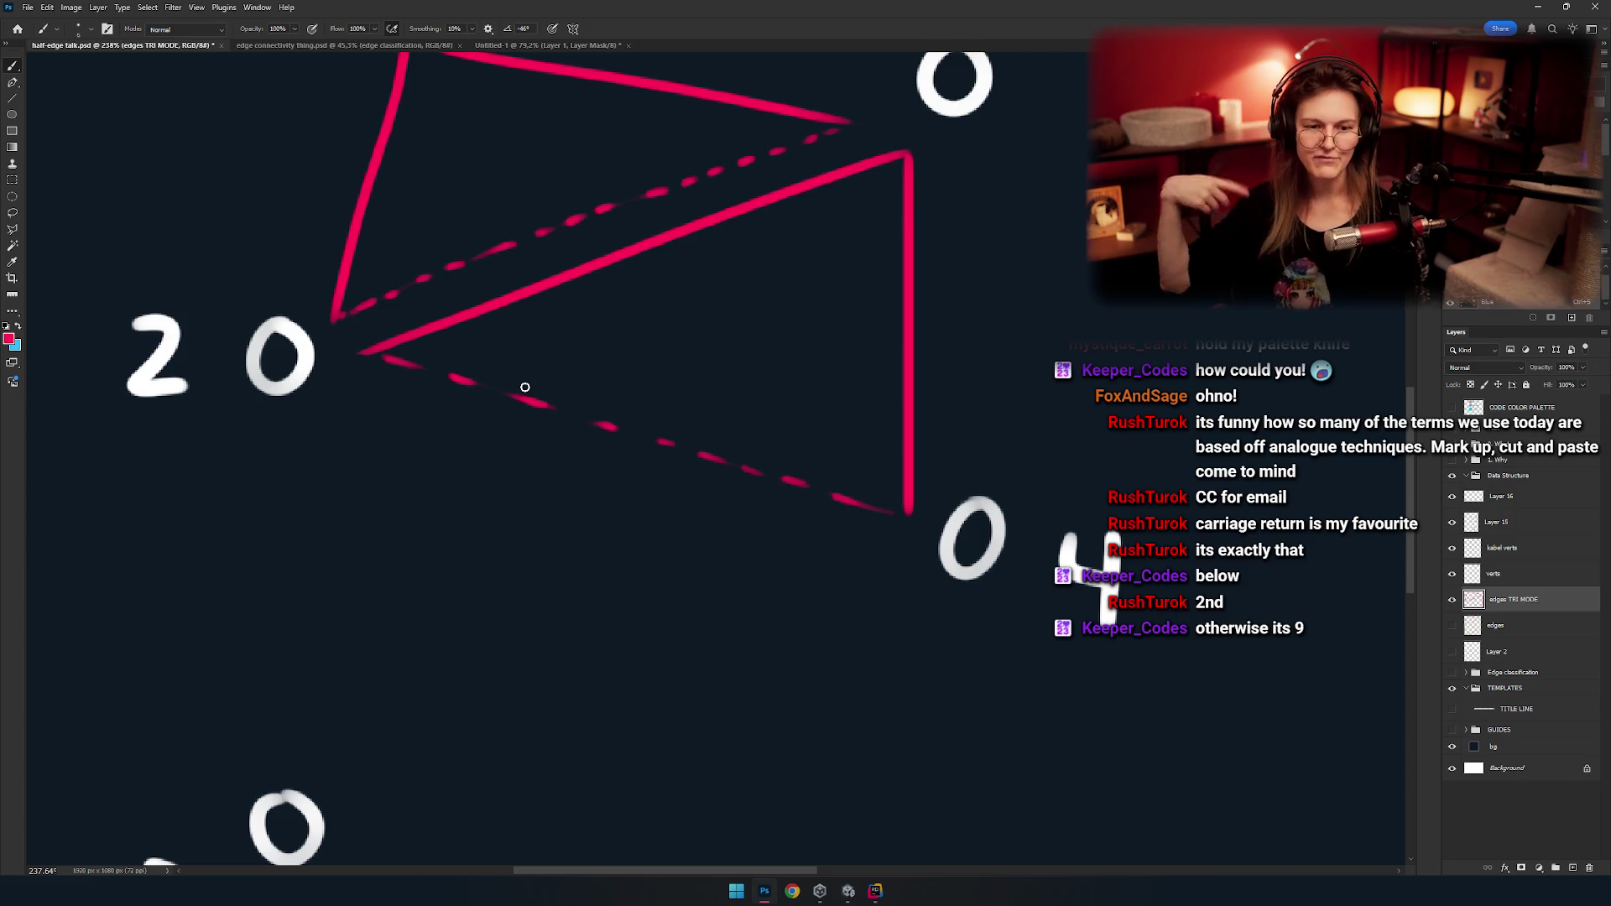
pyautogui.scroll(-5, 663, 436)
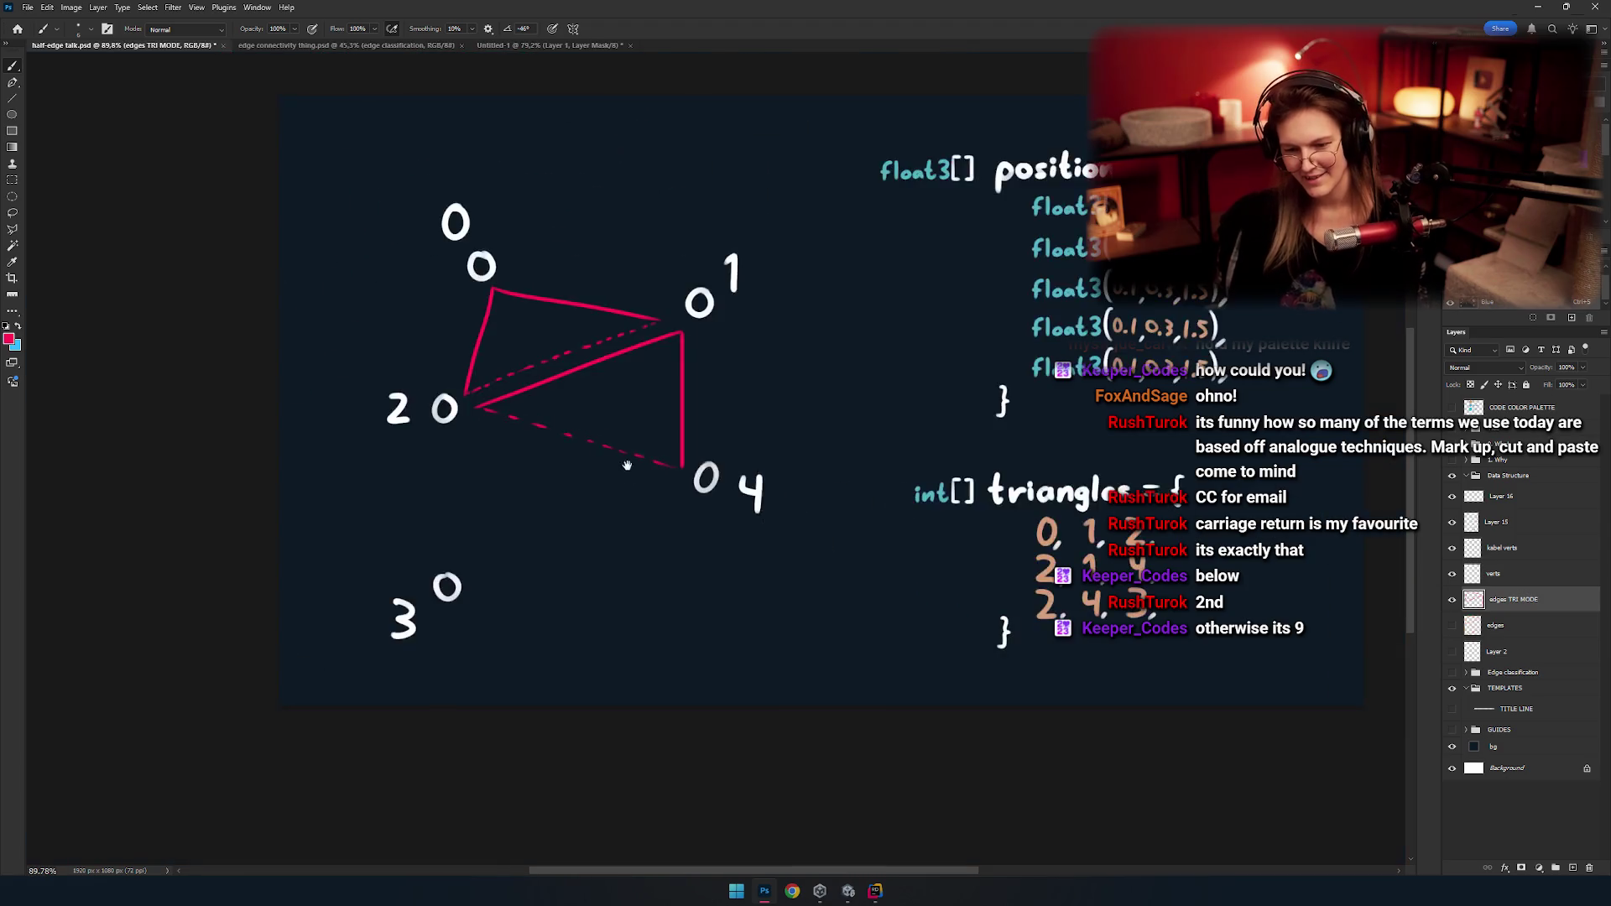
# Make repeated attempts at the pink edge from vertex 2 down to vertex 3, undoing each.
pyautogui.scroll(4, 658, 484)
pyautogui.scroll(1, 779, 446)
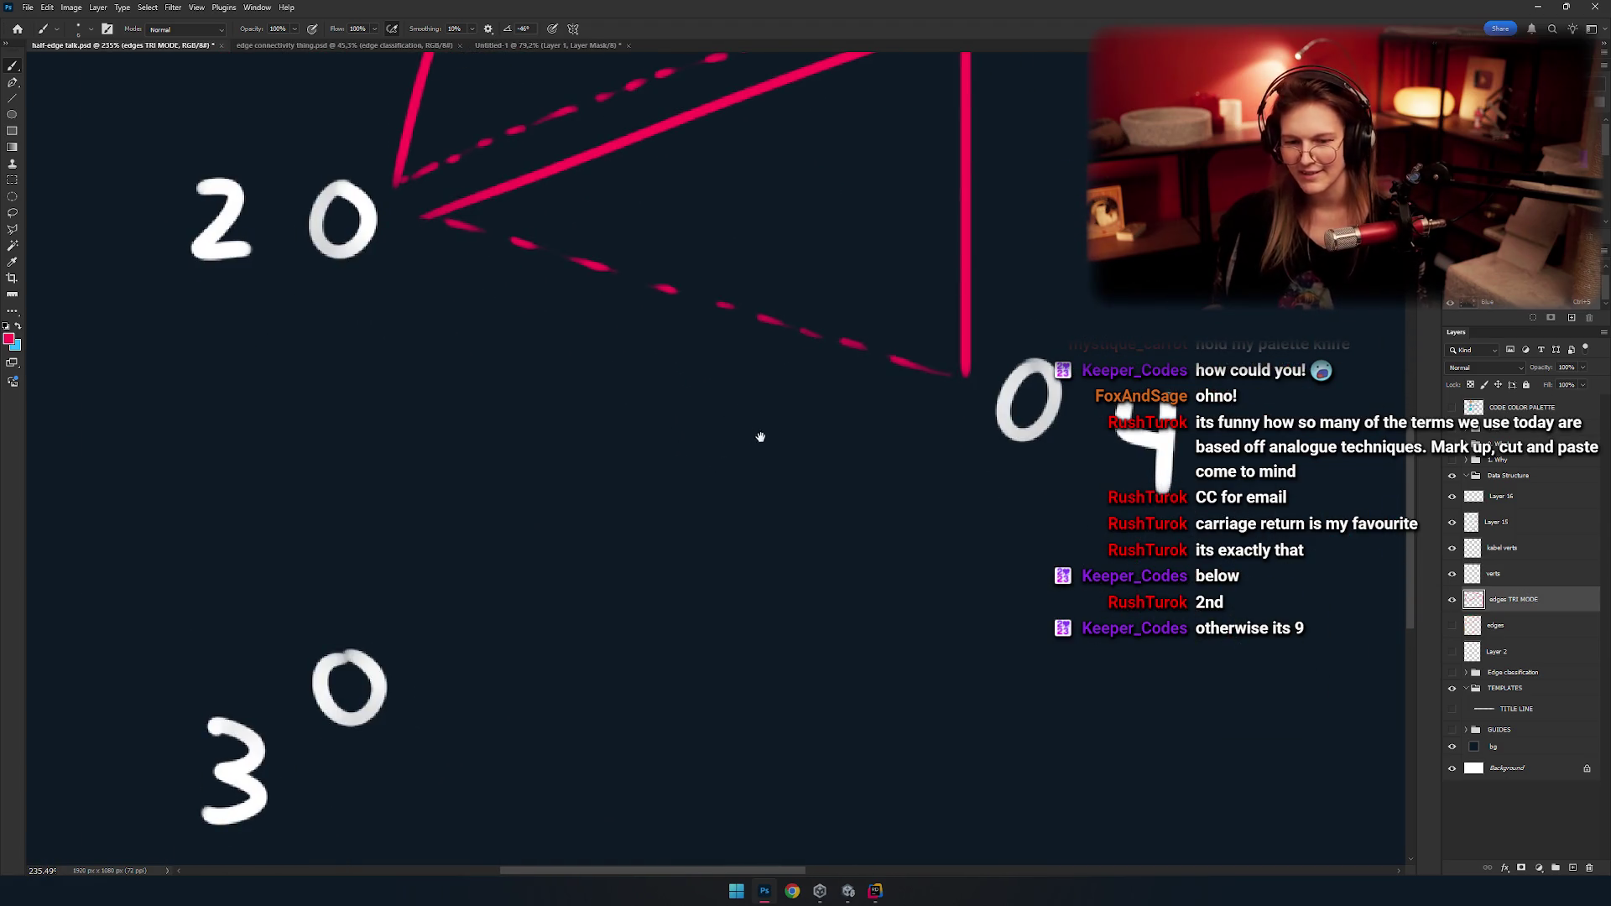
pyautogui.moveTo(451, 379); pyautogui.dragTo(449, 617)
pyautogui.hotkey('ctrl', 'z')
pyautogui.moveTo(447, 272); pyautogui.dragTo(447, 570)
pyautogui.hotkey('ctrl', 'z')
pyautogui.hotkey('ctrl', 'z')
pyautogui.moveTo(449, 275); pyautogui.dragTo(451, 683)
pyautogui.hotkey('ctrl', 'z')
pyautogui.moveTo(449, 276); pyautogui.dragTo(450, 682)
pyautogui.hotkey('ctrl', 'z')
pyautogui.moveTo(448, 277); pyautogui.dragTo(453, 671)
pyautogui.scroll(-2, 510, 550)
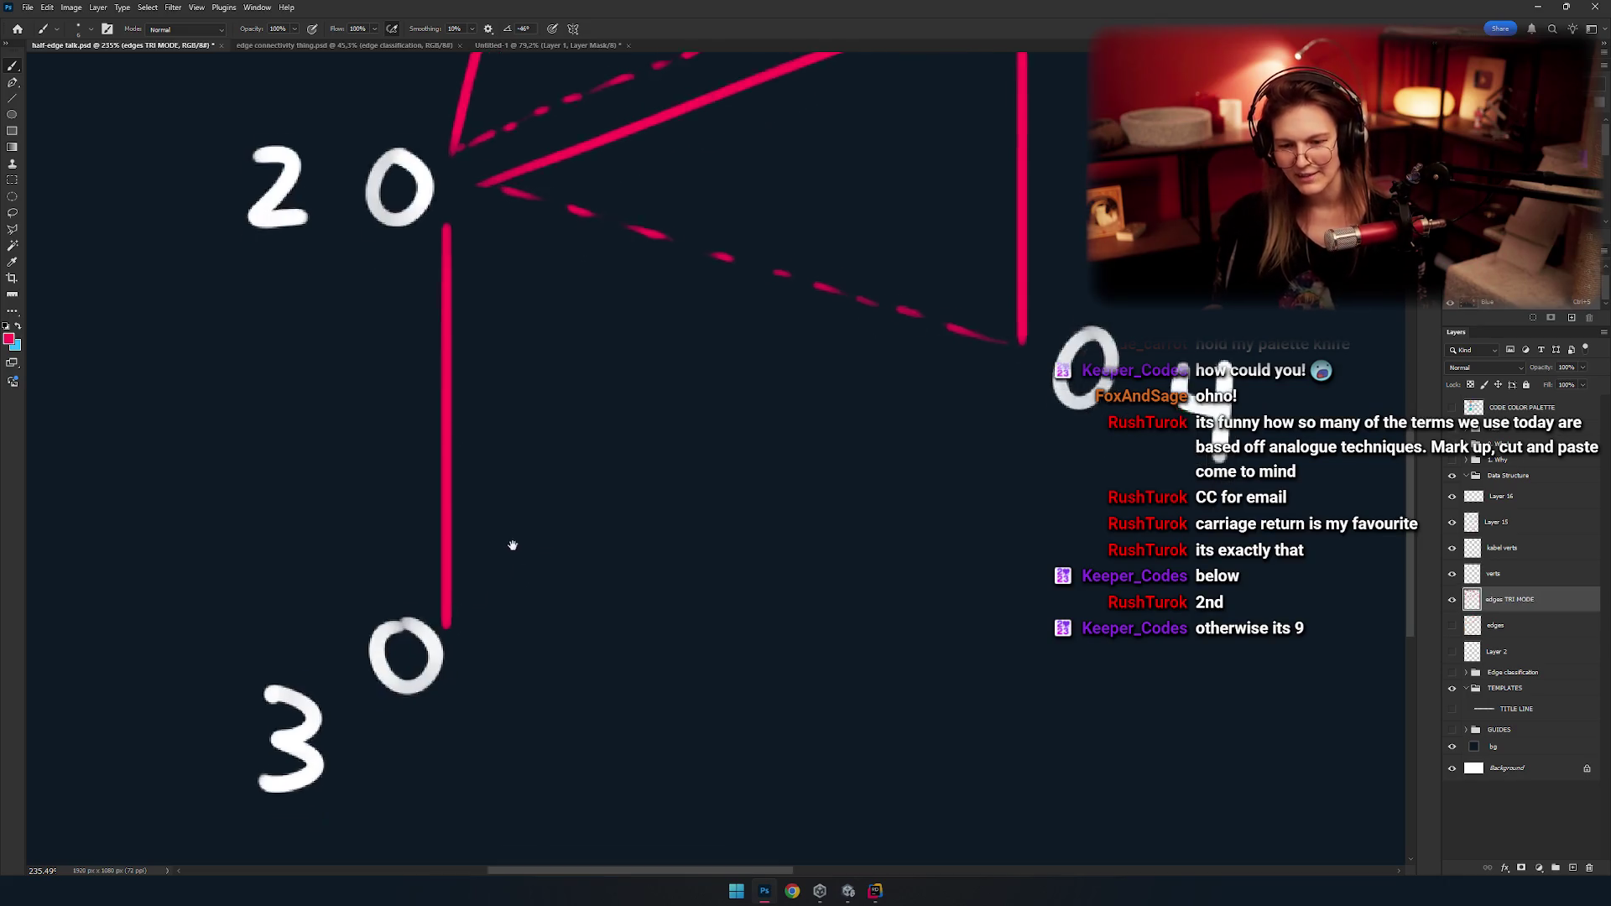
pyautogui.hscroll(2, 517, 565)
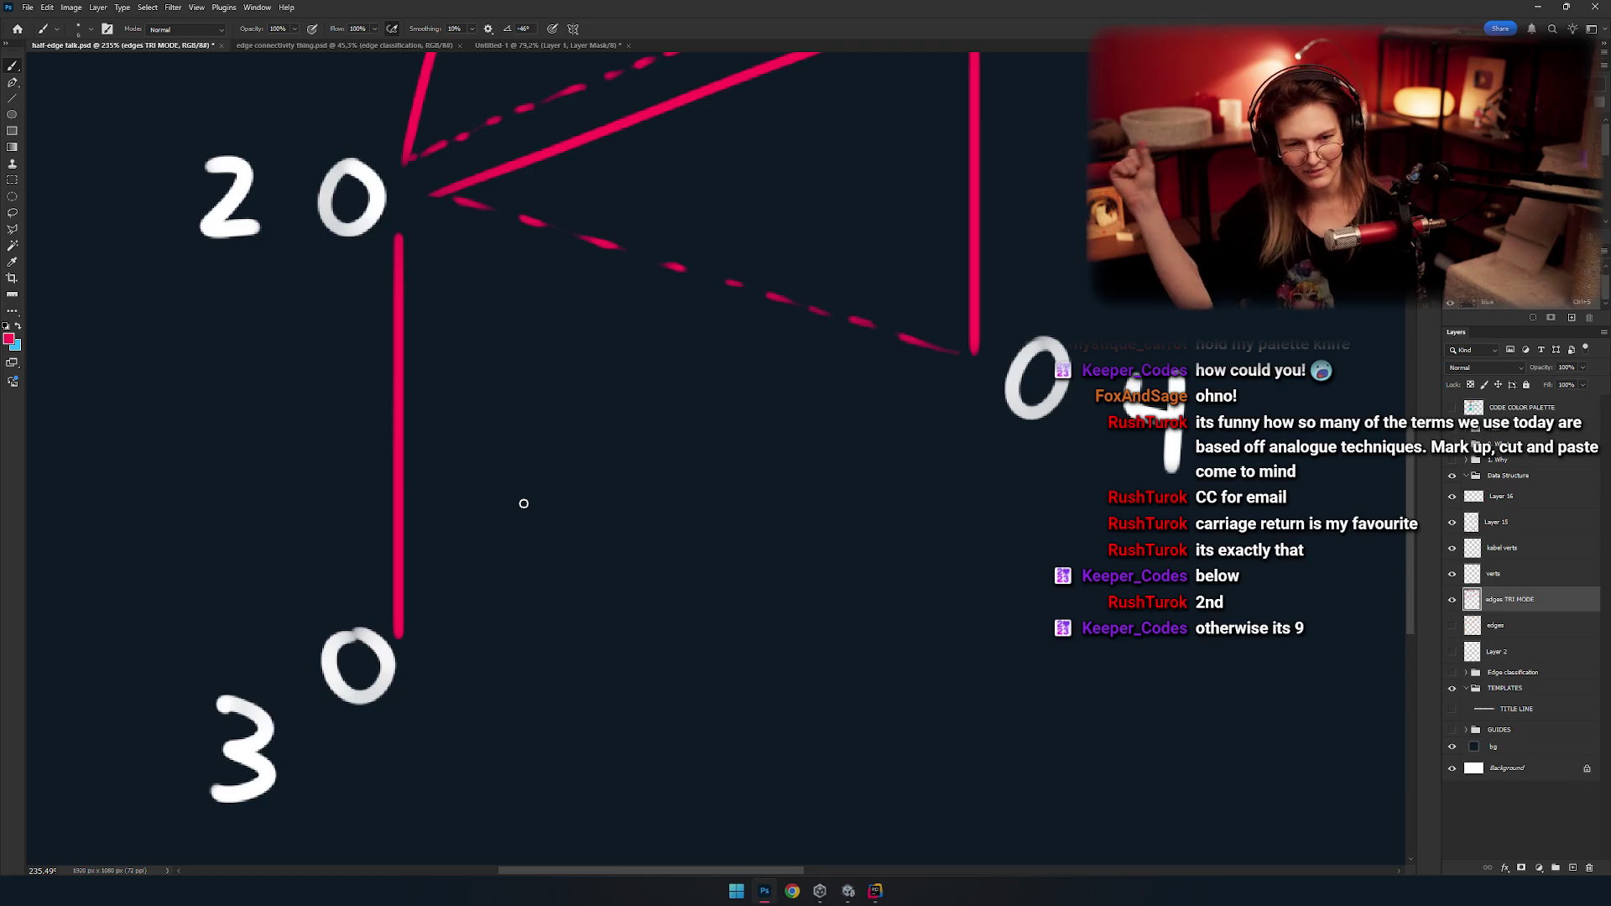
pyautogui.hotkey('ctrl', 'z')
pyautogui.scroll(1, 579, 520)
pyautogui.hscroll(2, 579, 521)
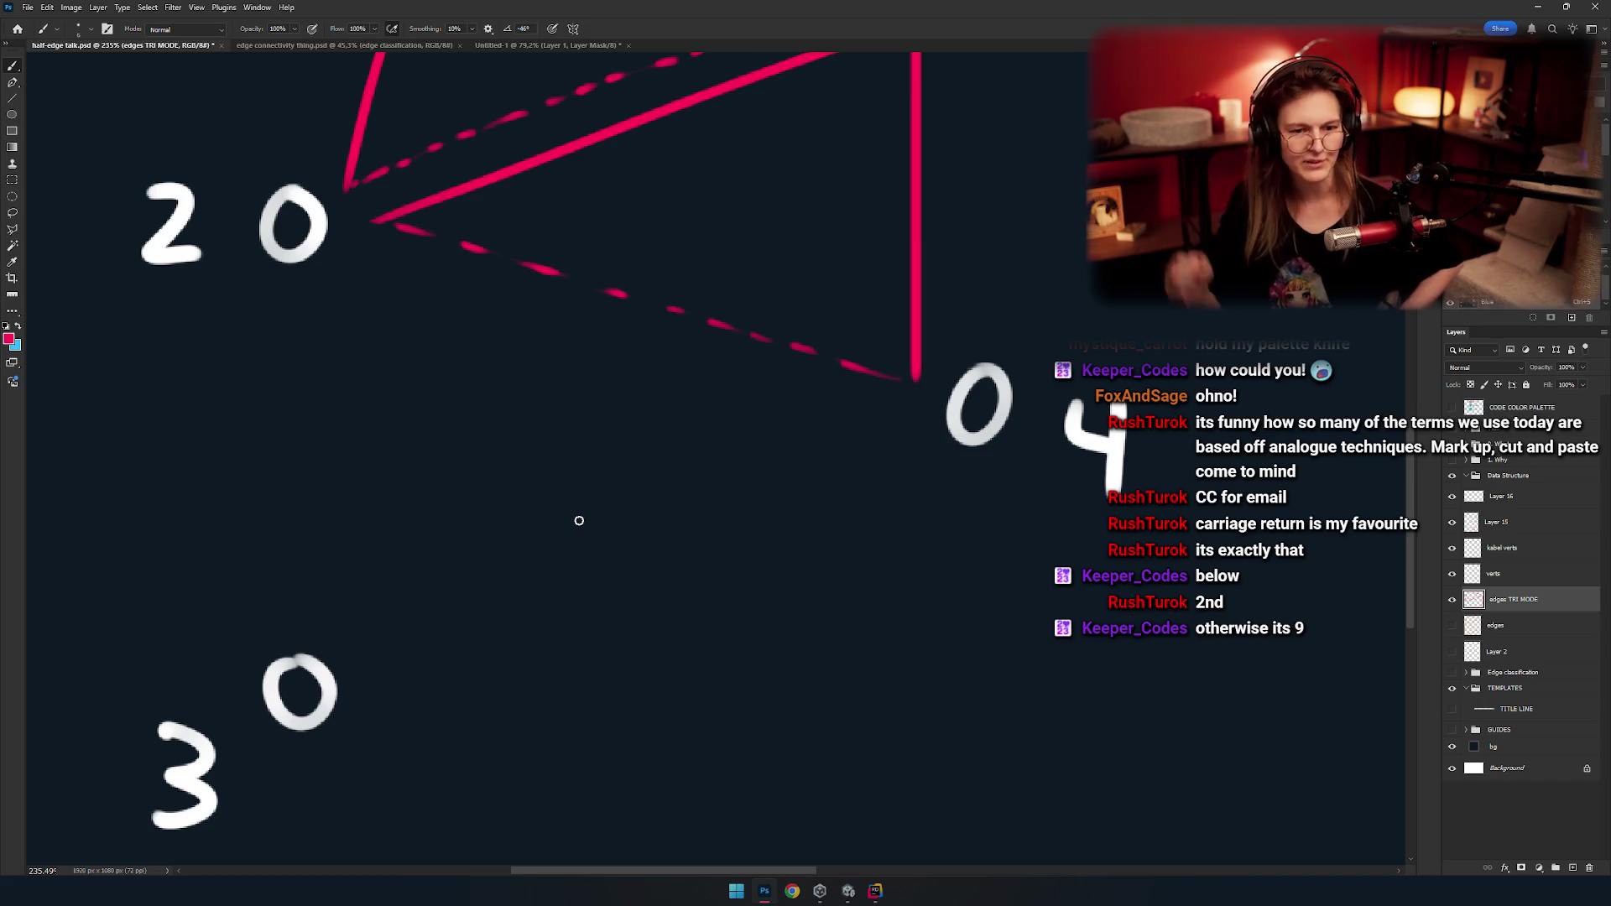
pyautogui.moveTo(593, 366); pyautogui.dragTo(665, 391)
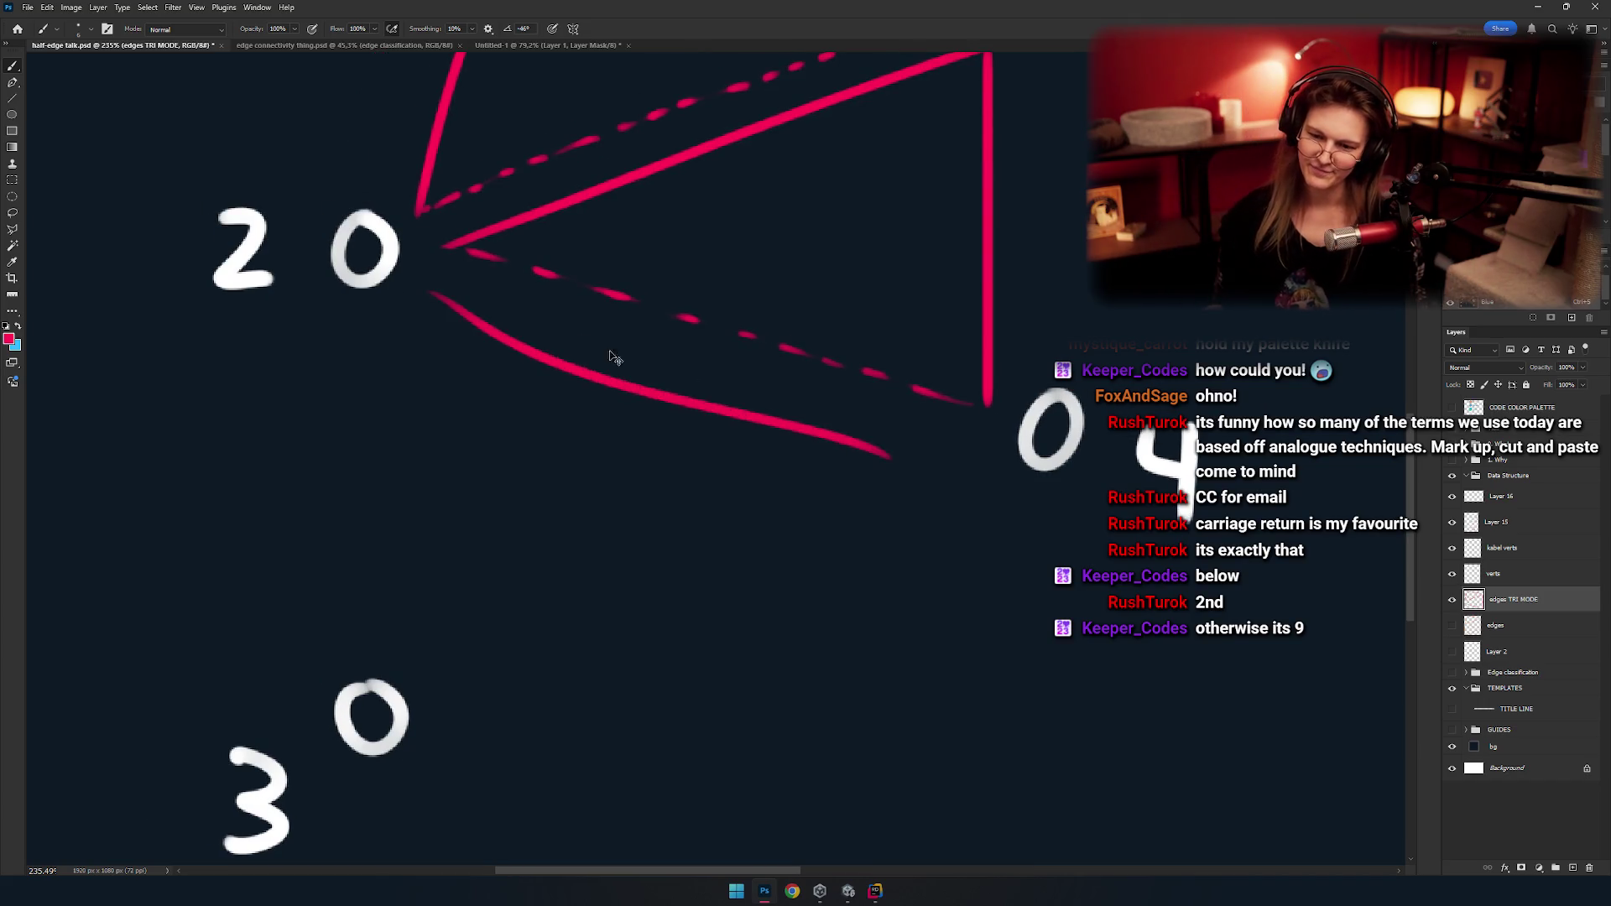
pyautogui.hotkey('ctrl', 'z')
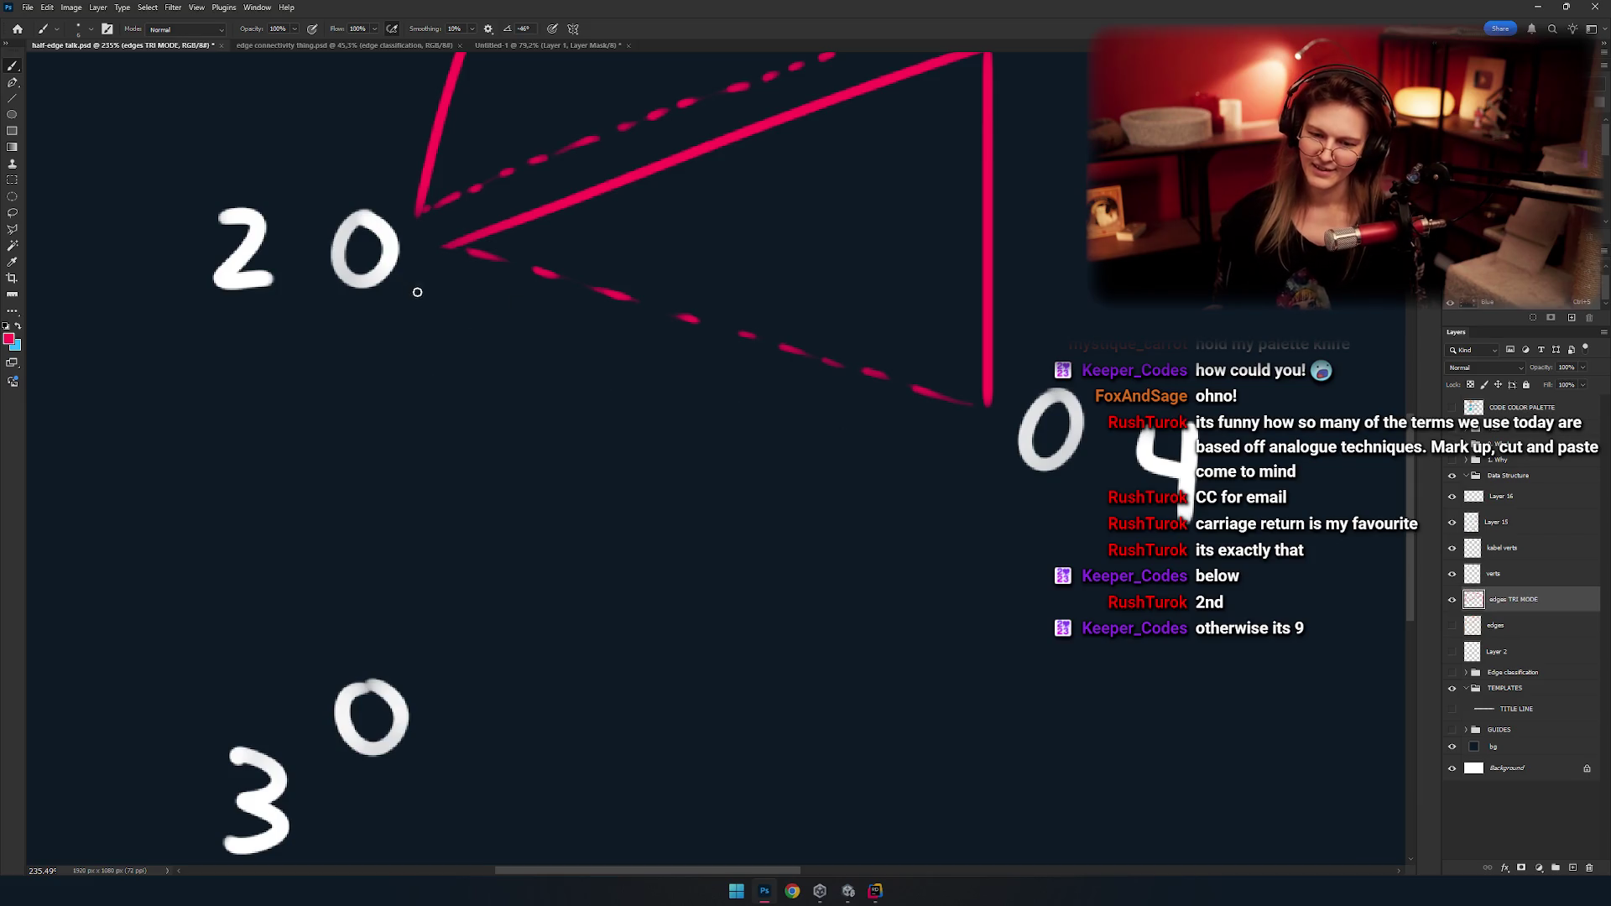
# Draw a straight pink edge down from vertex 2 toward vertex 3.
pyautogui.moveTo(417, 288); pyautogui.dragTo(417, 658)
pyautogui.scroll(-2, 531, 509)
pyautogui.scroll(-4, 514, 461)
pyautogui.scroll(3, 587, 465)
pyautogui.scroll(1, 532, 395)
pyautogui.scroll(2, 419, 294)
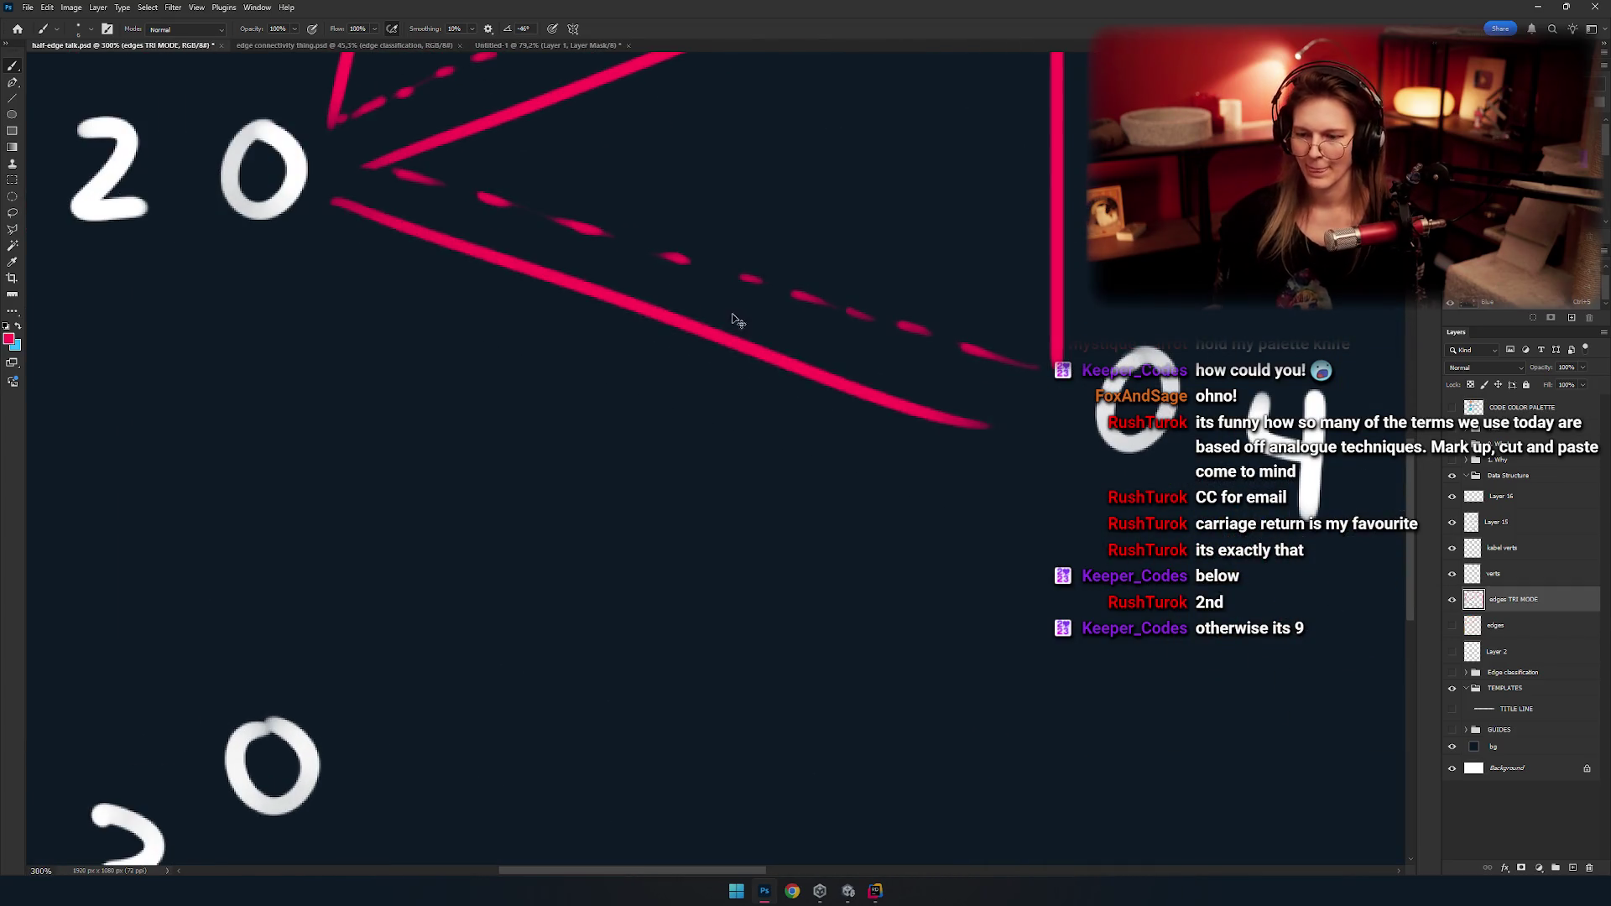
# Draw the solid pink edge from vertex 2 to vertex 4, retrying until it reaches.
pyautogui.moveTo(339, 192); pyautogui.dragTo(990, 419)
pyautogui.hotkey('ctrl', 'z')
pyautogui.moveTo(370, 208); pyautogui.dragTo(1014, 415)
pyautogui.hotkey('ctrl', 'z')
pyautogui.moveTo(355, 212); pyautogui.dragTo(1021, 432)
# Draw the pink edge from vertex 4 down-left to vertex 3, completing triangle 2-4-3.
pyautogui.moveTo(923, 452); pyautogui.dragTo(990, 360)
pyautogui.moveTo(1089, 335); pyautogui.dragTo(410, 611)
pyautogui.hotkey('ctrl', 'z')
pyautogui.moveTo(1089, 340); pyautogui.dragTo(431, 612)
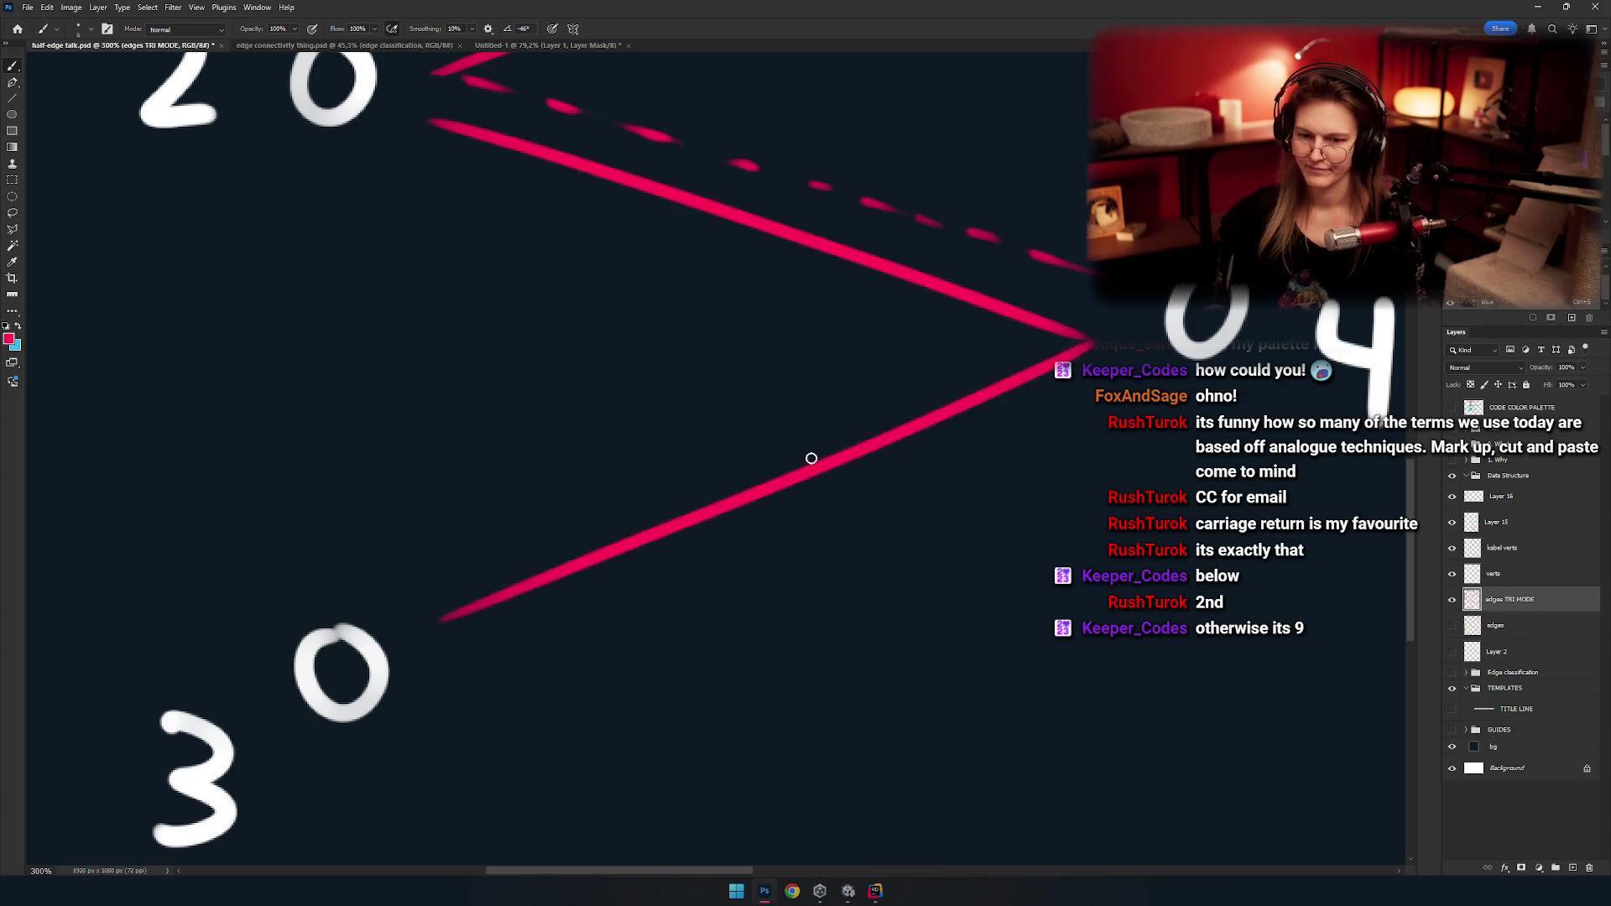
pyautogui.moveTo(476, 360); pyautogui.dragTo(643, 440)
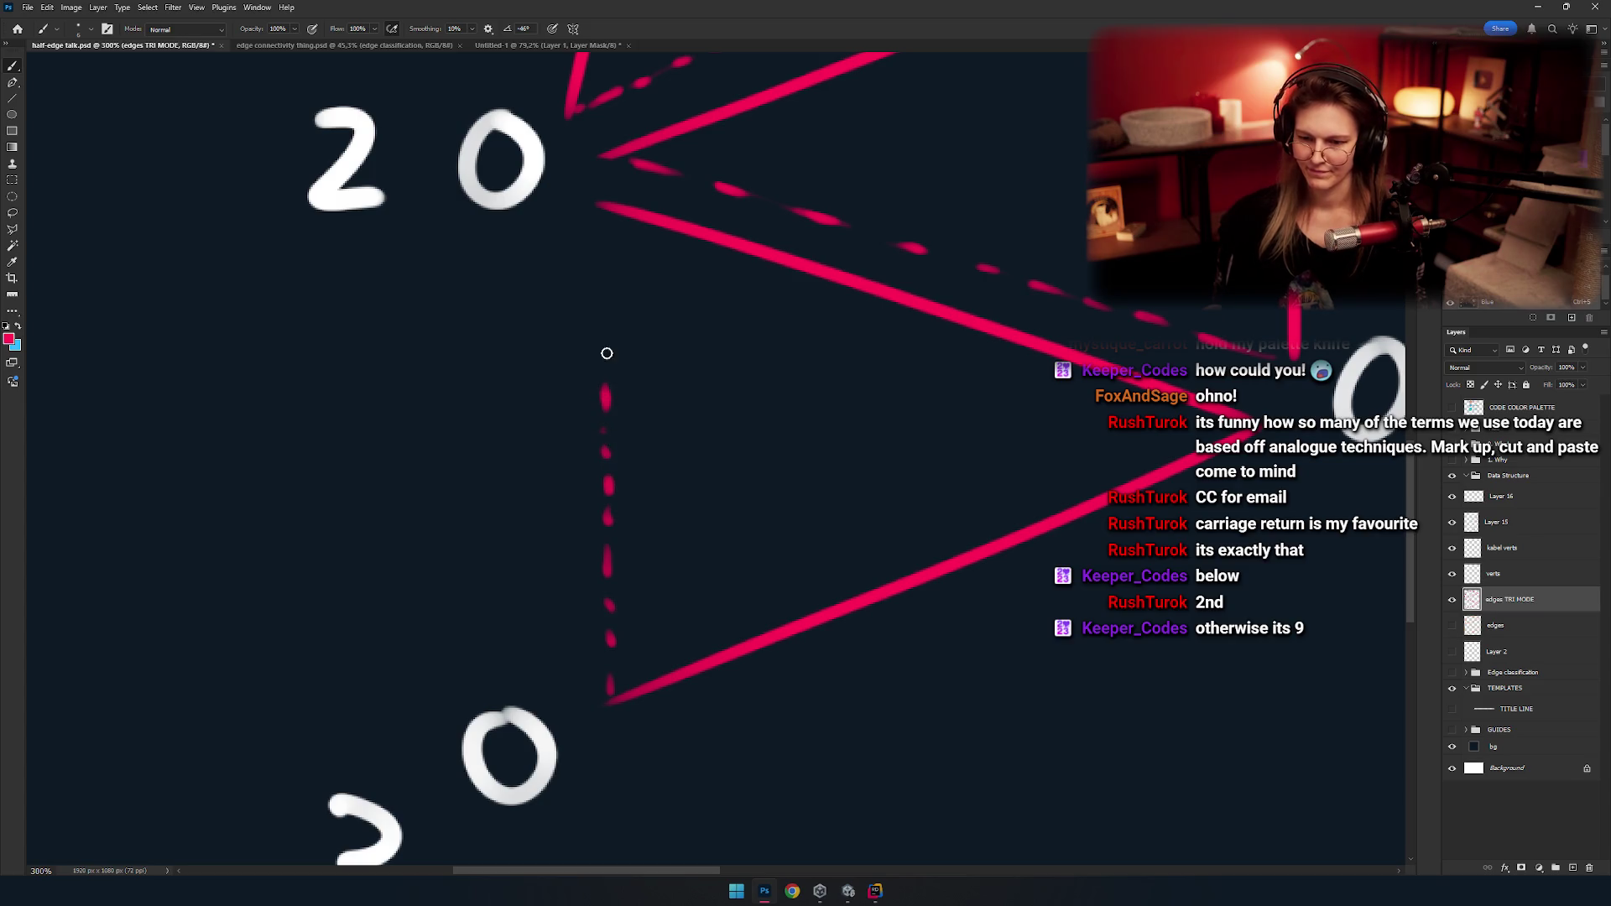
pyautogui.scroll(-5, 630, 431)
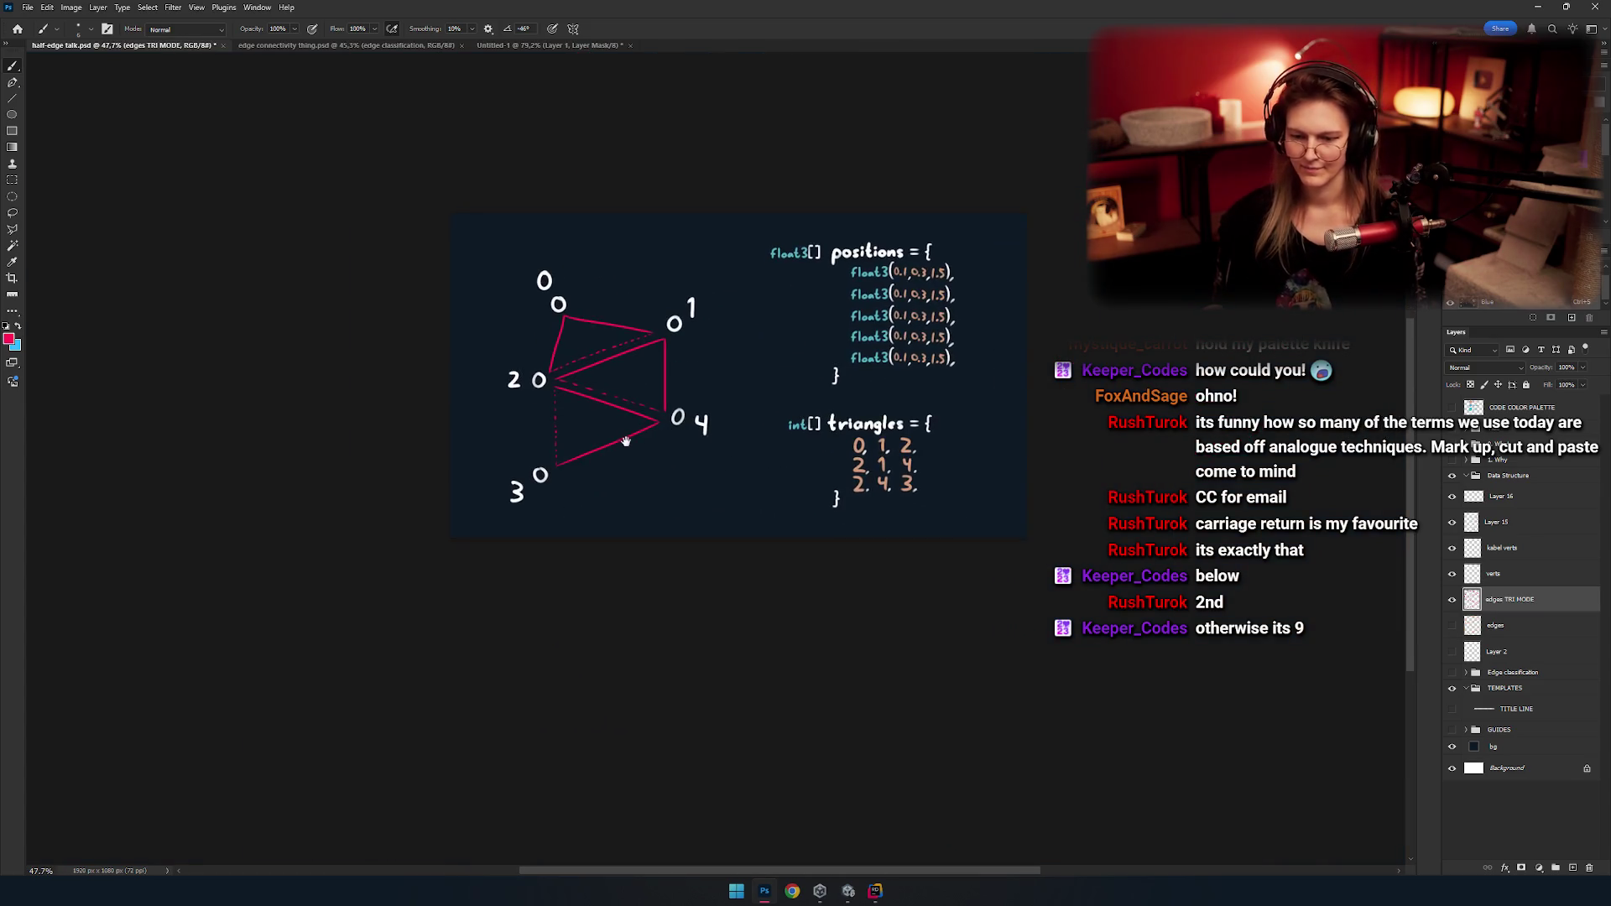
# Remove the stray long vertical stroke and draw a pink 0 in the top triangle.
pyautogui.scroll(2, 676, 452)
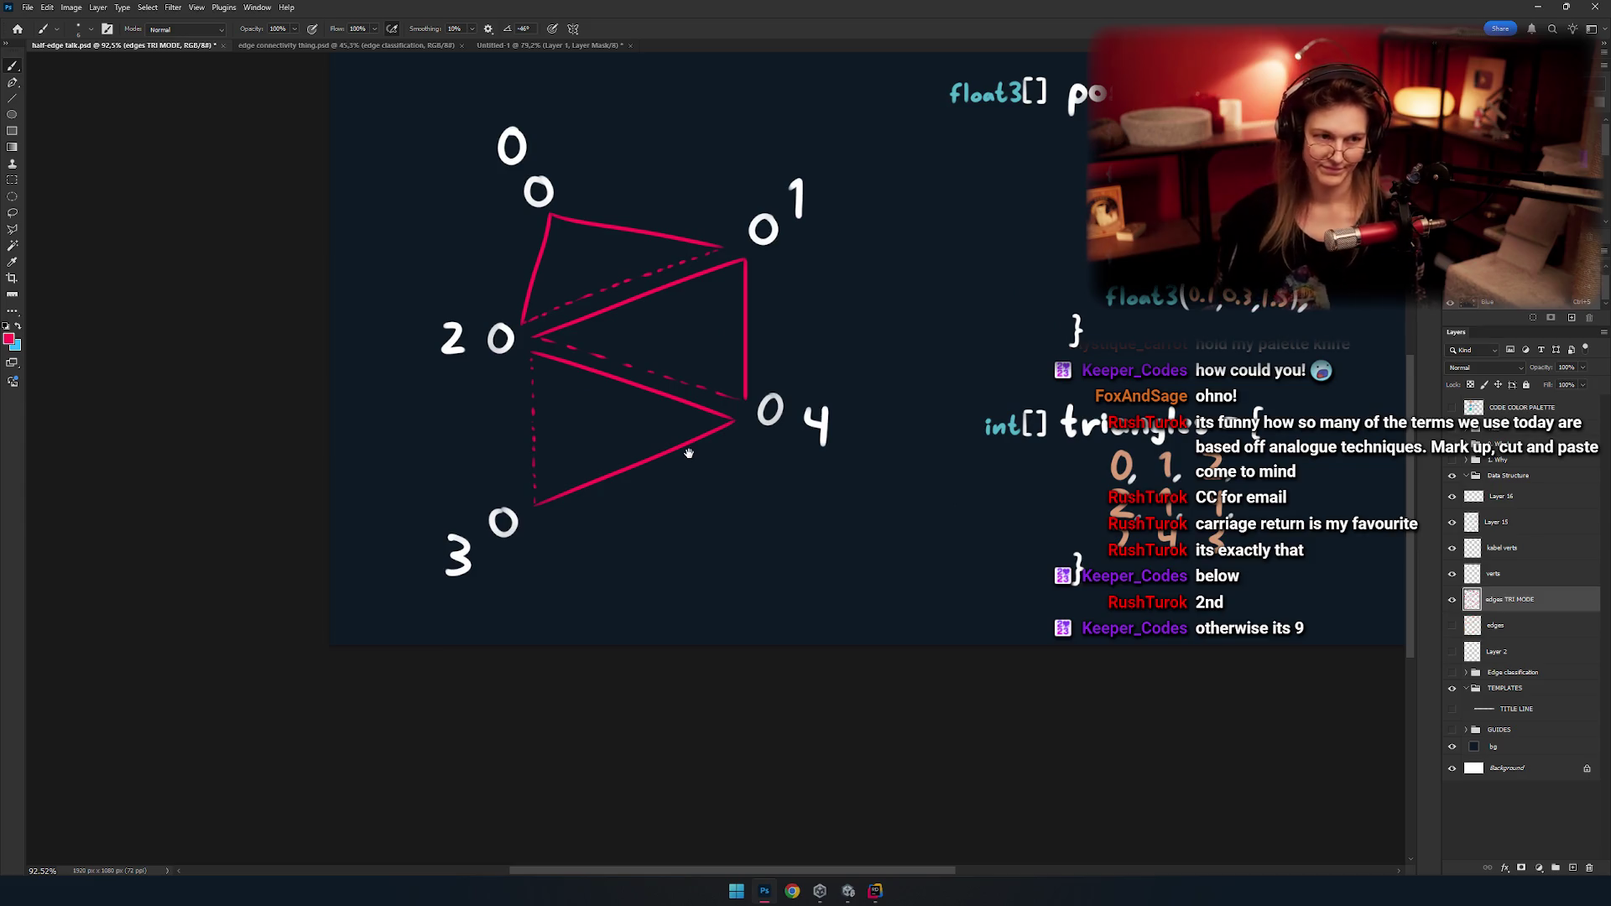
pyautogui.scroll(-2, 689, 454)
pyautogui.scroll(2, 600, 439)
pyautogui.scroll(3, 601, 438)
pyautogui.scroll(-2, 668, 512)
pyautogui.scroll(-2, 702, 507)
pyautogui.scroll(3, 667, 440)
pyautogui.scroll(1, 666, 440)
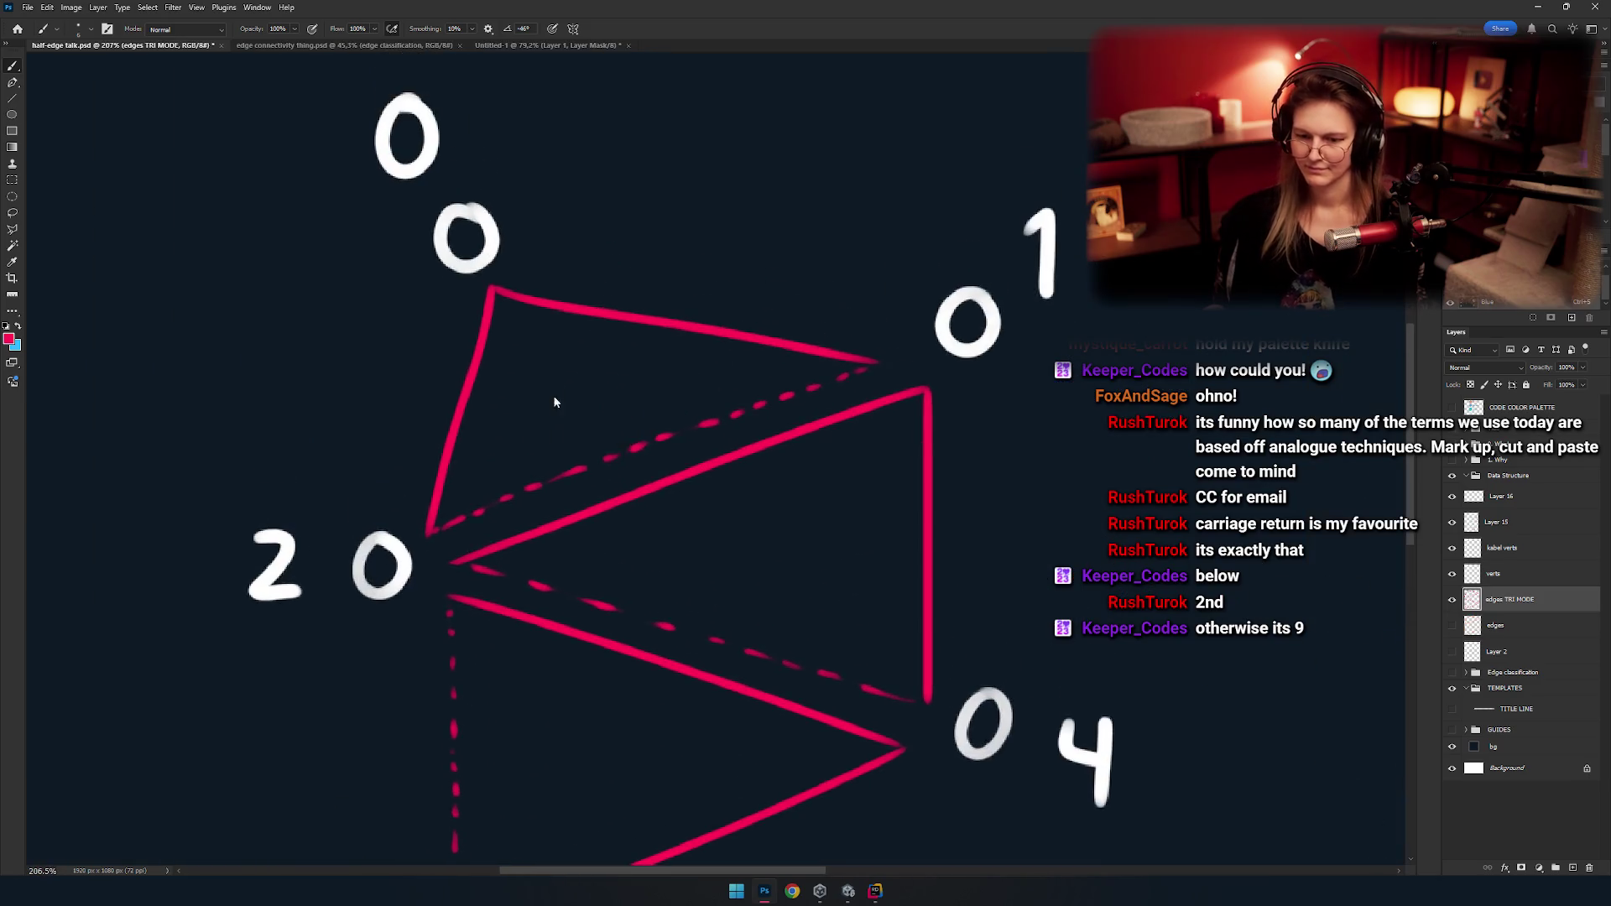
pyautogui.scroll(2, 573, 349)
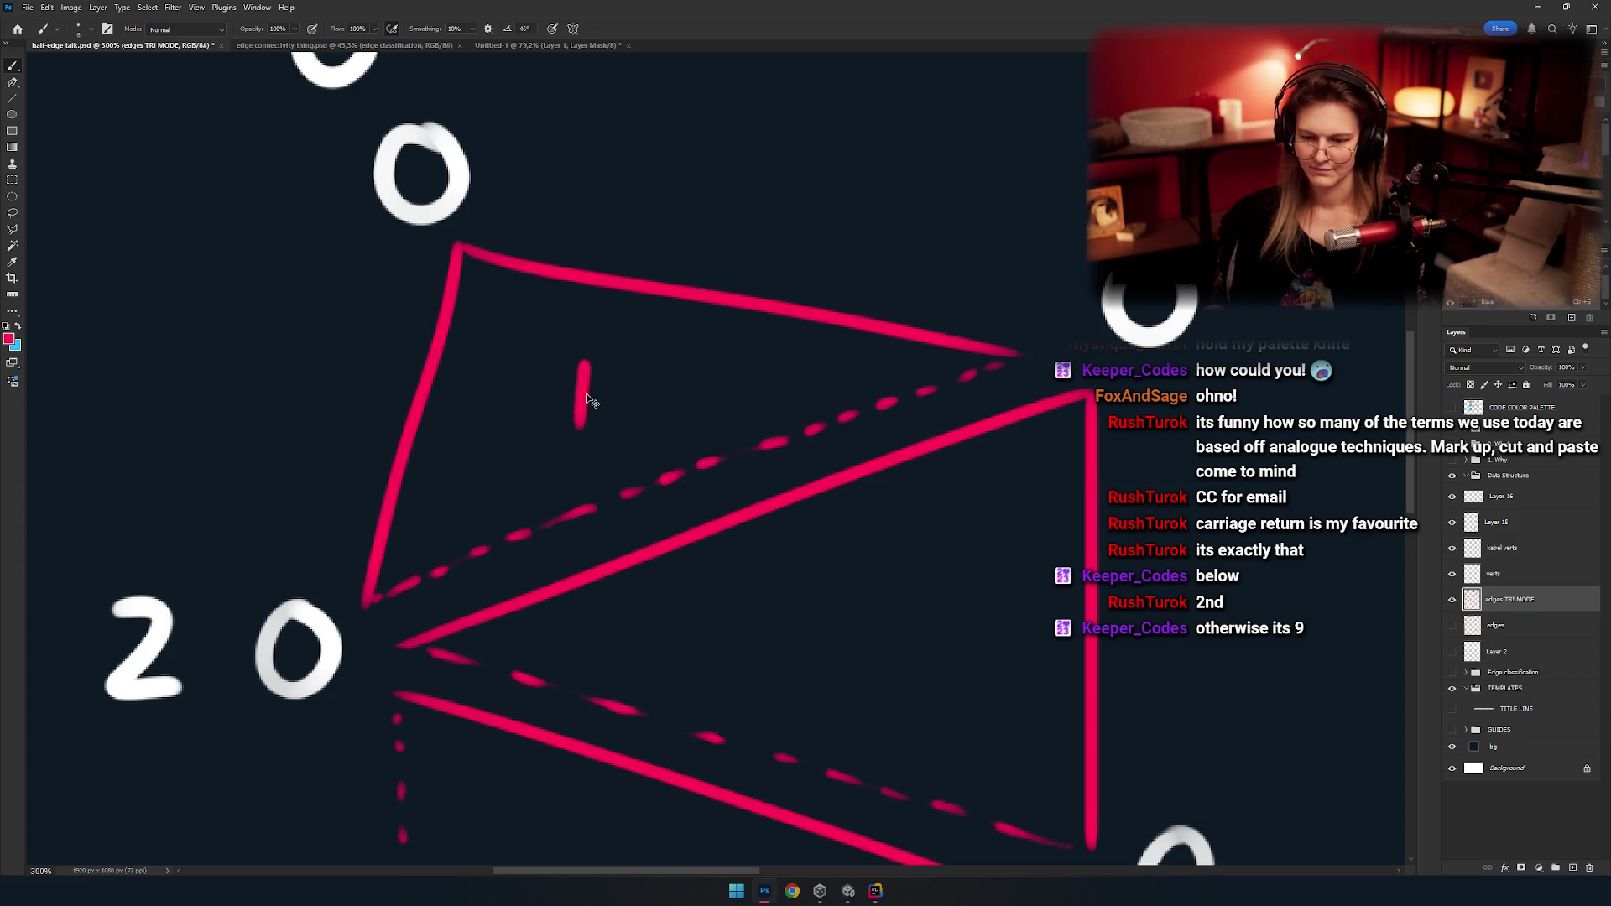
pyautogui.hotkey('ctrl', 'z')
pyautogui.moveTo(580, 331)
pyautogui.mouseDown()
pyautogui.moveTo(570, 437)
pyautogui.moveTo(588, 332)
pyautogui.mouseUp()
# Draw a pink 1 with a small hook in the middle triangle.
pyautogui.hotkey('ctrl', 'z')
pyautogui.moveTo(822, 505); pyautogui.dragTo(654, 314)
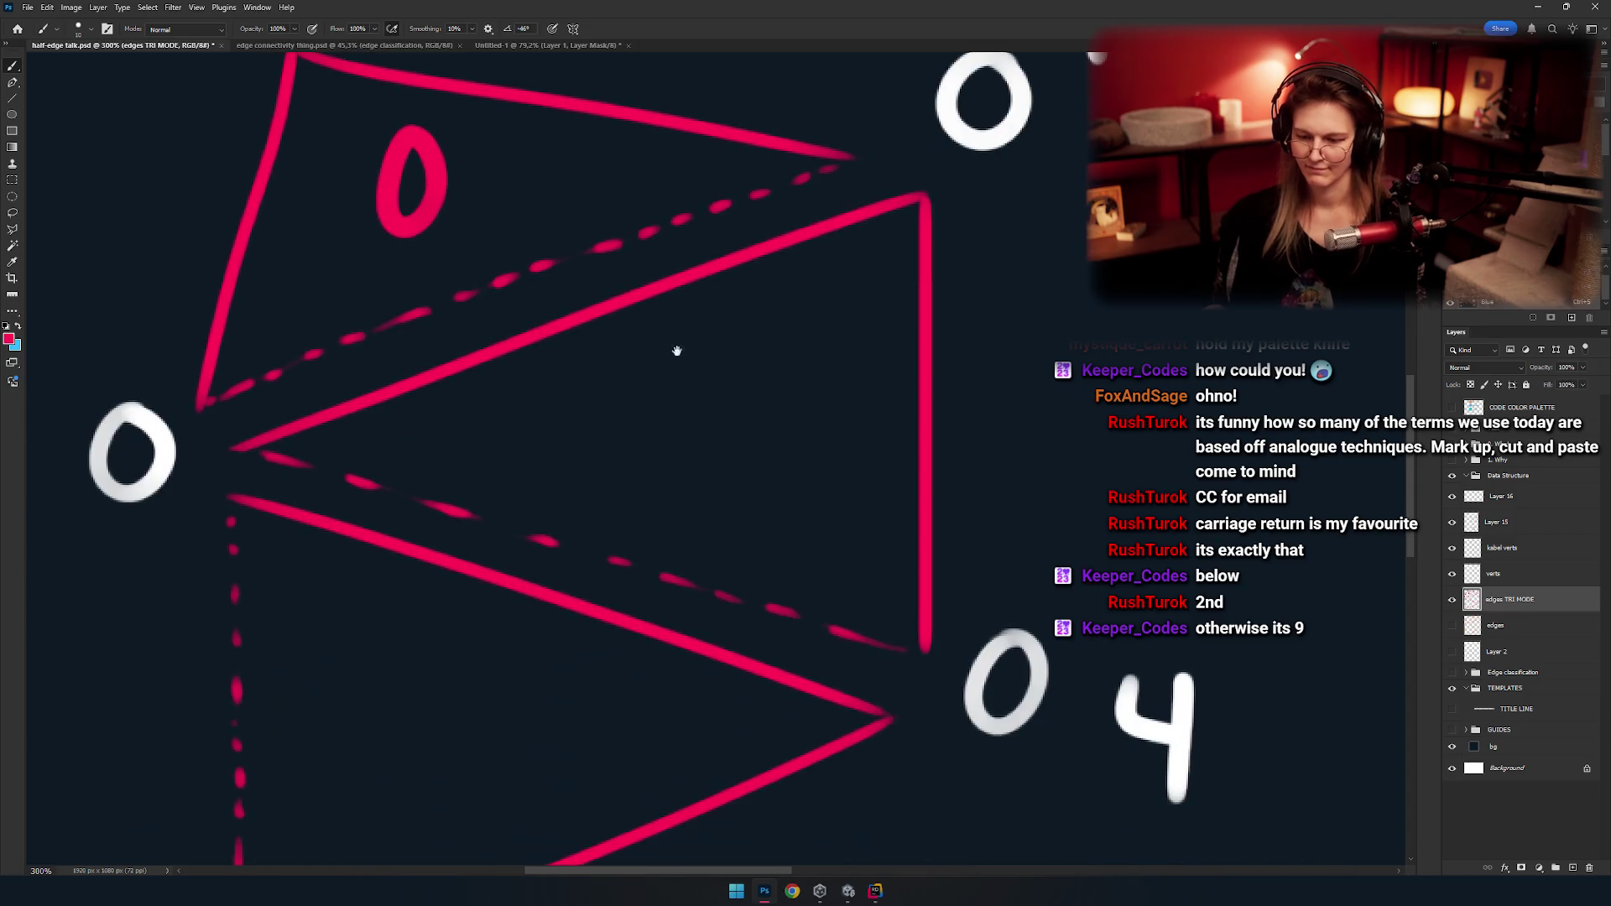
pyautogui.moveTo(717, 369)
pyautogui.mouseDown()
pyautogui.moveTo(716, 417)
pyautogui.moveTo(693, 389)
pyautogui.mouseUp()
pyautogui.moveTo(695, 473); pyautogui.dragTo(913, 272)
# Attempt a pink 2 in the bottom triangle several times, undoing each try.
pyautogui.moveTo(673, 483); pyautogui.dragTo(680, 547)
pyautogui.hotkey('ctrl', 'z')
pyautogui.moveTo(612, 469)
pyautogui.mouseDown()
pyautogui.moveTo(654, 489)
pyautogui.moveTo(679, 547)
pyautogui.mouseUp()
pyautogui.hotkey('ctrl', 'z')
pyautogui.hotkey('ctrl', 'z')
pyautogui.hotkey('ctrl', 'z')
pyautogui.moveTo(597, 460)
pyautogui.mouseDown()
pyautogui.moveTo(638, 487)
pyautogui.moveTo(676, 550)
pyautogui.mouseUp()
pyautogui.hotkey('ctrl', 'z')
pyautogui.moveTo(587, 495); pyautogui.dragTo(642, 547)
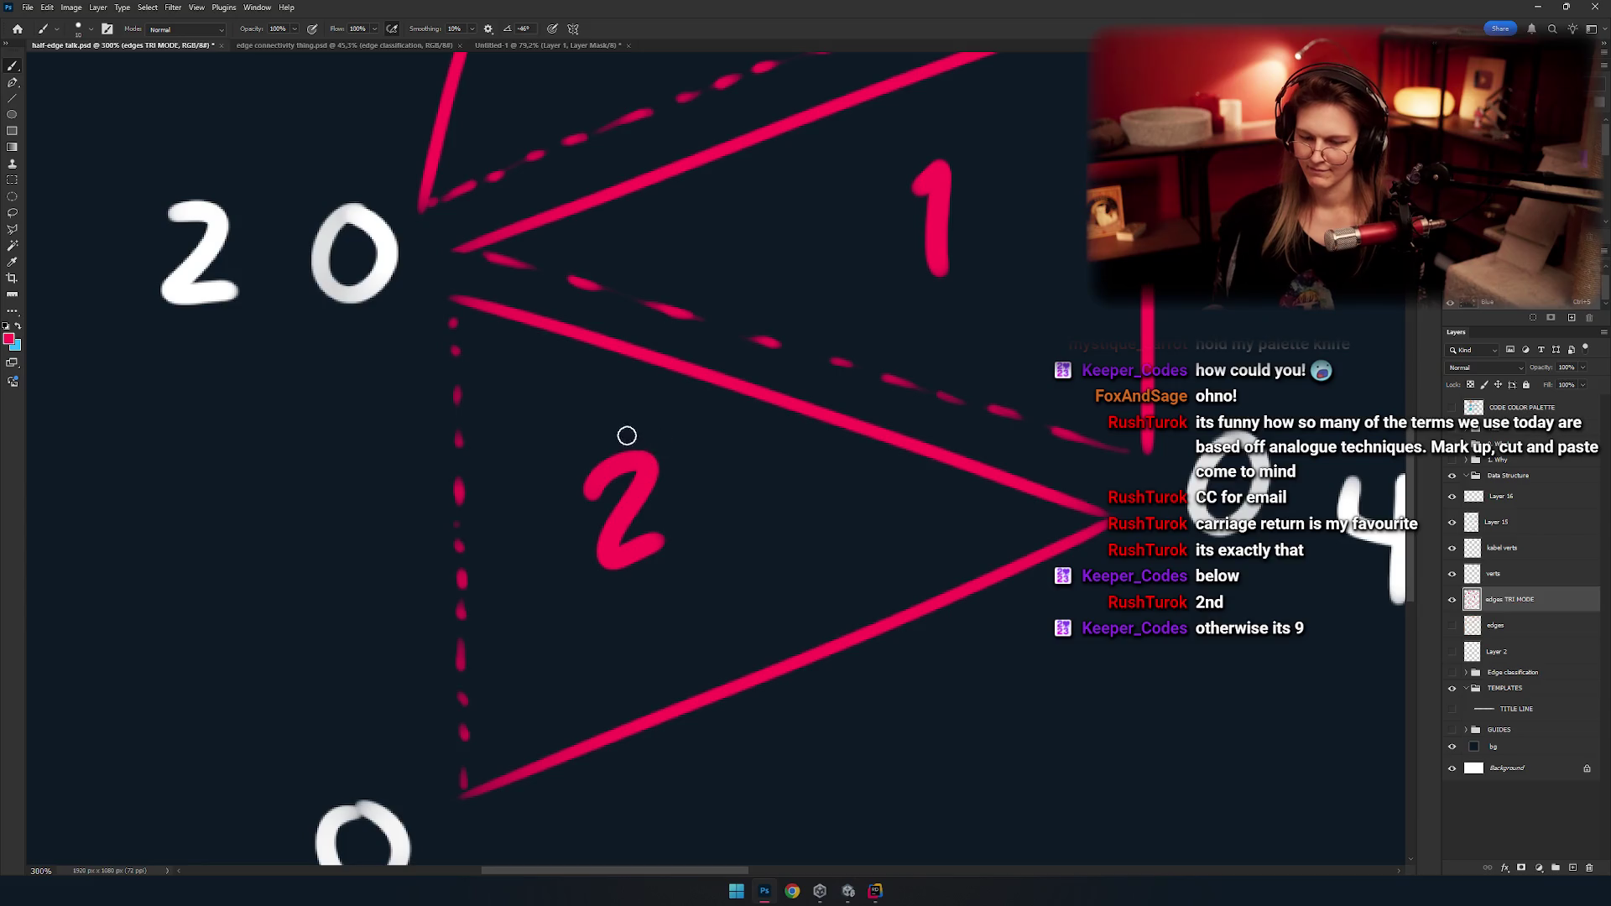
pyautogui.scroll(-3, 774, 451)
pyautogui.hotkey('ctrl', 'z')
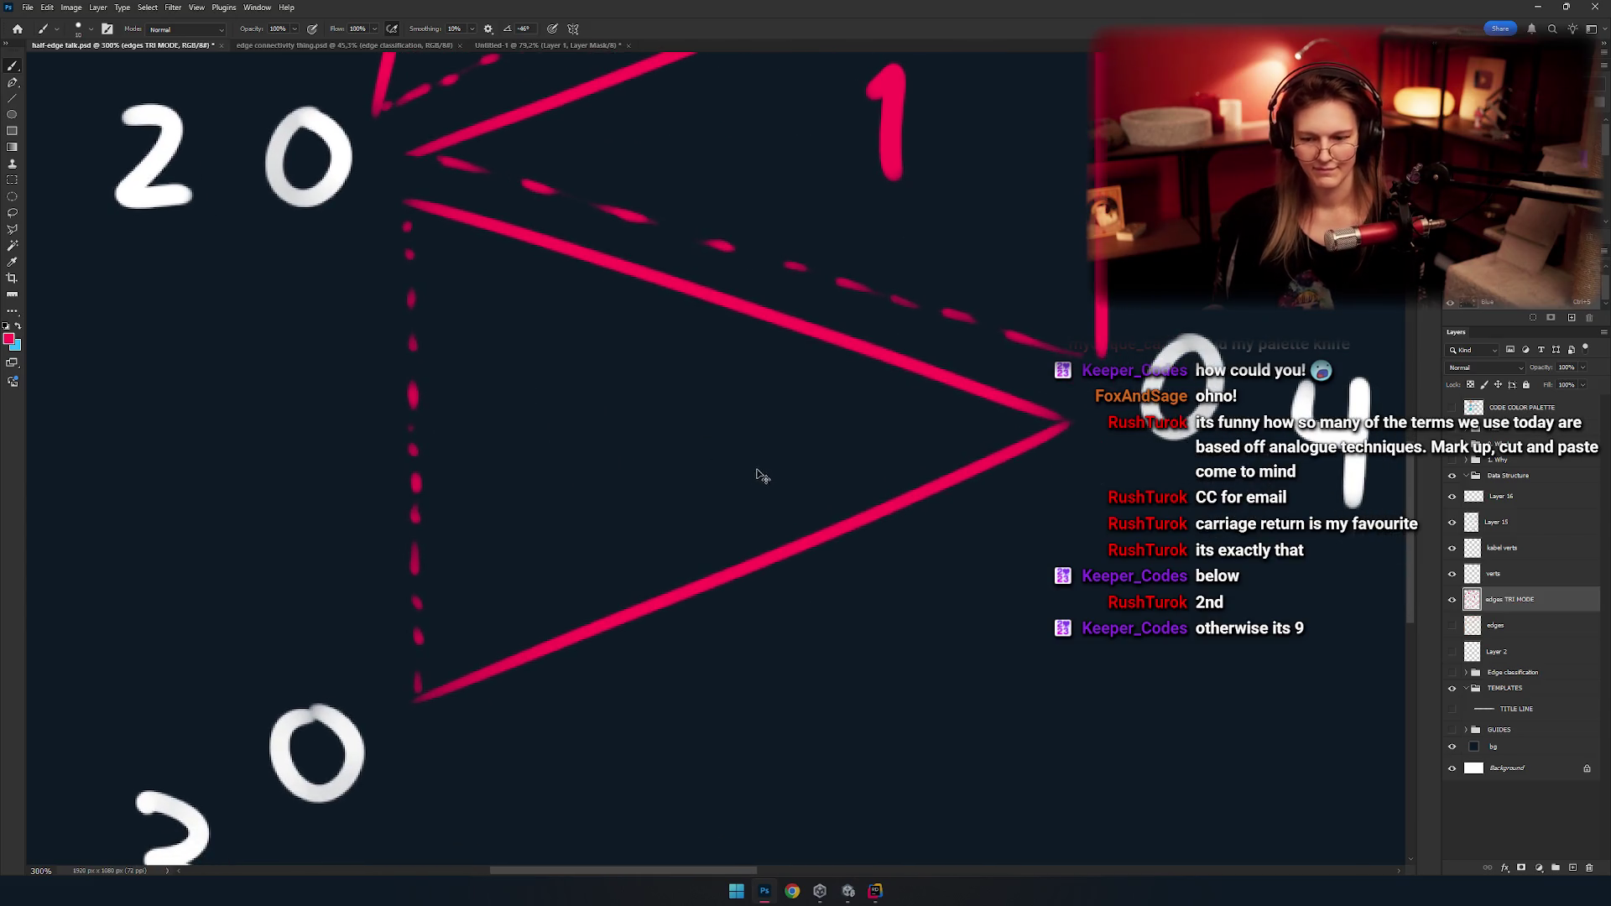
# Try one more 2, undo the leftover stroke, and pan below the triangle.
pyautogui.hotkey('ctrl', 'z')
pyautogui.scroll(1, 625, 409)
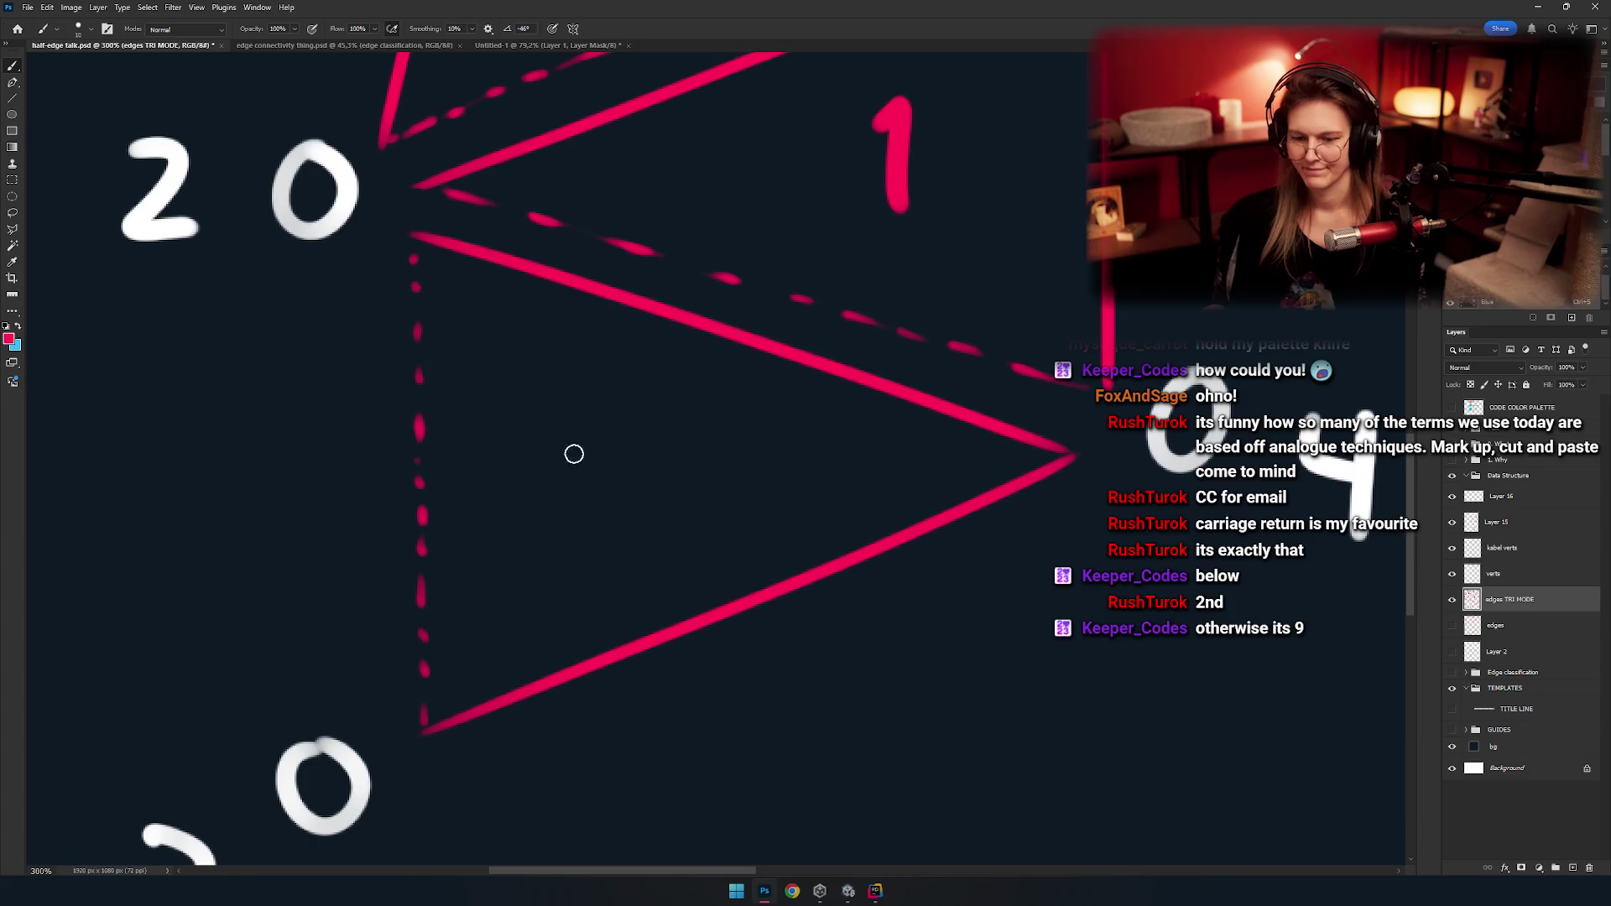
pyautogui.moveTo(530, 419); pyautogui.dragTo(604, 510)
pyautogui.hotkey('ctrl', 'z')
pyautogui.moveTo(708, 500)
pyautogui.mouseDown()
pyautogui.moveTo(651, 457)
pyautogui.moveTo(660, 364)
pyautogui.mouseUp()
pyautogui.hscroll(3, 698, 457)
pyautogui.scroll(-4, 693, 426)
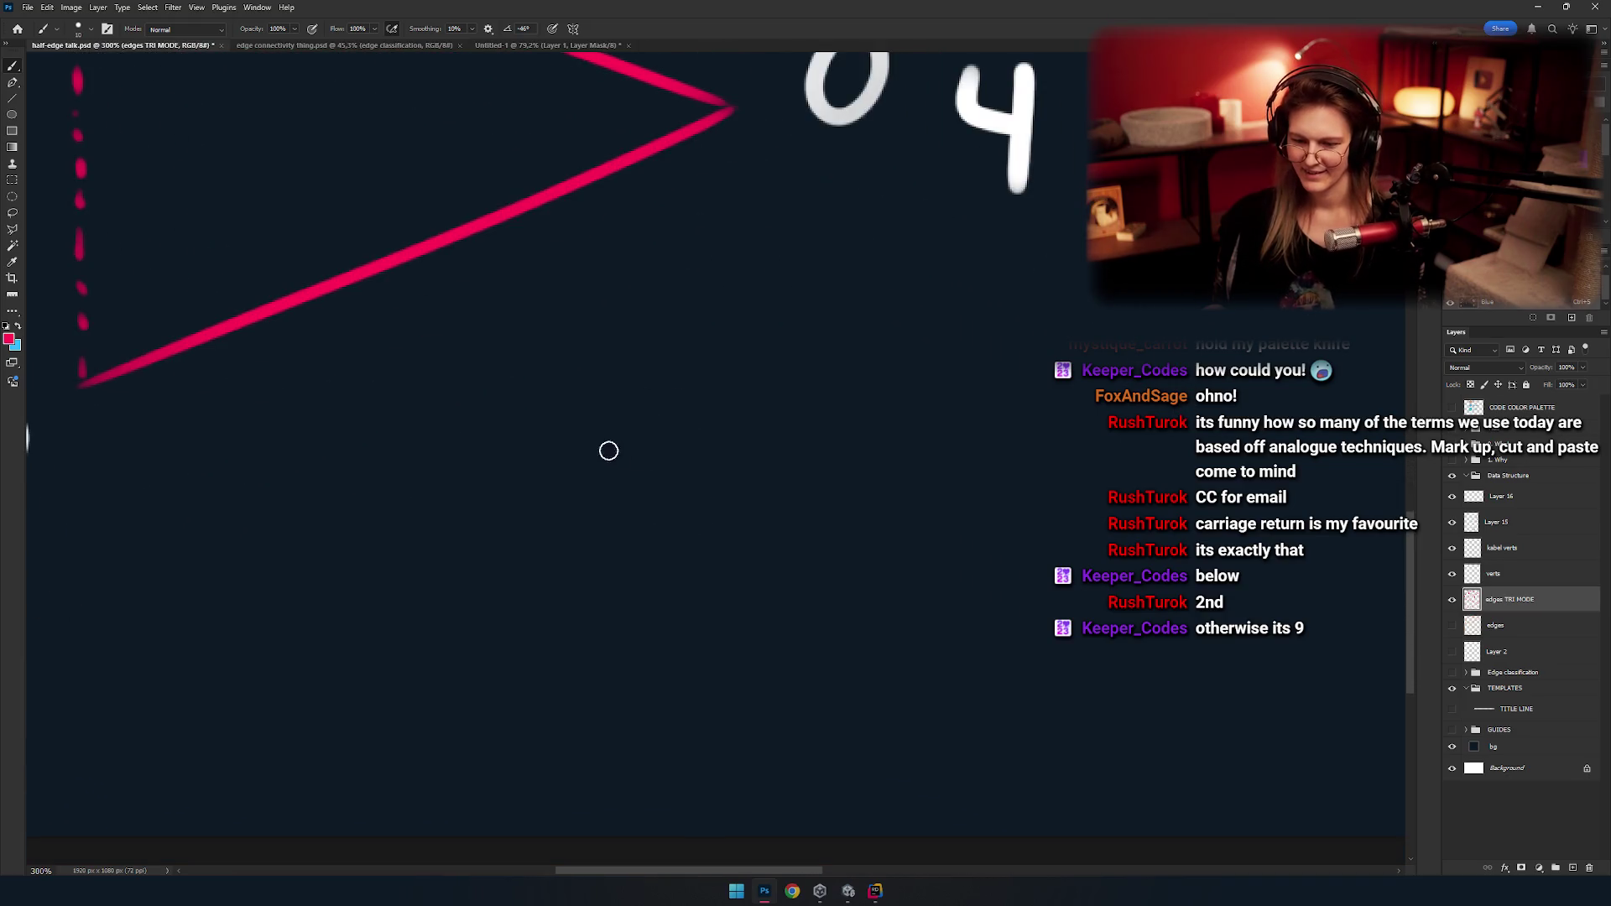
# Sketch two practice pink 2s below the triangle, redrawing the left one.
pyautogui.moveTo(594, 440)
pyautogui.mouseDown()
pyautogui.moveTo(675, 510)
pyautogui.moveTo(830, 516)
pyautogui.mouseUp()
pyautogui.hotkey('ctrl', 'z')
pyautogui.moveTo(692, 458)
pyautogui.mouseDown()
pyautogui.moveTo(752, 556)
pyautogui.moveTo(794, 513)
pyautogui.mouseUp()
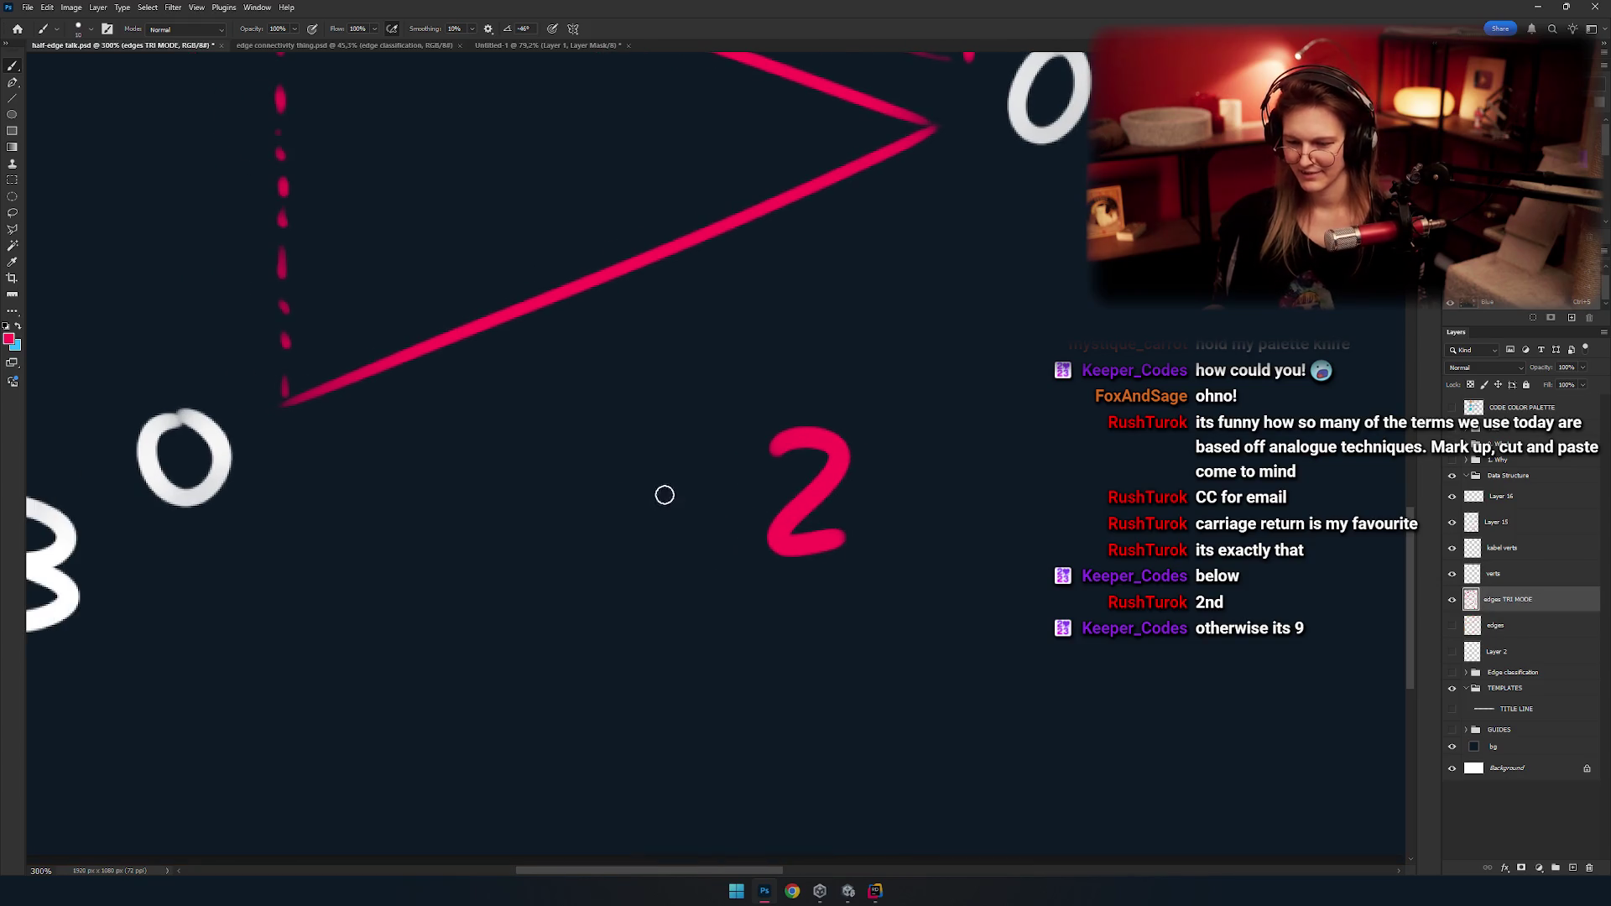
pyautogui.moveTo(635, 500)
pyautogui.mouseDown()
pyautogui.moveTo(690, 546)
pyautogui.moveTo(651, 481)
pyautogui.moveTo(683, 549)
pyautogui.moveTo(680, 478)
pyautogui.moveTo(684, 549)
pyautogui.moveTo(648, 558)
pyautogui.moveTo(703, 546)
pyautogui.mouseUp()
pyautogui.hotkey('ctrl', 'z')
pyautogui.hotkey('ctrl', 'z')
pyautogui.hotkey('ctrl', 'z')
# Try a pink 1 and boxes around the practice 2s, then undo those strokes.
pyautogui.hotkey('ctrl', 'z')
pyautogui.moveTo(703, 545)
pyautogui.mouseDown()
pyautogui.moveTo(641, 482)
pyautogui.moveTo(726, 573)
pyautogui.mouseUp()
pyautogui.hotkey('ctrl', 'z')
pyautogui.hotkey('ctrl', 'z')
pyautogui.moveTo(639, 503); pyautogui.dragTo(673, 564)
pyautogui.hotkey('ctrl', 'z')
pyautogui.moveTo(639, 502); pyautogui.dragTo(724, 572)
pyautogui.moveTo(629, 558)
pyautogui.mouseDown()
pyautogui.moveTo(716, 518)
pyautogui.moveTo(733, 532)
pyautogui.moveTo(621, 550)
pyautogui.moveTo(614, 522)
pyautogui.mouseUp()
pyautogui.moveTo(545, 560)
pyautogui.mouseDown()
pyautogui.moveTo(579, 608)
pyautogui.moveTo(579, 582)
pyautogui.moveTo(570, 612)
pyautogui.moveTo(546, 560)
pyautogui.moveTo(588, 591)
pyautogui.moveTo(577, 625)
pyautogui.mouseUp()
pyautogui.hotkey('ctrl', 'z')
pyautogui.hotkey('ctrl', 'z')
pyautogui.hotkey('ctrl', 'z')
pyautogui.hotkey('ctrl', 'z')
pyautogui.hotkey('ctrl', 'z')
pyautogui.hotkey('ctrl', 'z')
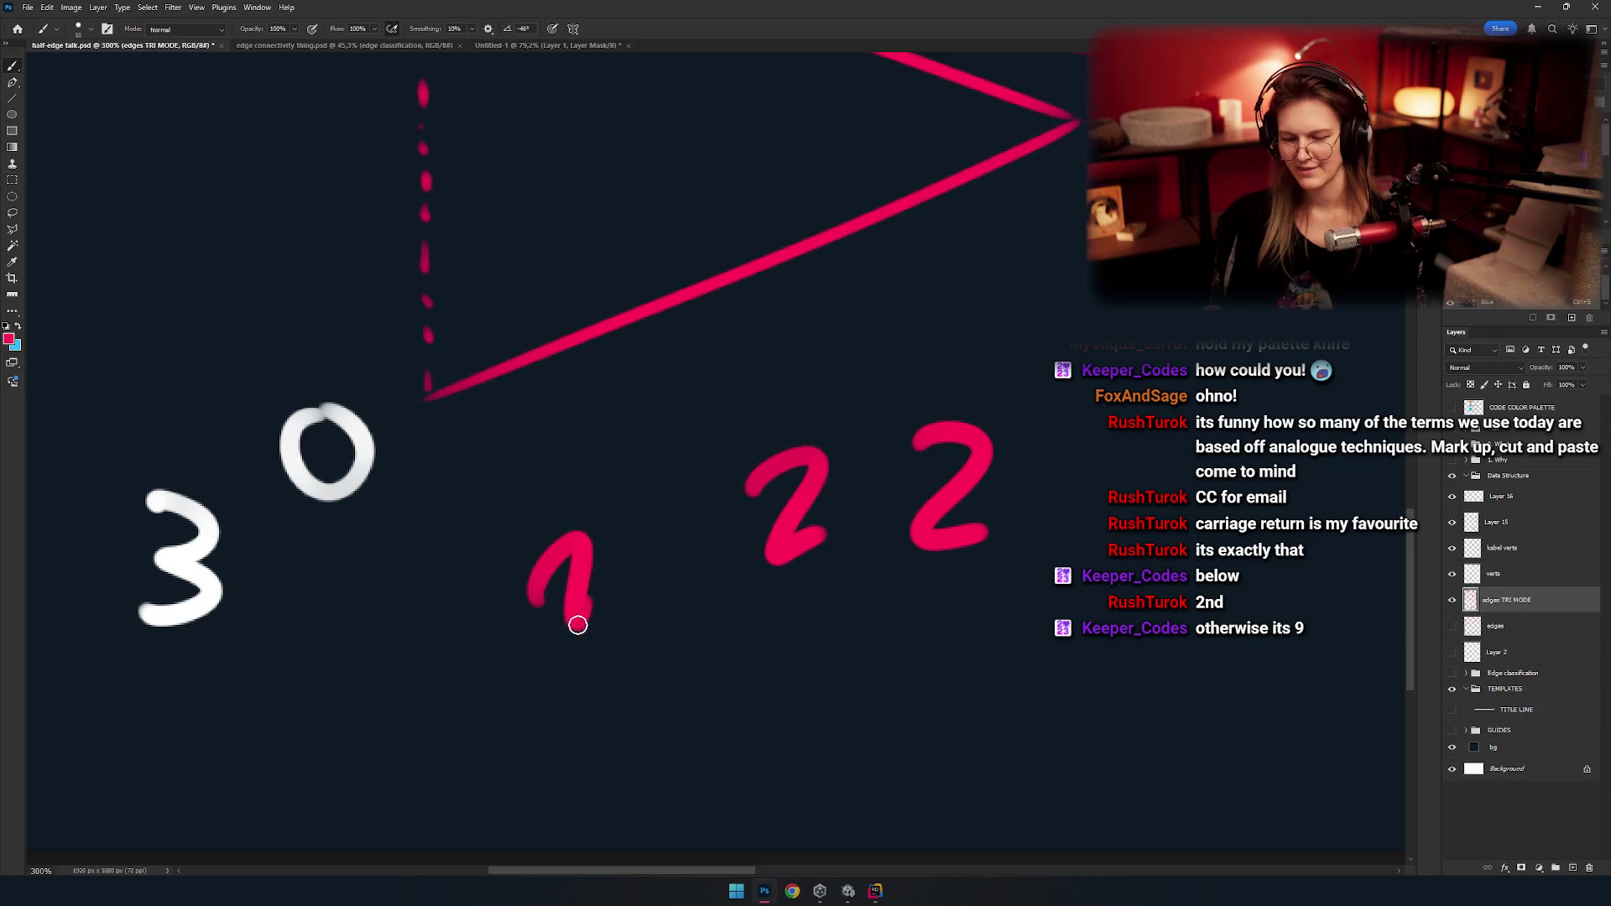
pyautogui.hscroll(-1, 610, 579)
pyautogui.hotkey('ctrl', 'z')
pyautogui.hscroll(4, 673, 500)
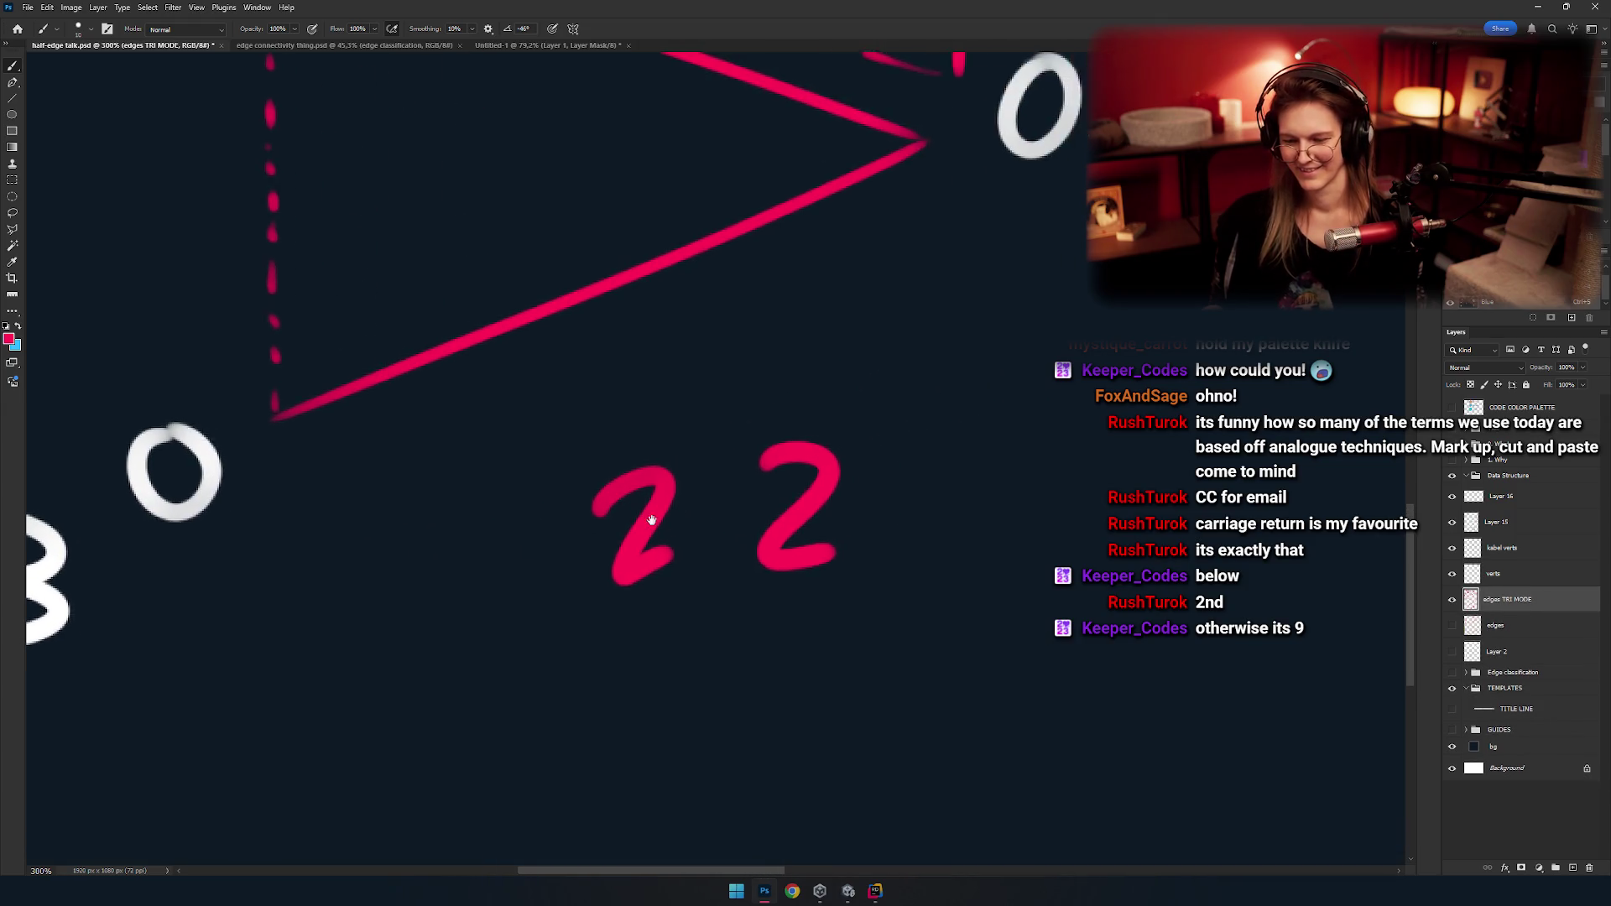
pyautogui.moveTo(742, 405)
pyautogui.mouseDown()
pyautogui.moveTo(738, 562)
pyautogui.moveTo(867, 554)
pyautogui.moveTo(729, 574)
pyautogui.mouseUp()
pyautogui.hscroll(-3, 833, 503)
pyautogui.scroll(-1, 780, 387)
pyautogui.moveTo(707, 441); pyautogui.dragTo(696, 566)
pyautogui.moveTo(776, 398)
pyautogui.mouseDown()
pyautogui.moveTo(791, 381)
pyautogui.moveTo(819, 549)
pyautogui.mouseUp()
pyautogui.hotkey('ctrl', 'z')
pyautogui.hotkey('ctrl', 'z')
pyautogui.hotkey('ctrl', 'z')
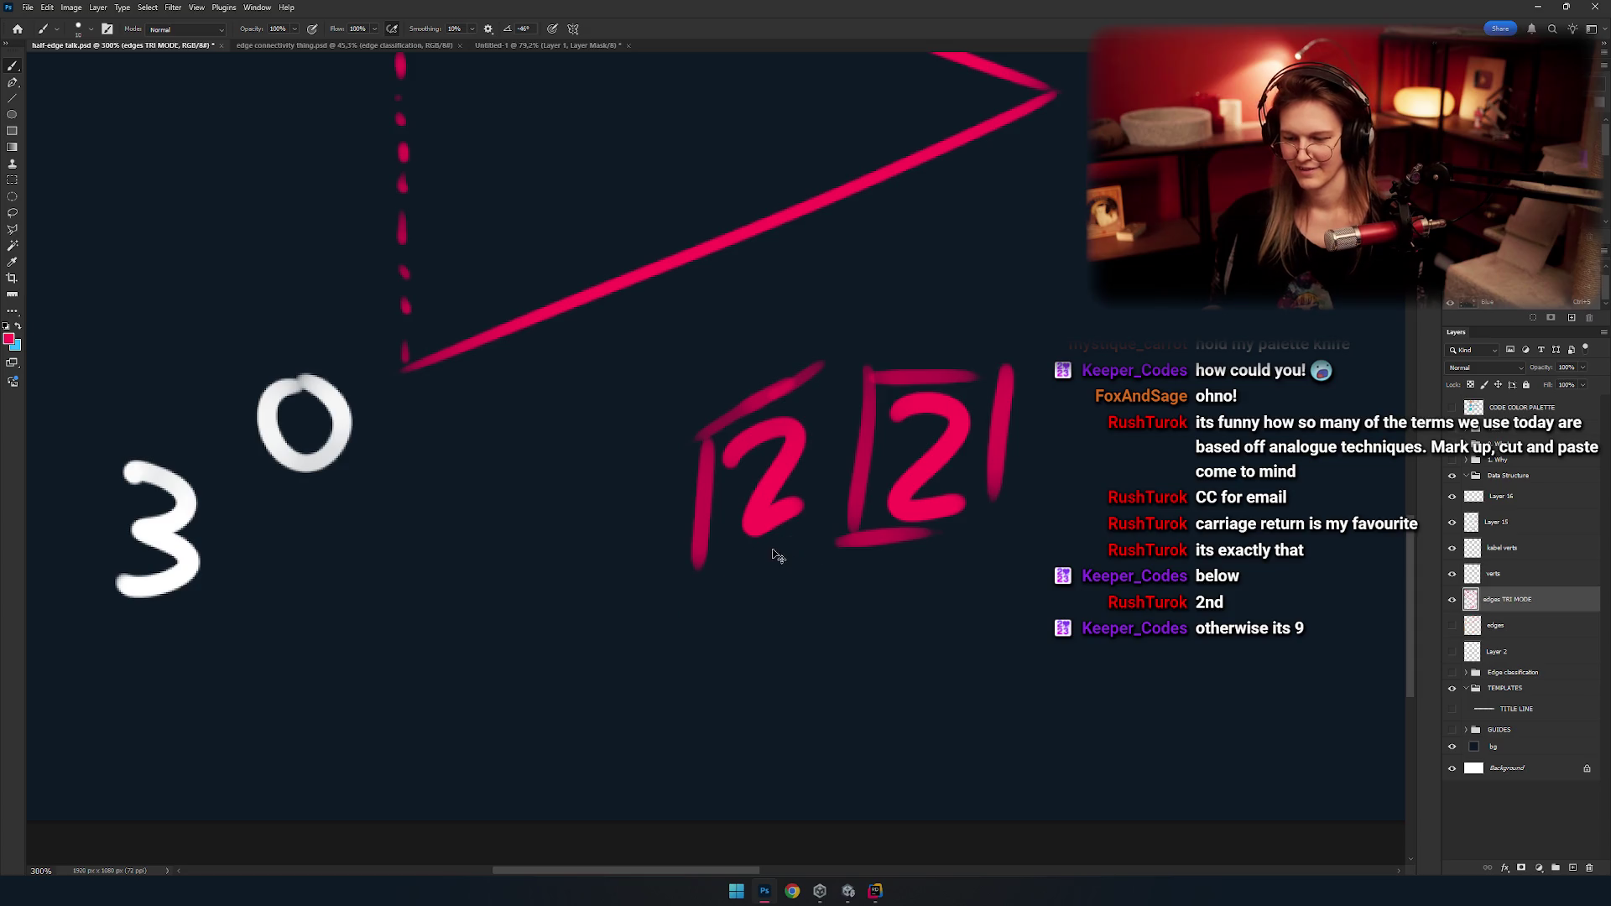
pyautogui.hotkey('ctrl', 'z')
pyautogui.hotkey('ctrl', 'z')
pyautogui.hotkey('ctrl', 'z')
pyautogui.scroll(3, 680, 622)
# Draw the pink 2 label inside the bottom triangle, retrying until it looks right.
pyautogui.hotkey('ctrl', 'z')
pyautogui.hotkey('ctrl', 'z')
pyautogui.hotkey('ctrl', 'z')
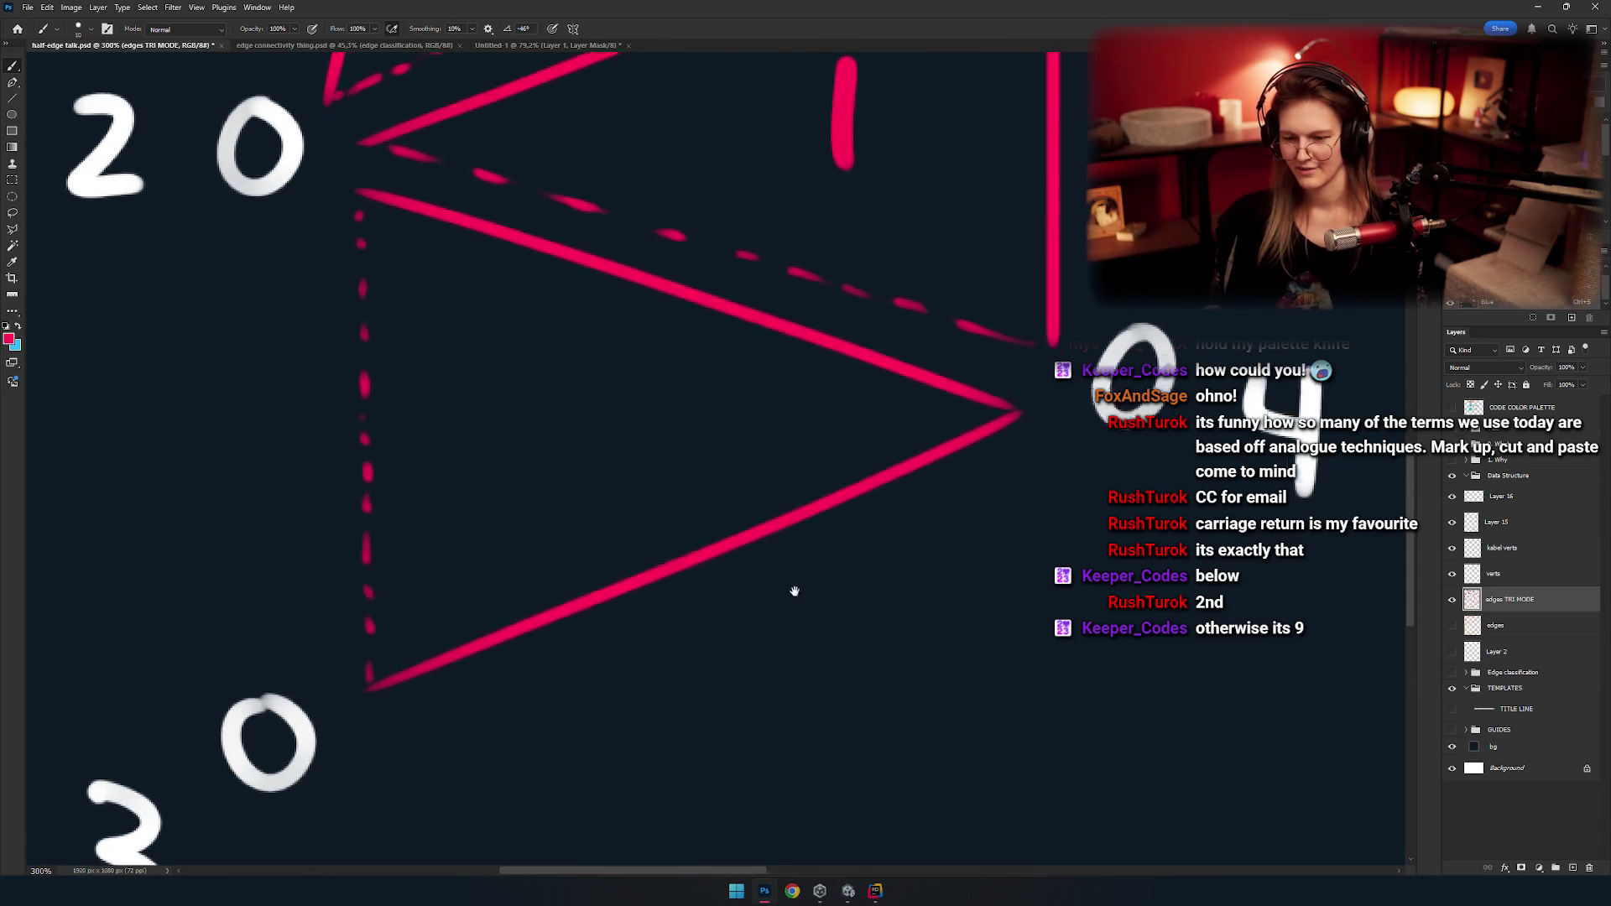
pyautogui.moveTo(666, 453); pyautogui.dragTo(751, 537)
pyautogui.moveTo(537, 458); pyautogui.dragTo(558, 550)
pyautogui.hotkey('ctrl', 'z')
pyautogui.moveTo(534, 445)
pyautogui.mouseDown()
pyautogui.moveTo(596, 439)
pyautogui.moveTo(563, 552)
pyautogui.mouseUp()
pyautogui.hotkey('ctrl', 'z')
pyautogui.moveTo(533, 440); pyautogui.dragTo(558, 550)
pyautogui.hotkey('ctrl', 'z')
pyautogui.moveTo(511, 476)
pyautogui.mouseDown()
pyautogui.moveTo(552, 545)
pyautogui.moveTo(568, 489)
pyautogui.moveTo(606, 534)
pyautogui.moveTo(684, 500)
pyautogui.mouseUp()
pyautogui.hotkey('ctrl', 'z')
# Select the pink 2 and rotate it slightly more upright with Ctrl+T.
pyautogui.press('r')
pyautogui.press('w')
pyautogui.moveTo(547, 593); pyautogui.dragTo(709, 388)
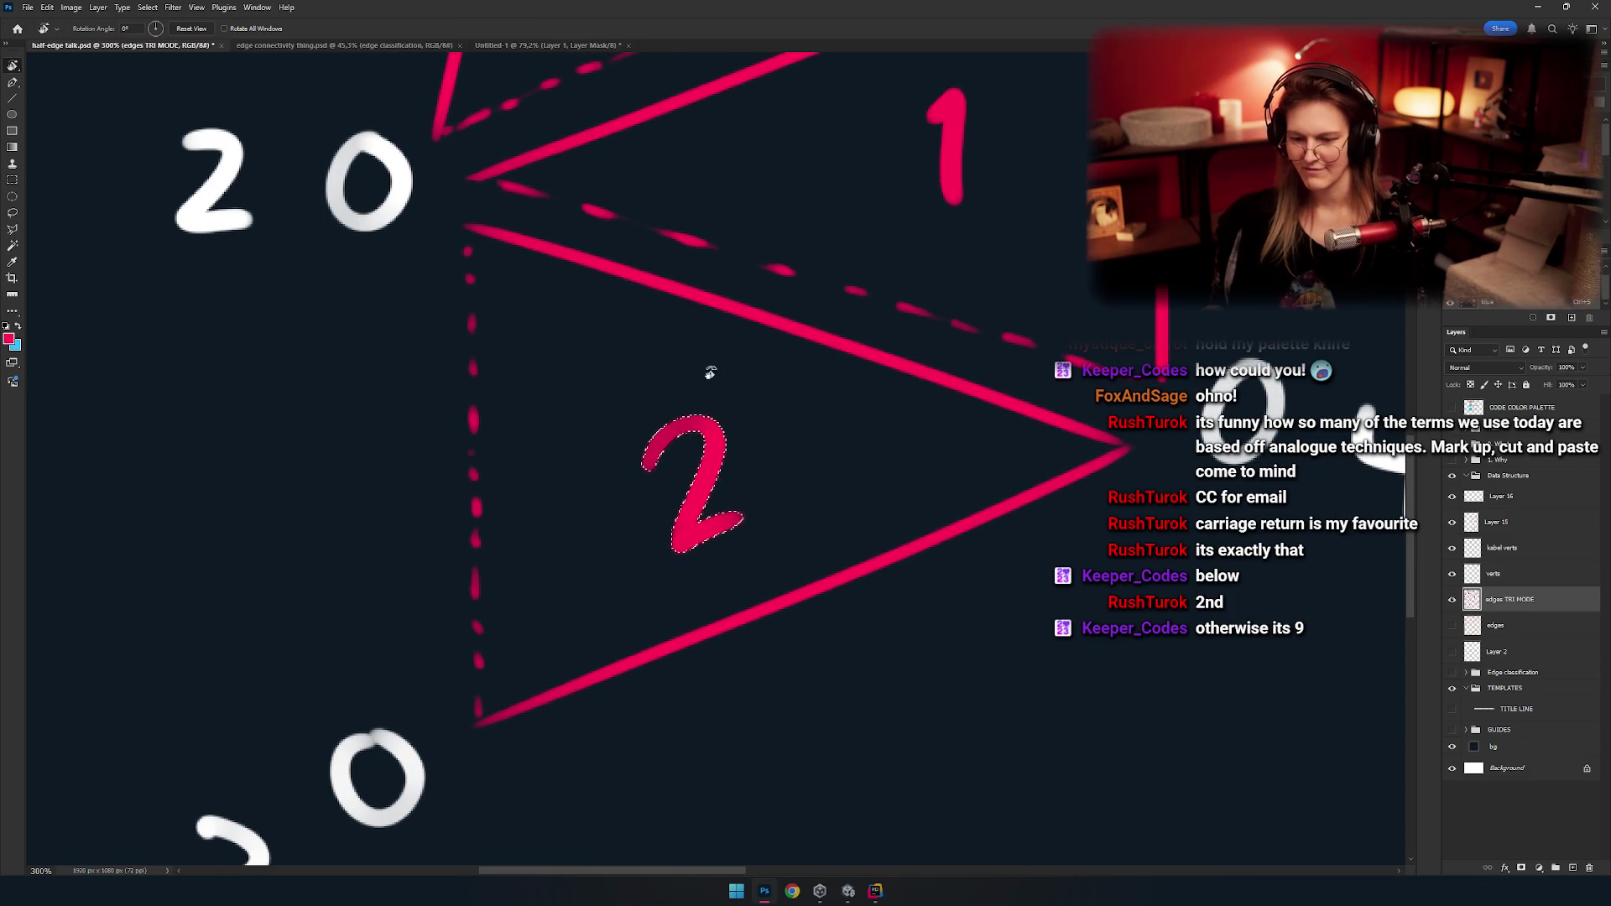
pyautogui.hotkey('ctrl', 't')
pyautogui.moveTo(755, 330); pyautogui.dragTo(737, 324)
pyautogui.press('Return')
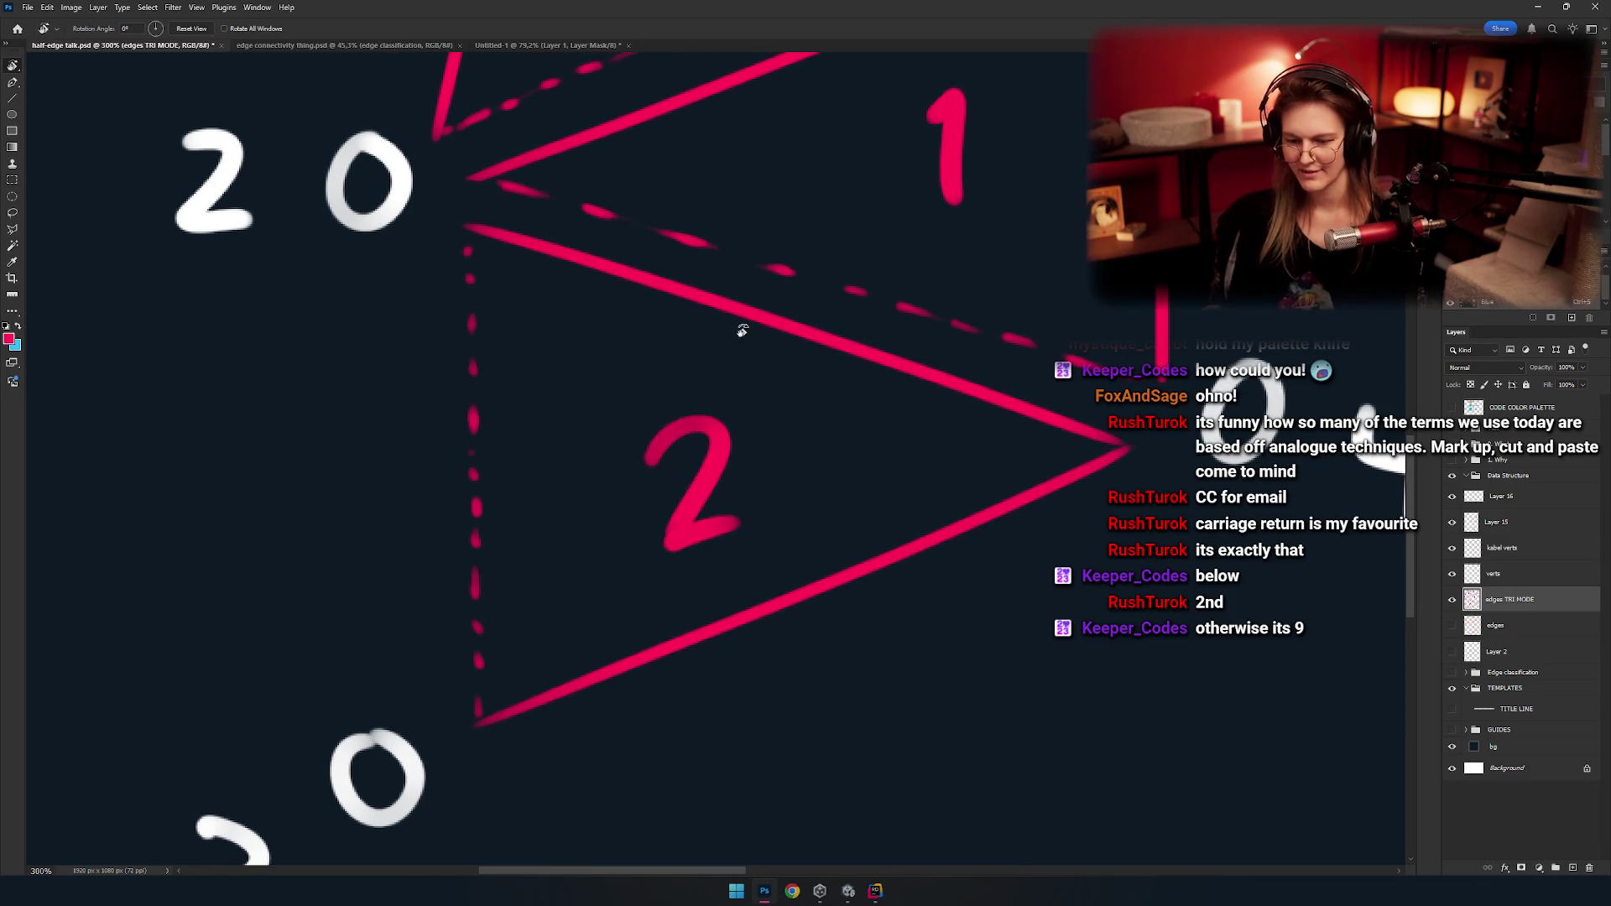
pyautogui.scroll(-5, 604, 503)
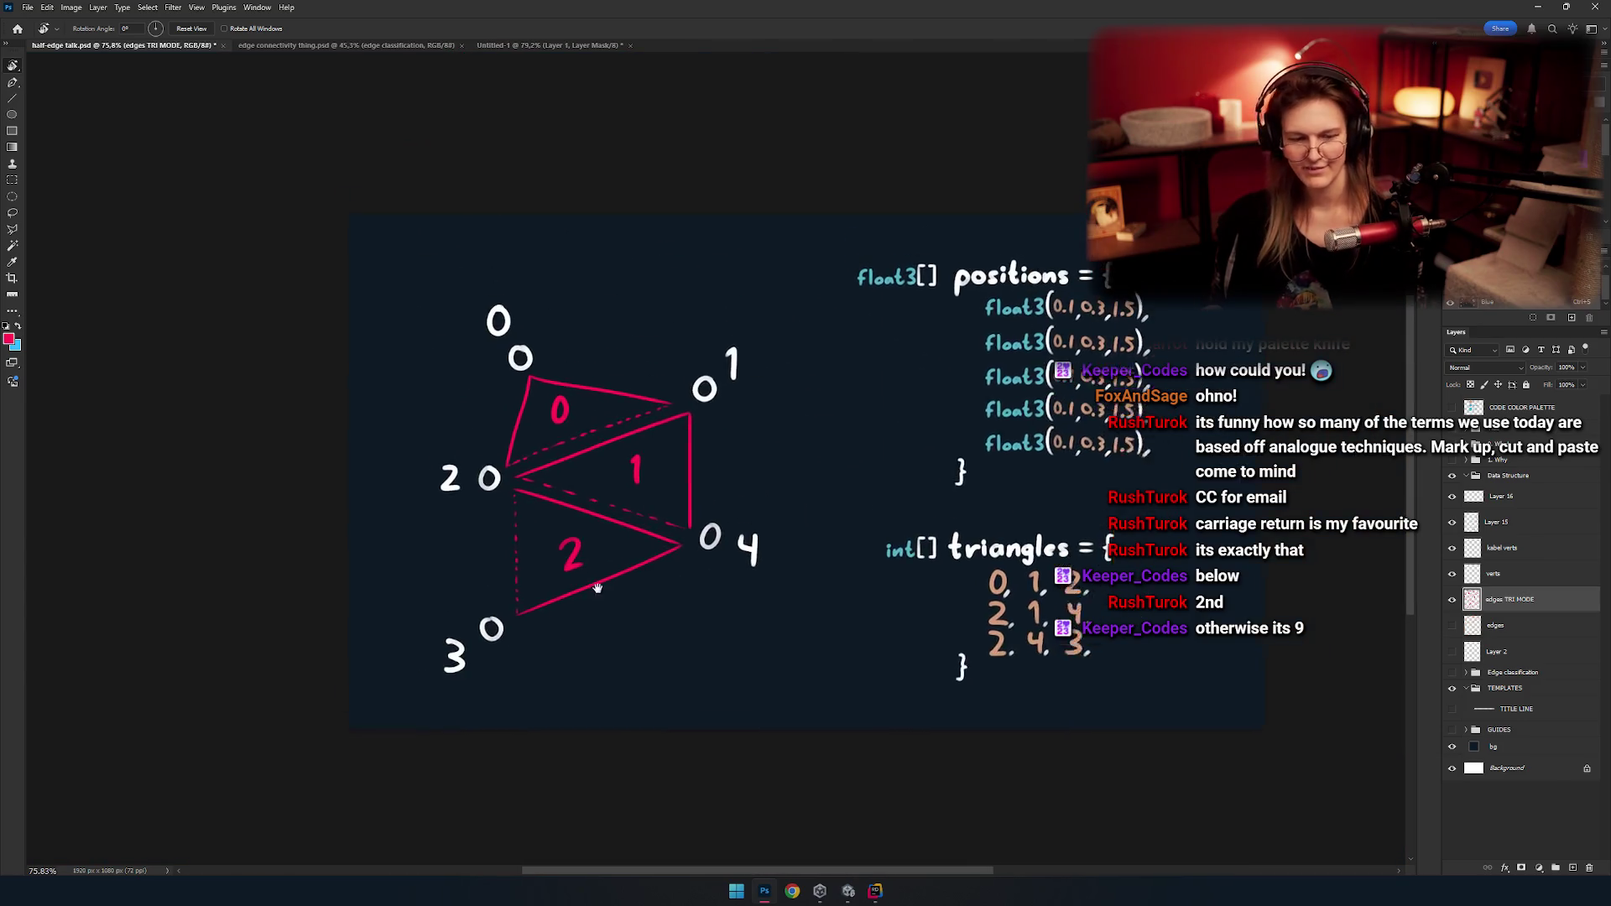
# Return to the Brush tool and pan toward the code text.
pyautogui.scroll(5, 646, 546)
pyautogui.press('b')
pyautogui.scroll(-3, 567, 429)
pyautogui.scroll(-3, 587, 545)
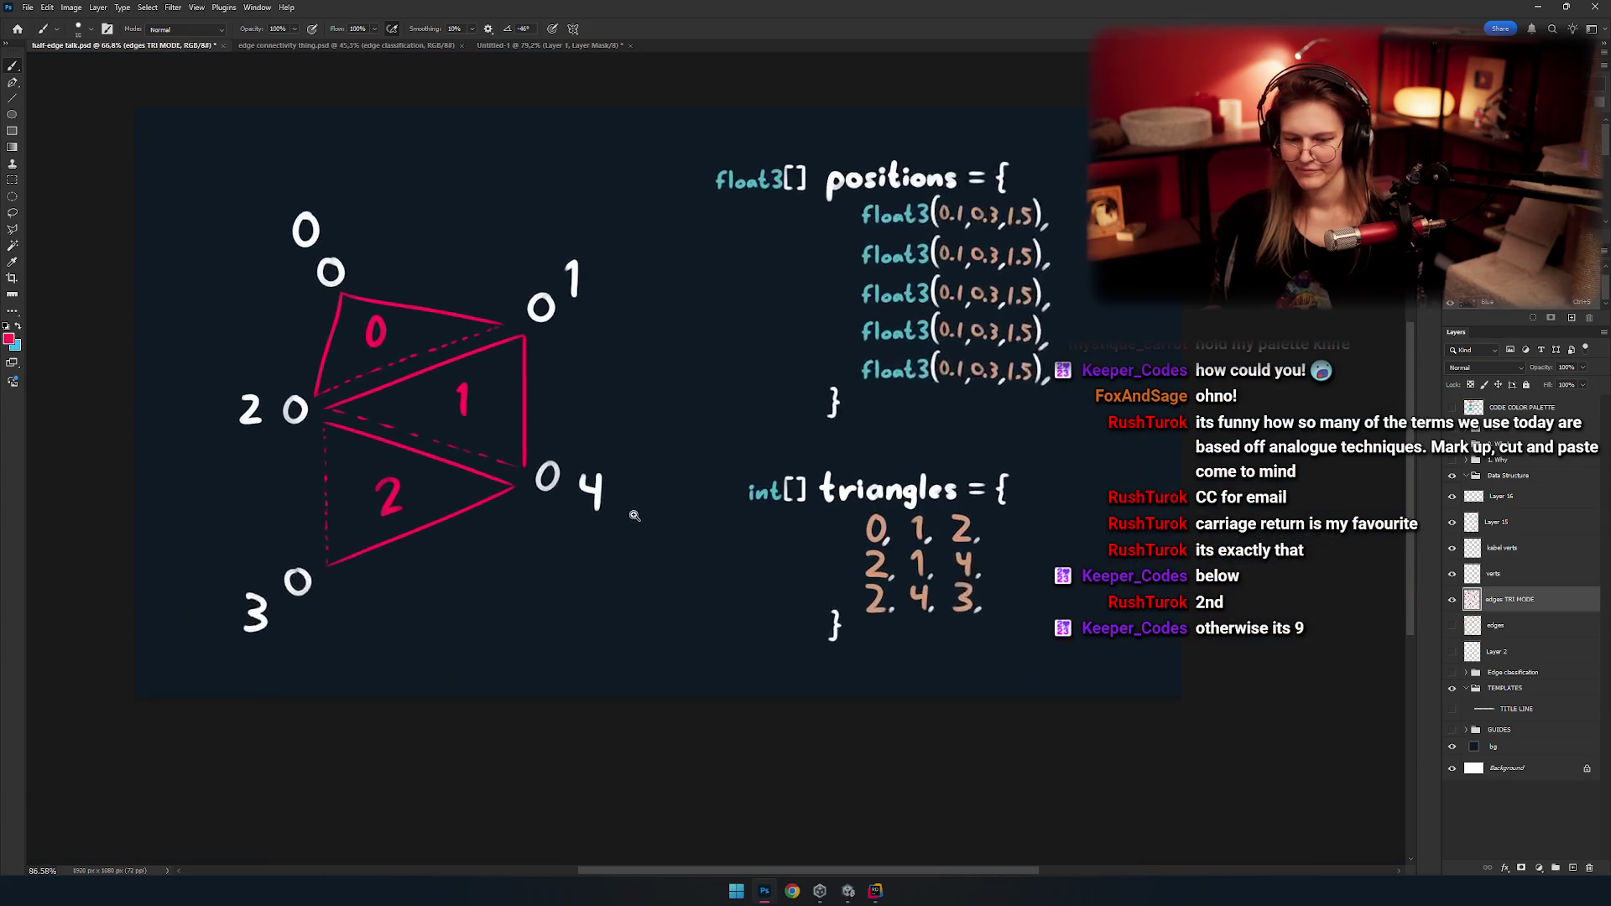
pyautogui.scroll(2, 630, 511)
pyautogui.moveTo(684, 502)
pyautogui.mouseDown()
pyautogui.moveTo(586, 478)
pyautogui.moveTo(663, 526)
pyautogui.mouseUp()
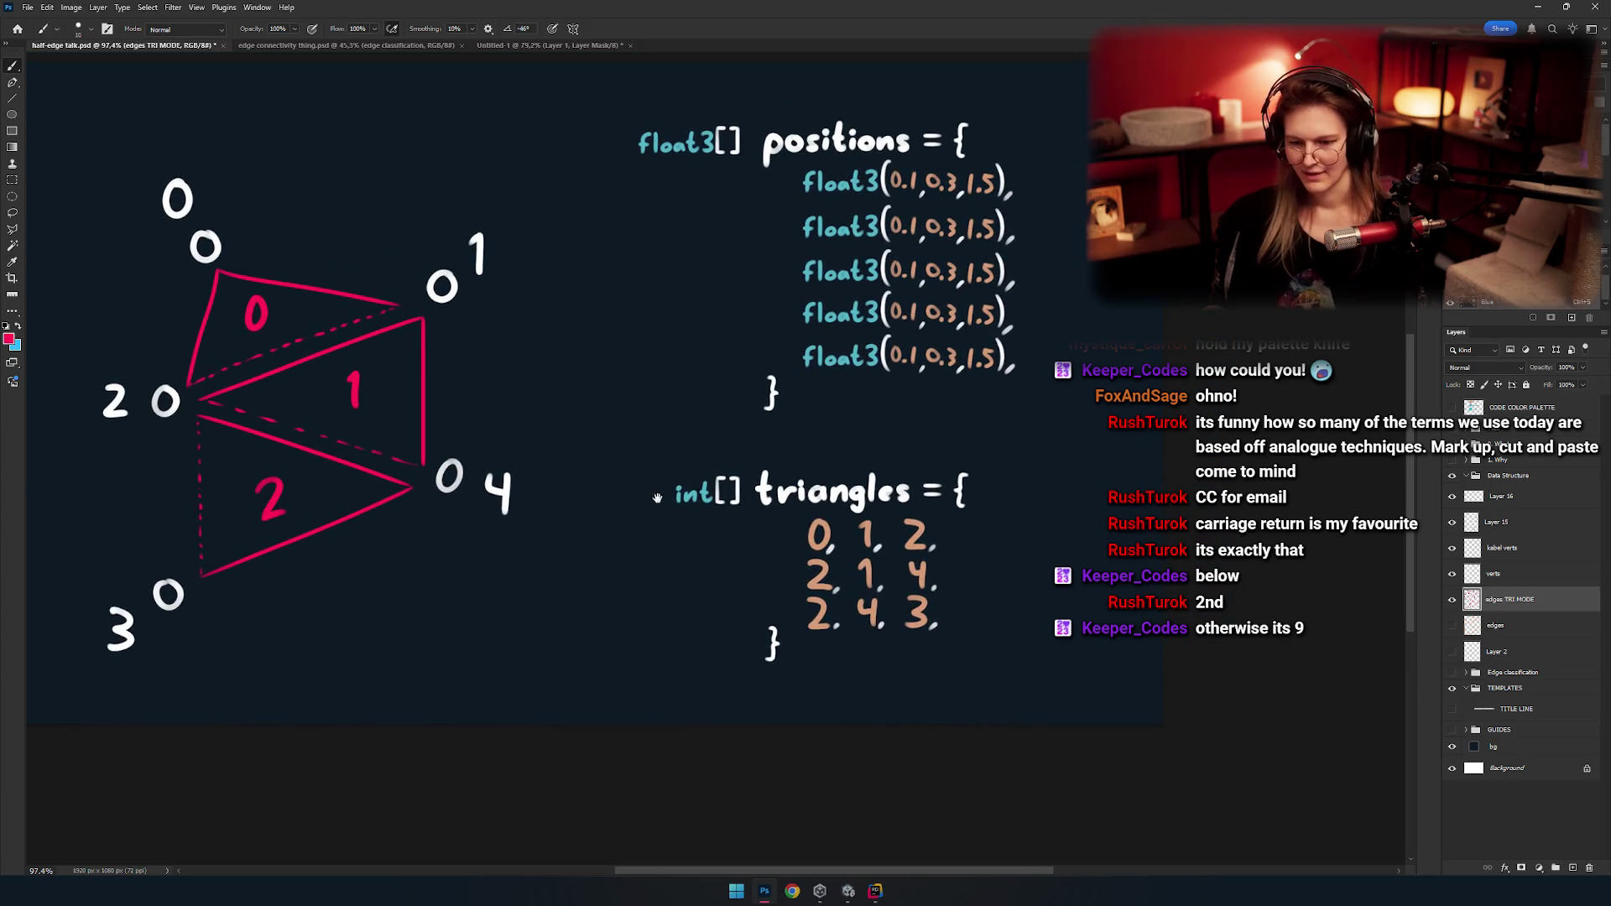
pyautogui.scroll(5, 864, 516)
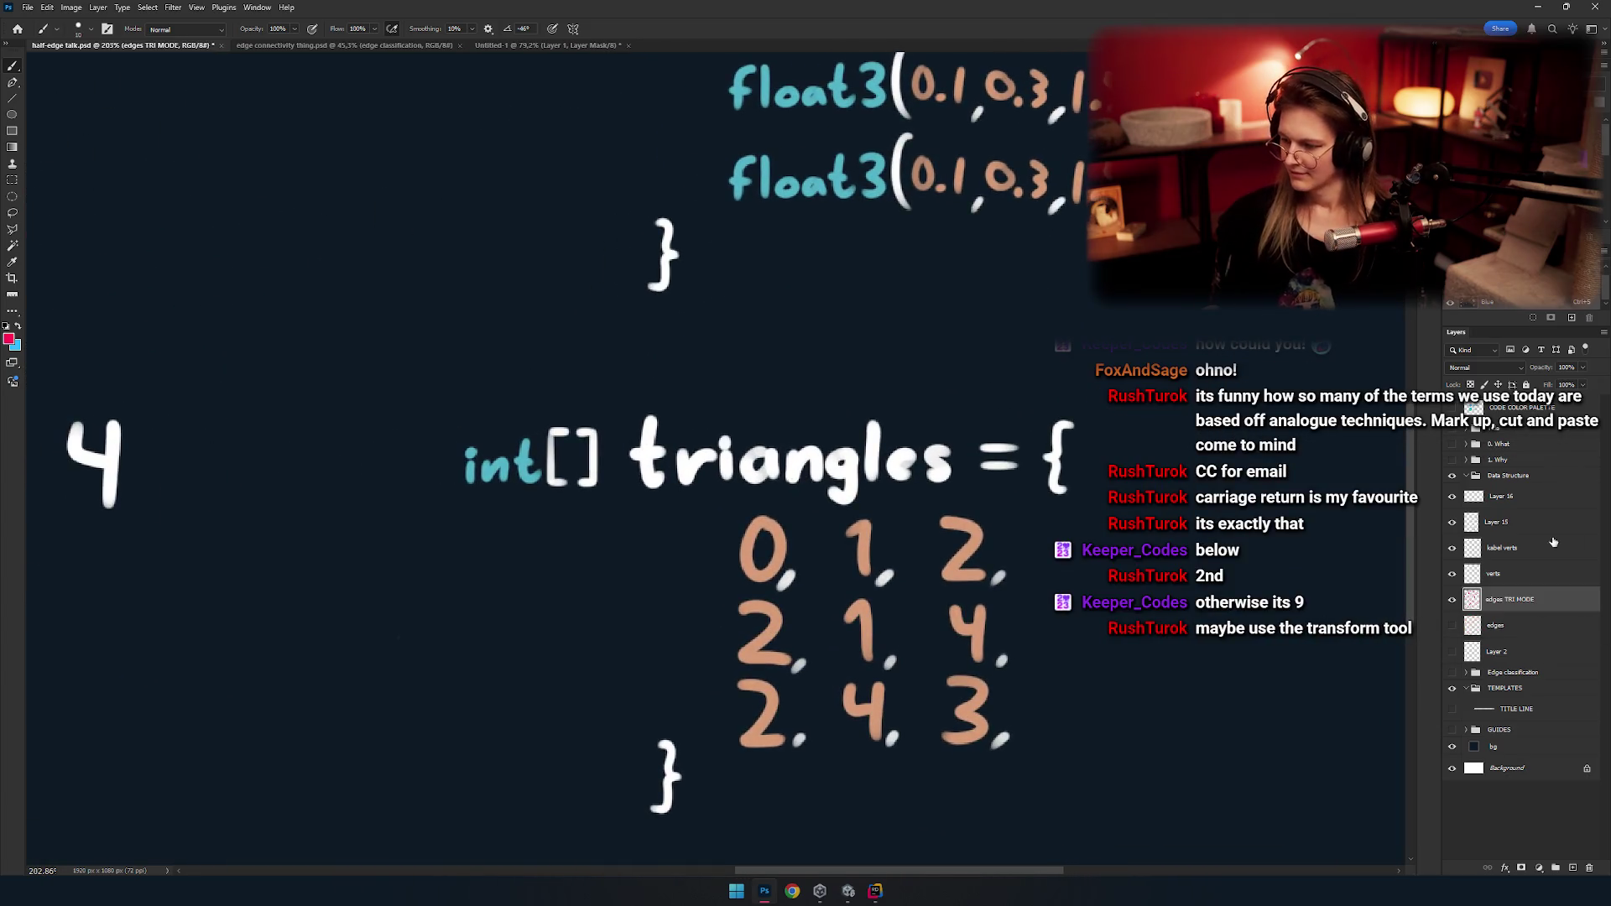
# Try erasing part of the word triangles on the code layer, then undo it.
pyautogui.press('e')
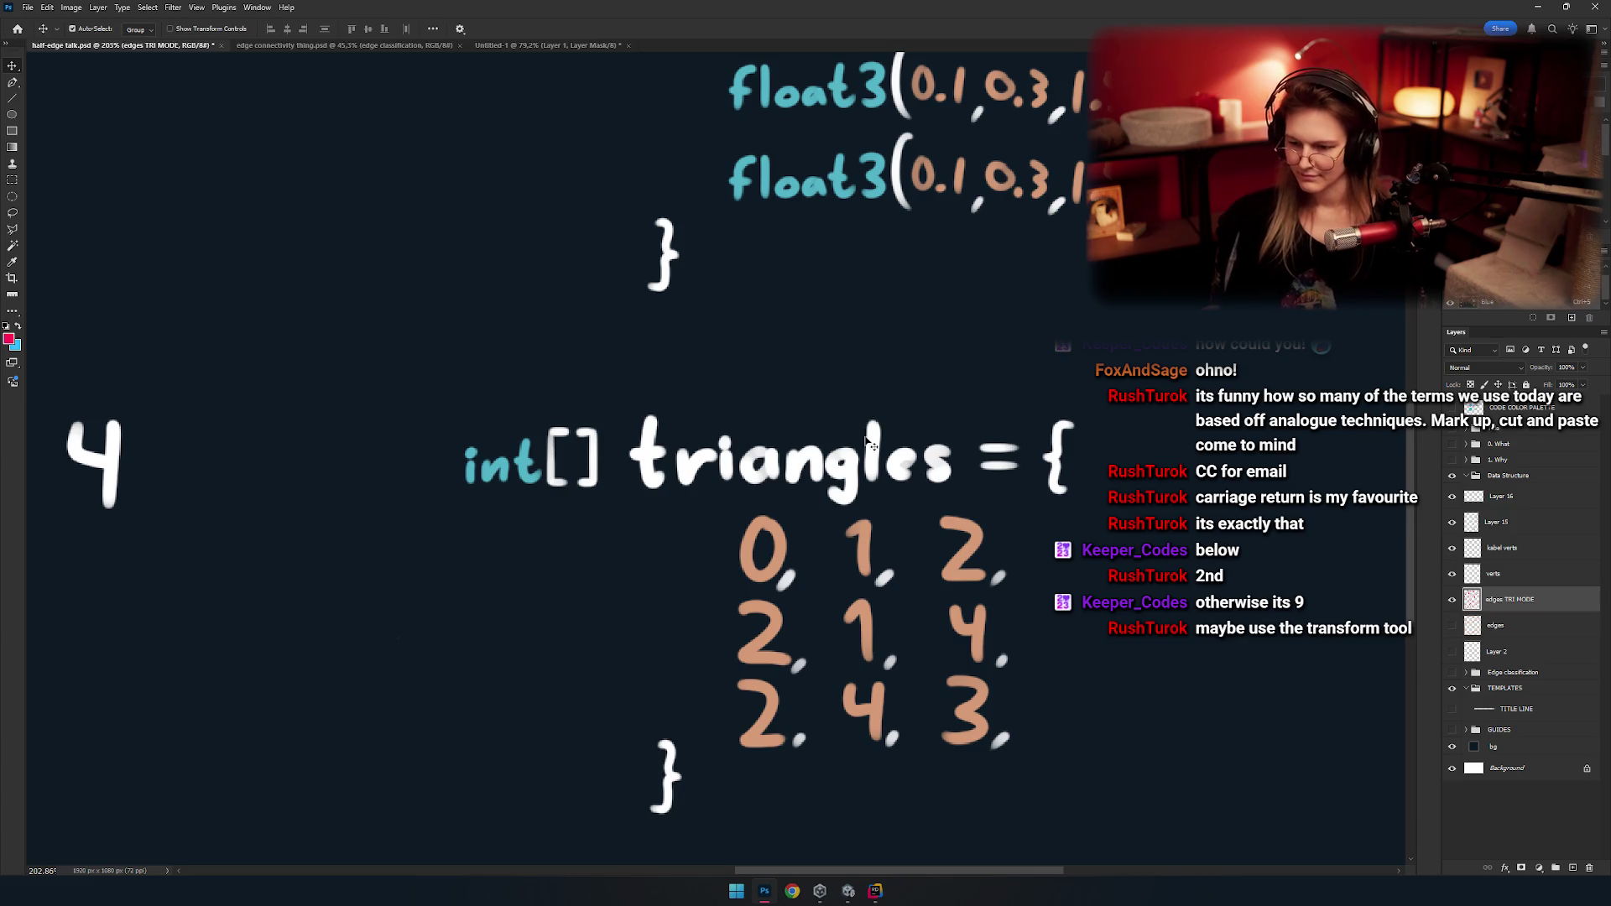
pyautogui.keyDown('ctrl'); pyautogui.click(676, 437); pyautogui.keyUp('ctrl')
pyautogui.moveTo(676, 436); pyautogui.dragTo(1042, 503)
pyautogui.hotkey('ctrl', 'z')
pyautogui.press('b')
# Add a new layer above the code and paint pink over the word triangles.
pyautogui.click(1577, 868)
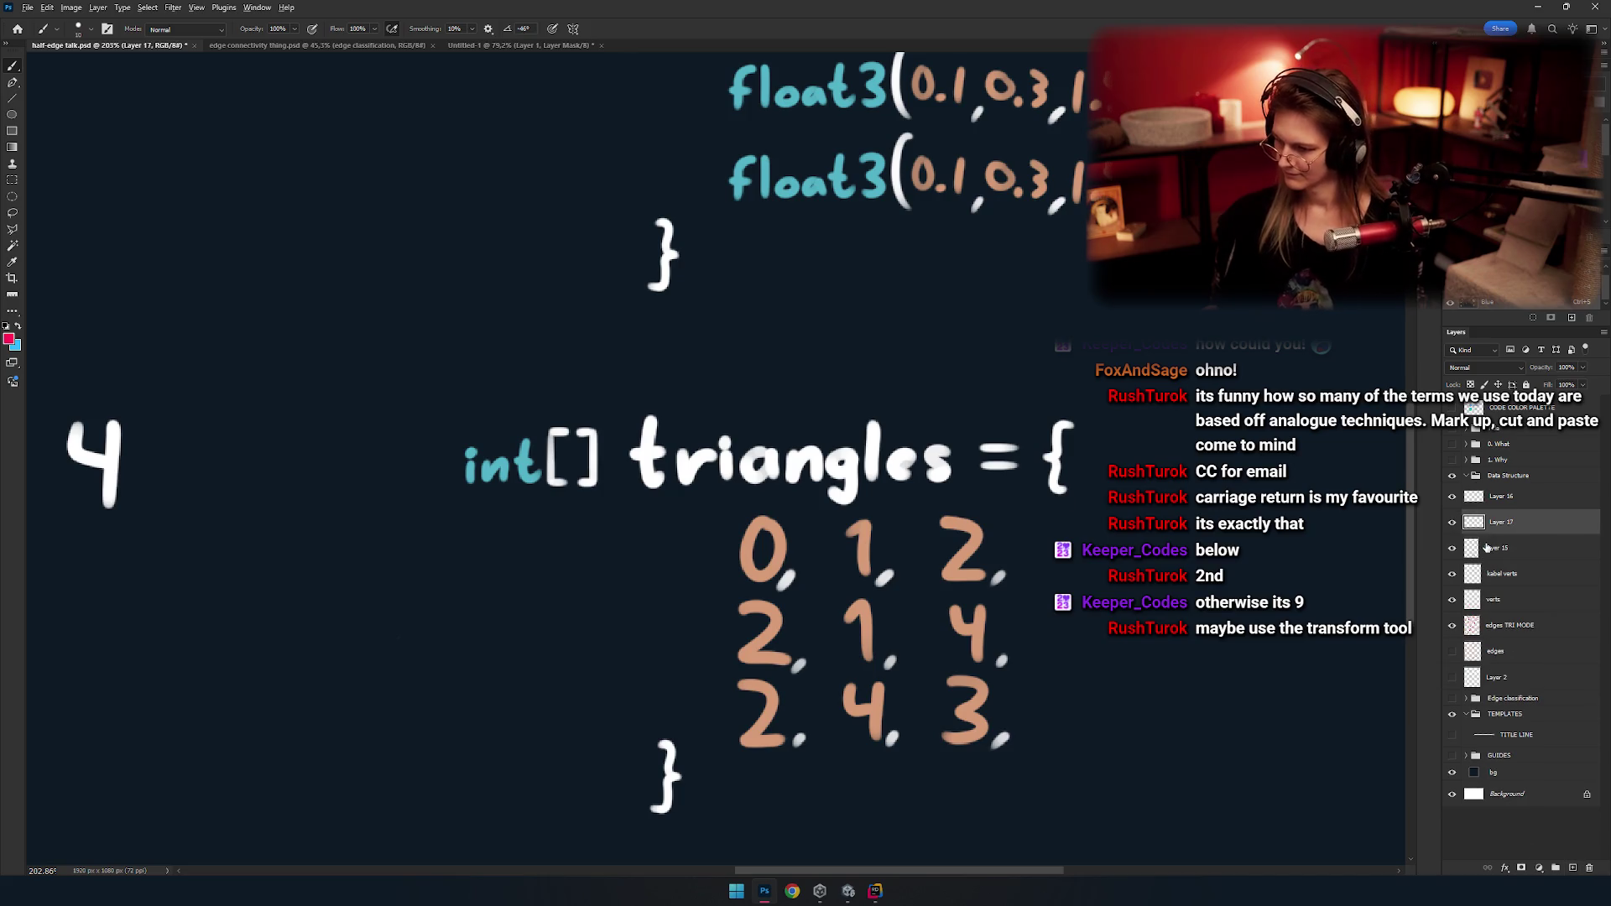
pyautogui.hotkey('ctrl', 'z')
pyautogui.moveTo(730, 458)
pyautogui.mouseDown()
pyautogui.moveTo(657, 467)
pyautogui.moveTo(948, 460)
pyautogui.mouseUp()
pyautogui.hotkey('ctrl', 'z')
pyautogui.scroll(-10, 758, 468)
pyautogui.scroll(10, 753, 496)
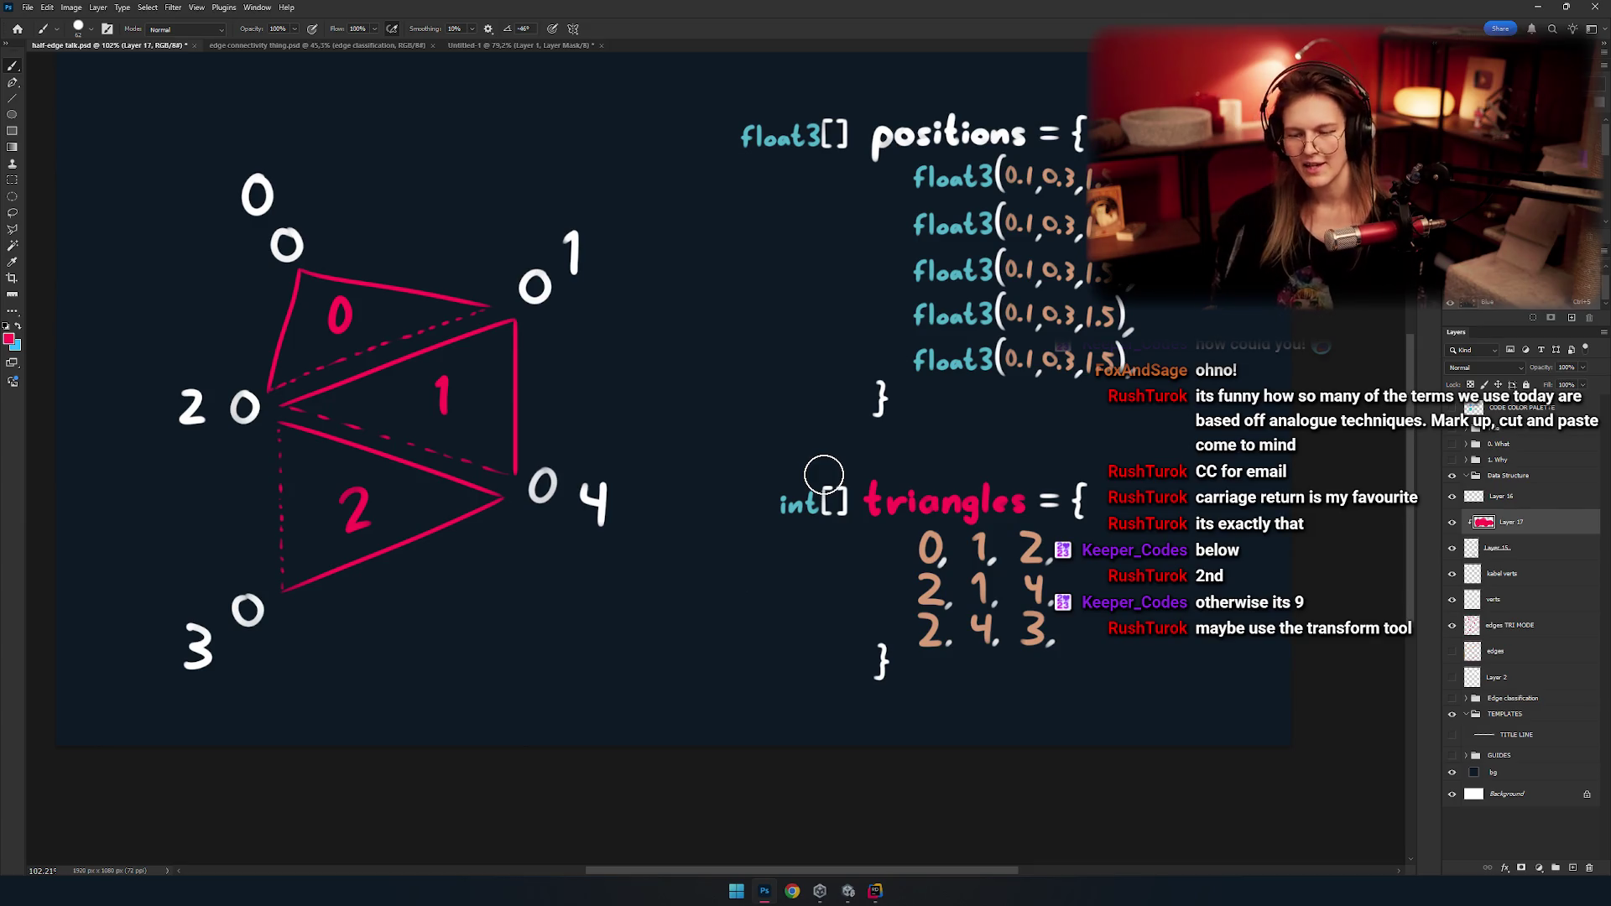
# Recentre the view on the diagram and the code arrays.
pyautogui.scroll(1, 755, 528)
pyautogui.scroll(1, 788, 520)
pyautogui.scroll(2, 759, 541)
pyautogui.scroll(1, 789, 547)
pyautogui.scroll(3, 798, 514)
pyautogui.scroll(-3, 870, 549)
pyautogui.scroll(-2, 889, 554)
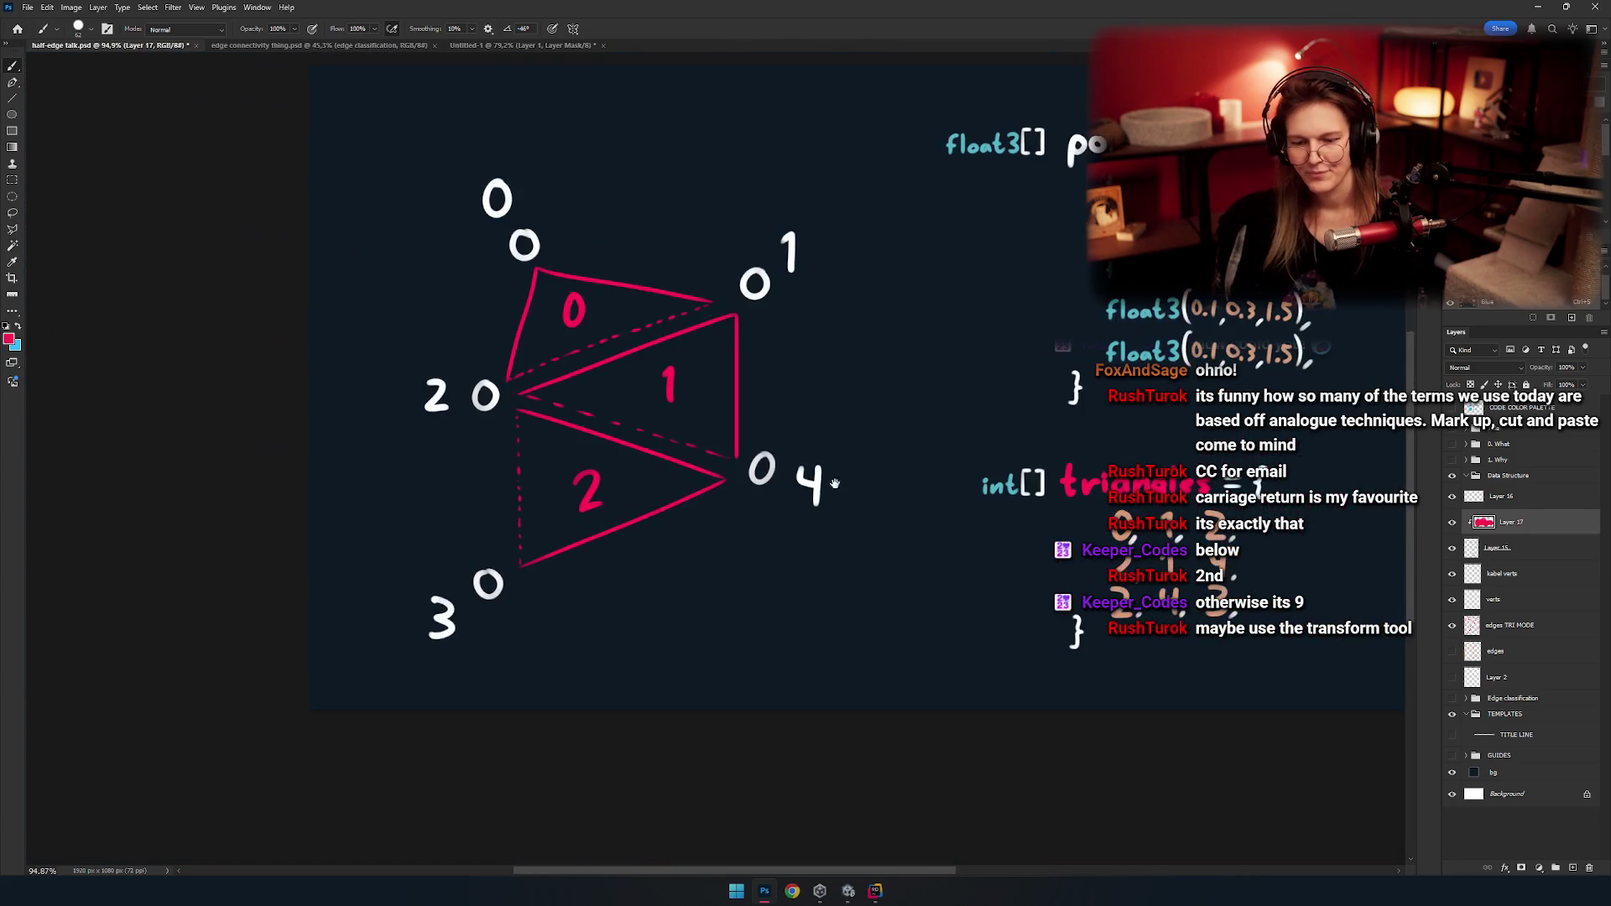
pyautogui.moveTo(925, 563); pyautogui.dragTo(669, 478)
pyautogui.press('m')
pyautogui.moveTo(805, 503)
pyautogui.mouseDown()
pyautogui.moveTo(756, 538)
pyautogui.moveTo(742, 497)
pyautogui.mouseUp()
pyautogui.moveTo(644, 548)
pyautogui.mouseDown()
pyautogui.moveTo(808, 611)
pyautogui.moveTo(798, 551)
pyautogui.moveTo(827, 503)
pyautogui.moveTo(884, 526)
pyautogui.moveTo(838, 543)
pyautogui.moveTo(729, 530)
pyautogui.moveTo(820, 503)
pyautogui.moveTo(797, 507)
pyautogui.moveTo(771, 438)
pyautogui.moveTo(719, 495)
pyautogui.mouseUp()
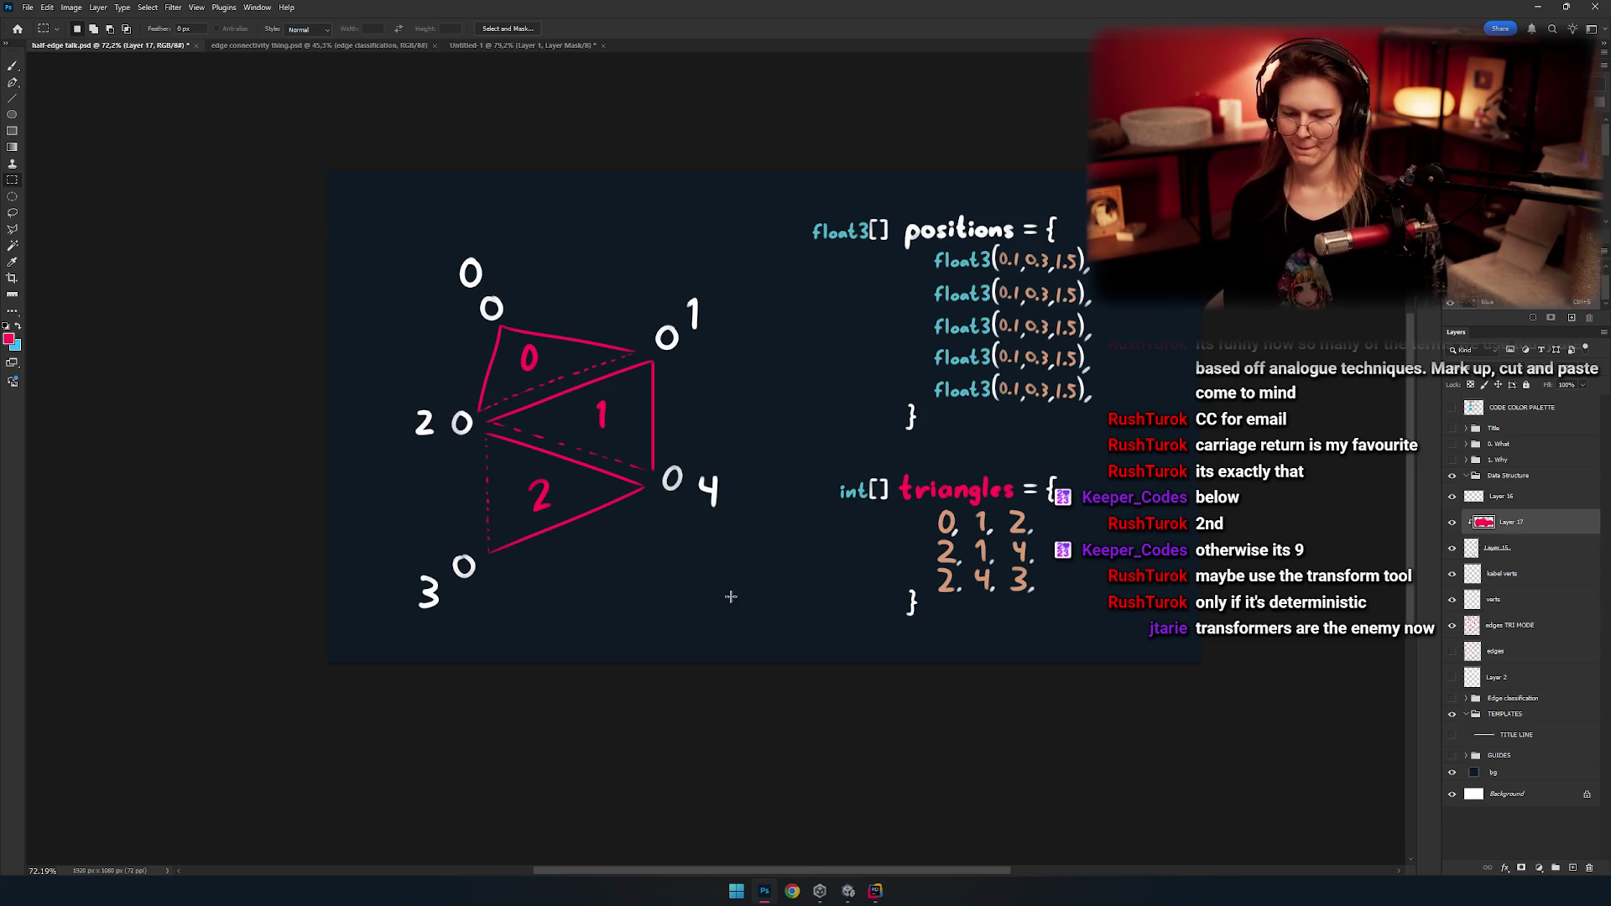
pyautogui.scroll(-3, 658, 569)
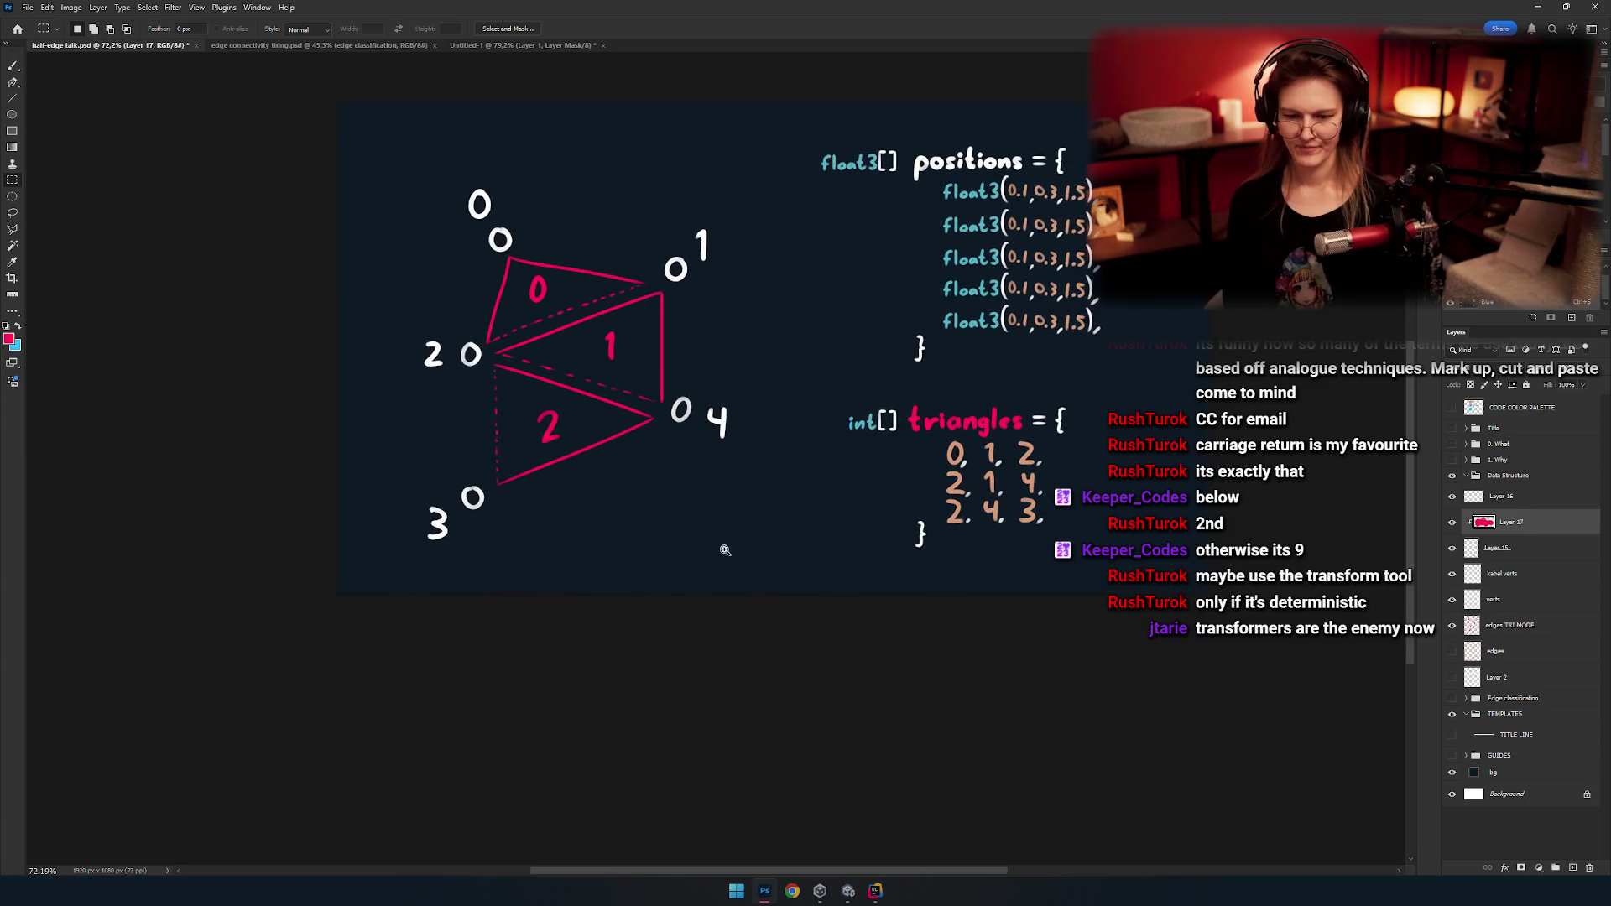
pyautogui.scroll(2, 687, 545)
pyautogui.scroll(2, 738, 558)
pyautogui.scroll(2, 751, 562)
pyautogui.scroll(1, 734, 541)
pyautogui.scroll(-1, 735, 541)
pyautogui.scroll(-3, 742, 536)
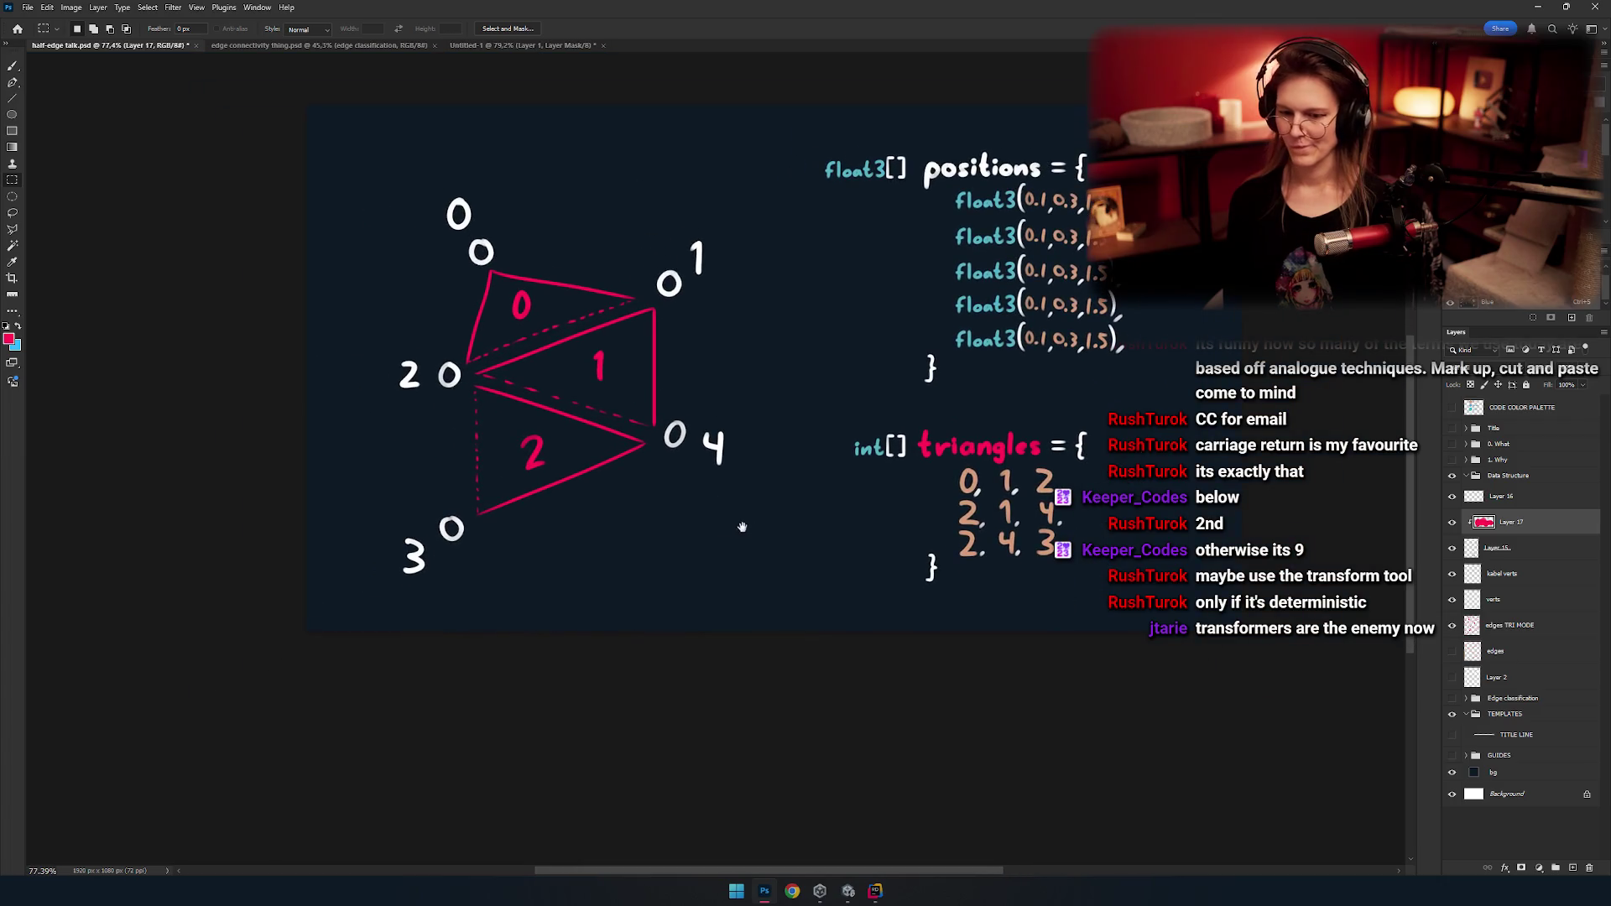
pyautogui.scroll(1, 705, 553)
pyautogui.scroll(-1, 717, 563)
pyautogui.scroll(-2, 674, 558)
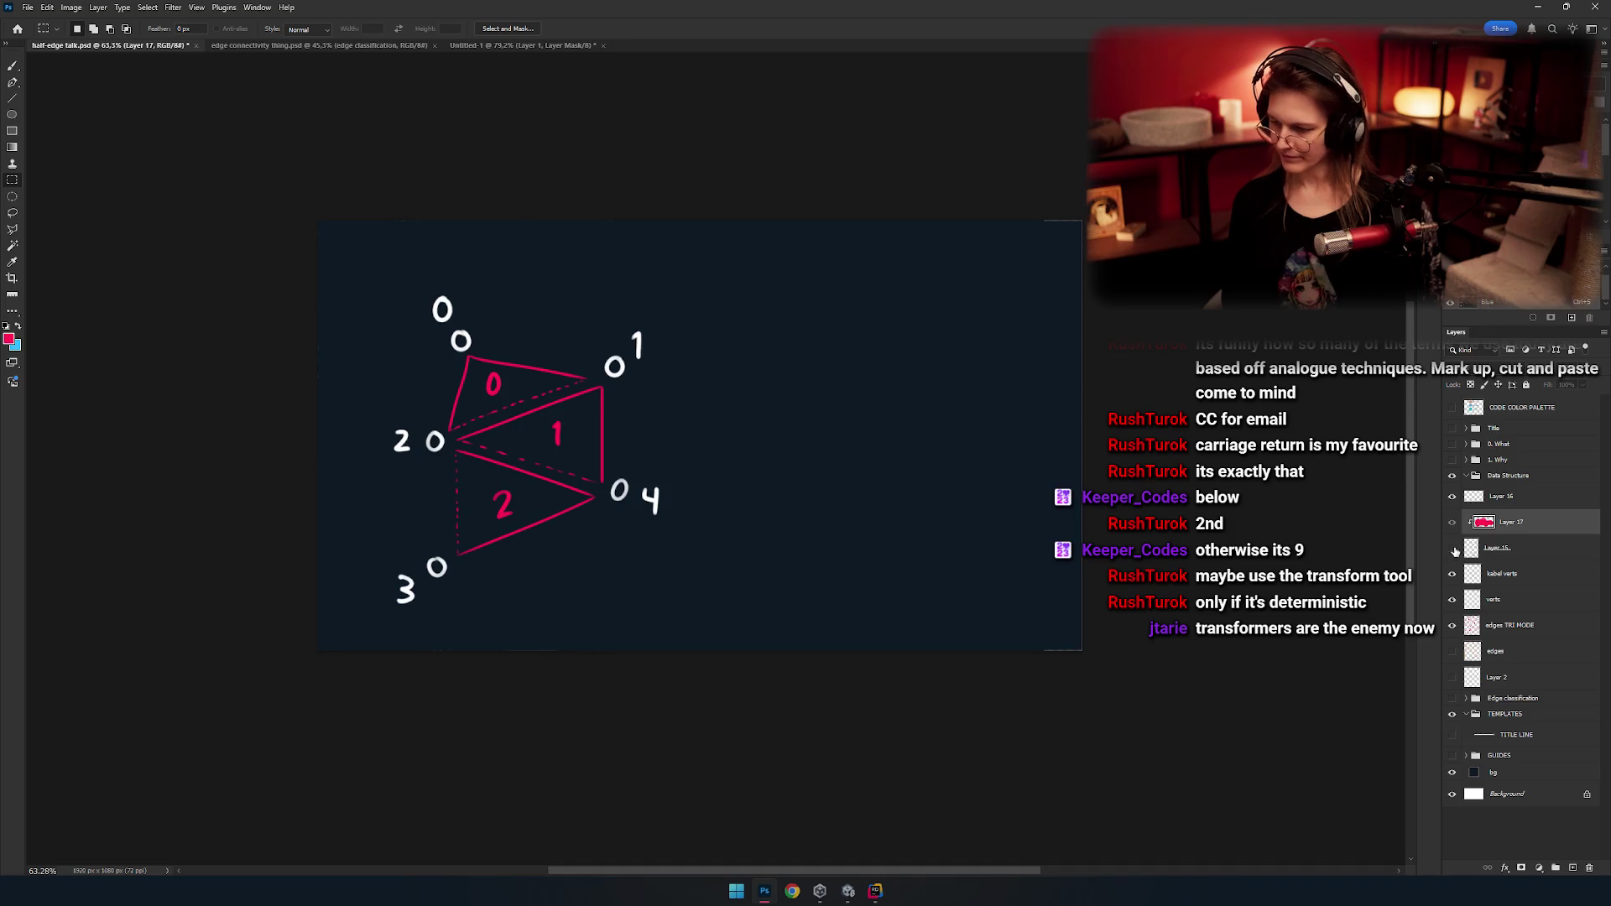
# Rename the code layer to 'code'.
pyautogui.click(1452, 550)
pyautogui.click(1452, 549)
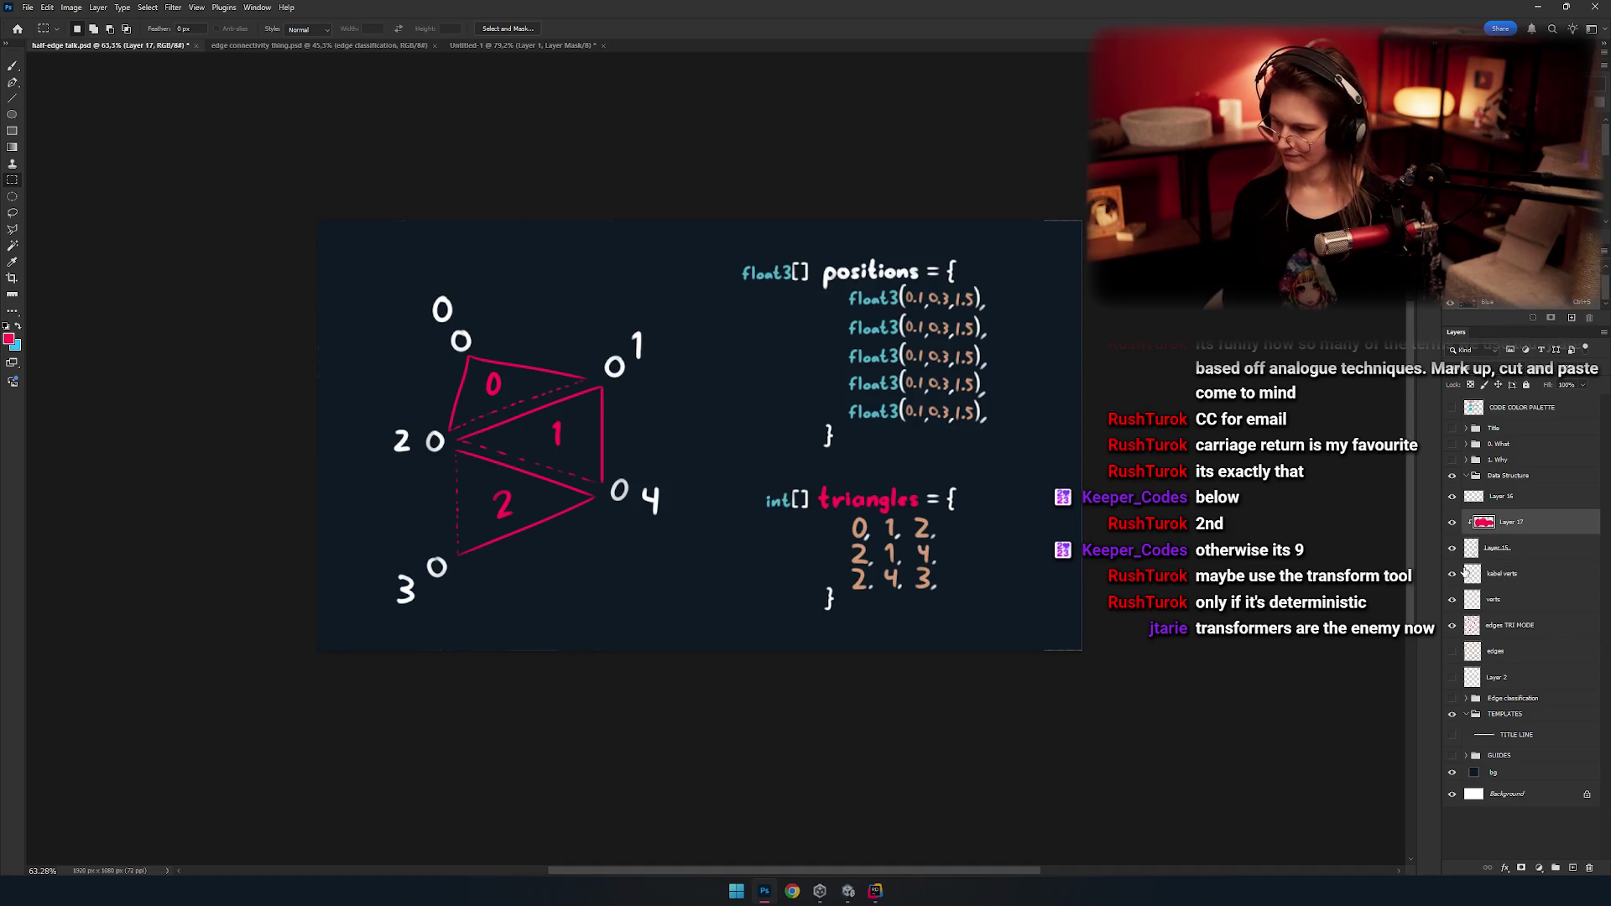
pyautogui.click(1532, 557)
pyautogui.write('code')
pyautogui.press('Return')
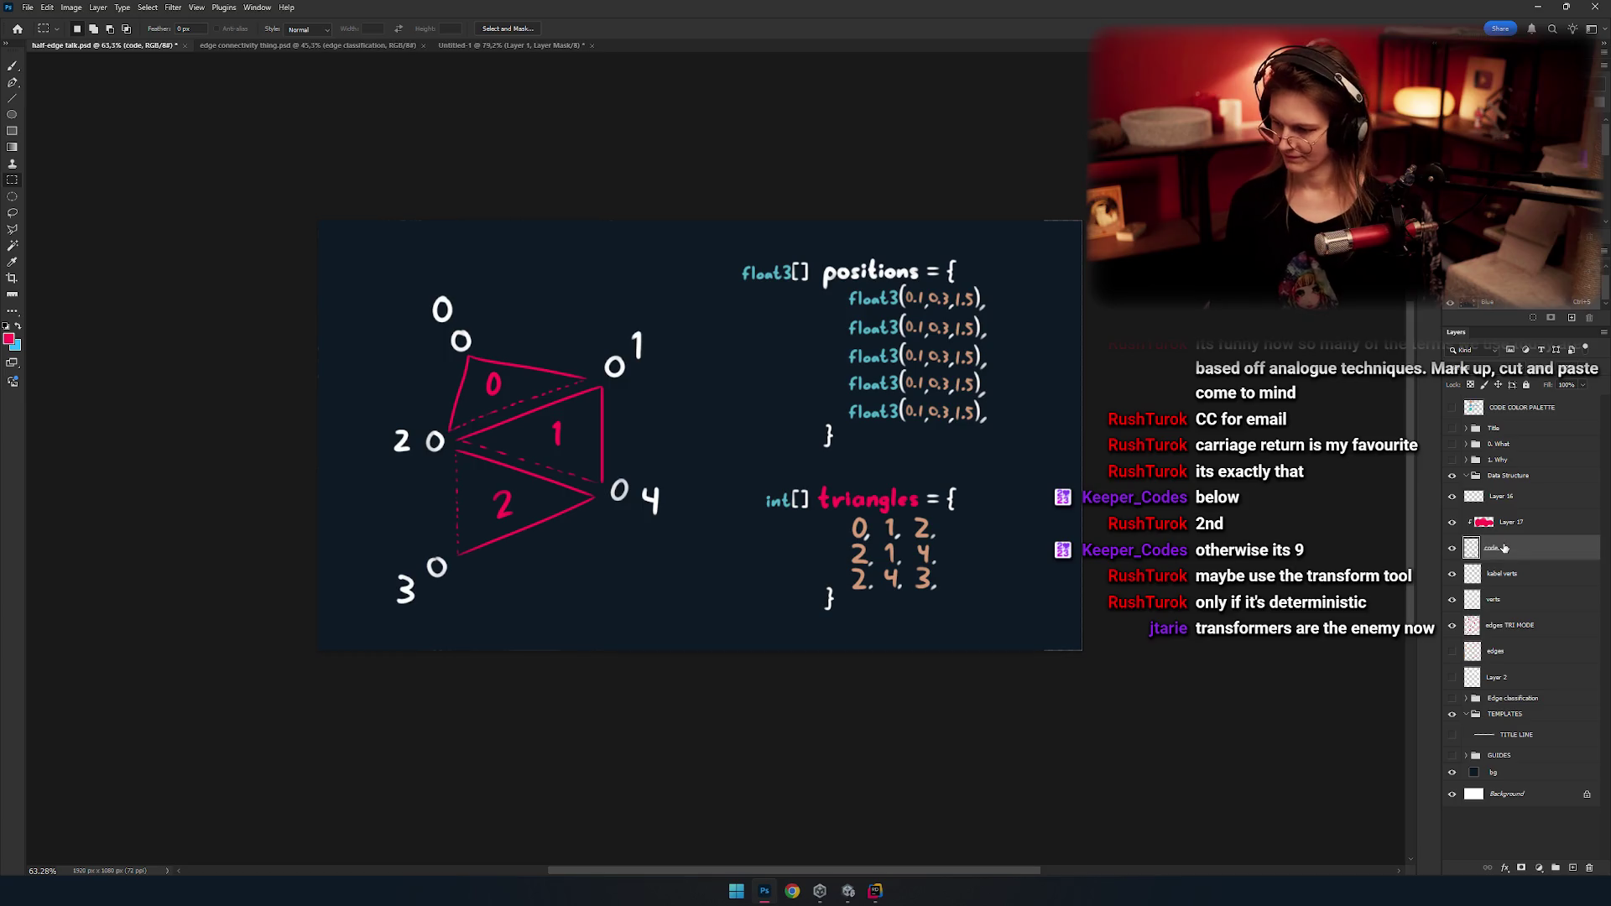
# Finish renaming the group to 'Data Structure Trad' and select Layer 16.
pyautogui.doubleClick(1532, 474)
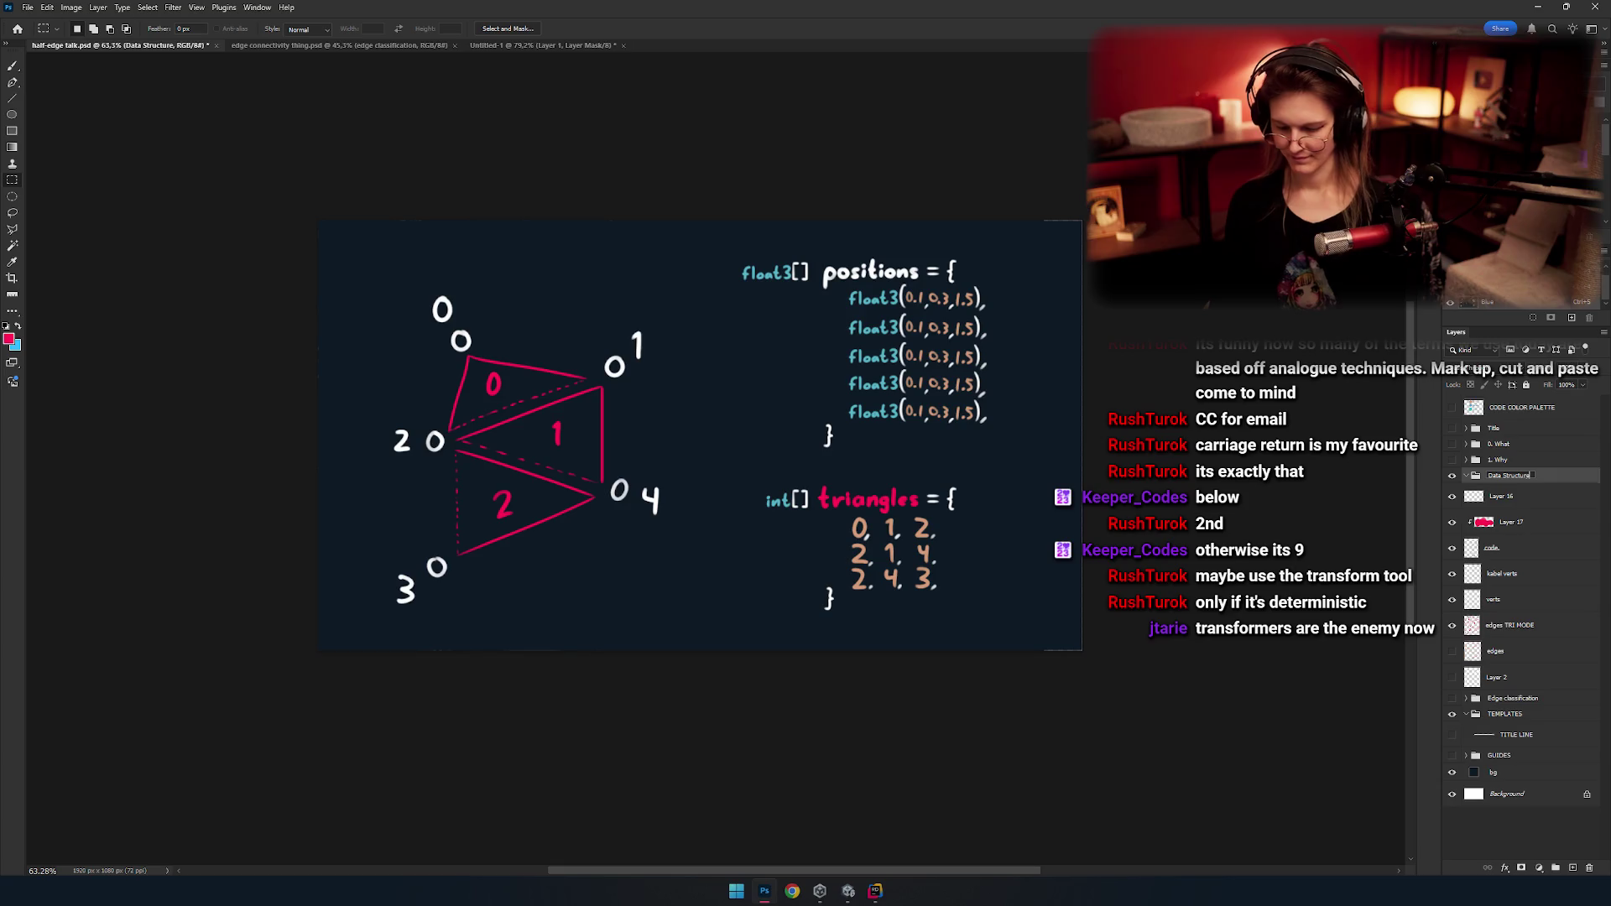
pyautogui.write('Ts')
pyautogui.press('Return')
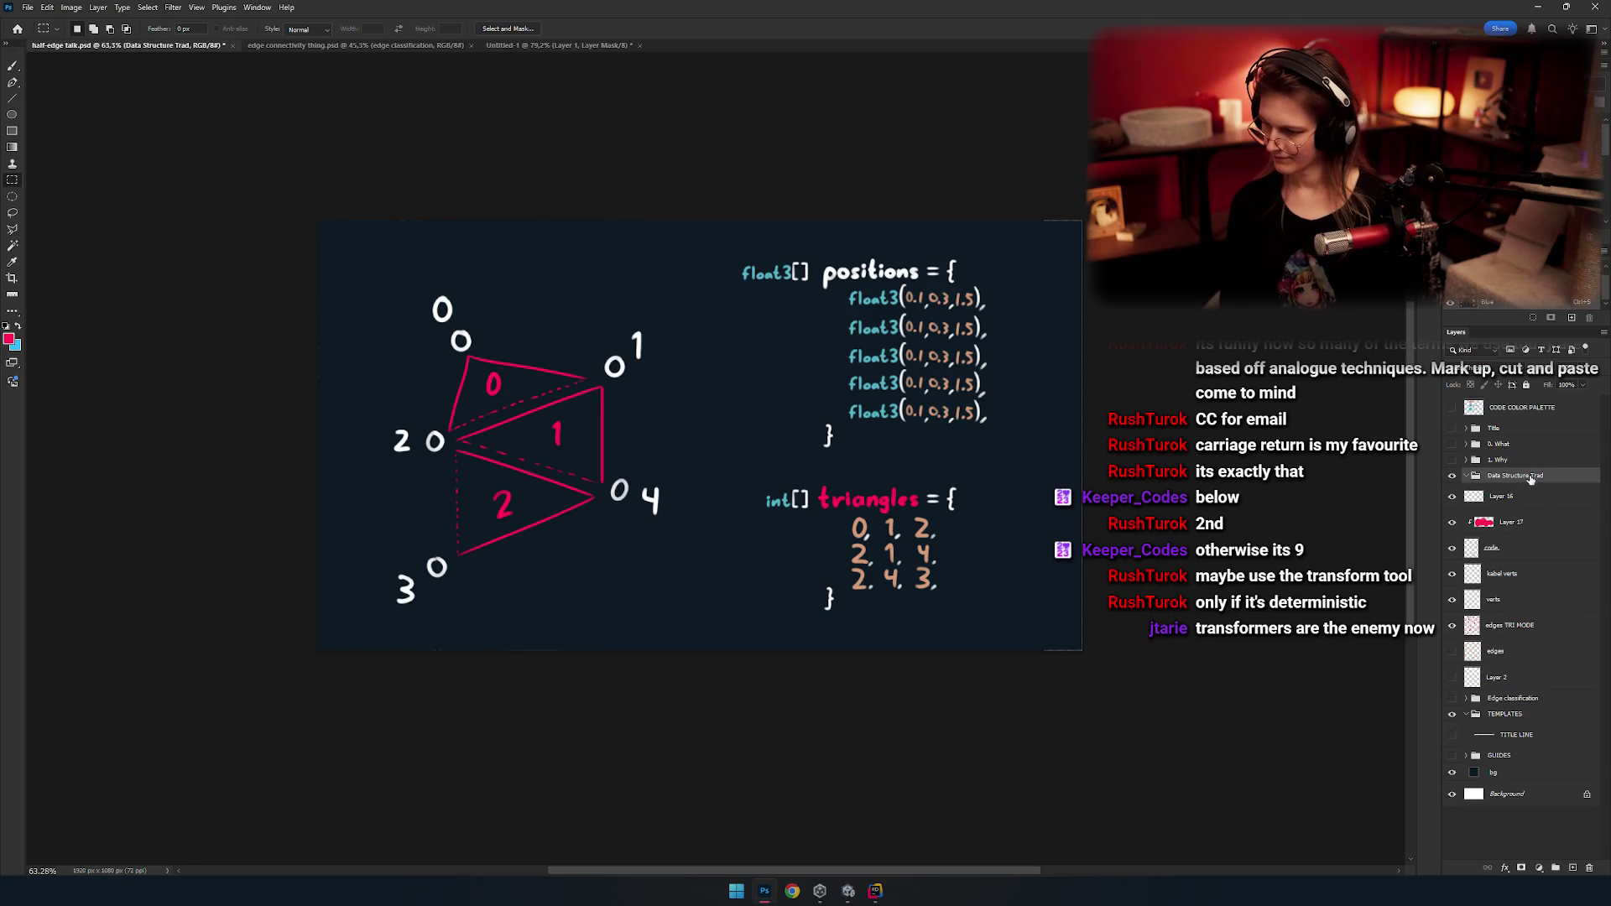
pyautogui.click(1502, 496)
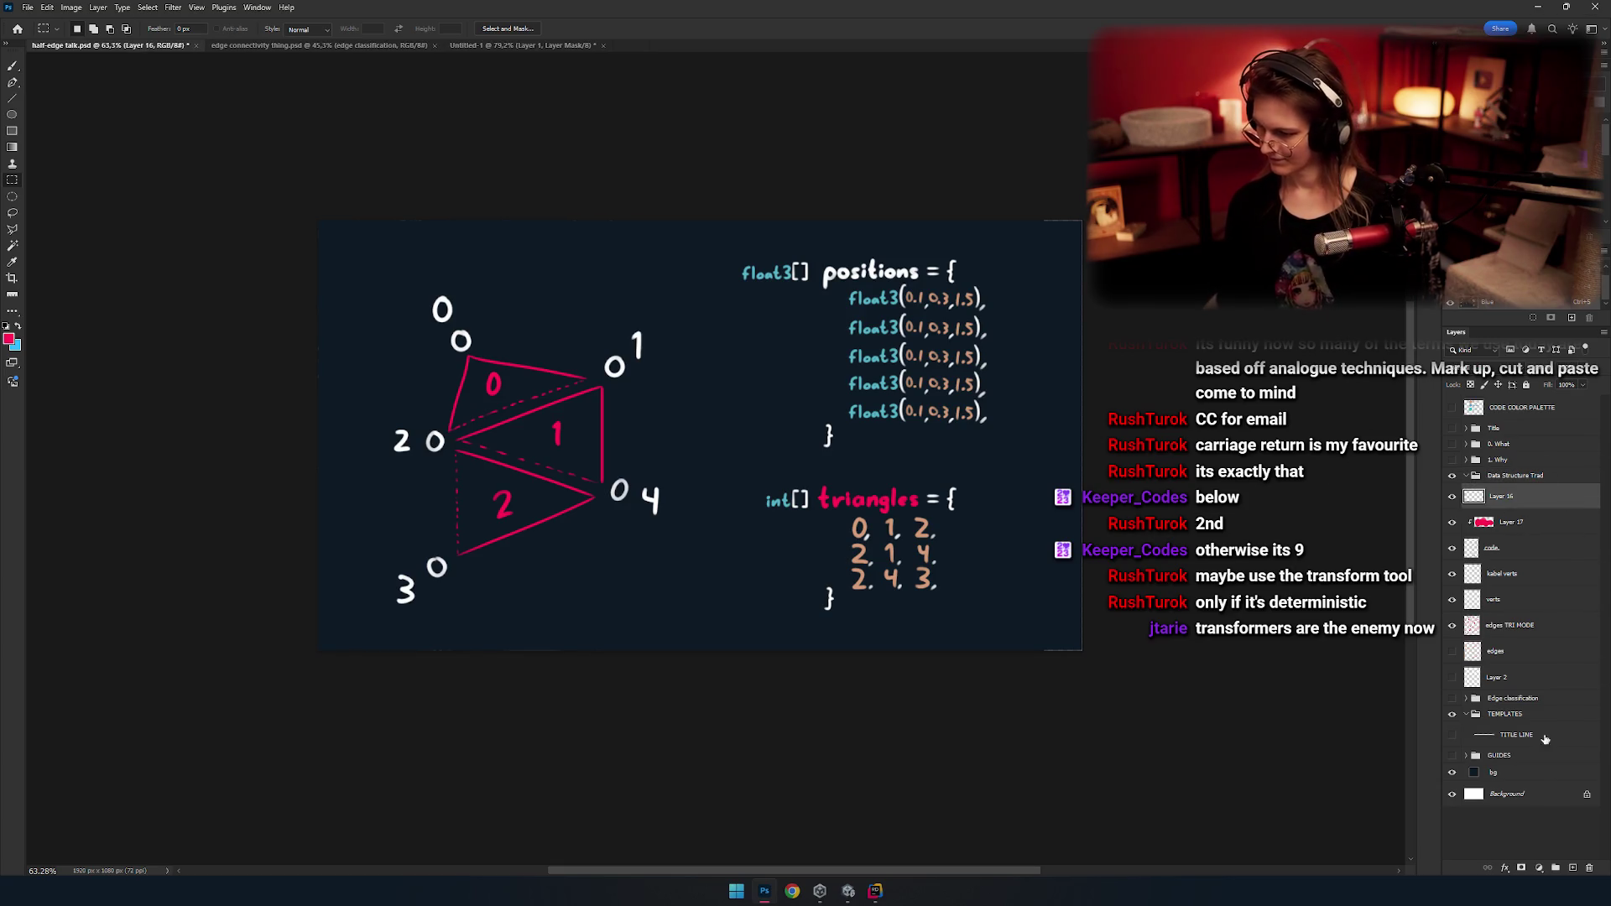
# Create a new group named 'Data Structure' and nest Data Structure Trad inside it.
pyautogui.click(1557, 868)
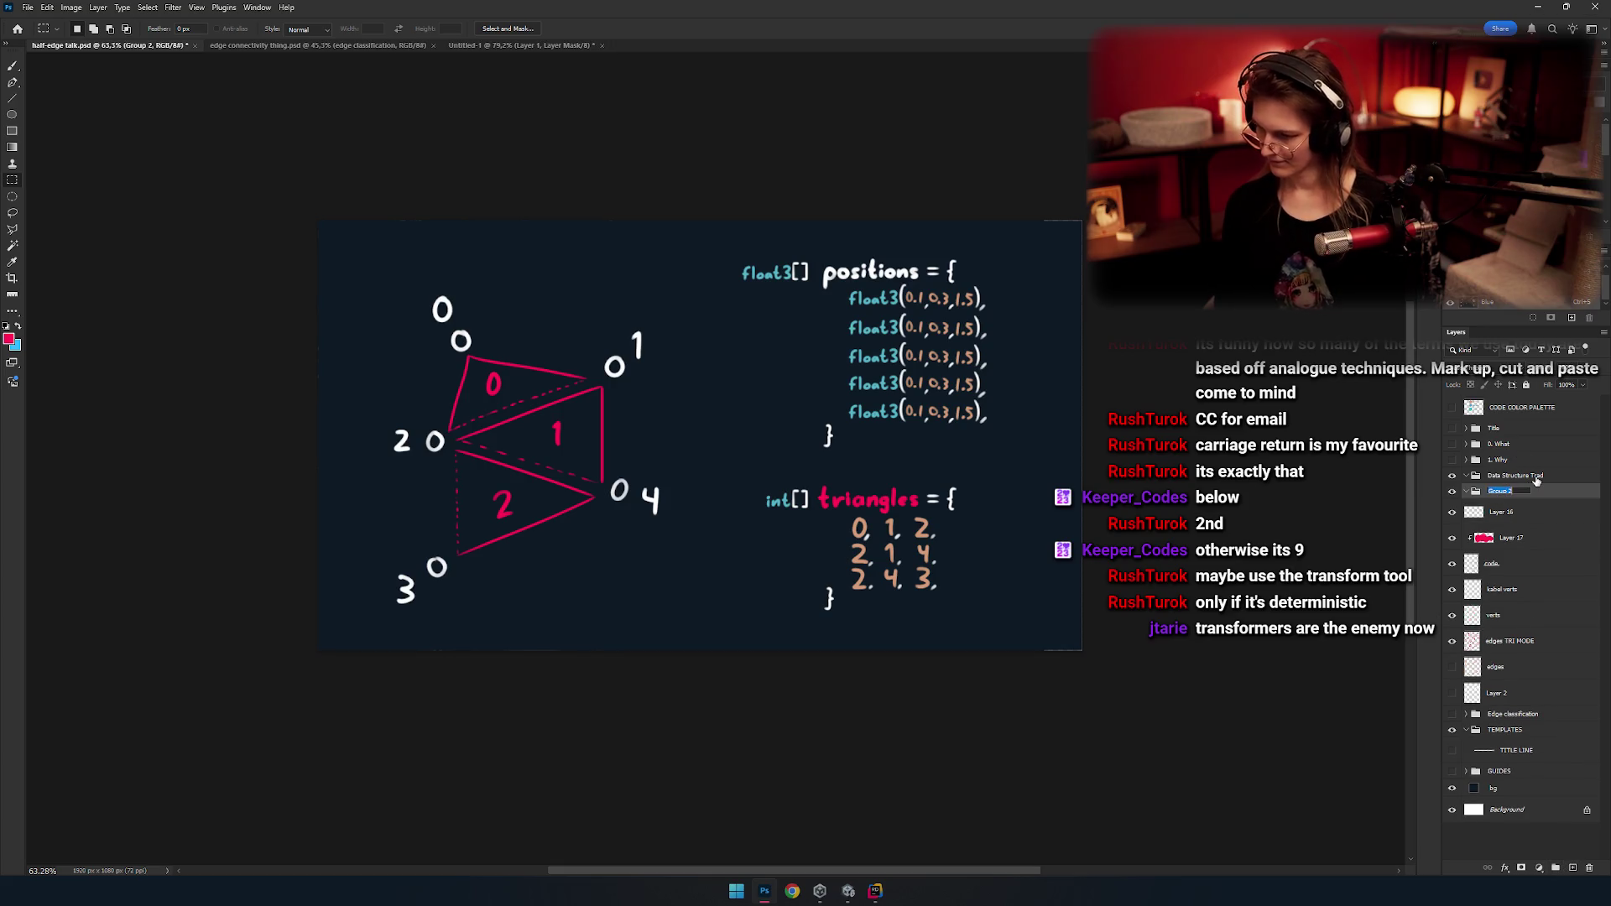
pyautogui.write('Data Structure')
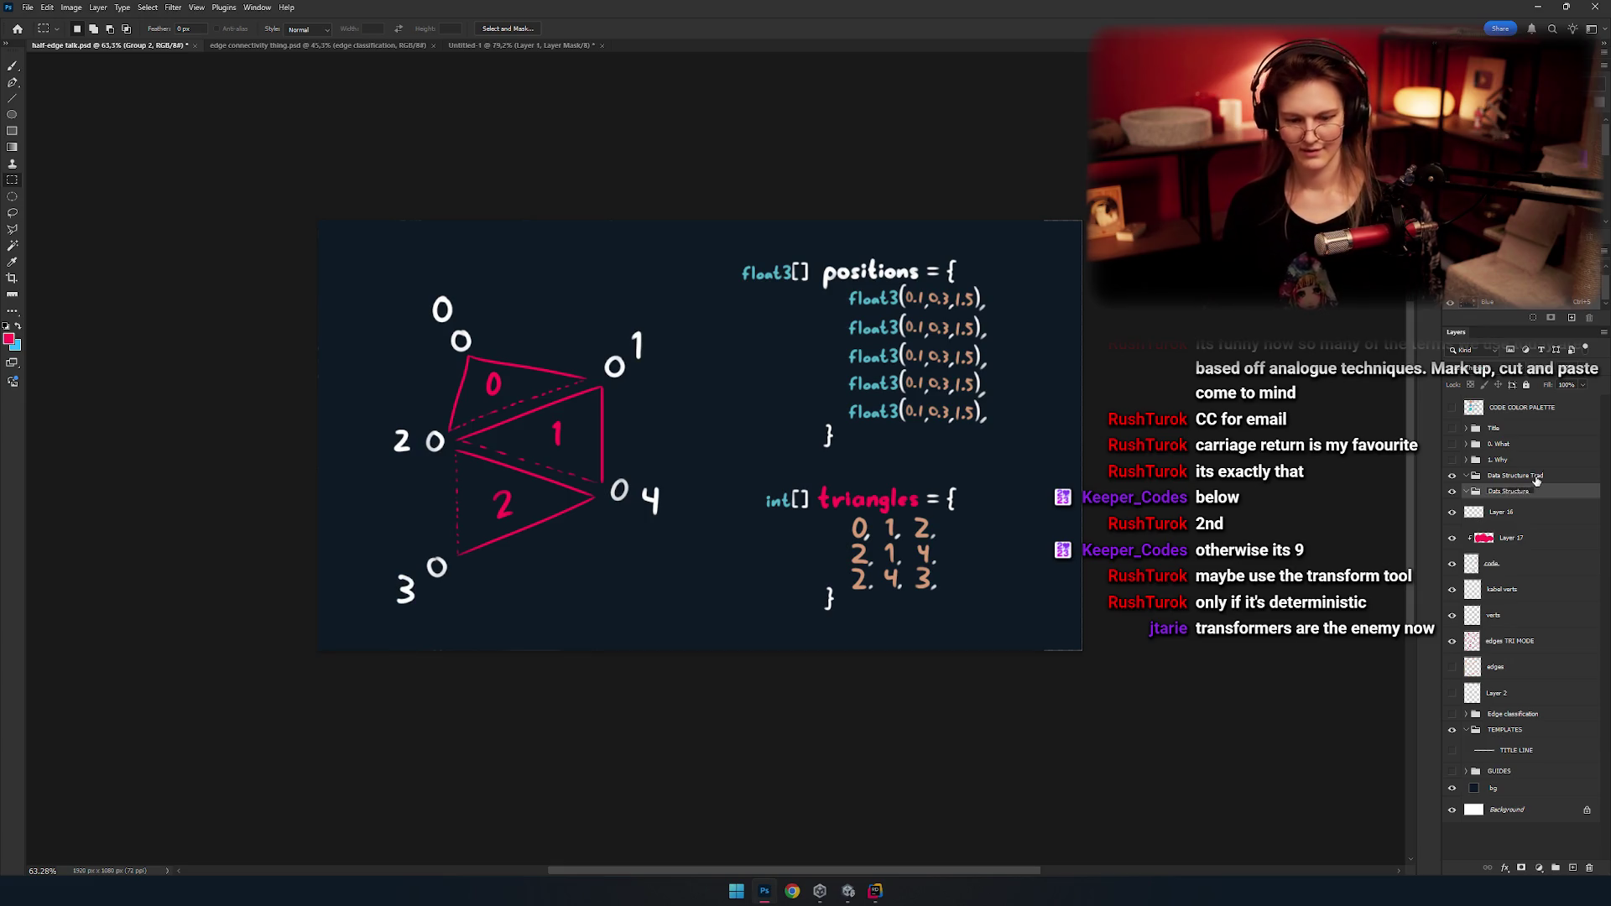
pyautogui.moveTo(1536, 479); pyautogui.dragTo(1530, 498)
pyautogui.click(1452, 512)
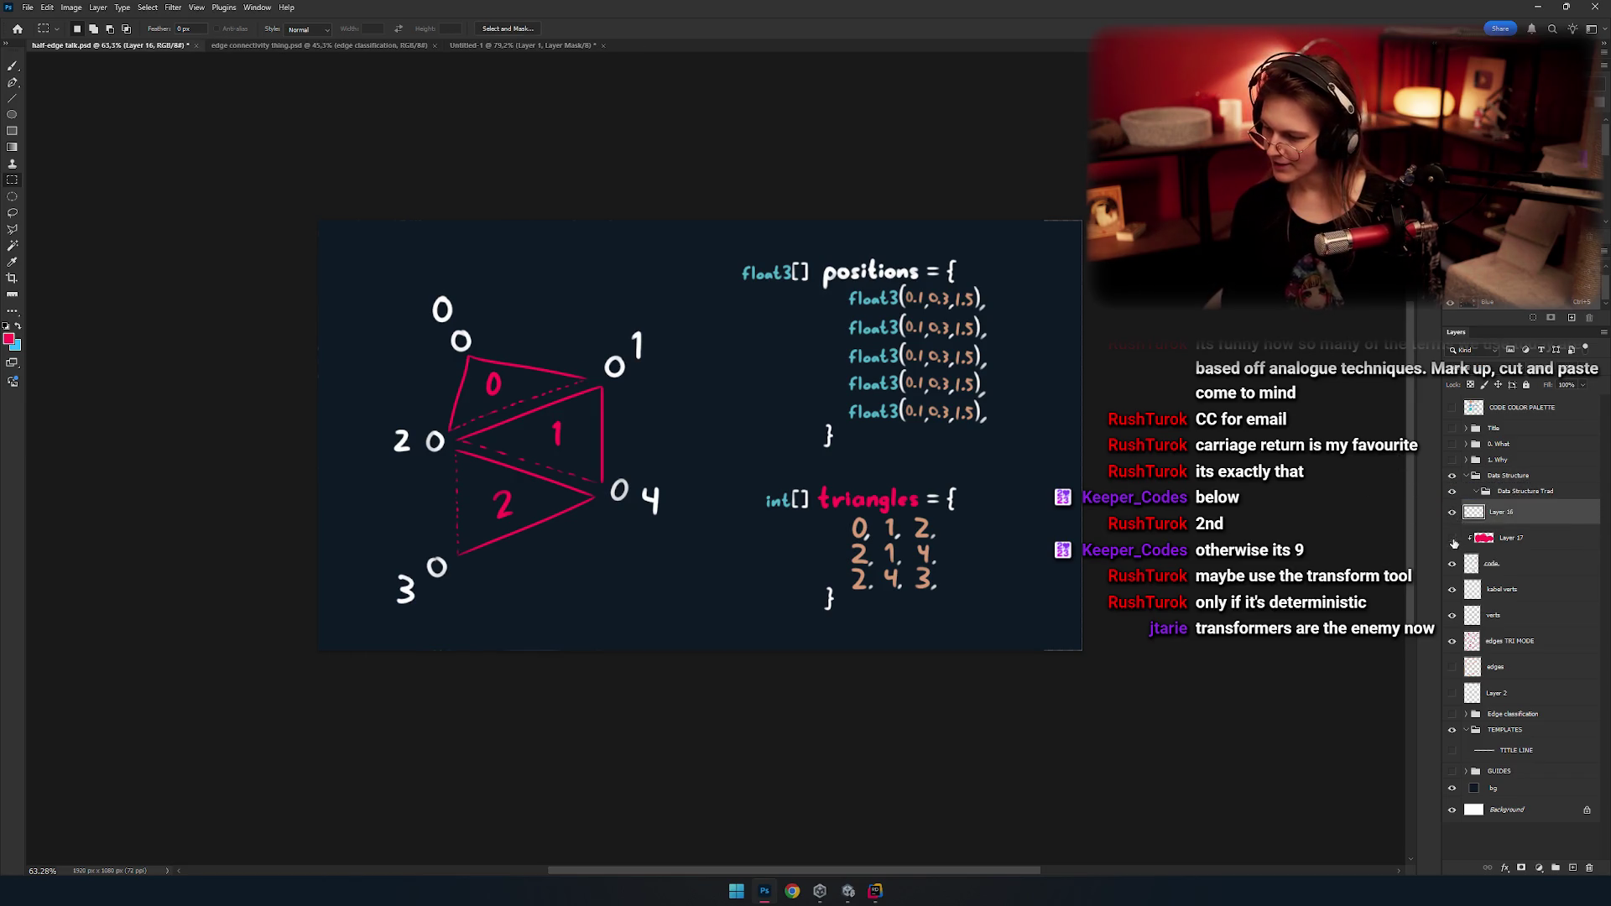
# Make Layer 17 visible and move it with the code. layer into Data Structure Trad.
pyautogui.rightClick(1454, 543)
pyautogui.click(1485, 564)
pyautogui.click(1556, 541)
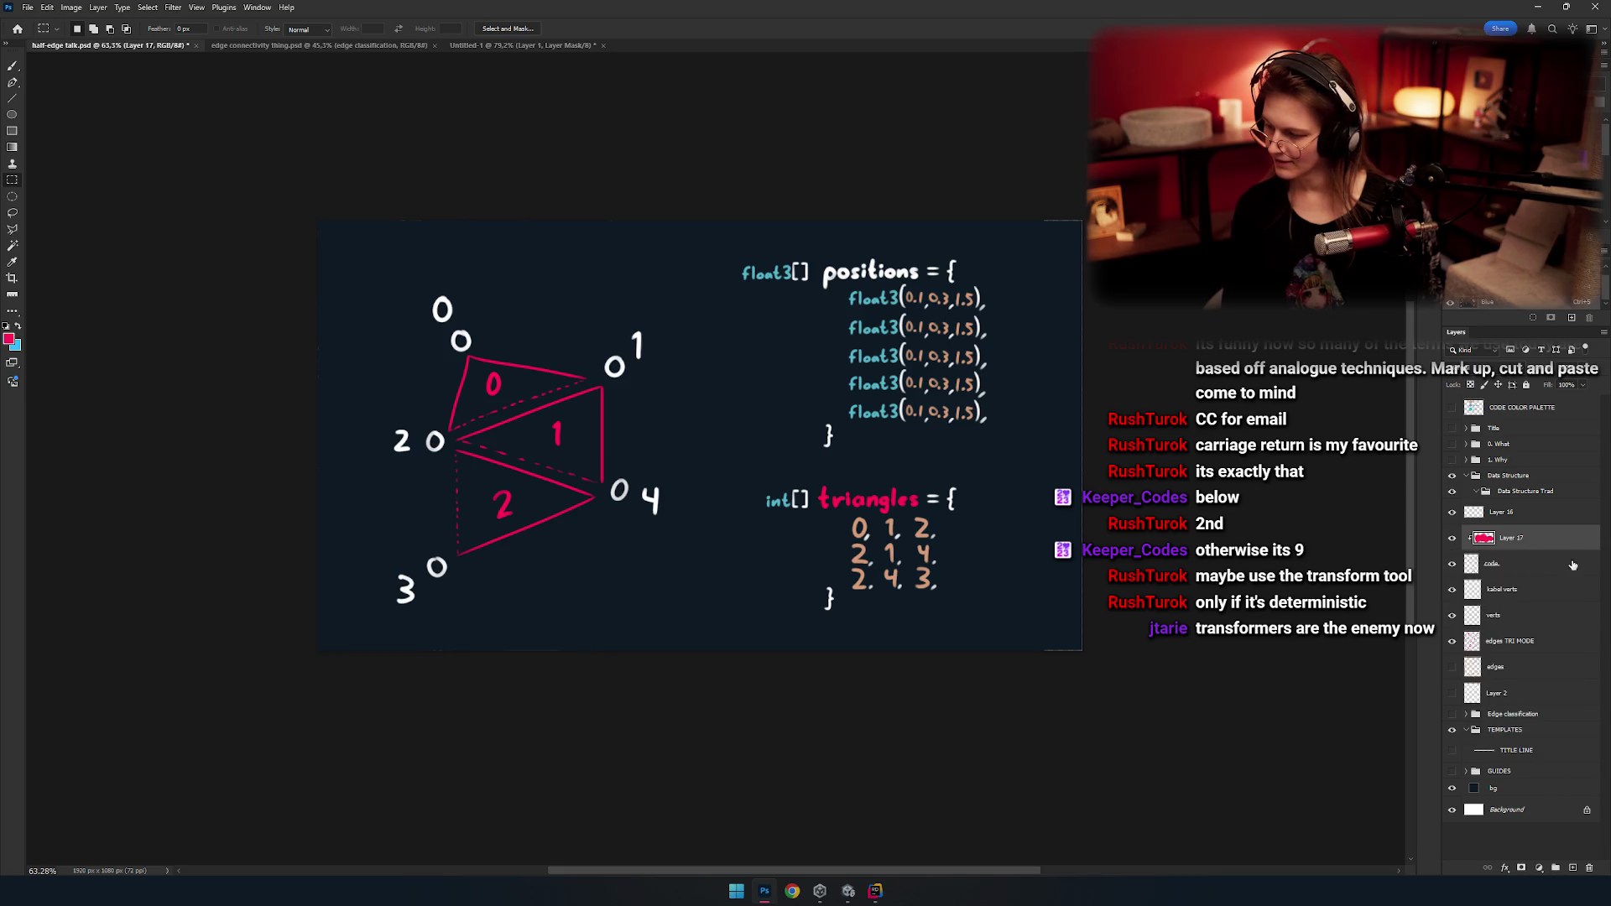
pyautogui.keyDown('shift'); pyautogui.click(1550, 573); pyautogui.keyUp('shift')
pyautogui.click(1453, 590)
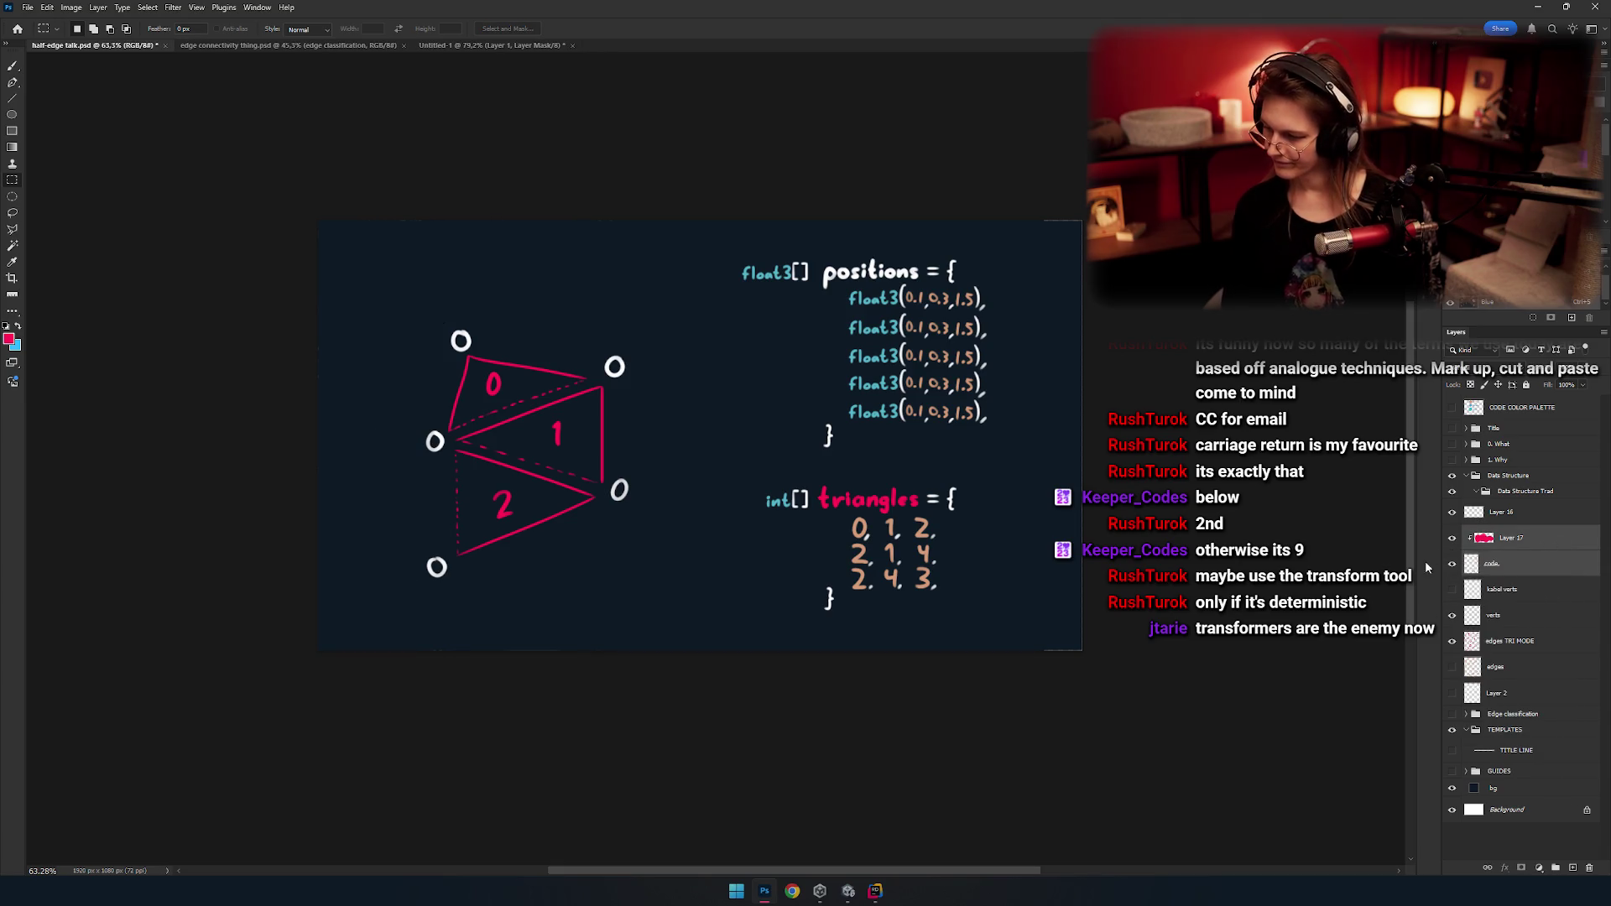
pyautogui.click(1452, 589)
pyautogui.click(1452, 616)
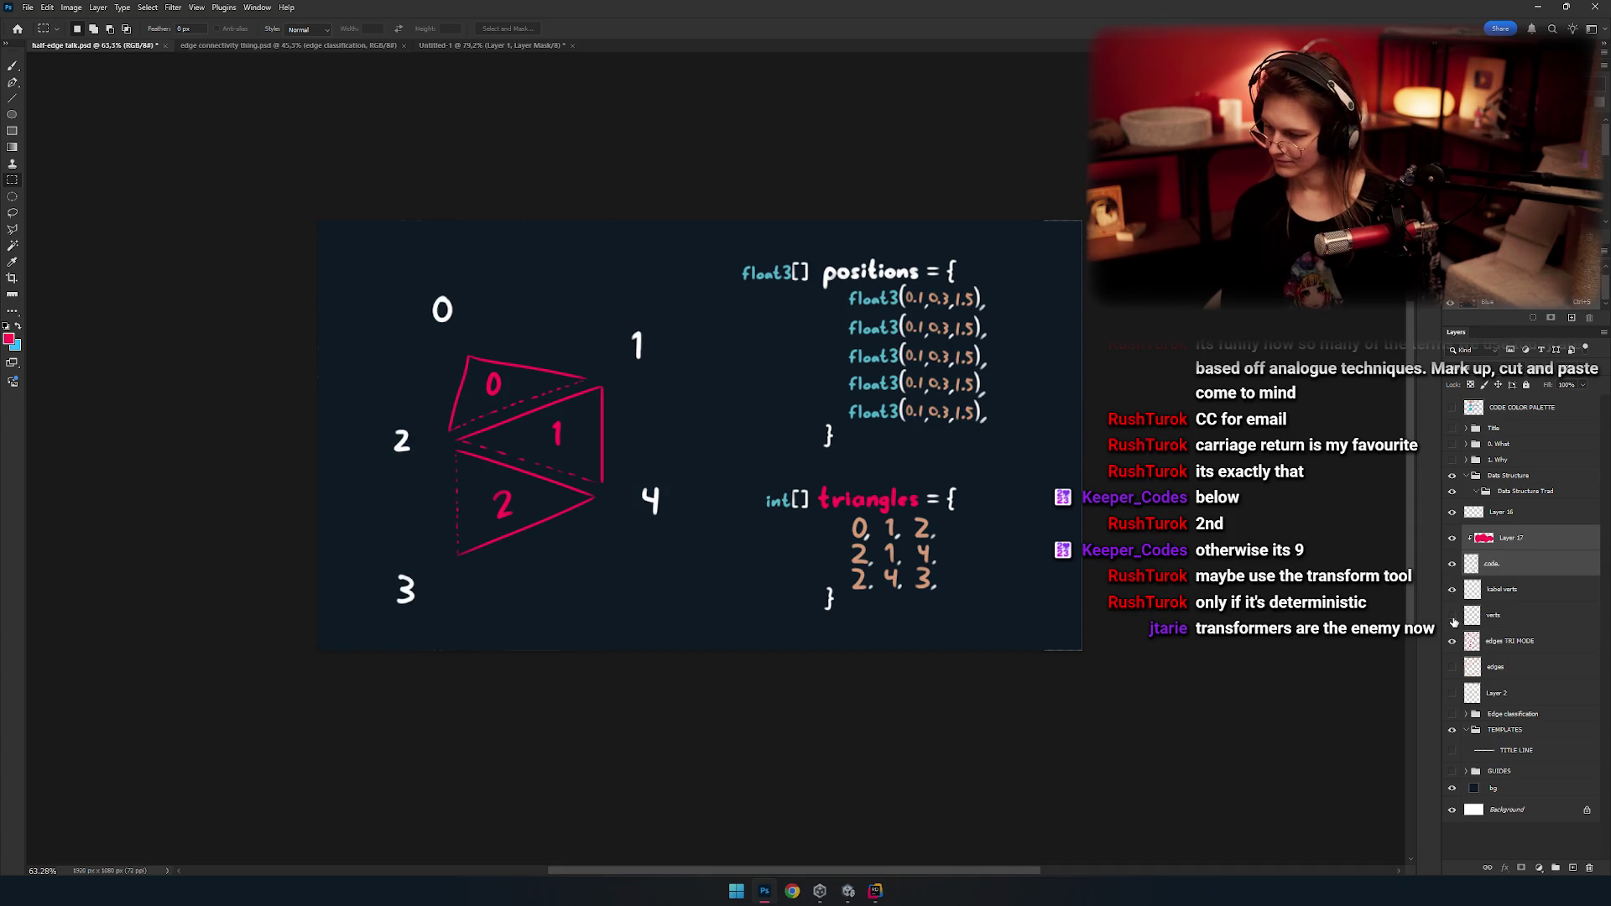
pyautogui.click(1452, 617)
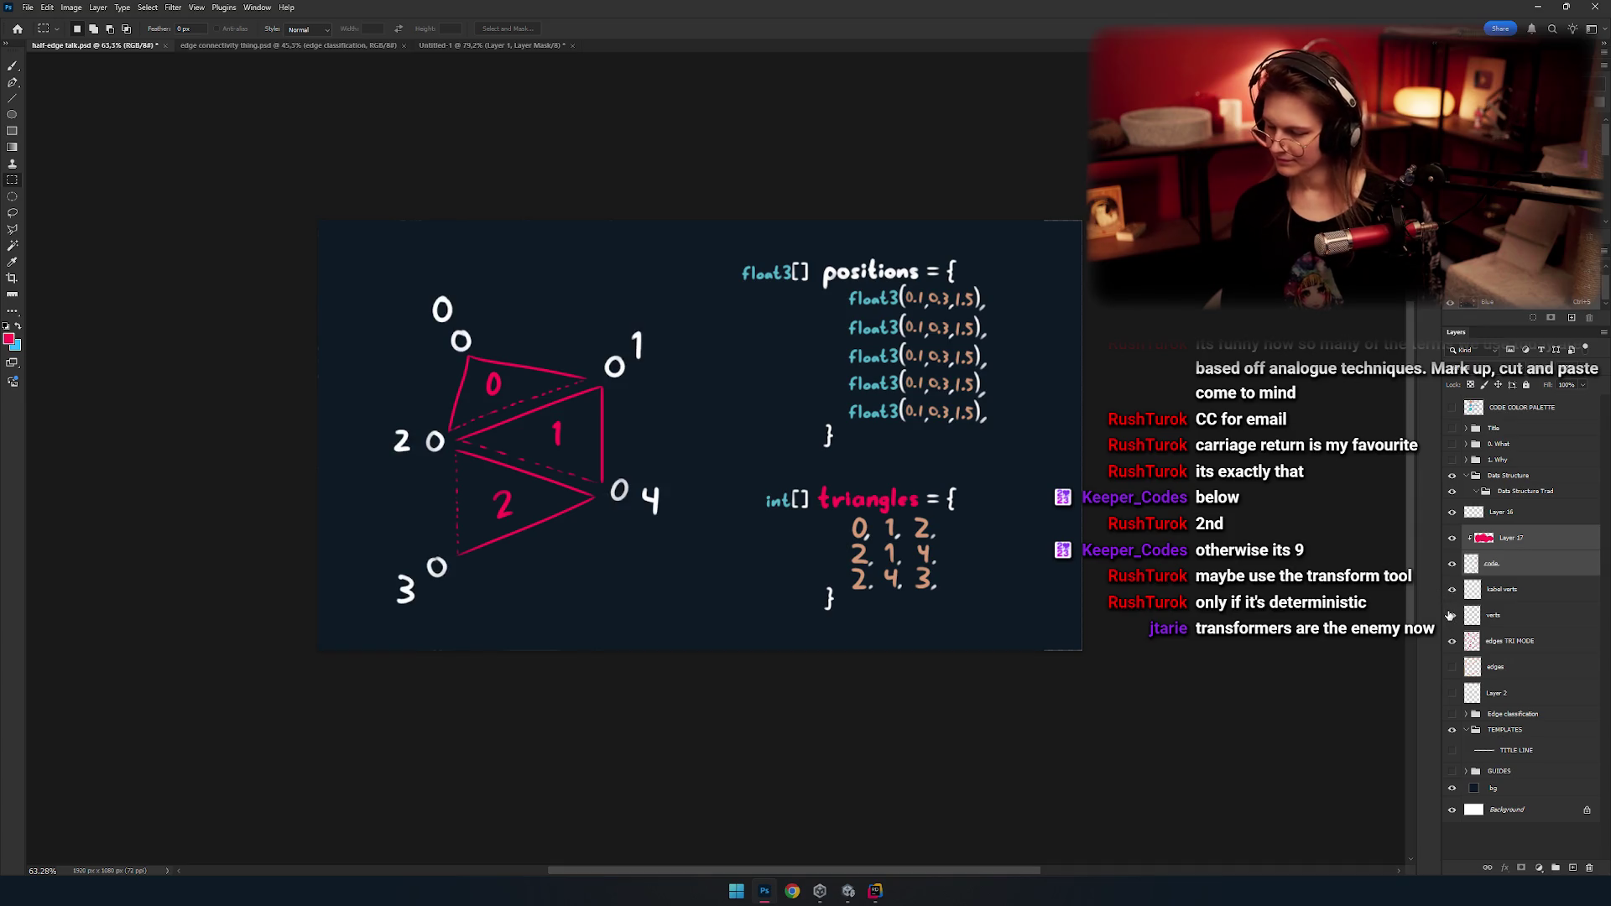
pyautogui.keyDown('shift'); pyautogui.click(1536, 615); pyautogui.keyUp('shift')
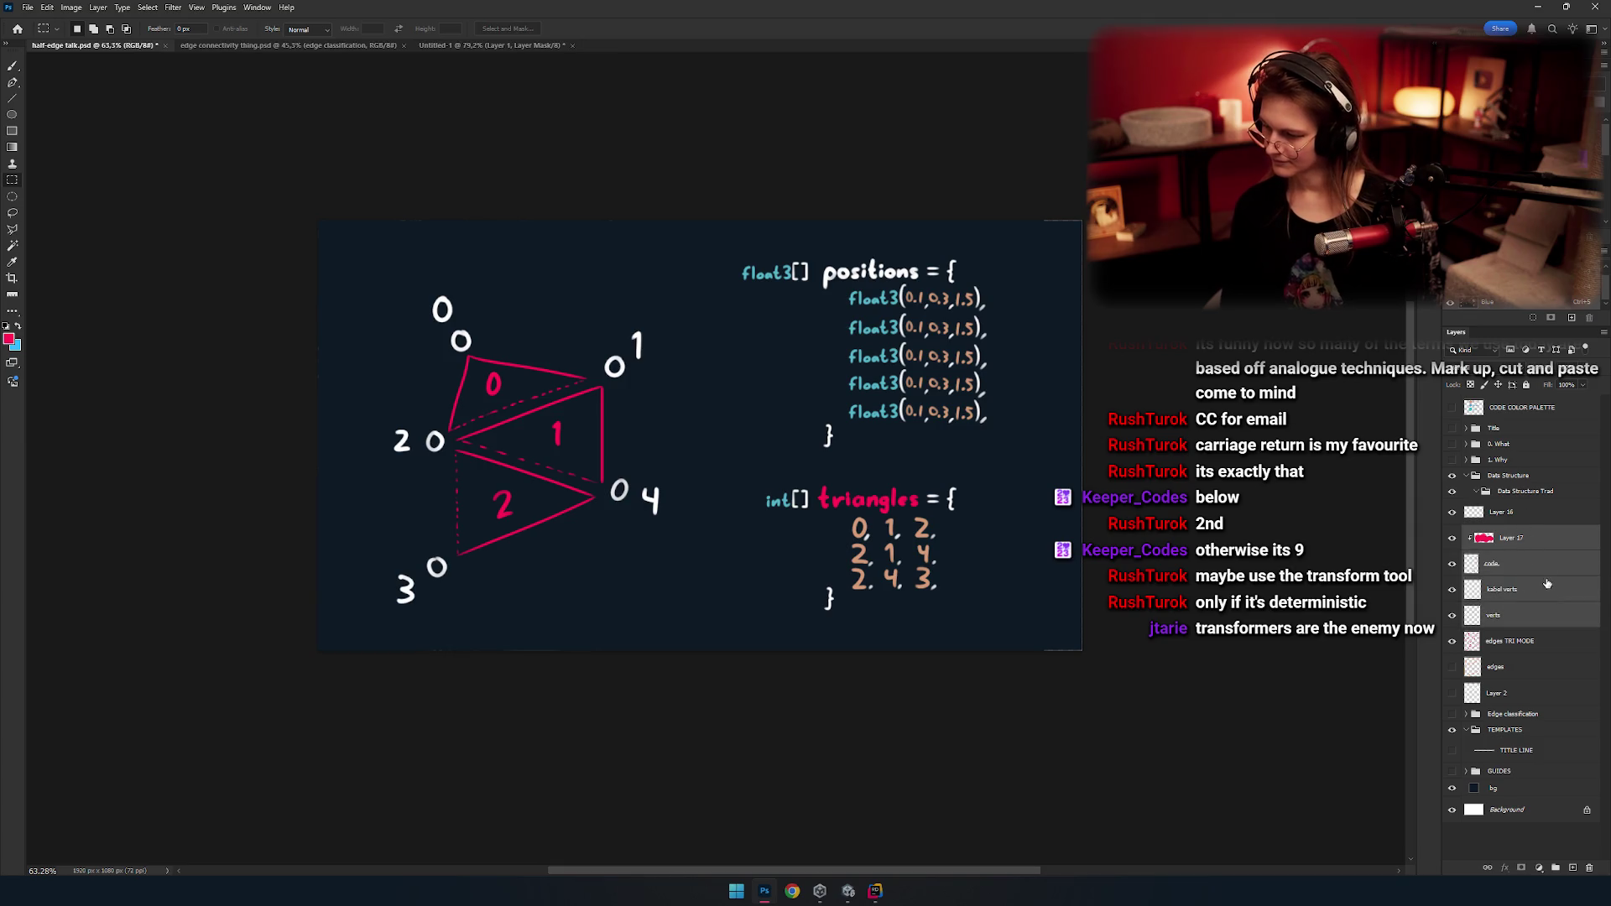
pyautogui.click(1566, 556)
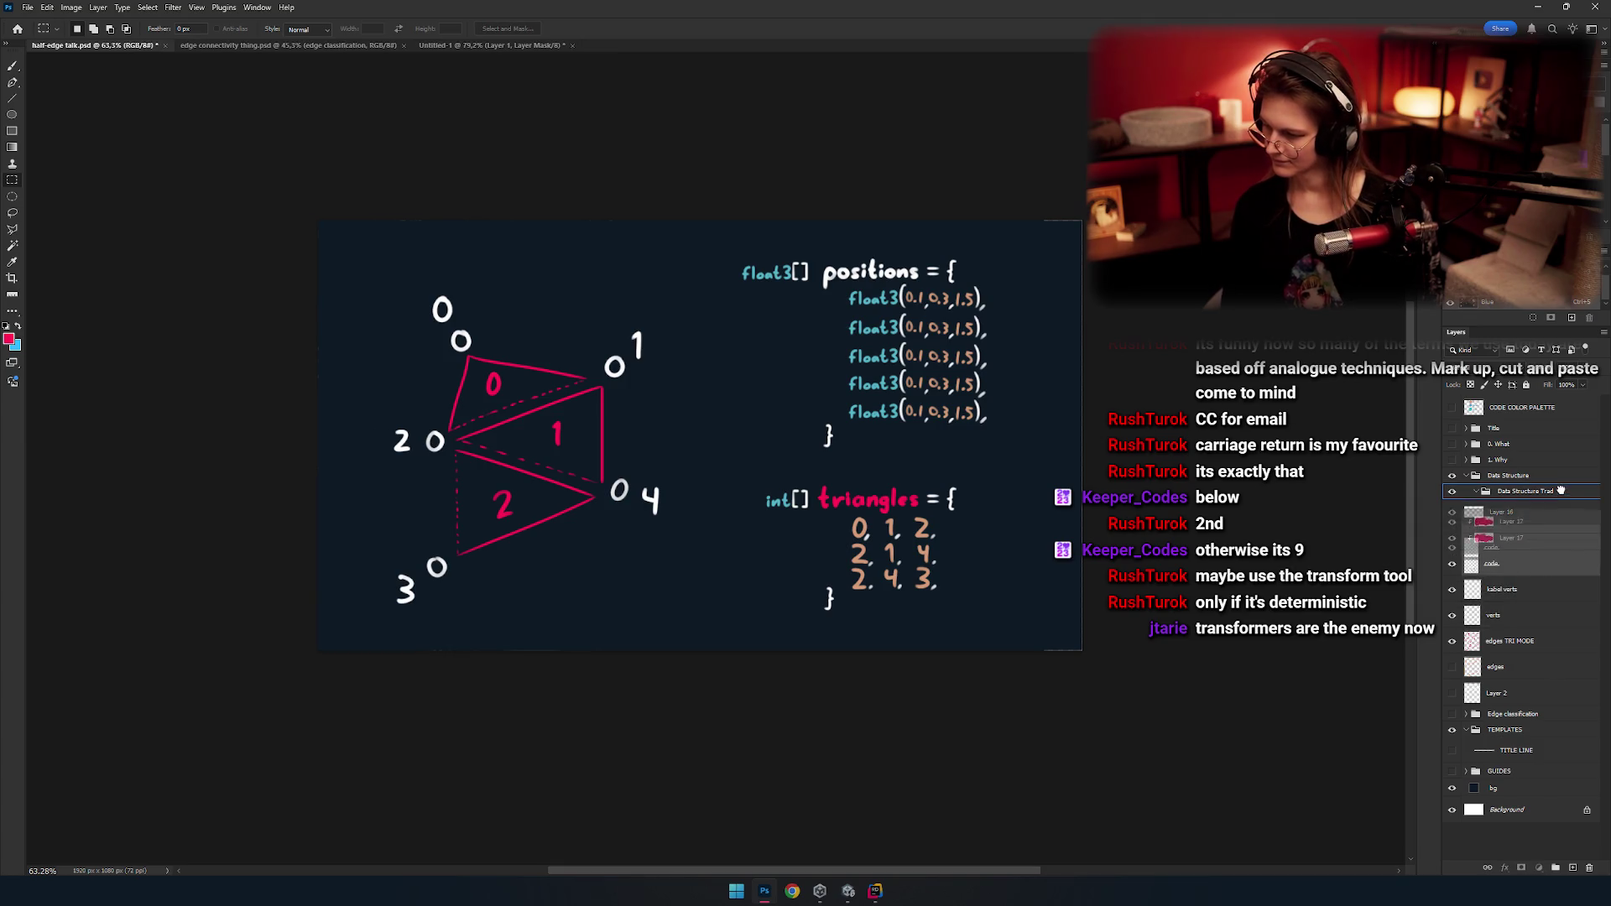
pyautogui.moveTo(1557, 544); pyautogui.dragTo(1527, 490)
# Select the verts and edges TRI MODE layers and turn on the orange edge lines.
pyautogui.click(1510, 614)
pyautogui.click(1452, 615)
pyautogui.click(1452, 615)
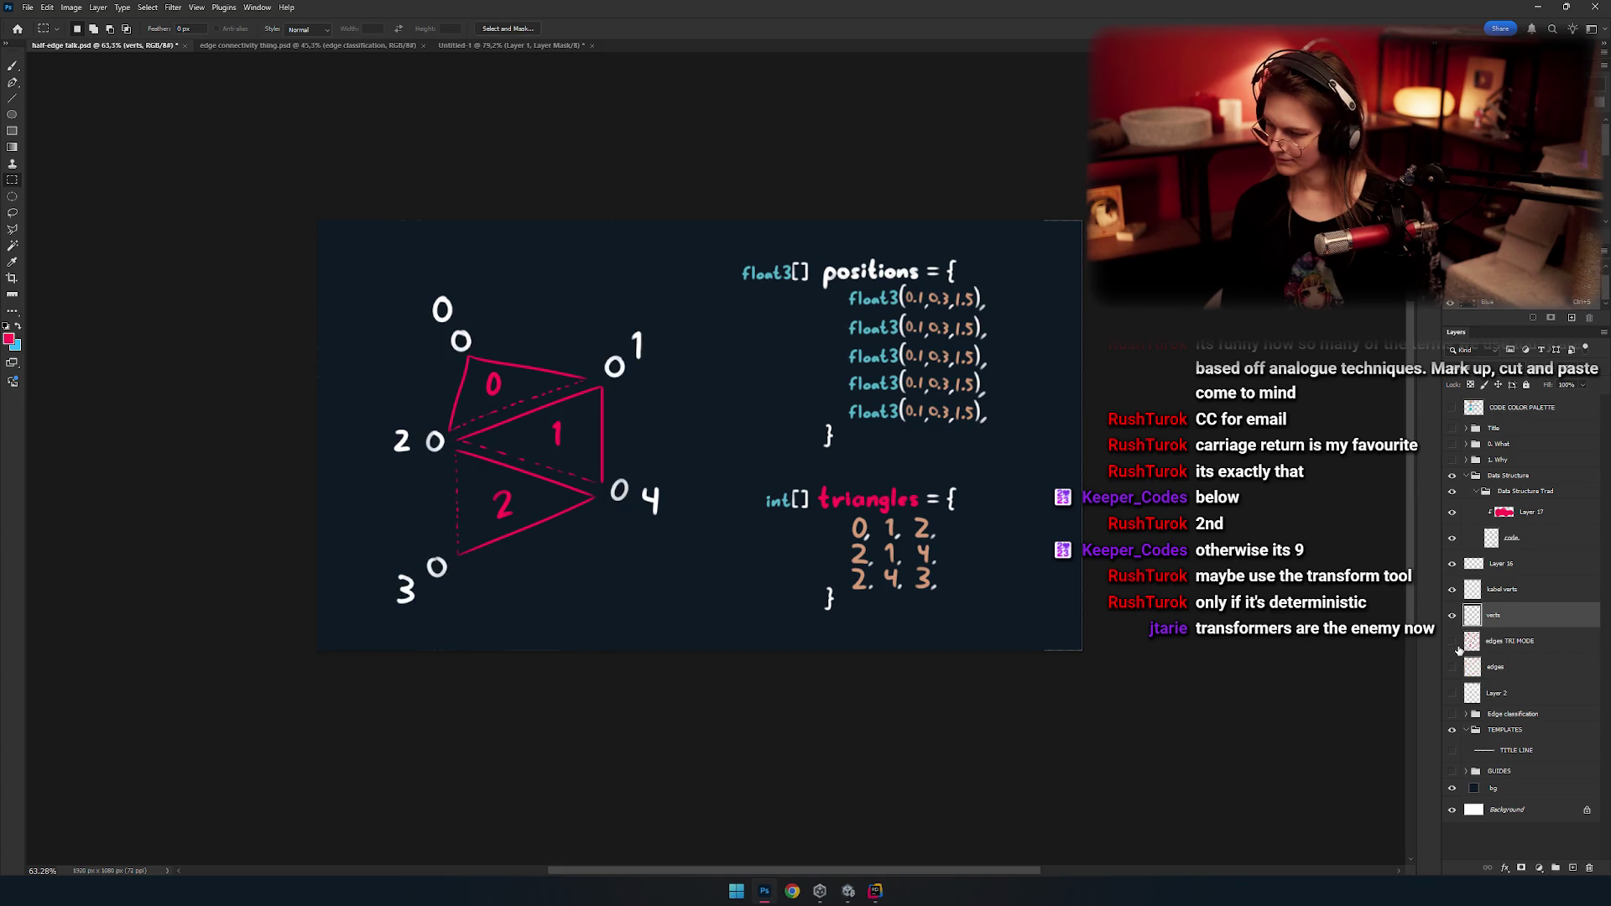
pyautogui.keyDown('shift'); pyautogui.click(1505, 641); pyautogui.keyUp('shift')
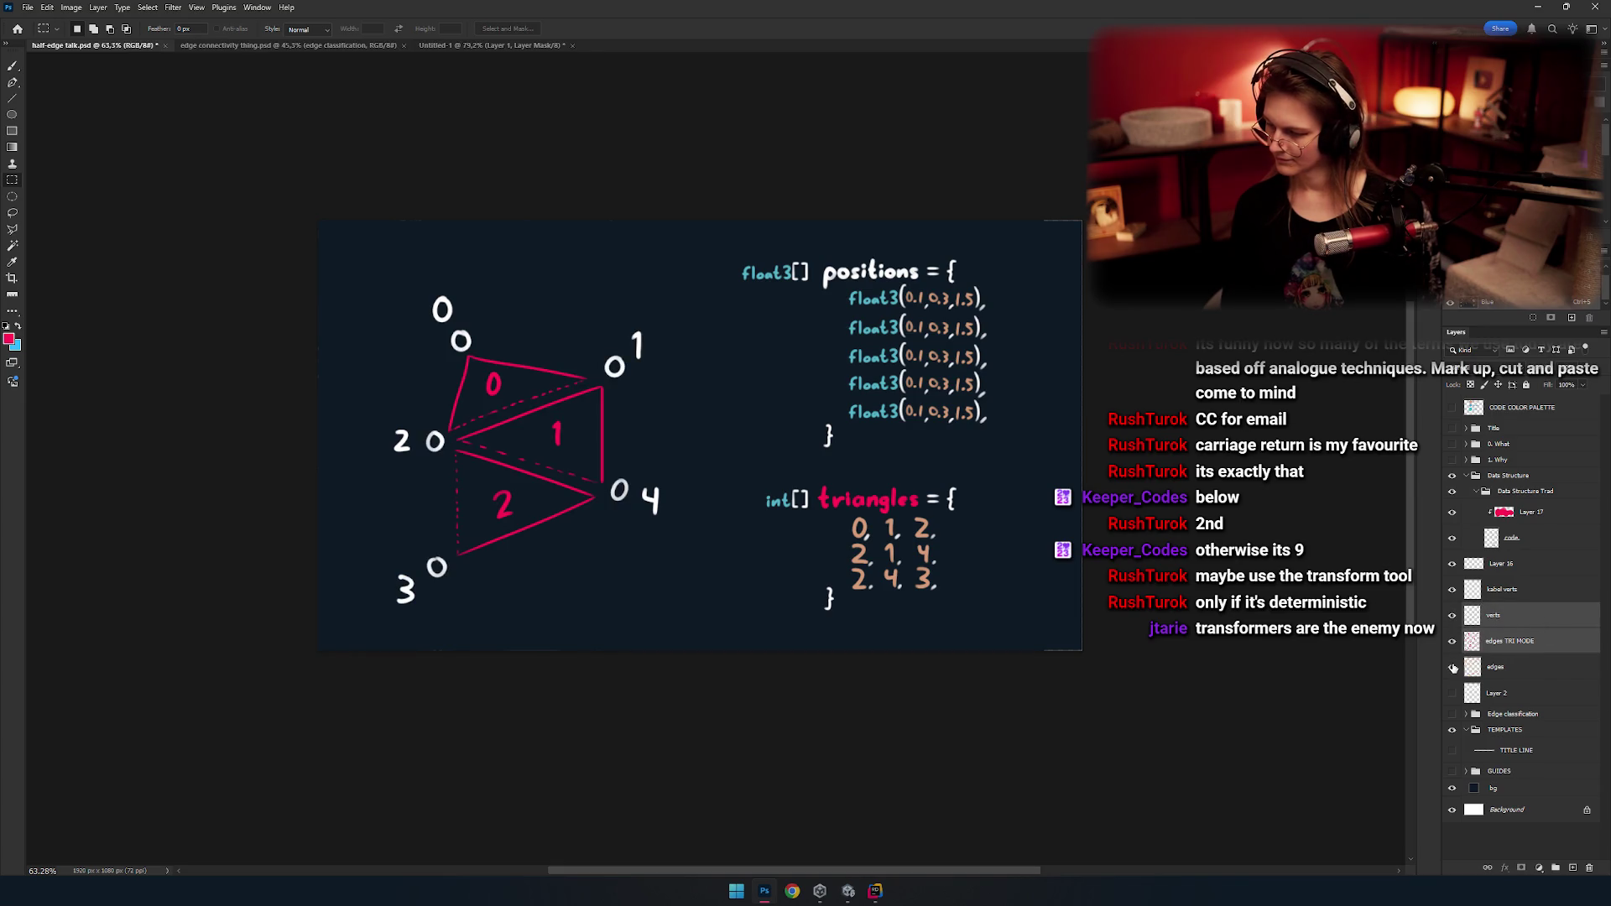
pyautogui.click(1452, 667)
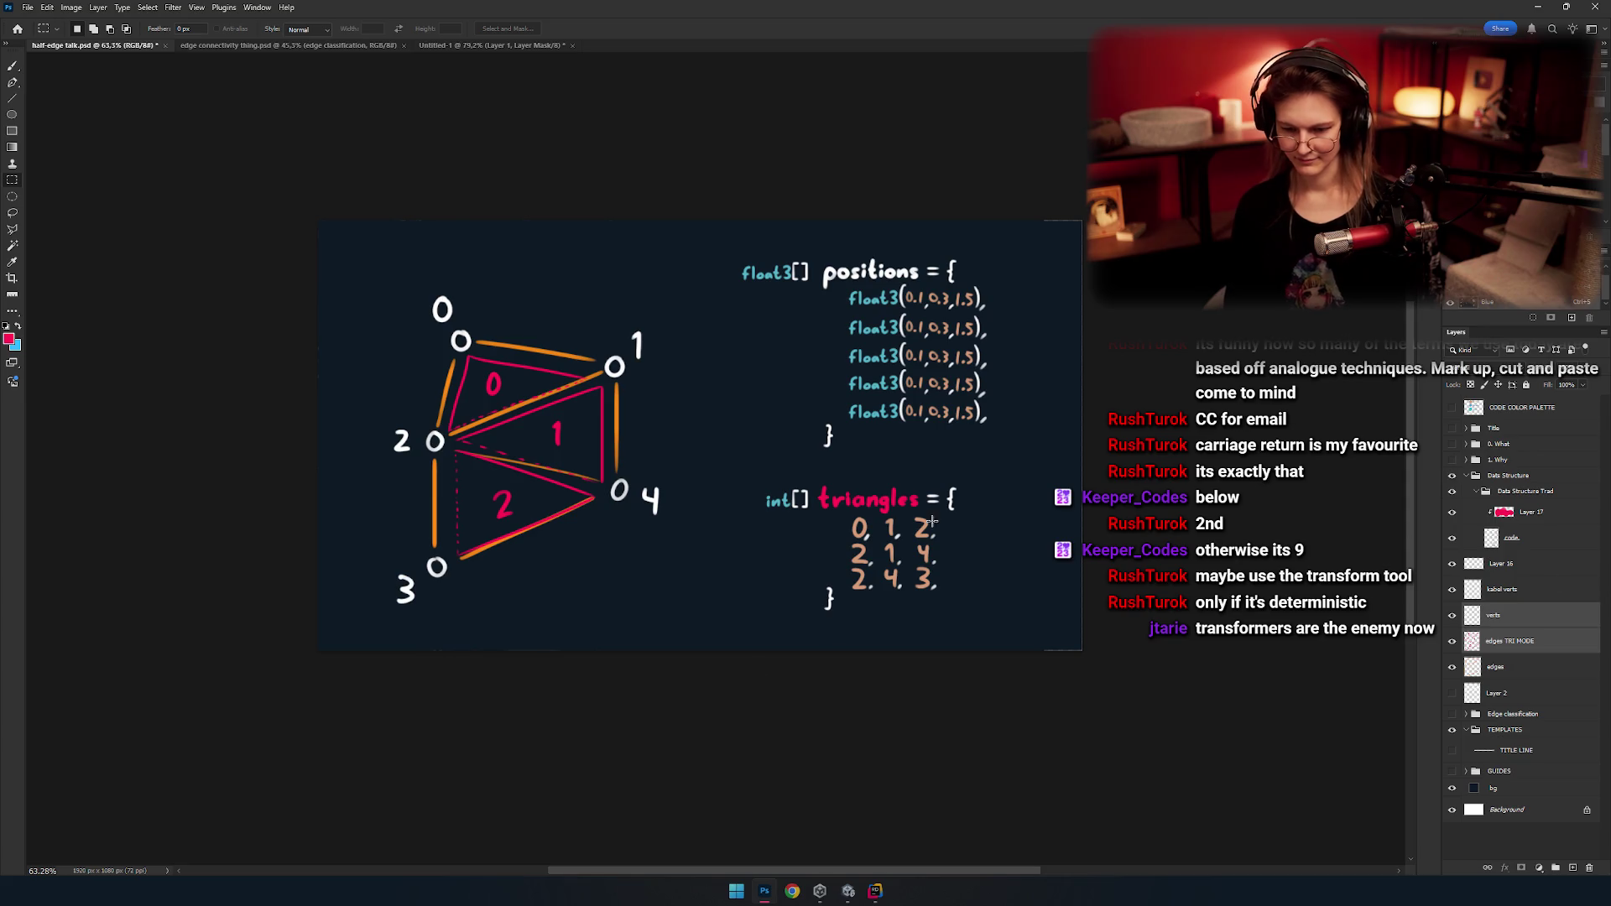
# Zoom in on the triangle diagram and test hiding the vertex circles, triangles and numbers.
pyautogui.scroll(6, 754, 495)
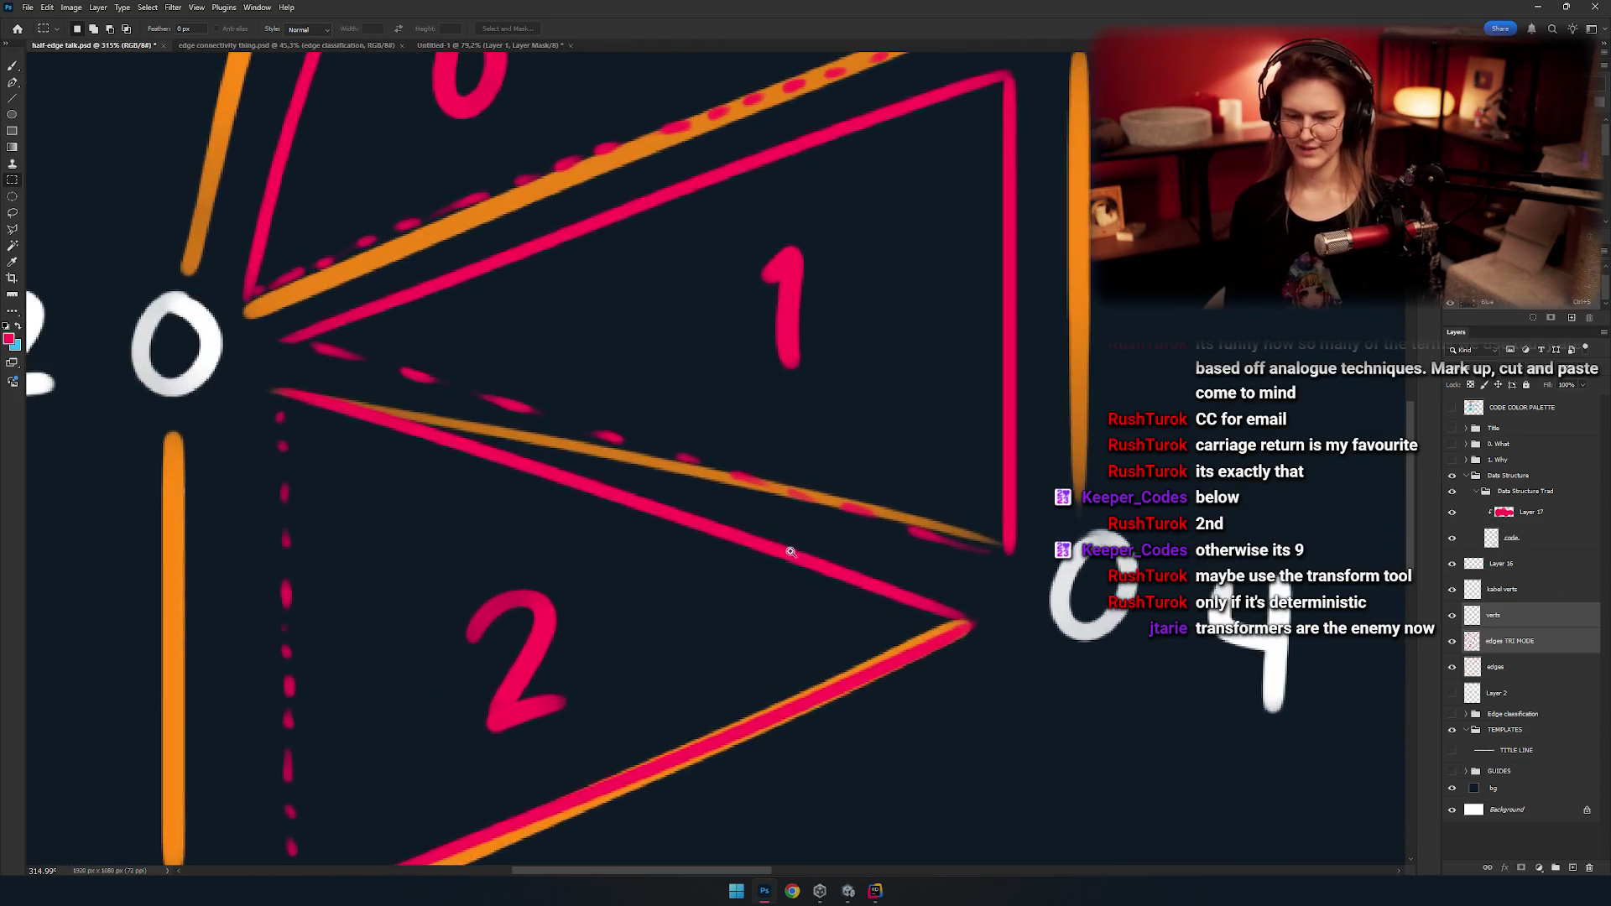
pyautogui.moveTo(754, 495)
pyautogui.mouseDown()
pyautogui.moveTo(786, 498)
pyautogui.moveTo(763, 511)
pyautogui.mouseUp()
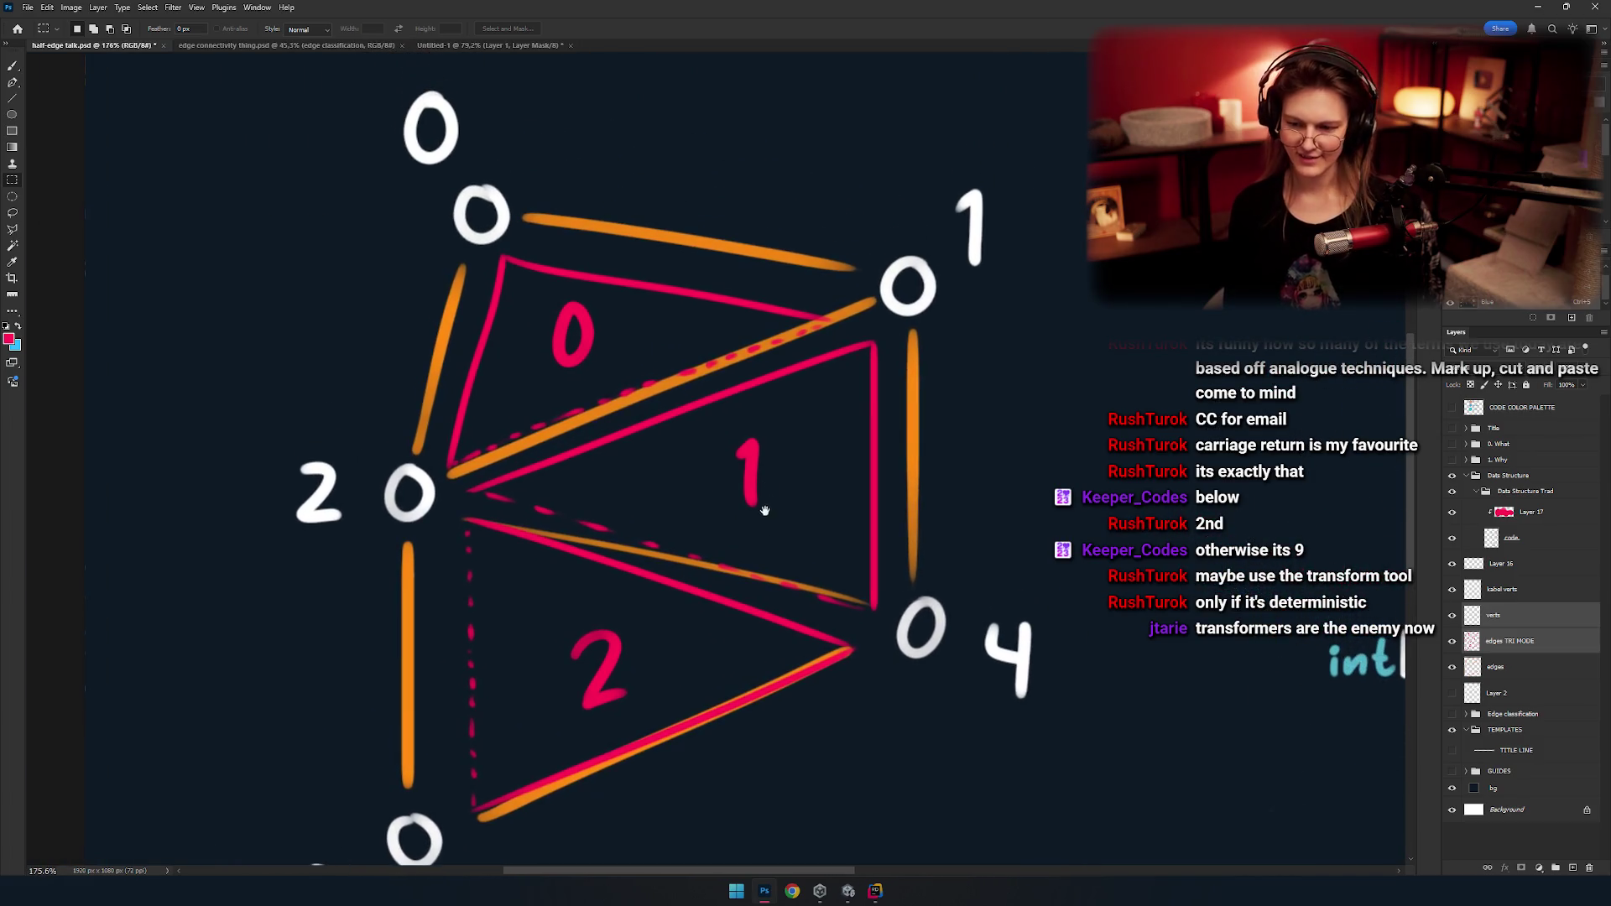
pyautogui.moveTo(768, 375); pyautogui.dragTo(842, 582)
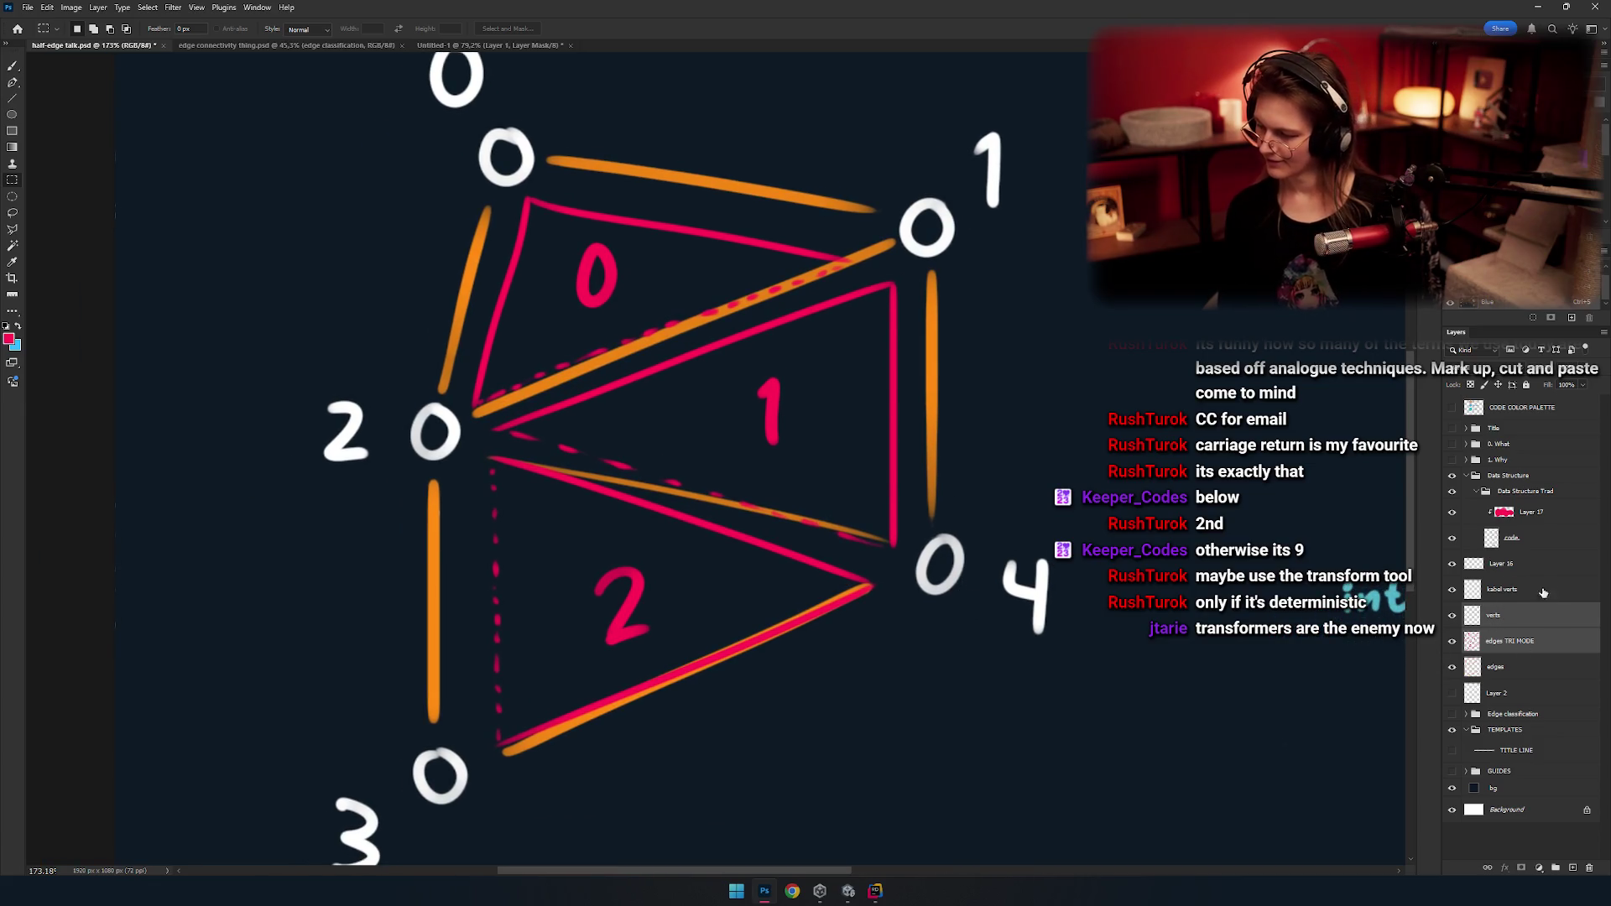
pyautogui.click(1521, 619)
pyautogui.moveTo(1452, 615)
pyautogui.mouseDown()
pyautogui.moveTo(1451, 640)
pyautogui.moveTo(1451, 615)
pyautogui.mouseUp()
pyautogui.moveTo(896, 562); pyautogui.dragTo(758, 475)
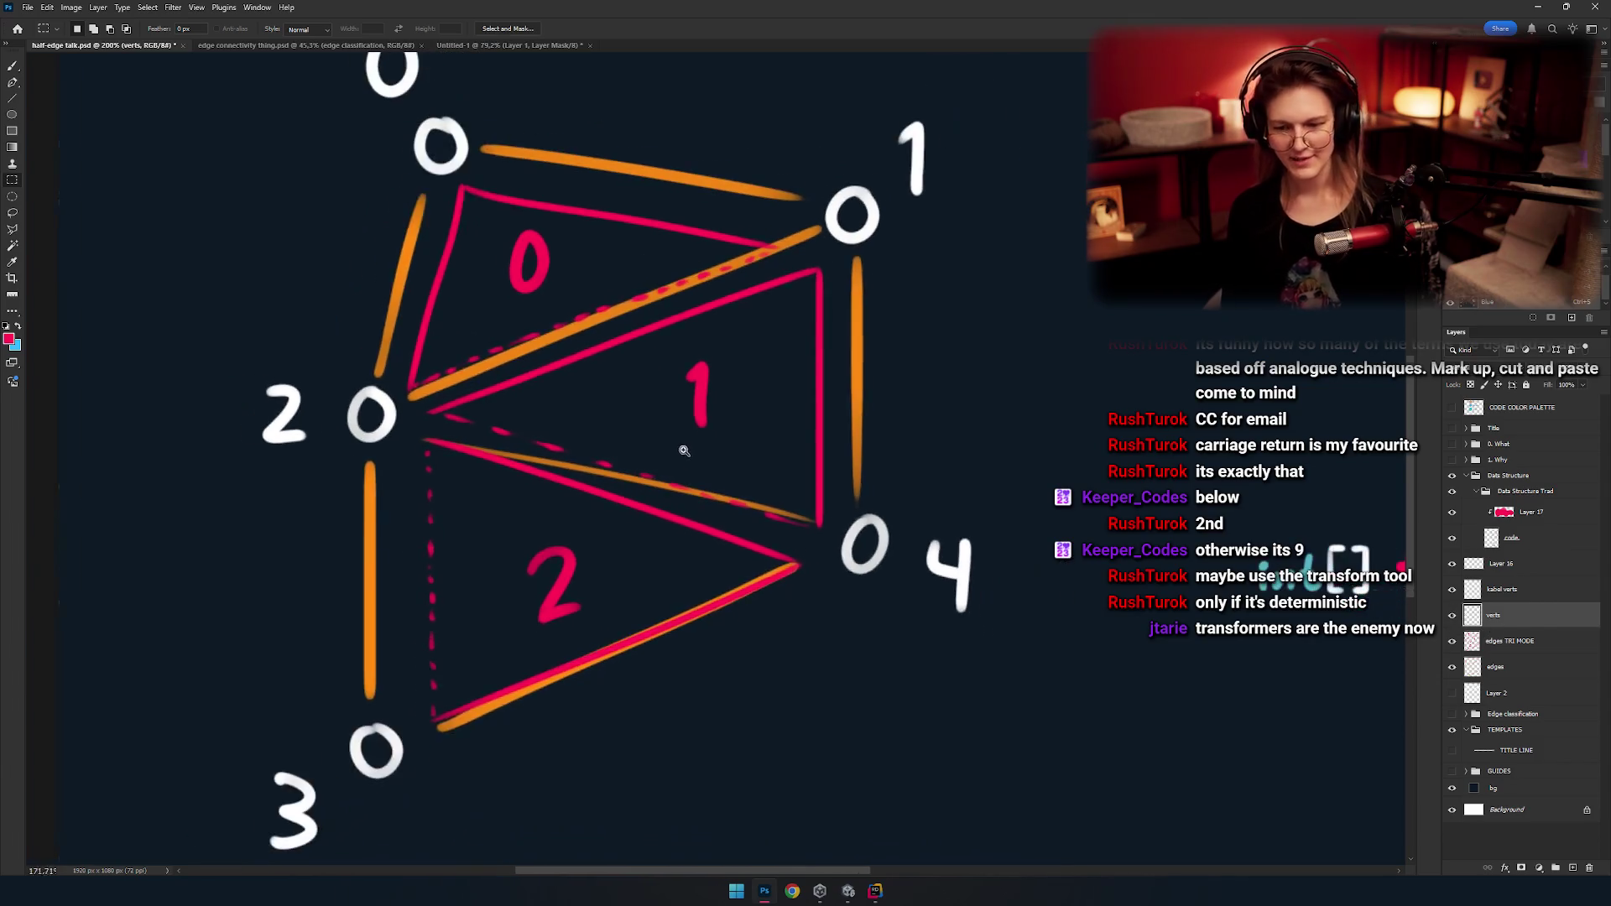
pyautogui.click(1451, 615)
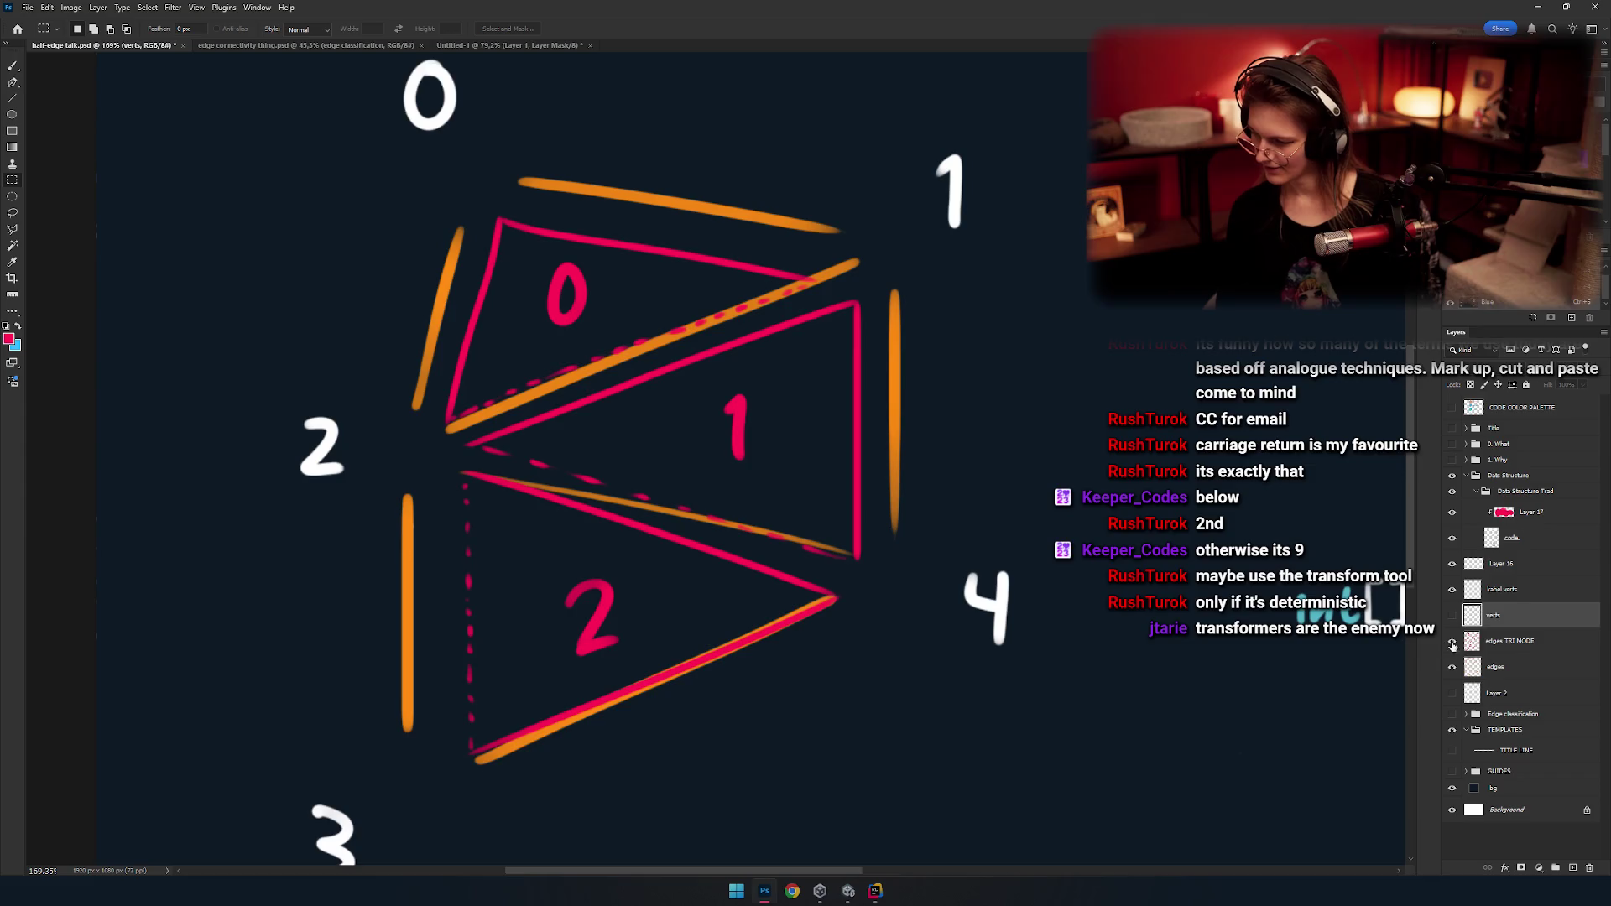
pyautogui.click(1452, 641)
pyautogui.click(1460, 597)
pyautogui.click(1452, 589)
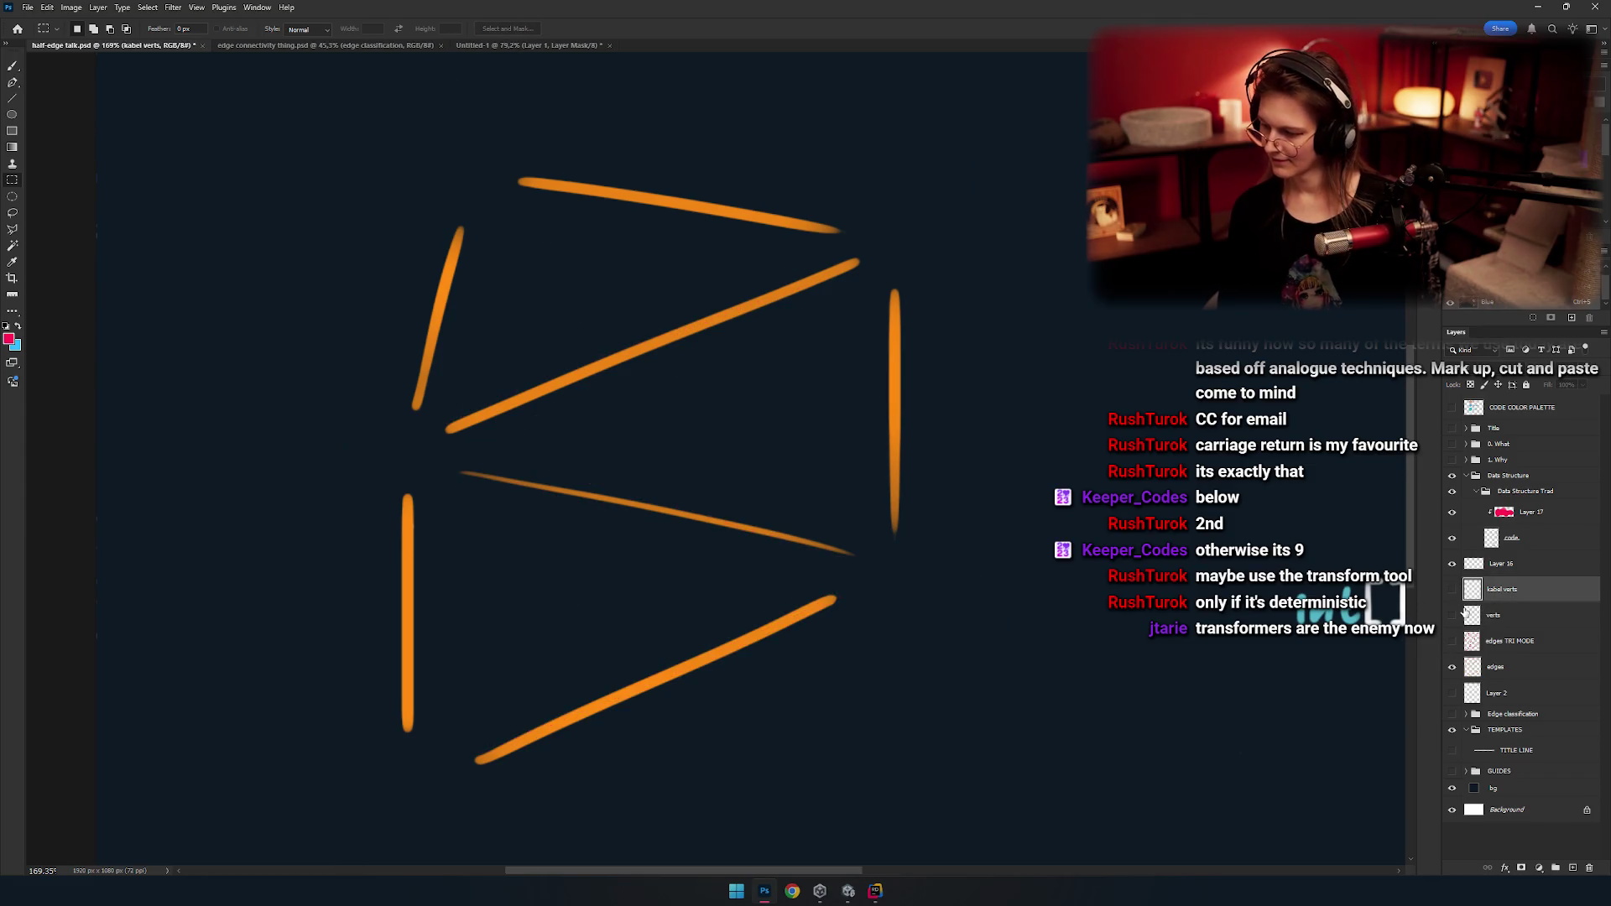
# Hide the orange edges and vertex circles, keeping the pink triangles and white numbers visible.
pyautogui.click(1452, 641)
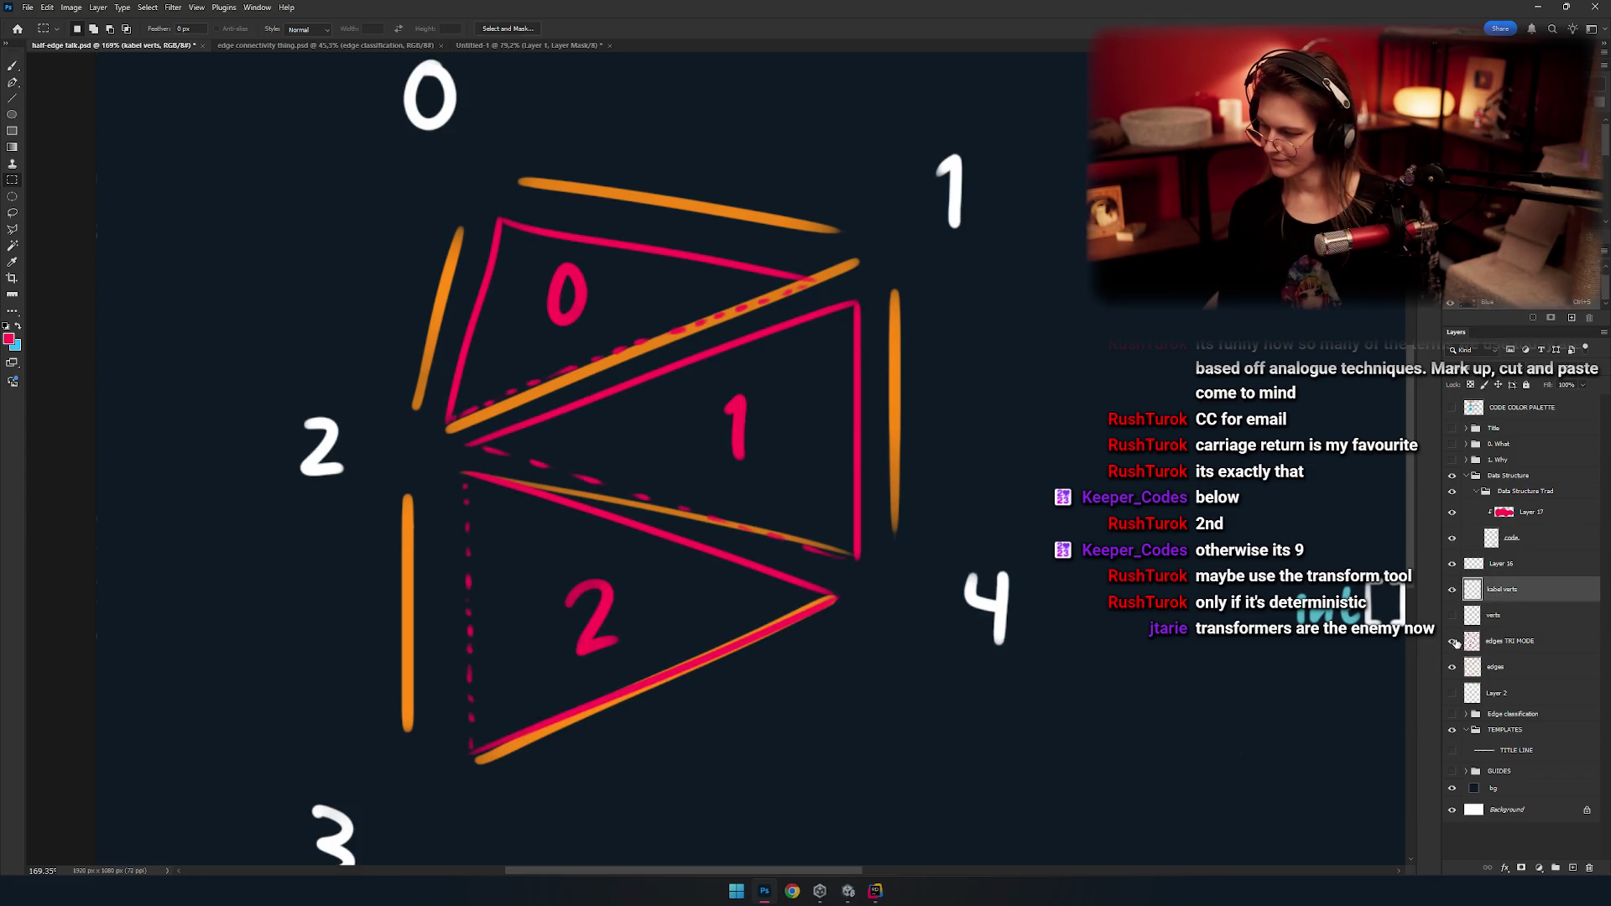
pyautogui.click(1453, 591)
pyautogui.click(1452, 590)
pyautogui.click(1452, 615)
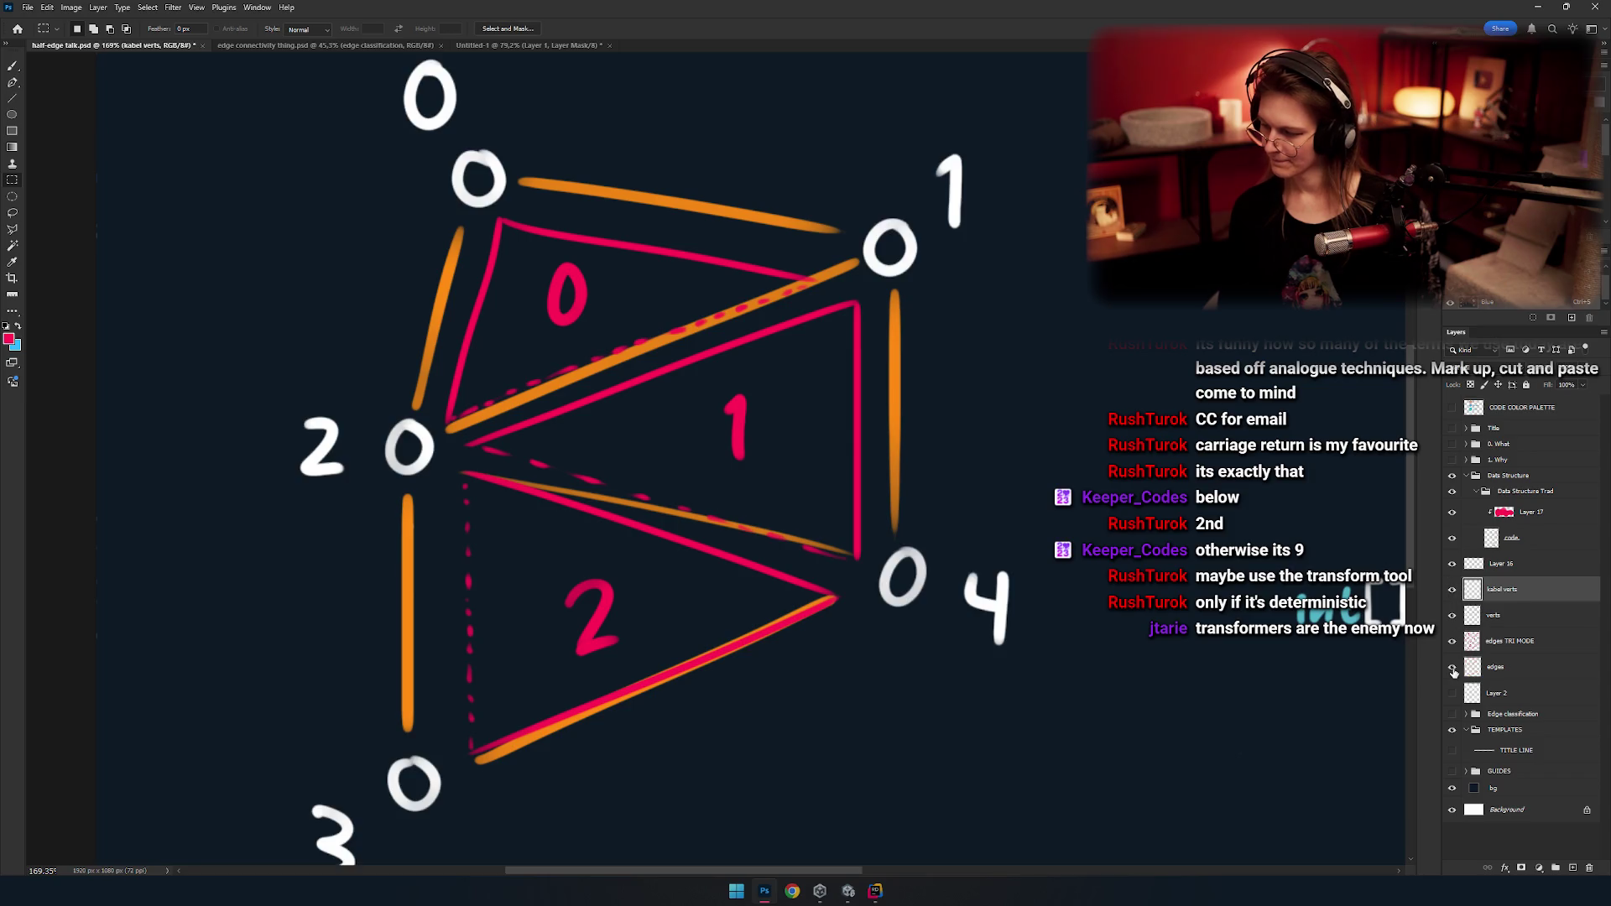
pyautogui.click(1452, 667)
pyautogui.click(1452, 615)
# Cancel the PNG export of the verts layer and save the document with Ctrl+S.
pyautogui.click(1536, 625)
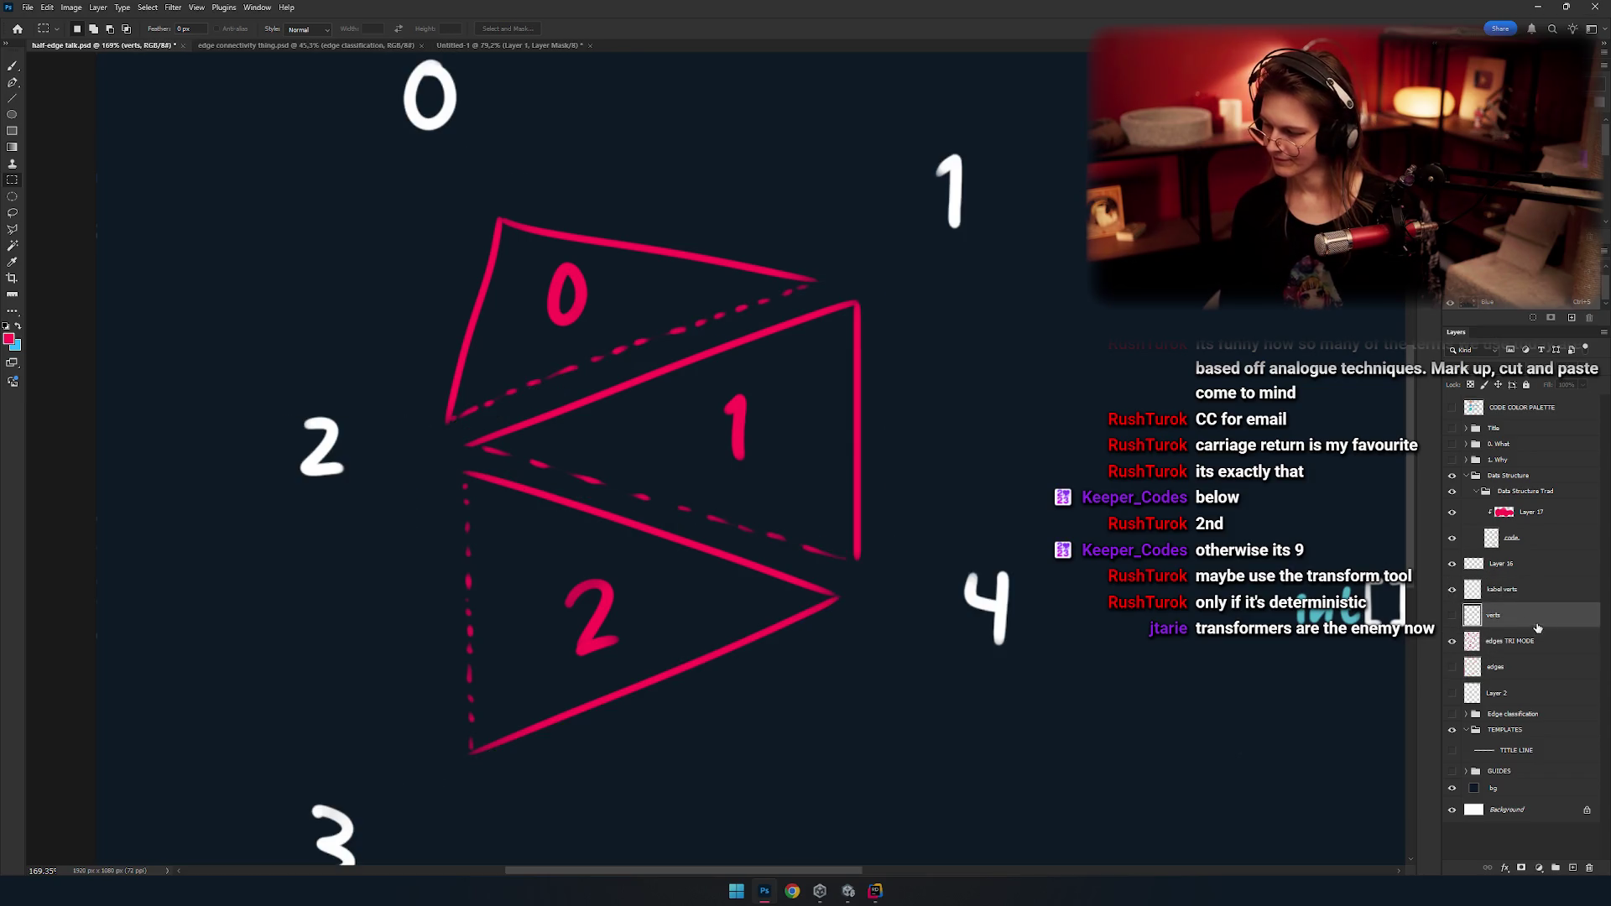
pyautogui.rightClick(1539, 629)
pyautogui.click(1507, 559)
pyautogui.press('Return')
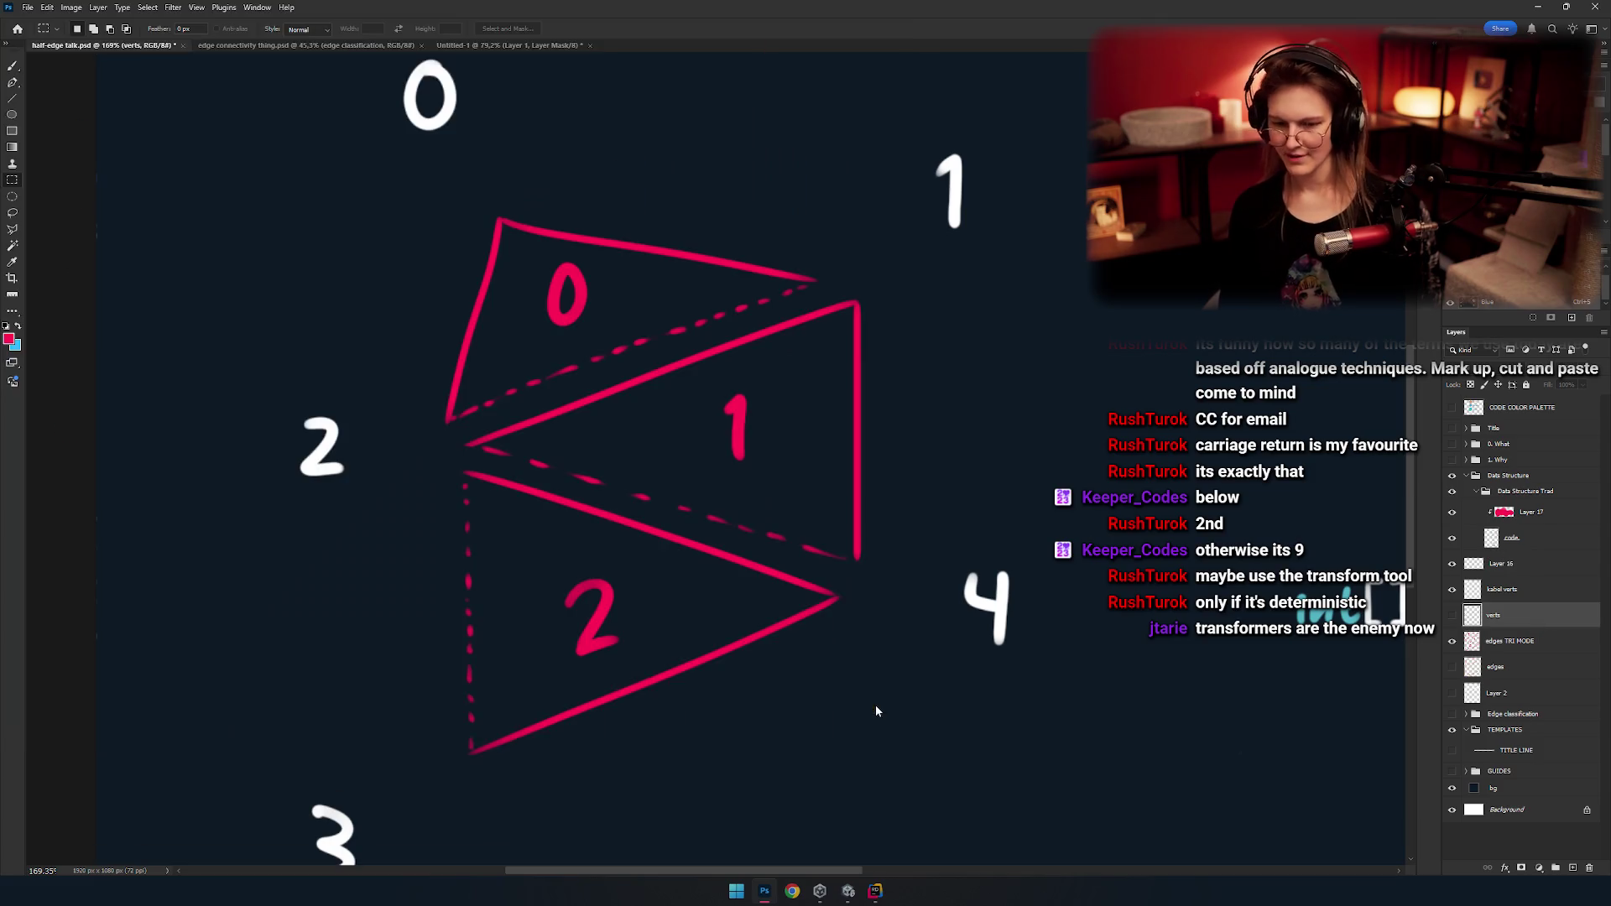
pyautogui.click(1501, 588)
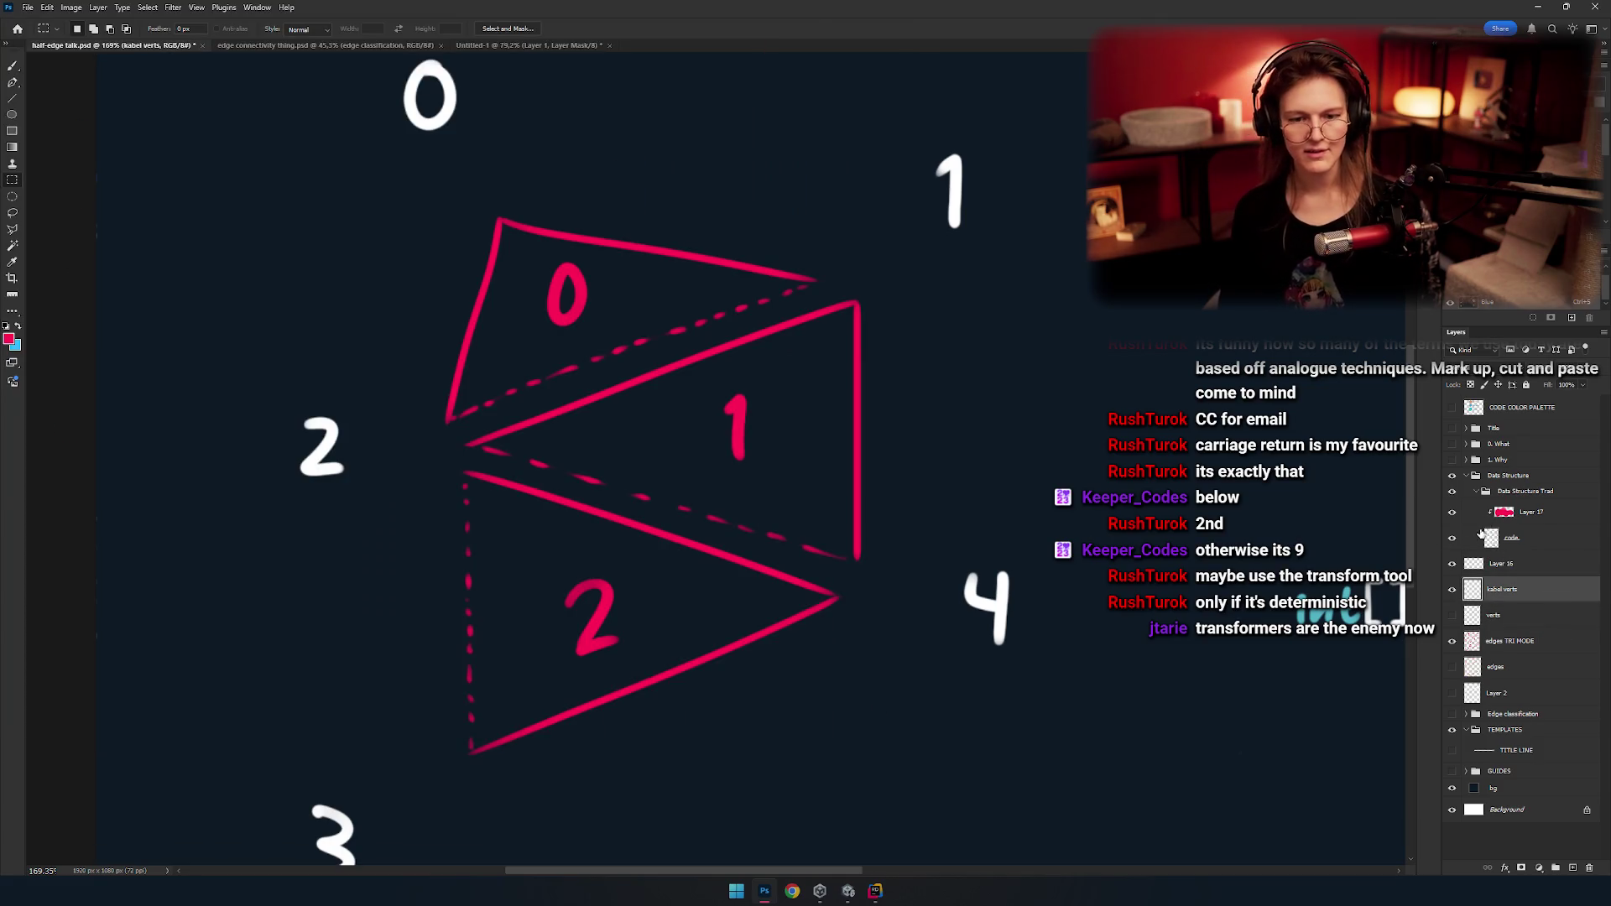
pyautogui.hotkey('ctrl', 's')
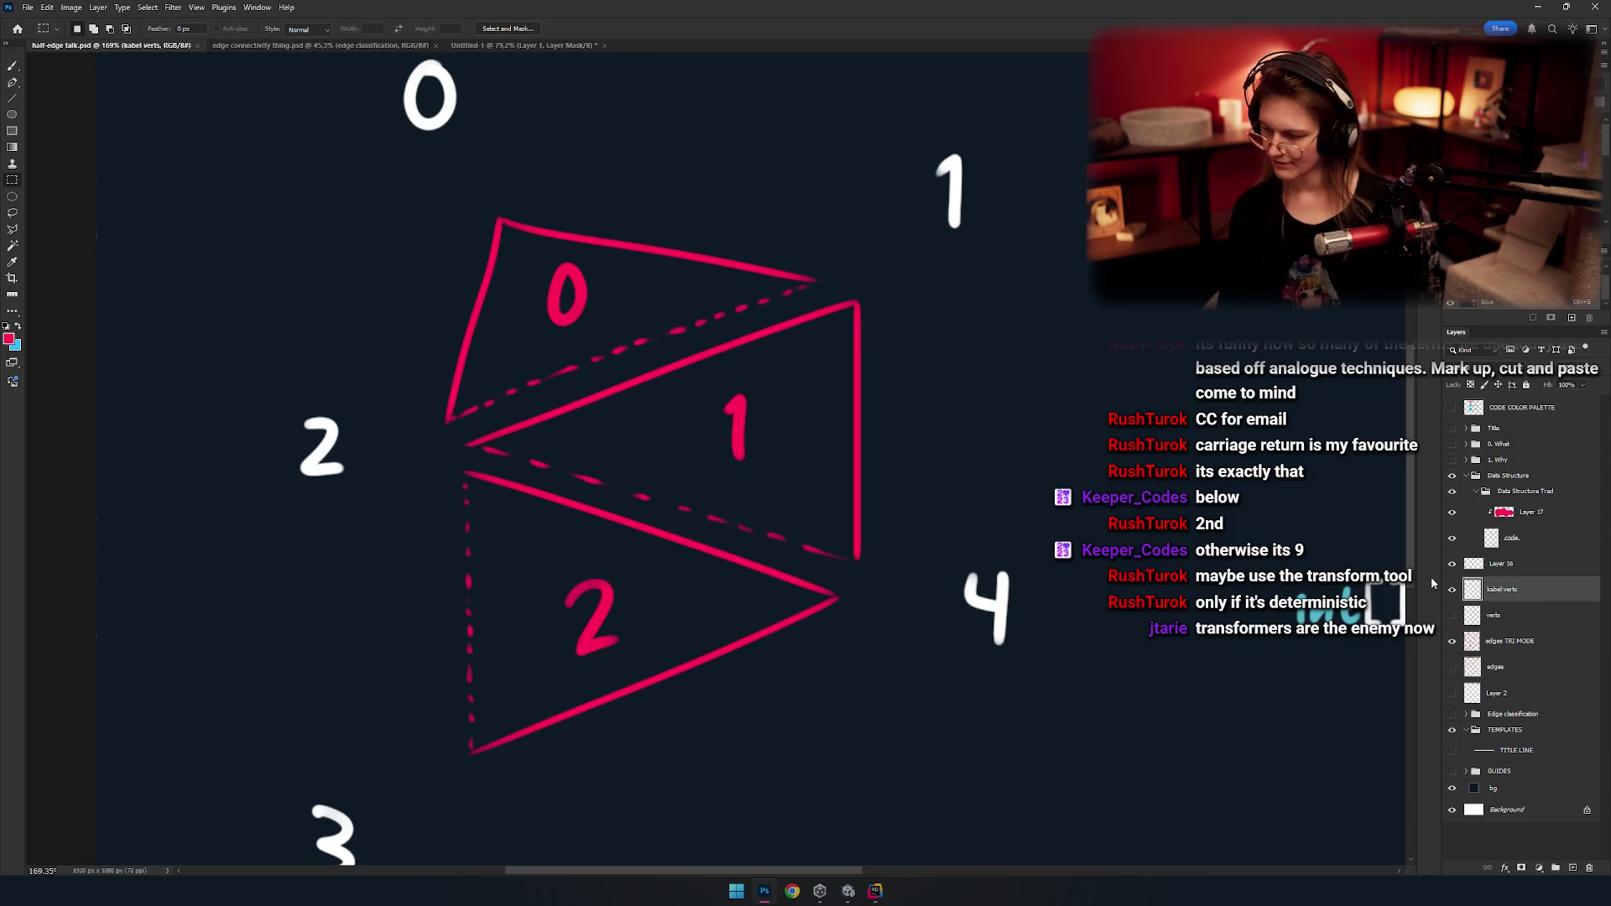
pyautogui.click(1552, 641)
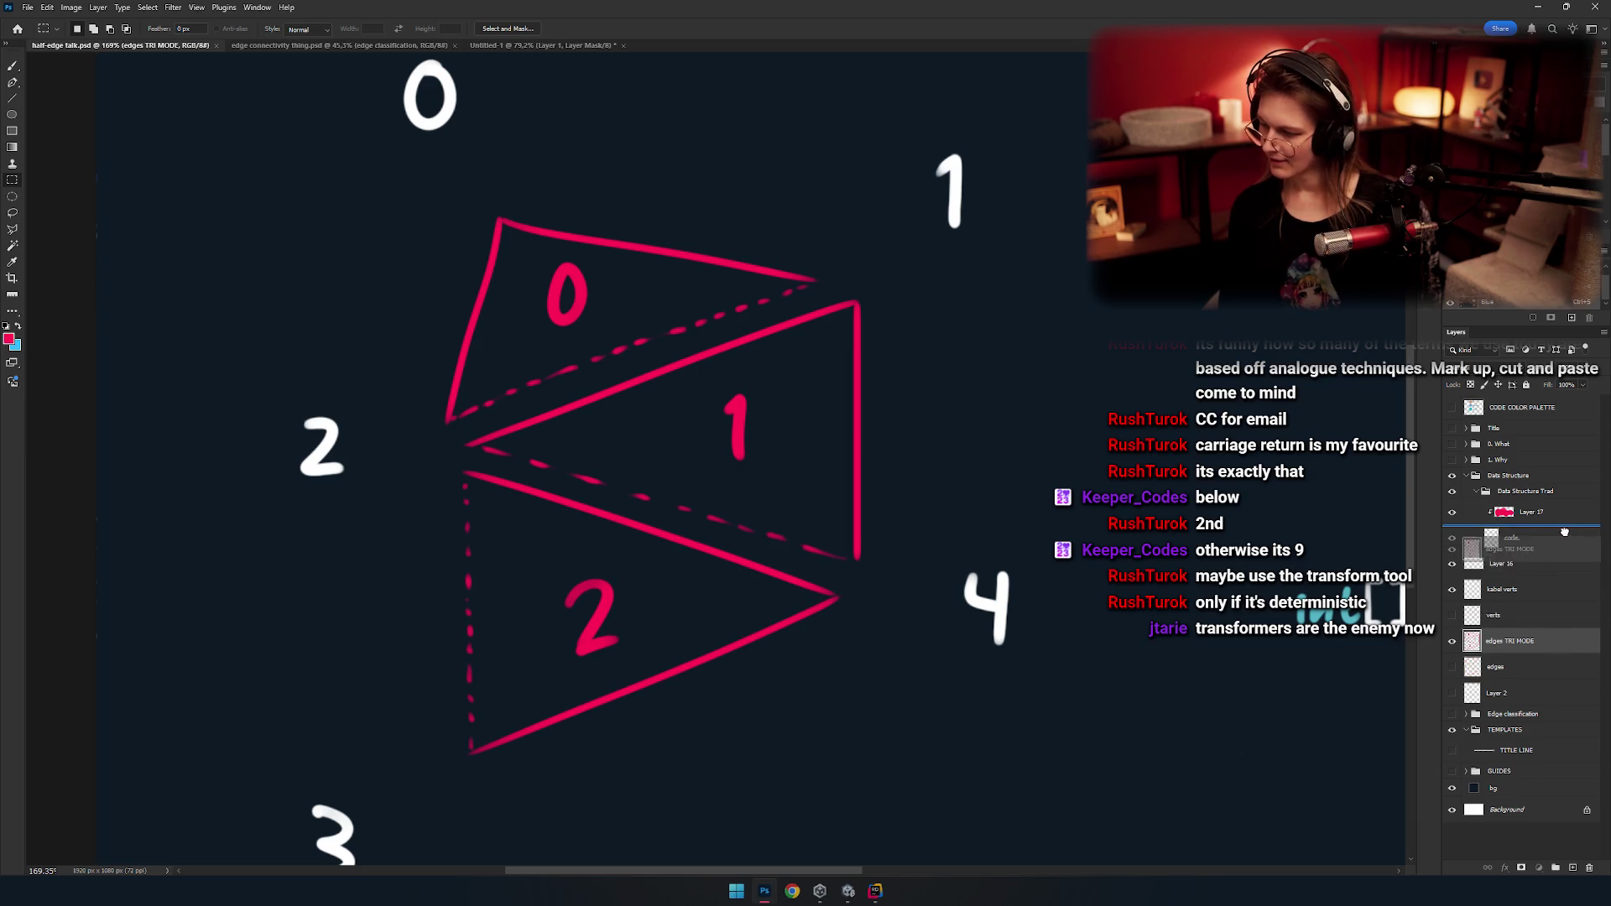
# Move edges TRI MODE into Data Structure Trad, just below the code. layer.
pyautogui.moveTo(1555, 646); pyautogui.dragTo(1510, 552)
pyautogui.click(1493, 615)
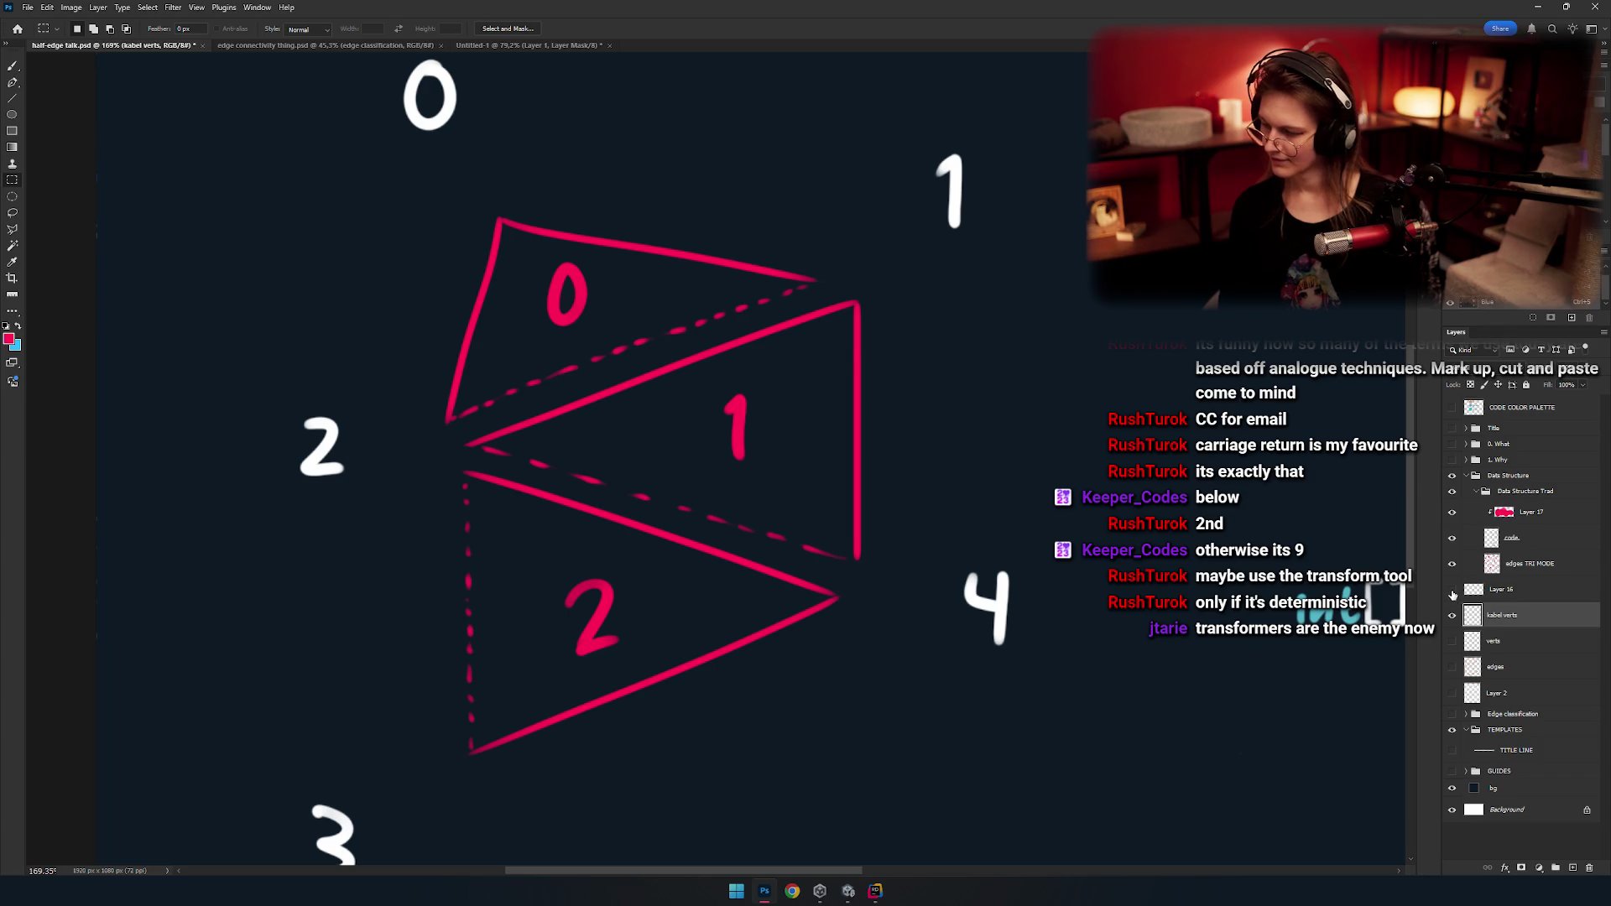
pyautogui.scroll(-5, 894, 541)
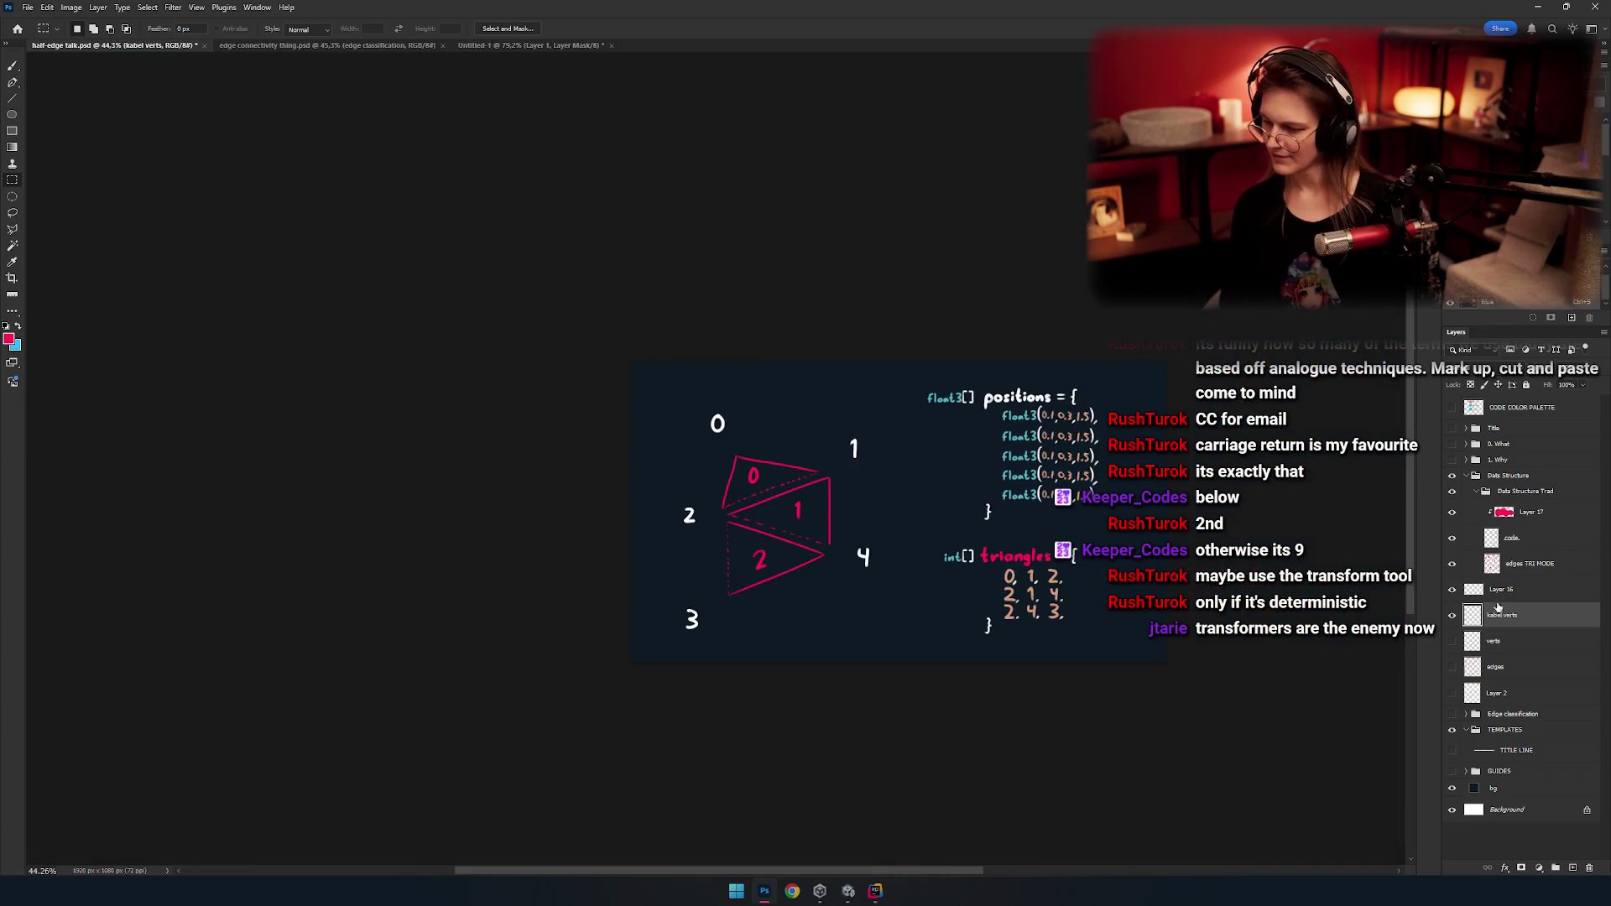
# Dismiss the notification flyout, delete Layer 16, and turn the vertex layers back on.
pyautogui.click(1451, 591)
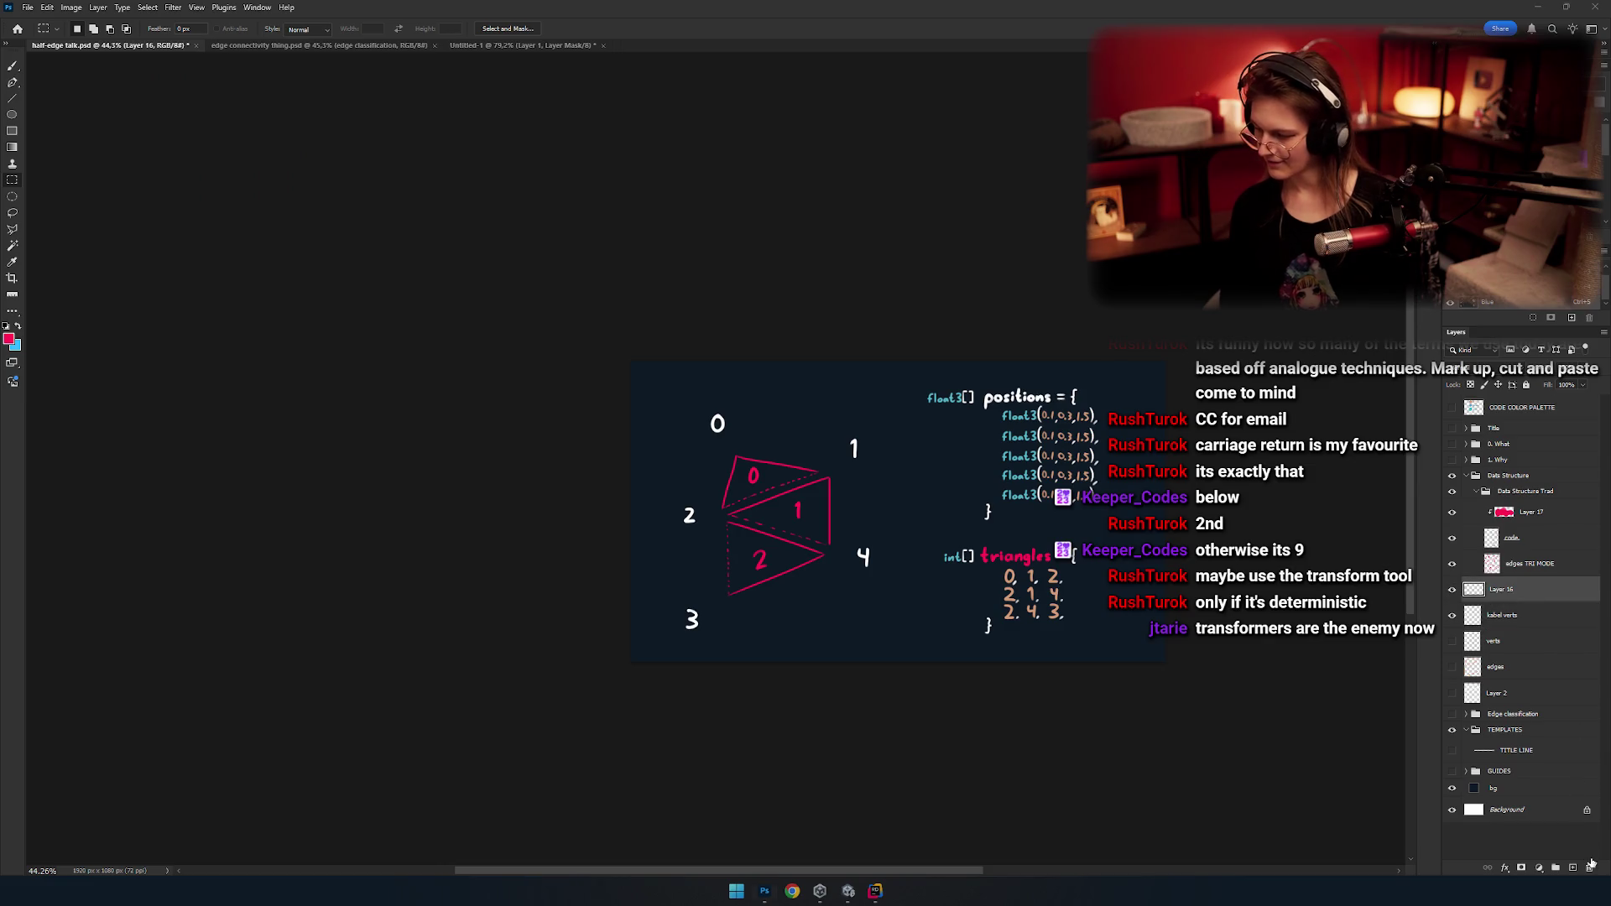
pyautogui.press('super+n')
pyautogui.click(1502, 590)
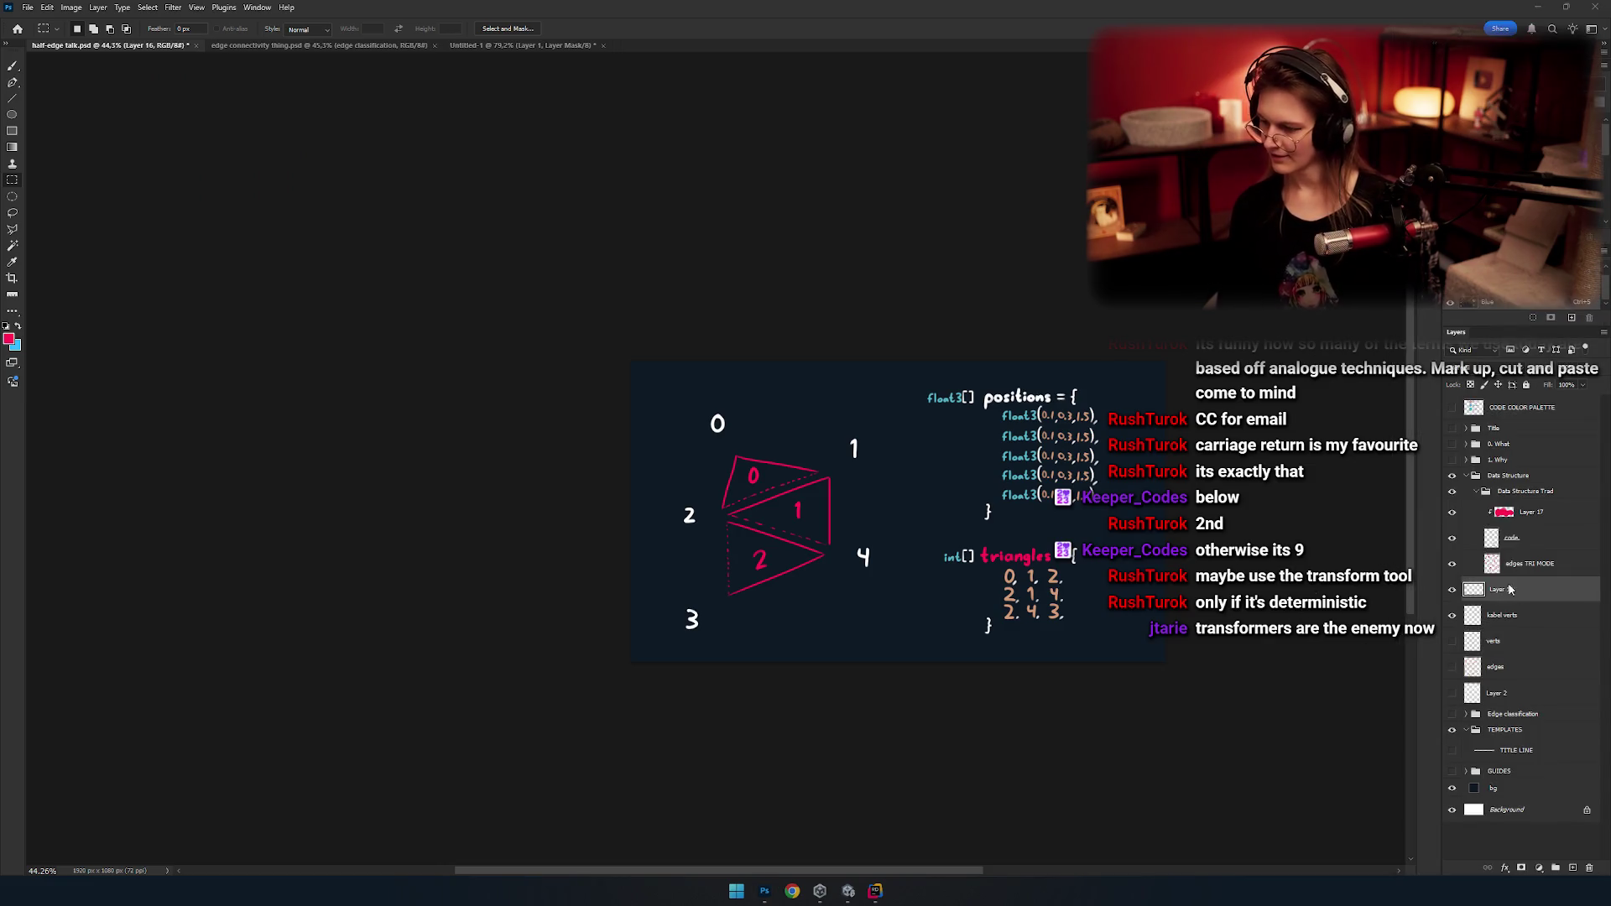
pyautogui.click(1592, 867)
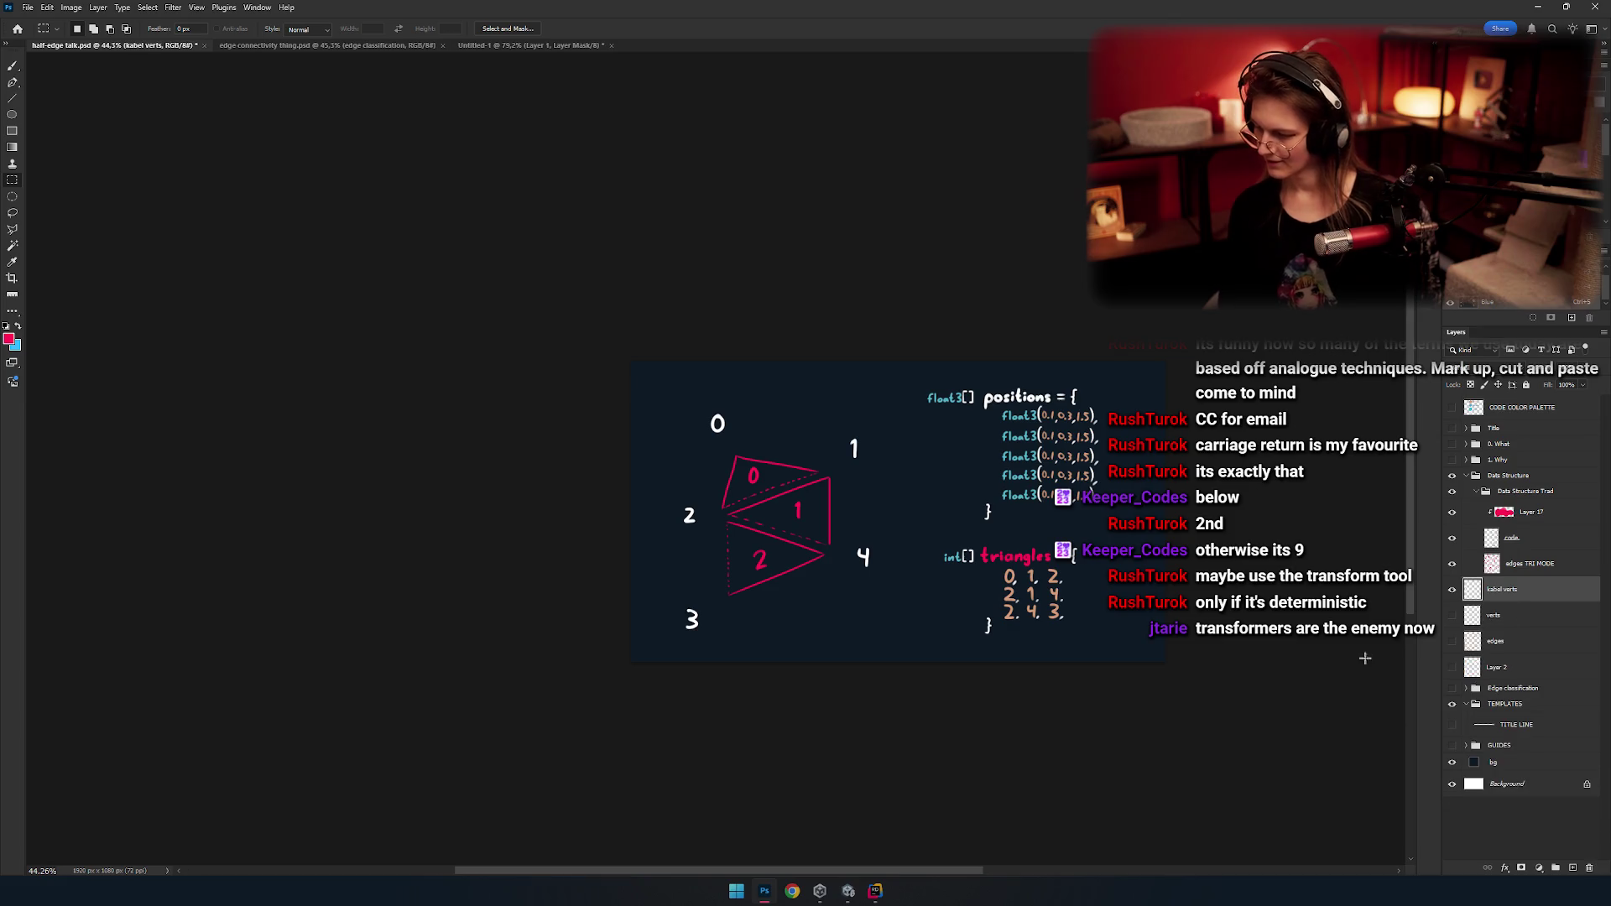
pyautogui.click(1452, 589)
pyautogui.click(1452, 589)
pyautogui.click(1452, 615)
# Turn on the vertex circles and orange edges after toggling the graph layers.
pyautogui.click(1451, 641)
pyautogui.click(1452, 668)
pyautogui.click(1453, 668)
pyautogui.click(1451, 641)
pyautogui.click(1451, 615)
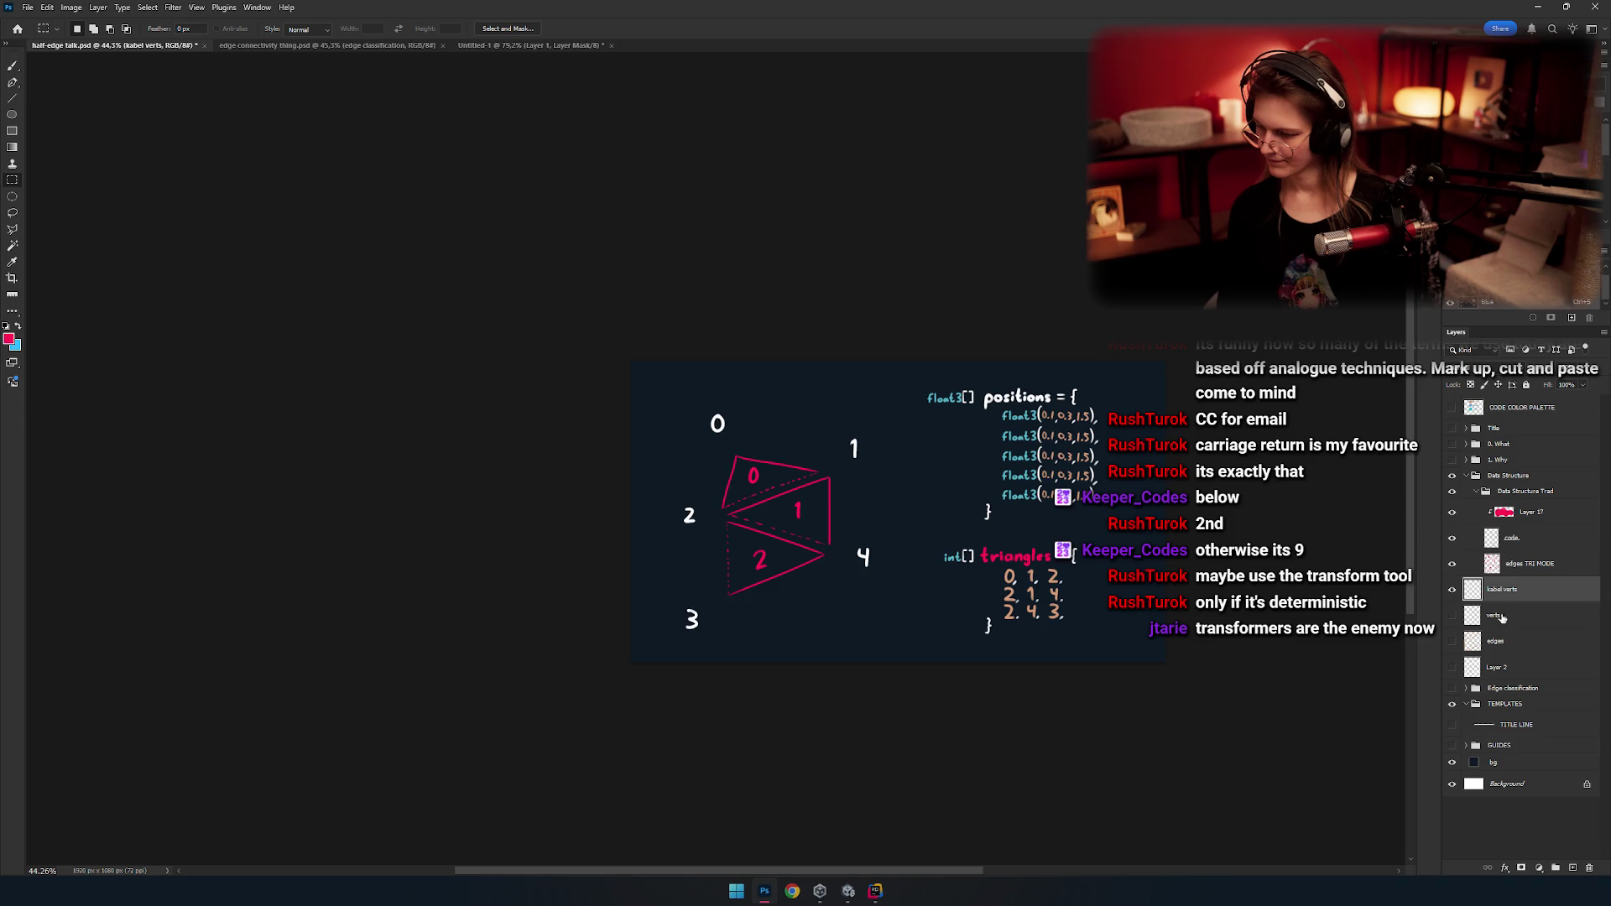
pyautogui.click(1451, 615)
pyautogui.scroll(2, 991, 510)
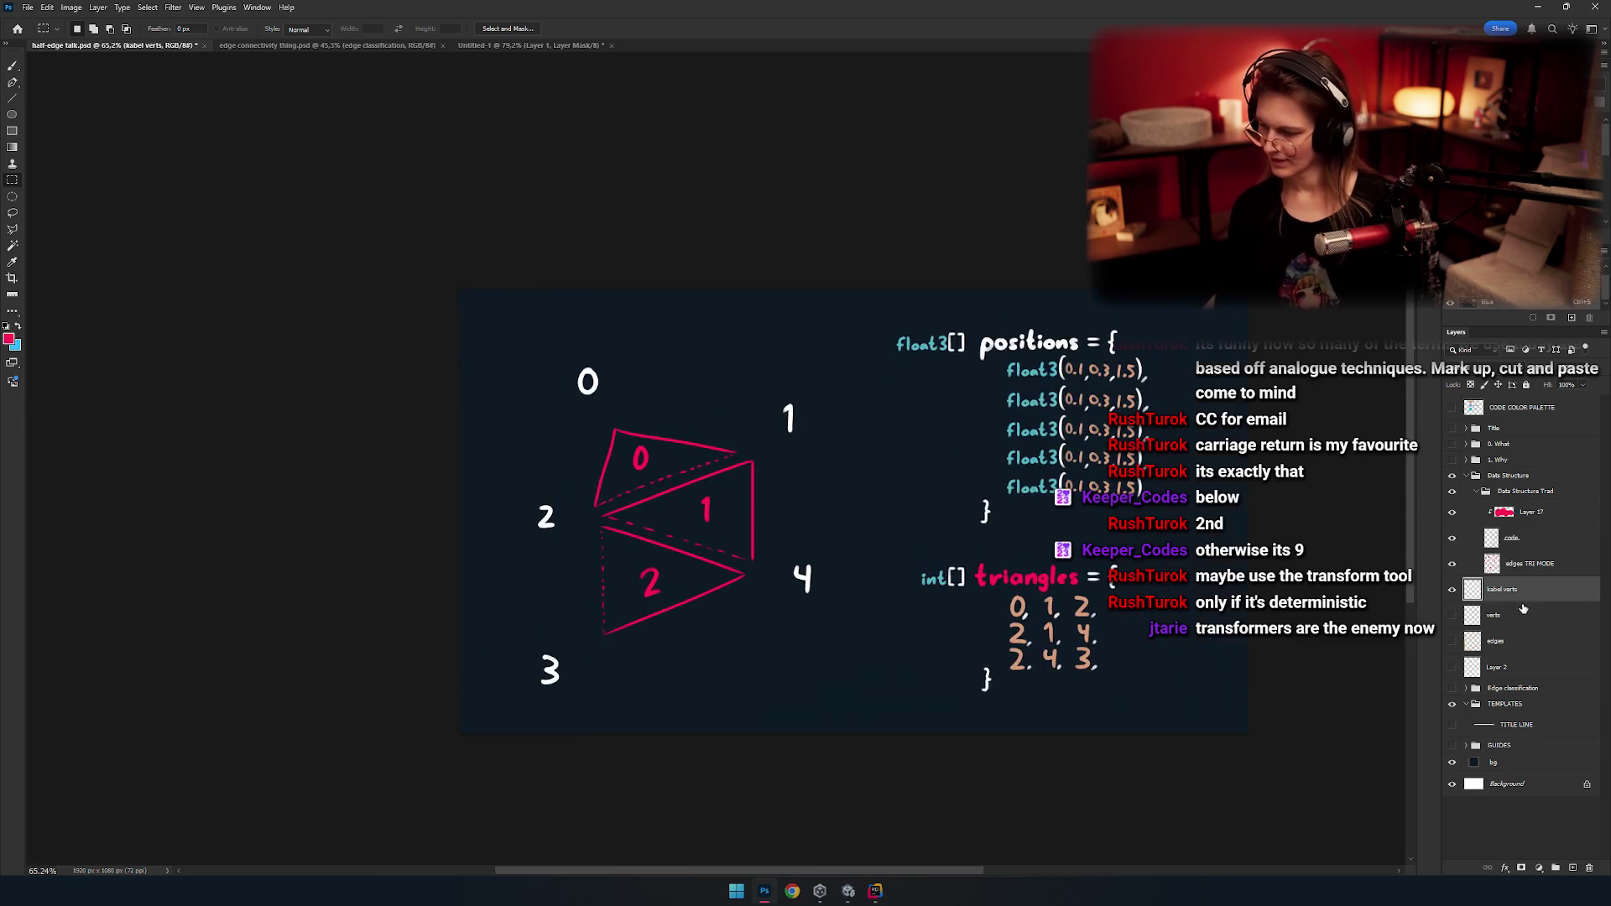
pyautogui.click(1452, 615)
pyautogui.click(1452, 640)
pyautogui.click(1528, 616)
# Restack the edges layer above the kabel verts number labels.
pyautogui.click(1510, 644)
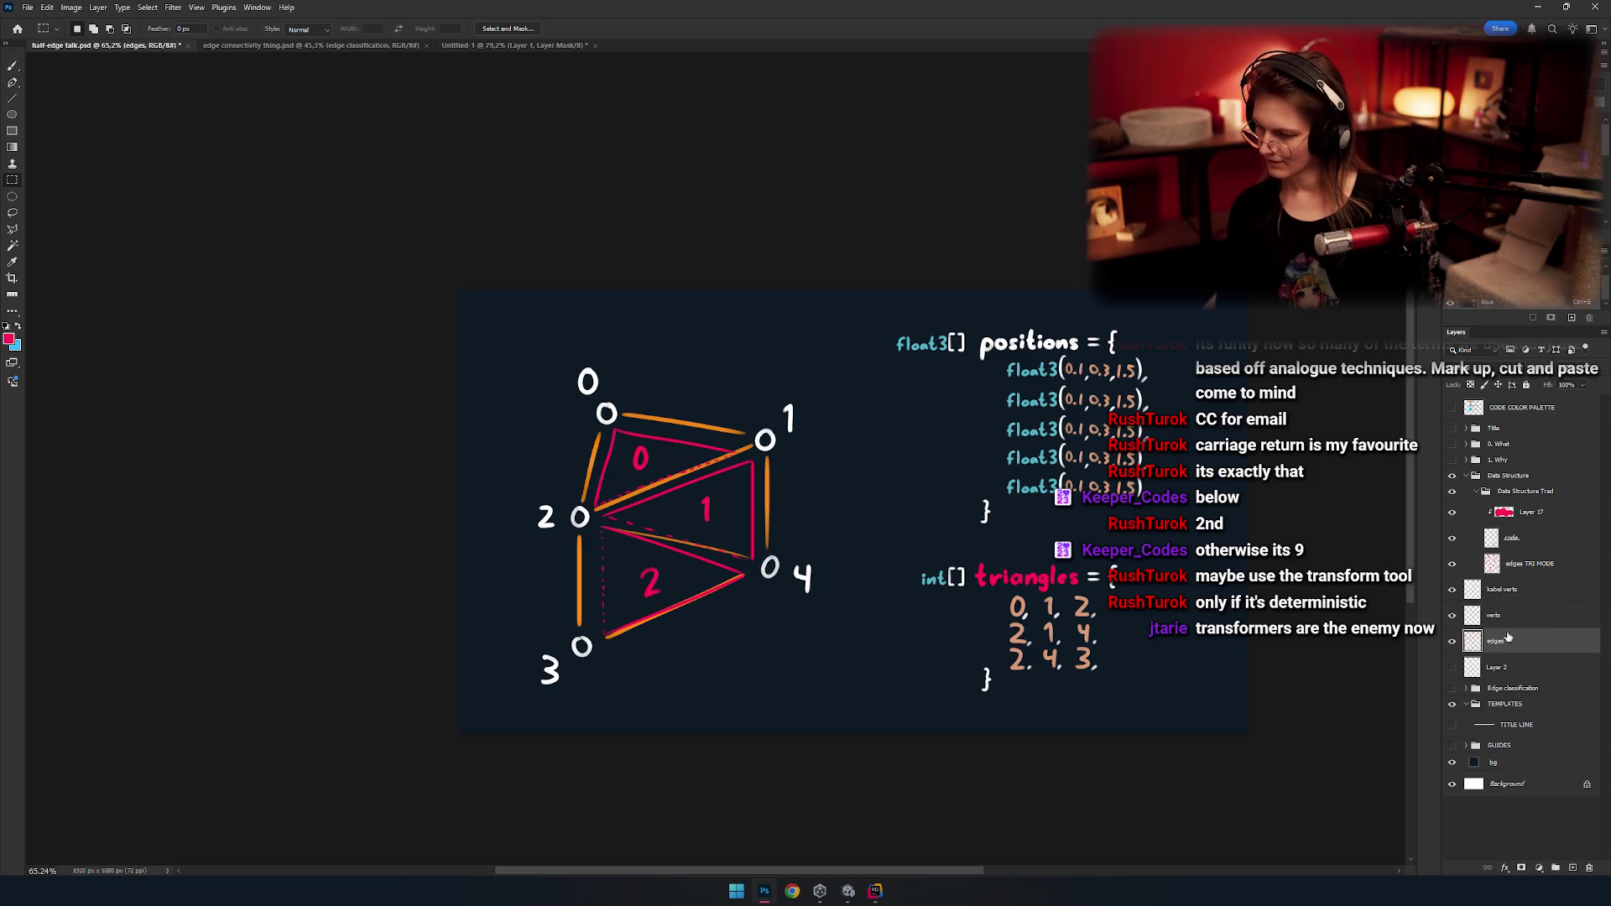
pyautogui.moveTo(1502, 590)
pyautogui.mouseDown()
pyautogui.moveTo(1556, 567)
pyautogui.moveTo(1464, 567)
pyautogui.mouseUp()
pyautogui.click(1454, 619)
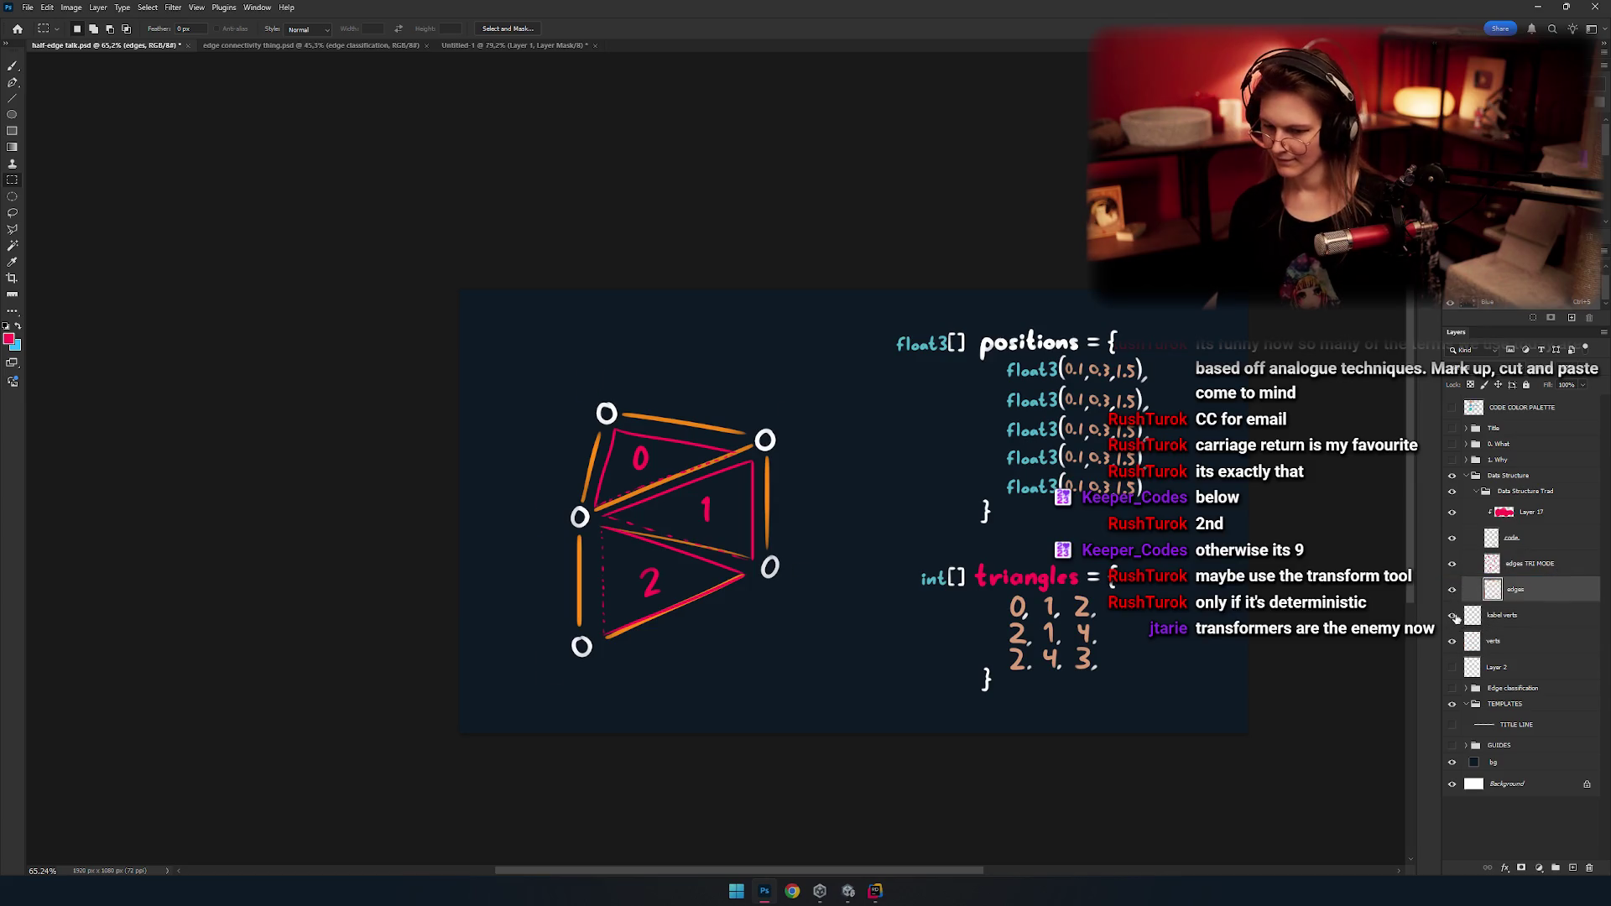
pyautogui.click(1454, 618)
# Rename the vertex layers to 'label A verts' and 'verts A' and show Layer 2's wireframe.
pyautogui.click(1510, 616)
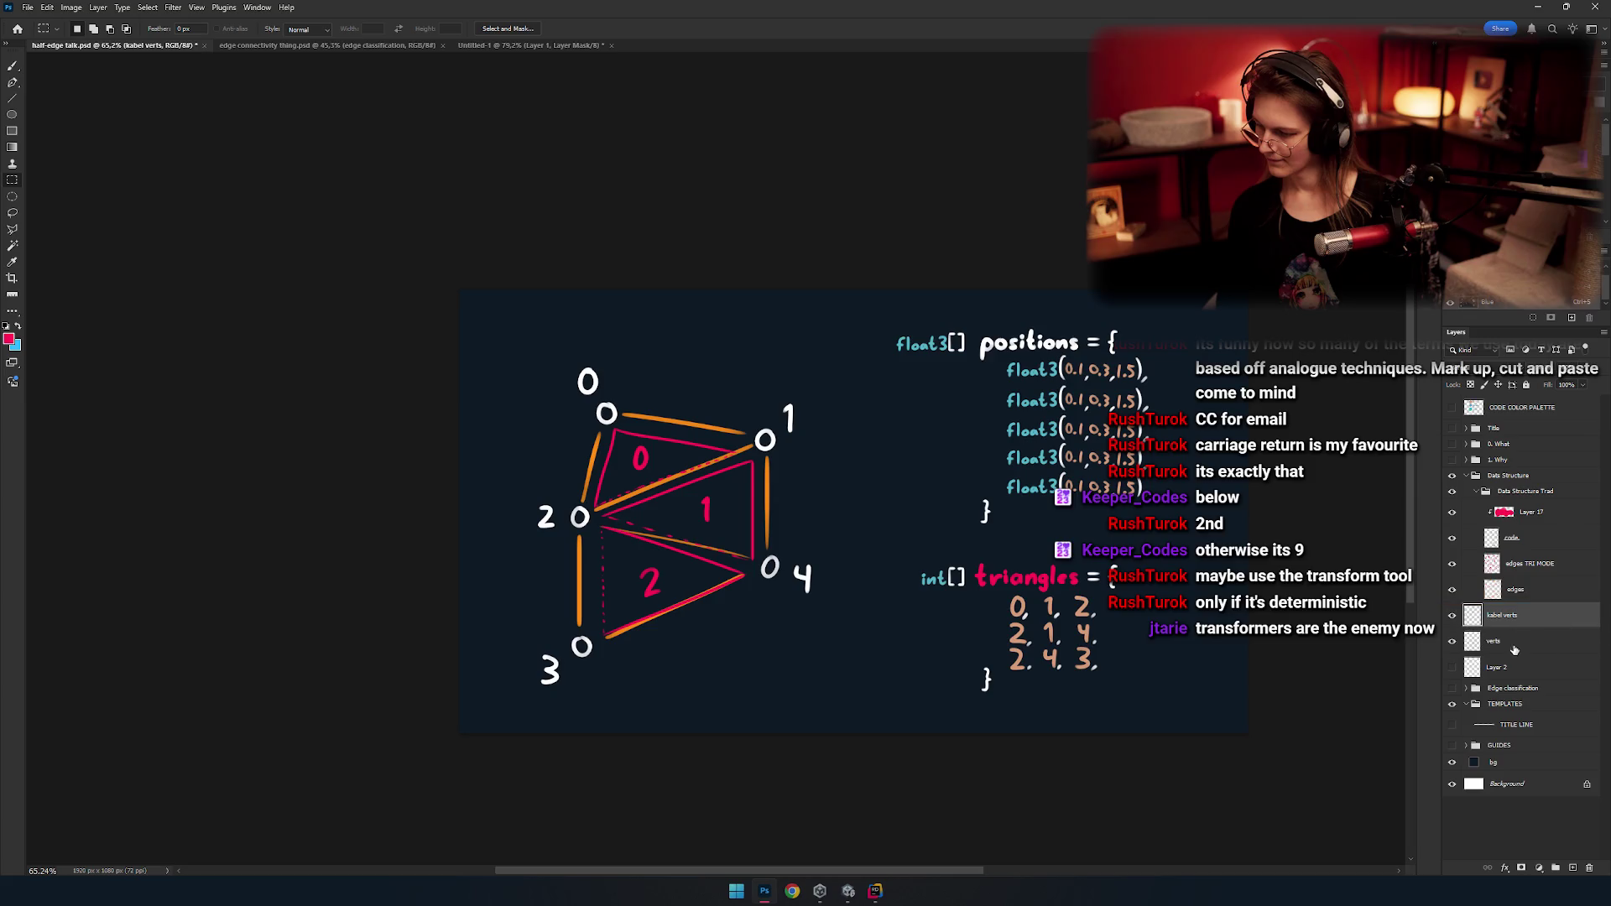
pyautogui.write('label')
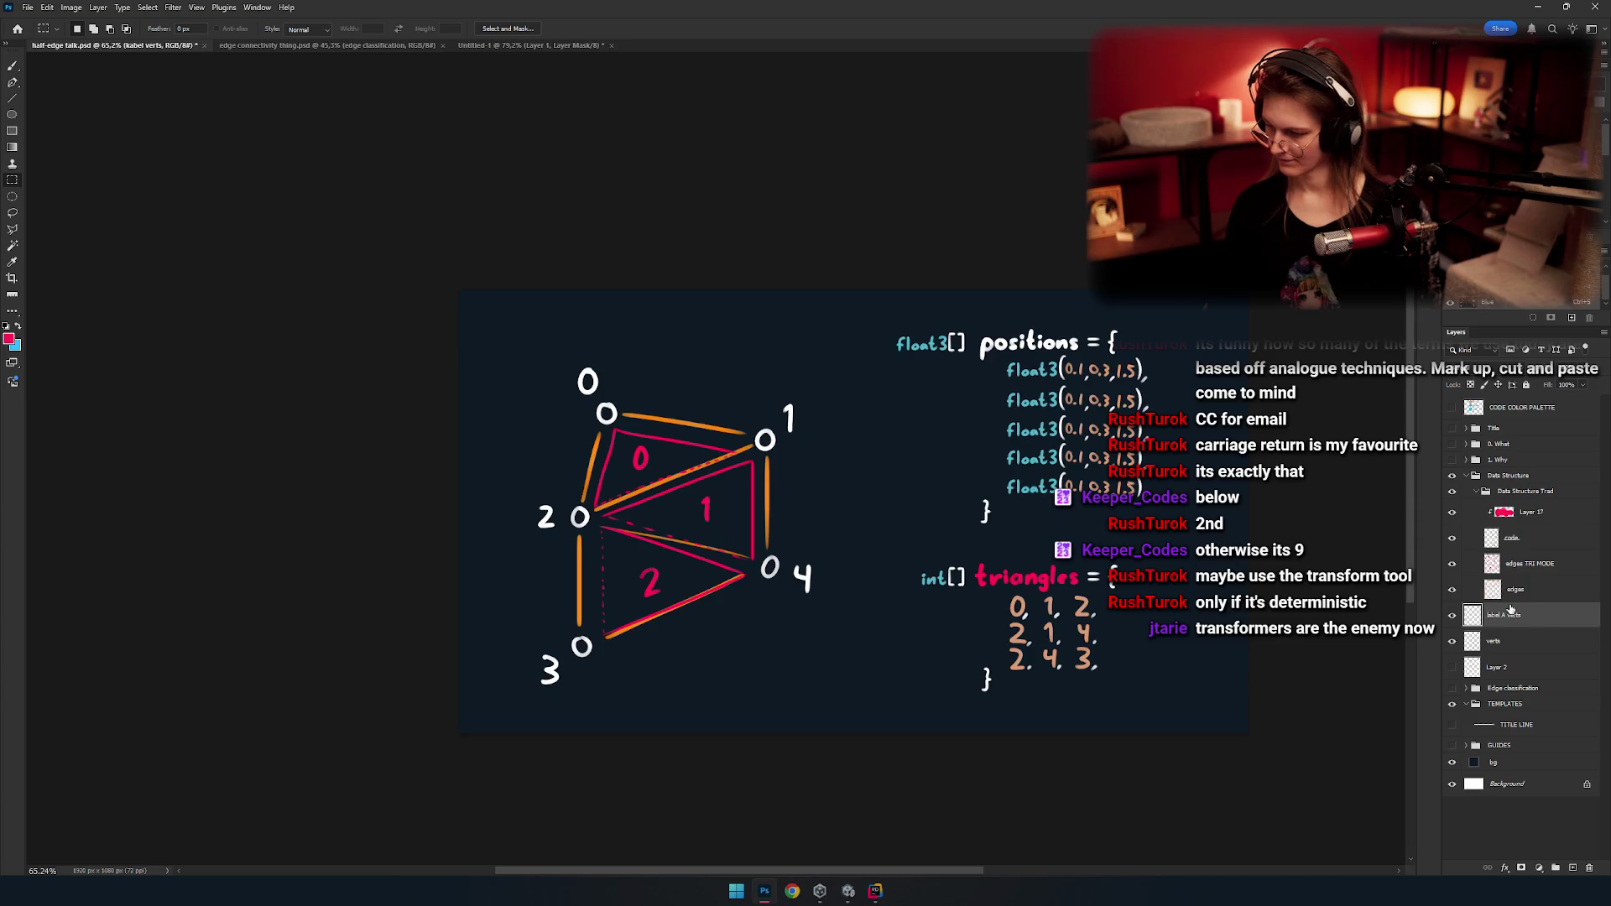
pyautogui.press('Return')
pyautogui.click(1452, 641)
pyautogui.click(1452, 641)
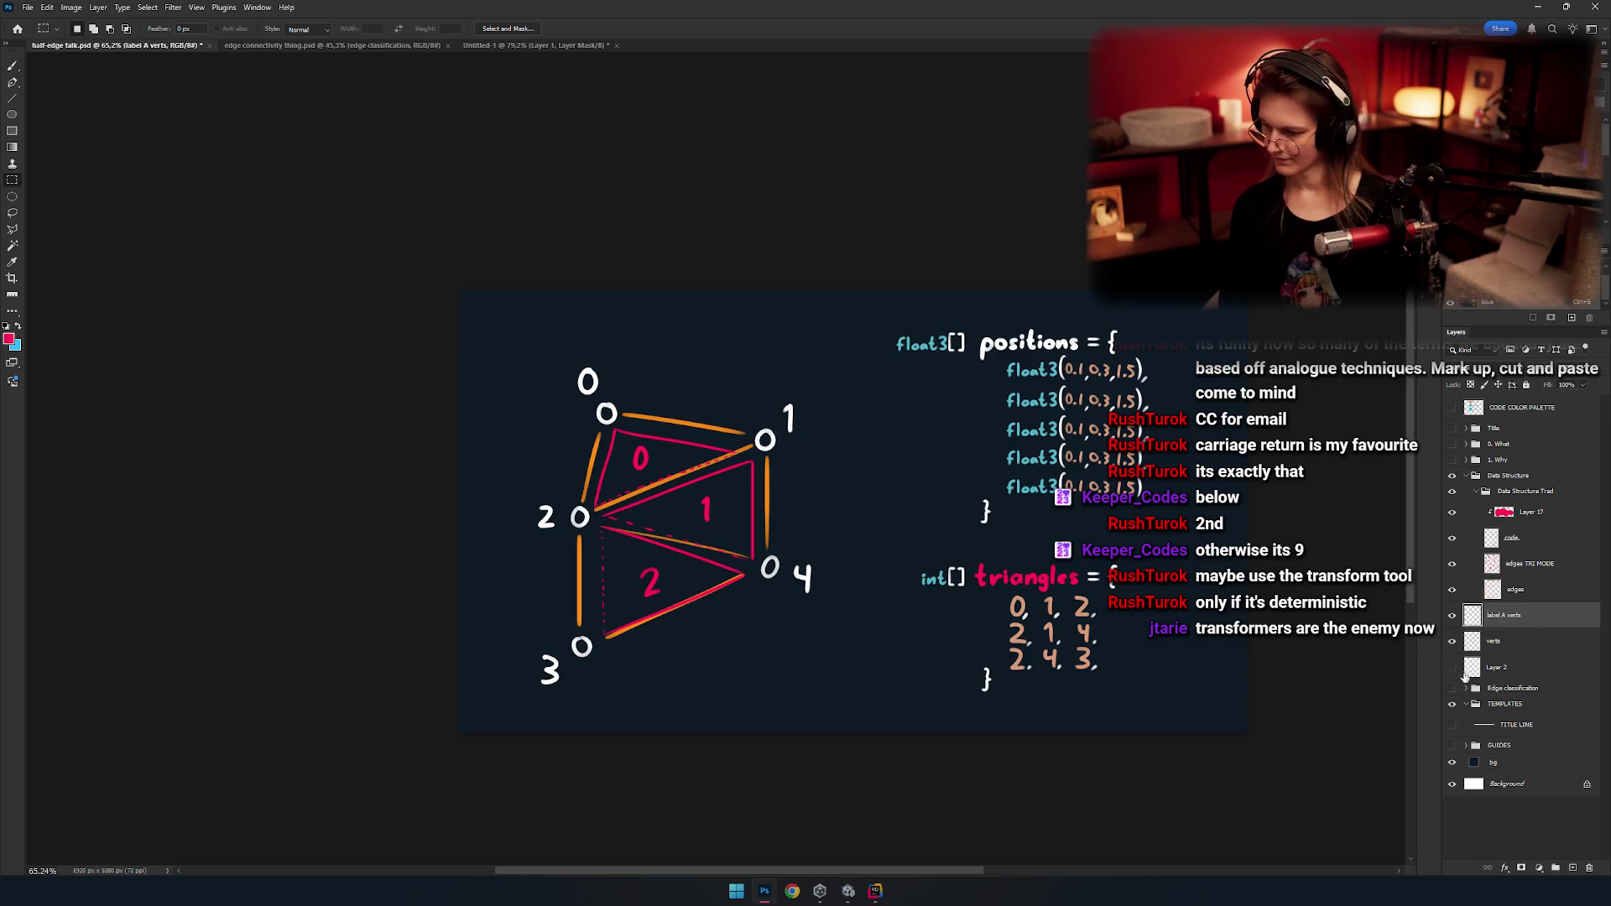
pyautogui.doubleClick(1500, 642)
pyautogui.write('verts A')
pyautogui.press('Return')
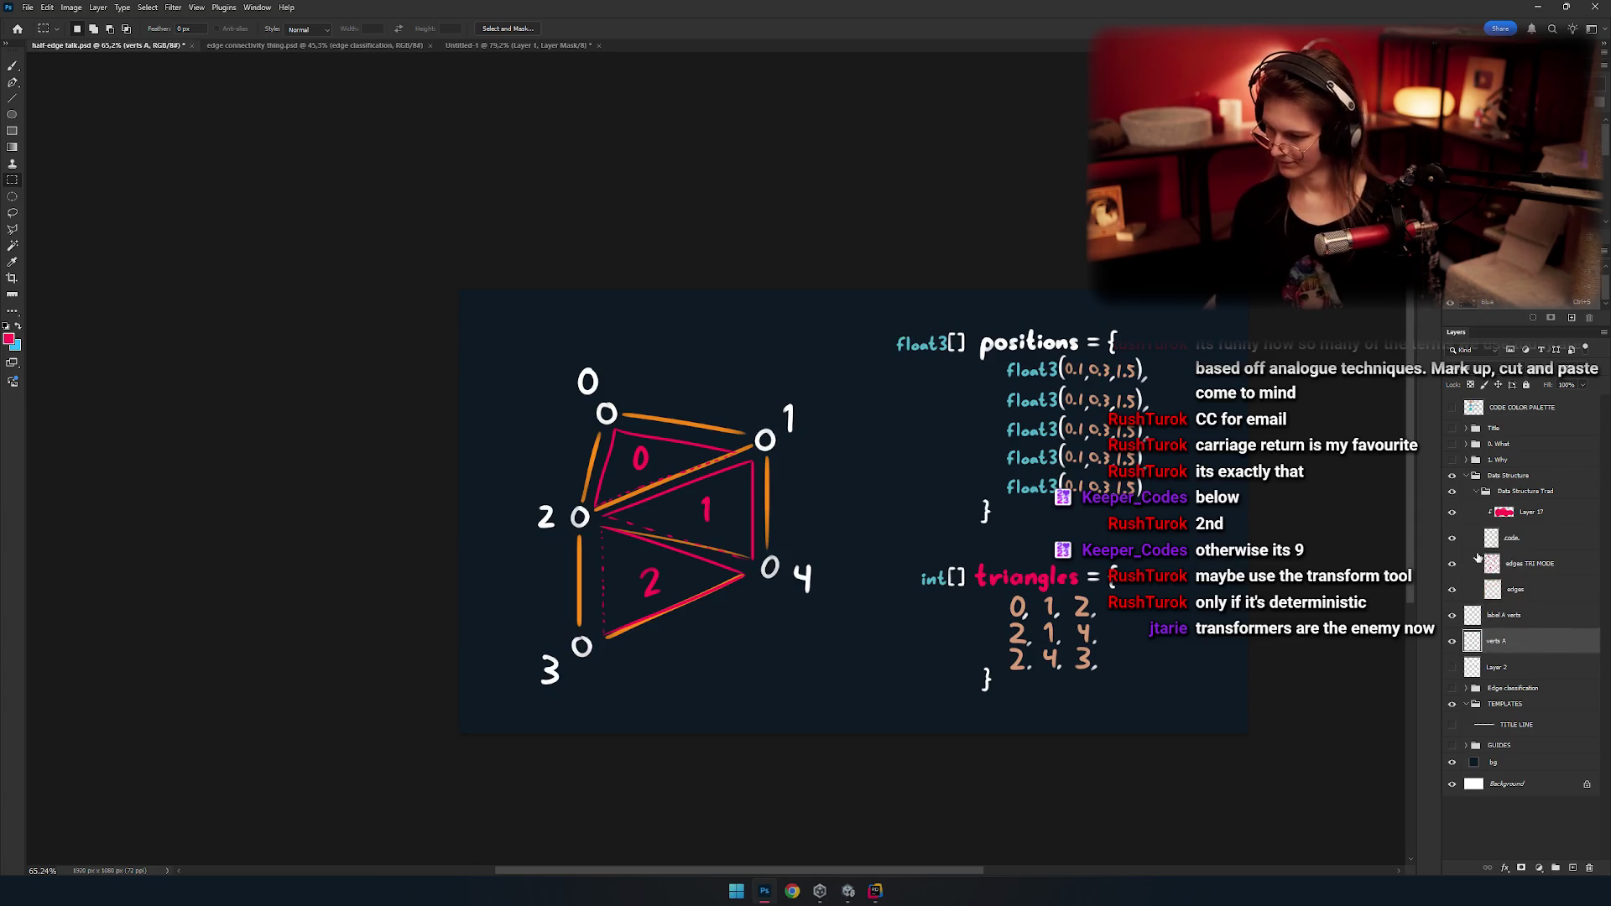
pyautogui.click(1452, 666)
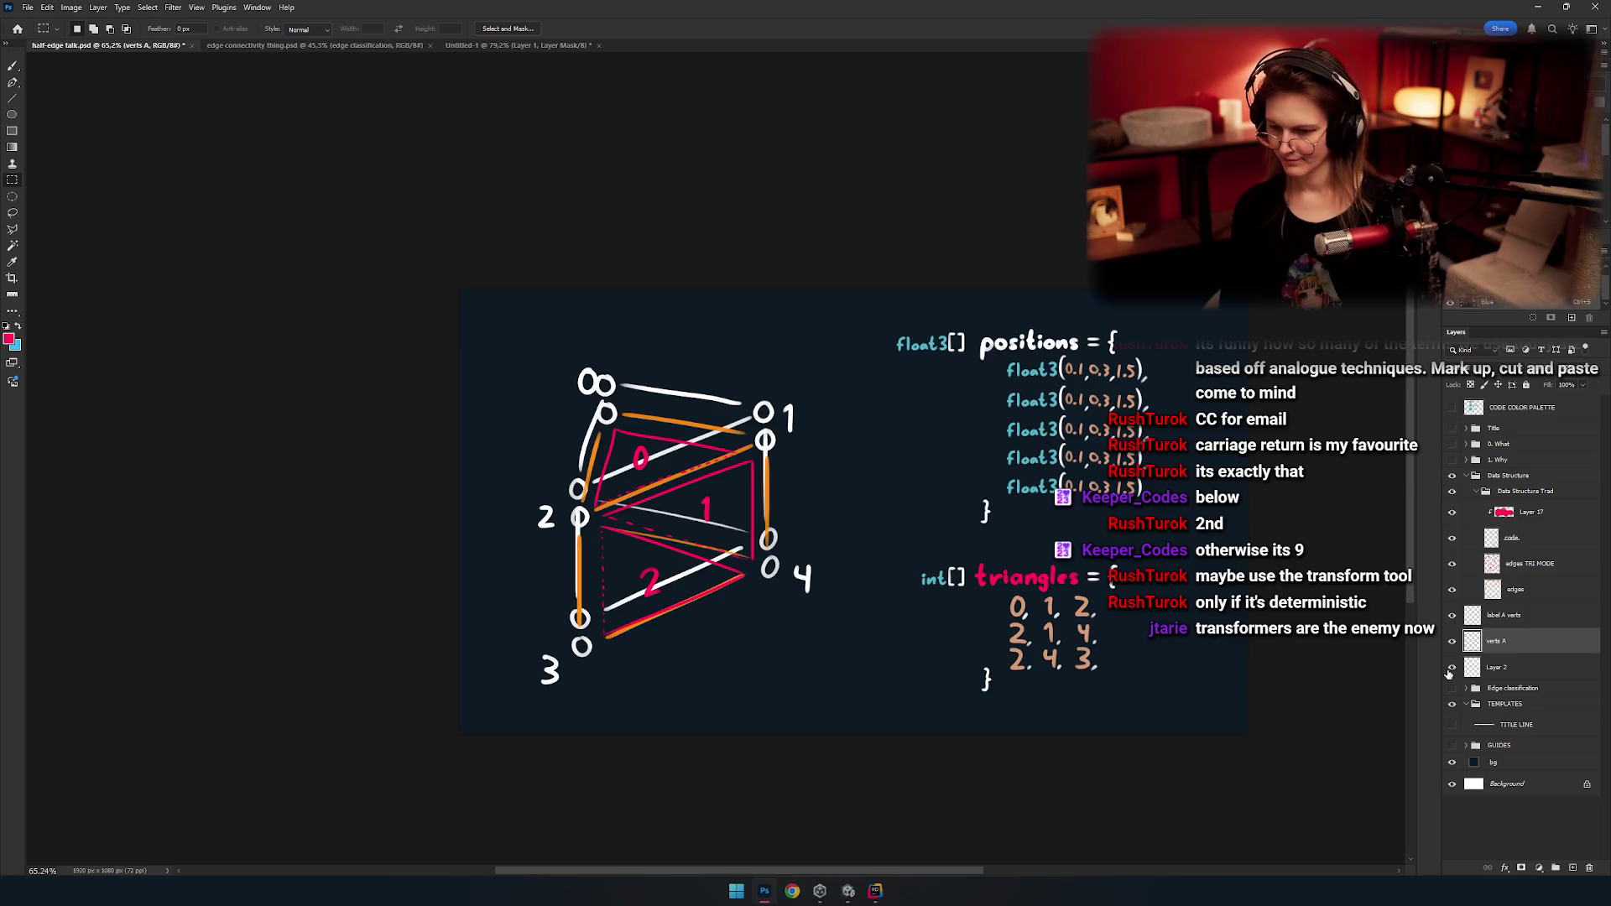
# Drag Layer 2's white graph beside the triangles to compare, then undo the move.
pyautogui.click(1452, 667)
pyautogui.click(1452, 667)
pyautogui.click(1498, 667)
pyautogui.press('v')
pyautogui.moveTo(709, 587)
pyautogui.mouseDown()
pyautogui.moveTo(944, 556)
pyautogui.moveTo(937, 585)
pyautogui.moveTo(894, 586)
pyautogui.moveTo(1148, 586)
pyautogui.mouseUp()
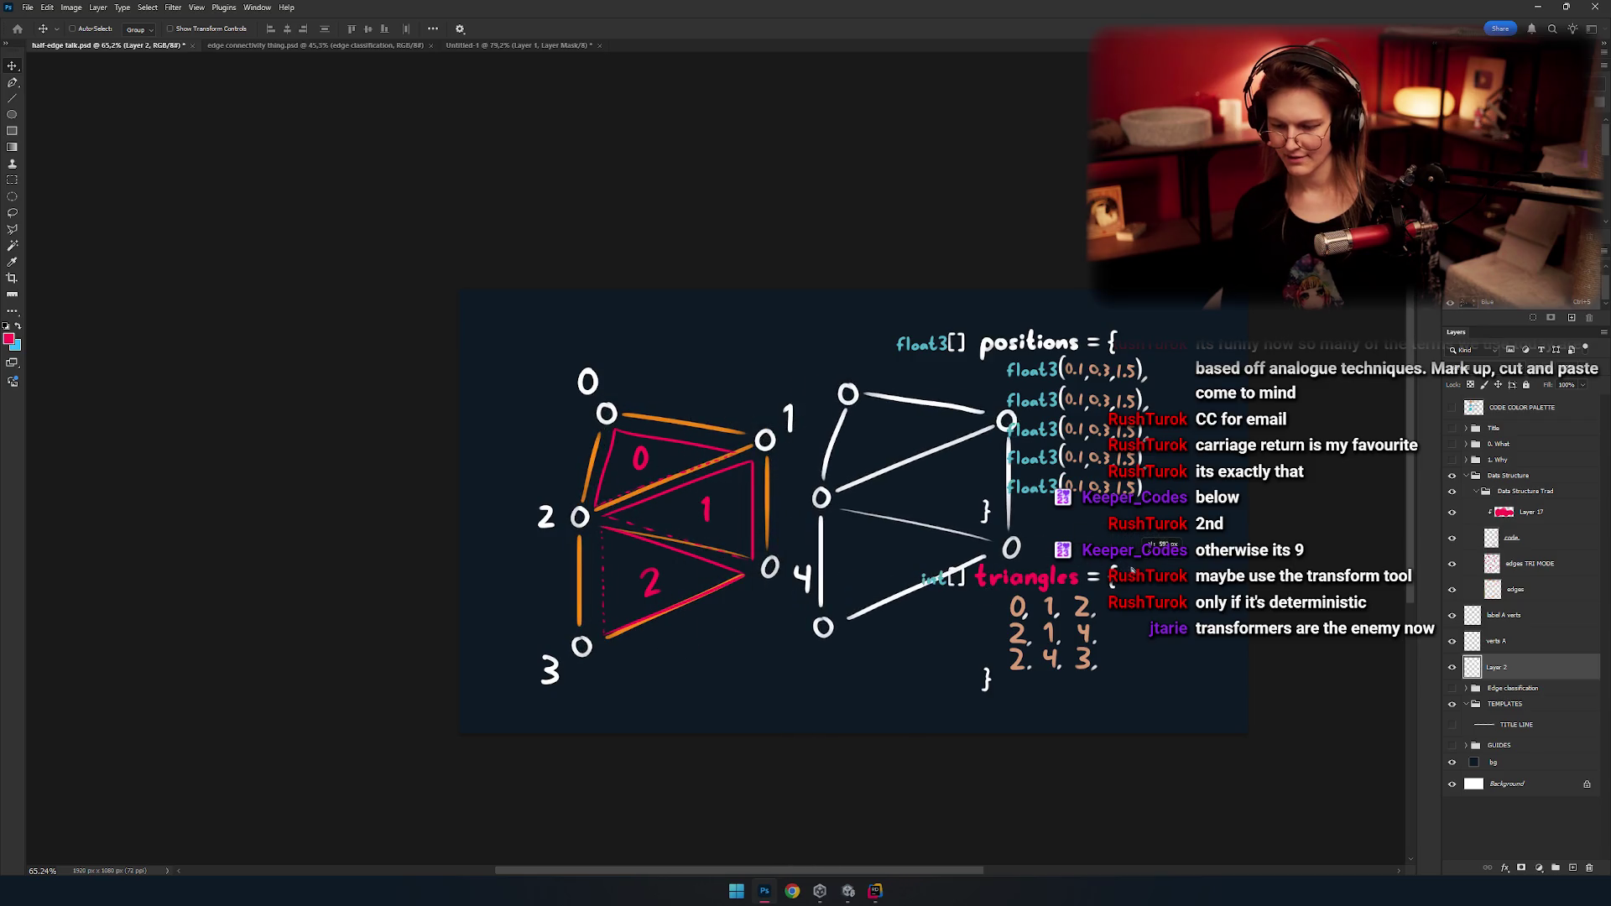
pyautogui.keyDown('ctrl'); pyautogui.click(1154, 560); pyautogui.keyUp('ctrl')
pyautogui.hotkey('ctrl', 'z')
pyautogui.hotkey('ctrl', 'z')
pyautogui.hotkey('ctrl', 'z')
pyautogui.hotkey('ctrl', 'z')
pyautogui.hotkey('ctrl', 'z')
pyautogui.hotkey('ctrl', 'z')
pyautogui.scroll(1, 754, 579)
pyautogui.scroll(-1, 753, 579)
pyautogui.scroll(-1, 780, 553)
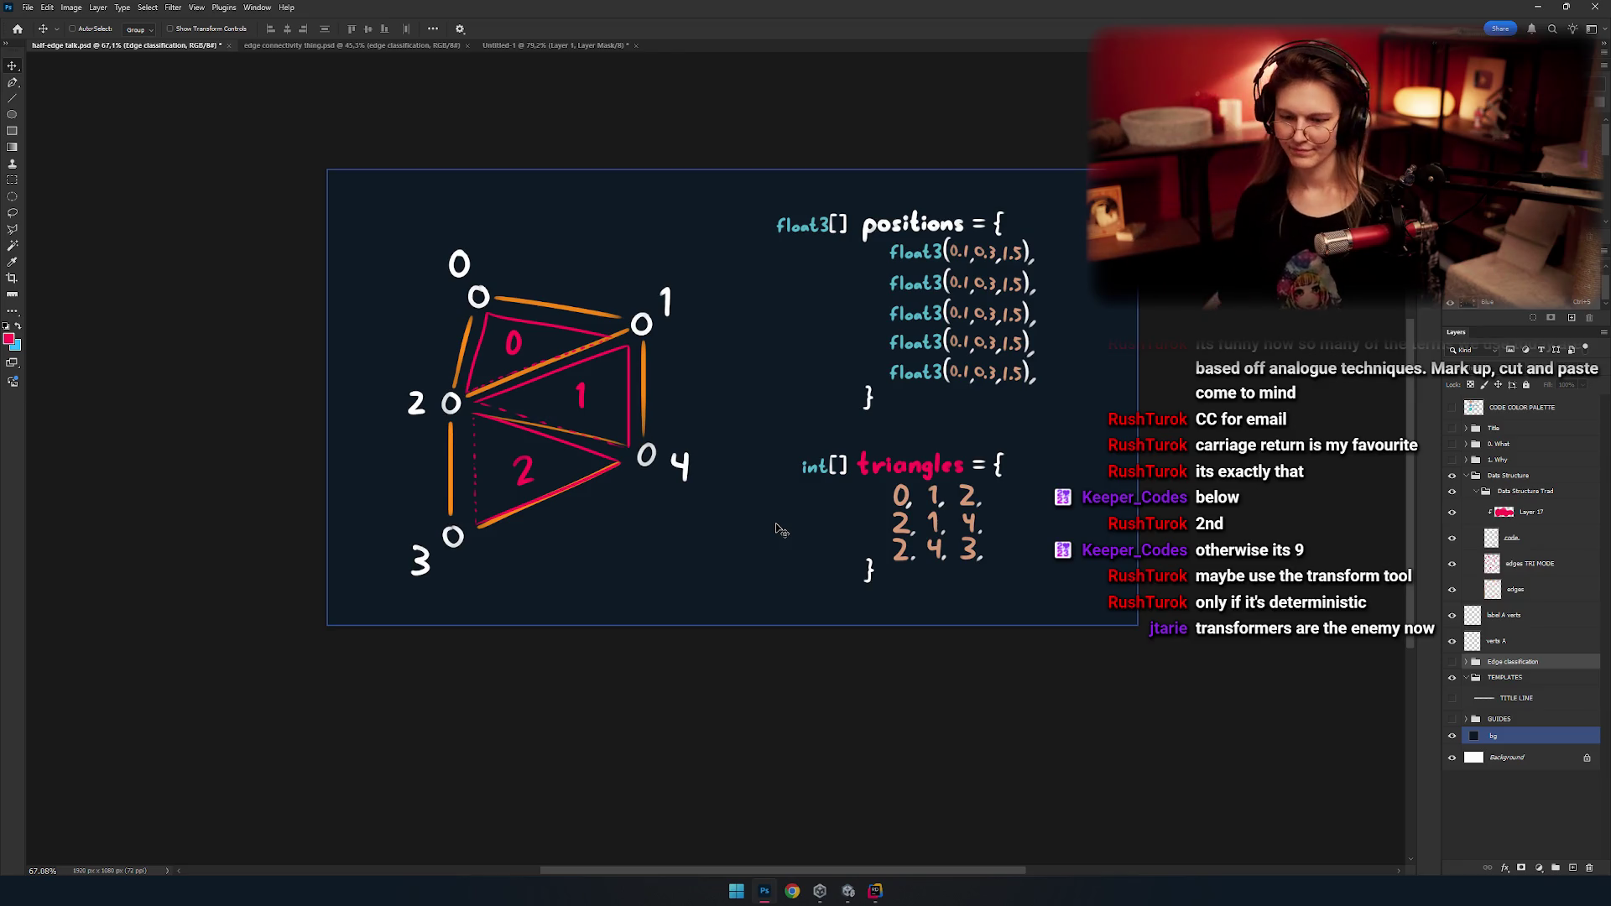
# Toggle the code, vertex labels, vertex circles and pink fills on and off to compare them.
pyautogui.scroll(1, 736, 469)
pyautogui.moveTo(736, 469); pyautogui.dragTo(749, 464)
pyautogui.click(1515, 589)
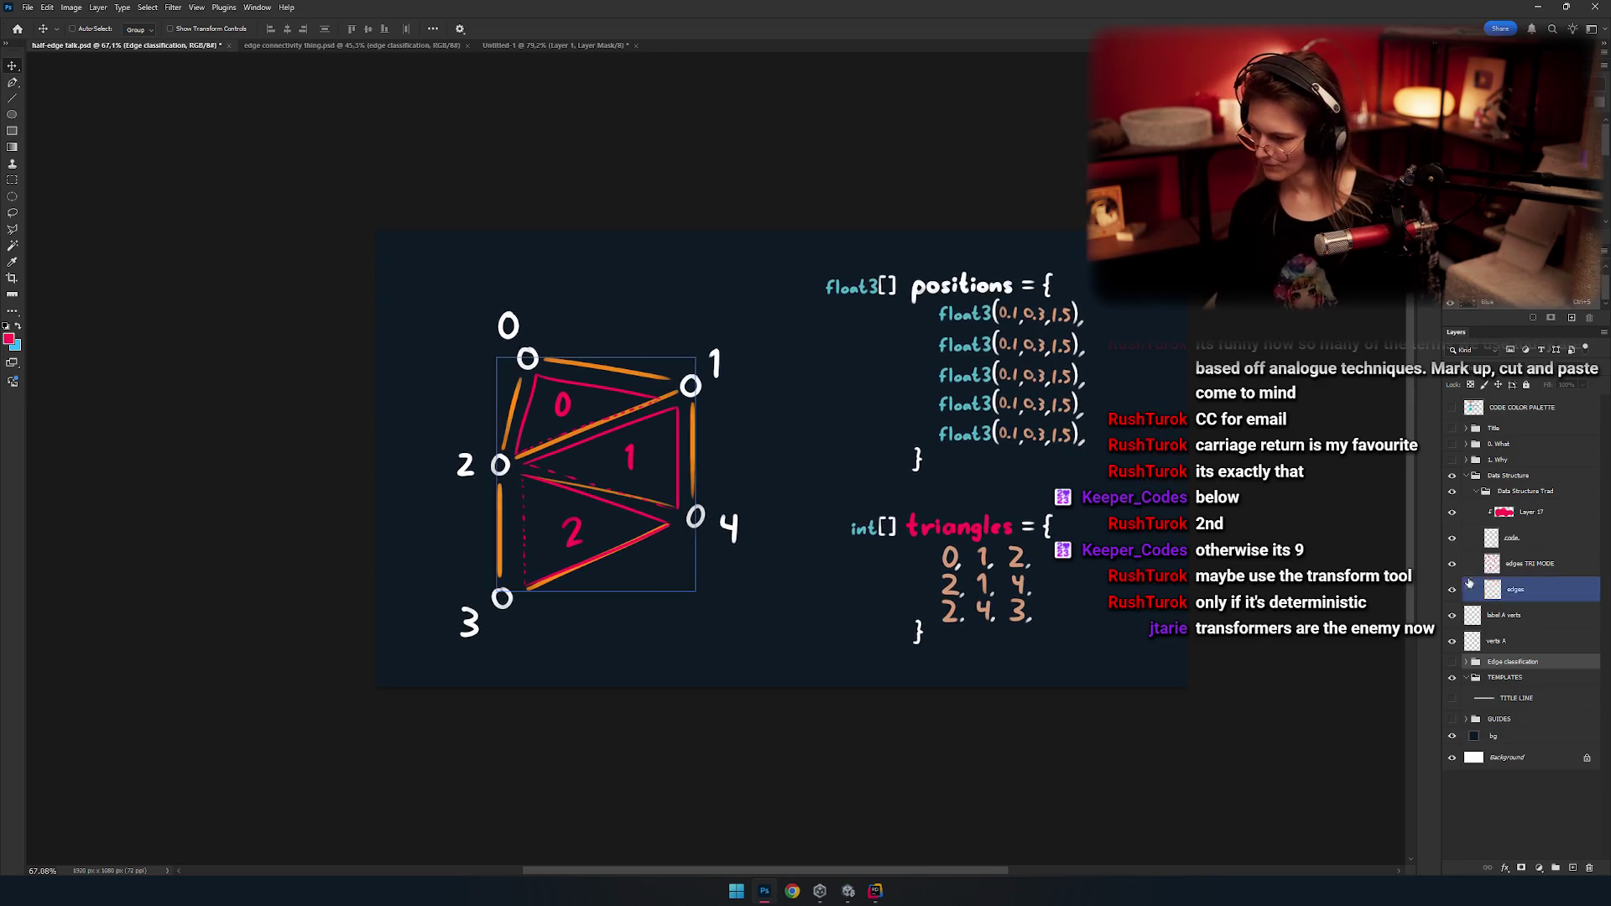
pyautogui.click(1451, 537)
pyautogui.click(1451, 538)
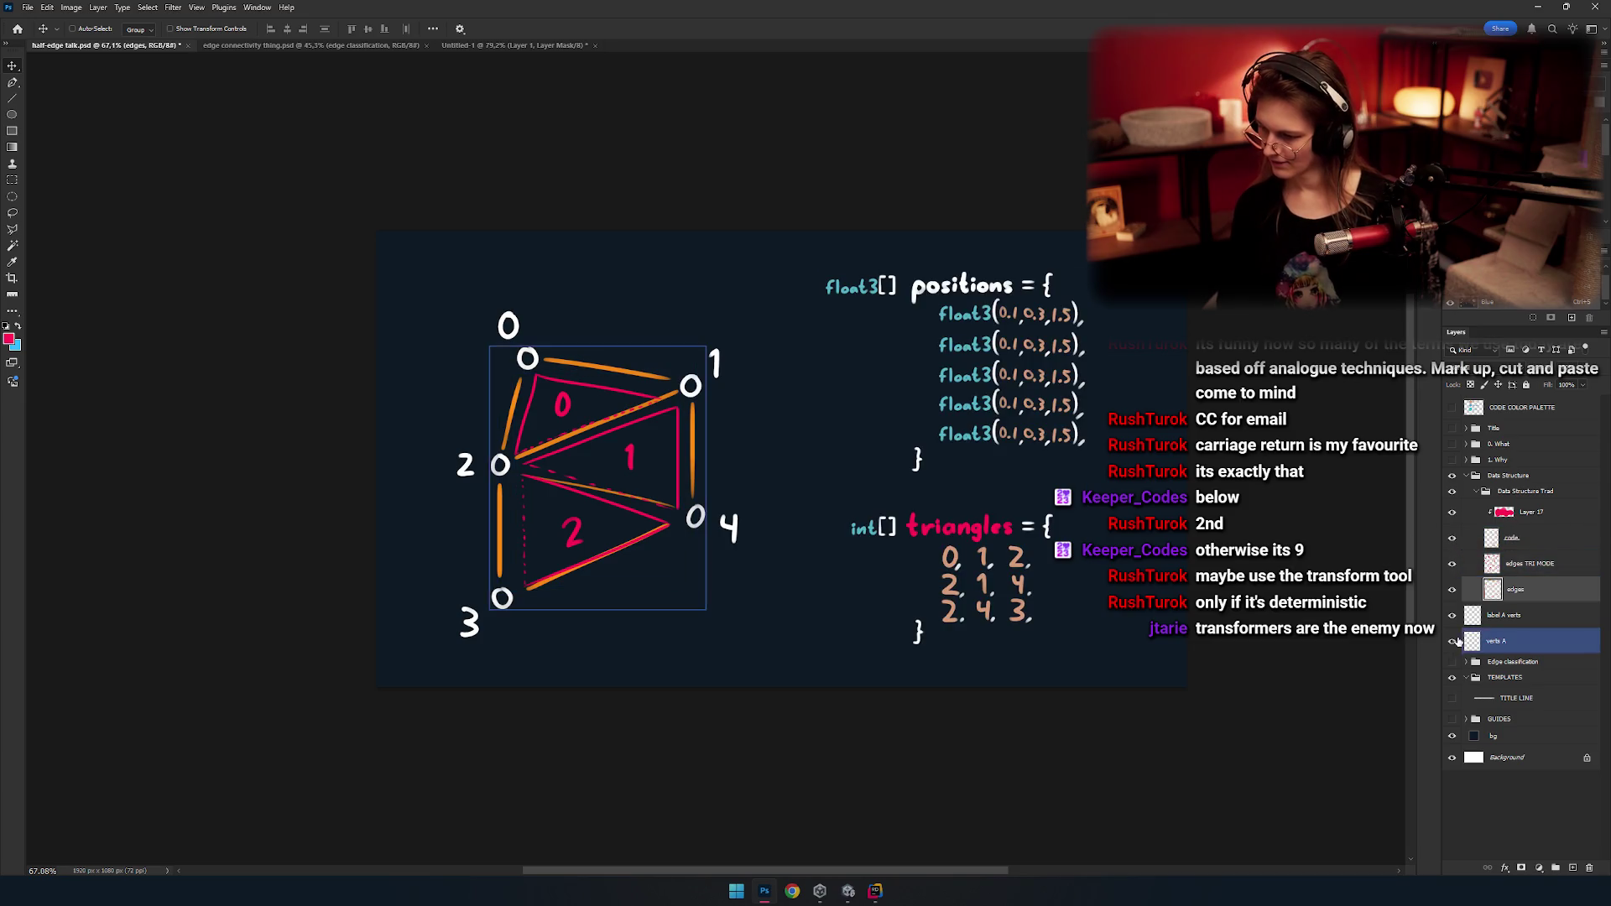
pyautogui.click(1451, 615)
pyautogui.click(1451, 615)
pyautogui.click(1452, 641)
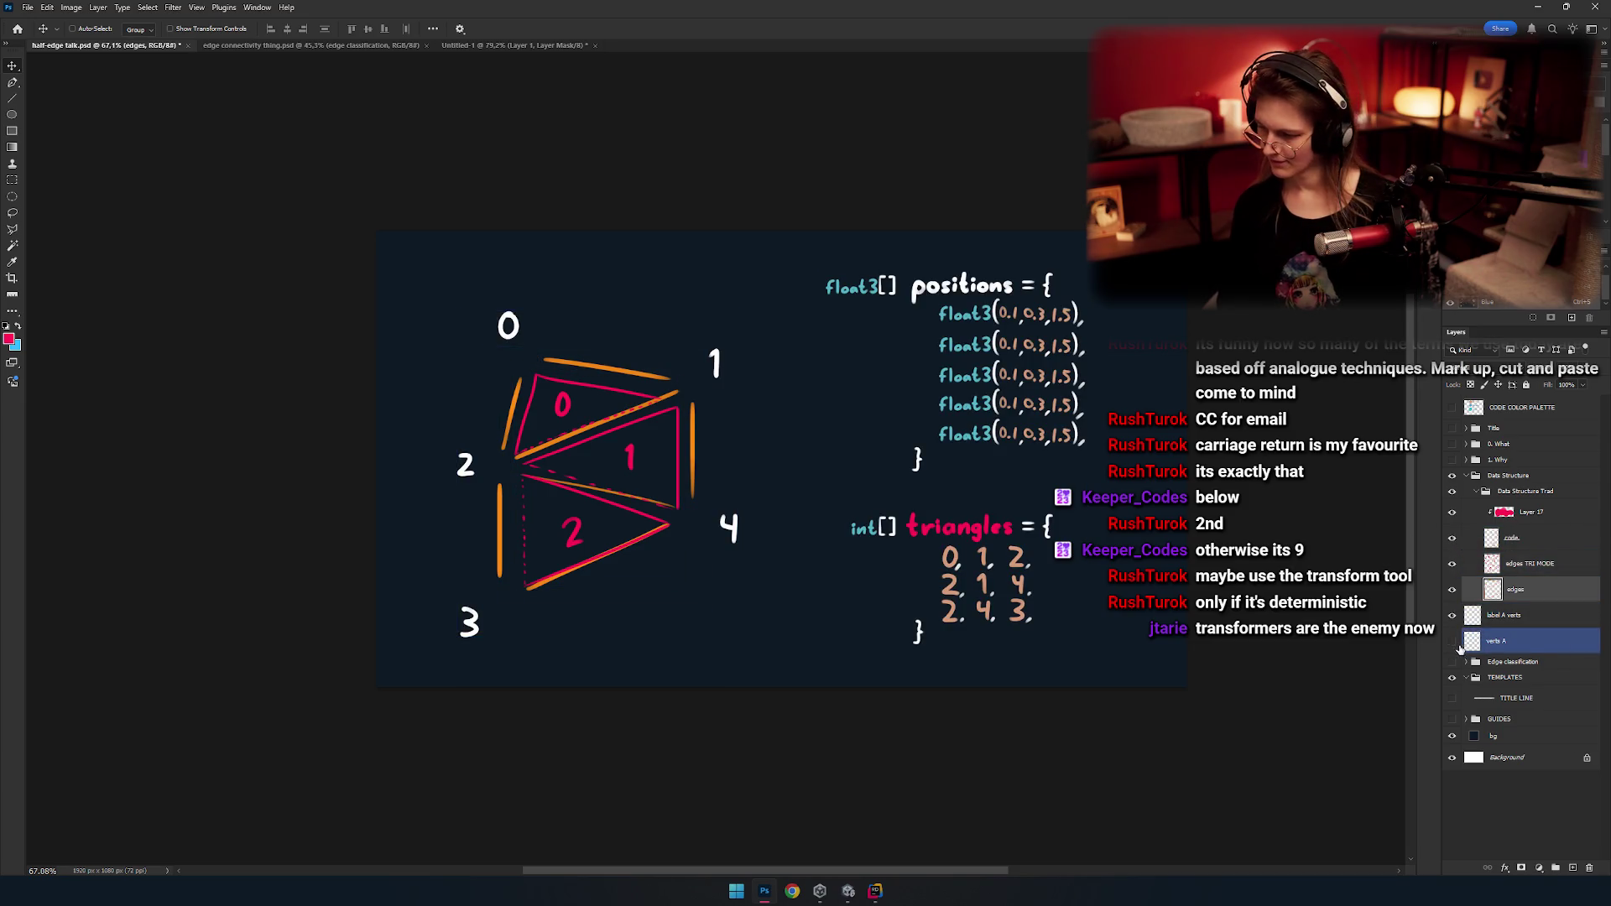
pyautogui.click(1451, 641)
pyautogui.click(1451, 564)
pyautogui.click(1451, 564)
pyautogui.click(1452, 538)
pyautogui.click(1451, 538)
# Select label A verts and verts A and check their circles and number labels.
pyautogui.click(1478, 625)
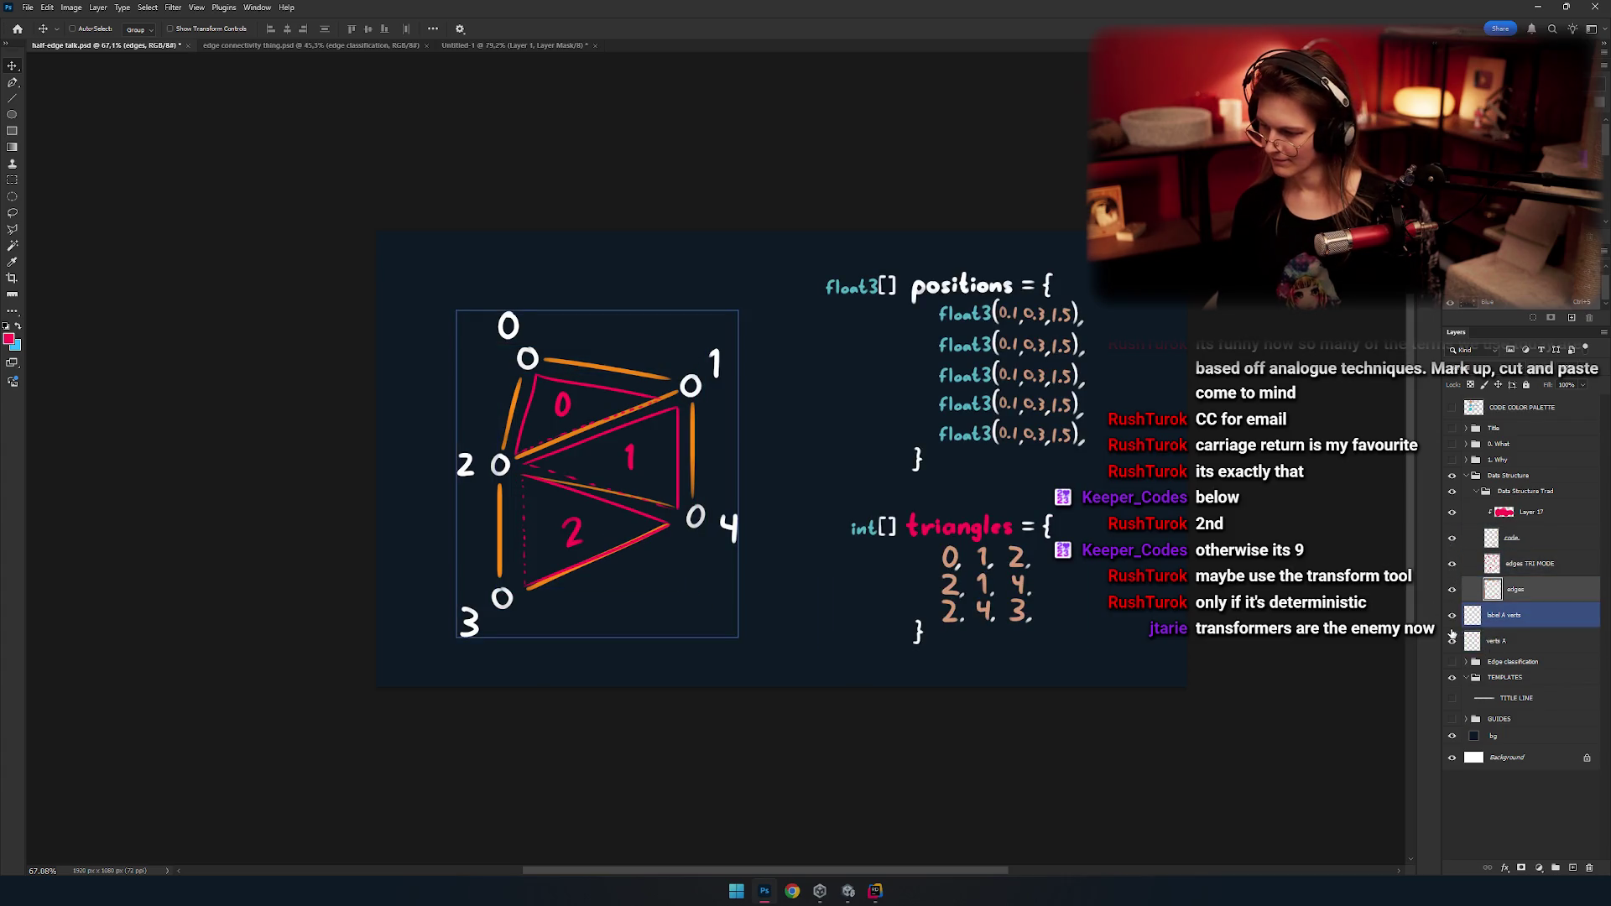
pyautogui.click(1506, 615)
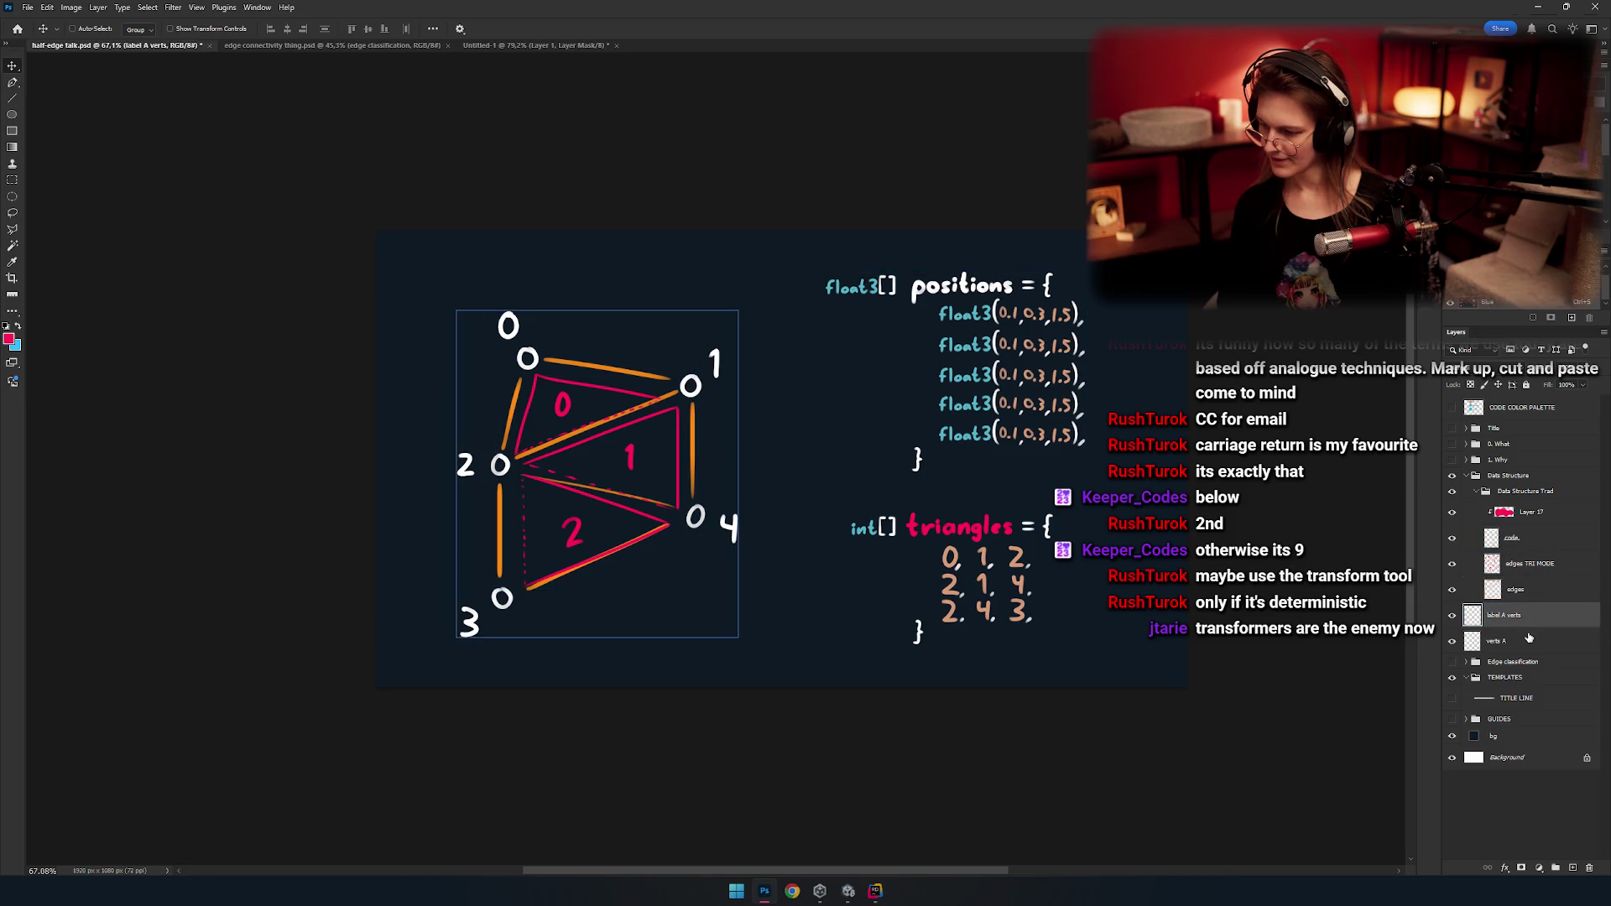
pyautogui.click(1464, 642)
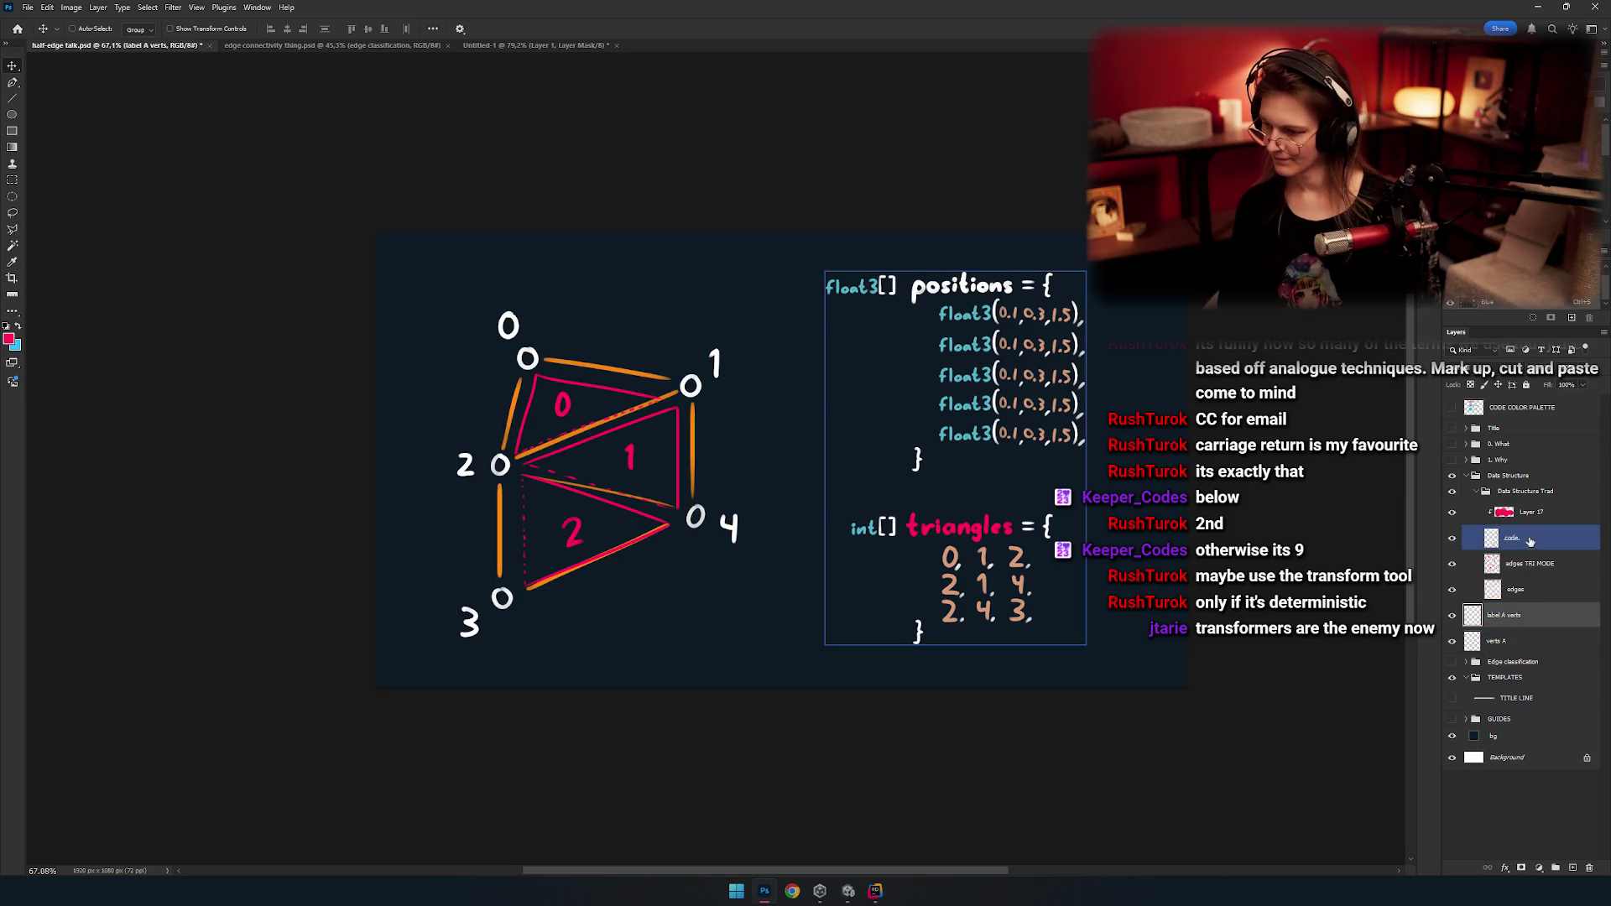
pyautogui.click(1452, 643)
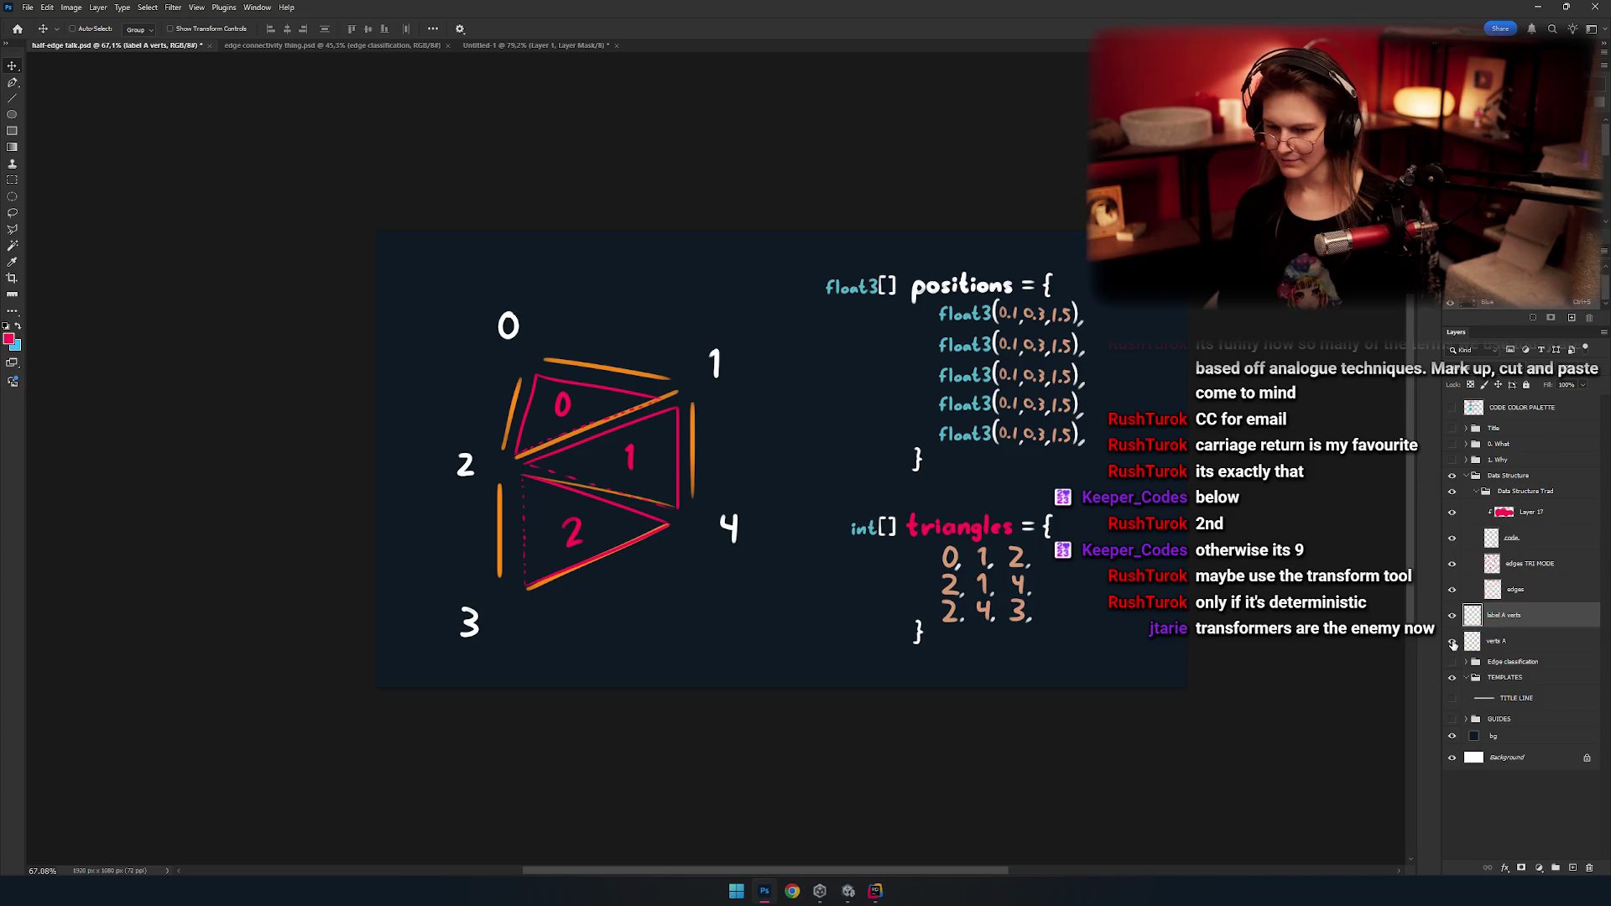
pyautogui.click(1452, 642)
pyautogui.click(1451, 615)
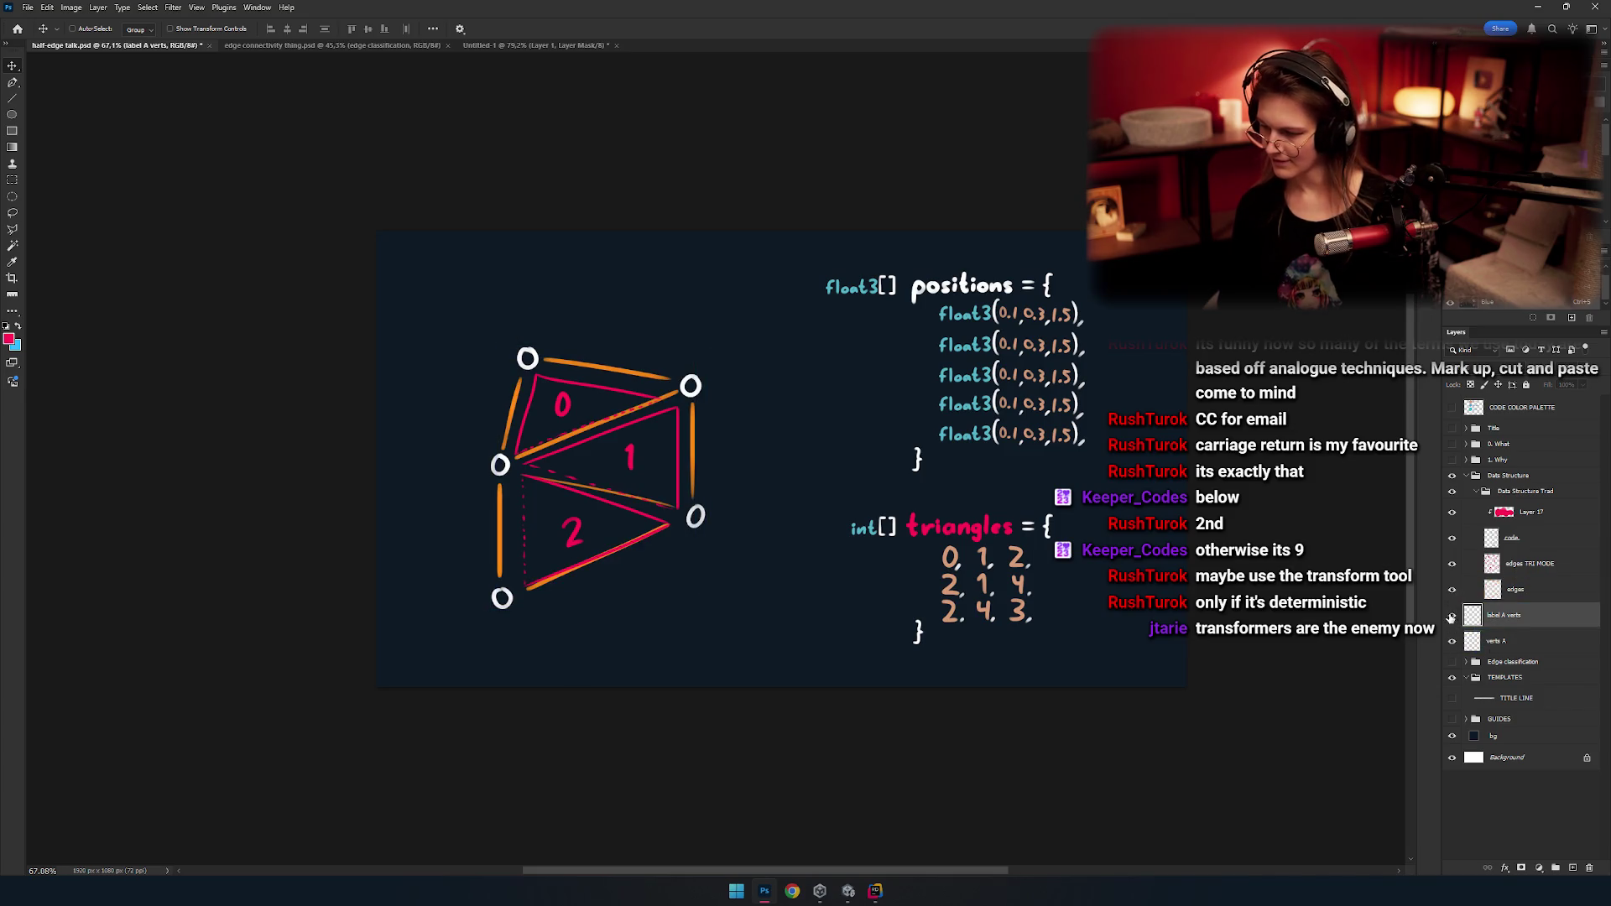
pyautogui.click(1451, 615)
pyautogui.click(1515, 589)
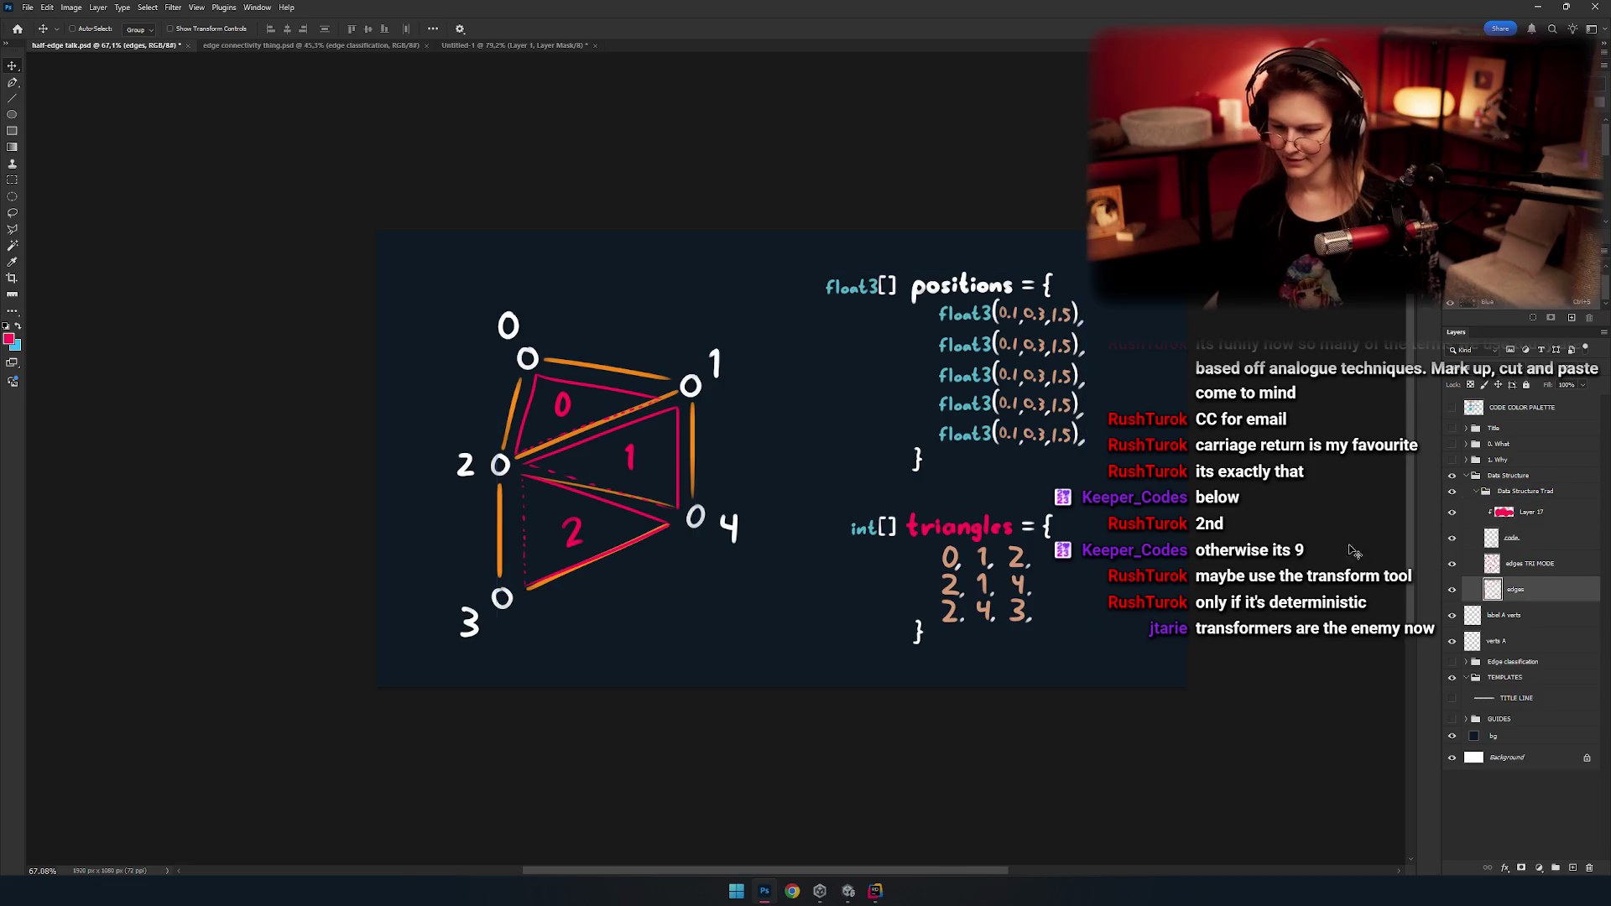
pyautogui.click(1457, 619)
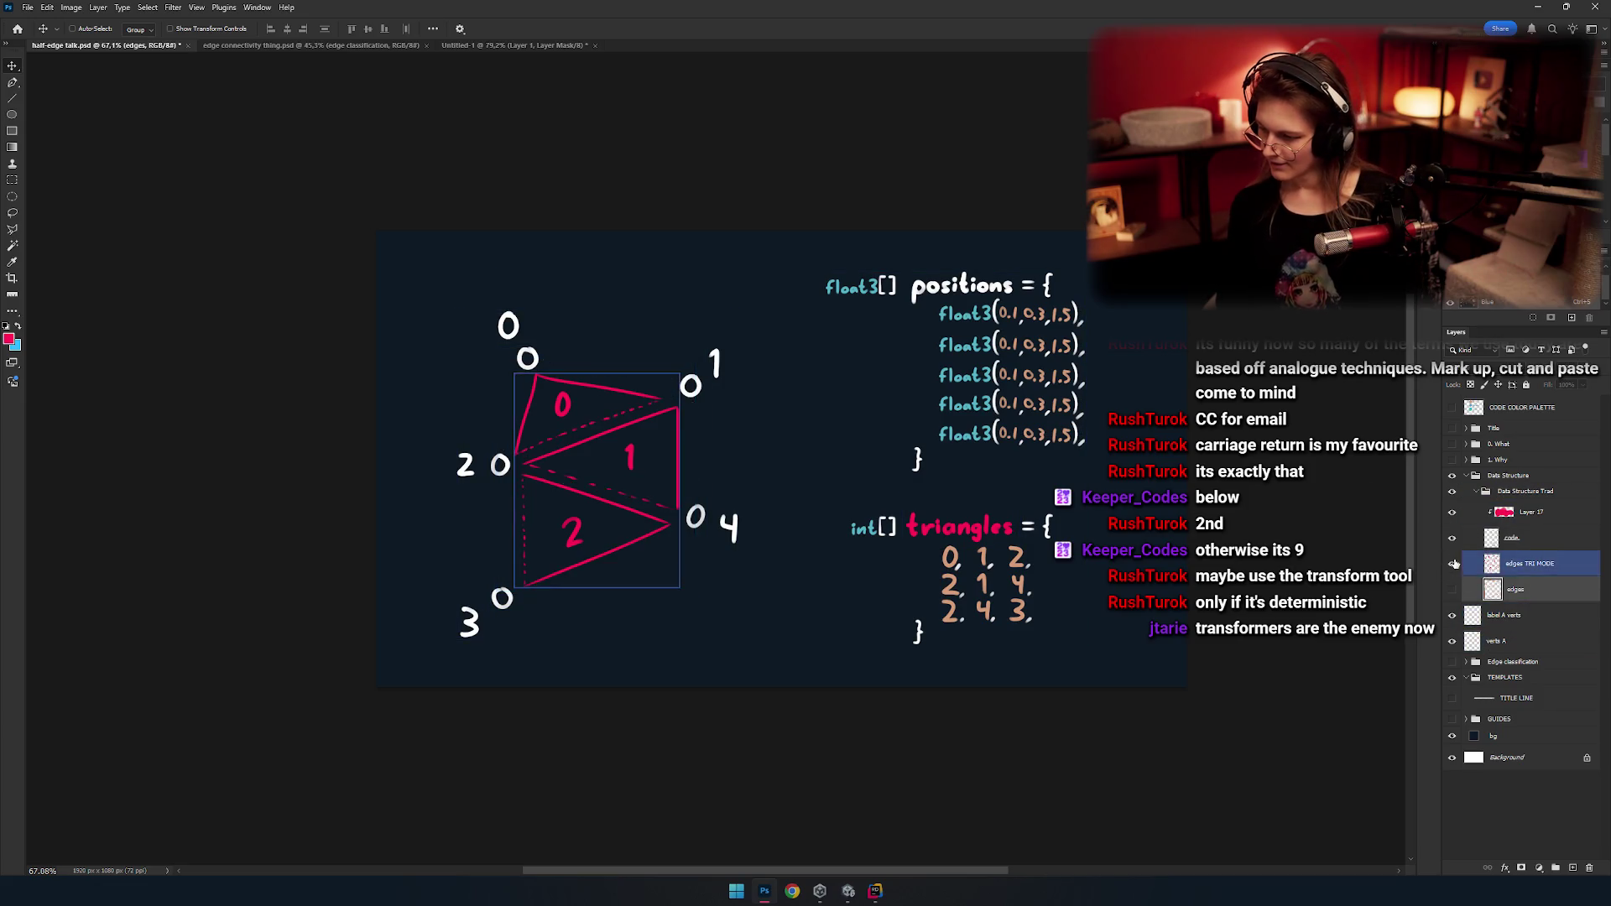
# Hide edges, edges TRI MODE, code and Layer 17, leaving only the numbered vertex circles.
pyautogui.moveTo(1452, 590); pyautogui.dragTo(1452, 512)
pyautogui.moveTo(1296, 567); pyautogui.dragTo(1259, 578)
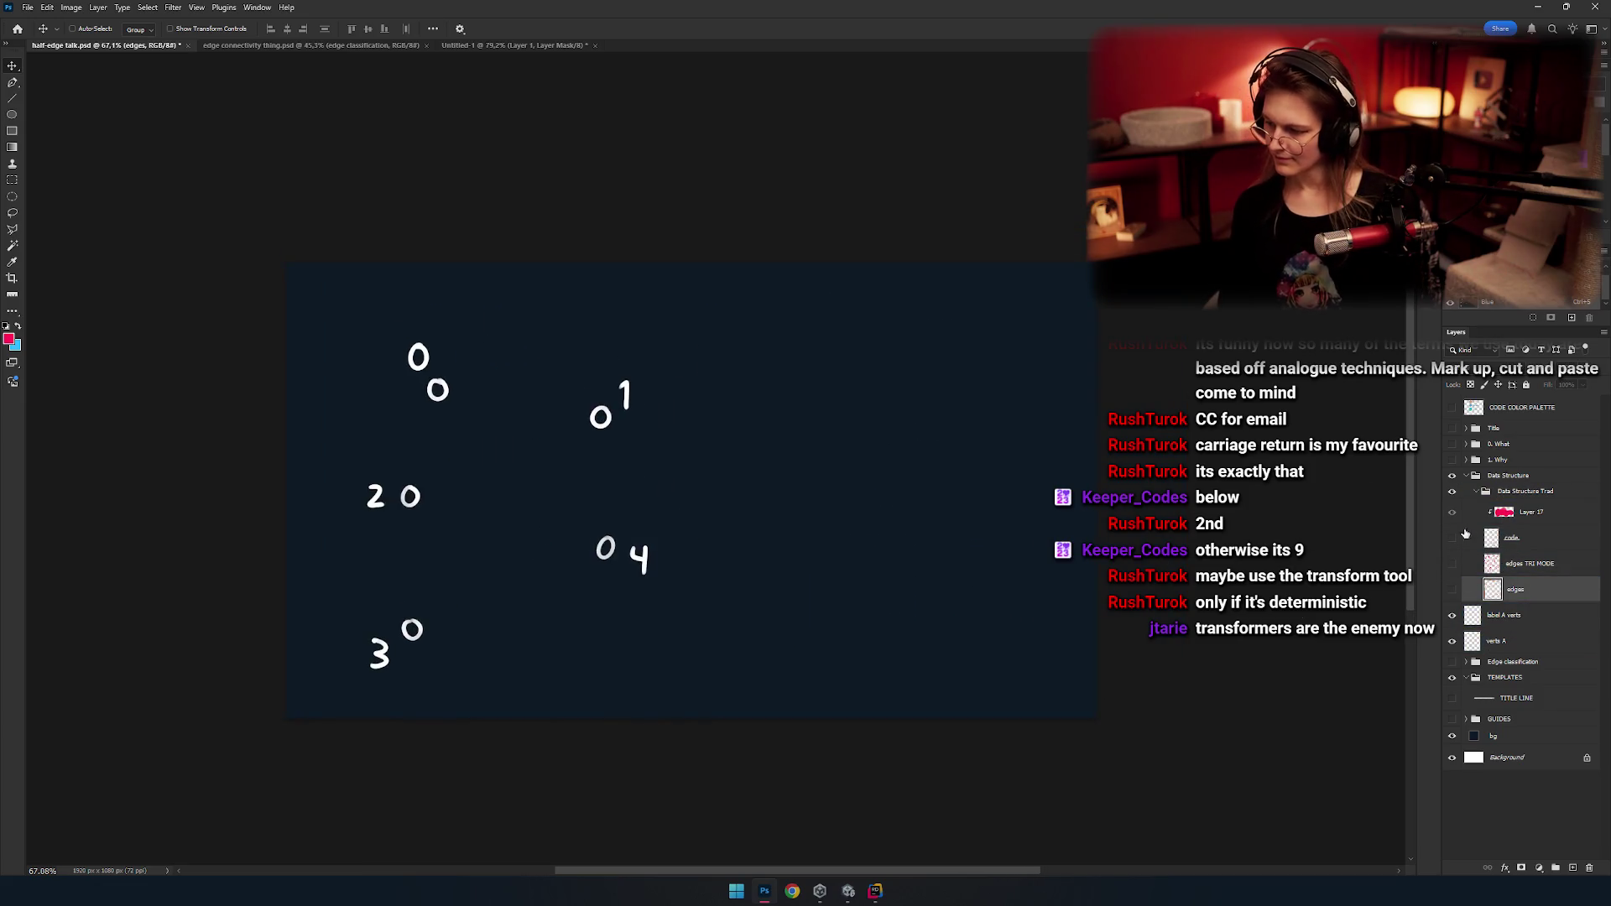
pyautogui.click(1524, 490)
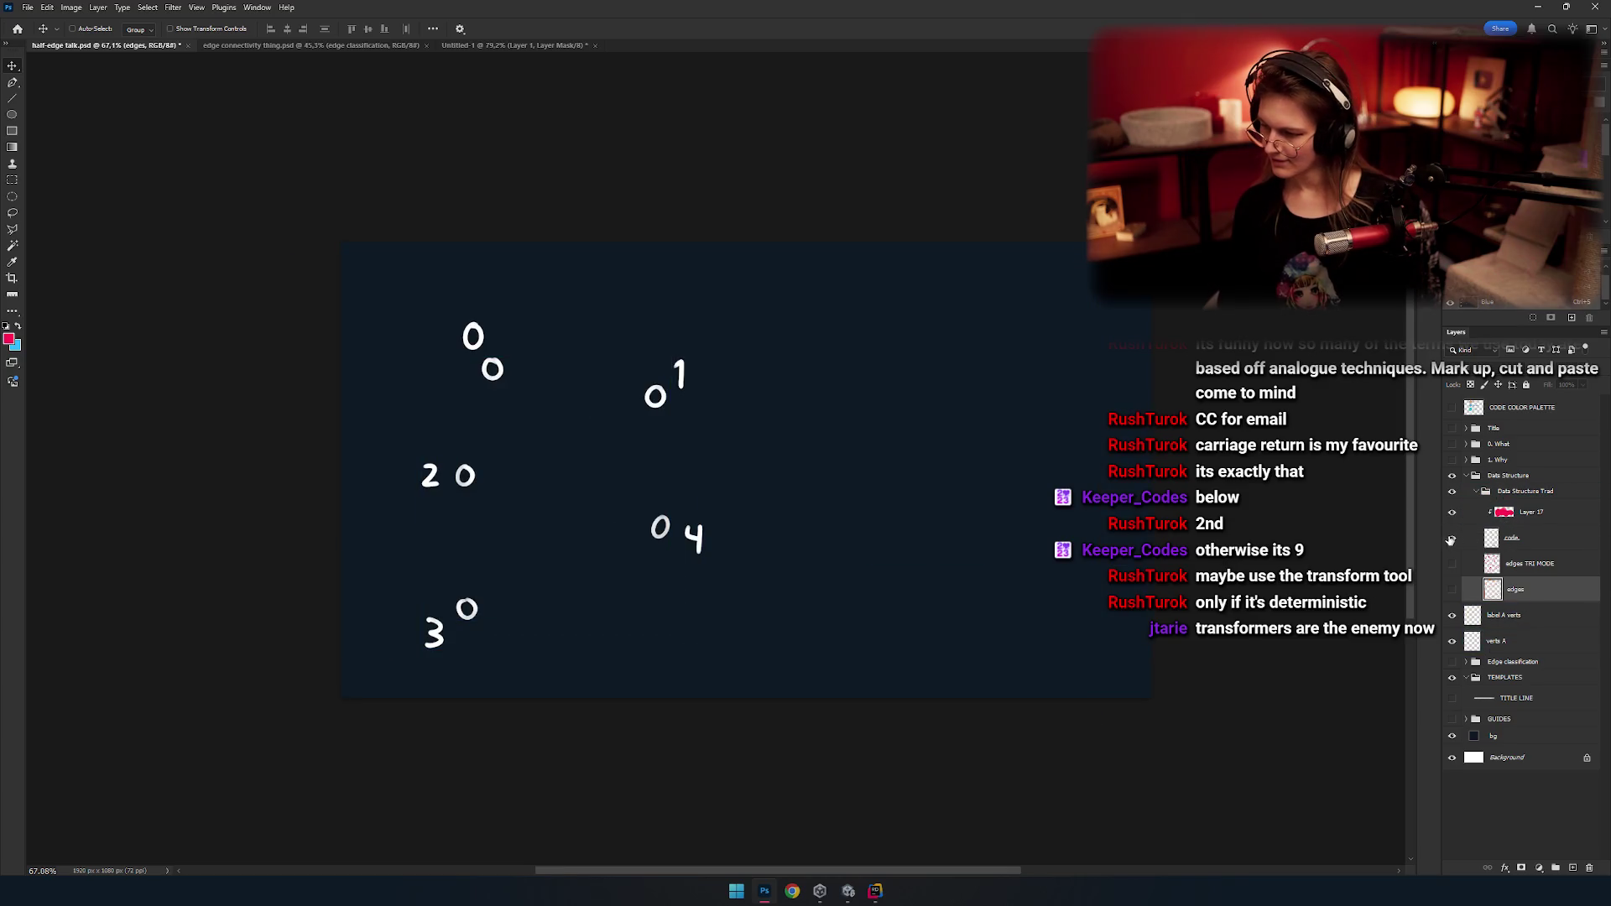
pyautogui.click(1451, 538)
pyautogui.click(1452, 538)
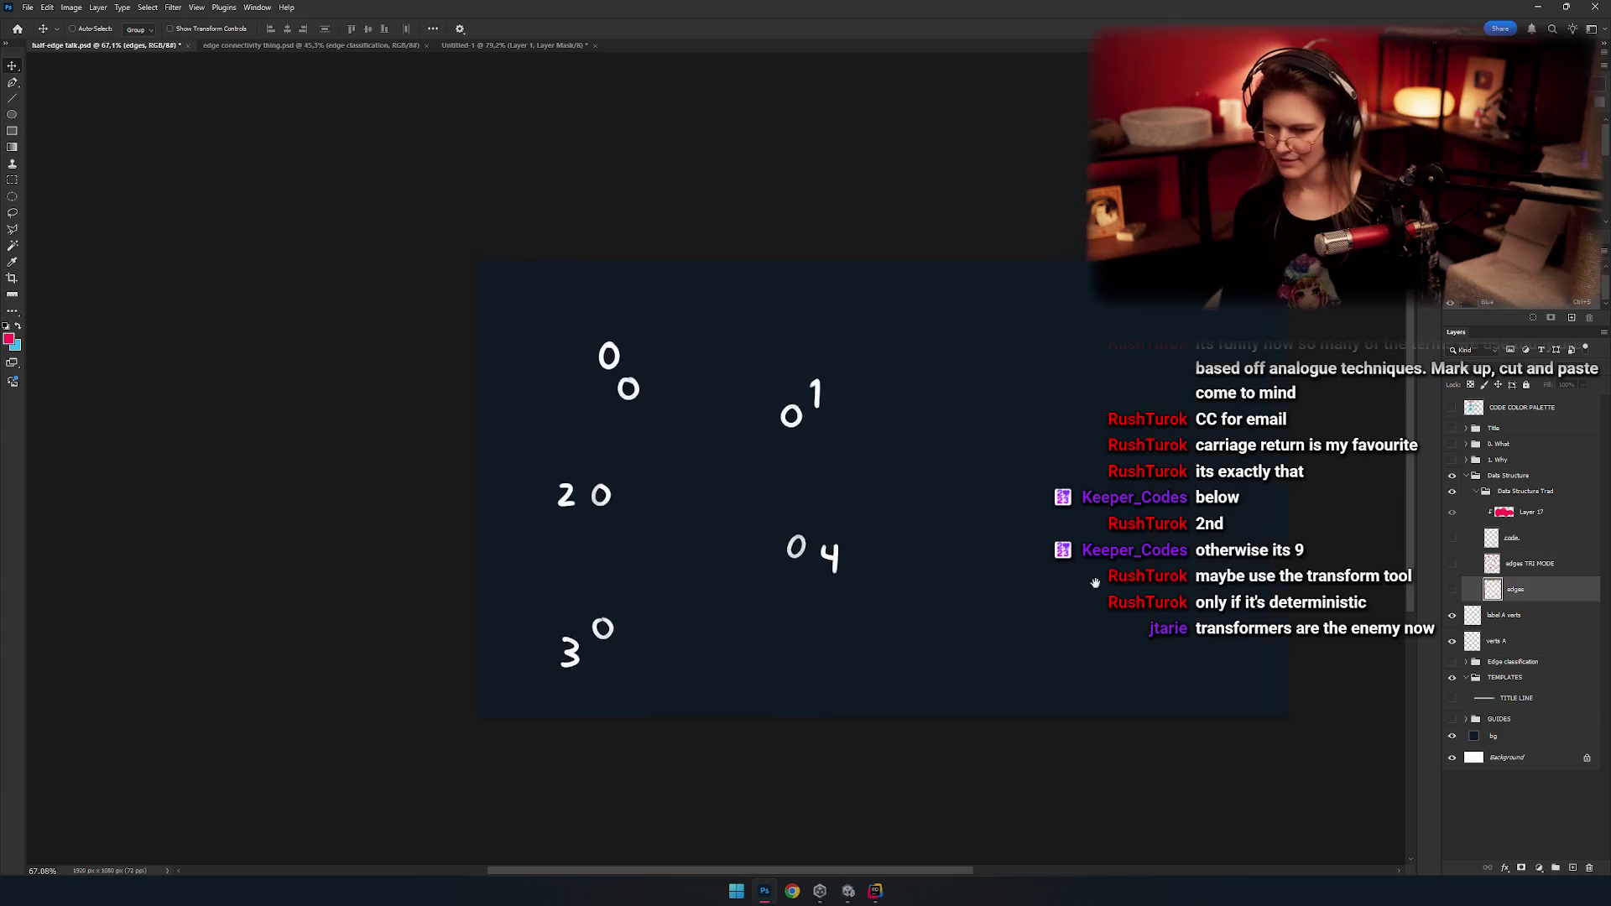
pyautogui.moveTo(1005, 547); pyautogui.dragTo(963, 556)
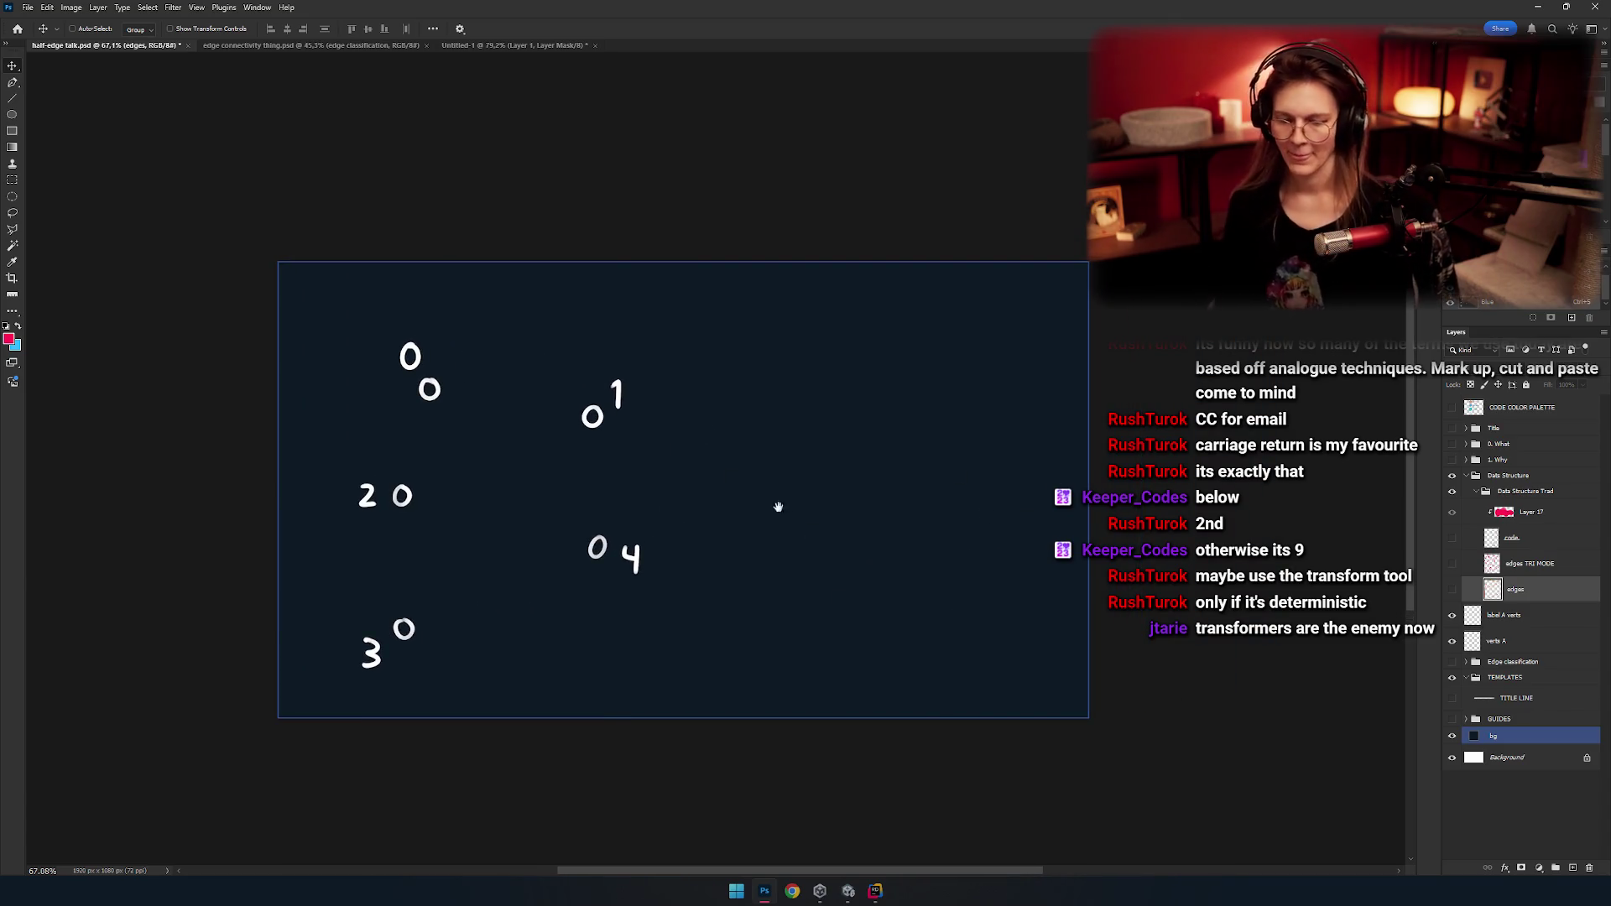
# Zoom to 100% on the vertices and try brushing on the hidden edges layer, dismissing the warning.
pyautogui.hotkey('ctrl', '1')
pyautogui.moveTo(786, 486); pyautogui.dragTo(635, 419)
pyautogui.press('b')
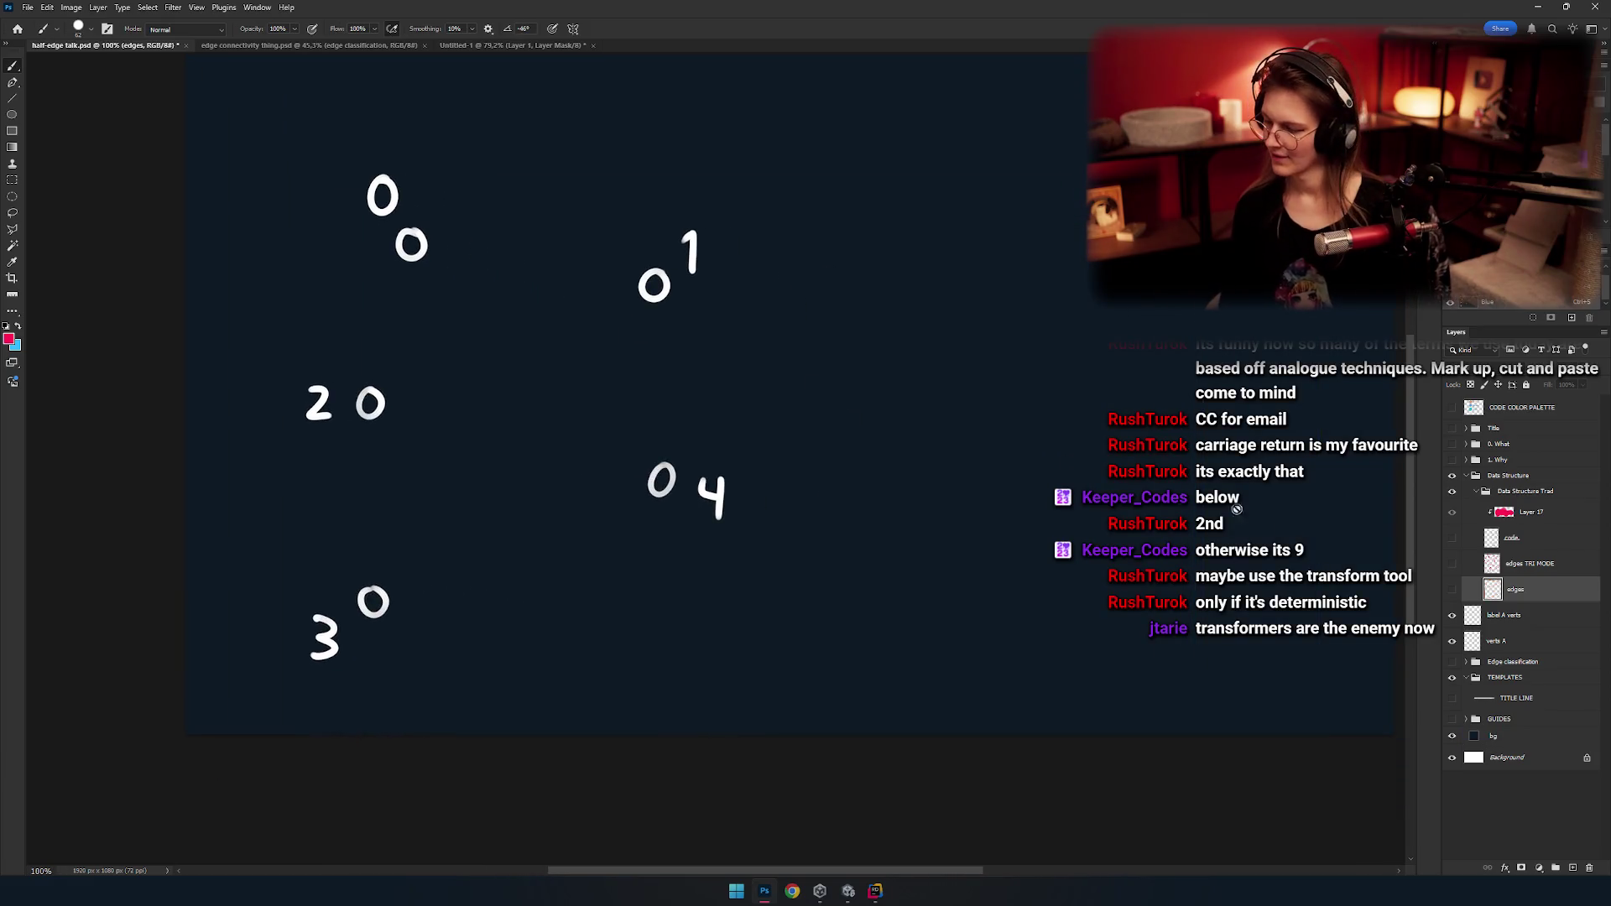
pyautogui.moveTo(1002, 560); pyautogui.dragTo(1110, 610)
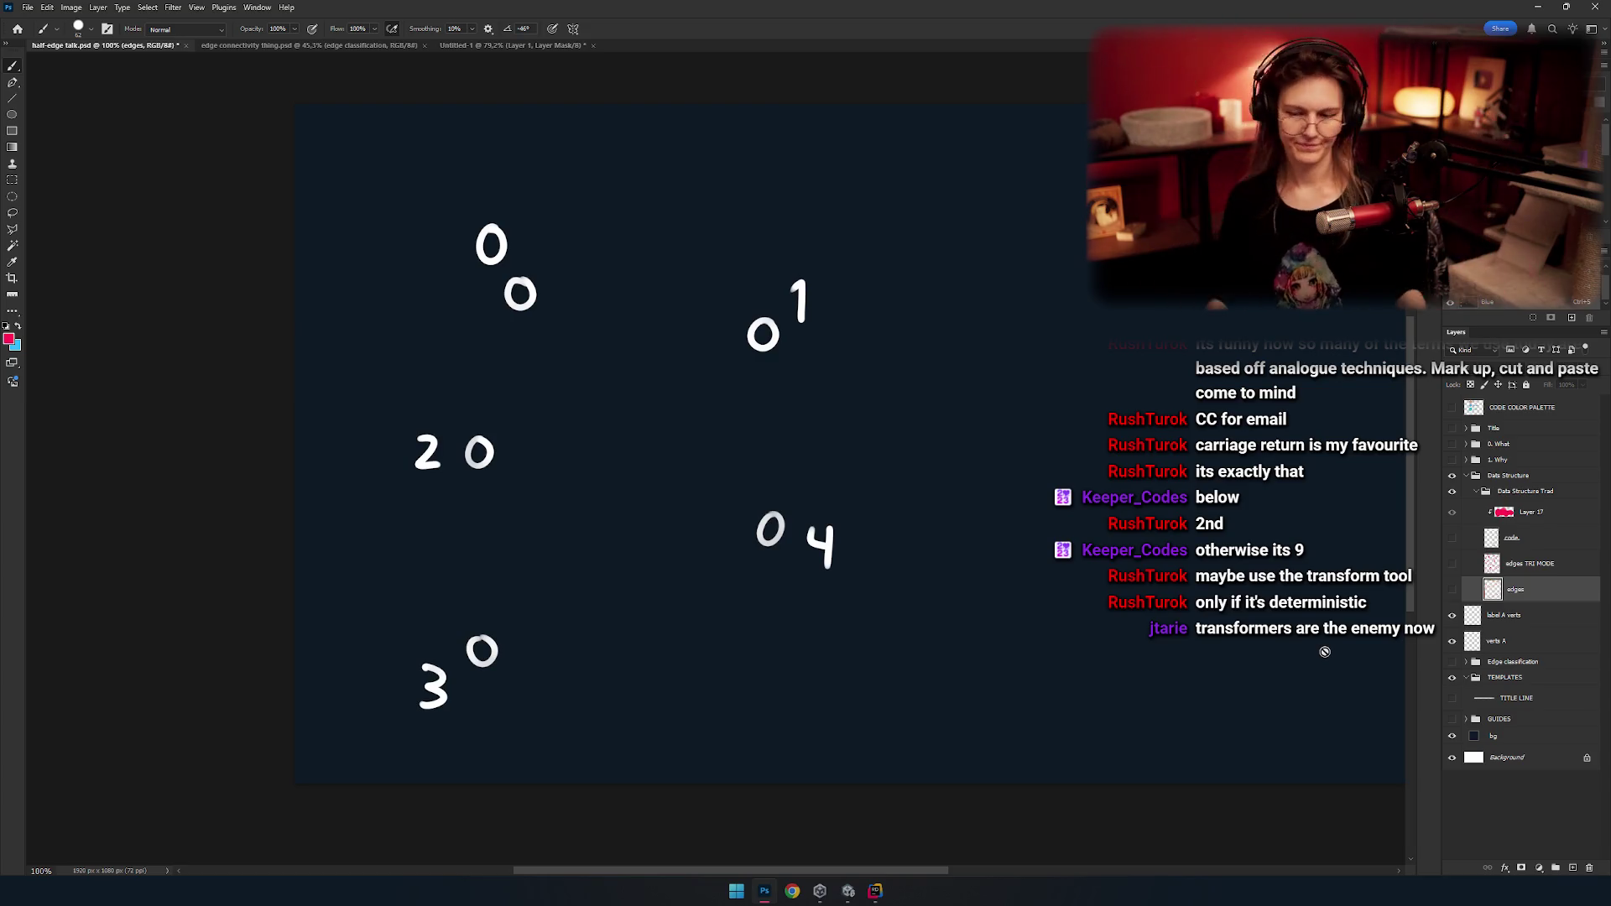
pyautogui.click(615, 359)
pyautogui.press('Return')
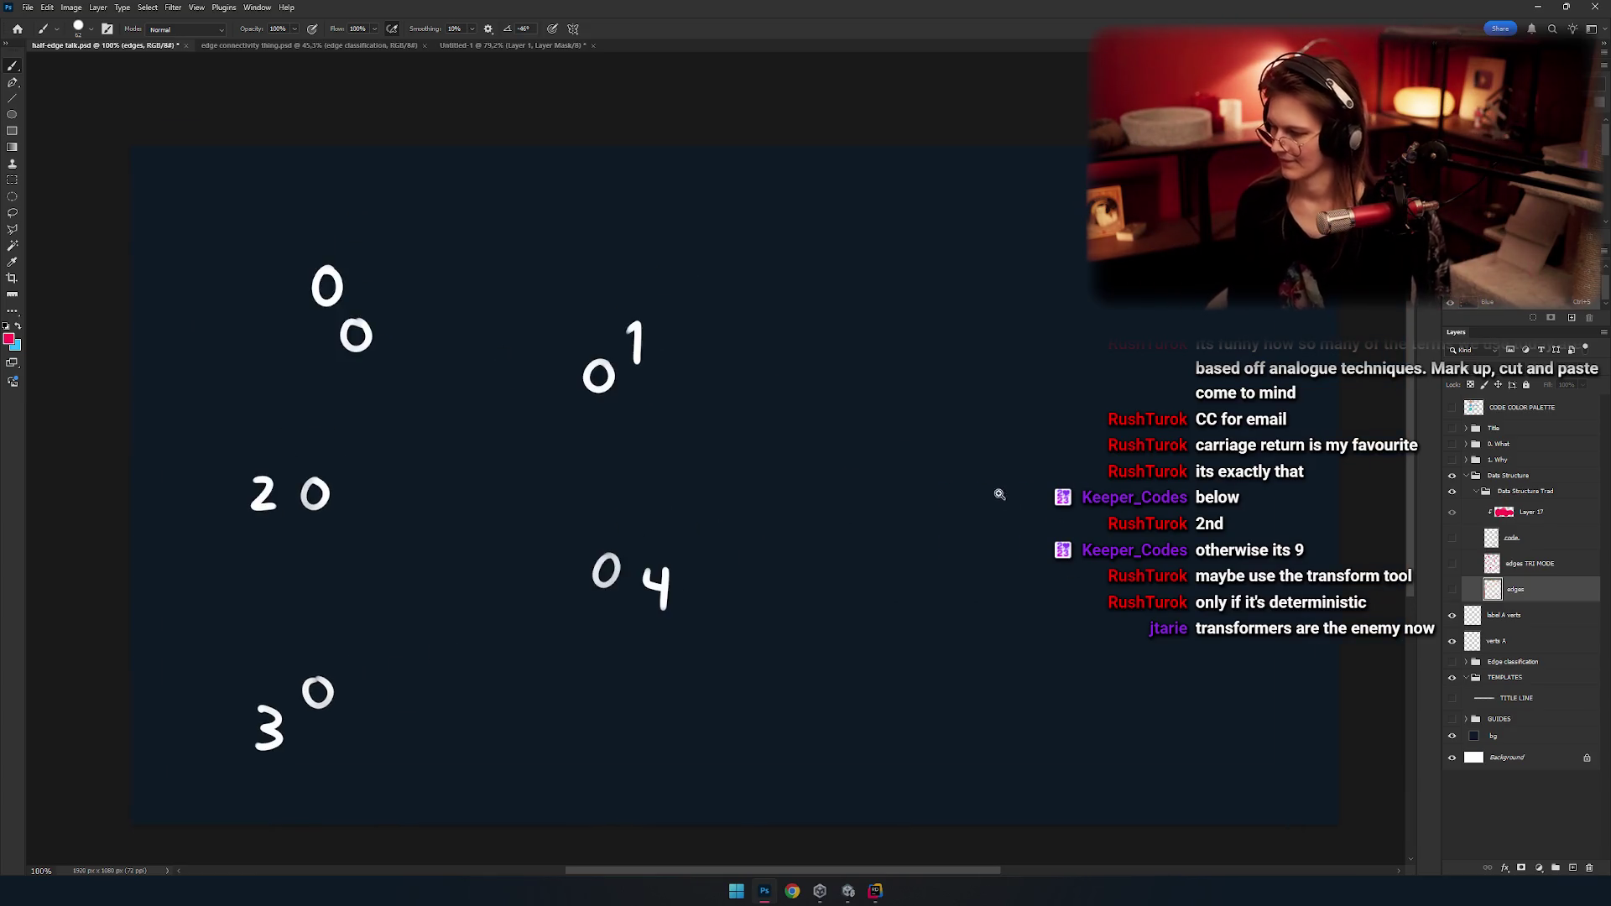
pyautogui.scroll(-2, 918, 461)
# Turn on the verts A small vertex circles, then briefly visit Unity and return to Photoshop.
pyautogui.click(1452, 616)
pyautogui.click(1451, 616)
pyautogui.click(1477, 645)
pyautogui.click(1452, 642)
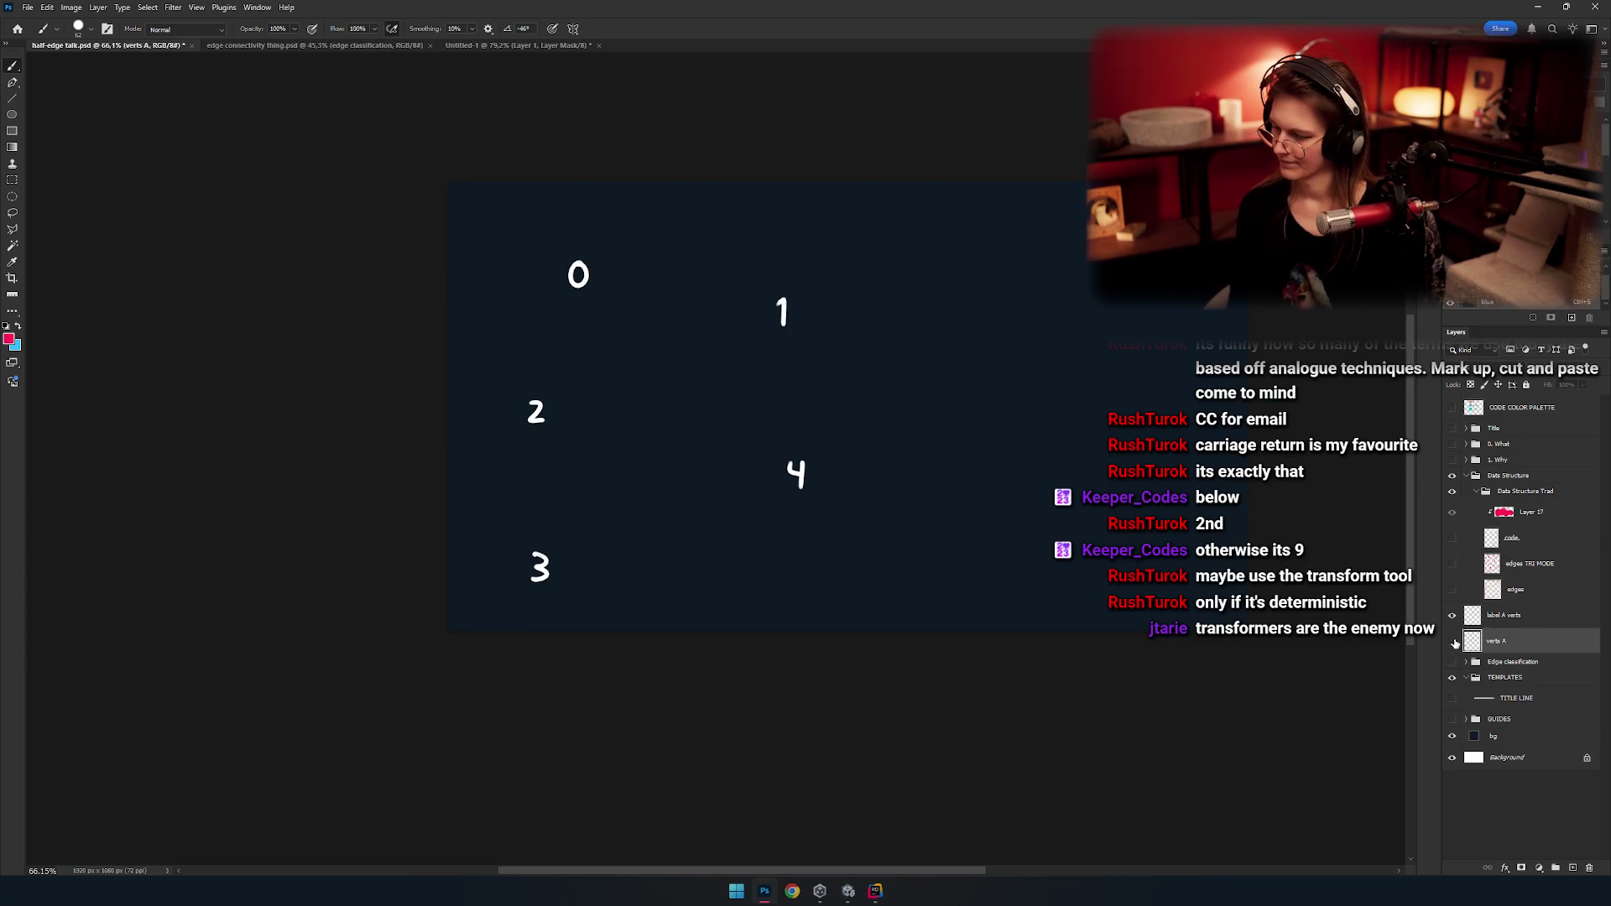
pyautogui.click(1452, 642)
pyautogui.moveTo(918, 514); pyautogui.dragTo(884, 518)
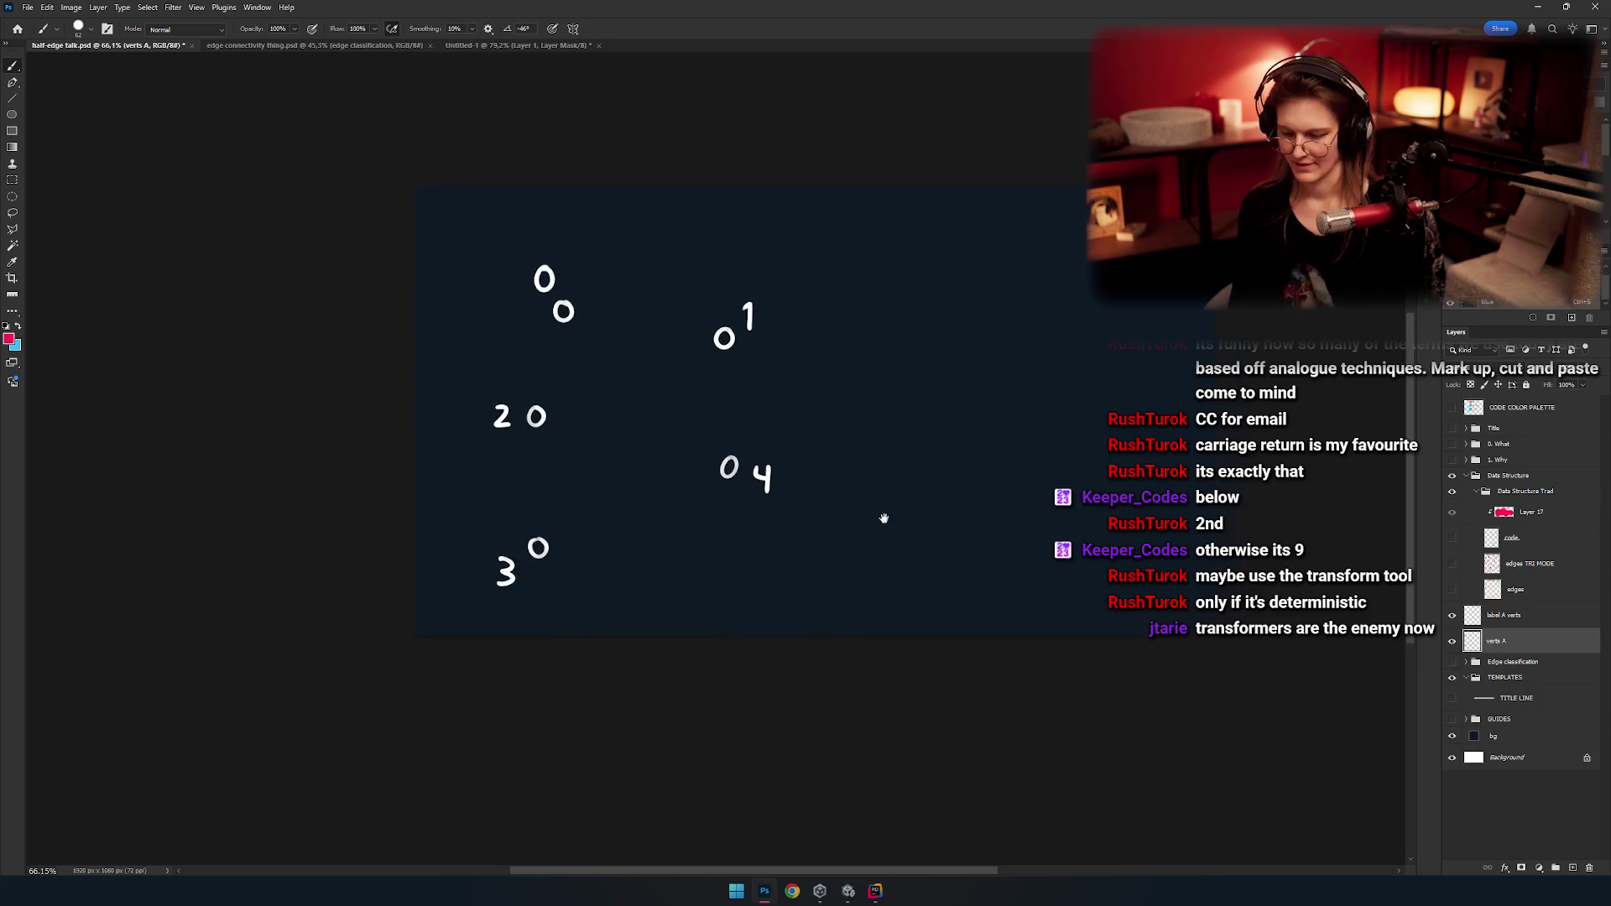
pyautogui.click(849, 892)
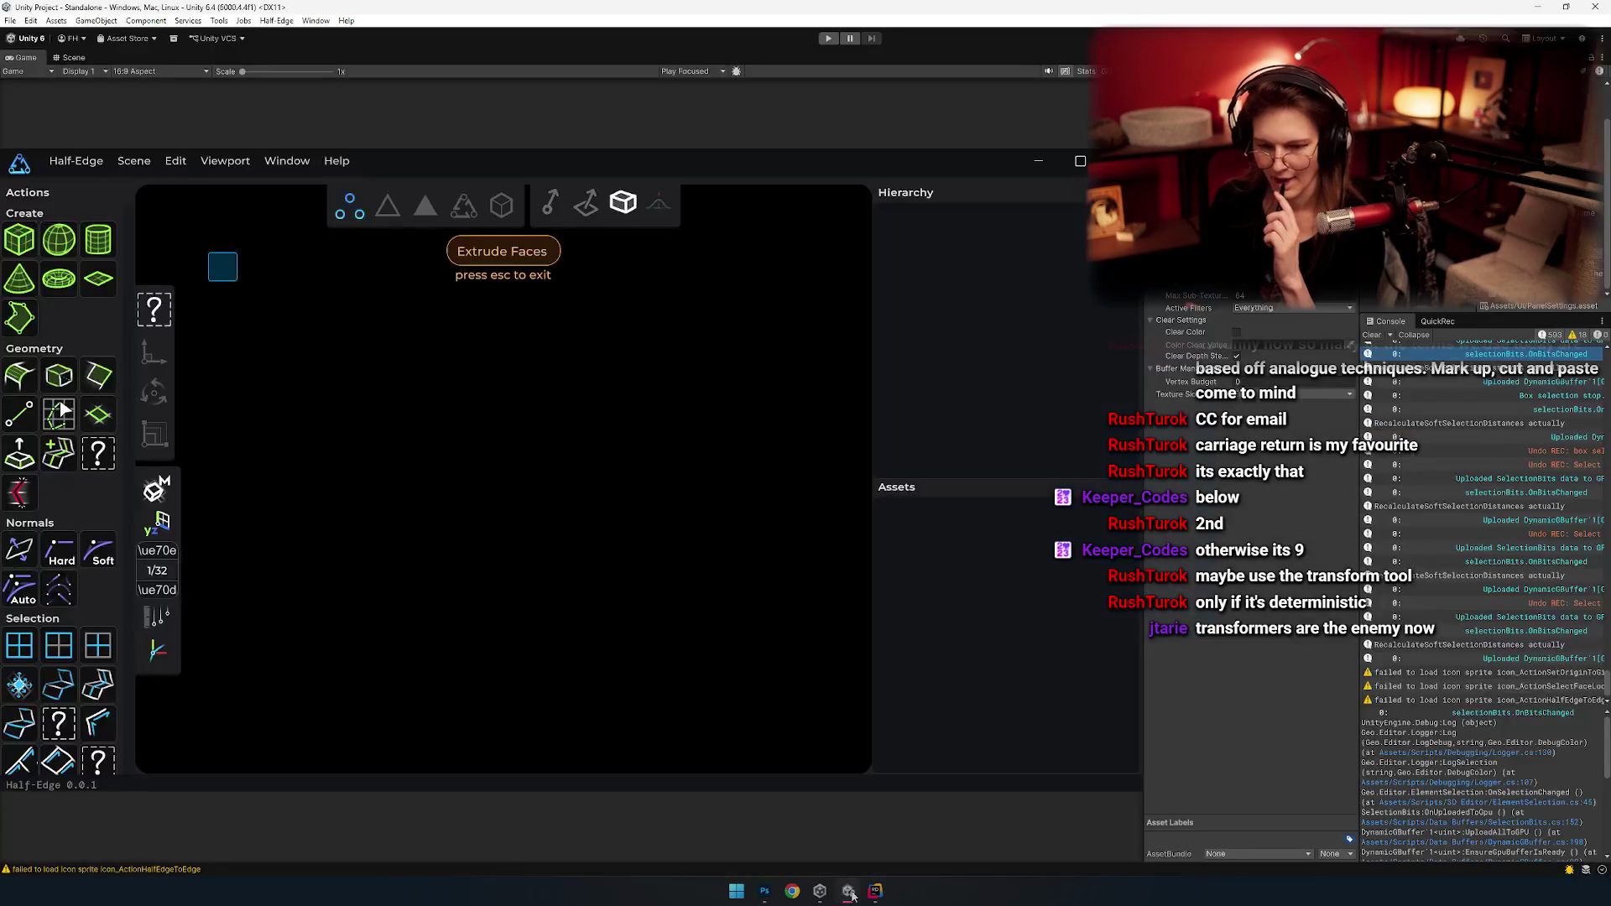
pyautogui.click(1538, 6)
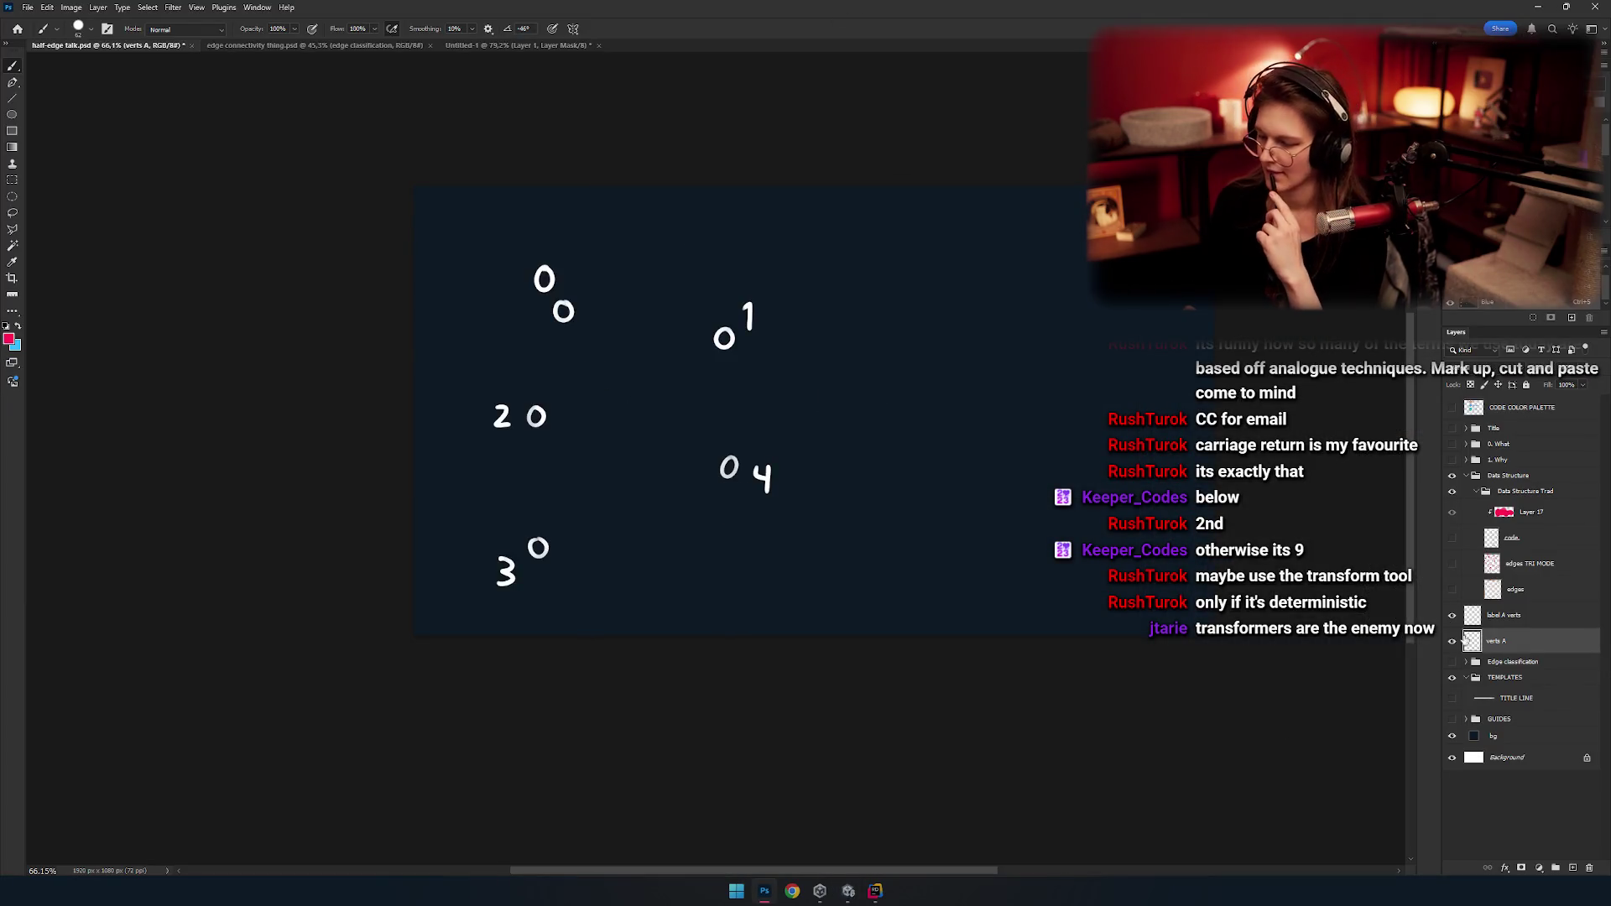
# Show the 'code' and 'edges TRI MODE' layers and move edges TRI MODE below 'edges'.
pyautogui.click(1452, 538)
pyautogui.click(1452, 565)
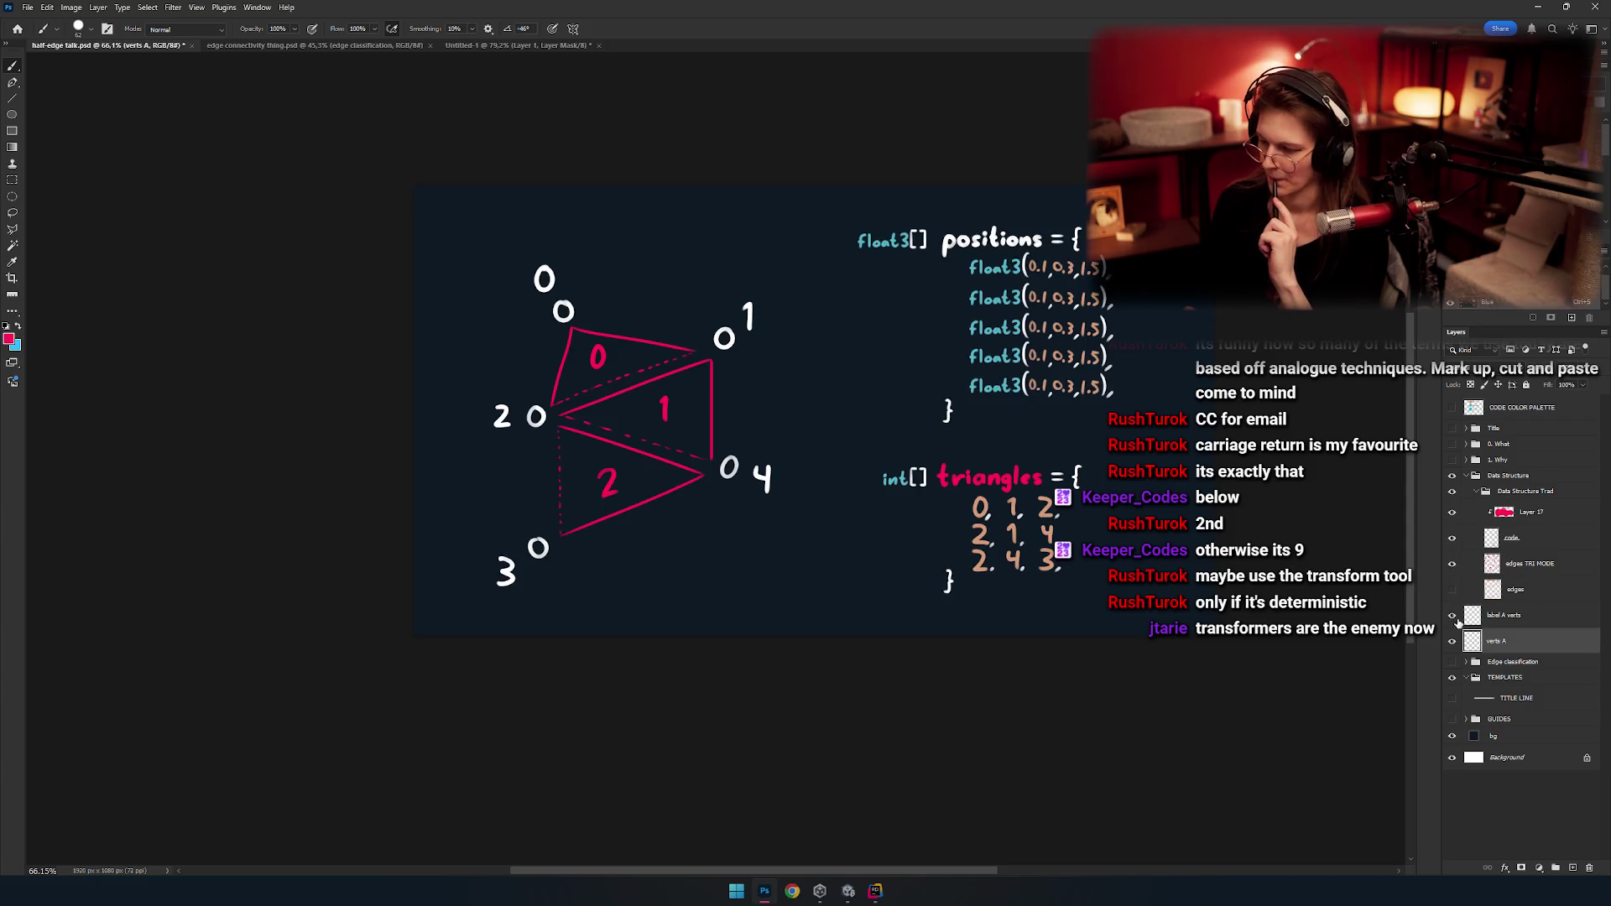
pyautogui.click(1452, 591)
pyautogui.click(1453, 568)
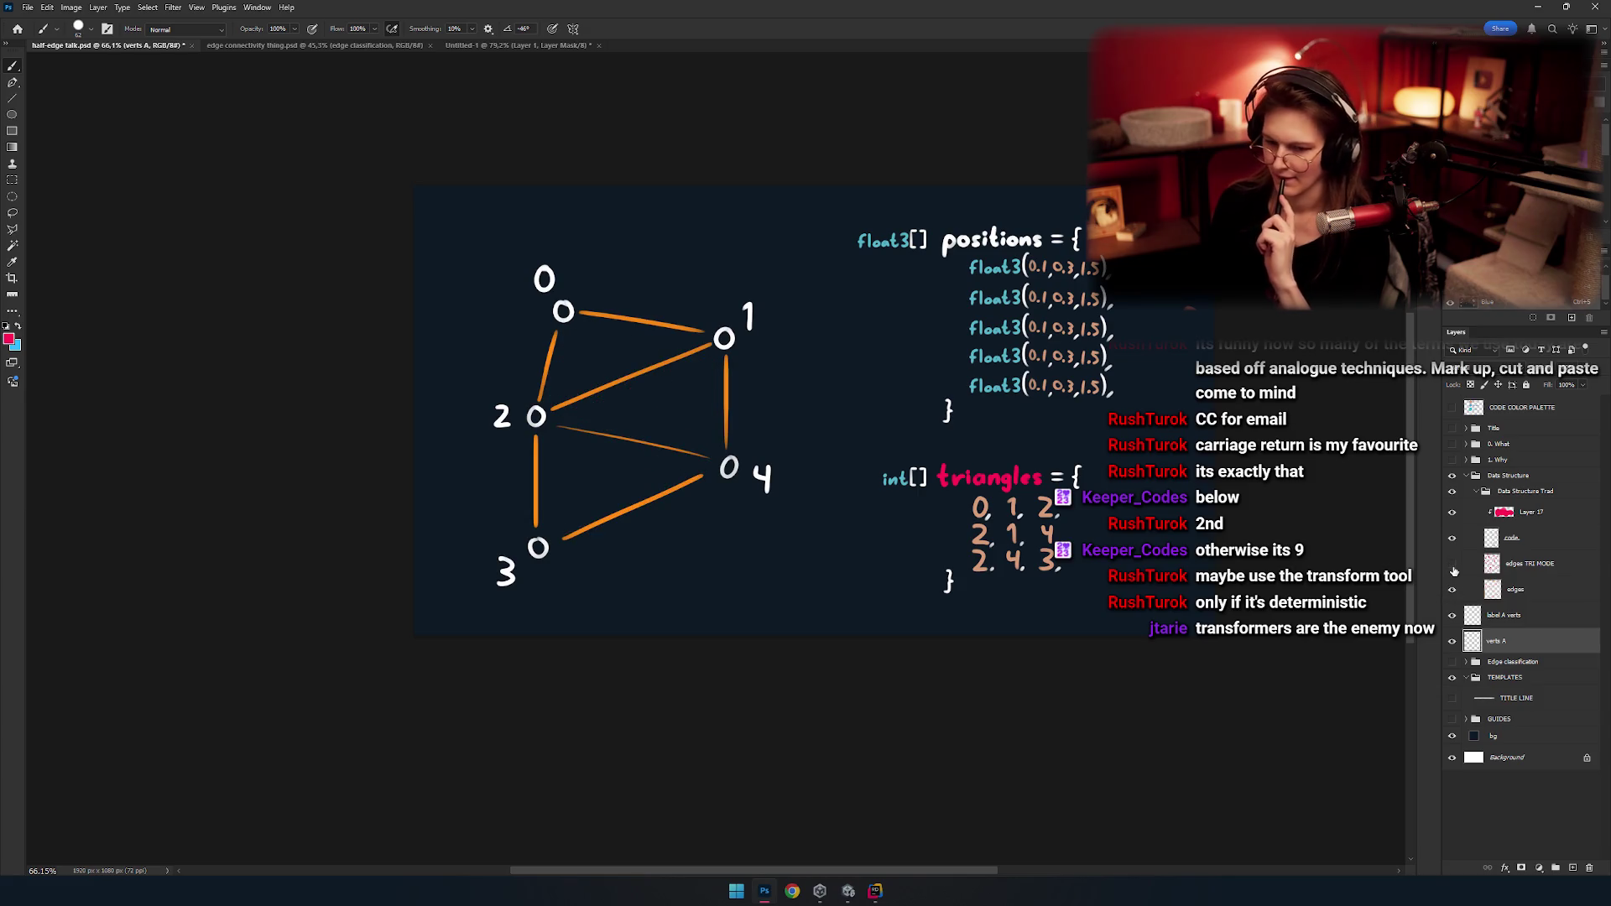
pyautogui.moveTo(1531, 564); pyautogui.dragTo(1552, 601)
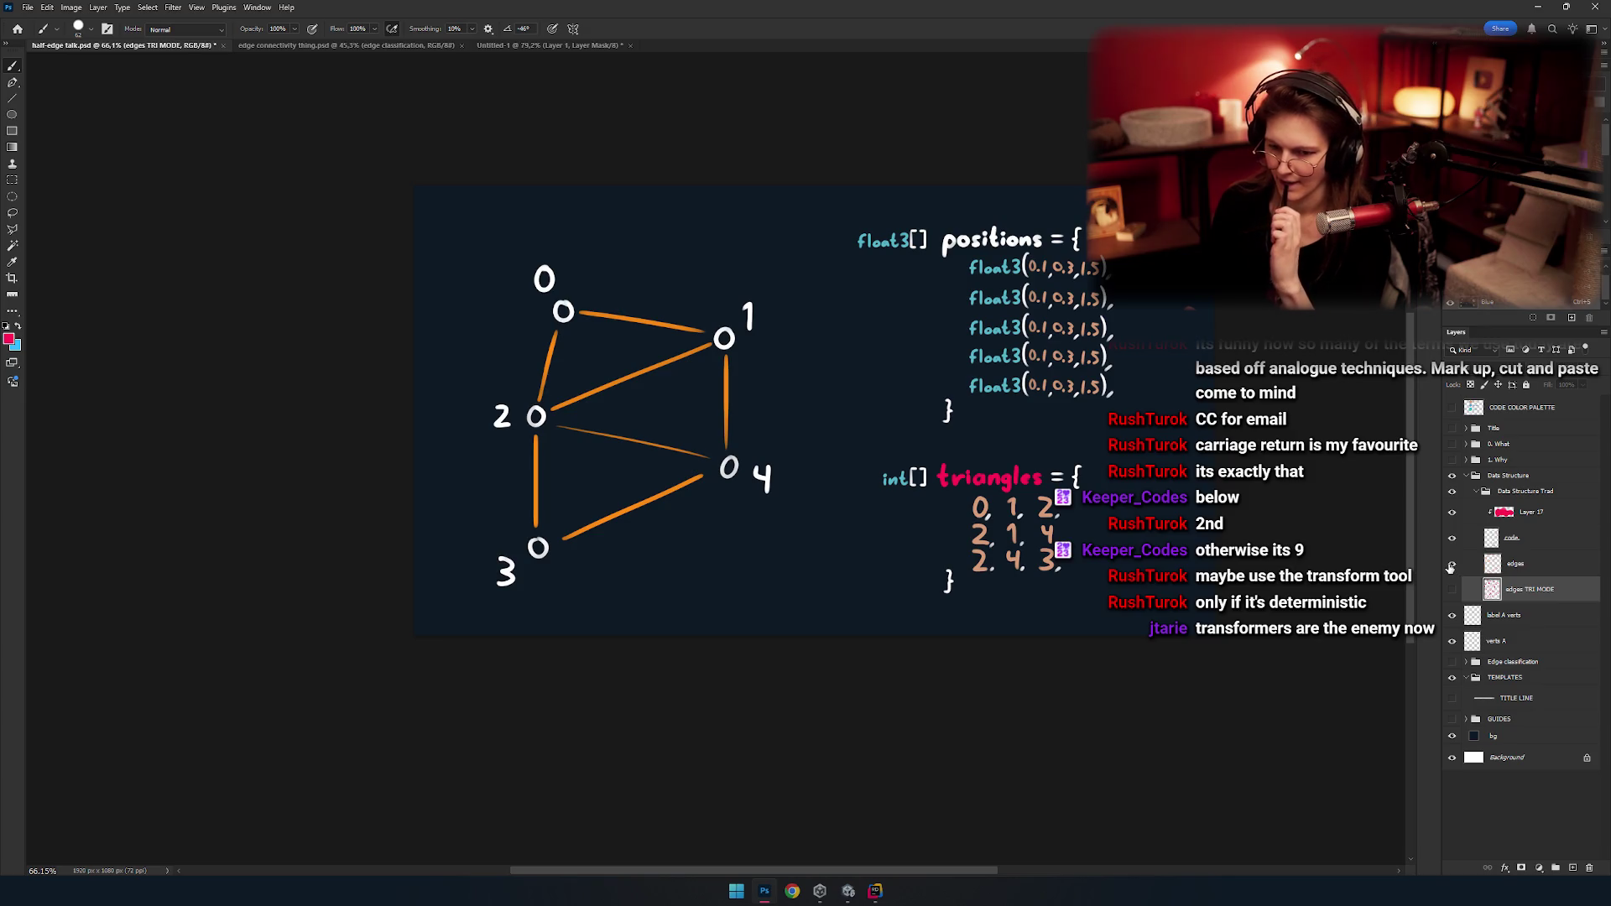
pyautogui.click(1451, 563)
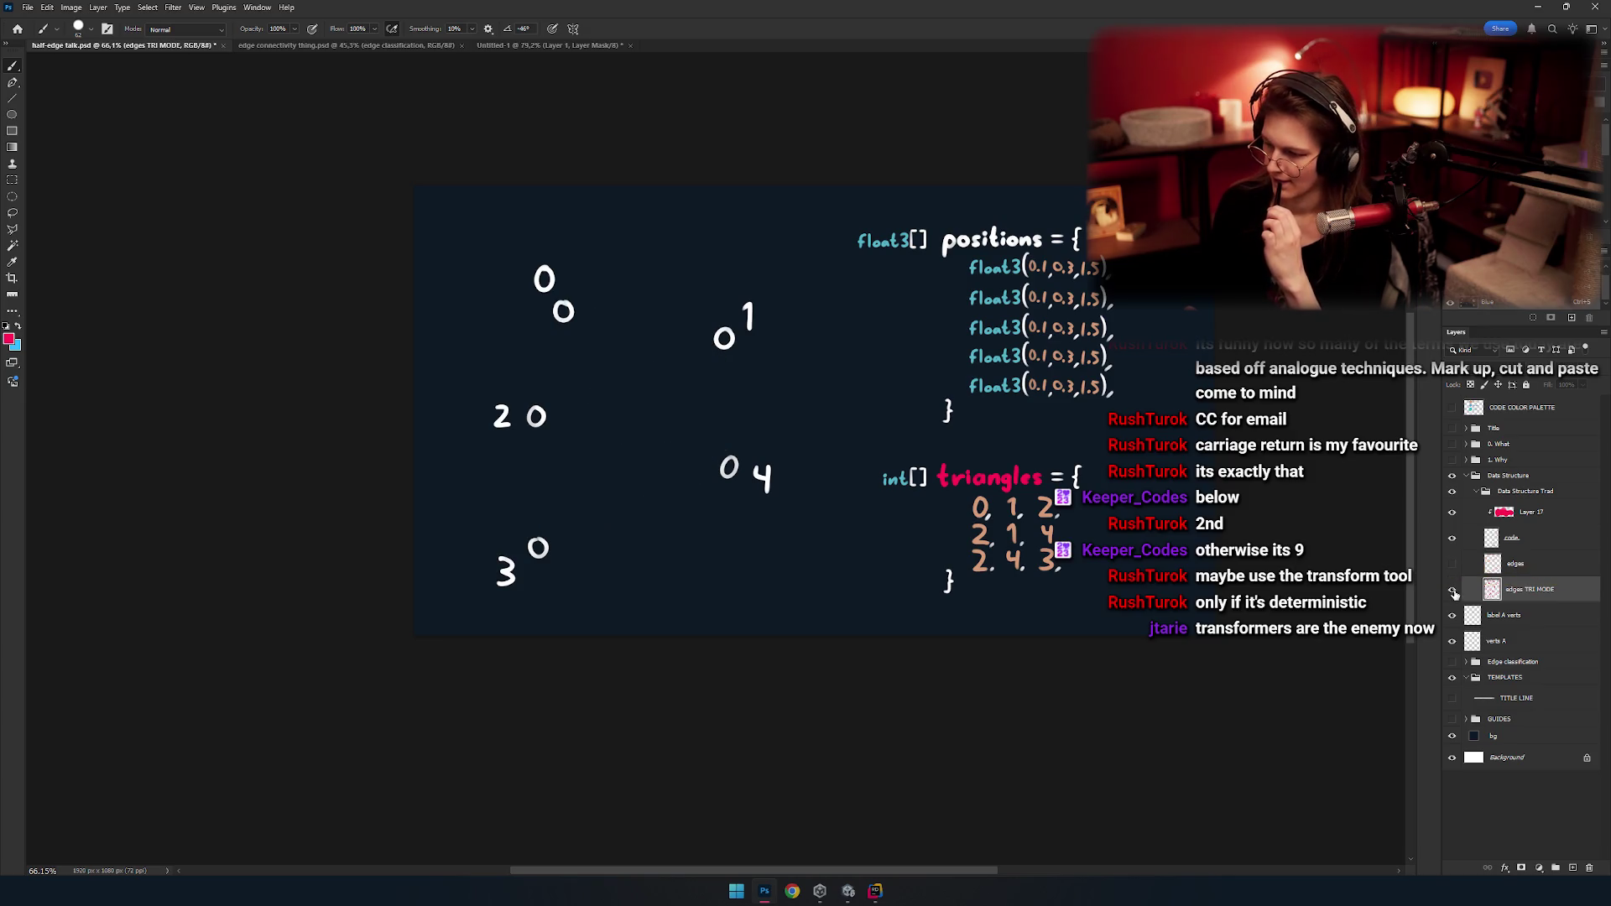
pyautogui.click(1452, 589)
pyautogui.click(1539, 564)
pyautogui.click(1548, 585)
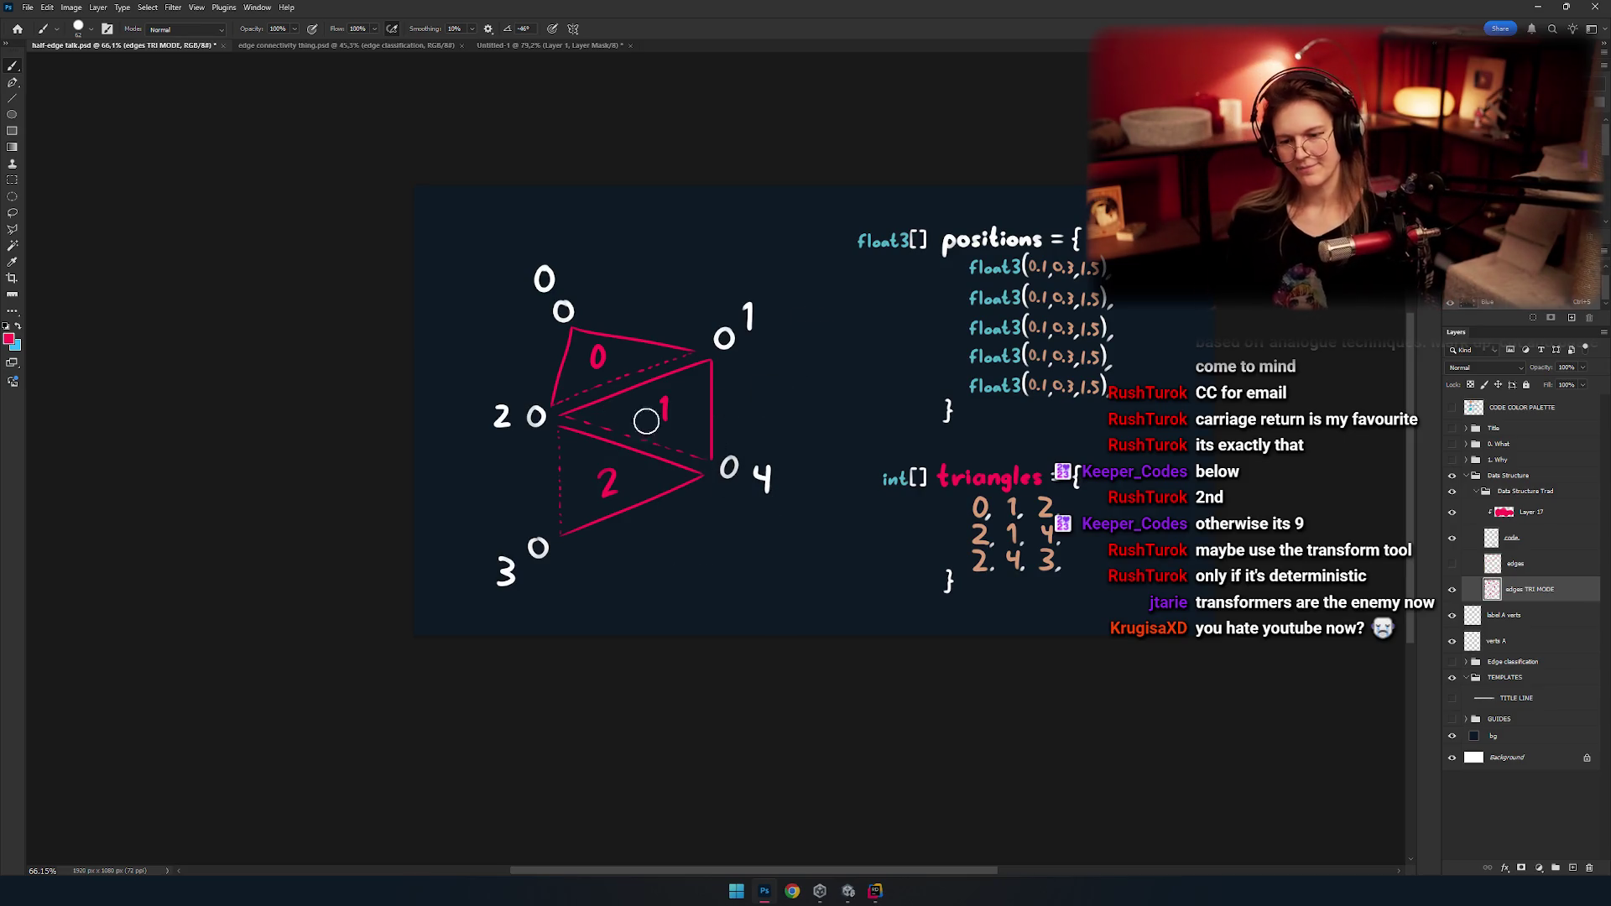
pyautogui.scroll(5, 629, 451)
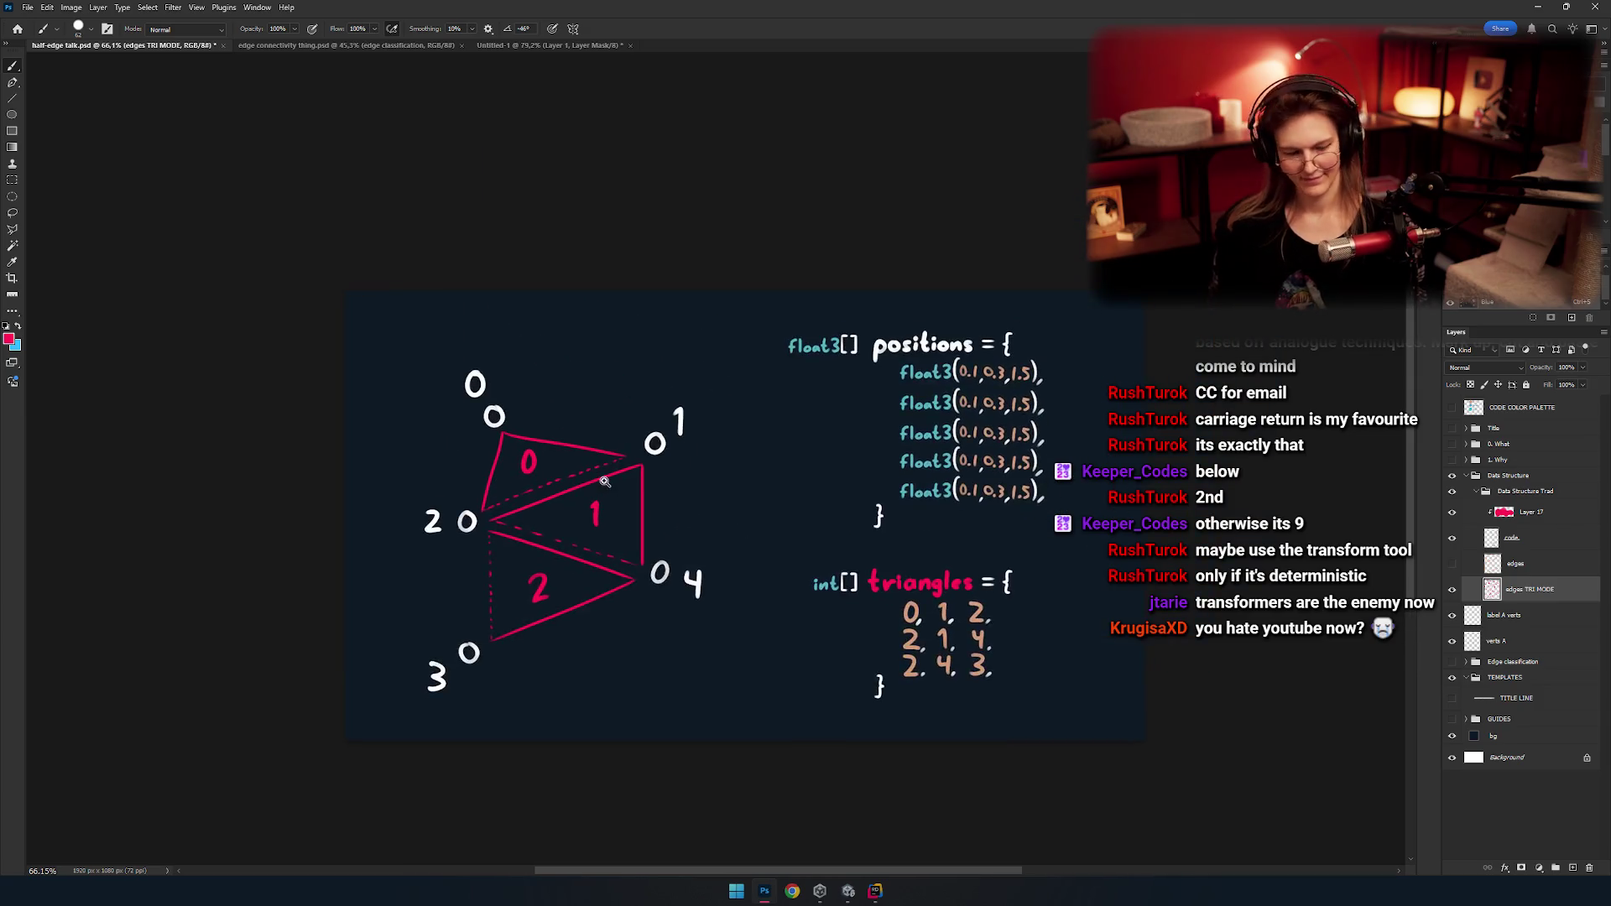
pyautogui.moveTo(696, 465); pyautogui.dragTo(648, 438)
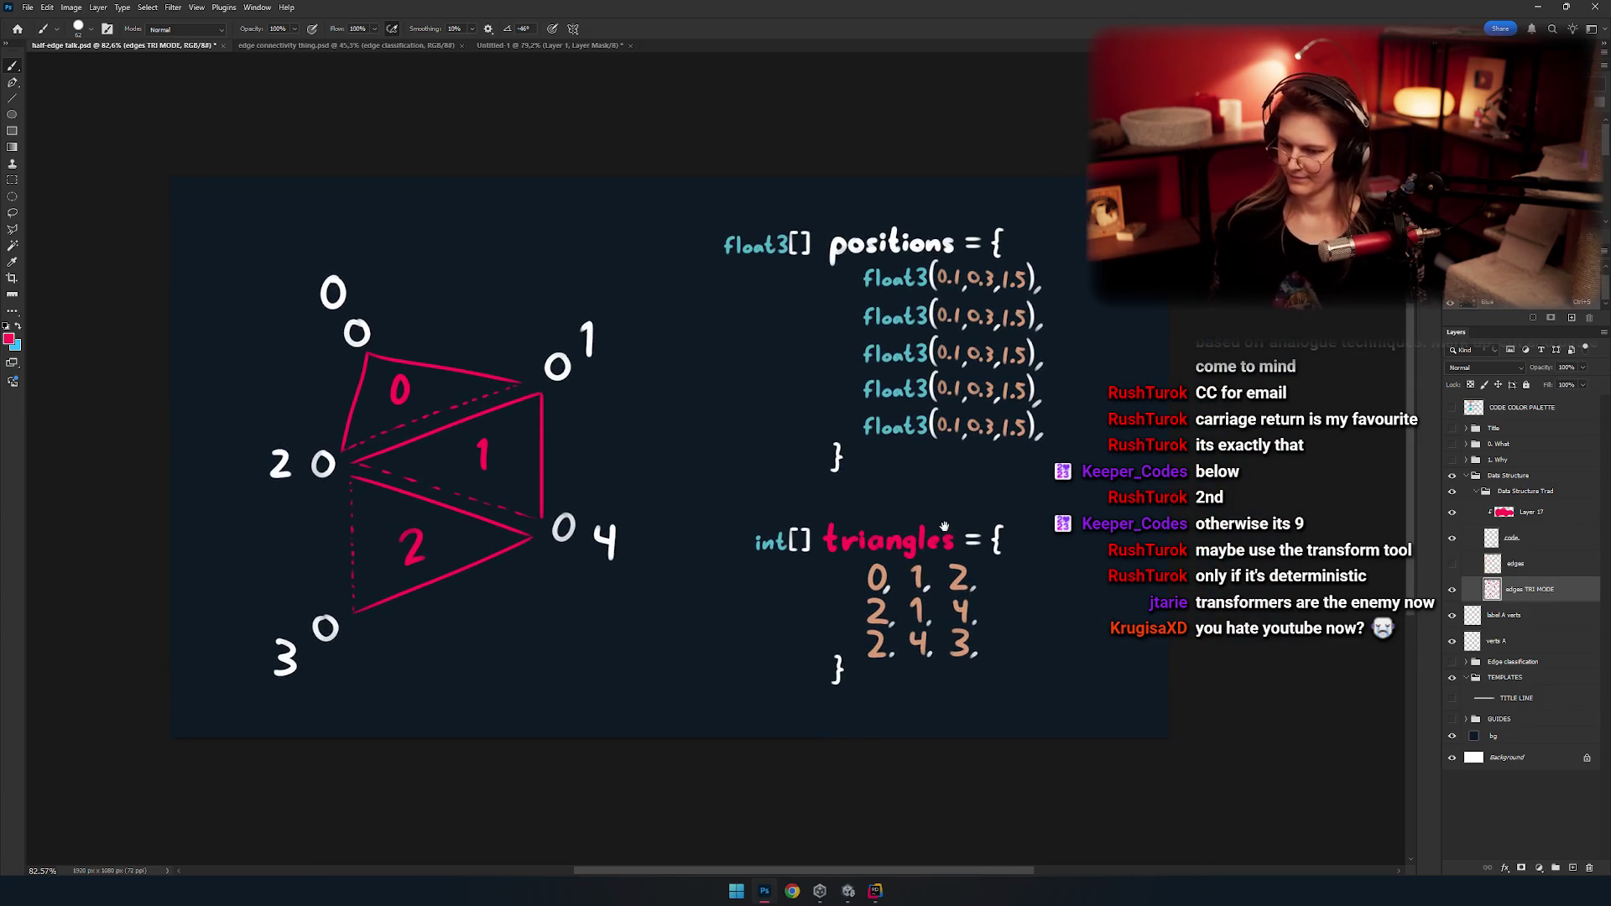
pyautogui.moveTo(943, 526); pyautogui.dragTo(1043, 554)
pyautogui.press('m')
pyautogui.moveTo(708, 503); pyautogui.dragTo(745, 423)
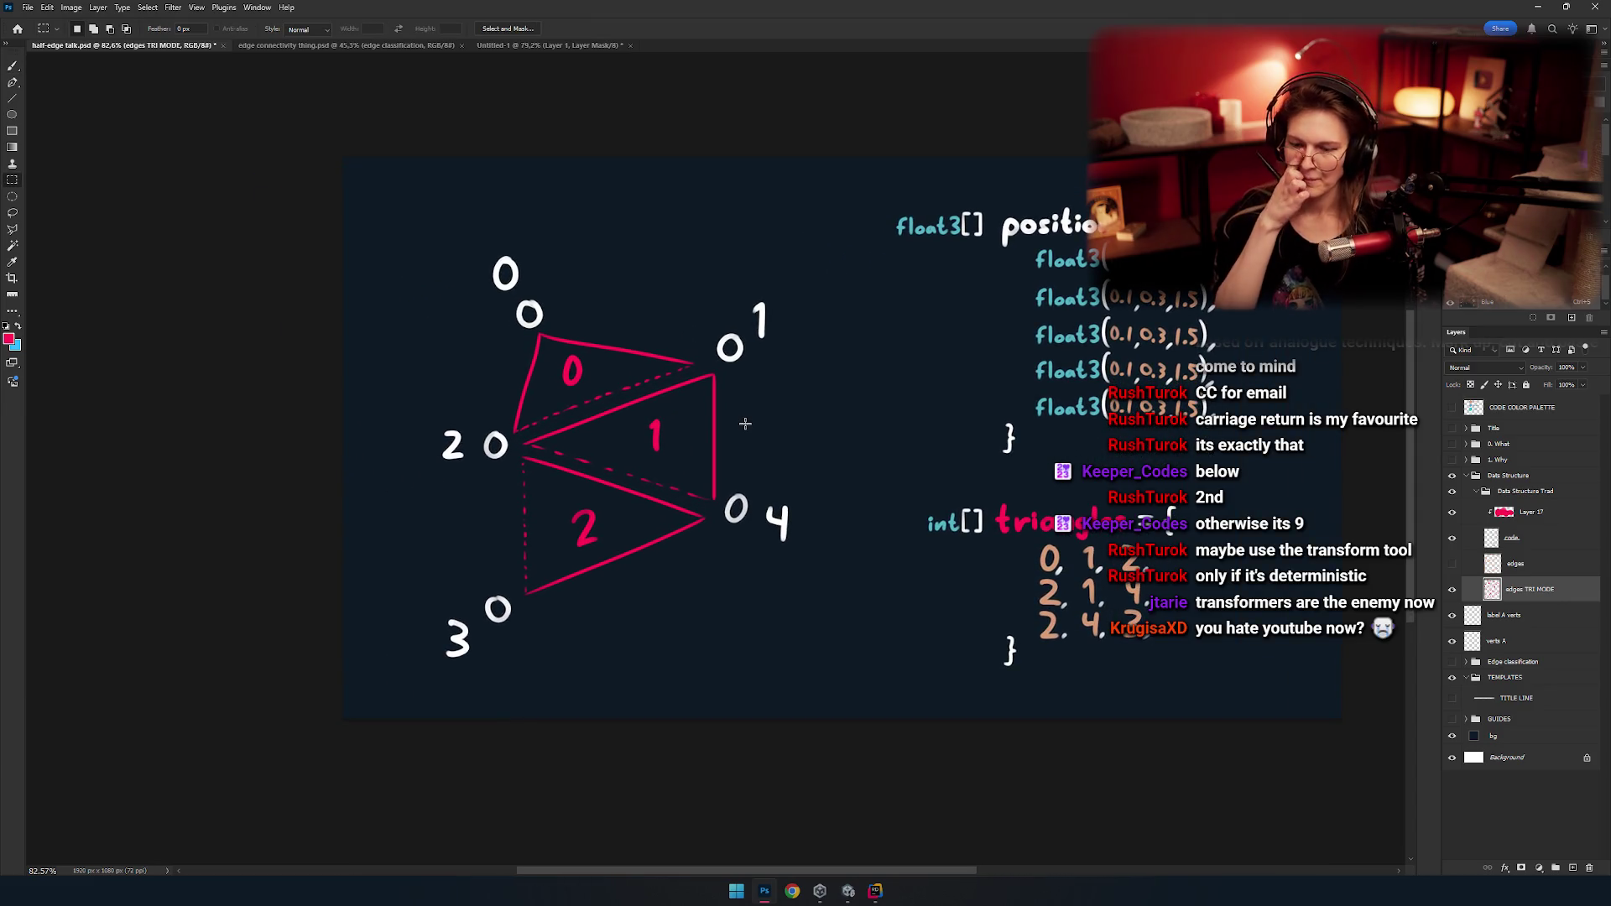
pyautogui.moveTo(802, 453); pyautogui.dragTo(652, 417)
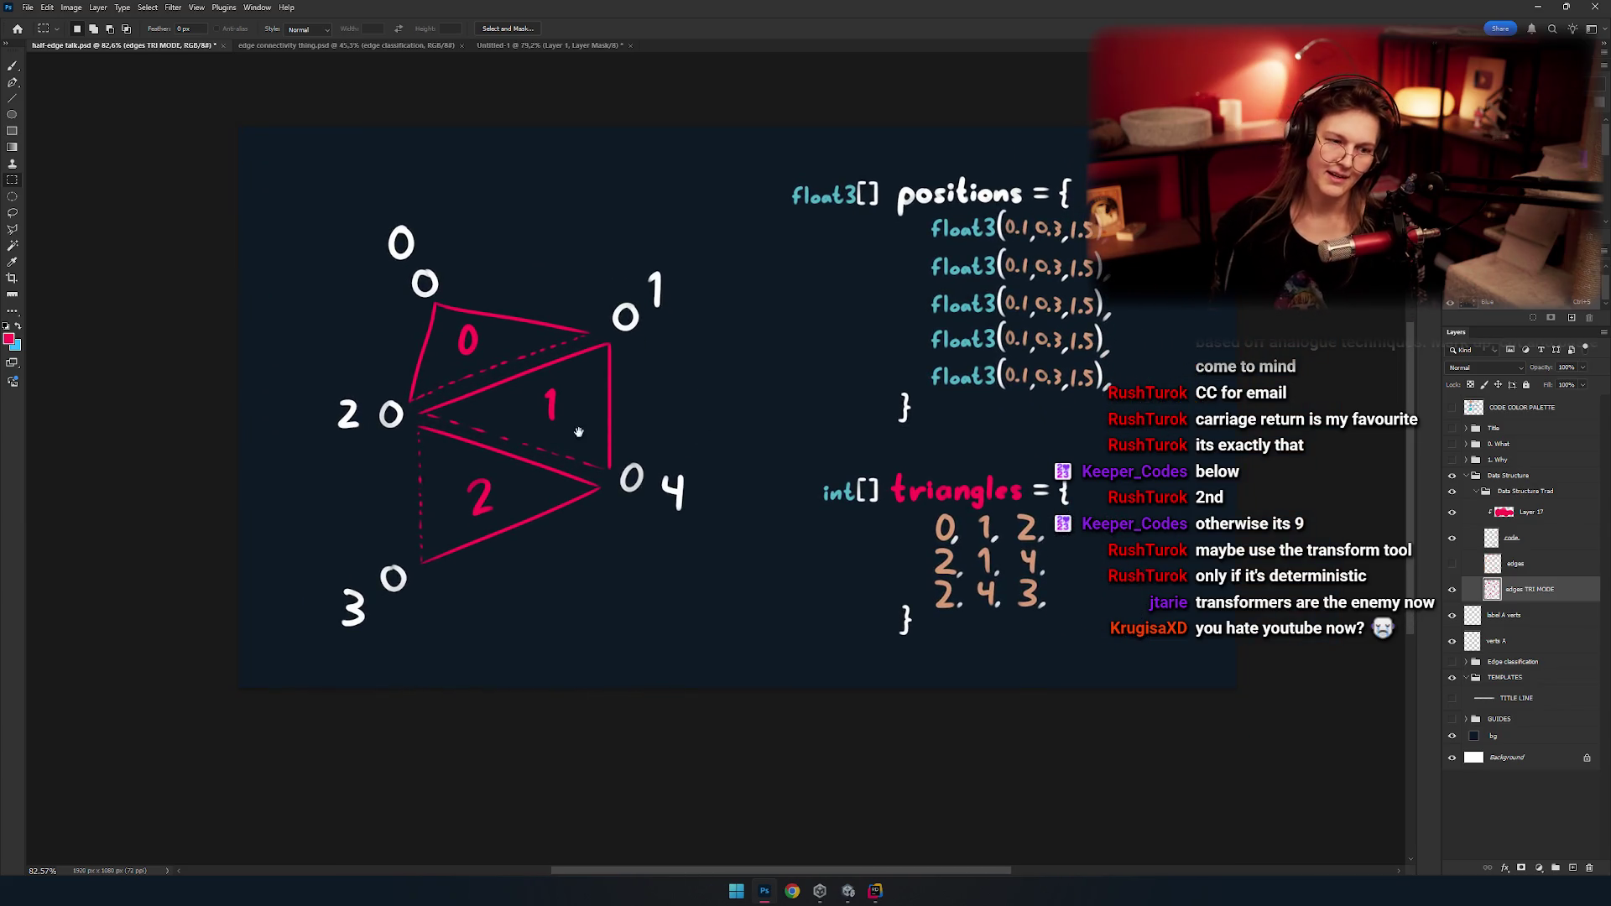
pyautogui.moveTo(652, 417); pyautogui.dragTo(664, 338)
pyautogui.moveTo(709, 436); pyautogui.dragTo(752, 422)
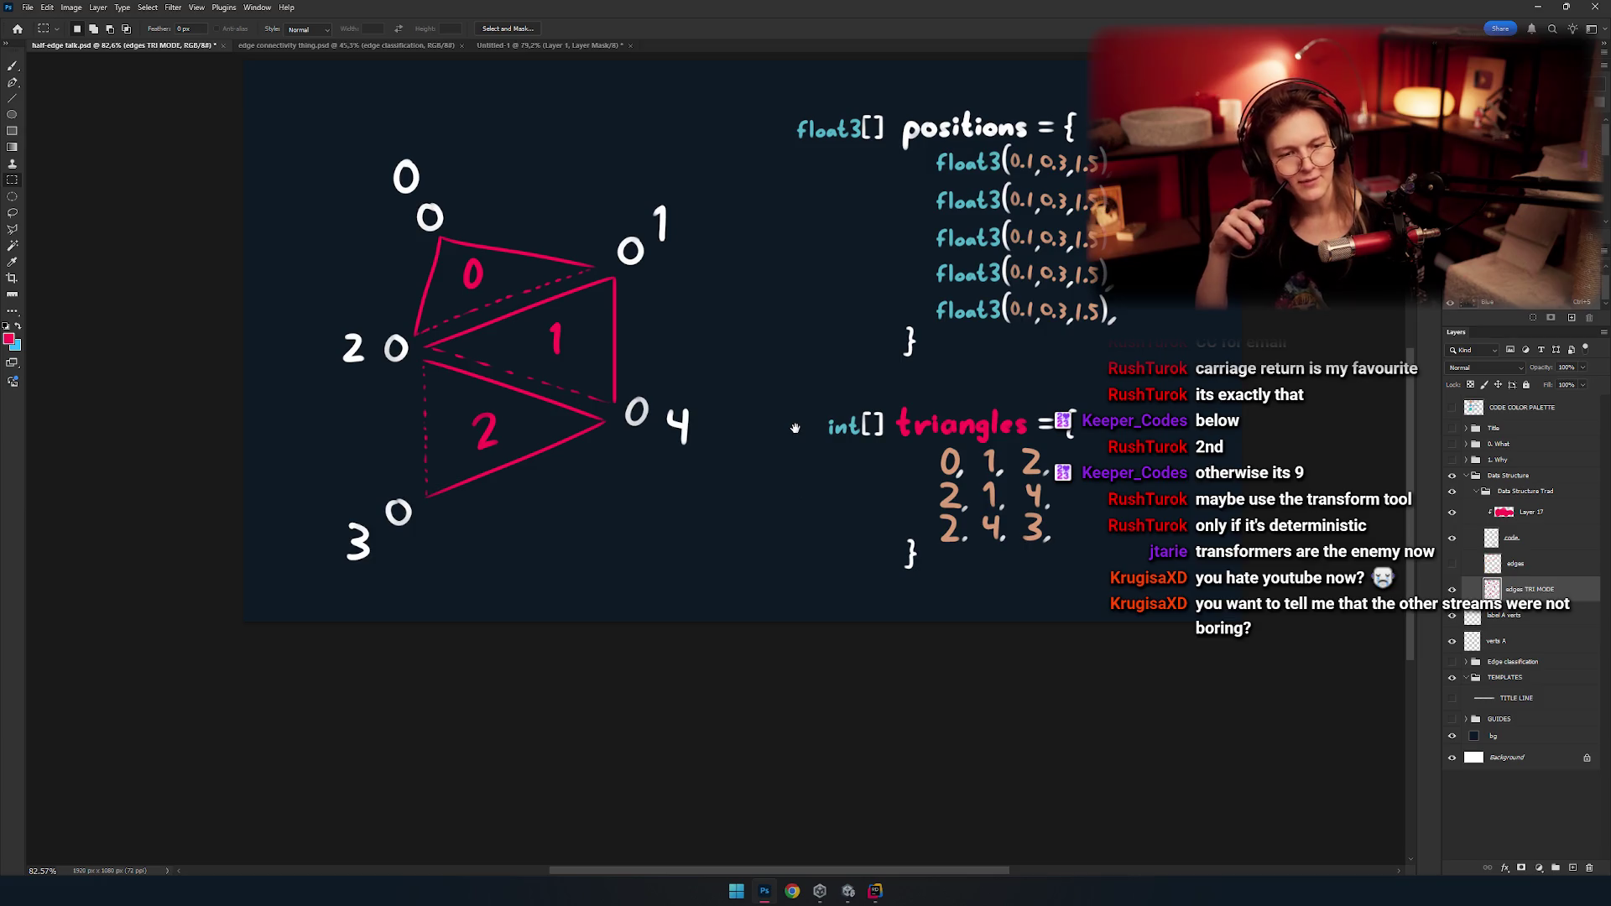
pyautogui.moveTo(708, 372); pyautogui.dragTo(638, 403)
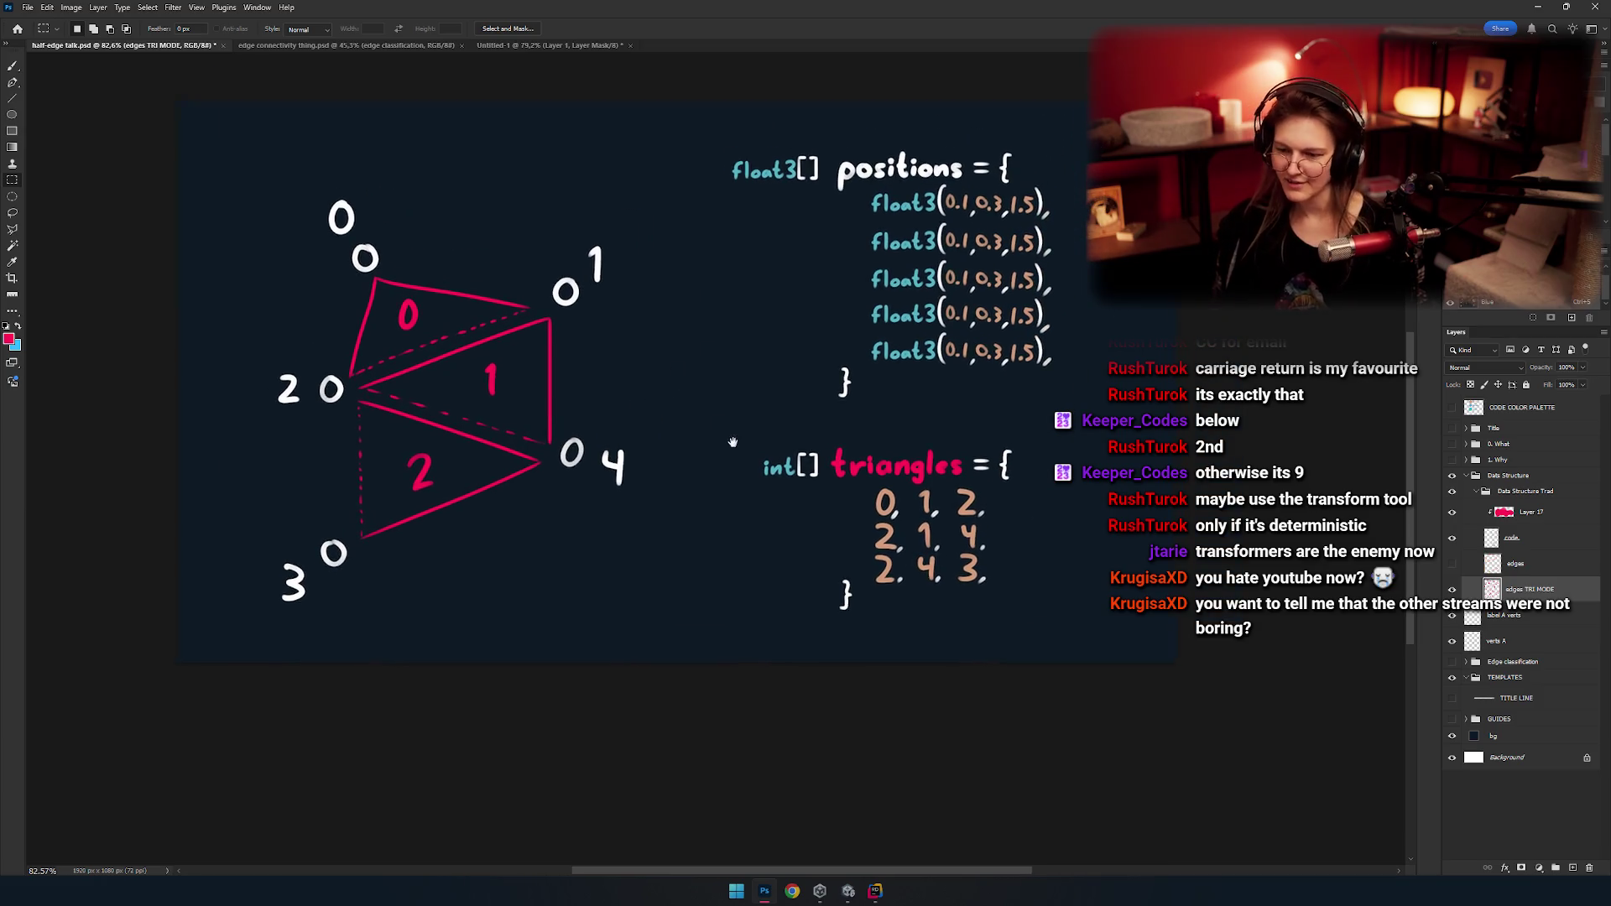
pyautogui.click(1452, 589)
pyautogui.click(1454, 589)
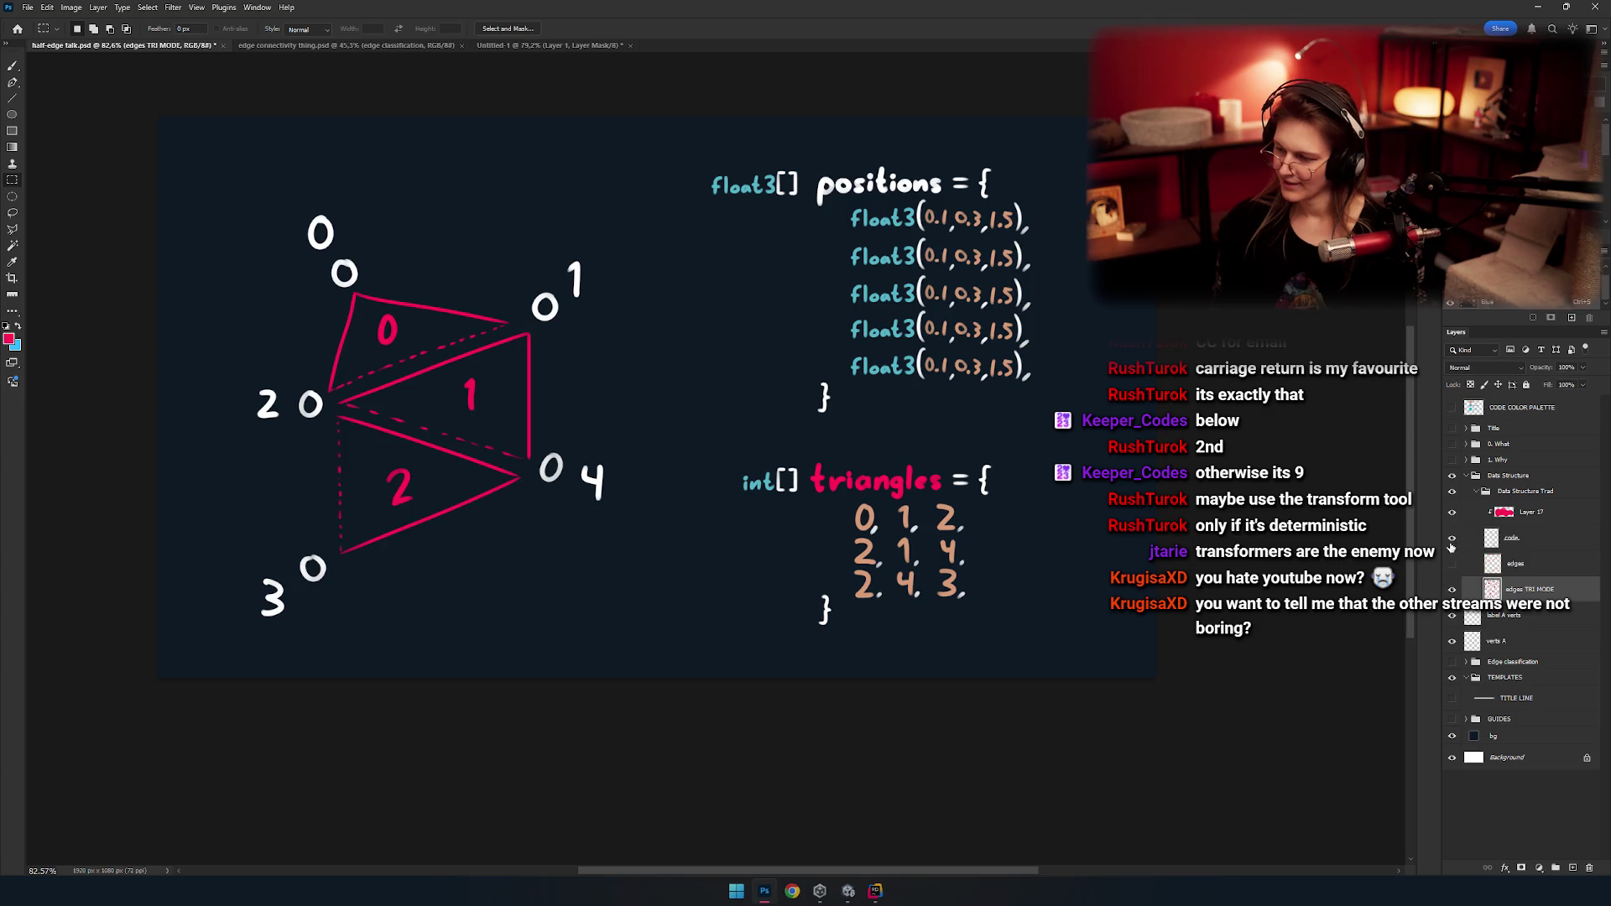
pyautogui.click(1452, 564)
pyautogui.click(1452, 563)
pyautogui.moveTo(595, 484)
pyautogui.mouseDown()
pyautogui.moveTo(709, 513)
pyautogui.moveTo(791, 500)
pyautogui.mouseUp()
pyautogui.press('b')
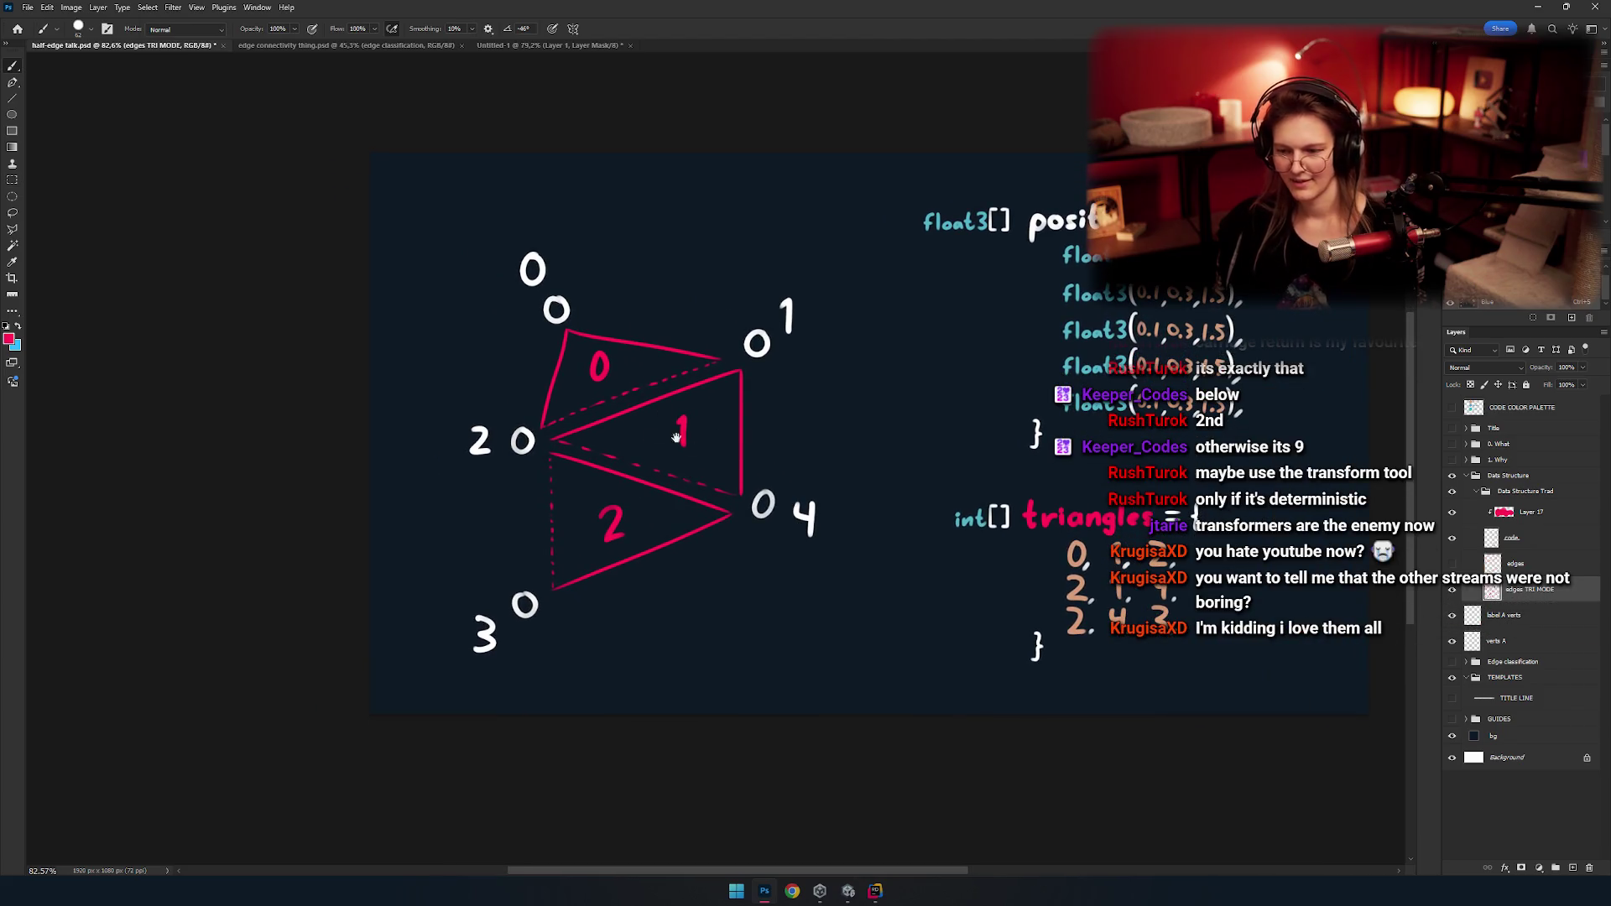
pyautogui.scroll(-5, 713, 495)
pyautogui.scroll(3, 724, 479)
pyautogui.moveTo(723, 478); pyautogui.dragTo(736, 465)
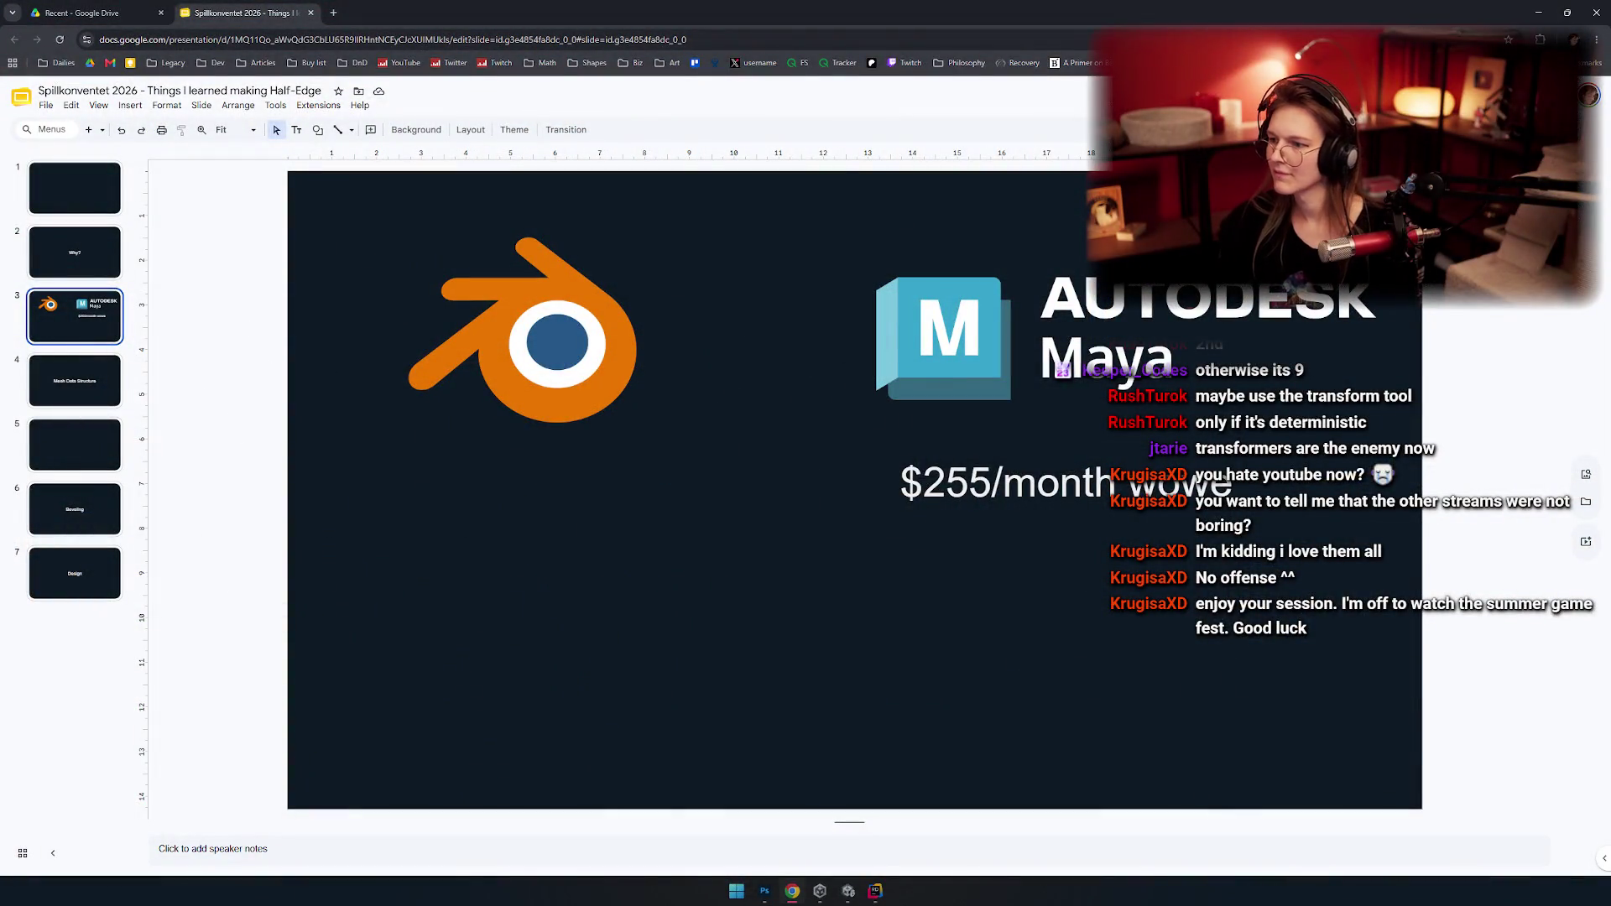
# Snap the Chrome window to the left half beside Photoshop and widen it.
pyautogui.doubleClick(1338, 12)
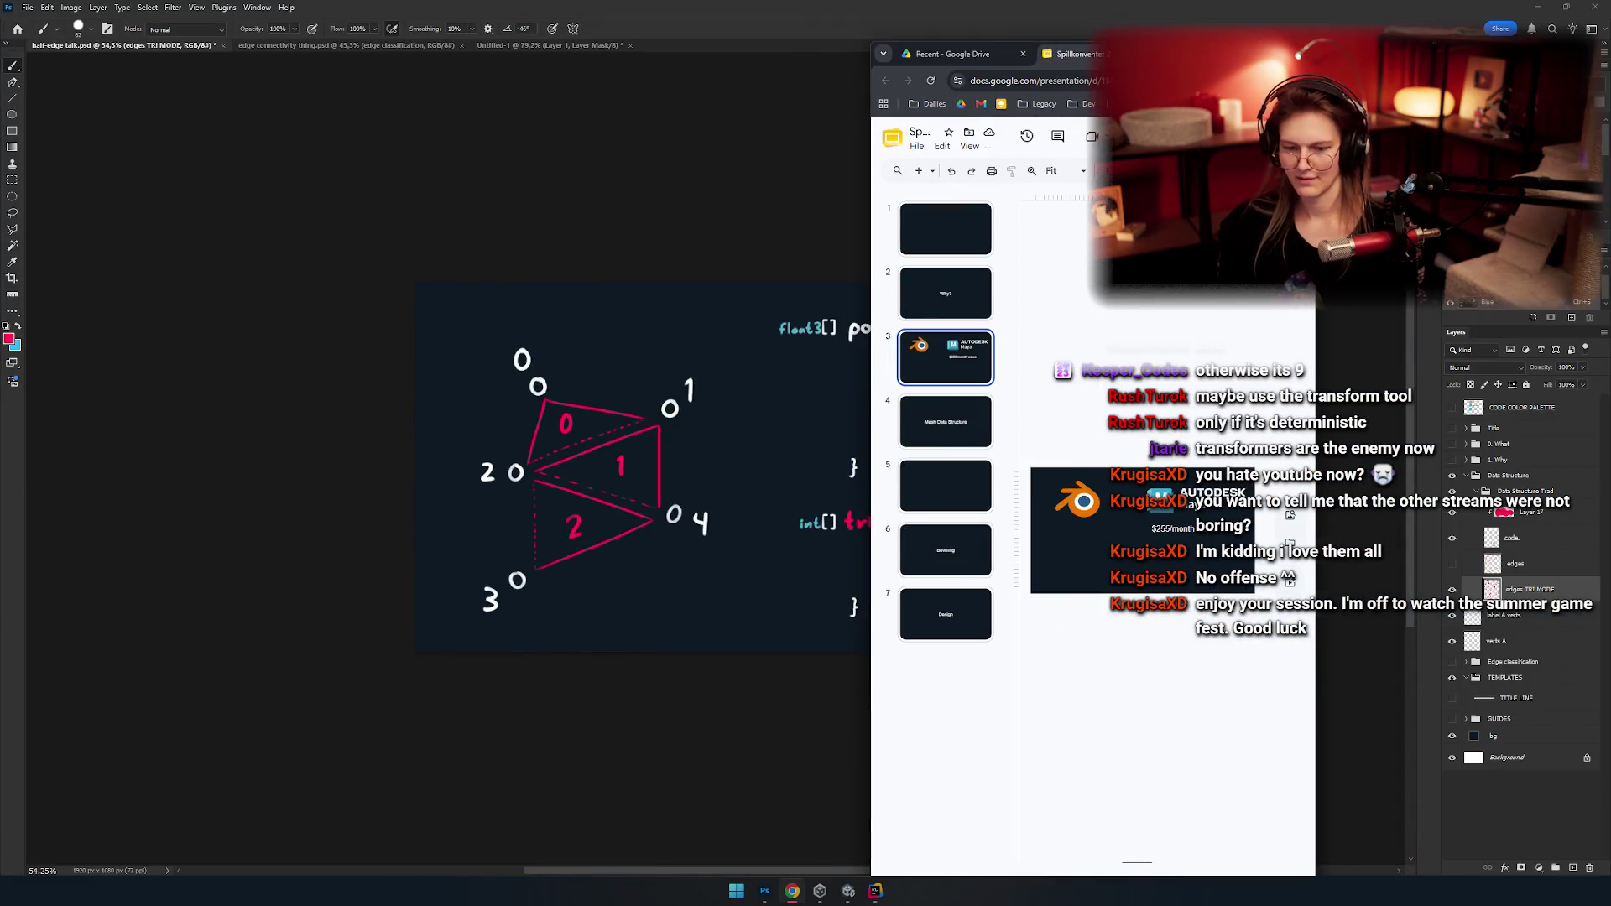
pyautogui.press('super+Left')
pyautogui.press('Escape')
pyautogui.moveTo(805, 162)
pyautogui.mouseDown()
pyautogui.moveTo(1172, 162)
pyautogui.moveTo(1100, 177)
pyautogui.mouseUp()
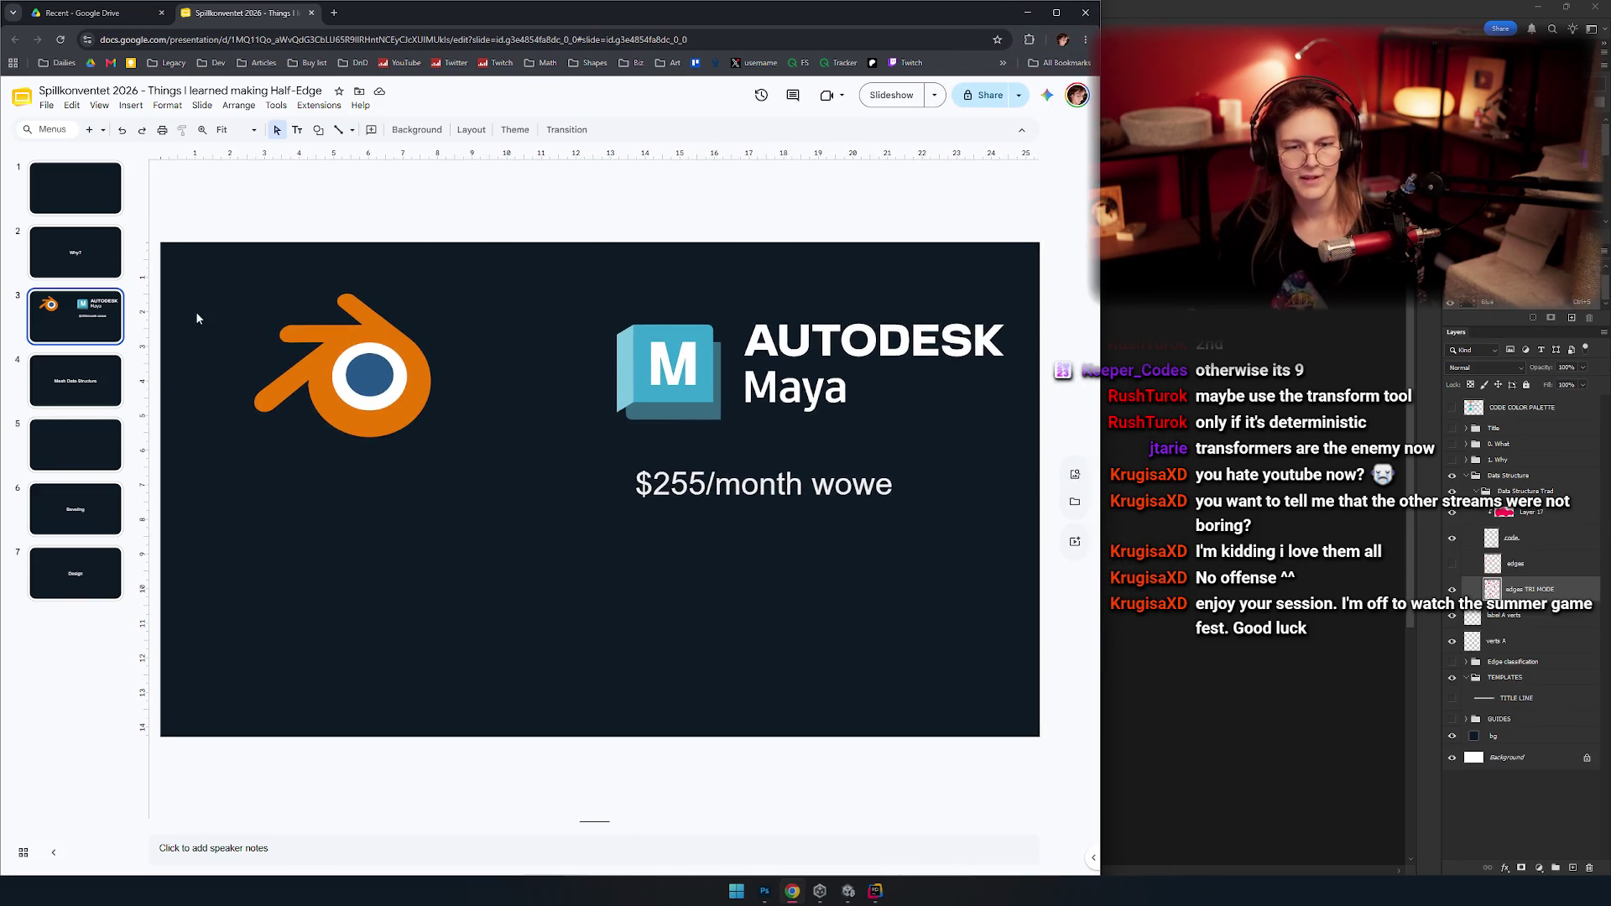
# Review the Why?, Blender and Maya, and Mesh Data Structure slides, then bring Photoshop forward.
pyautogui.click(68, 253)
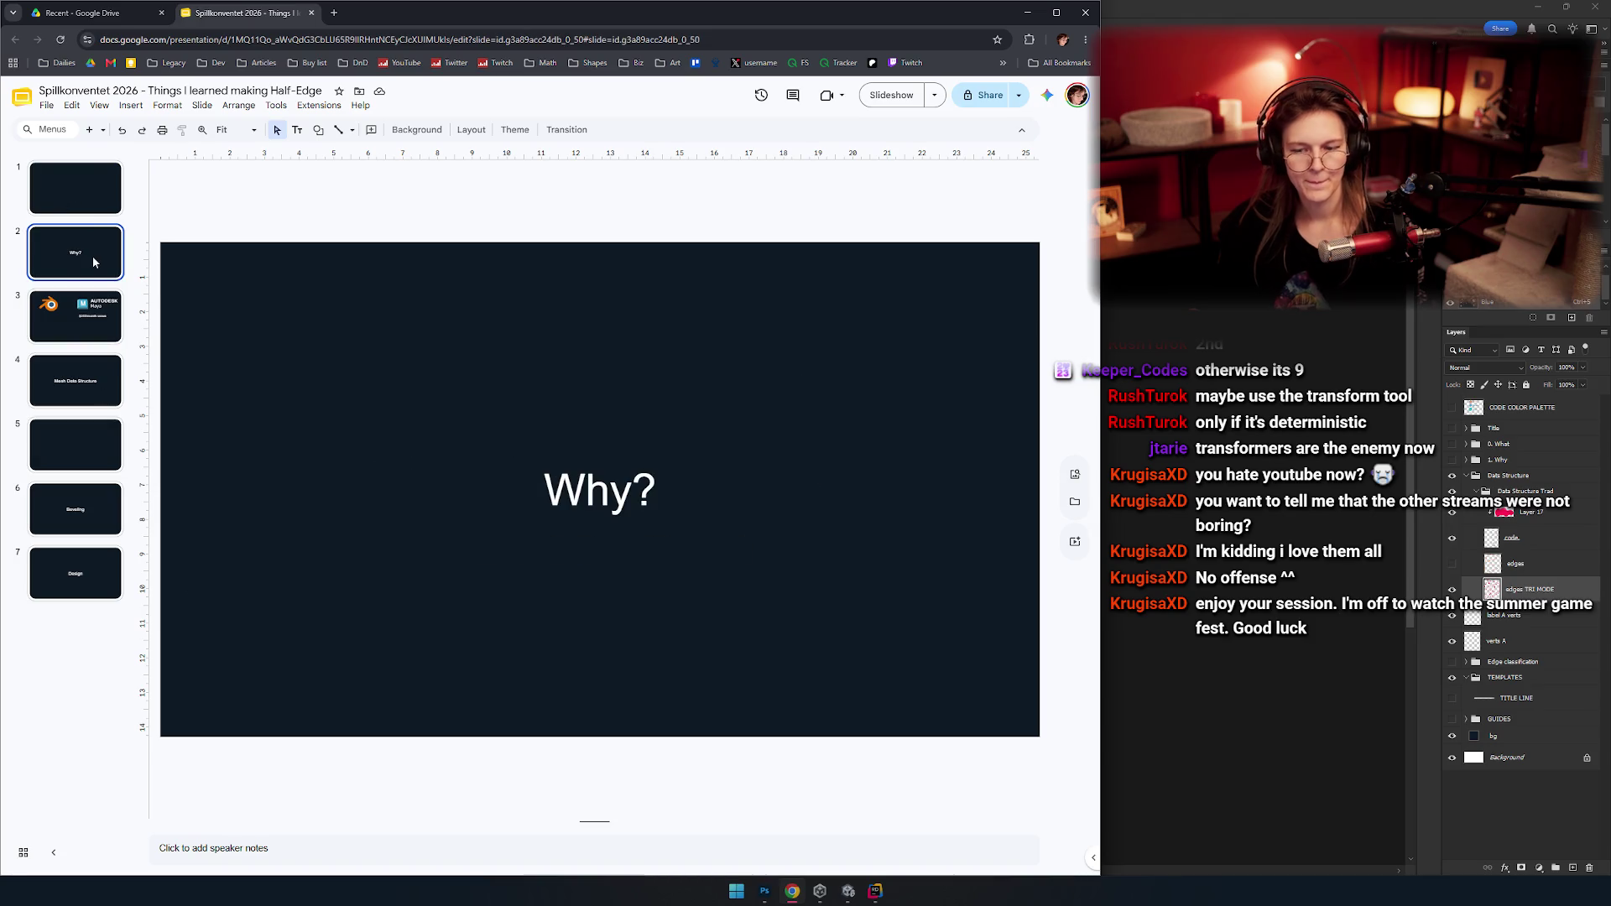
pyautogui.press('Down')
pyautogui.press('Down')
pyautogui.press('Down')
pyautogui.press('Down')
pyautogui.press('Up')
pyautogui.press('Up')
pyautogui.press('Up')
pyautogui.press('Up')
pyautogui.press('Up')
pyautogui.click(97, 315)
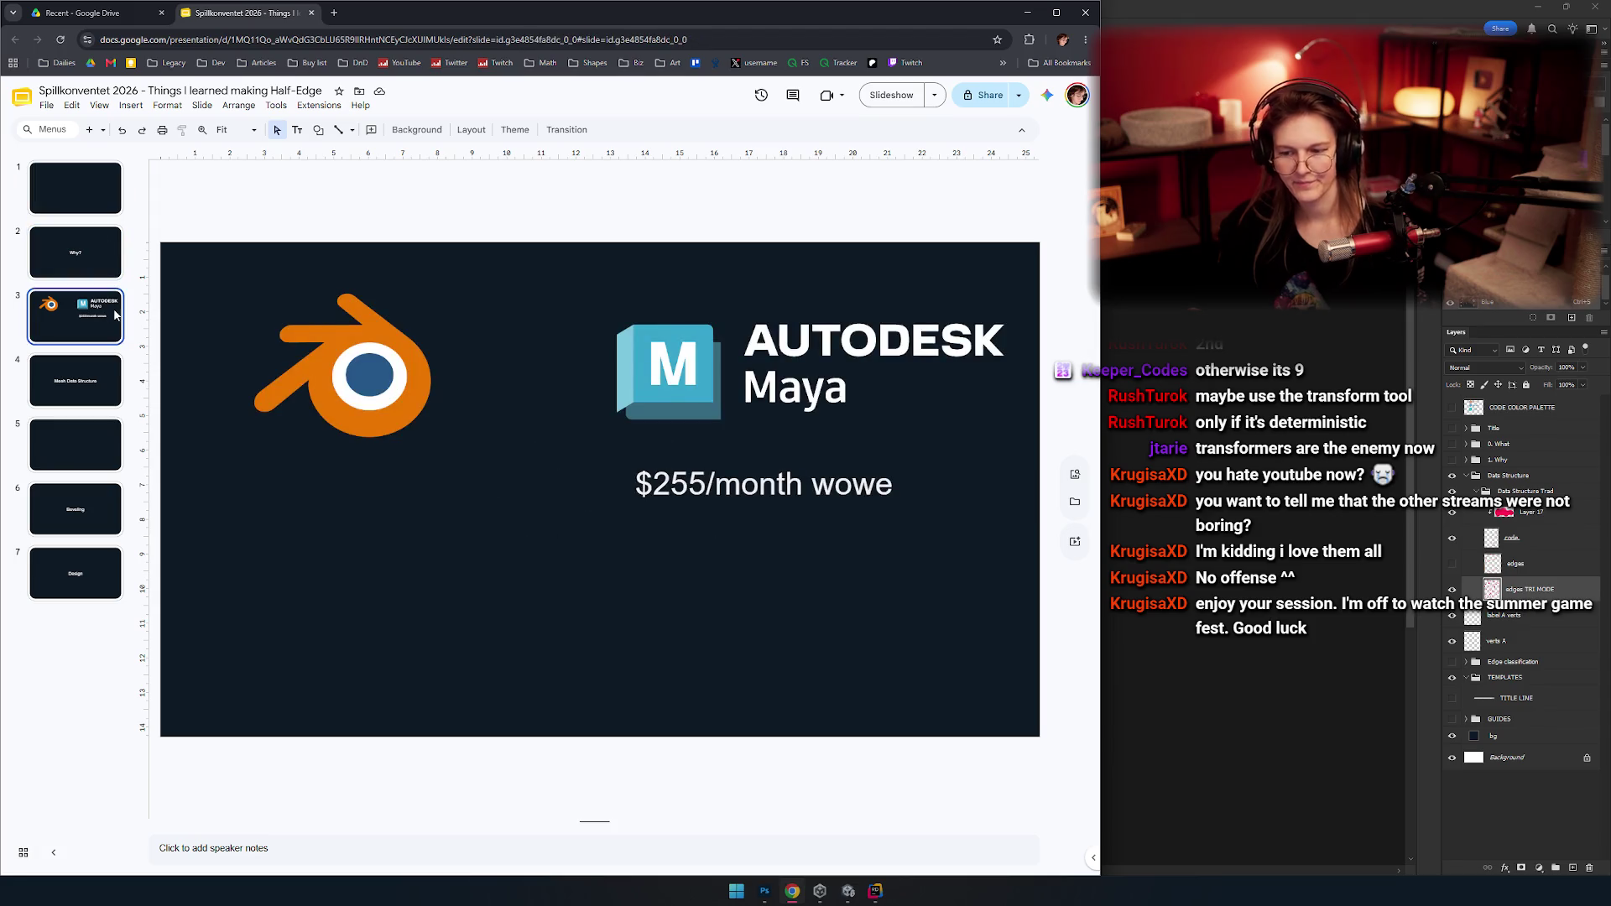
pyautogui.press('Up')
pyautogui.press('Up')
pyautogui.moveTo(96, 316); pyautogui.dragTo(110, 346)
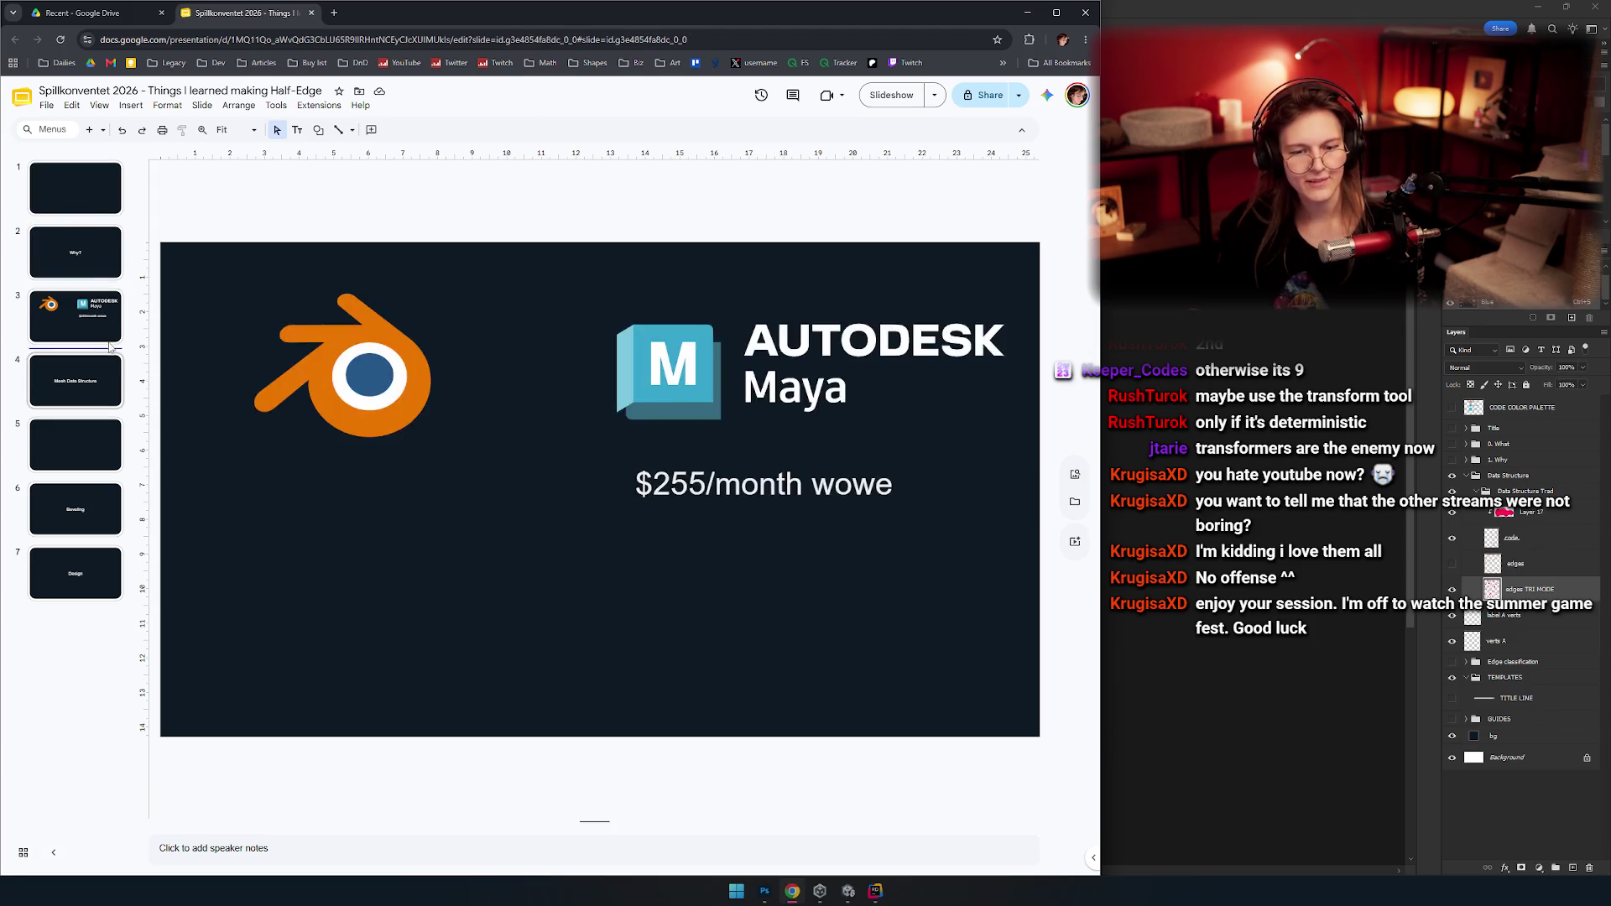
pyautogui.click(82, 195)
pyautogui.click(108, 316)
pyautogui.click(81, 361)
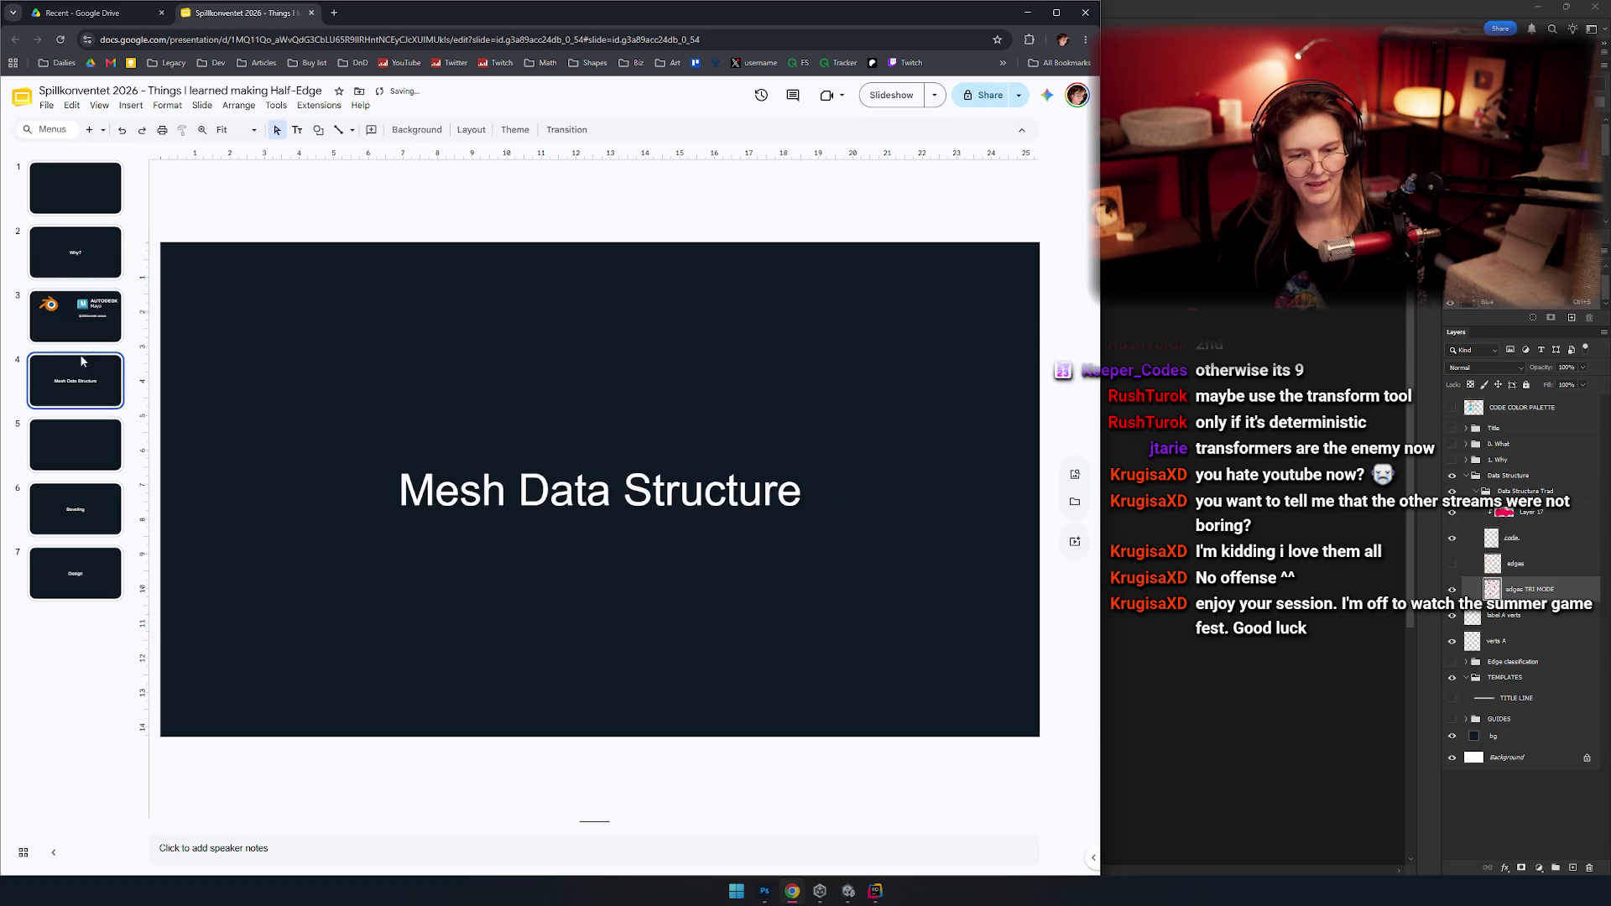
pyautogui.press('Up')
pyautogui.click(1323, 335)
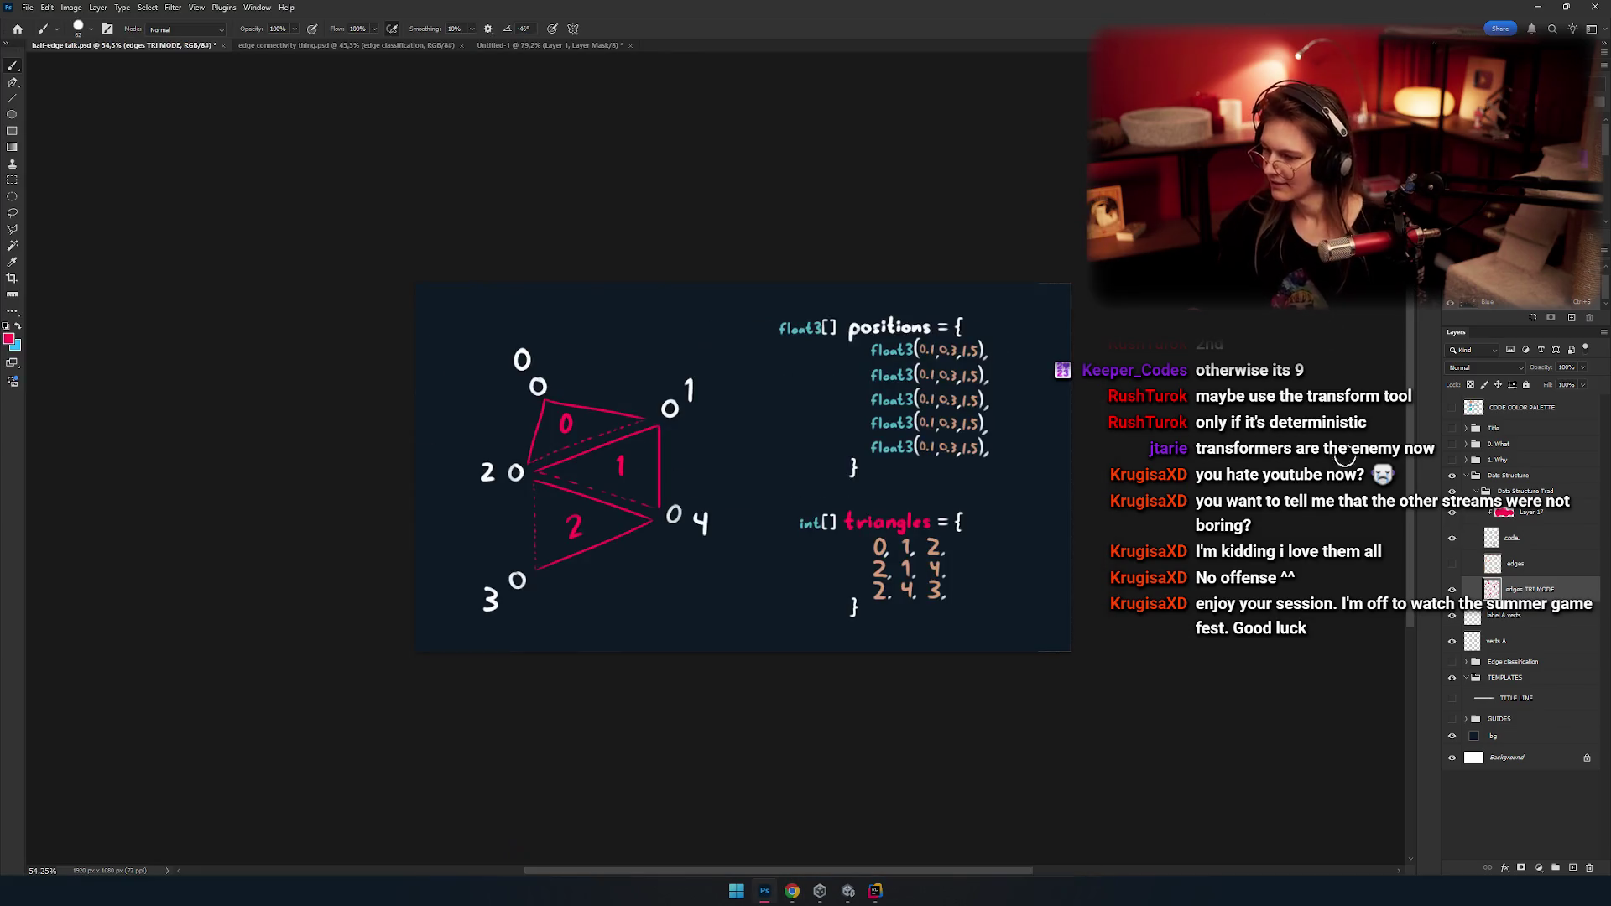
# Hide the pink triangles, show the orange edge lines, and switch to the rectangular marquee.
pyautogui.scroll(1, 865, 464)
pyautogui.scroll(1, 731, 471)
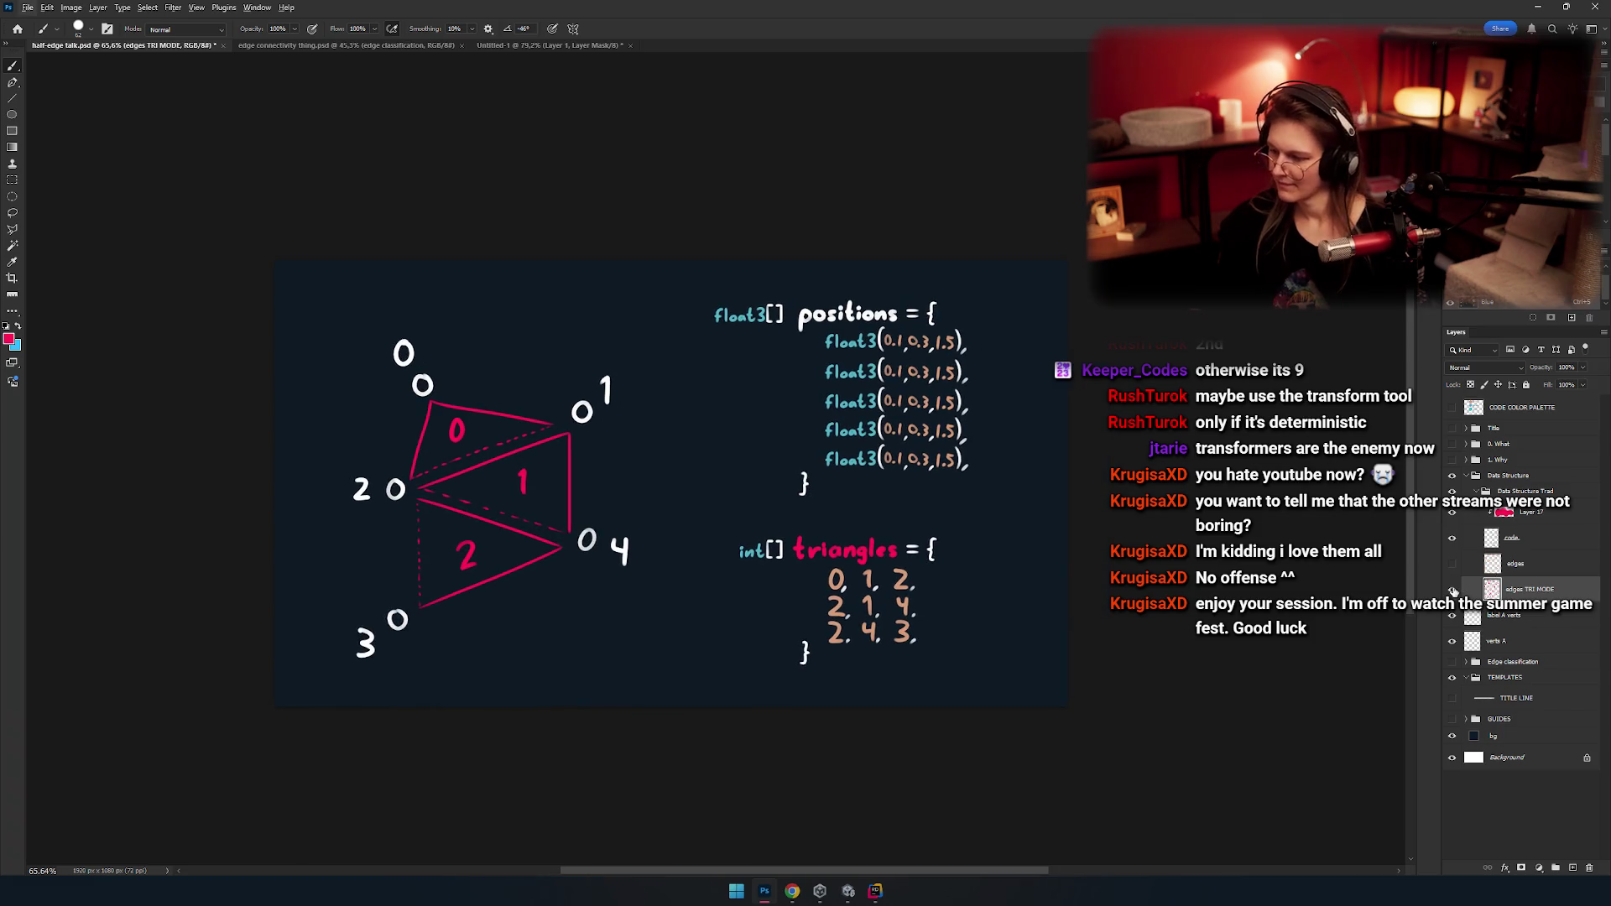
pyautogui.click(1452, 591)
pyautogui.click(1452, 564)
pyautogui.click(1452, 616)
pyautogui.click(1452, 641)
pyautogui.moveTo(1452, 641); pyautogui.dragTo(1452, 616)
pyautogui.moveTo(876, 526); pyautogui.dragTo(896, 524)
pyautogui.press('m')
pyautogui.moveTo(722, 488); pyautogui.dragTo(759, 482)
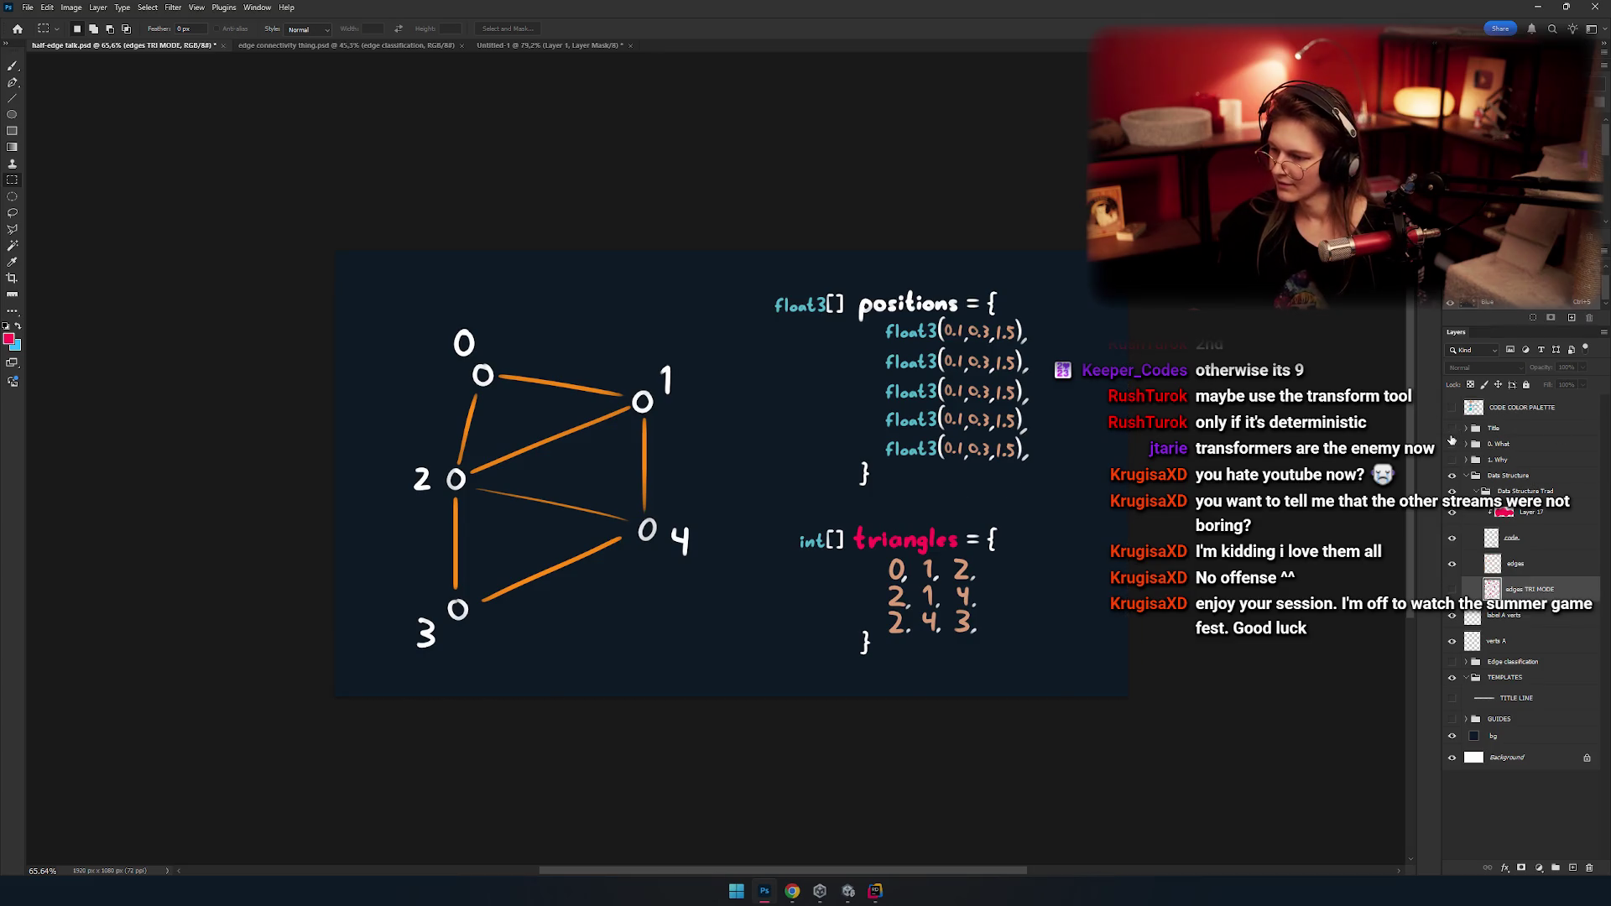
# Hide the Data Structure group, leave only the Title group visible, and select the whole canvas.
pyautogui.click(1452, 428)
pyautogui.click(1467, 428)
pyautogui.click(1452, 429)
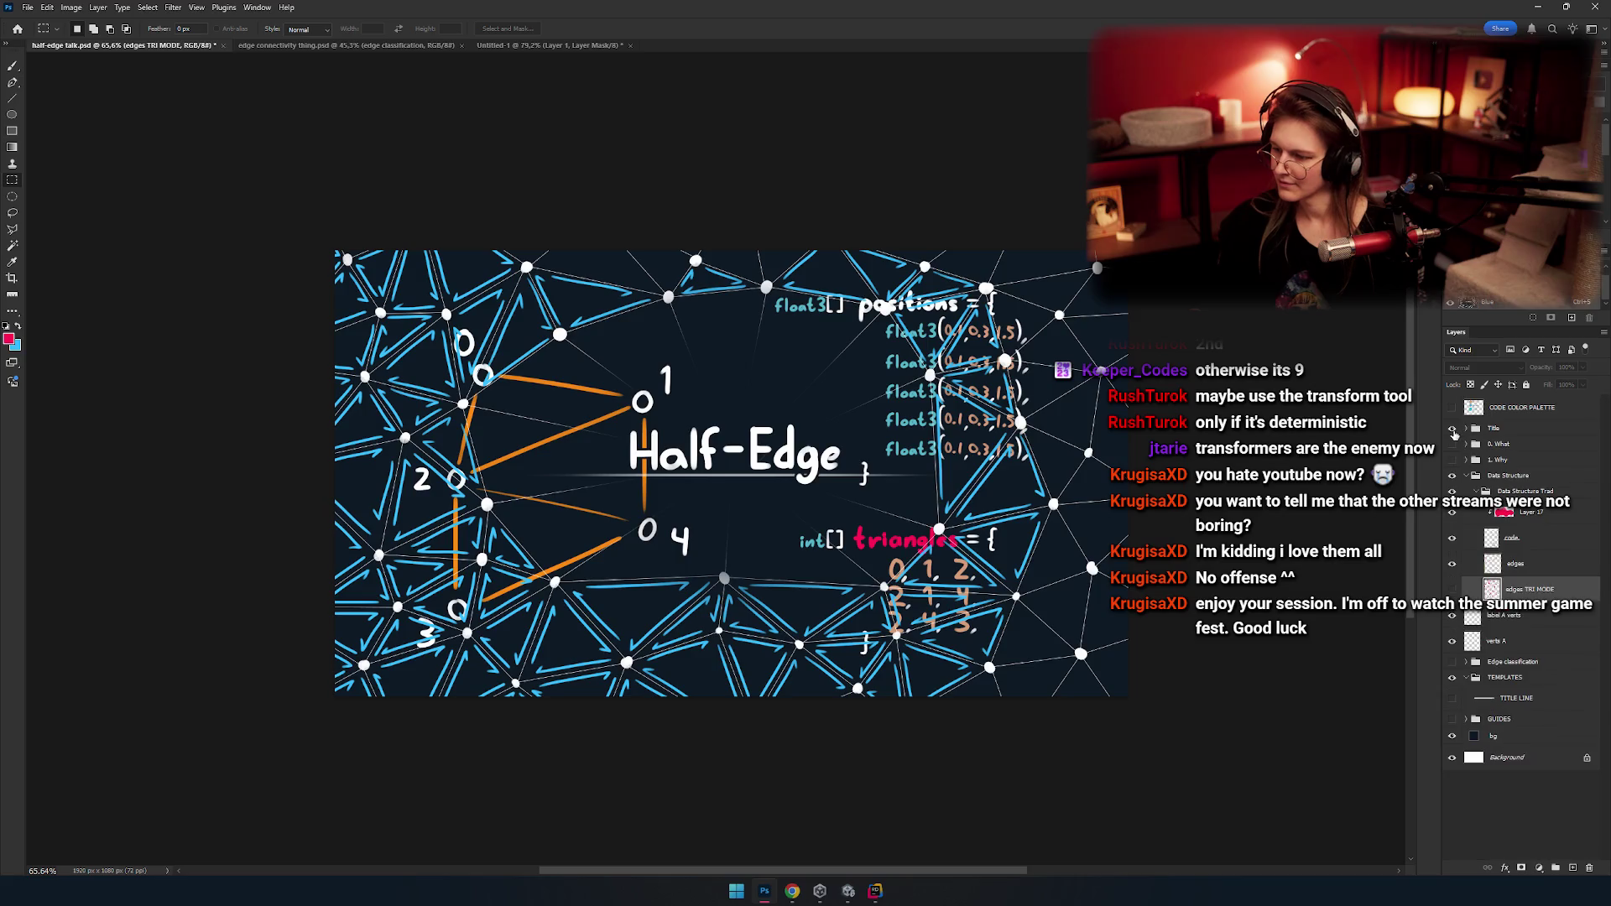
pyautogui.click(1466, 428)
pyautogui.click(1452, 475)
pyautogui.click(1467, 475)
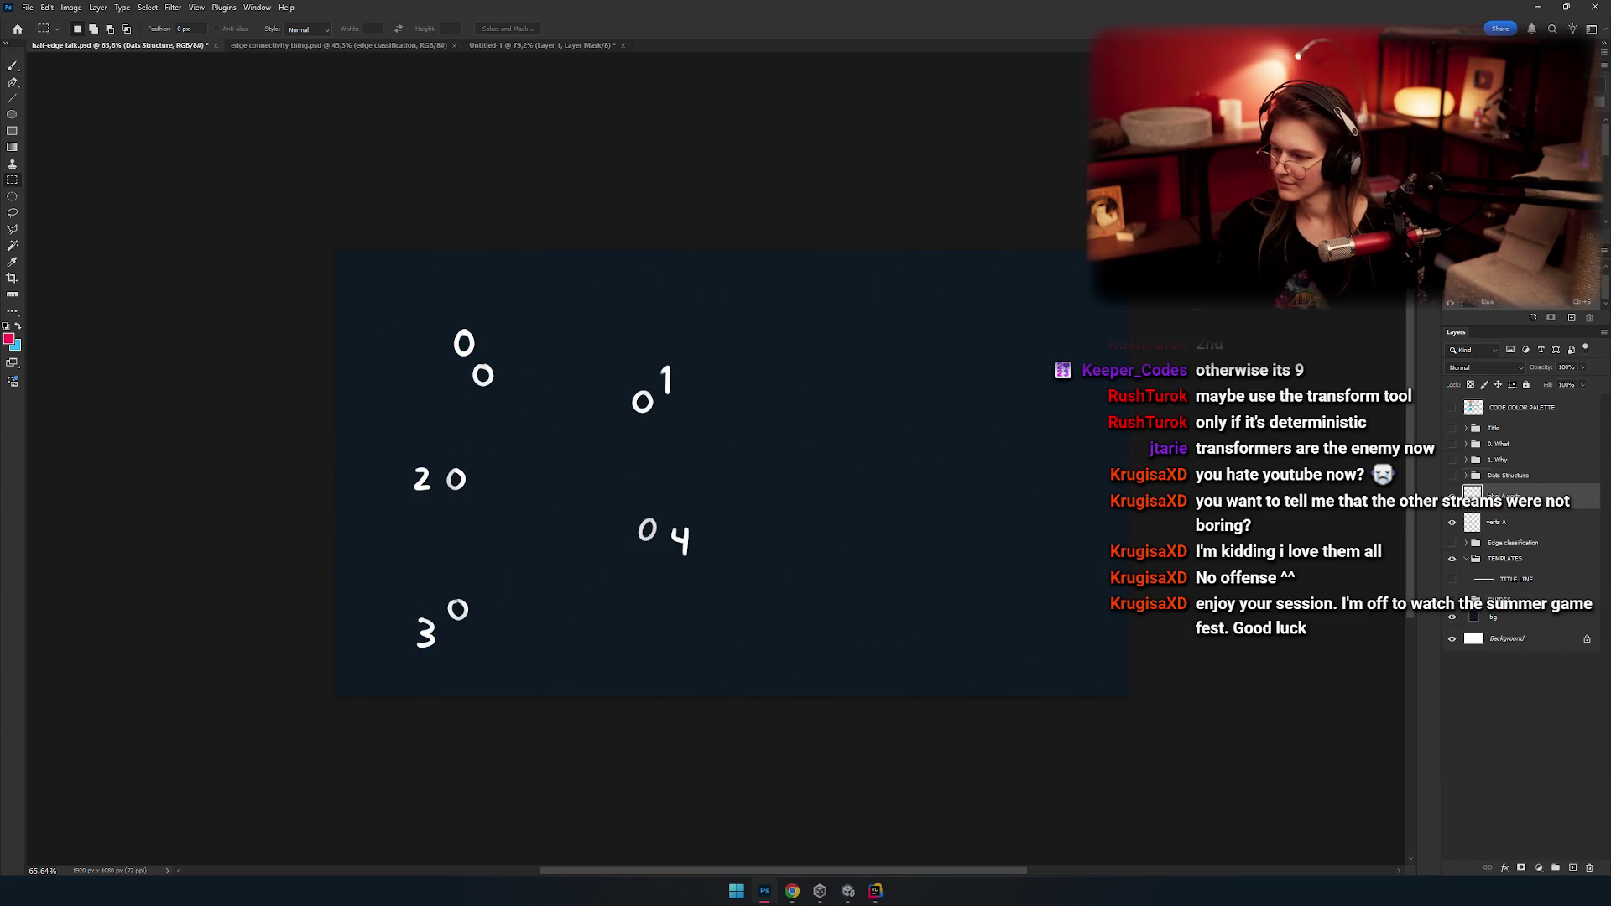
pyautogui.click(1452, 475)
pyautogui.click(1467, 474)
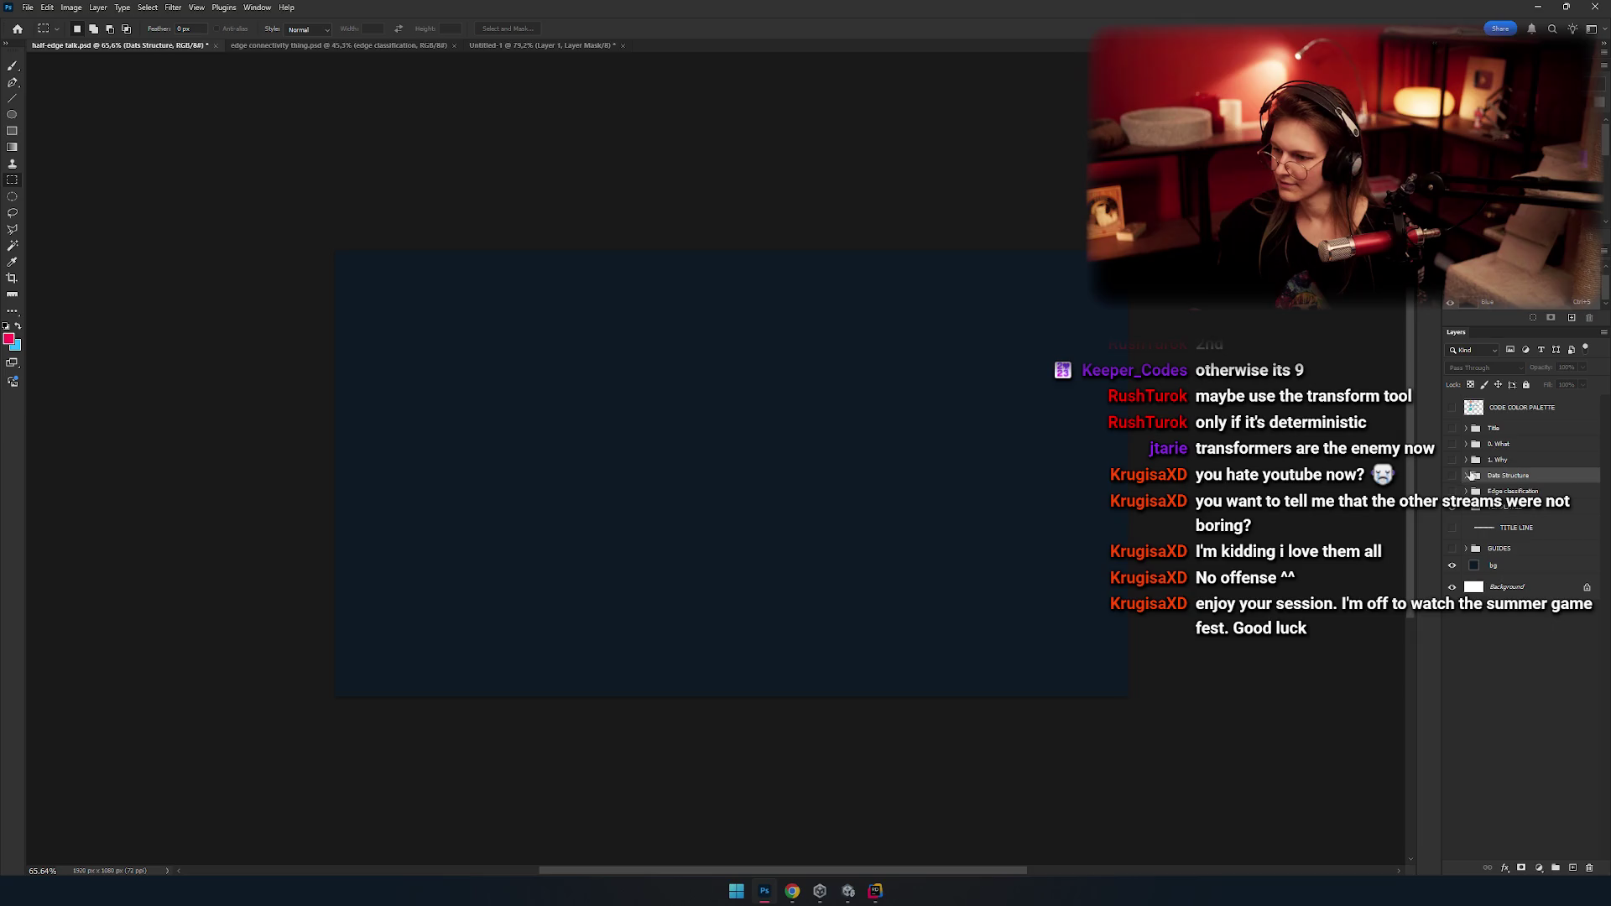
pyautogui.click(1452, 429)
pyautogui.hotkey('ctrl', 'a')
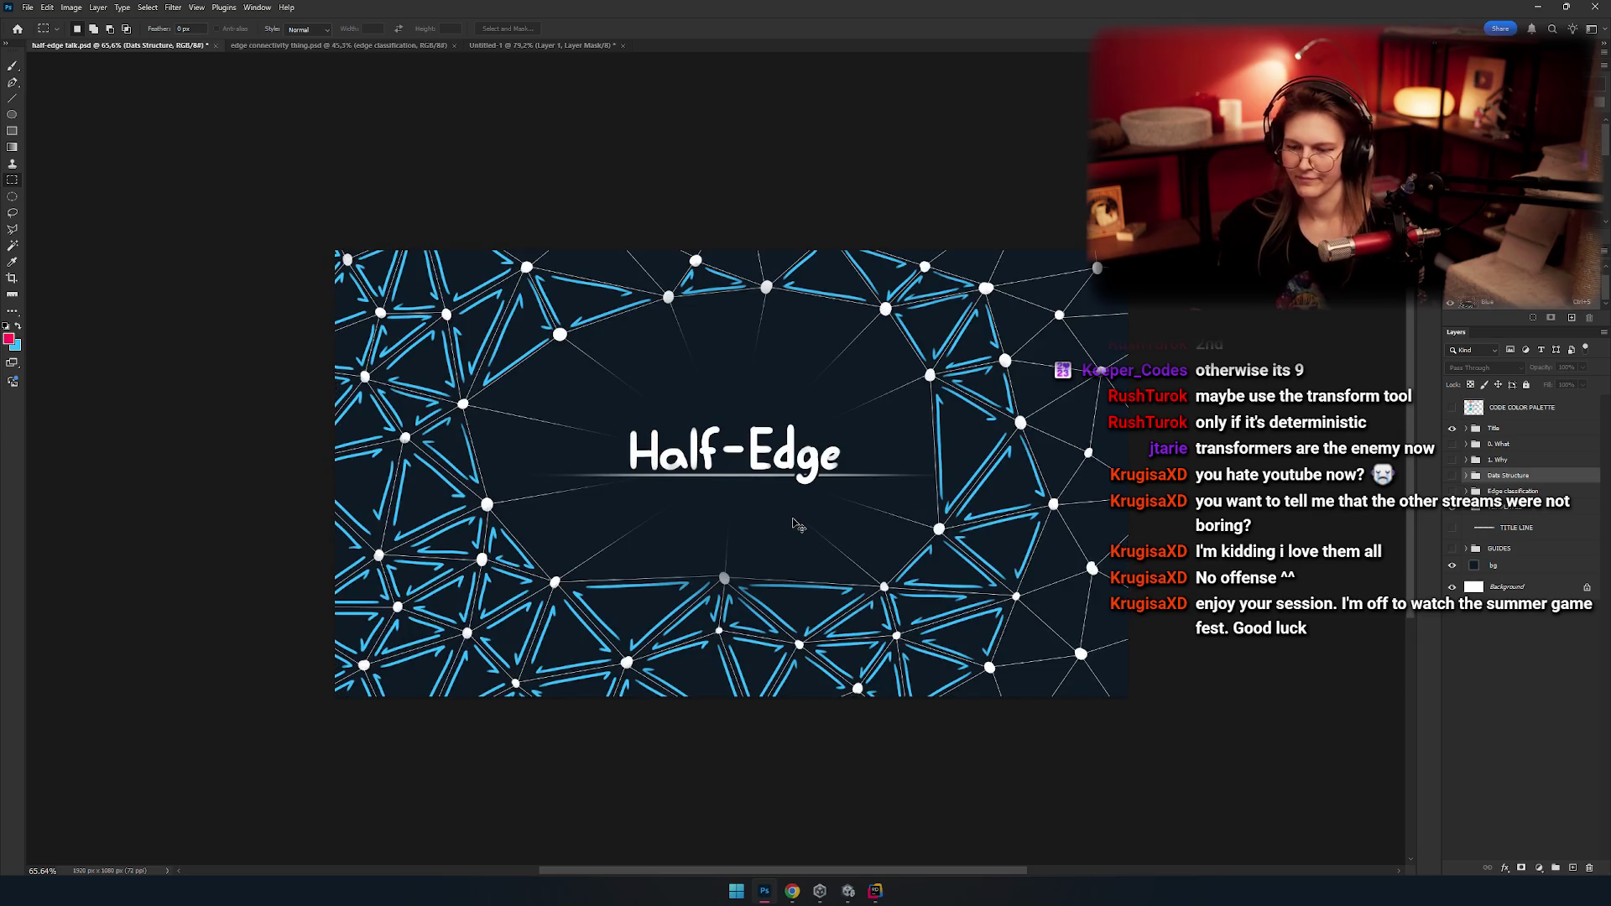
pyautogui.hotkey('alt', 'Tab')
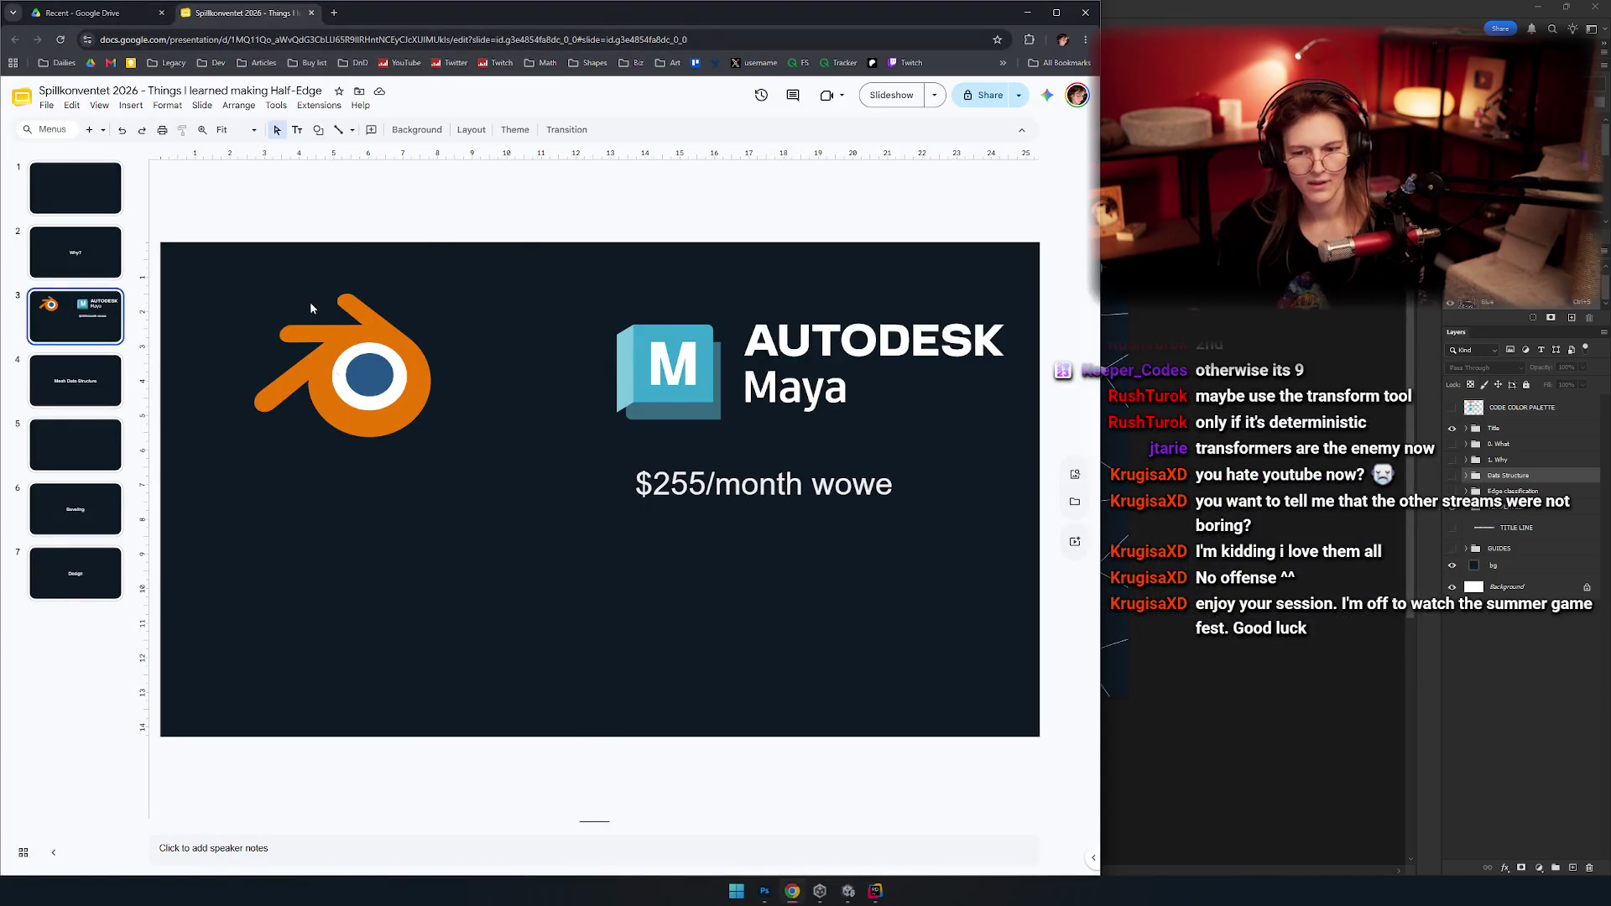
# Delete the first slide's empty placeholders and paste the Half-Edge title image.
pyautogui.click(94, 206)
pyautogui.moveTo(496, 312); pyautogui.dragTo(671, 640)
pyautogui.press('Delete')
pyautogui.hotkey('ctrl', 'v')
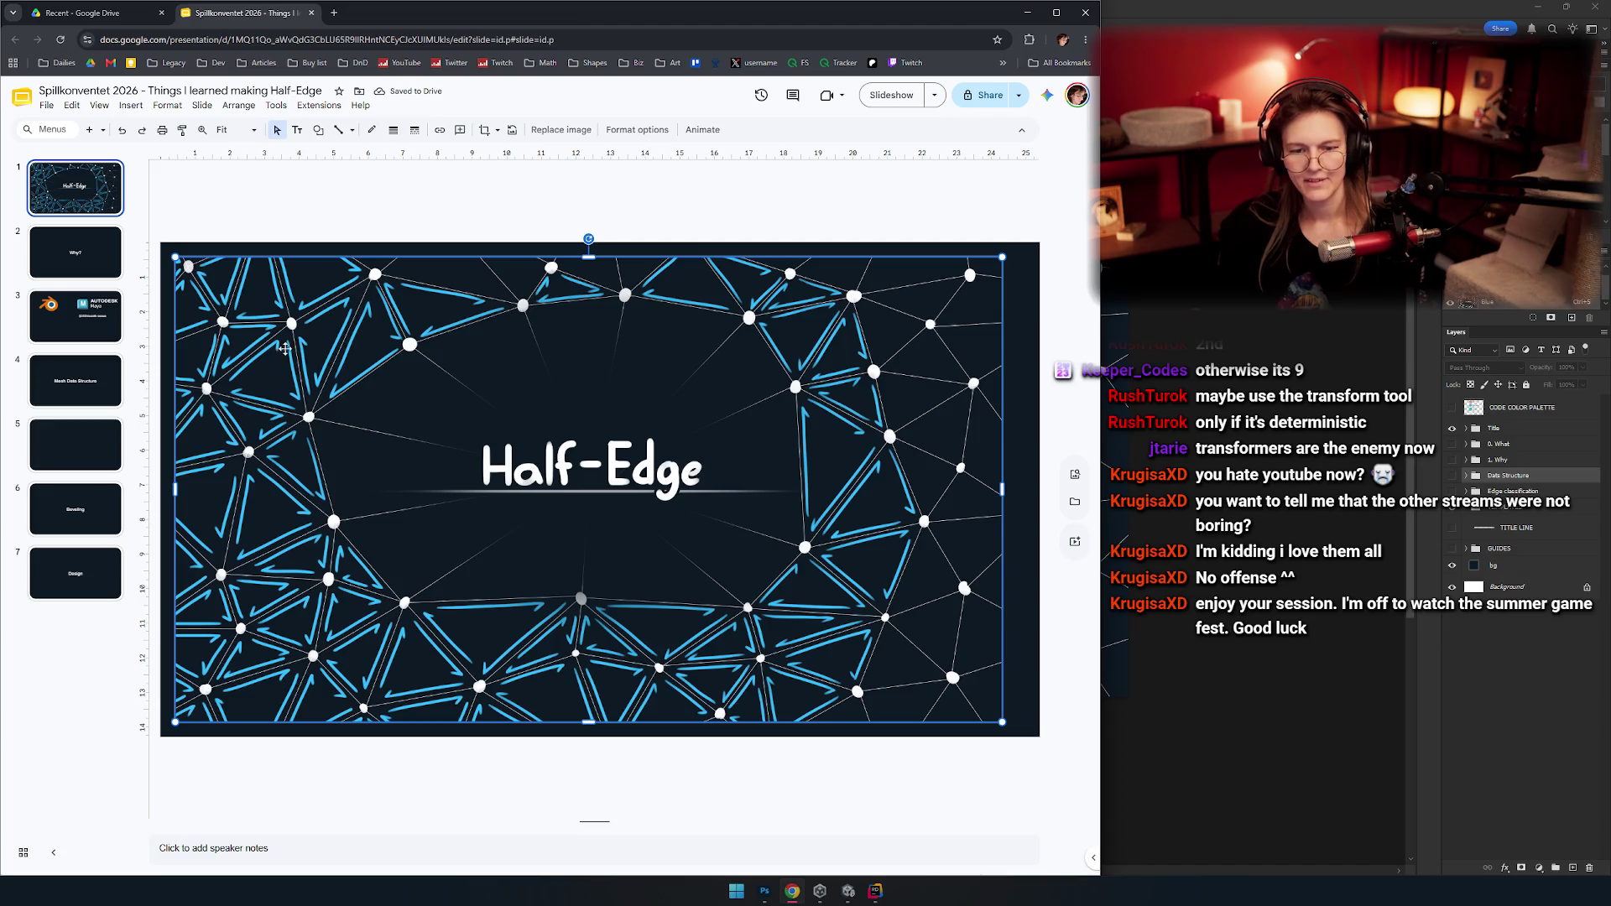
# Align the title image to the slide's top-left corner and stretch it to fill the slide.
pyautogui.moveTo(289, 358); pyautogui.dragTo(275, 344)
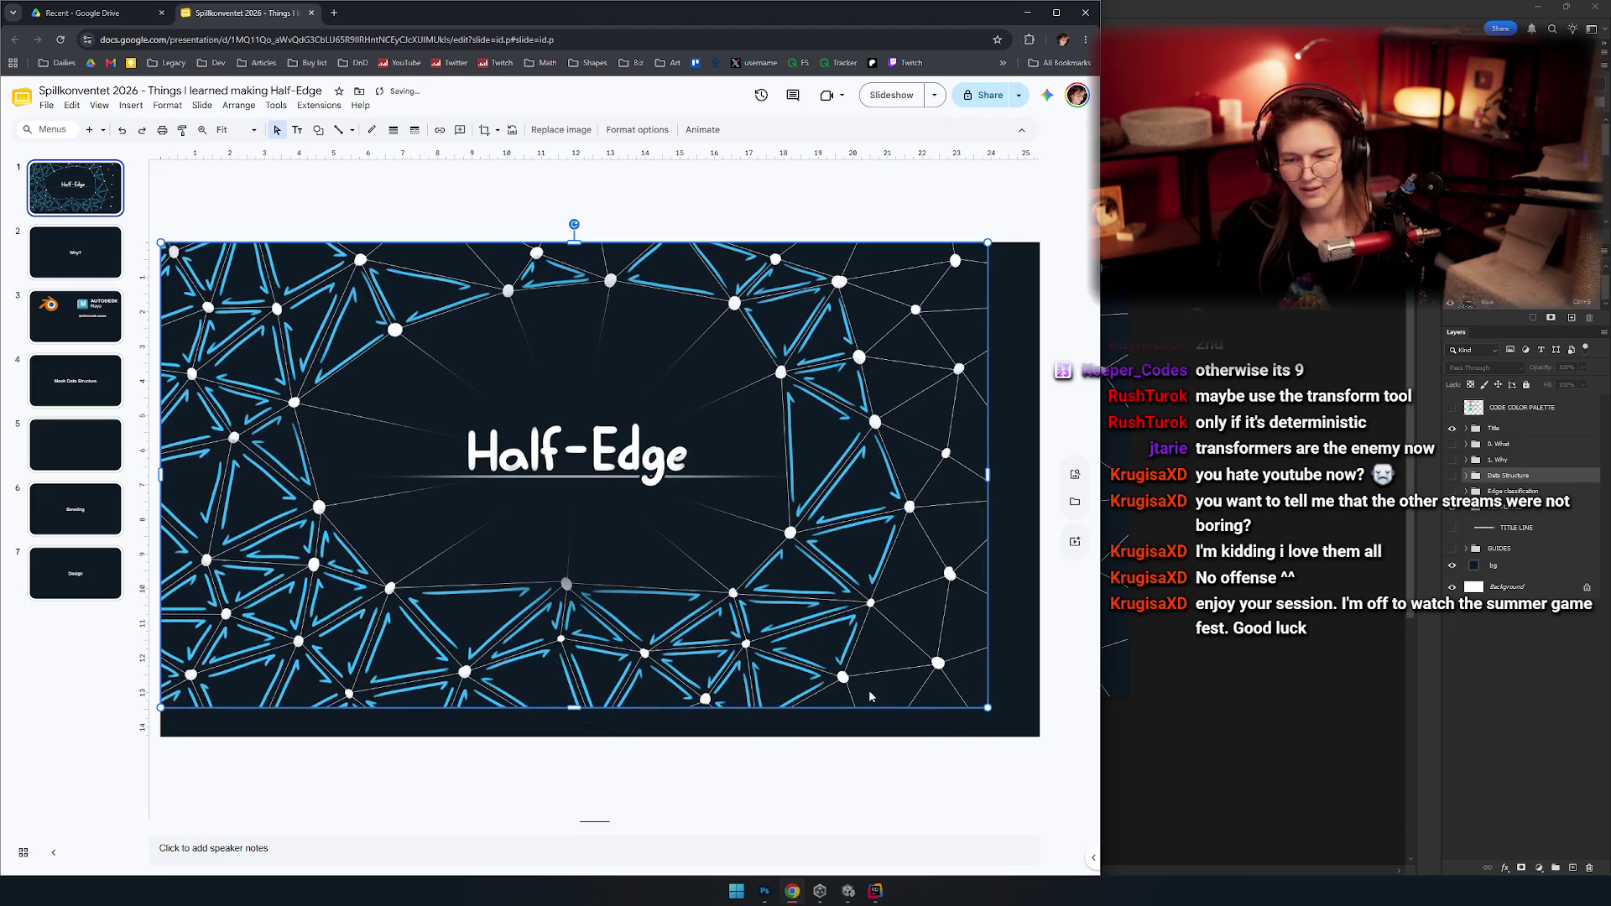
pyautogui.moveTo(988, 708); pyautogui.dragTo(1040, 737)
pyautogui.click(702, 781)
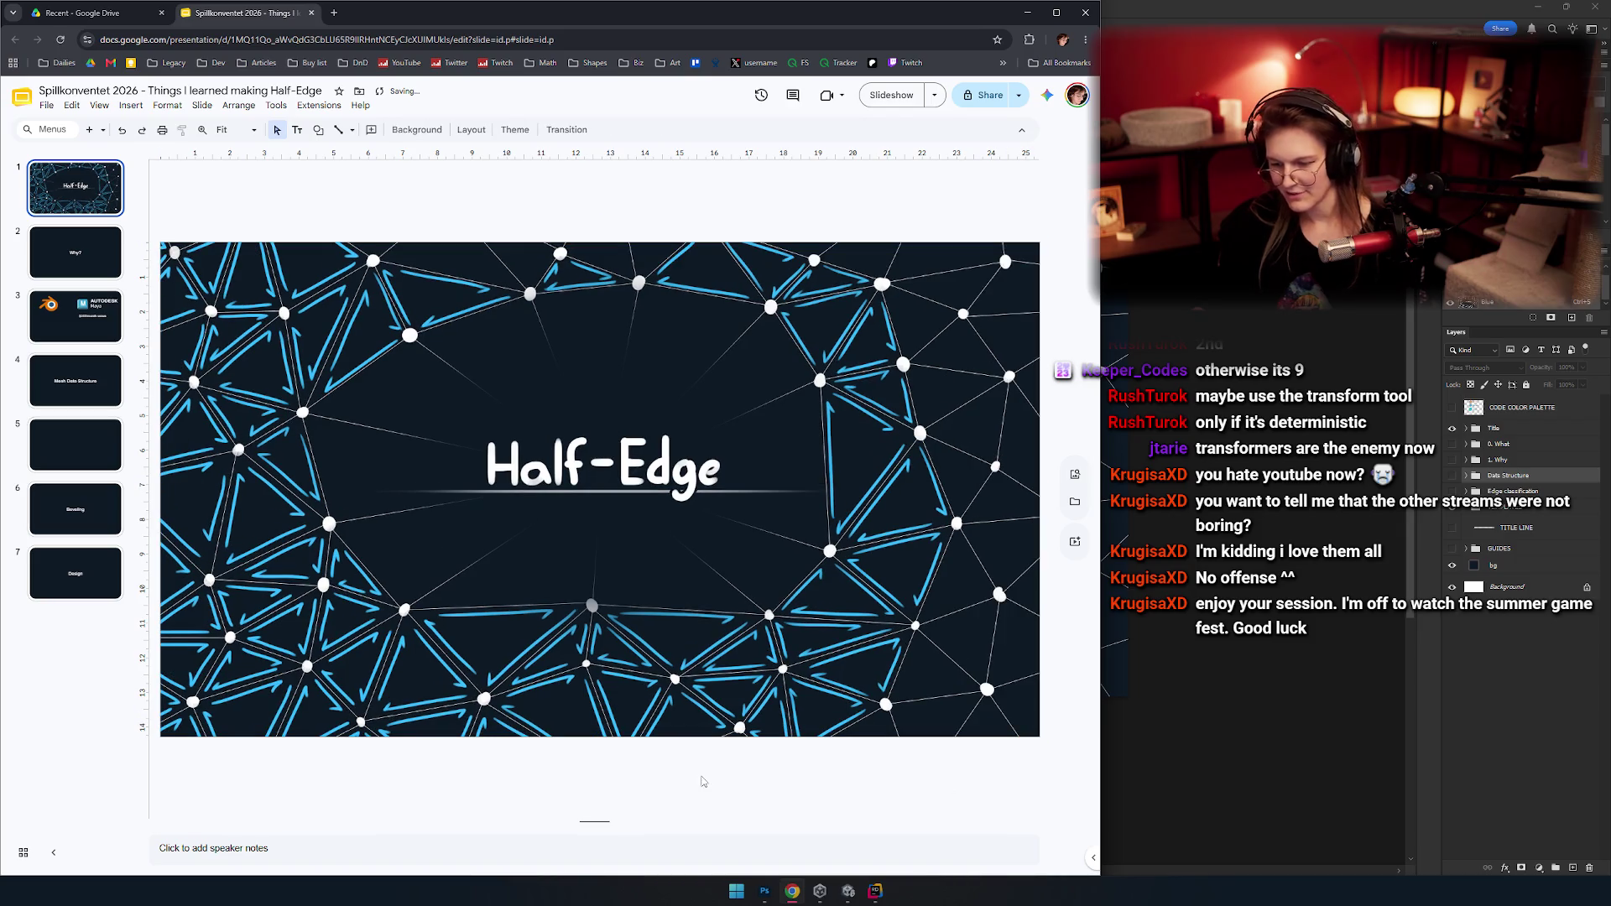
pyautogui.click(61, 255)
pyautogui.press('Up')
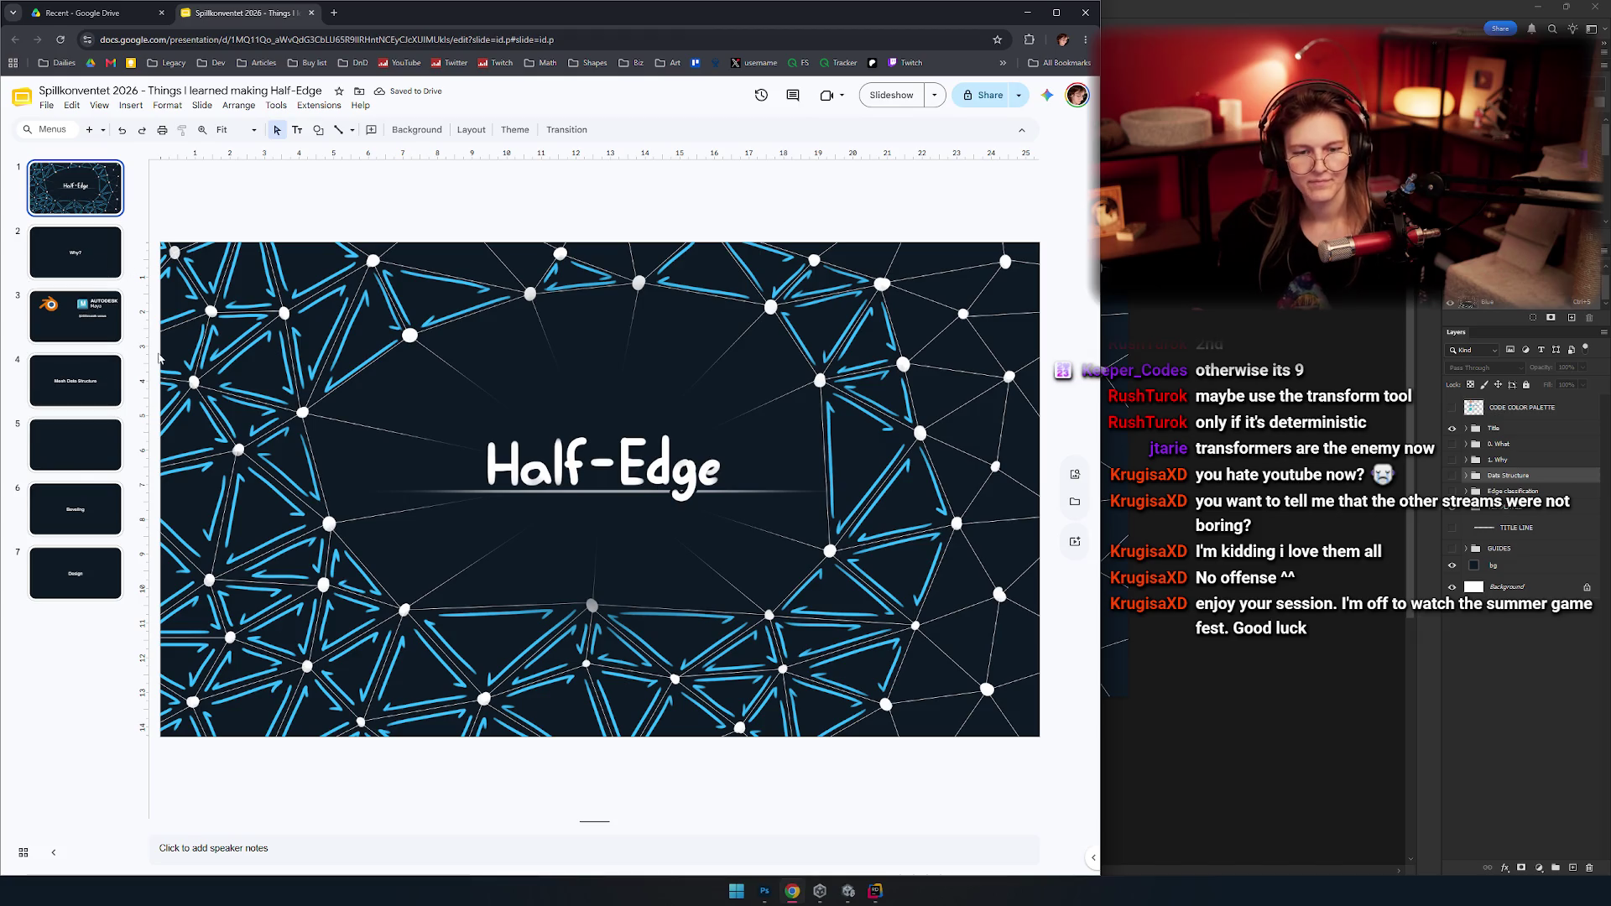
pyautogui.hotkey('alt', 'Tab')
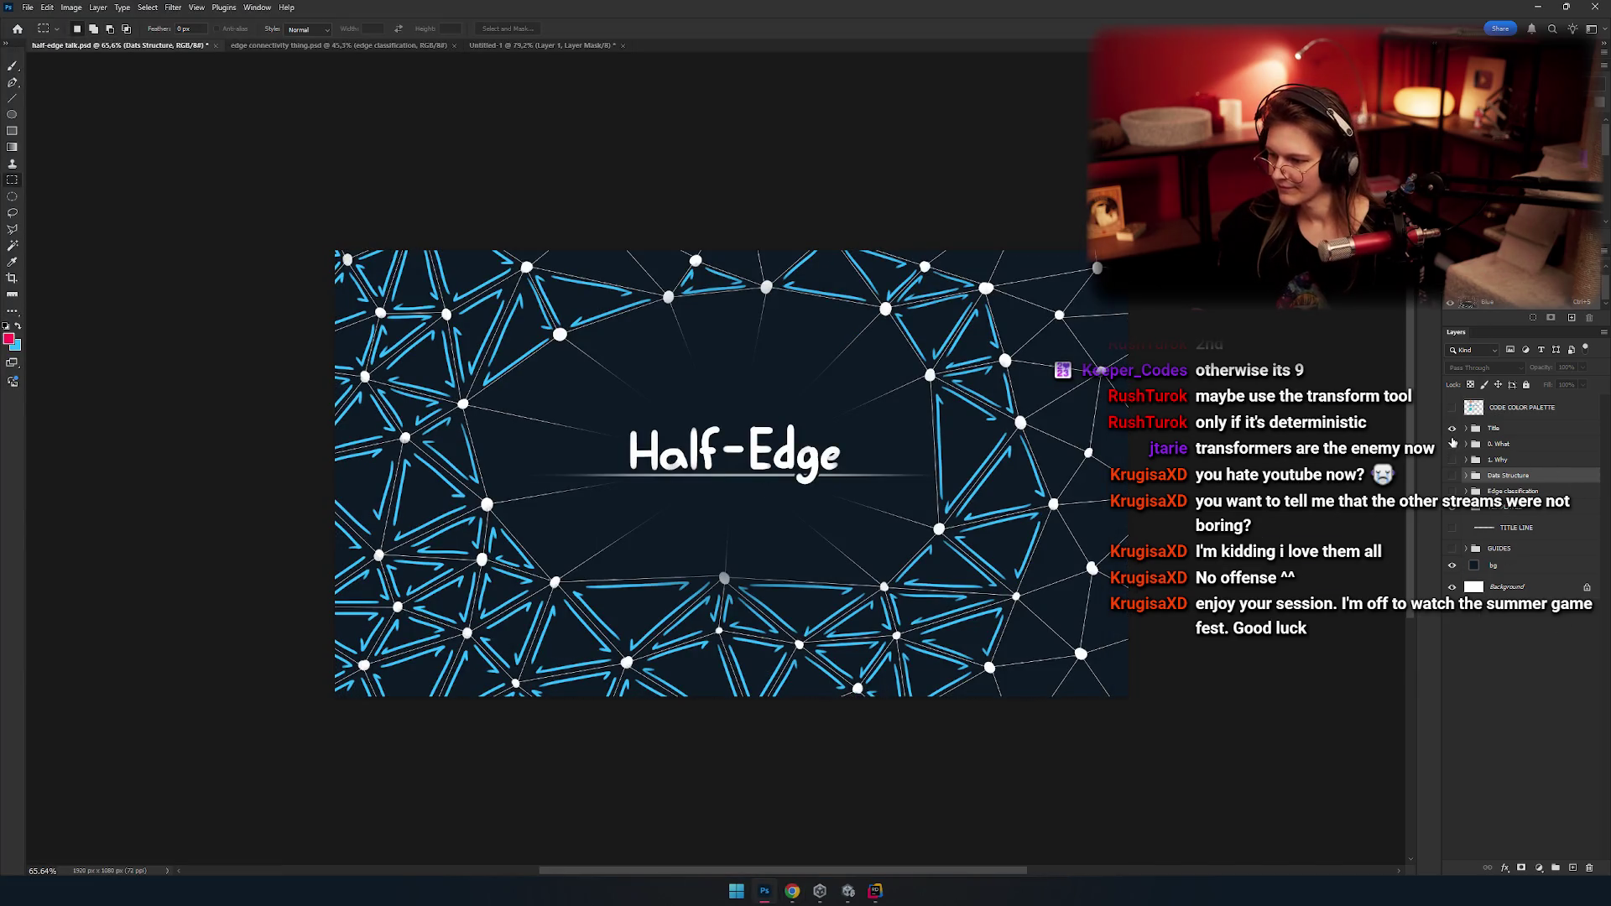
# In Photoshop, show only the '0. What' torus screenshot layer and select the whole canvas.
pyautogui.click(1452, 444)
pyautogui.click(1452, 428)
pyautogui.click(1499, 444)
pyautogui.hotkey('ctrl', 'a')
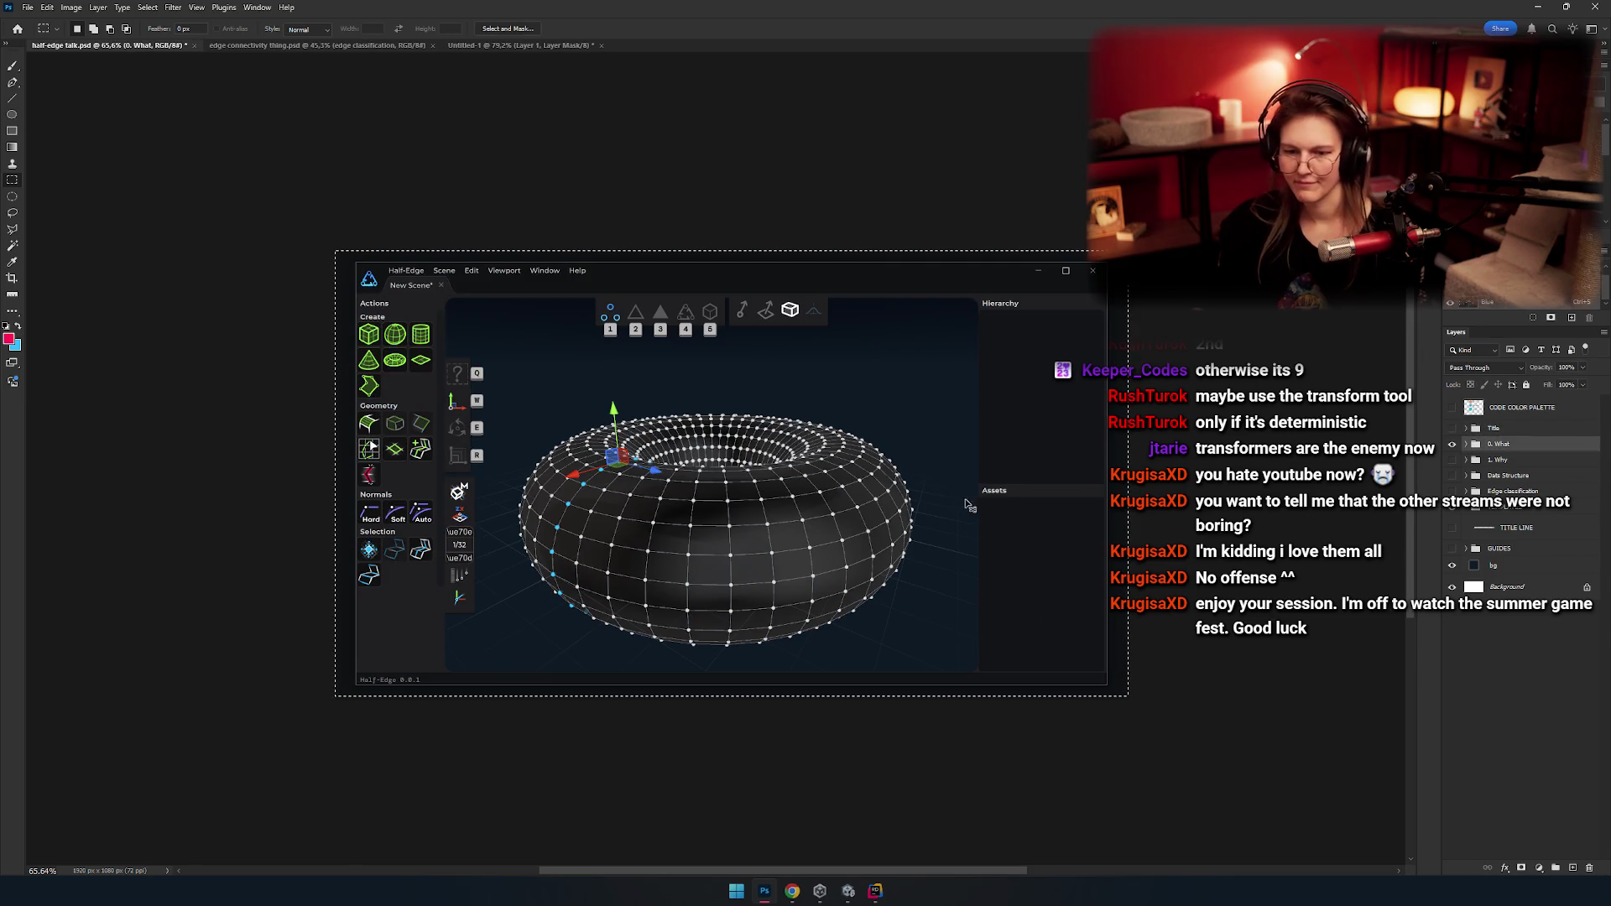
pyautogui.hotkey('alt', 'Tab')
# Duplicate the Why? slide, delete its text, and paste the torus screenshot enlarged to fill it.
pyautogui.click(82, 261)
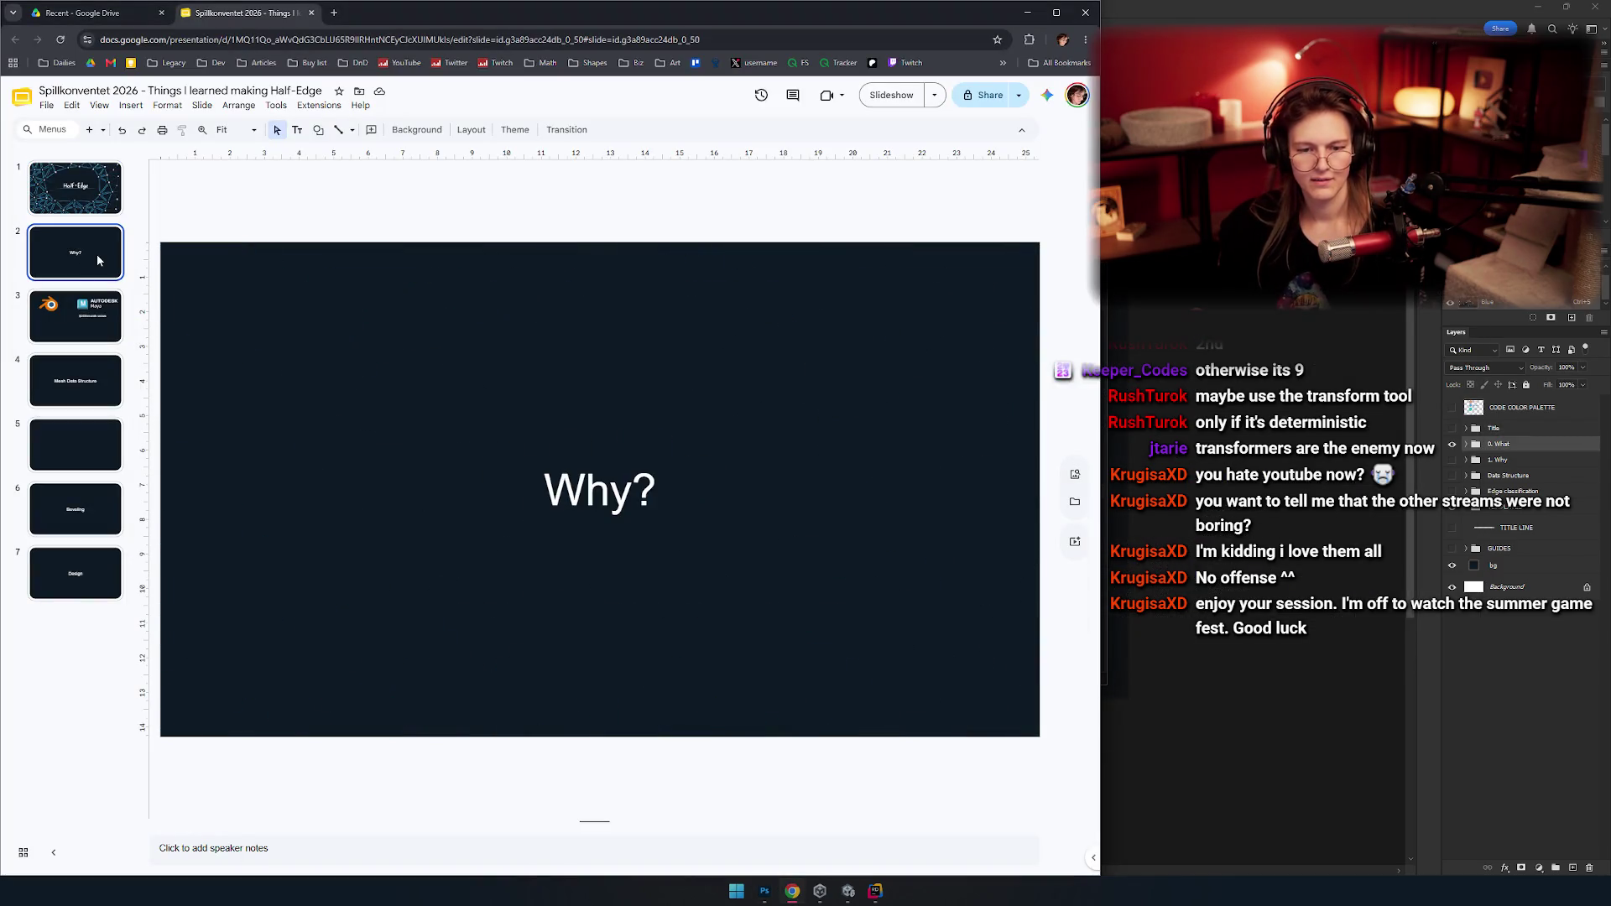
pyautogui.hotkey('ctrl', 'd')
pyautogui.press('Up')
pyautogui.press('Up')
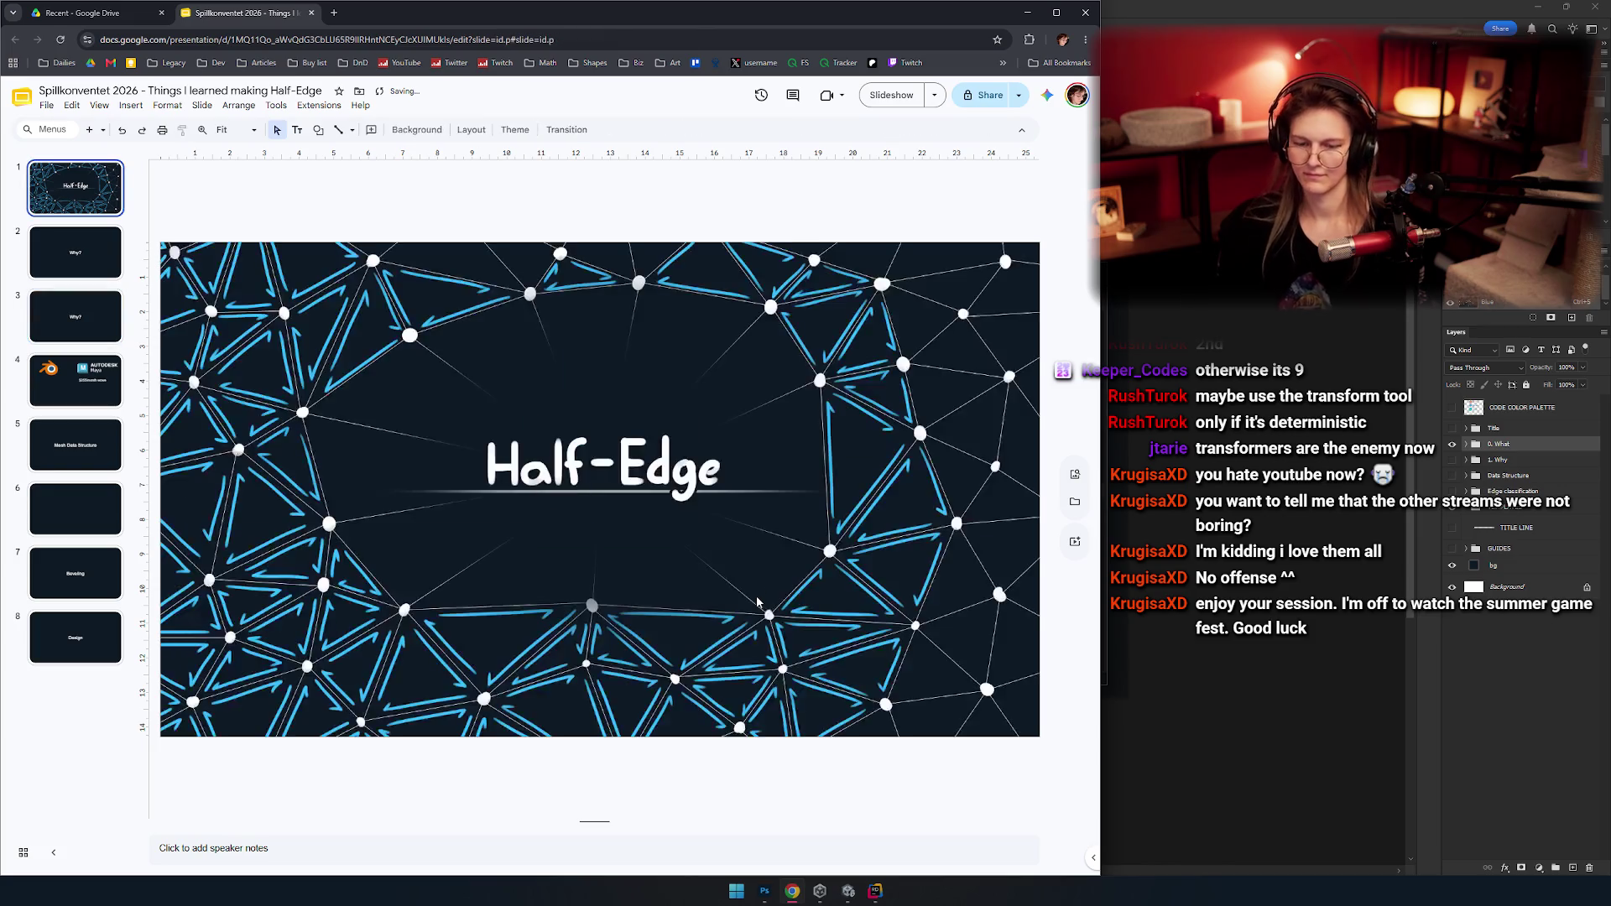
pyautogui.hotkey('ctrl', 'v')
pyautogui.hotkey('ctrl', 'z')
pyautogui.hotkey('ctrl', 'z')
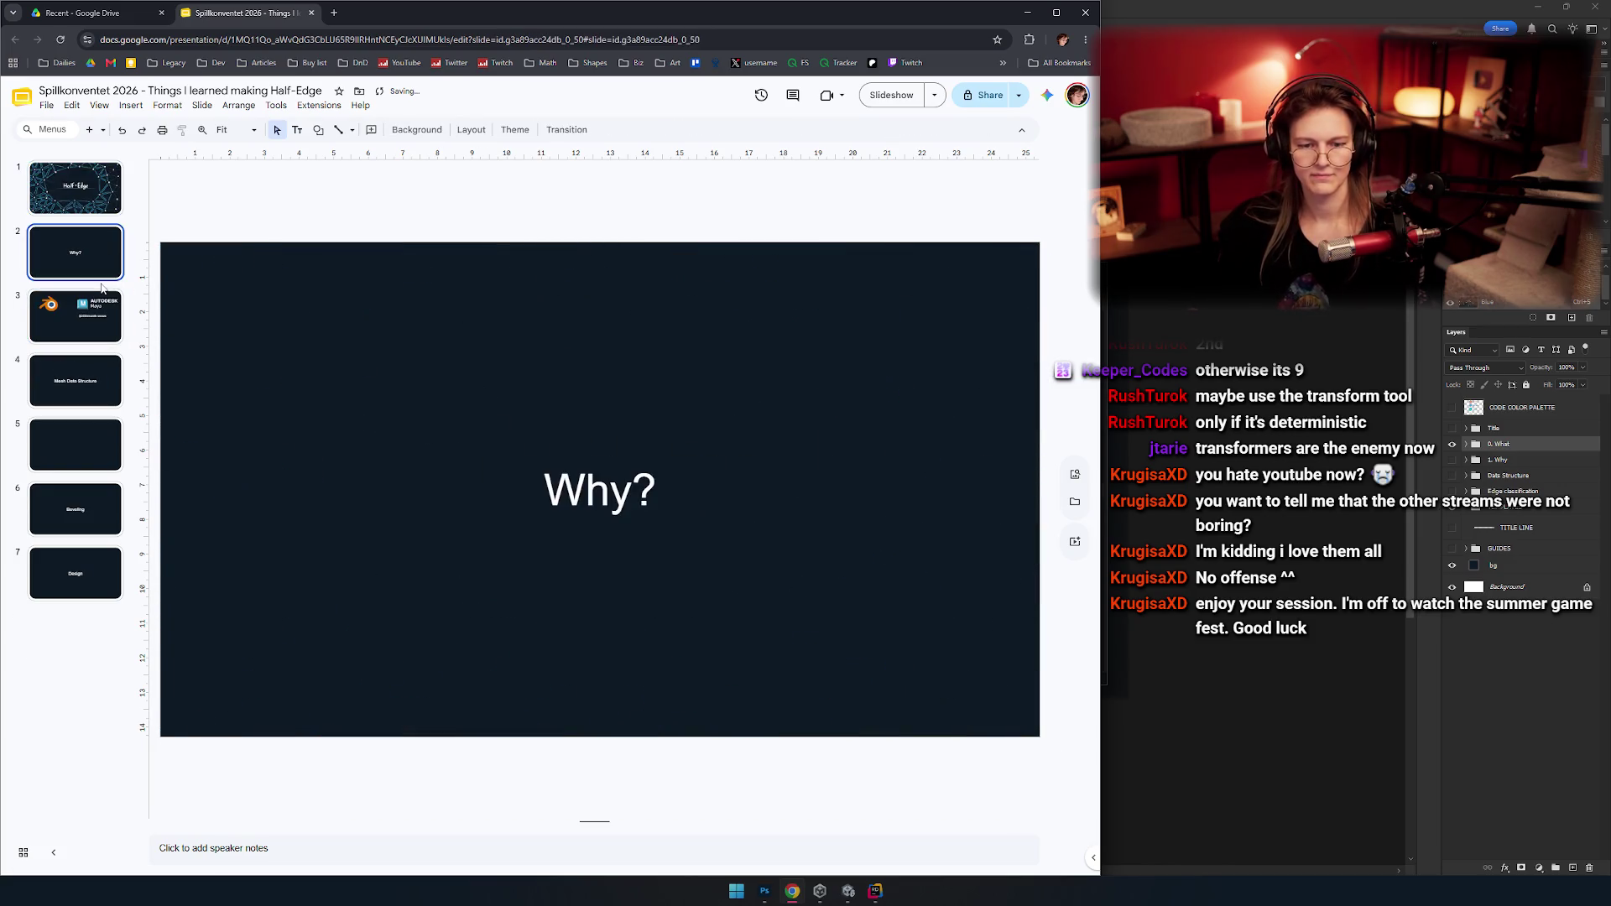
pyautogui.hotkey('ctrl', 'd')
pyautogui.click(768, 680)
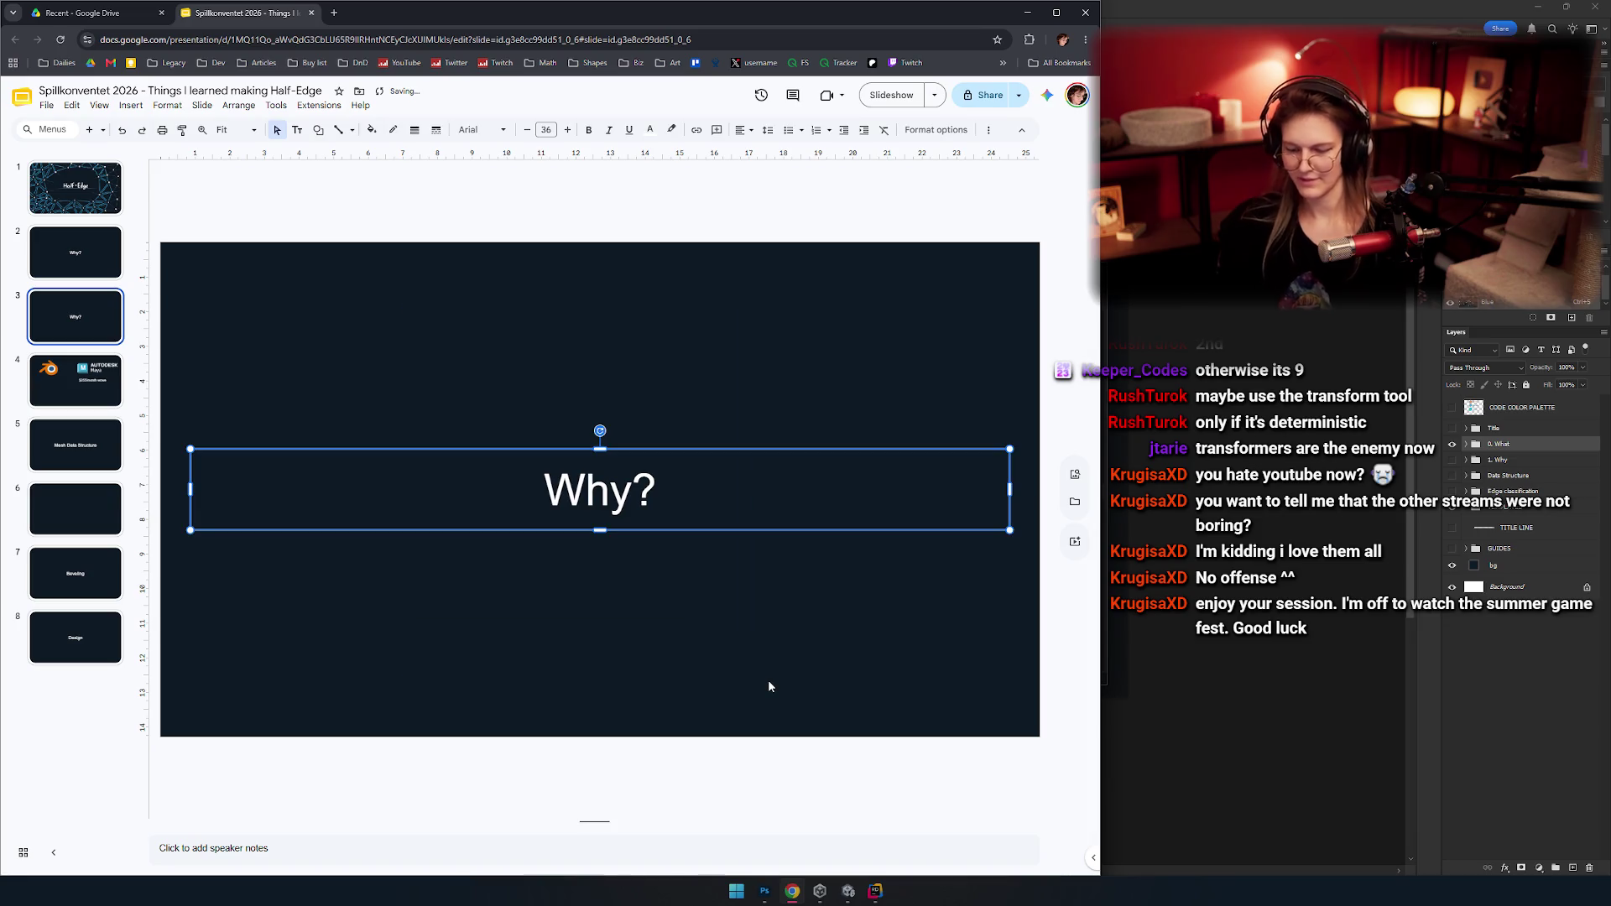
pyautogui.press('Delete')
pyautogui.hotkey('ctrl', 'v')
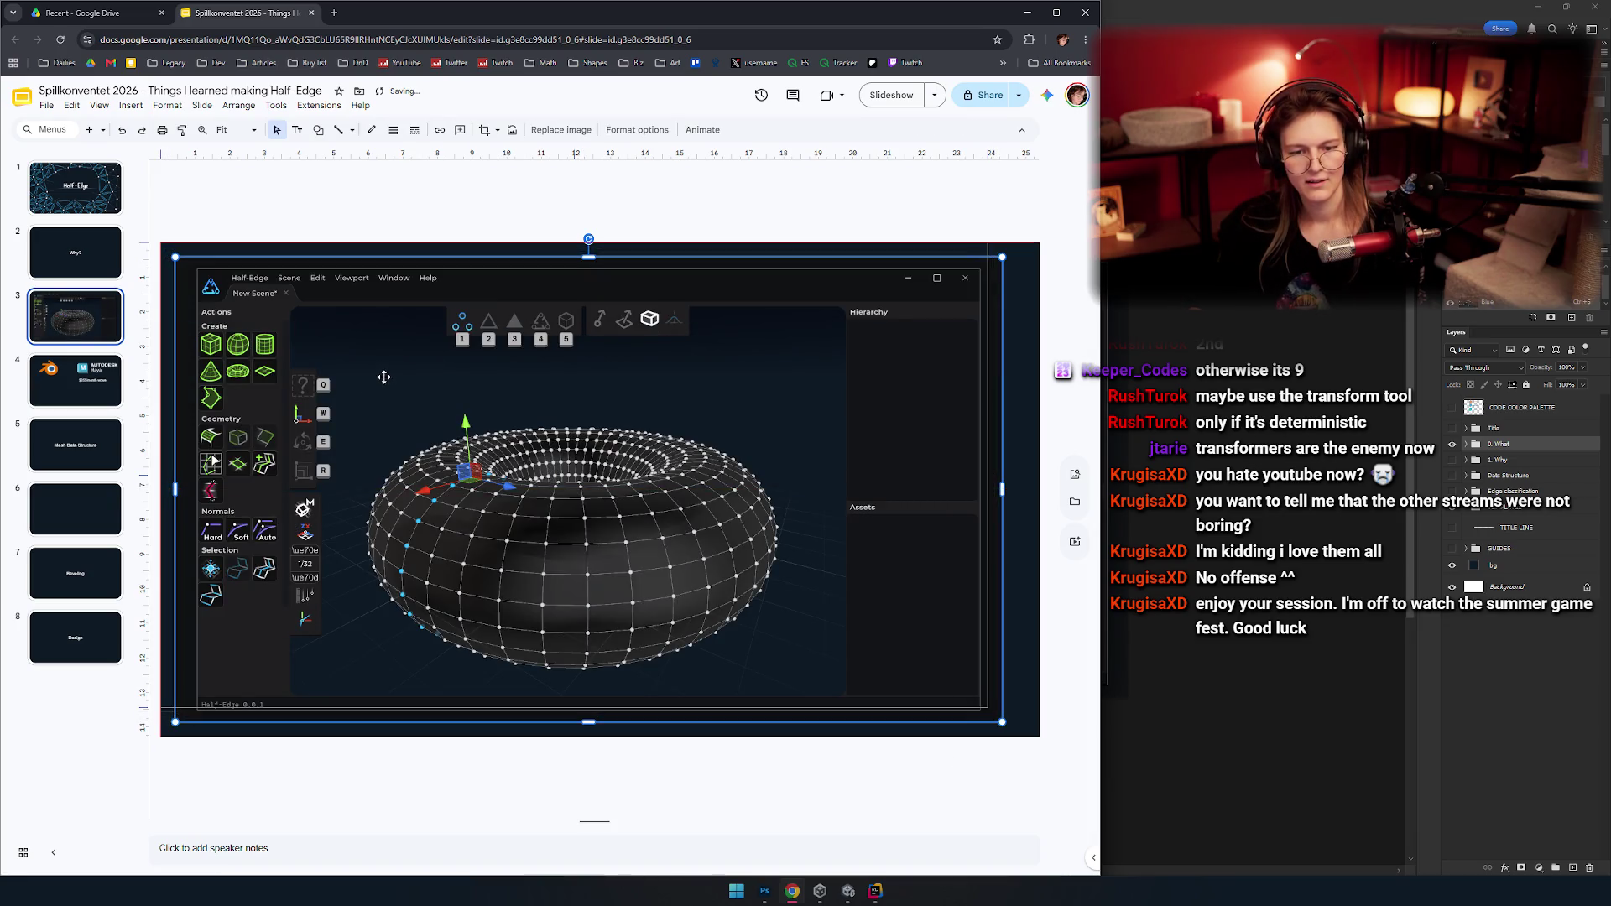
pyautogui.moveTo(987, 707); pyautogui.dragTo(1039, 737)
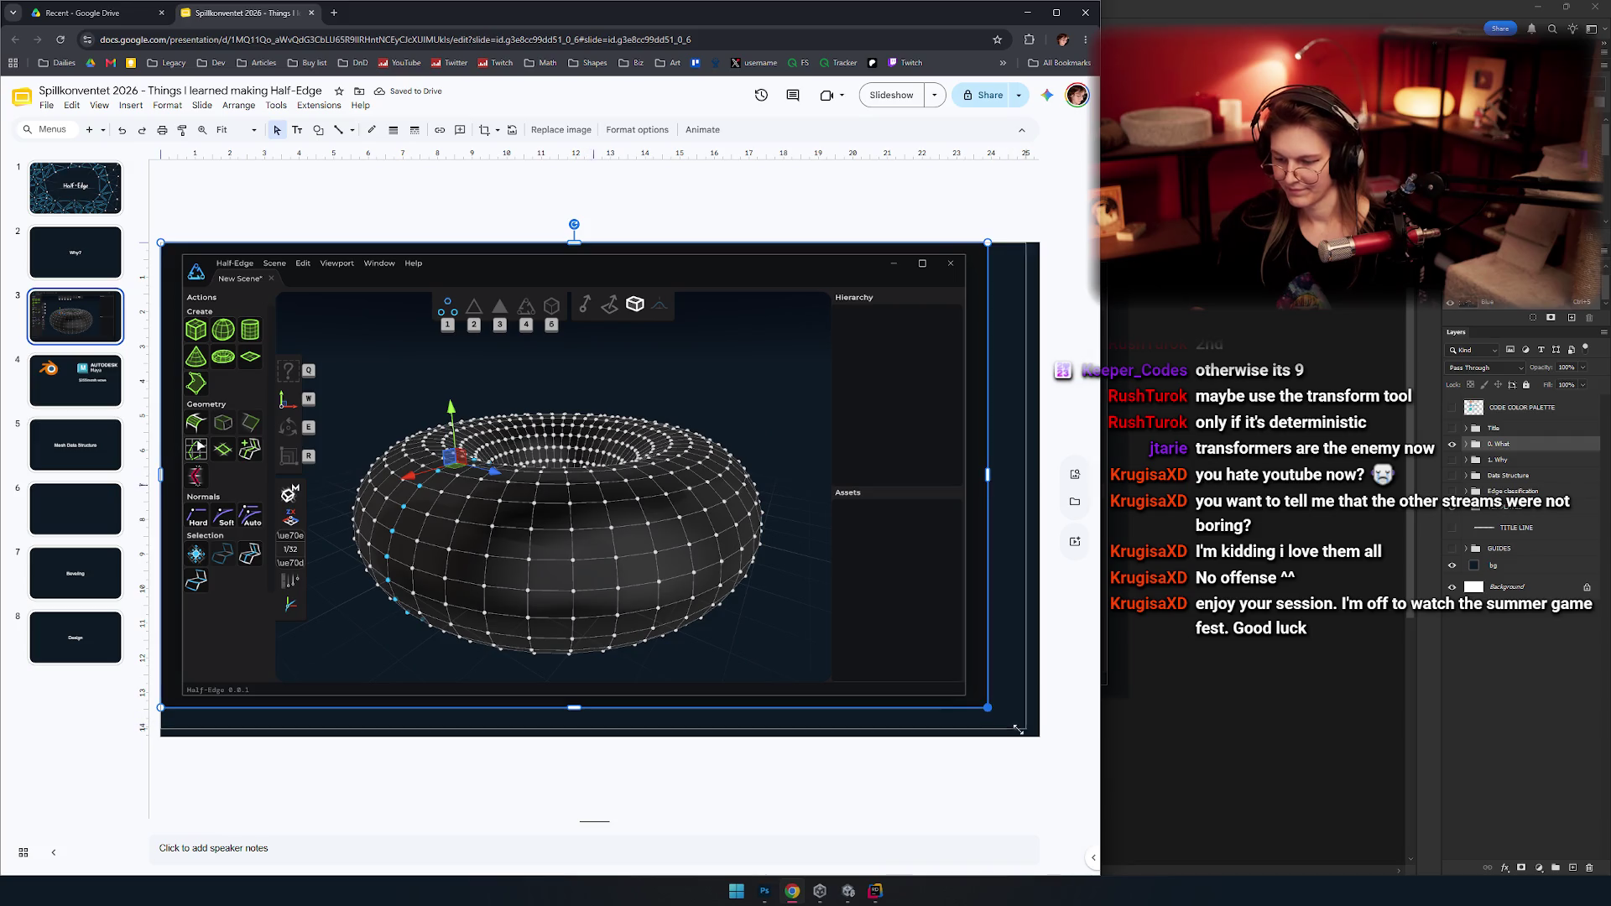
pyautogui.click(977, 797)
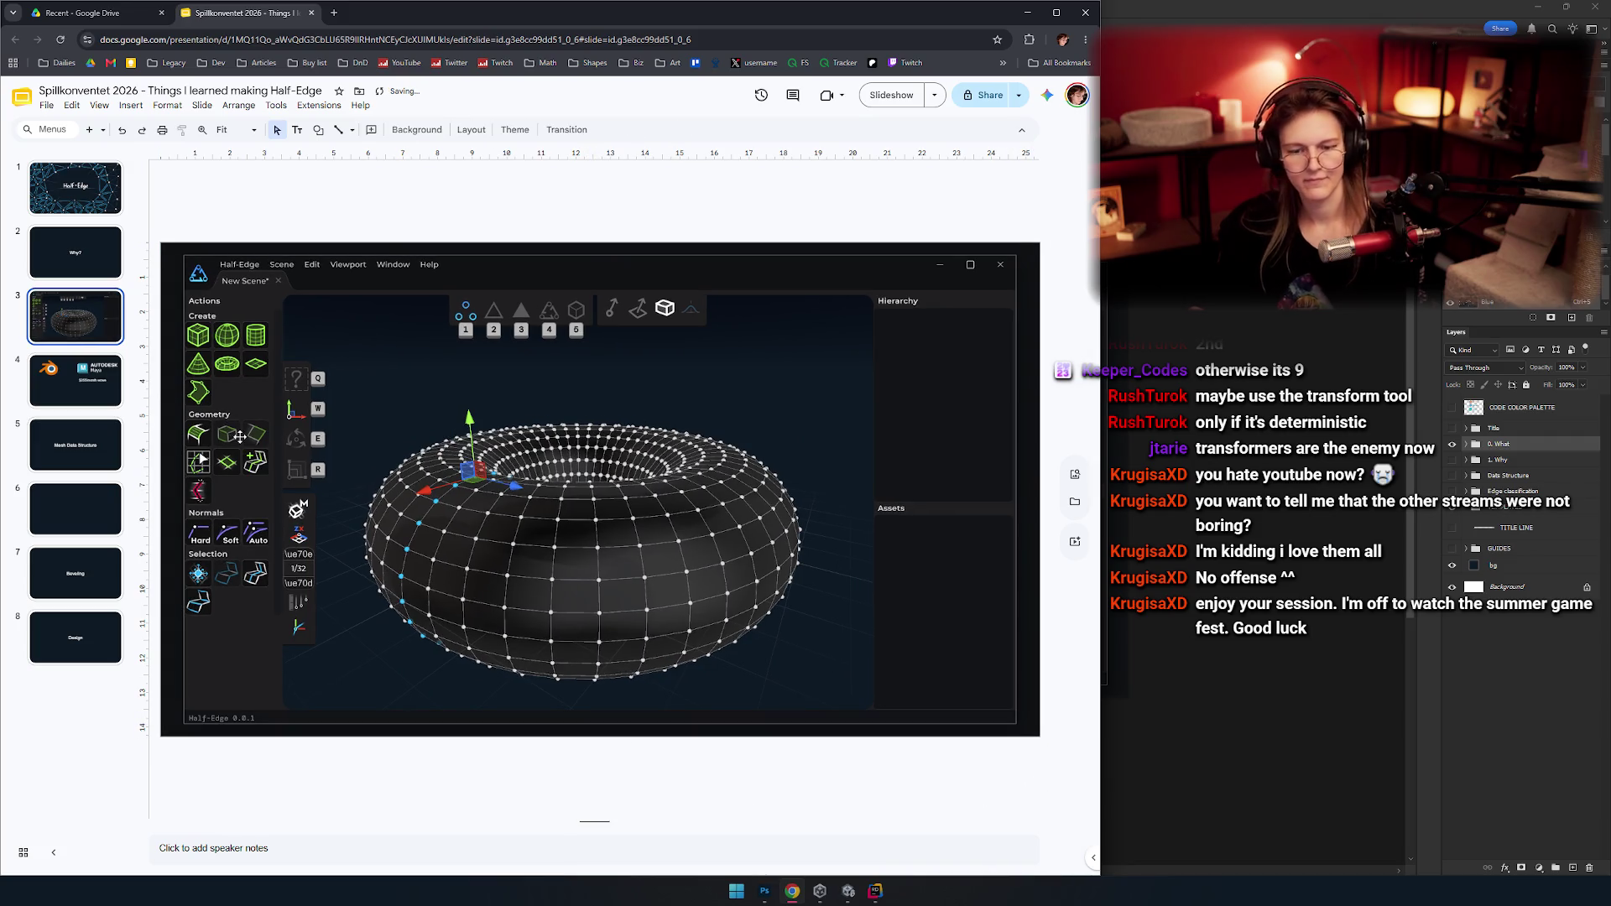
# Move the torus slide to position 2 and Mesh Data Structure to 3, adding a blank copy after it.
pyautogui.moveTo(76, 316); pyautogui.dragTo(77, 269)
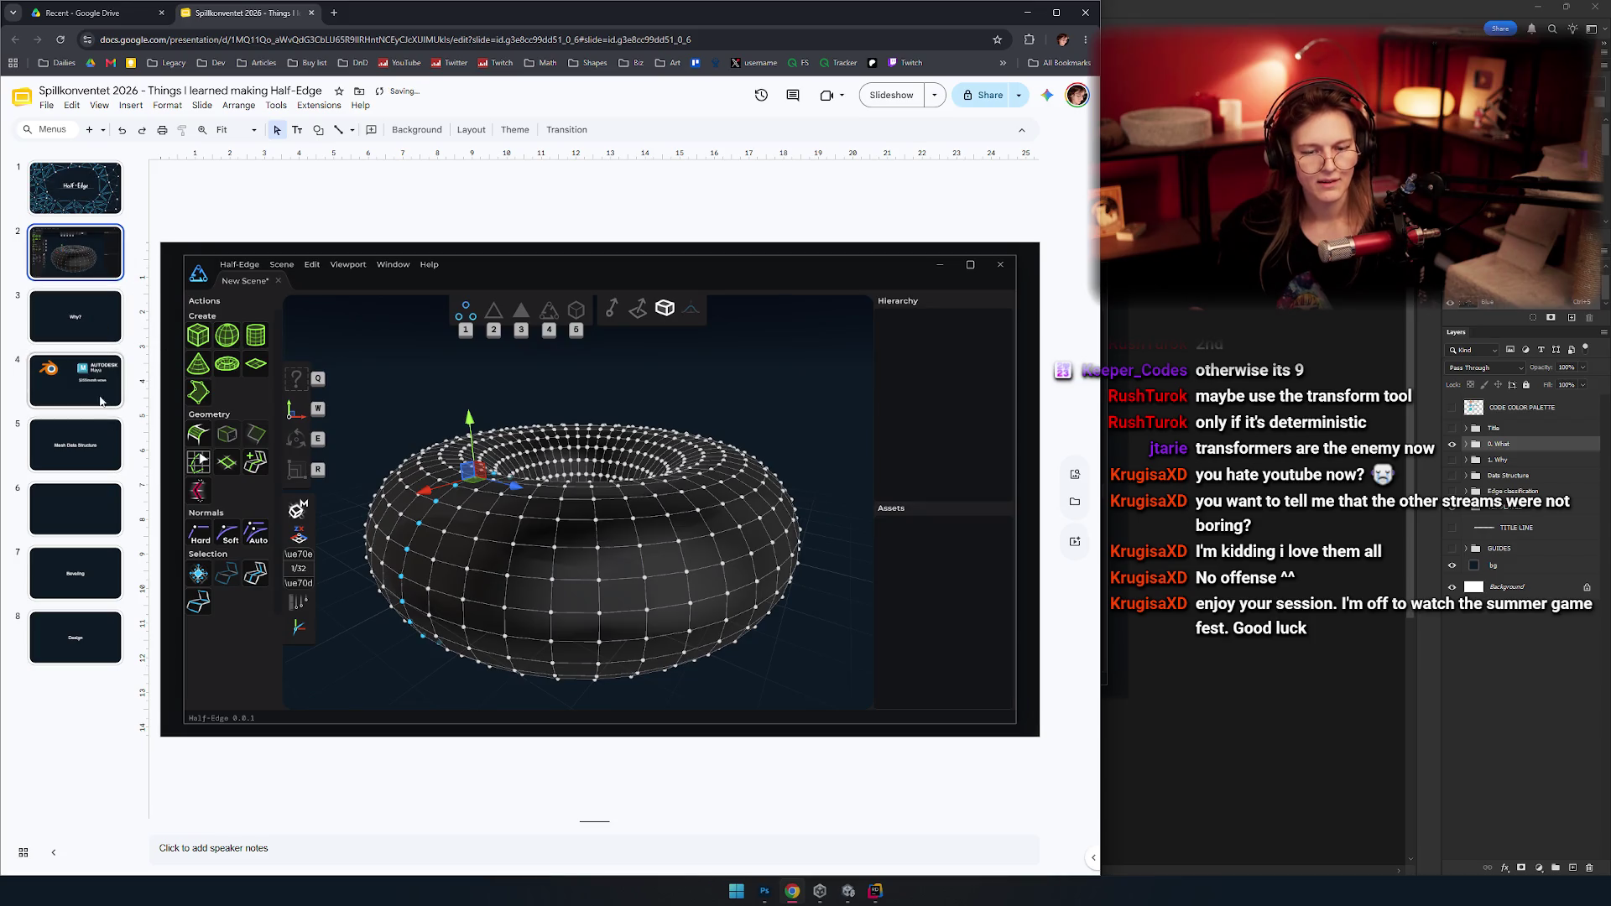
pyautogui.click(76, 442)
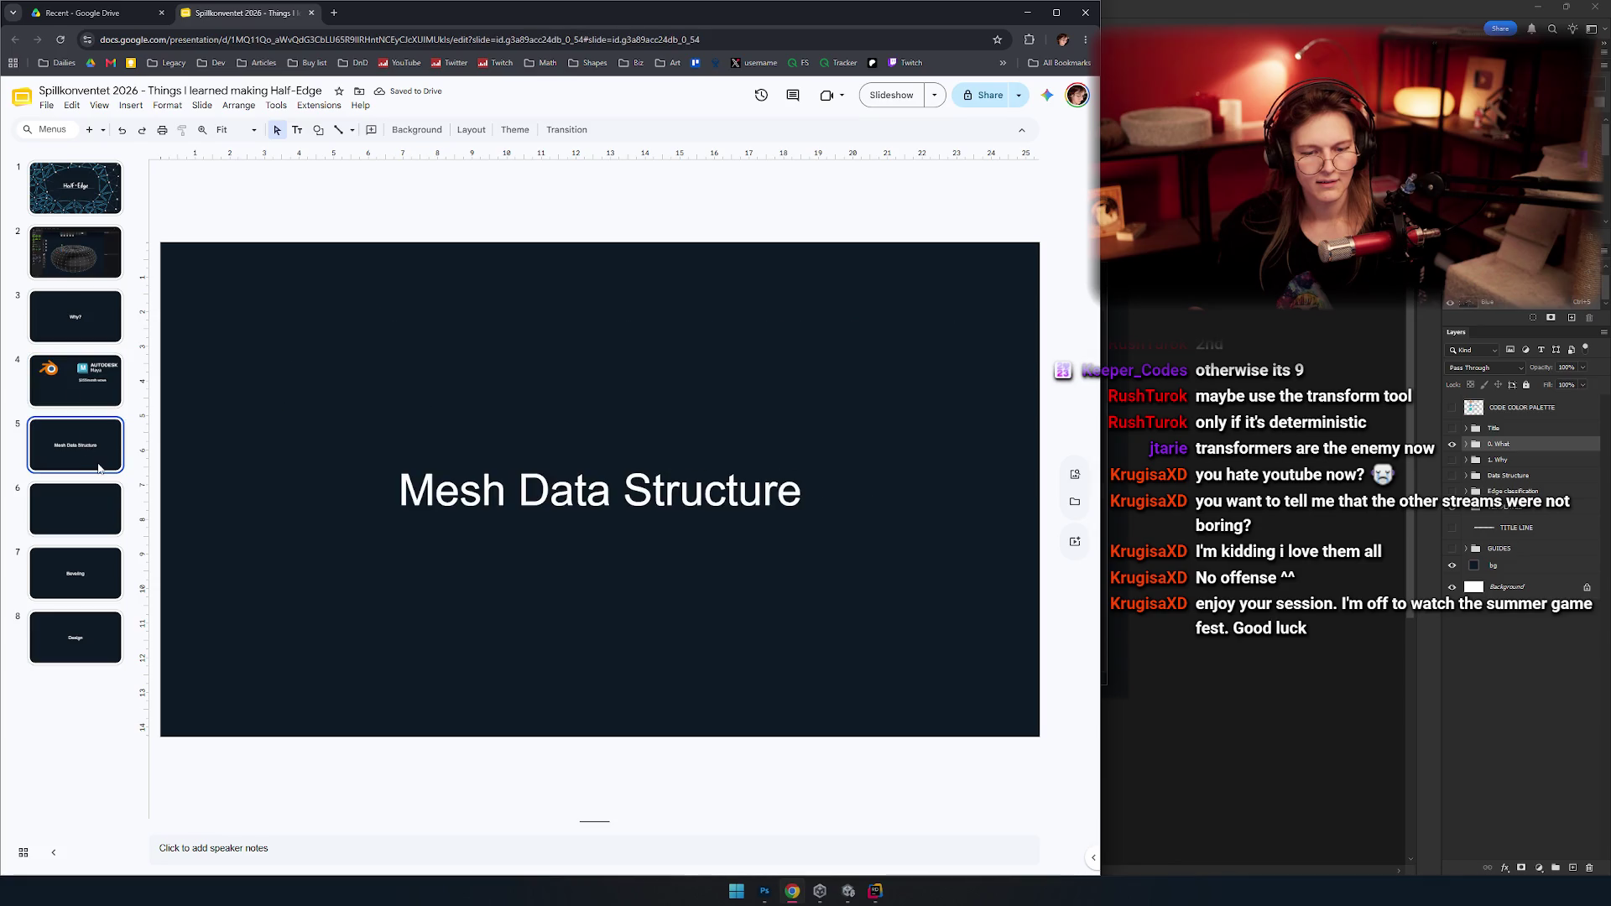
pyautogui.moveTo(89, 468); pyautogui.dragTo(71, 289)
pyautogui.click(140, 369)
pyautogui.click(76, 316)
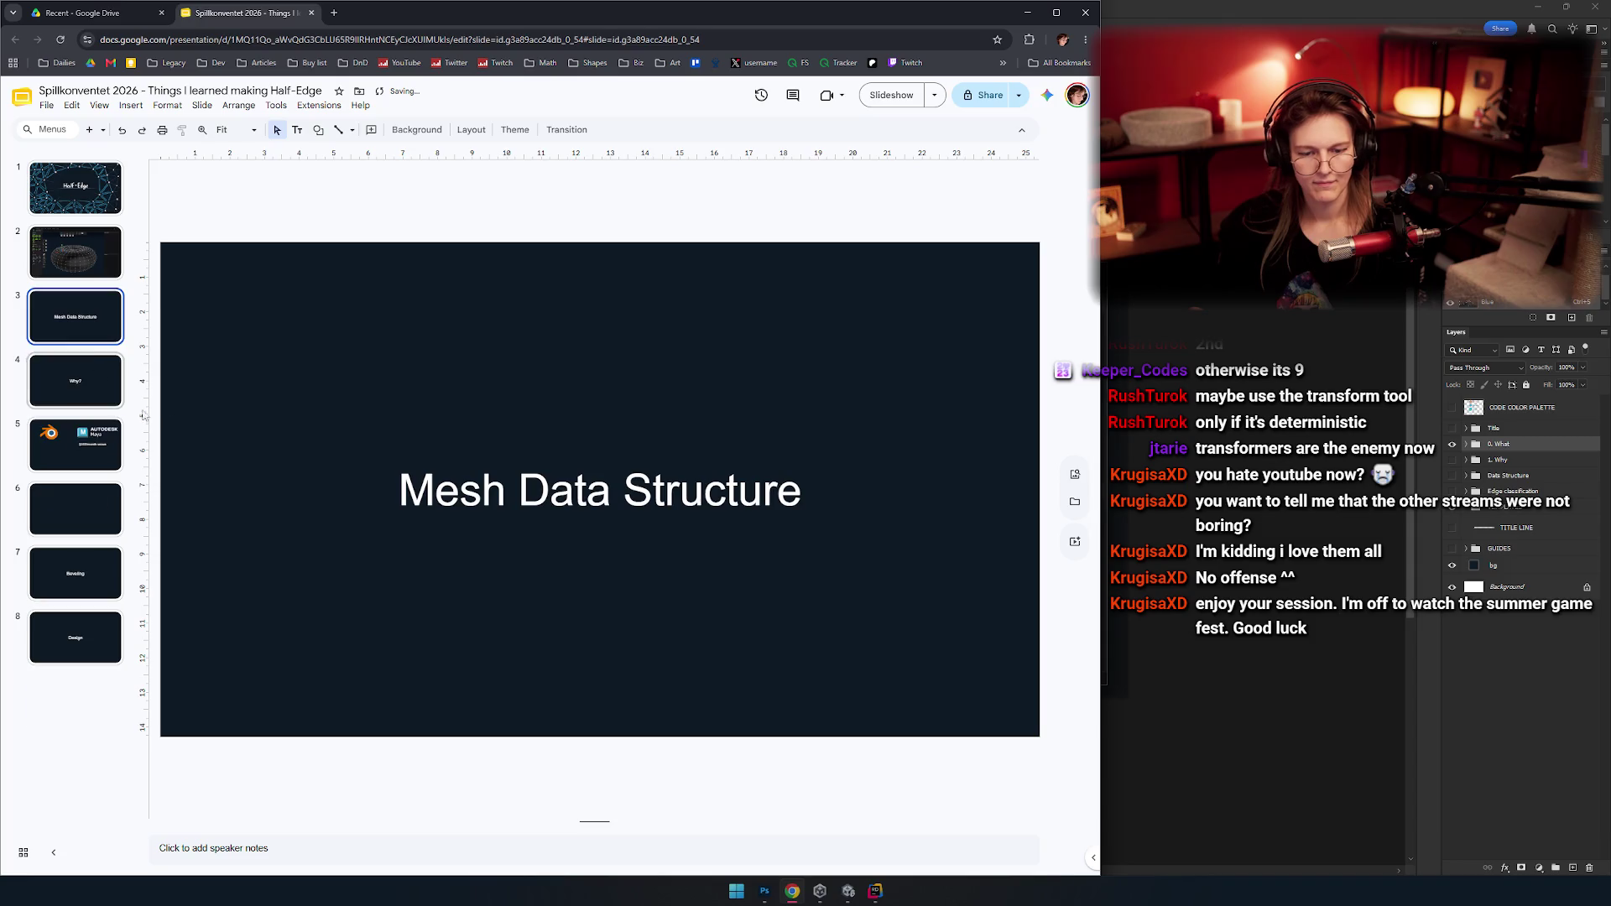
pyautogui.hotkey('ctrl', 'd')
pyautogui.click(520, 487)
pyautogui.press('Delete')
pyautogui.hotkey('alt', 'Tab')
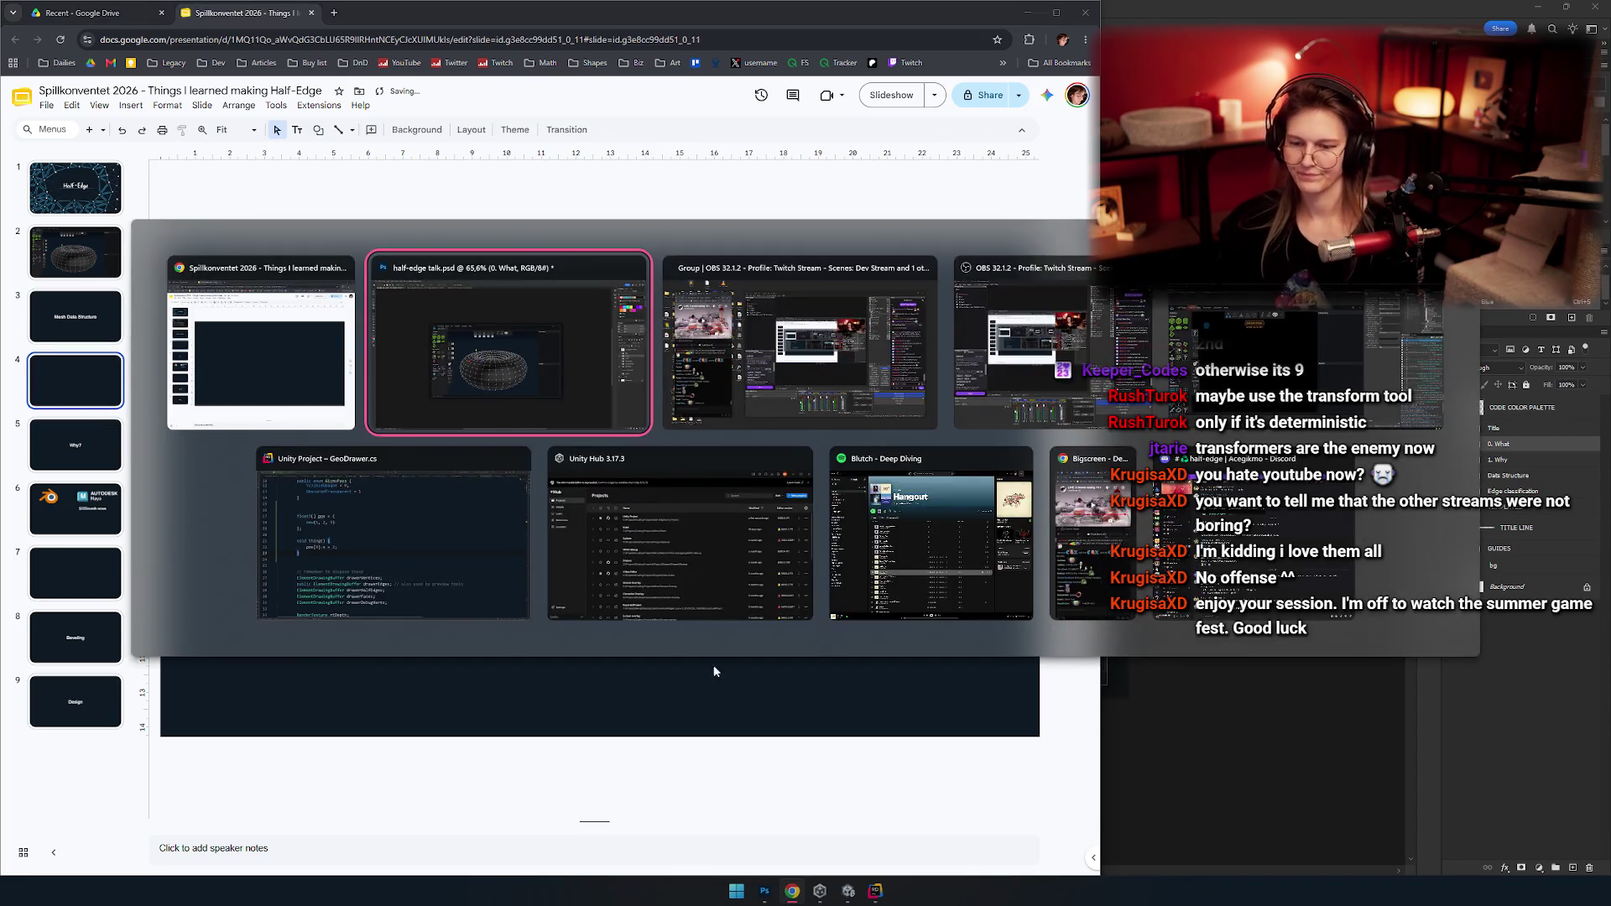
# In Photoshop, hide the torus screenshot, select the Data Structure layer, and select the whole canvas.
pyautogui.click(1463, 734)
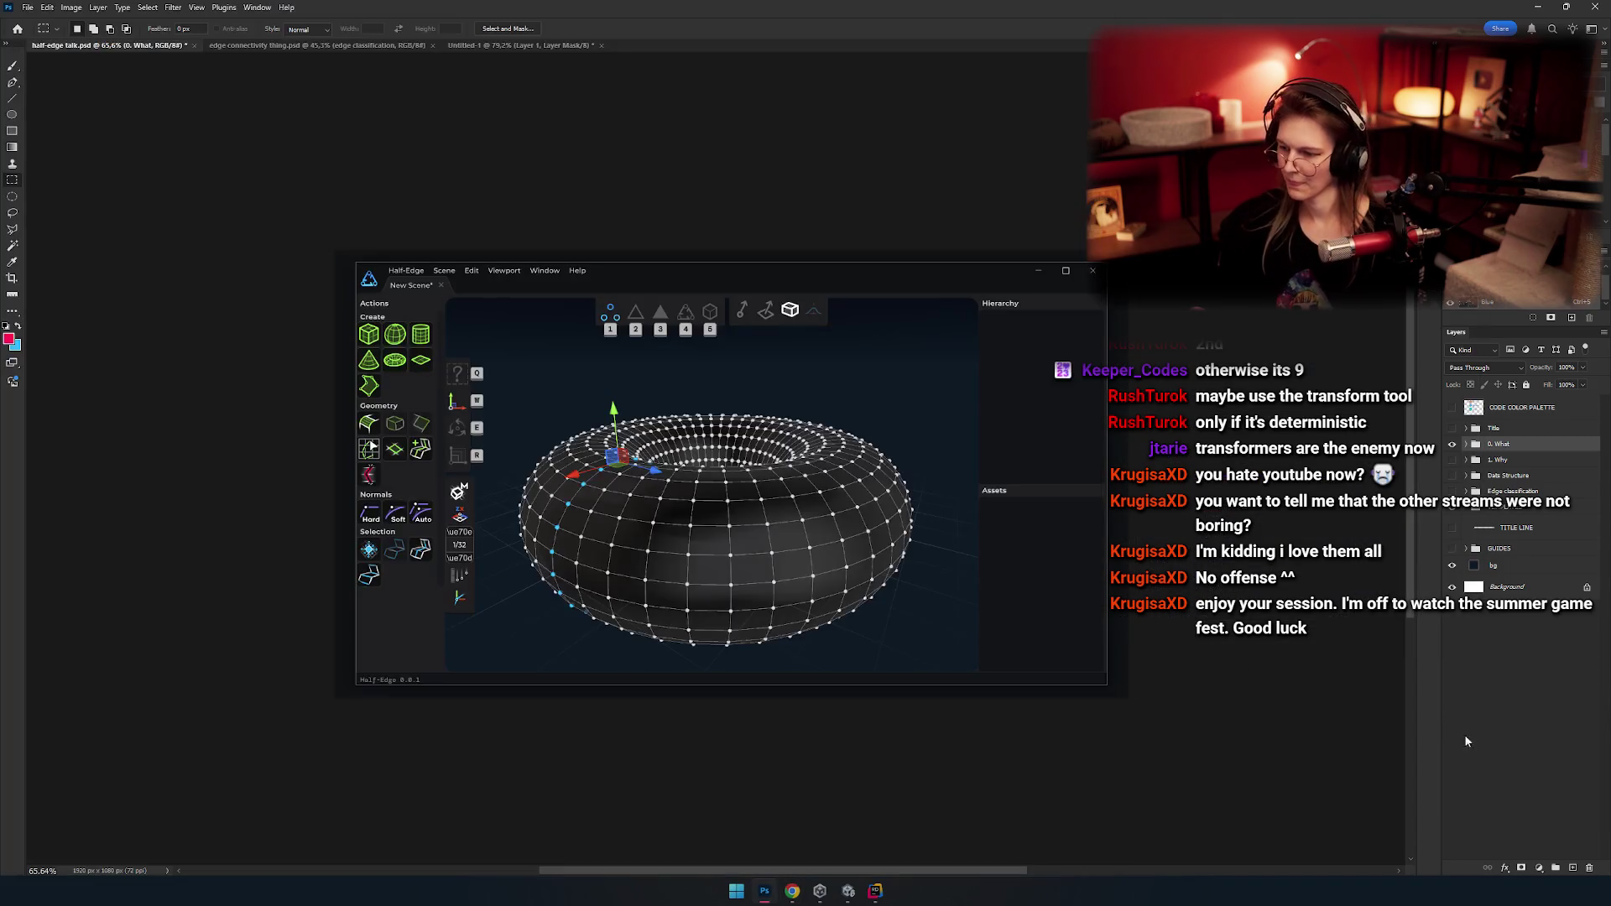
pyautogui.click(1451, 445)
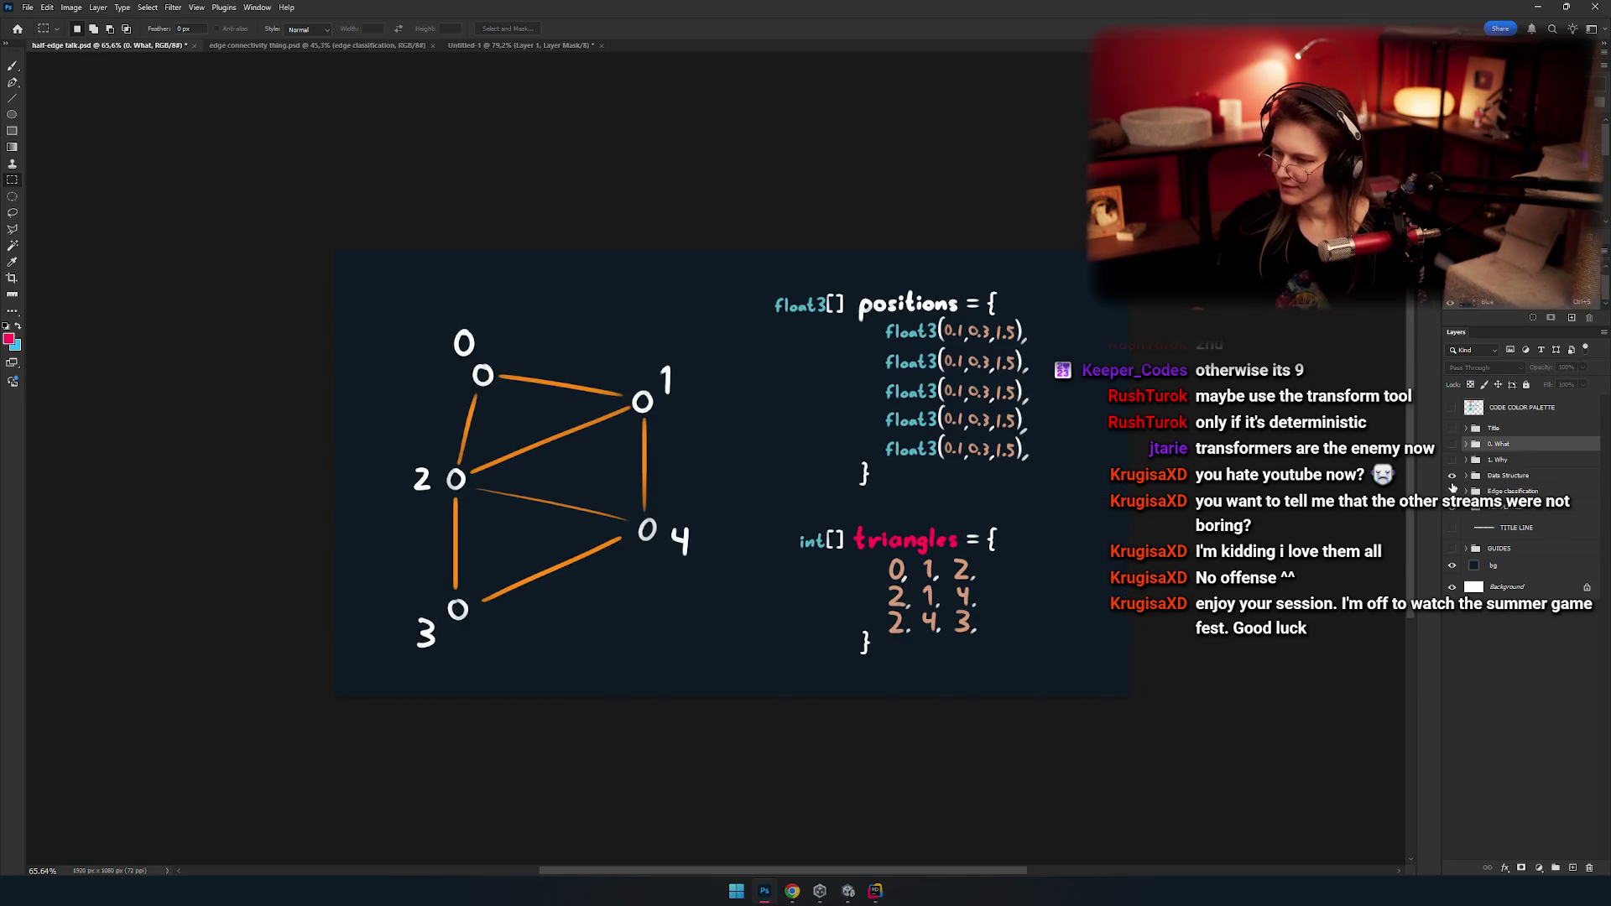
pyautogui.click(1453, 475)
pyautogui.hotkey('ctrl', 'a')
pyautogui.hotkey('alt', 'Tab')
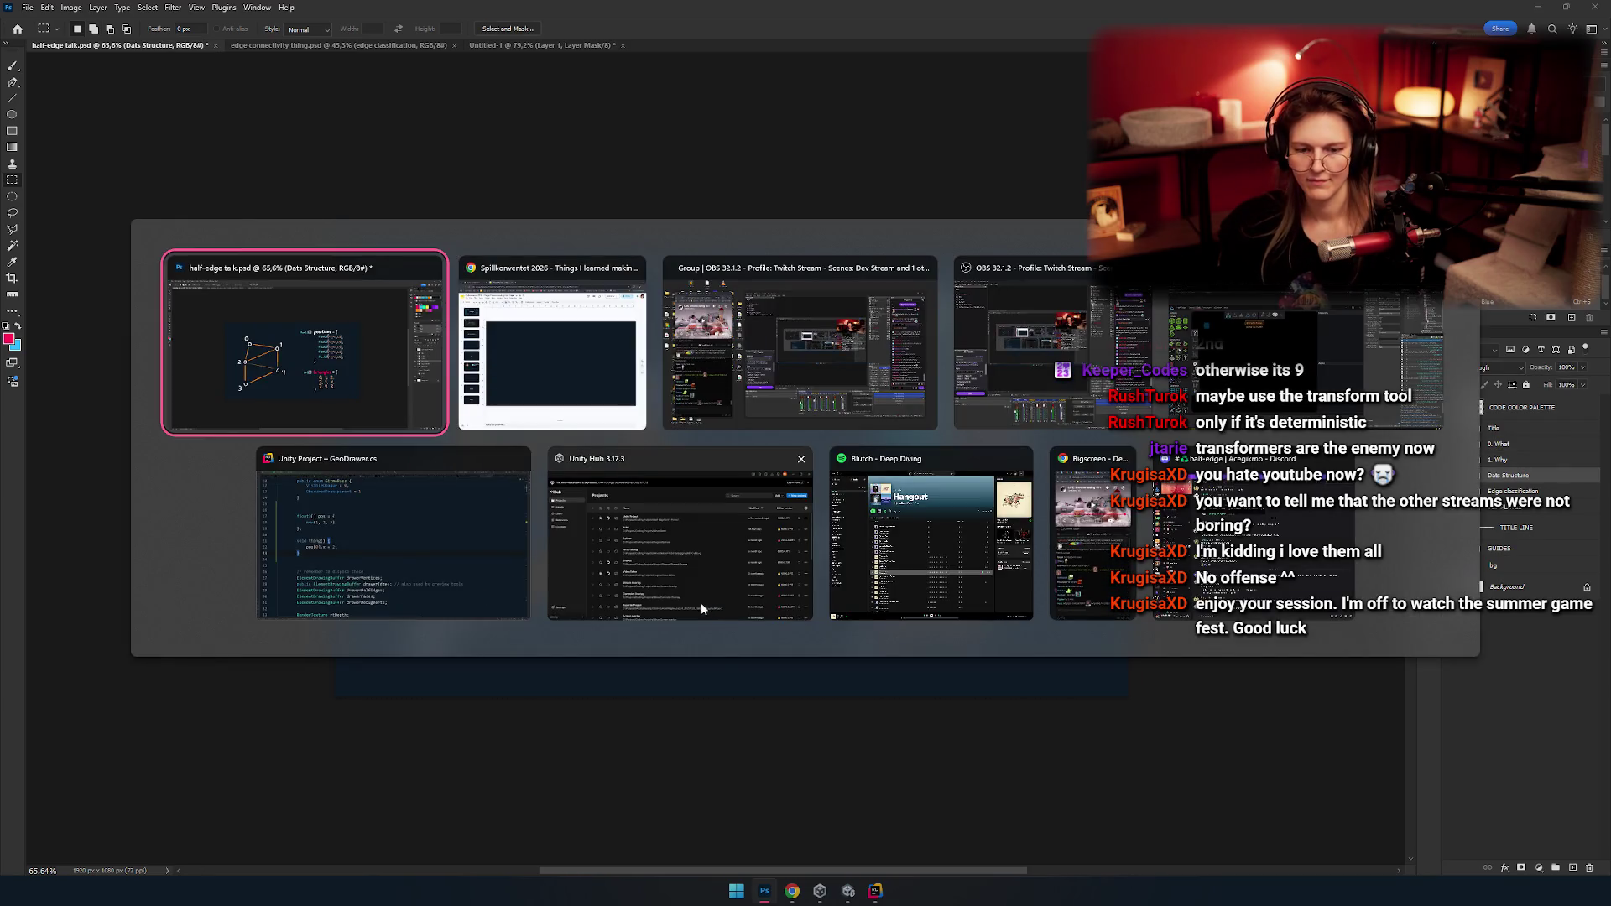
# Paste the diagram onto blank slide 4 and enlarge it to fill the slide.
pyautogui.hotkey('alt', 'Tab')
pyautogui.hotkey('alt', 'shift', 'Tab')
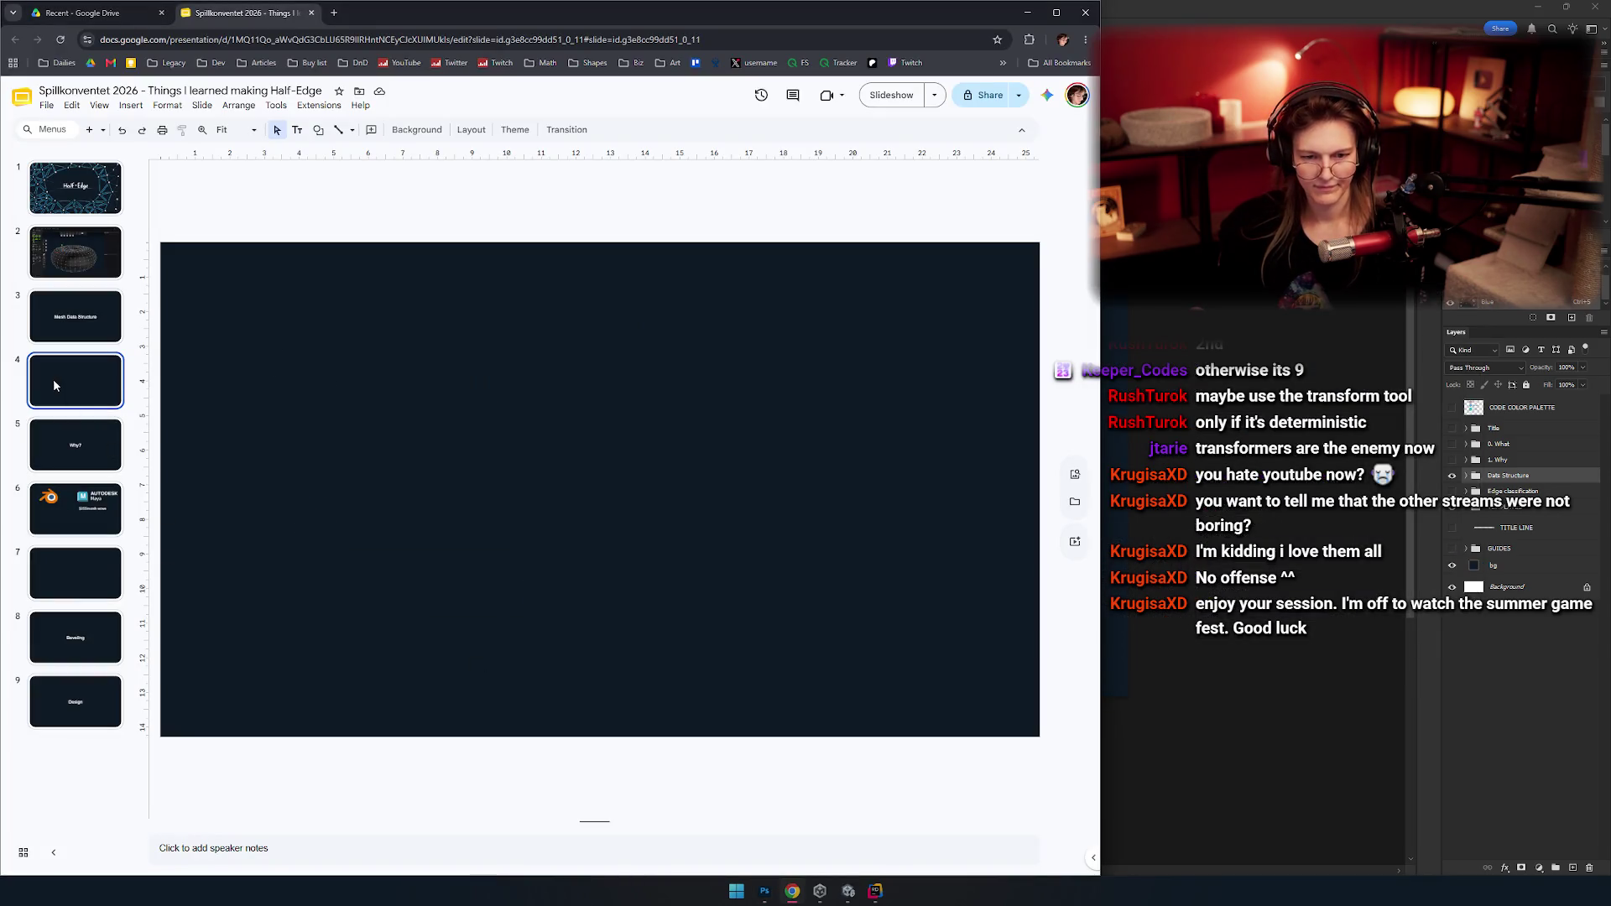
pyautogui.hotkey('ctrl', 'v')
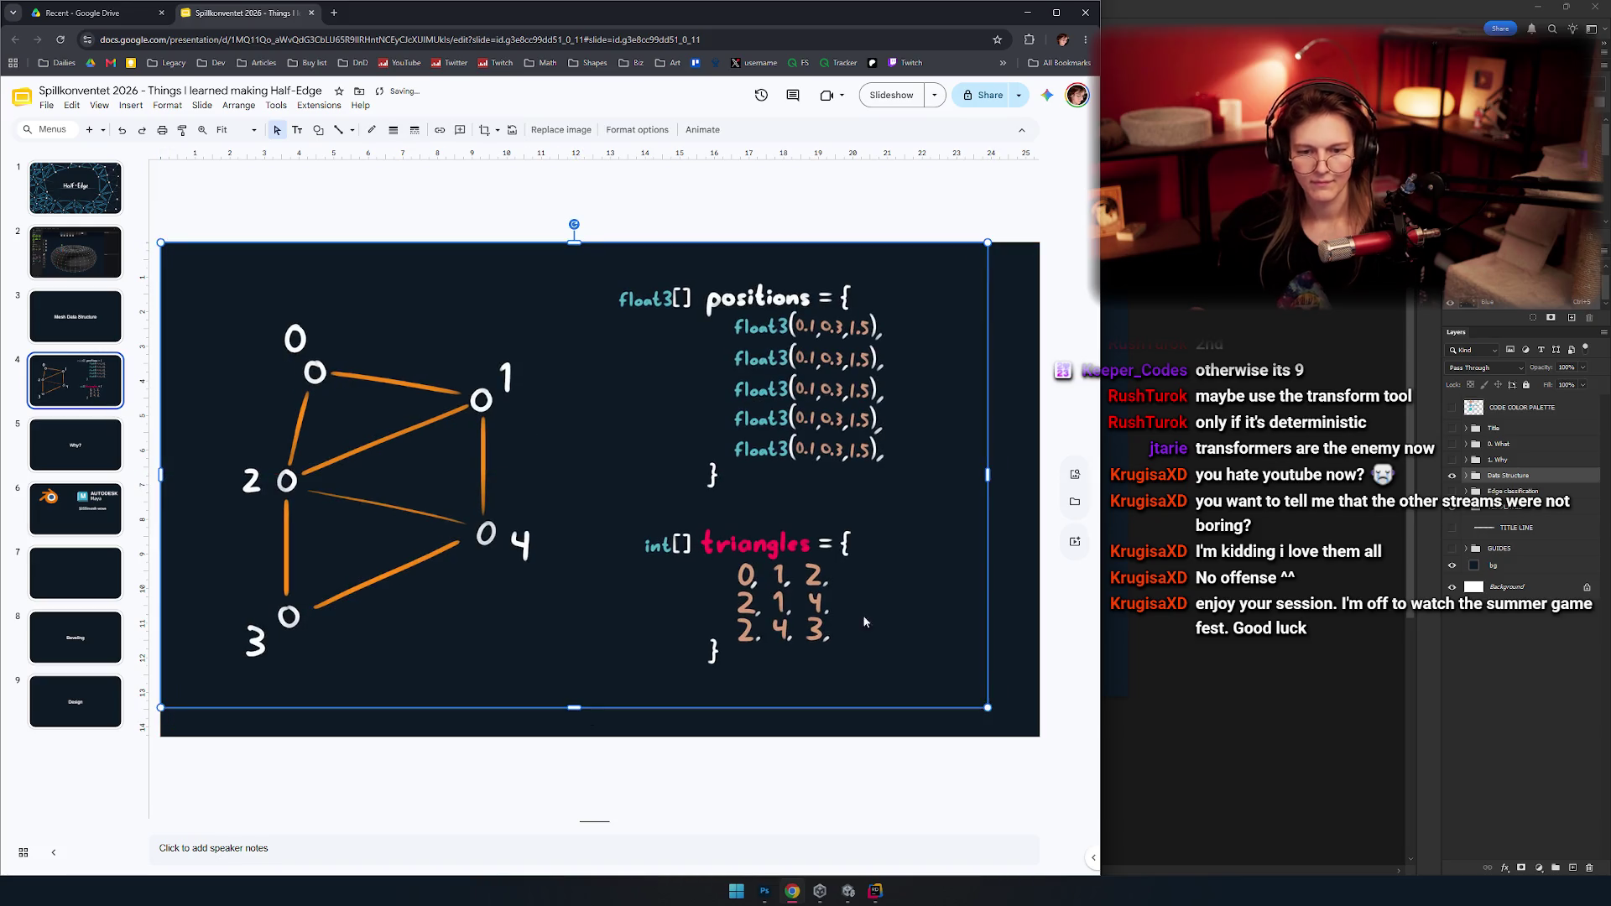
pyautogui.moveTo(988, 707); pyautogui.dragTo(1040, 737)
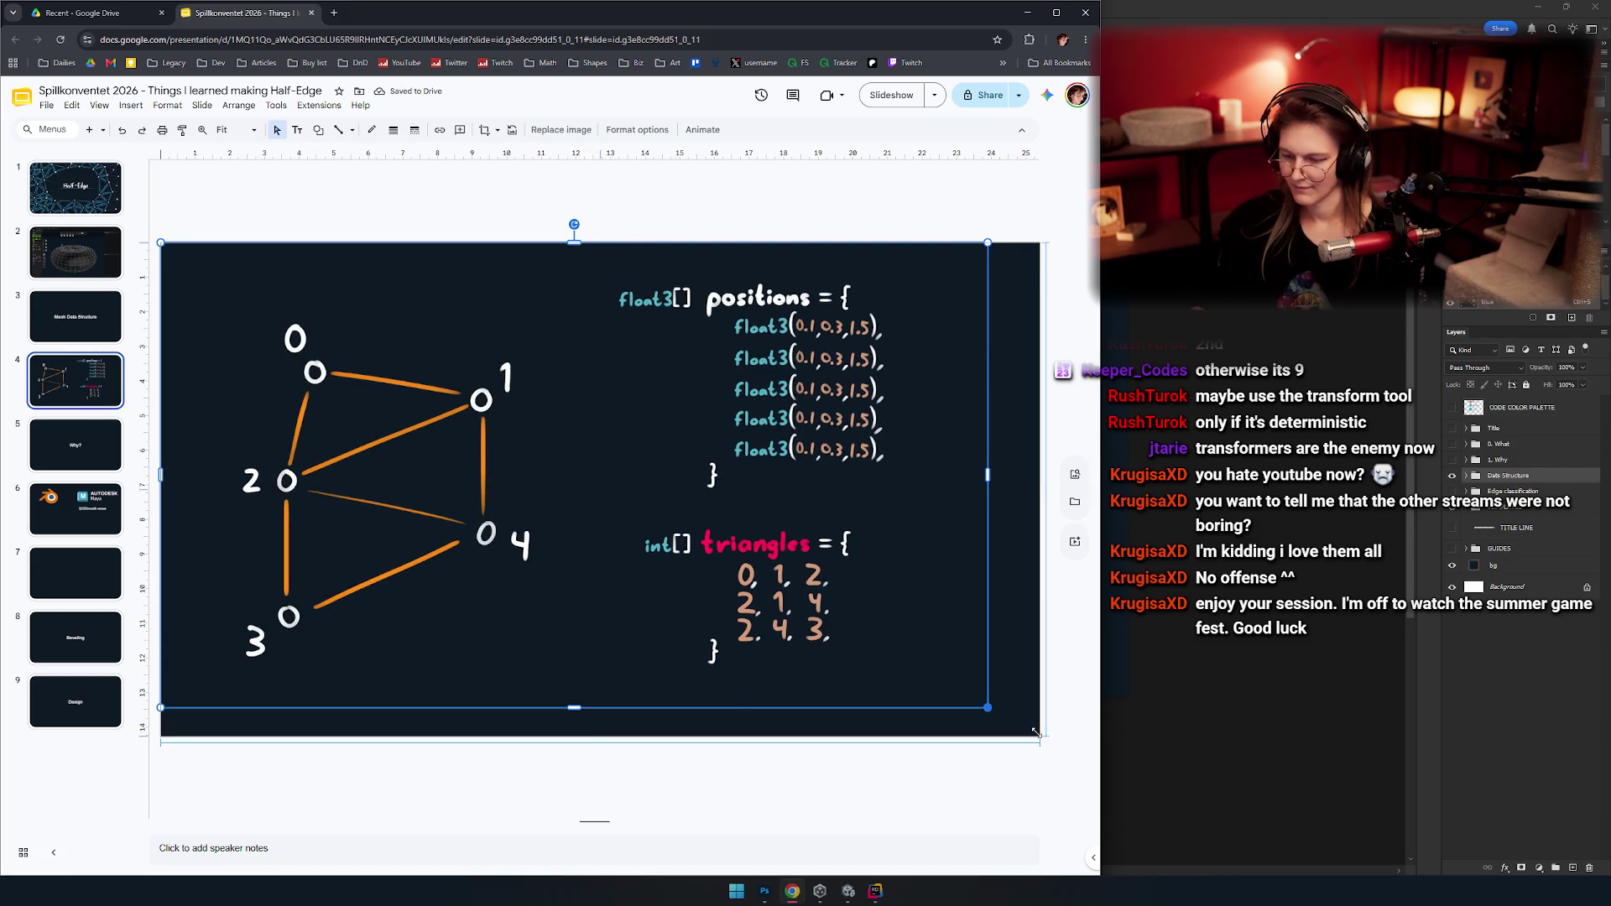
pyautogui.press('Escape')
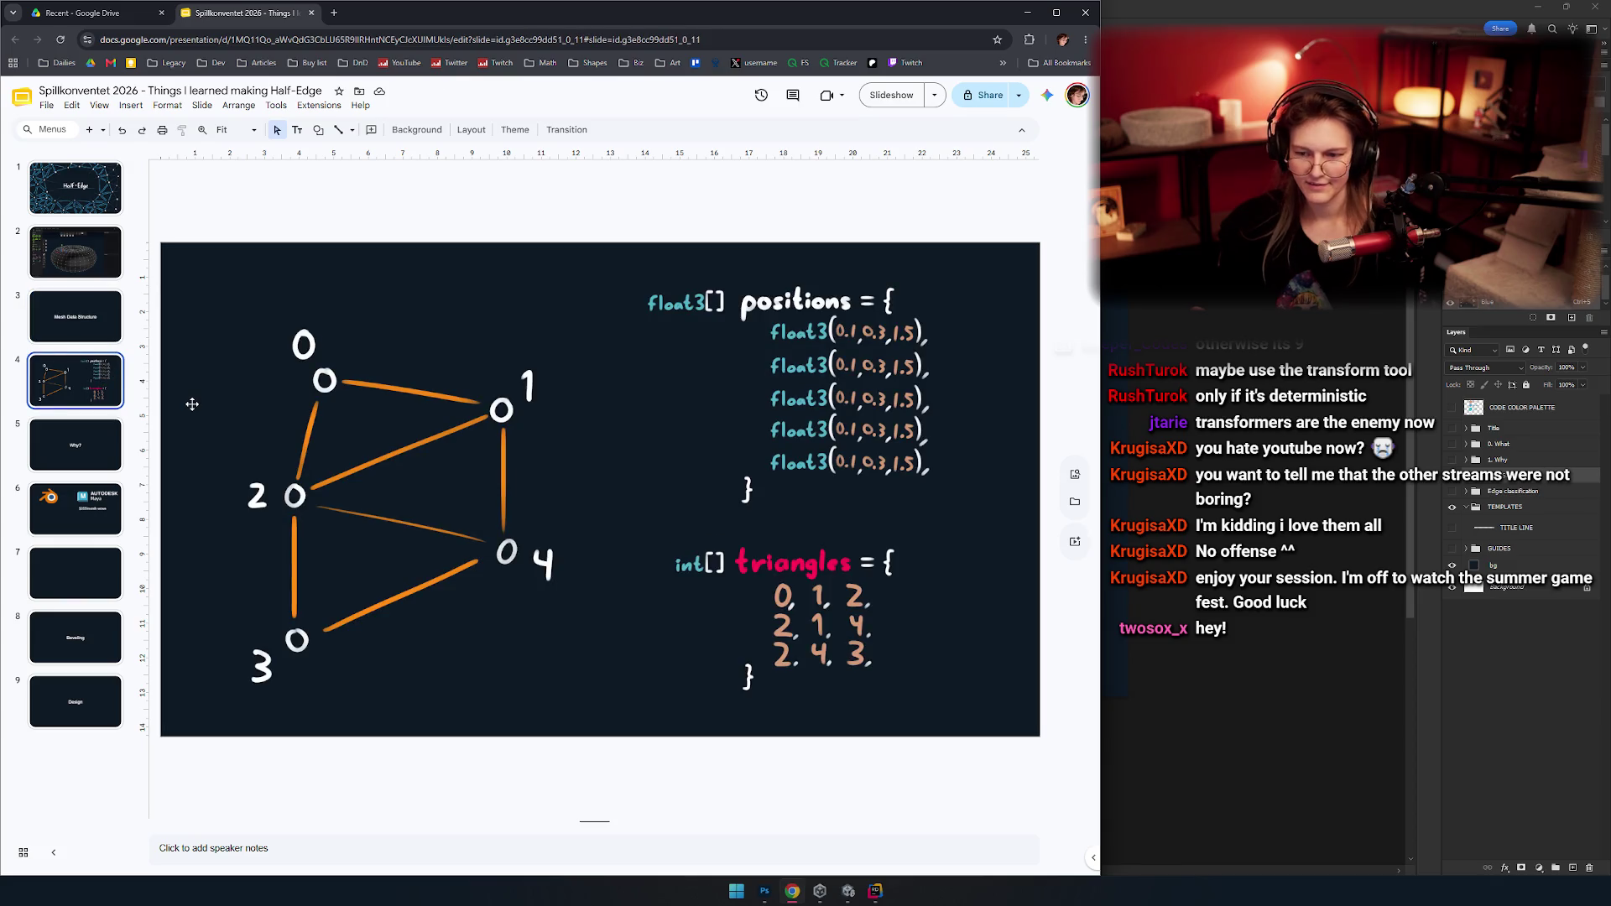
pyautogui.click(76, 316)
# Review the title slide and slide 2 of the deck.
pyautogui.click(75, 252)
pyautogui.click(83, 200)
pyautogui.press('Down')
pyautogui.press('Down')
pyautogui.press('Down')
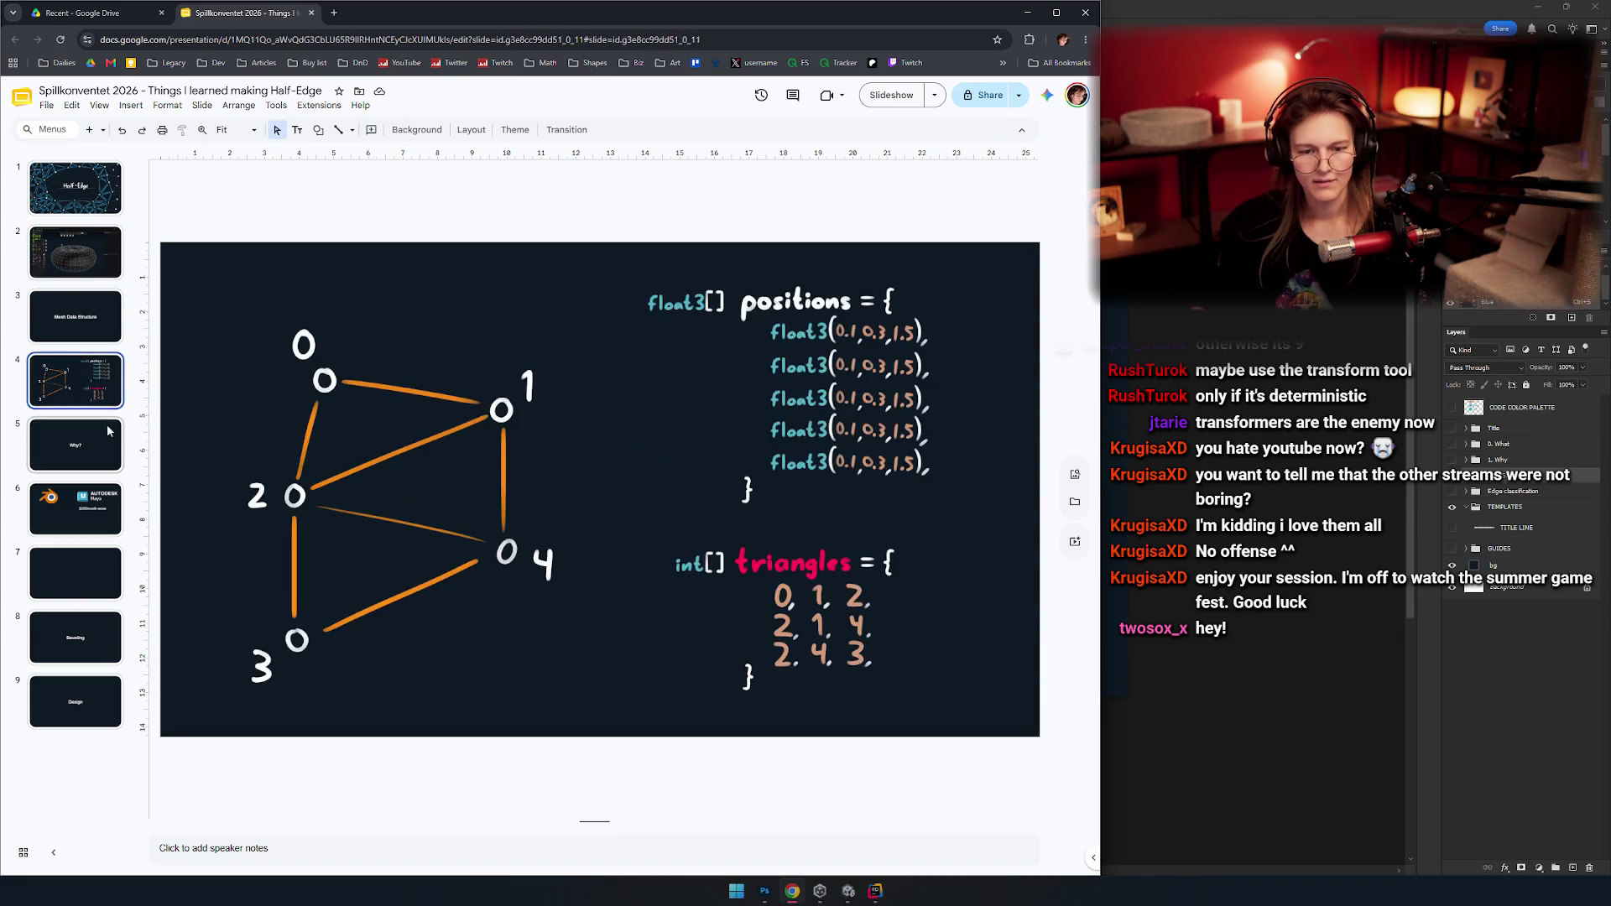
pyautogui.hotkey('alt', 'Tab')
# Clear the selection, hide the orange 'edges' layer and show the pink 'edges TRI MODE' triangles.
pyautogui.hotkey('ctrl', 'd')
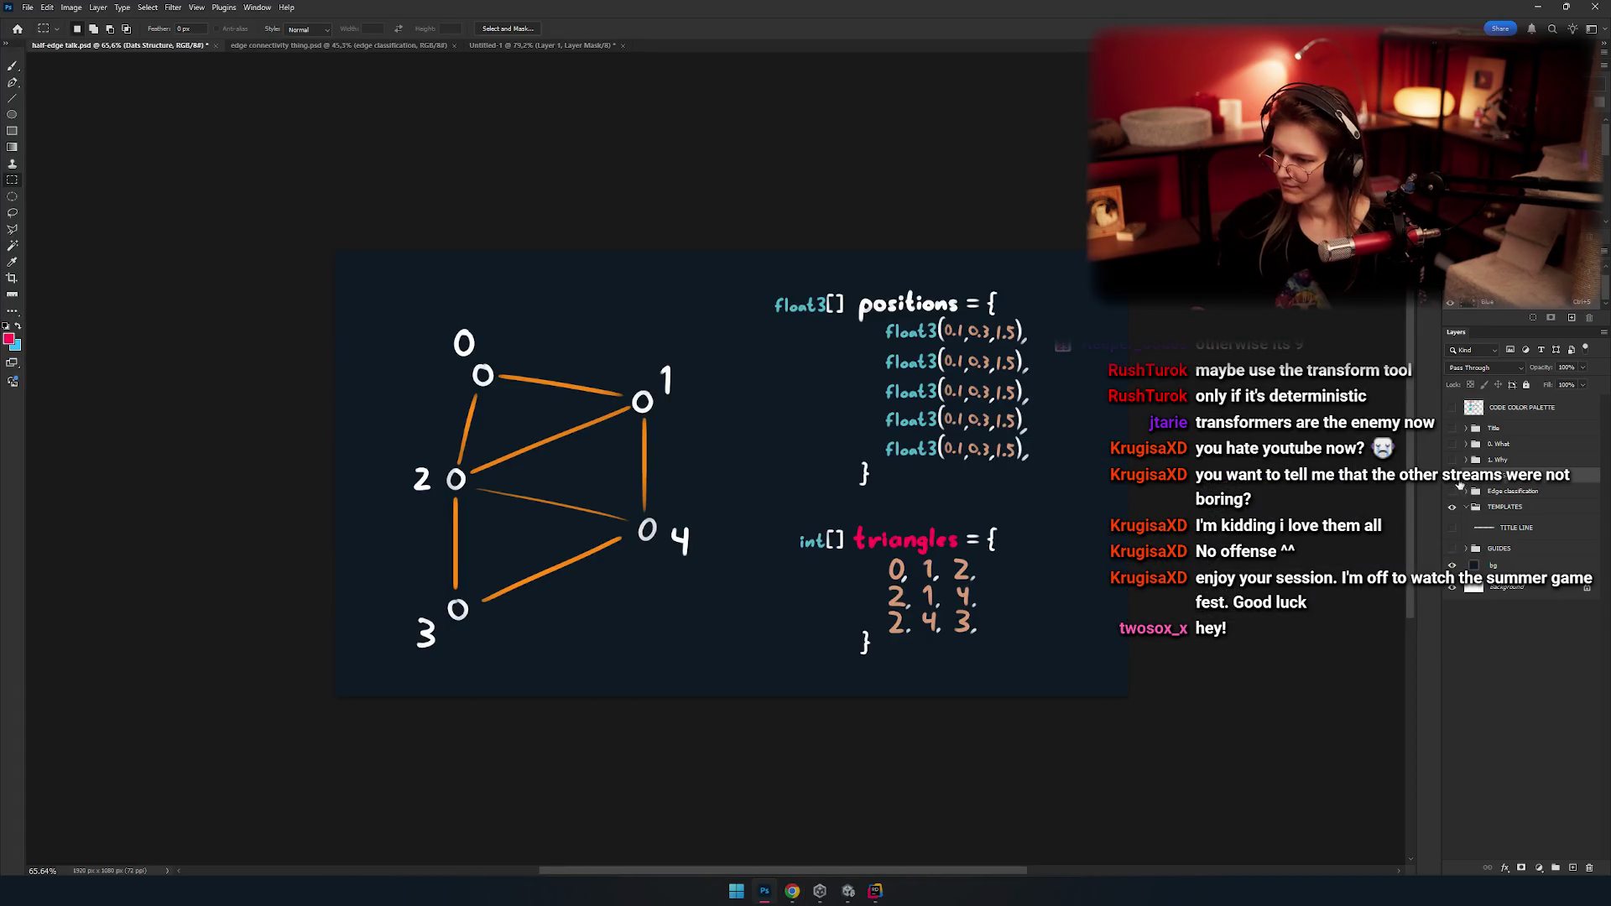
pyautogui.click(1467, 478)
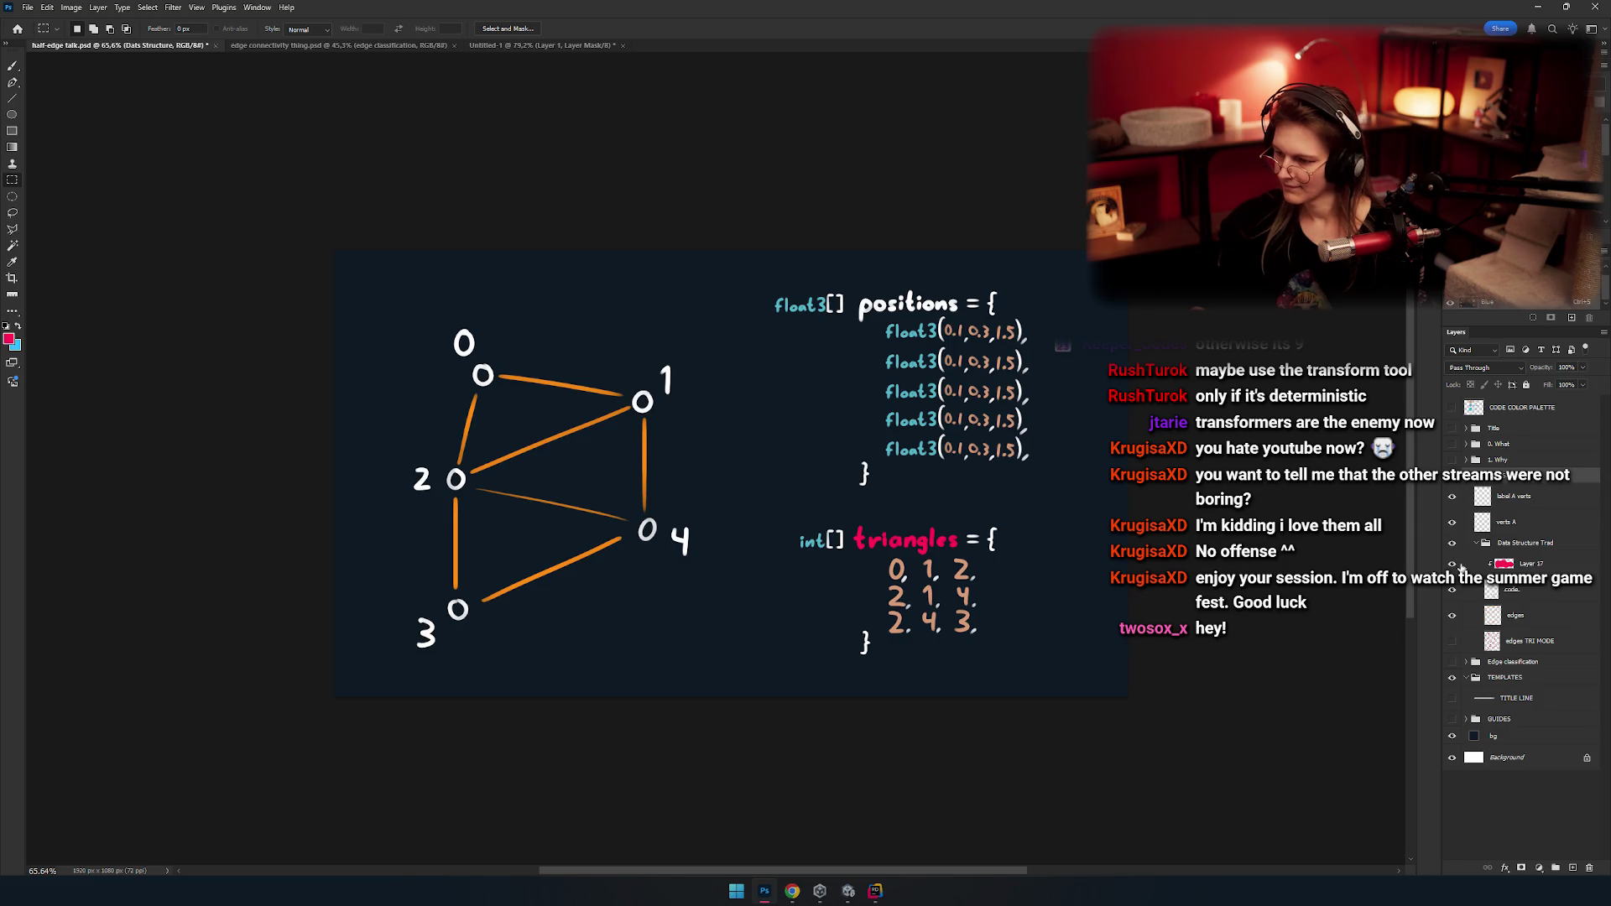
pyautogui.click(1452, 626)
pyautogui.click(1452, 639)
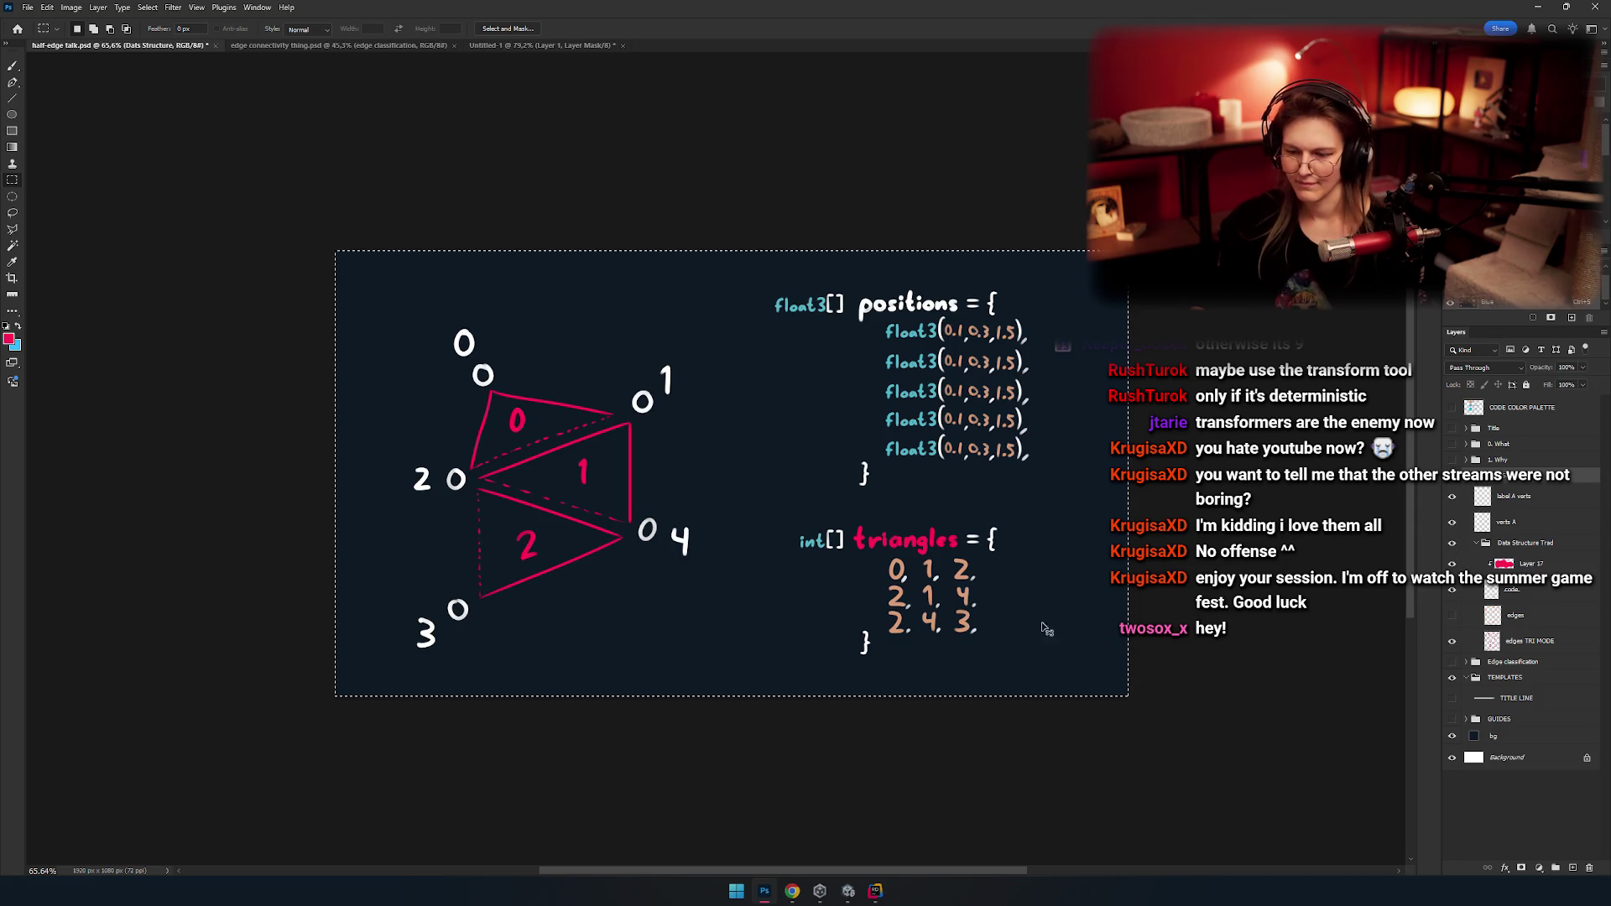
pyautogui.hotkey('alt', 'Tab')
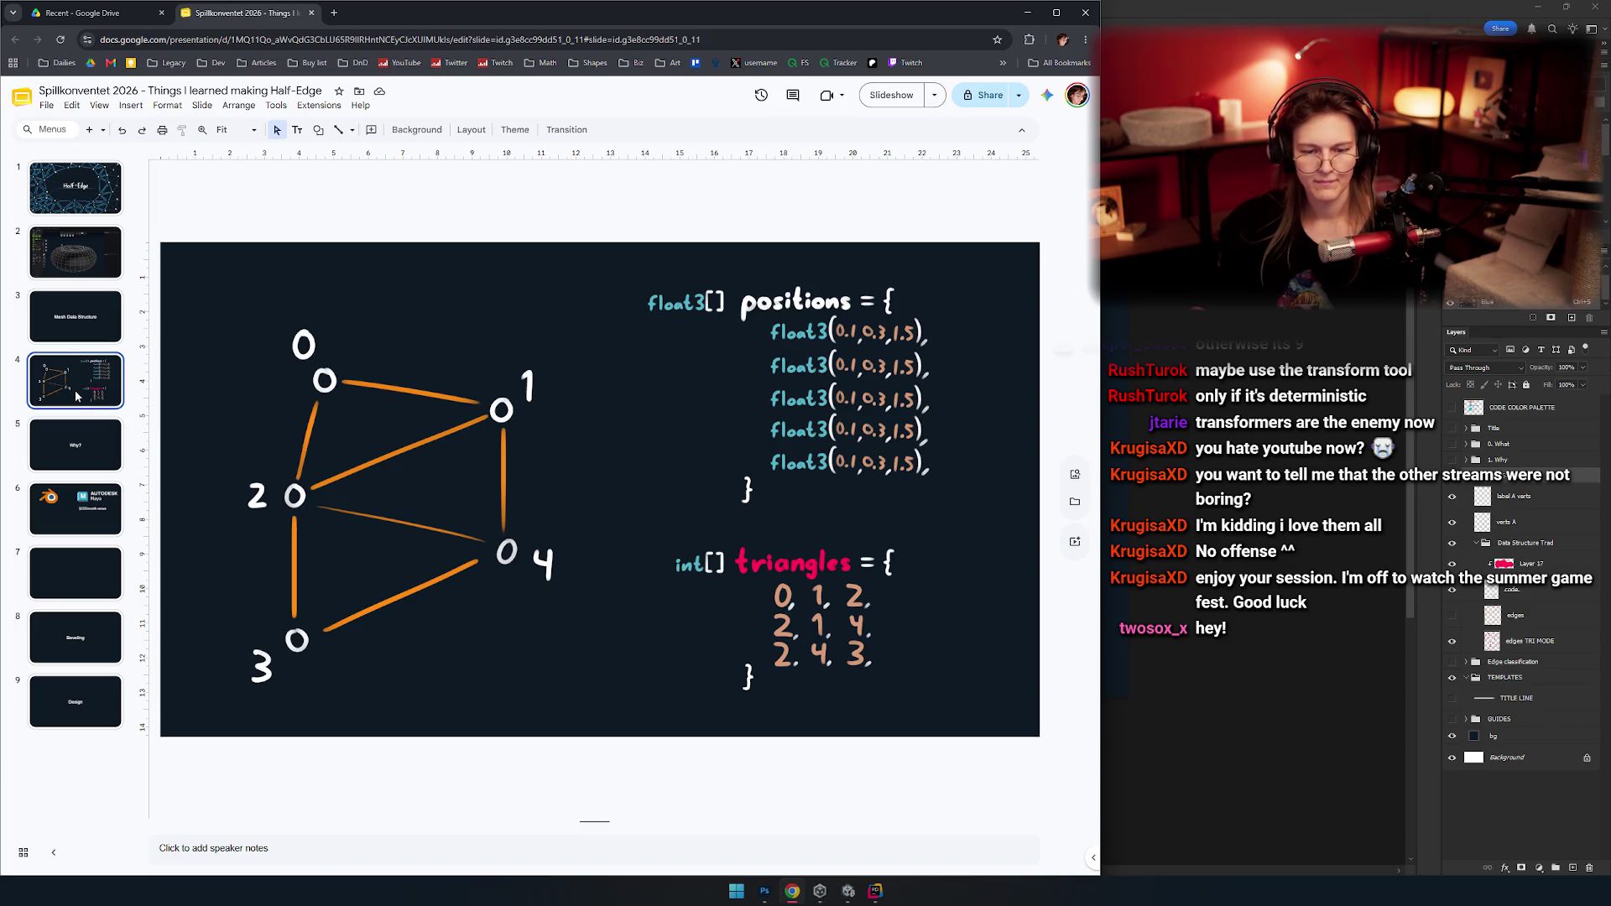
# Duplicate the diagram slide and replace its image with the pasted pink-triangles diagram, filling the slide.
pyautogui.hotkey('ctrl', 'd')
pyautogui.click(330, 369)
pyautogui.press('Delete')
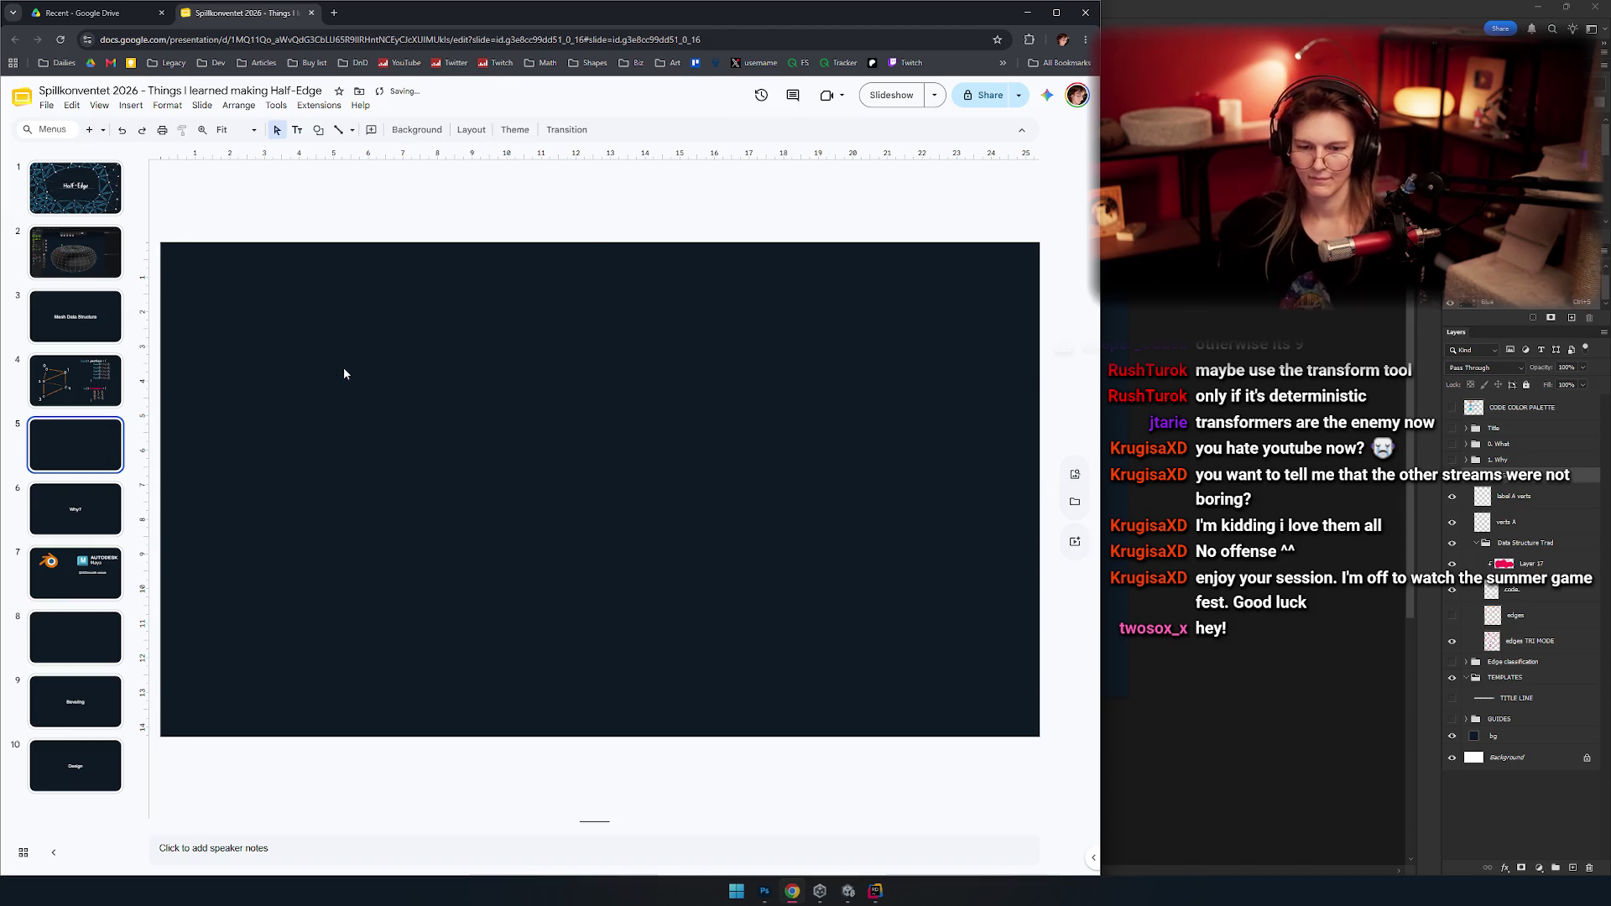
pyautogui.hotkey('ctrl', 'v')
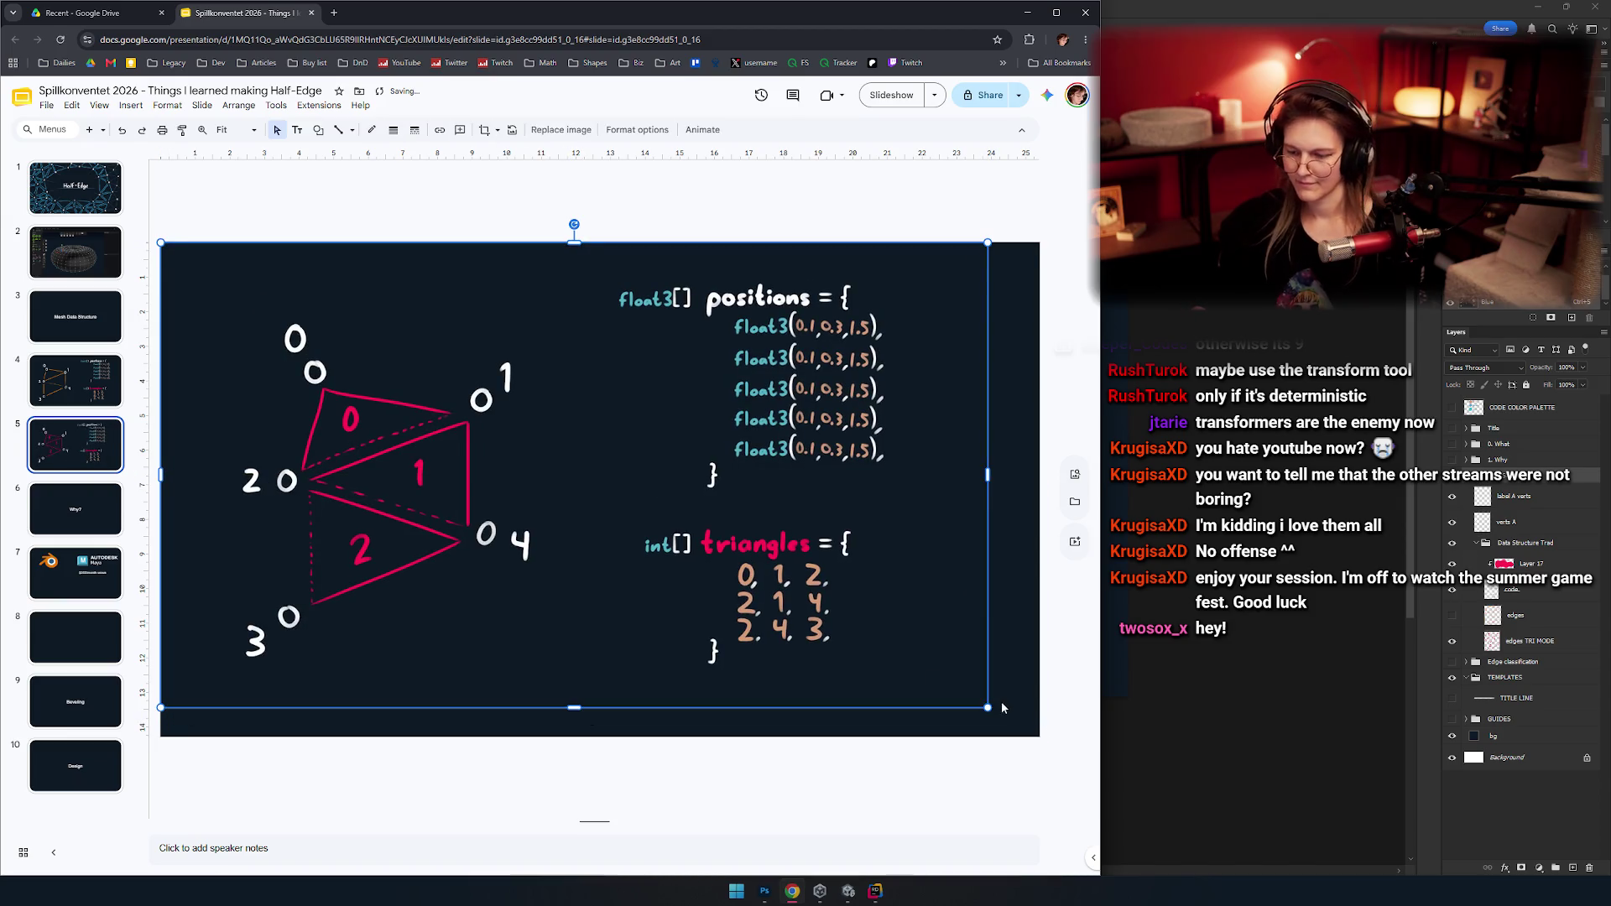
pyautogui.moveTo(988, 707); pyautogui.dragTo(1027, 734)
pyautogui.press('Escape')
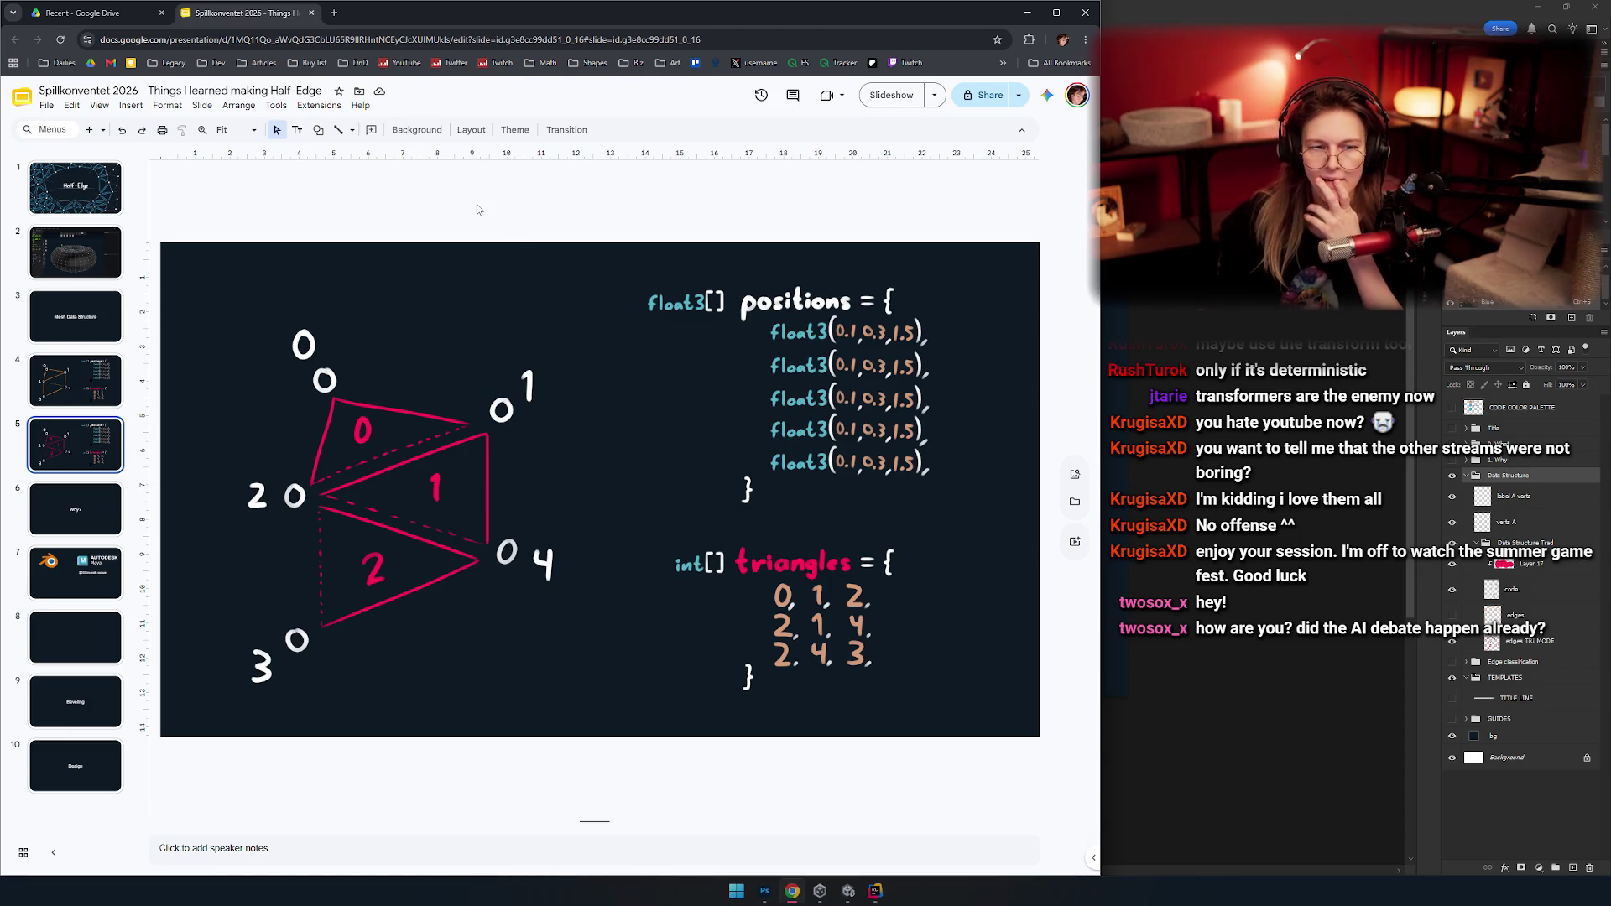
# Flip between slides 4 and 5 to compare the two diagrams, then open blank slide 8.
pyautogui.click(75, 380)
pyautogui.click(75, 443)
pyautogui.click(75, 380)
pyautogui.click(75, 441)
pyautogui.press('Up')
pyautogui.press('Down')
pyautogui.press('Up')
pyautogui.press('Down')
pyautogui.click(88, 374)
pyautogui.press('Down')
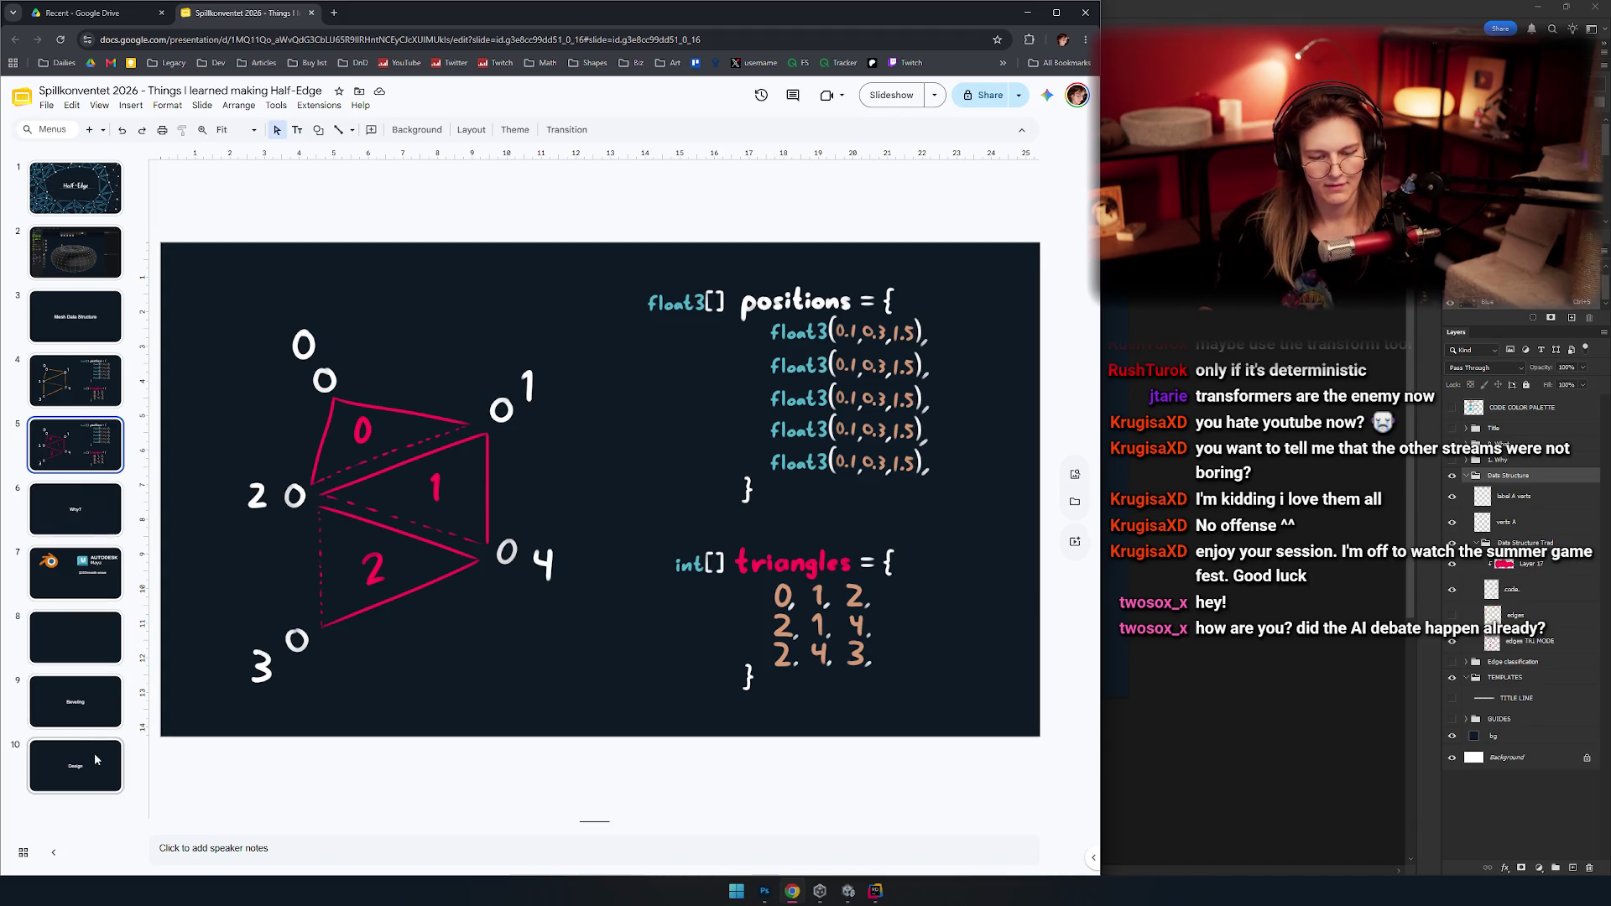
pyautogui.click(94, 757)
pyautogui.click(76, 623)
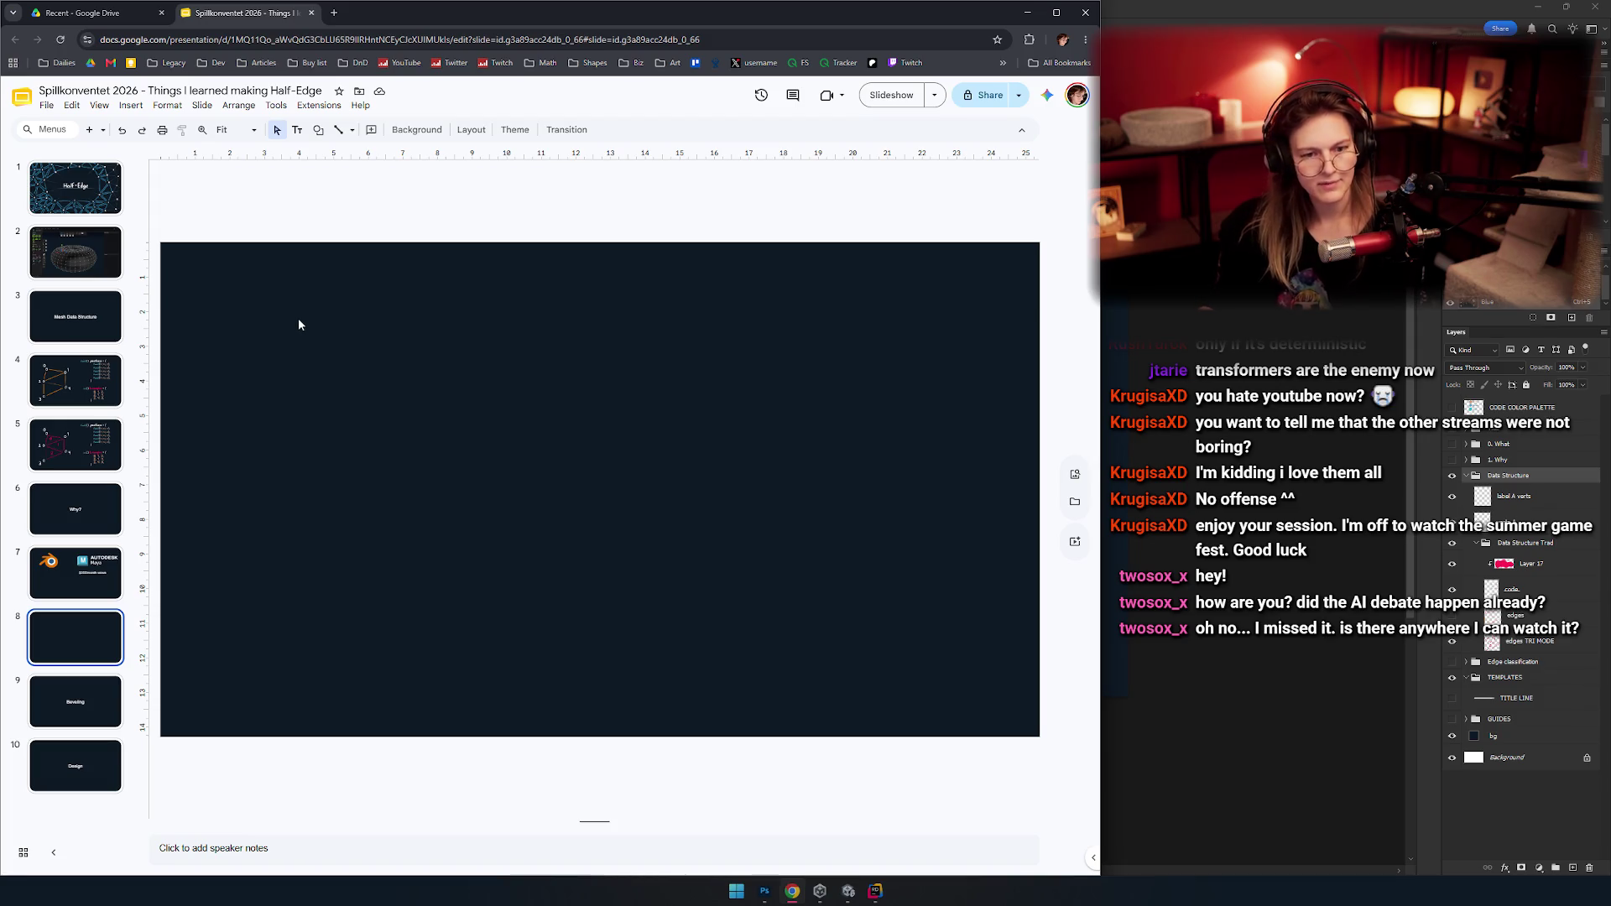
pyautogui.click(334, 12)
pyautogui.write('you')
pyautogui.press('Down')
pyautogui.press('Down')
pyautogui.press('Up')
pyautogui.write('/live')
pyautogui.hotkey('ctrl', 'a')
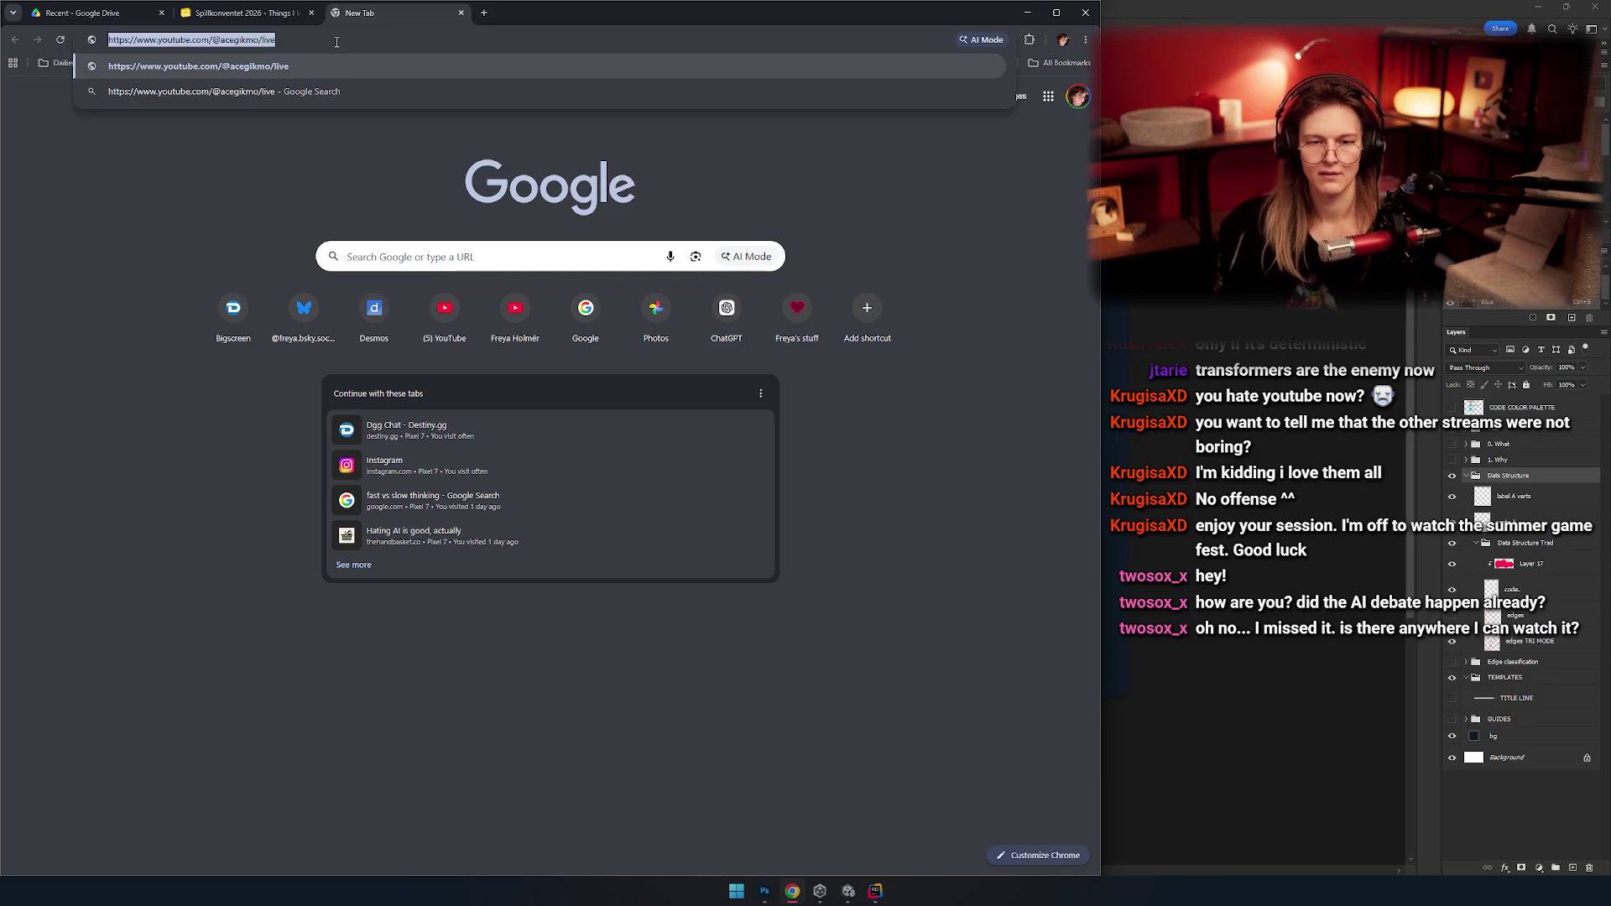
pyautogui.hotkey('ctrl', 'x')
pyautogui.hotkey('alt', 'Tab')
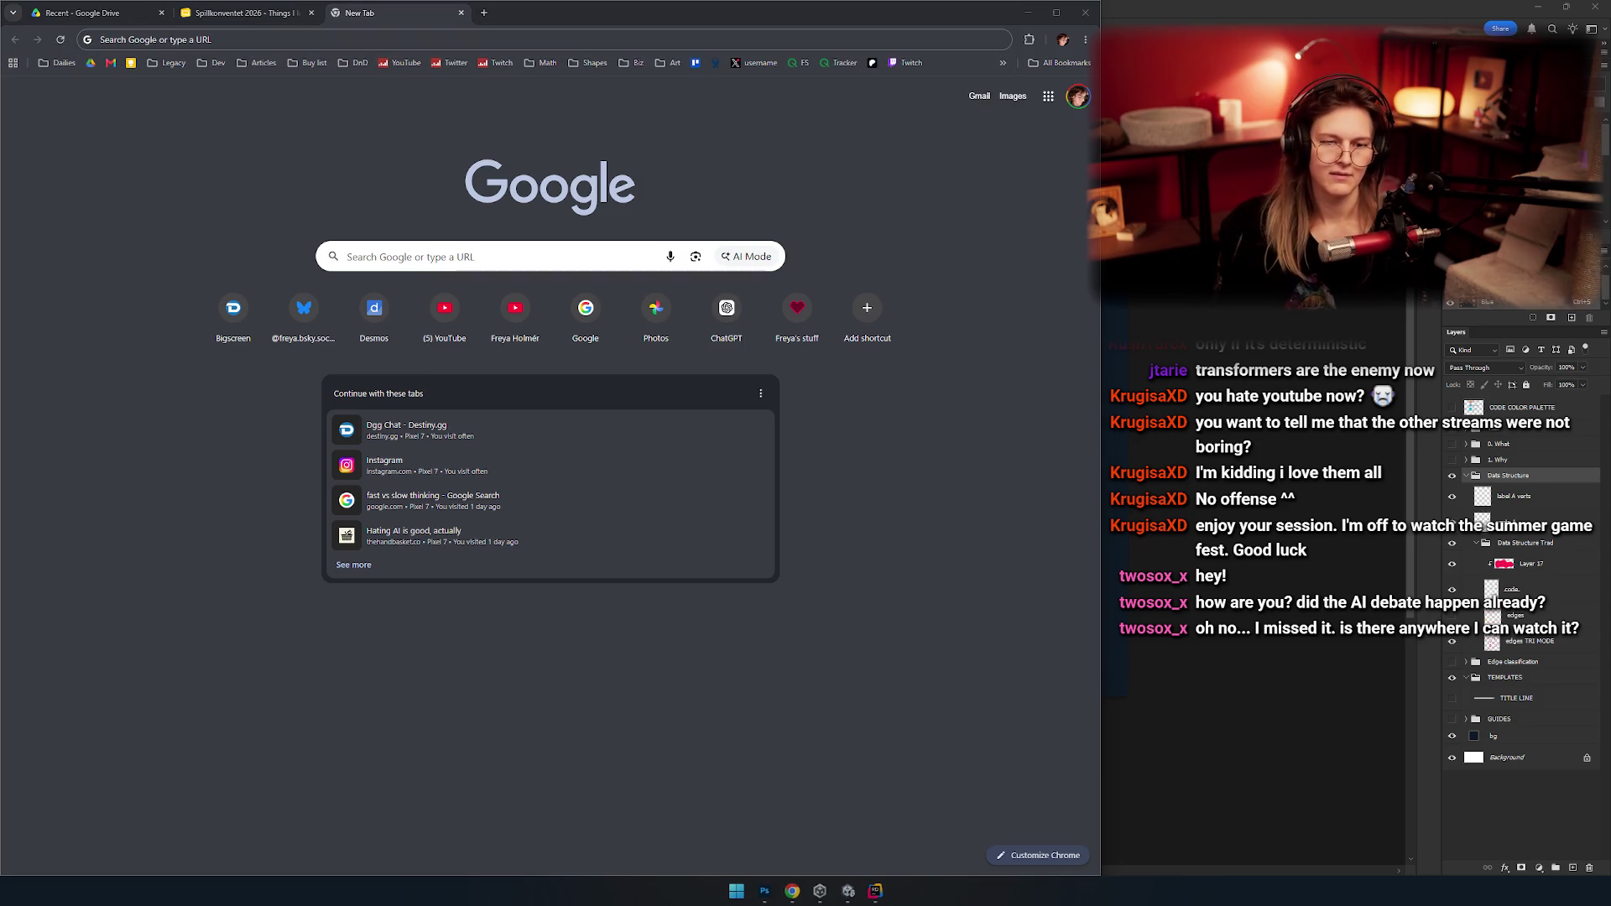
pyautogui.middleClick(415, 18)
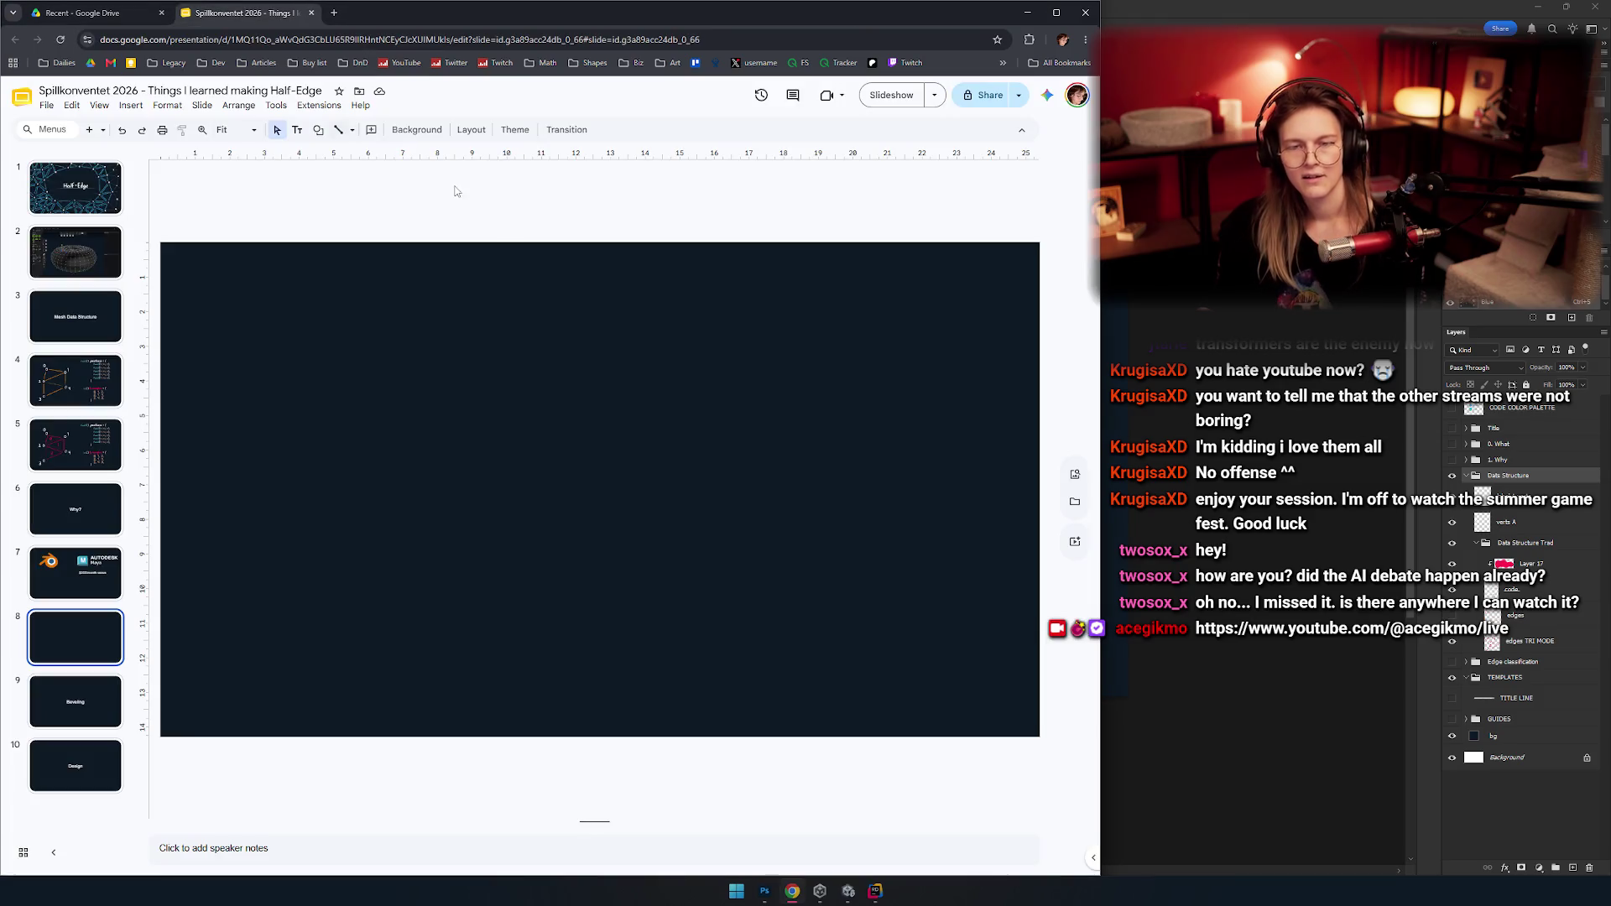
# Close the Recent - Google Drive tab and review the slides, ending on blank slide 8.
pyautogui.click(161, 13)
pyautogui.click(58, 575)
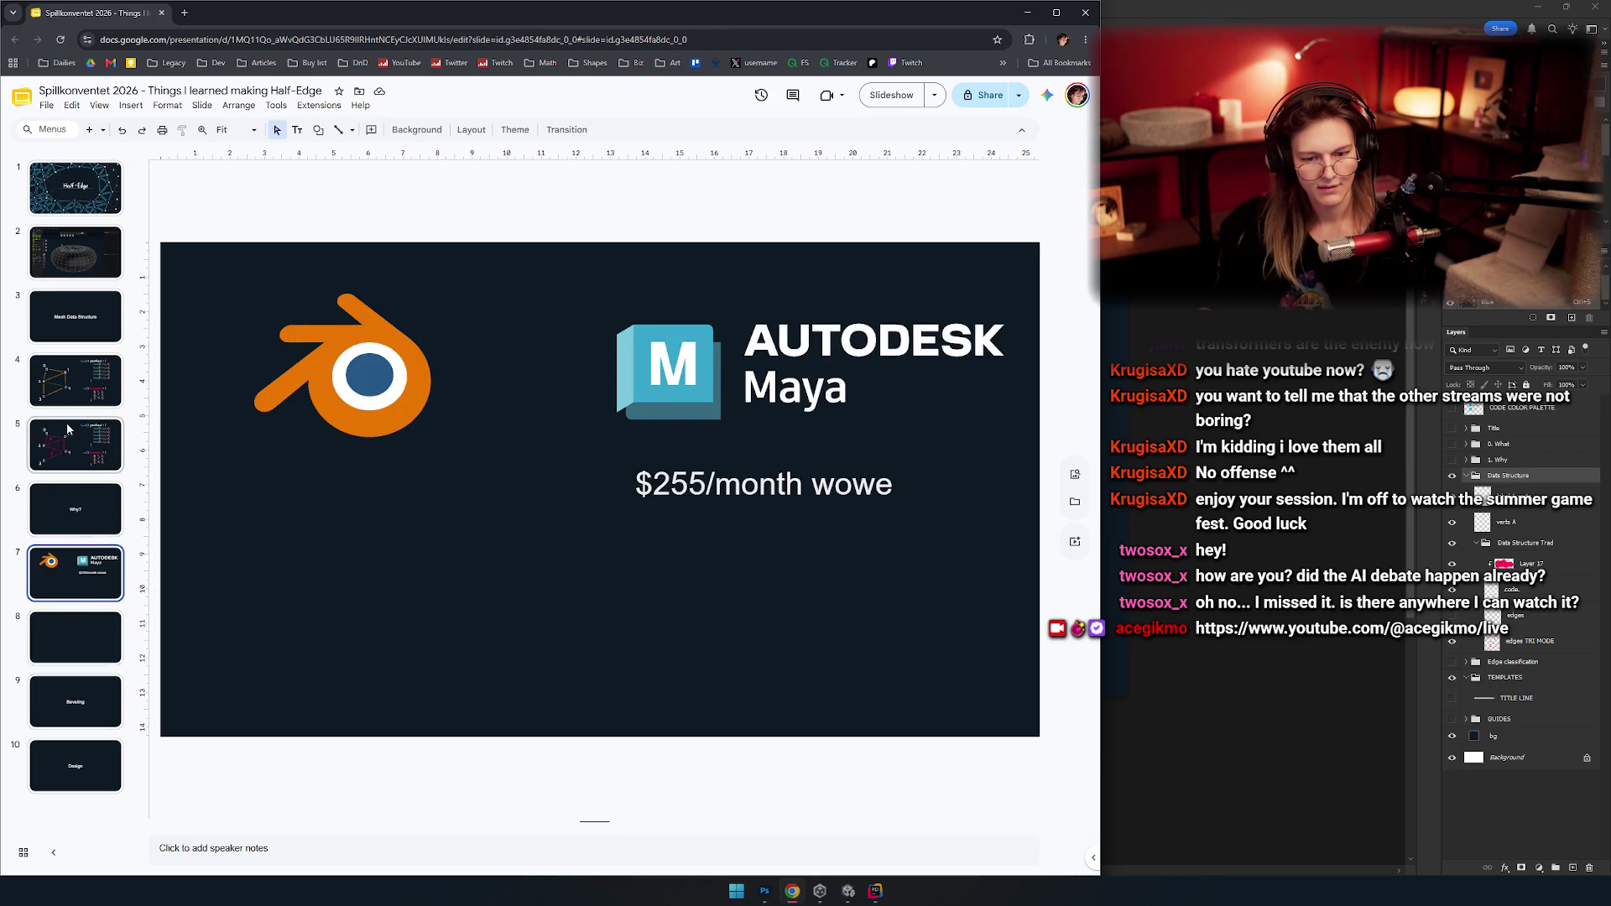
pyautogui.click(69, 429)
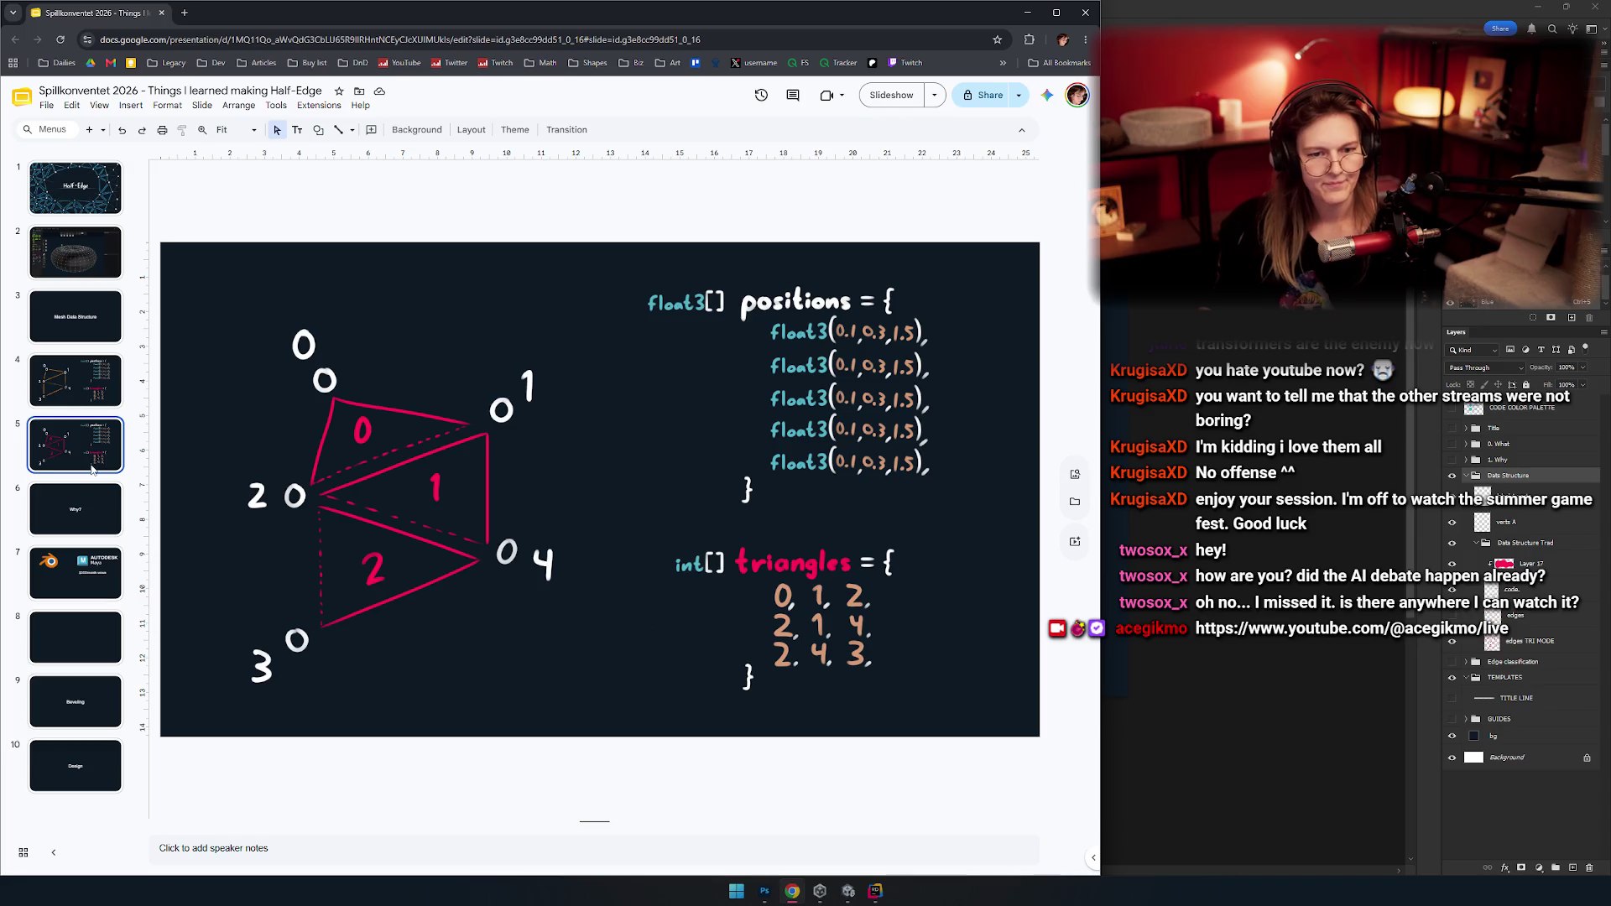
pyautogui.click(75, 574)
pyautogui.click(76, 700)
pyautogui.click(79, 633)
pyautogui.click(86, 587)
pyautogui.click(98, 634)
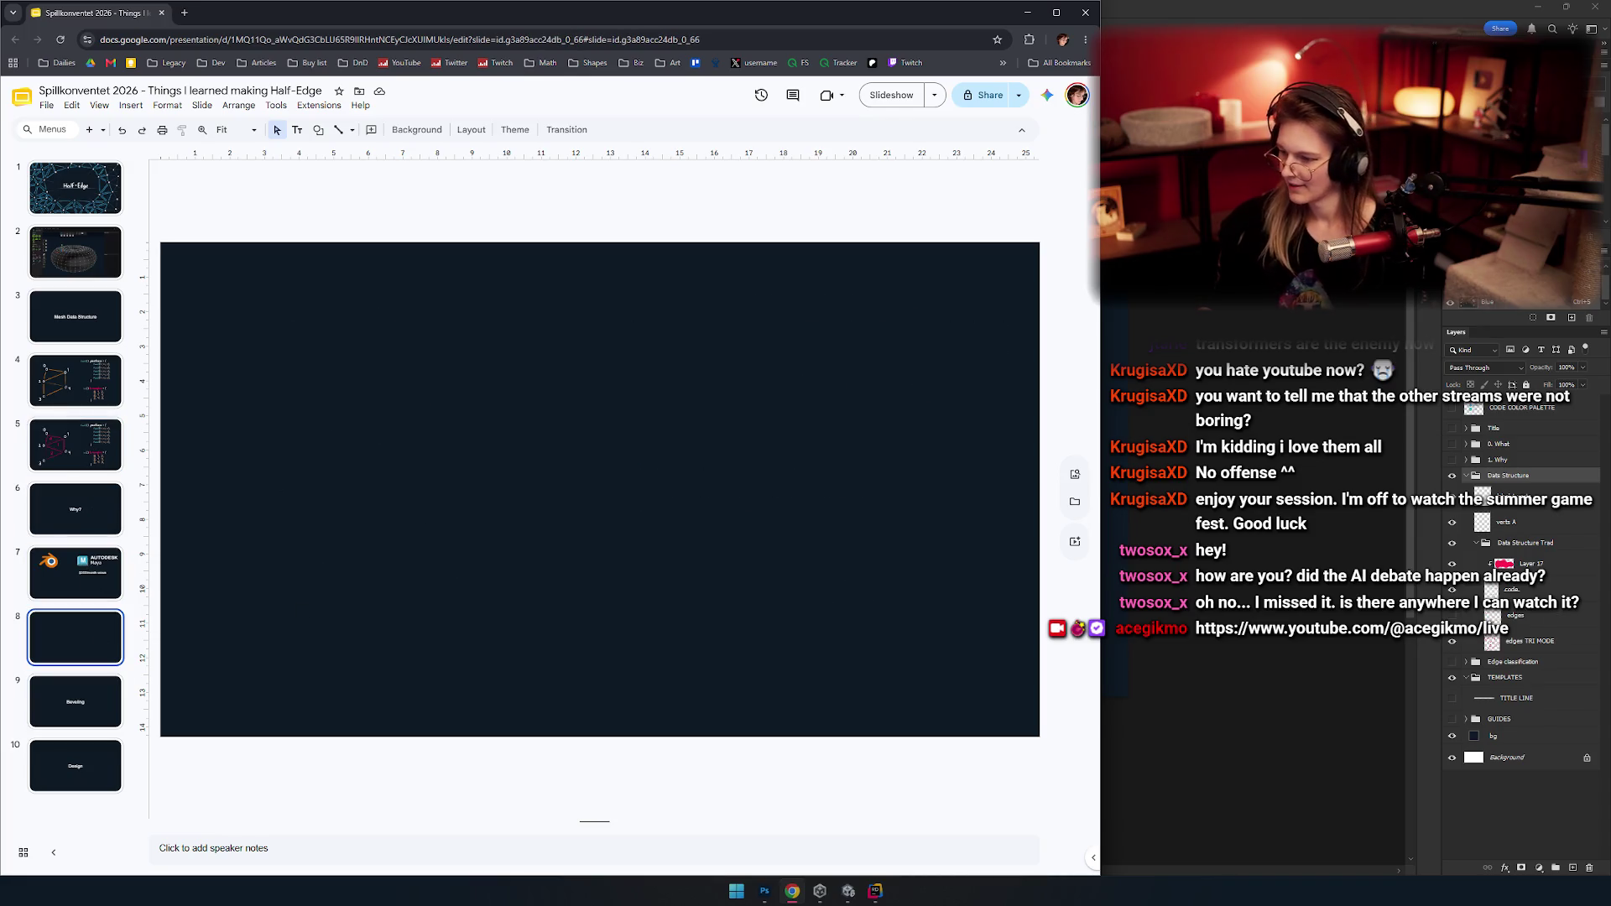
# Back in Photoshop, shift the diagram view and toggle the edges-and-code layer off and on.
pyautogui.hotkey('alt', 'Tab')
pyautogui.moveTo(881, 554); pyautogui.dragTo(811, 544)
pyautogui.click(1451, 544)
pyautogui.click(1452, 545)
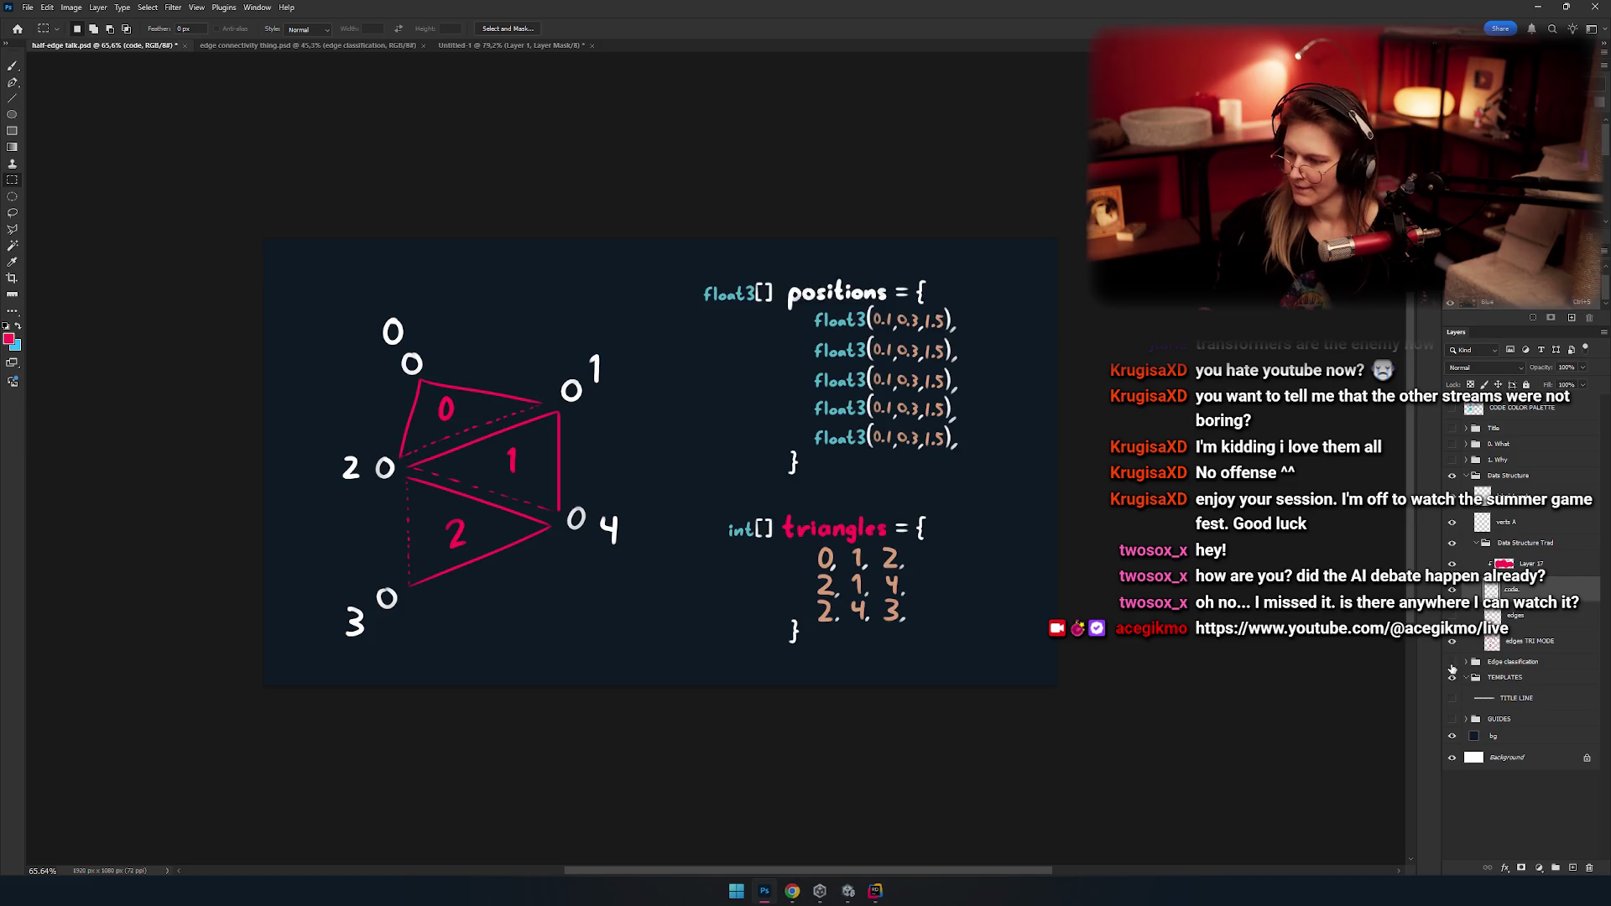
pyautogui.click(1452, 591)
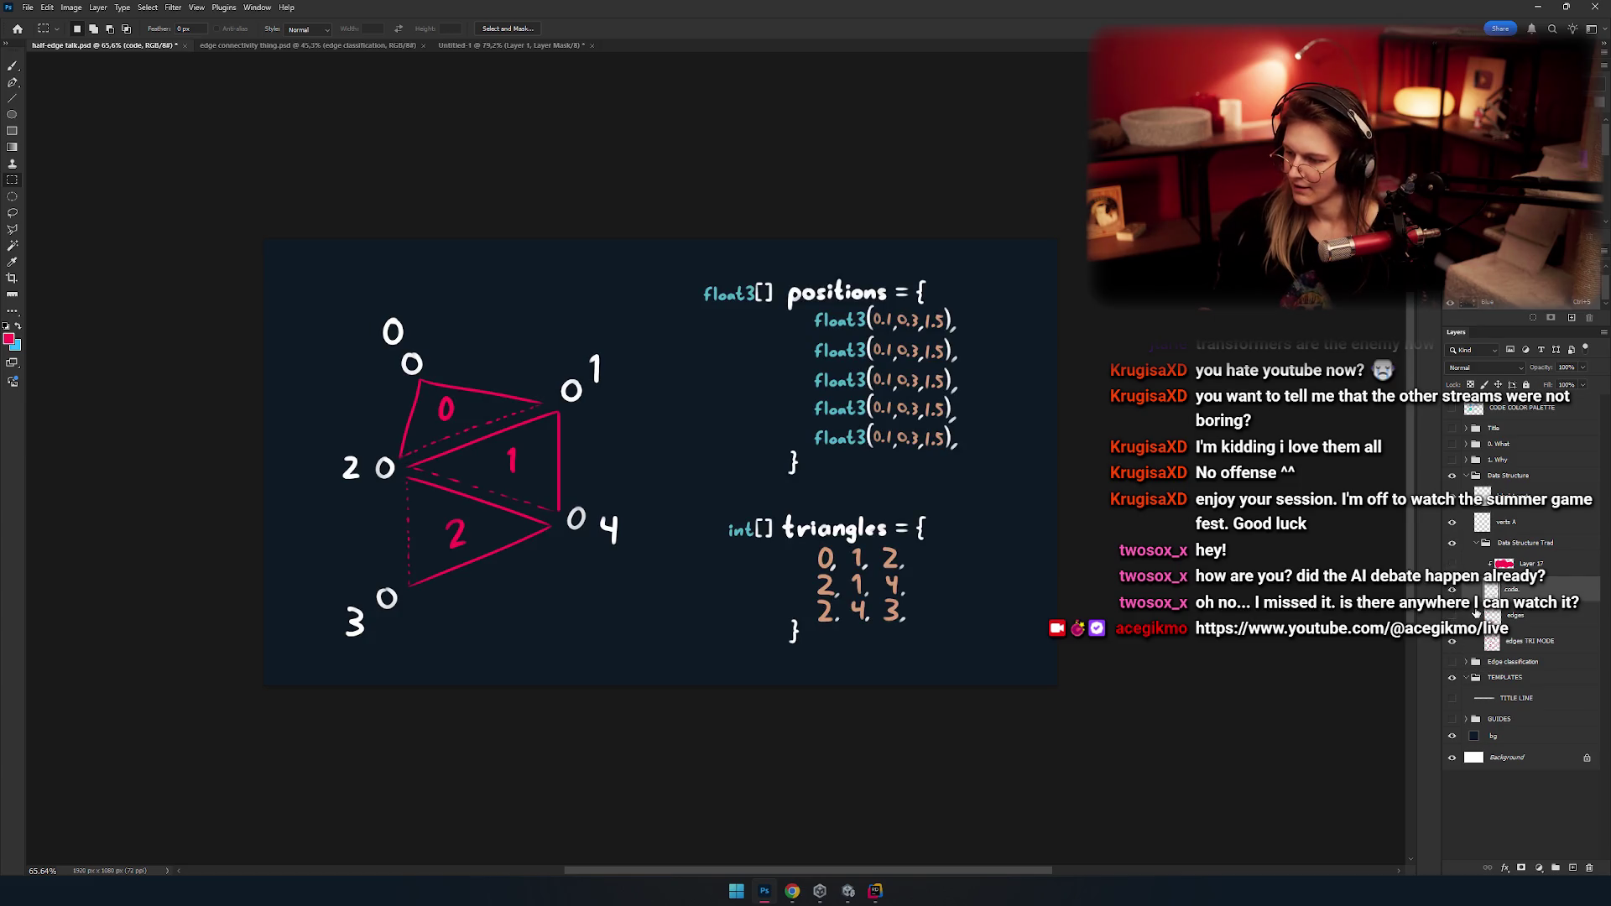
pyautogui.click(1451, 543)
pyautogui.click(1451, 543)
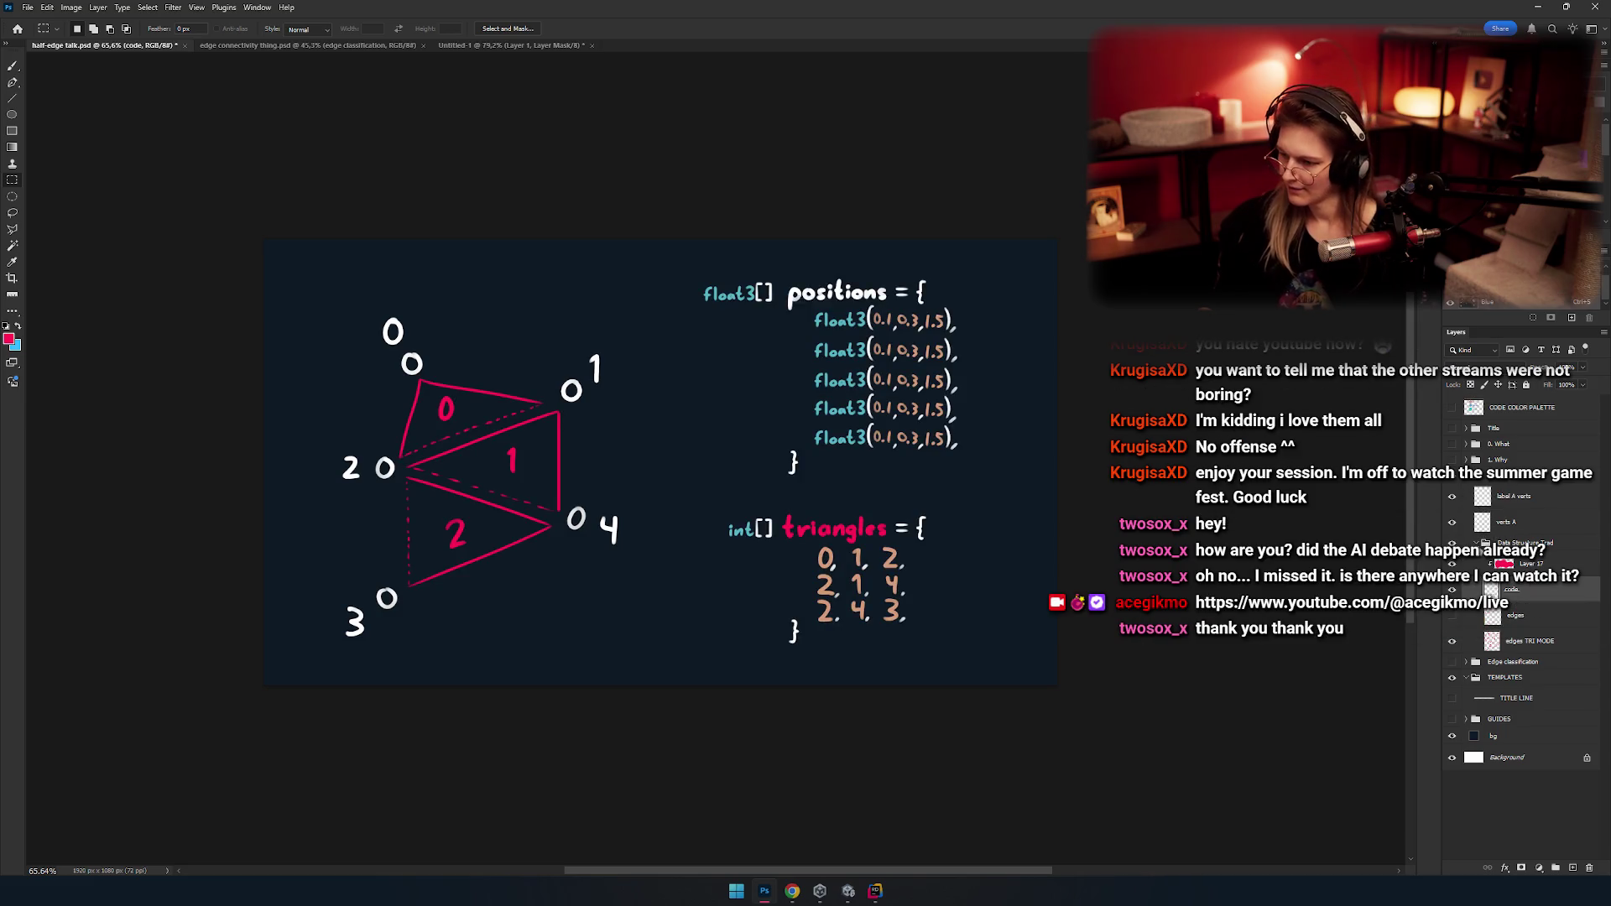
pyautogui.click(1477, 542)
pyautogui.click(1482, 497)
pyautogui.click(1481, 520)
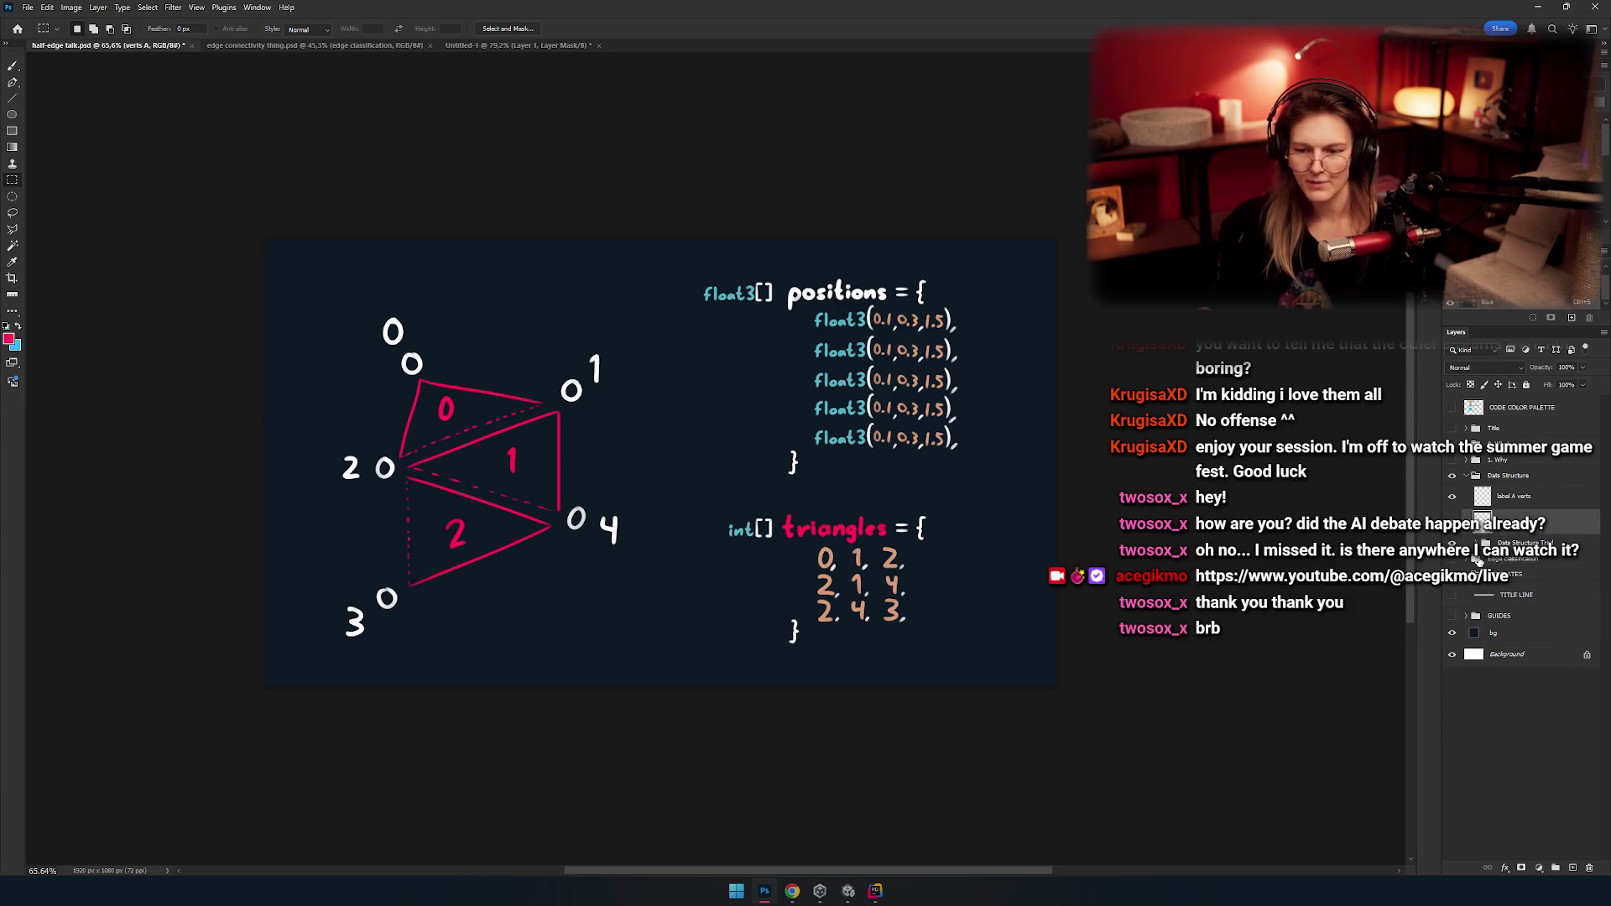
pyautogui.click(1552, 501)
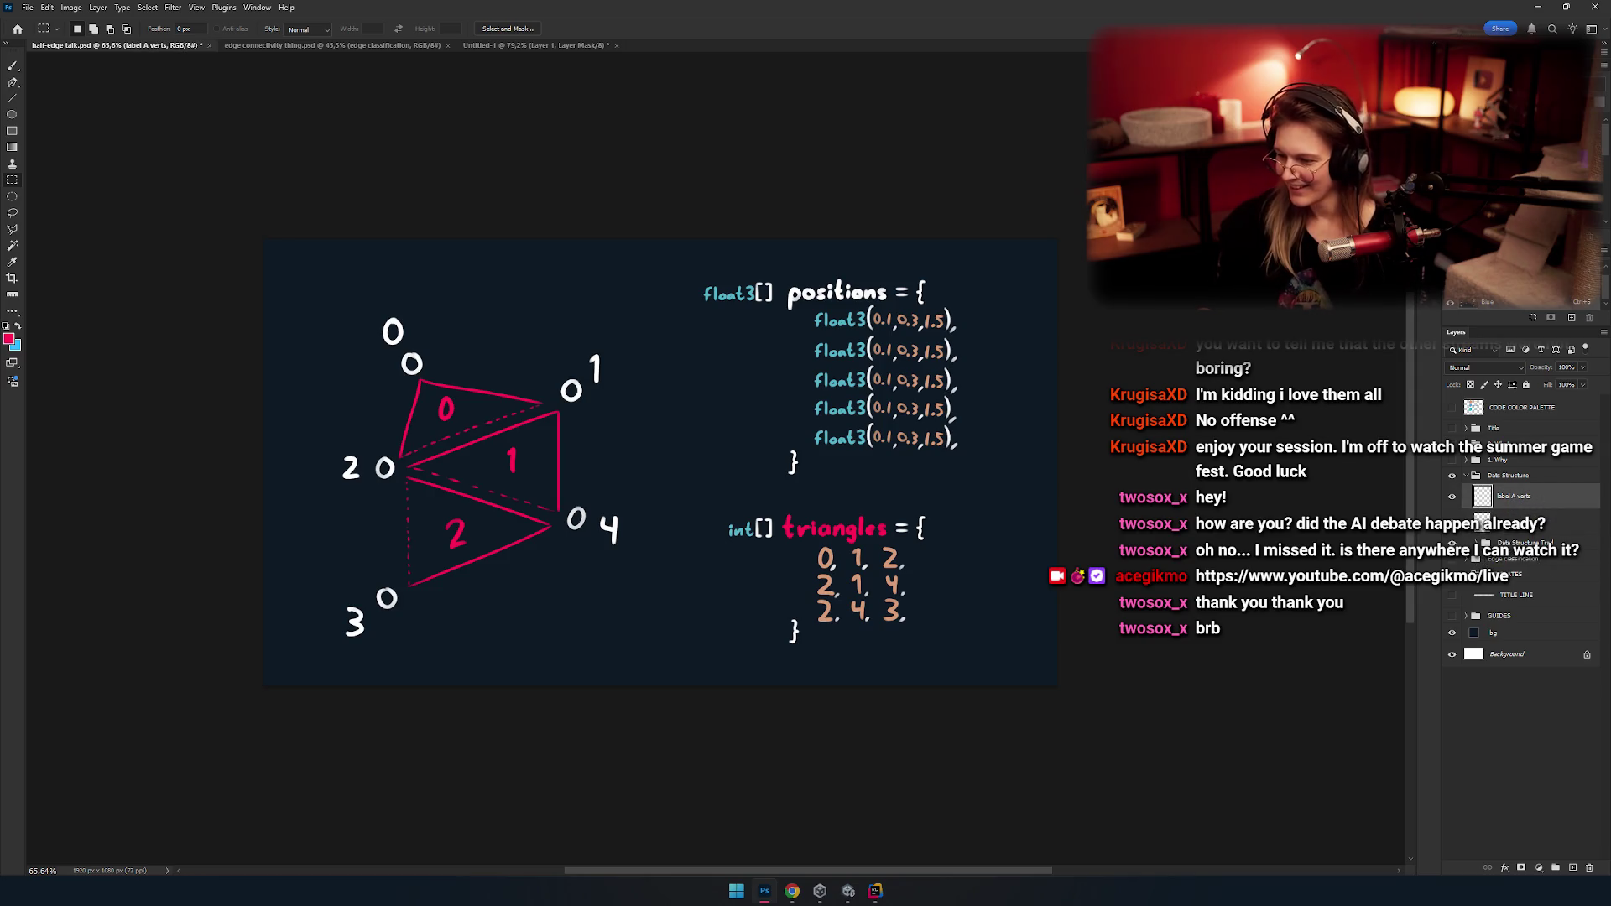
pyautogui.click(1510, 543)
pyautogui.click(1466, 543)
pyautogui.click(1466, 543)
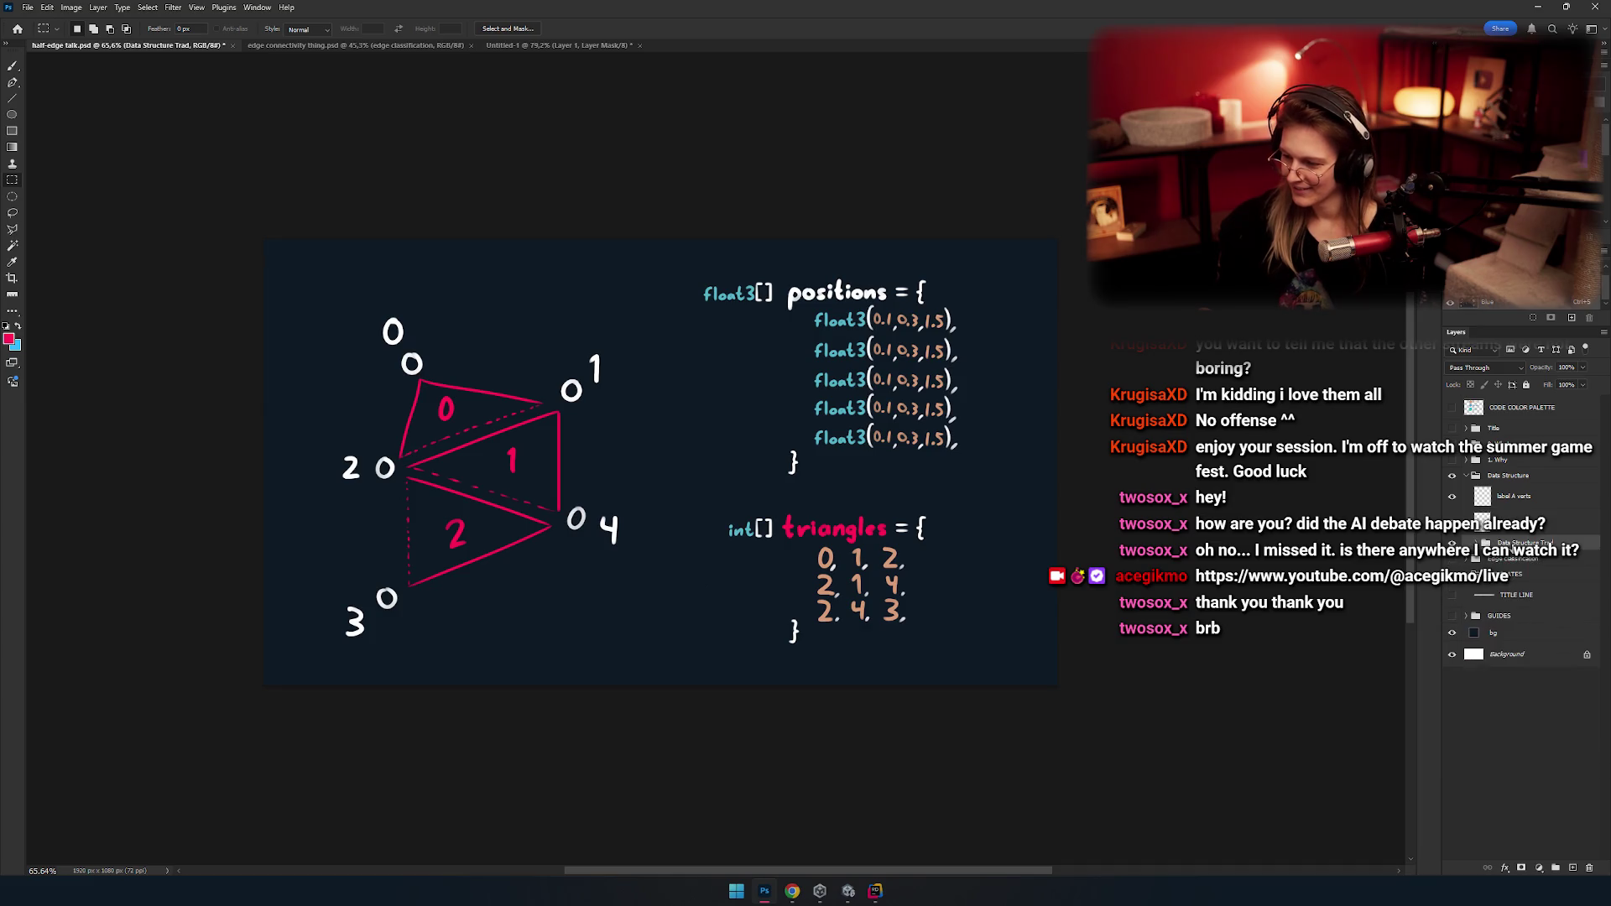
pyautogui.click(1532, 516)
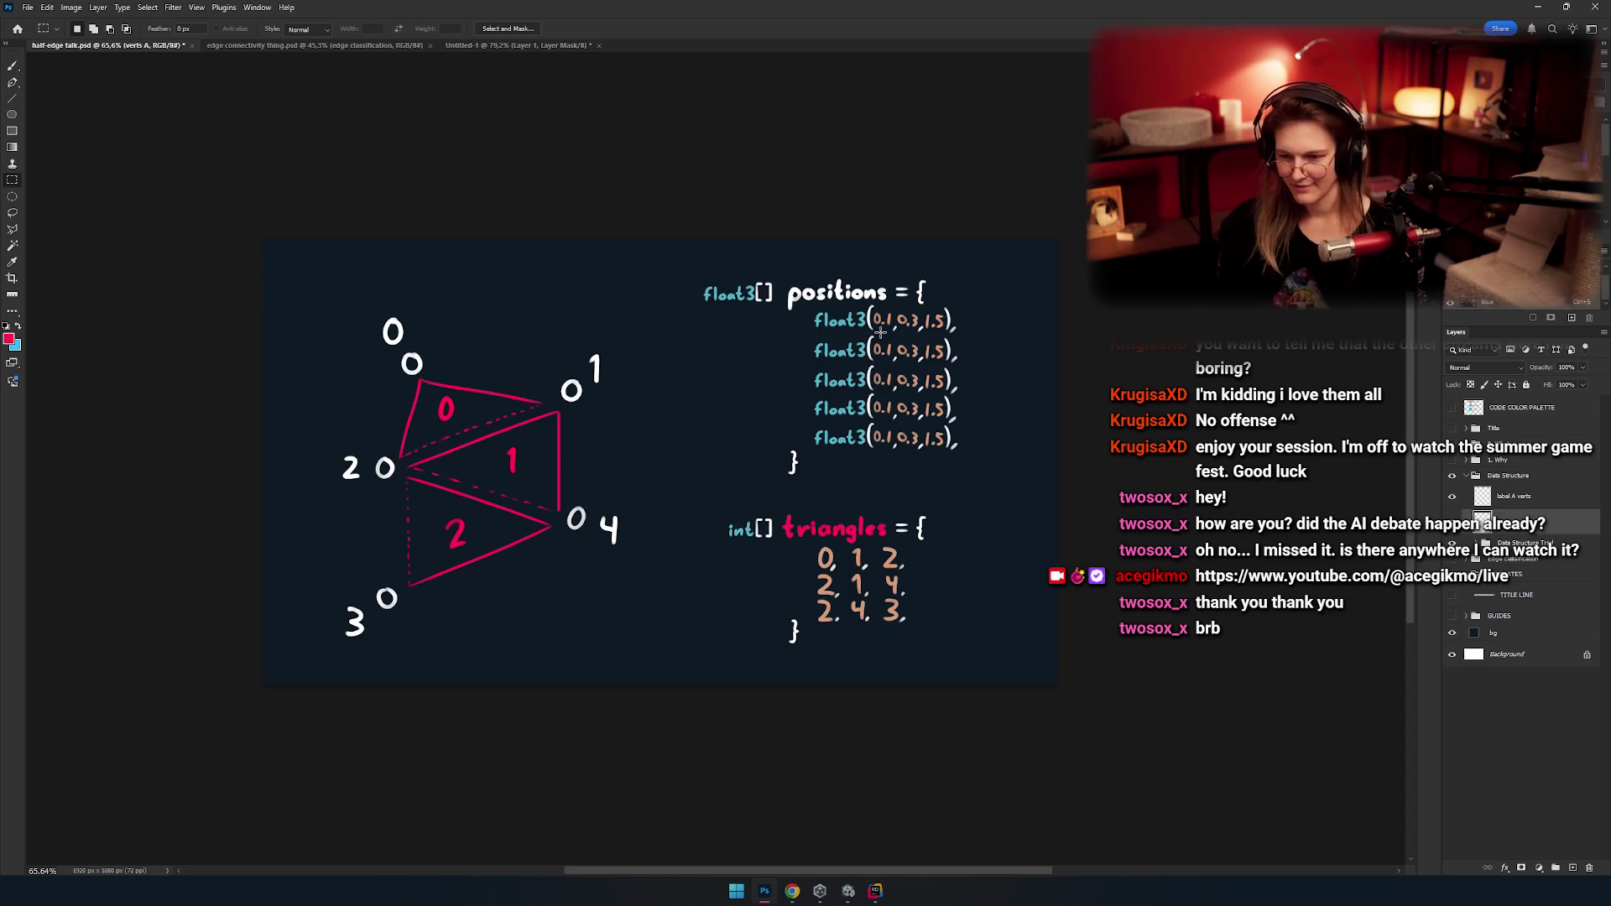
pyautogui.scroll(5, 855, 353)
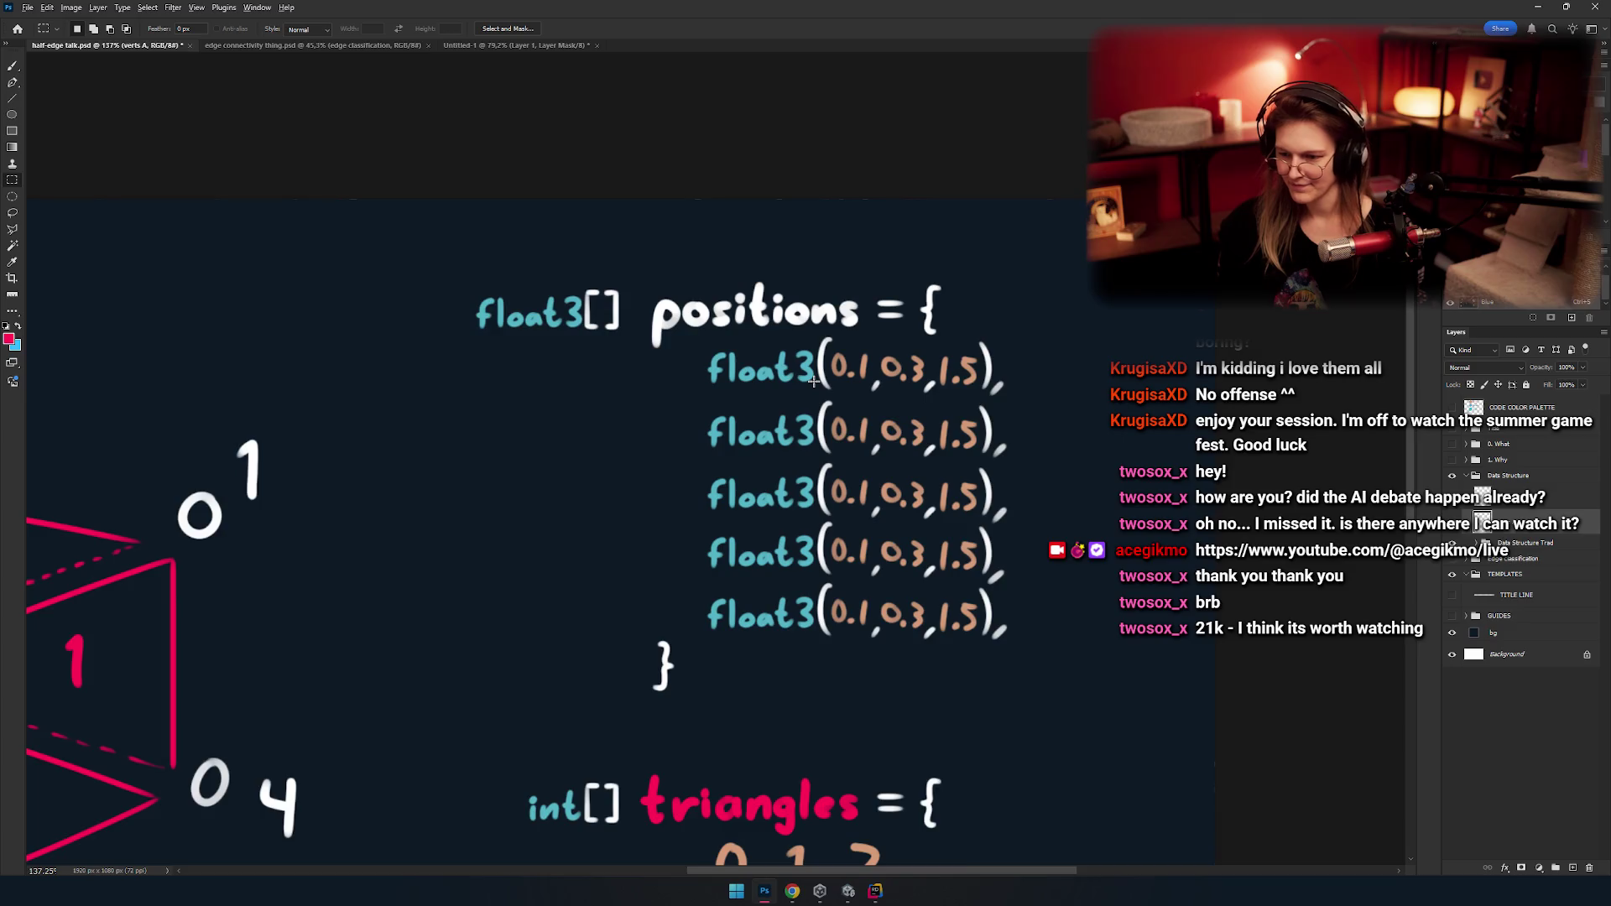
pyautogui.scroll(-2, 861, 394)
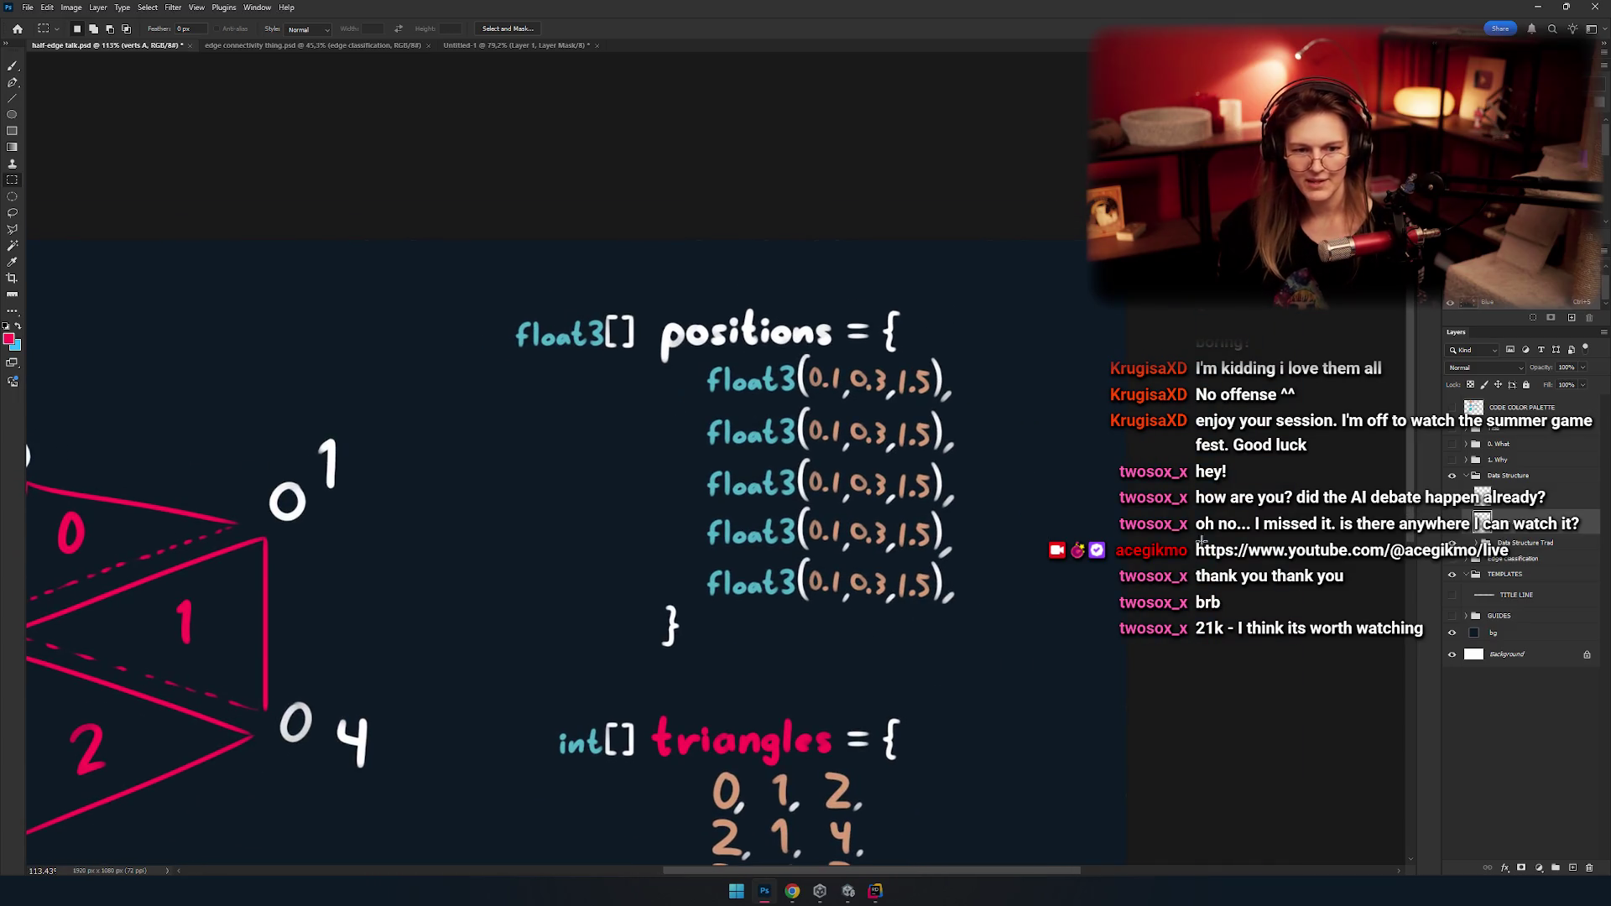
pyautogui.scroll(-2, 778, 495)
pyautogui.scroll(-1, 778, 495)
pyautogui.scroll(1, 778, 495)
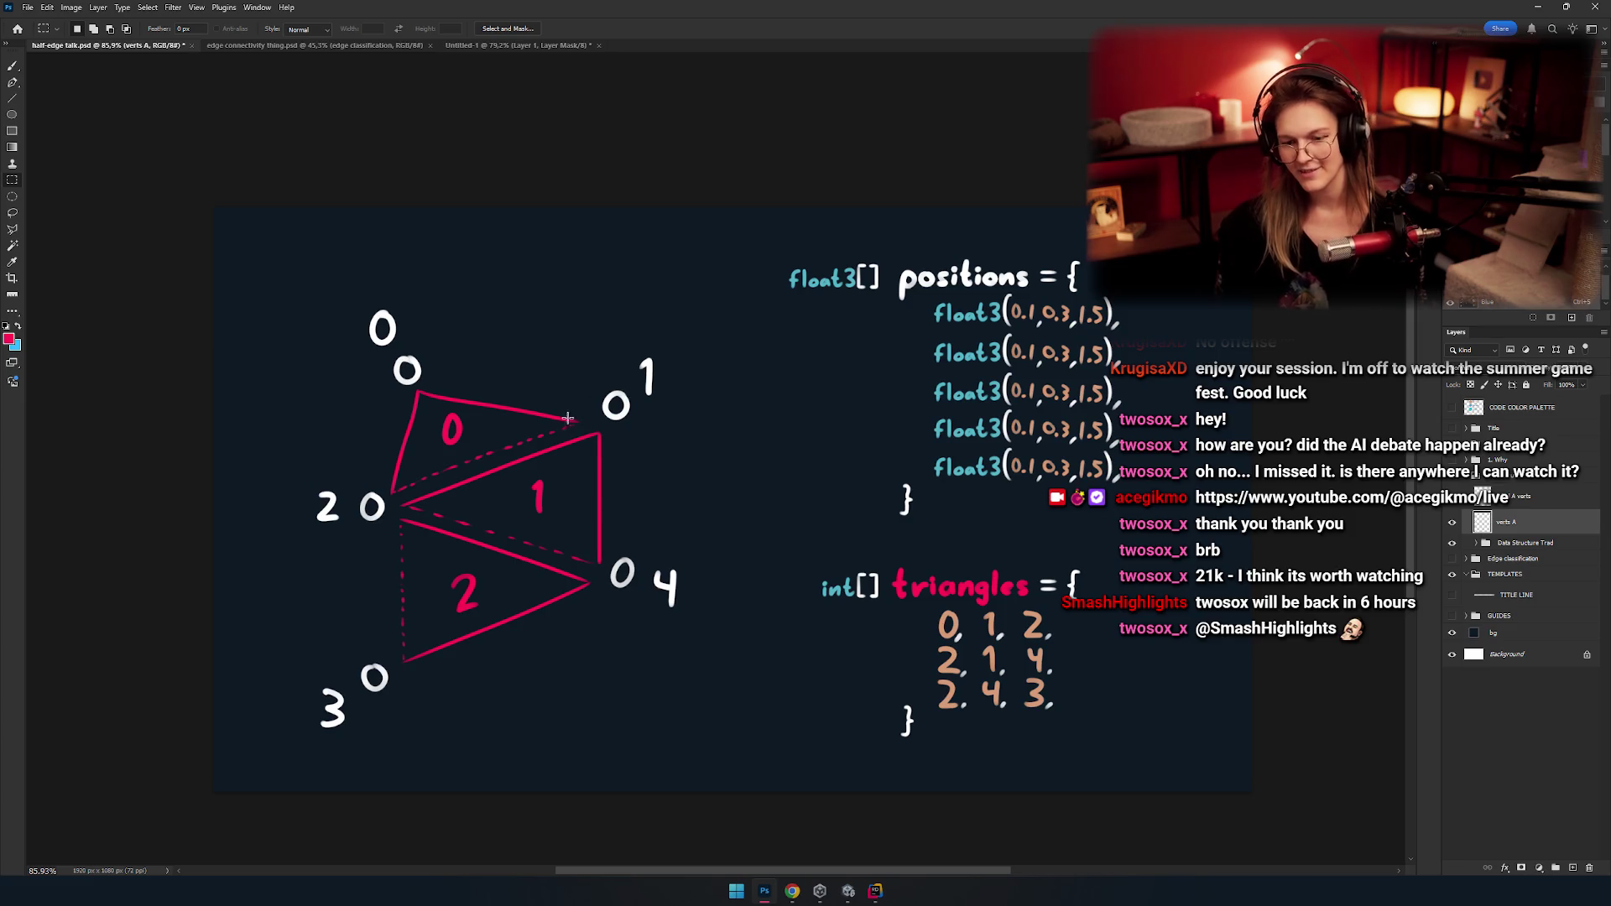
# Make the Data Structure layer active and check its artwork by hiding and showing it.
pyautogui.moveTo(498, 342); pyautogui.dragTo(954, 545)
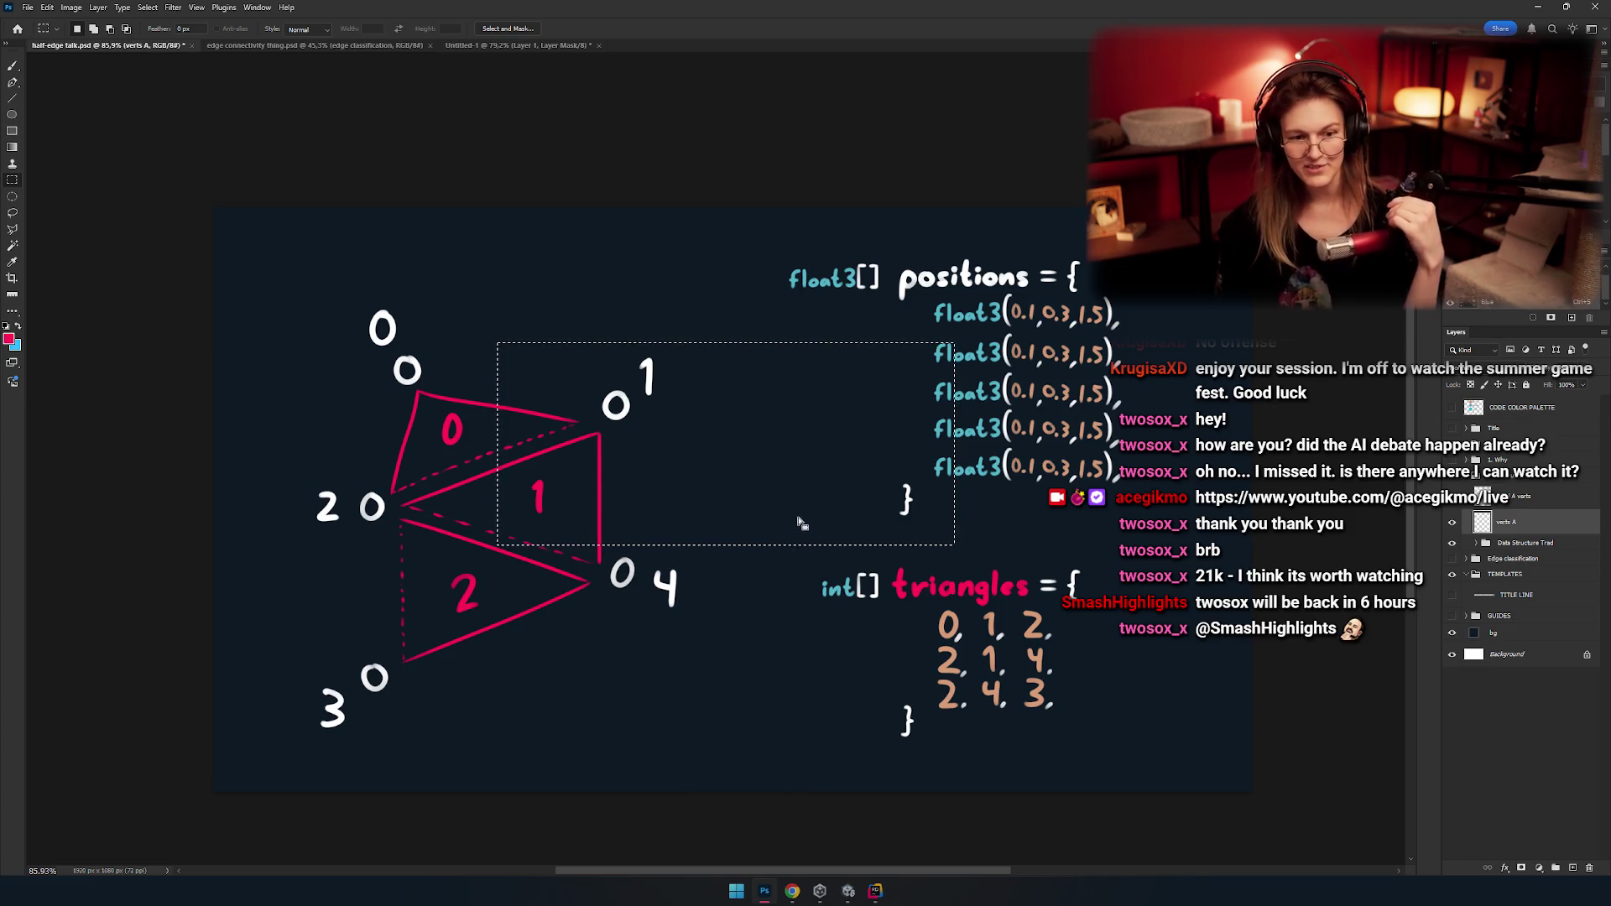
pyautogui.click(749, 429)
pyautogui.moveTo(604, 494)
pyautogui.mouseDown()
pyautogui.moveTo(713, 460)
pyautogui.moveTo(624, 457)
pyautogui.moveTo(641, 449)
pyautogui.mouseUp()
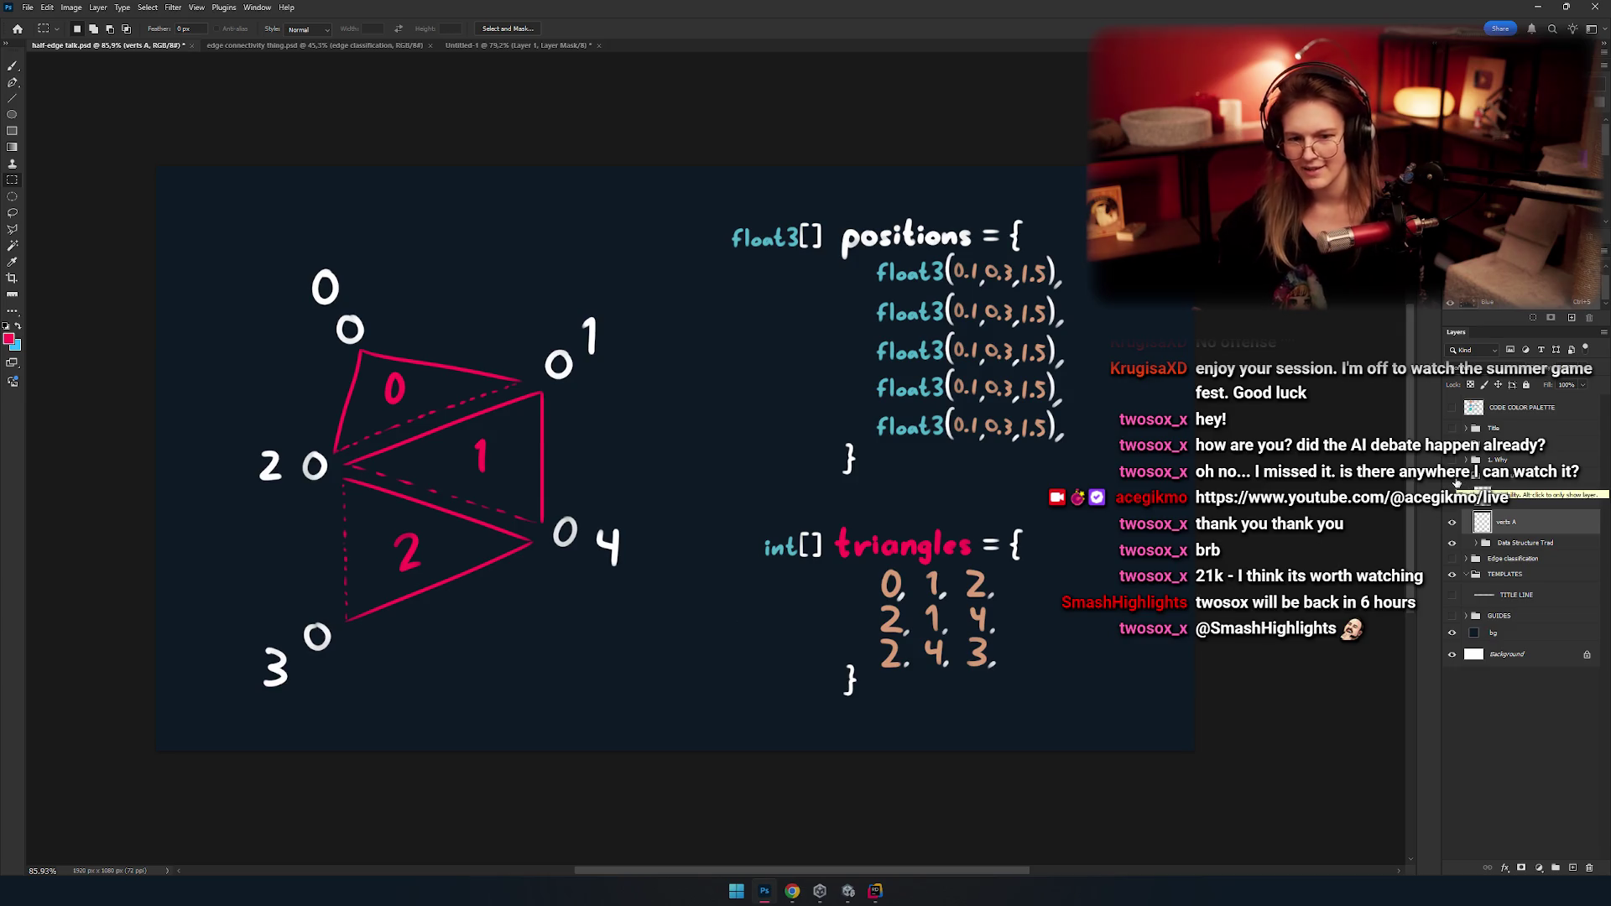
pyautogui.click(1467, 484)
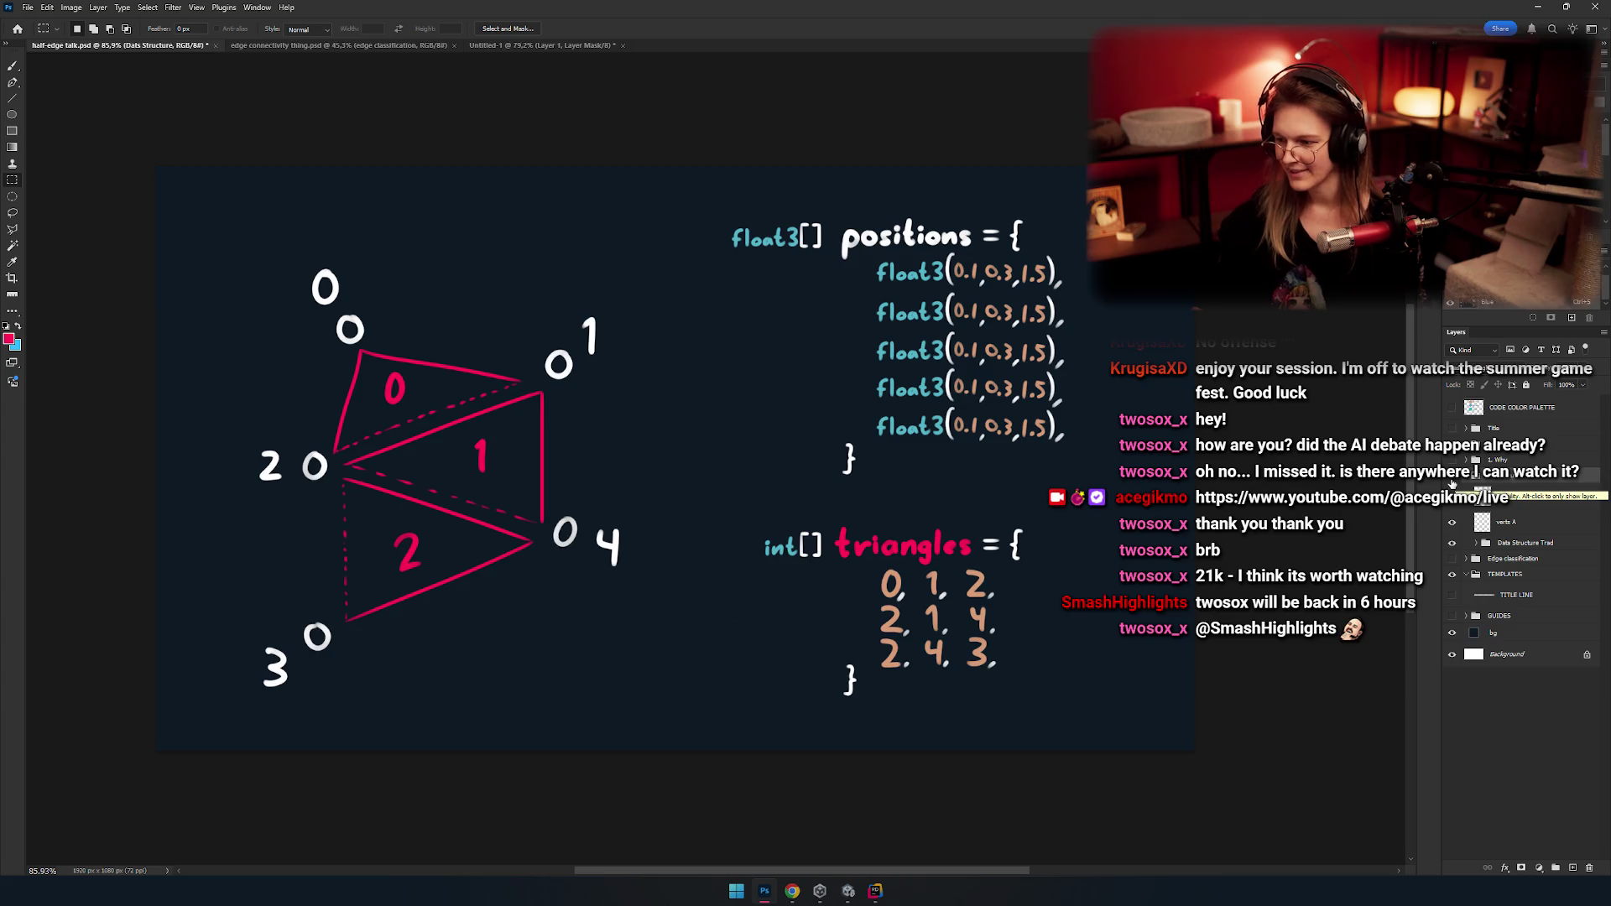
pyautogui.click(1452, 484)
pyautogui.click(1452, 484)
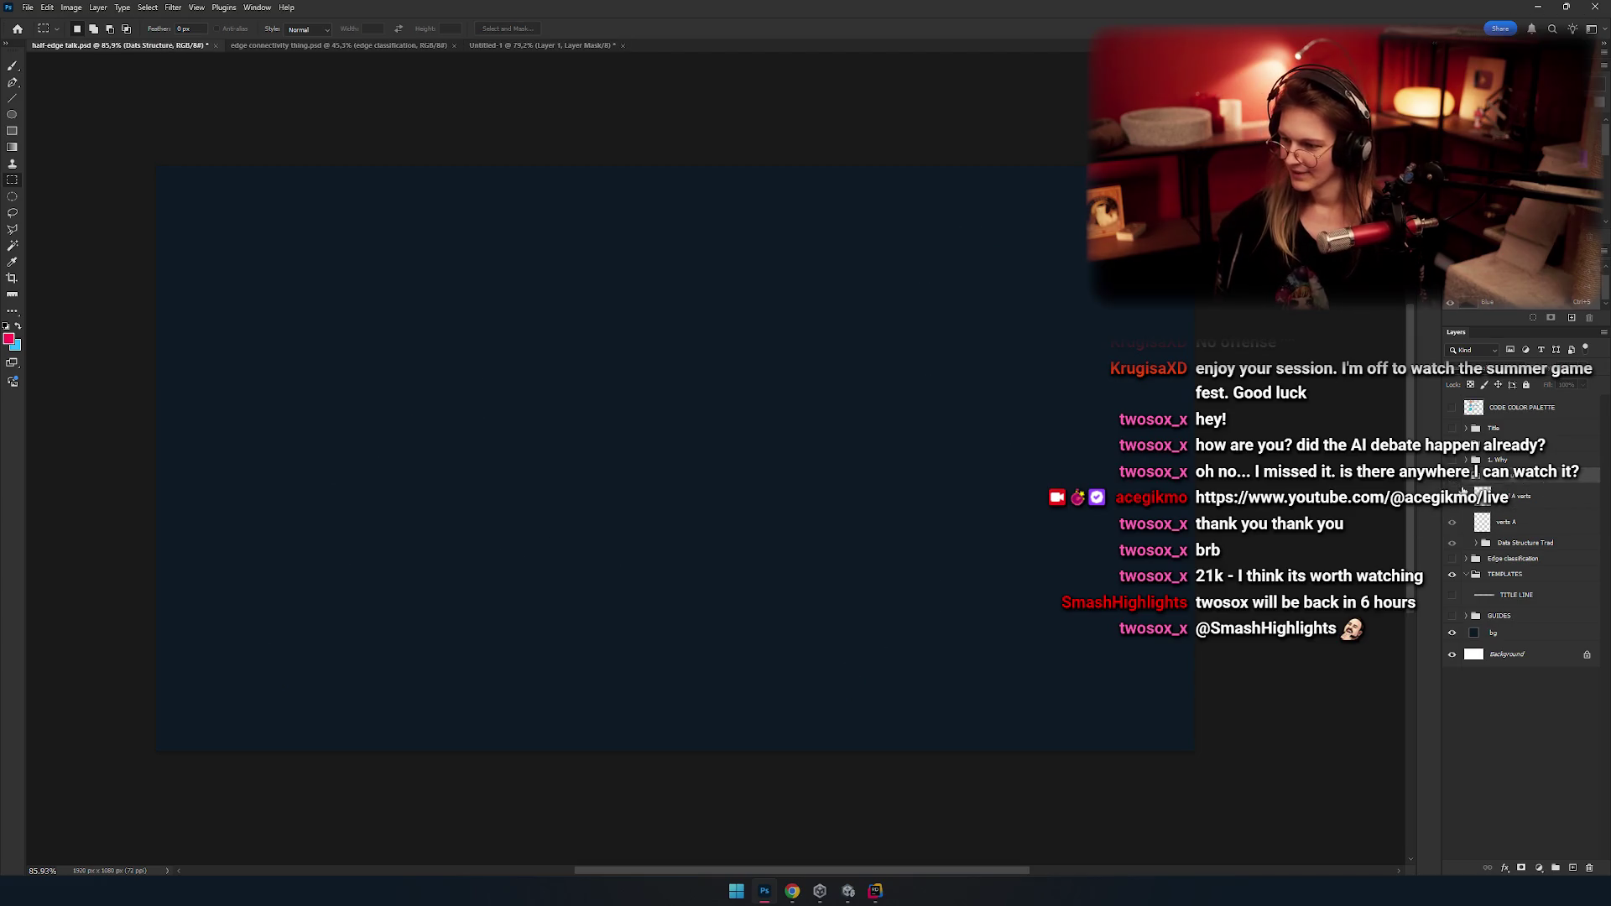
# Toggle the Data Structure Trad group's visibility off and on, then expand the group.
pyautogui.moveTo(897, 475)
pyautogui.mouseDown()
pyautogui.moveTo(879, 435)
pyautogui.moveTo(907, 460)
pyautogui.mouseUp()
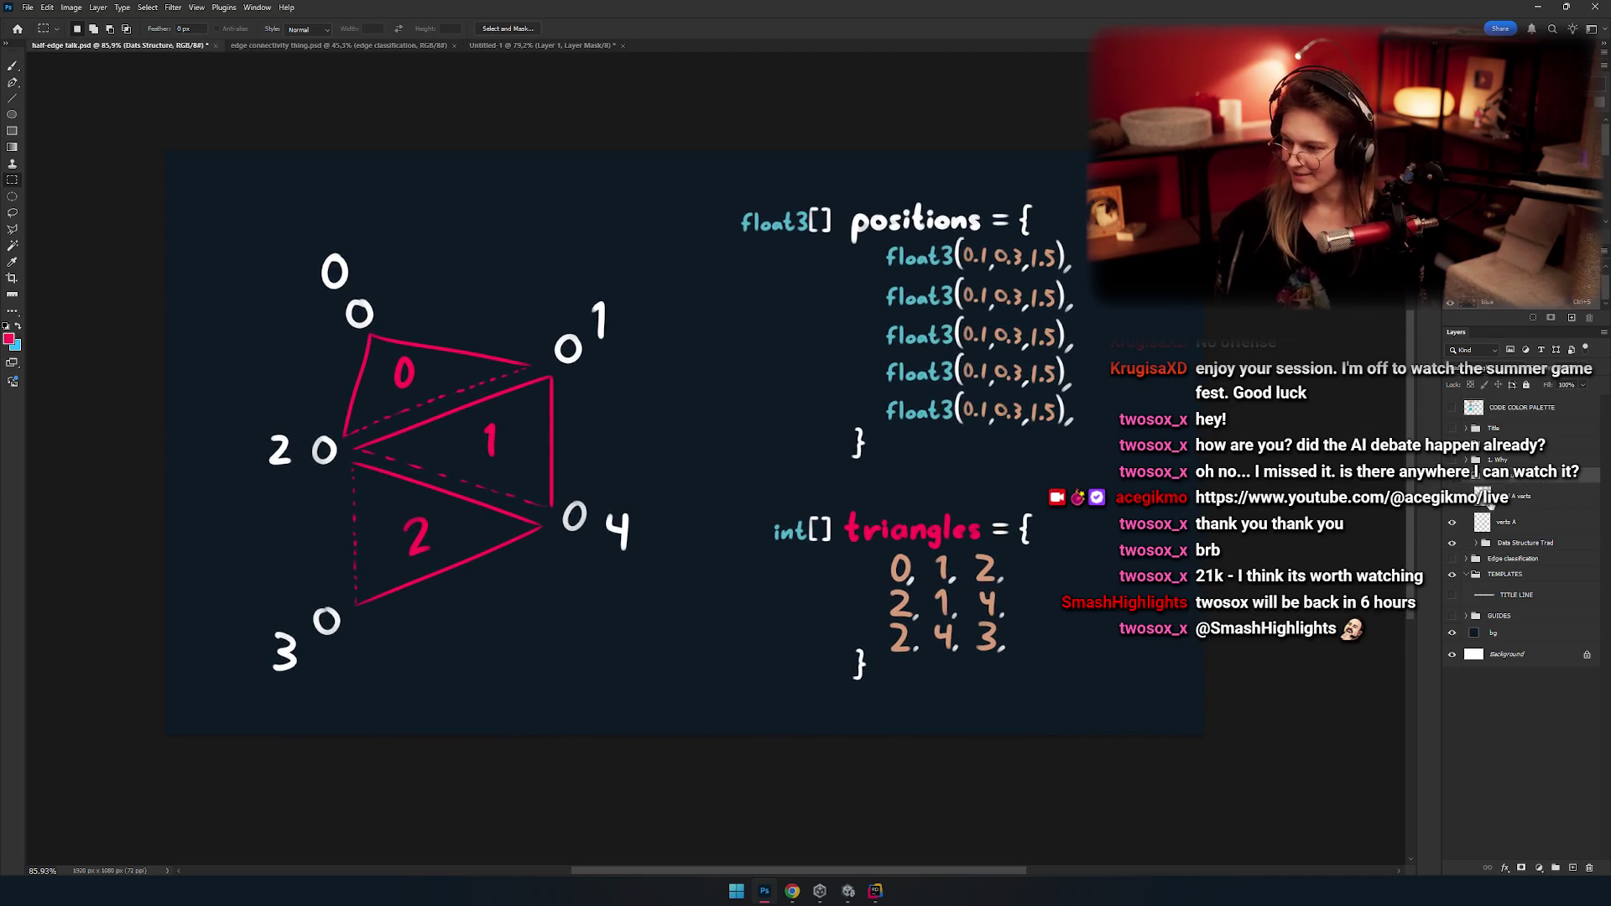
pyautogui.moveTo(955, 570); pyautogui.dragTo(1003, 578)
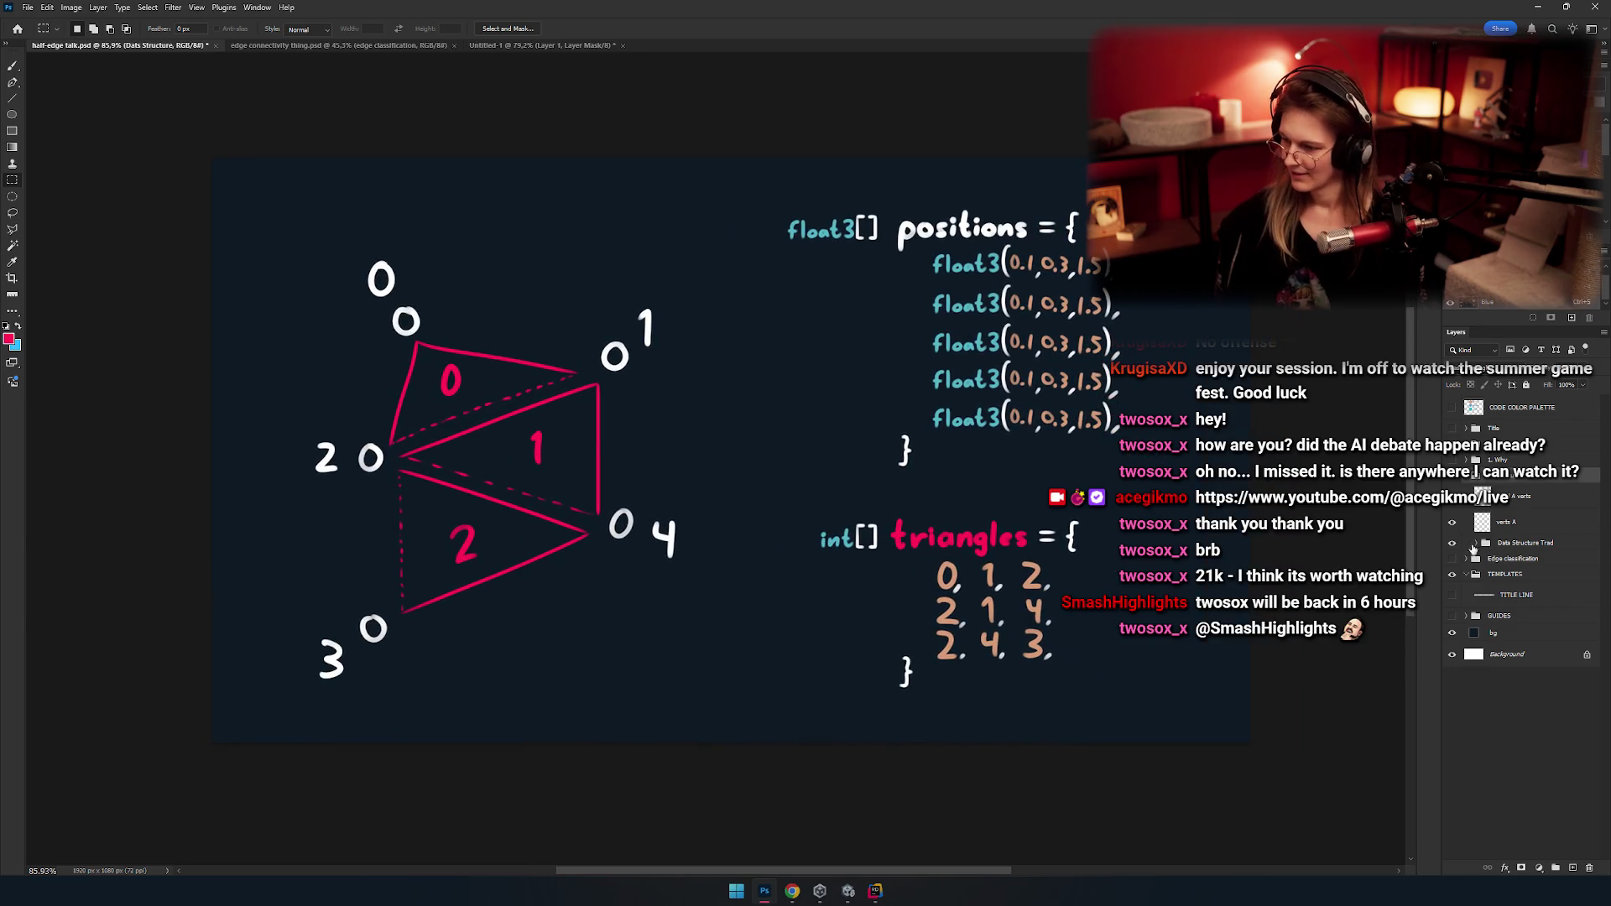
pyautogui.moveTo(866, 533)
pyautogui.mouseDown()
pyautogui.moveTo(943, 486)
pyautogui.moveTo(963, 496)
pyautogui.mouseUp()
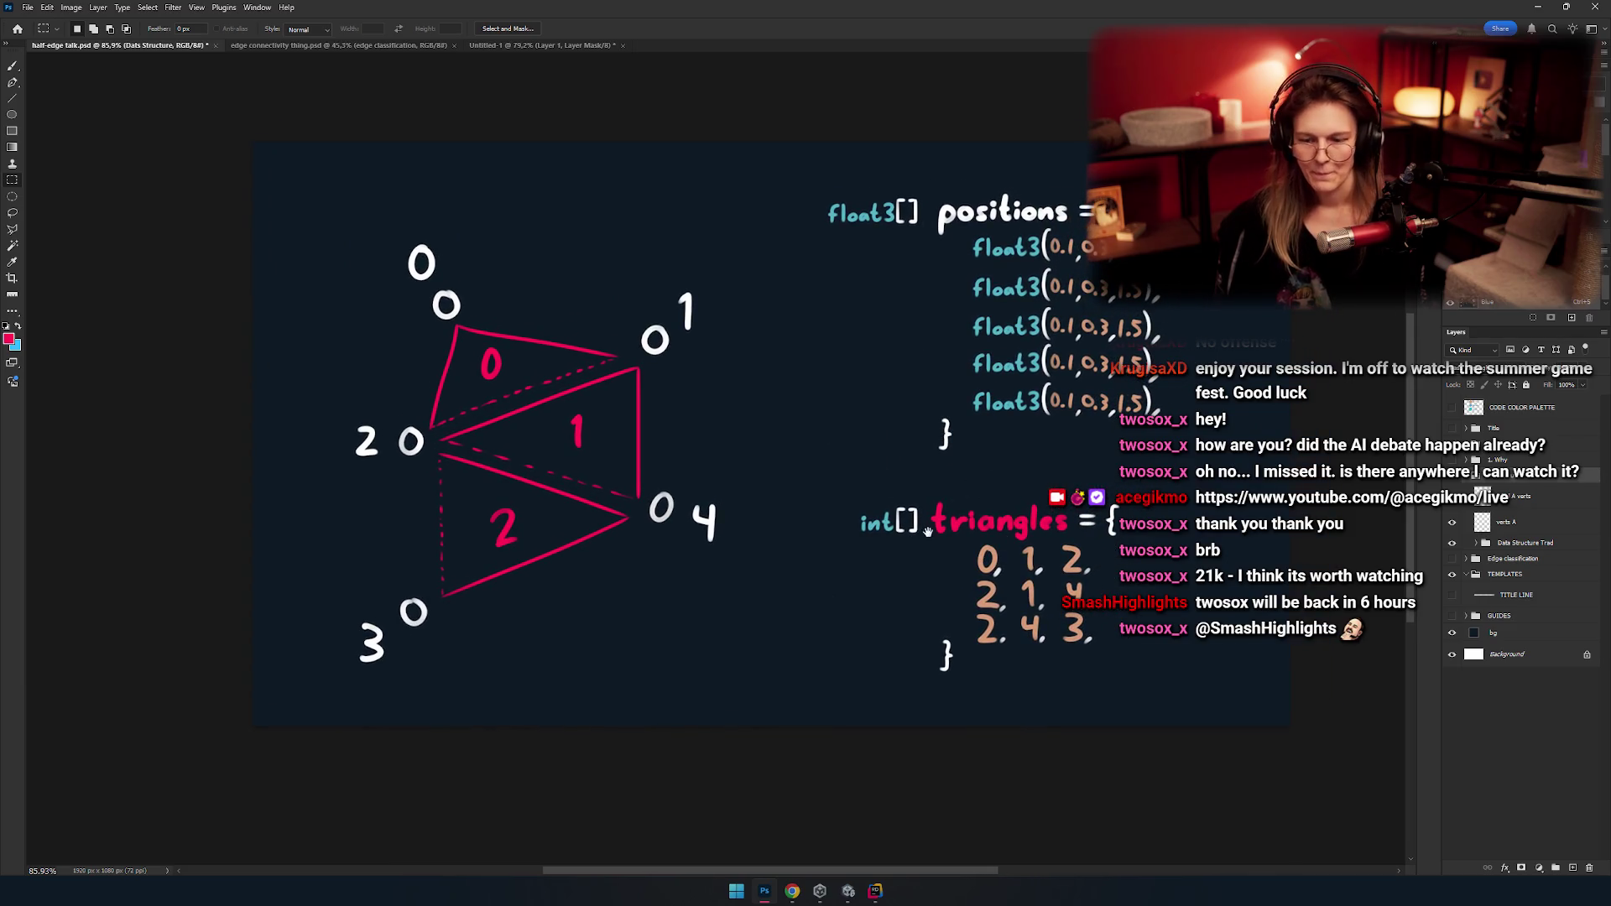
pyautogui.moveTo(927, 531); pyautogui.dragTo(921, 558)
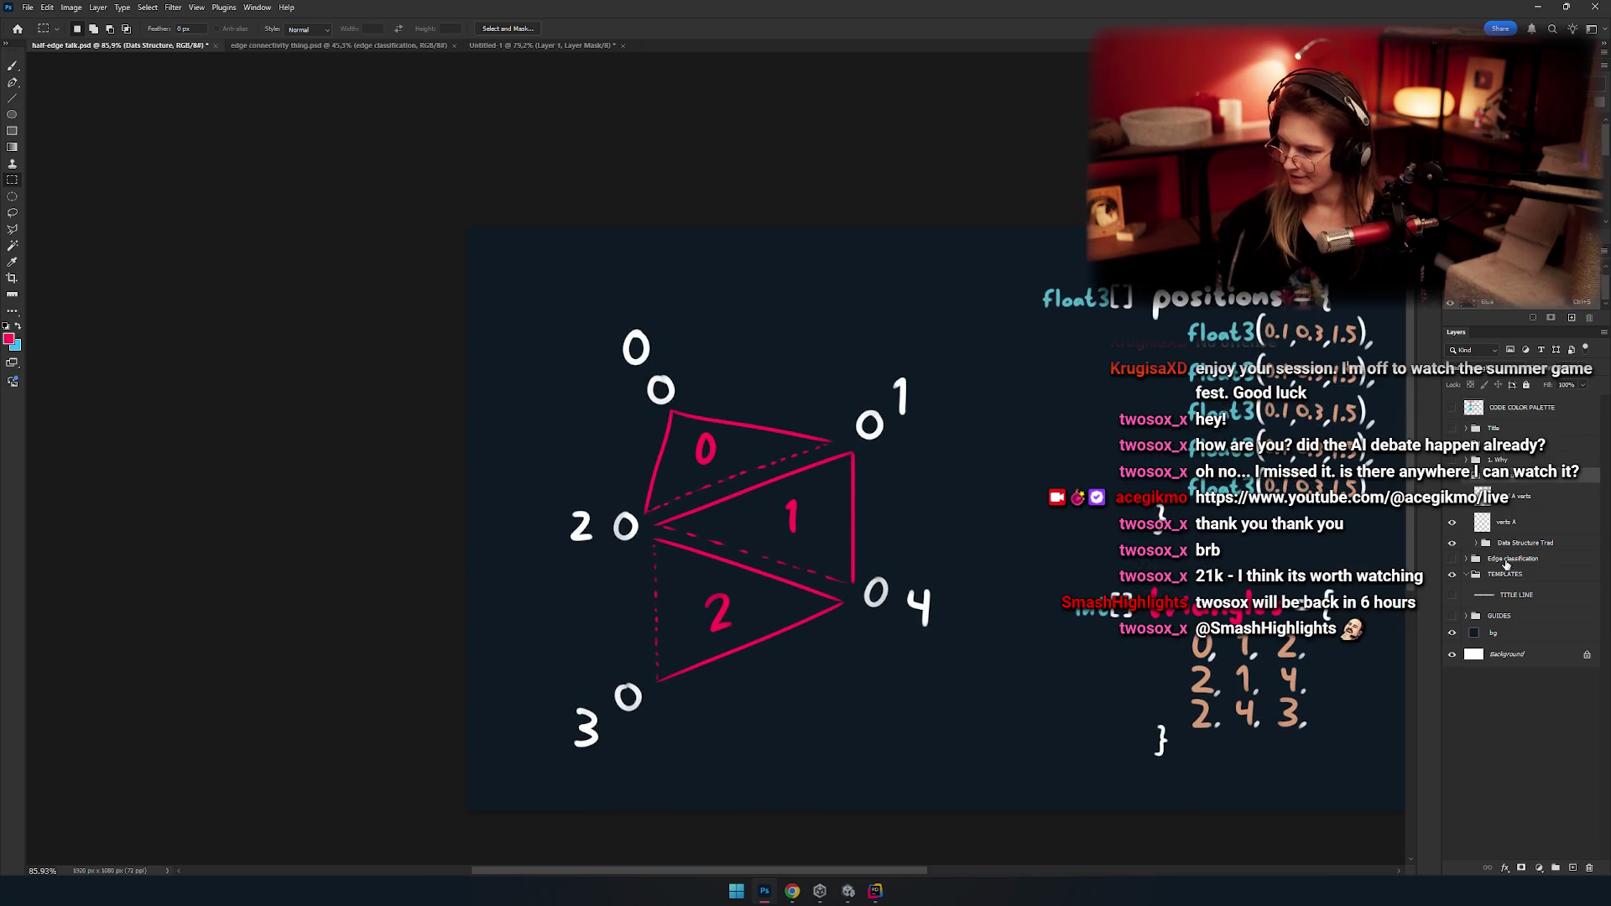
pyautogui.click(1452, 542)
pyautogui.click(1451, 543)
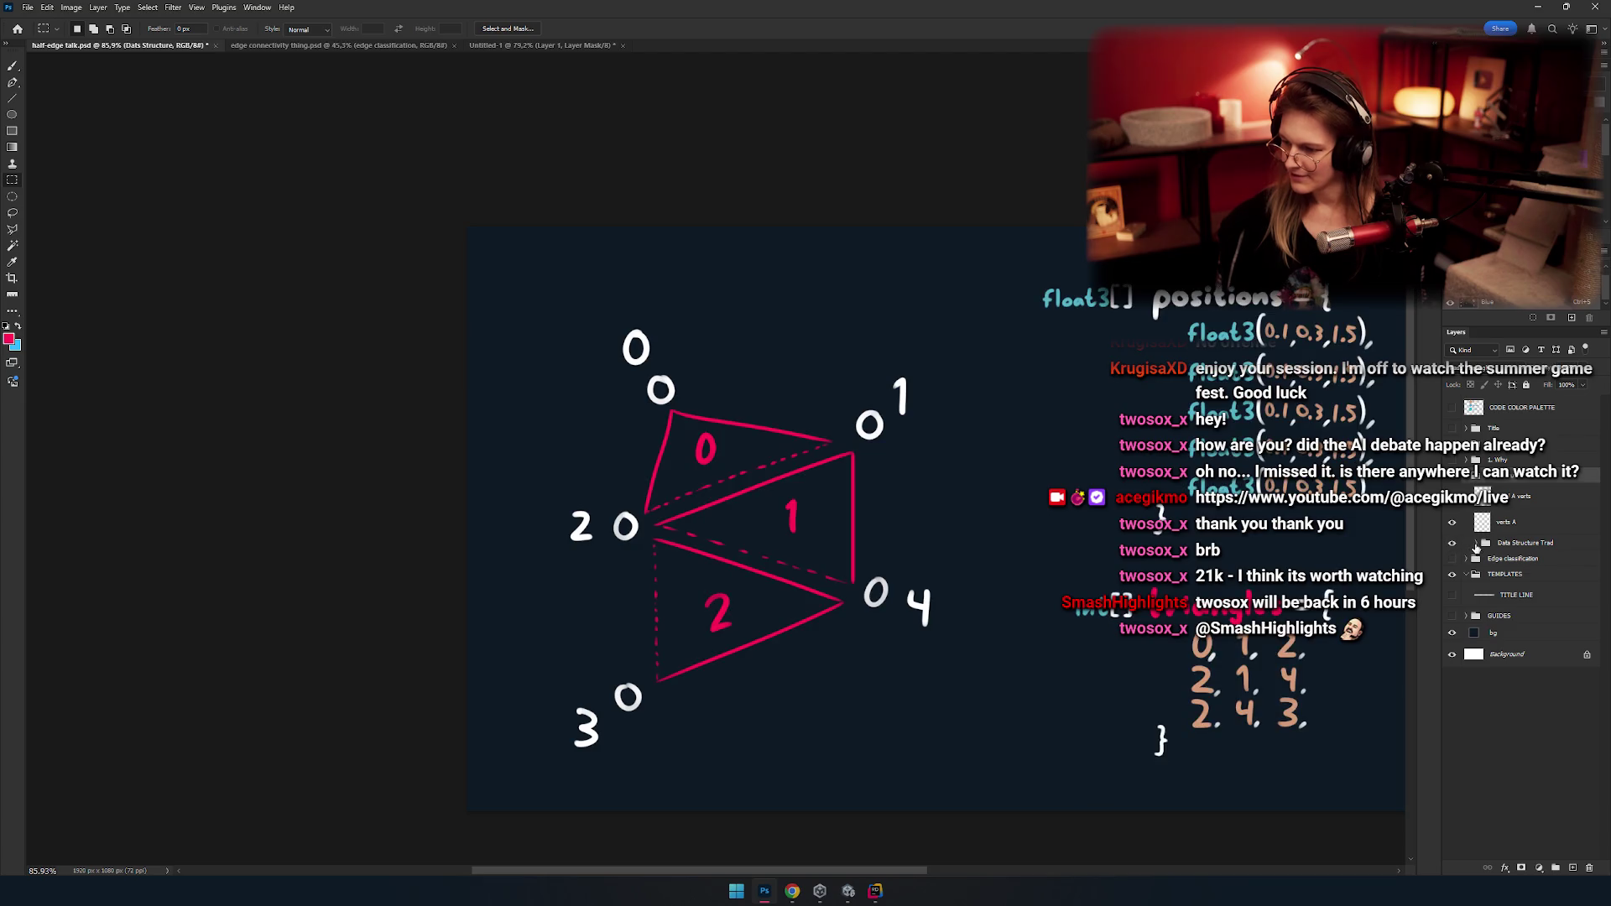
pyautogui.click(1476, 542)
# Switch to the Brush tool and zoom in on the triangle diagram.
pyautogui.moveTo(835, 569)
pyautogui.mouseDown()
pyautogui.moveTo(761, 496)
pyautogui.moveTo(815, 555)
pyautogui.mouseUp()
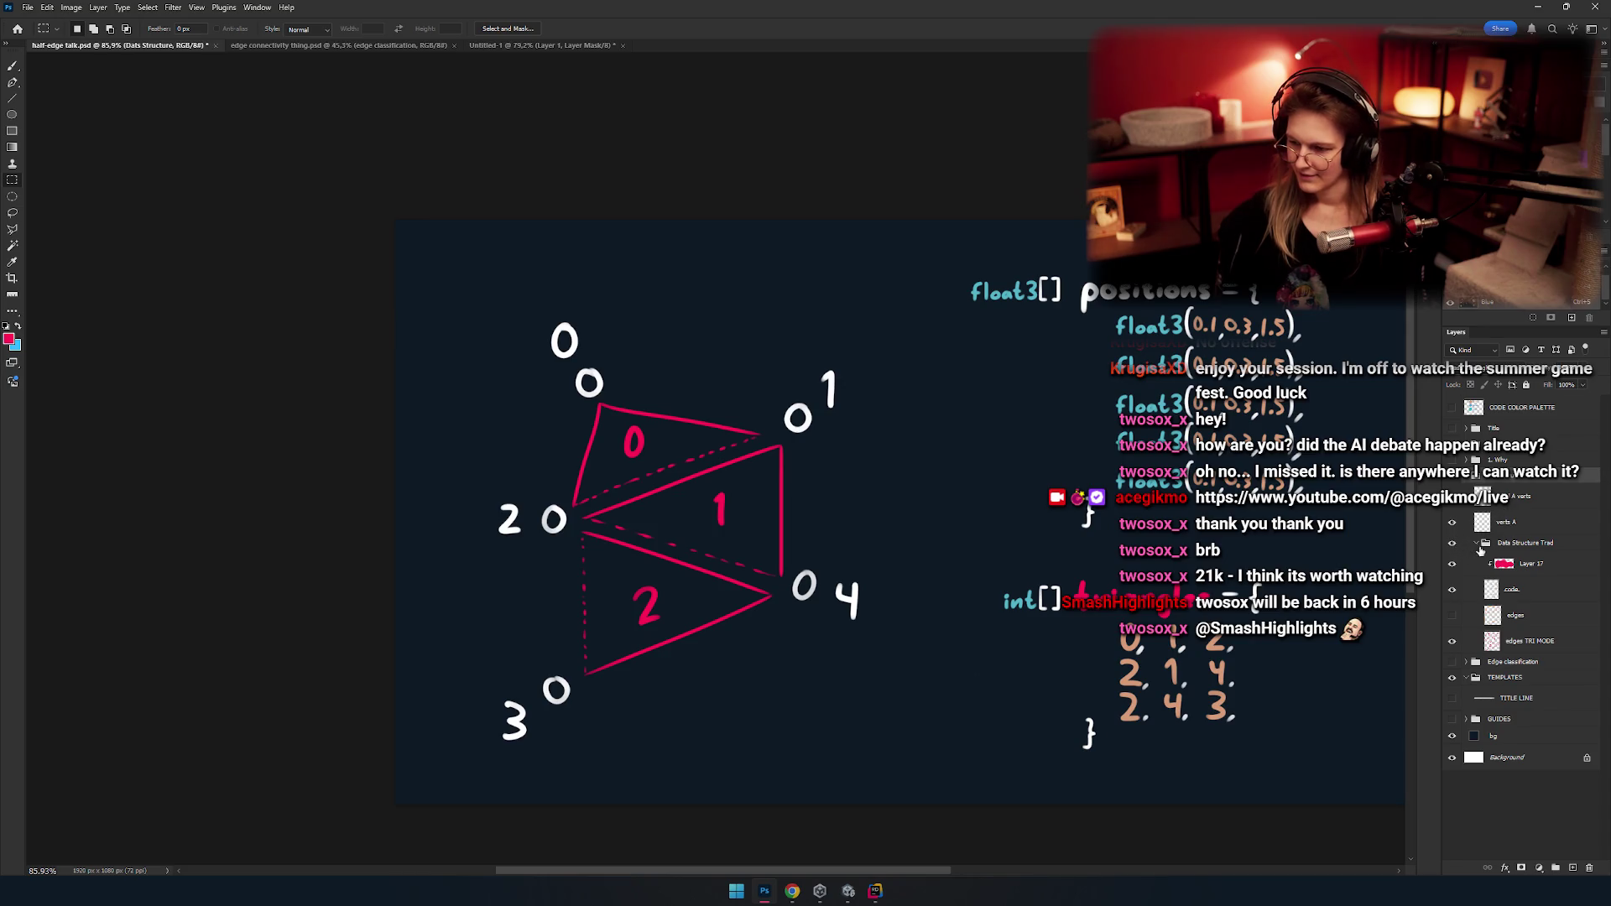
pyautogui.moveTo(674, 407); pyautogui.dragTo(689, 373)
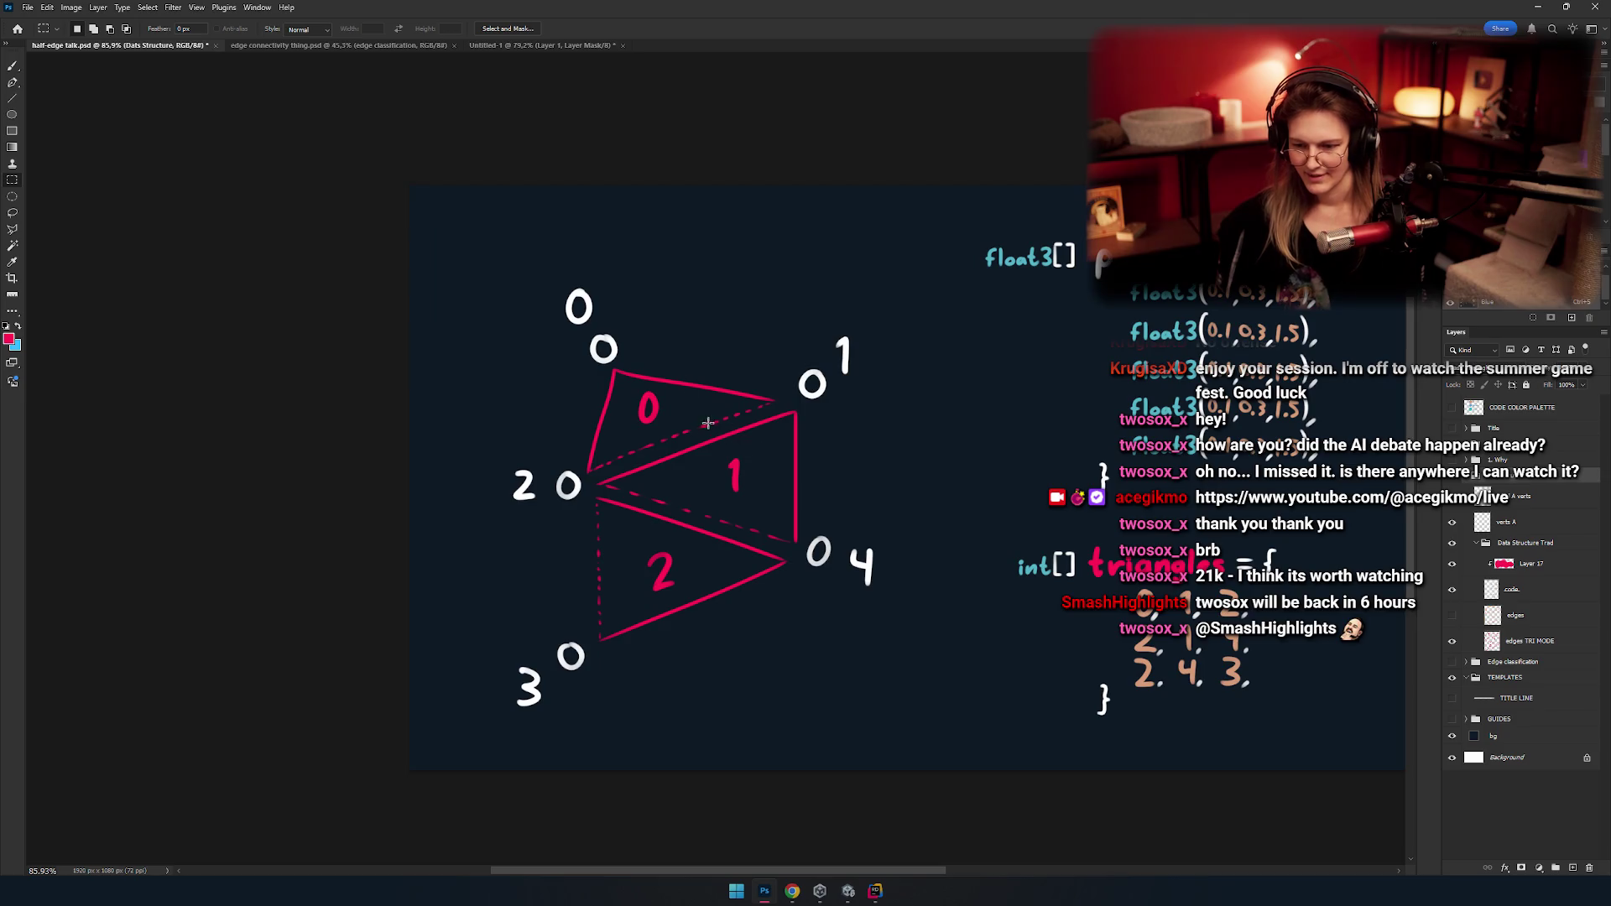
pyautogui.press('b')
pyautogui.scroll(3, 815, 473)
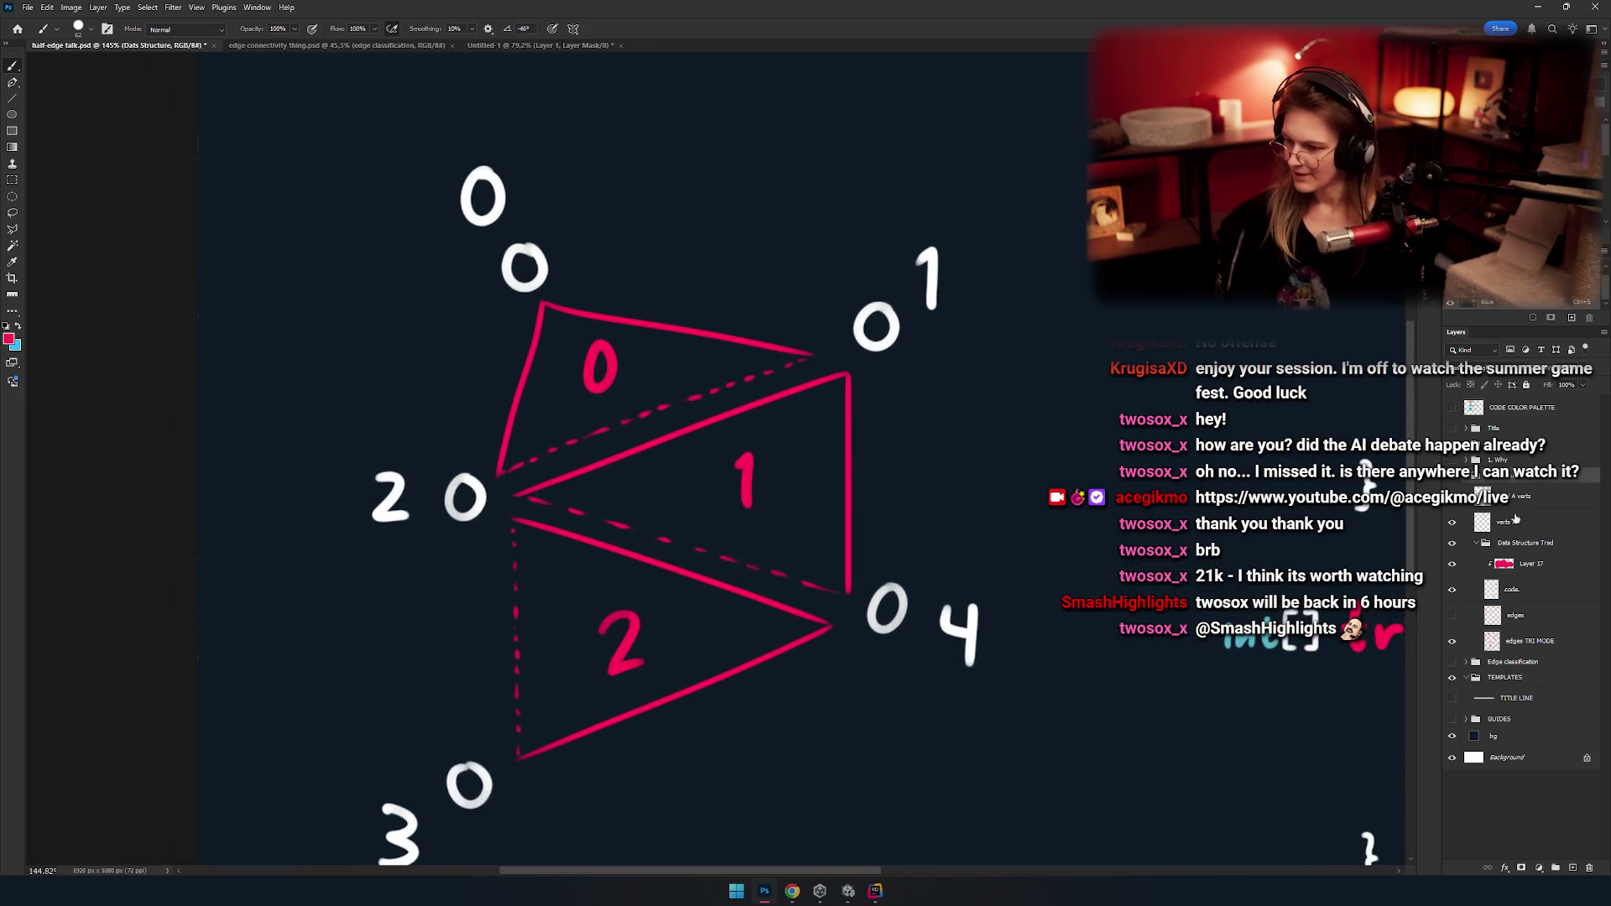